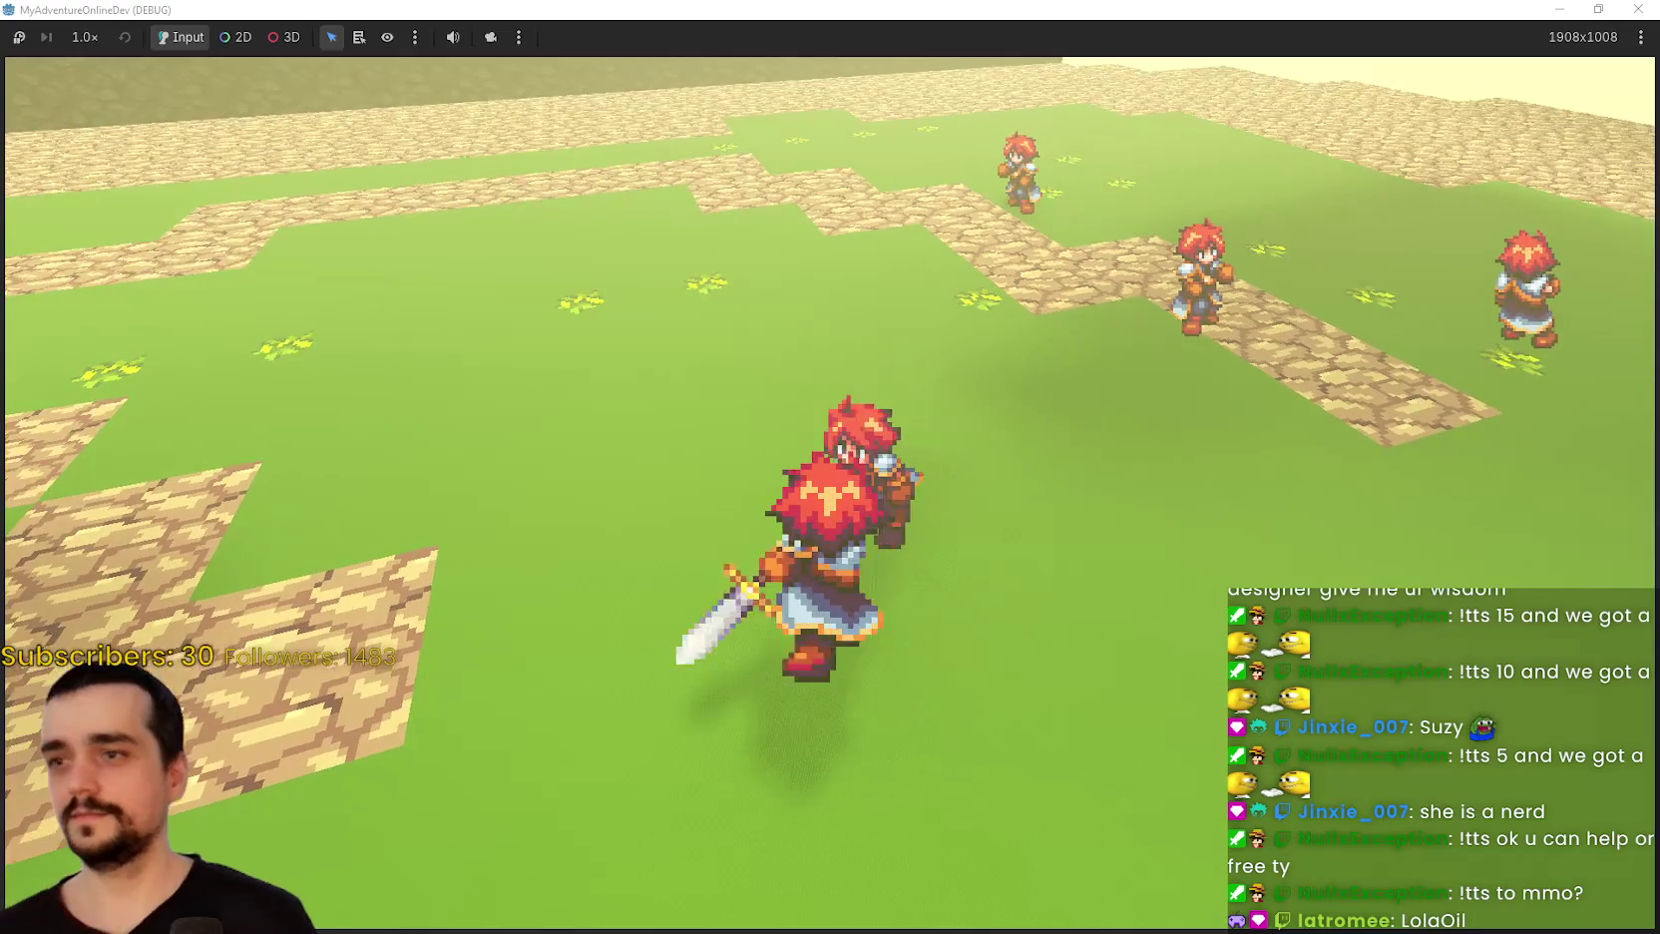
Walk the red-haired player left, forward and right across the grass while orbiting and zooming the camera.
key(a)
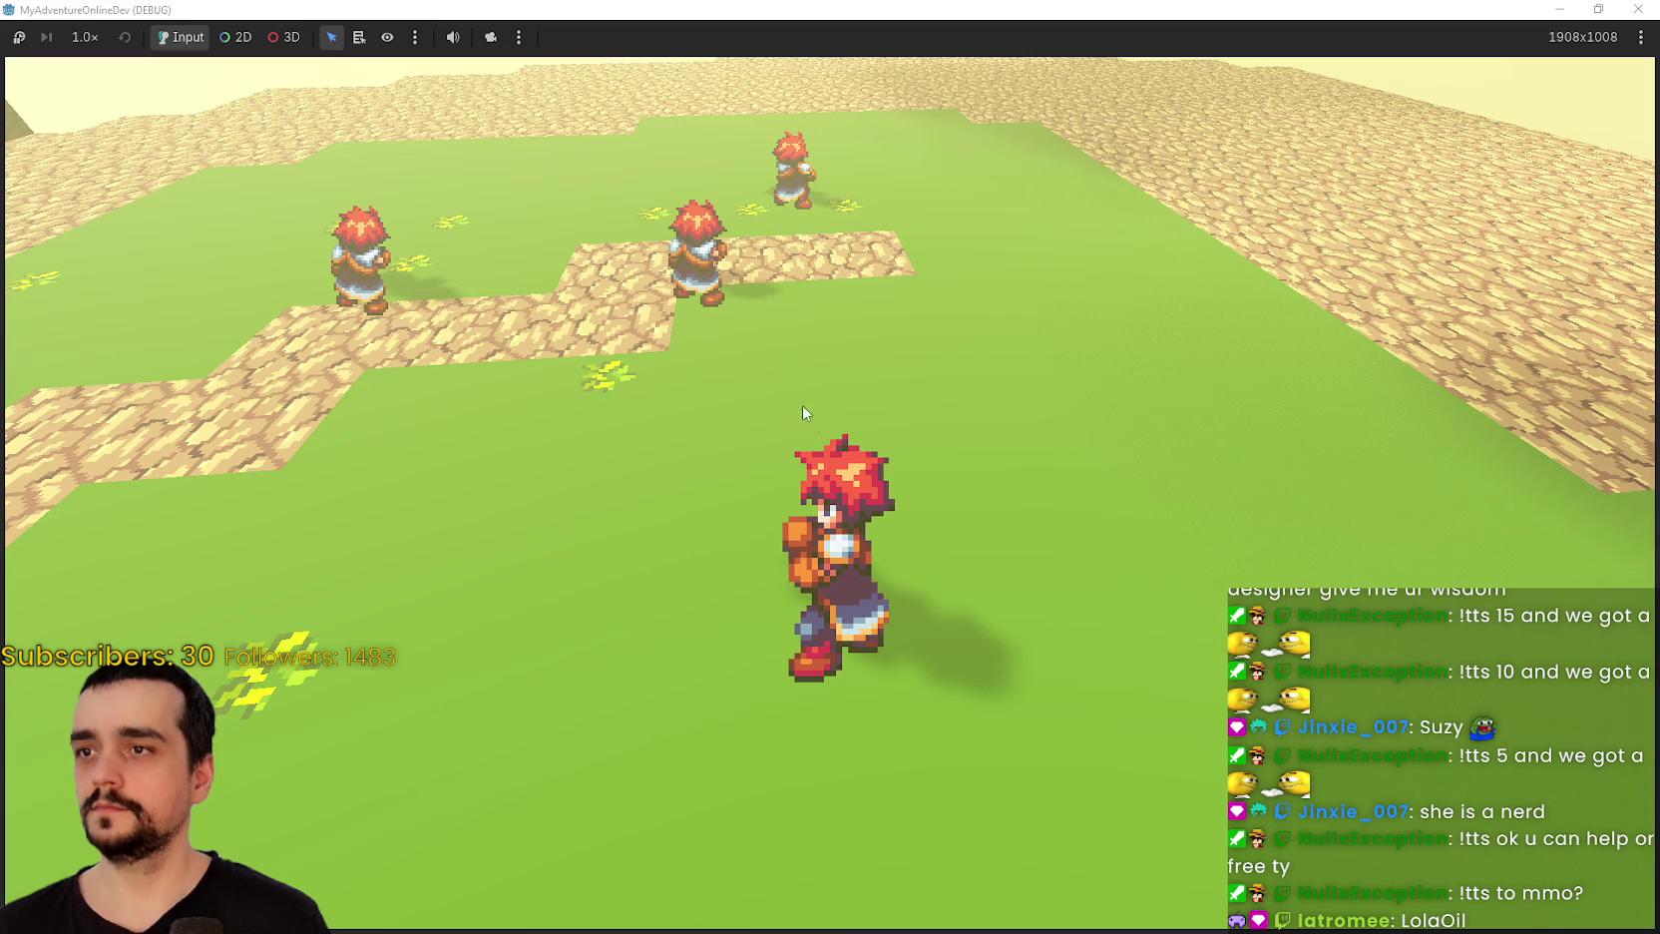
key(w)
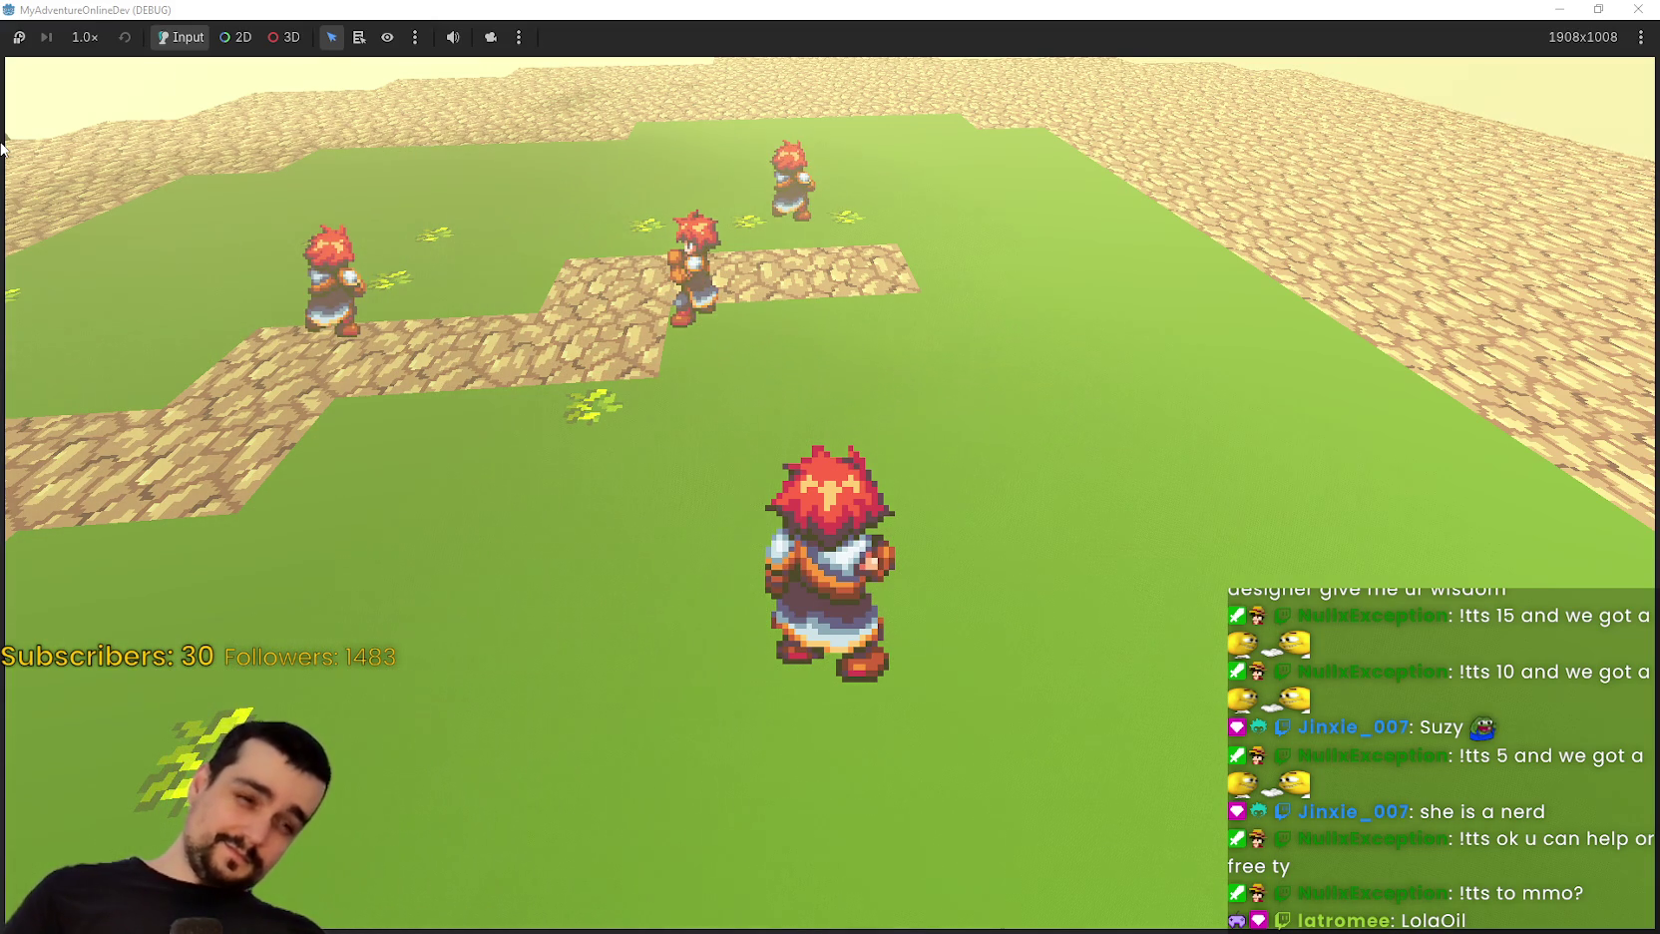
scroll(25, 164, down, 3)
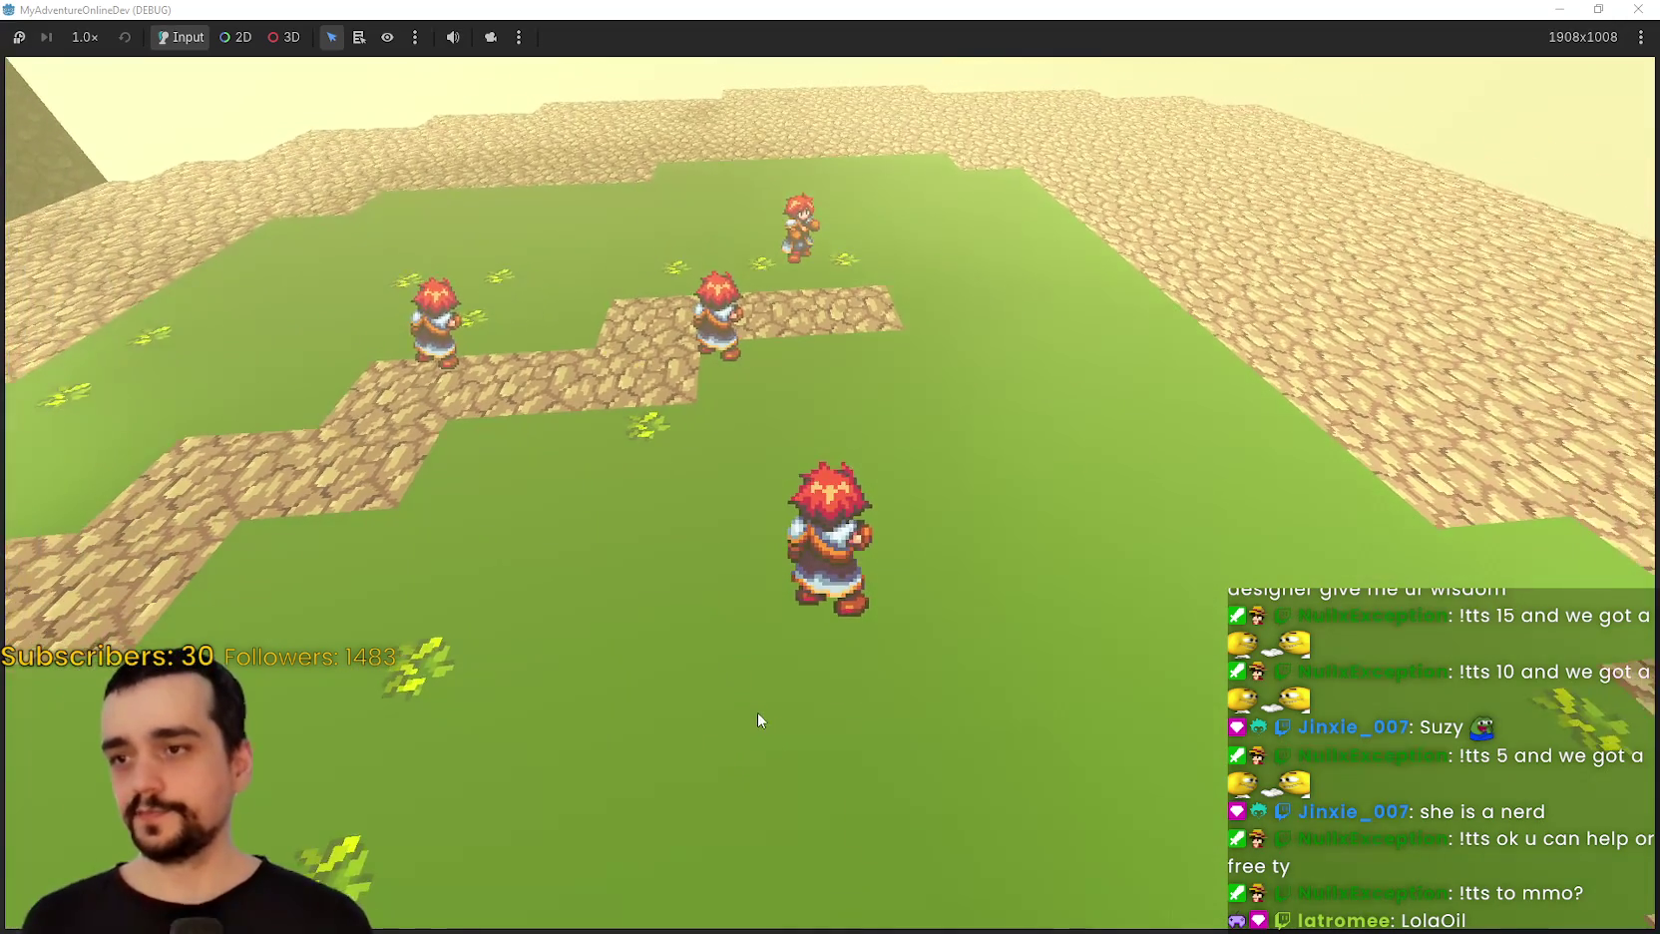
key(d)
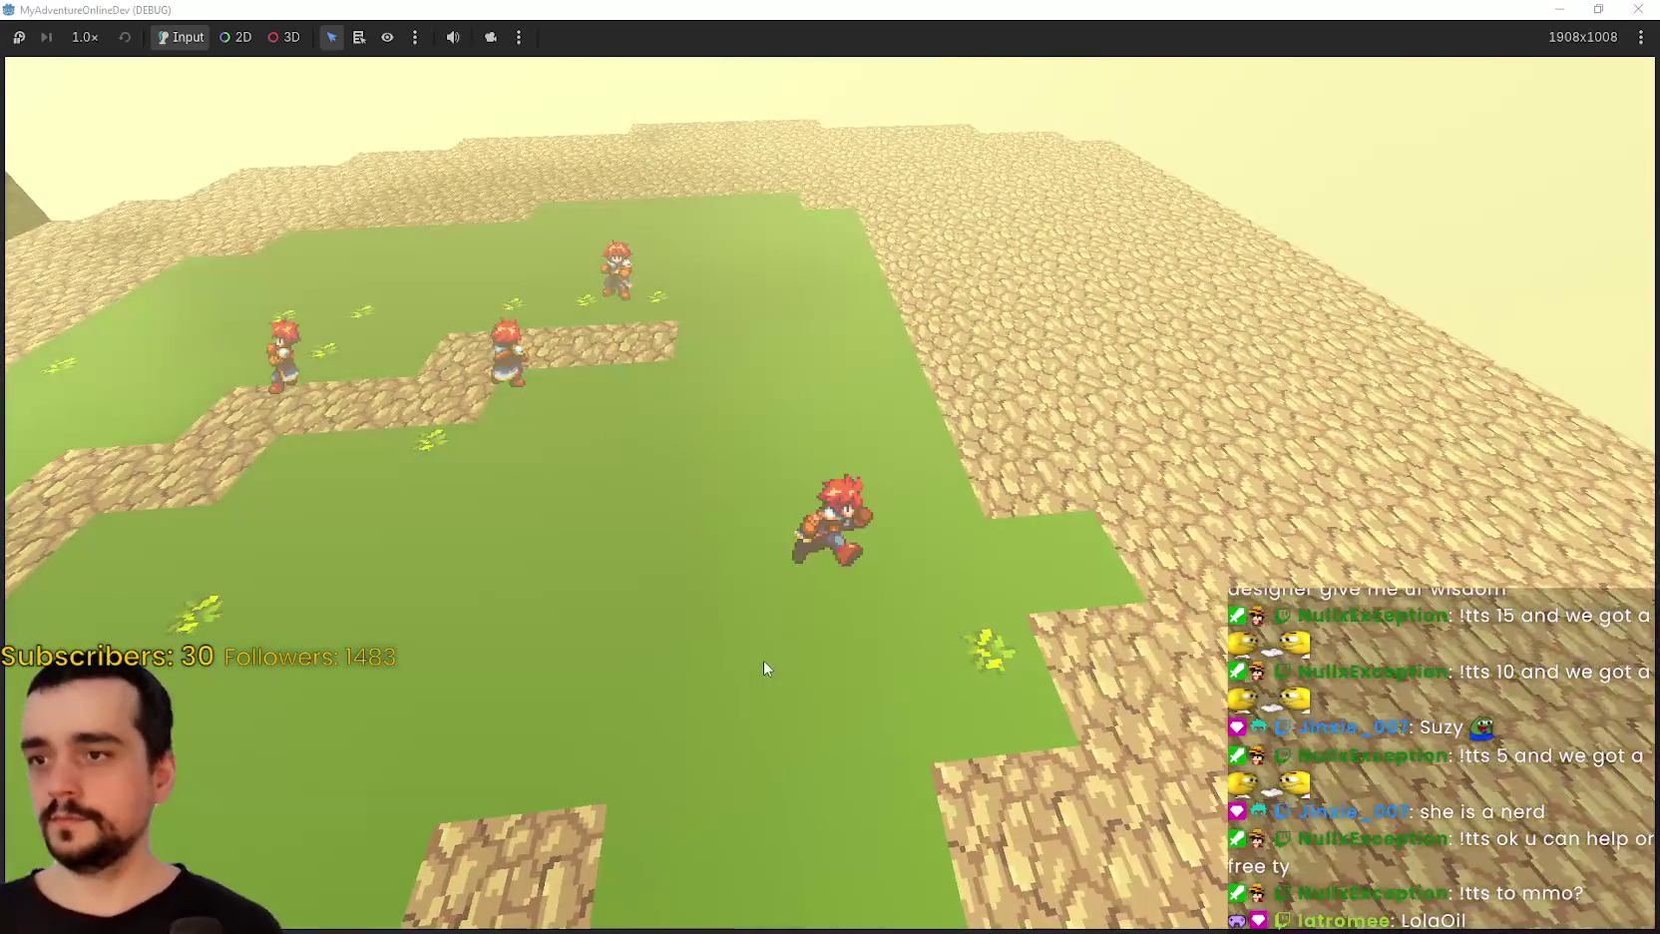
drag(764, 668, 1147, 667)
scroll(830, 499, up, 2)
mouse_move(829, 498)
mouse_down()
mouse_move(1030, 499)
mouse_move(470, 498)
mouse_up()
Walk the player up to the other character and swing the sword at it several times.
key(w)
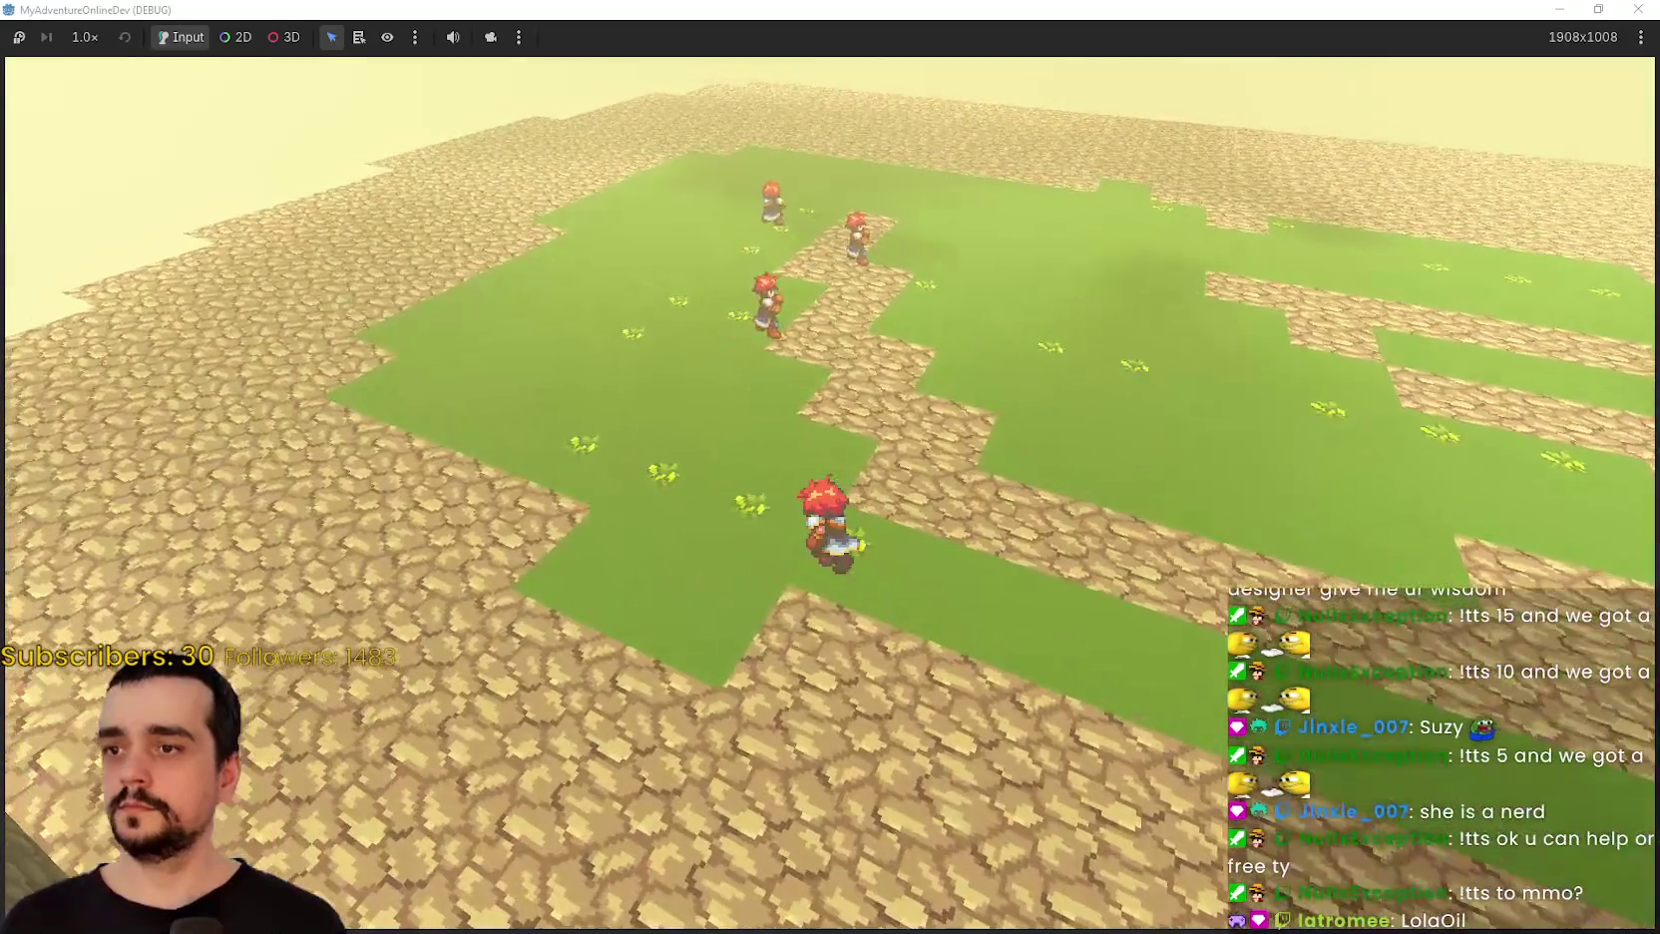
key(space)
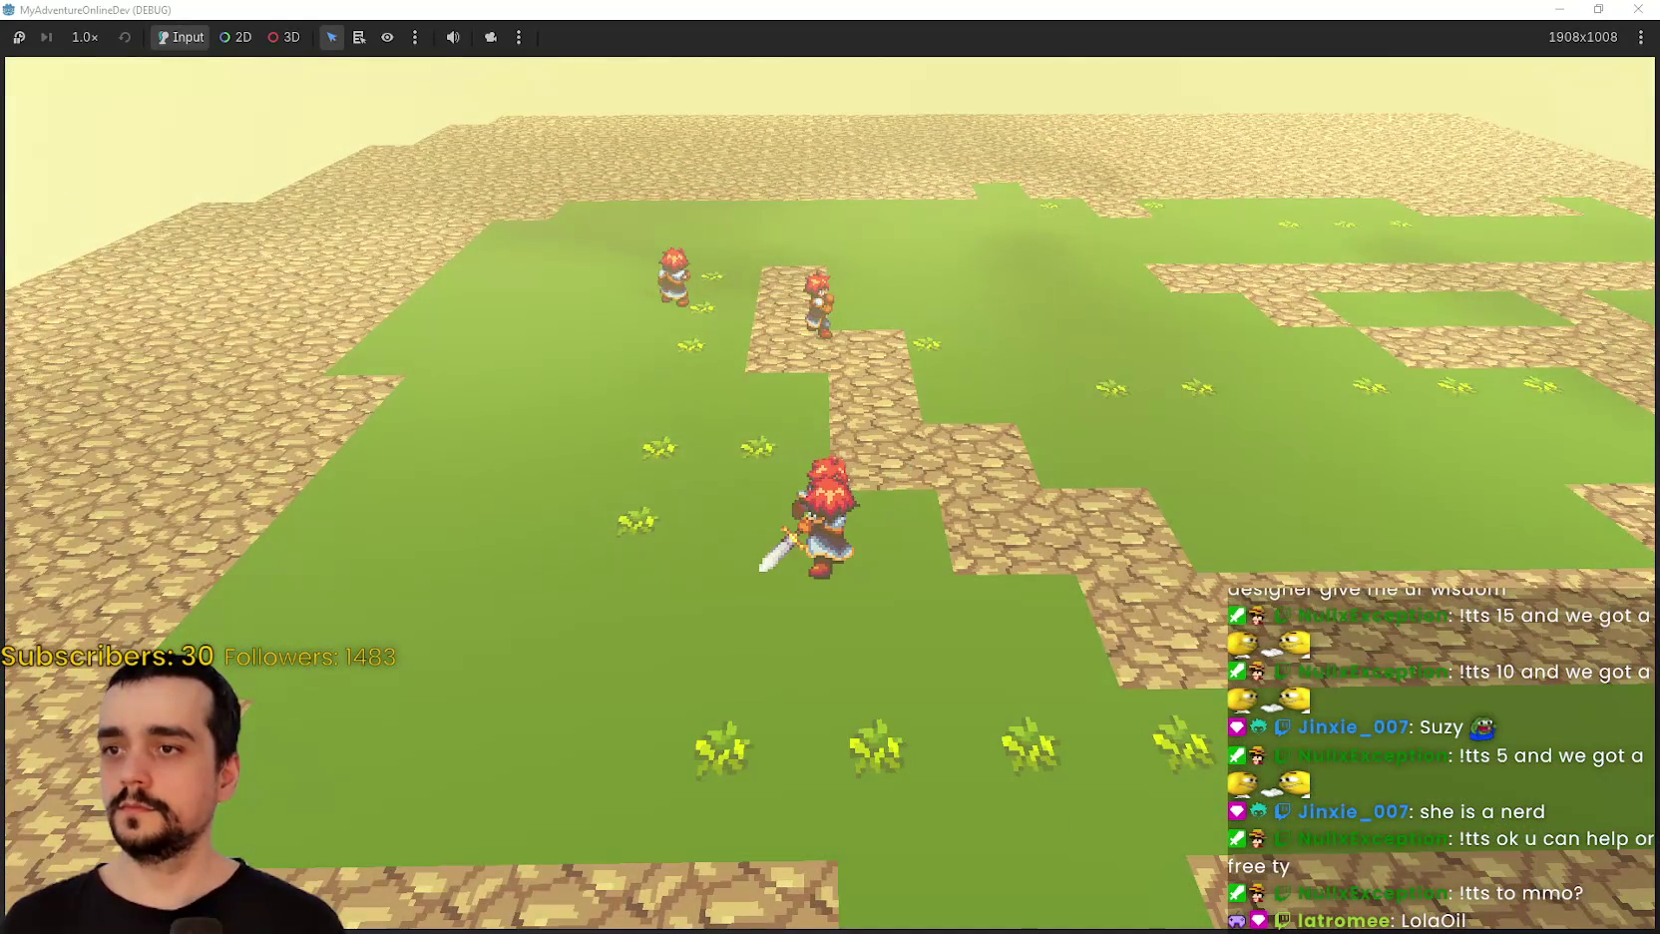
drag(471, 499, 391, 498)
key(w)
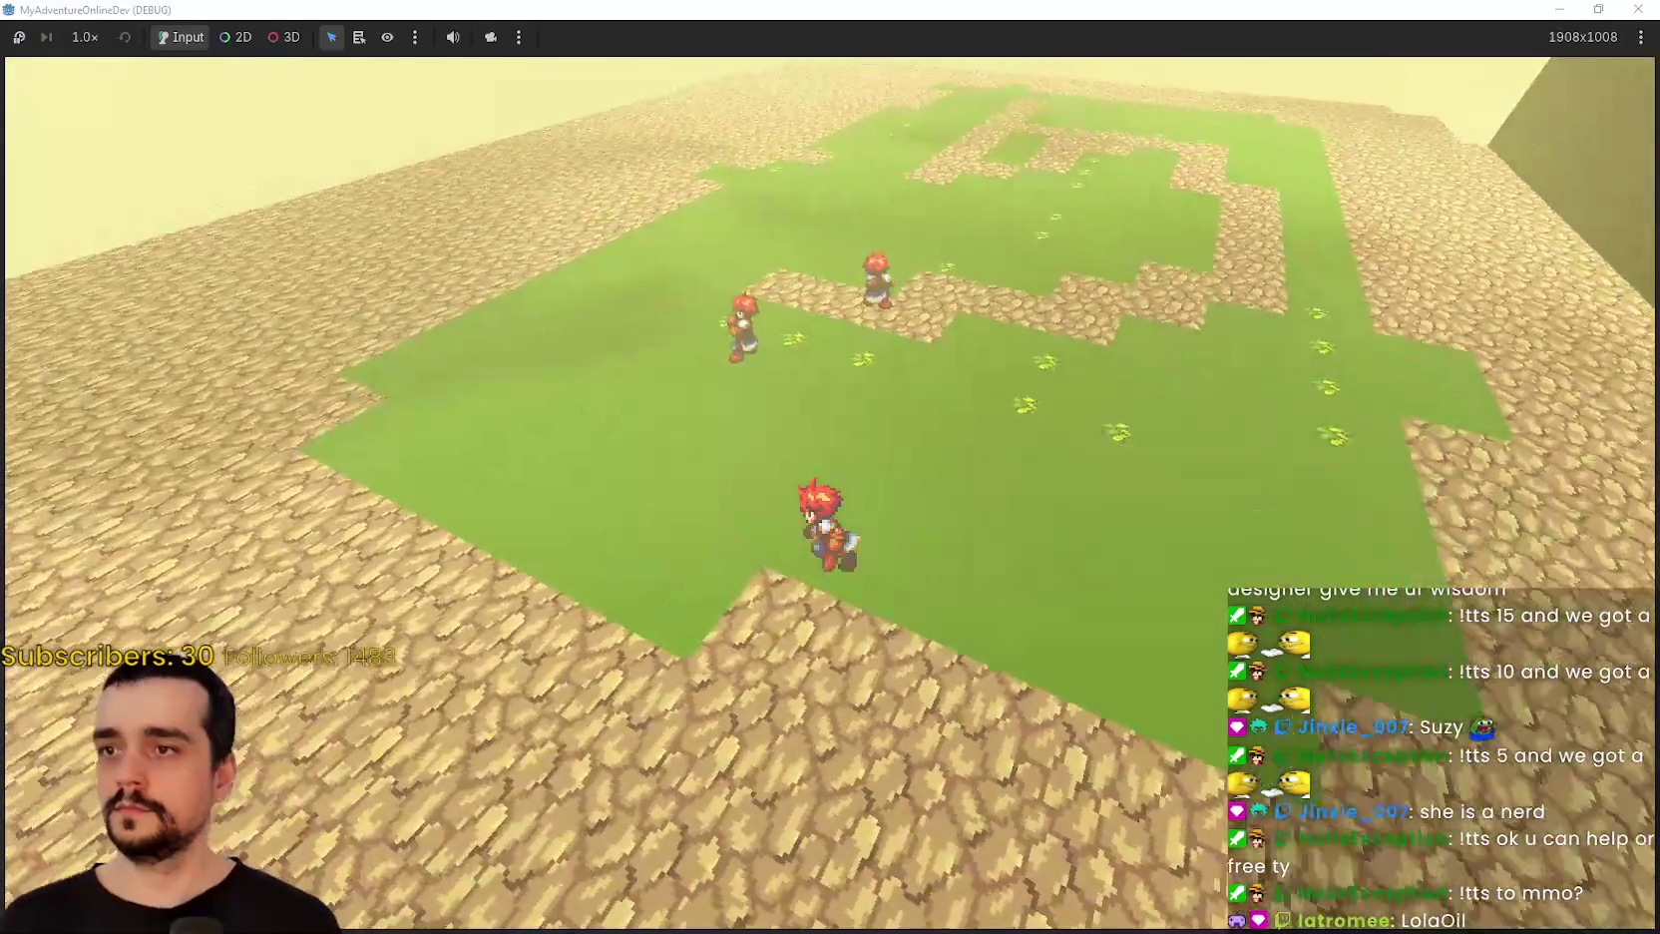
key(space)
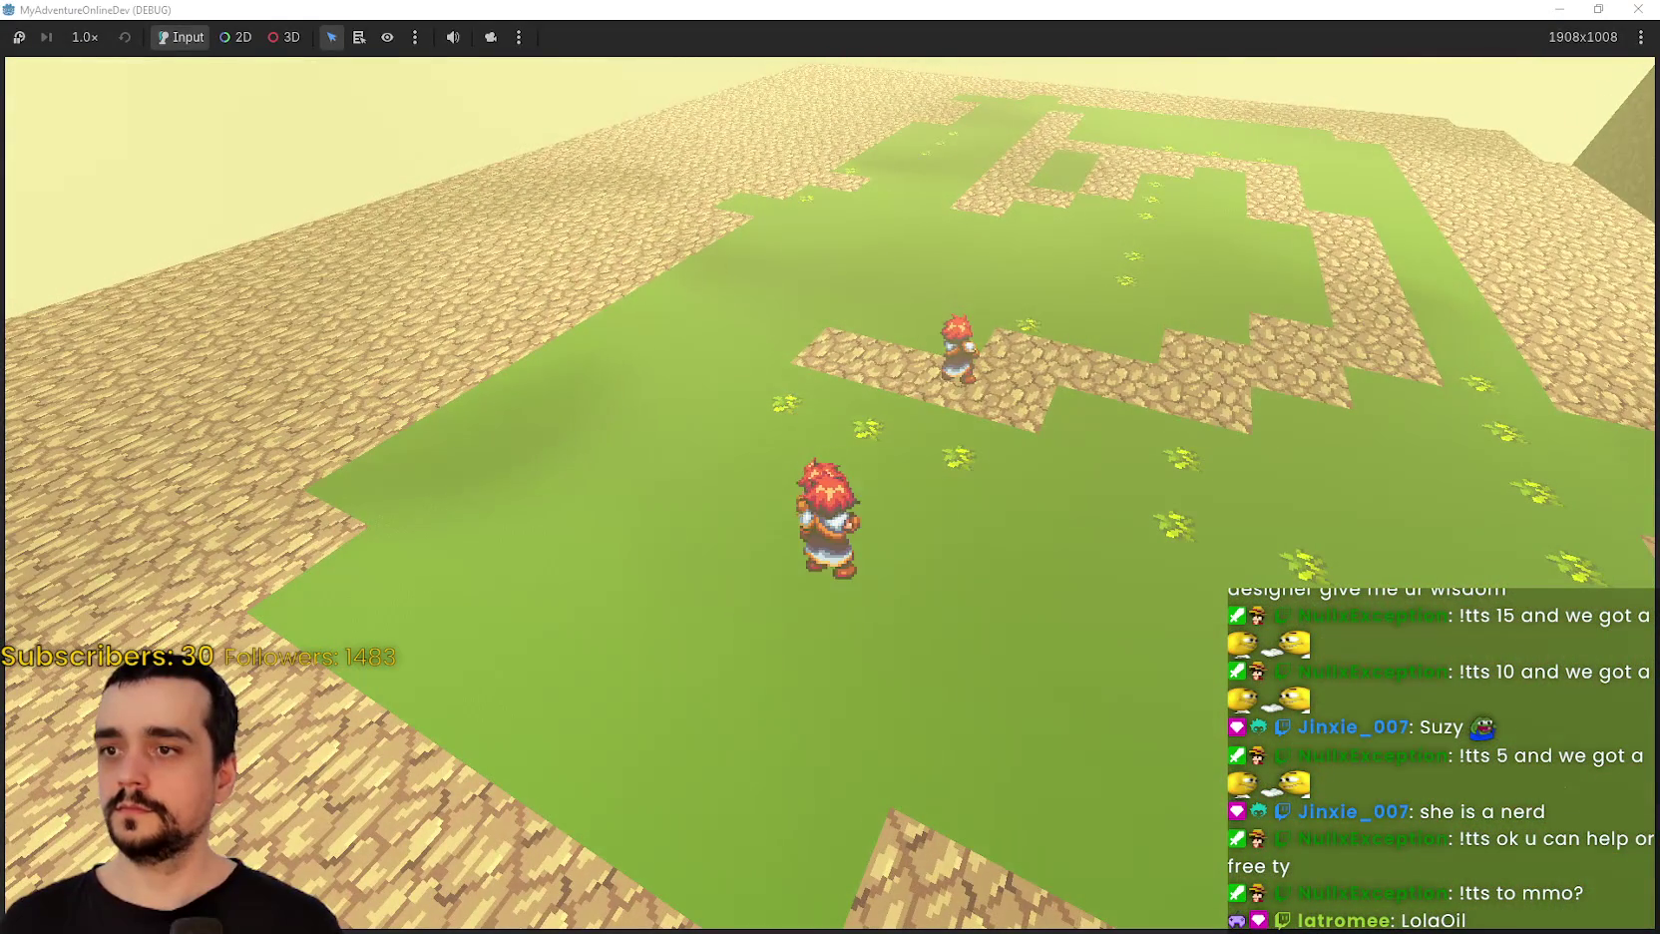
key(space)
drag(391, 498, 471, 498)
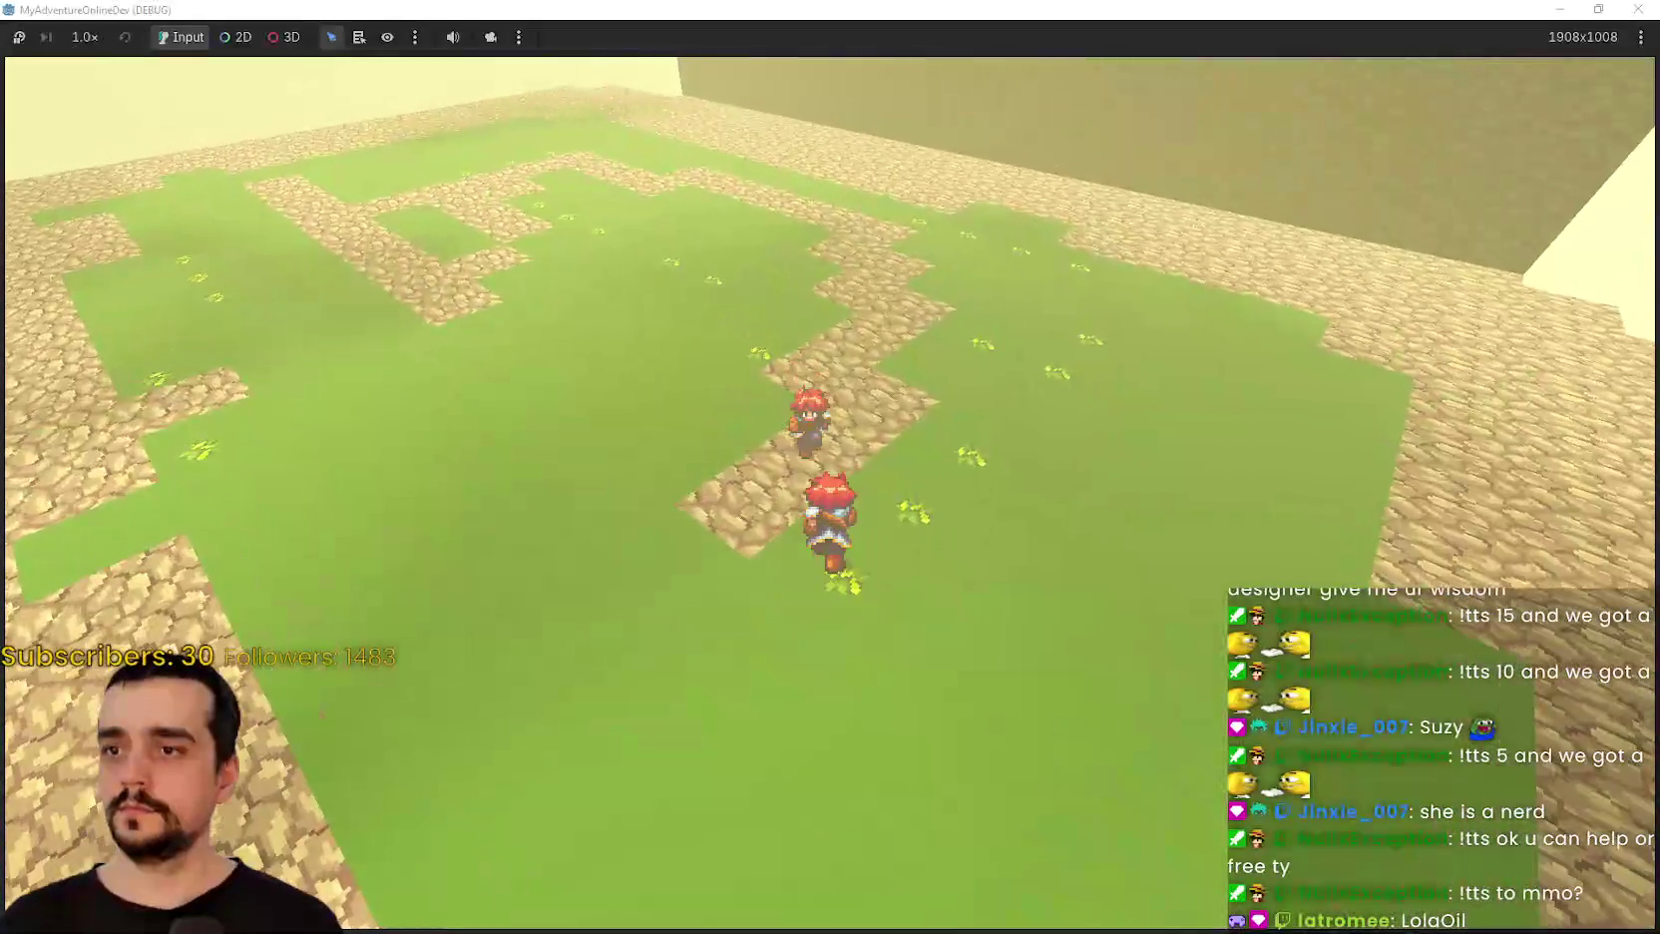
key(space)
Walk the player back onto open grass, moving left and then right.
key(s)
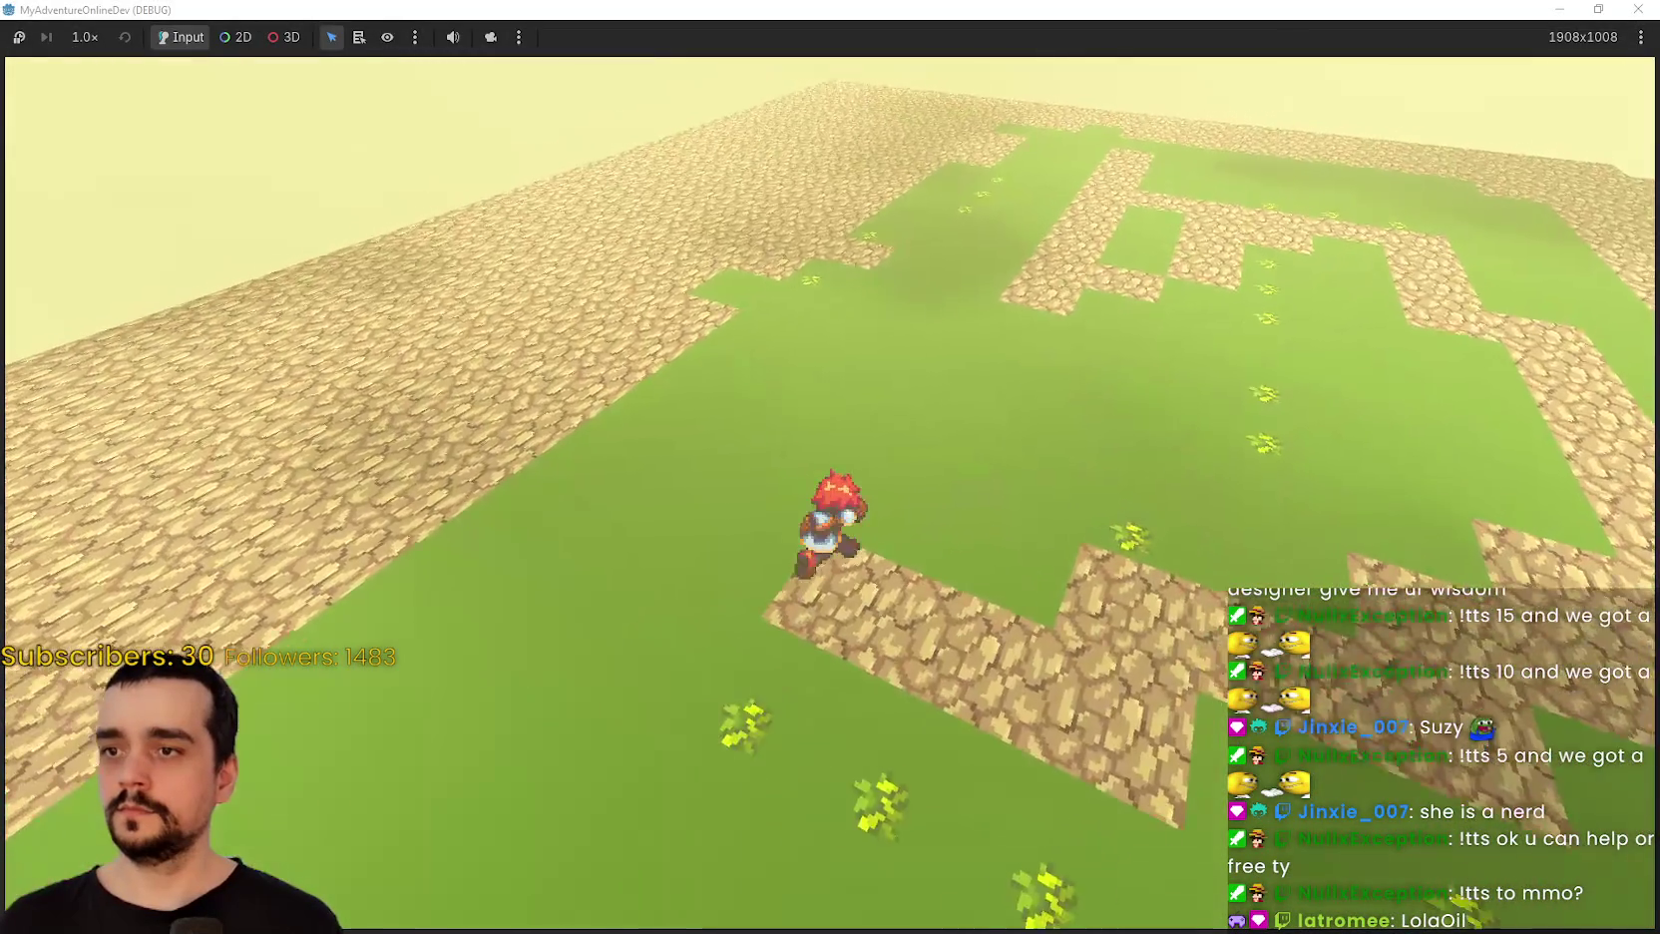
key(a)
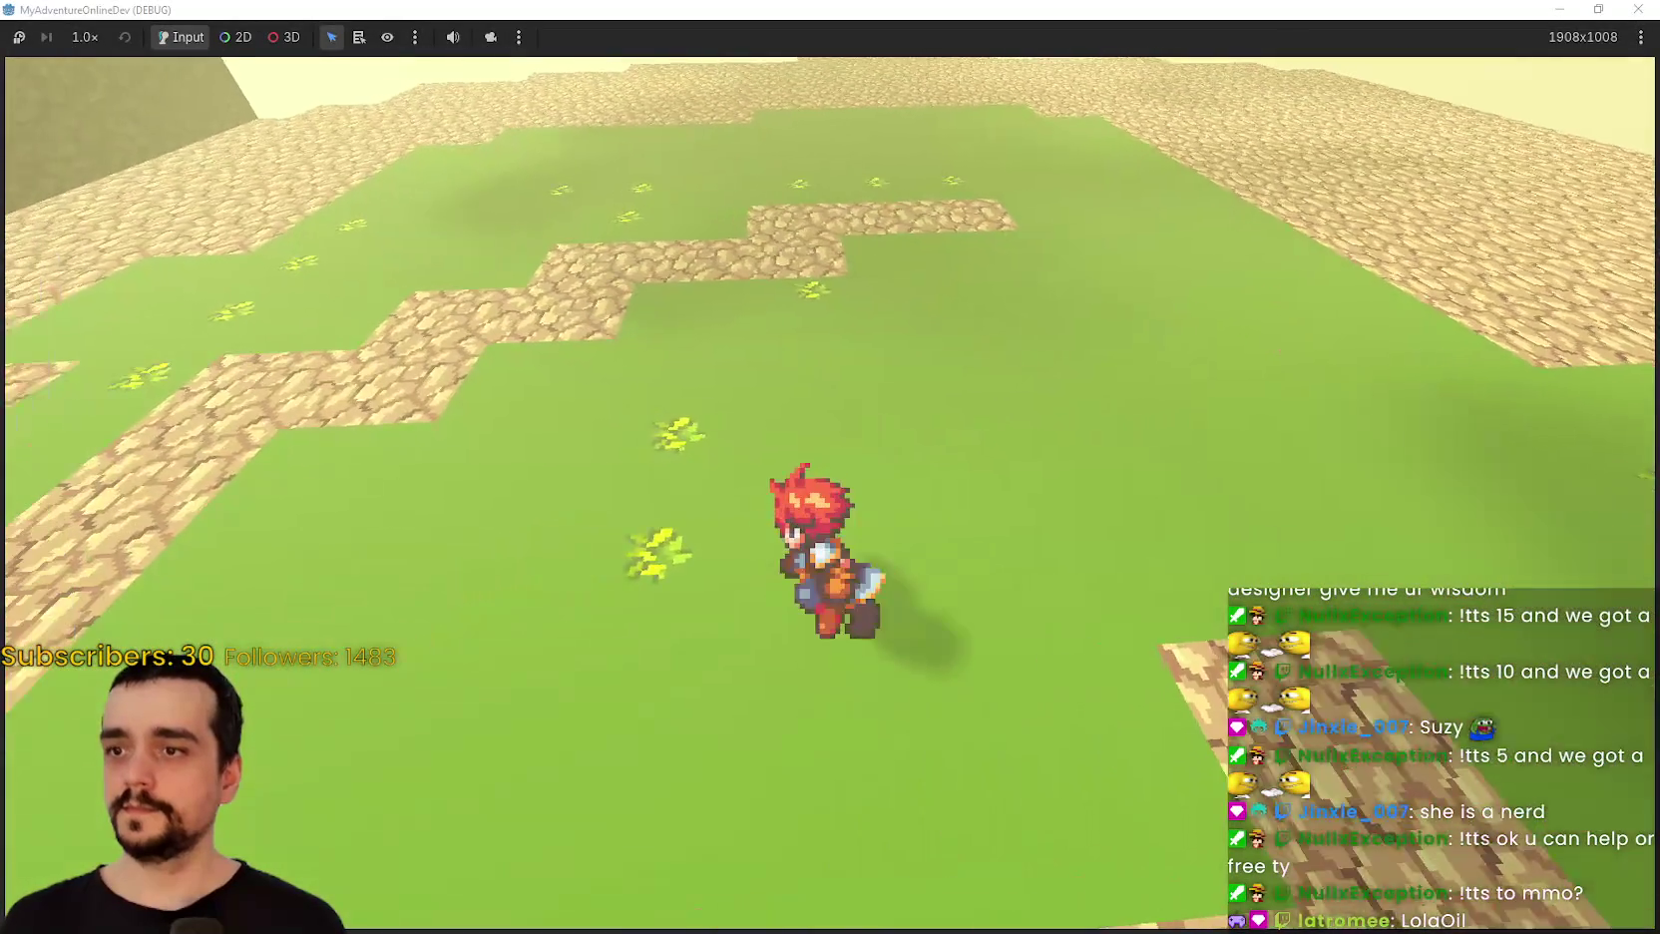
key(d)
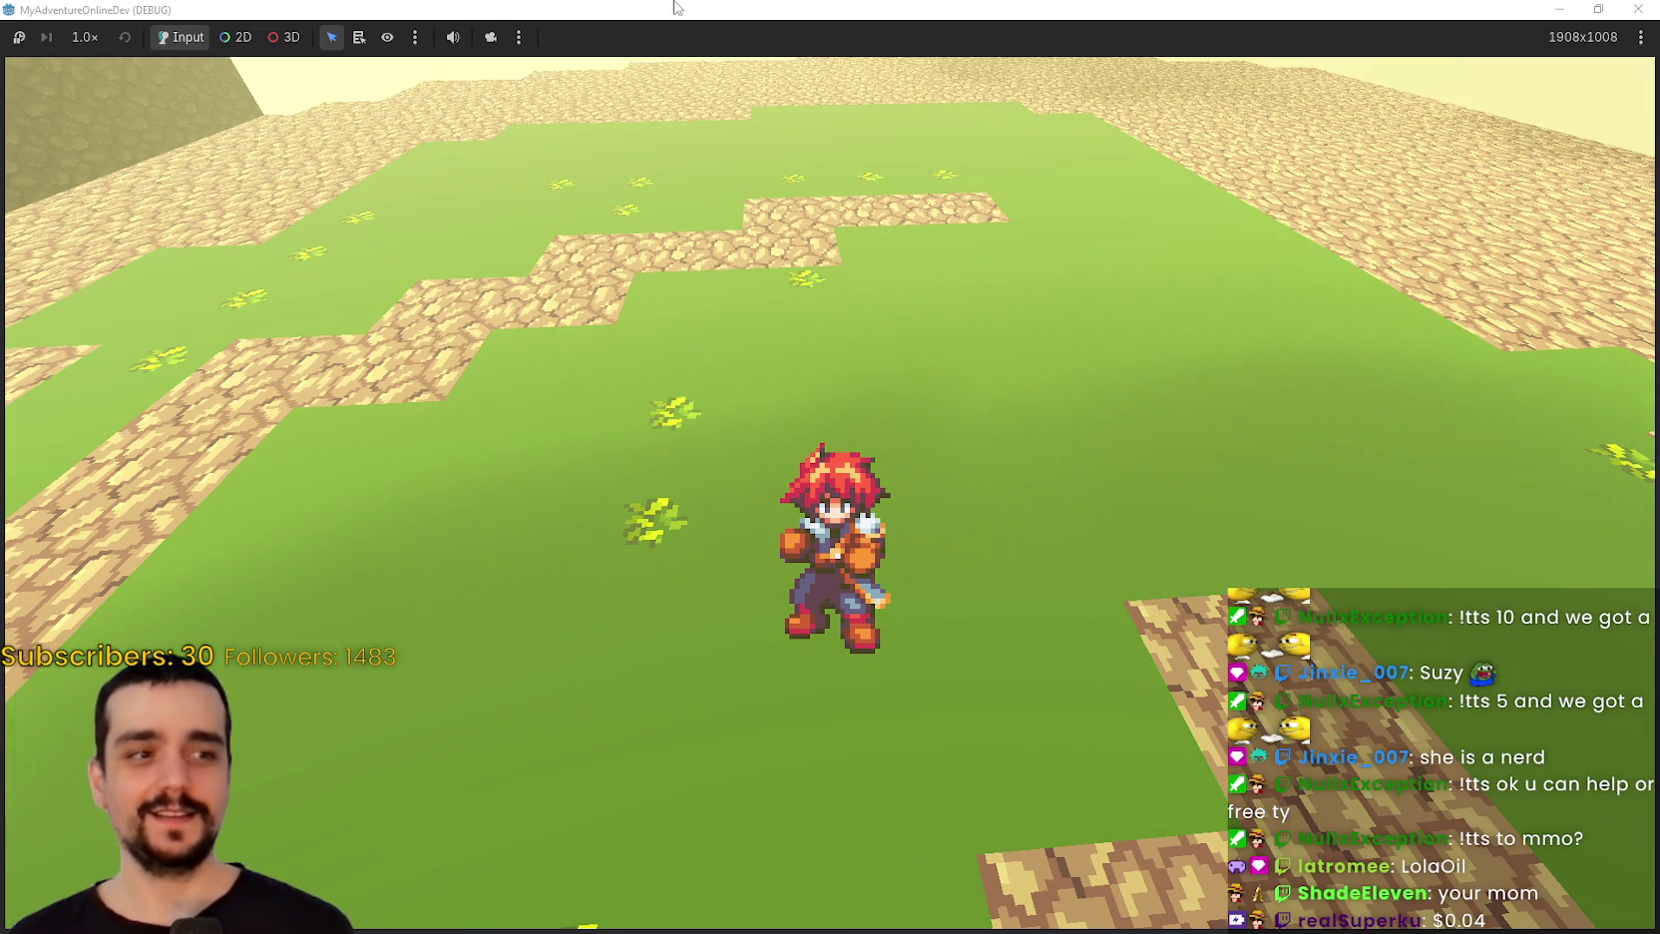
Stop the running game and open Project Settings.
click(1598, 8)
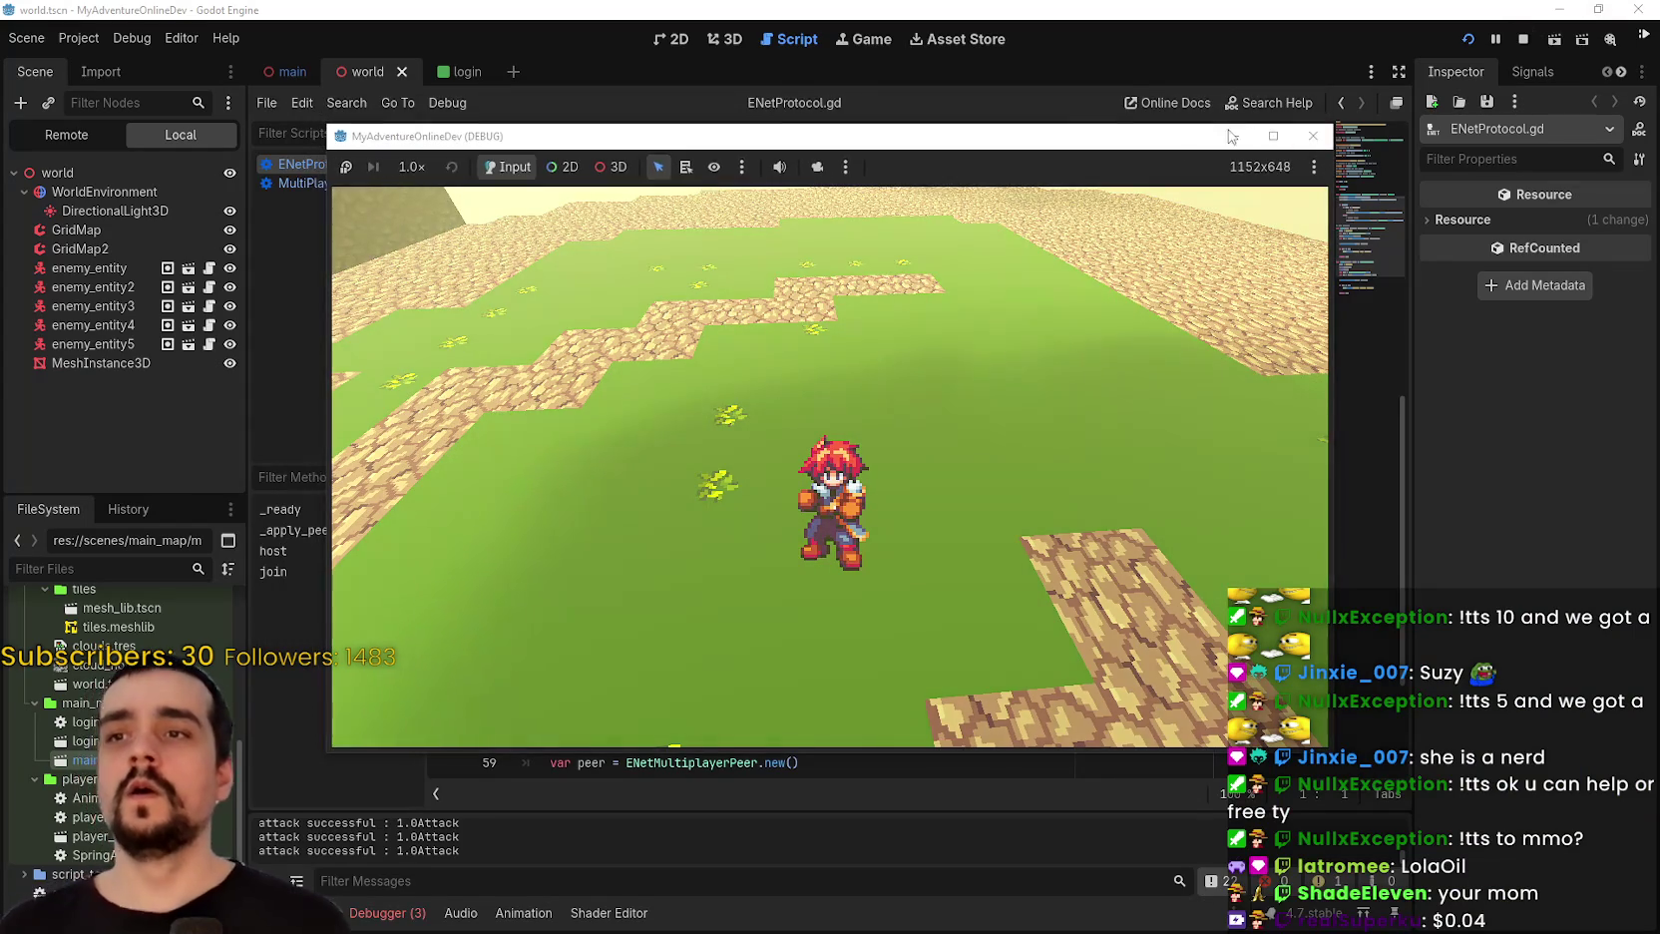
click(1524, 38)
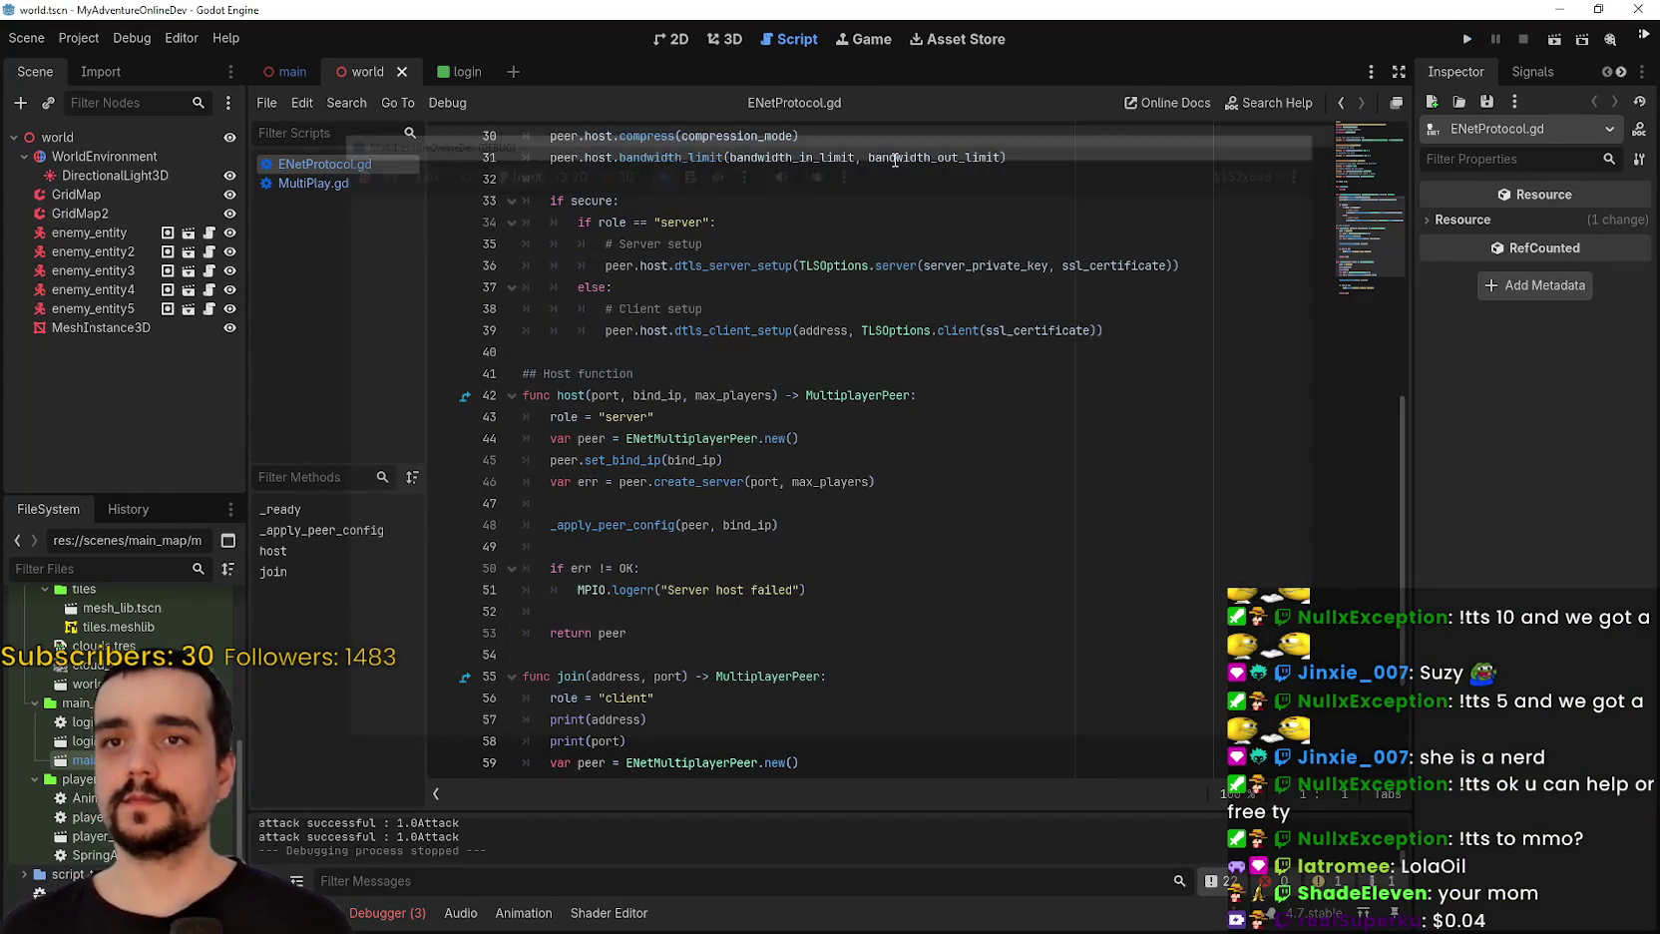
click(92, 41)
click(101, 66)
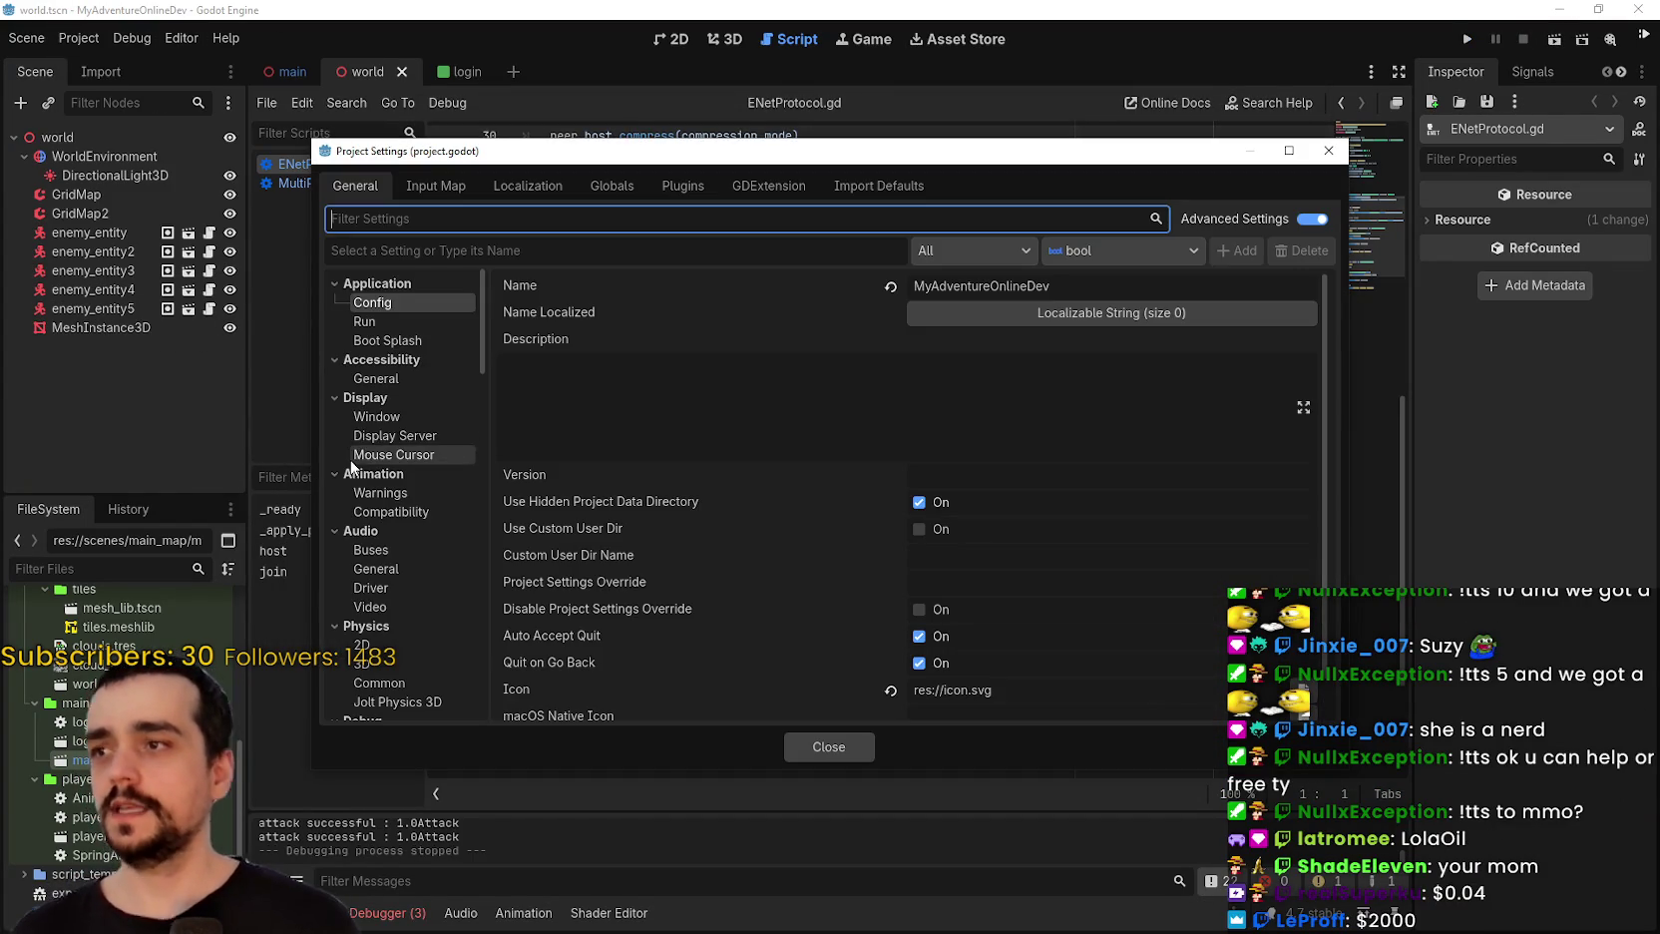
Reset Application > Run > Max FPS from 60 to 0 to uncap the frame rate.
click(361, 323)
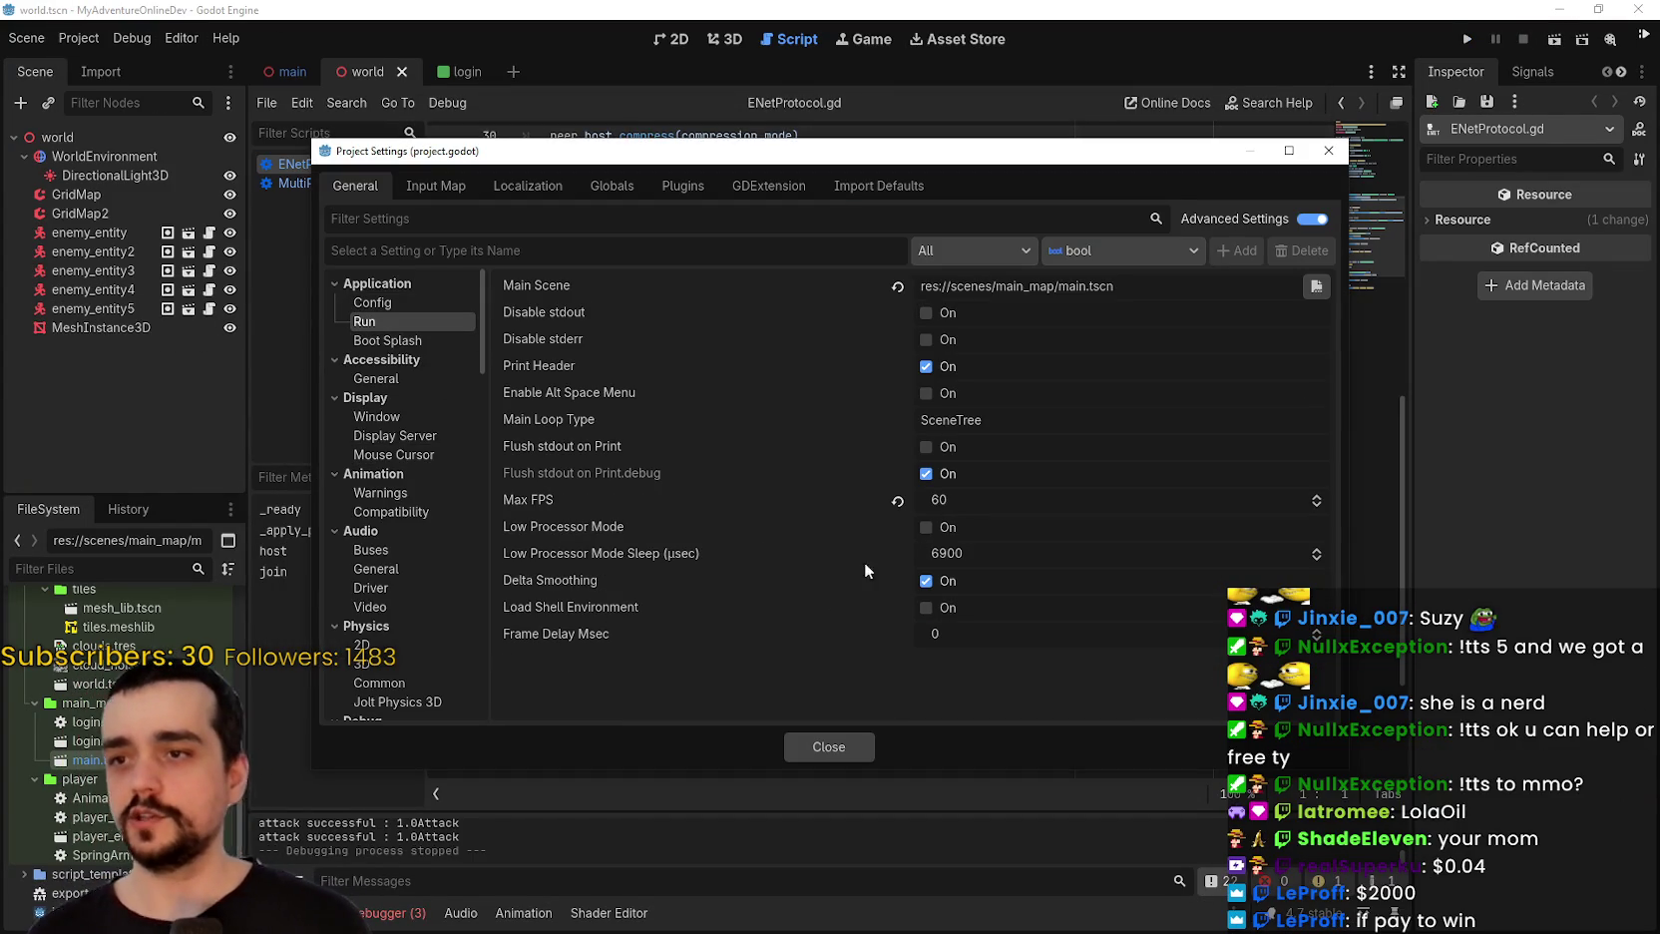
click(897, 501)
scroll(415, 505, down, 5)
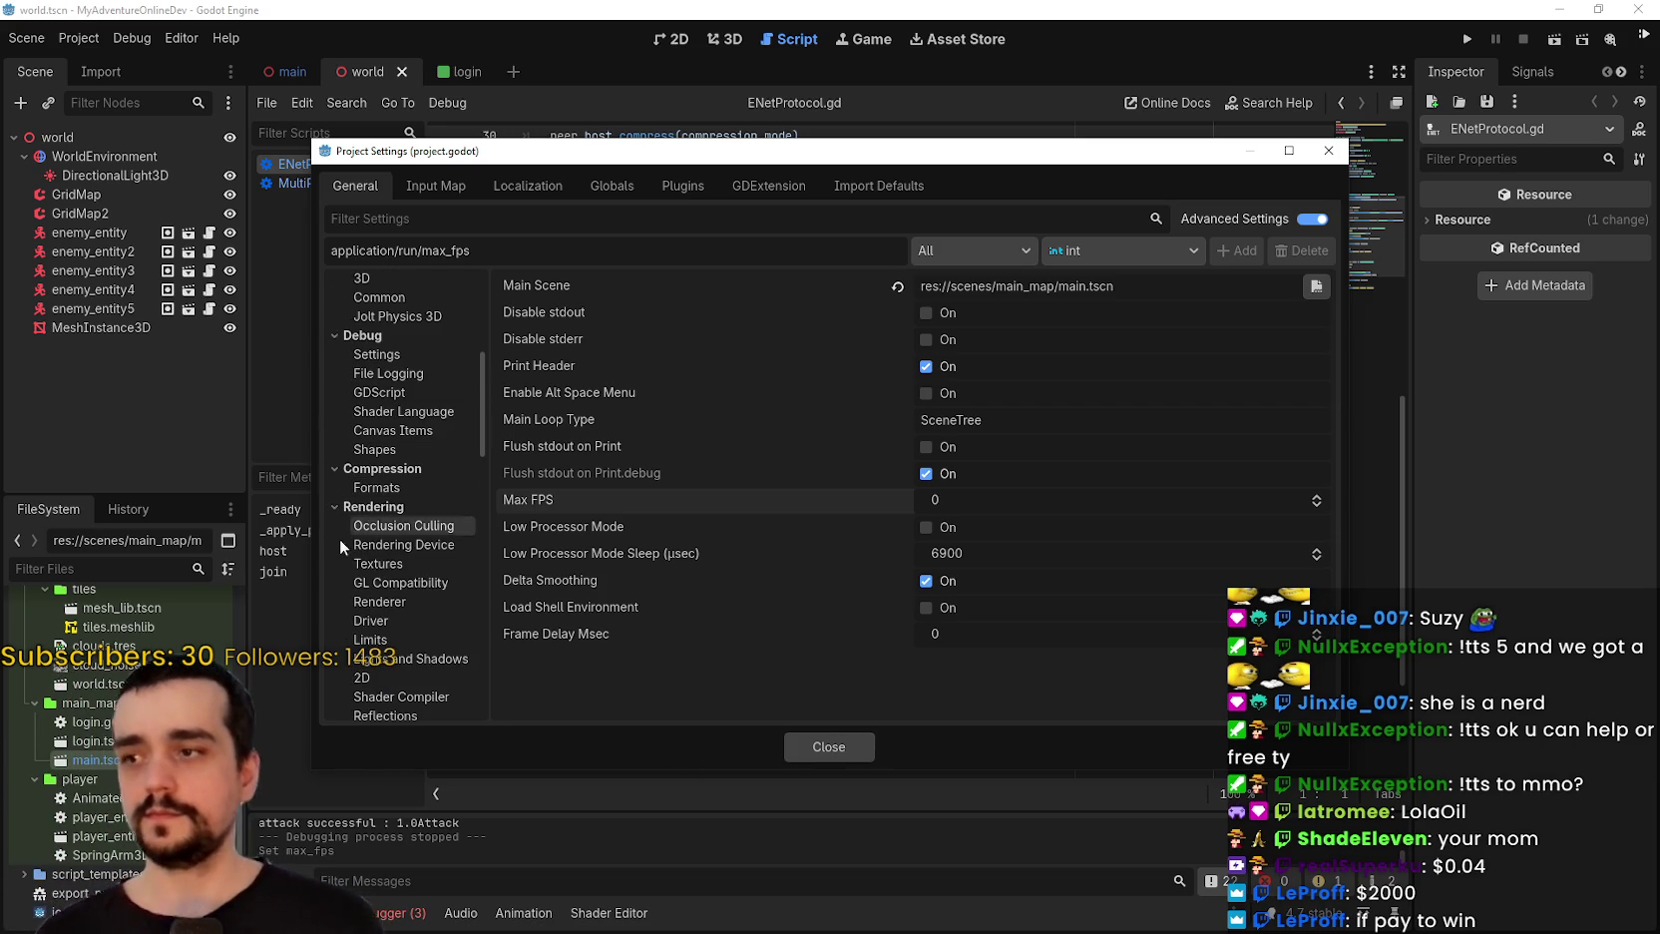
scroll(419, 540, up, 2)
scroll(421, 544, down, 6)
scroll(410, 542, up, 3)
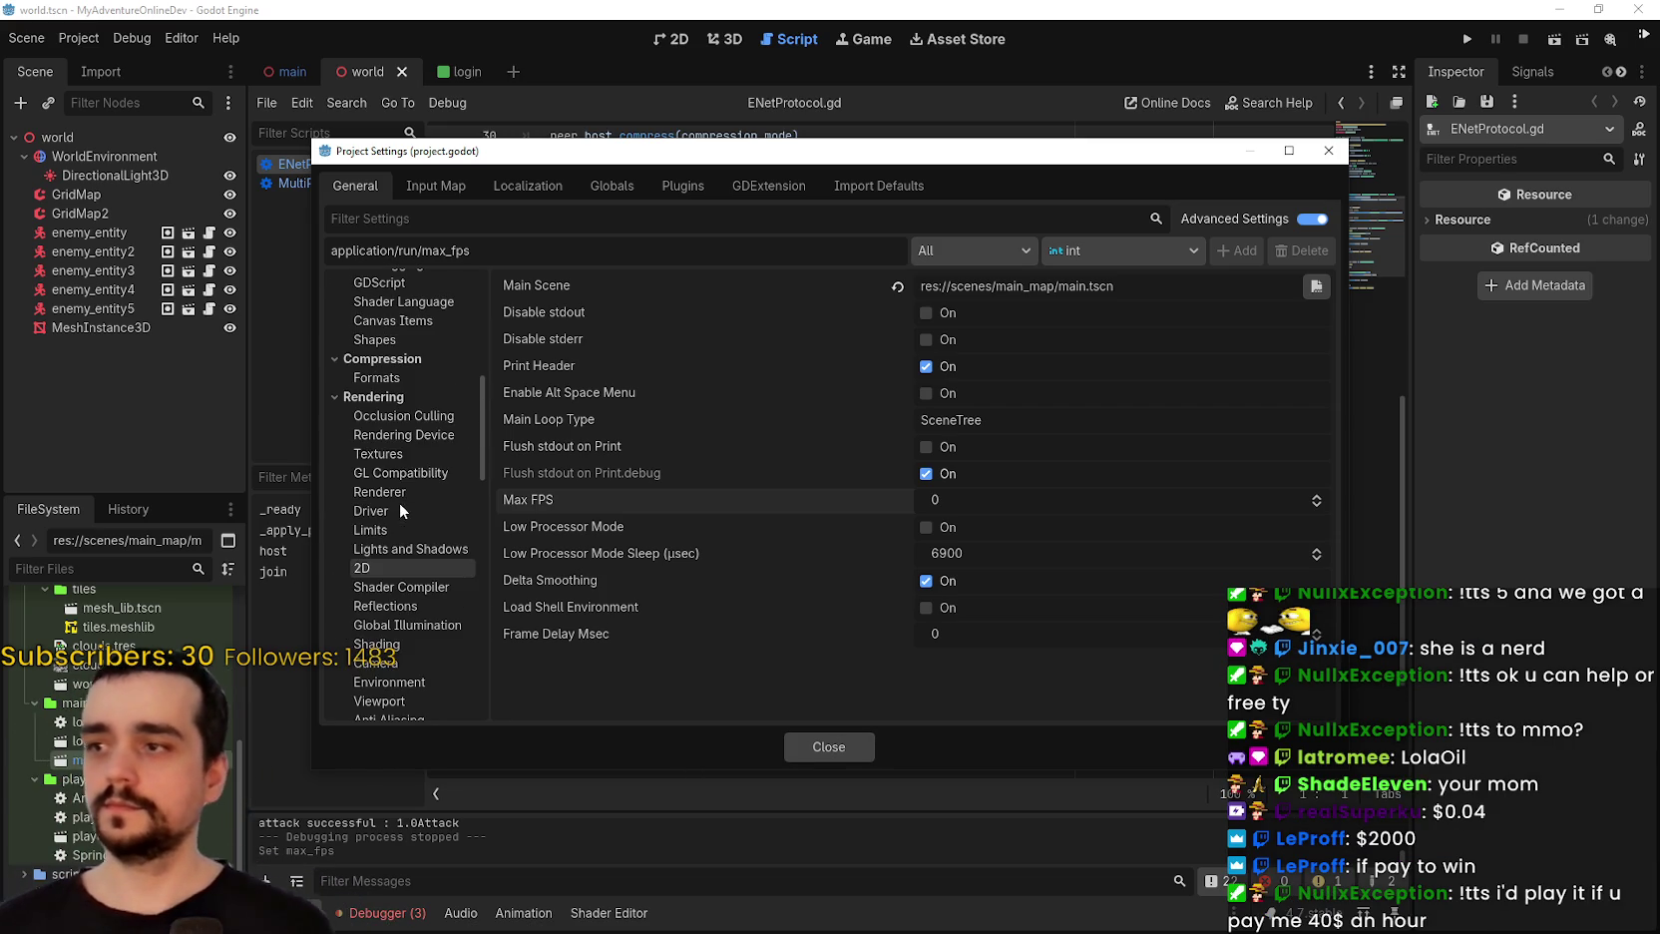
Browse the Rendering Driver, Renderer, GL Compatibility, Textures, Lights and Shadows, 2D, Limits and Shader Compiler settings.
click(418, 509)
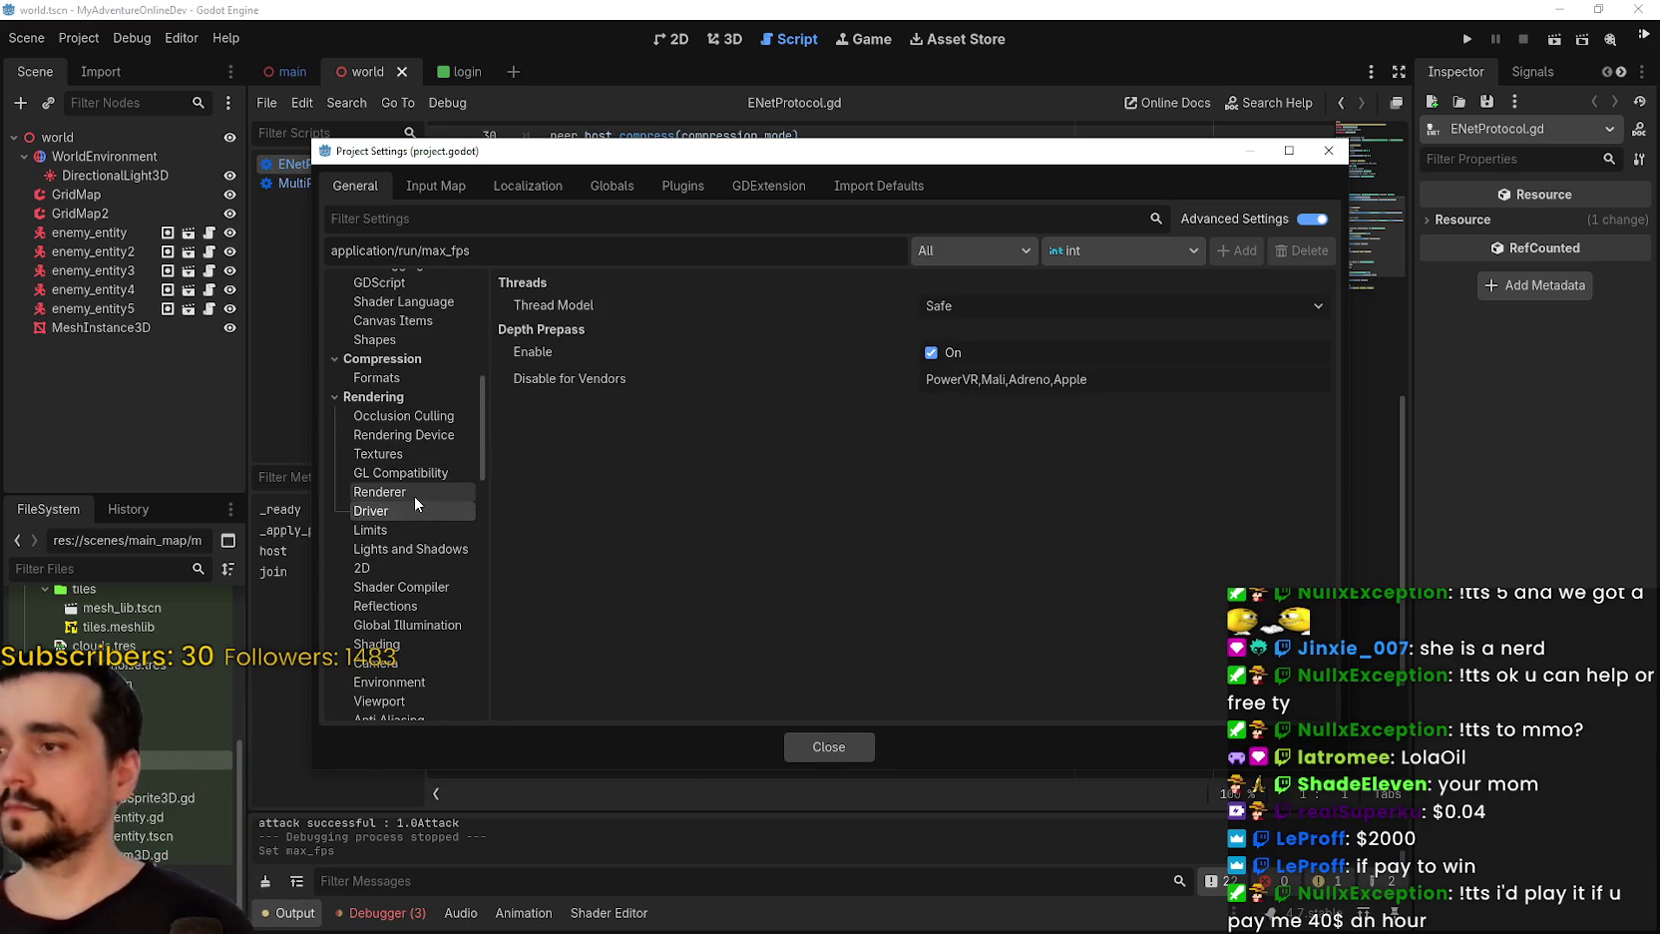
click(411, 493)
click(424, 471)
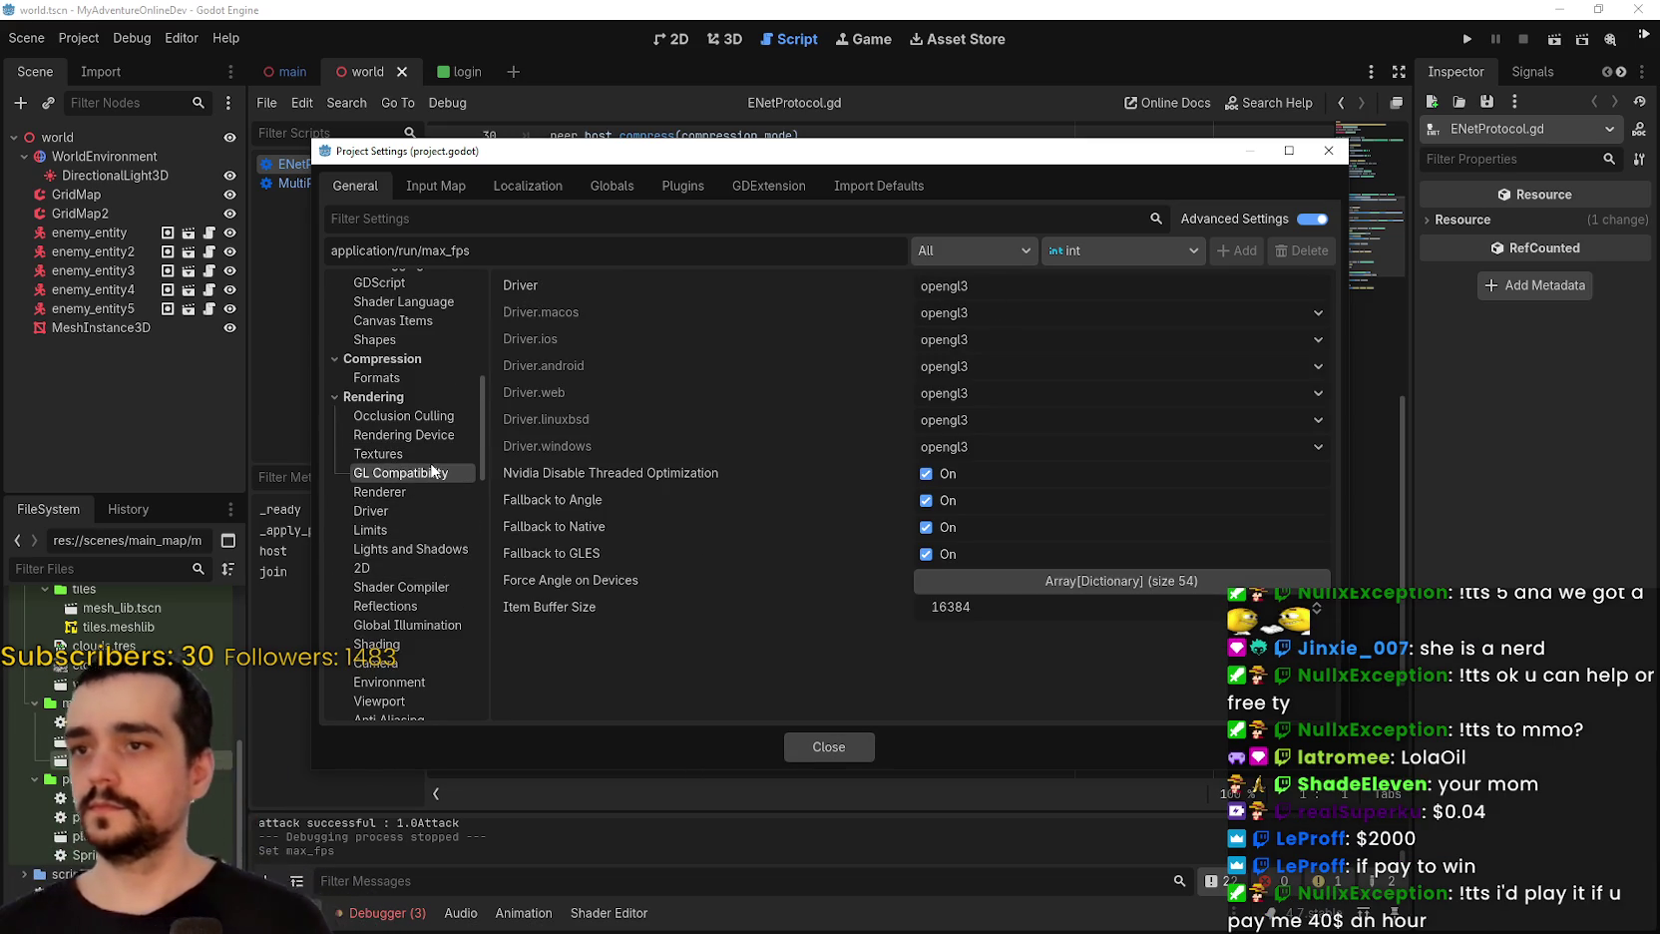
click(435, 453)
scroll(769, 489, down, 3)
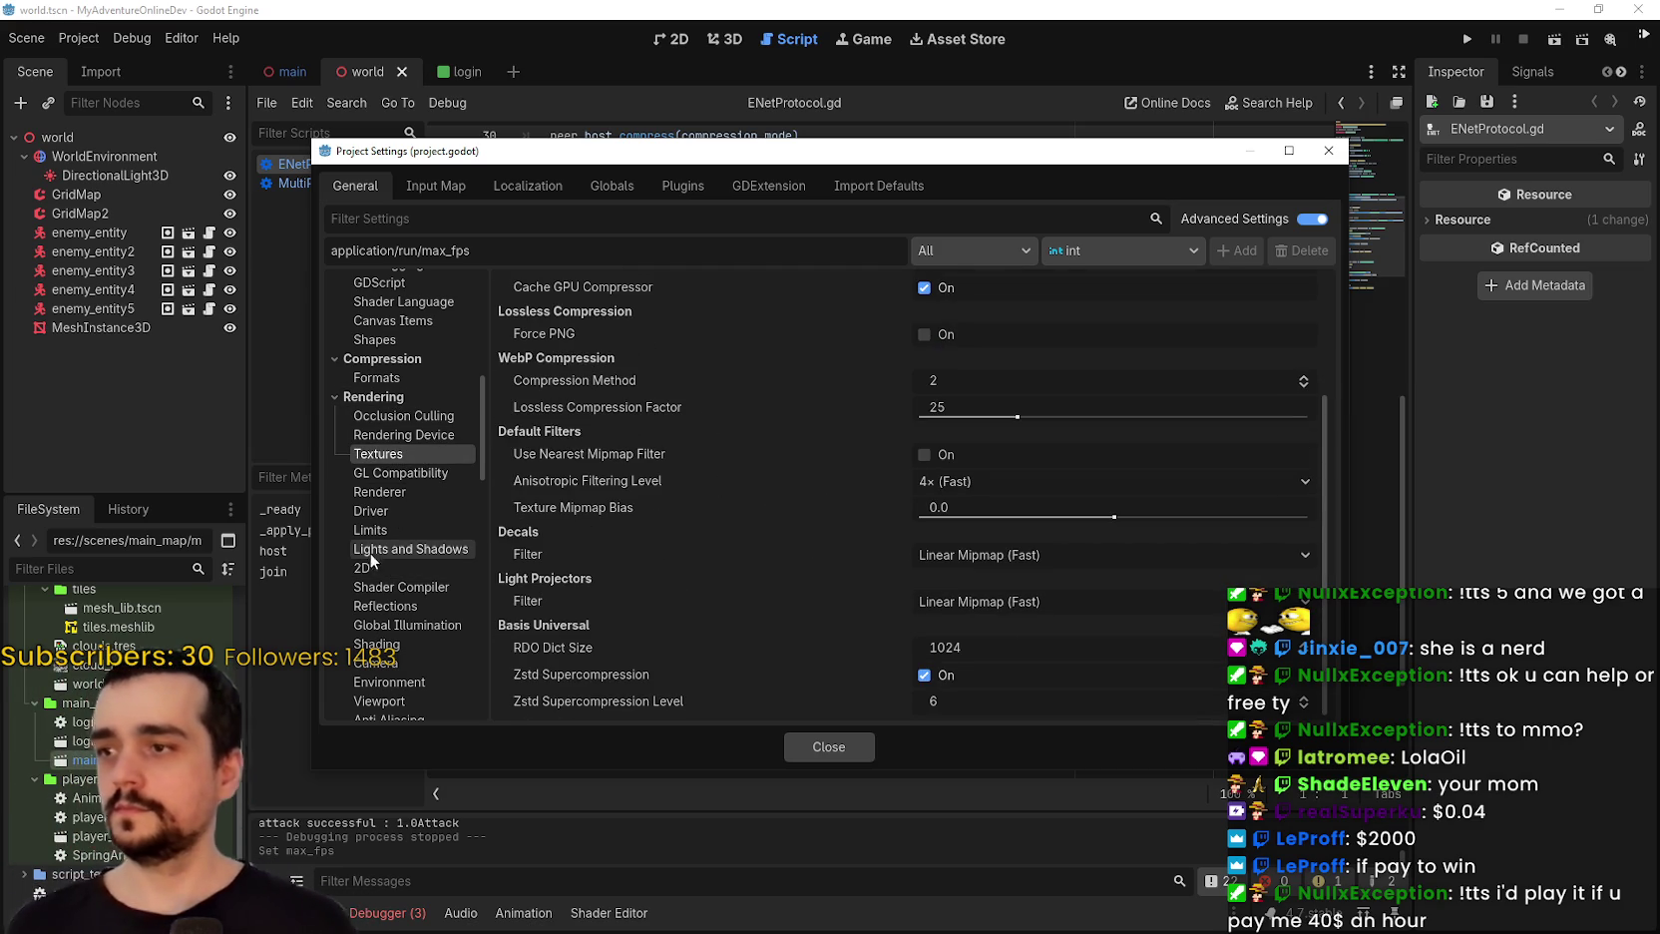
click(374, 511)
click(384, 496)
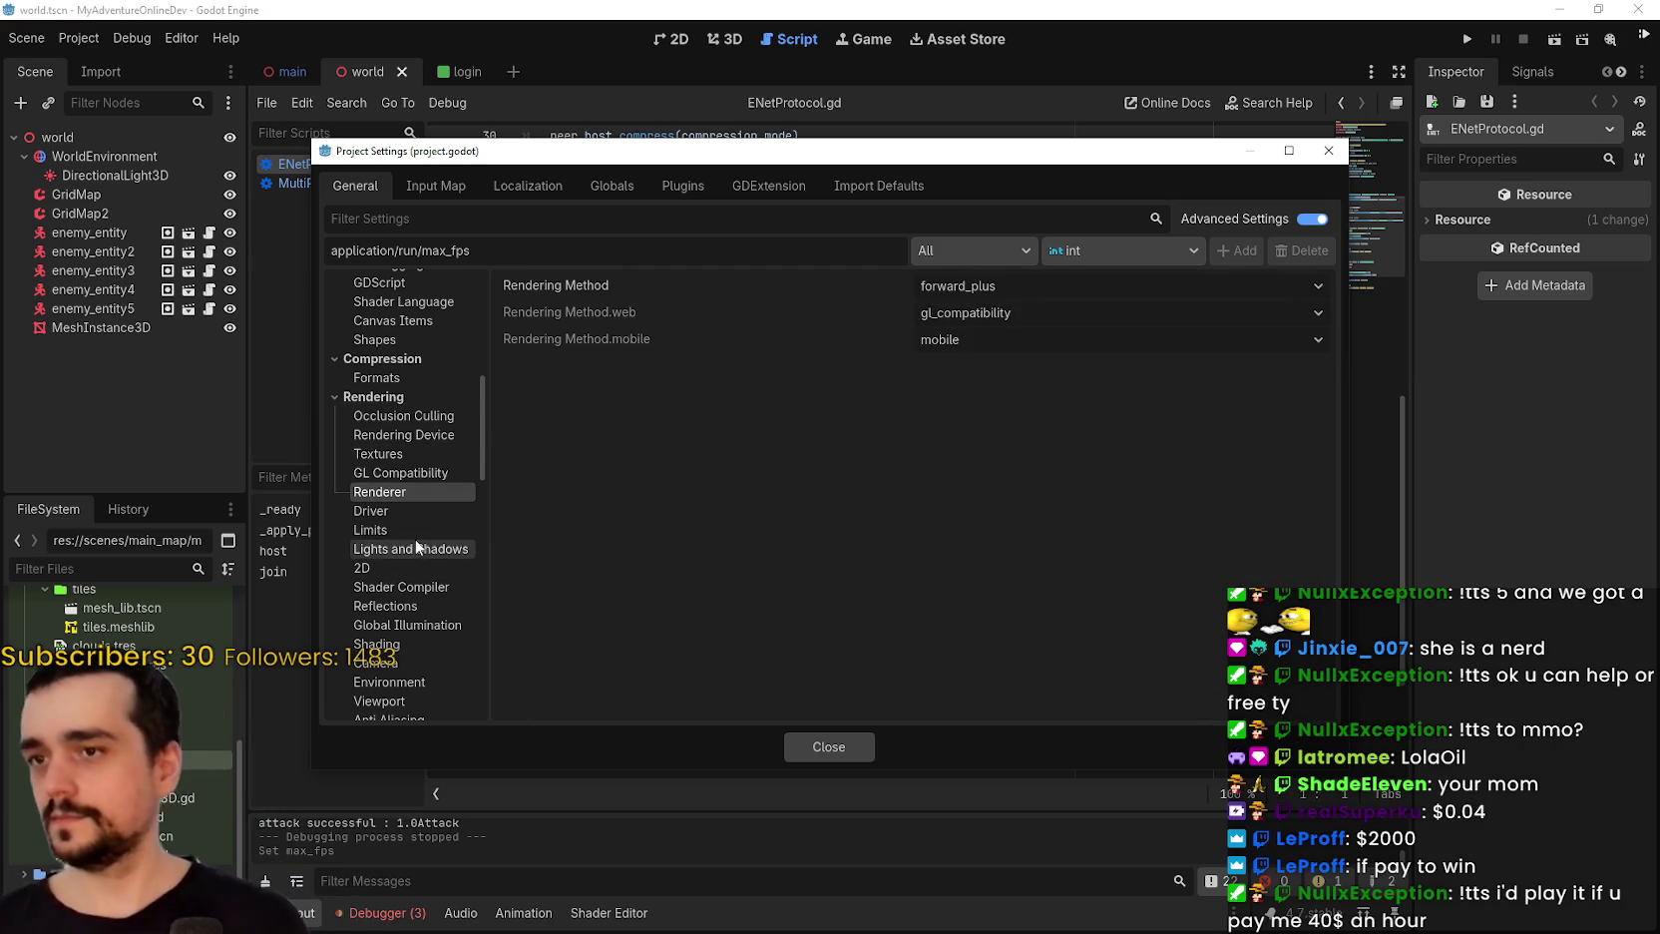
click(399, 548)
click(403, 567)
click(370, 530)
click(401, 587)
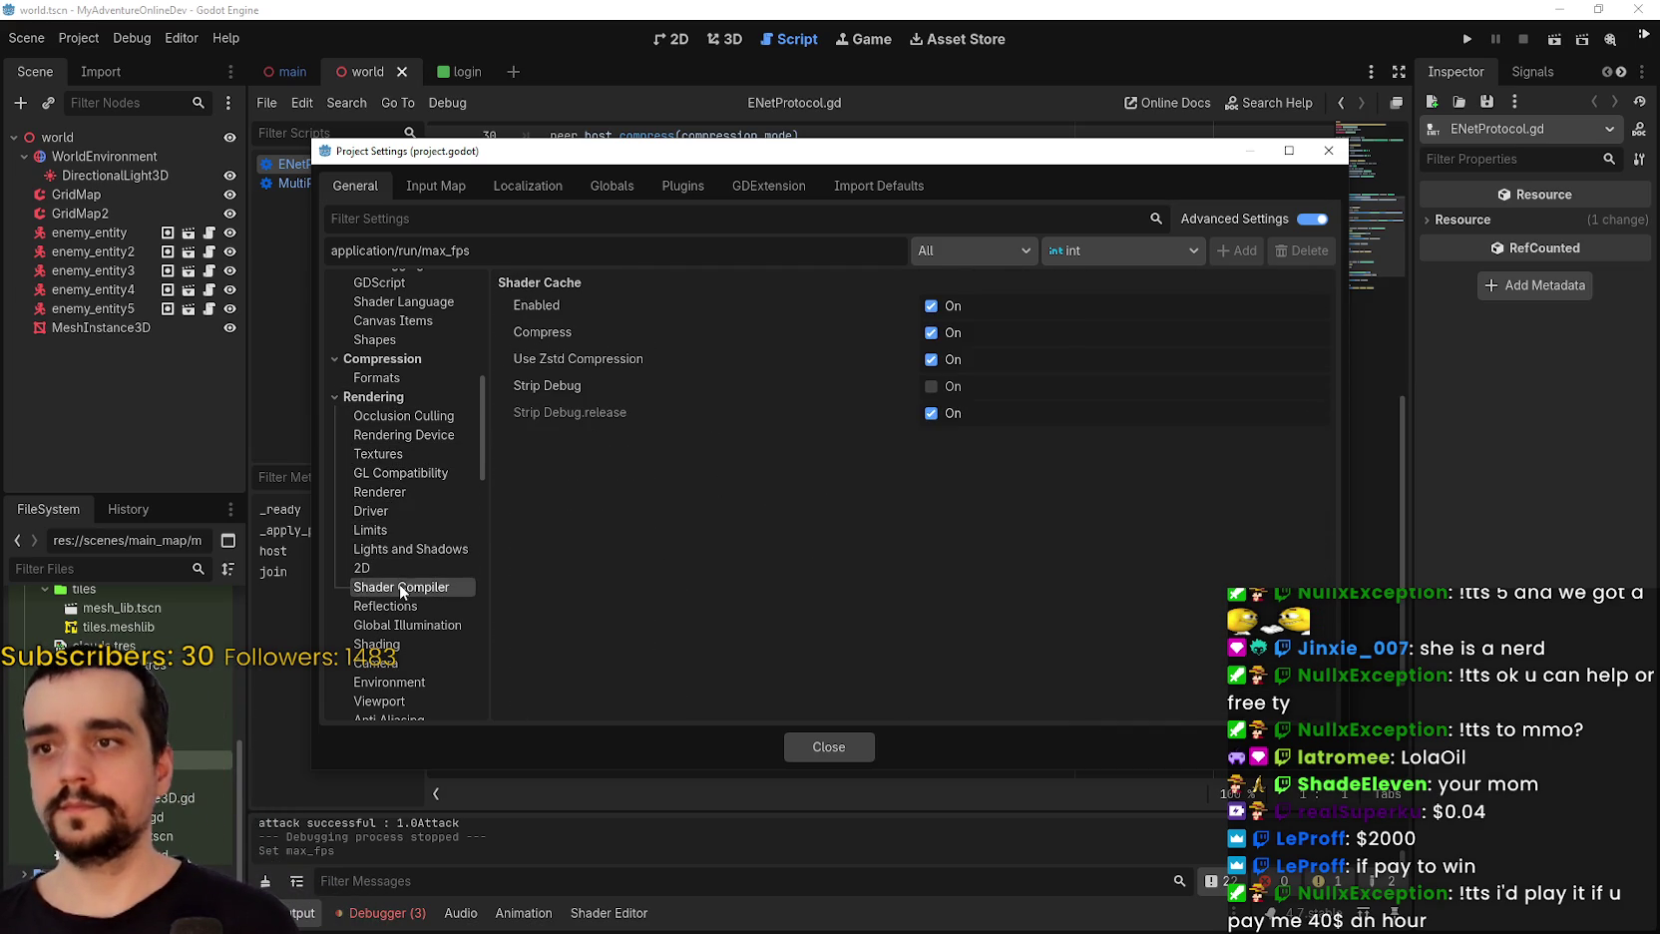
Look through the Rendering Shading, Reflections and 2D settings, then inspect the Driver Thread Model.
scroll(404, 579, down, 2)
scroll(404, 579, down, 1)
click(394, 476)
click(397, 439)
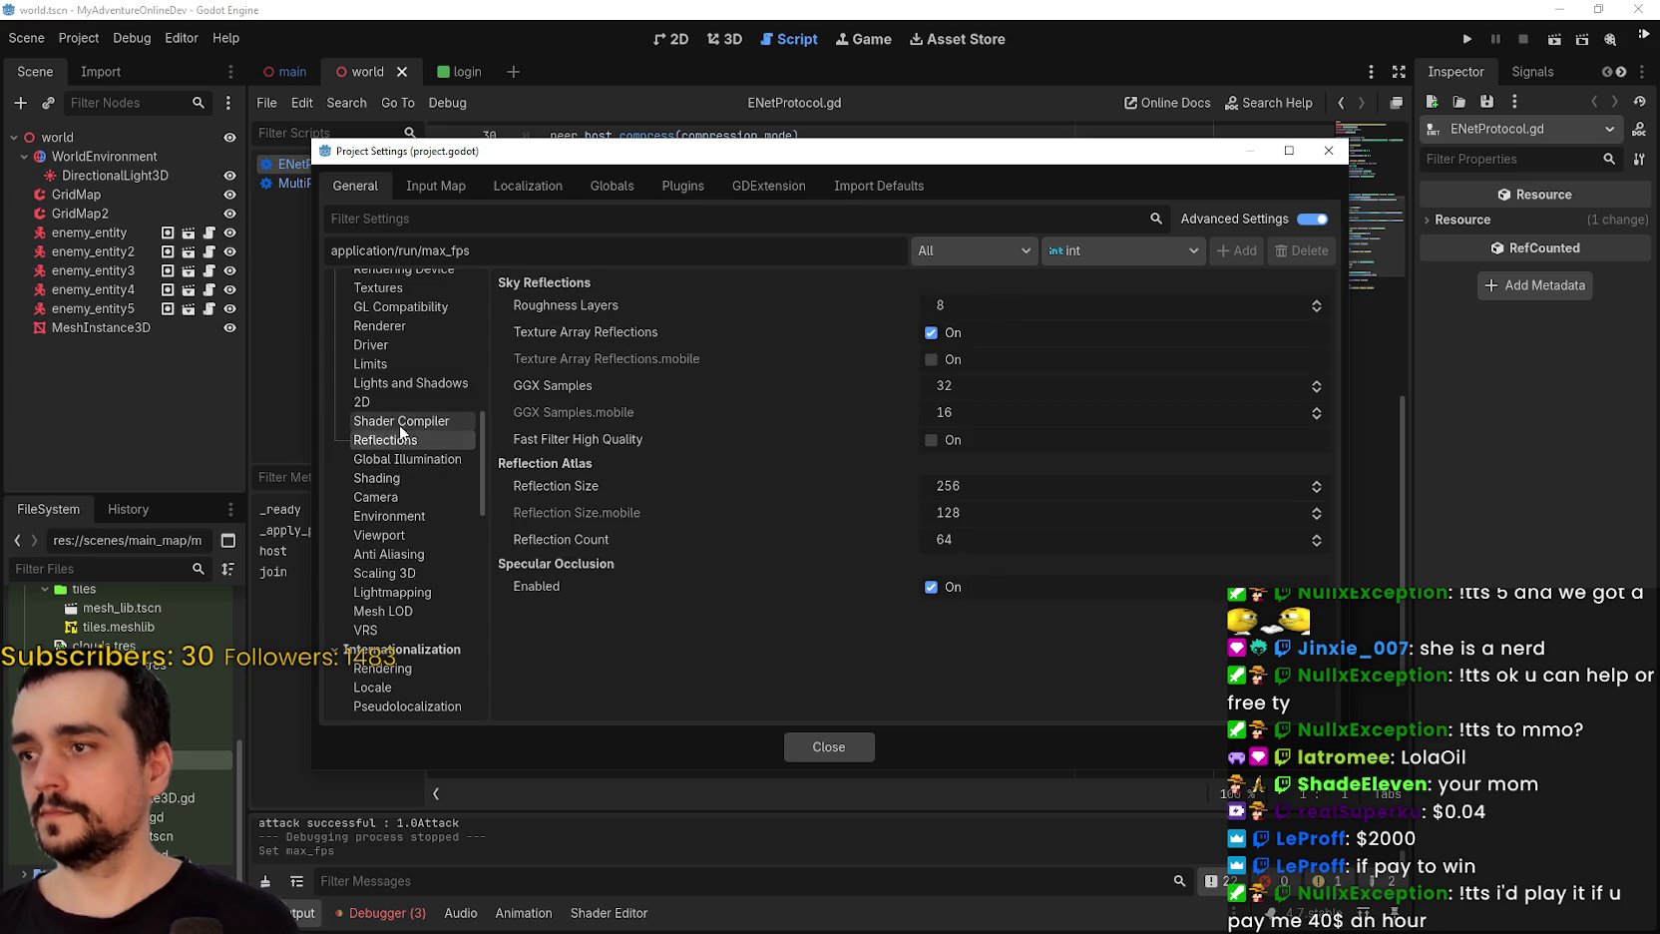
click(399, 404)
scroll(375, 461, up, 1)
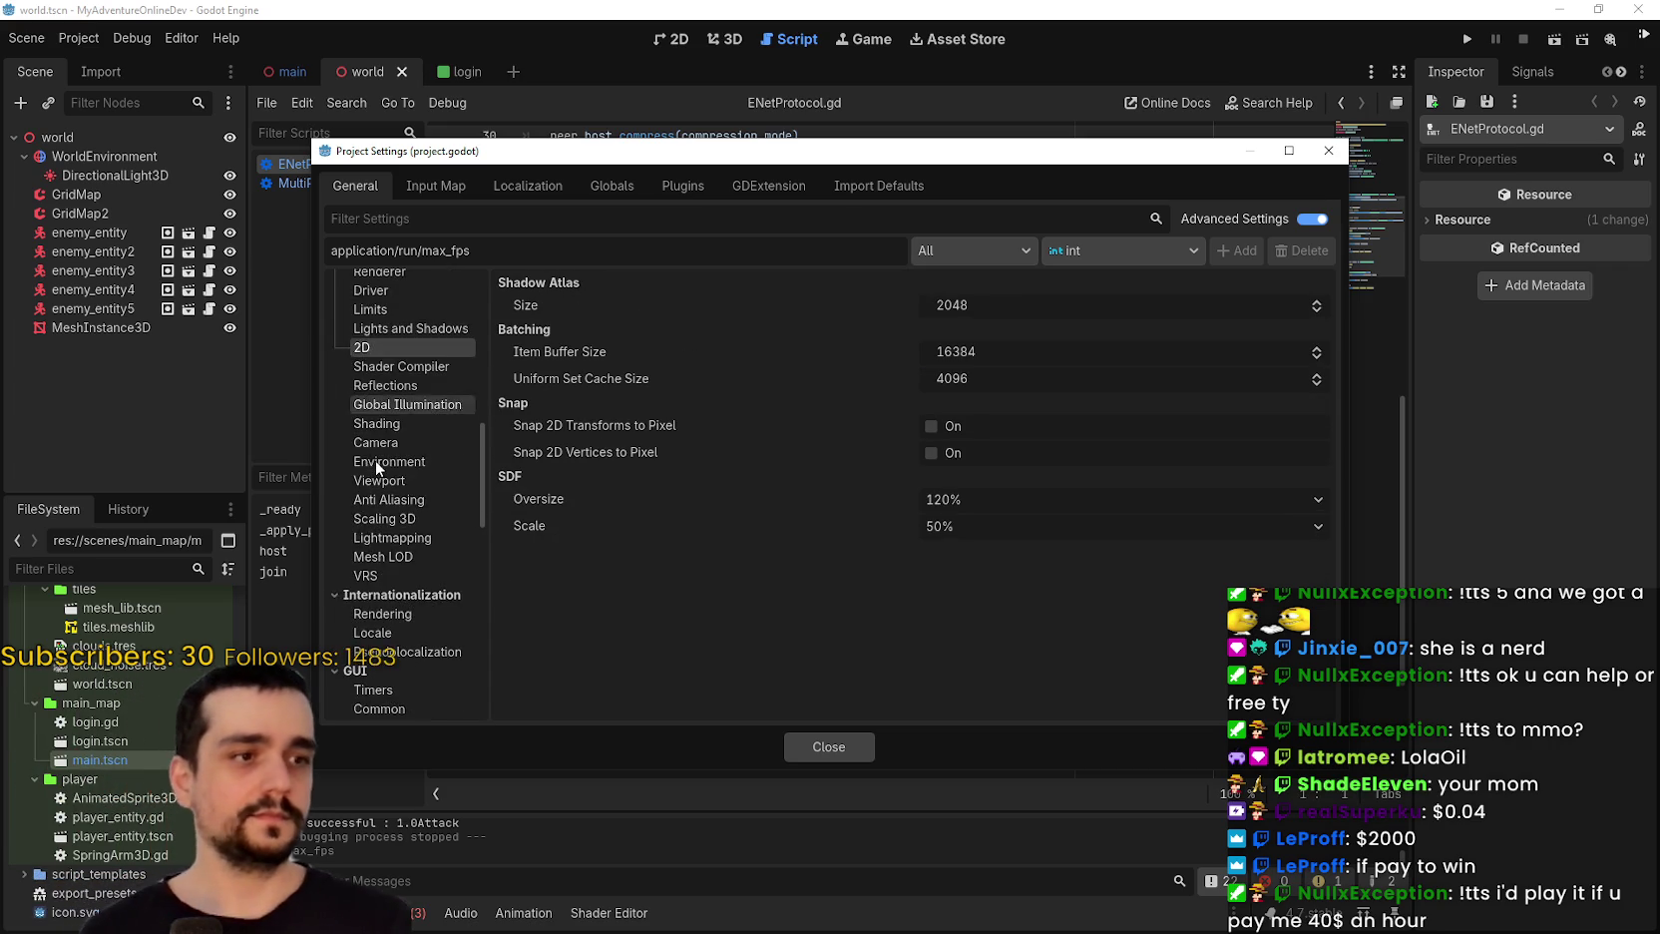
scroll(394, 468, up, 1)
click(407, 455)
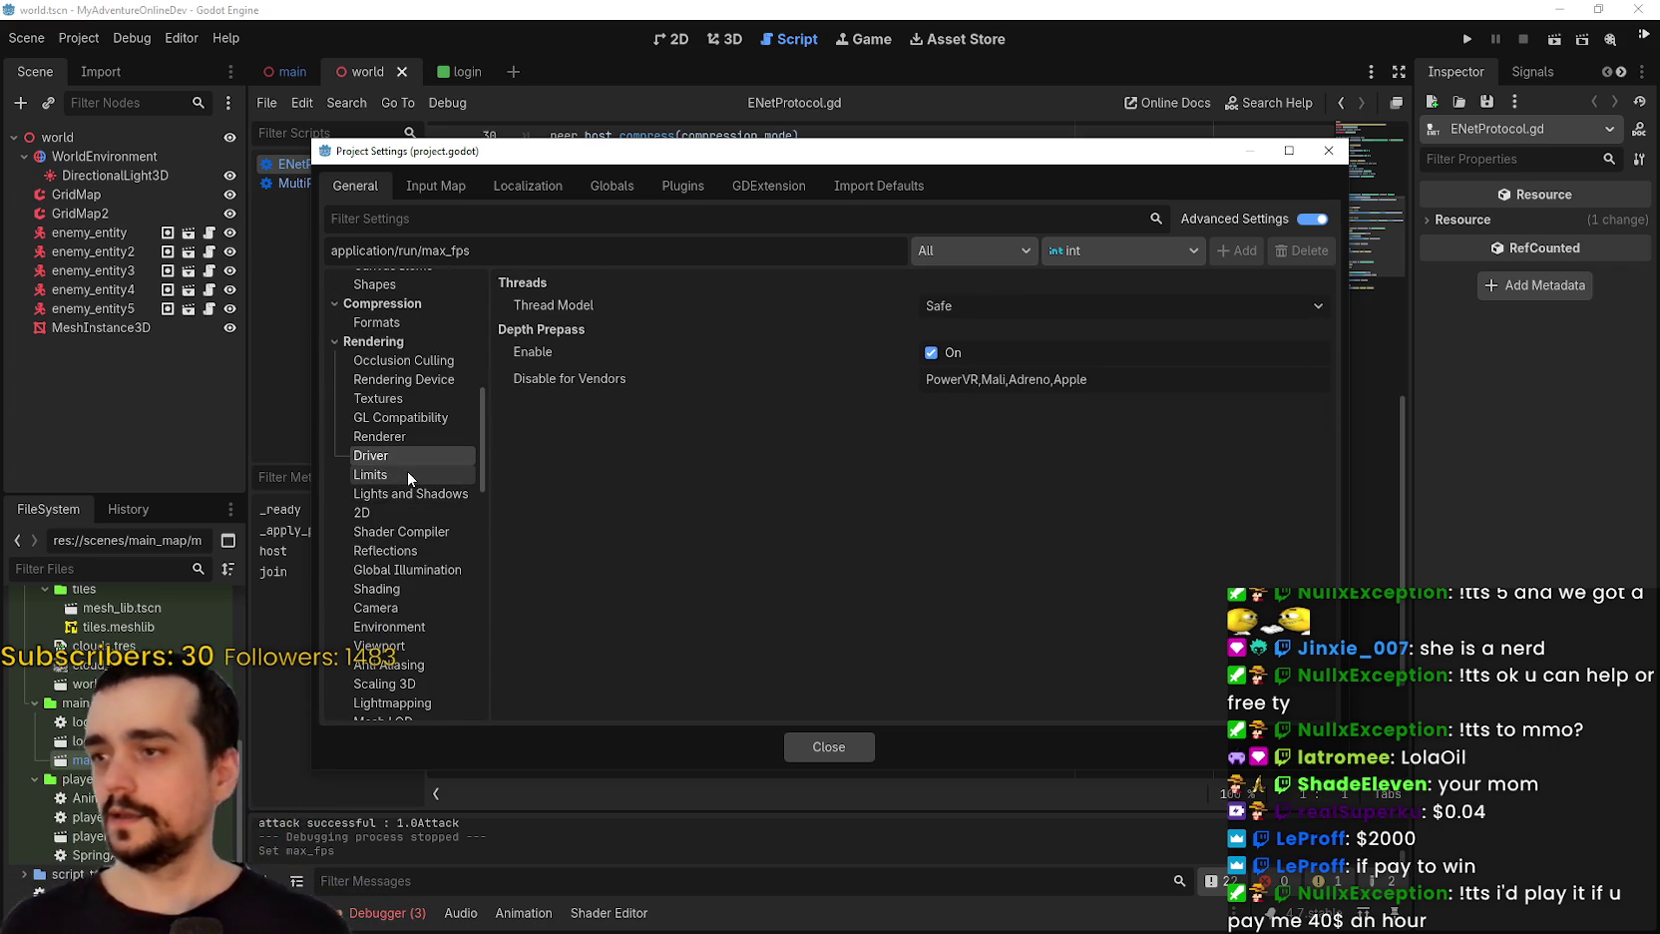
click(1137, 308)
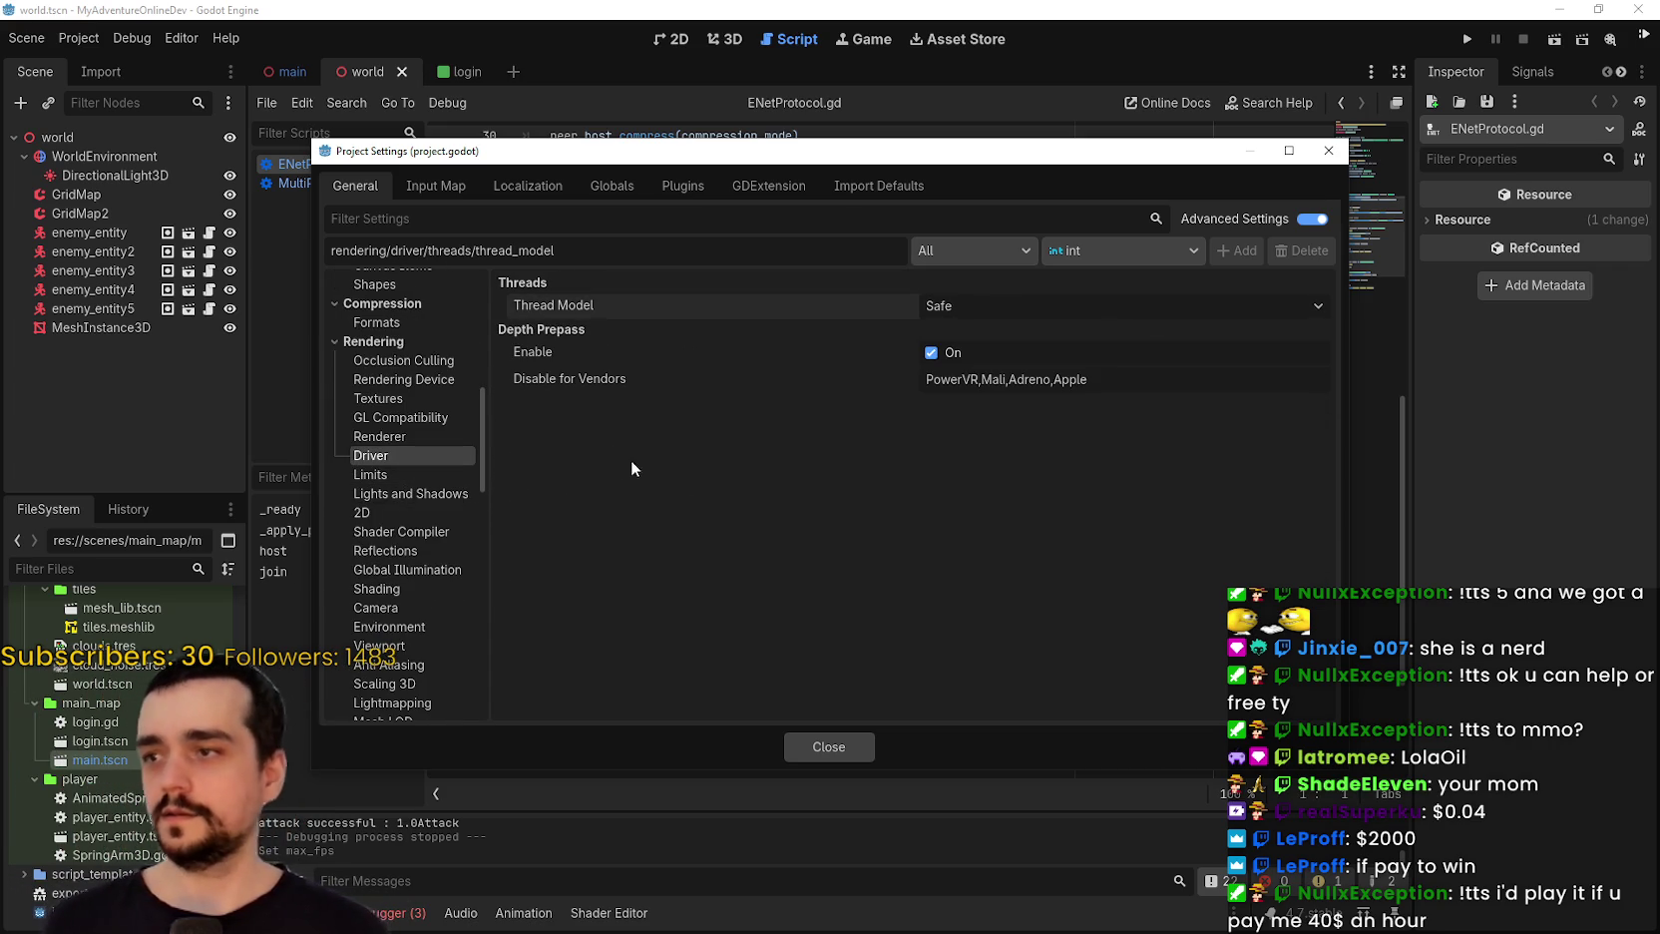
Review the Rendering > Textures settings.
click(397, 400)
scroll(802, 544, down, 3)
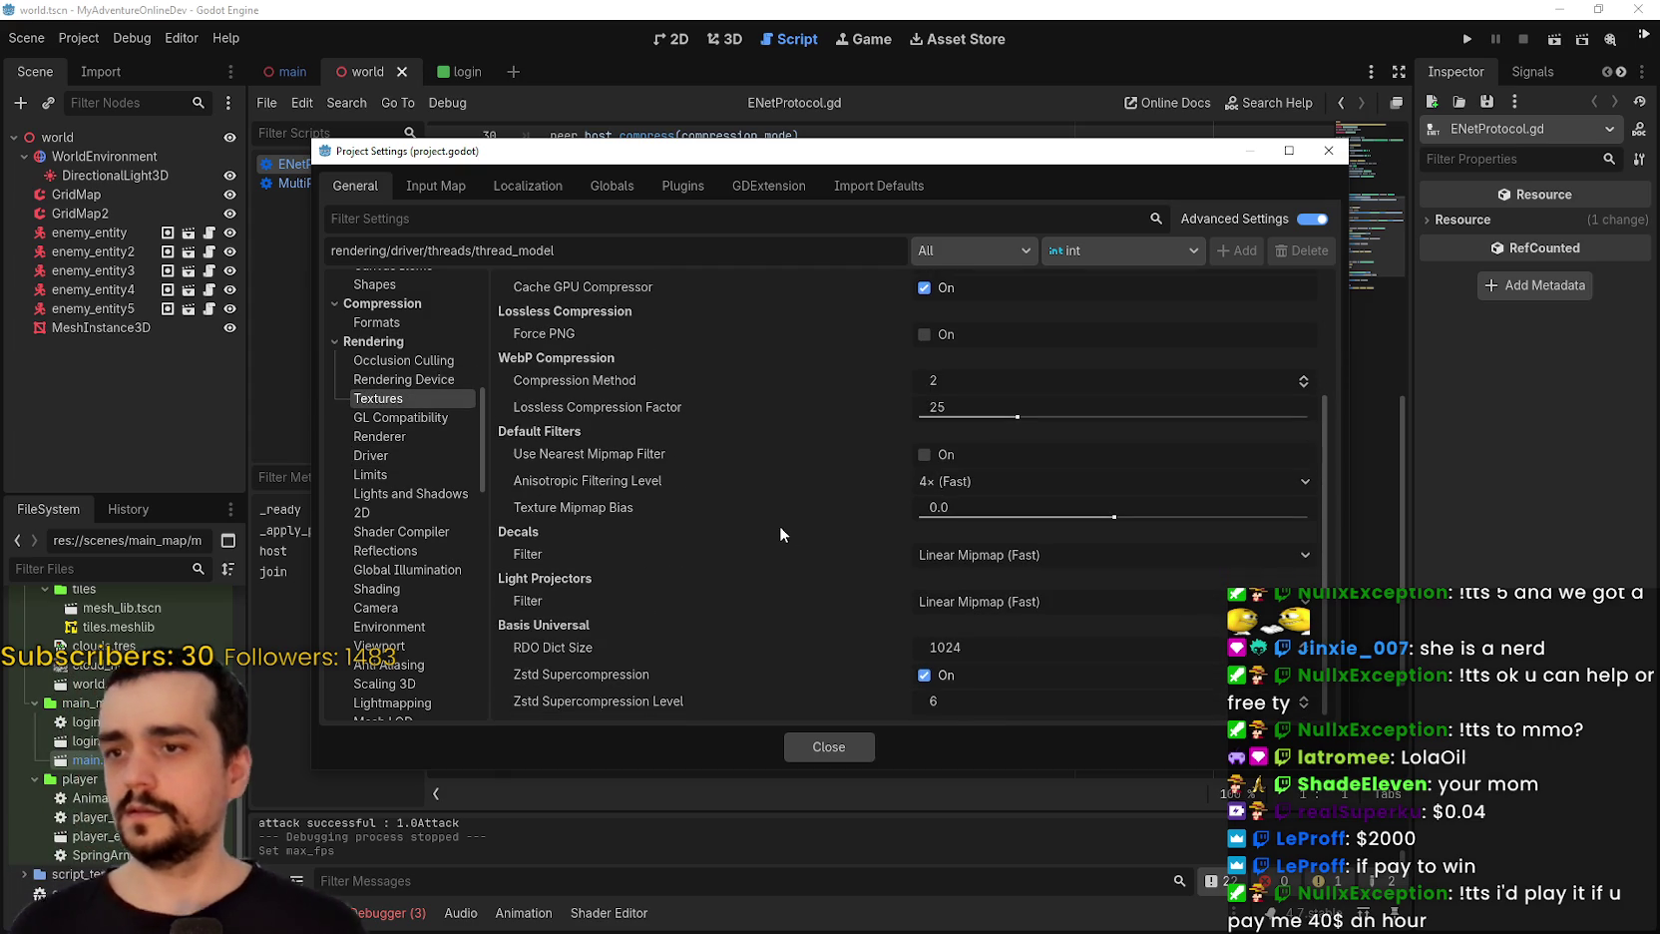
scroll(395, 498, up, 8)
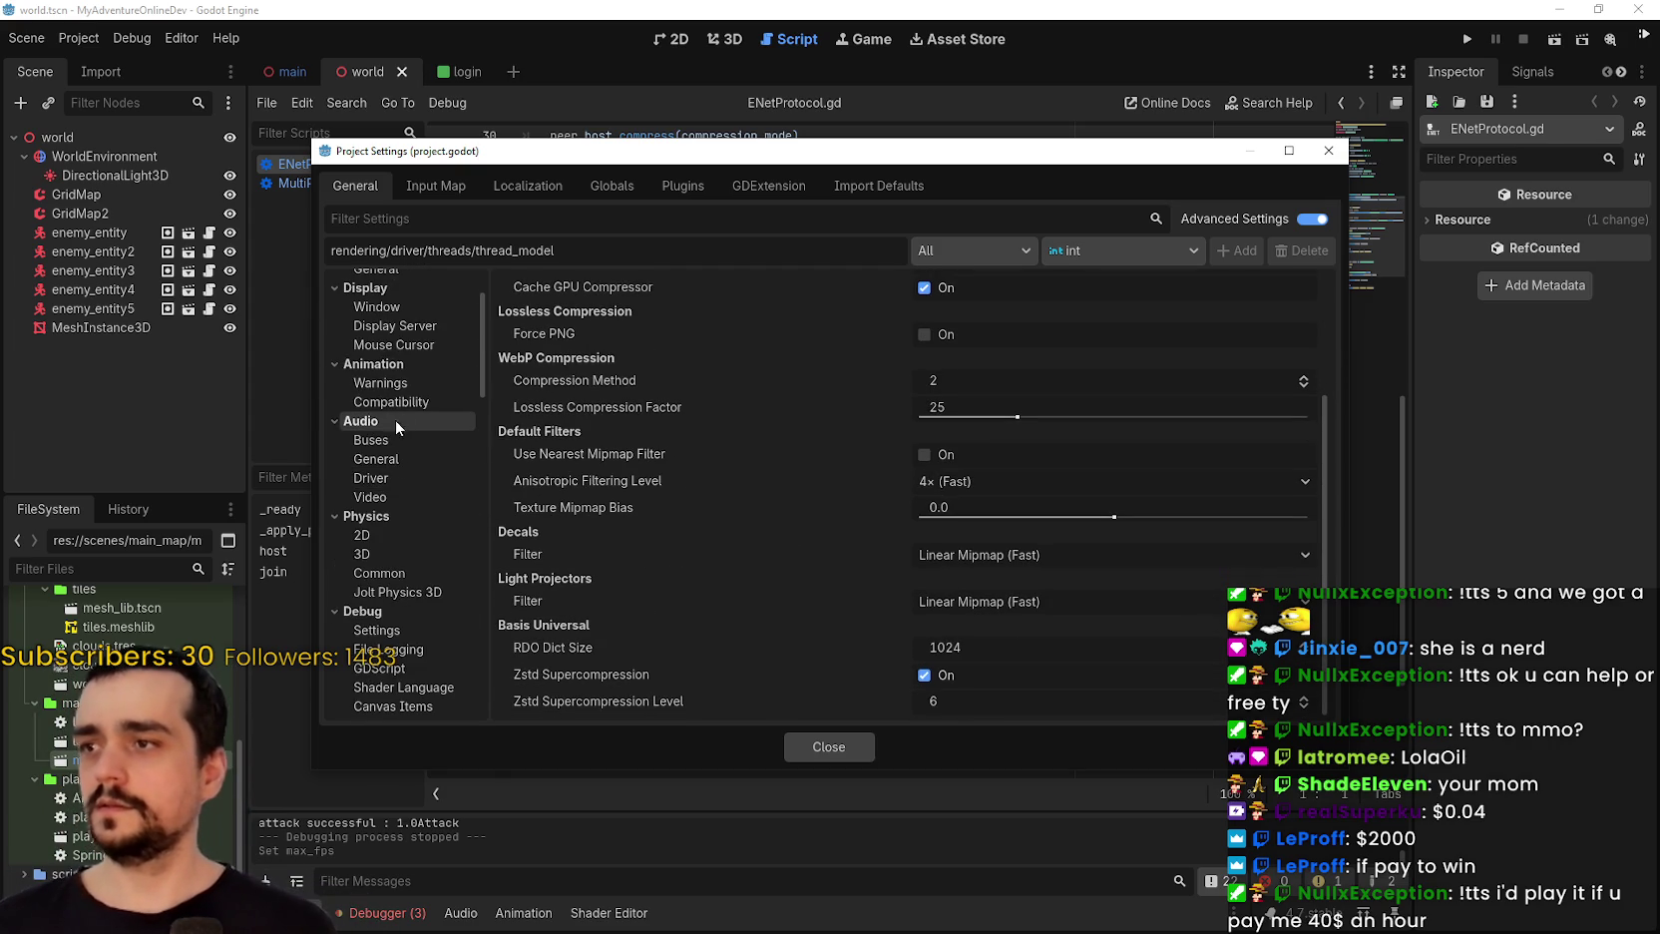
scroll(399, 385, up, 2)
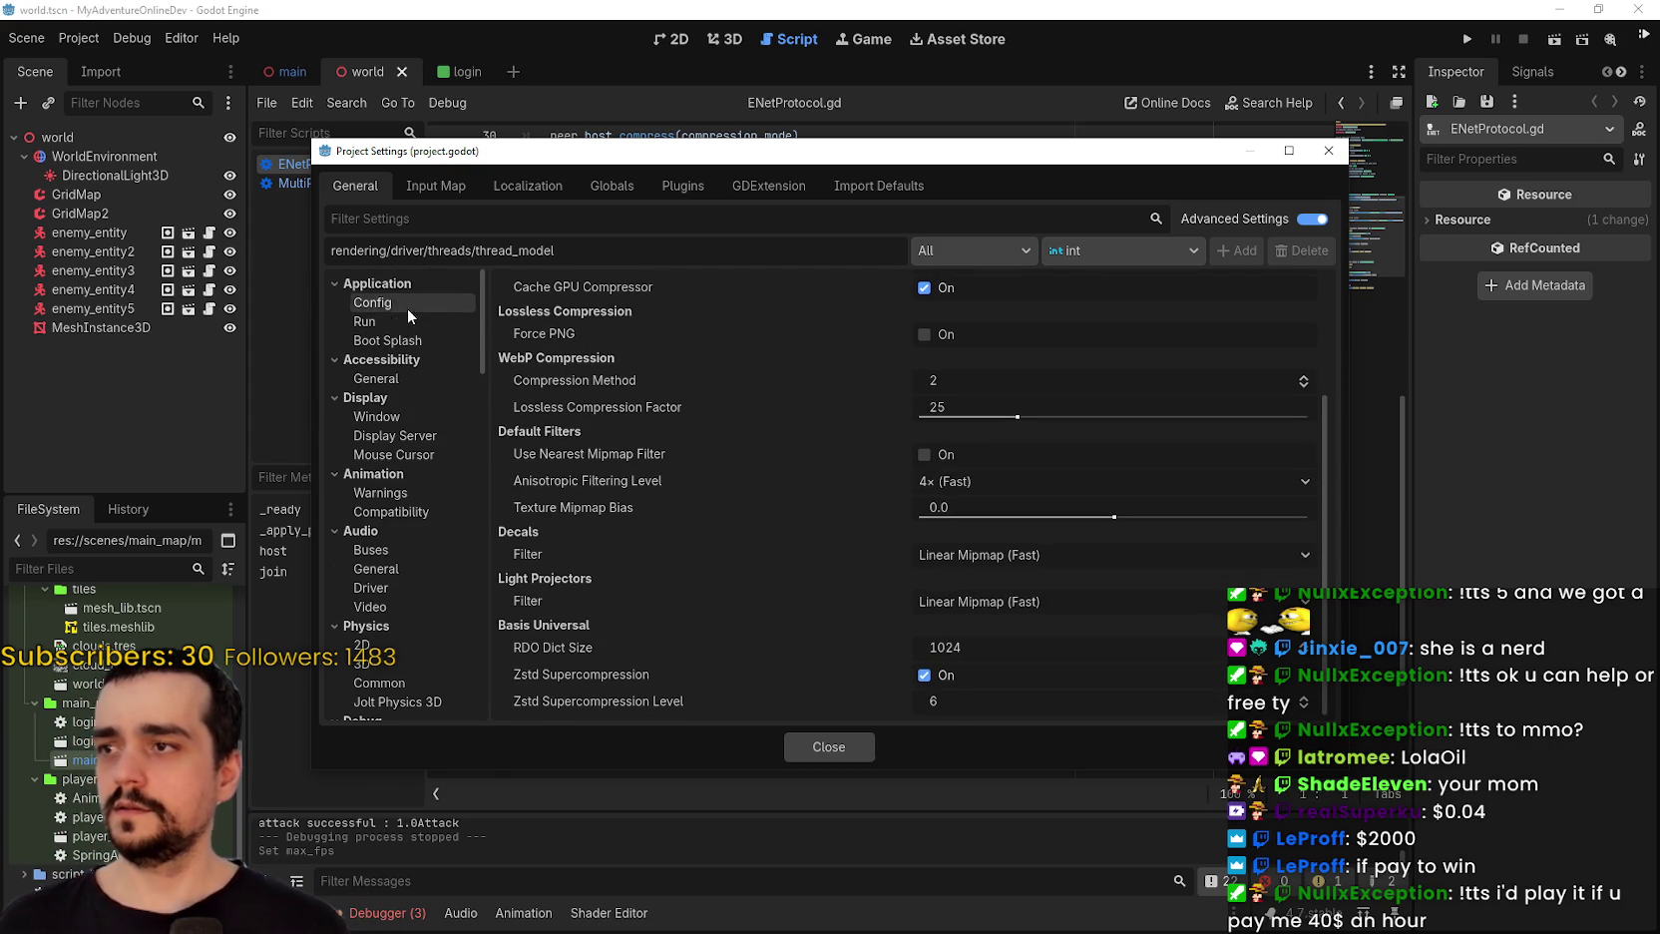
scroll(417, 359, down, 1)
scroll(406, 479, up, 1)
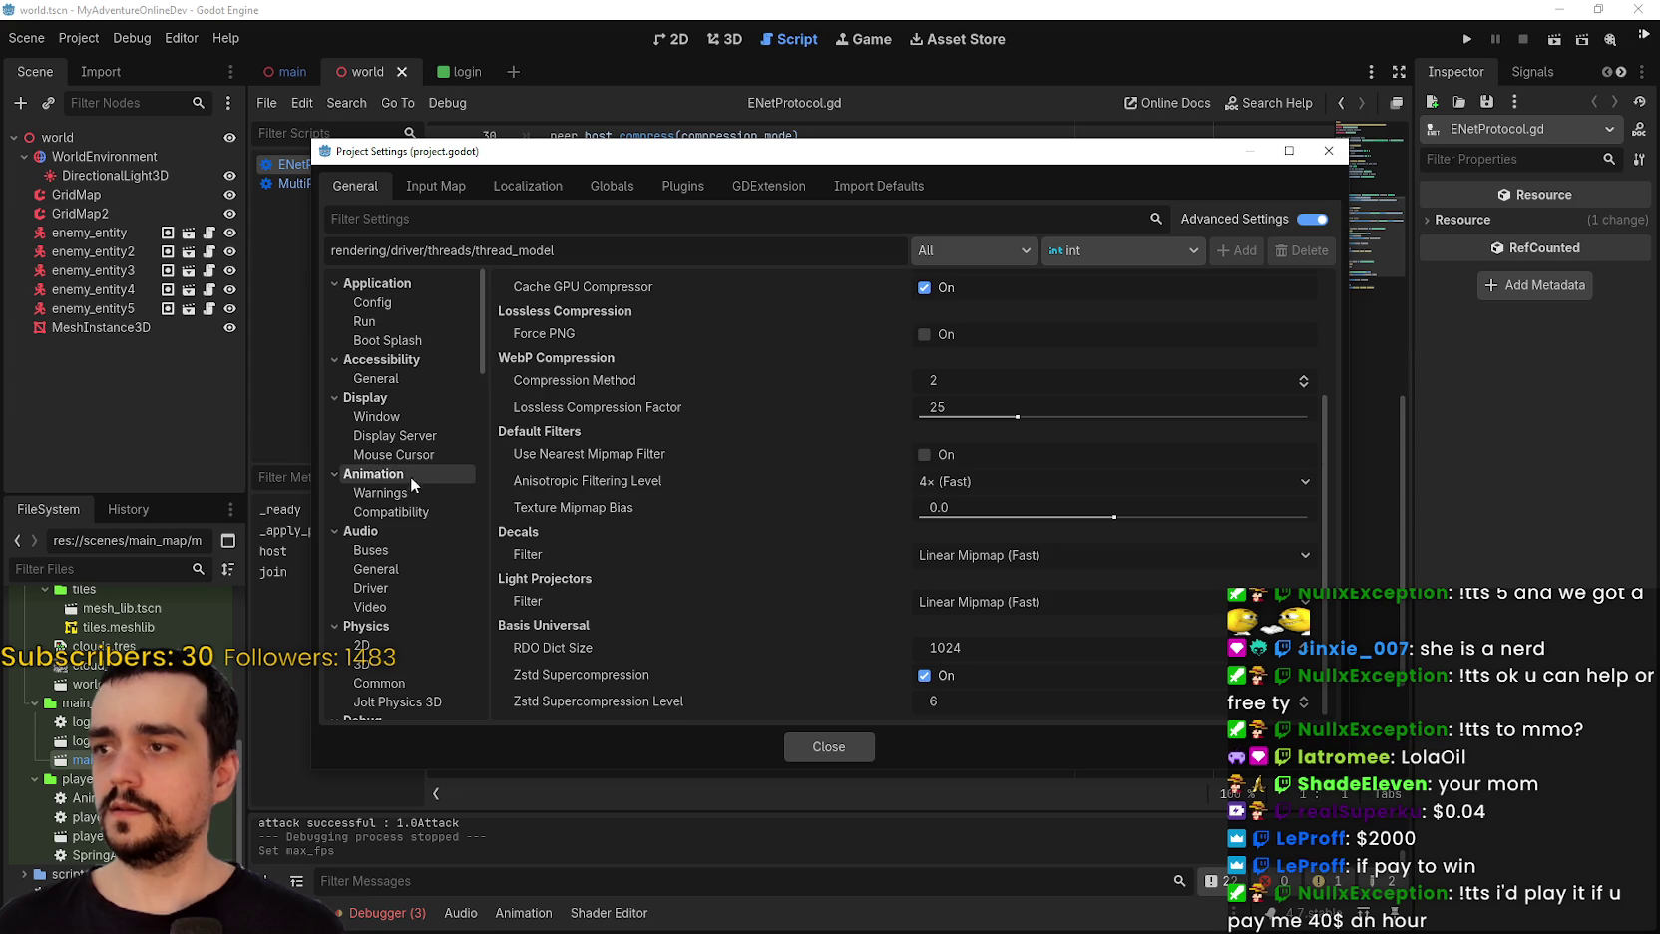
Confirm Display > Window V-Sync Mode stays Disabled, then close Project Settings.
click(392, 417)
scroll(971, 501, down, 10)
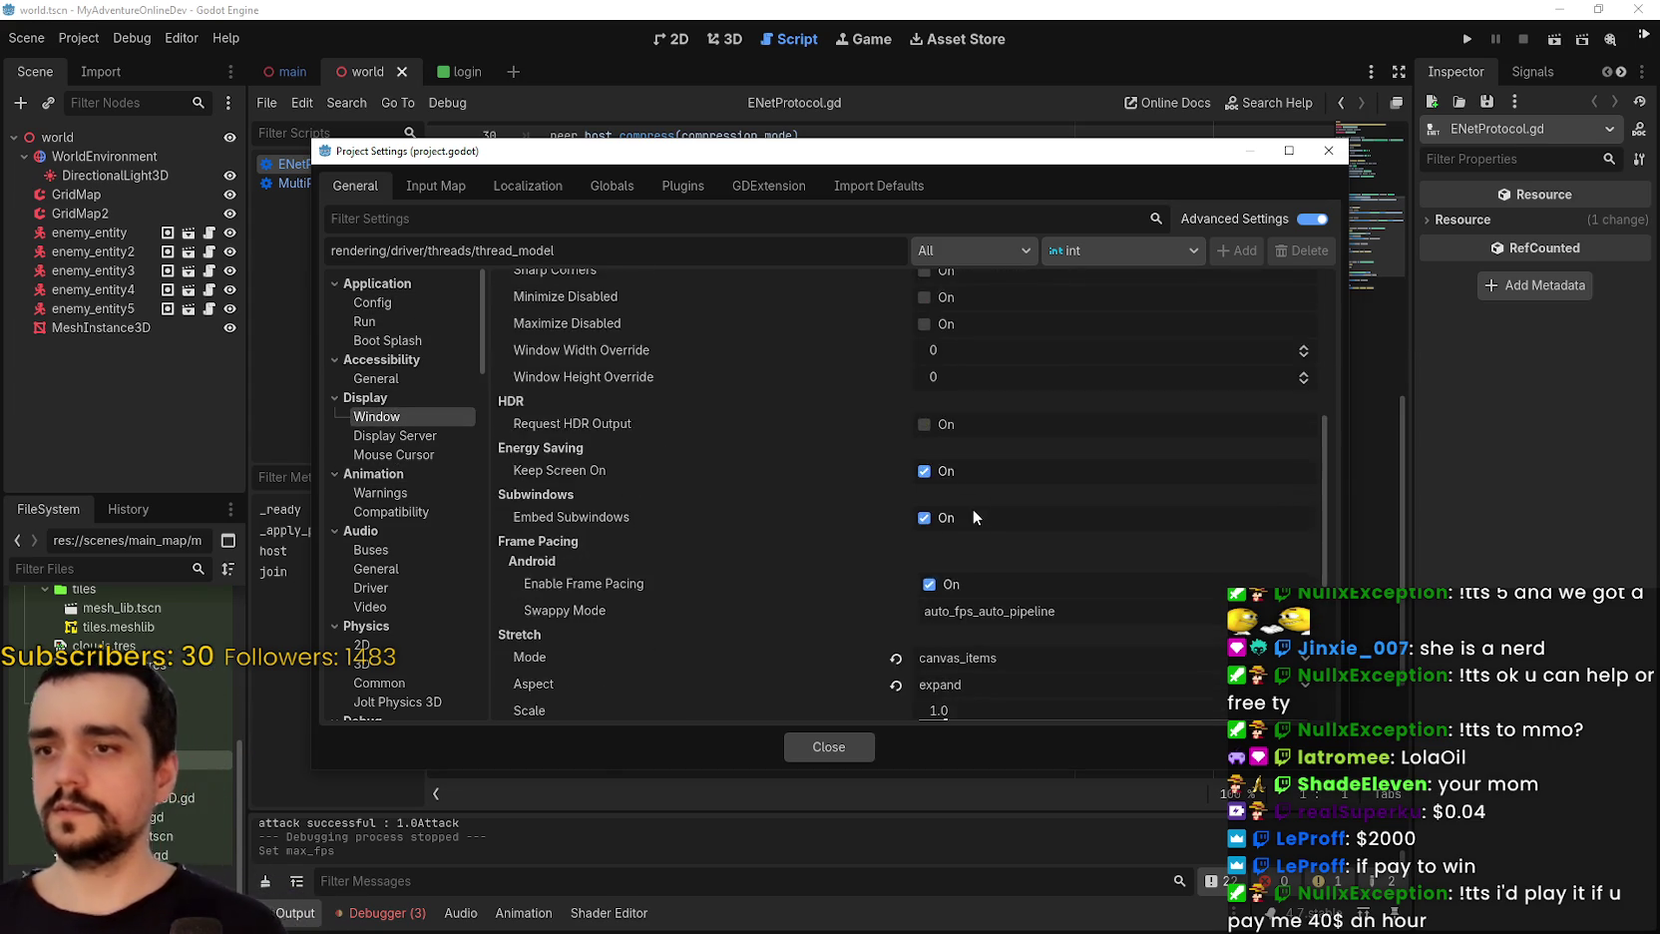
click(913, 575)
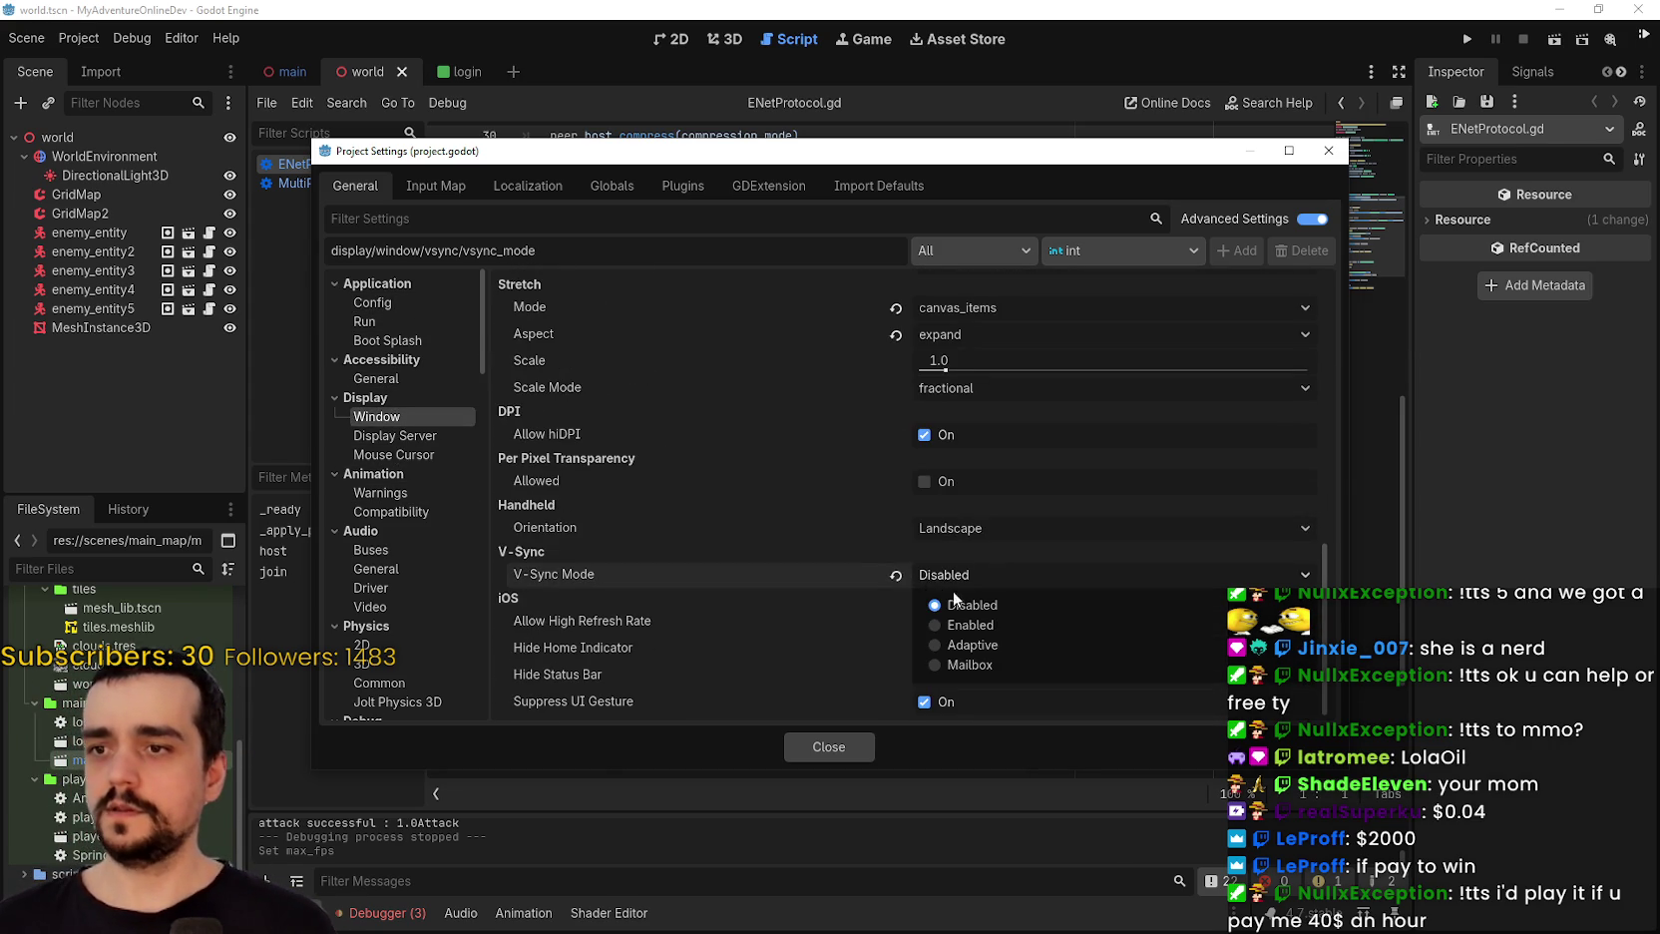
click(925, 572)
click(928, 576)
click(991, 567)
scroll(998, 554, up, 3)
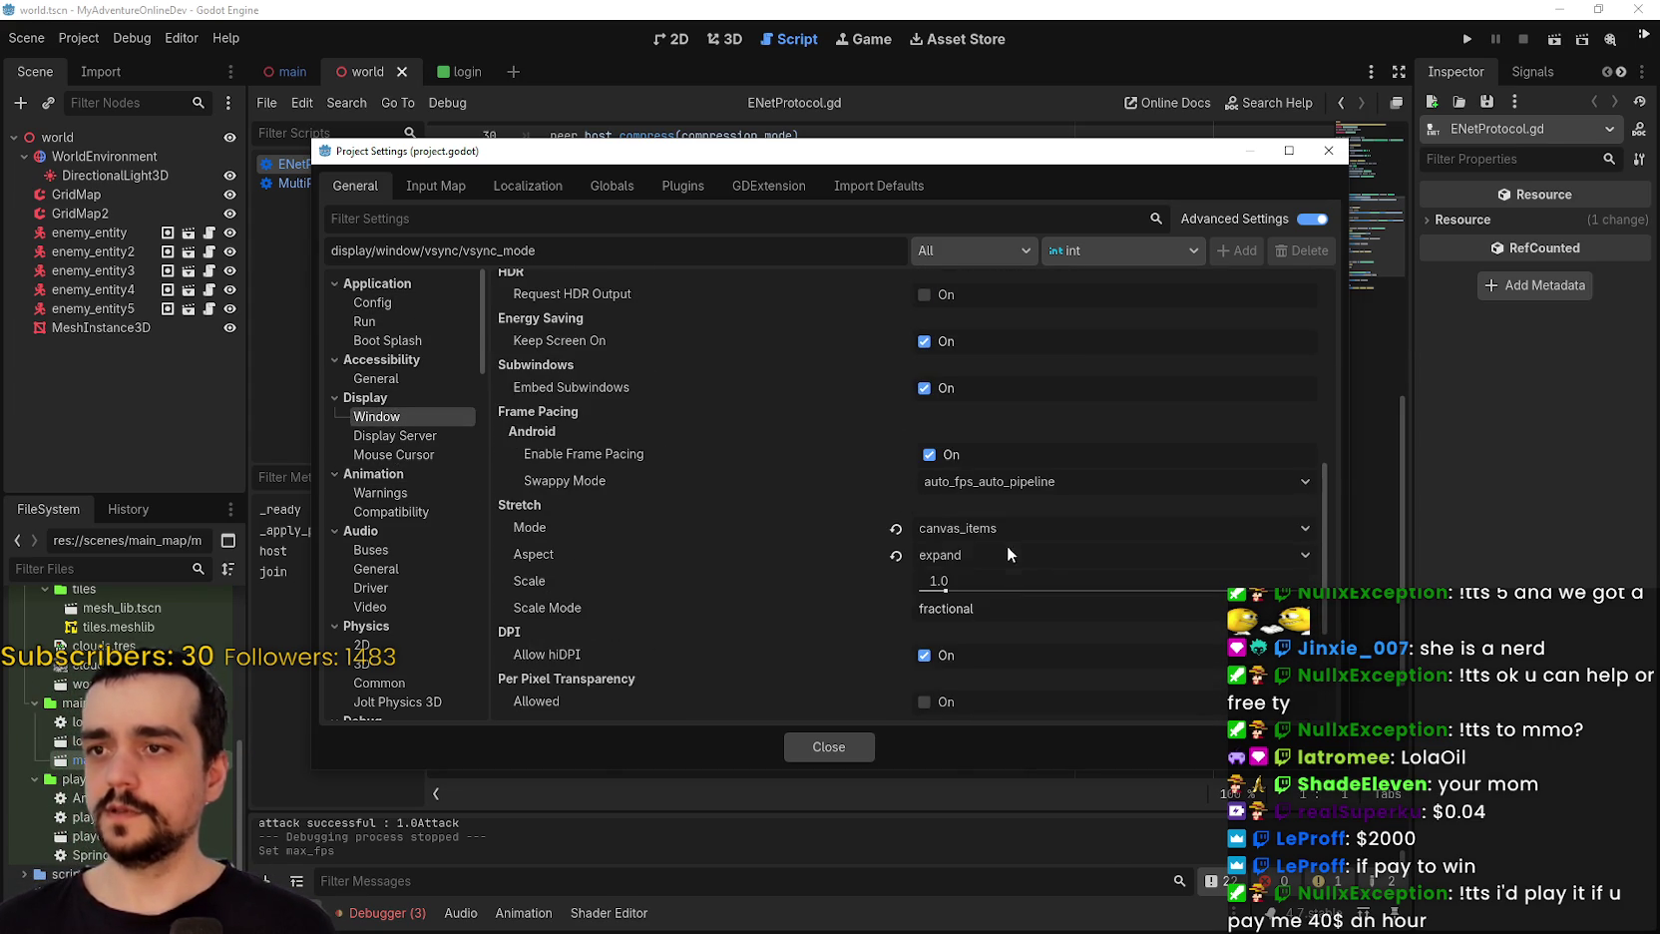
click(816, 743)
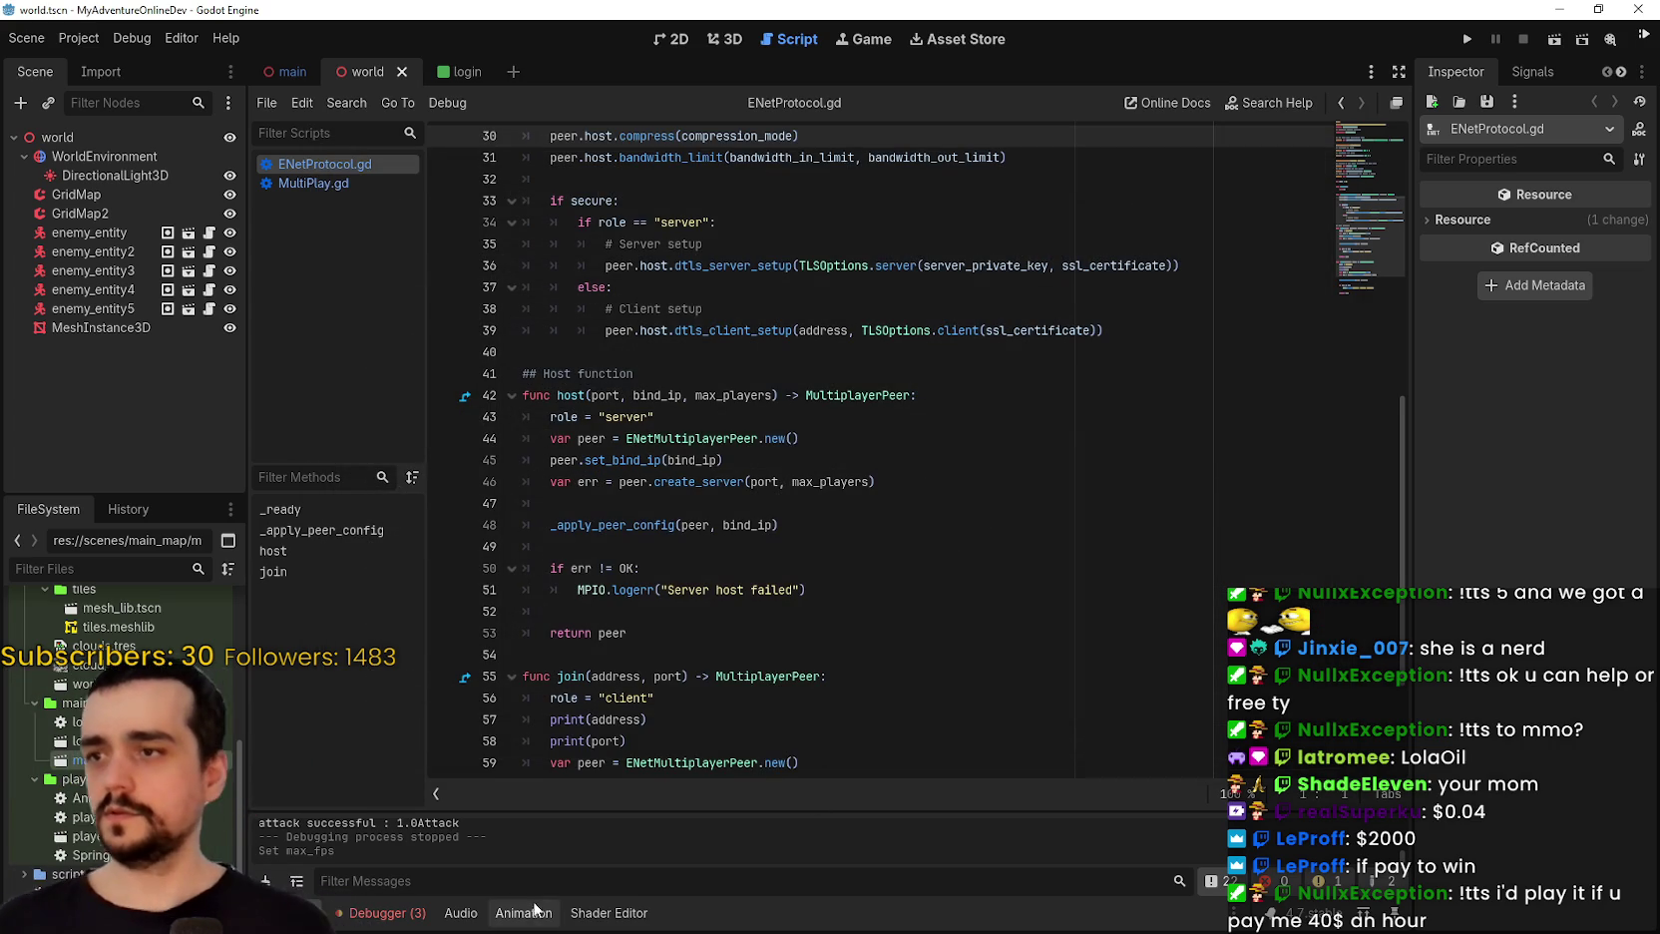
Enlarge the Debugger panel and graph the FPS, Process, Physics Process and Navigation Process monitors.
drag(498, 815, 498, 684)
click(387, 913)
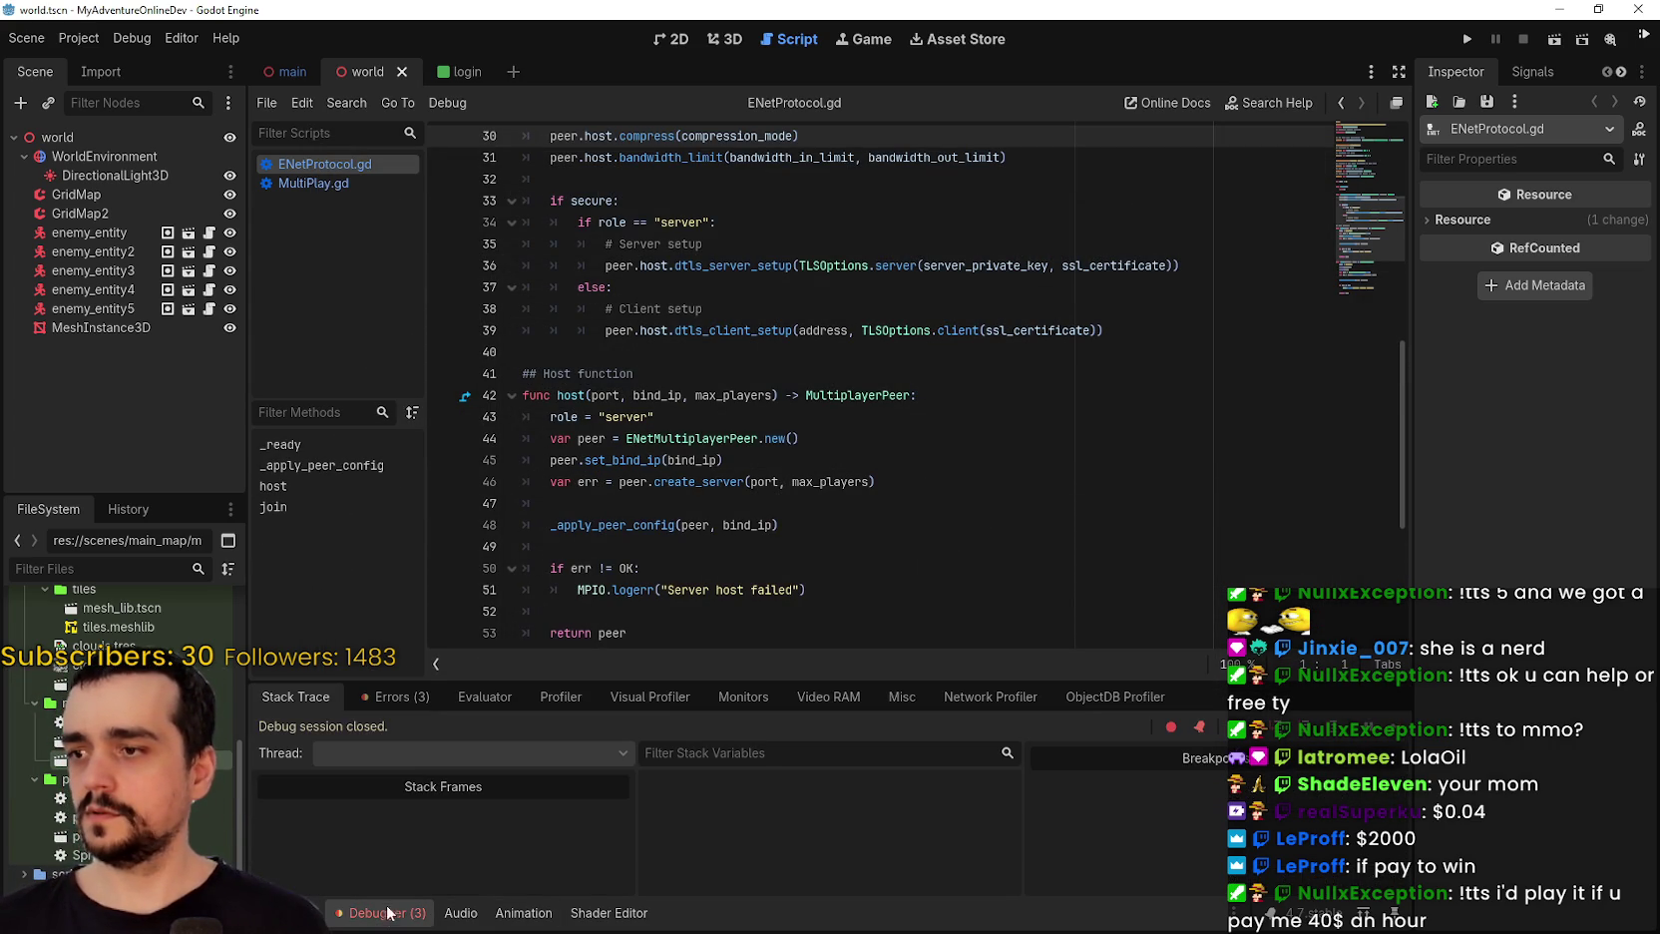
click(561, 696)
click(743, 696)
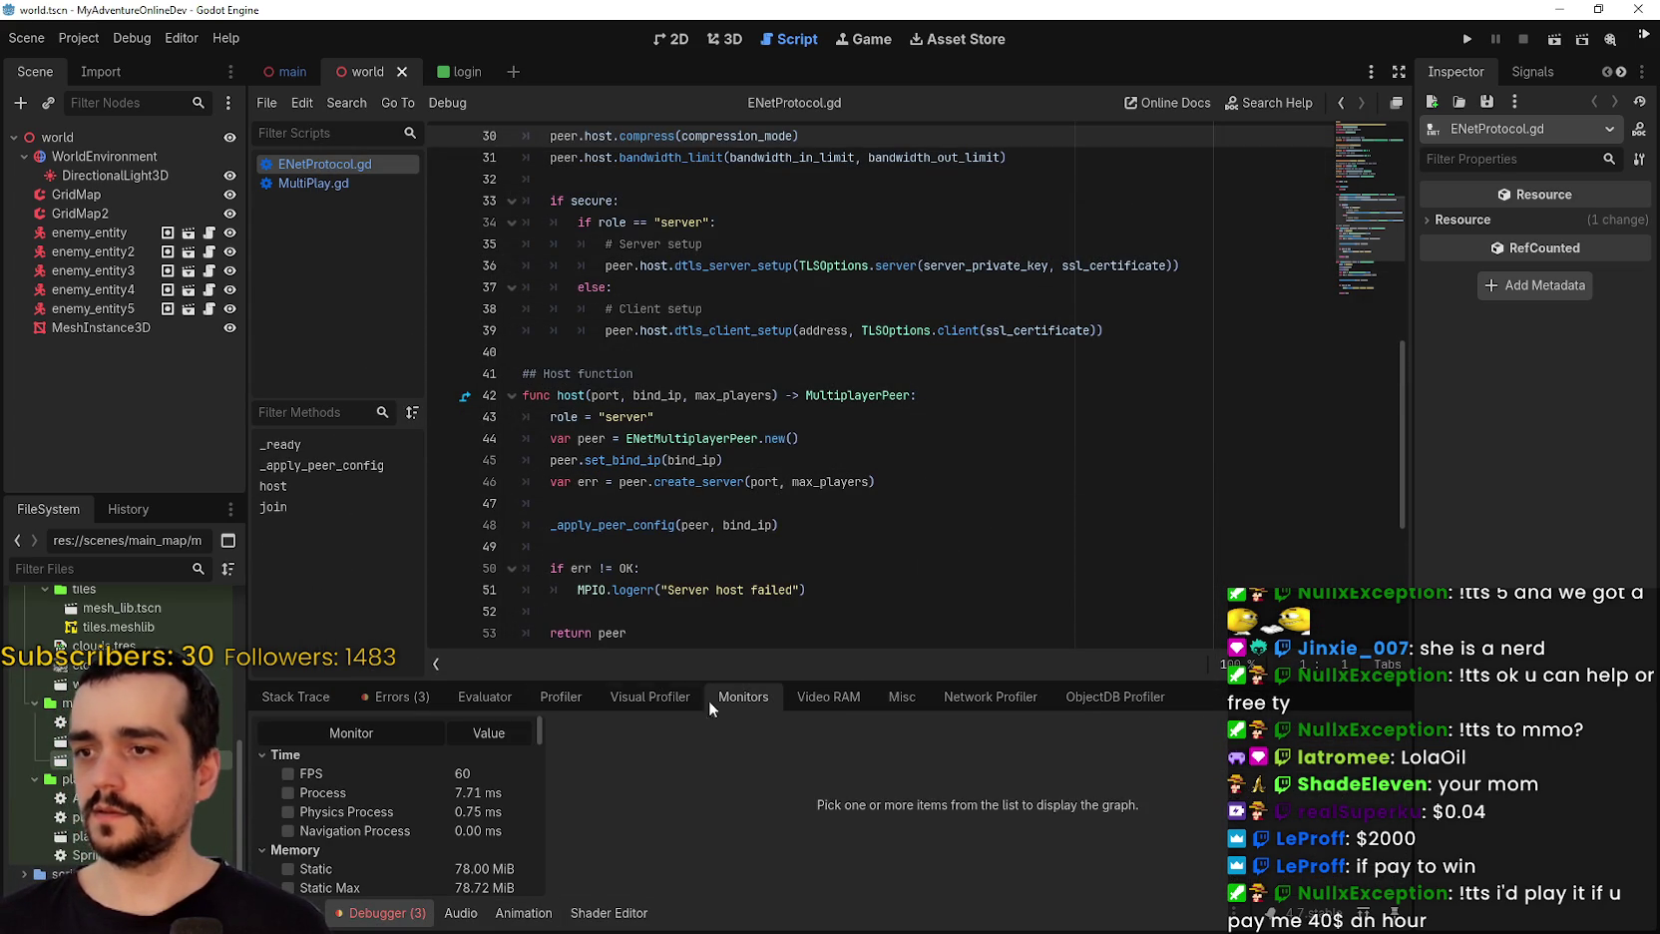
click(359, 774)
click(359, 792)
click(359, 811)
click(376, 829)
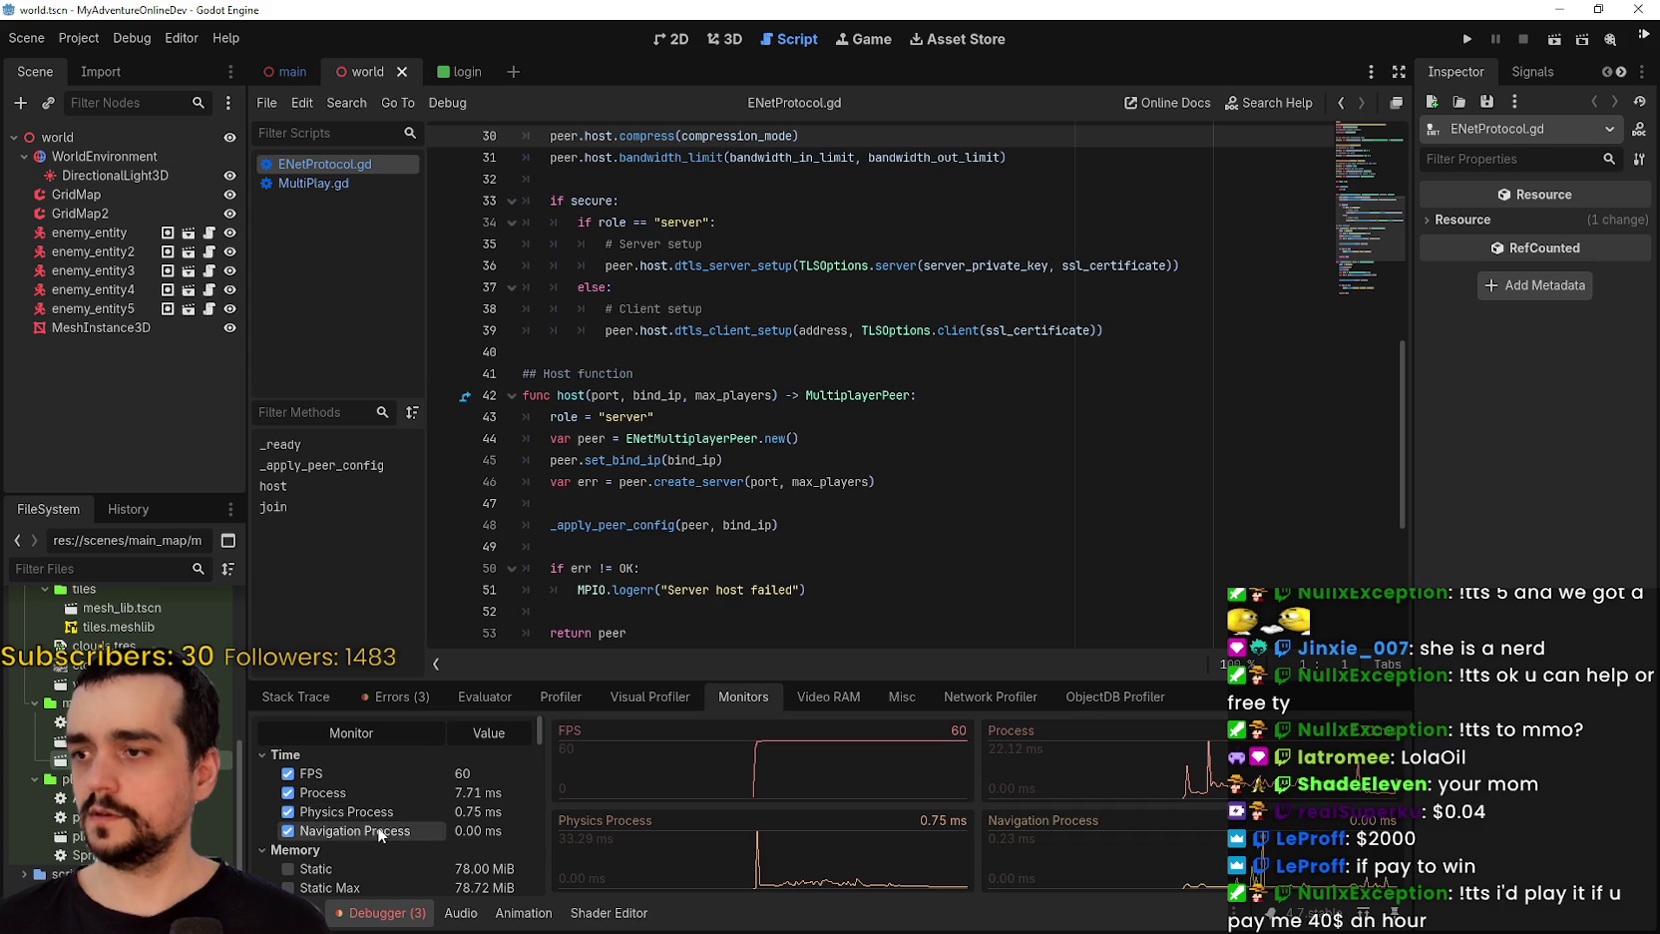
drag(748, 682, 748, 661)
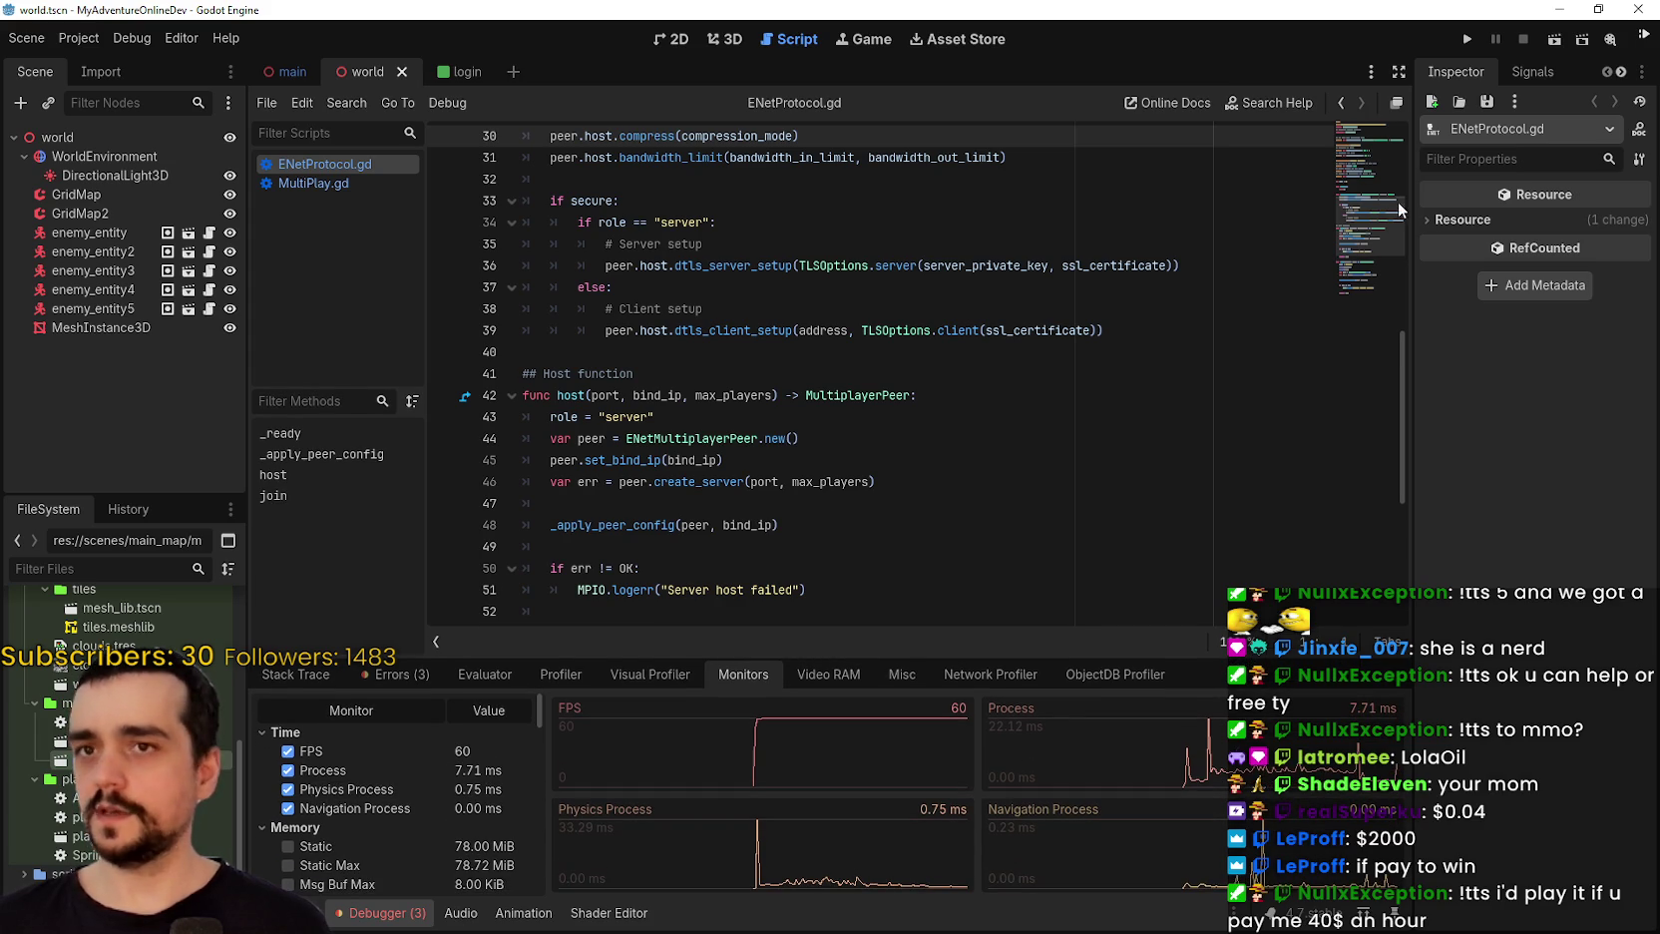
In the Game view, turn off Embed Game and run the project in its own window.
key(ctrl+F4)
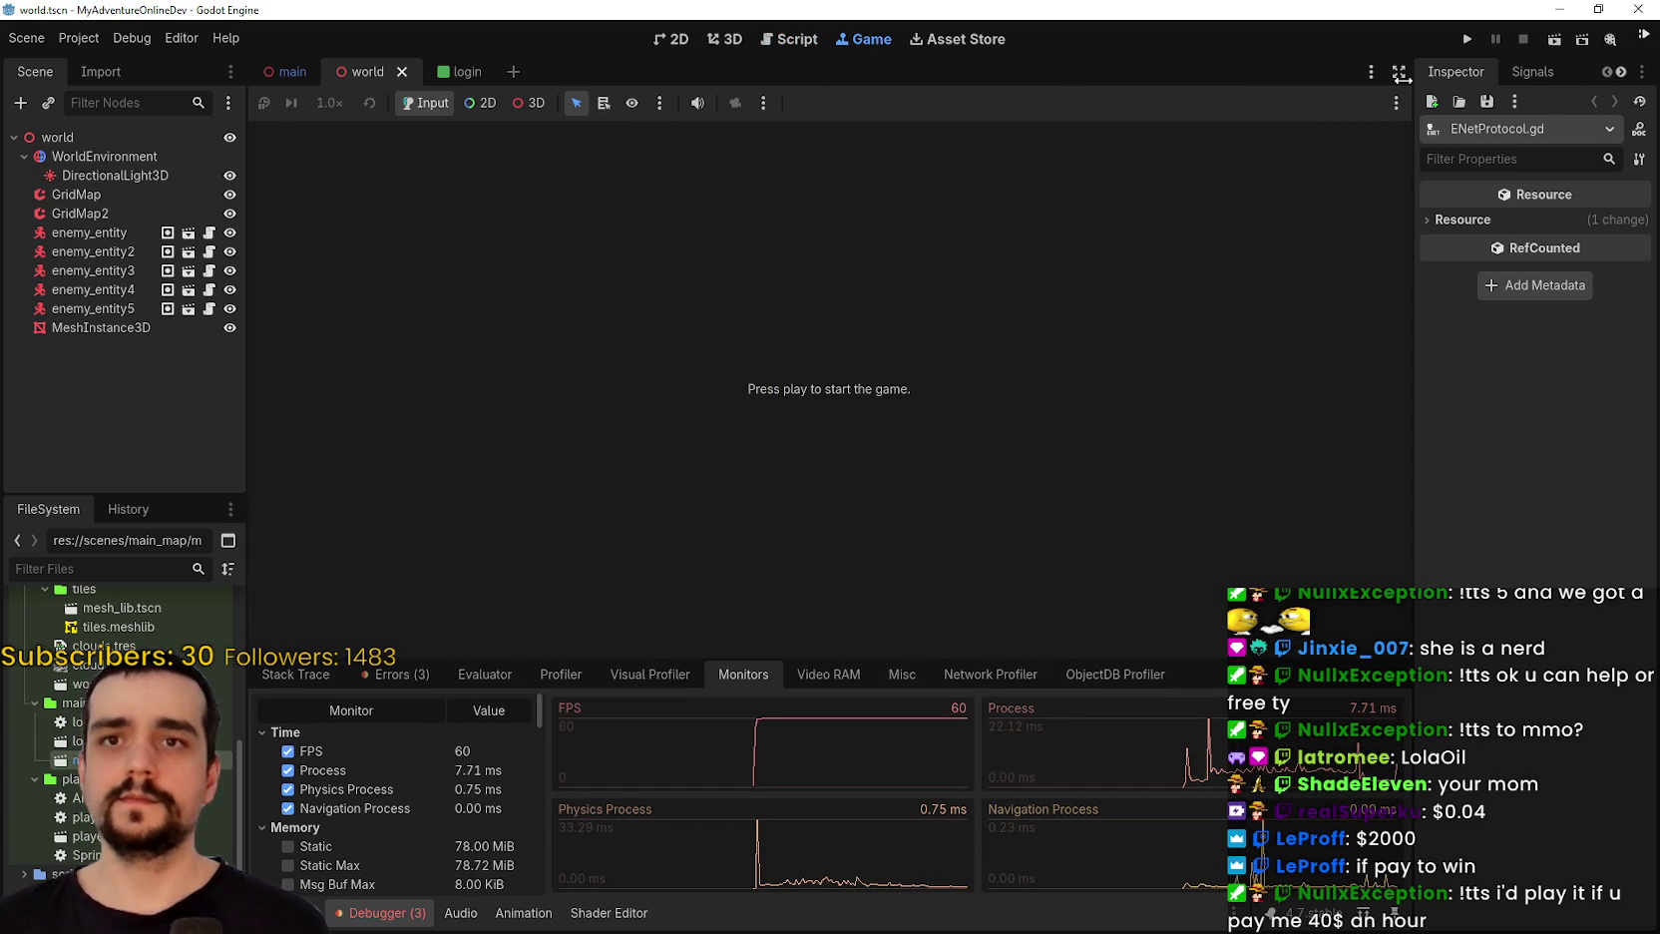
click(1372, 73)
click(1393, 80)
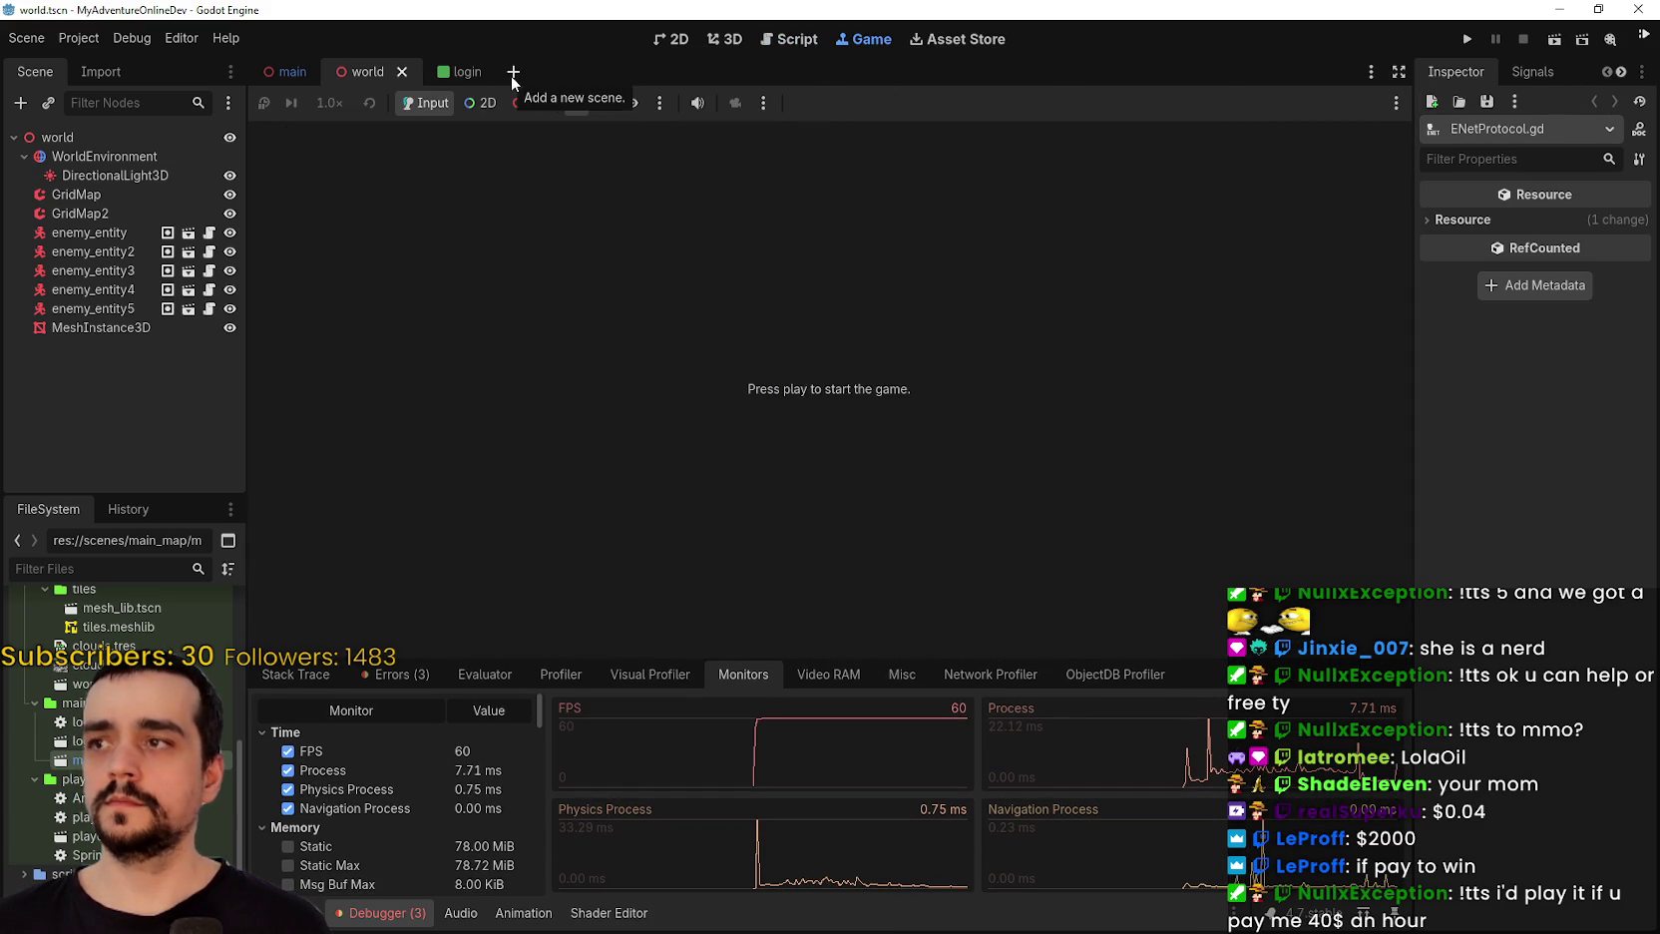
click(764, 104)
click(764, 104)
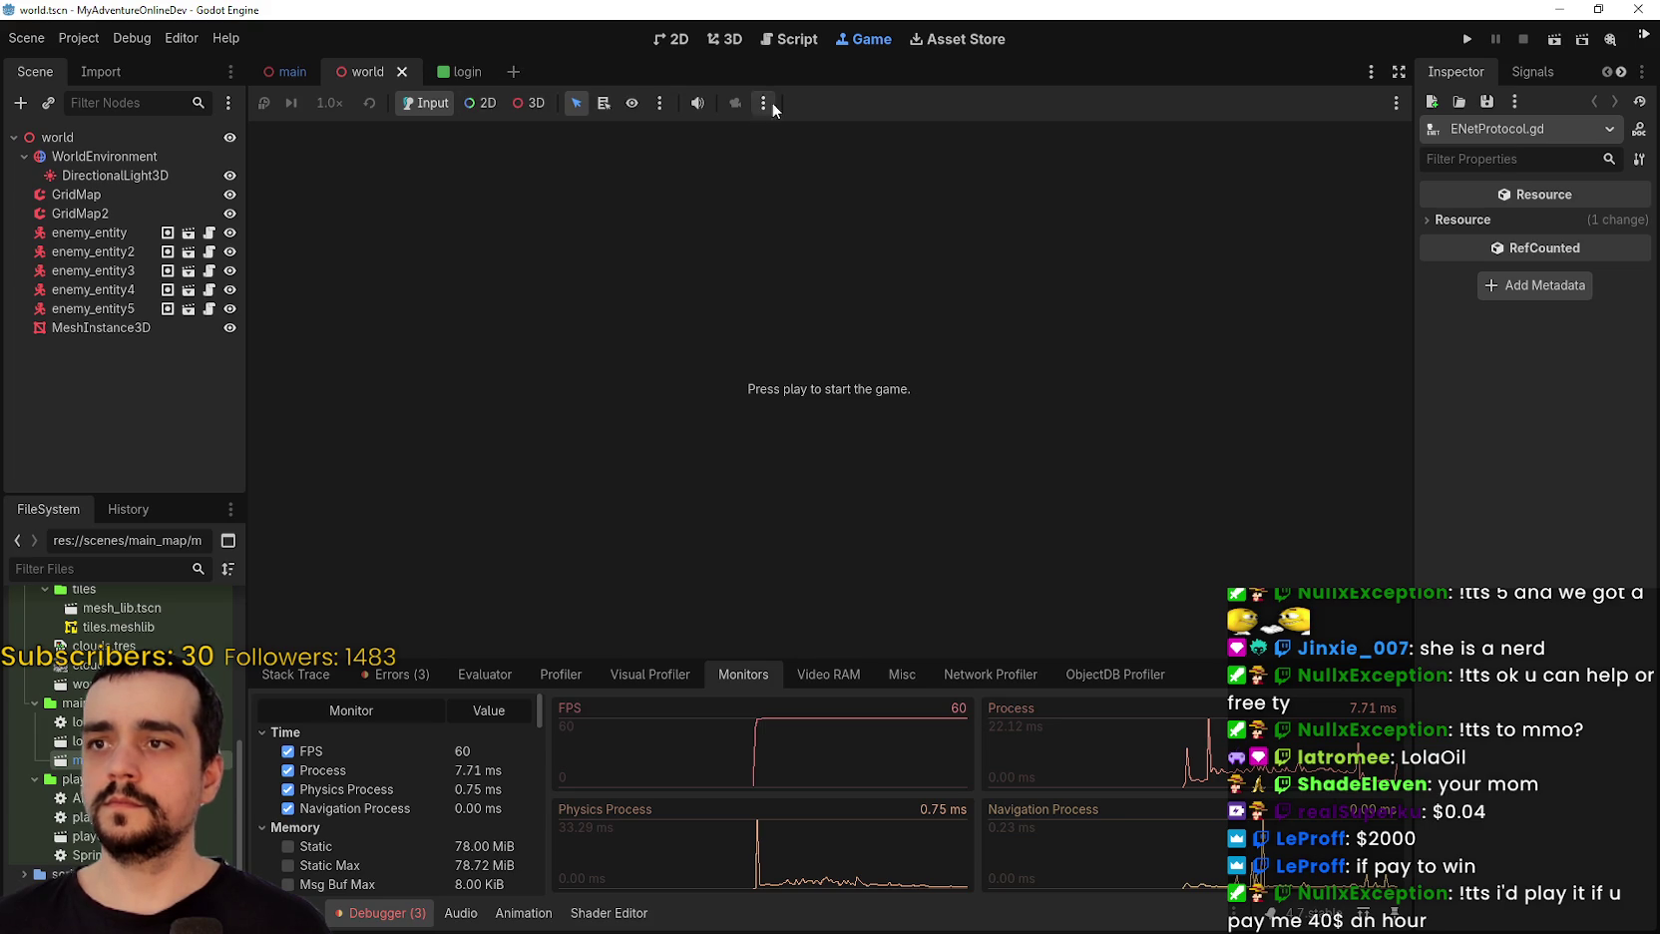
click(1396, 104)
click(1391, 134)
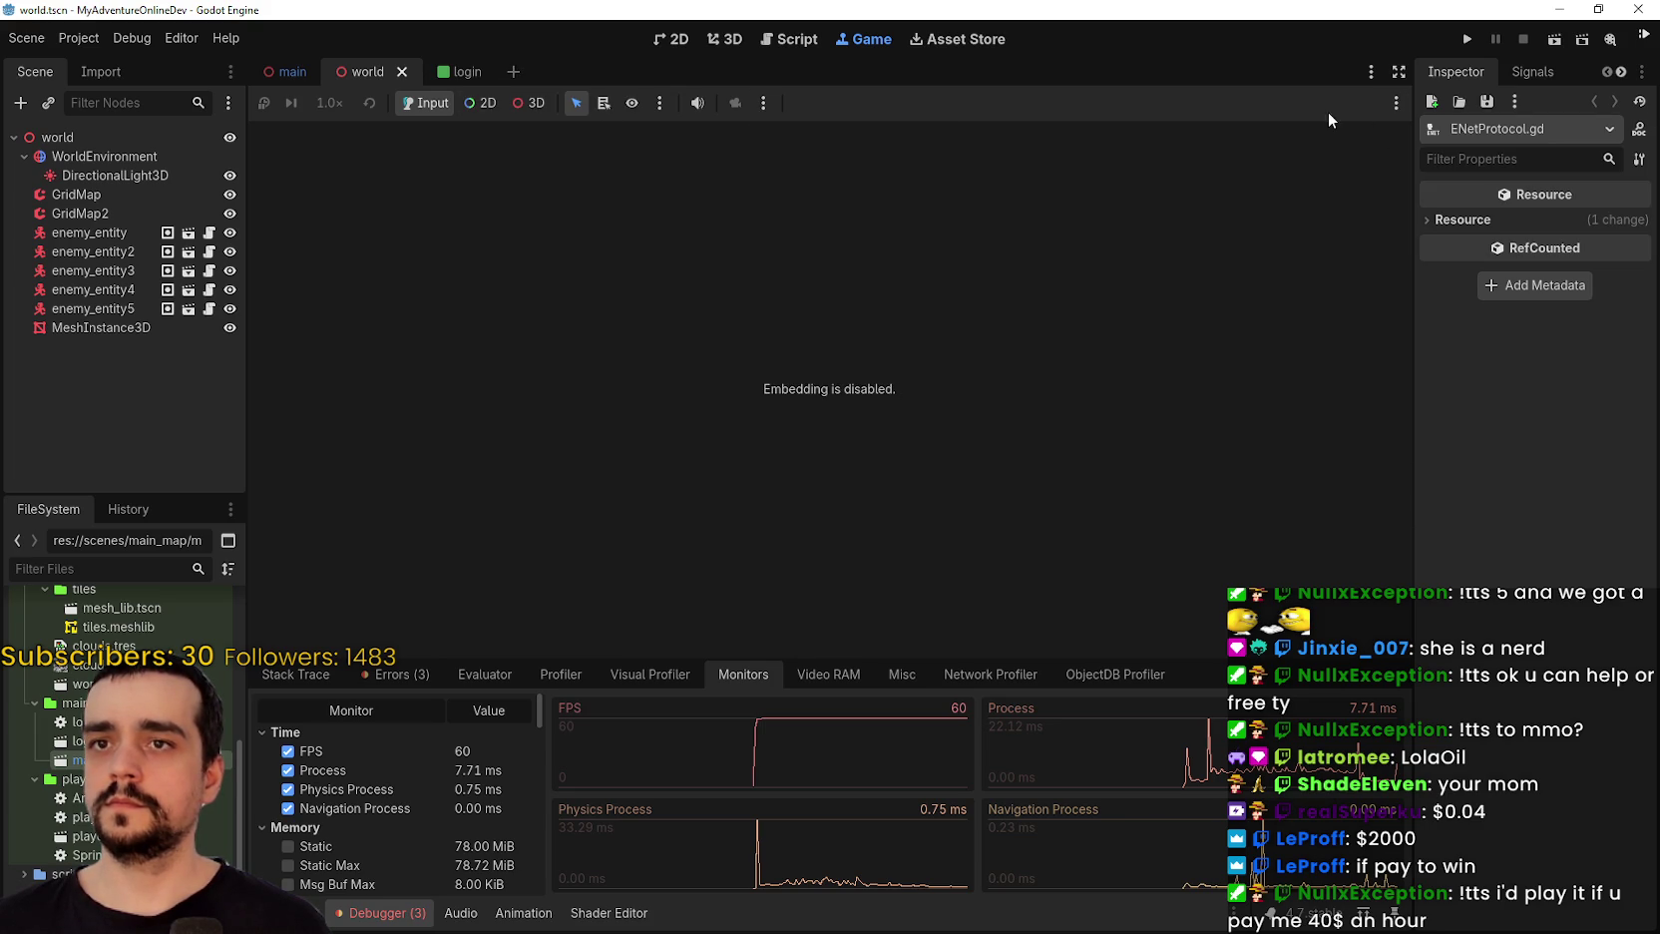
click(1466, 39)
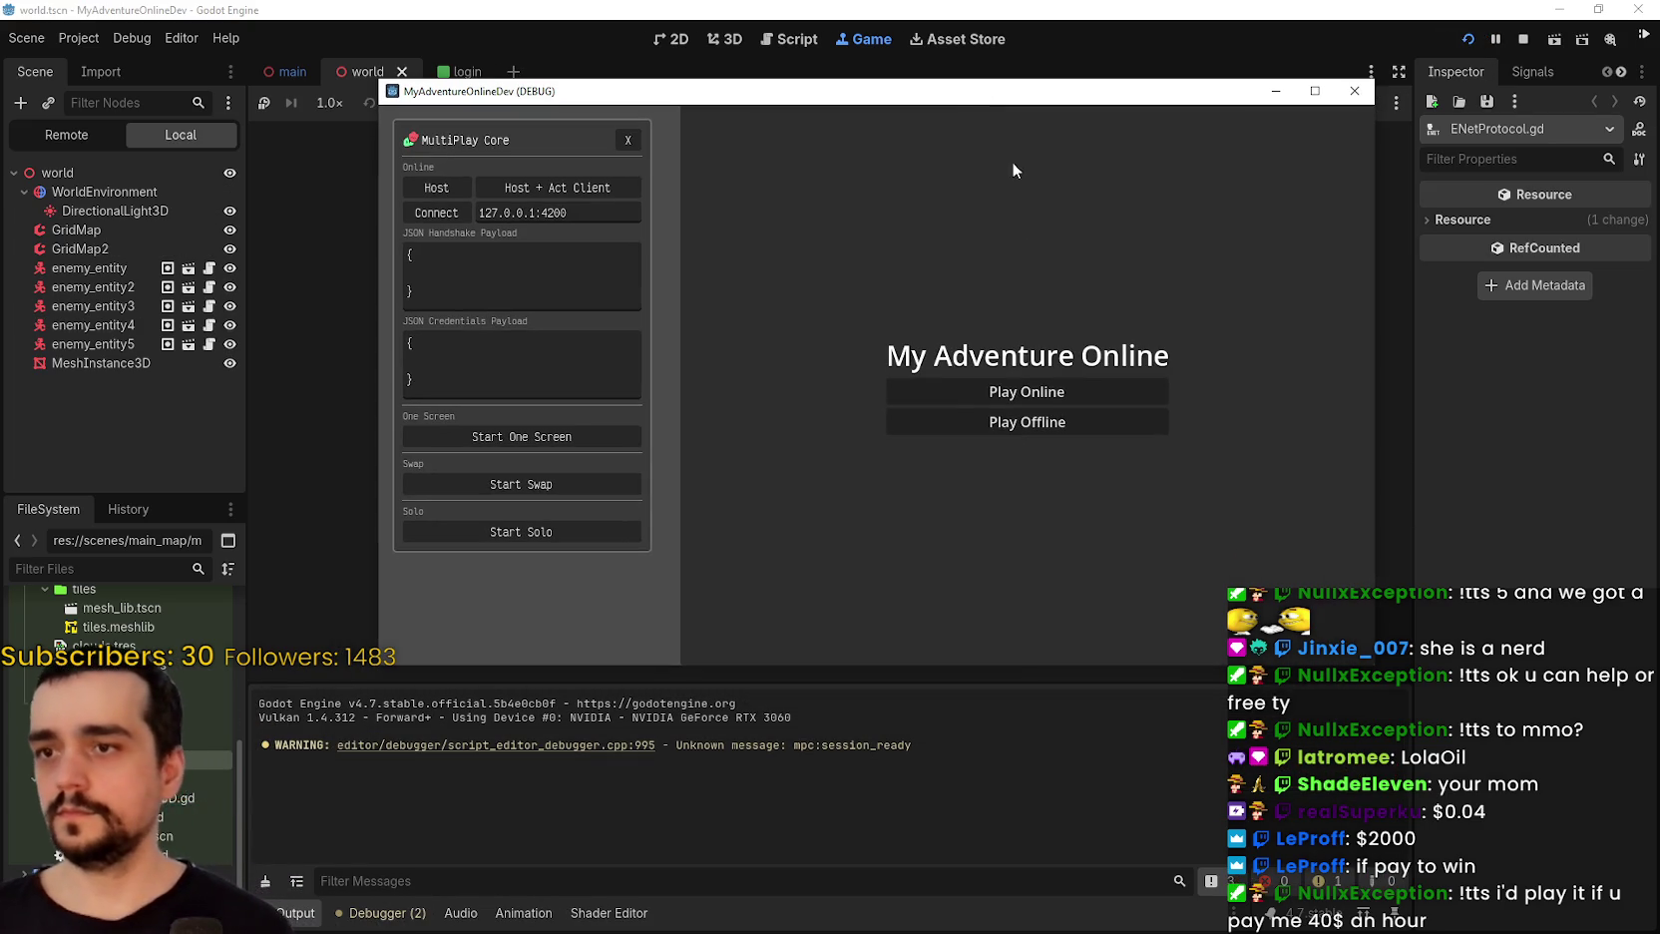
Start the game with Play Offline and check the editor's FPS monitors.
click(976, 415)
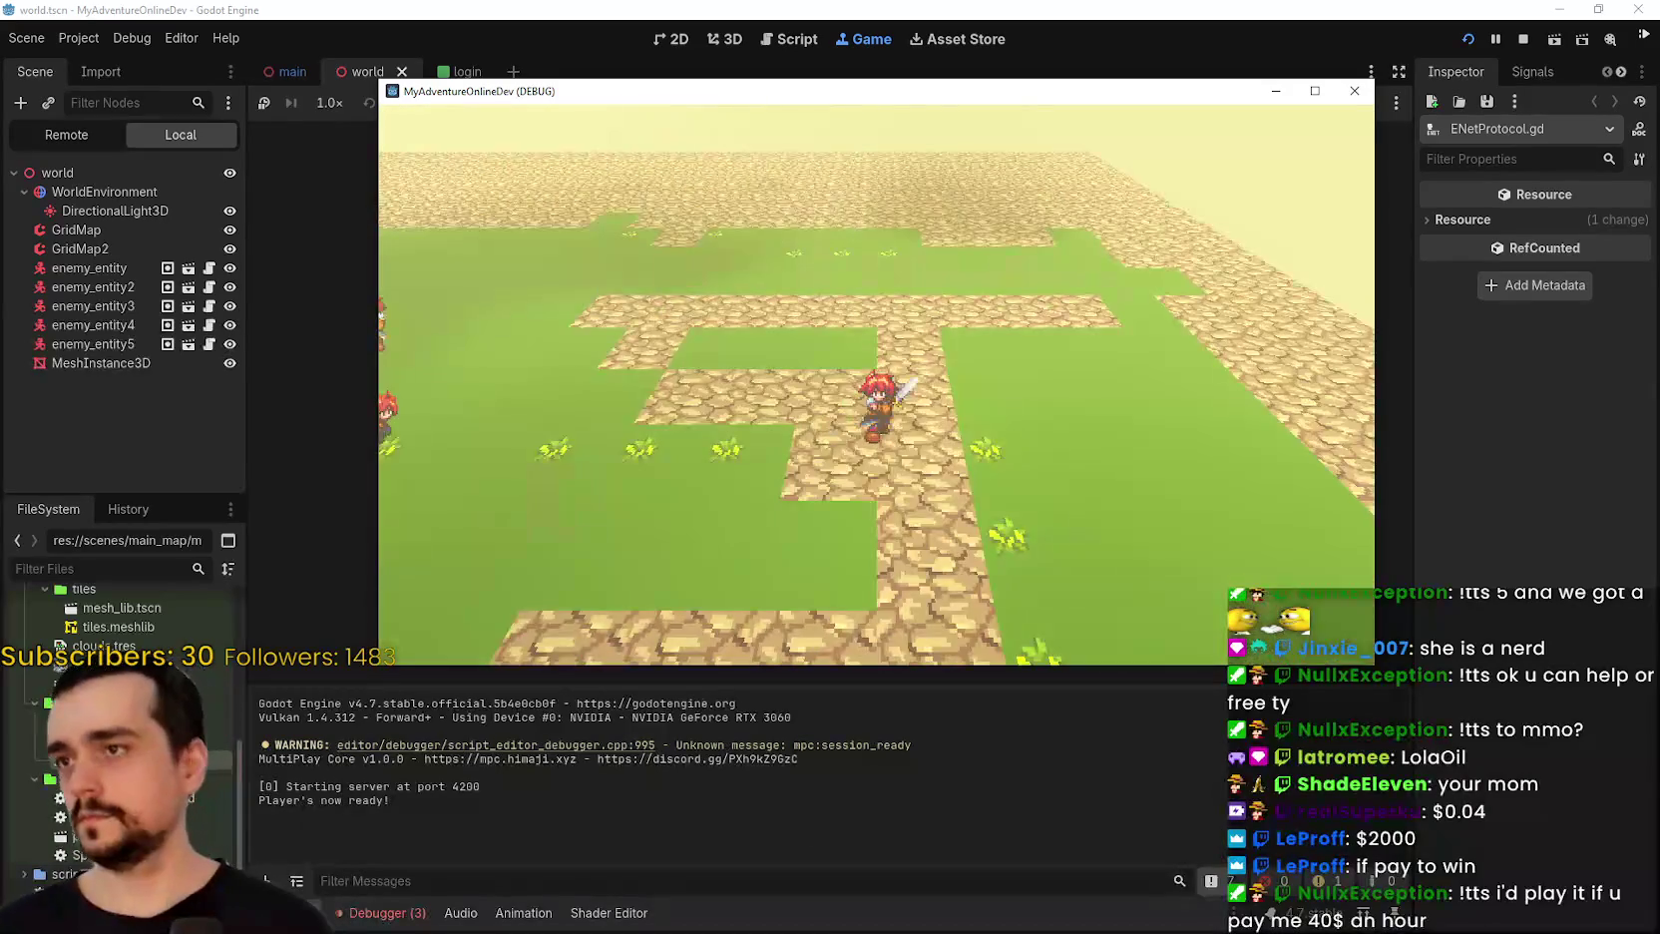
click(357, 914)
key(alt+Tab)
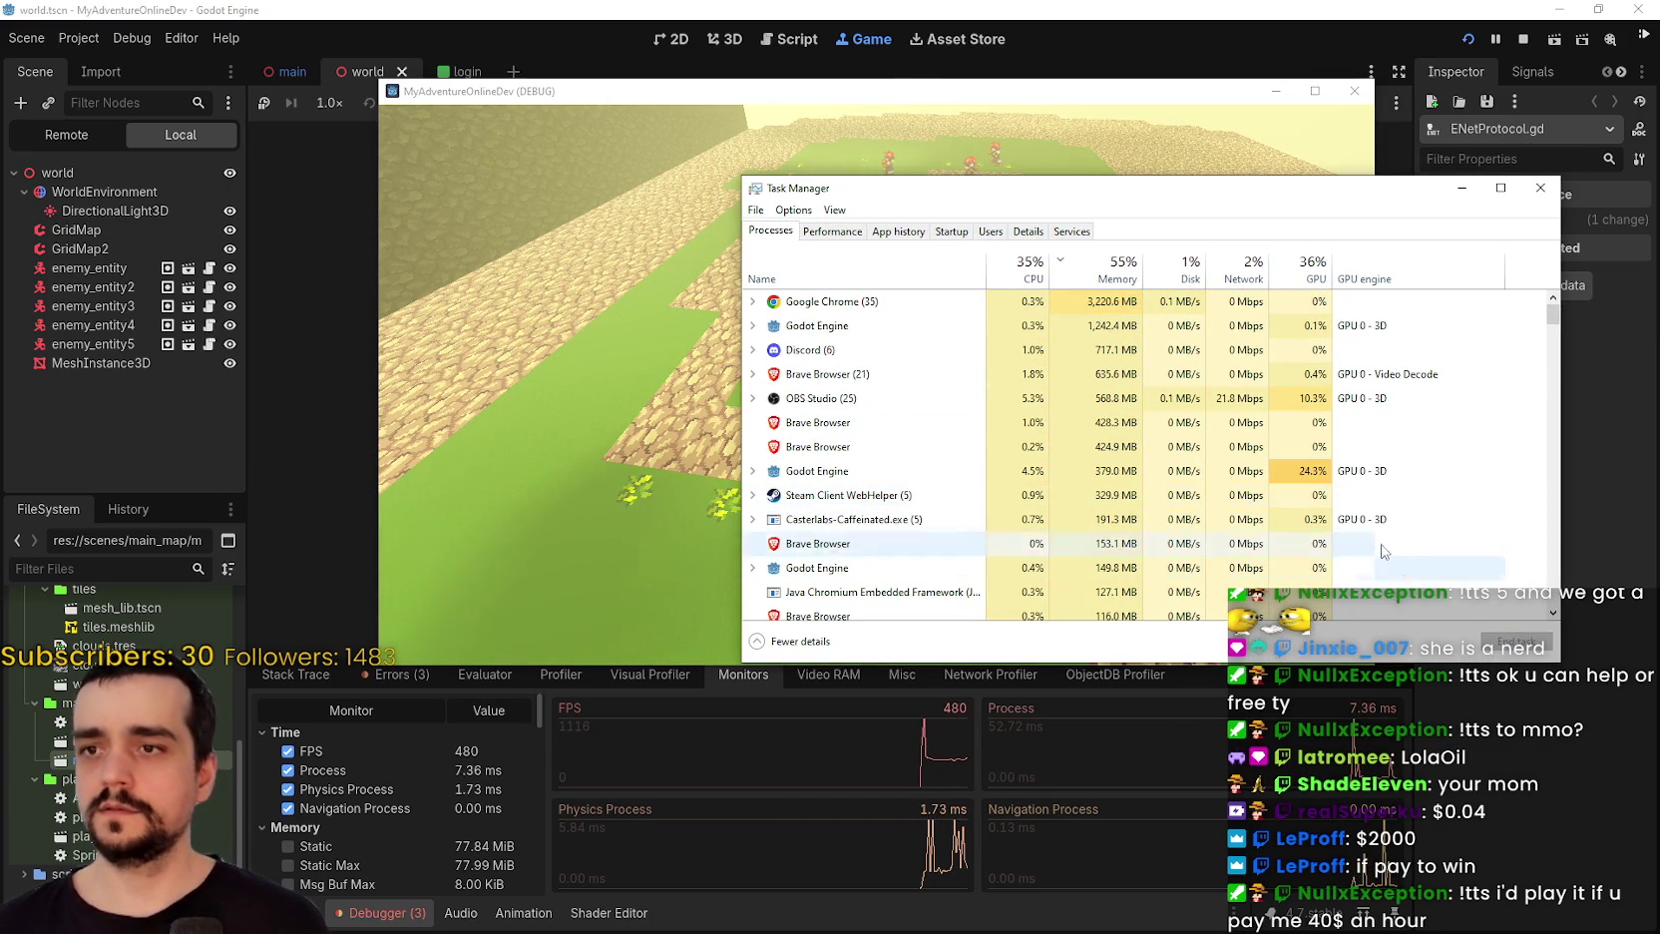
In Task Manager, expand the Godot Engine processes to find the debug game, then walk forward.
click(754, 326)
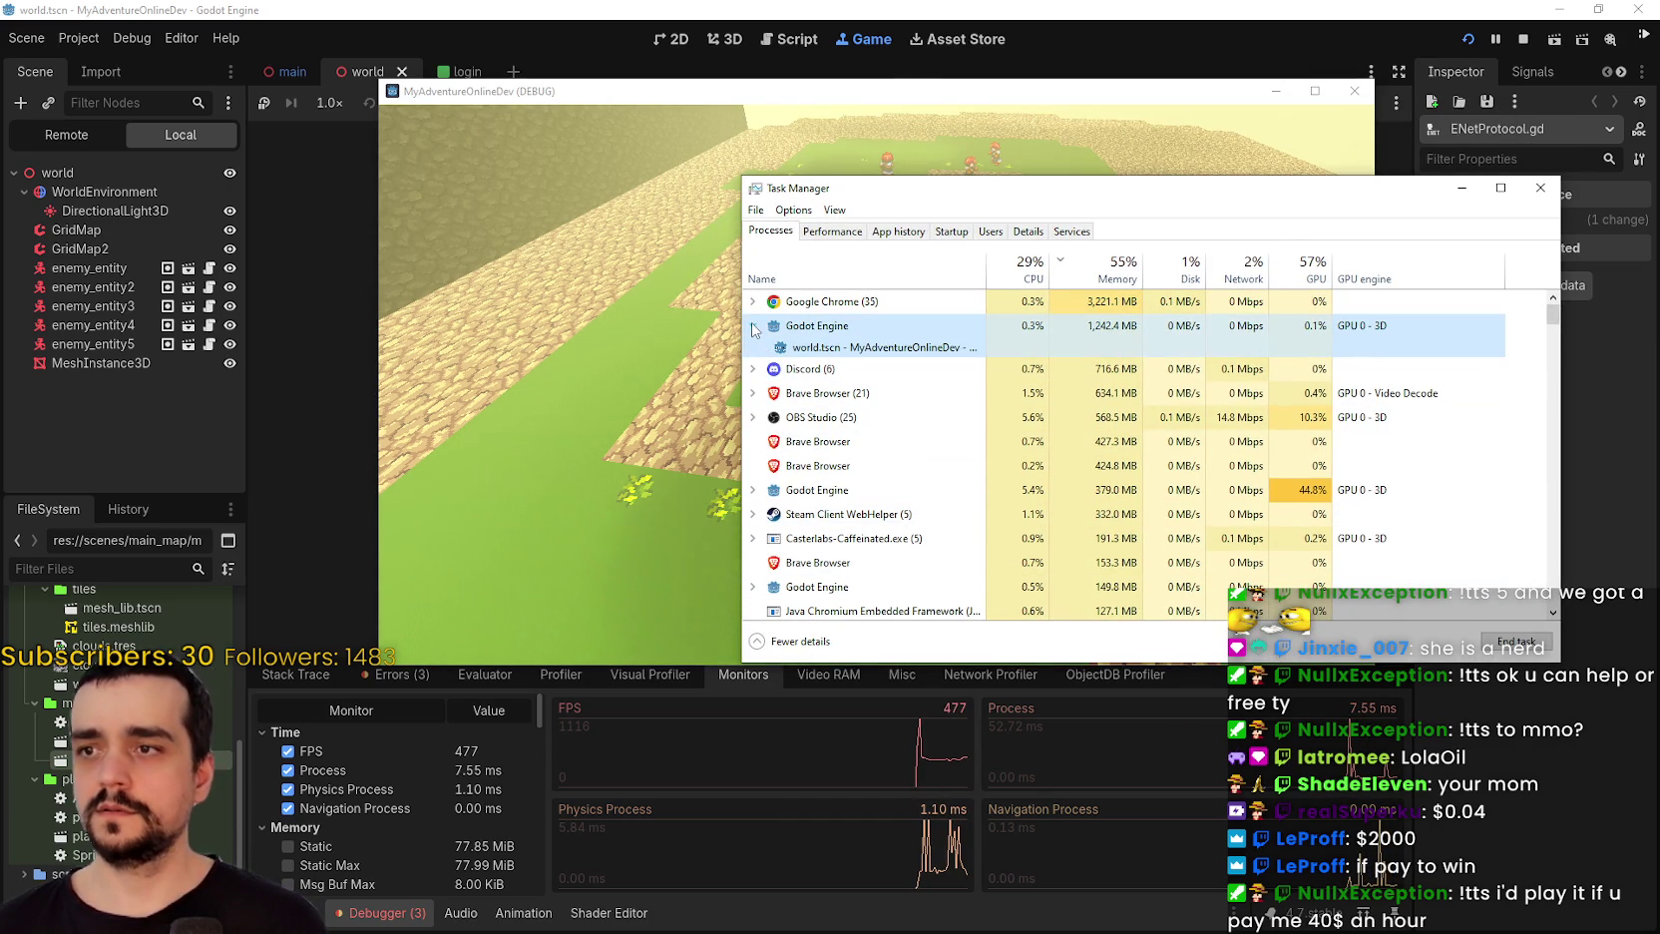
click(753, 327)
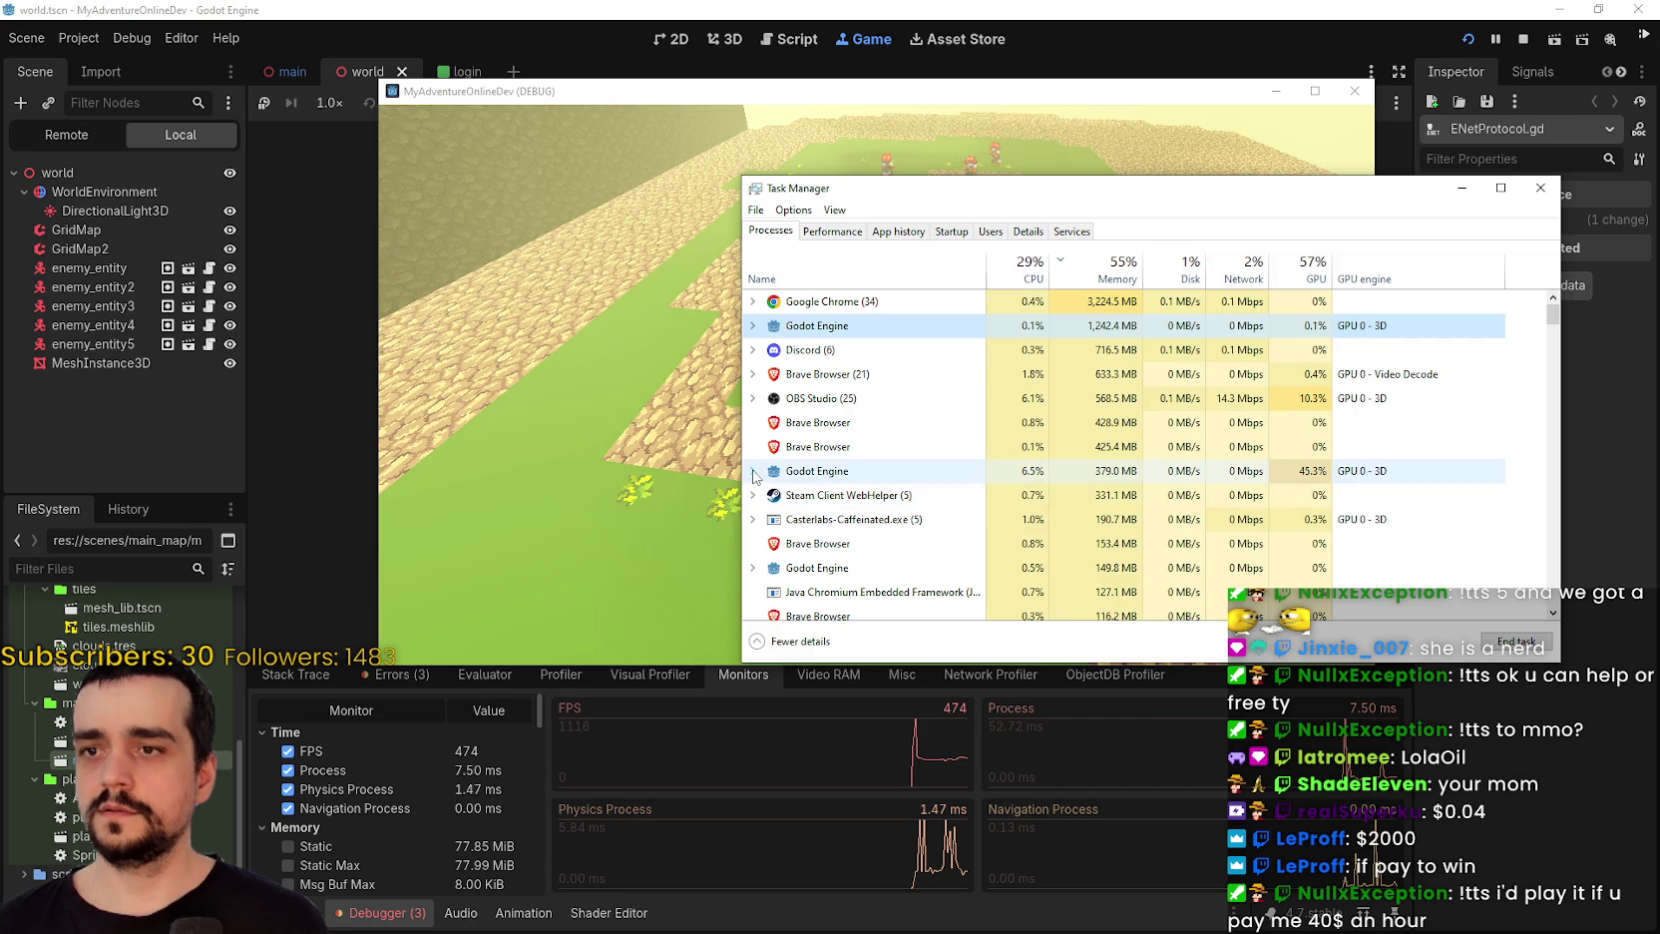
click(754, 472)
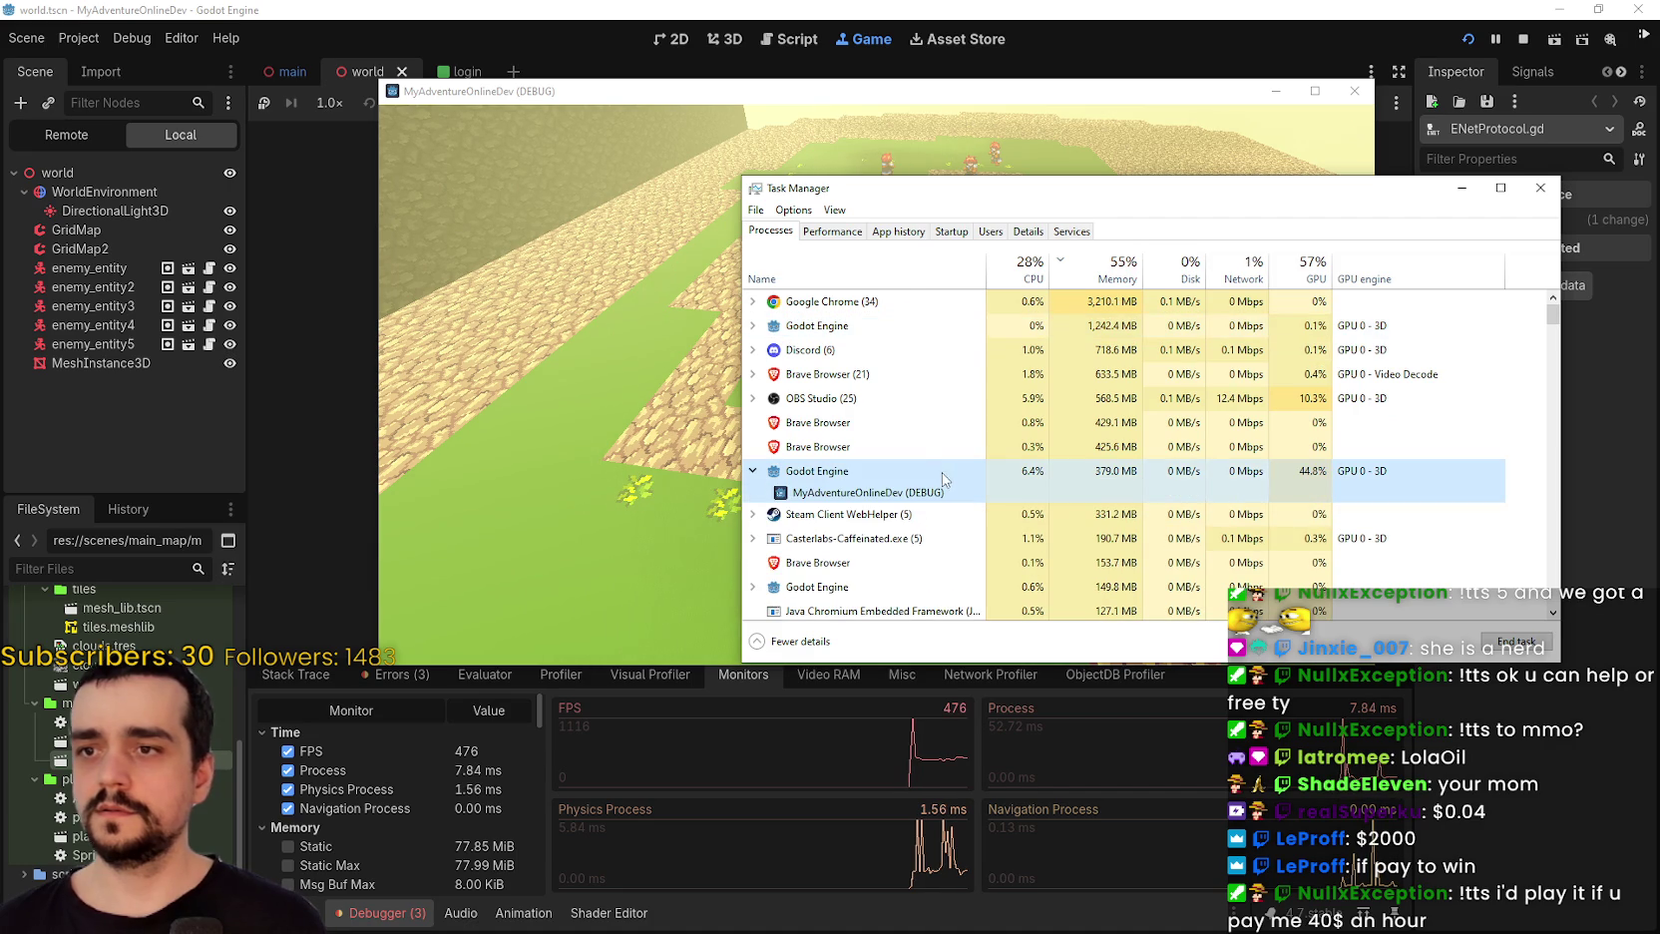
click(1020, 539)
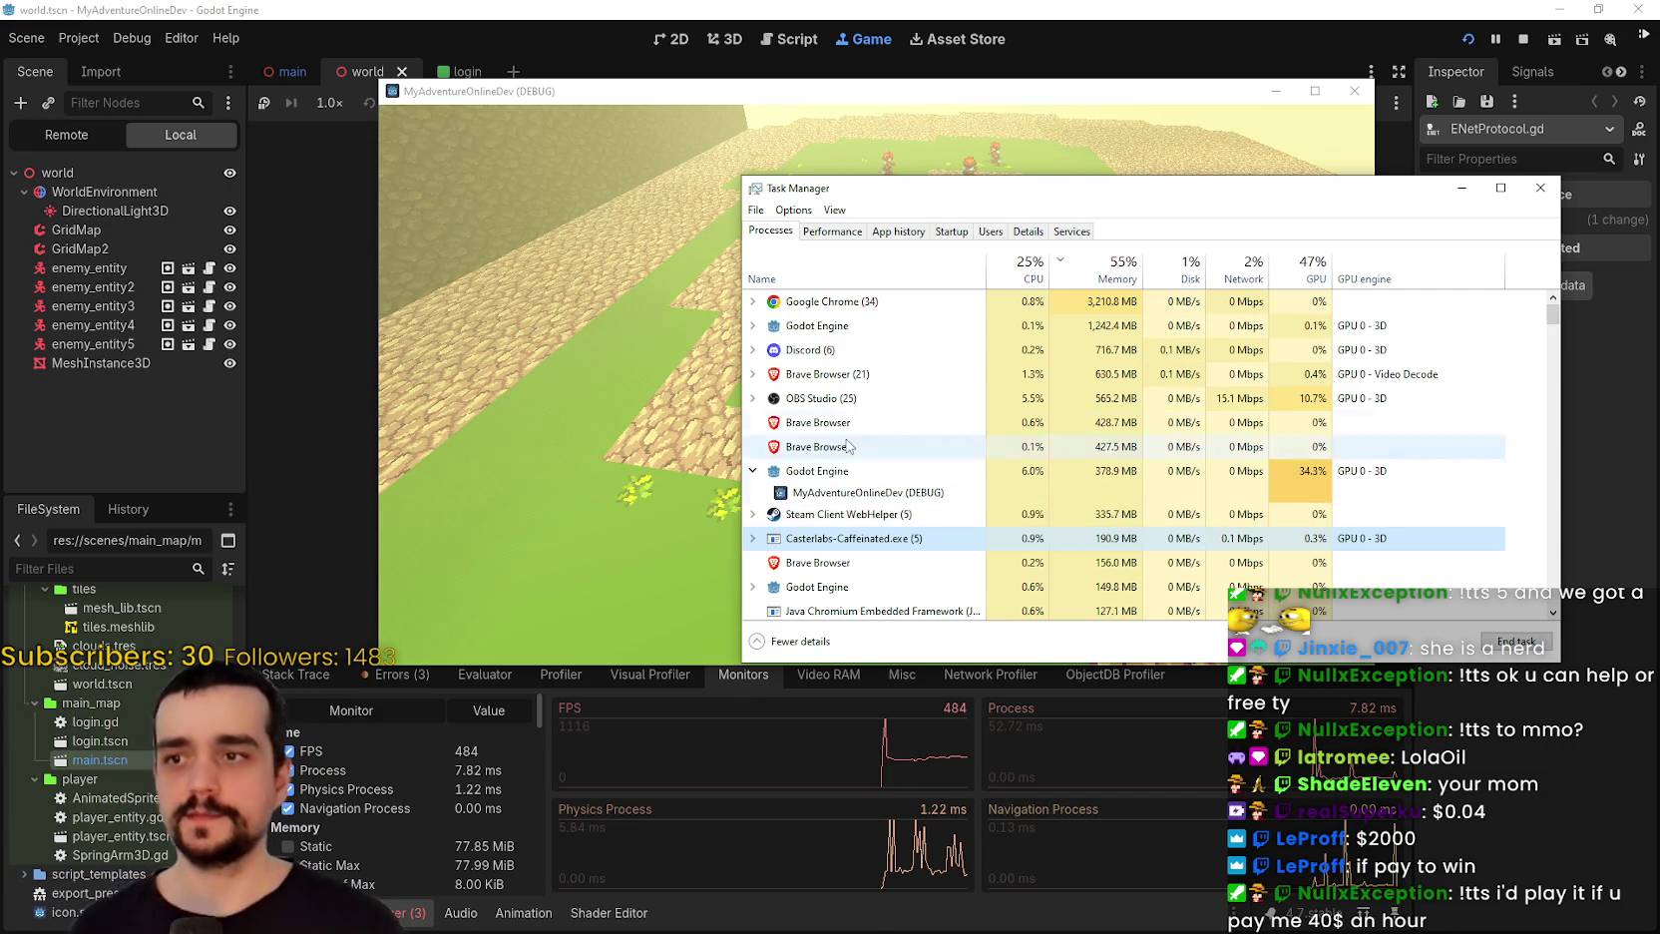
click(913, 424)
key(w)
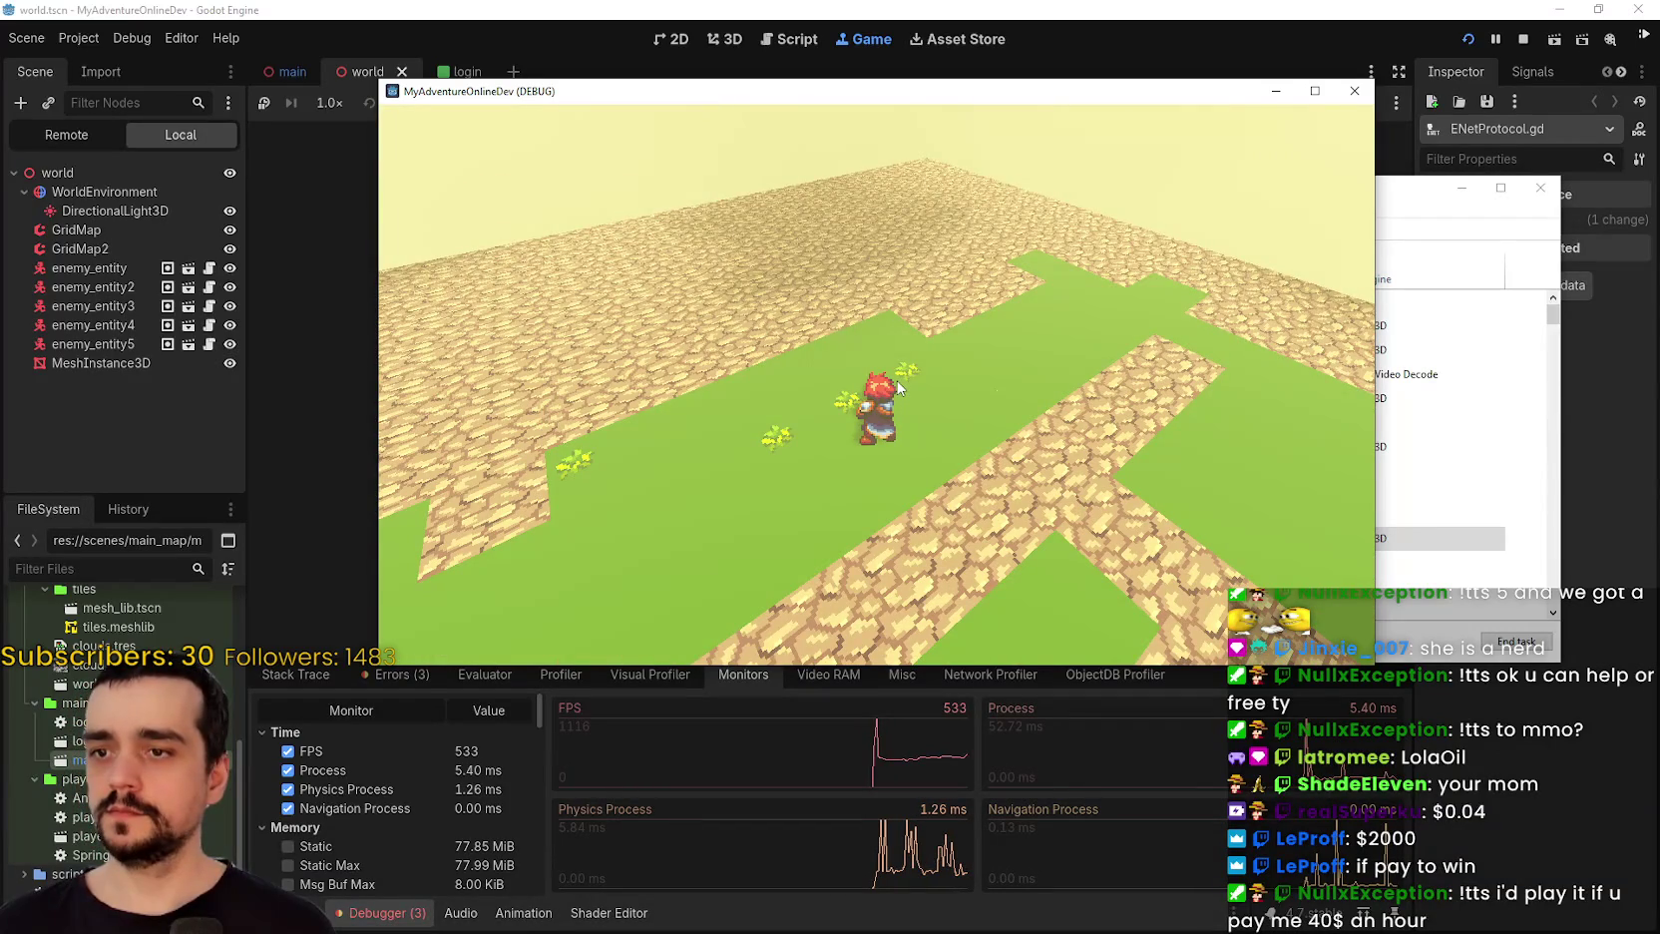
Walk the character across the cobblestone to its far tip and pitch the camera toward the field.
scroll(898, 387, up, 3)
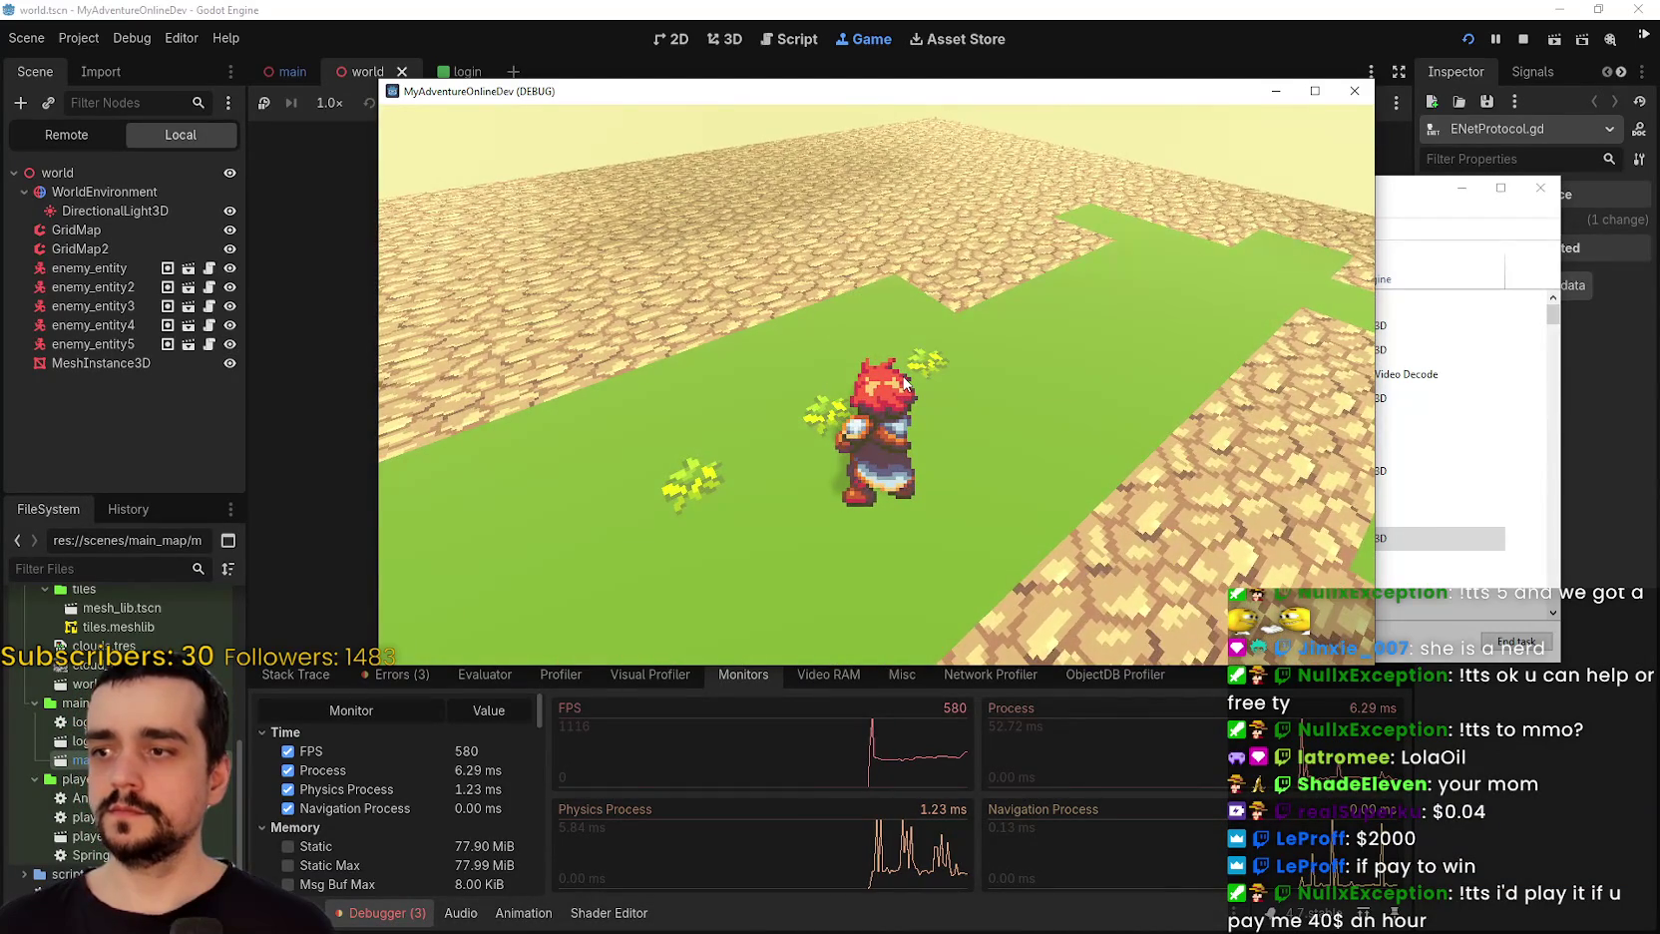
key(w)
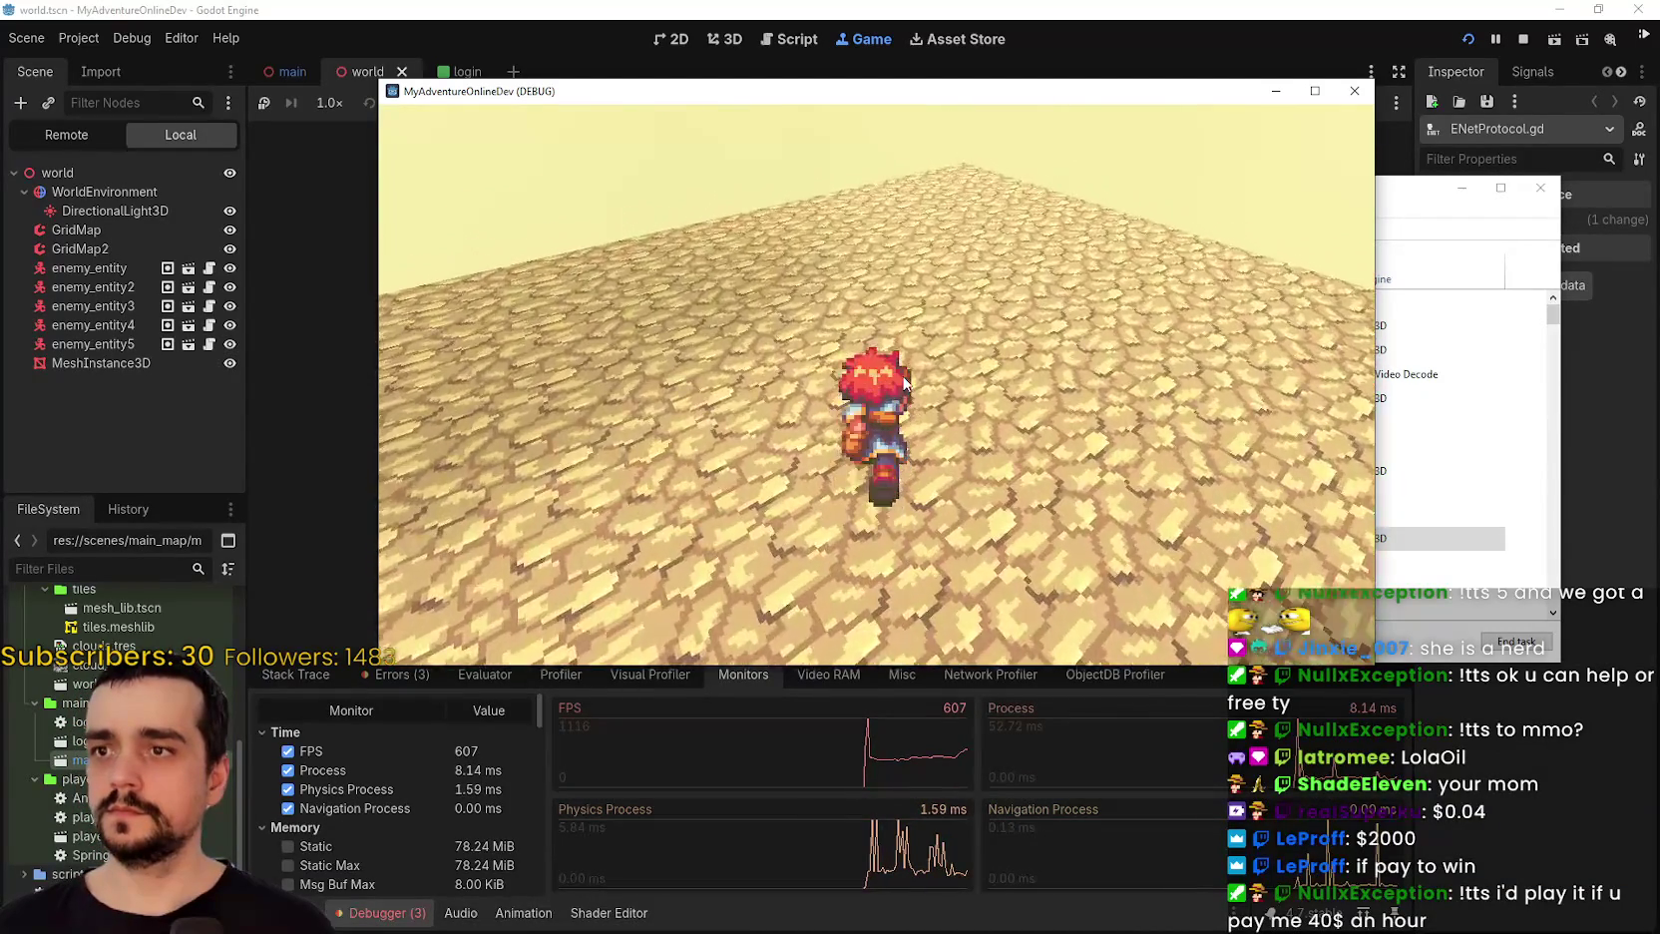
key(w)
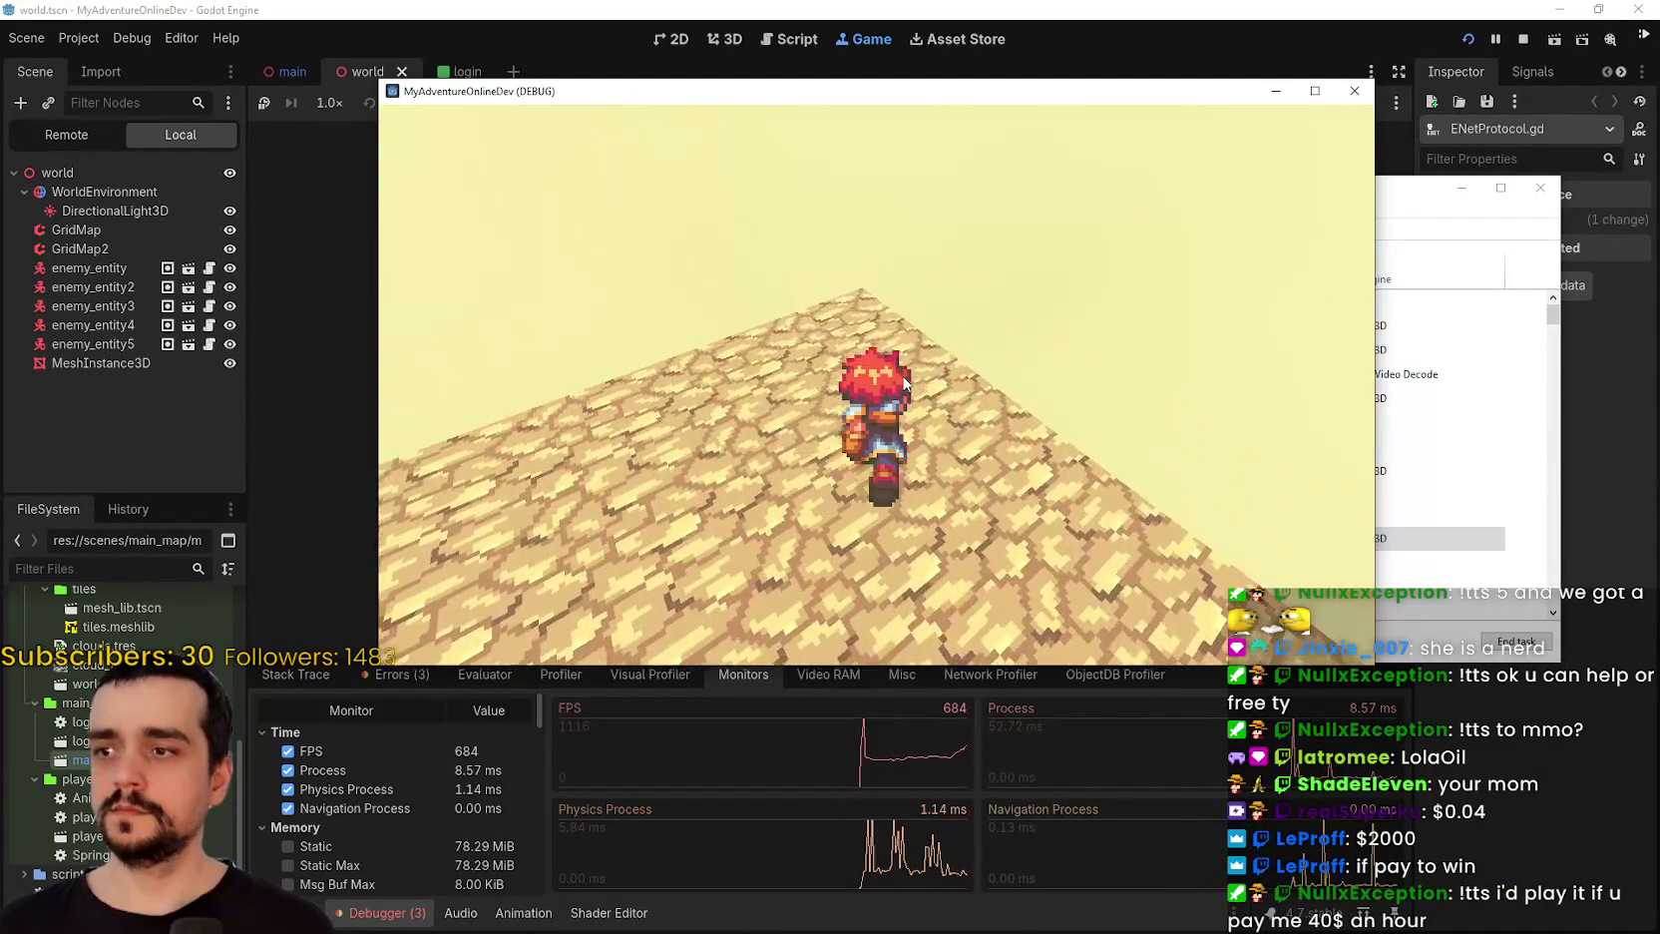
key(w)
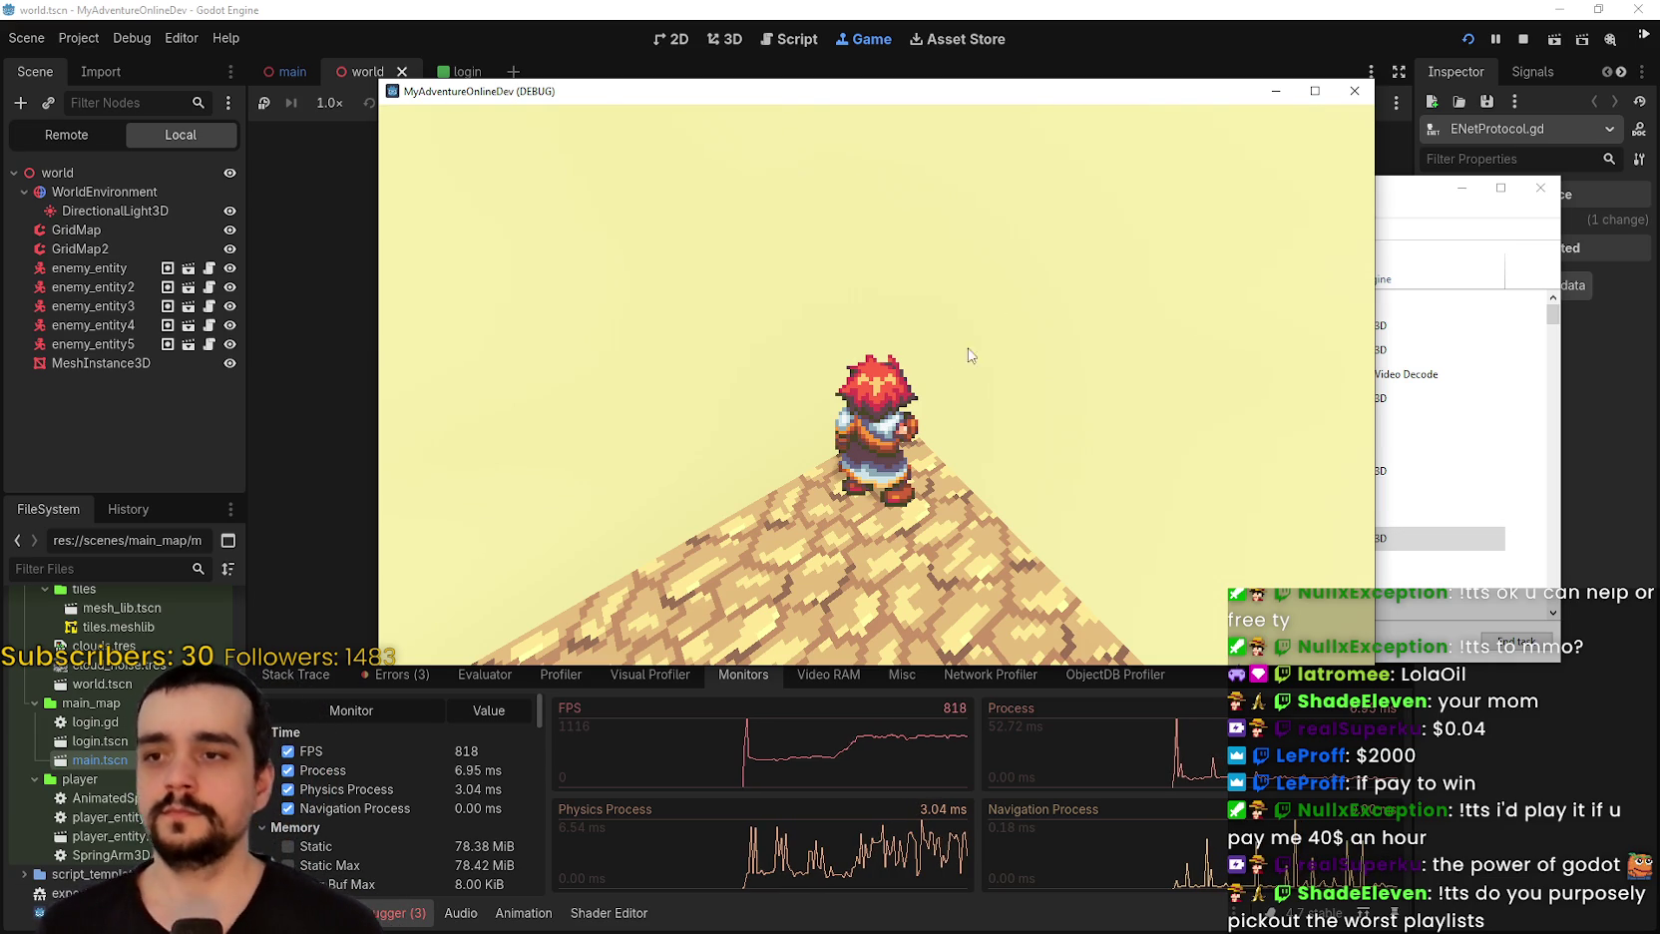
key(w)
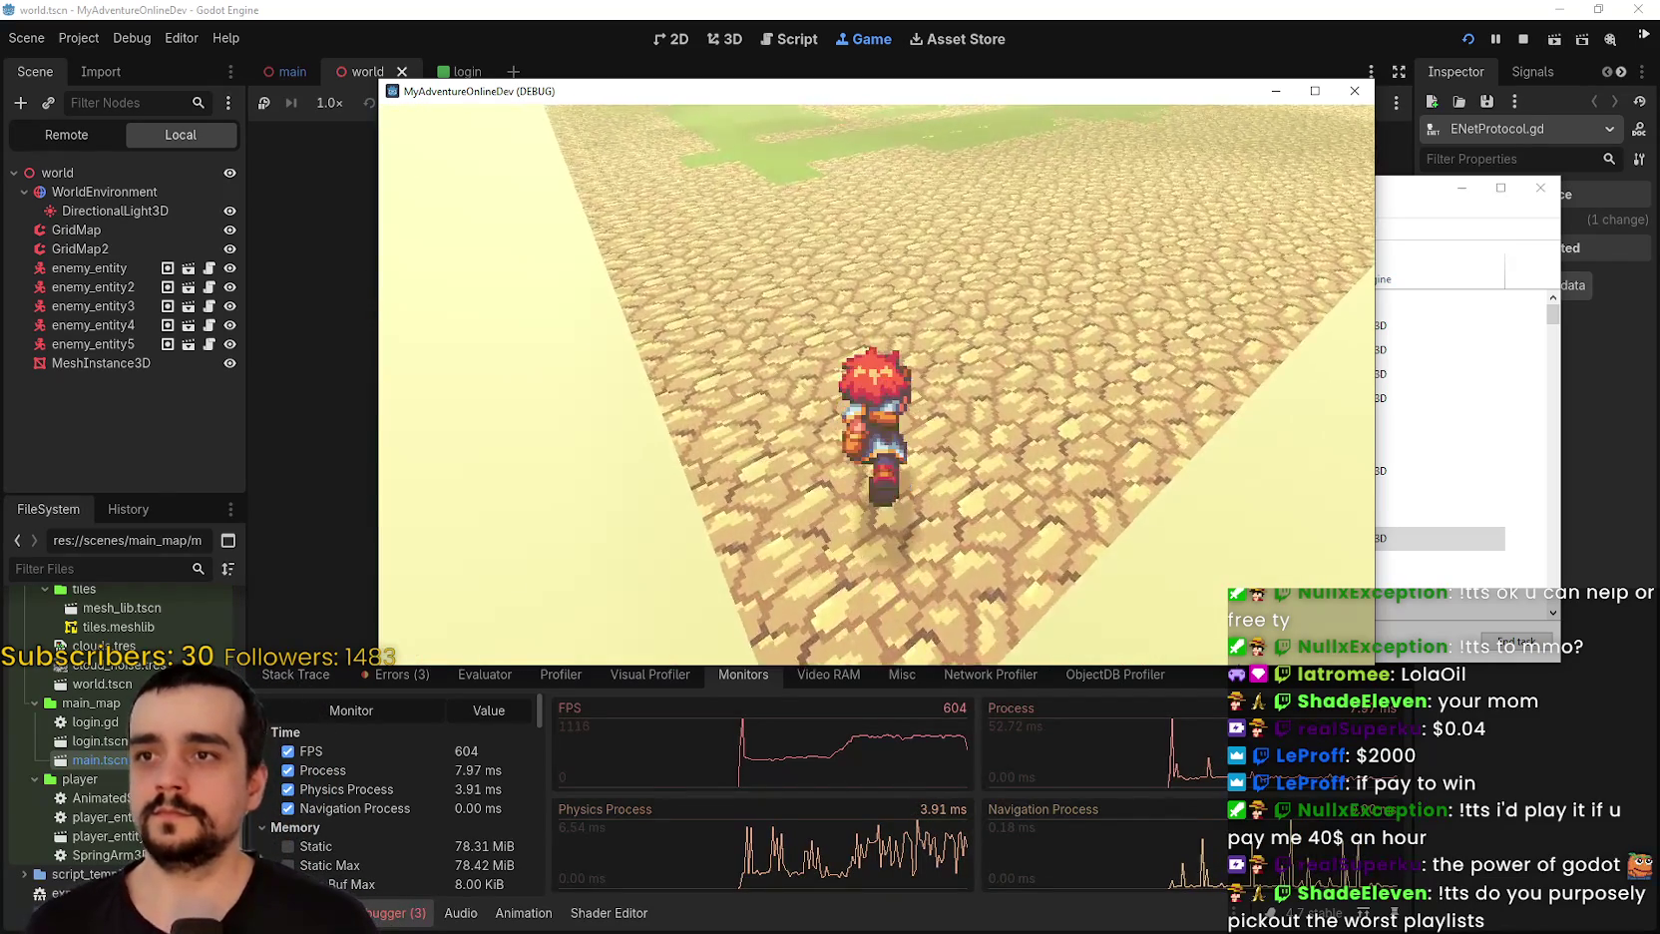
drag(877, 385, 928, 376)
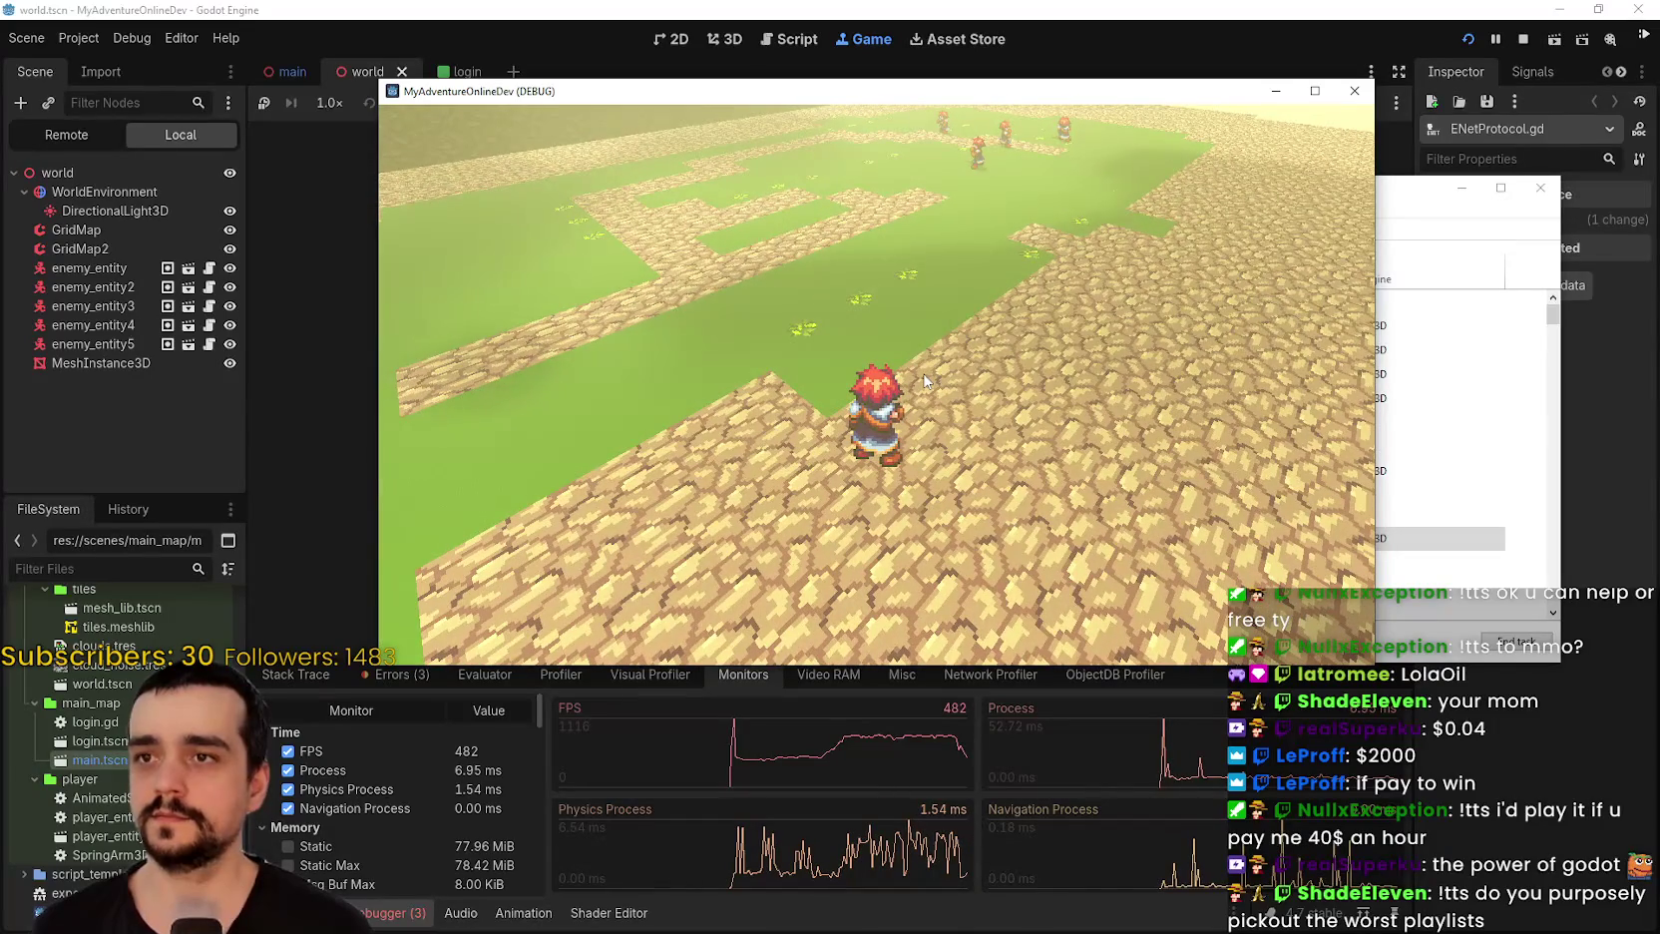
scroll(910, 392, up, 2)
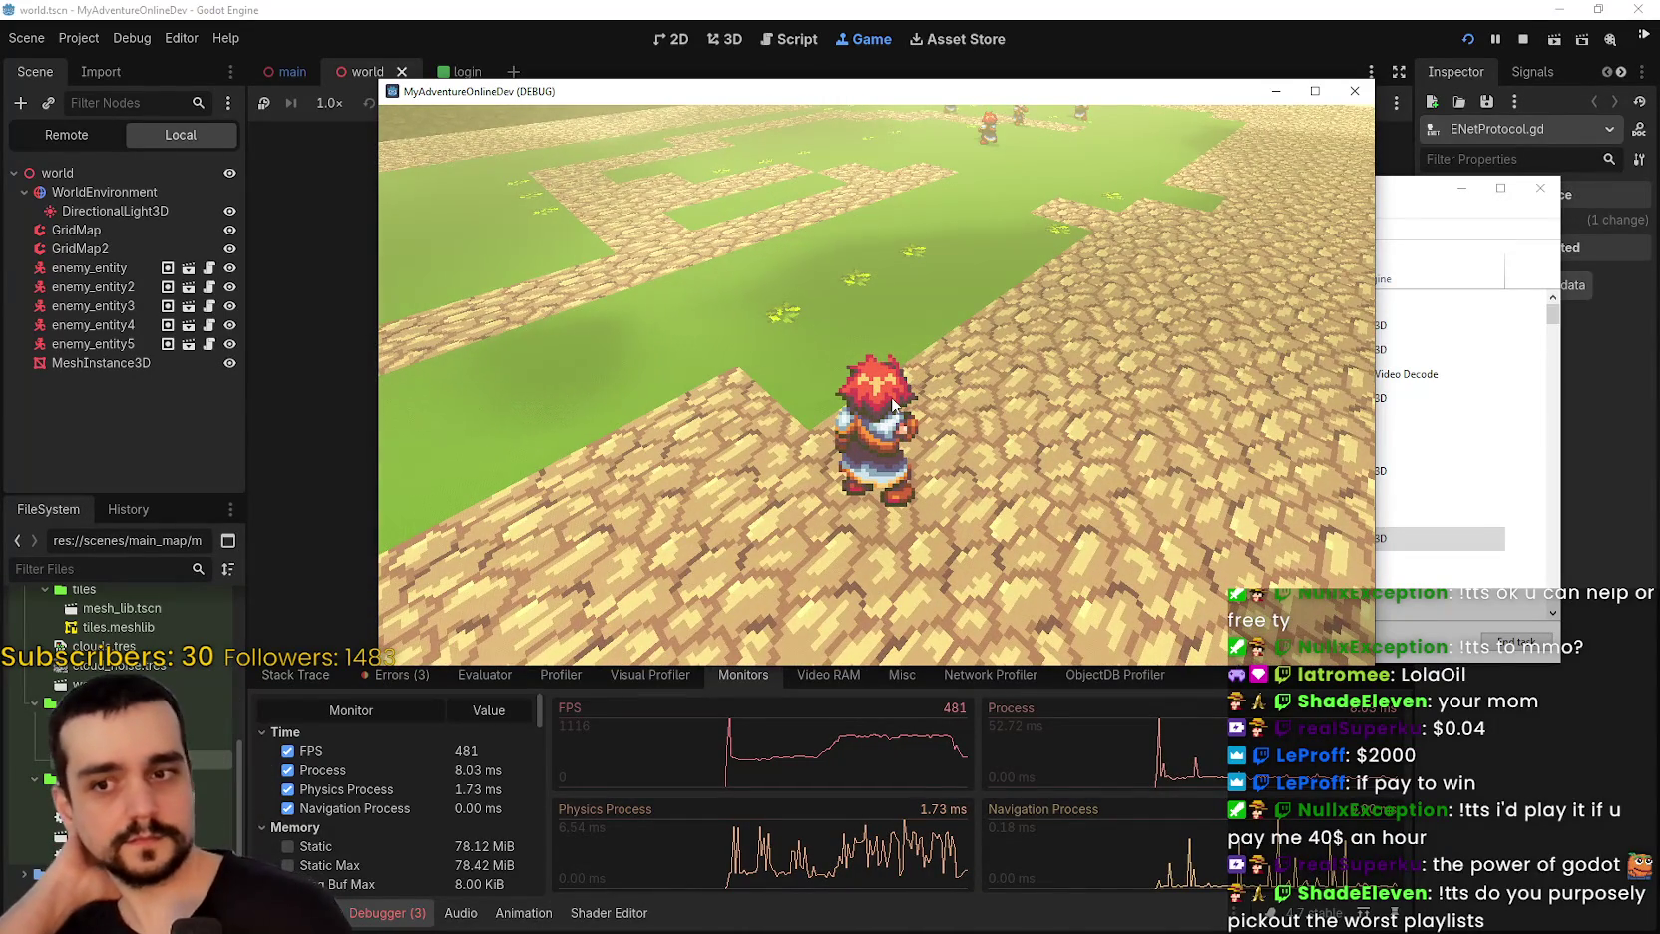
Stop the running game and open Project Settings.
click(1523, 39)
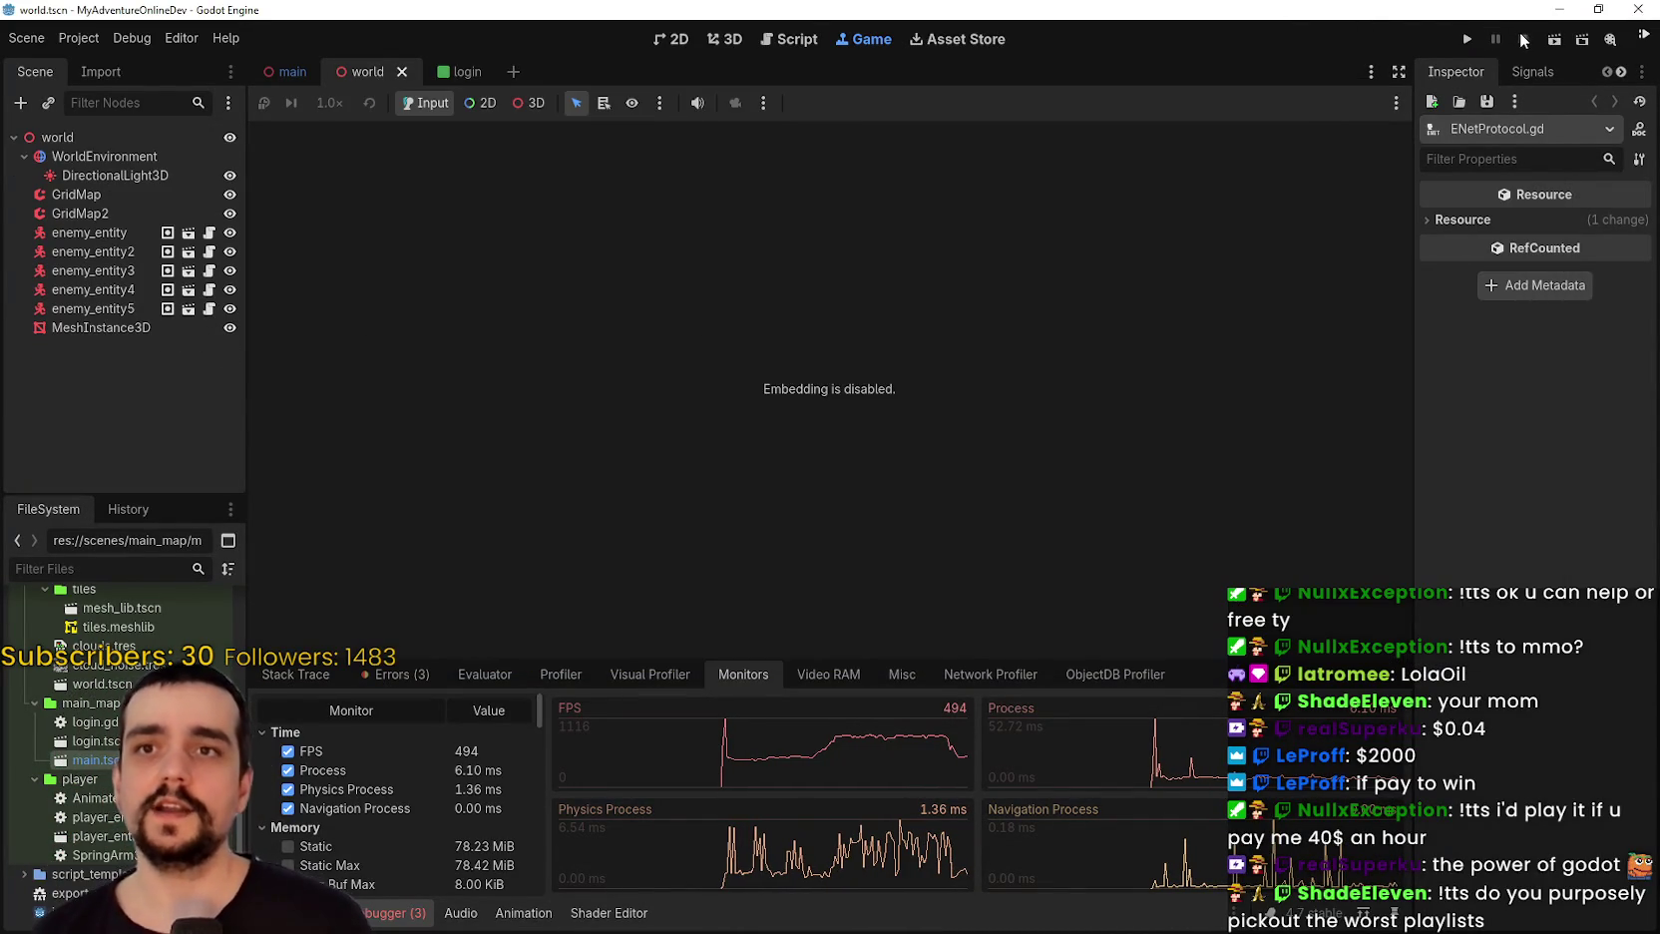
click(74, 40)
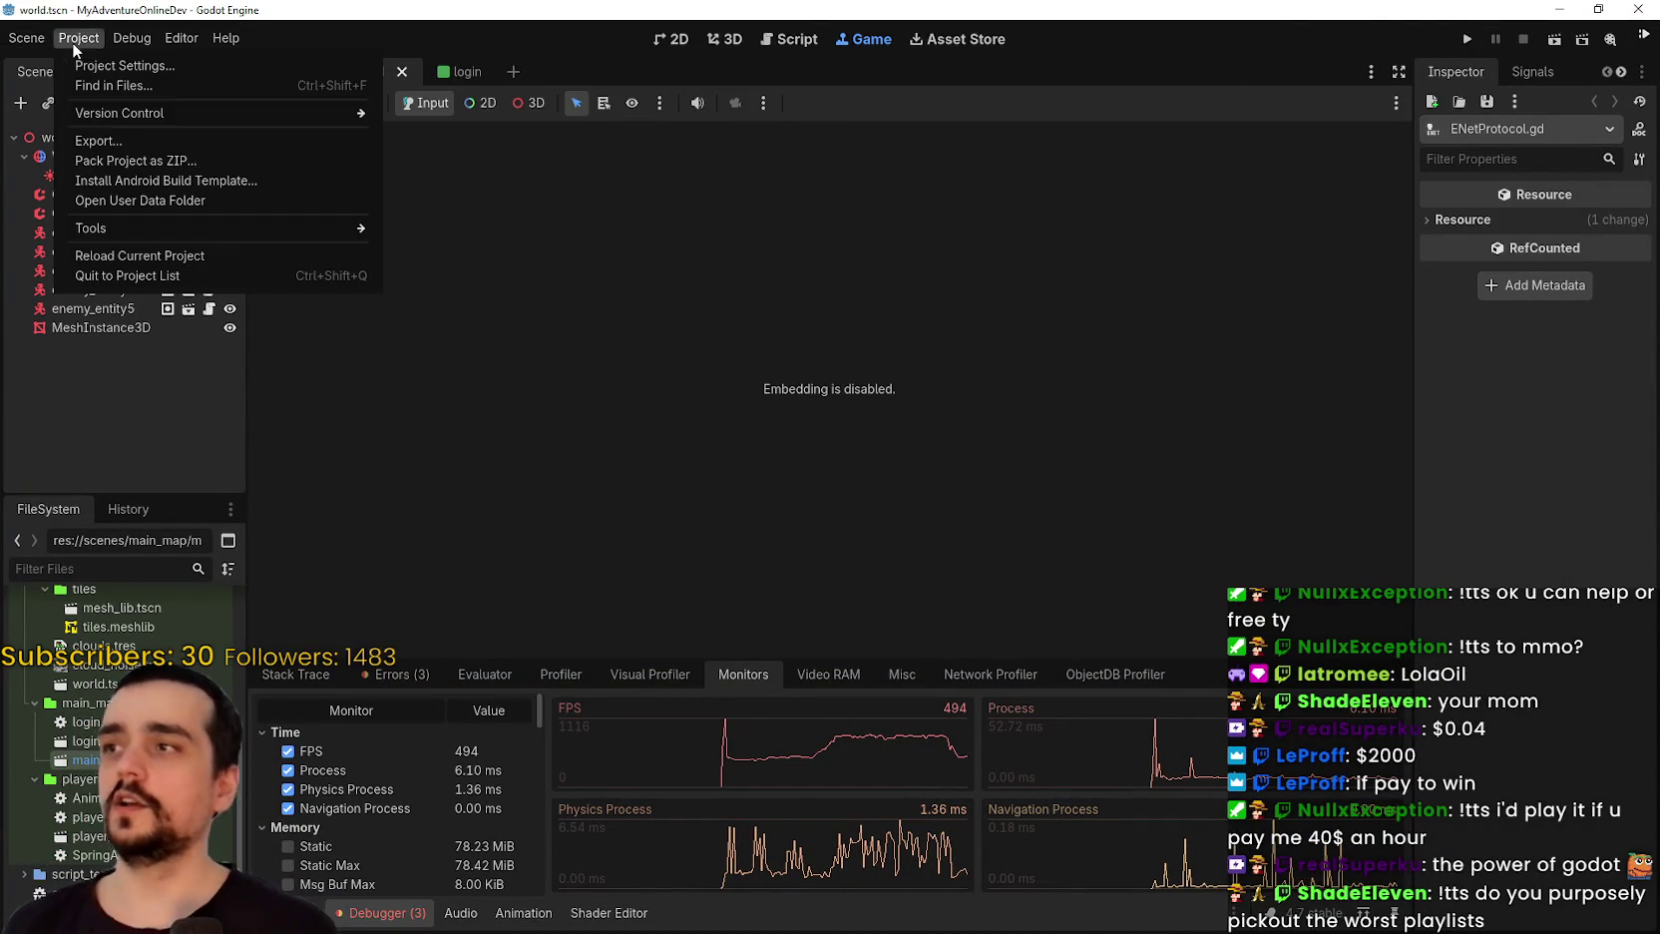
click(101, 66)
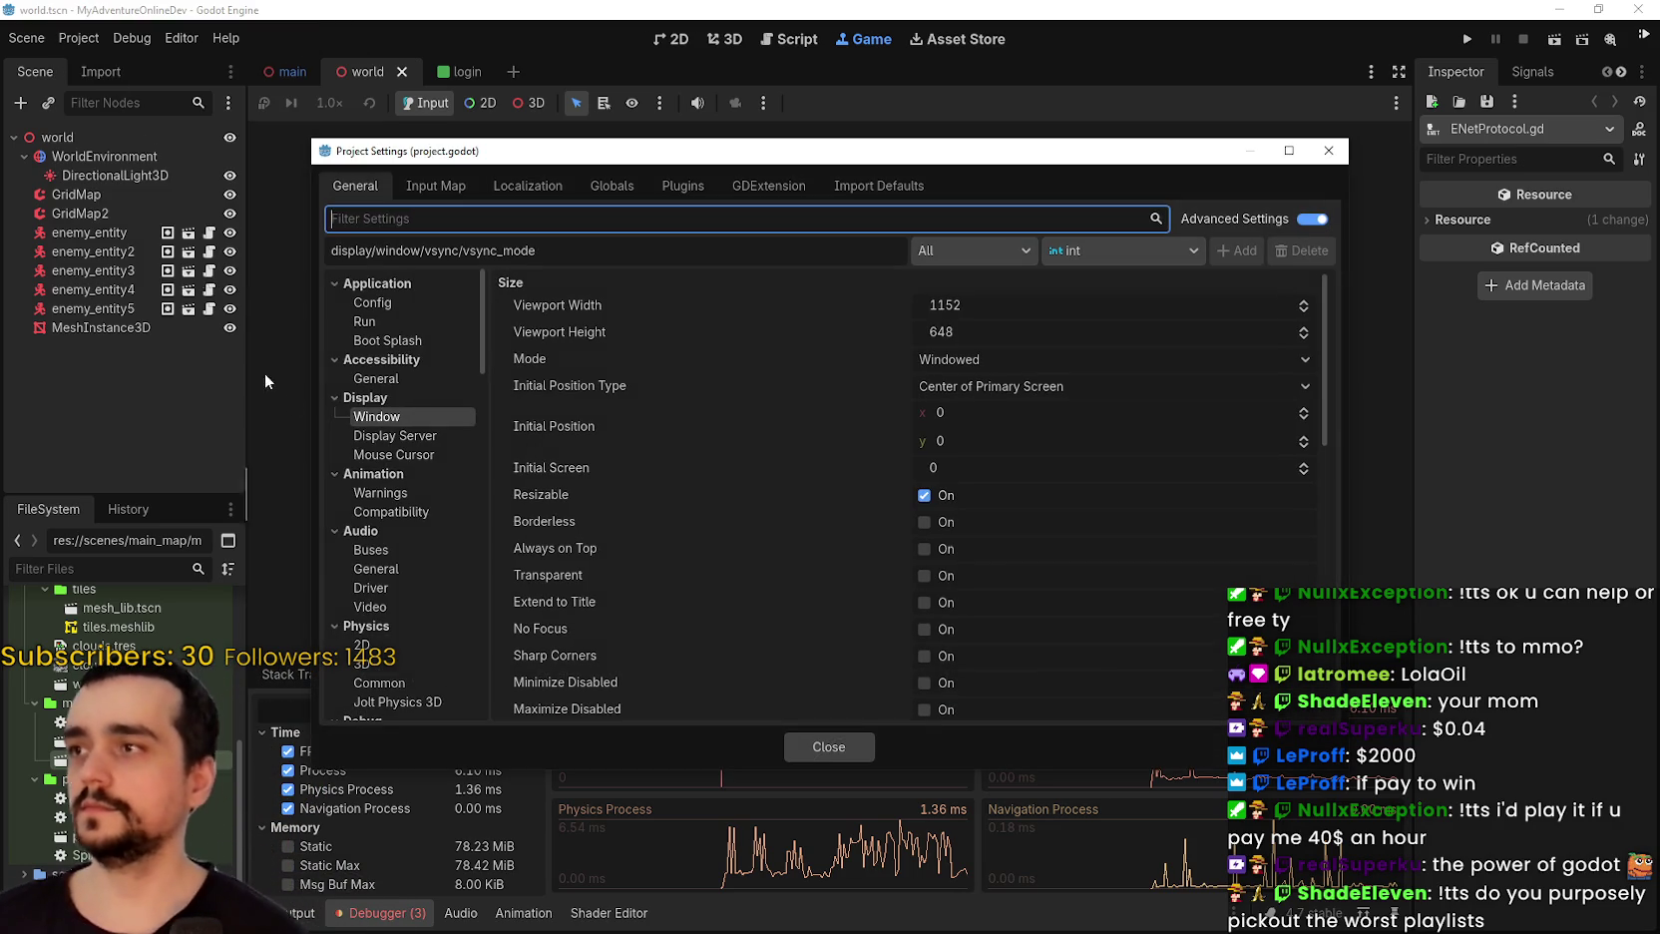
scroll(329, 404, down, 5)
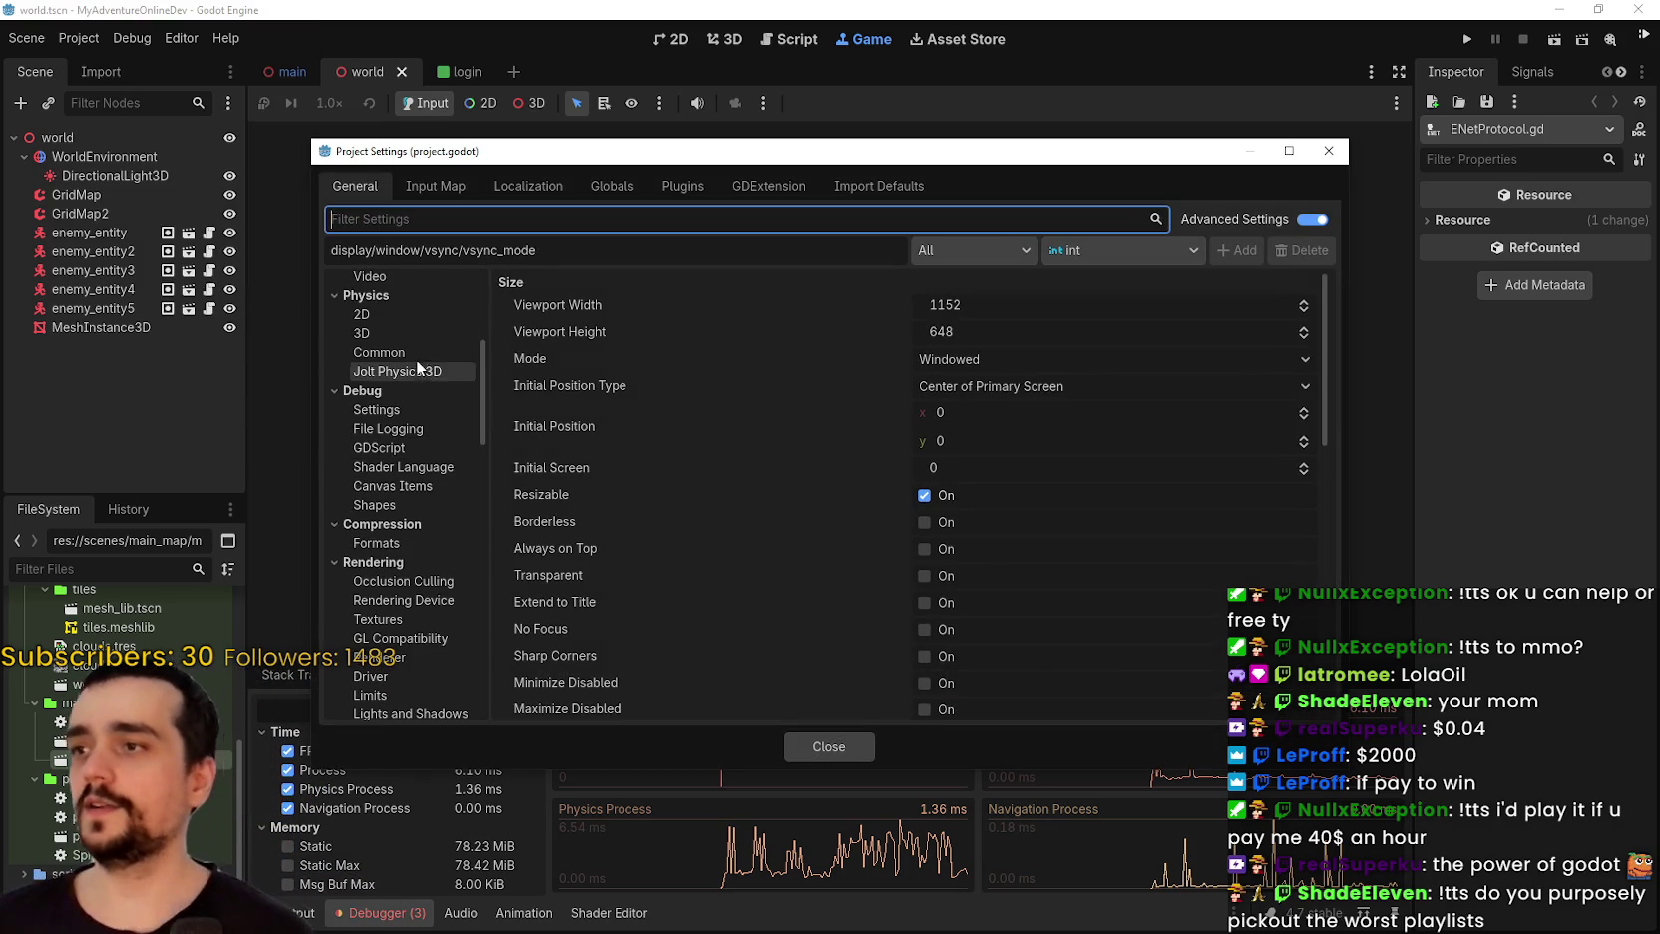
Enable Physics > 3D > Run on Separate Thread.
click(386, 309)
click(376, 352)
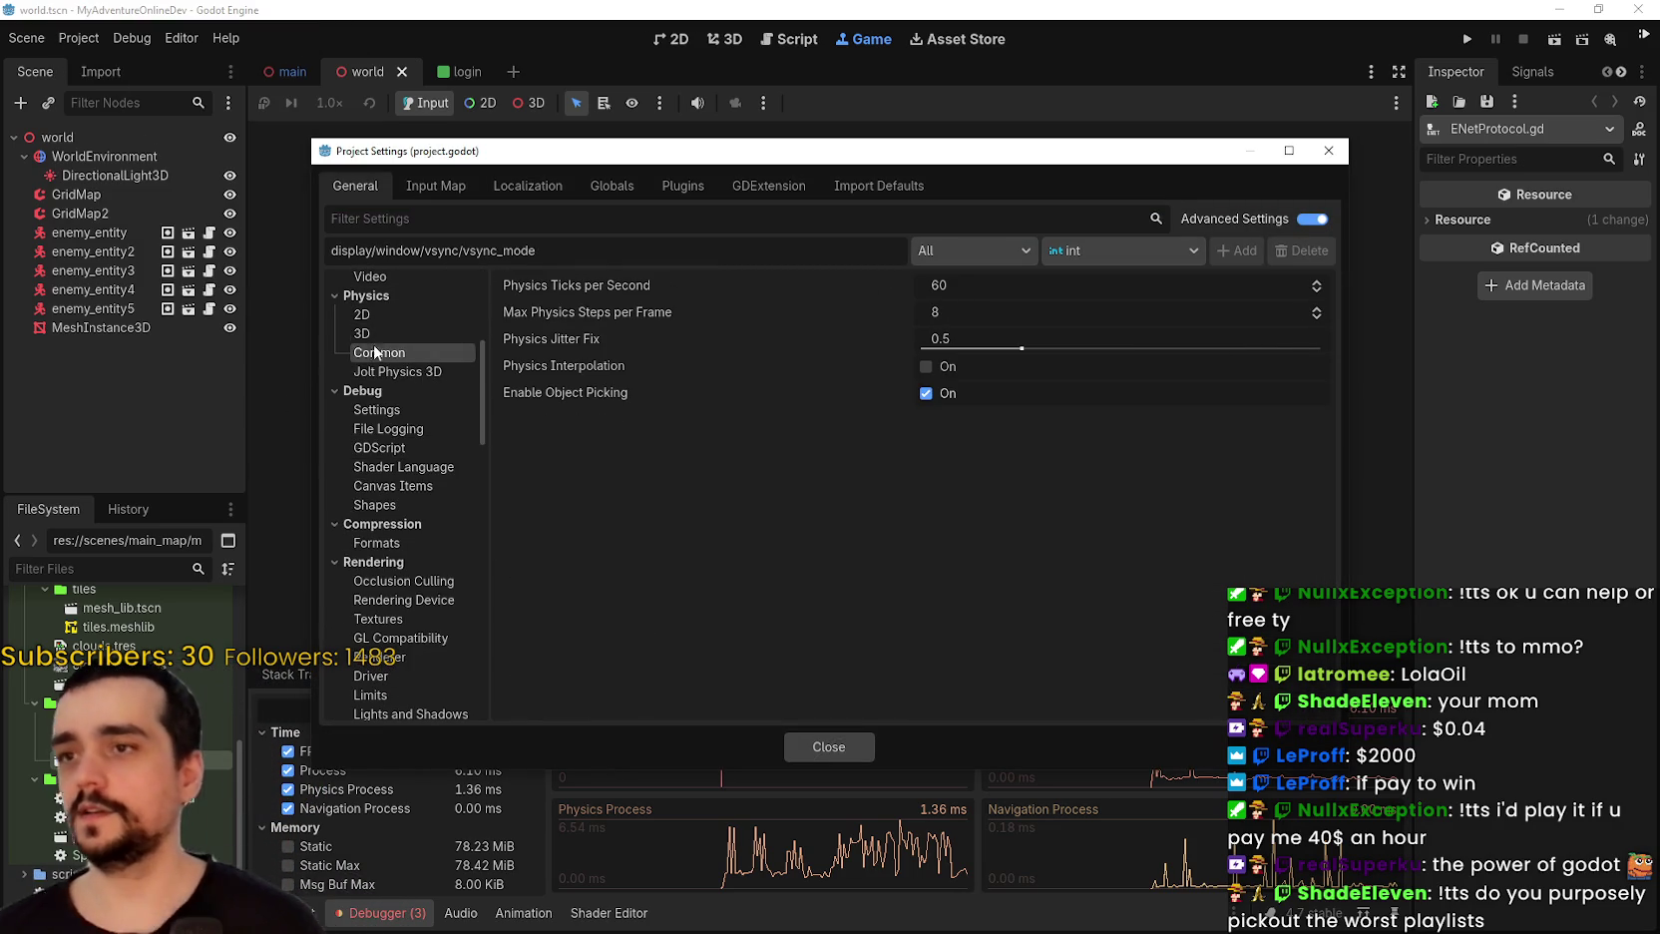
click(338, 338)
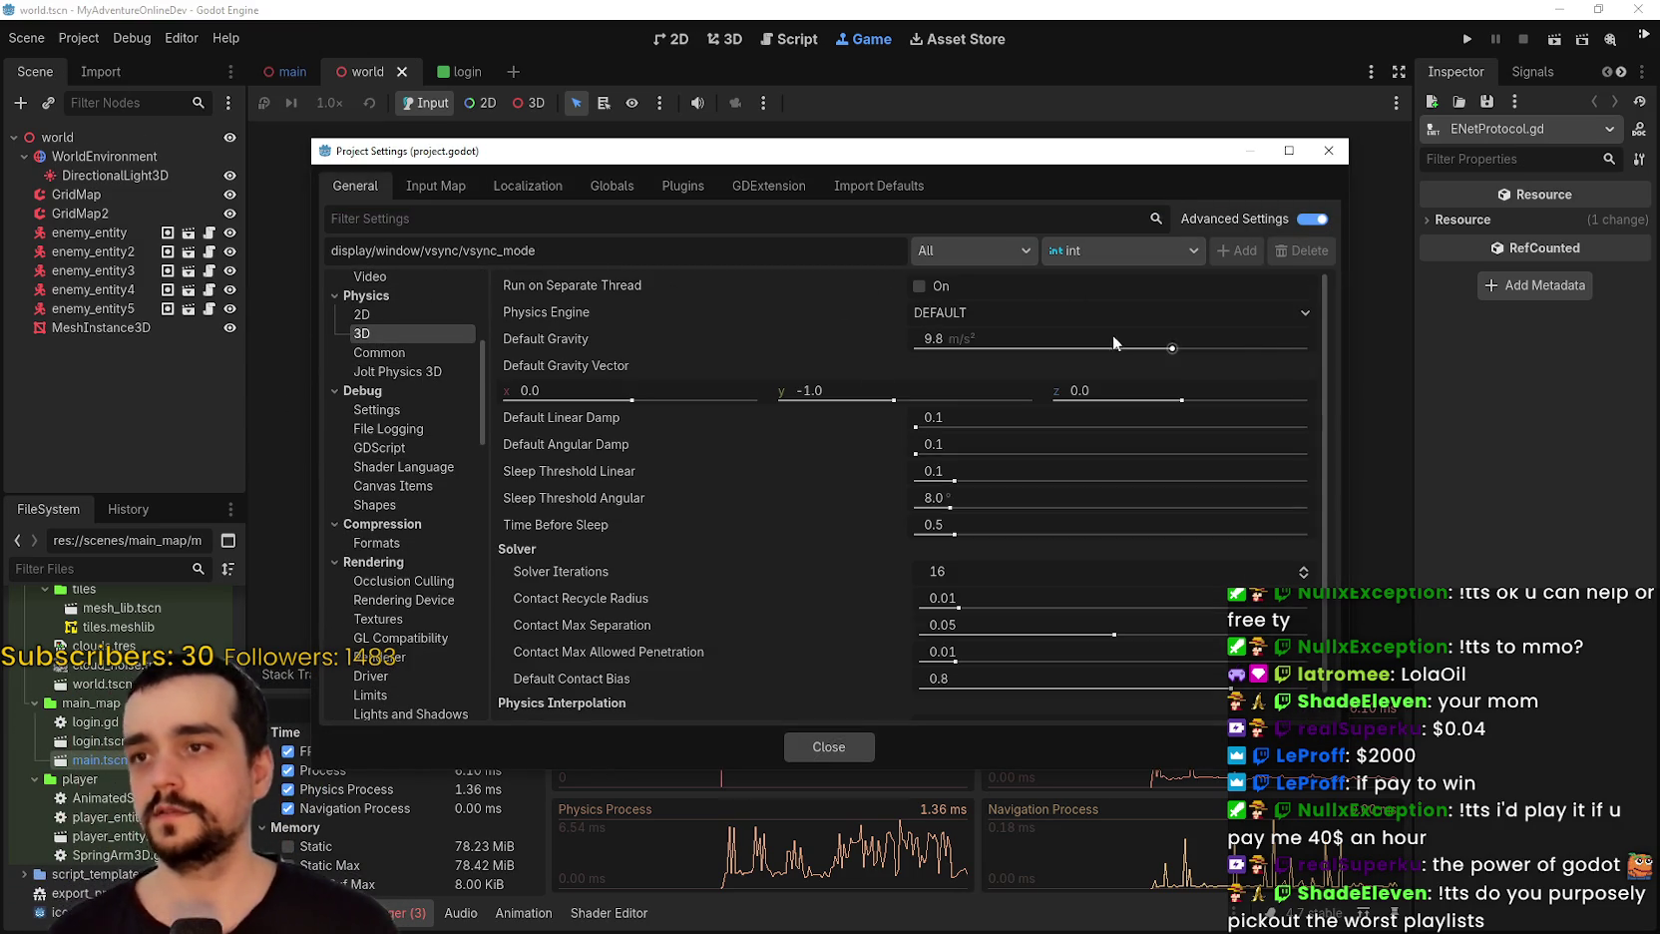
click(961, 289)
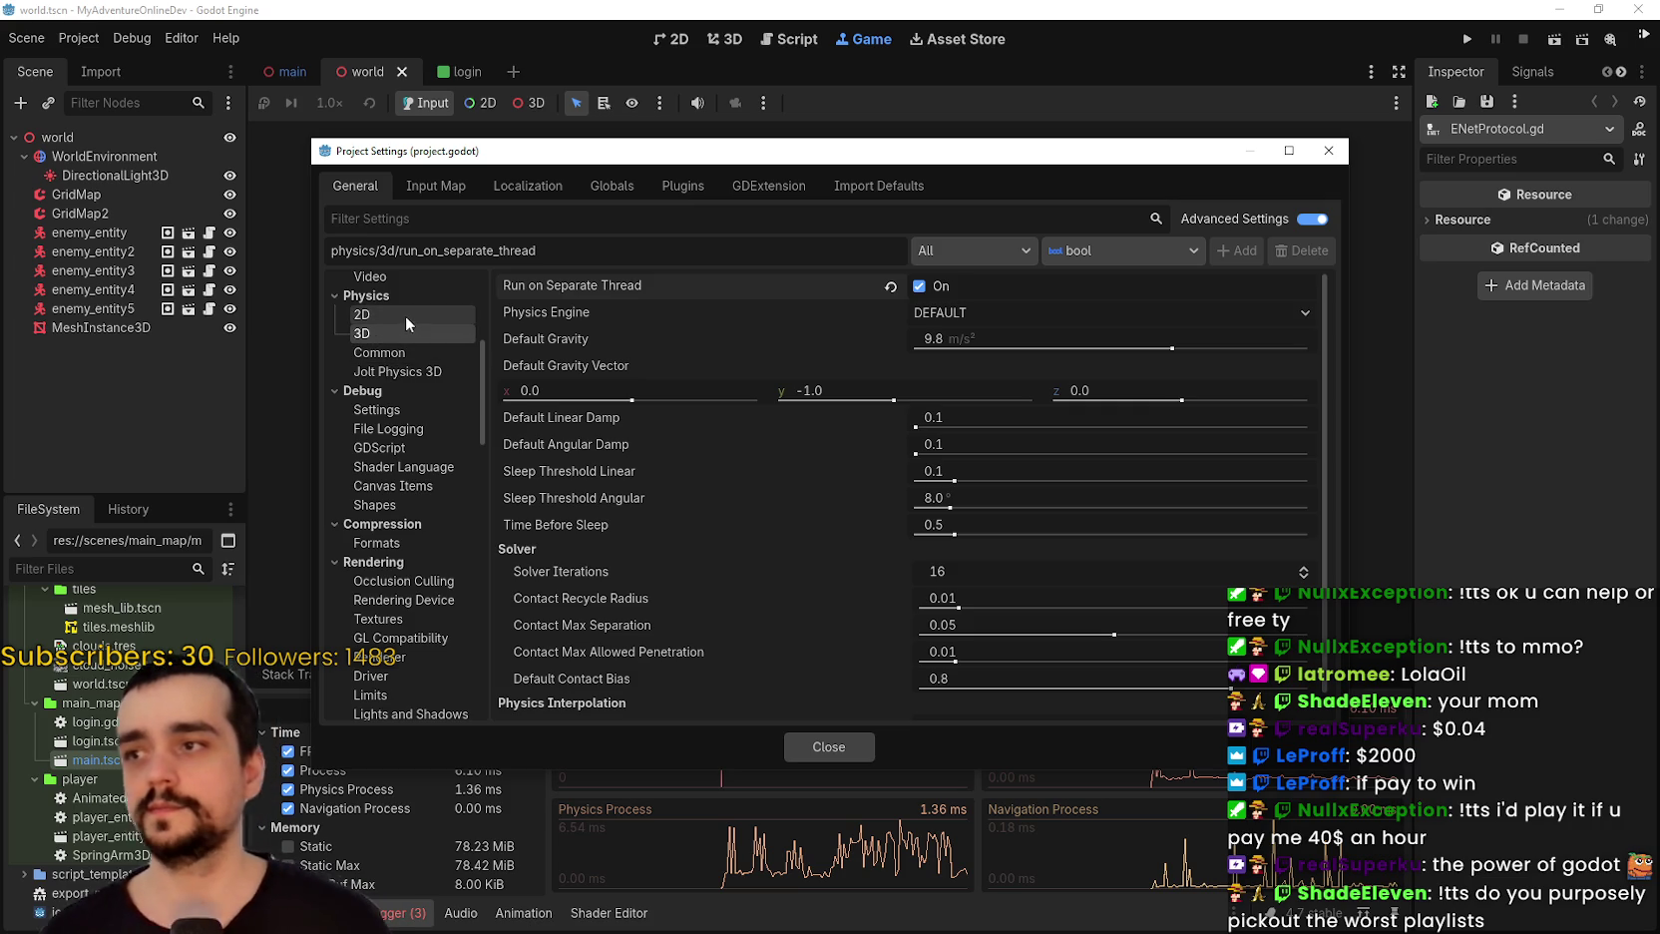
Browse the Jolt Physics, 2D and Common physics, Audio and Display Server settings, returning to 3D physics.
click(449, 369)
click(384, 315)
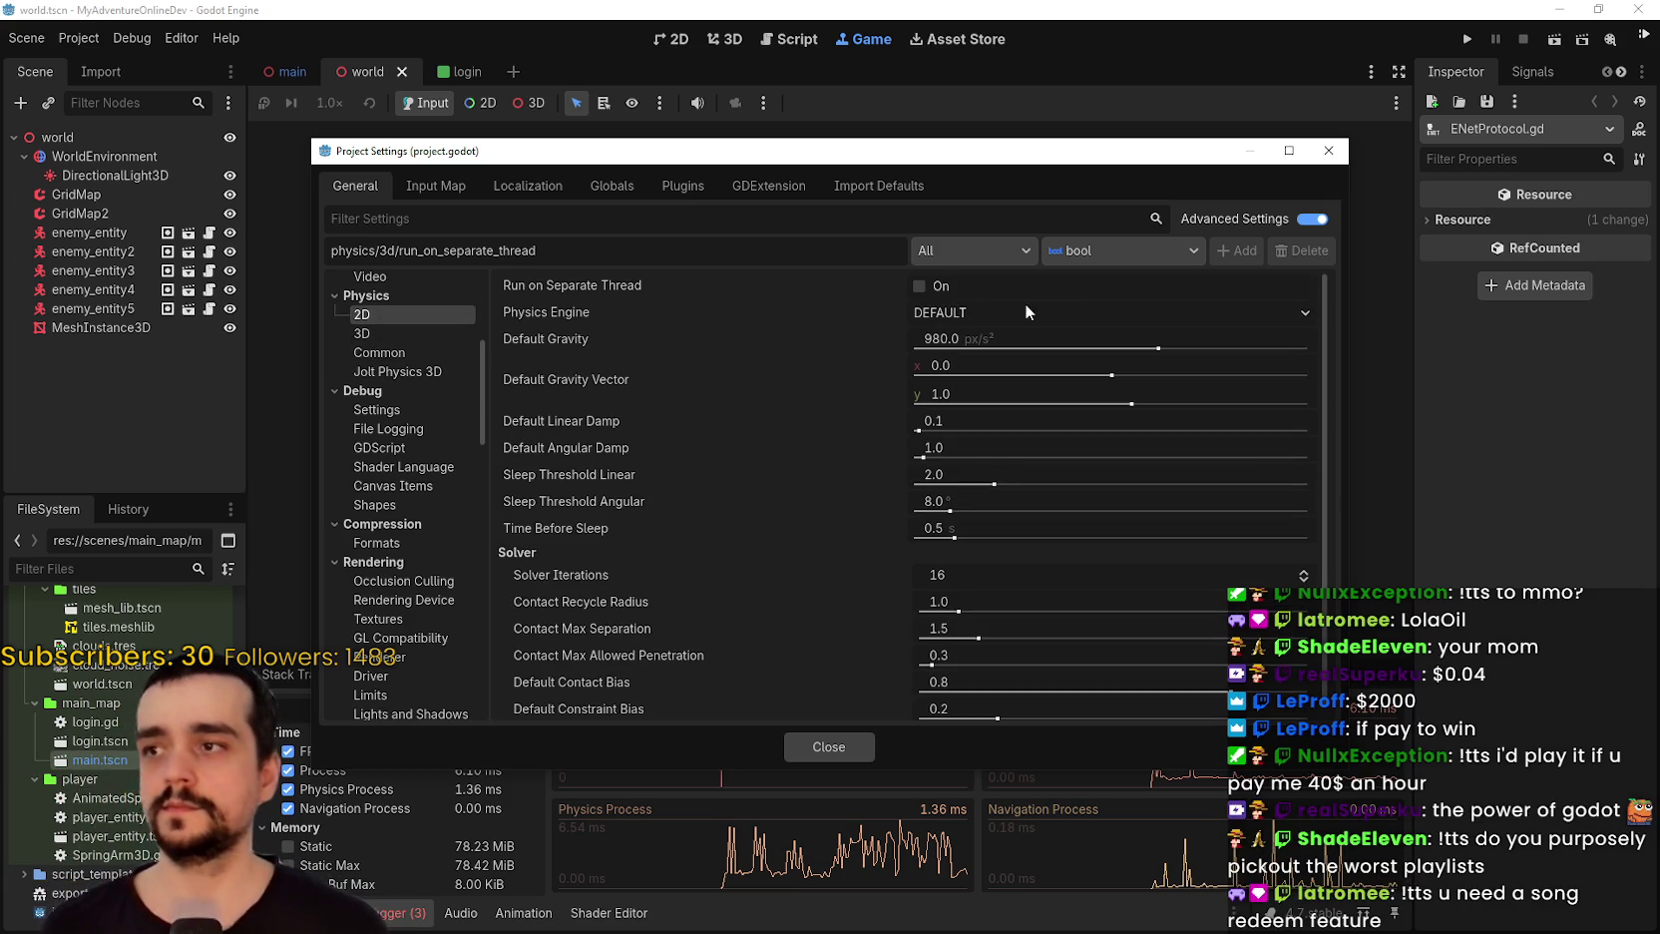
click(369, 335)
click(382, 352)
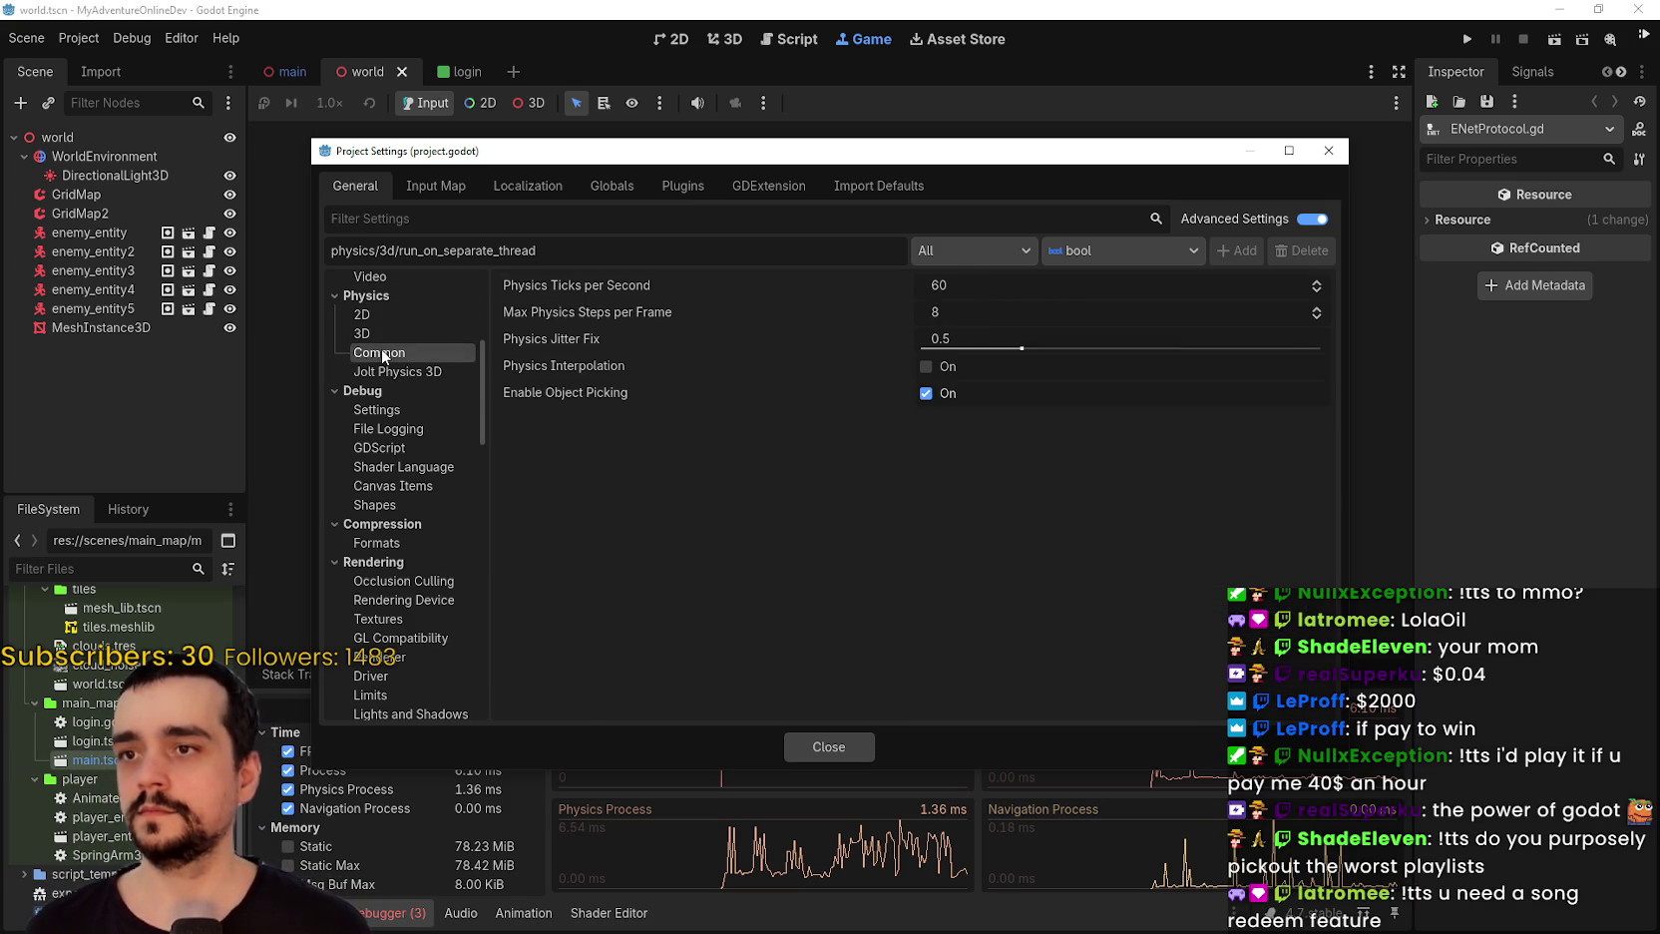
scroll(402, 611, up, 5)
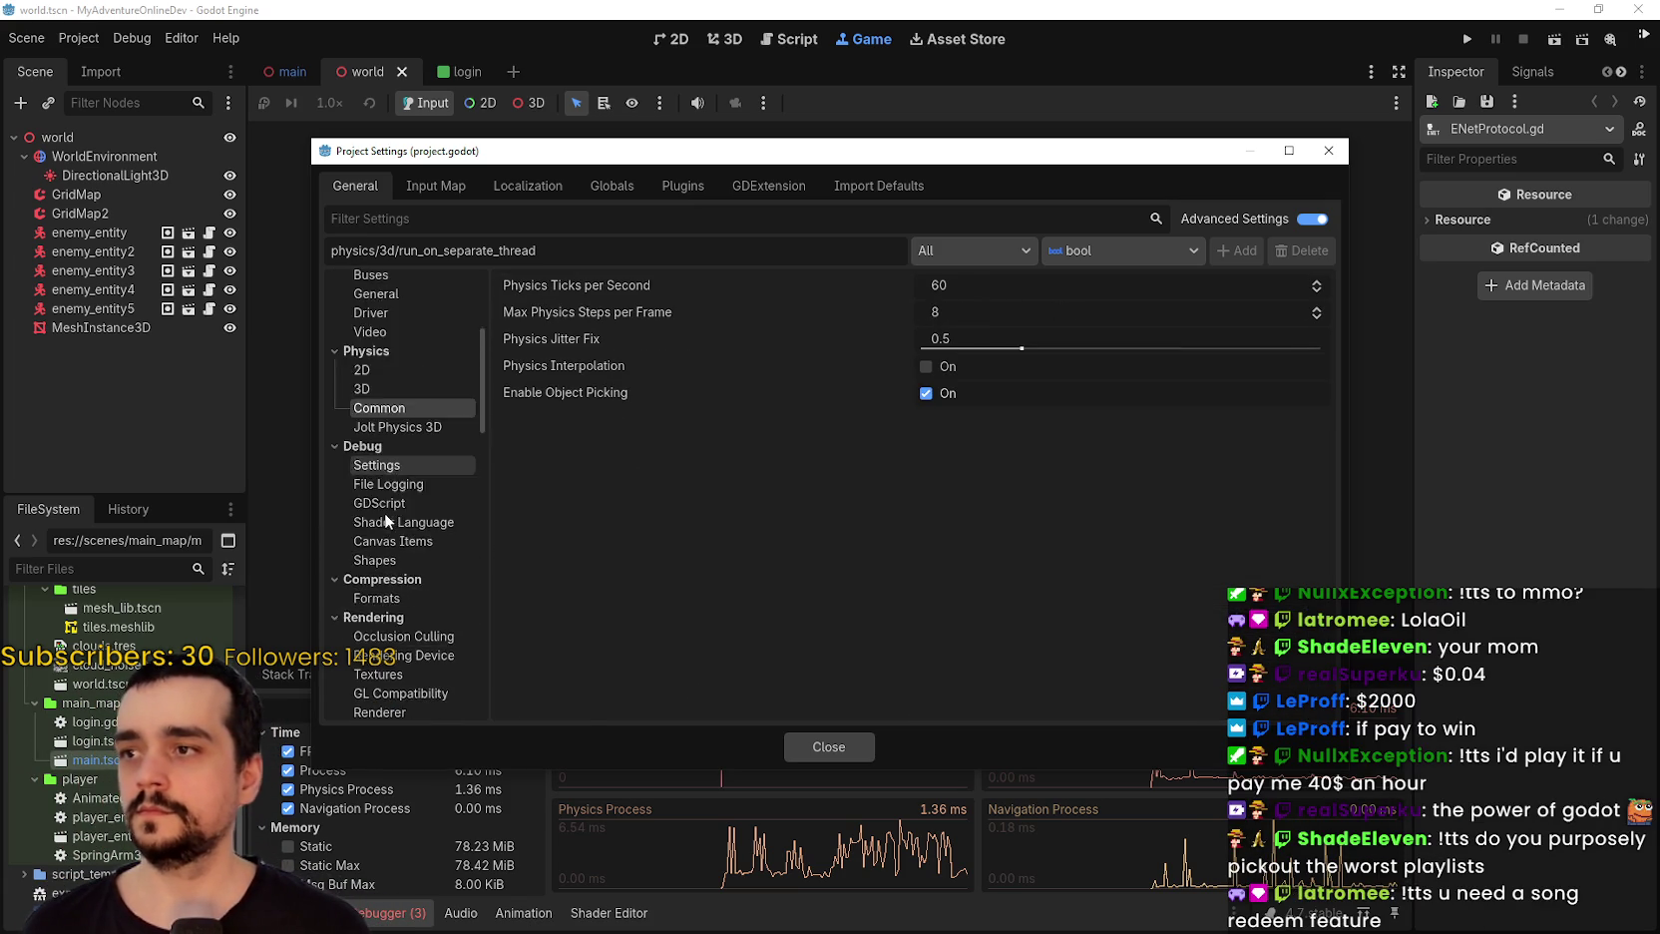
click(416, 530)
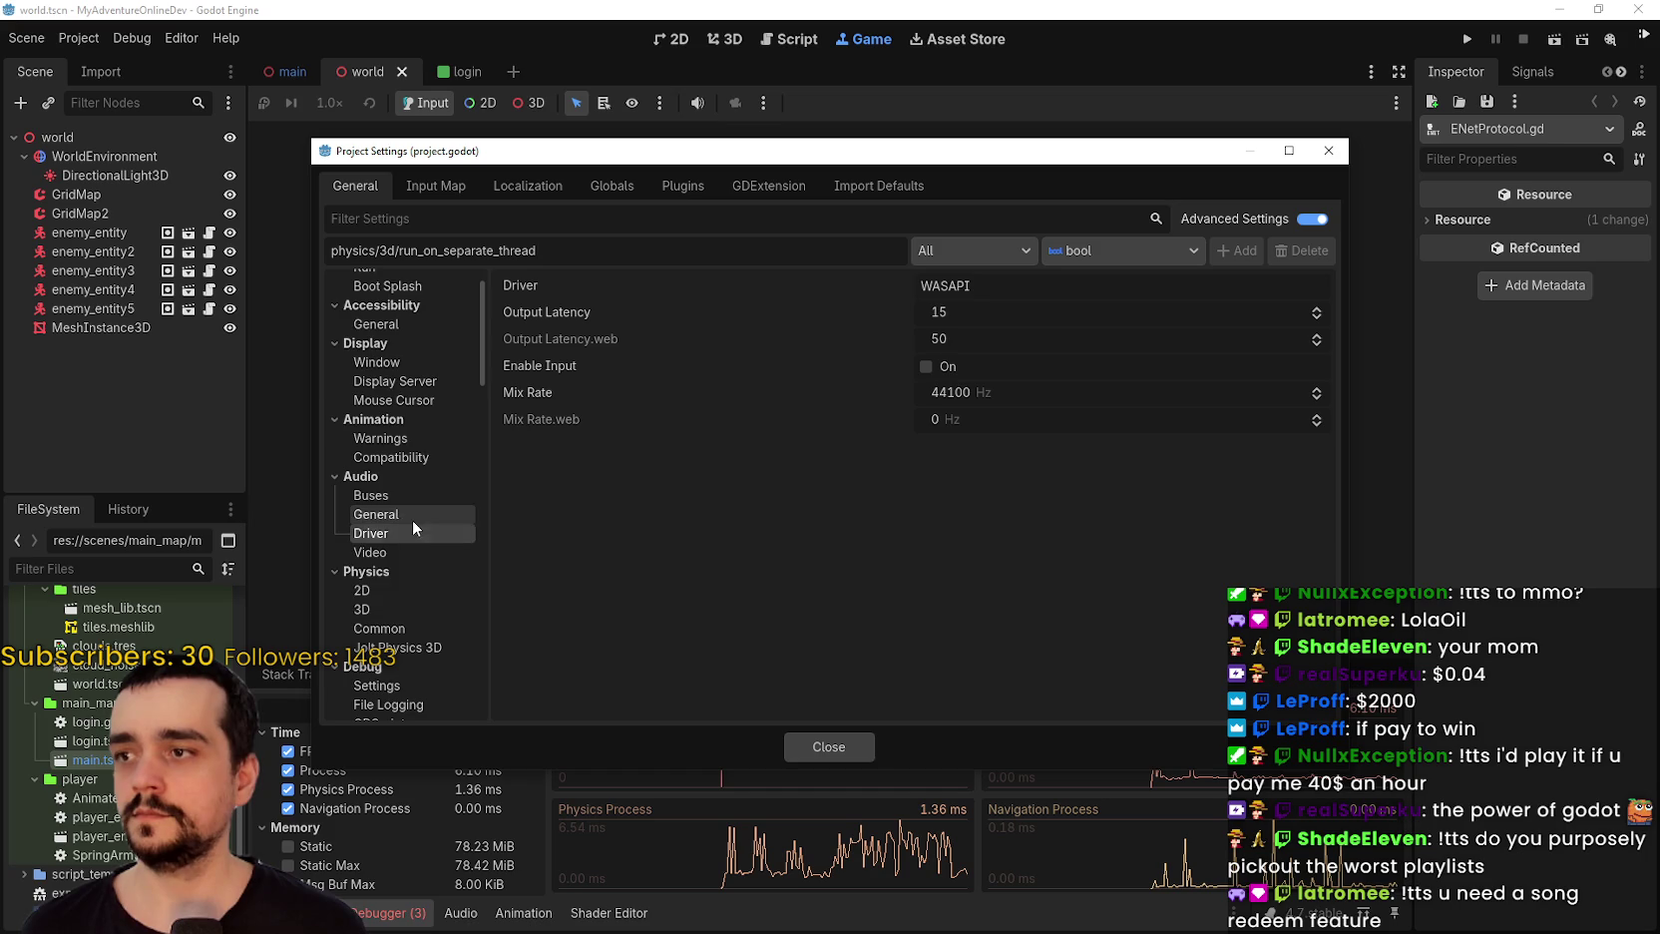
scroll(412, 520, up, 1)
click(410, 431)
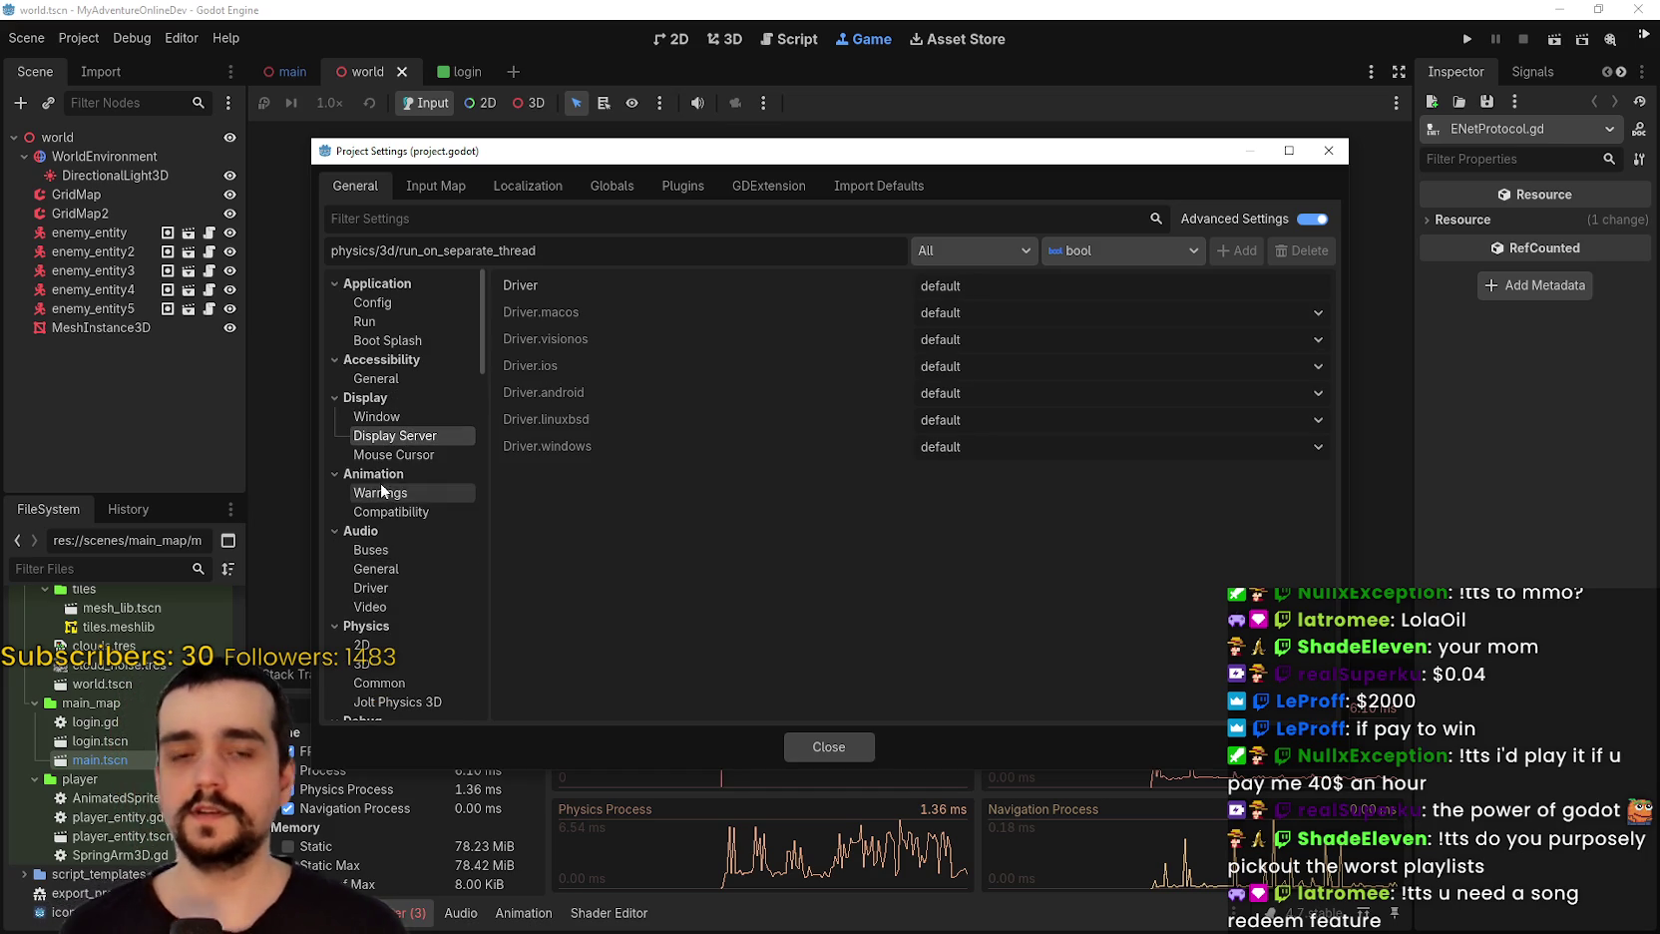
scroll(399, 485, down, 2)
scroll(394, 489, down, 2)
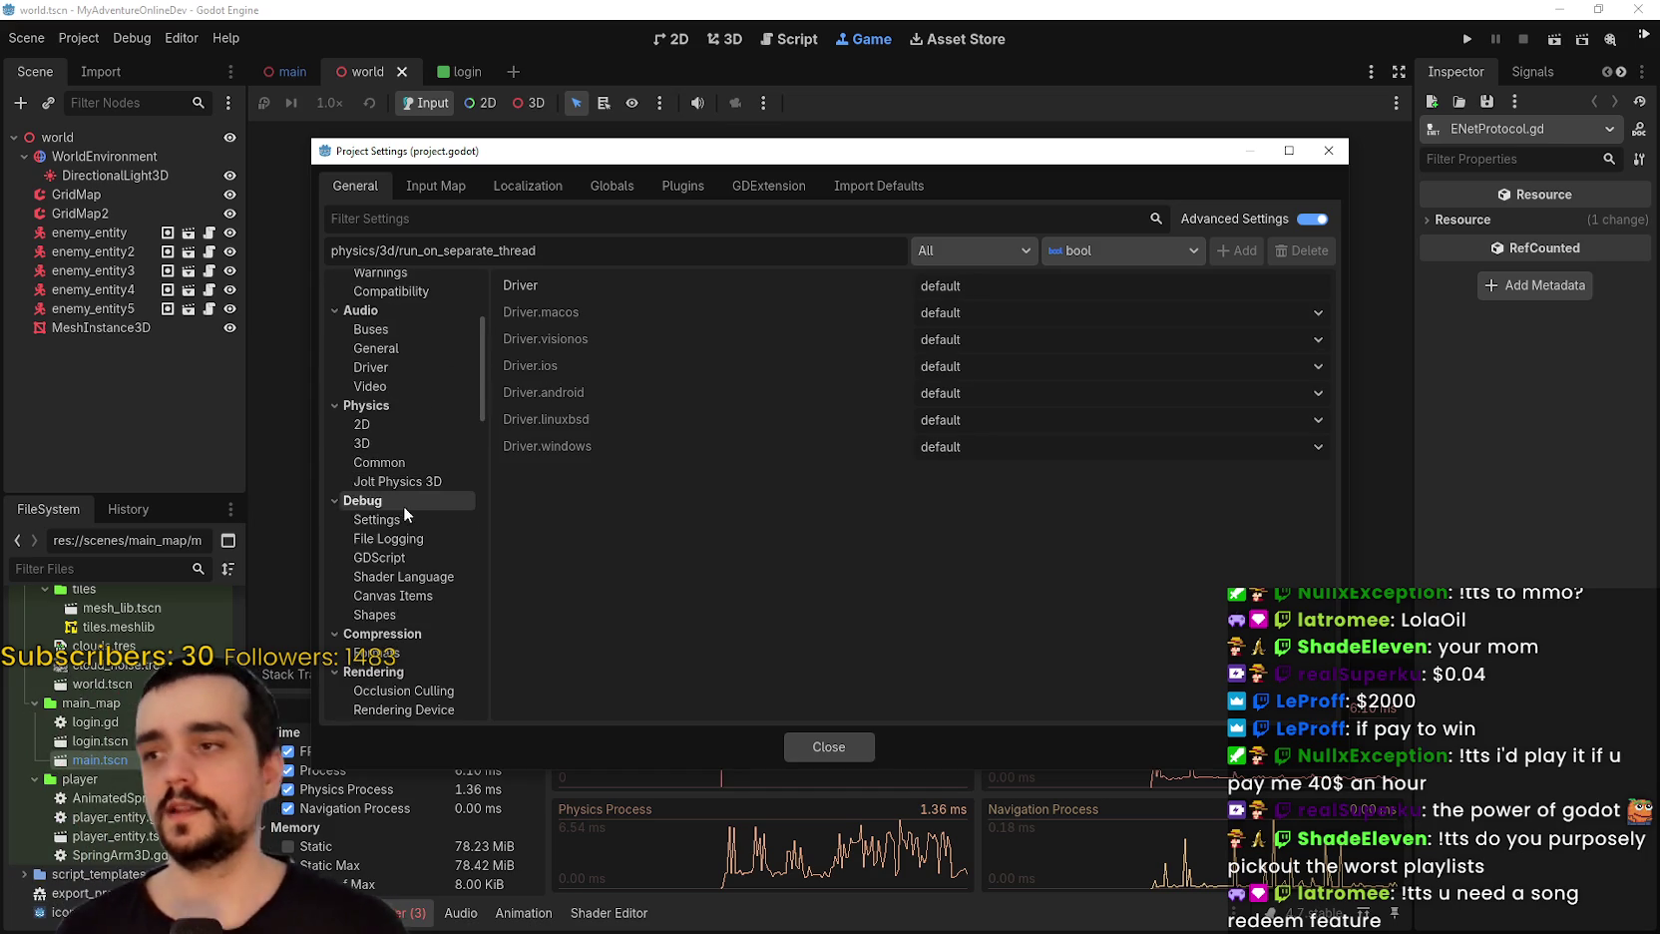
scroll(397, 469, down, 1)
click(411, 389)
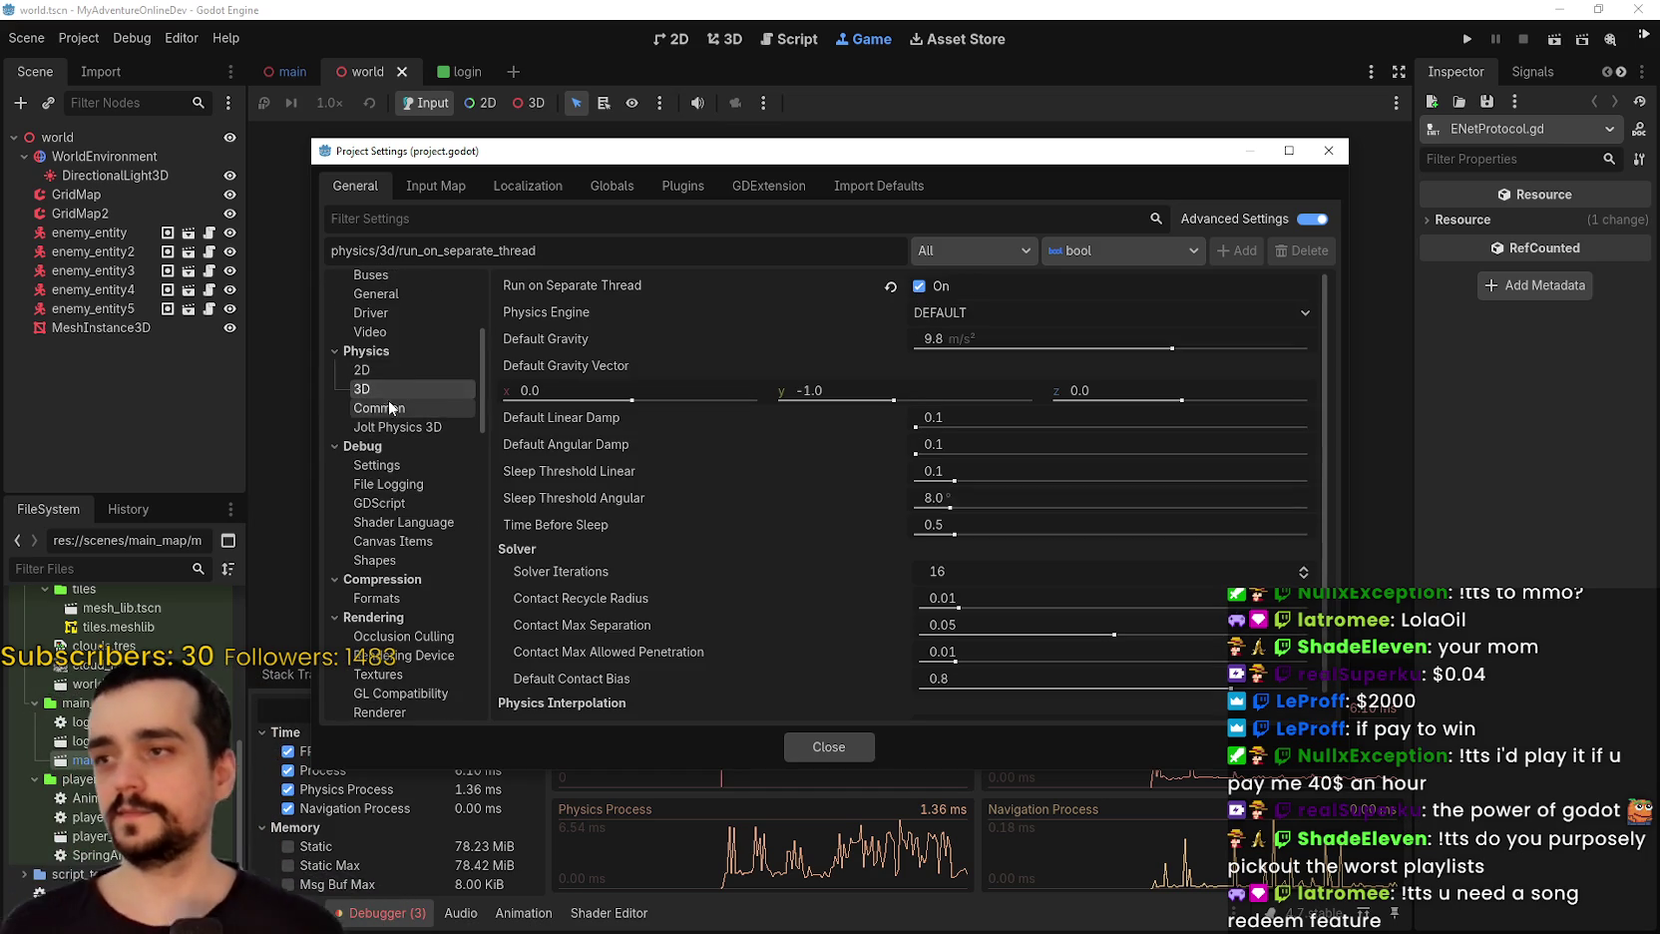
Set Rendering > Driver > Thread Model to Separate and close Project Settings.
scroll(394, 409, down, 4)
click(429, 511)
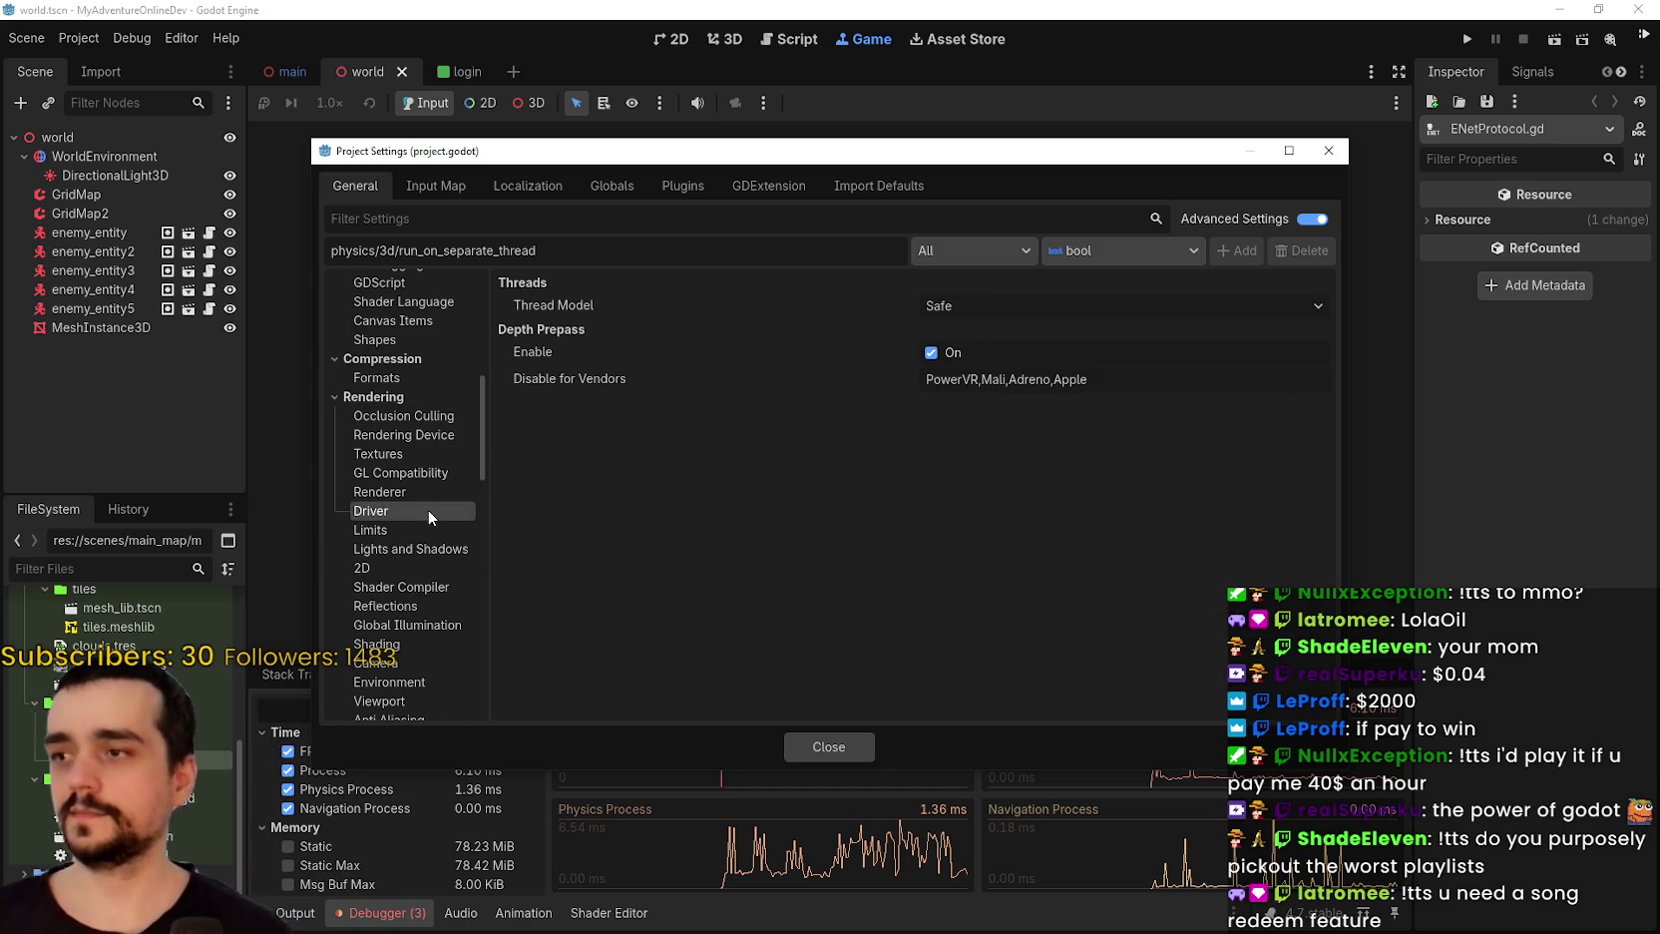
click(945, 309)
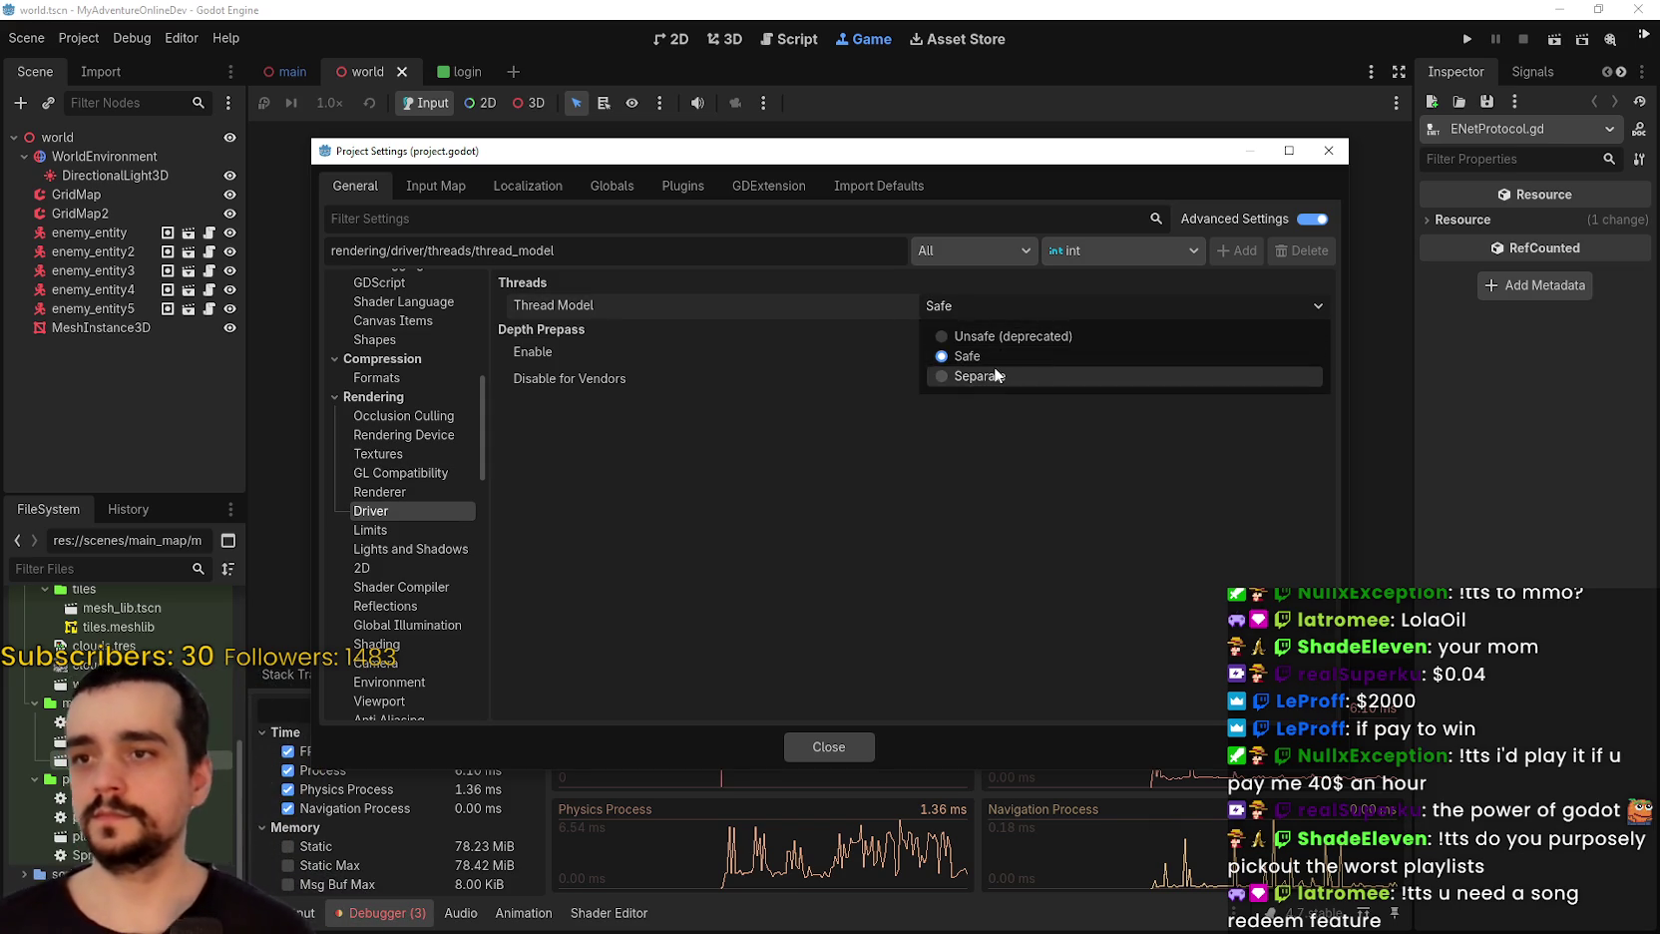
click(997, 379)
click(824, 743)
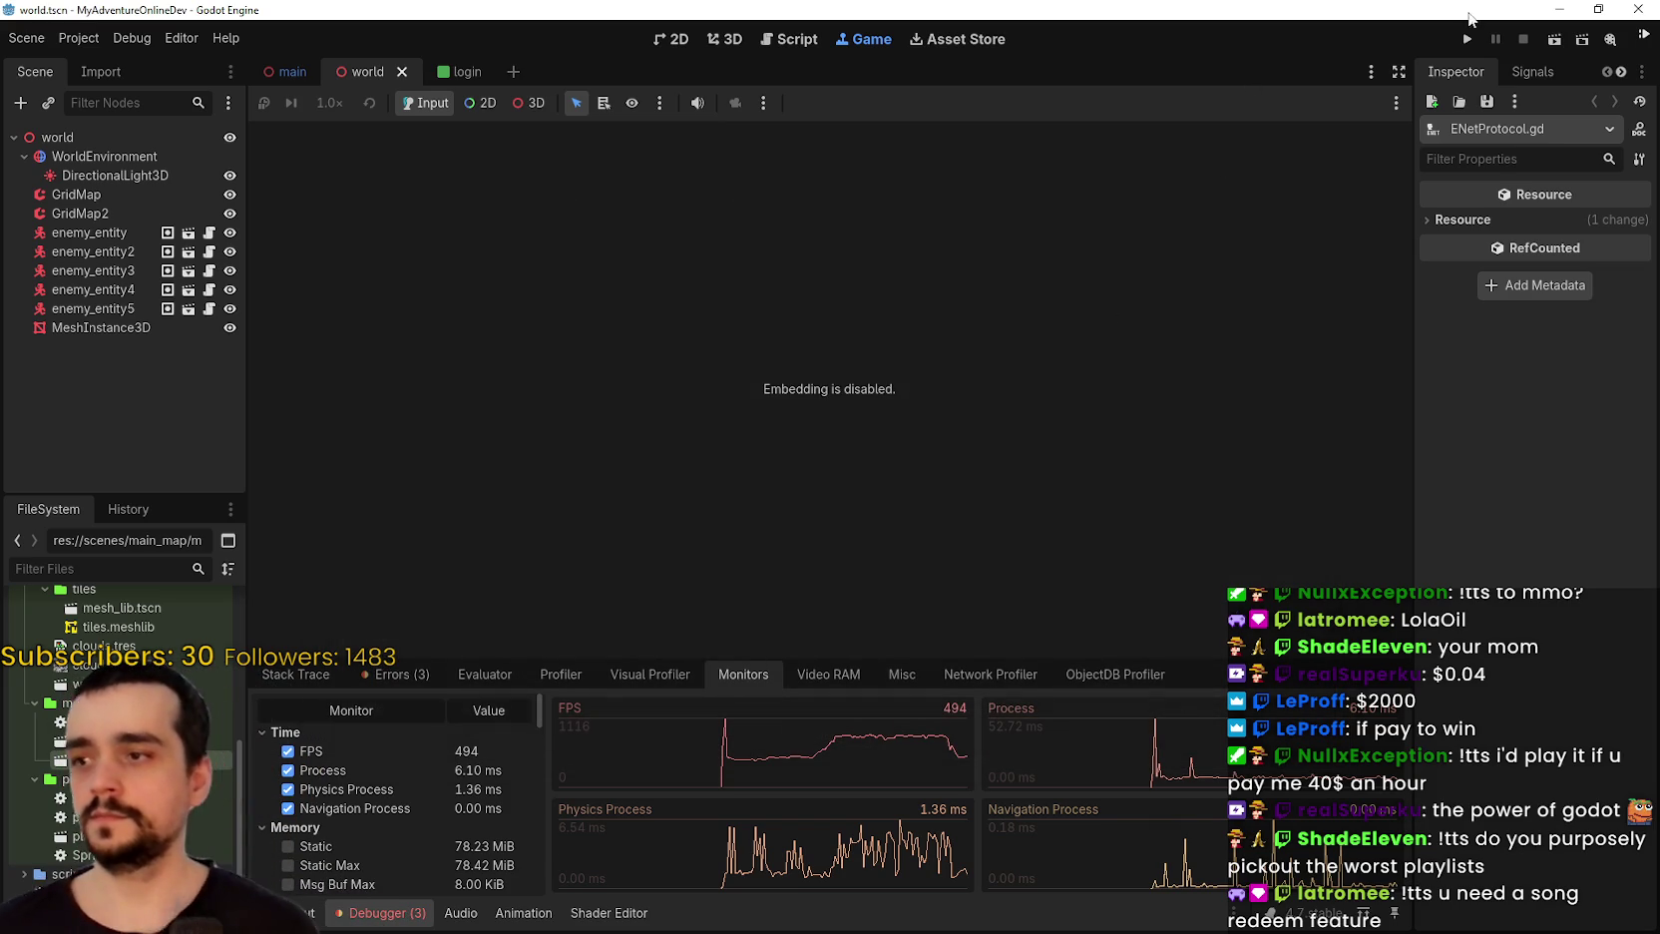
Run the project, host a game, and close the MultiPlay Core panel.
click(1459, 41)
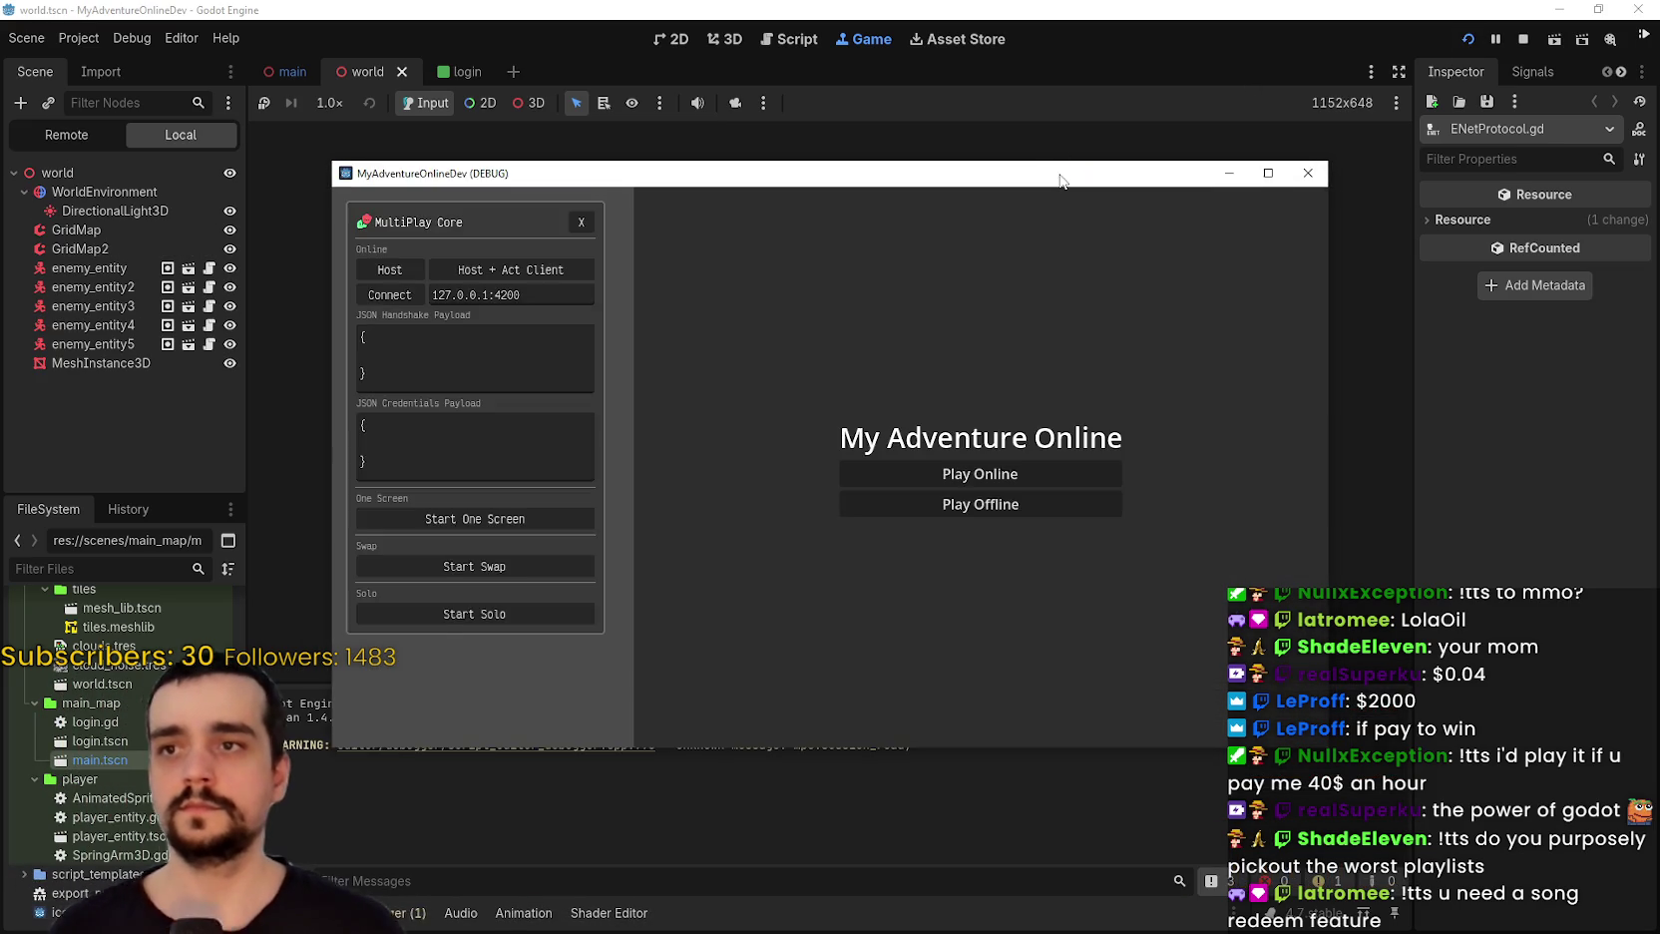
drag(1058, 175, 1166, 63)
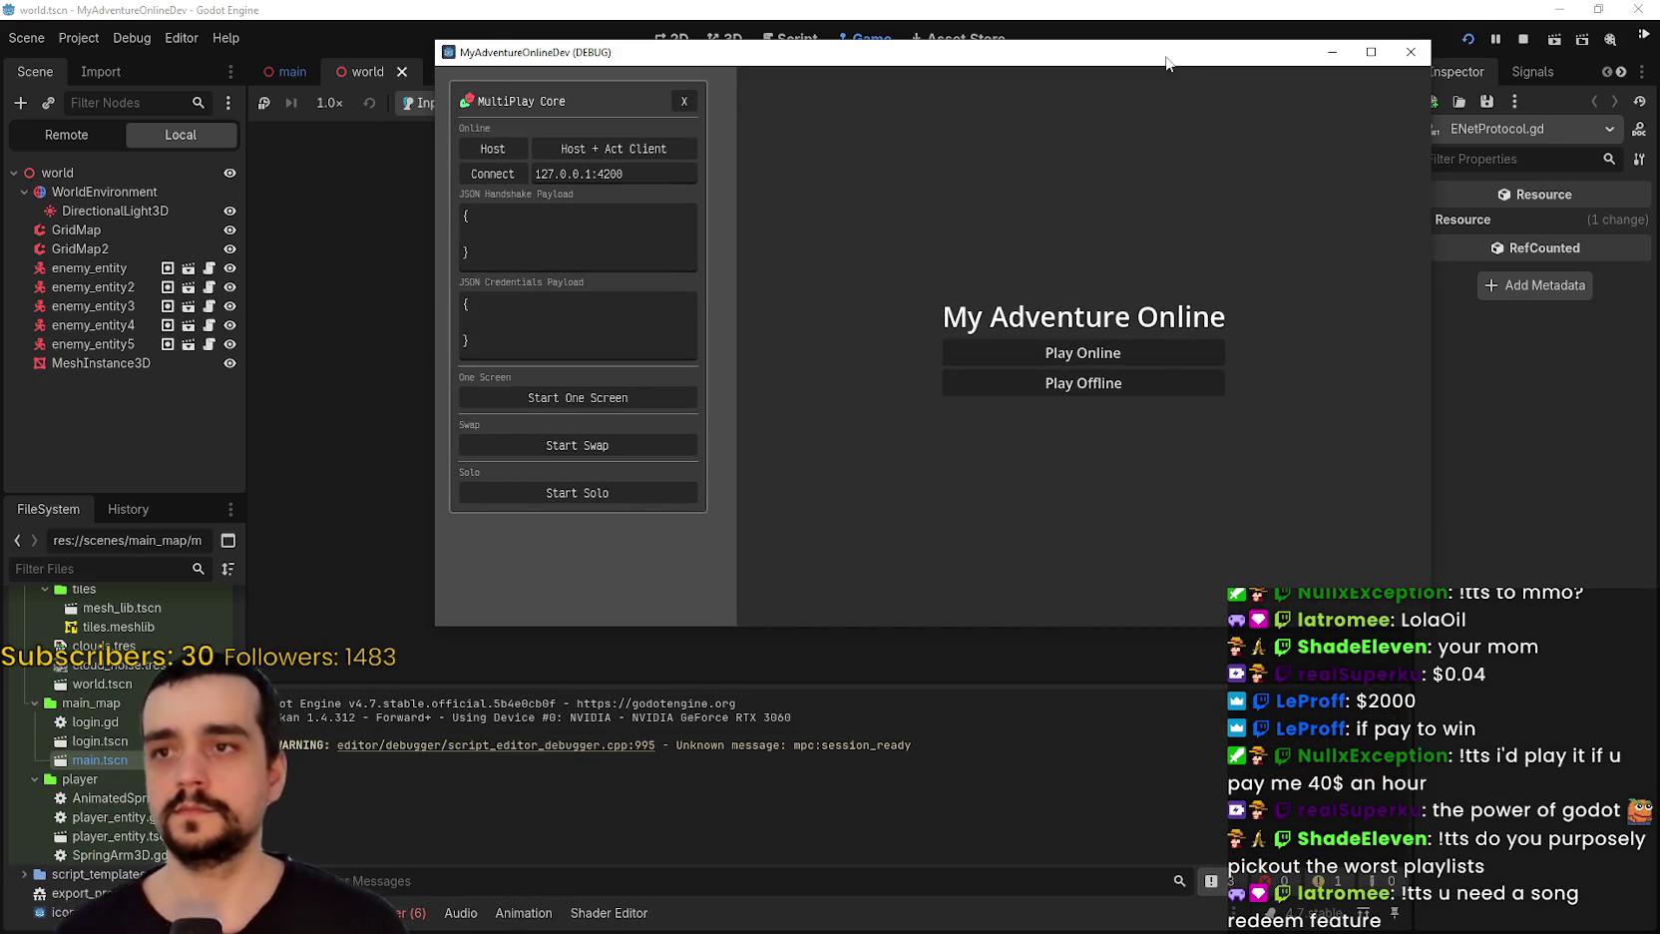
click(1069, 385)
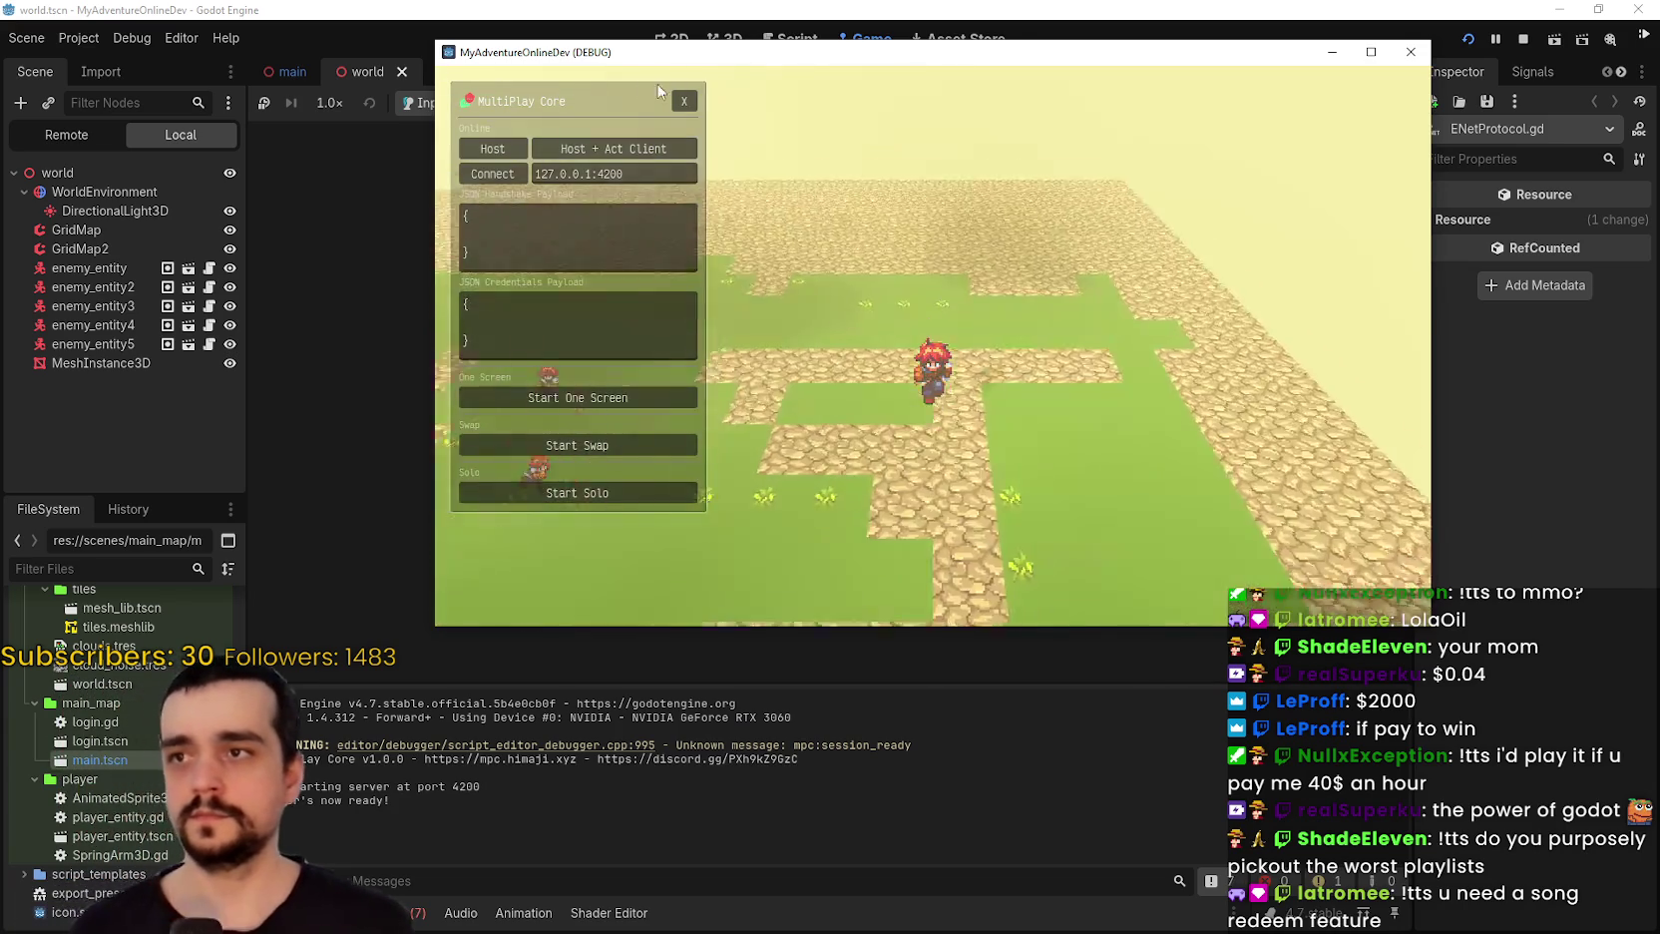
click(685, 101)
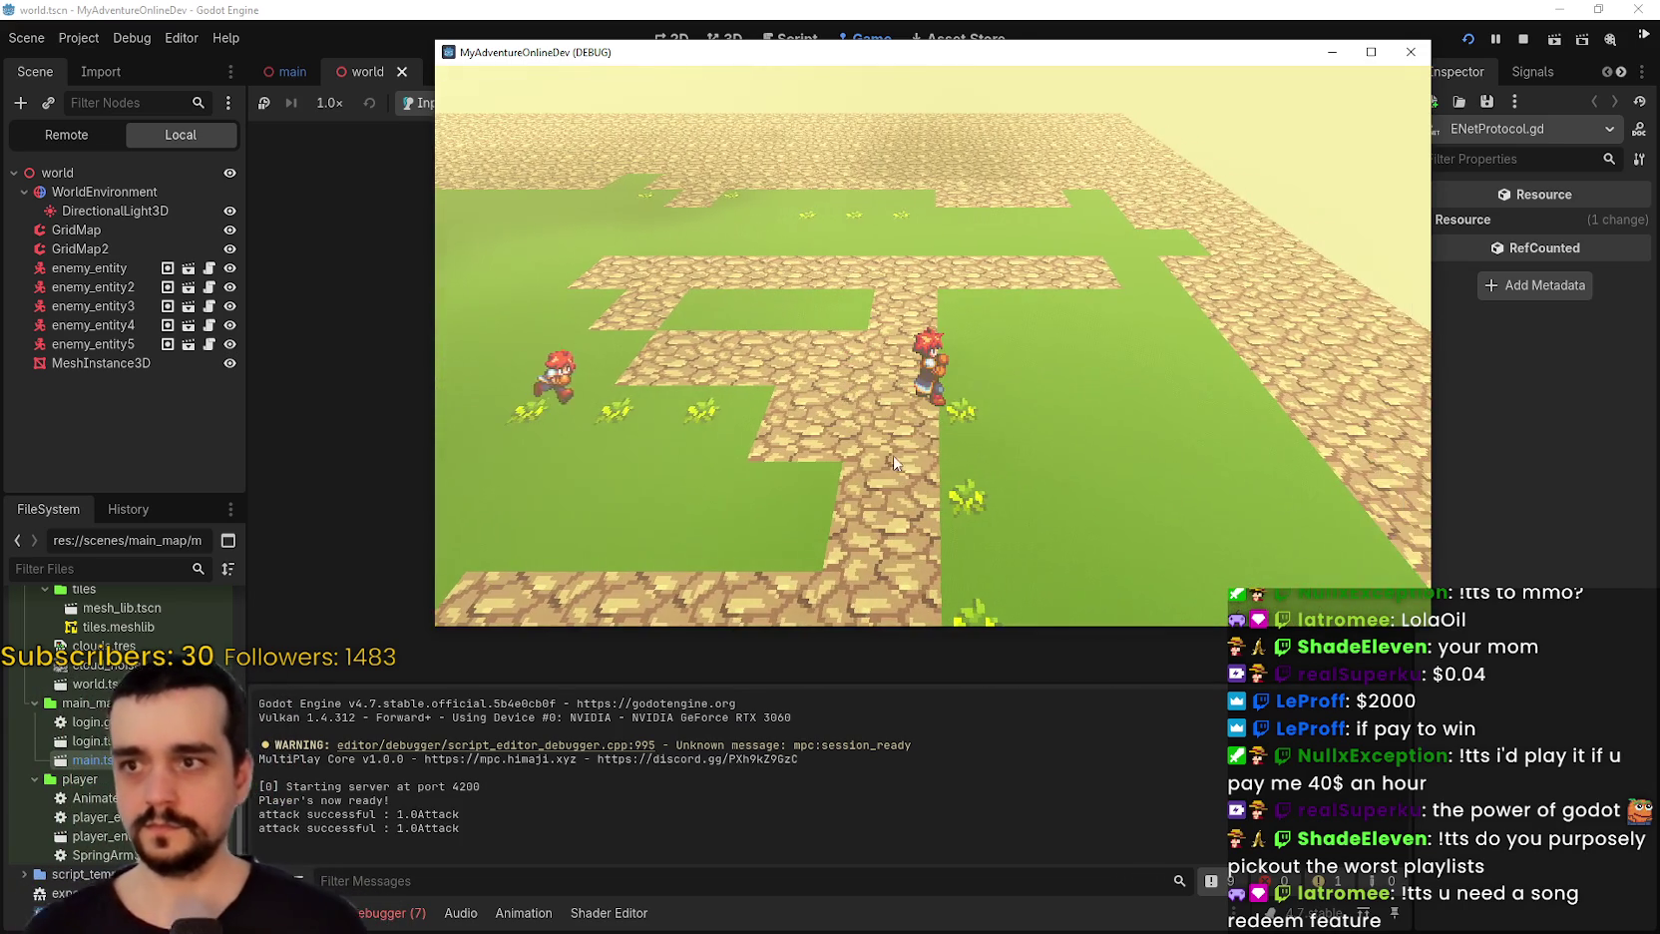
Walk and attack while watching the FPS monitor near 450, then bring up Task Manager.
key(a)
click(897, 449)
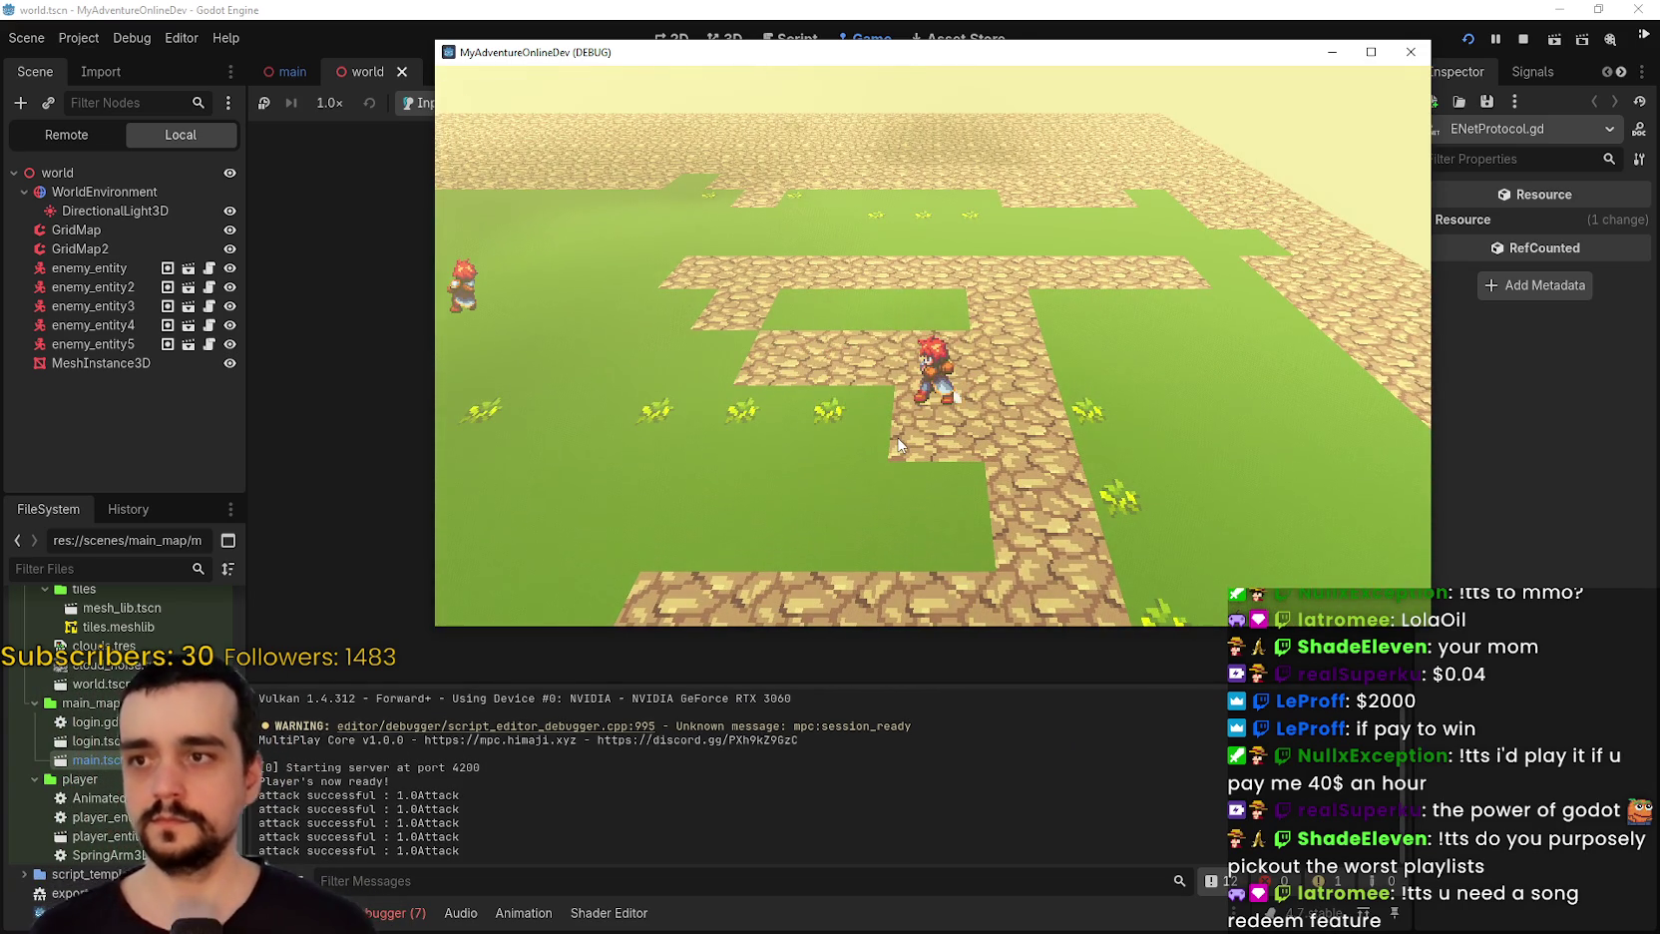
click(898, 444)
click(423, 910)
click(787, 407)
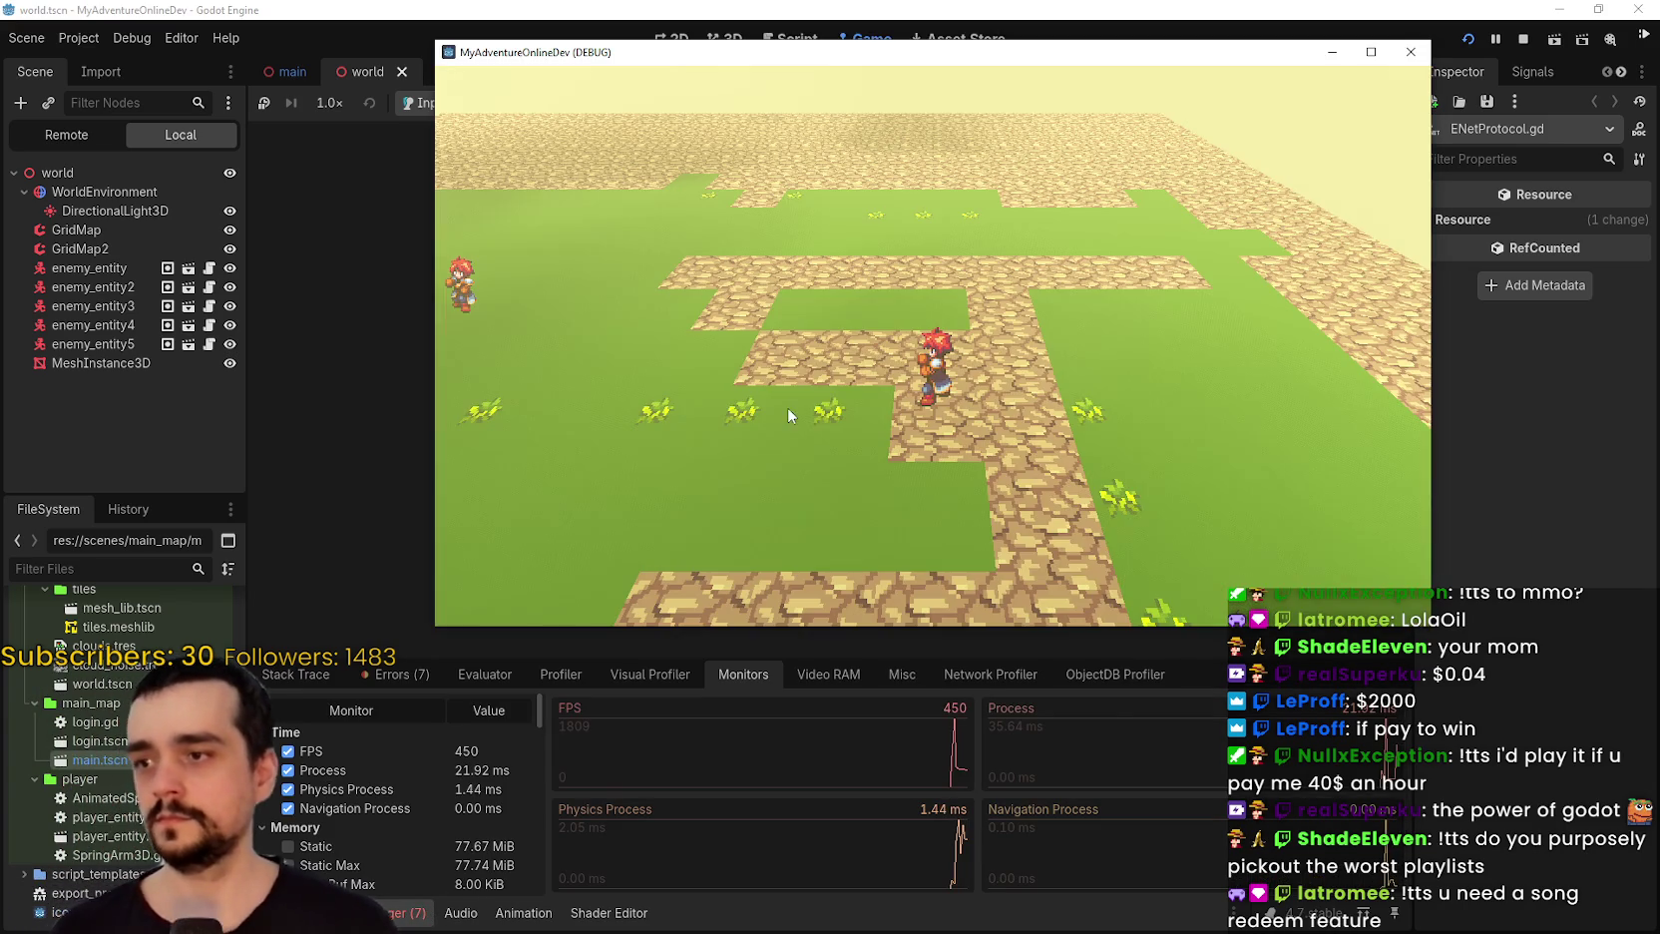
drag(1009, 436, 993, 360)
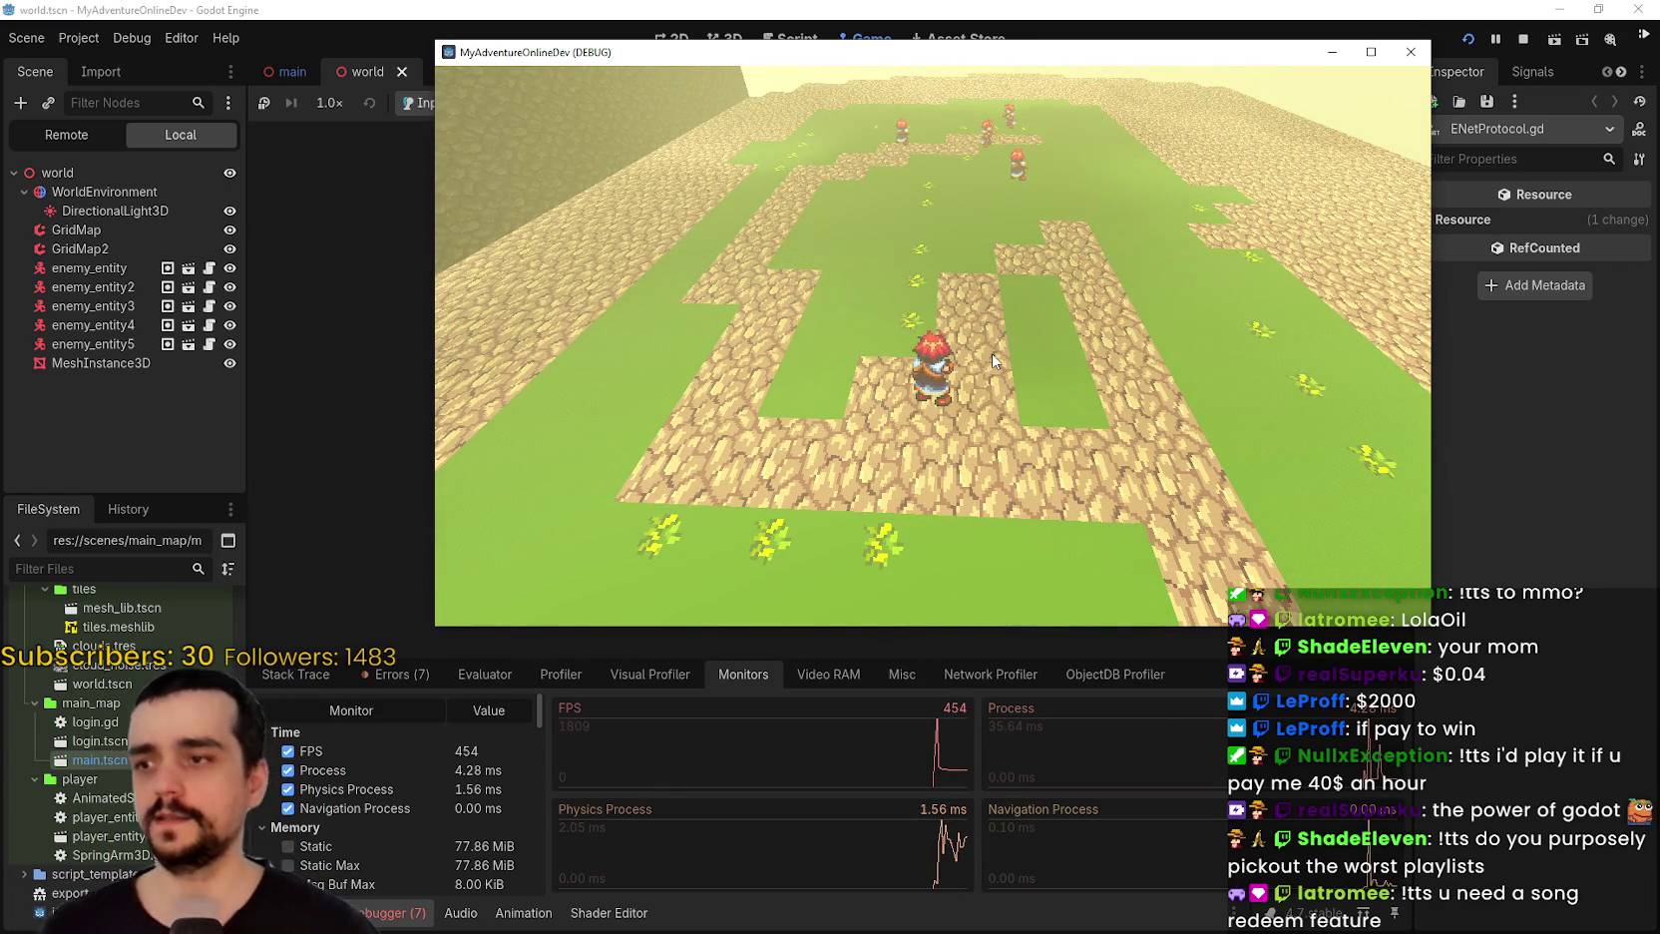
key(ctrl+shift+Escape)
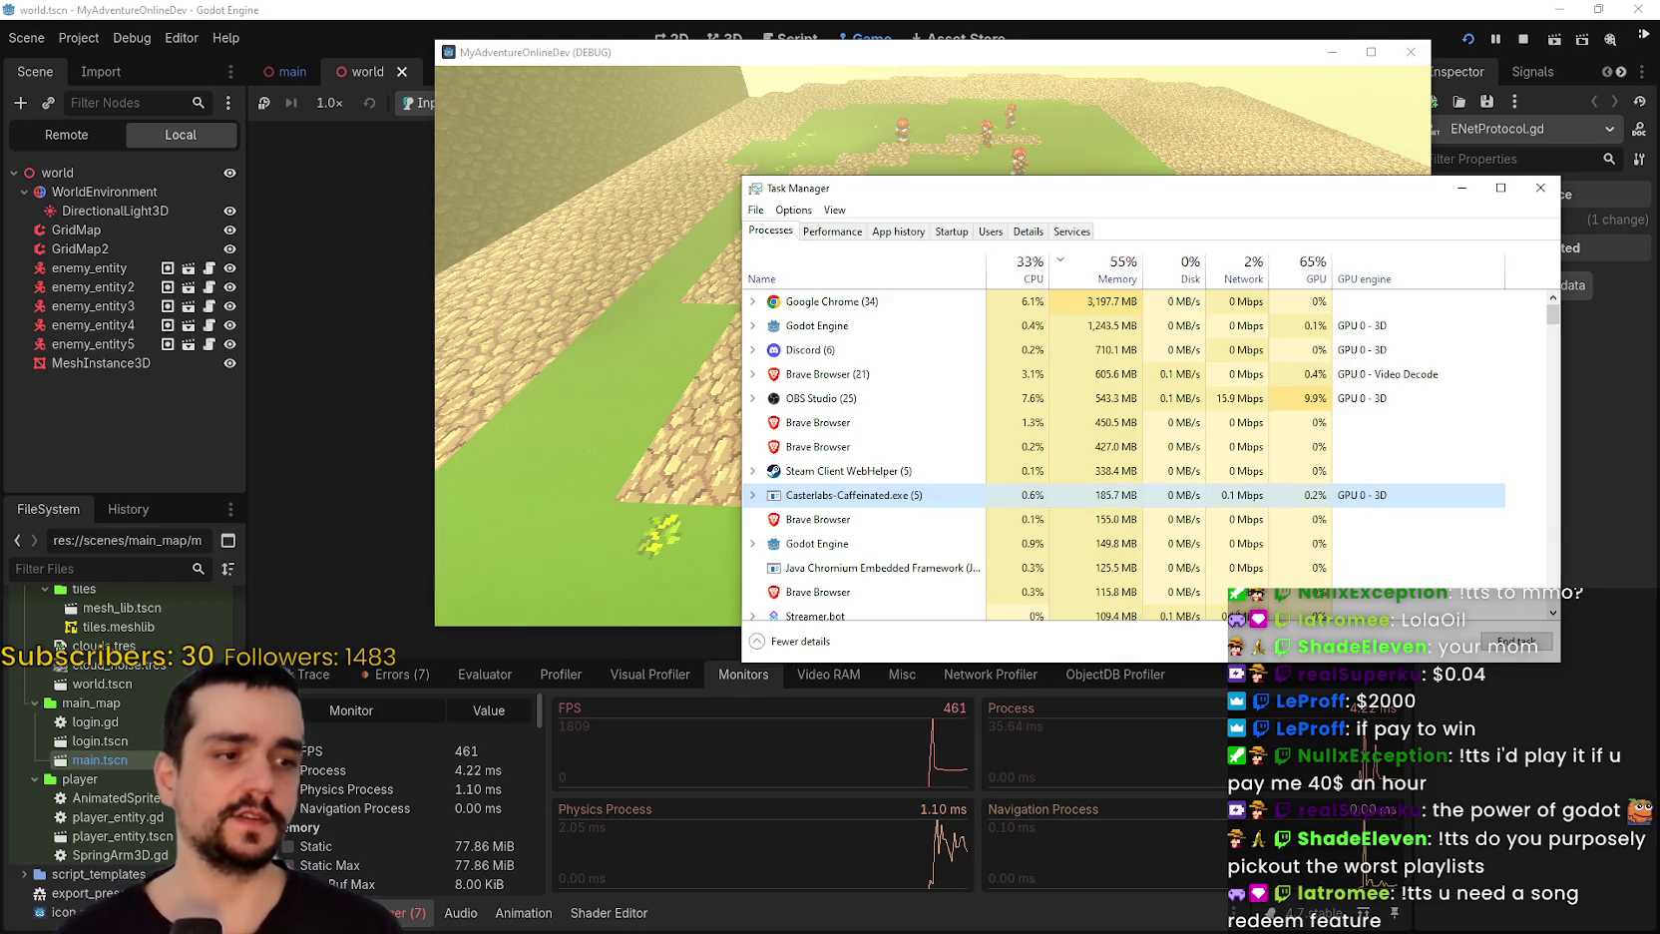
Inspect the running game's Godot Engine process in Task Manager, then close it.
click(1540, 190)
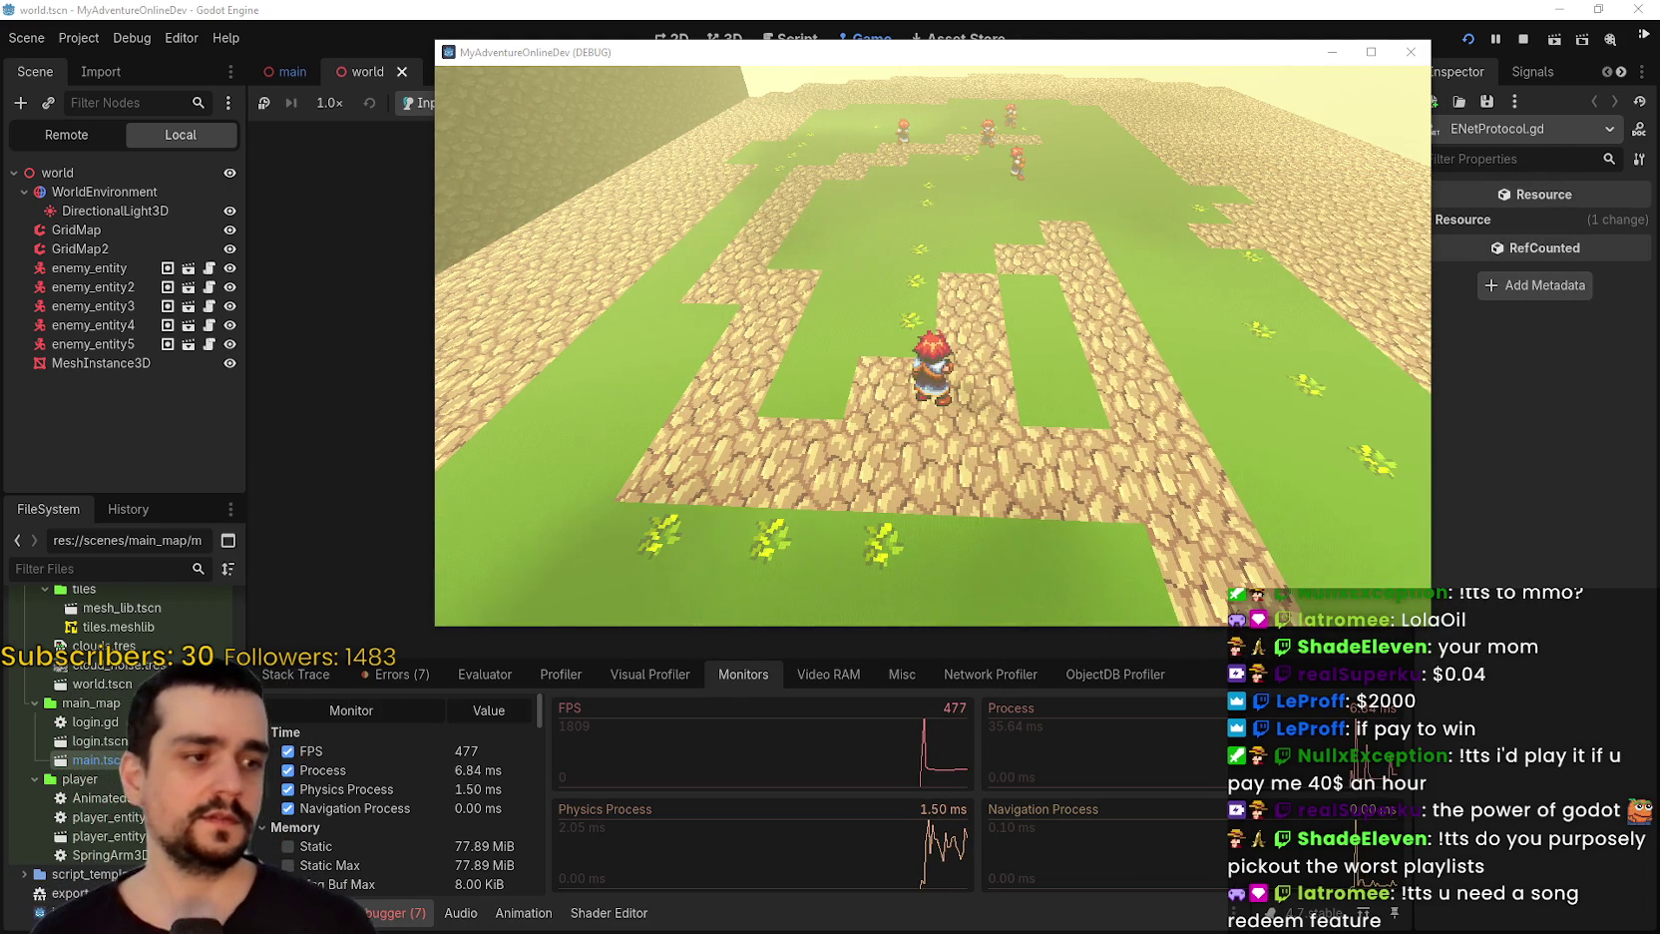
key(ctrl+shift+Escape)
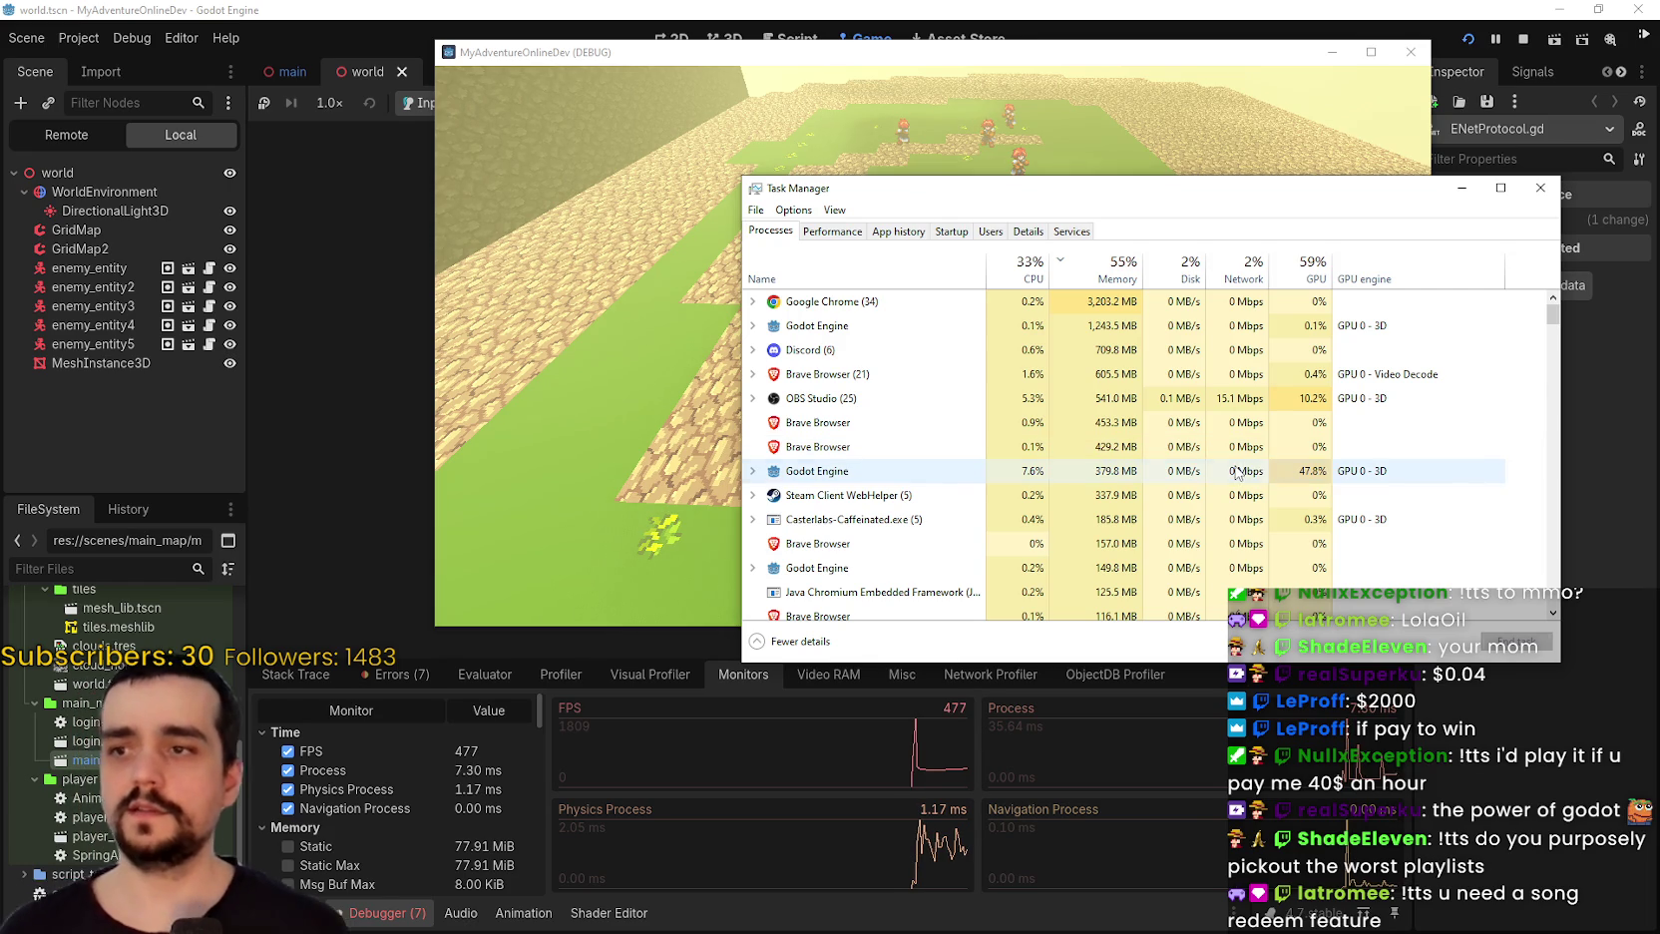
click(1237, 473)
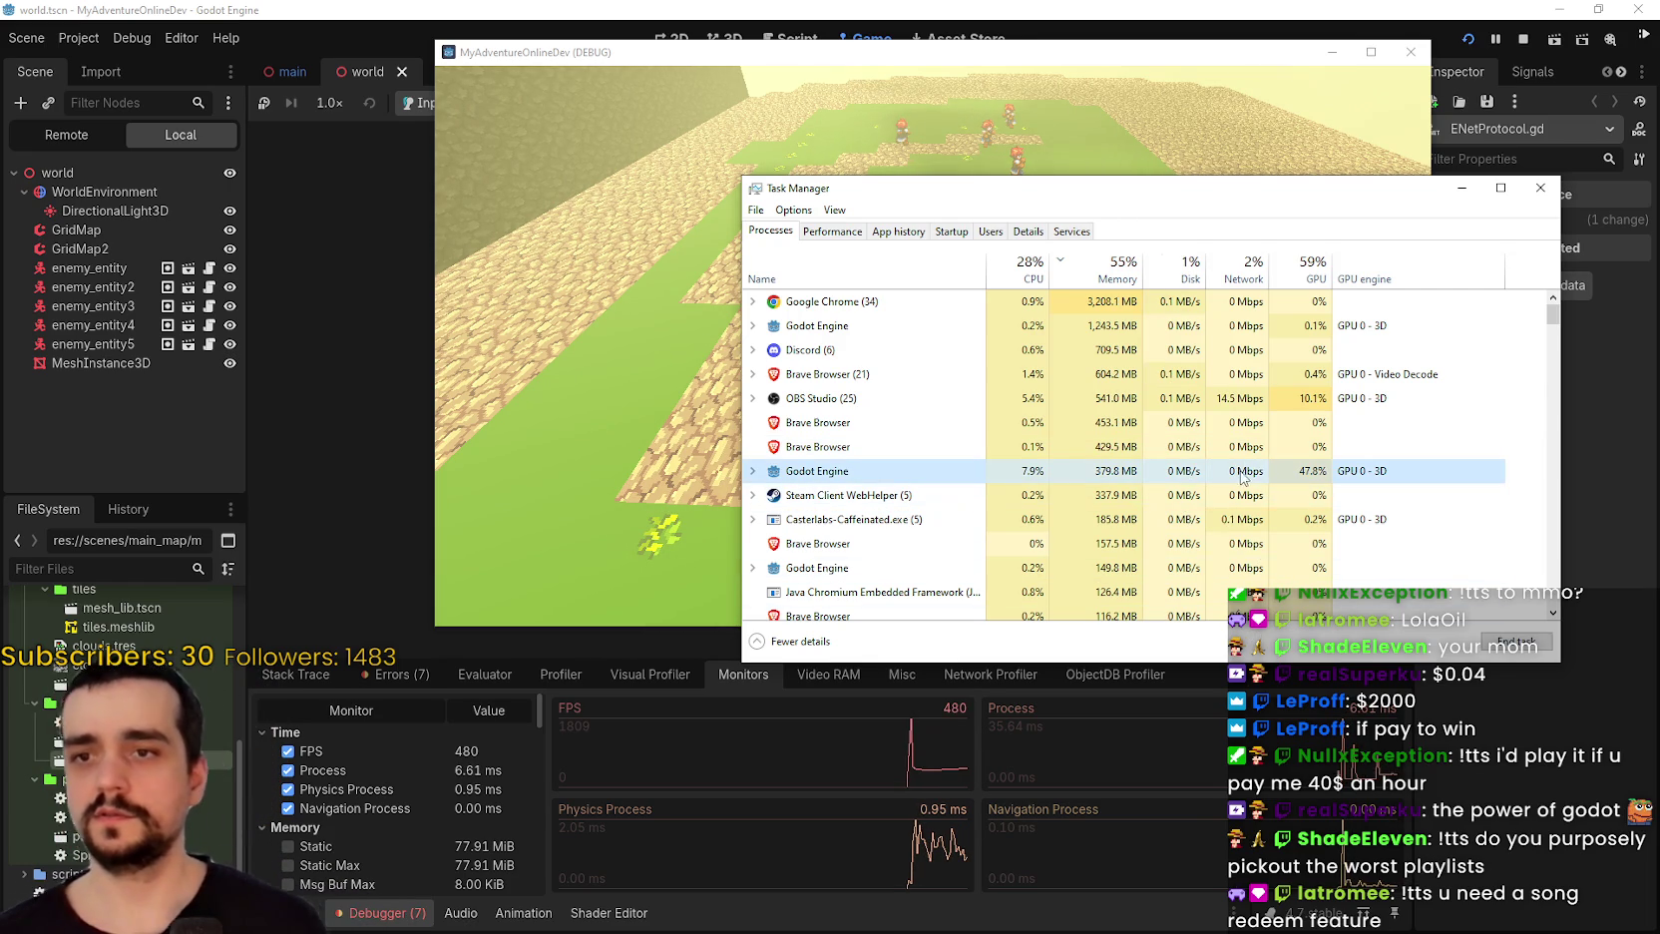
click(1540, 190)
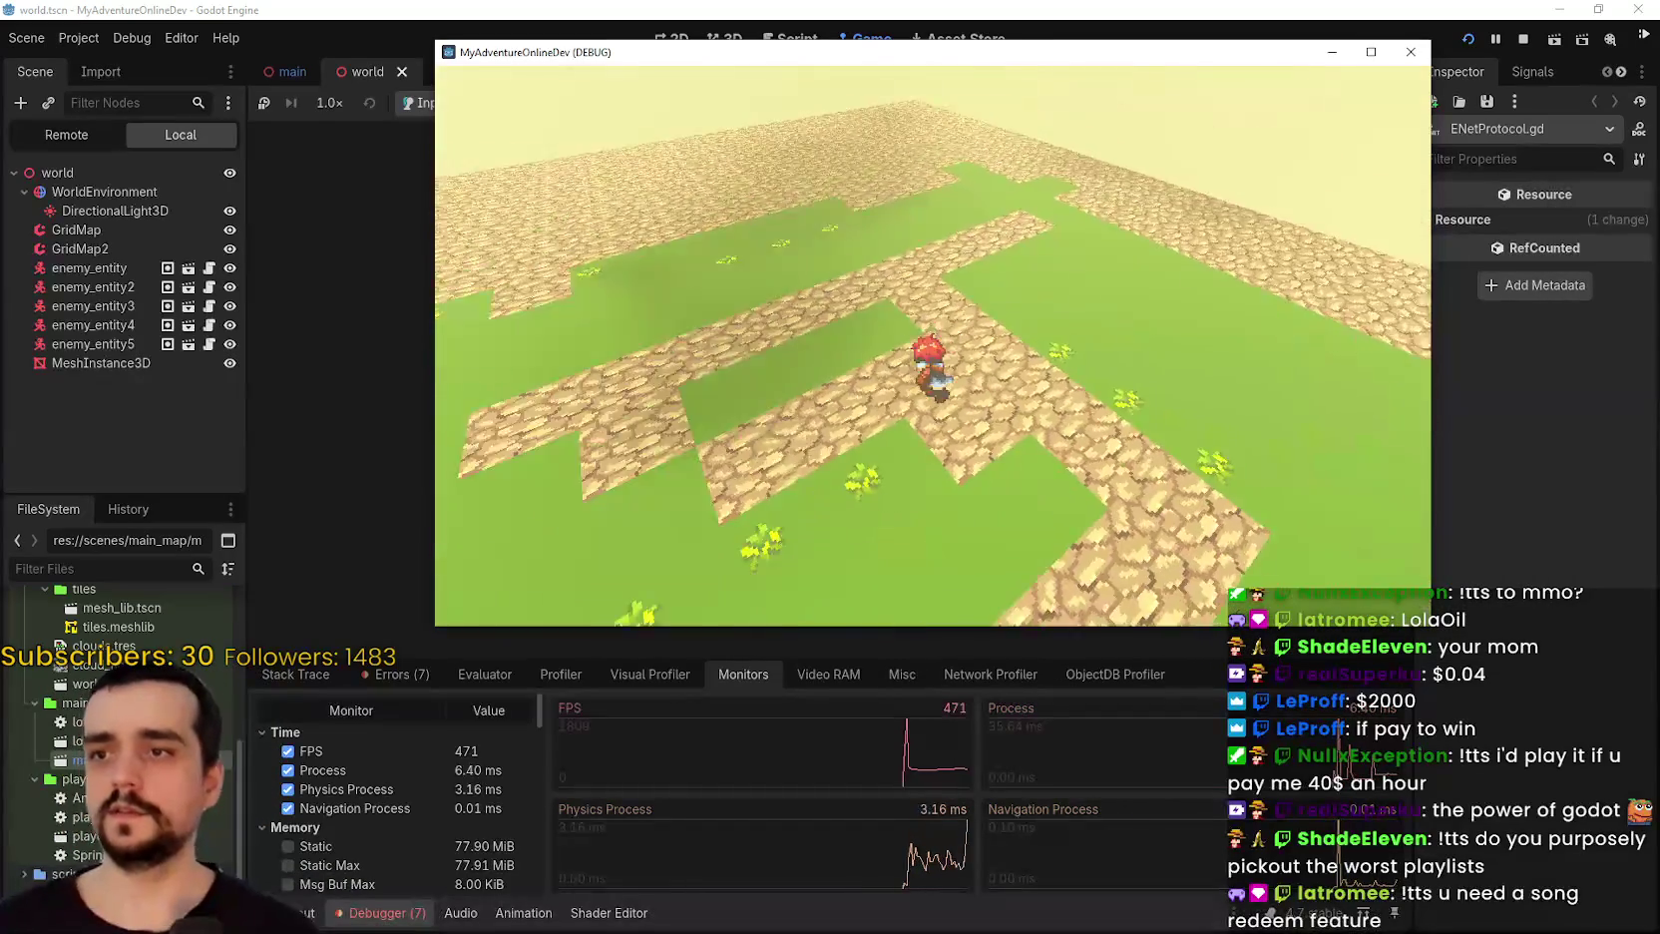
Walk the character across the cobblestone as FPS climbs, then stop the game and open the Project menu.
key(w)
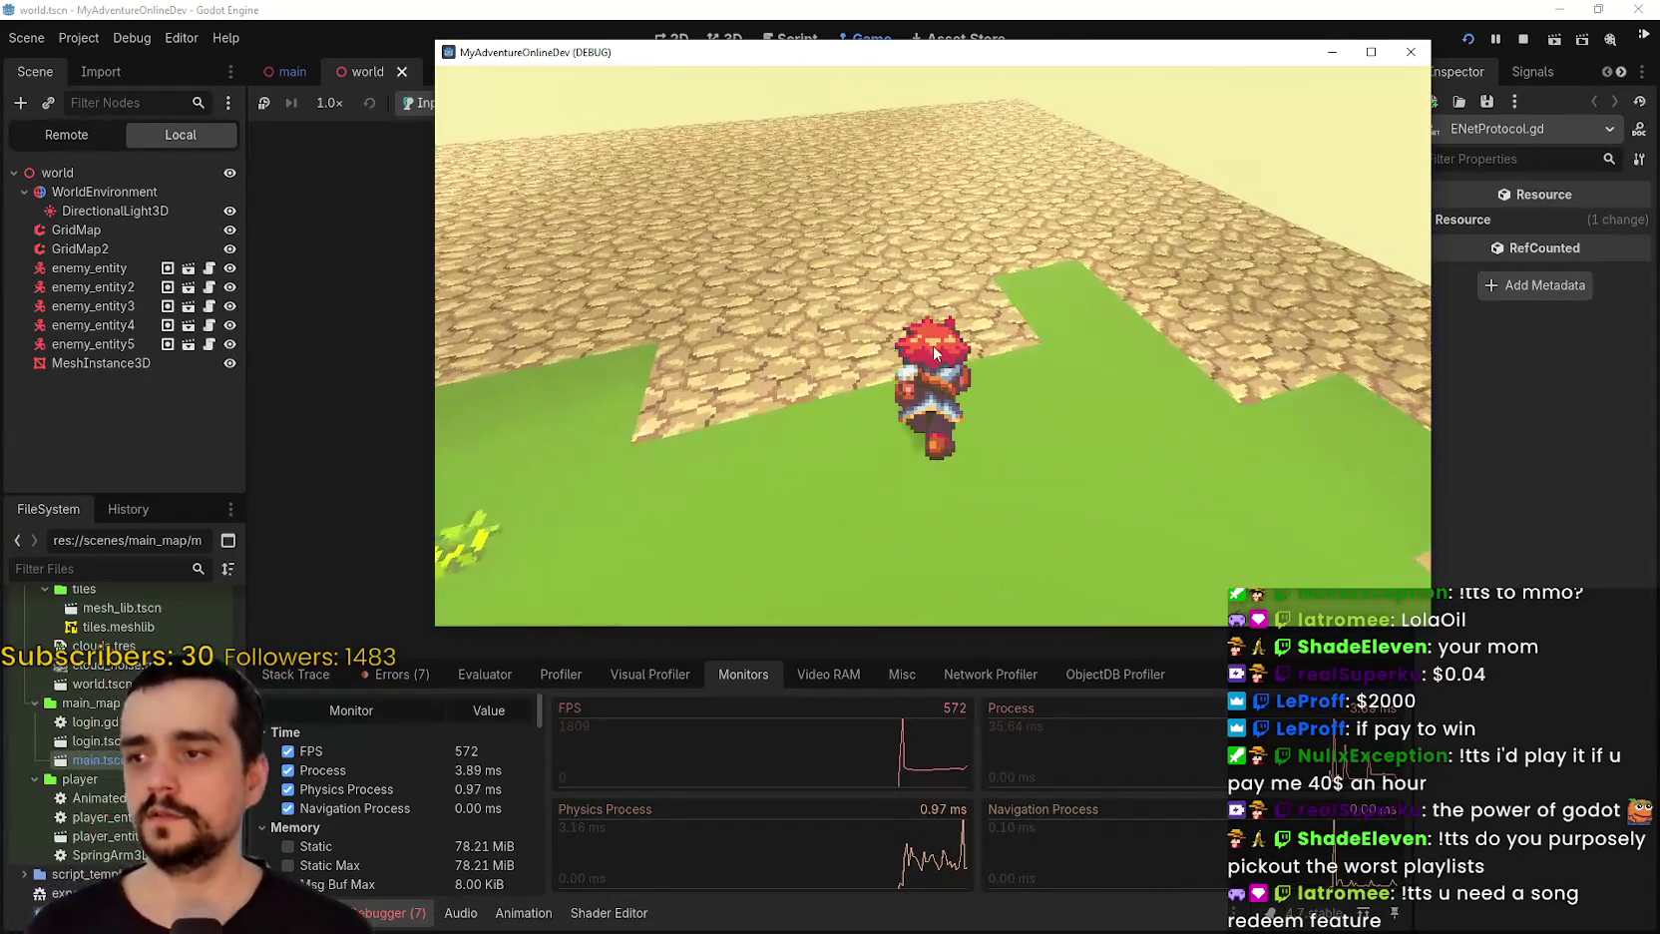
key(w)
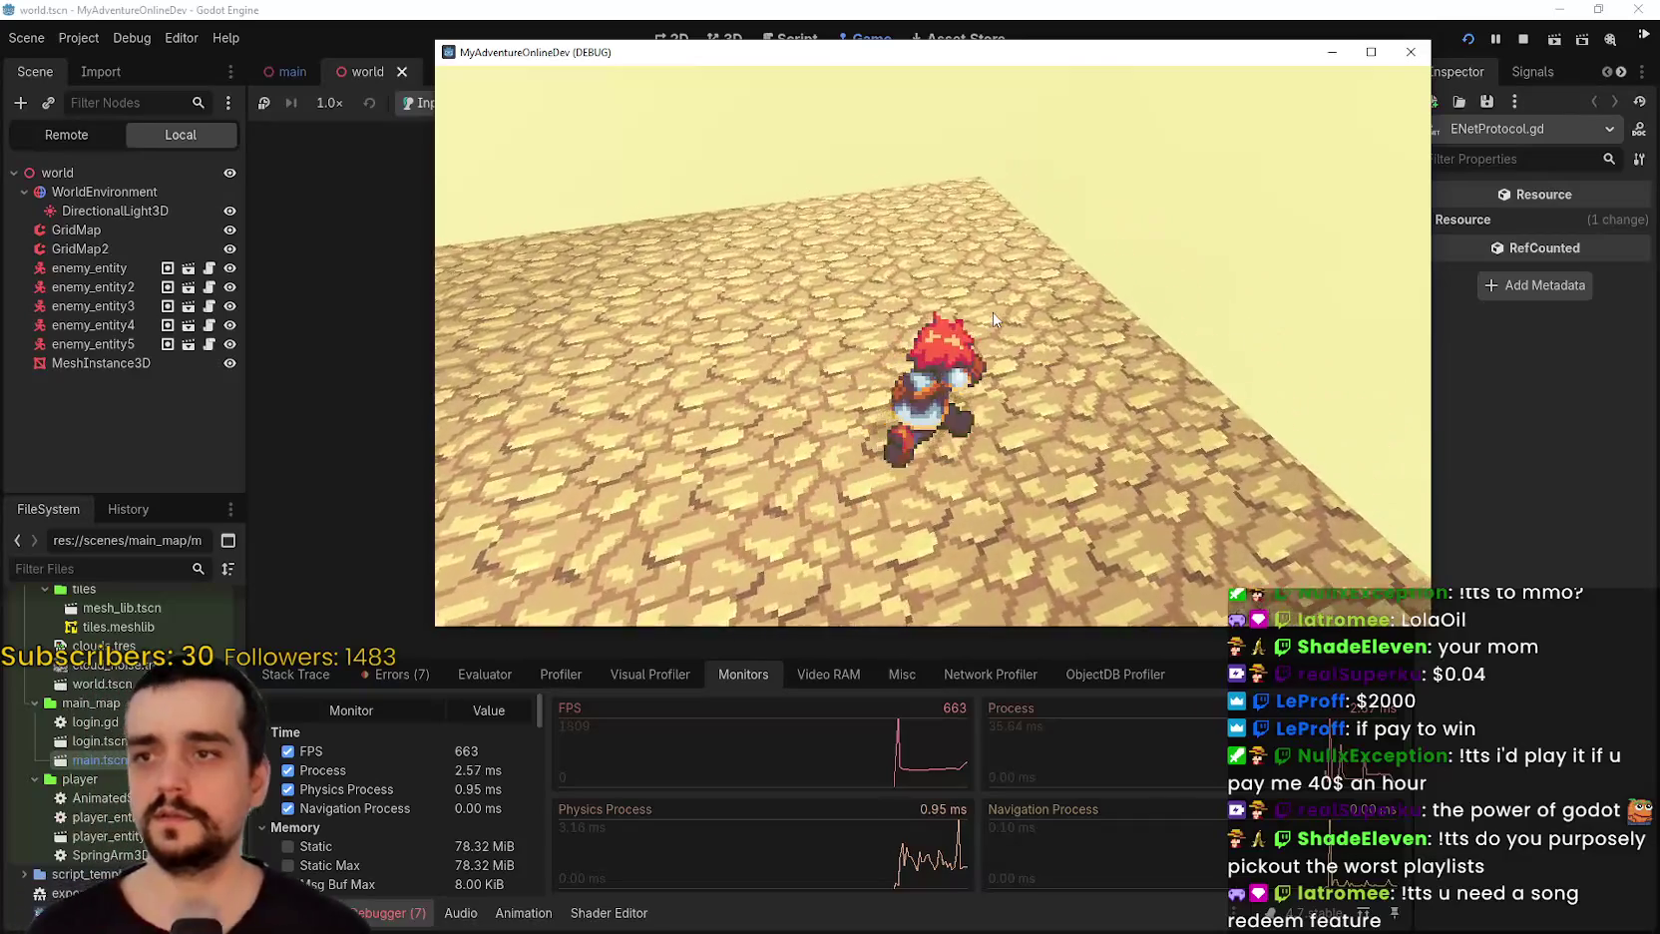
key(w)
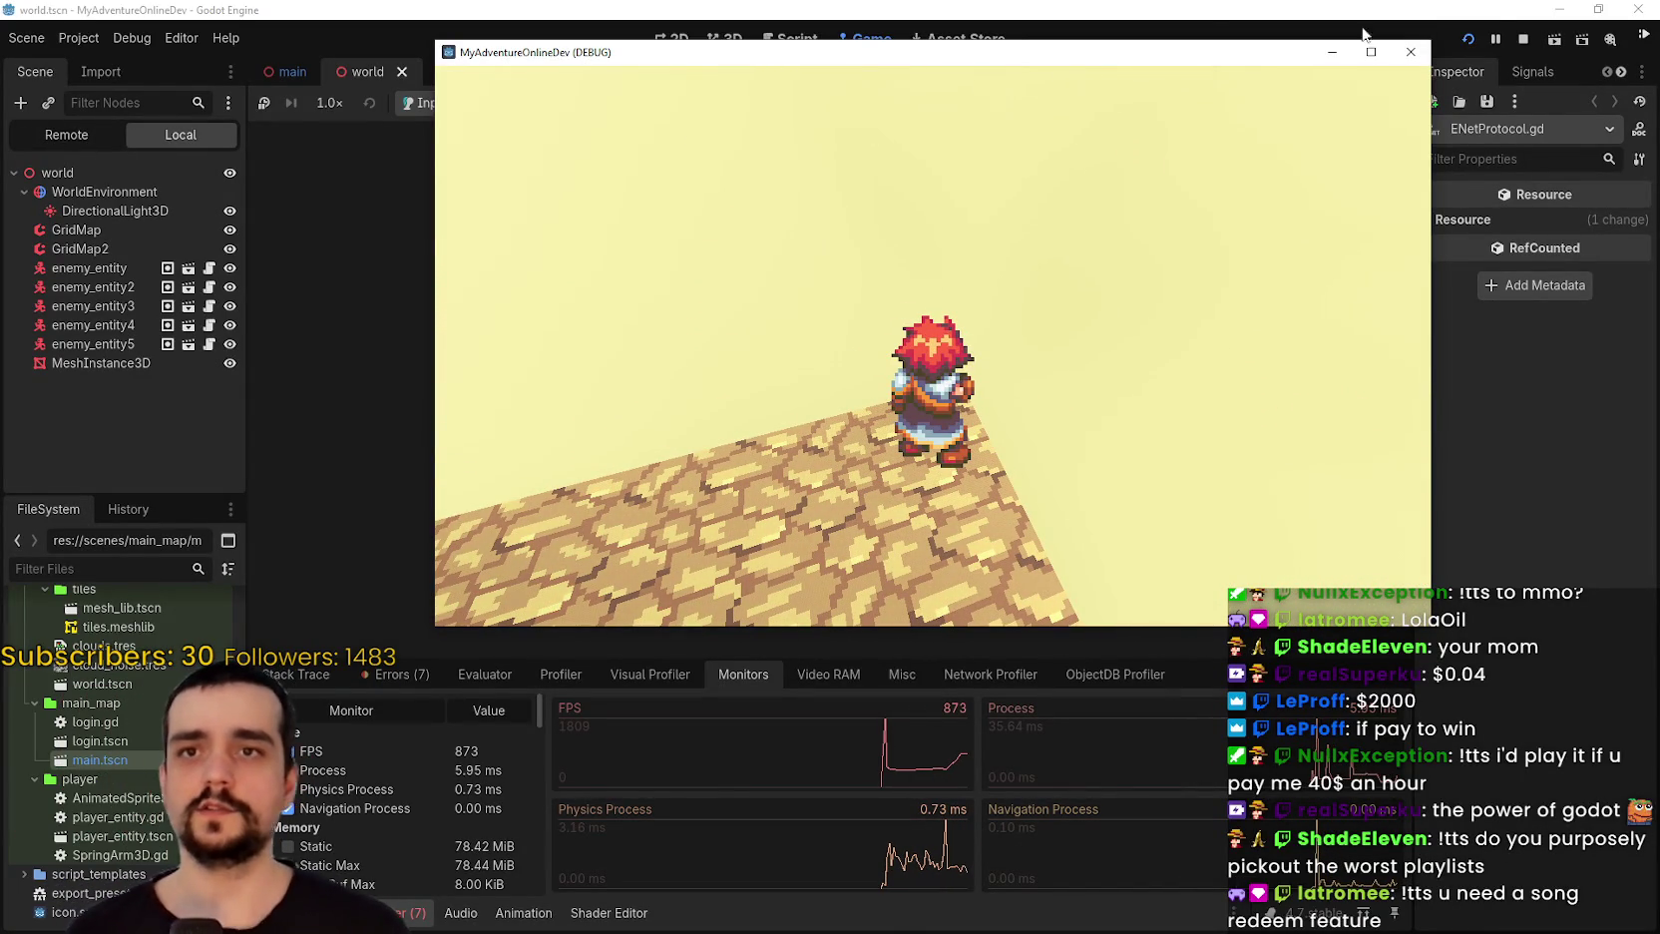
click(1524, 40)
click(79, 38)
Dismiss the find-in-files search and reset the thread model to Safe in Project Settings.
click(95, 80)
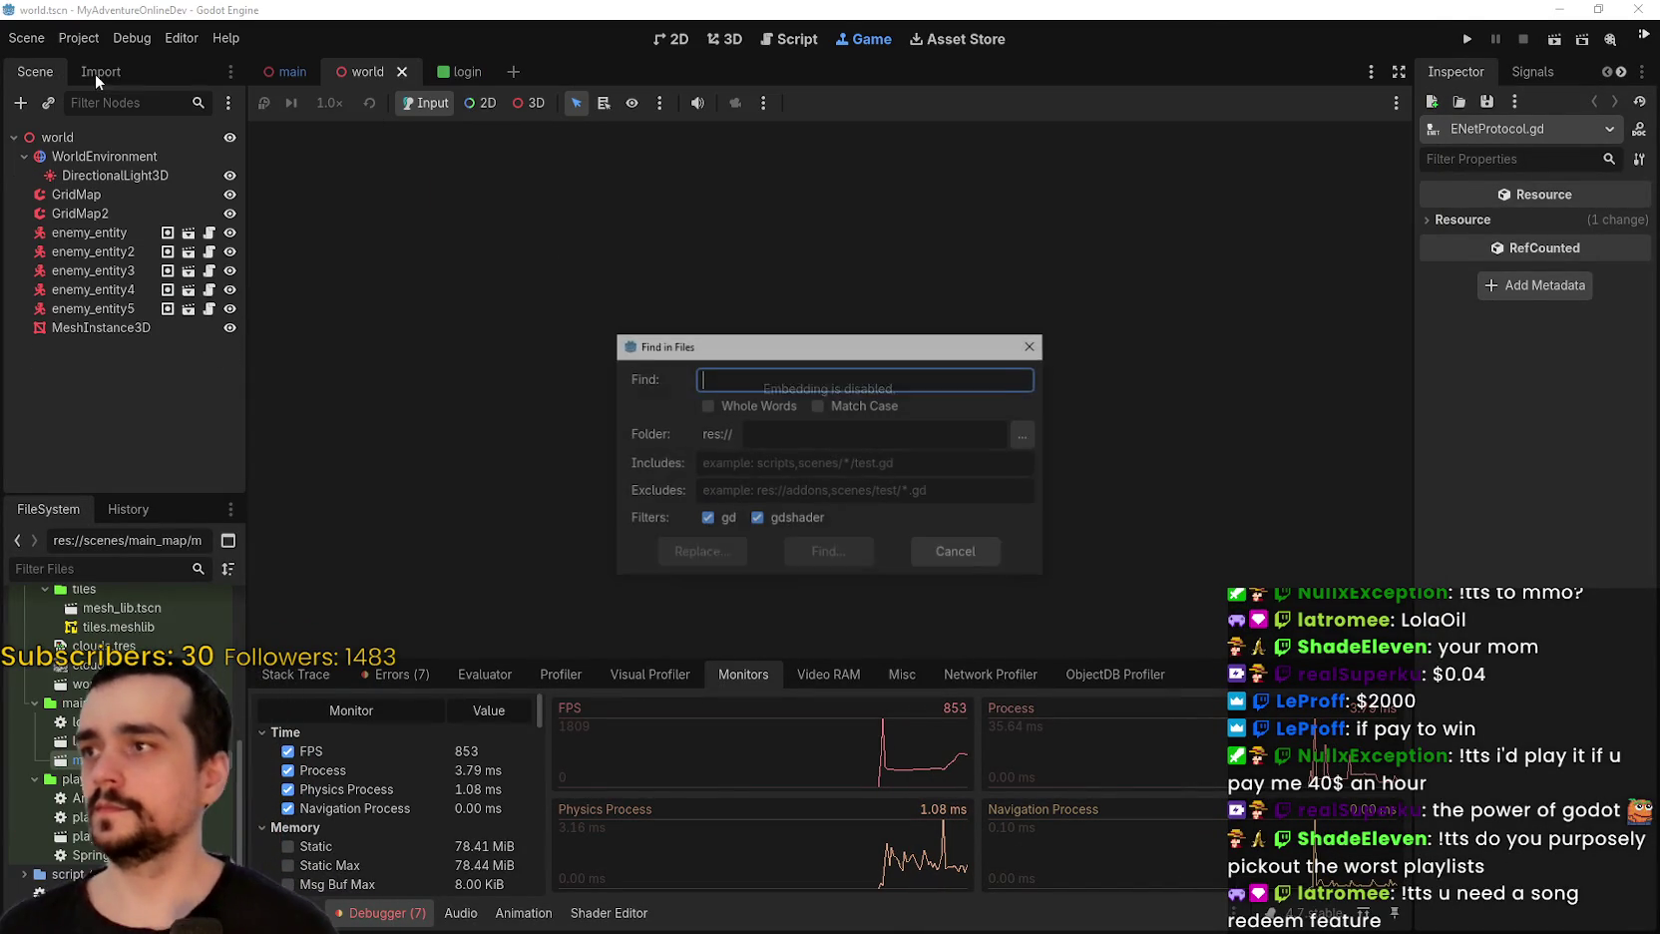
click(957, 552)
click(70, 37)
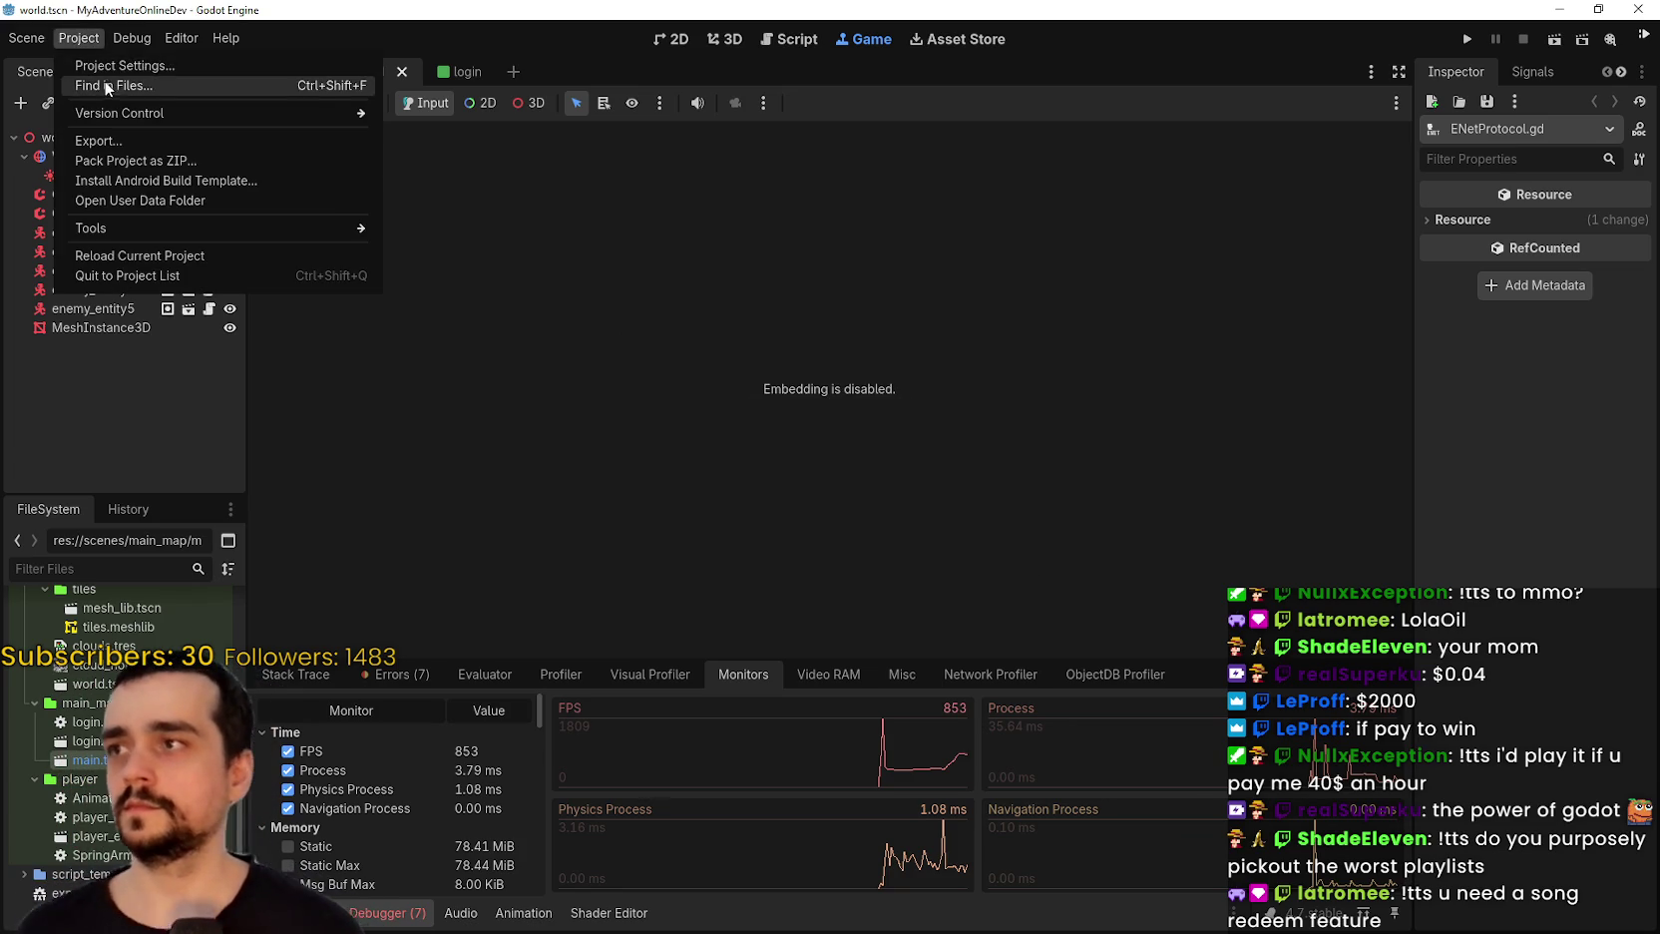
click(129, 81)
click(129, 62)
click(903, 306)
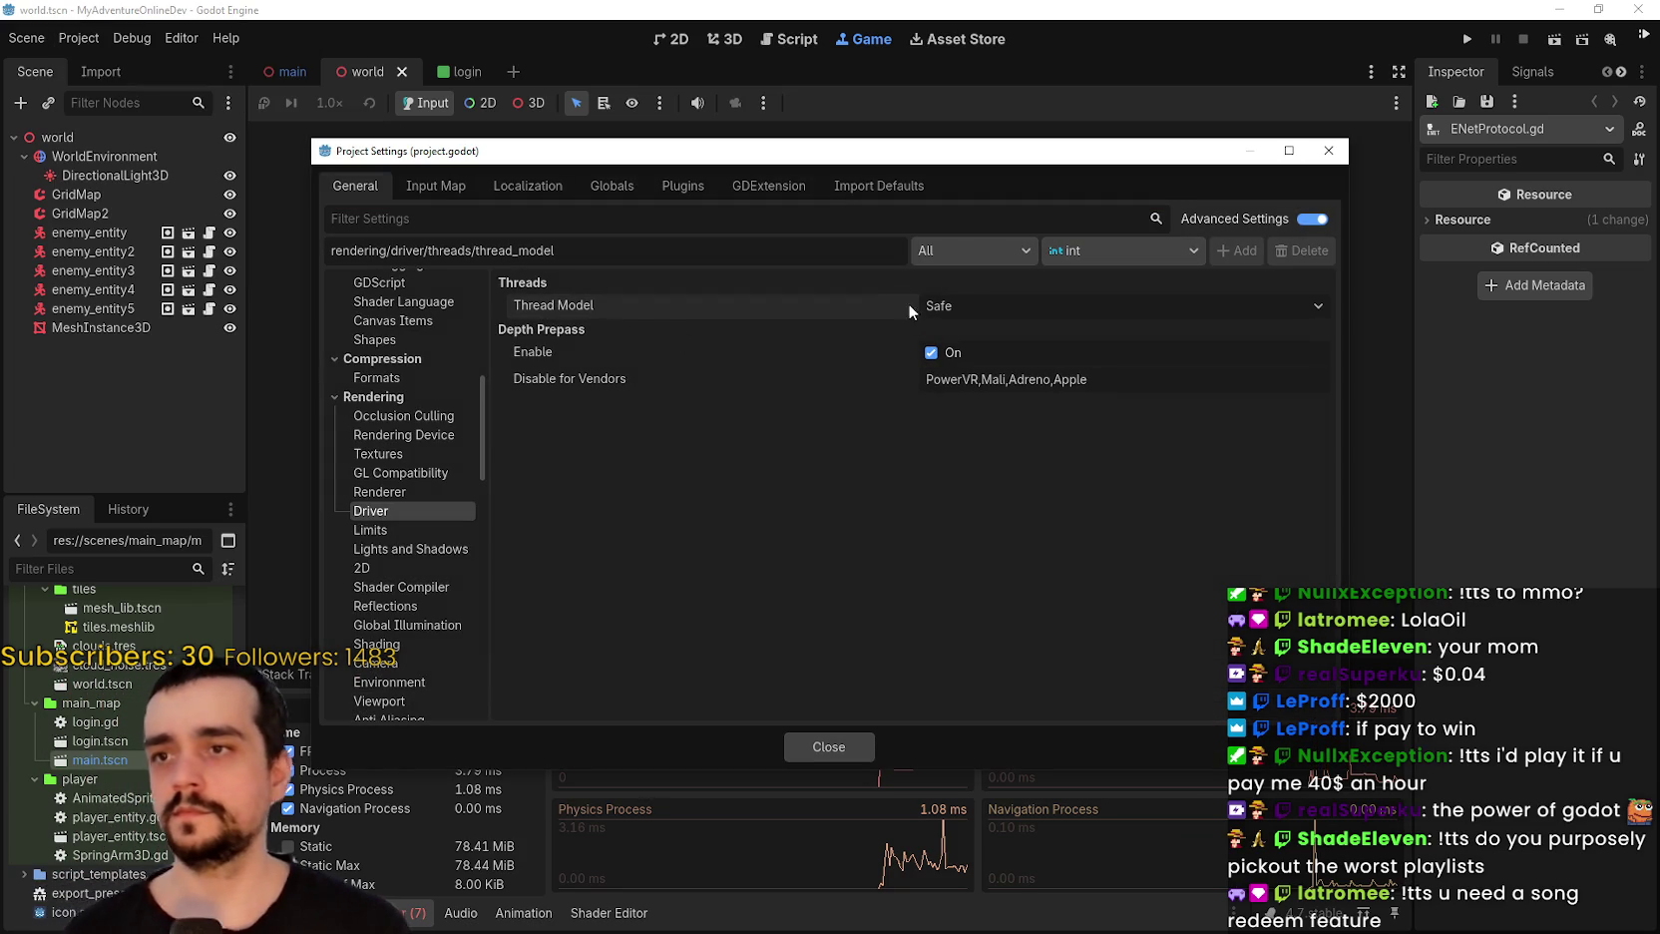
Review the Jolt, common, 3D and 2D physics settings, then close Project Settings.
scroll(445, 534, up, 3)
scroll(435, 488, up, 1)
click(404, 426)
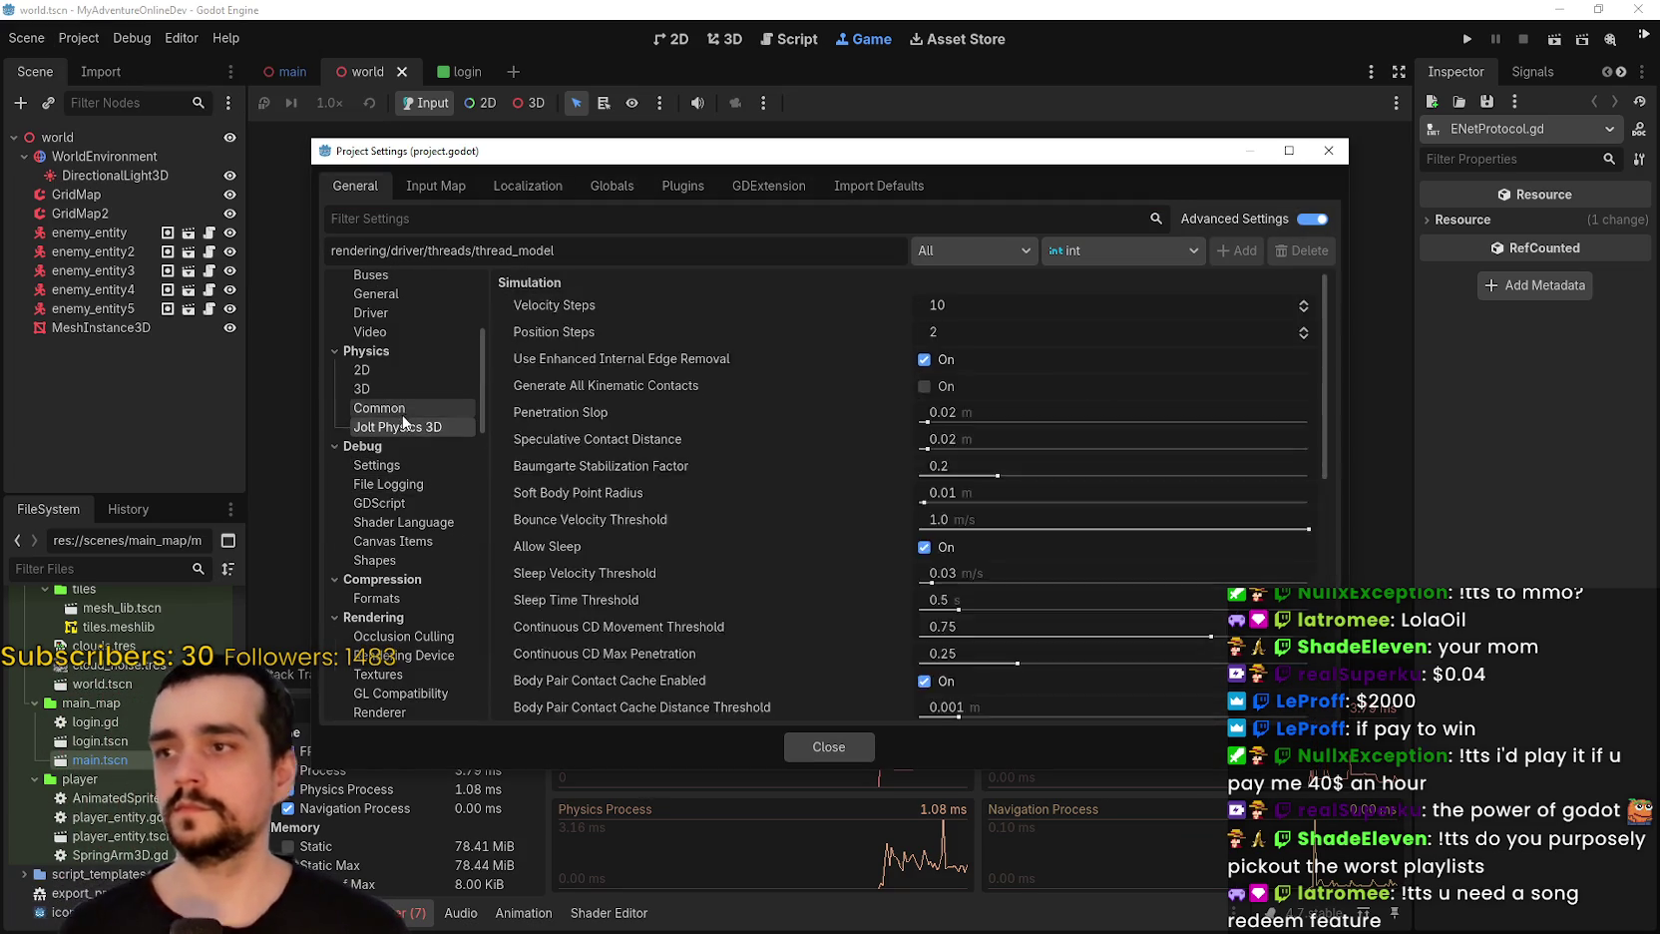
click(415, 409)
click(419, 390)
click(909, 290)
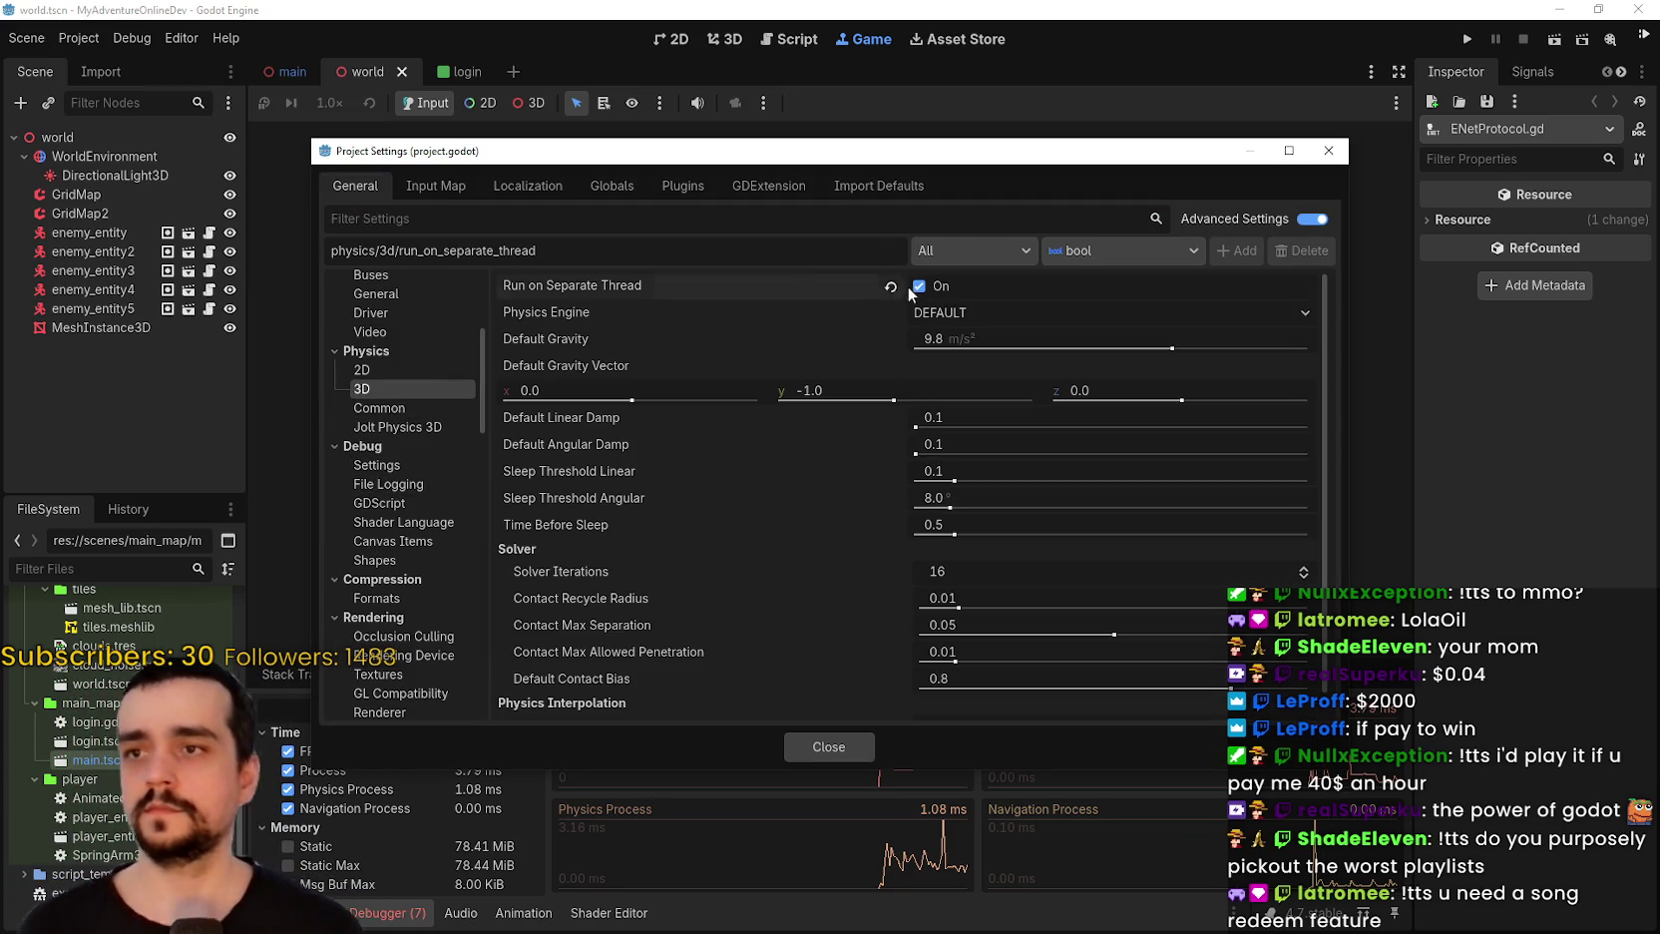
click(449, 371)
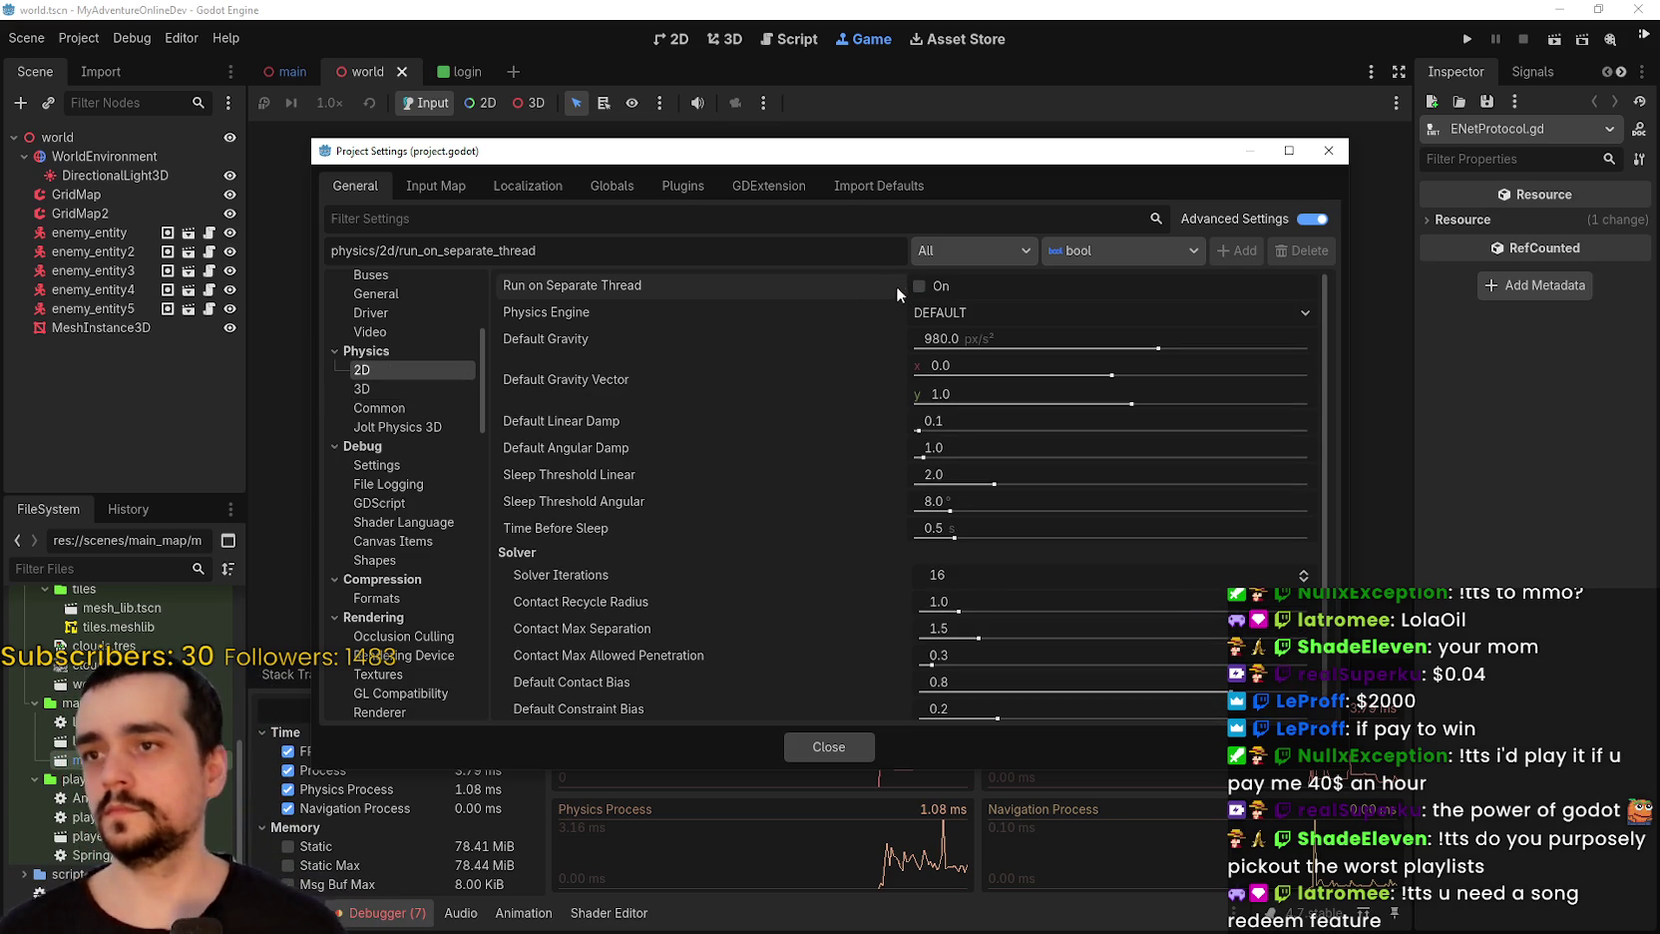
click(829, 747)
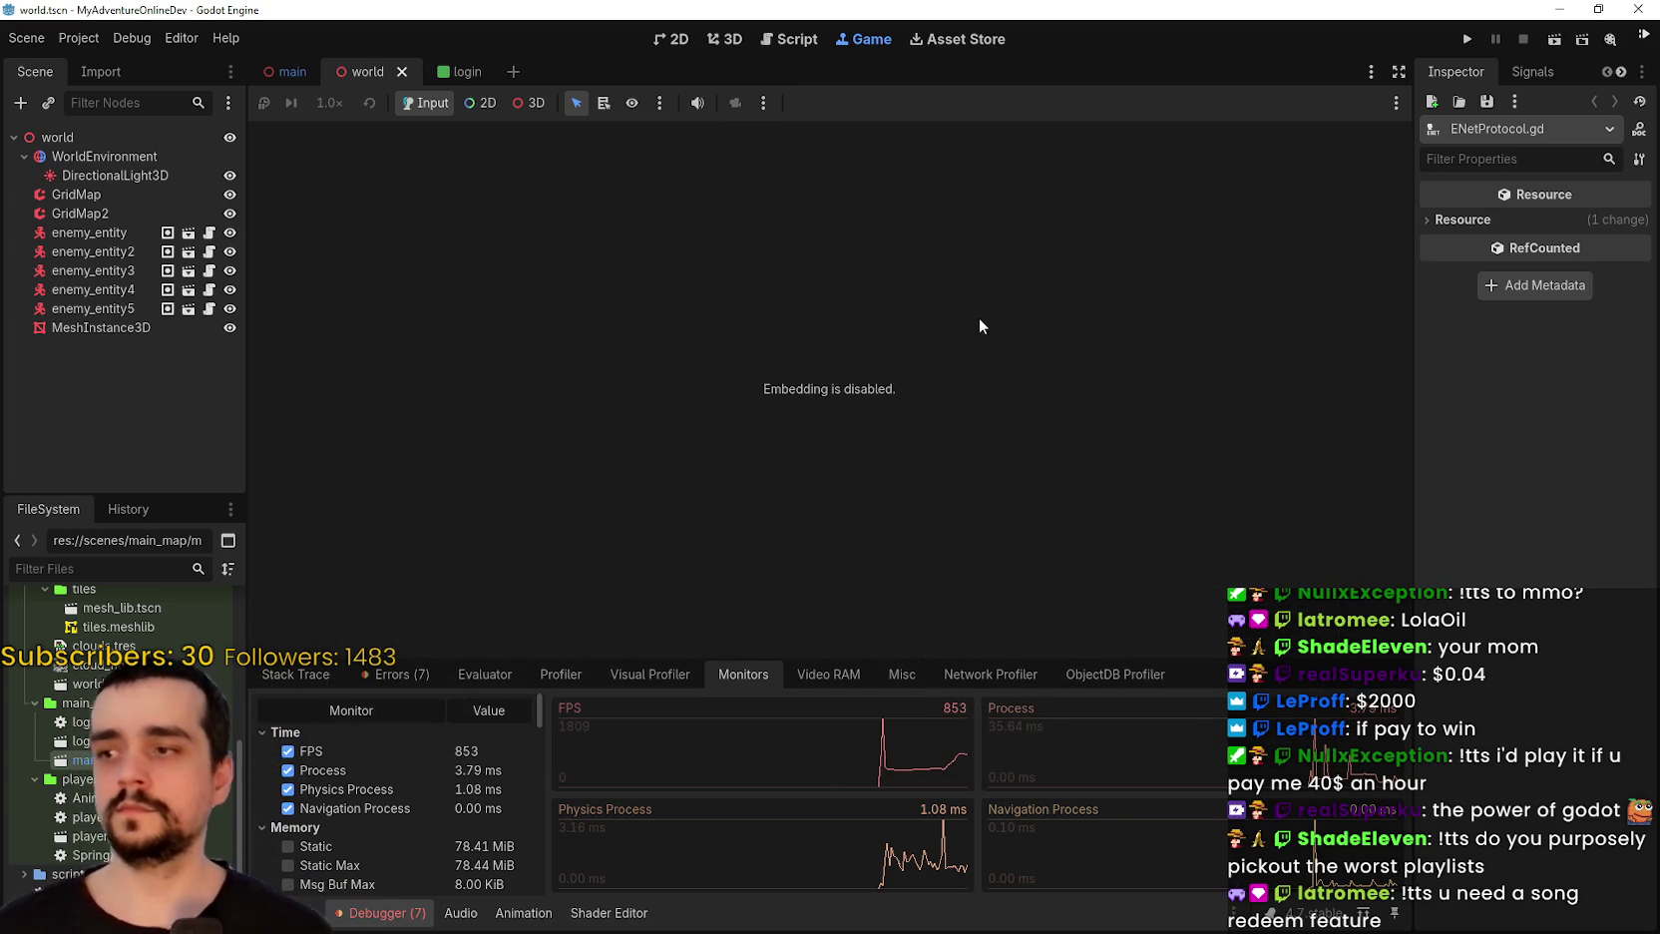
Return to the 3D workspace and zoom the viewport onto the world map.
click(369, 72)
click(658, 41)
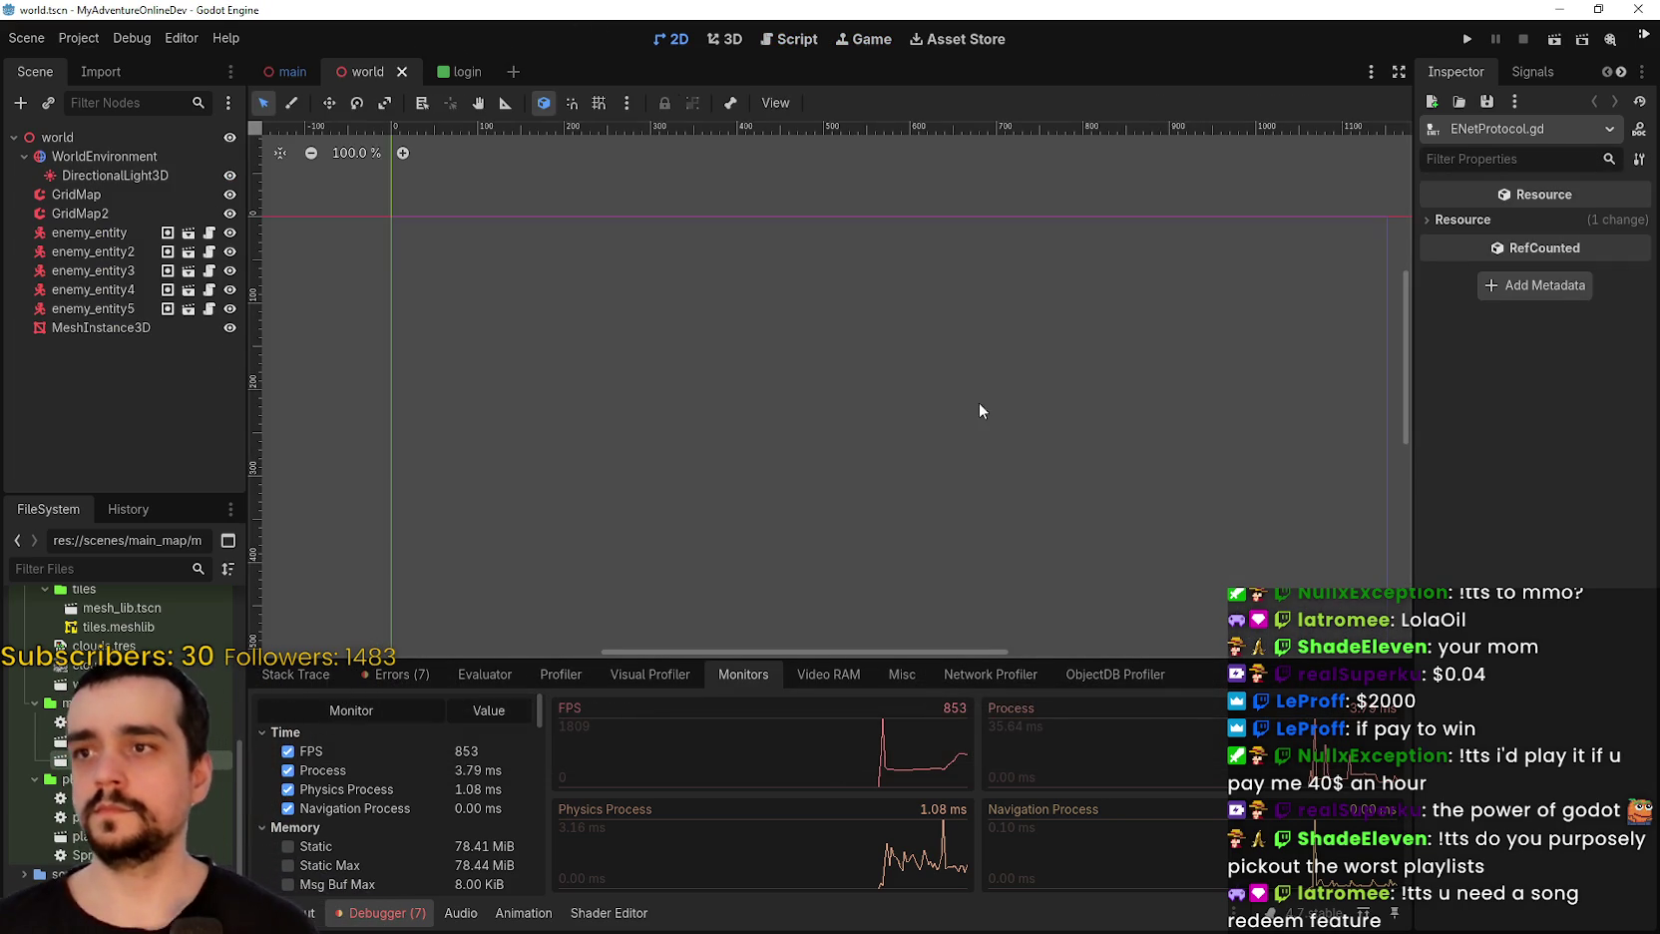
click(719, 39)
scroll(868, 499, down, 5)
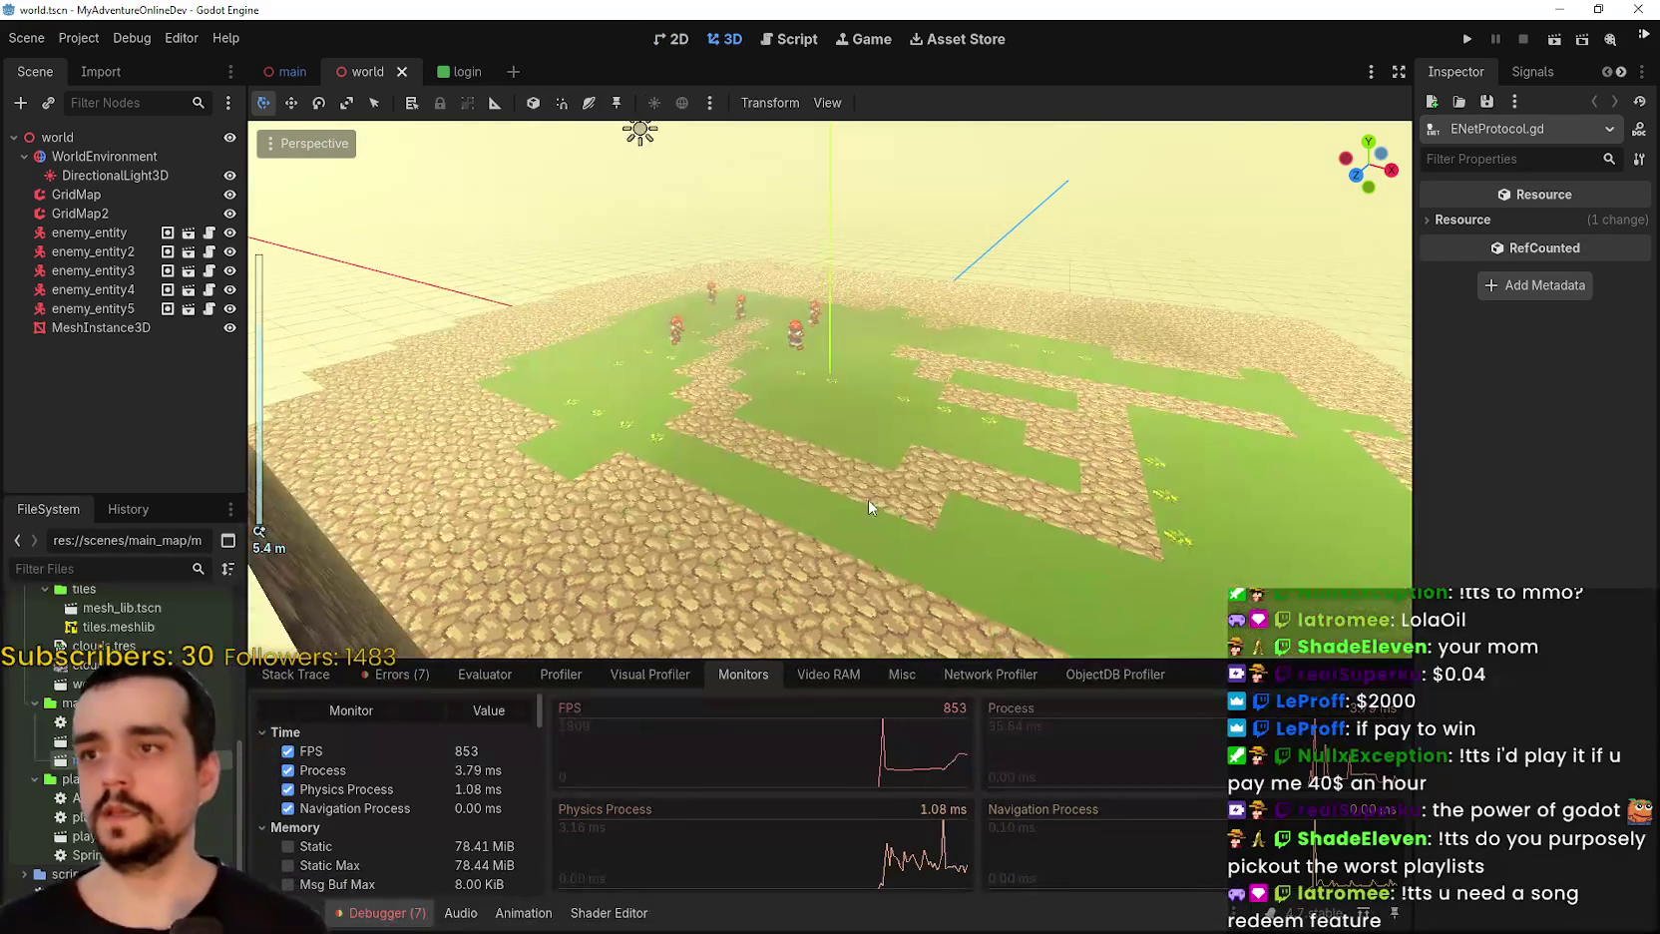
scroll(799, 413, up, 5)
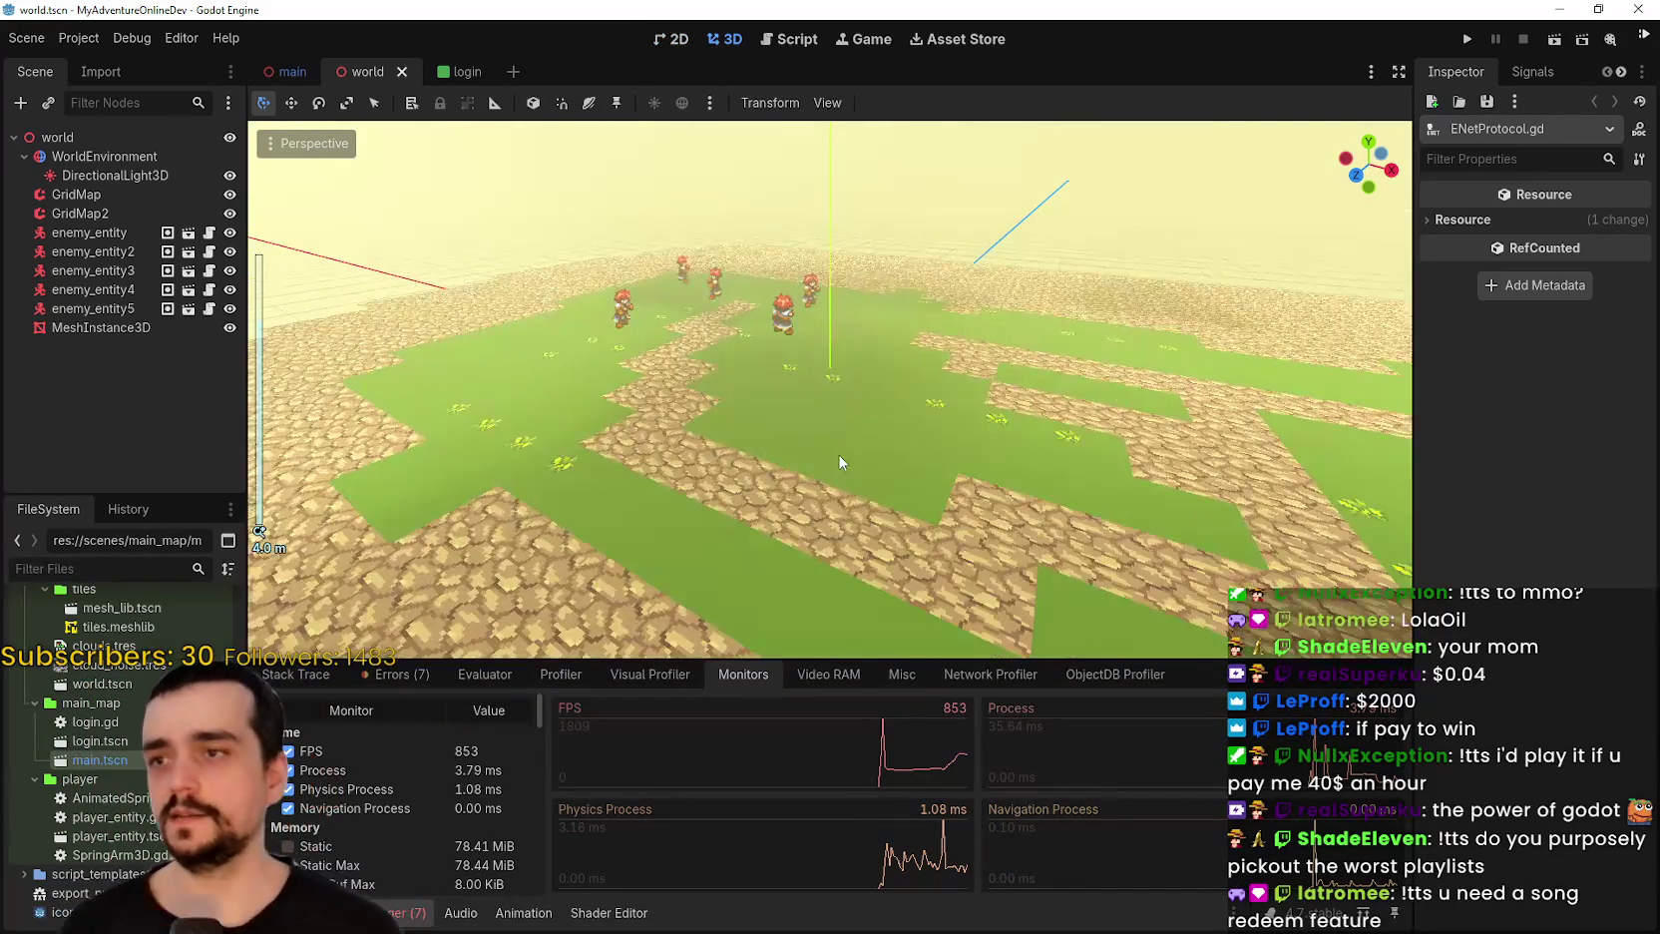
Set Application > Run > Max FPS to 260 in Project Settings and close it.
click(79, 38)
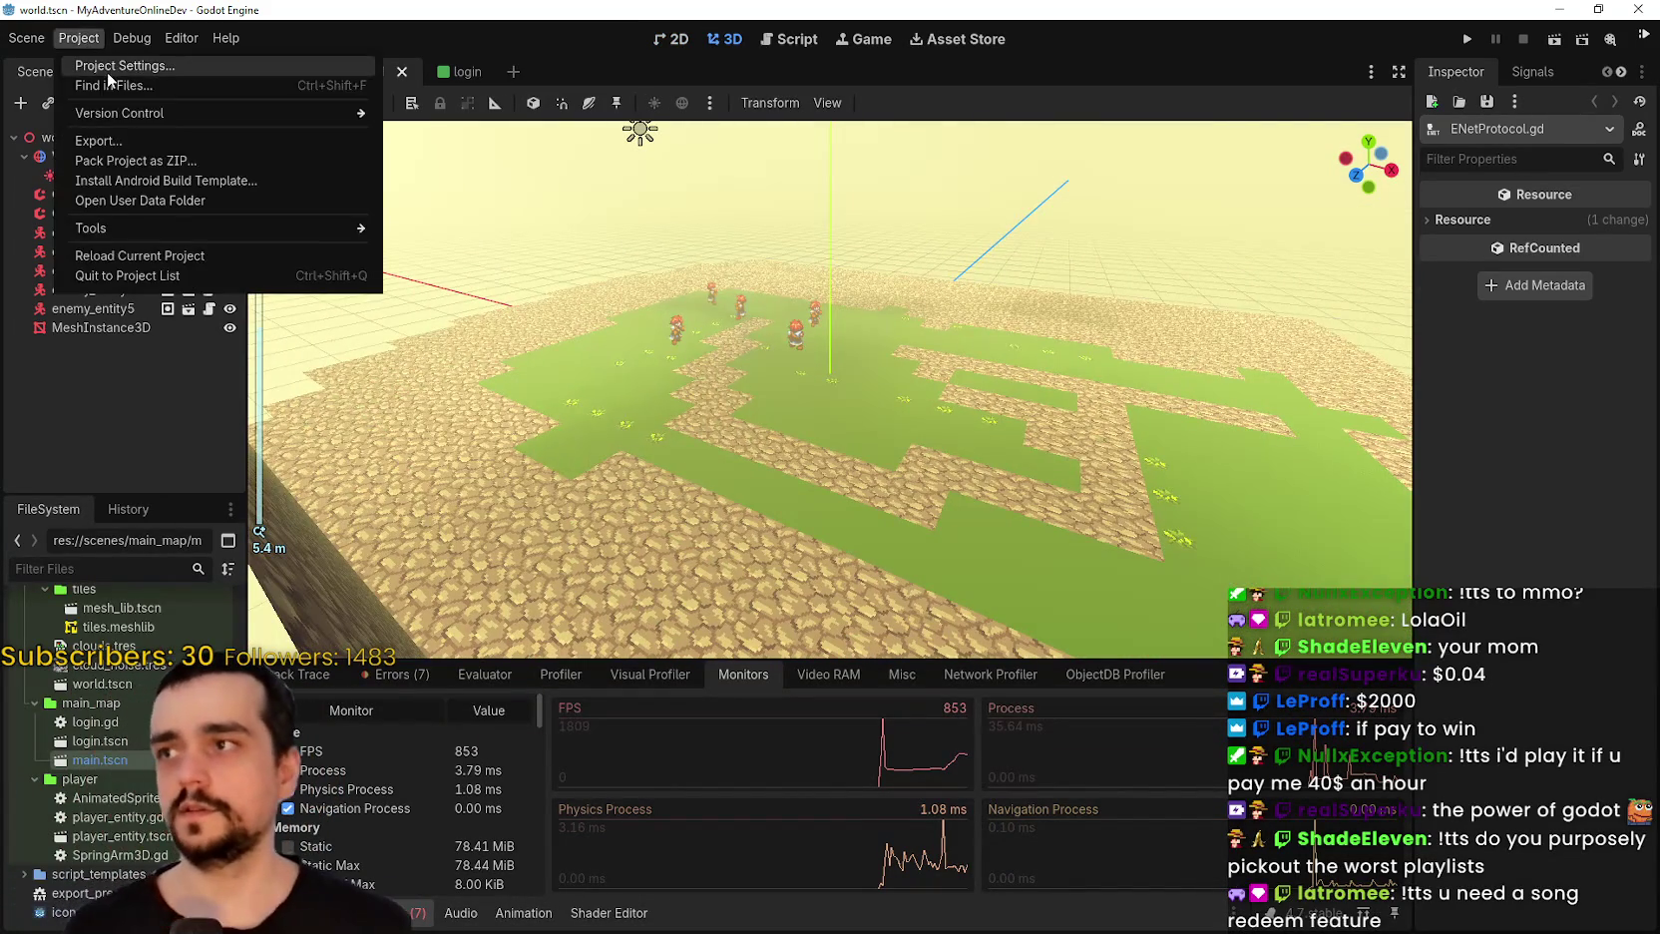
click(107, 72)
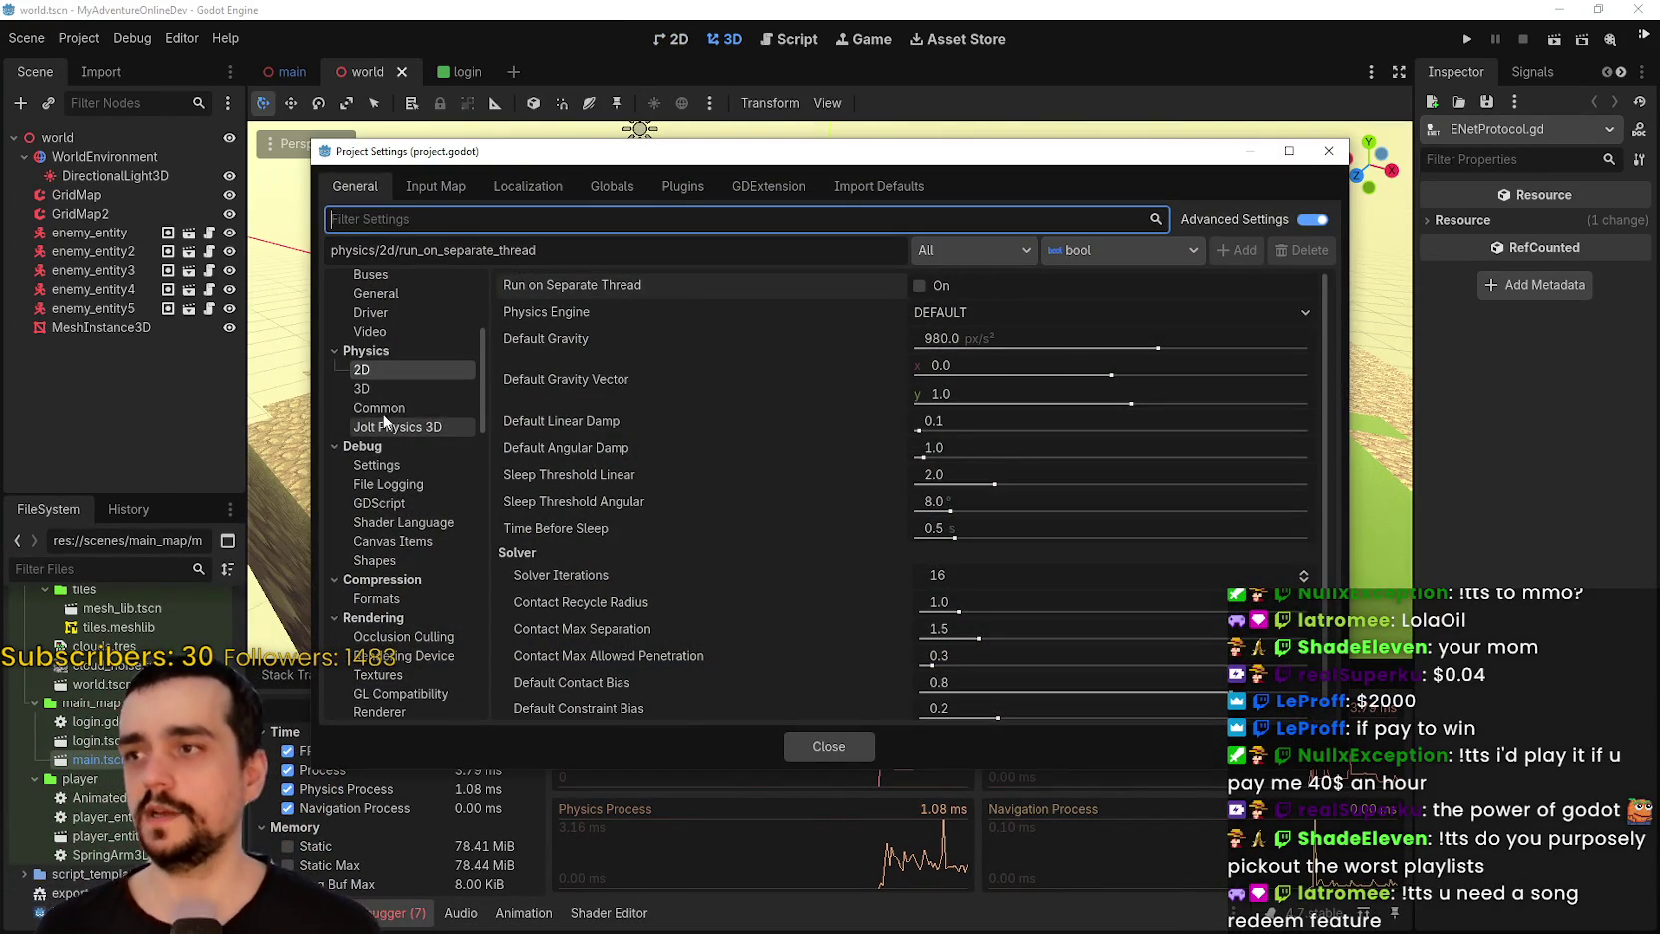
scroll(431, 527, down, 2)
scroll(414, 510, up, 2)
scroll(431, 397, up, 4)
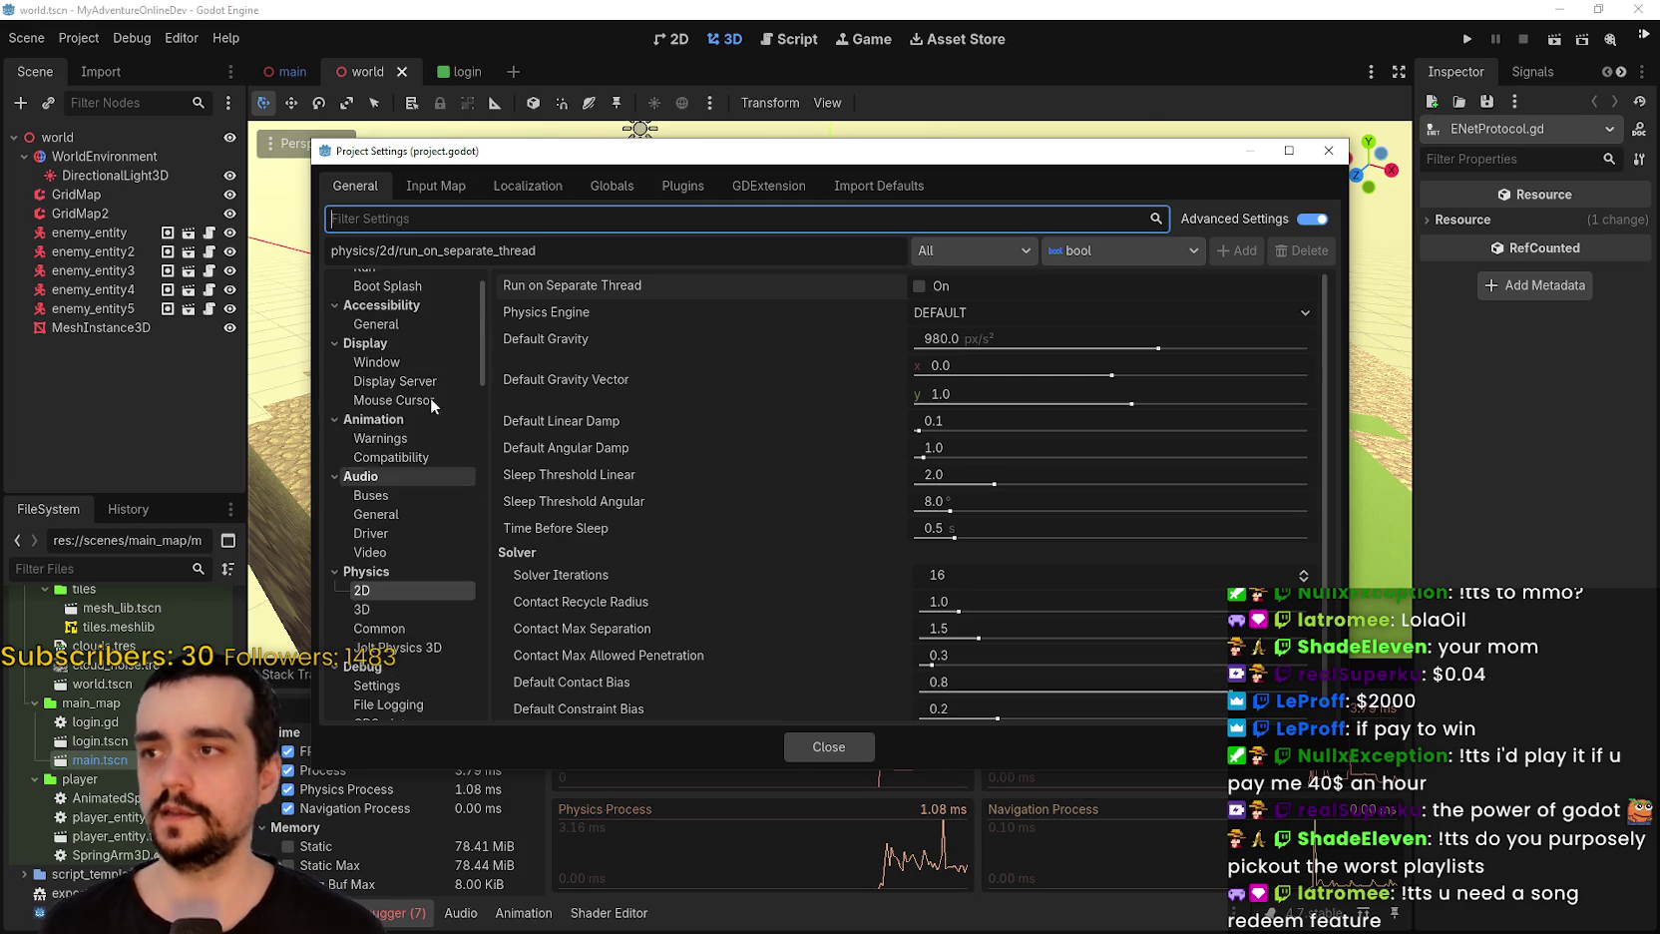
click(418, 320)
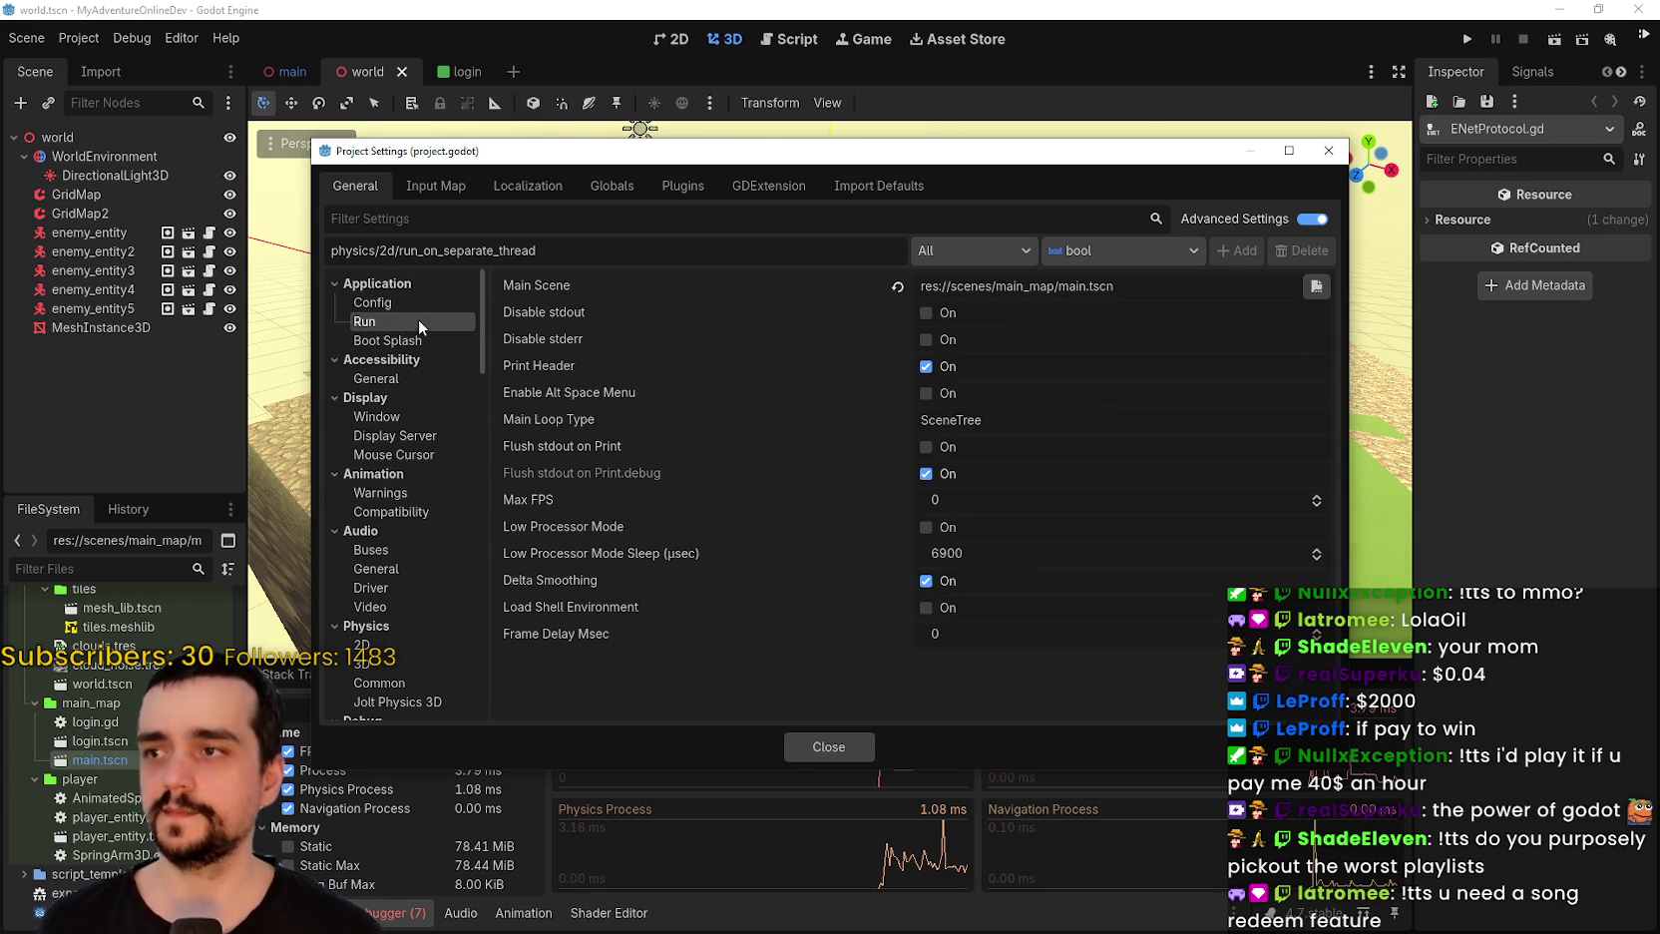
click(972, 501)
text(25)
key(BackSpace)
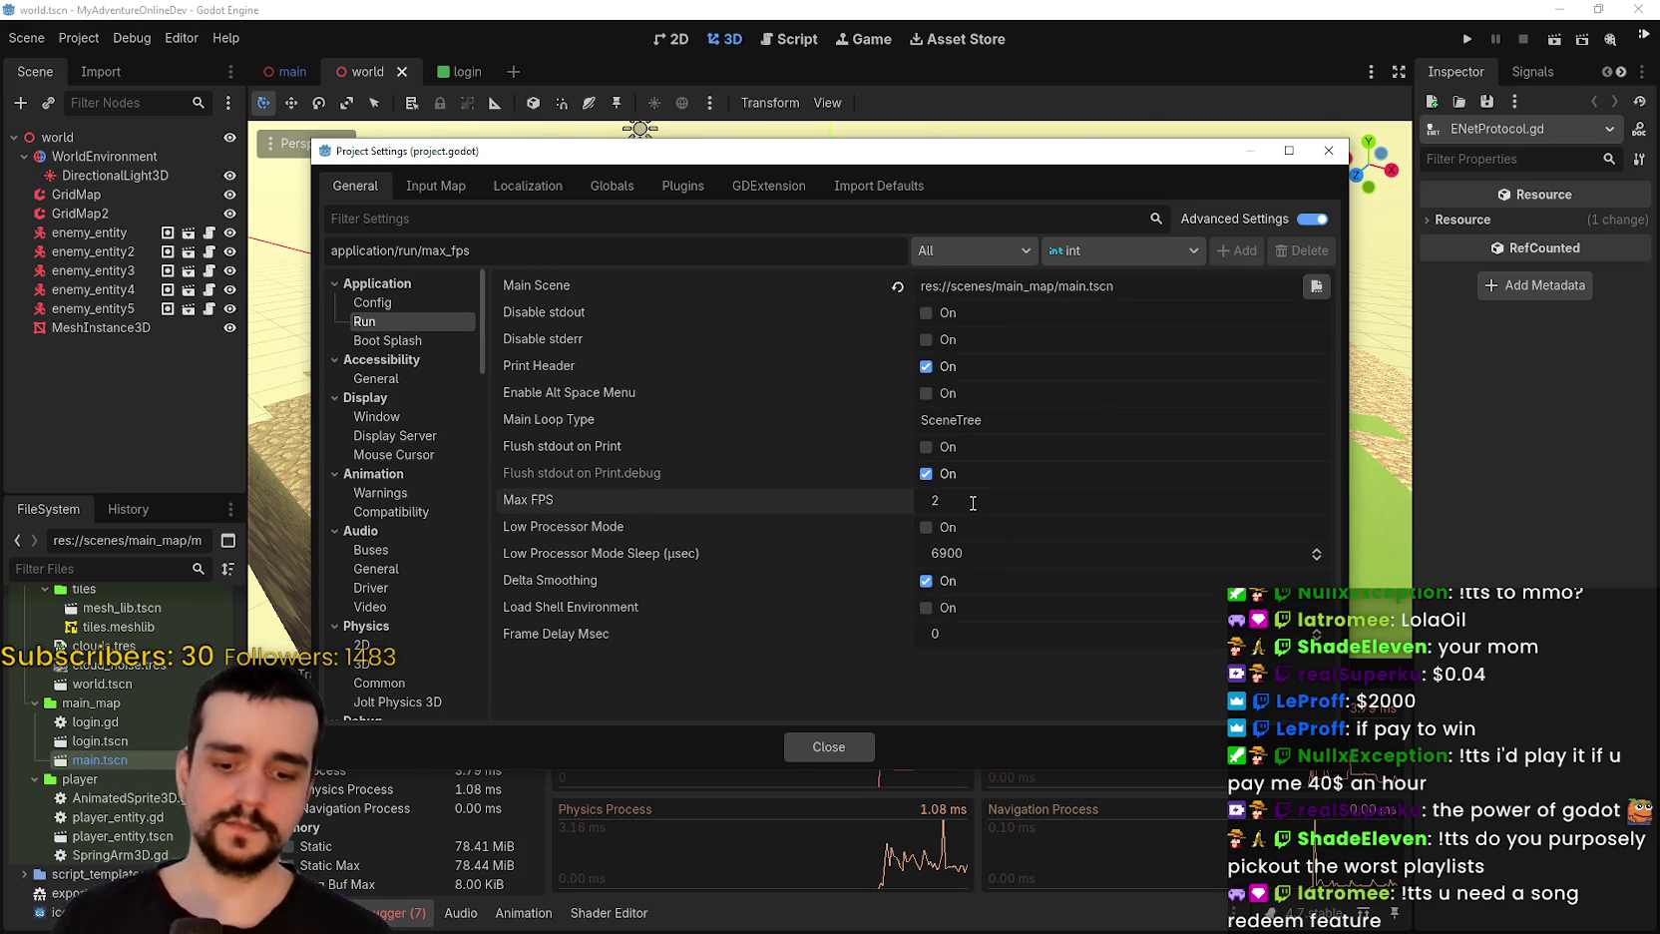
text(60)
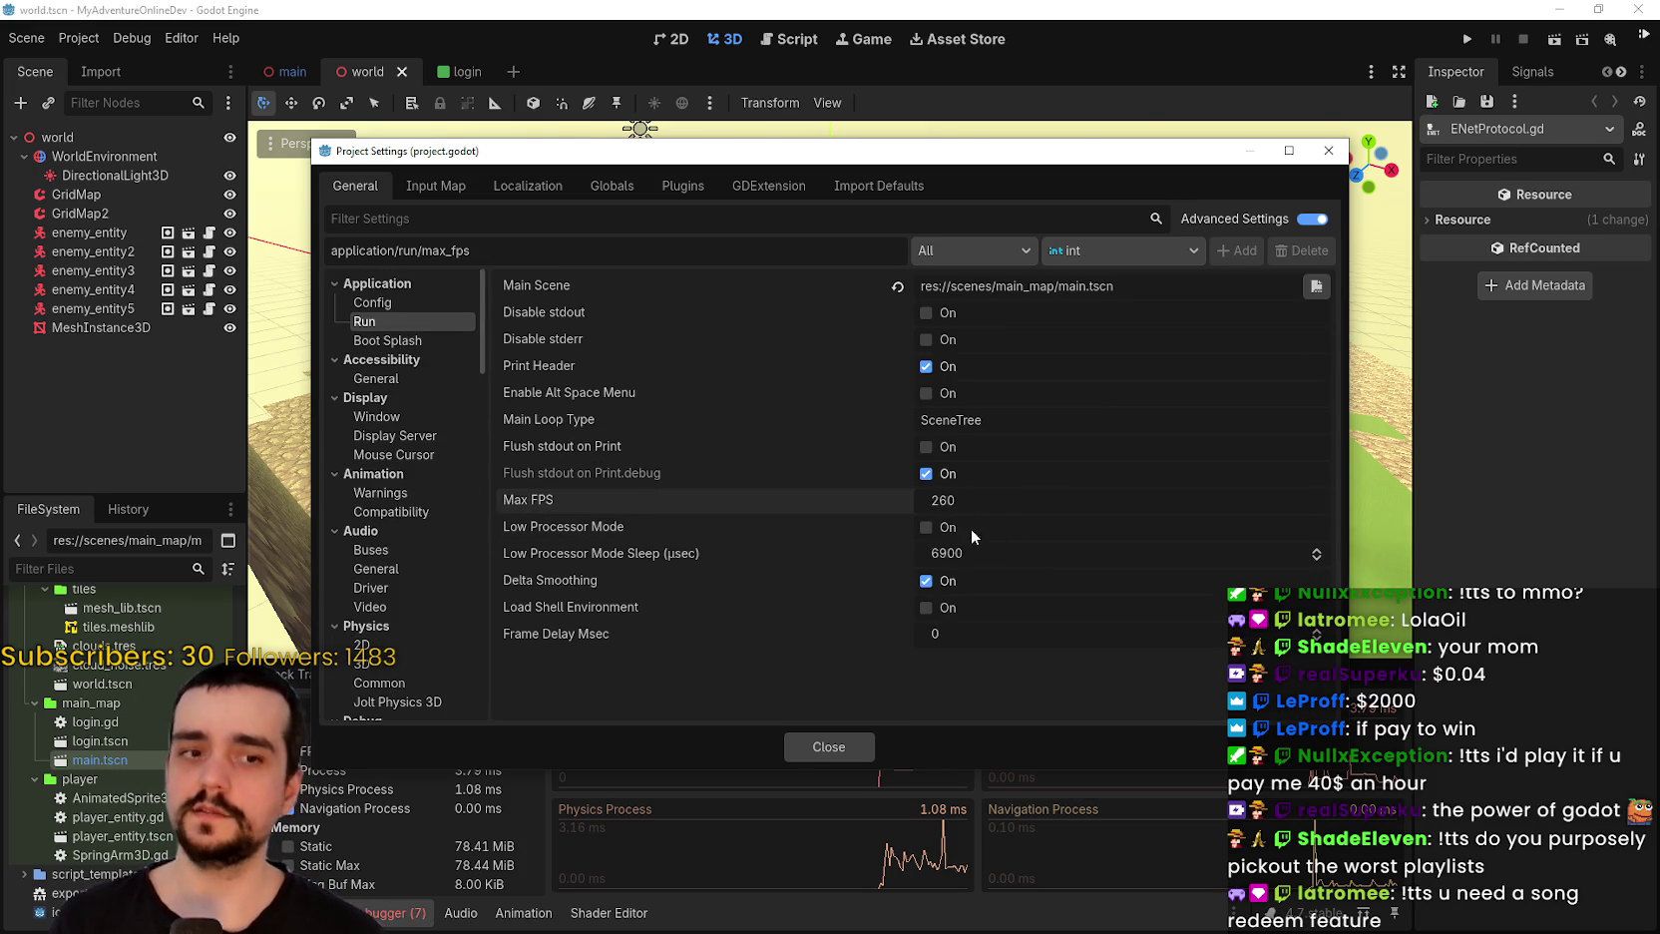
click(819, 755)
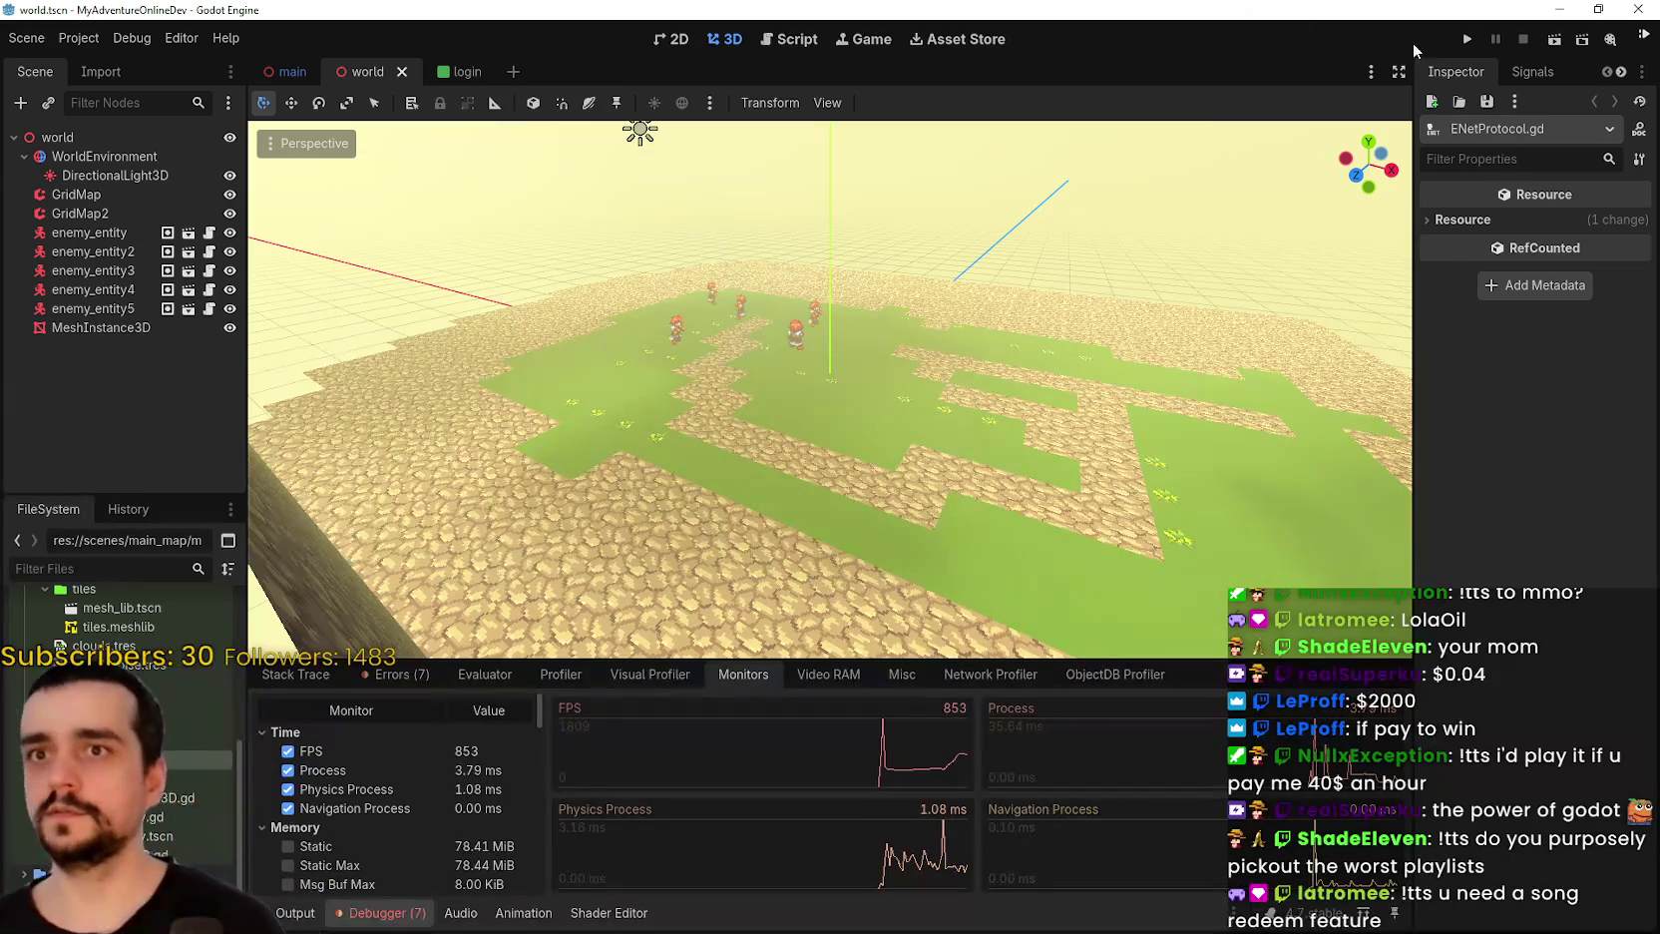
Launch the game, host a session, and bring up the live FPS monitors.
key(F5)
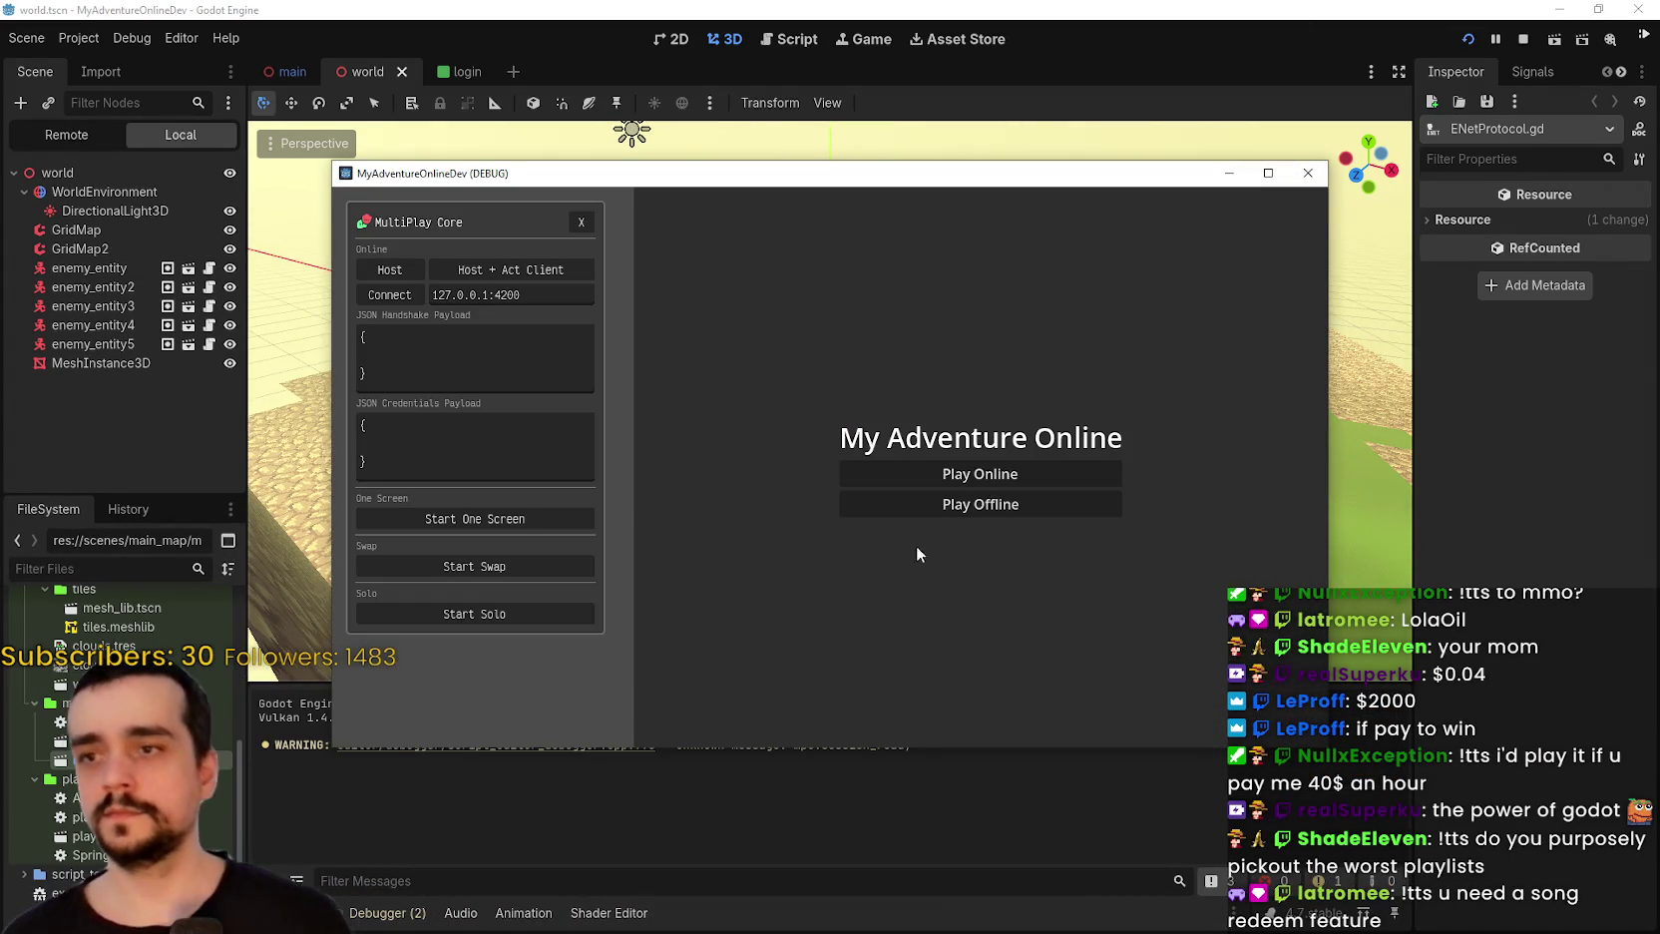
click(981, 504)
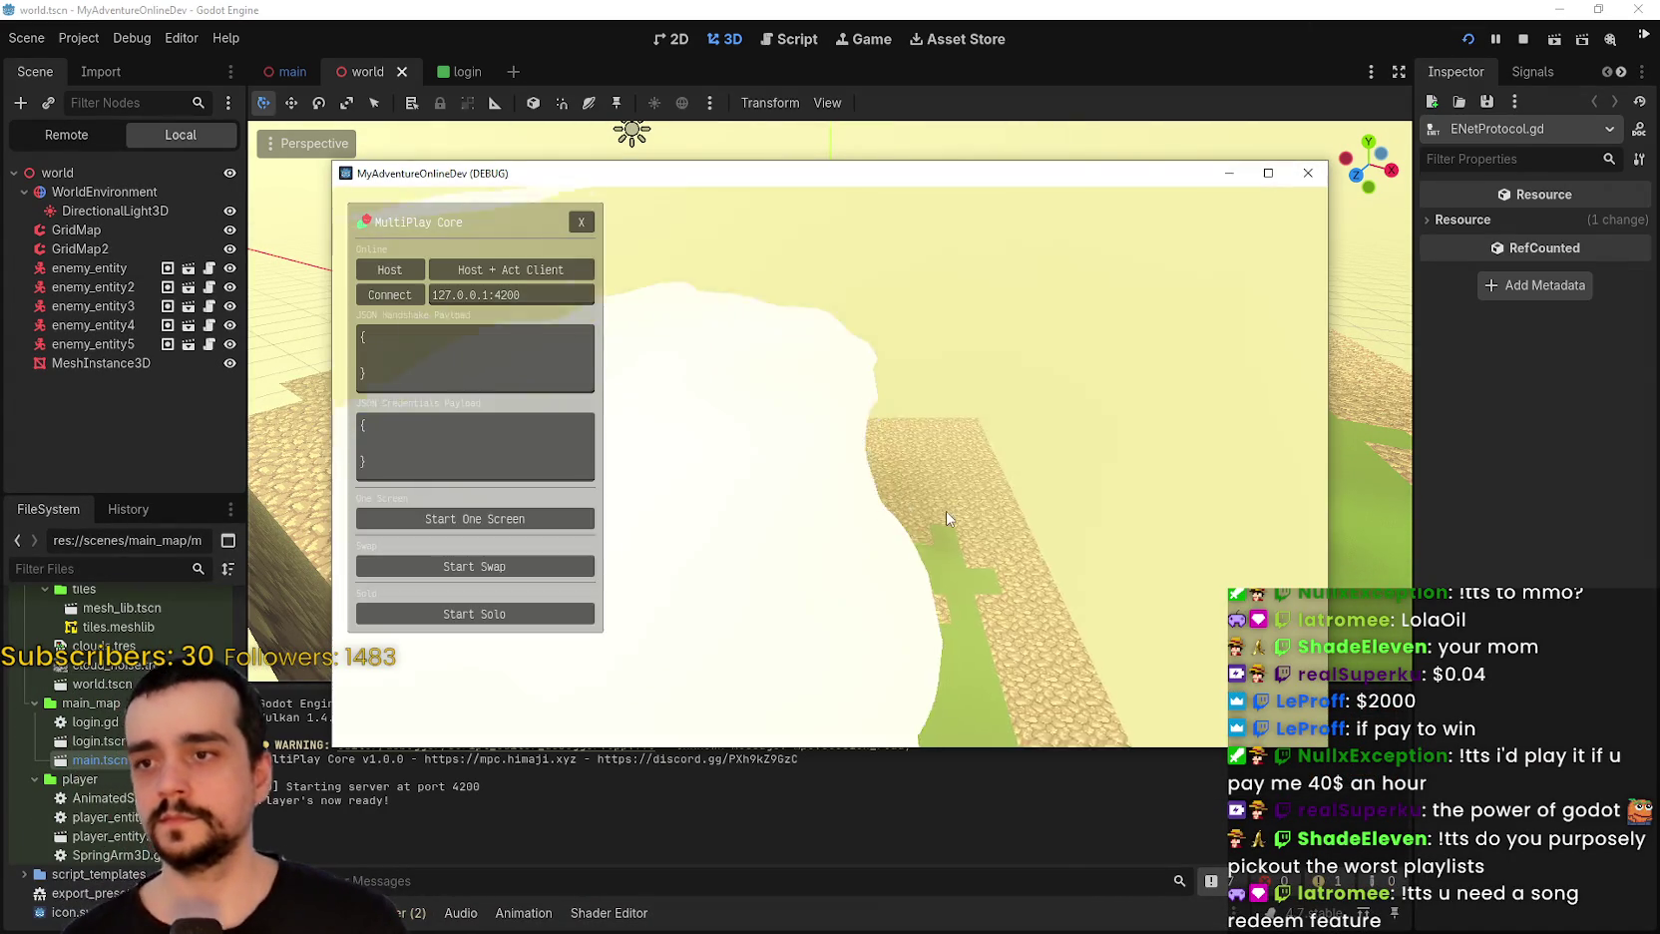
click(580, 221)
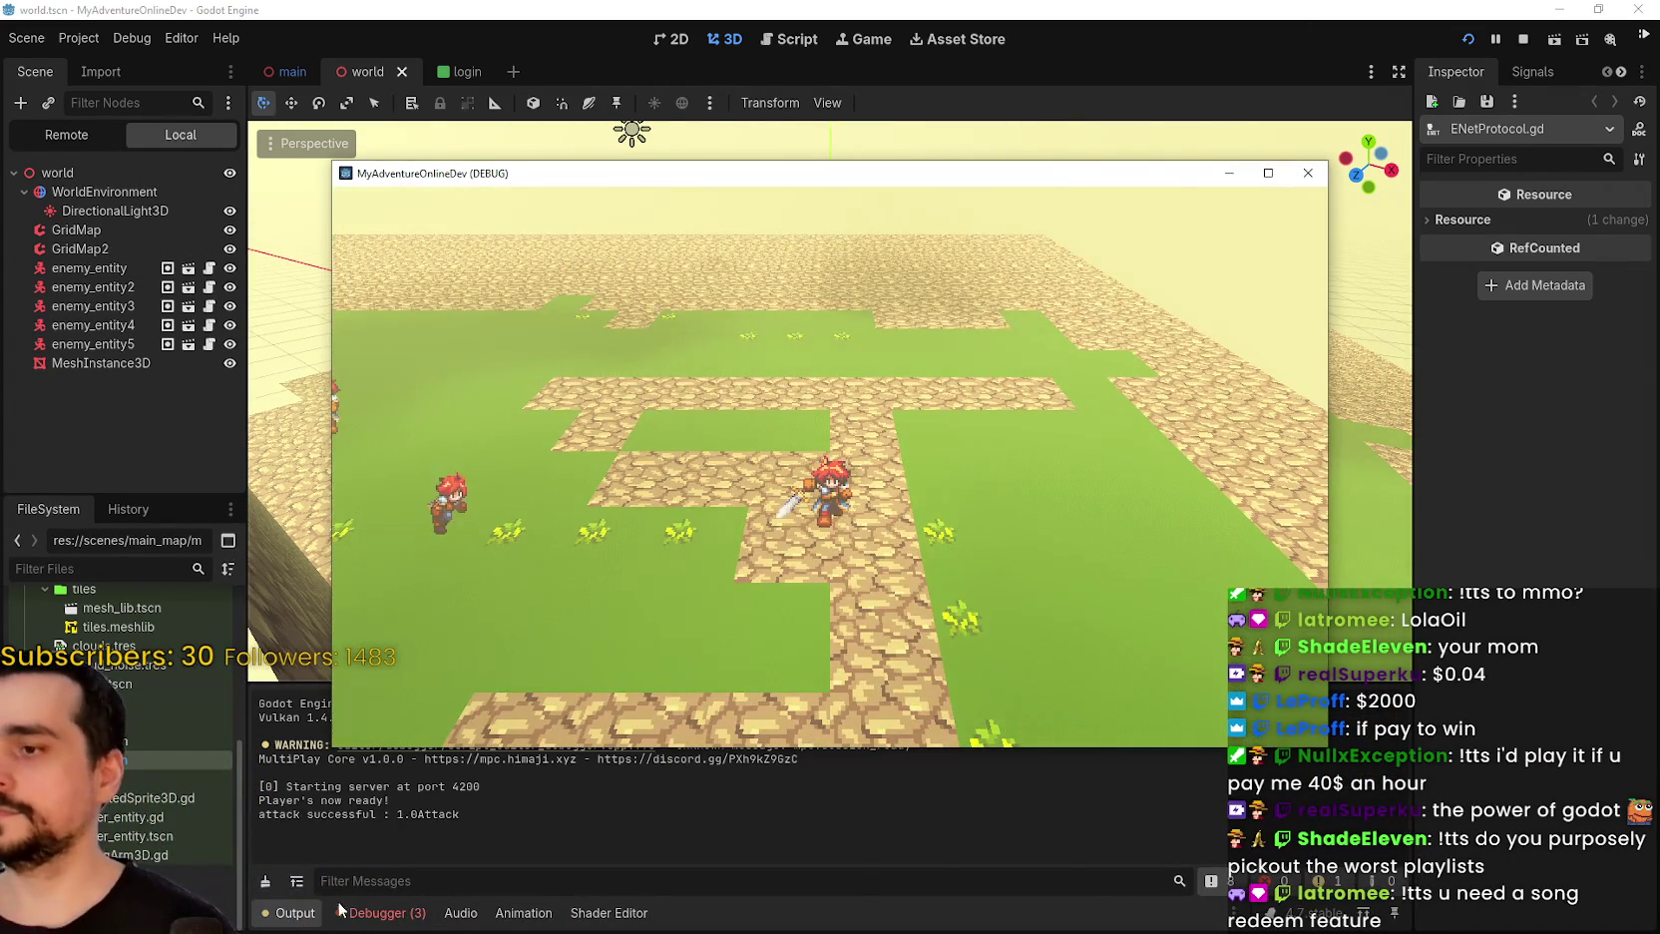
click(379, 912)
key(alt+Tab)
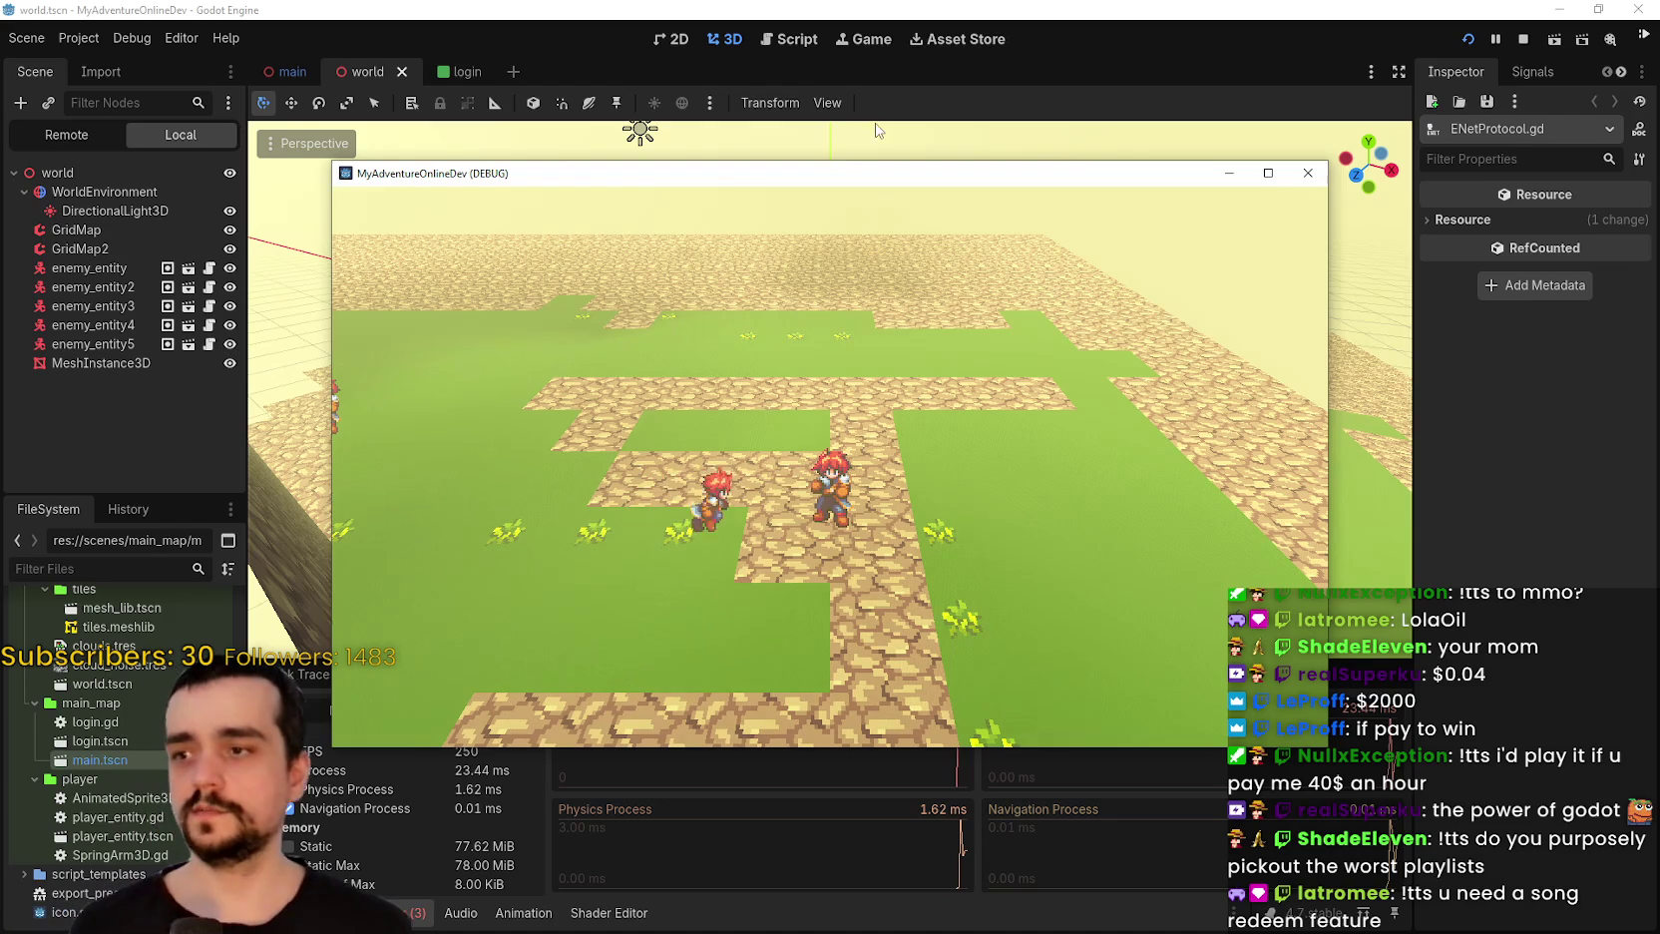
drag(847, 164, 988, 64)
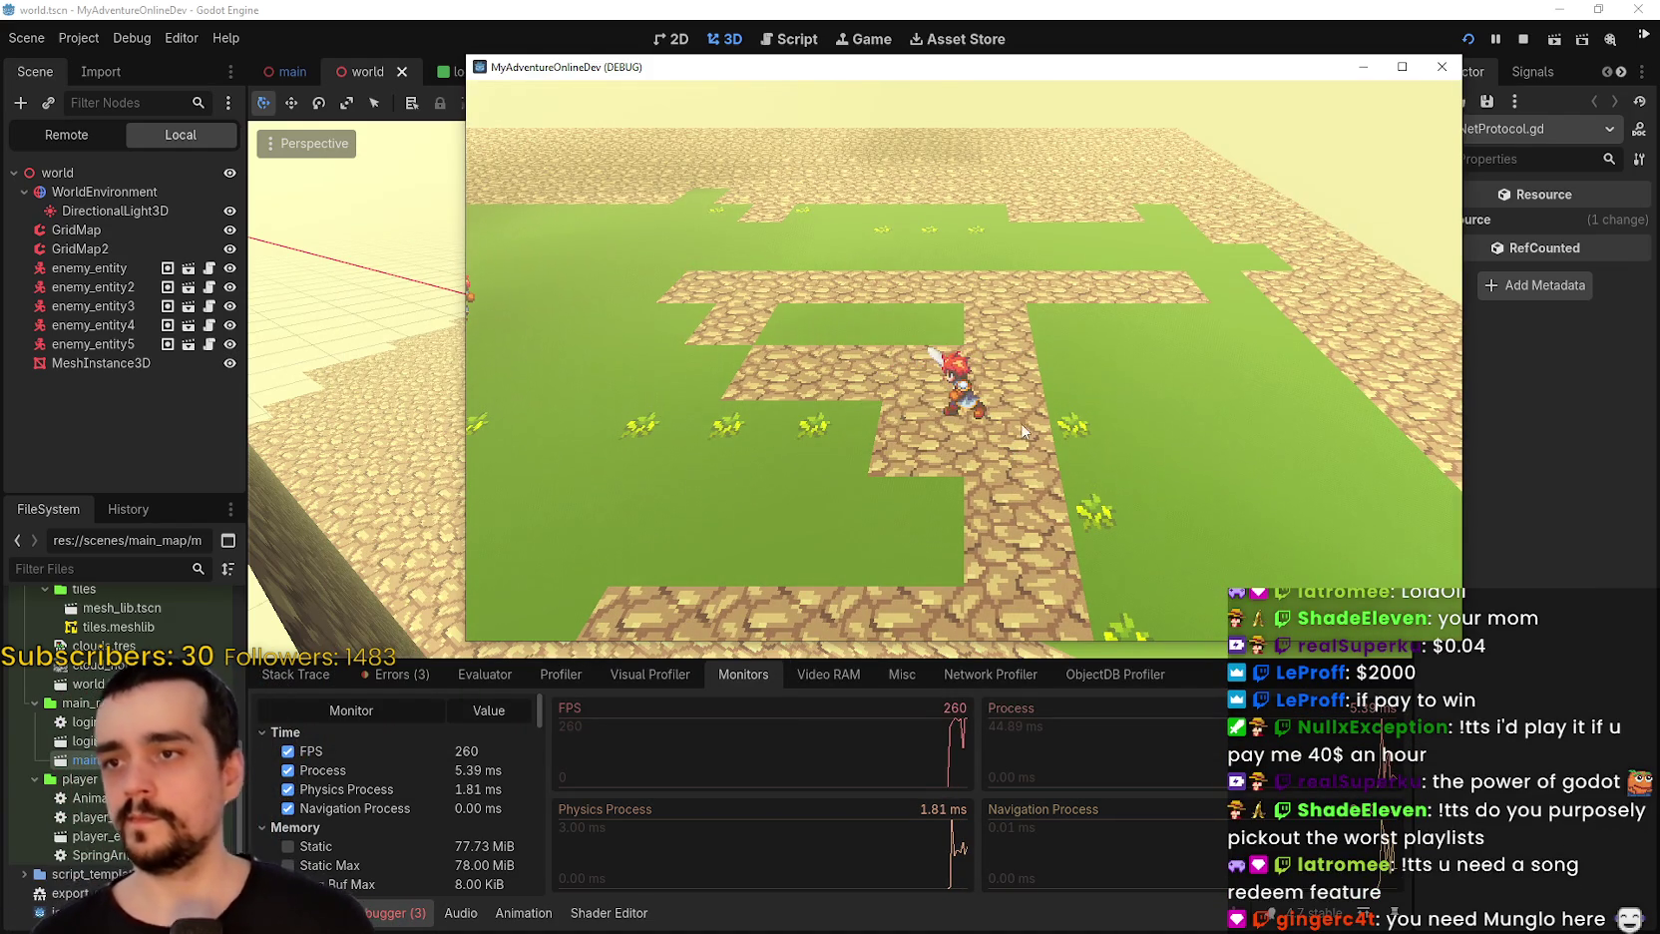
Walk the character across the field while FPS holds at 260, then stop the game.
key(w)
key(w)
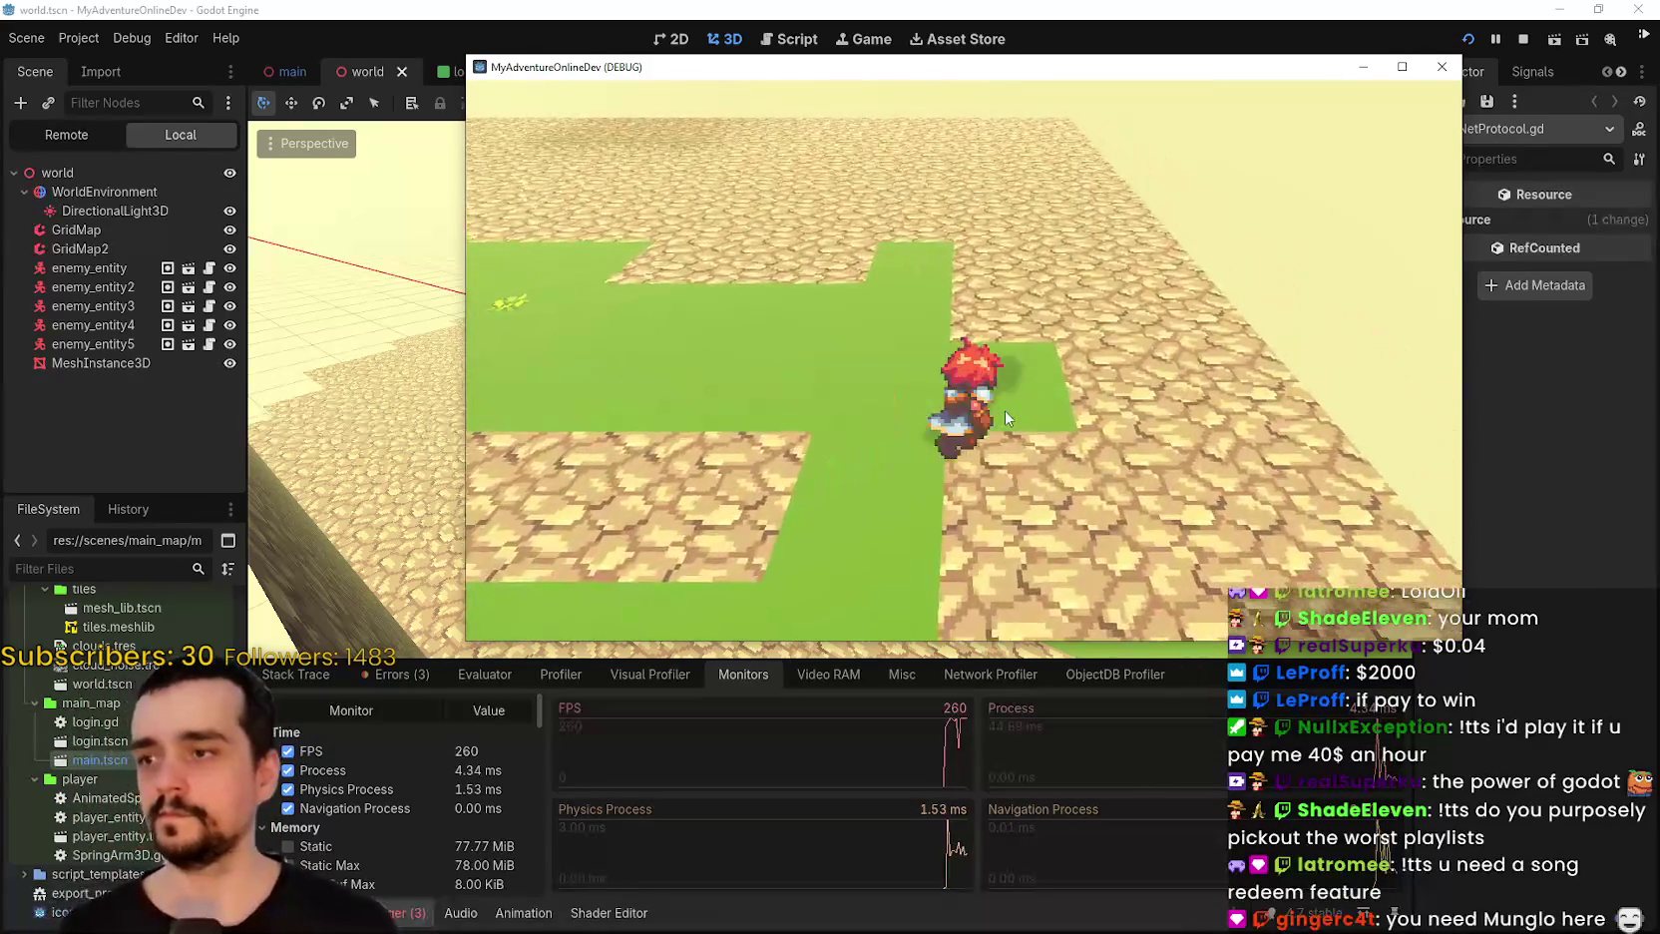
key(w)
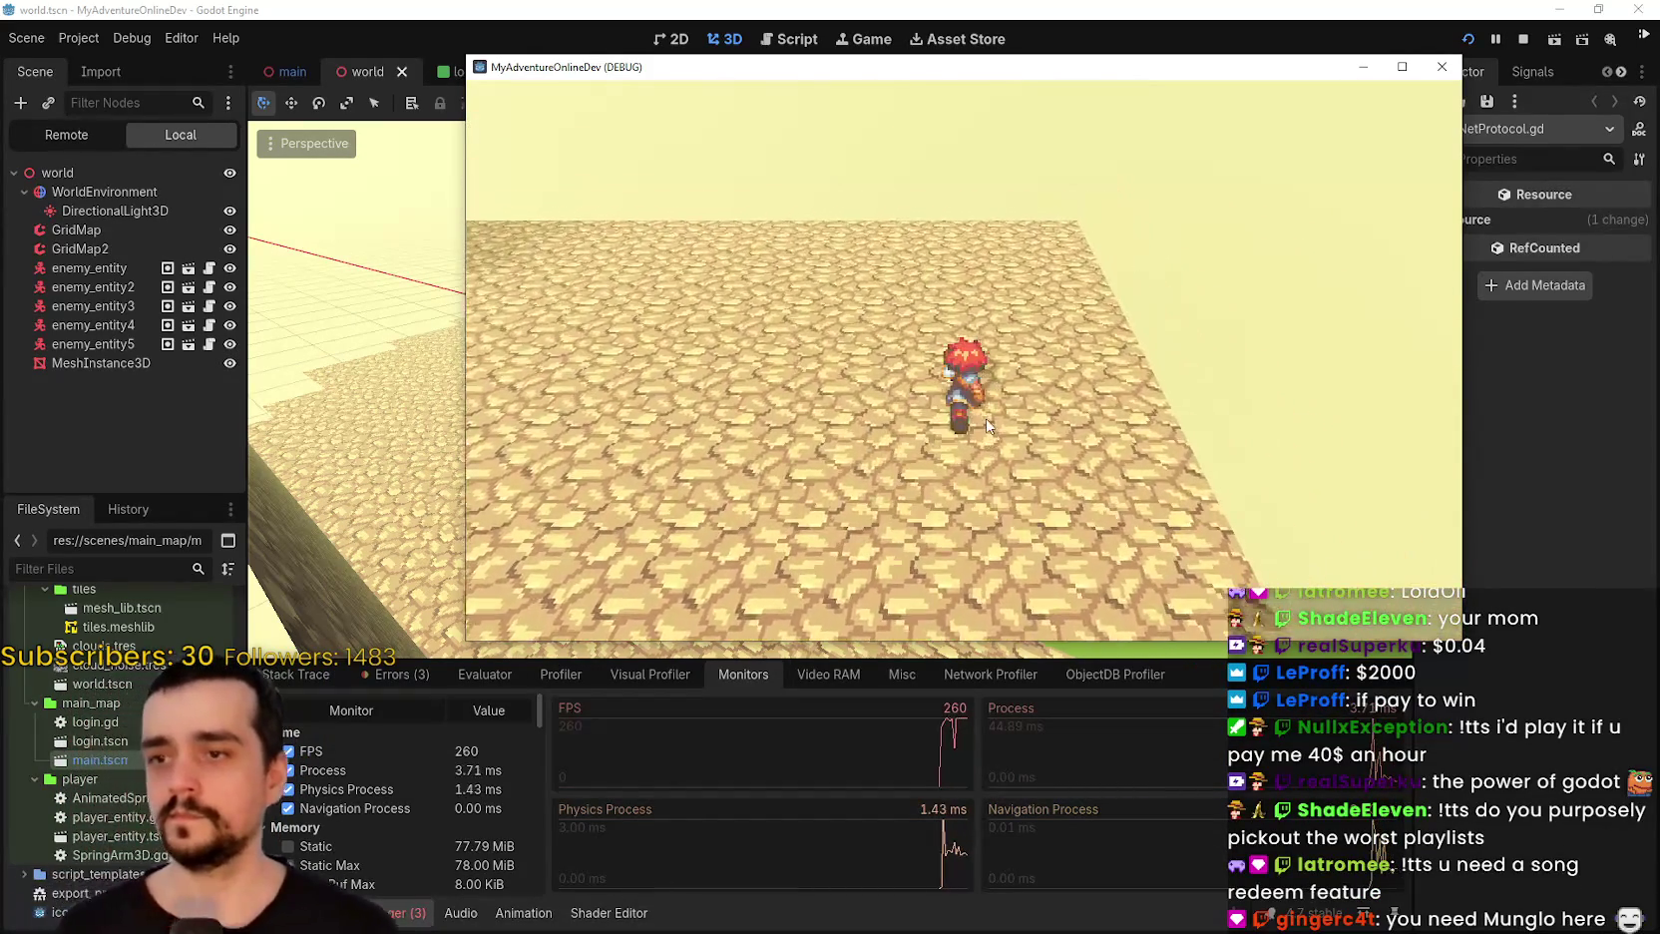
key(w)
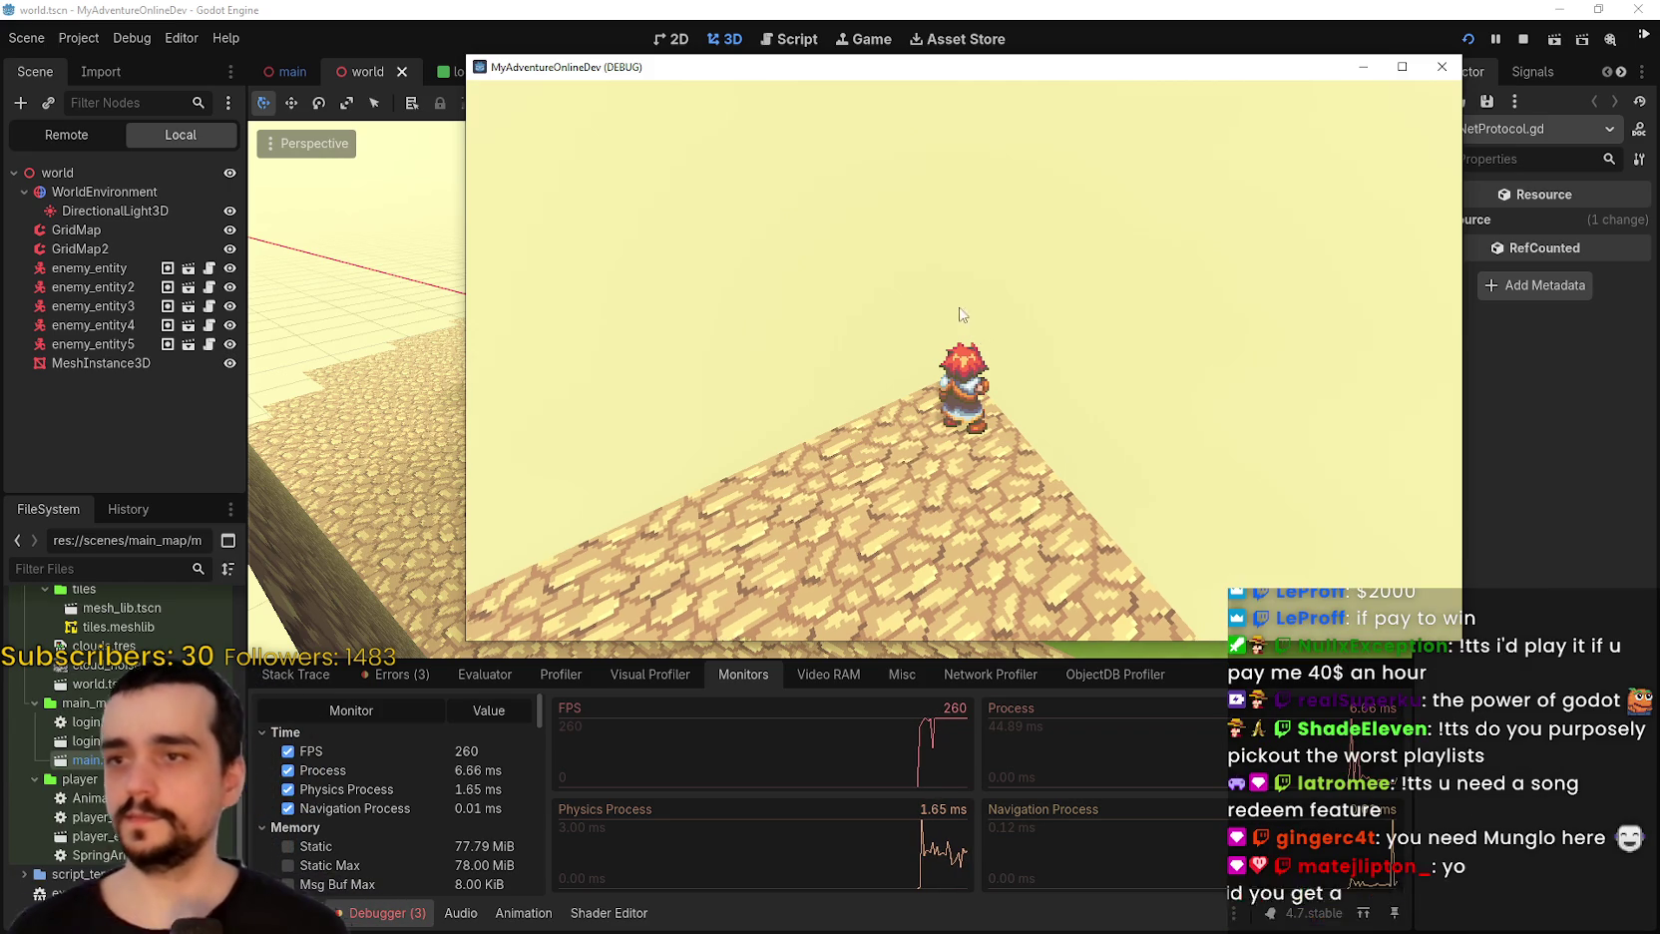
scroll(980, 329, up, 3)
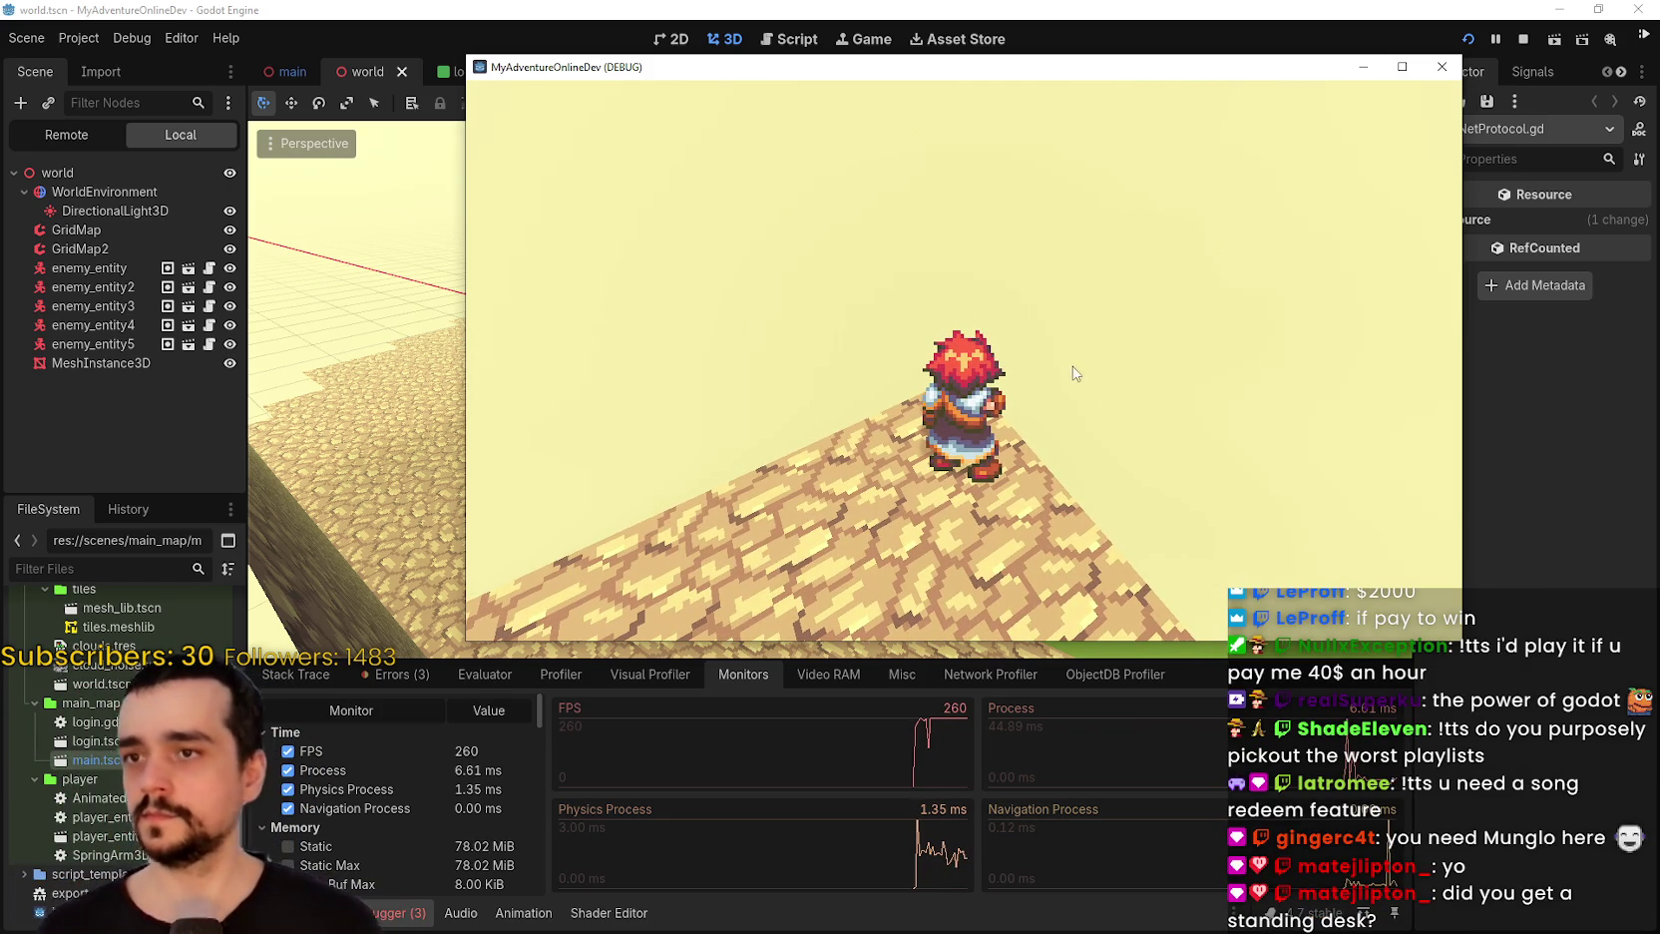
drag(1057, 407, 818, 413)
scroll(968, 399, down, 2)
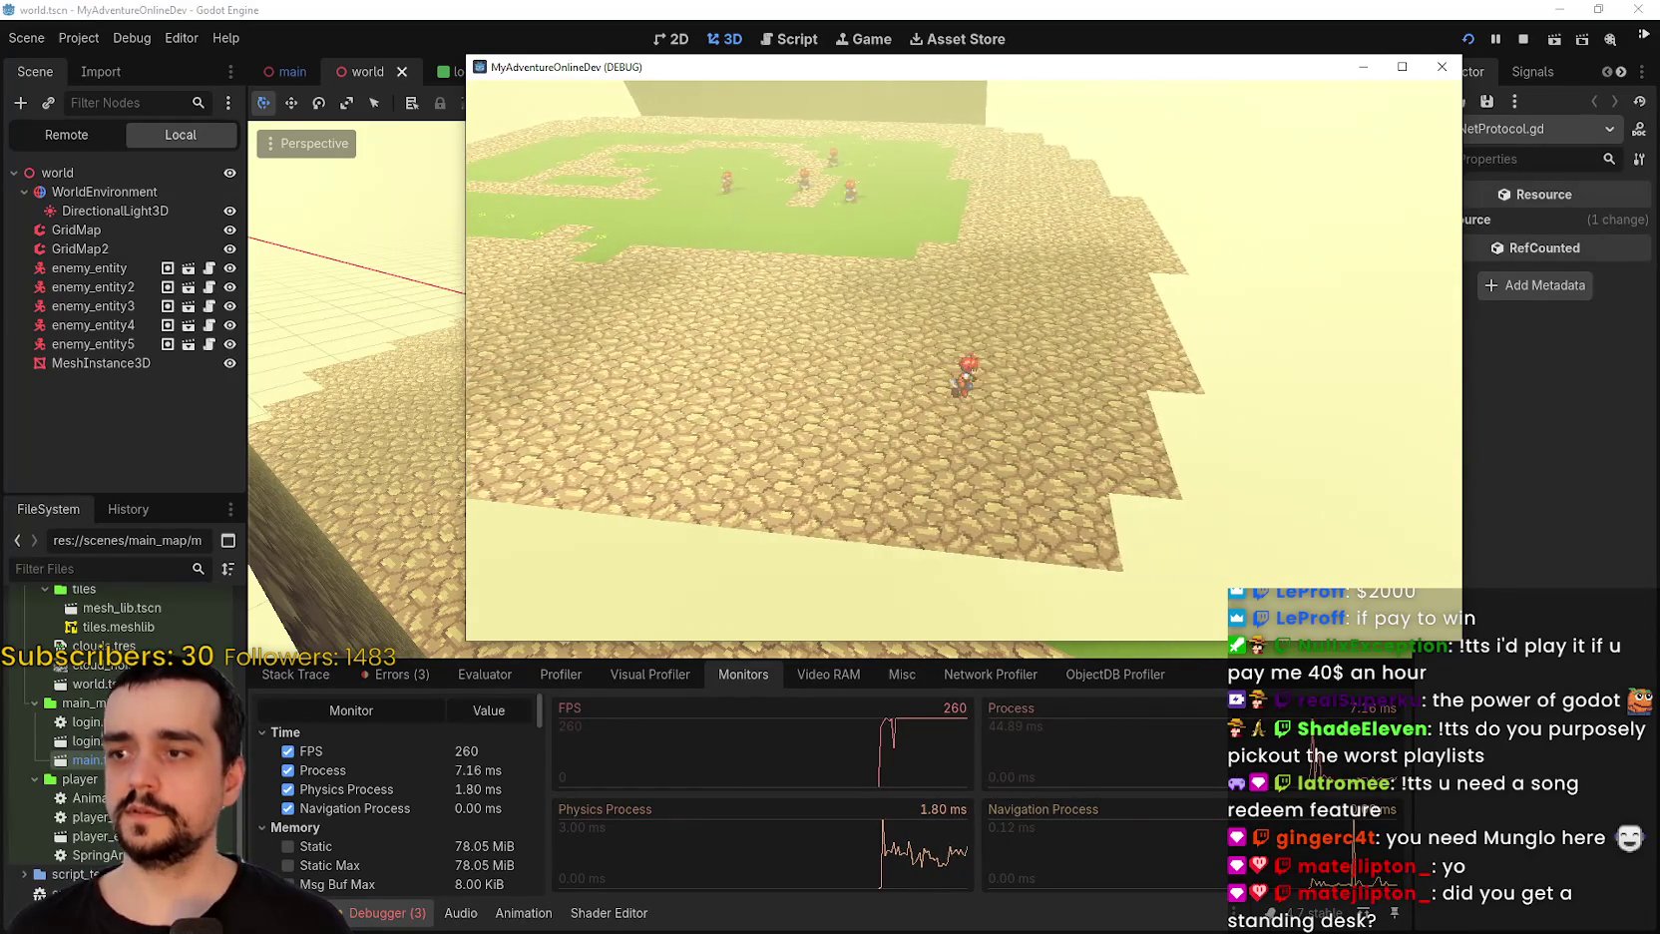
click(1522, 38)
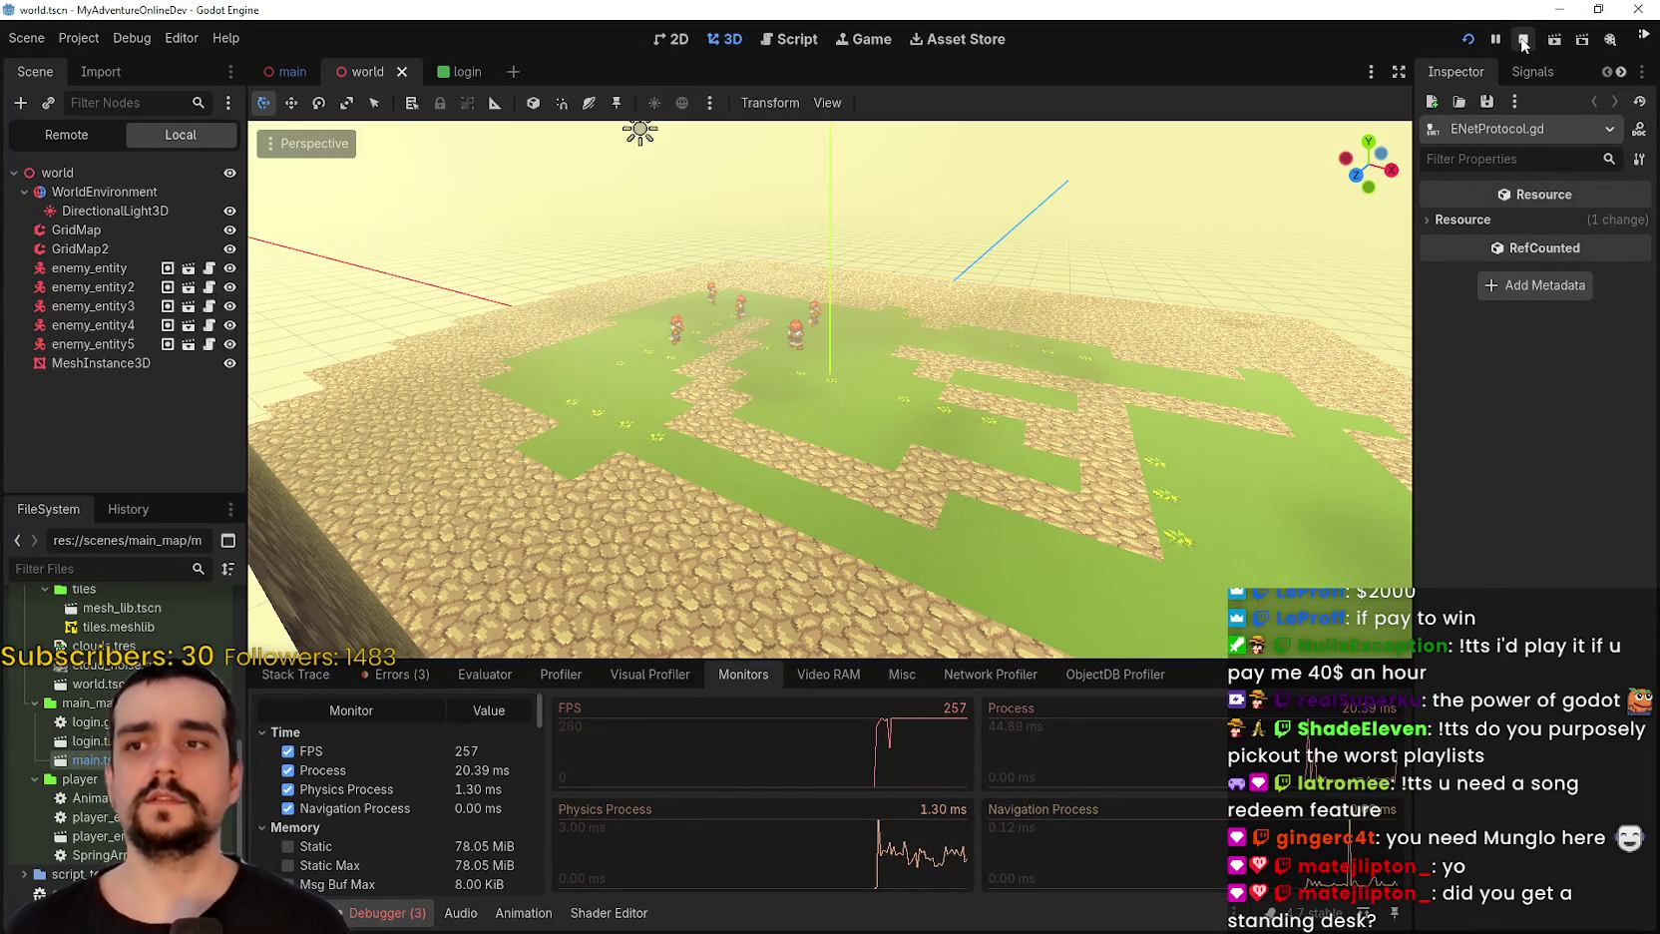
Hide the DirectionalLight3D node in the scene.
click(110, 175)
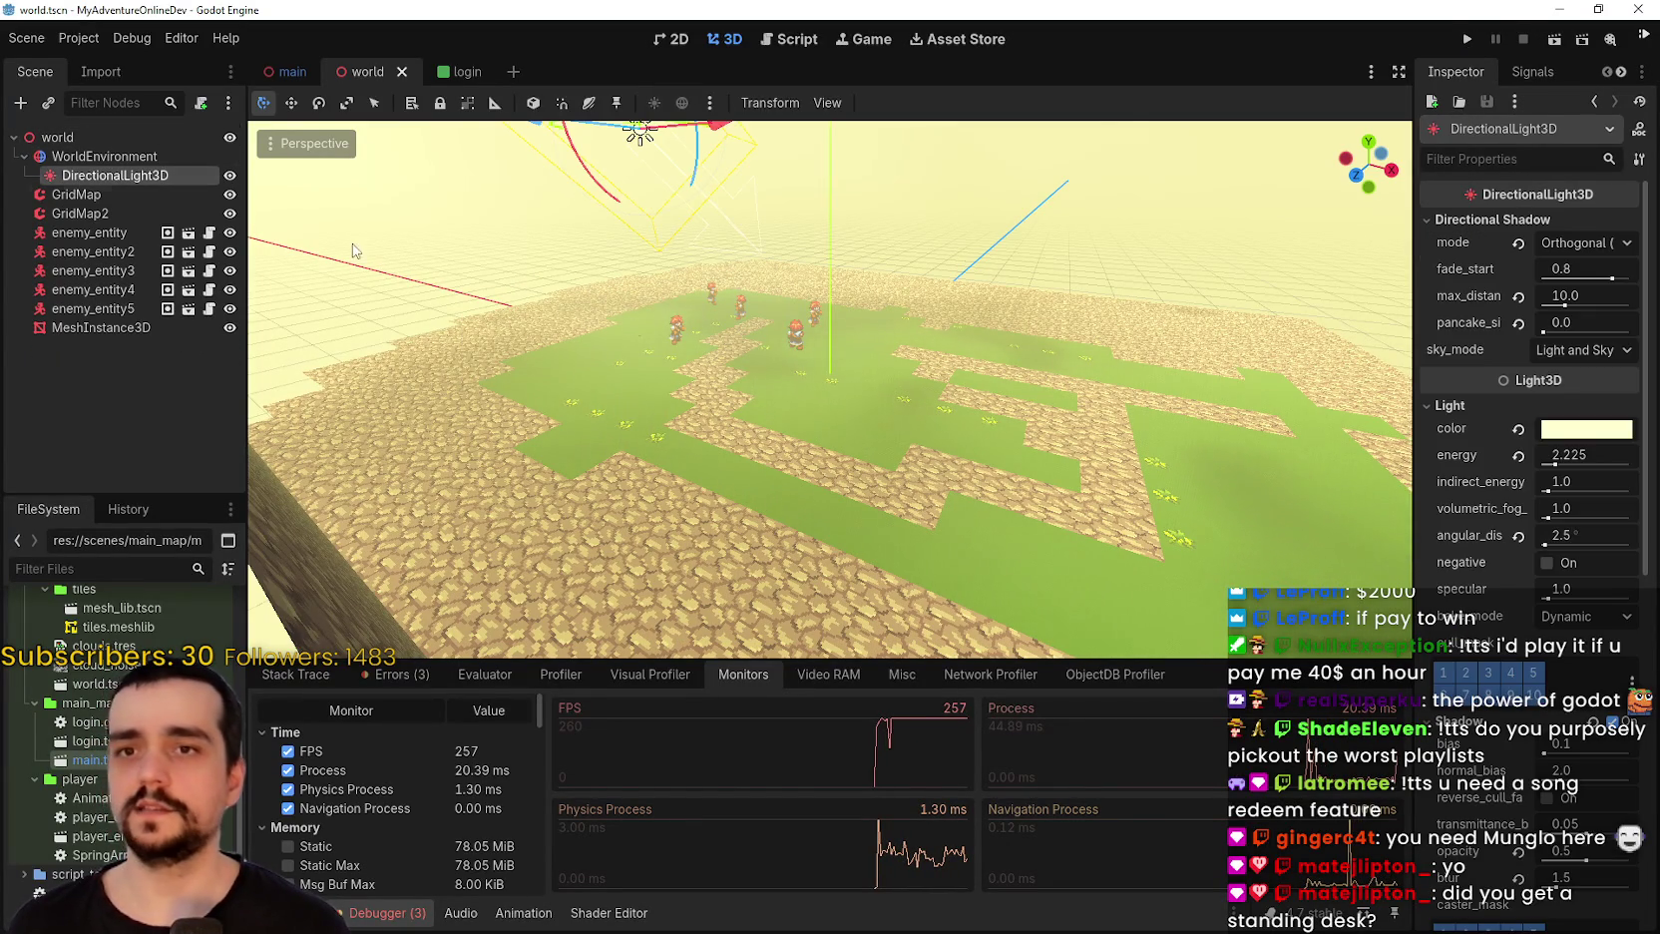
drag(1415, 439, 1200, 444)
click(229, 176)
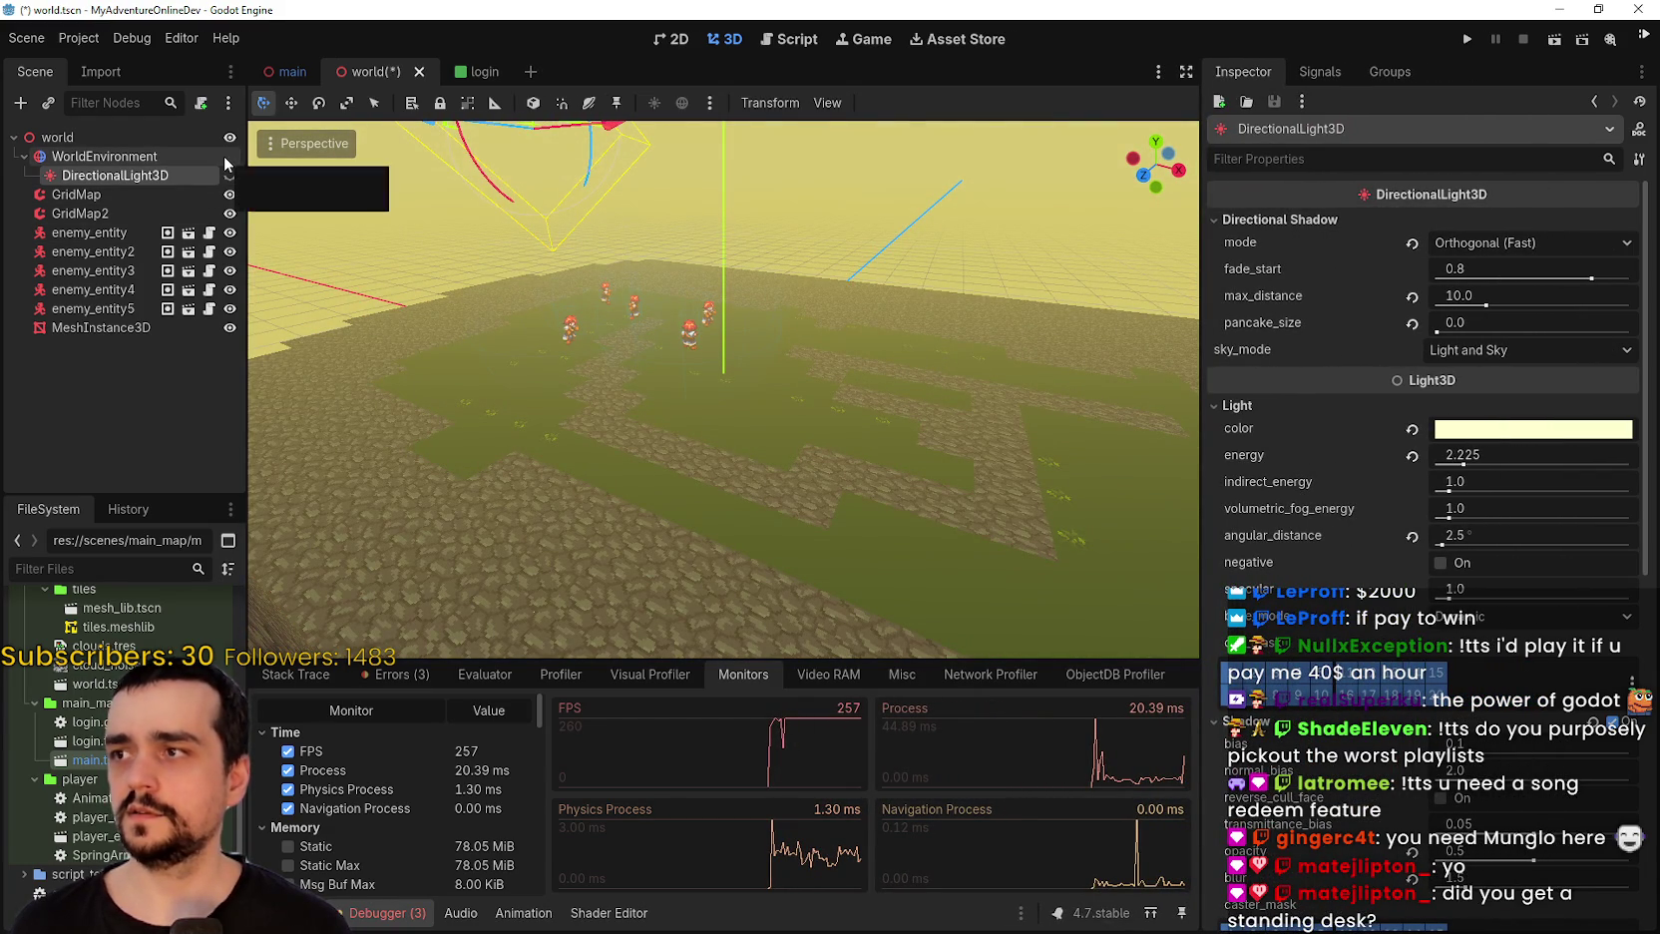
Set WorldEnvironment's process mode to Disabled and relaunch the game.
click(105, 157)
double_click(142, 178)
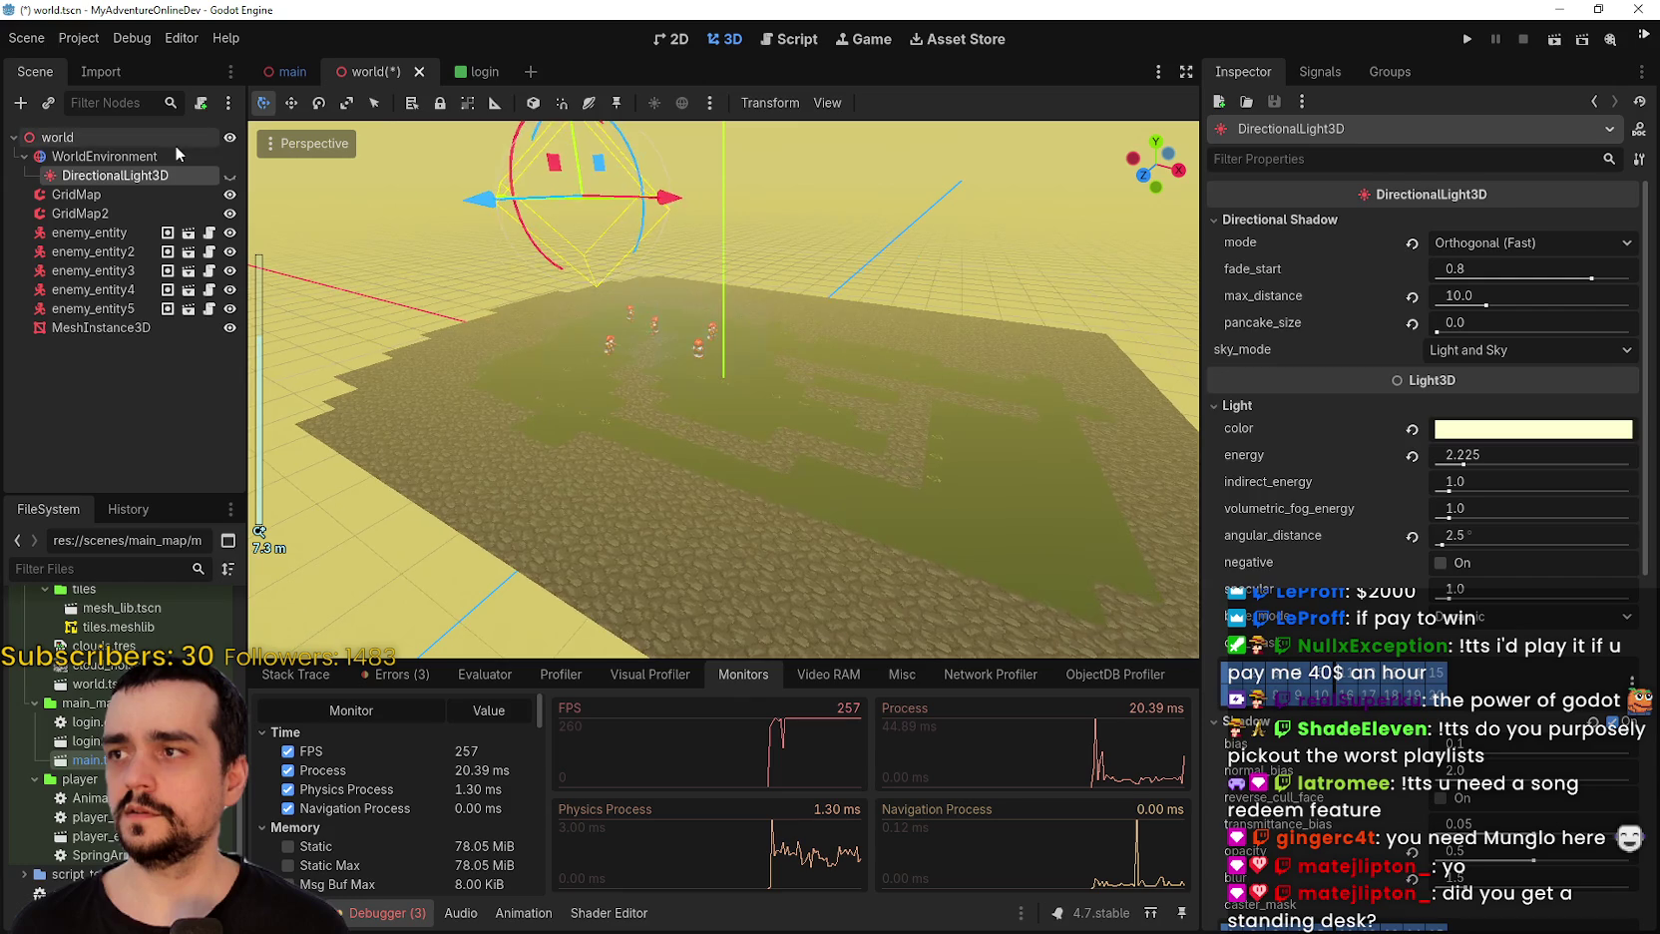
click(100, 156)
click(25, 156)
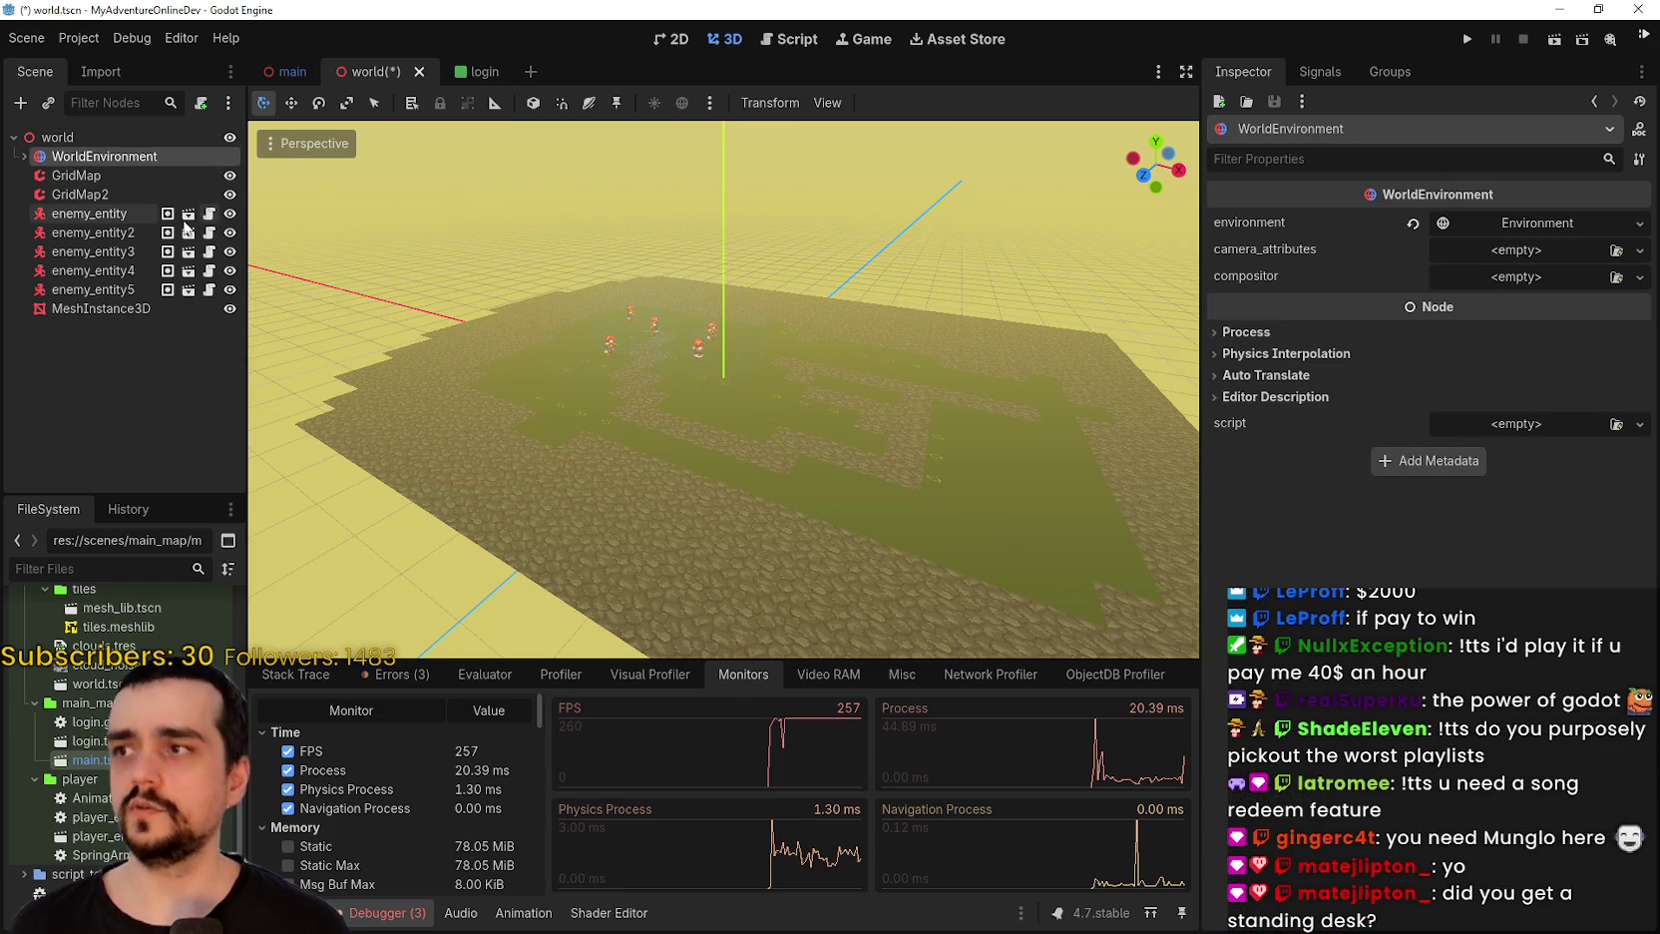
click(22, 157)
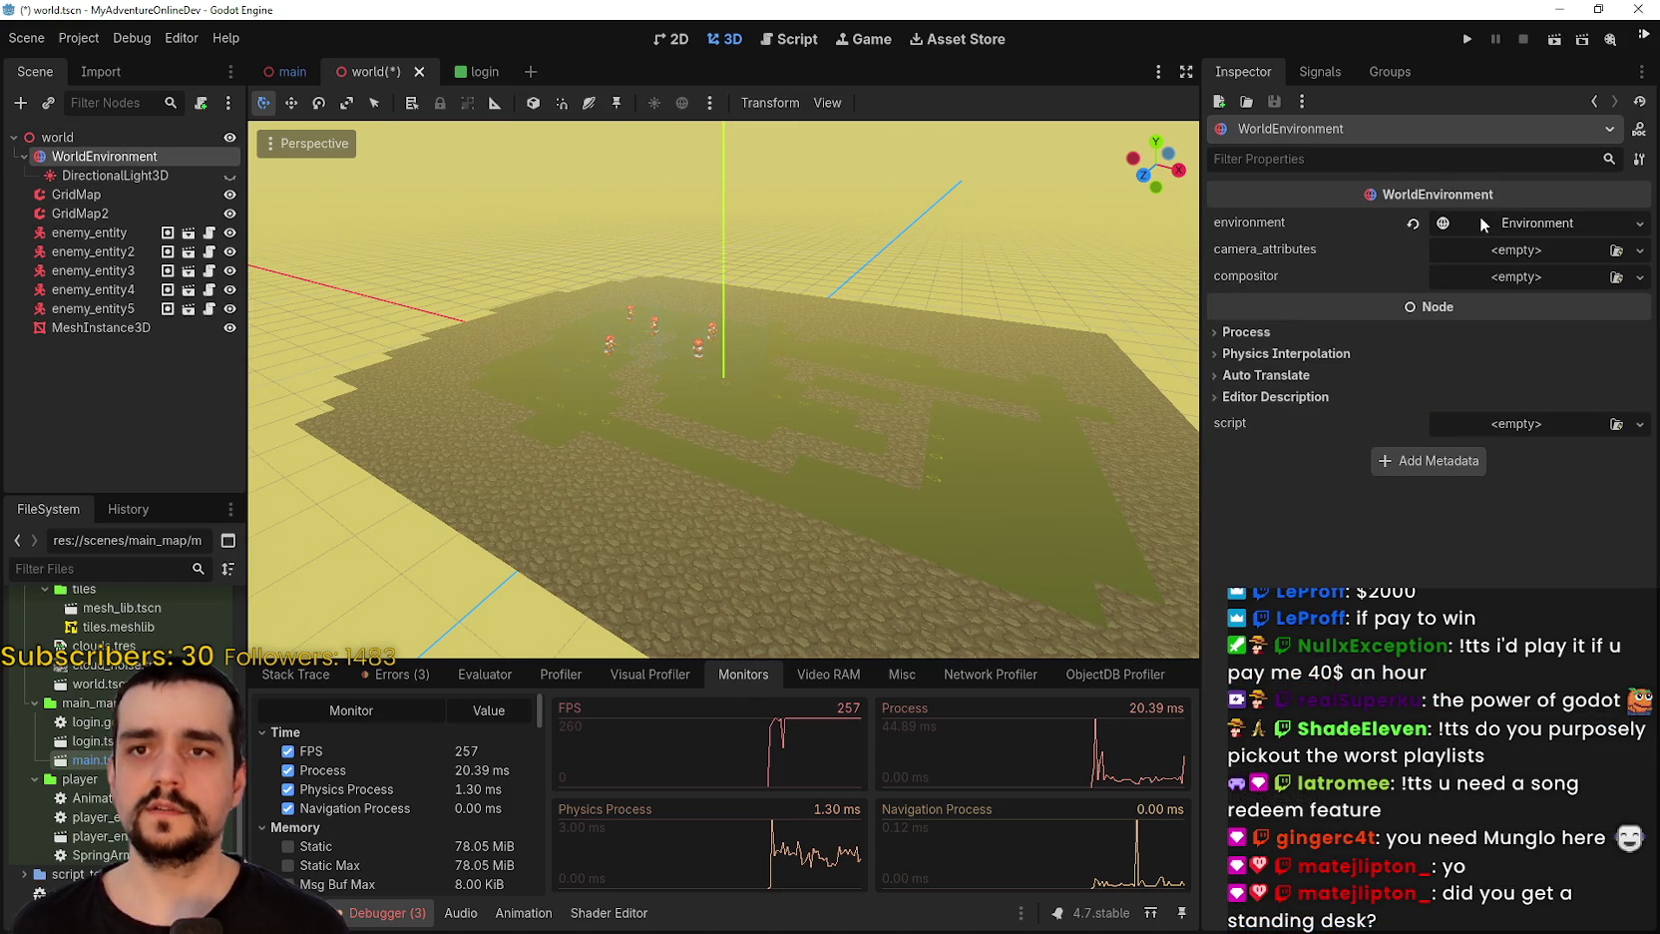
click(1234, 340)
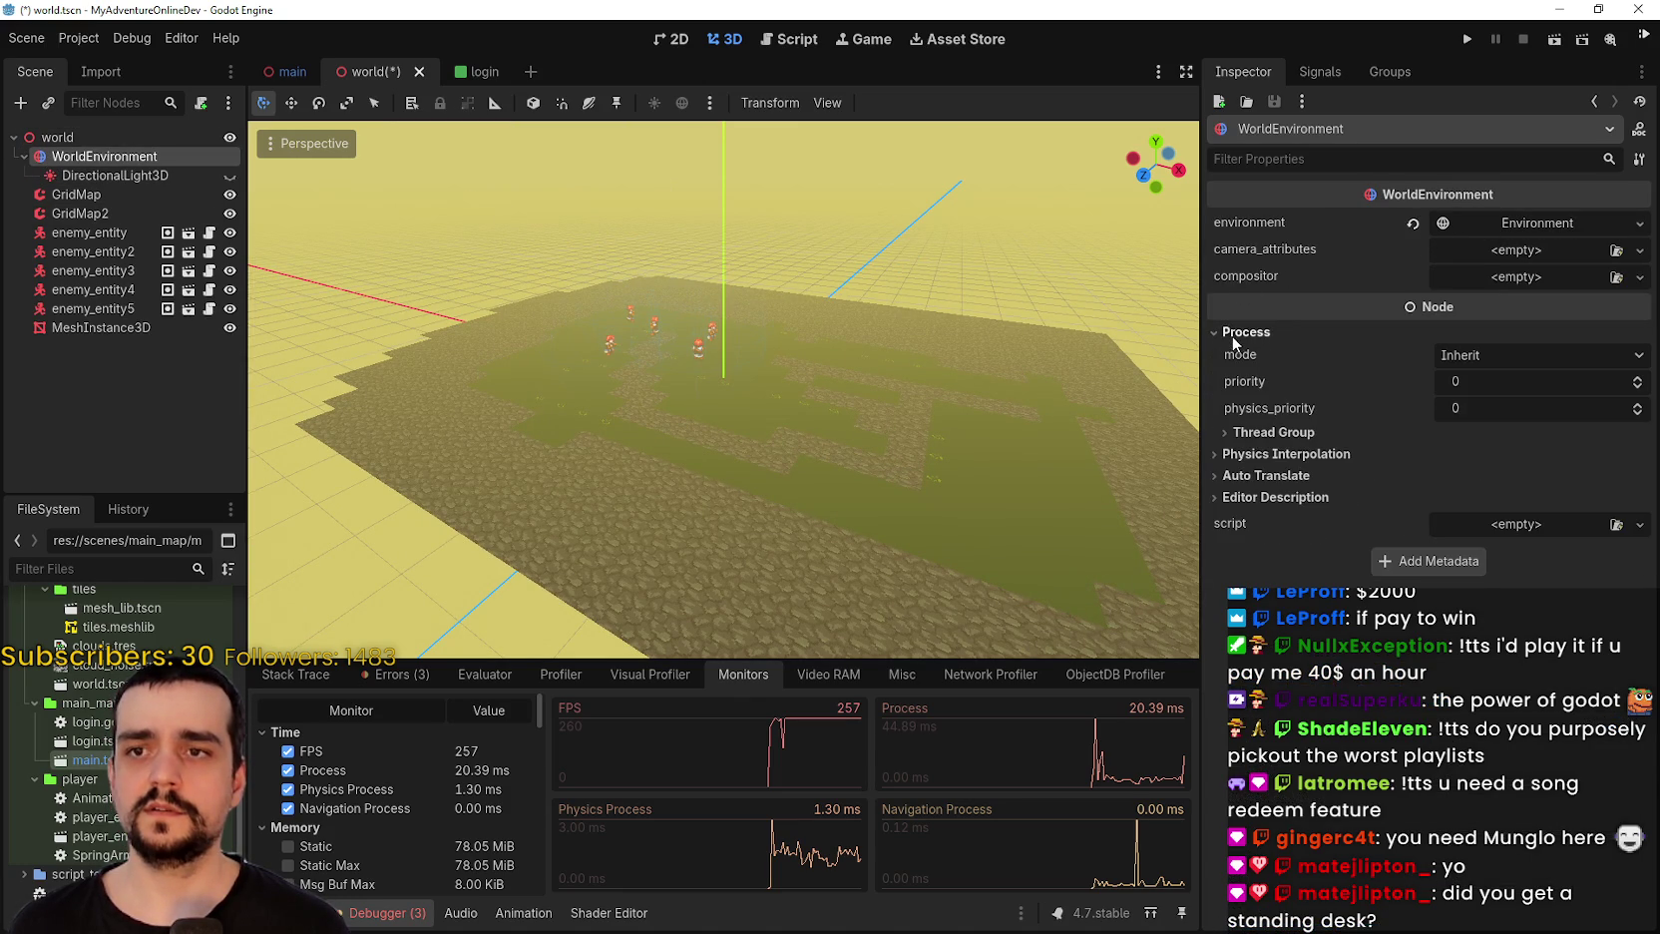
click(1437, 354)
click(1514, 464)
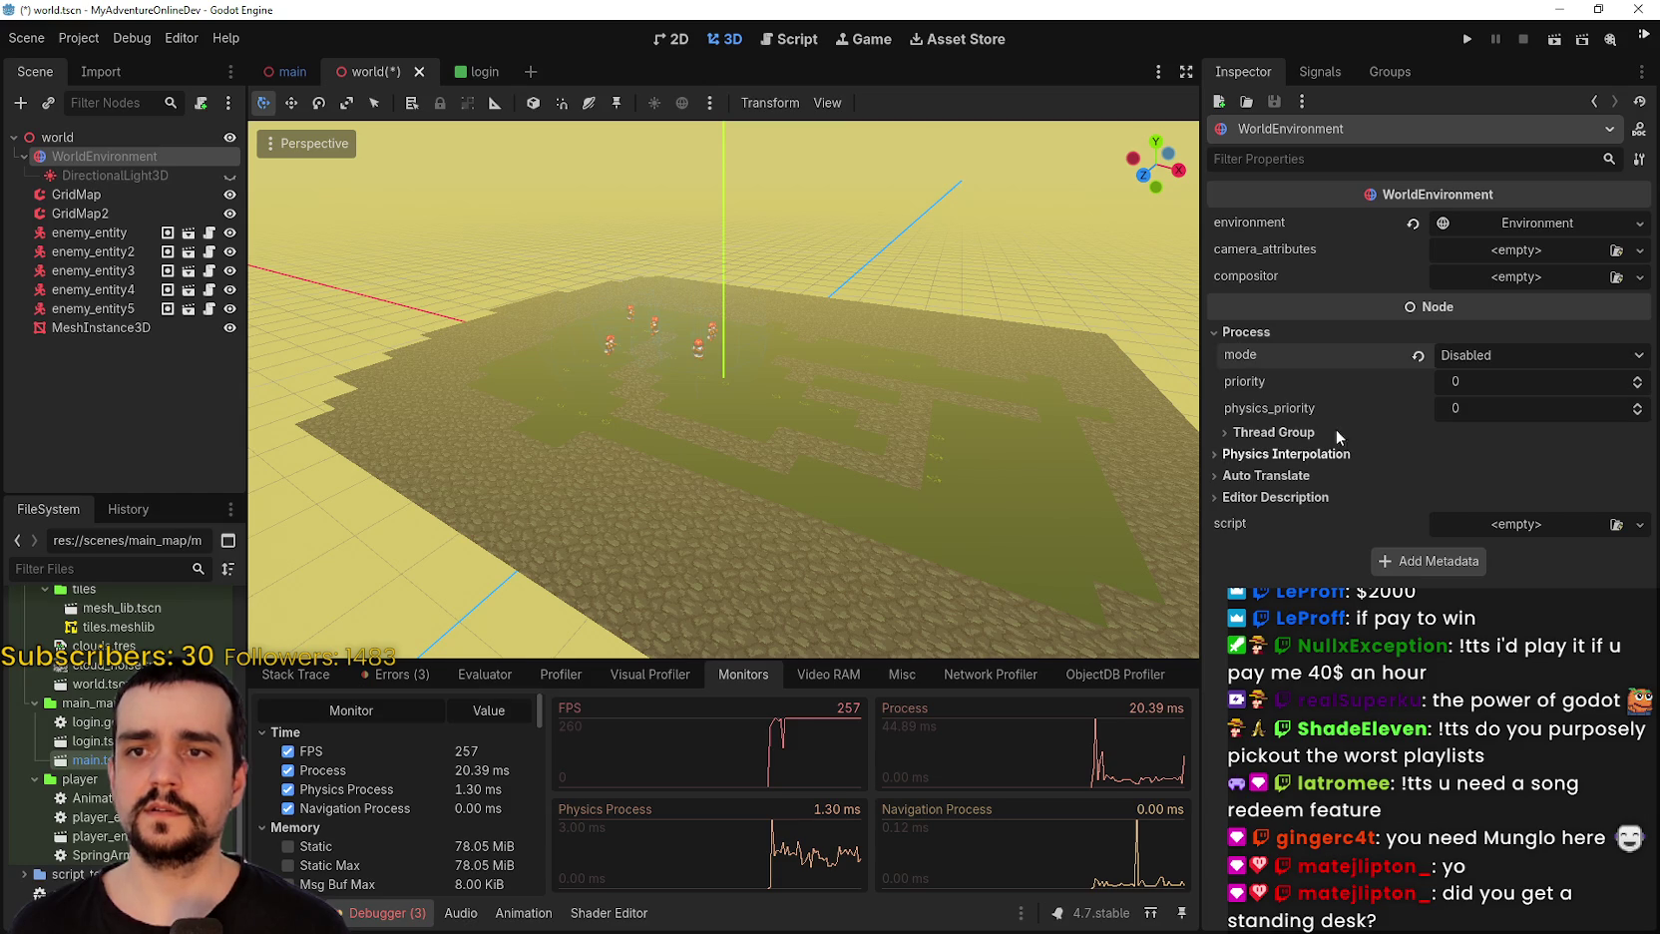
click(1466, 40)
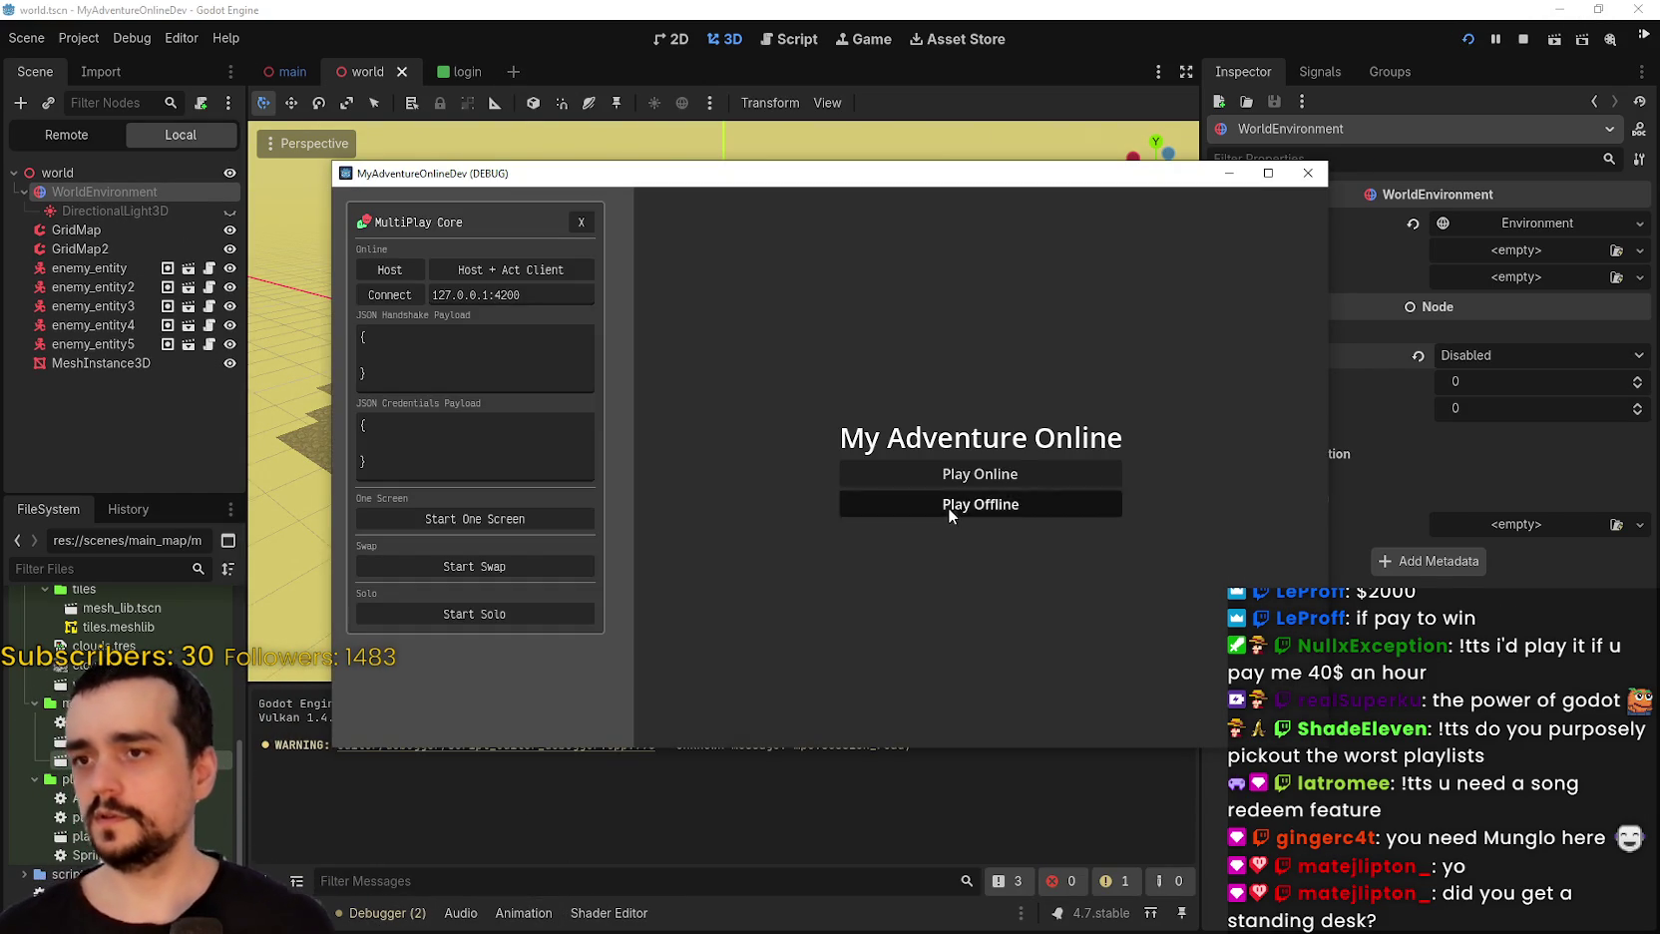
Host a session, bring the FPS monitors into view, and close the MultiPlay Core panel.
click(948, 505)
click(379, 912)
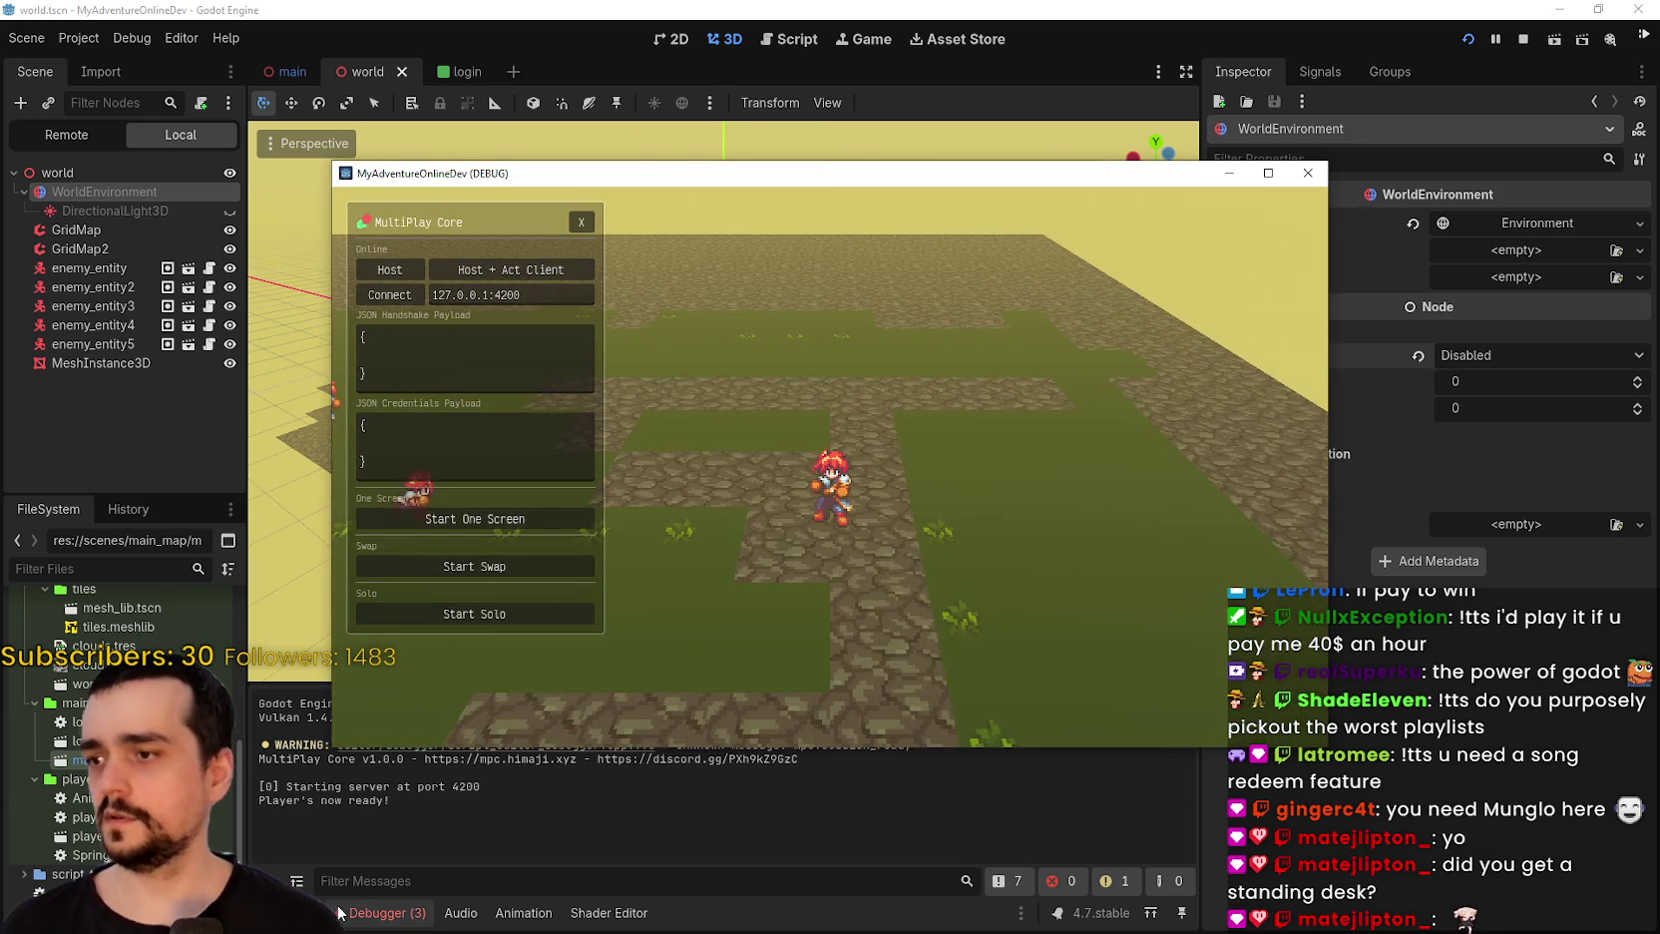
key(alt+Tab)
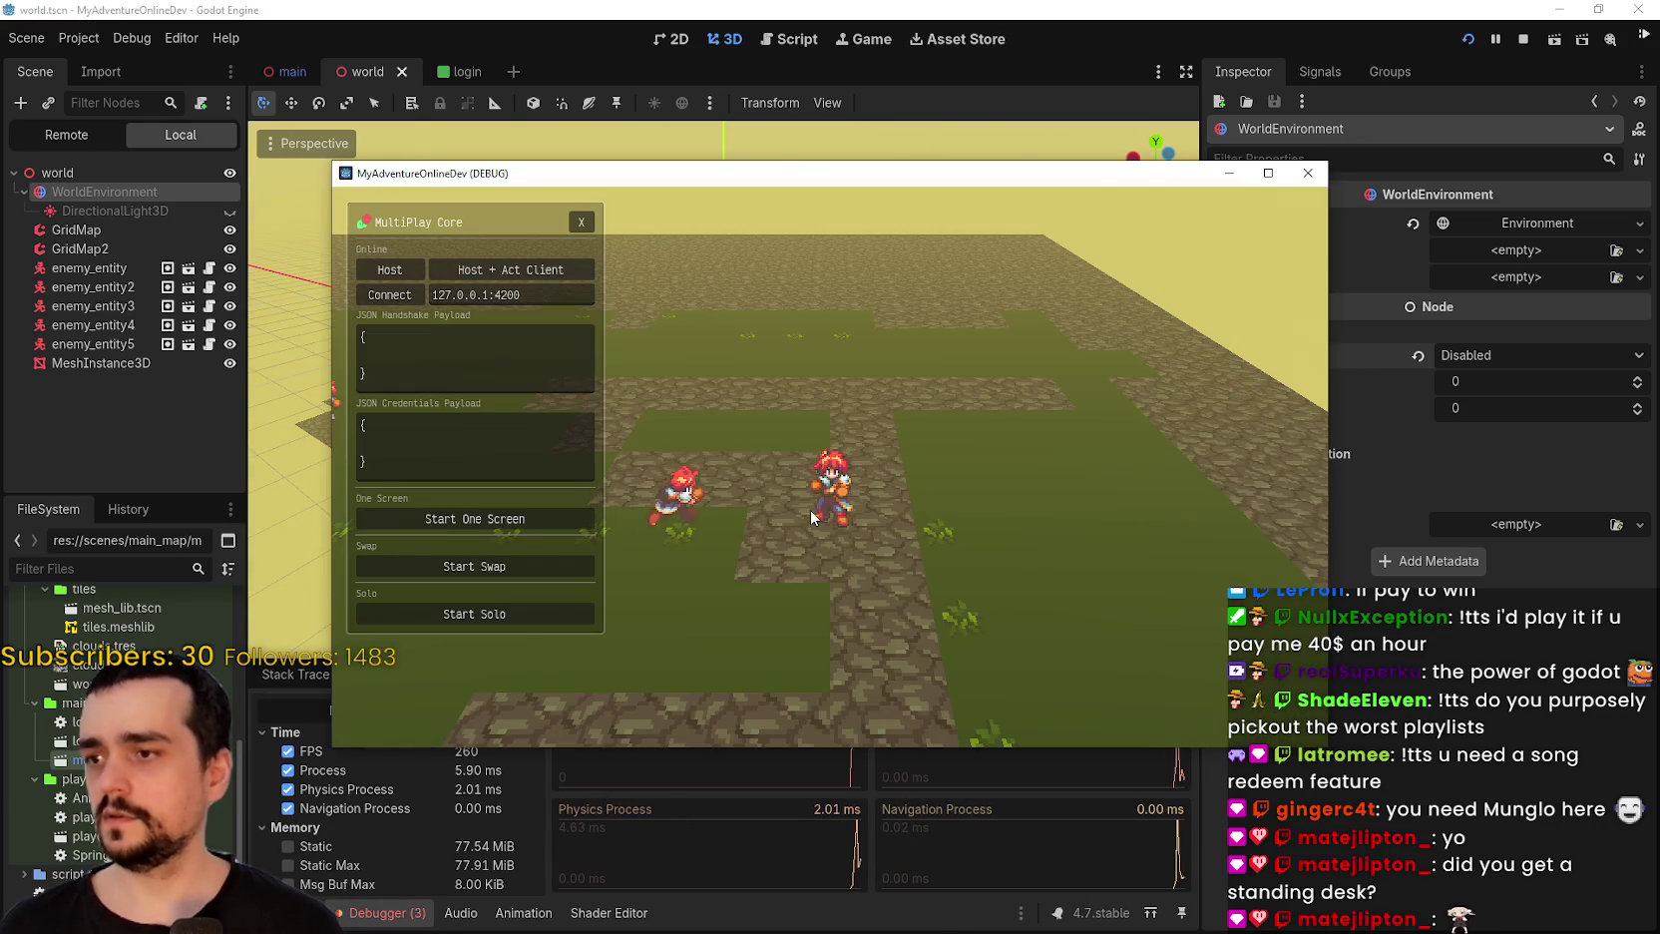
drag(588, 173, 648, 93)
click(641, 142)
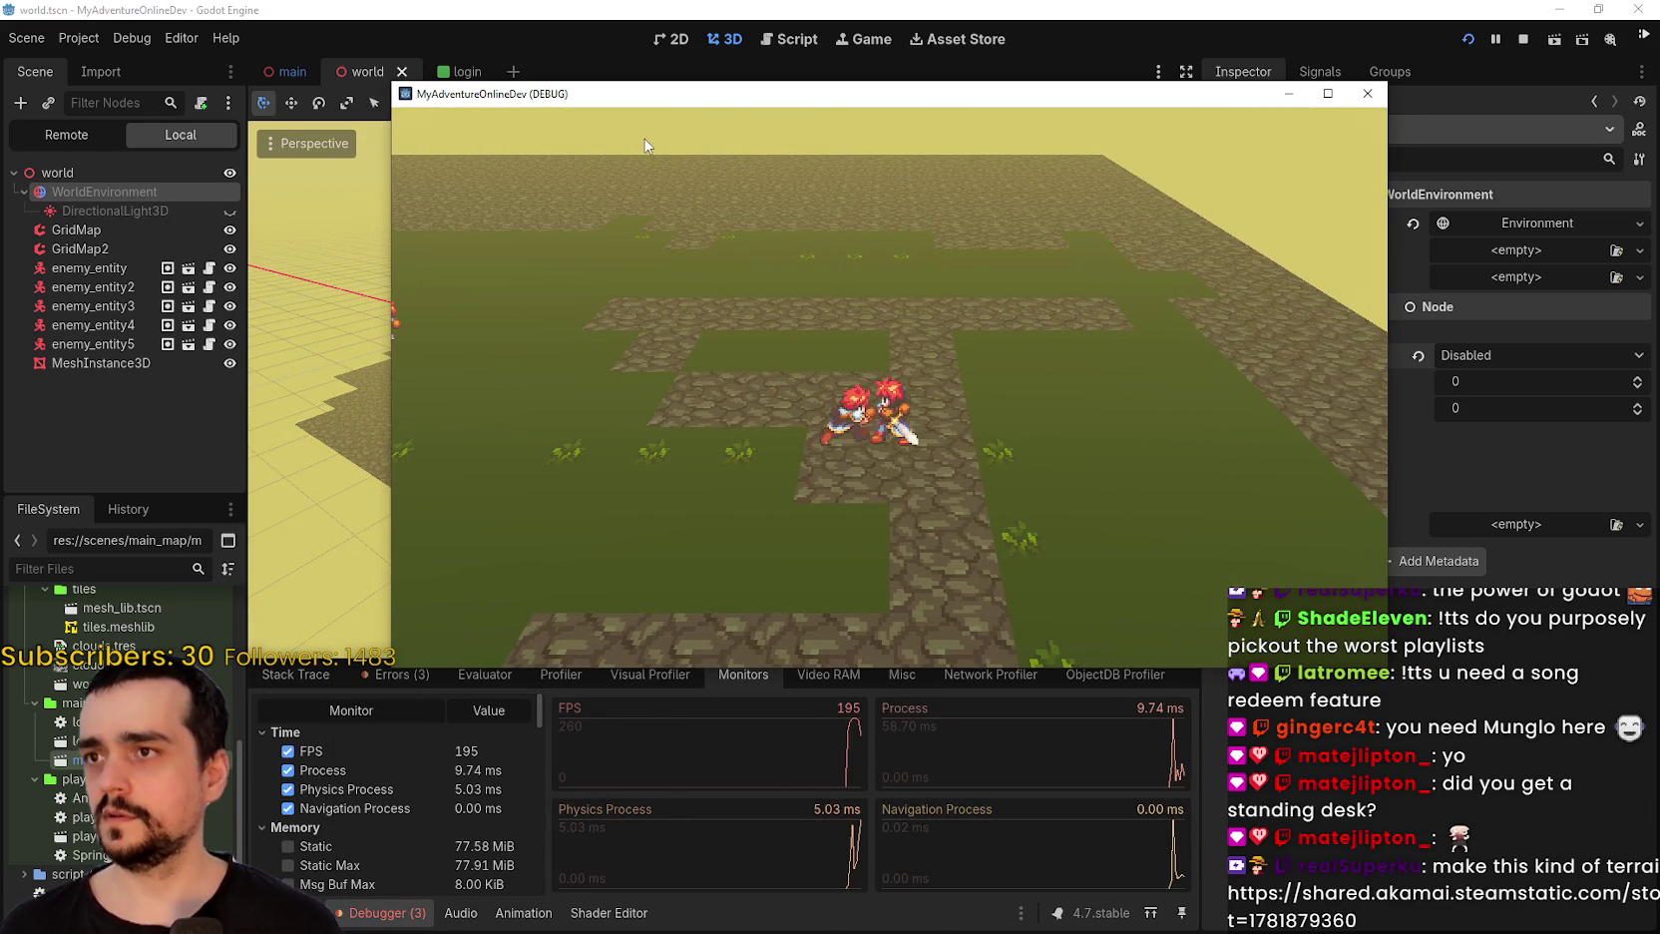
Walk the player and orbit the camera while FPS holds near 260, then stop the game.
key(w)
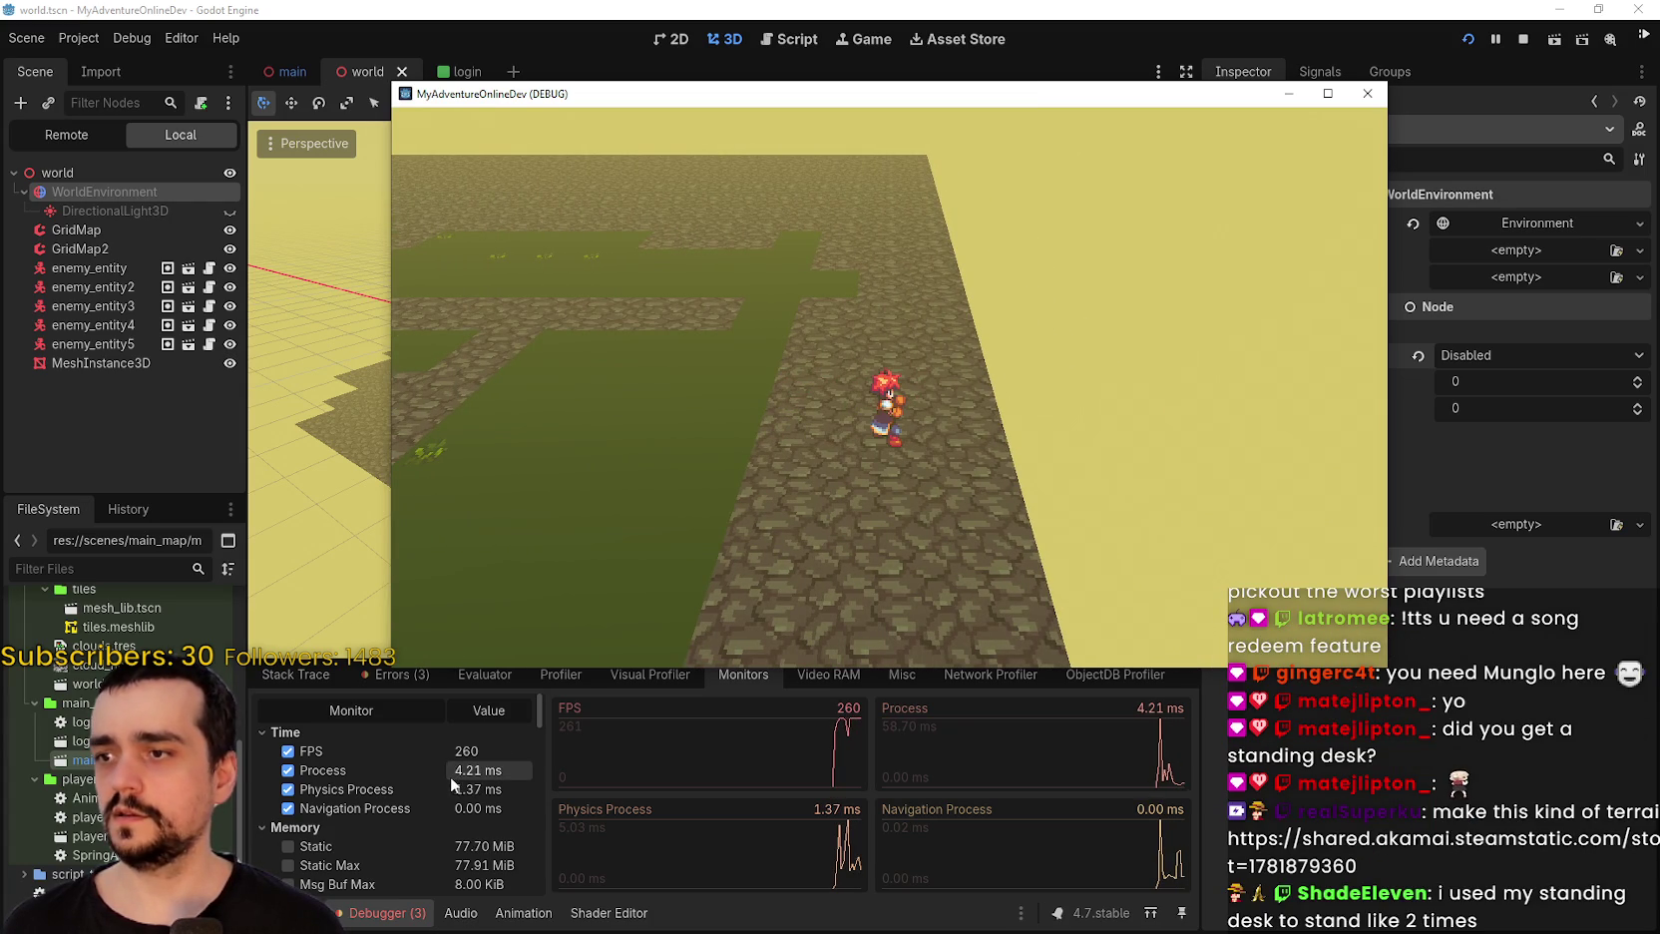
drag(1064, 390, 891, 396)
drag(754, 435, 1250, 7)
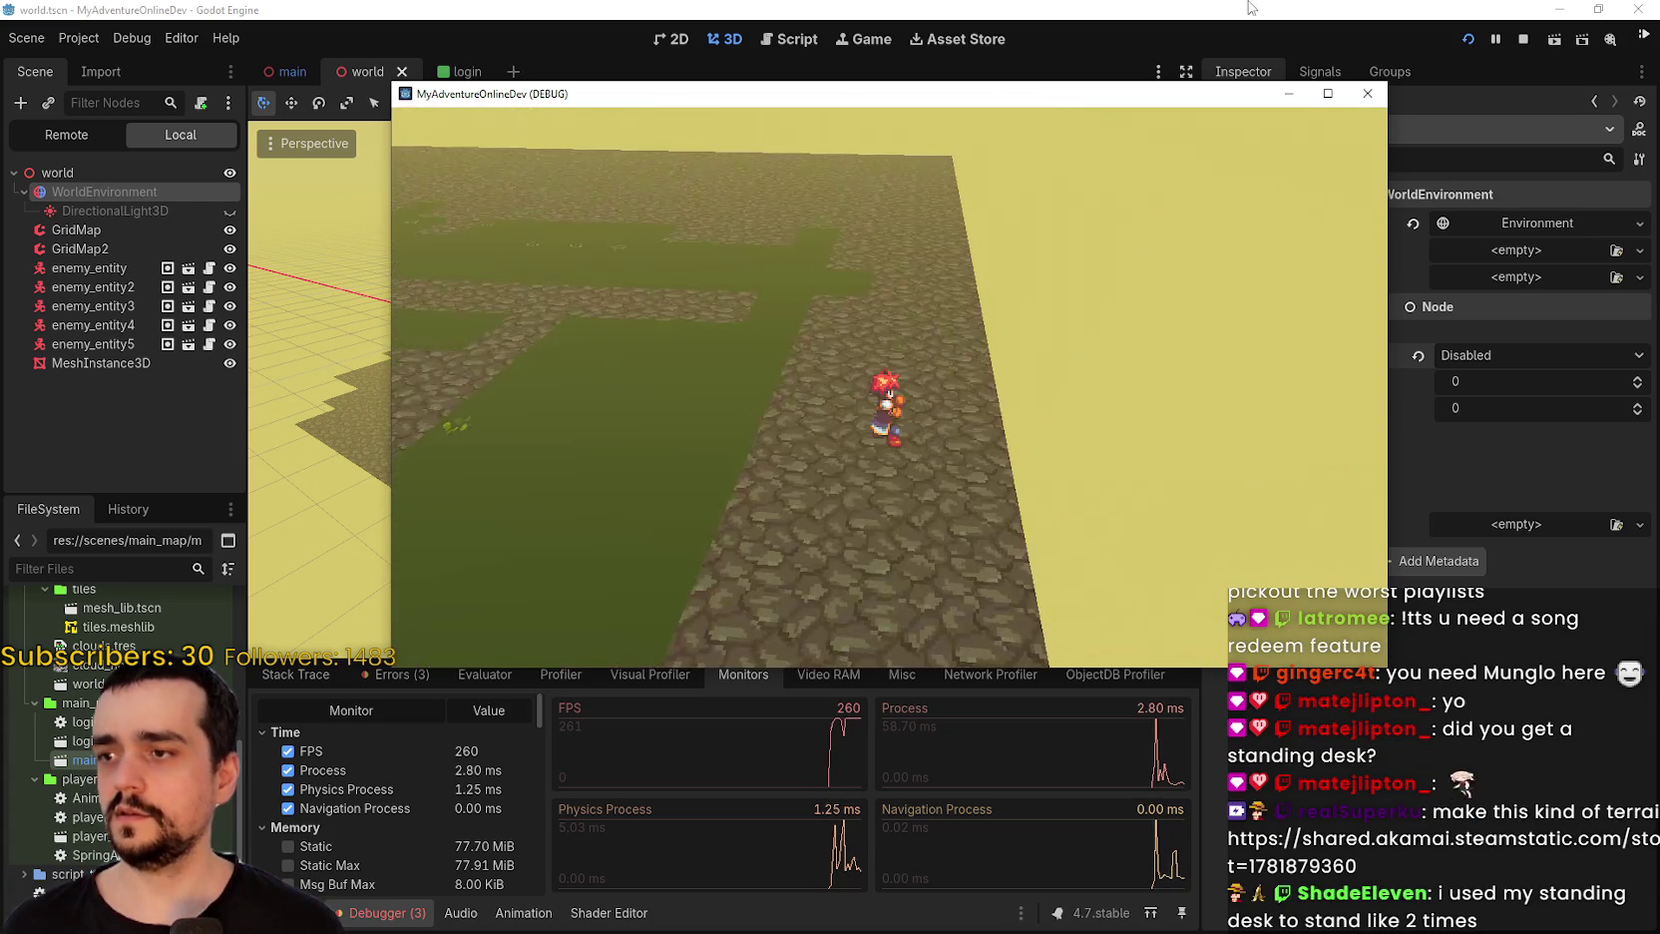
click(1526, 43)
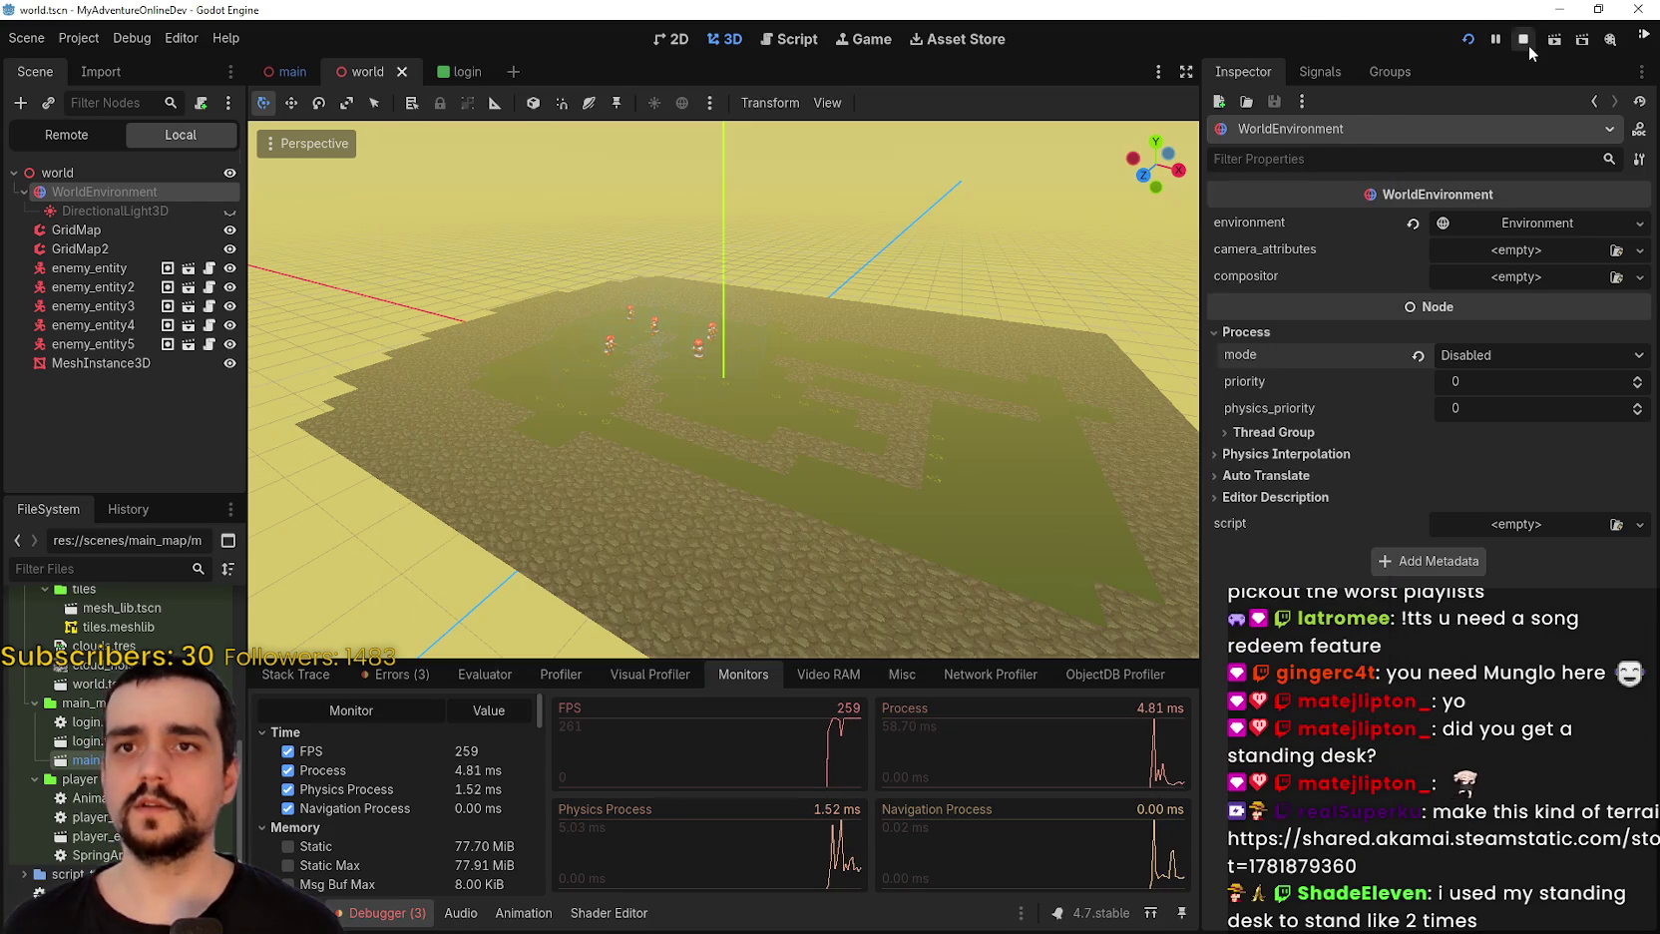
Revert Max FPS from 260 to 0 and relaunch the game into a session.
click(78, 40)
click(95, 62)
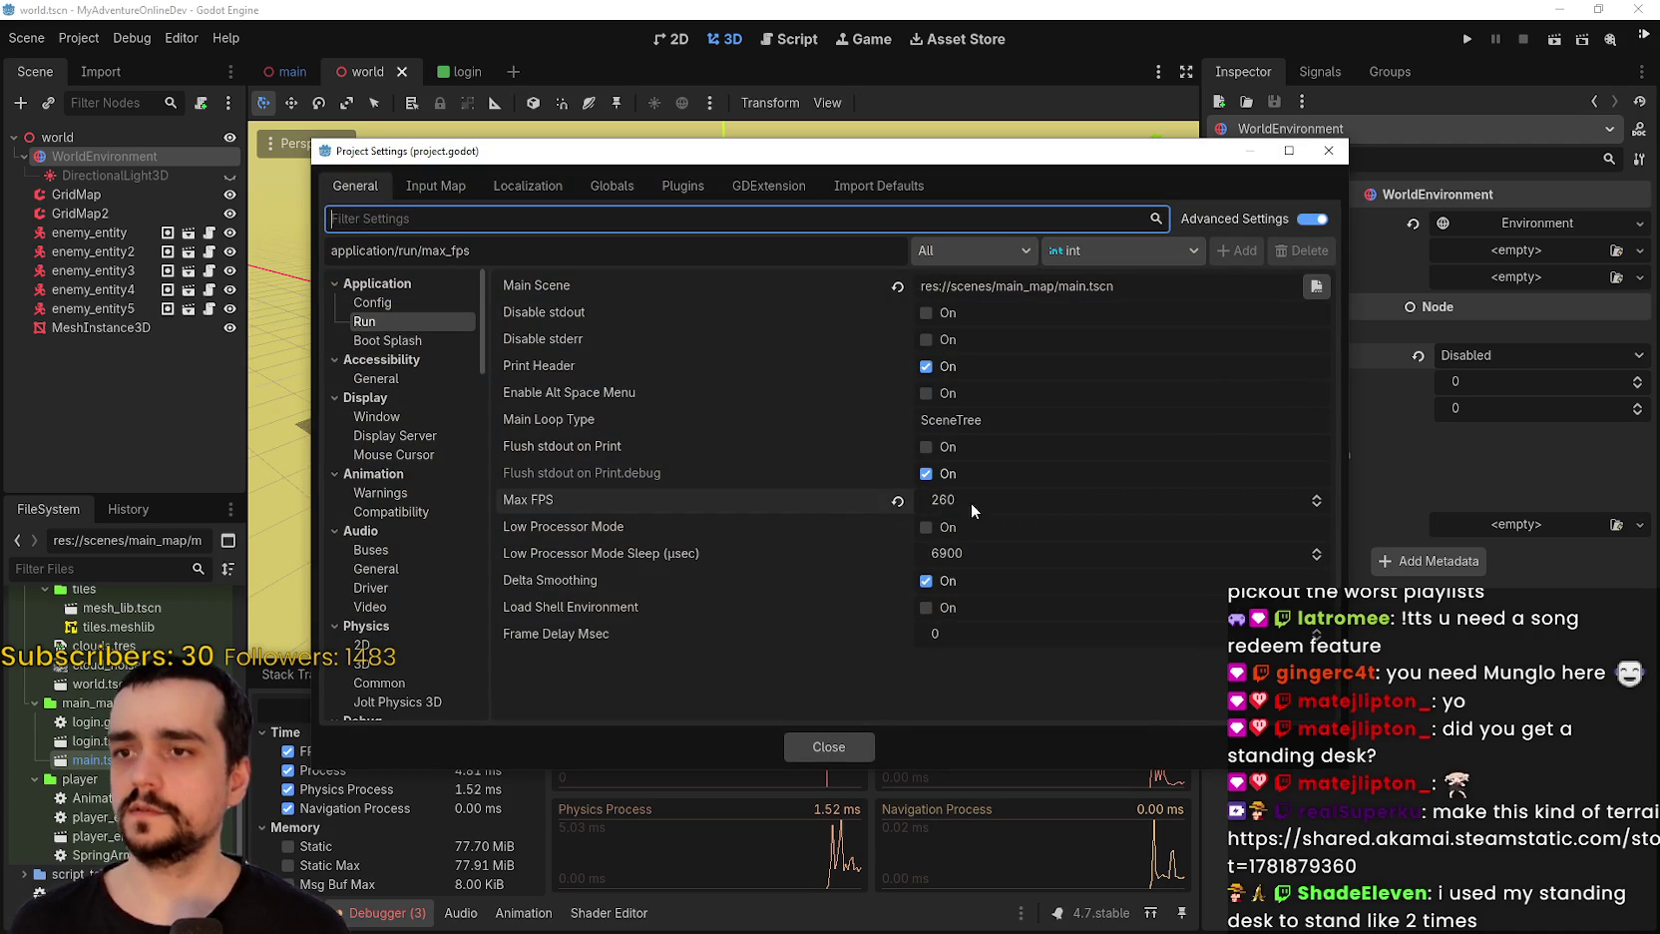
click(896, 501)
click(836, 746)
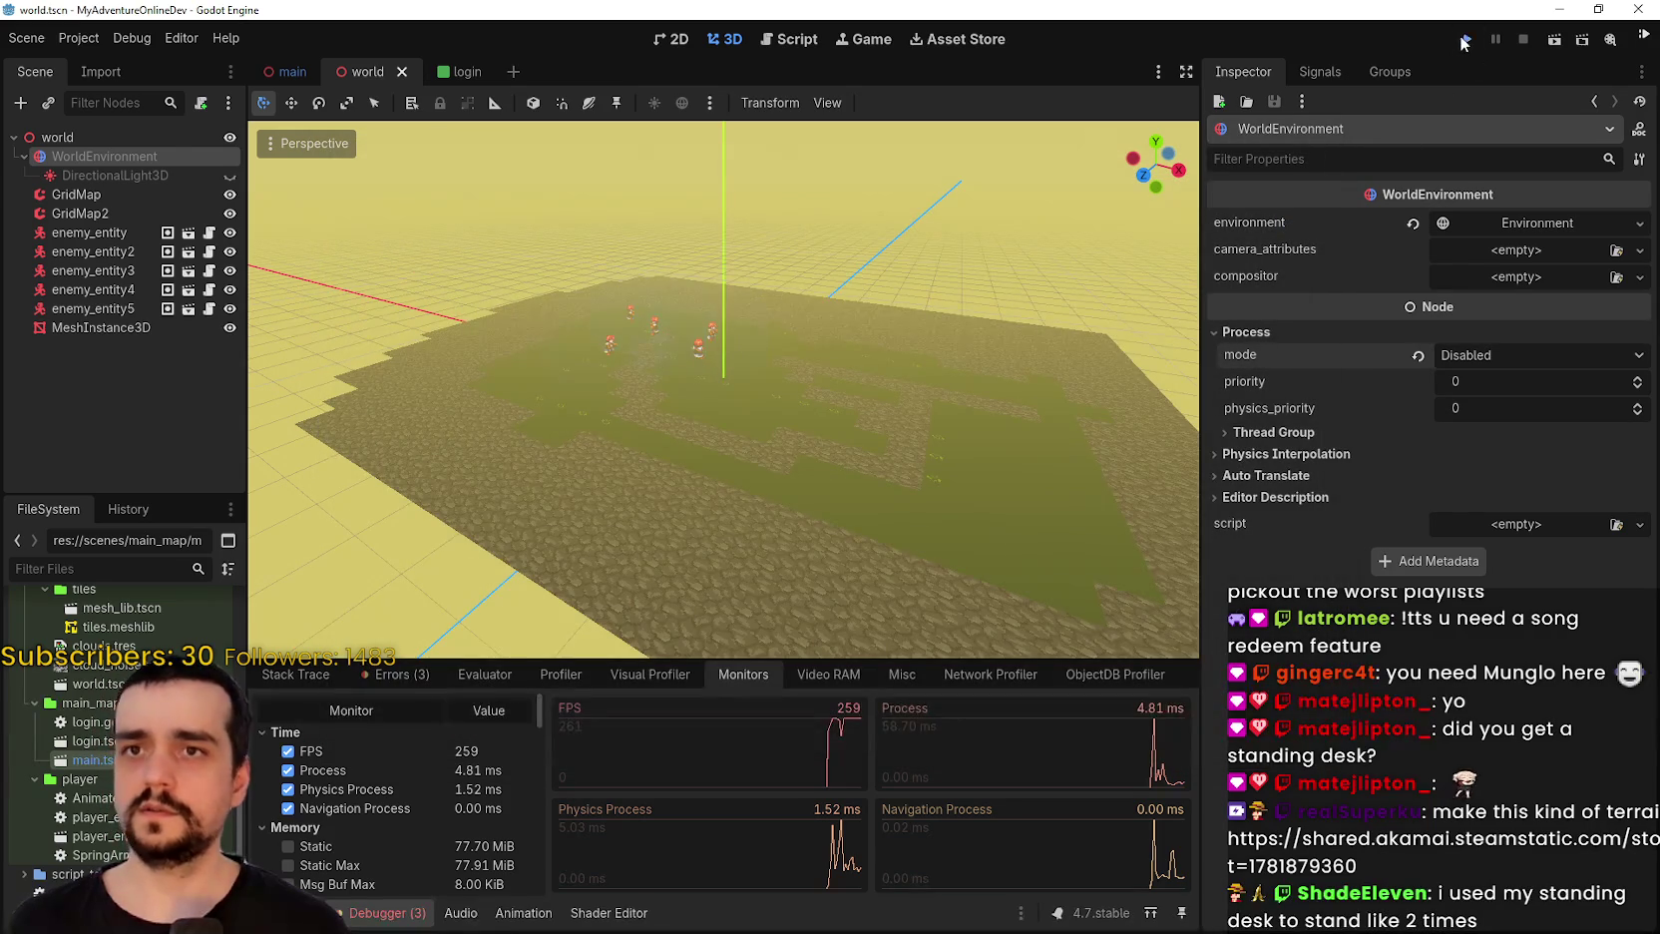
click(1463, 39)
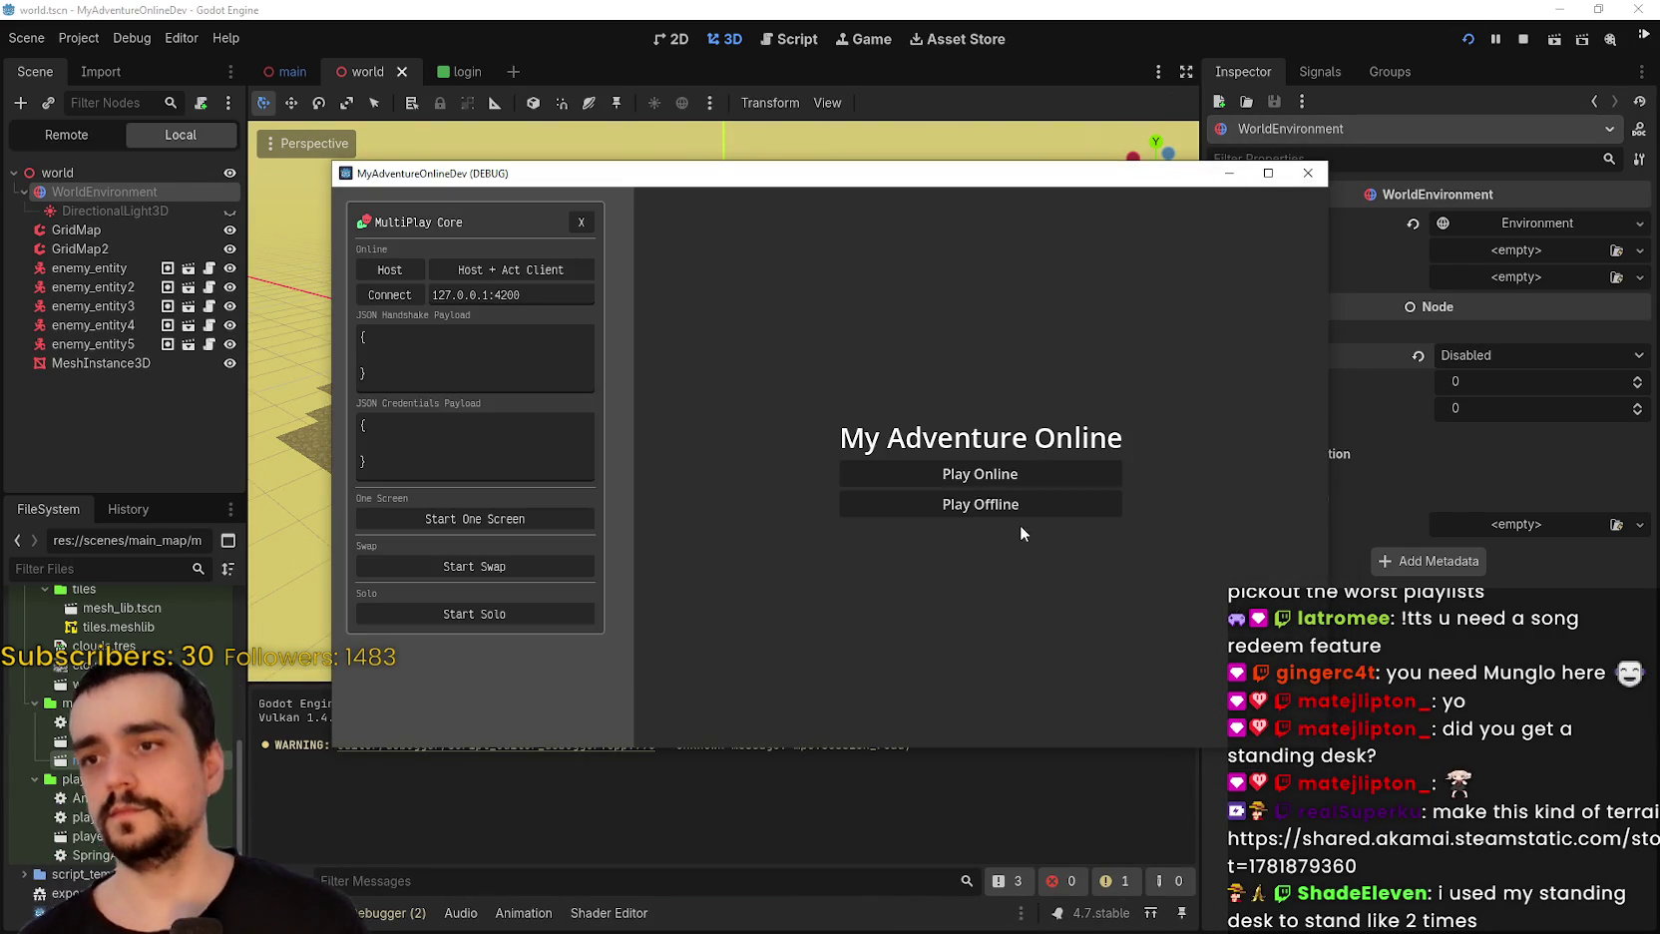
click(1018, 504)
Close the MultiPlay Core panel, move the game window up, then attack and walk toward the enemies.
click(581, 221)
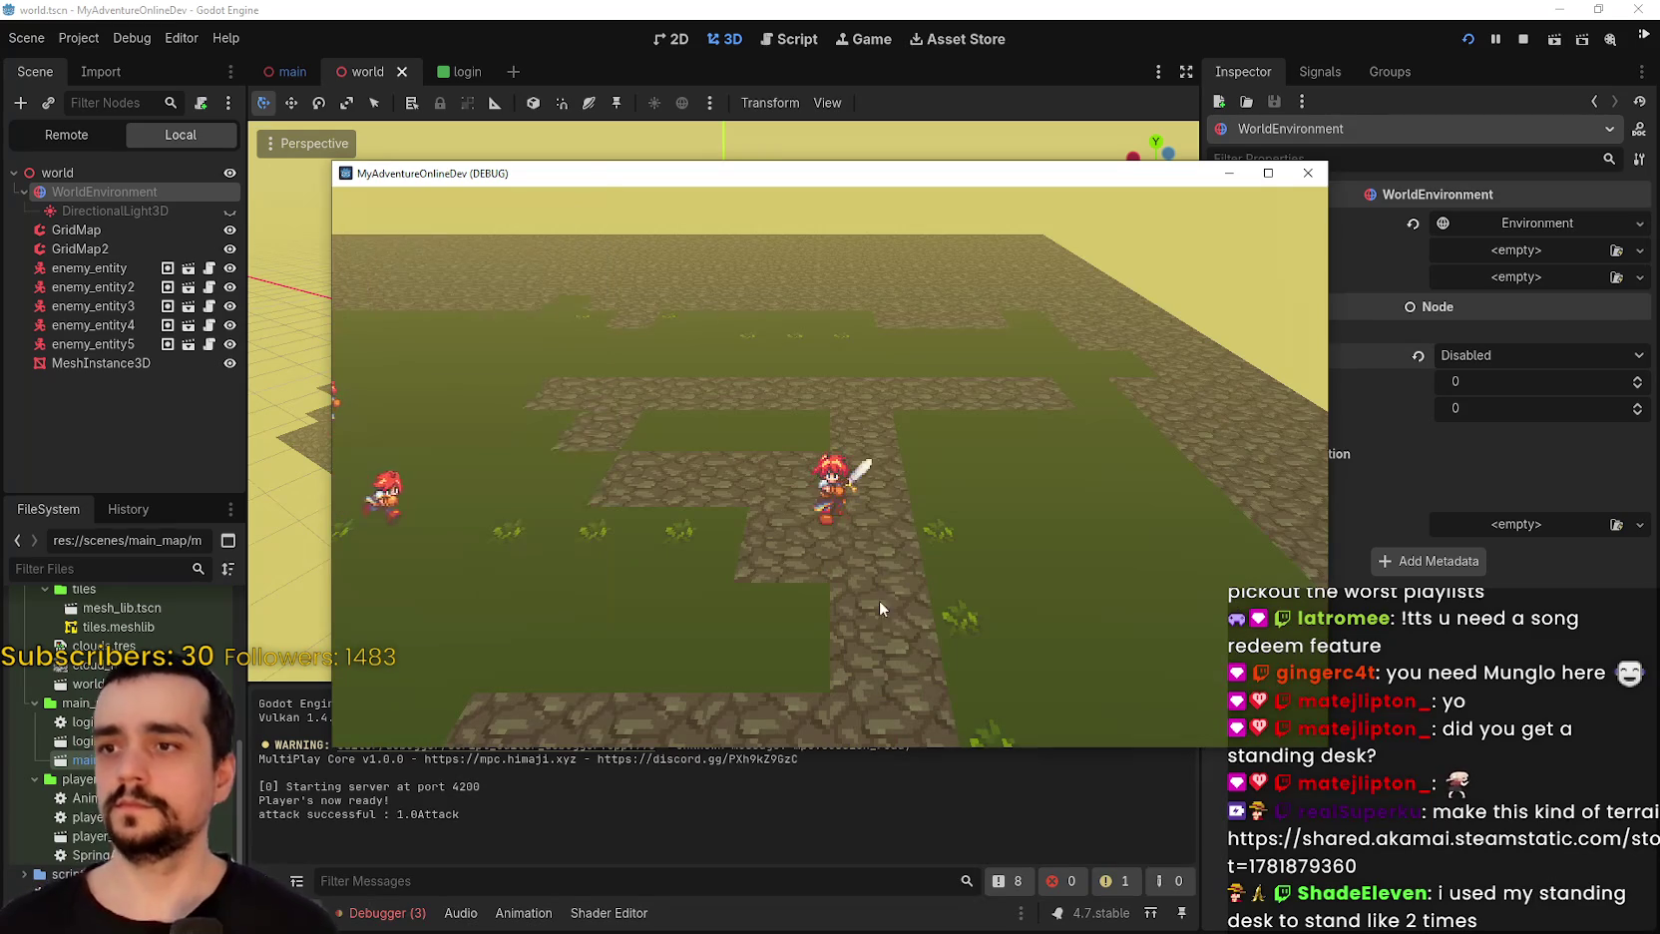
click(379, 912)
key(alt+Tab)
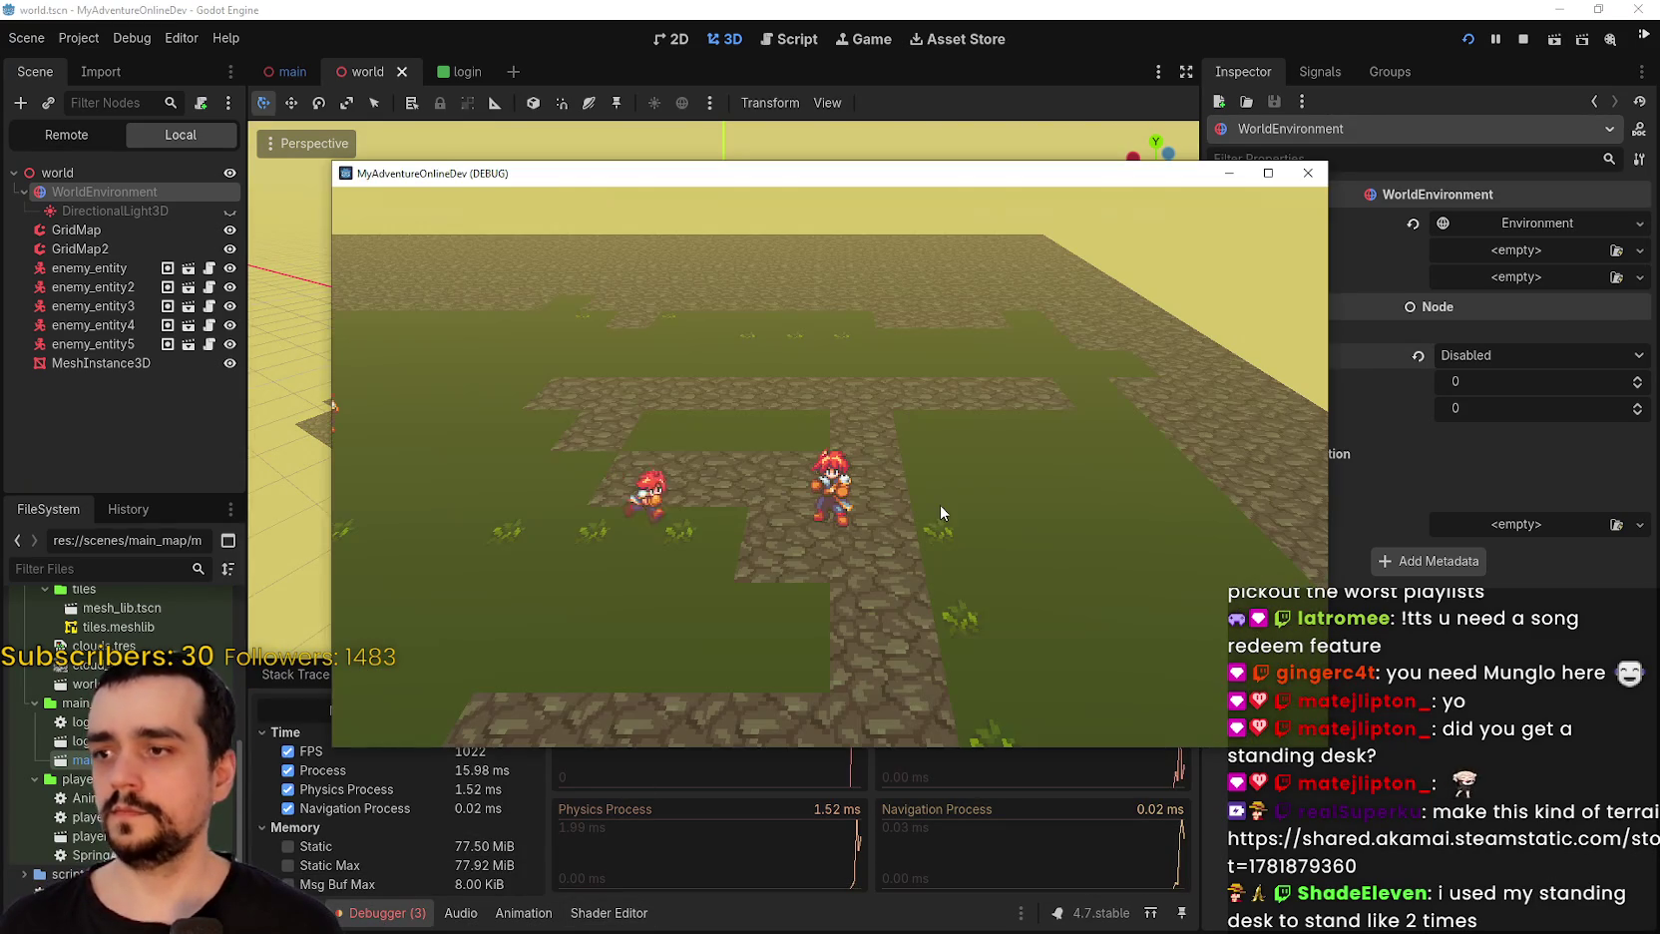
drag(844, 167, 973, 12)
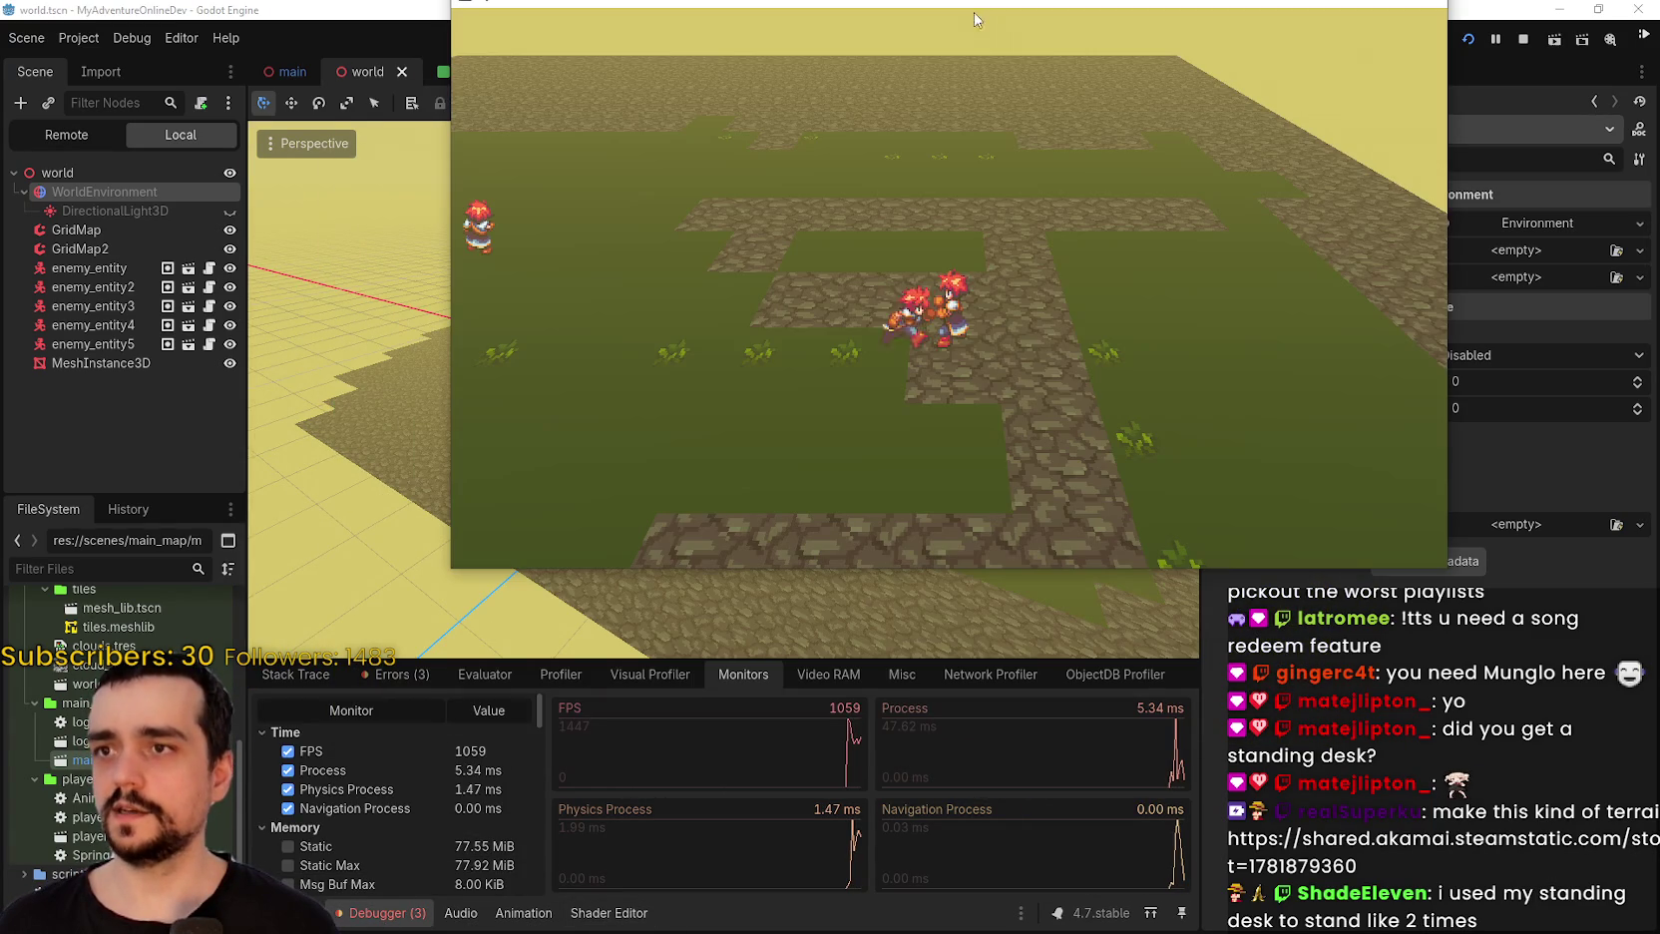
click(1063, 379)
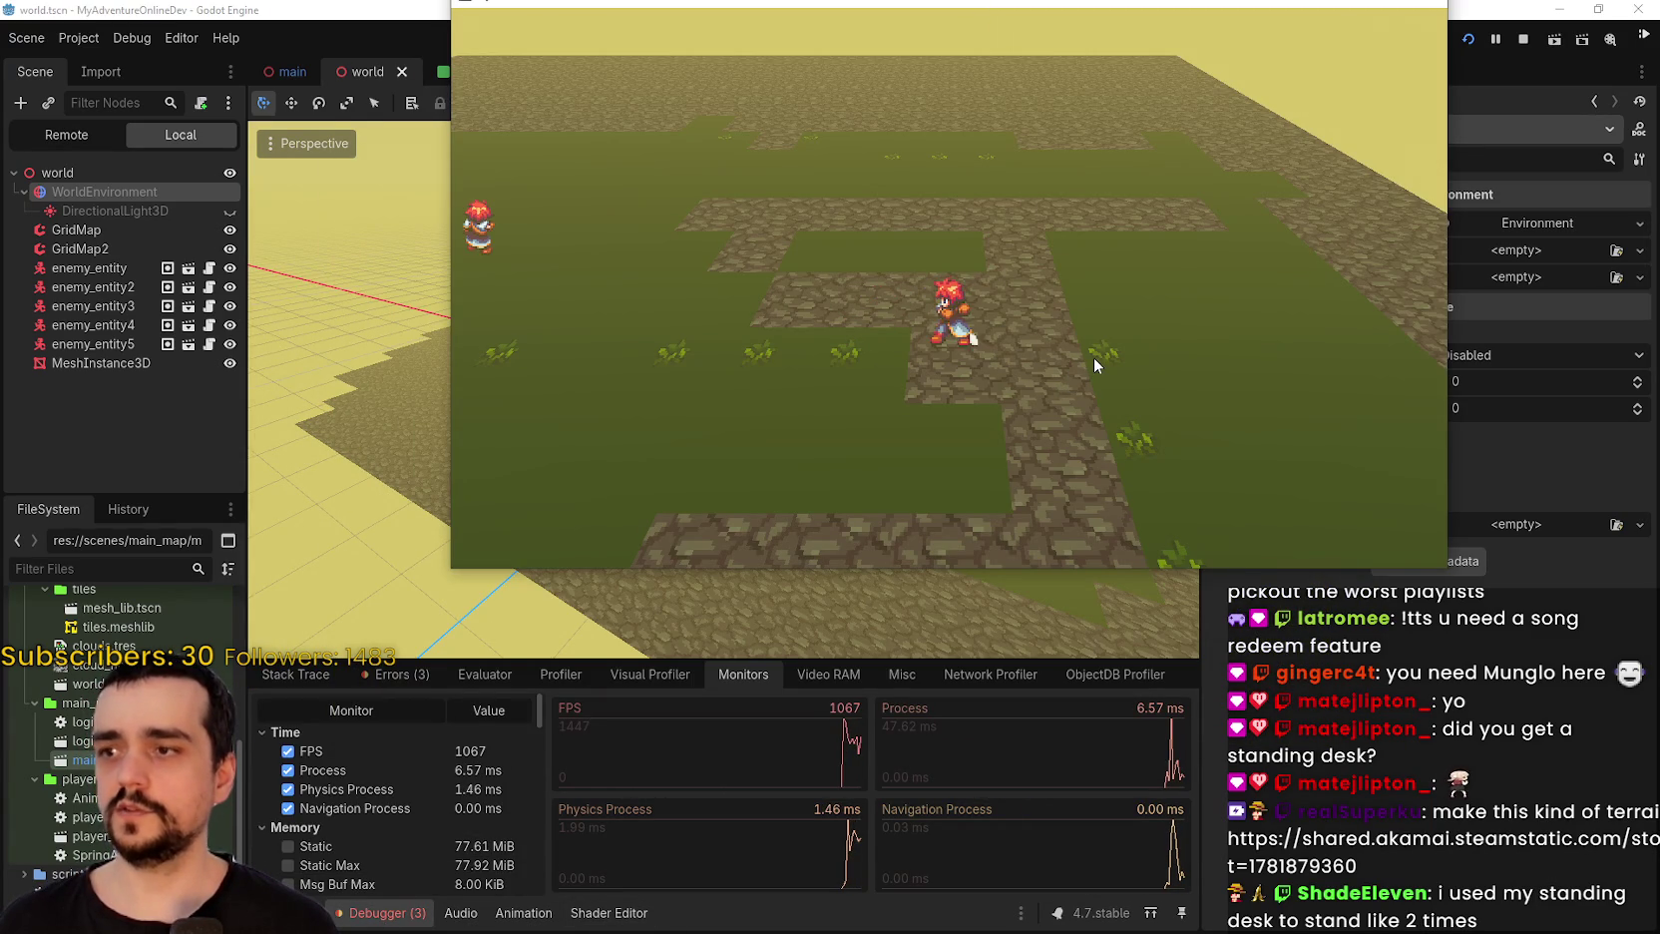
key(w)
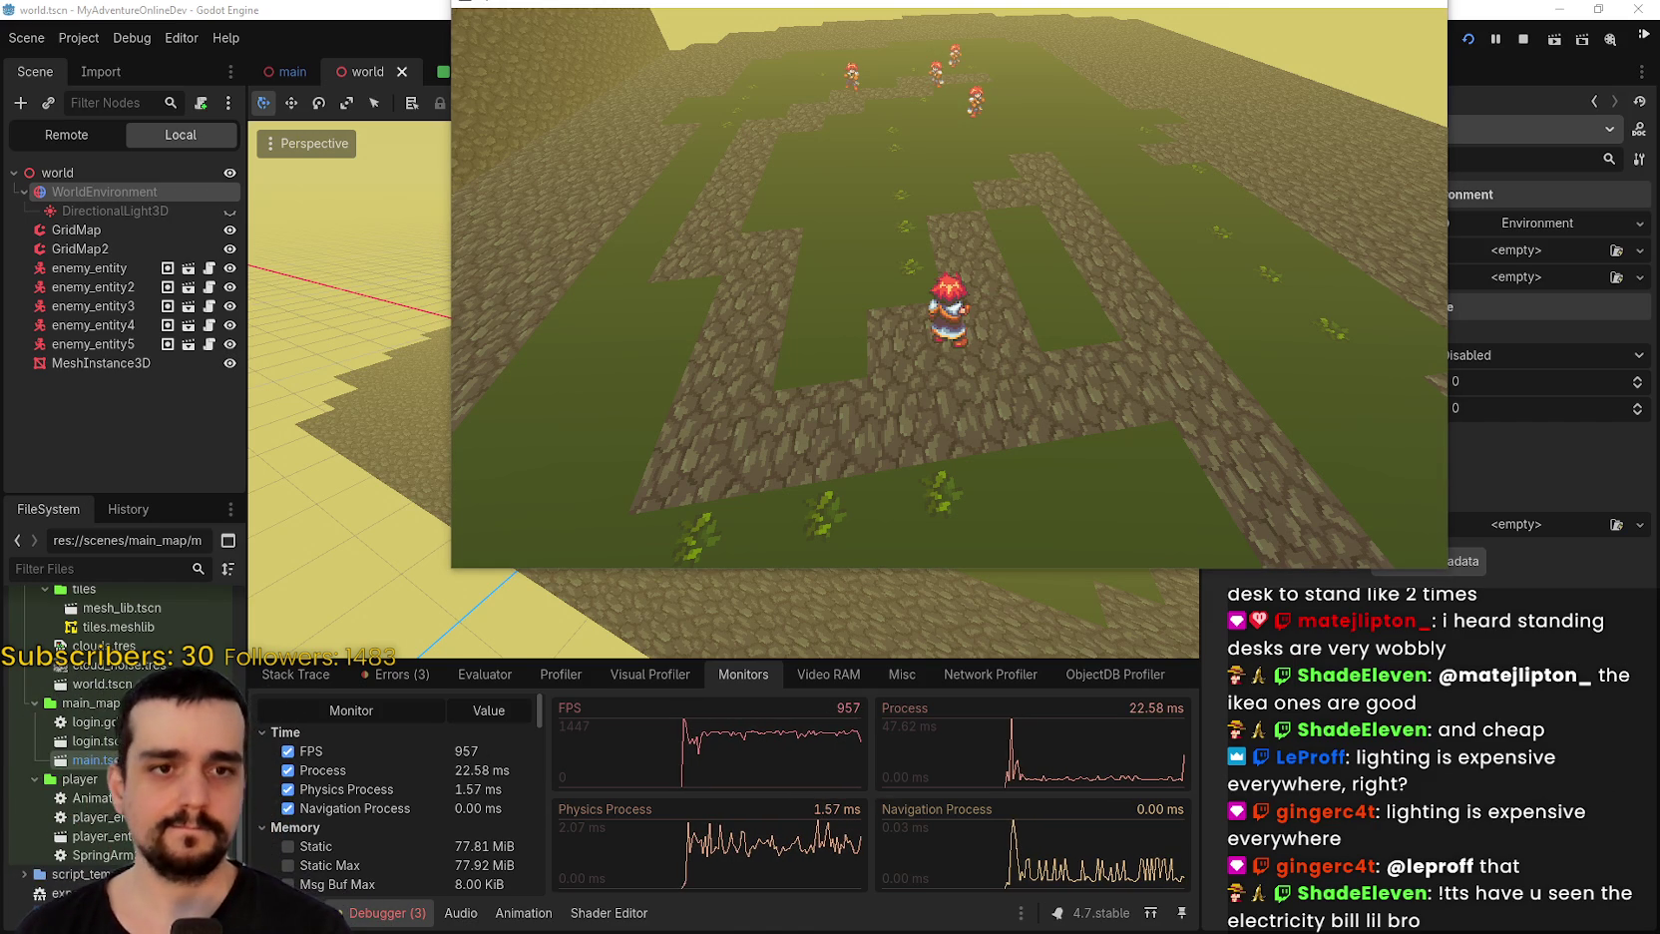
Compute 1200 − 460 = 740 in Calculator, then close it.
key(XF86Calculator)
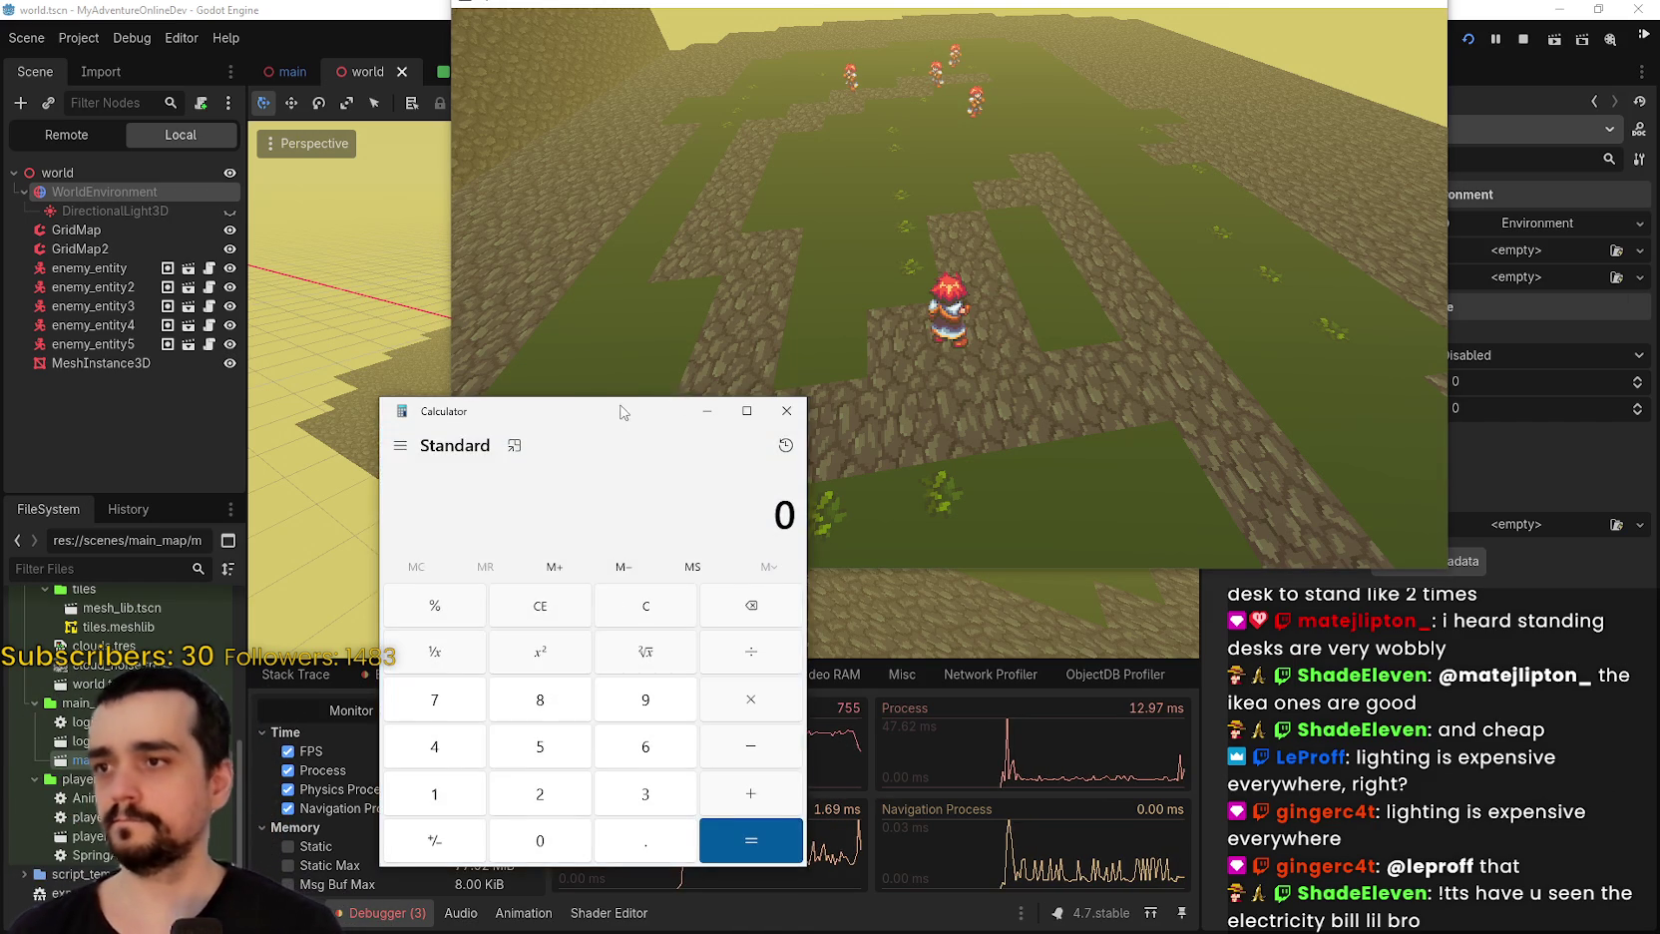
drag(621, 411, 467, 74)
text(120)
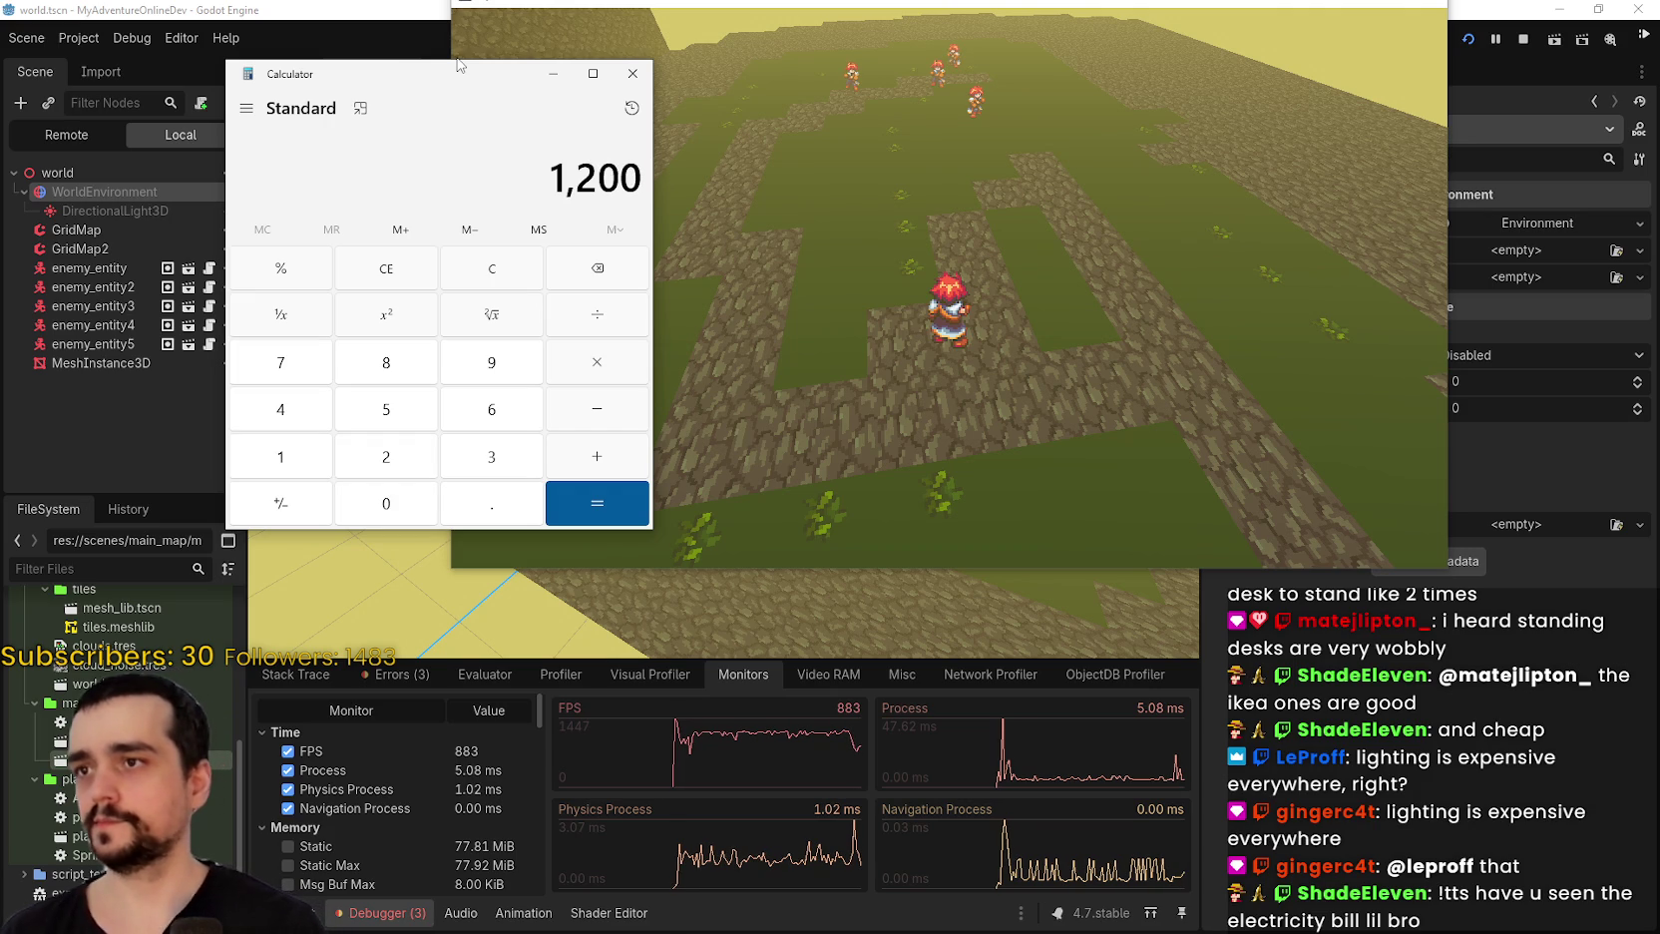
key(minus)
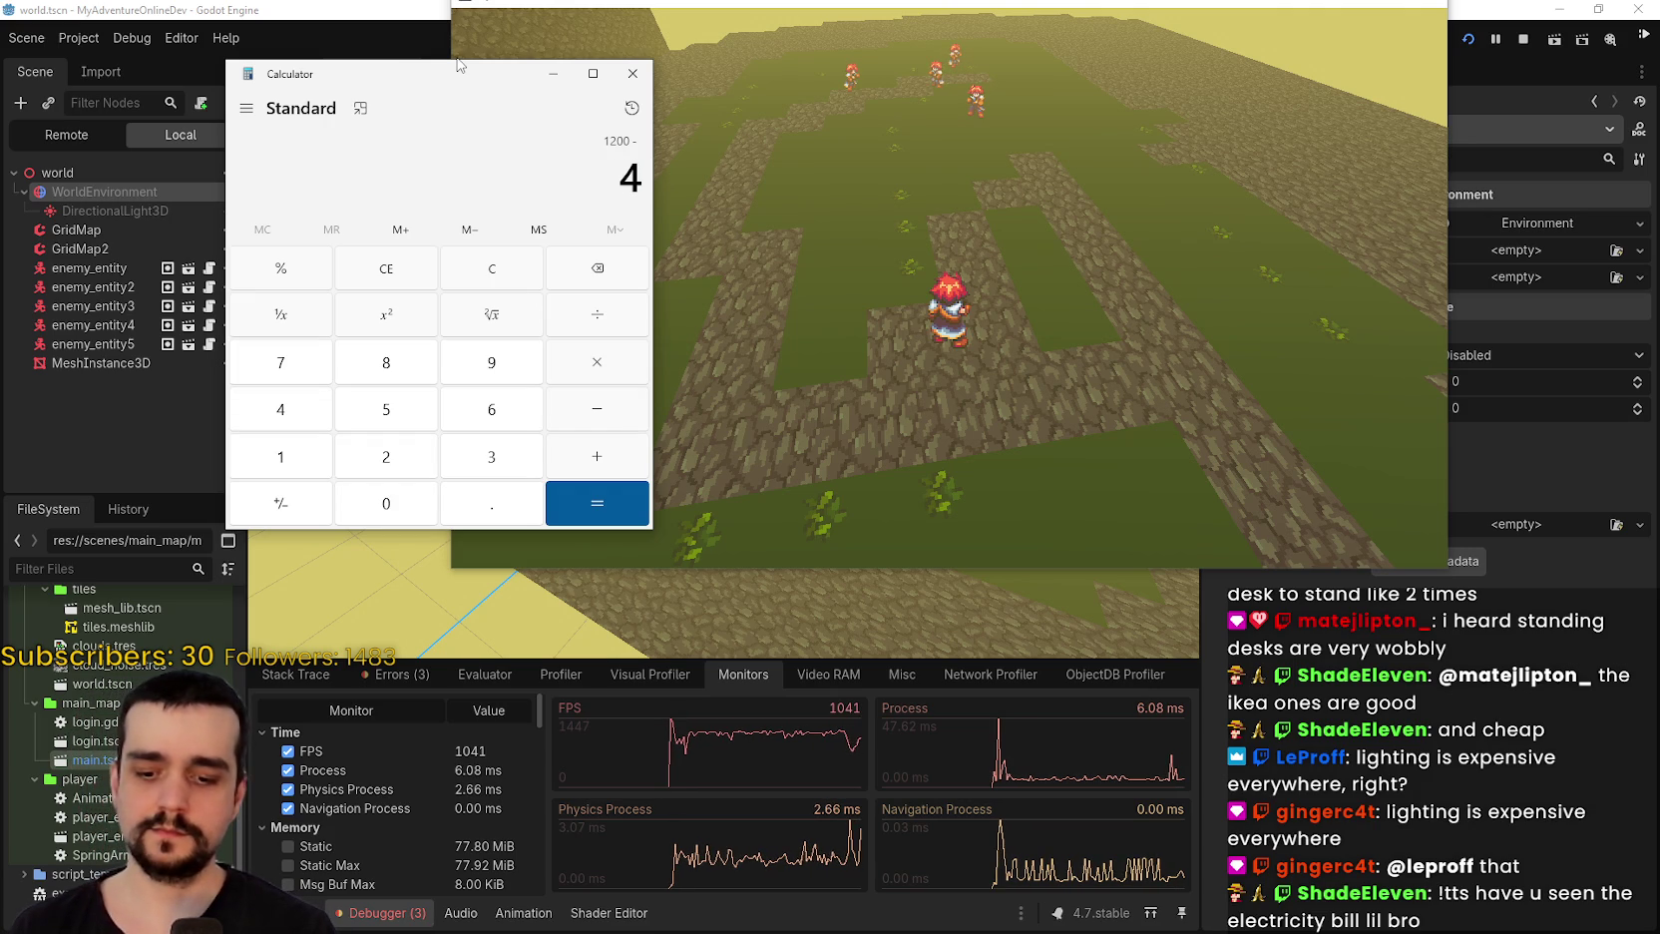
text(60)
key(Return)
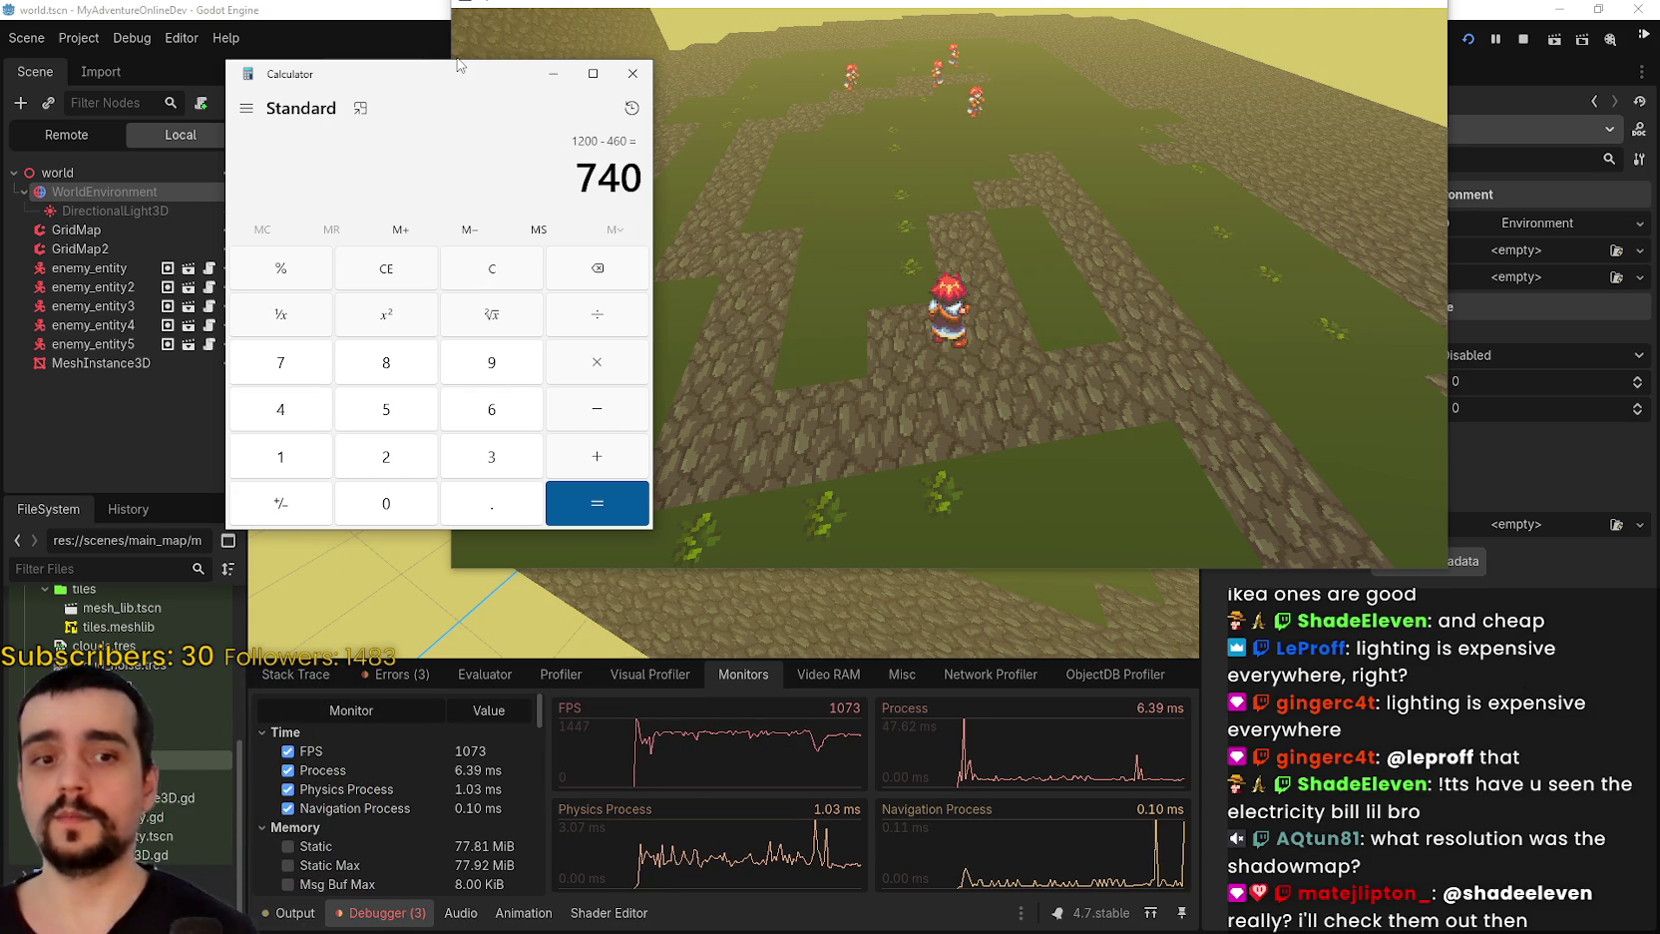
click(633, 73)
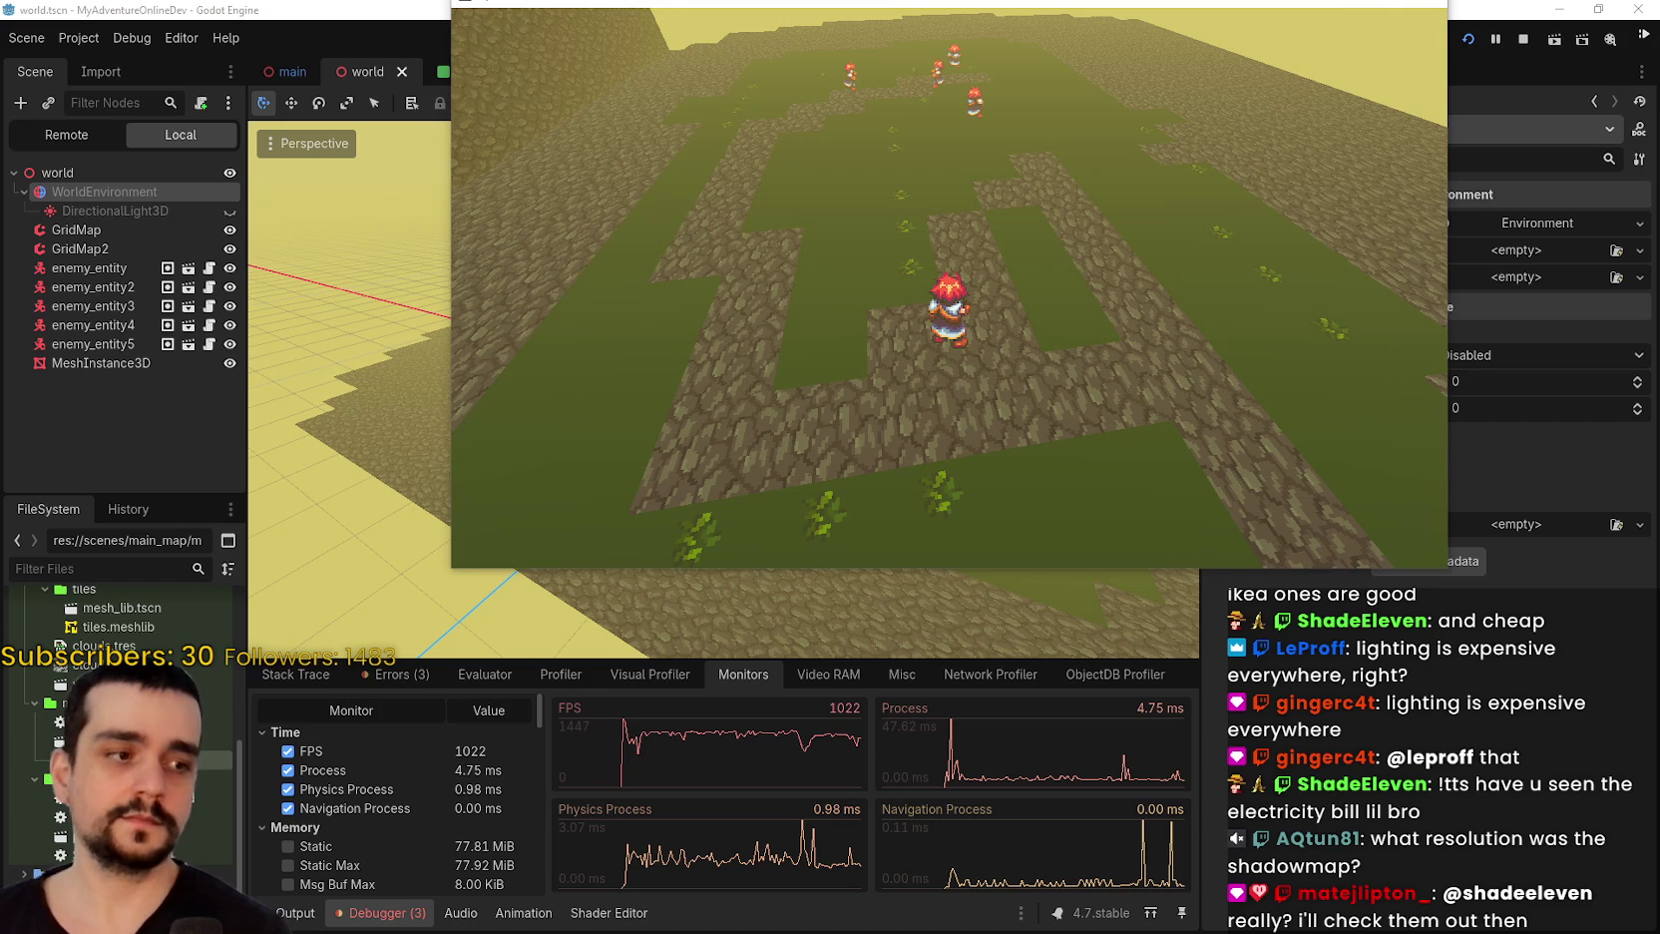
Check Godot Engine's resource usage in Task Manager and bring the game window back into view.
key(ctrl+shift+Escape)
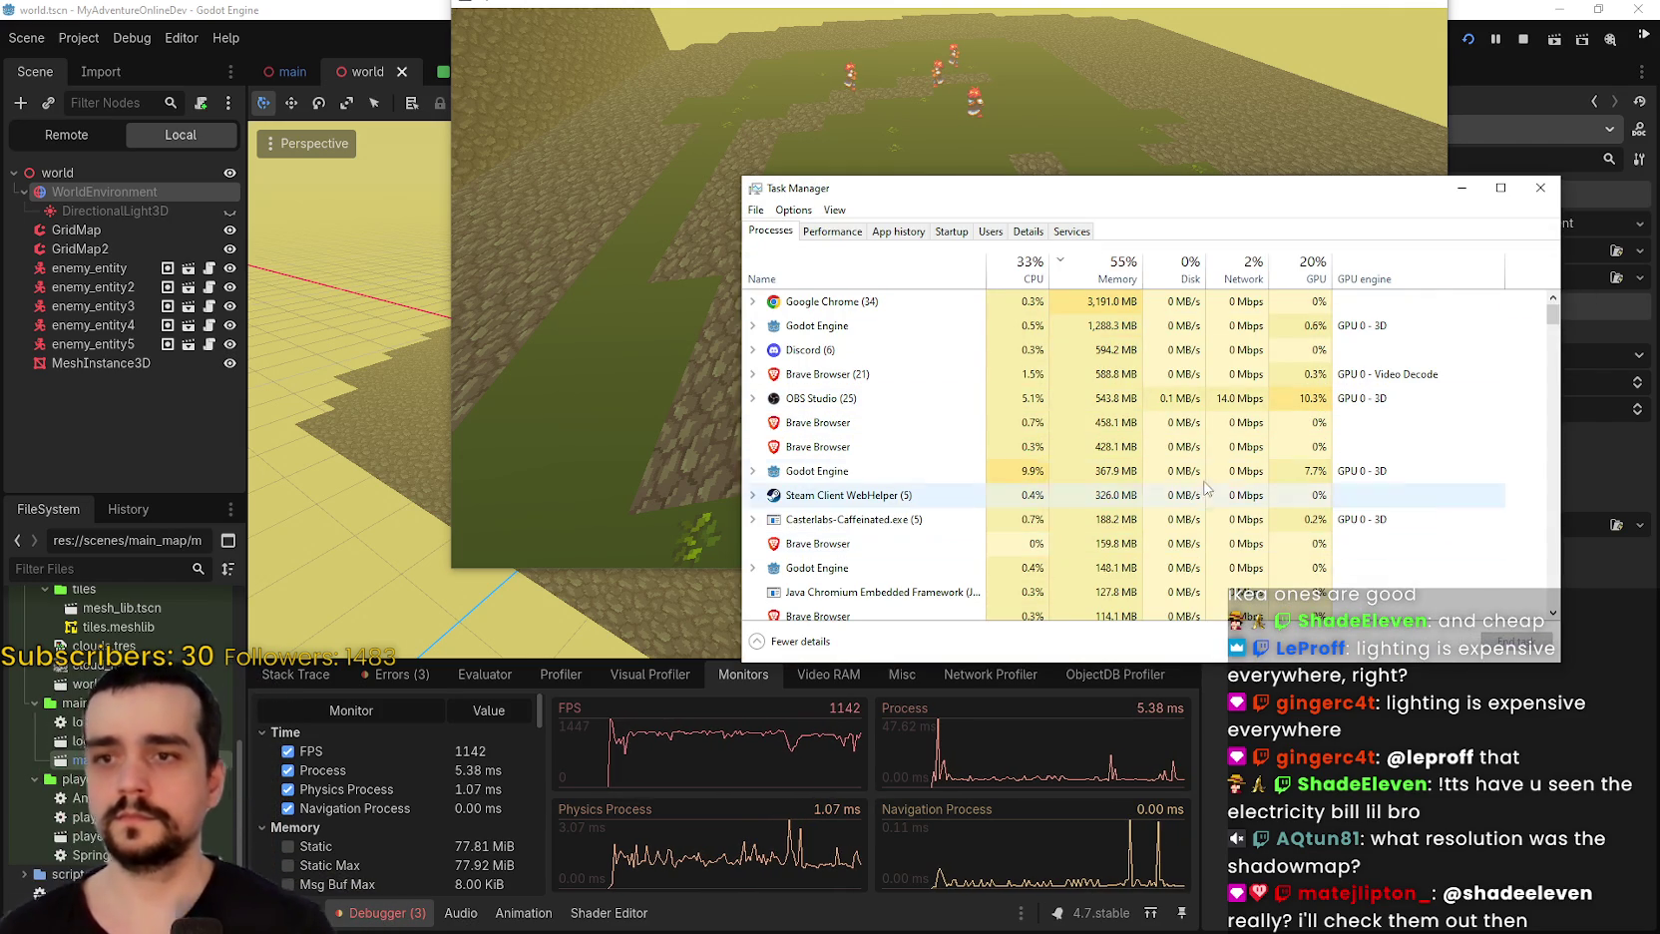
click(1062, 471)
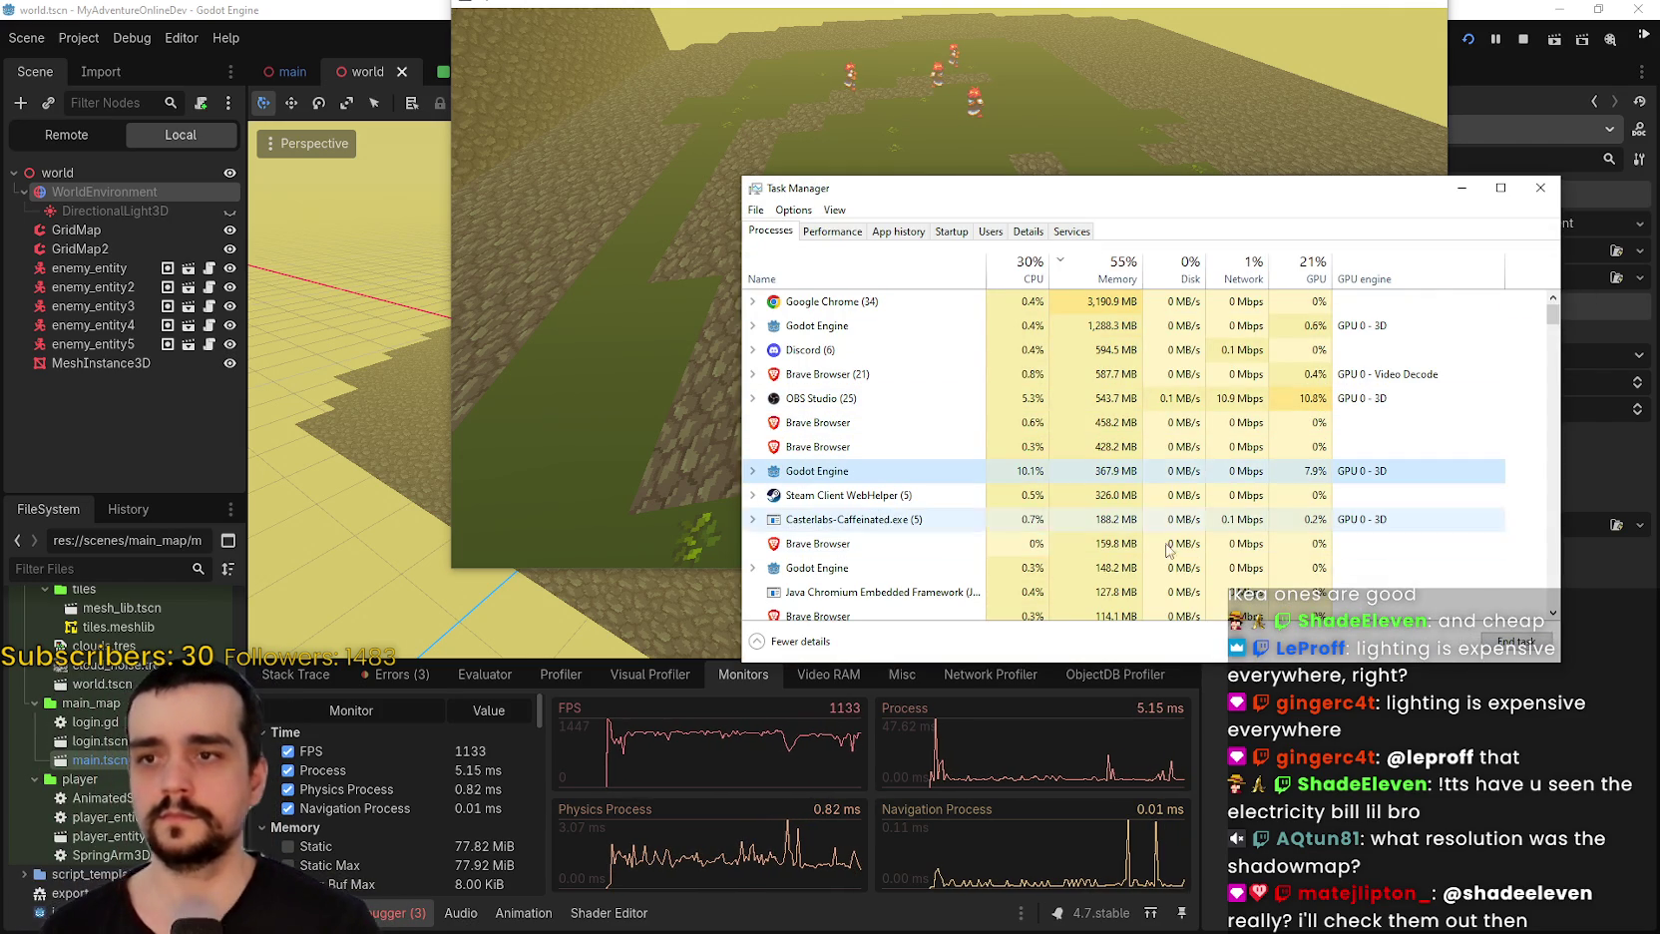
click(1553, 198)
drag(966, 7, 957, 101)
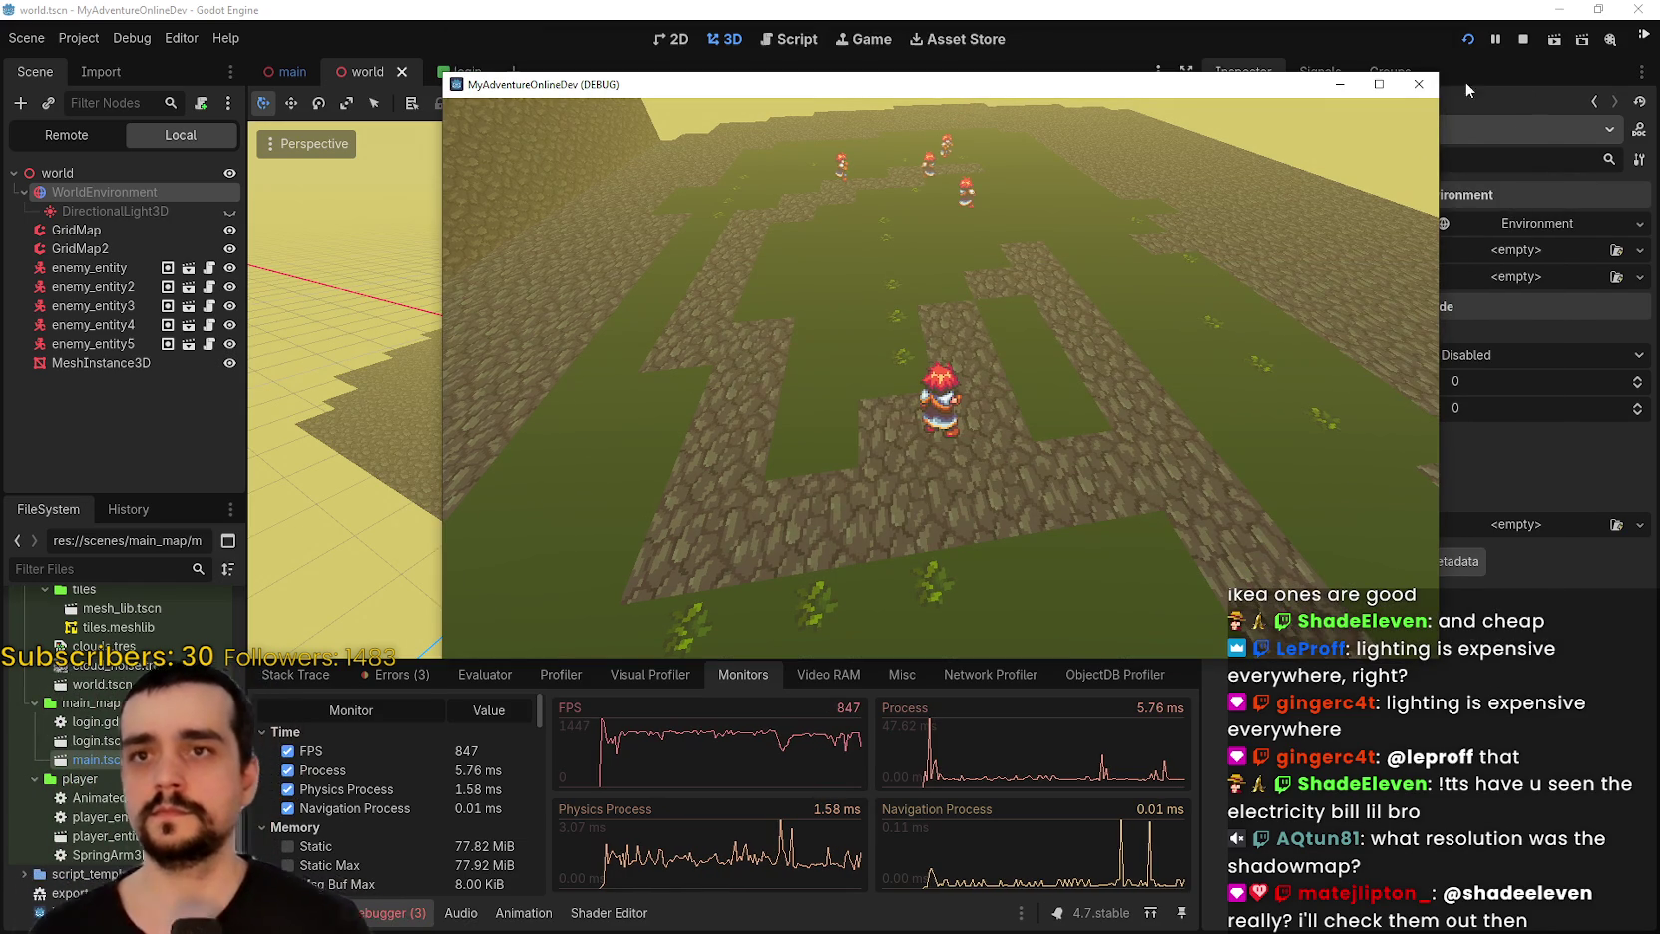
Stop the game and reset WorldEnvironment's process mode to Inherit.
click(1419, 83)
right_click(48, 157)
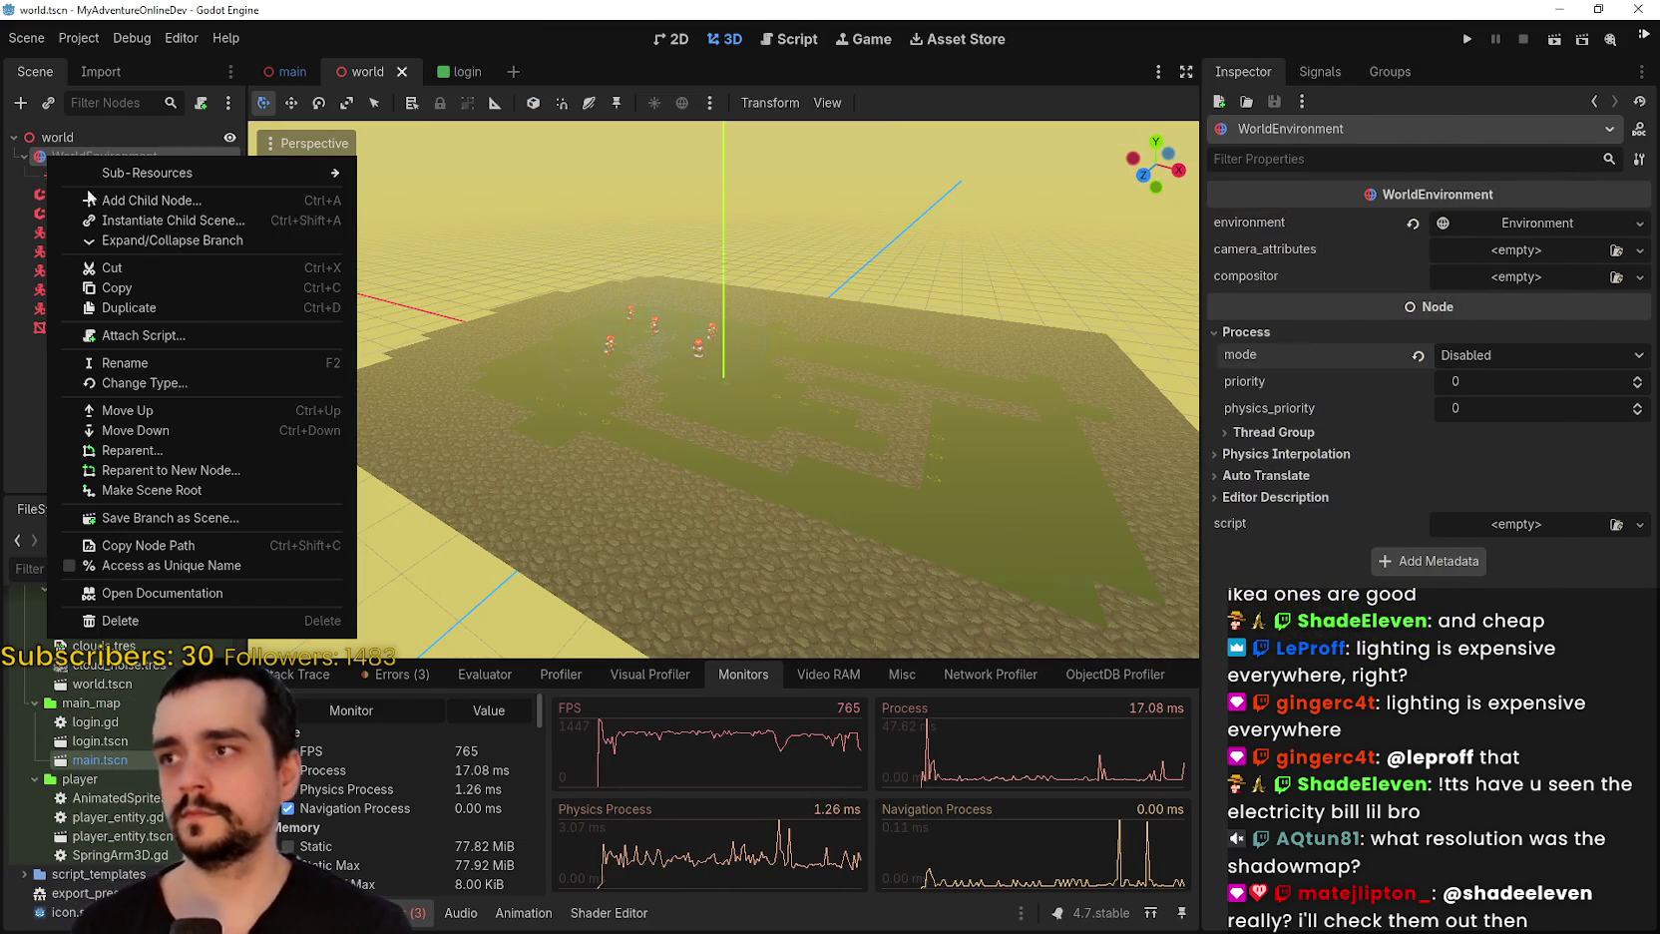
click(1422, 358)
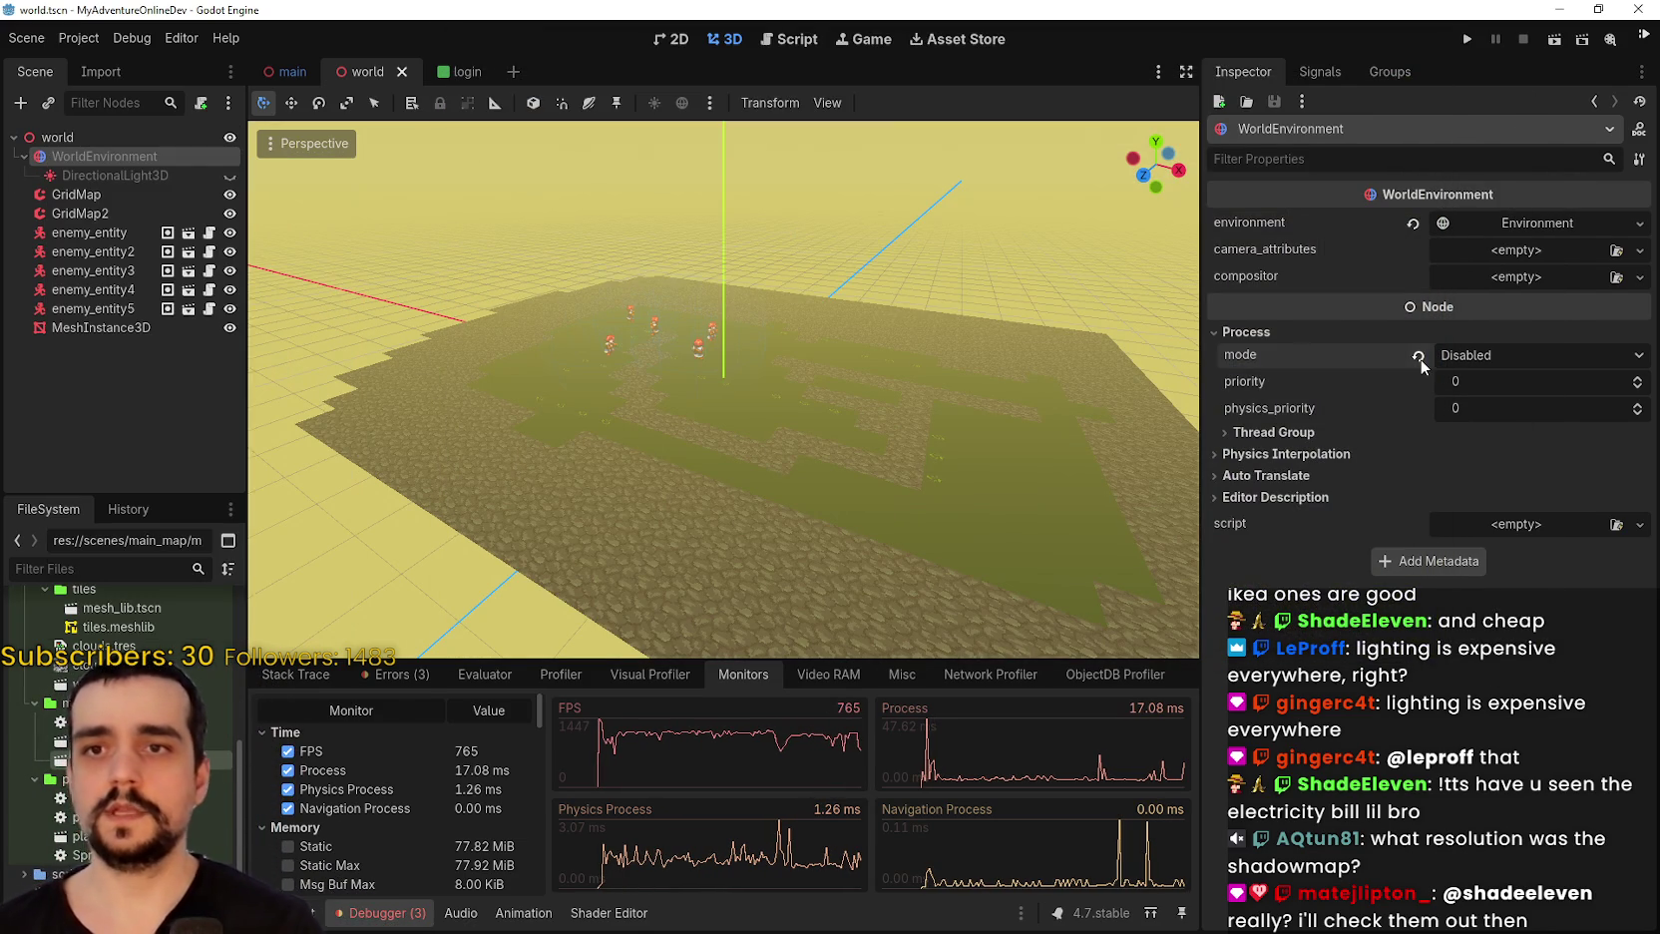
click(1418, 356)
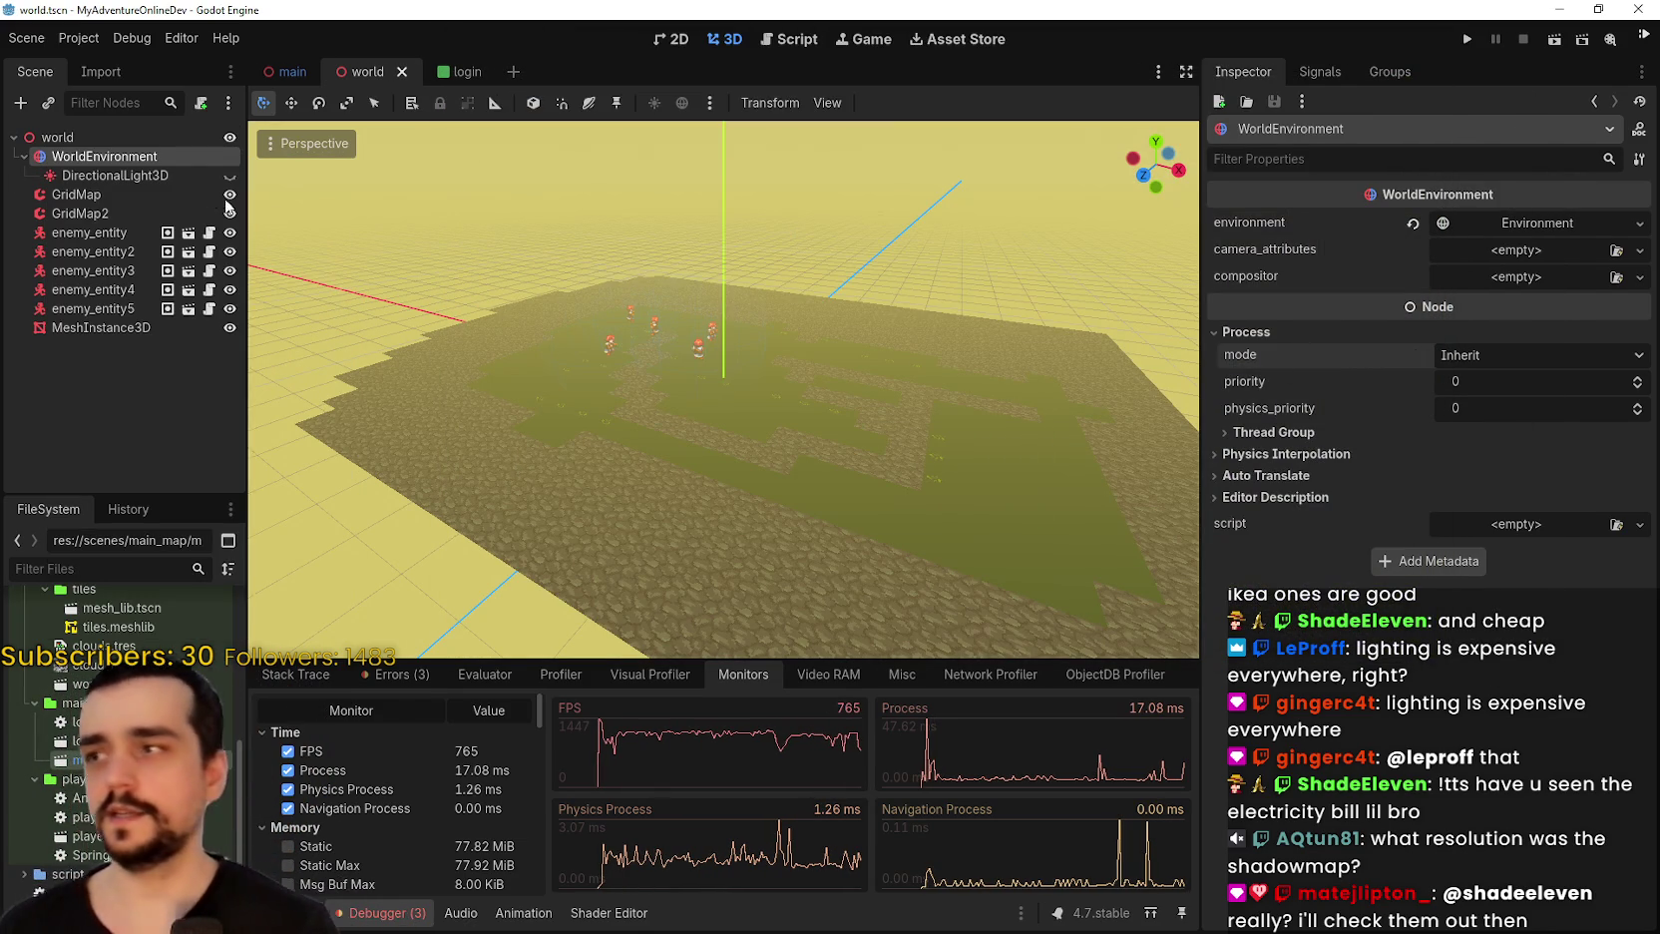
Make DirectionalLight3D visible again, keeping its shadow mode Orthogonal (Fast).
click(184, 176)
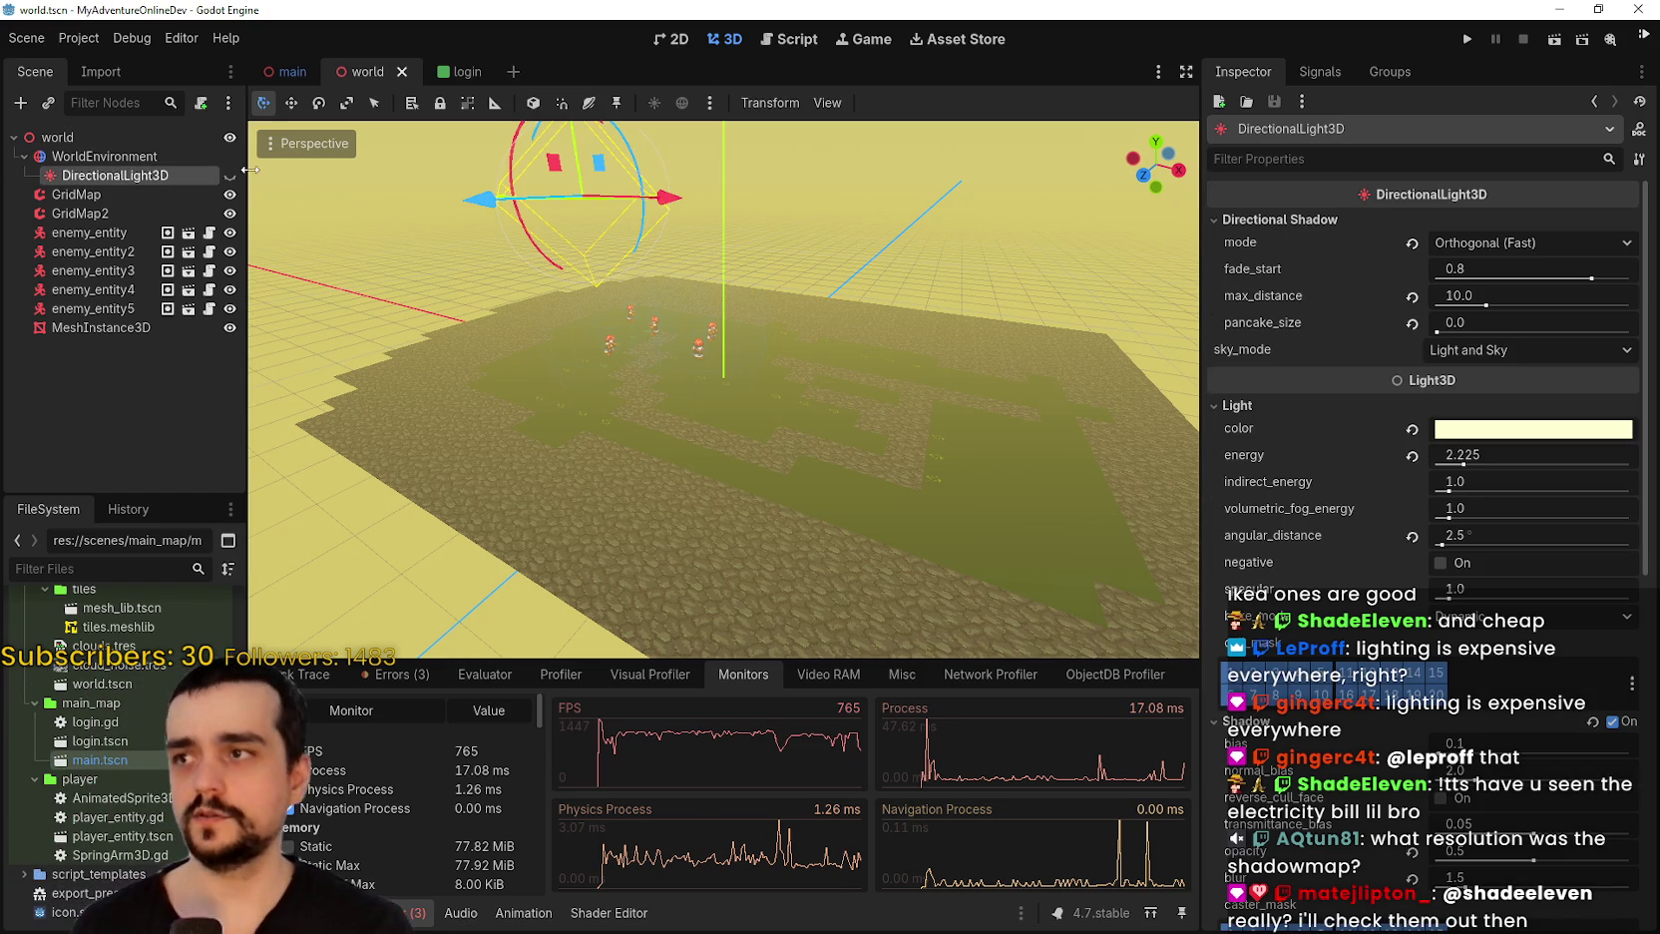
click(230, 175)
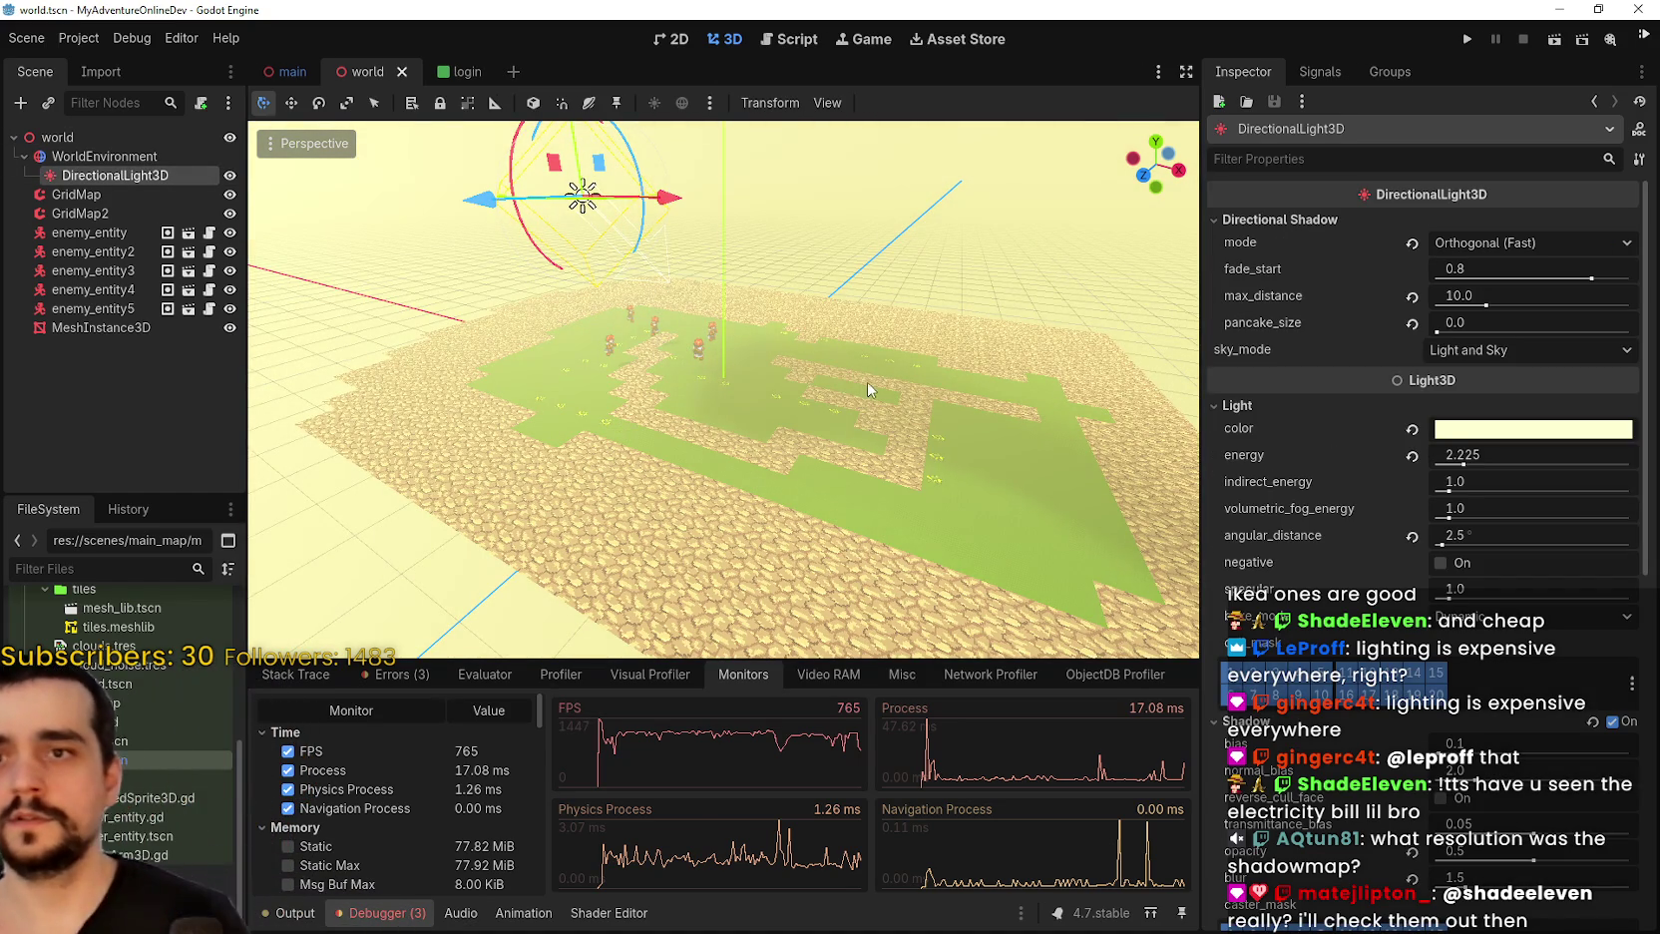
click(1493, 245)
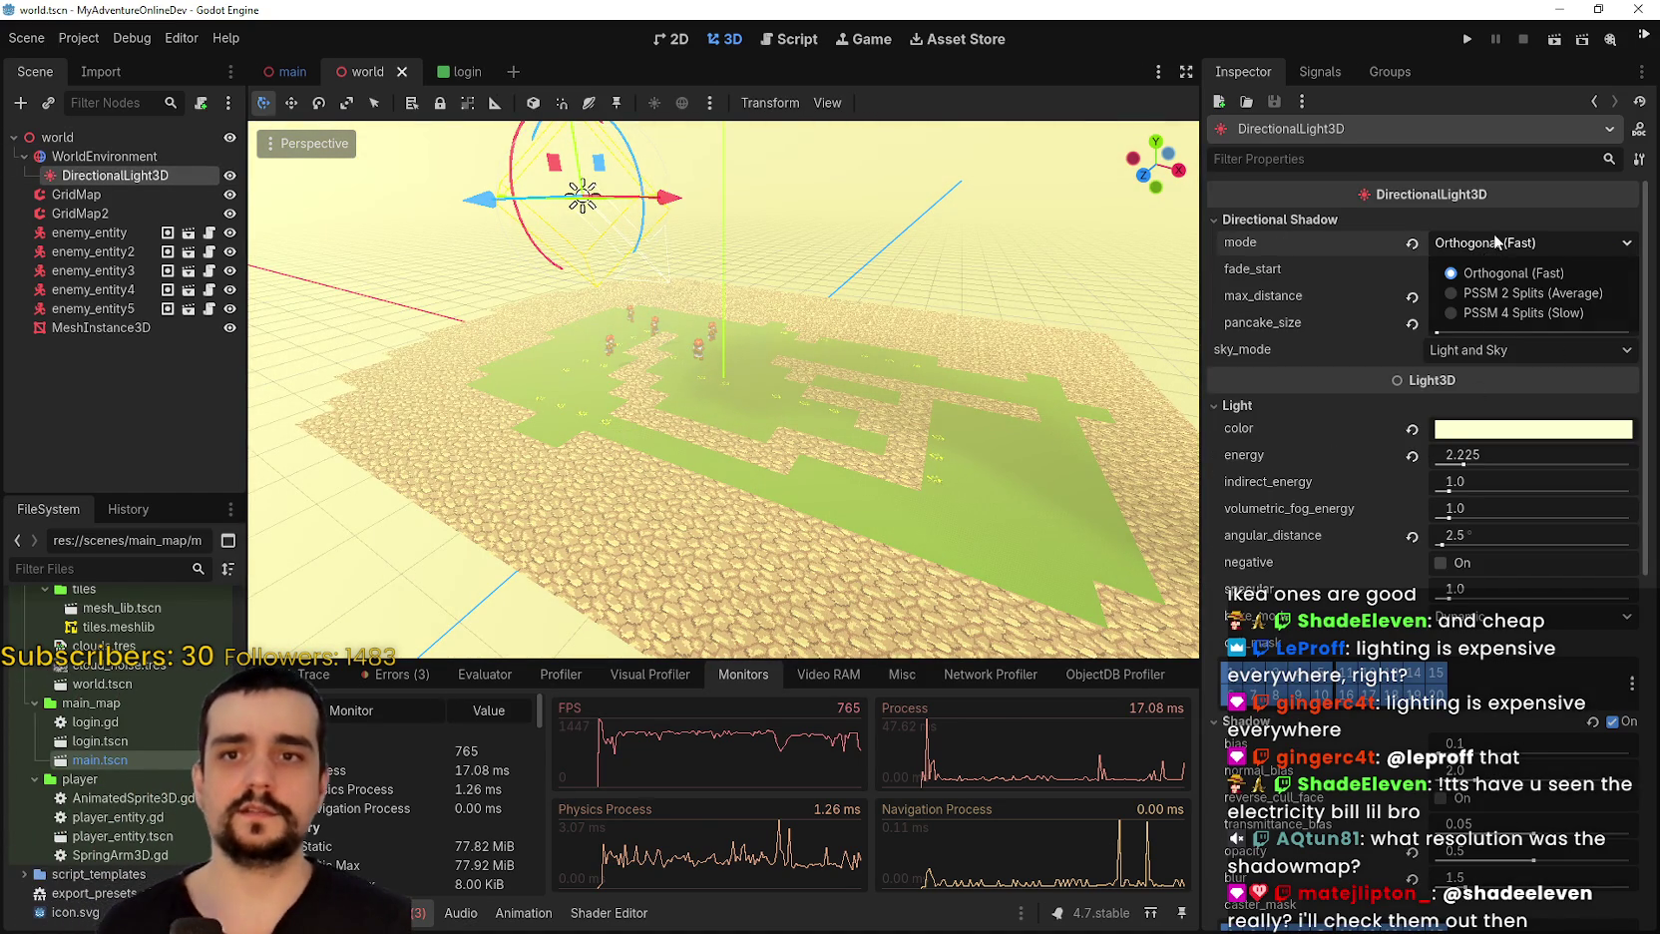
click(1493, 242)
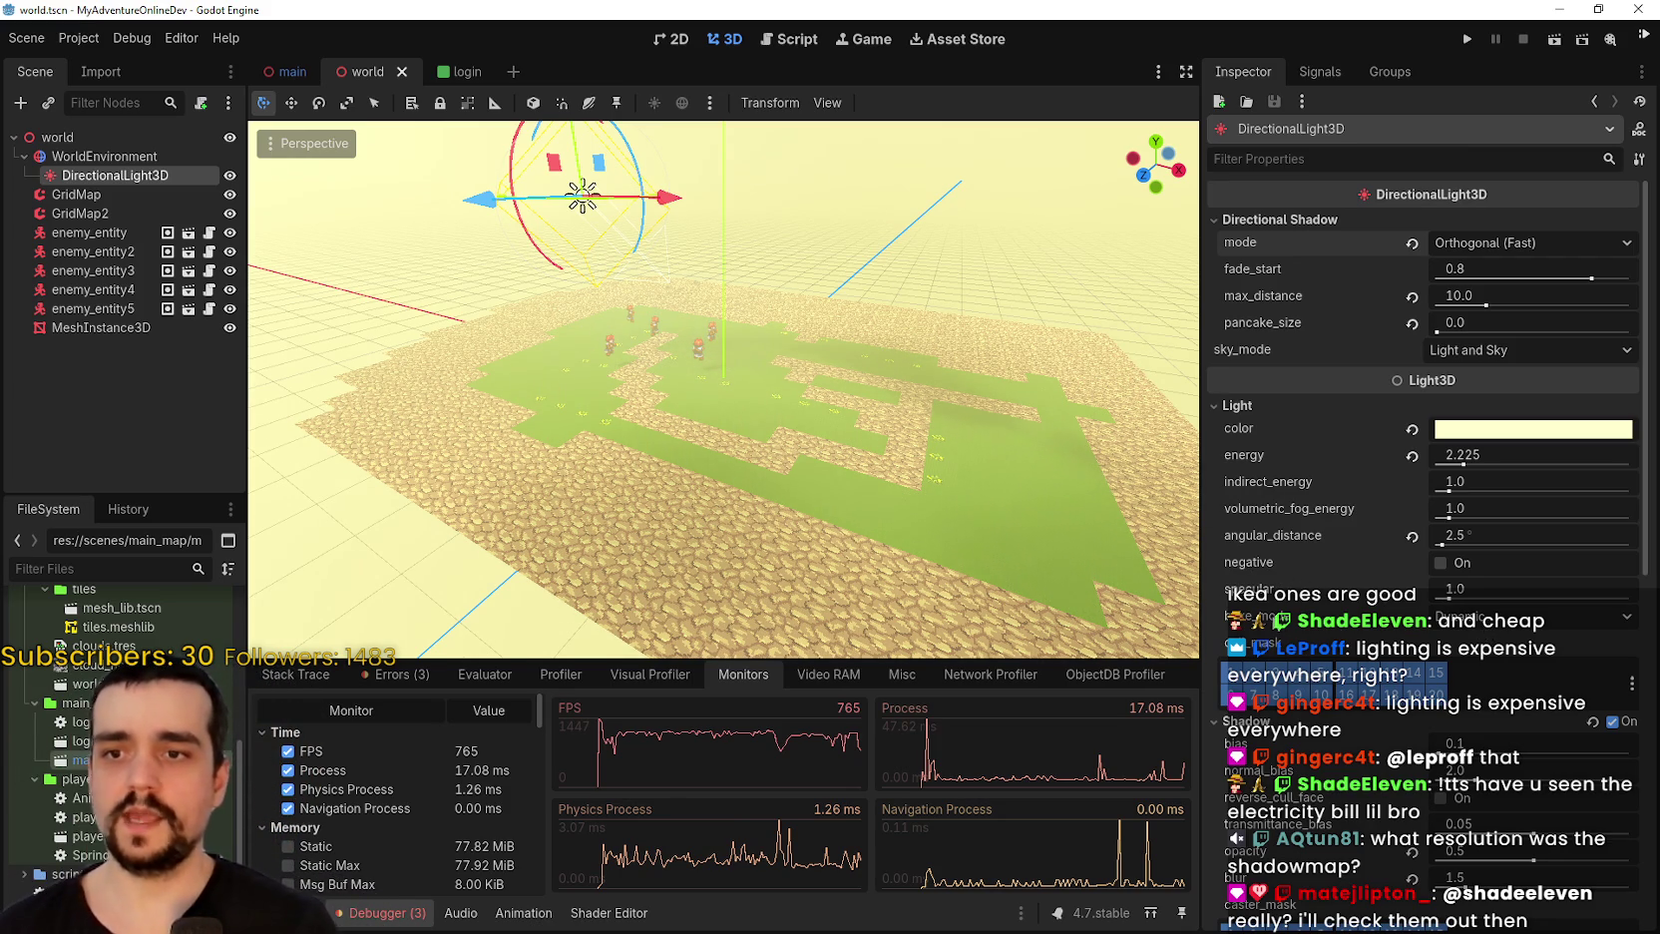
mouse_move(1222, 590)
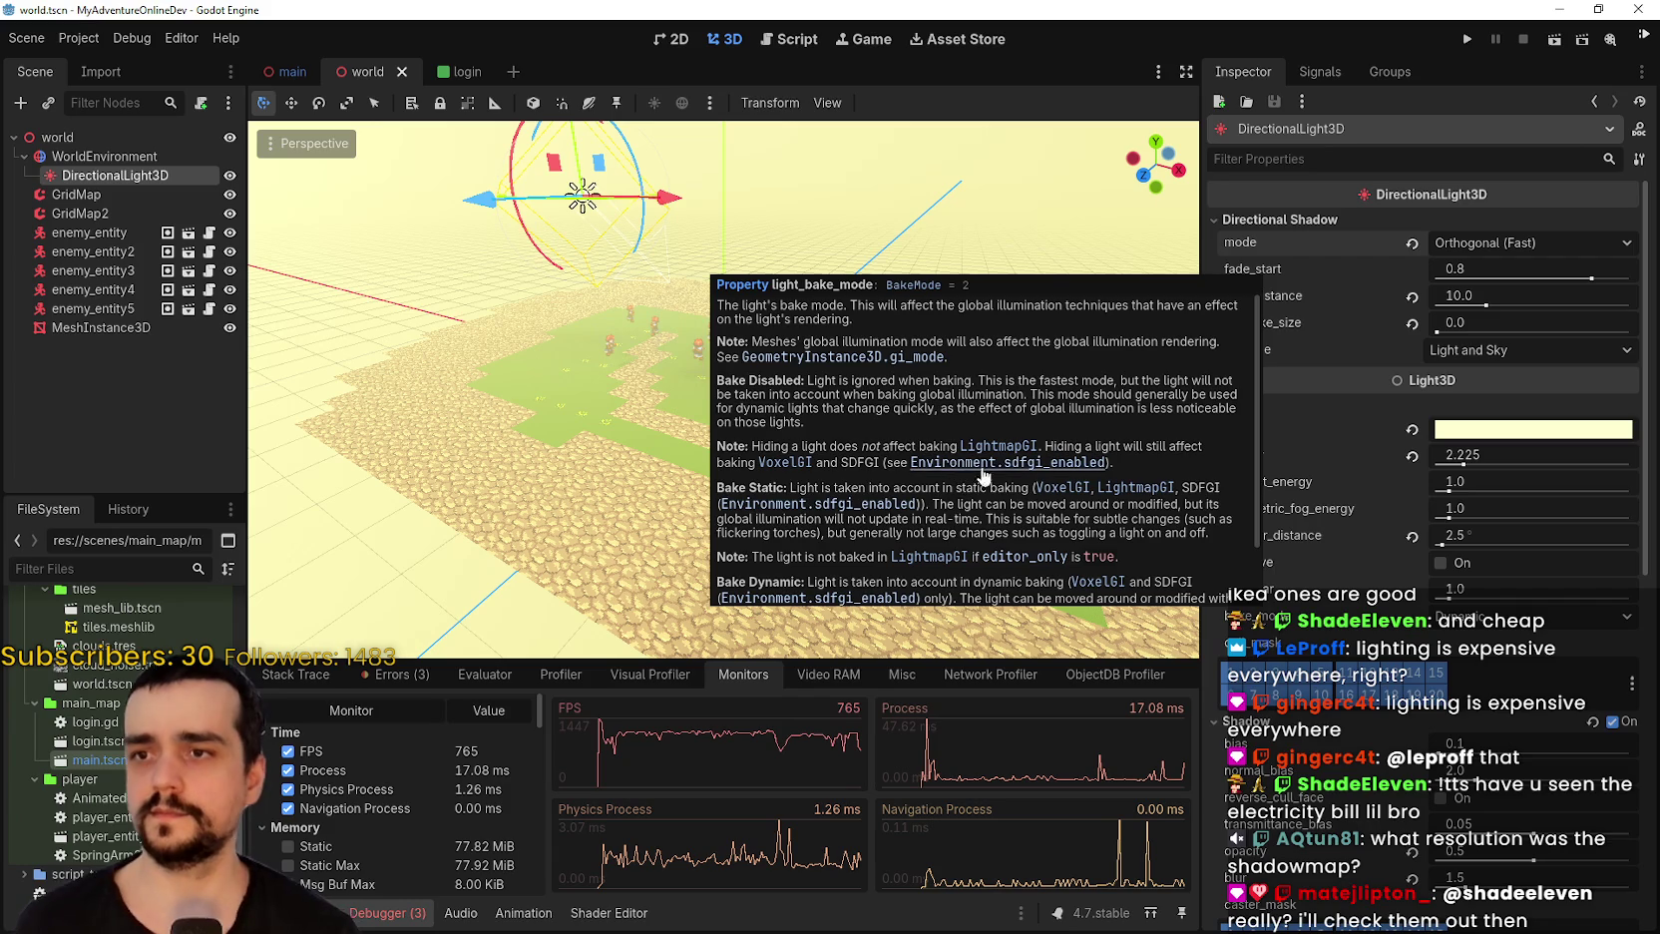
scroll(1001, 503, down, 1)
scroll(1032, 479, down, 1)
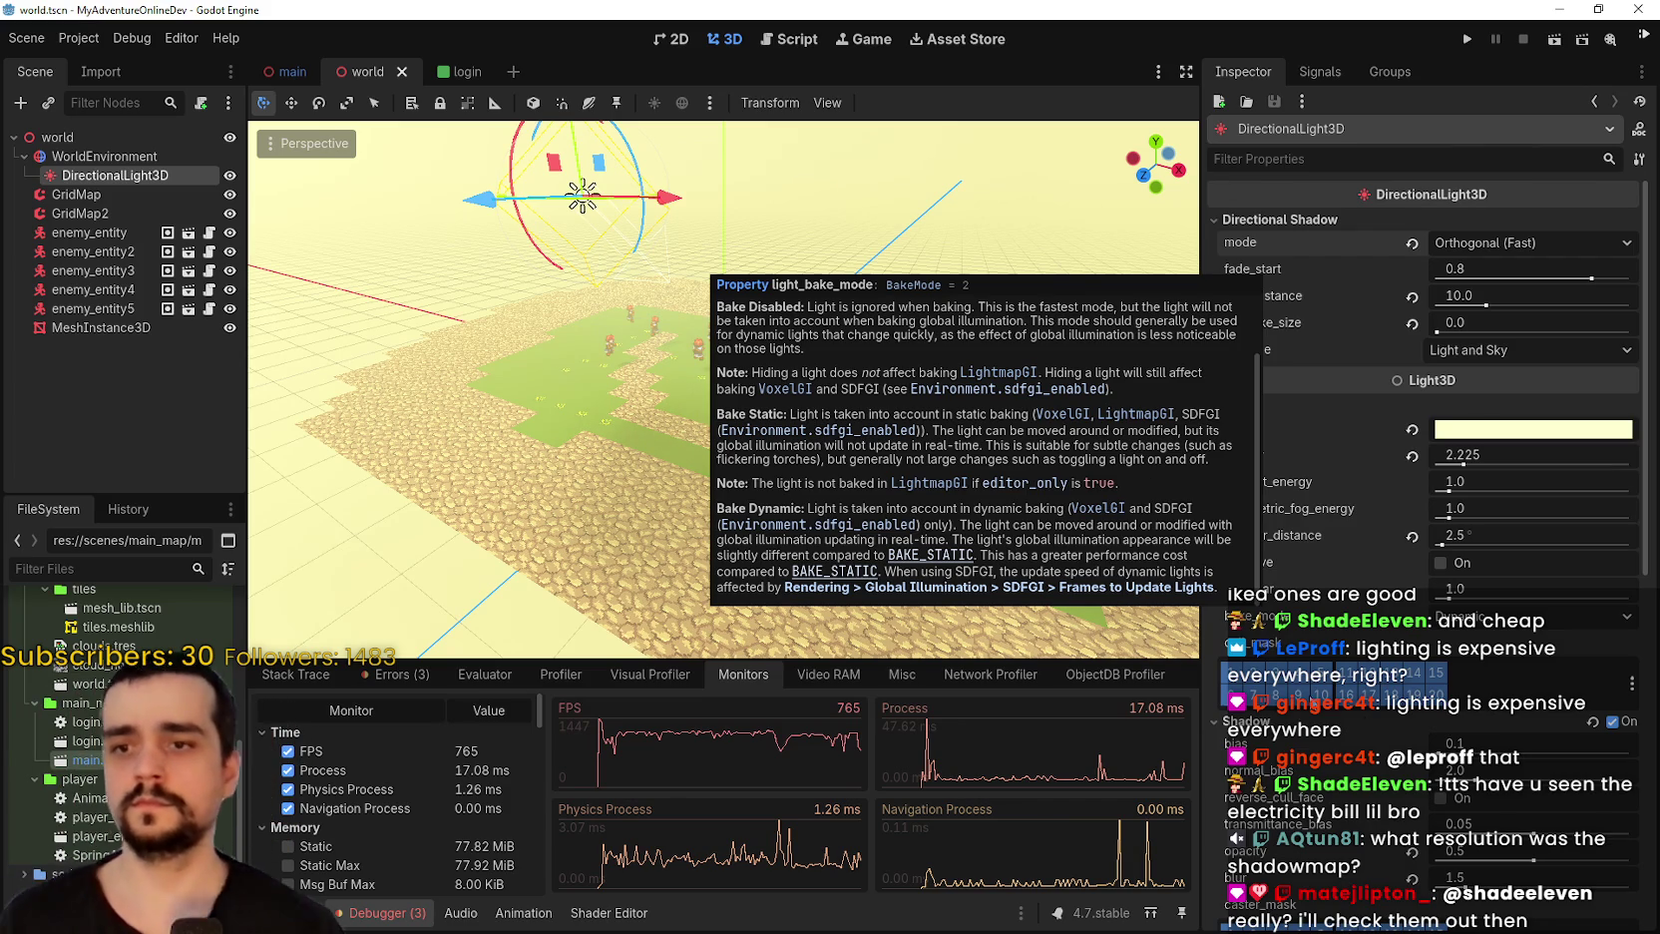
scroll(1309, 698, down, 3)
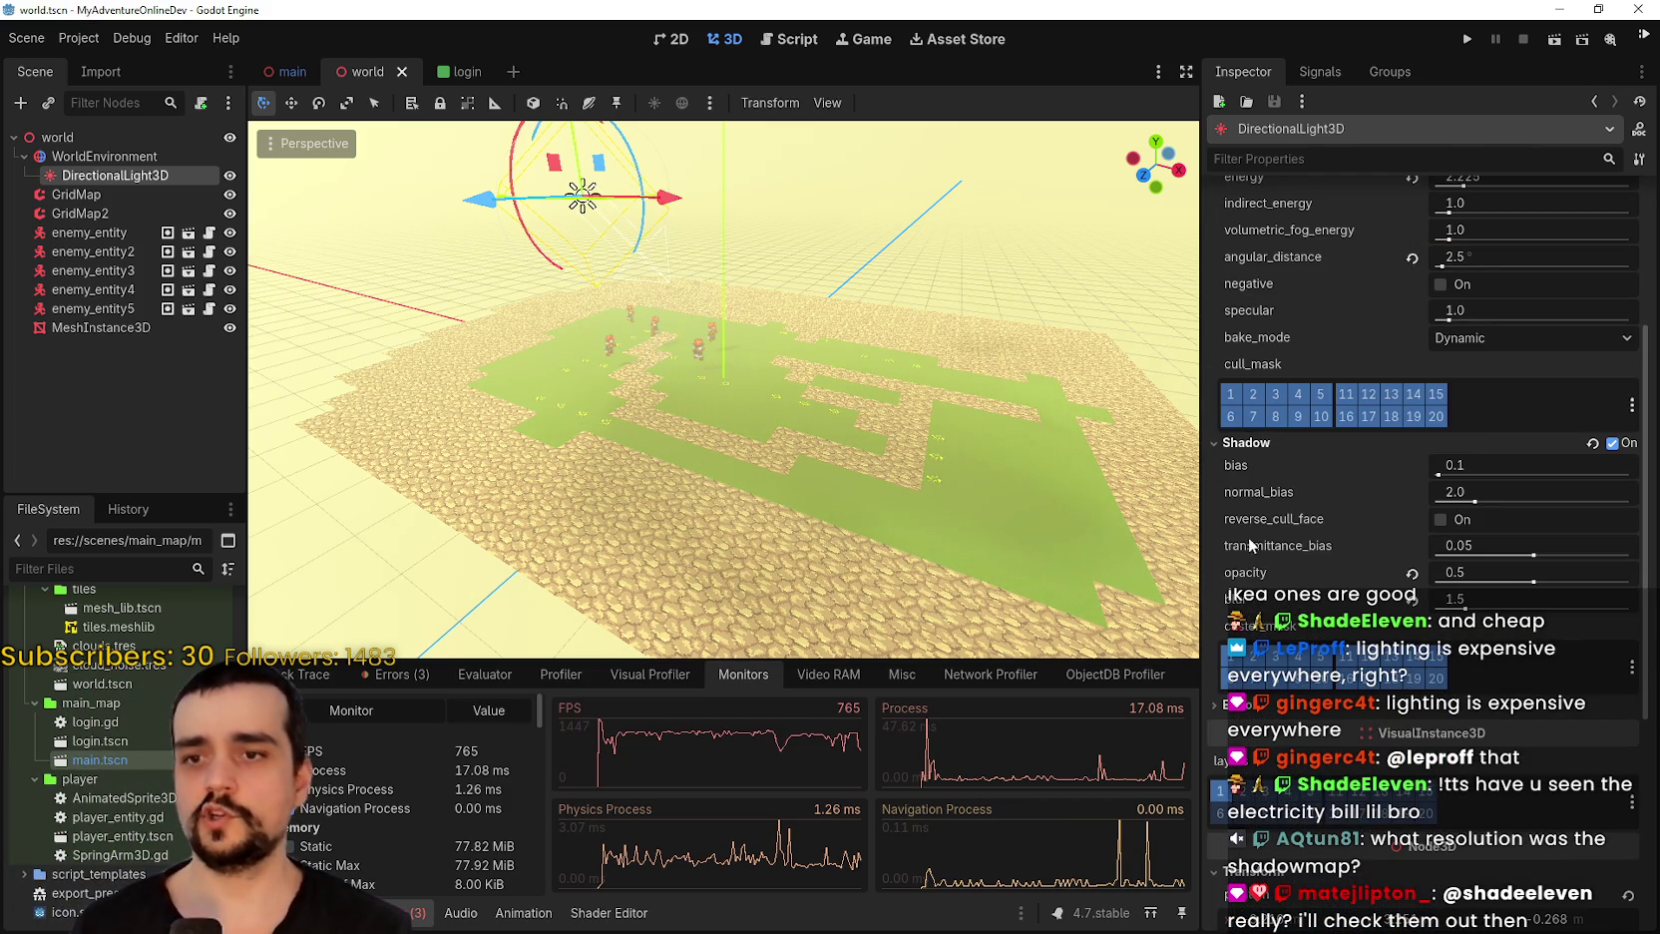
scroll(1252, 548, down, 5)
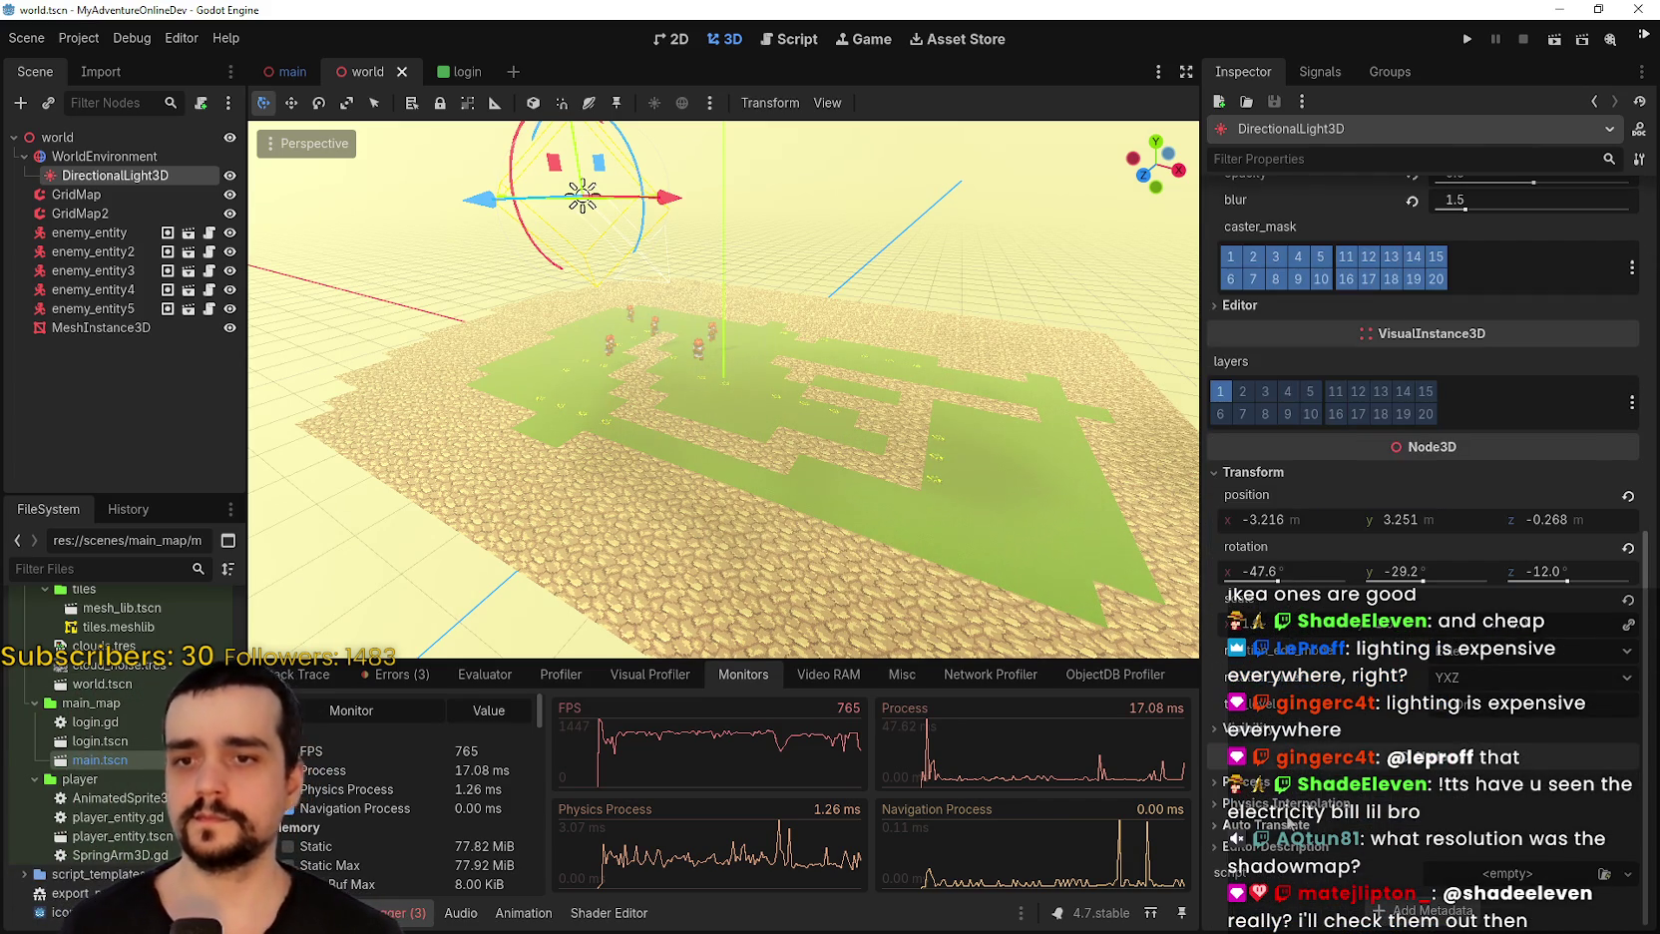
scroll(1289, 824, up, 5)
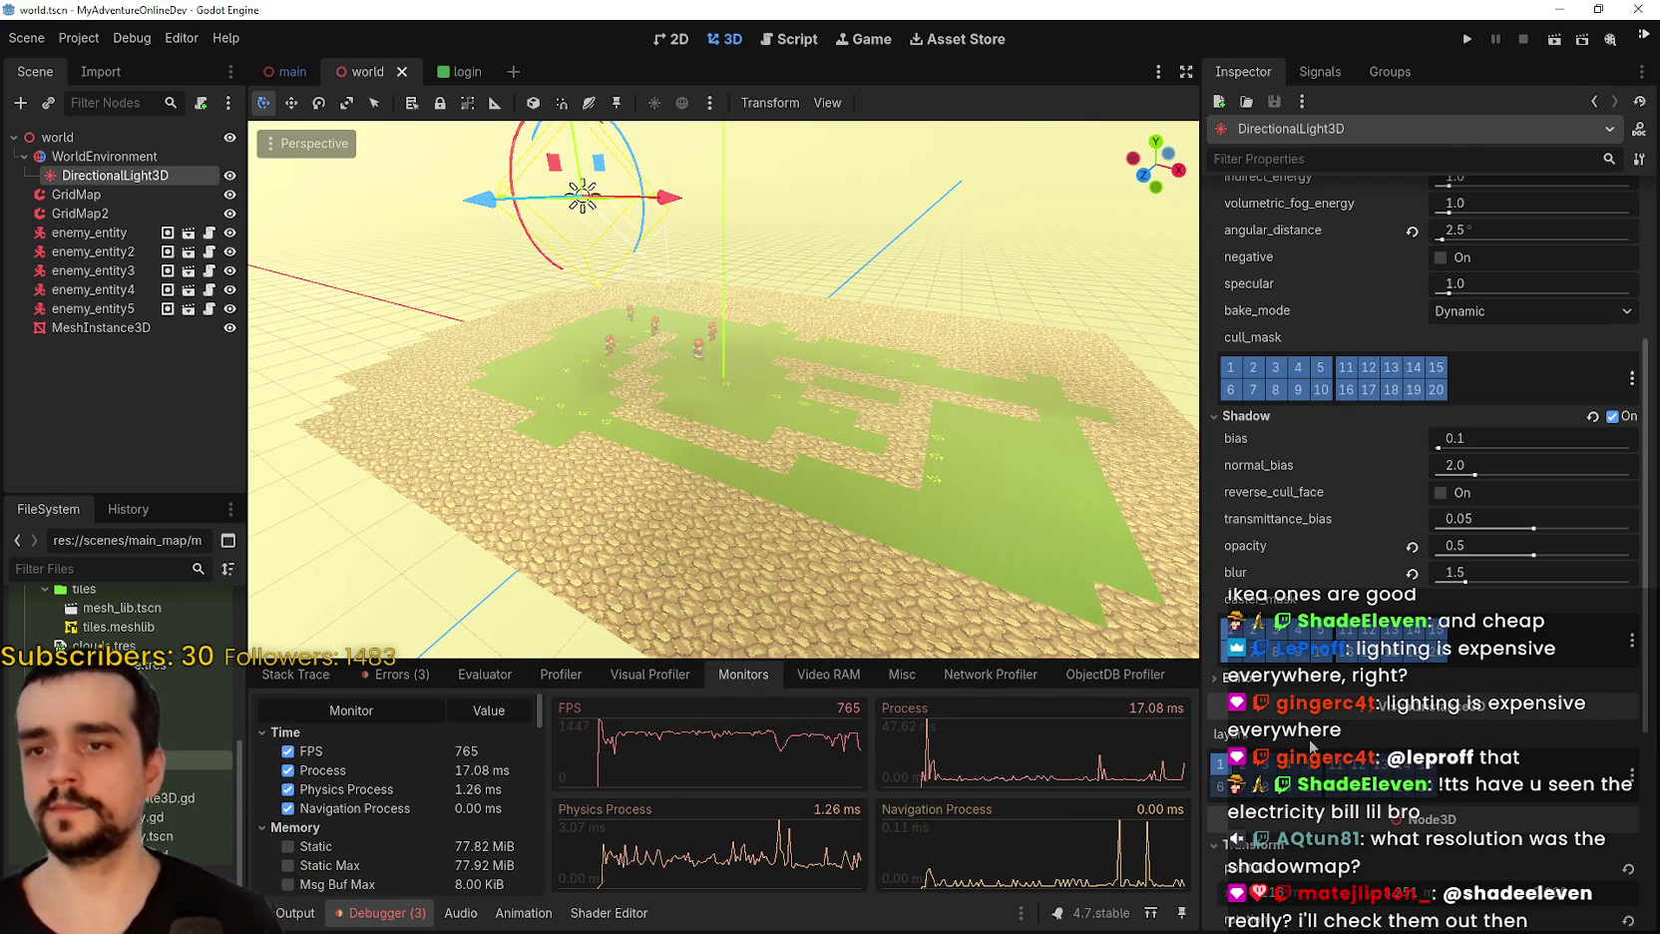
mouse_move(1307, 738)
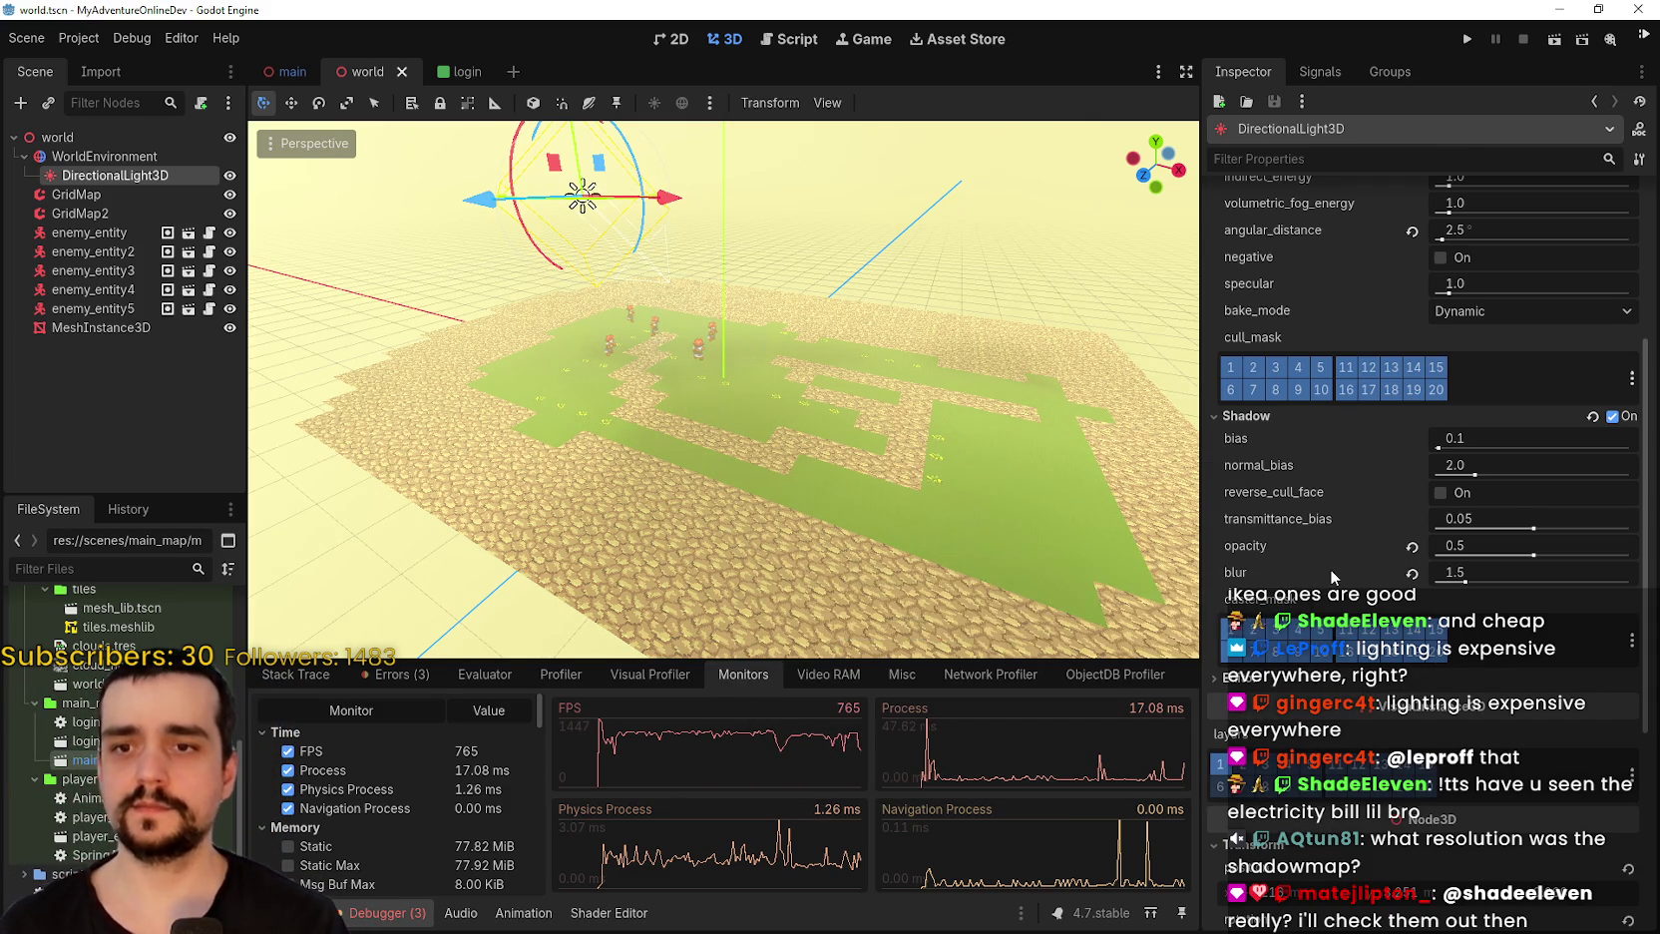
mouse_move(1327, 567)
scroll(1322, 533, up, 3)
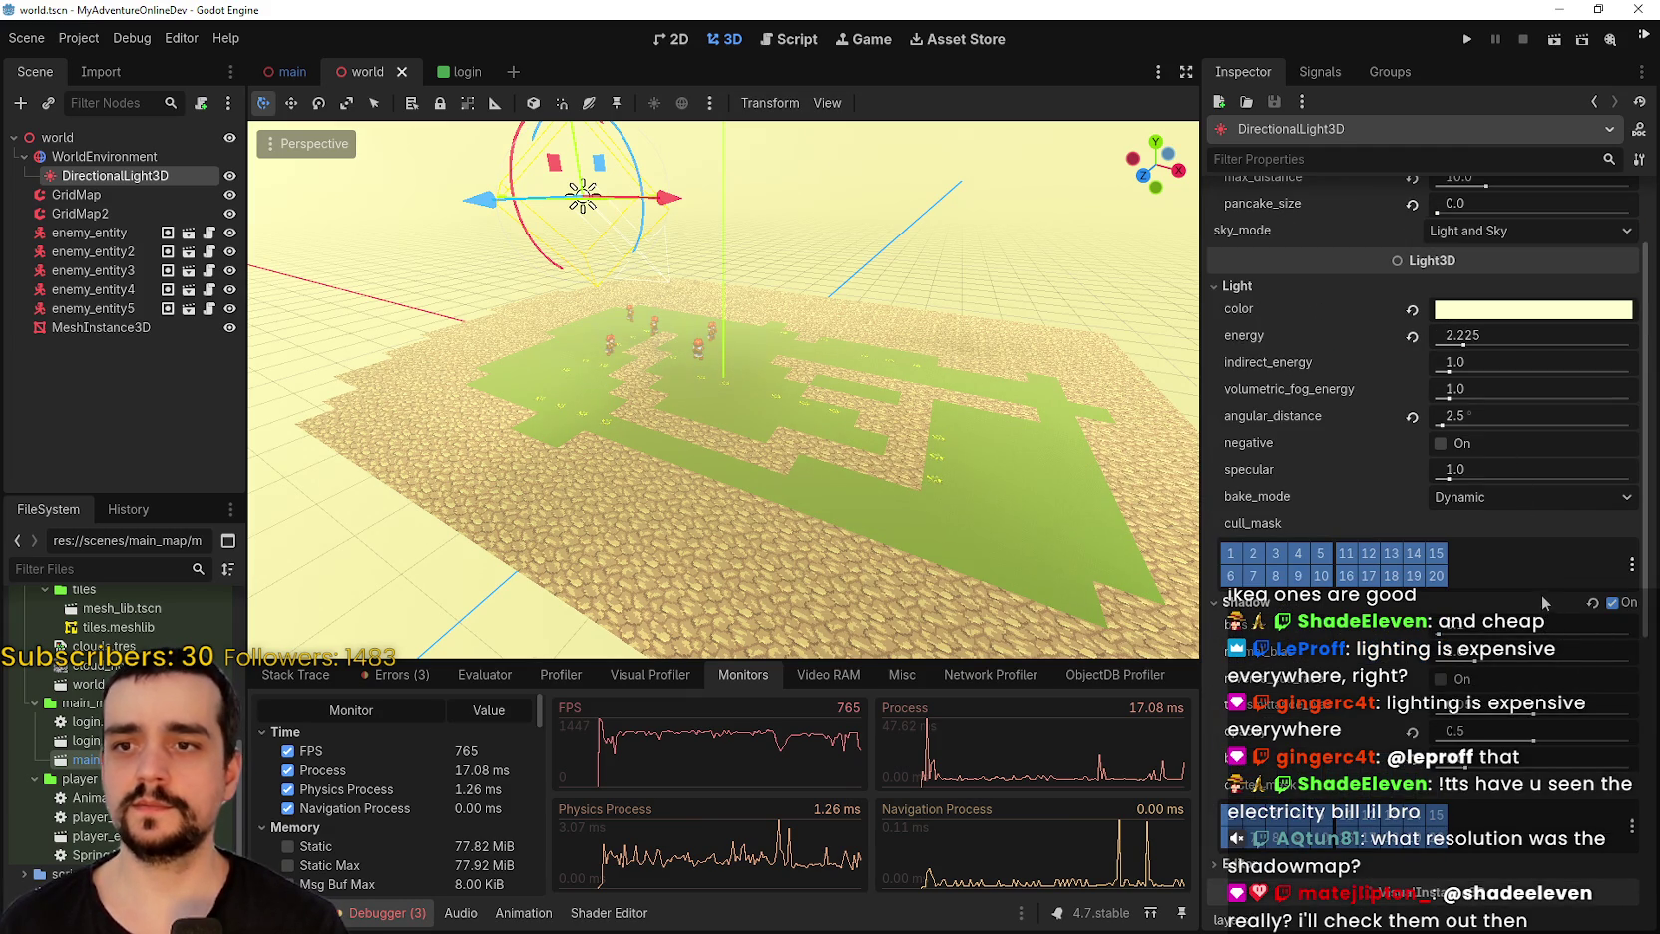
Turn the directional light's Shadow option off after comparing both states.
click(1613, 602)
click(1613, 602)
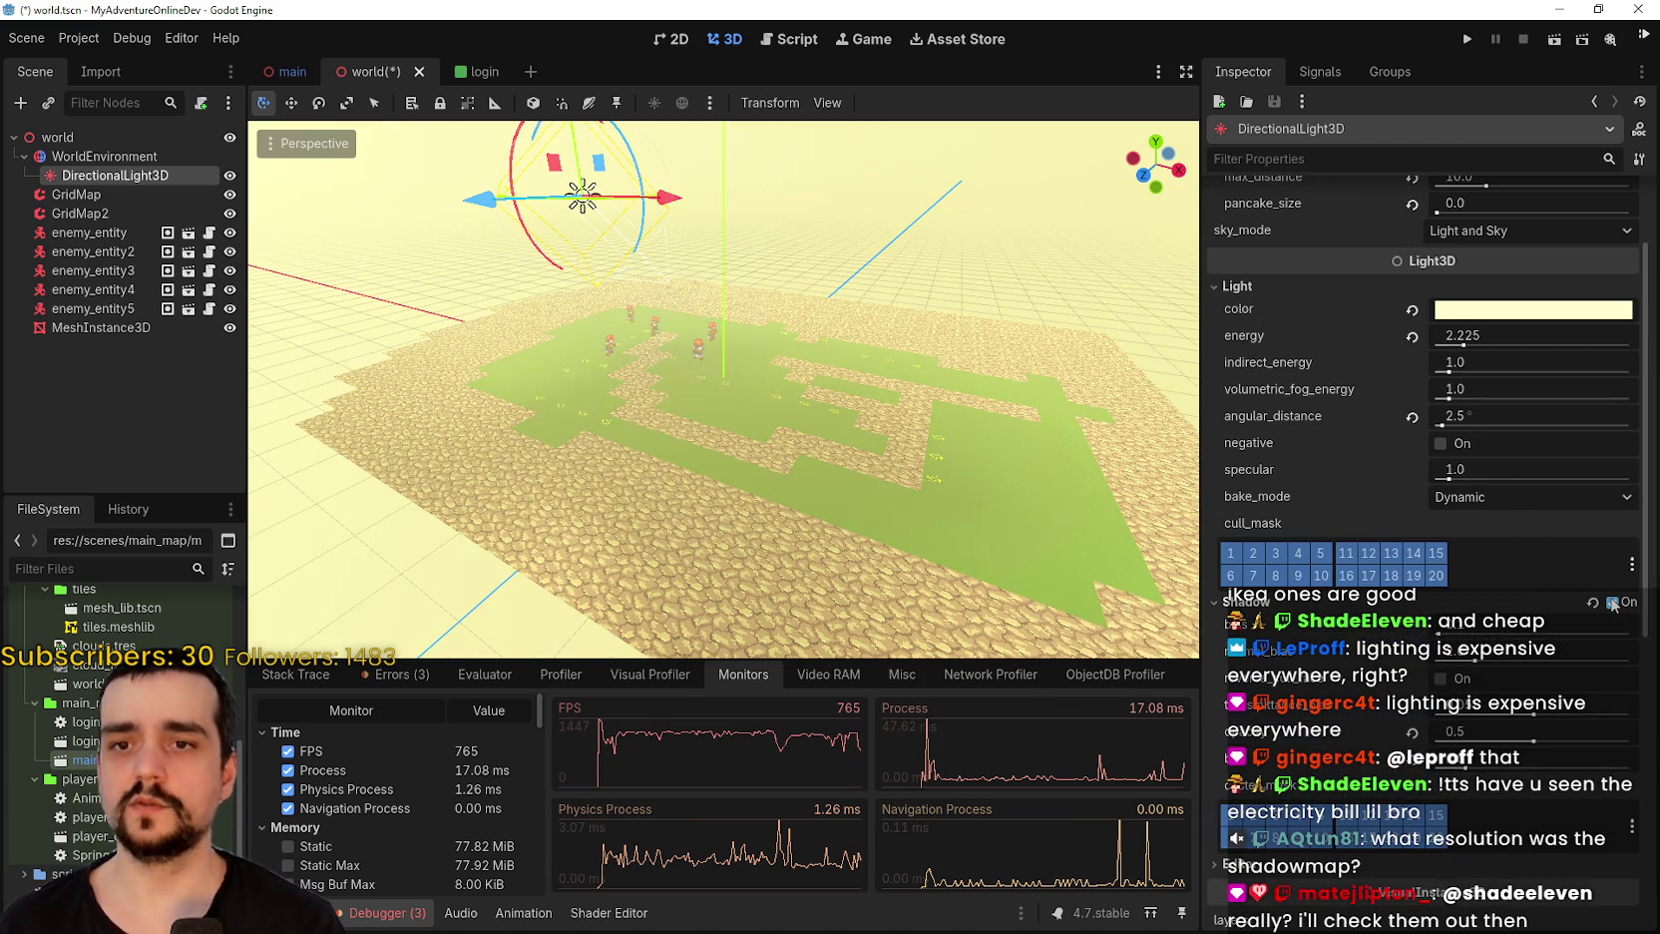
click(1613, 602)
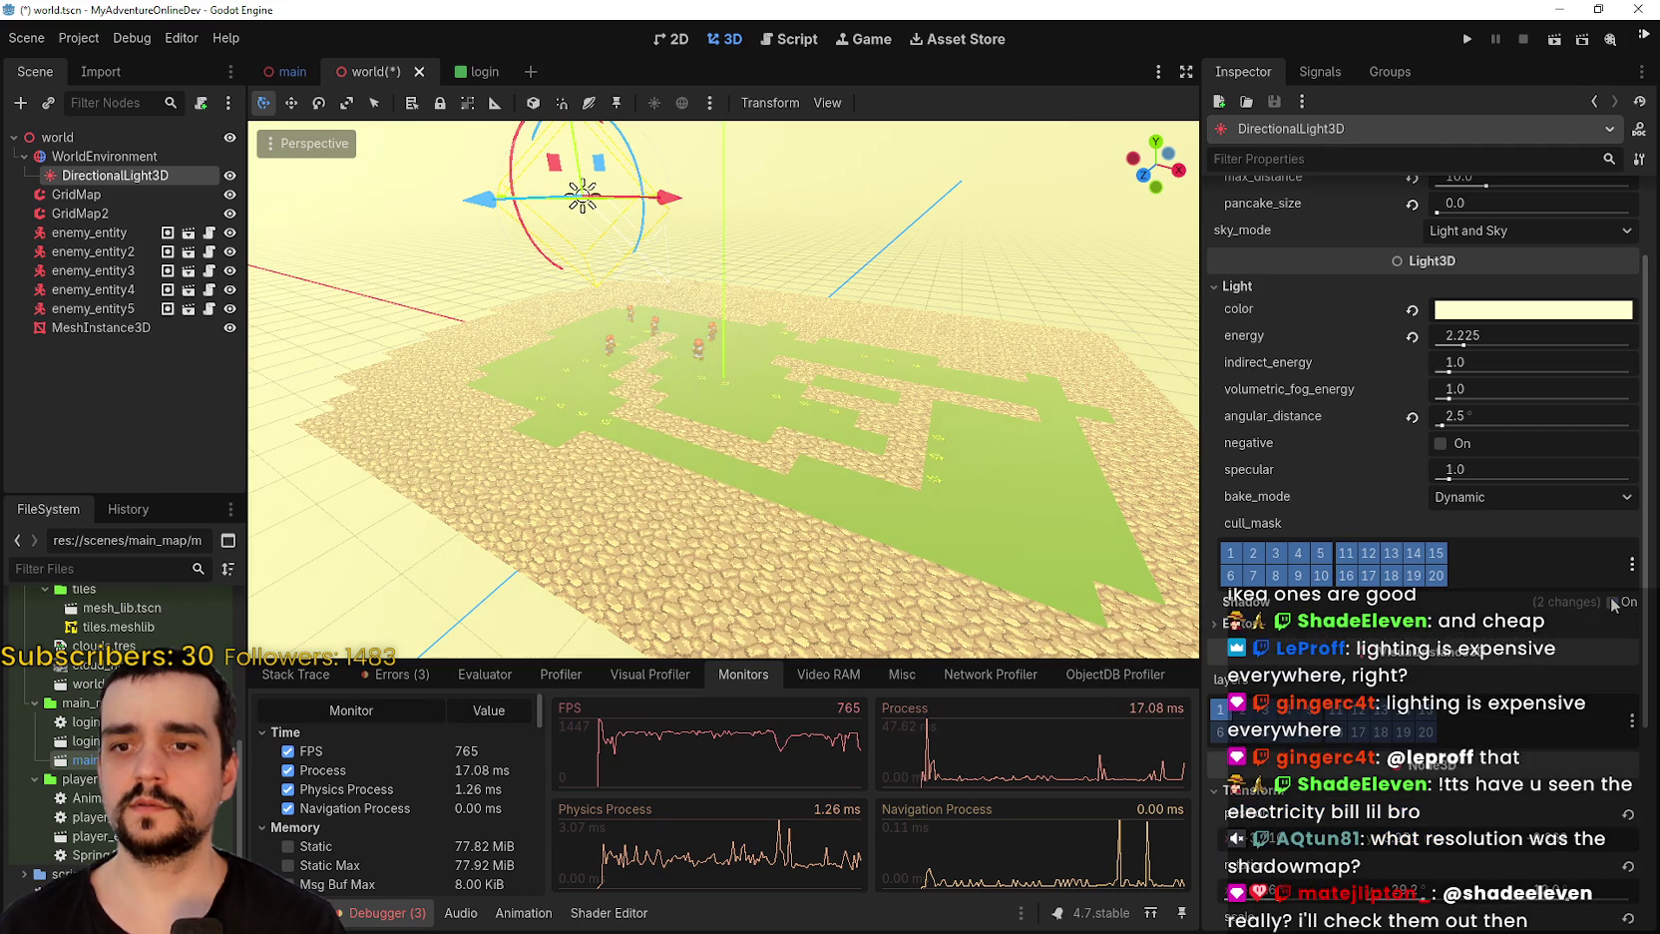
click(1613, 603)
click(1613, 603)
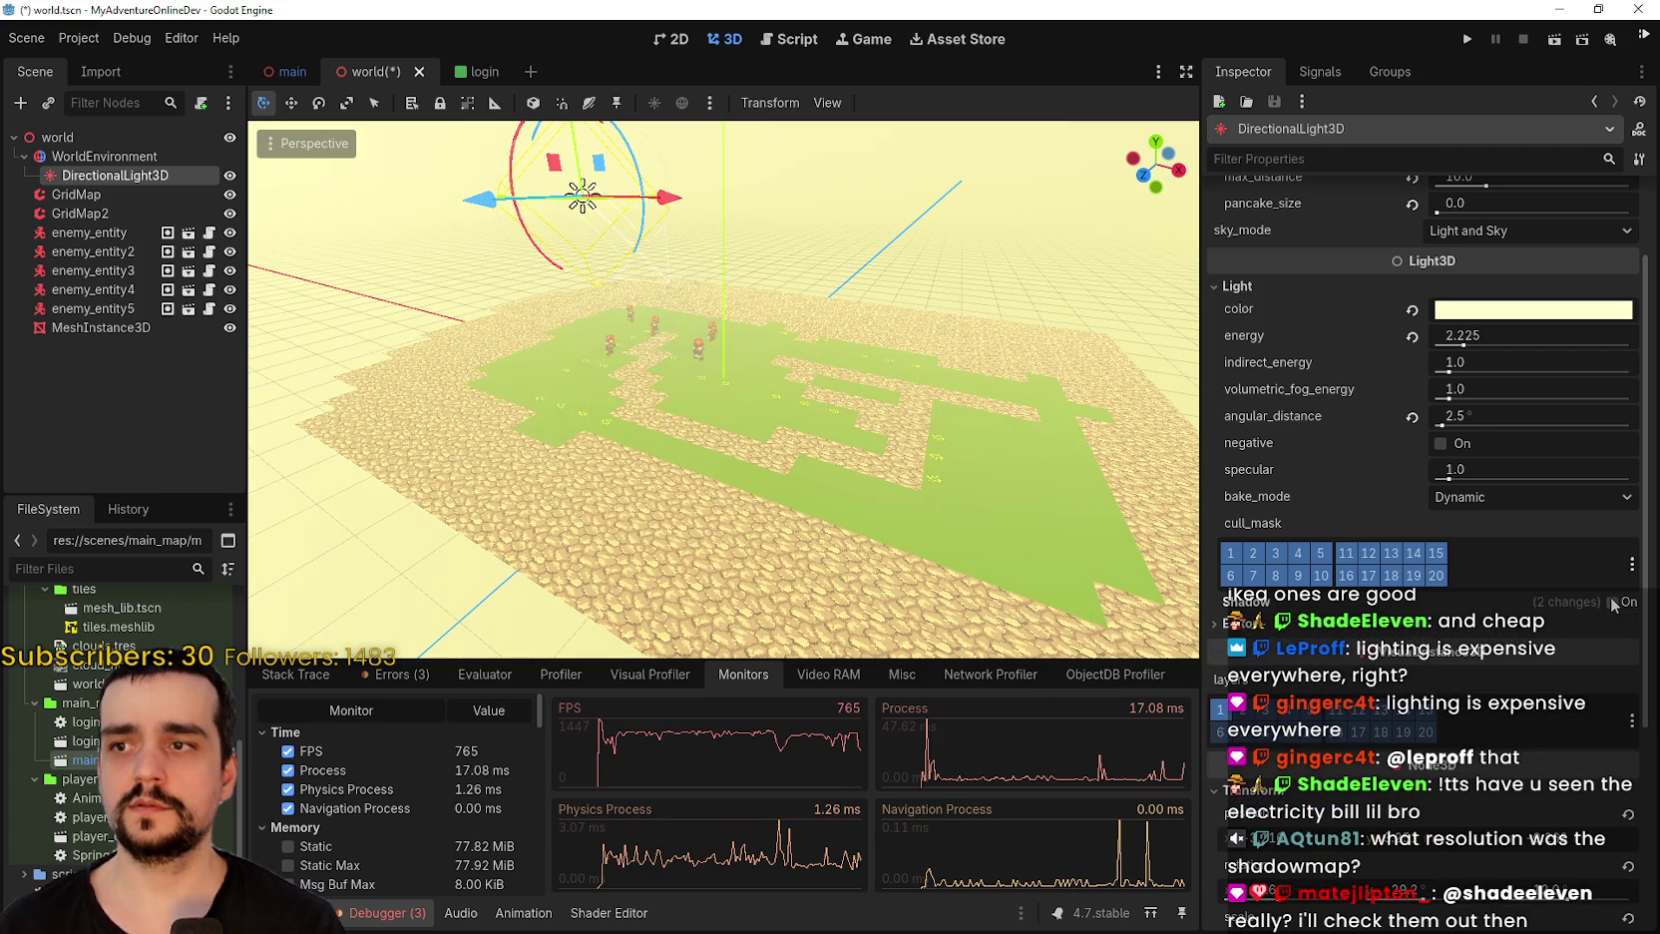
Play-test offline to compare FPS, then stop and turn the light's shadows back on.
click(1461, 42)
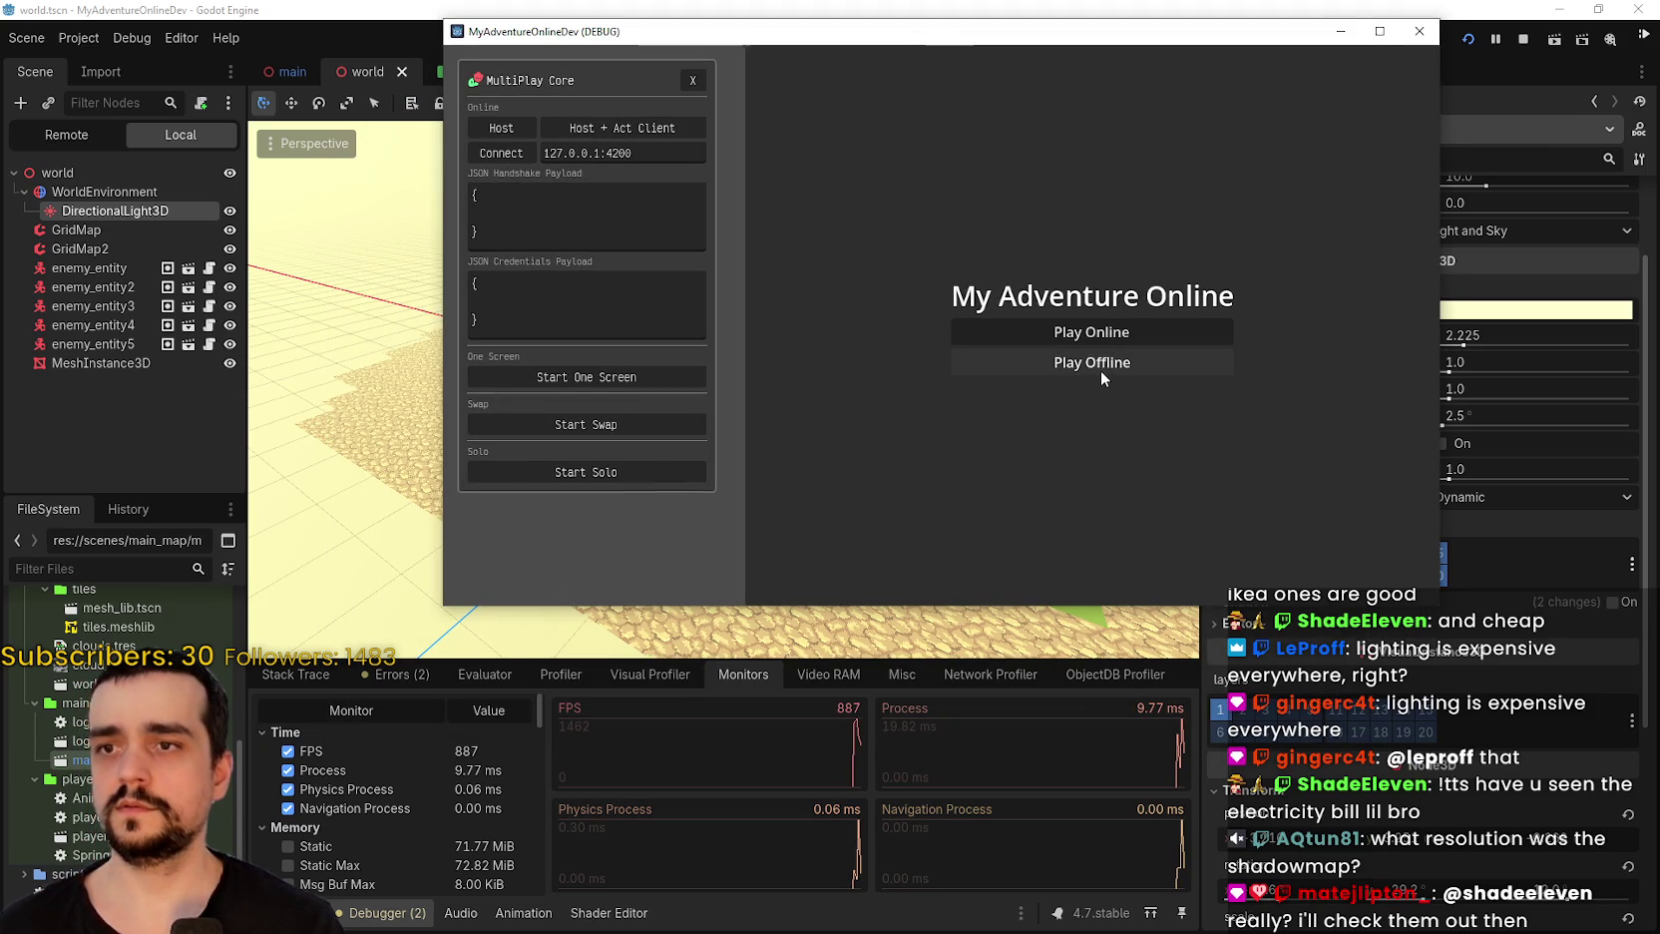
click(1101, 369)
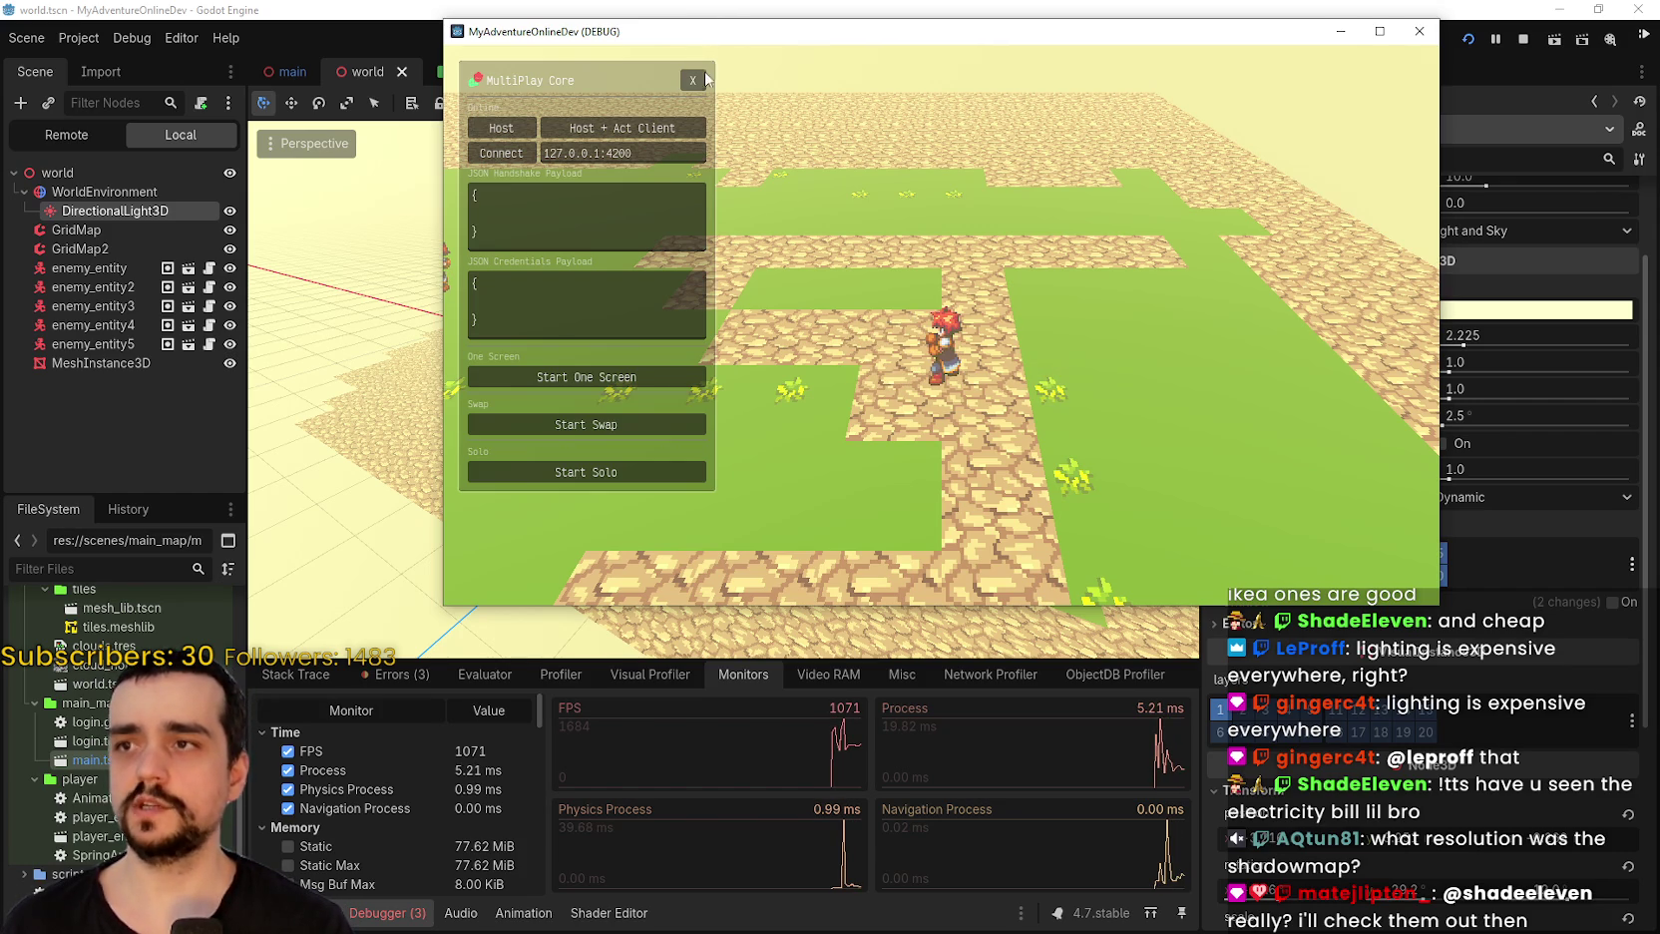
click(1523, 39)
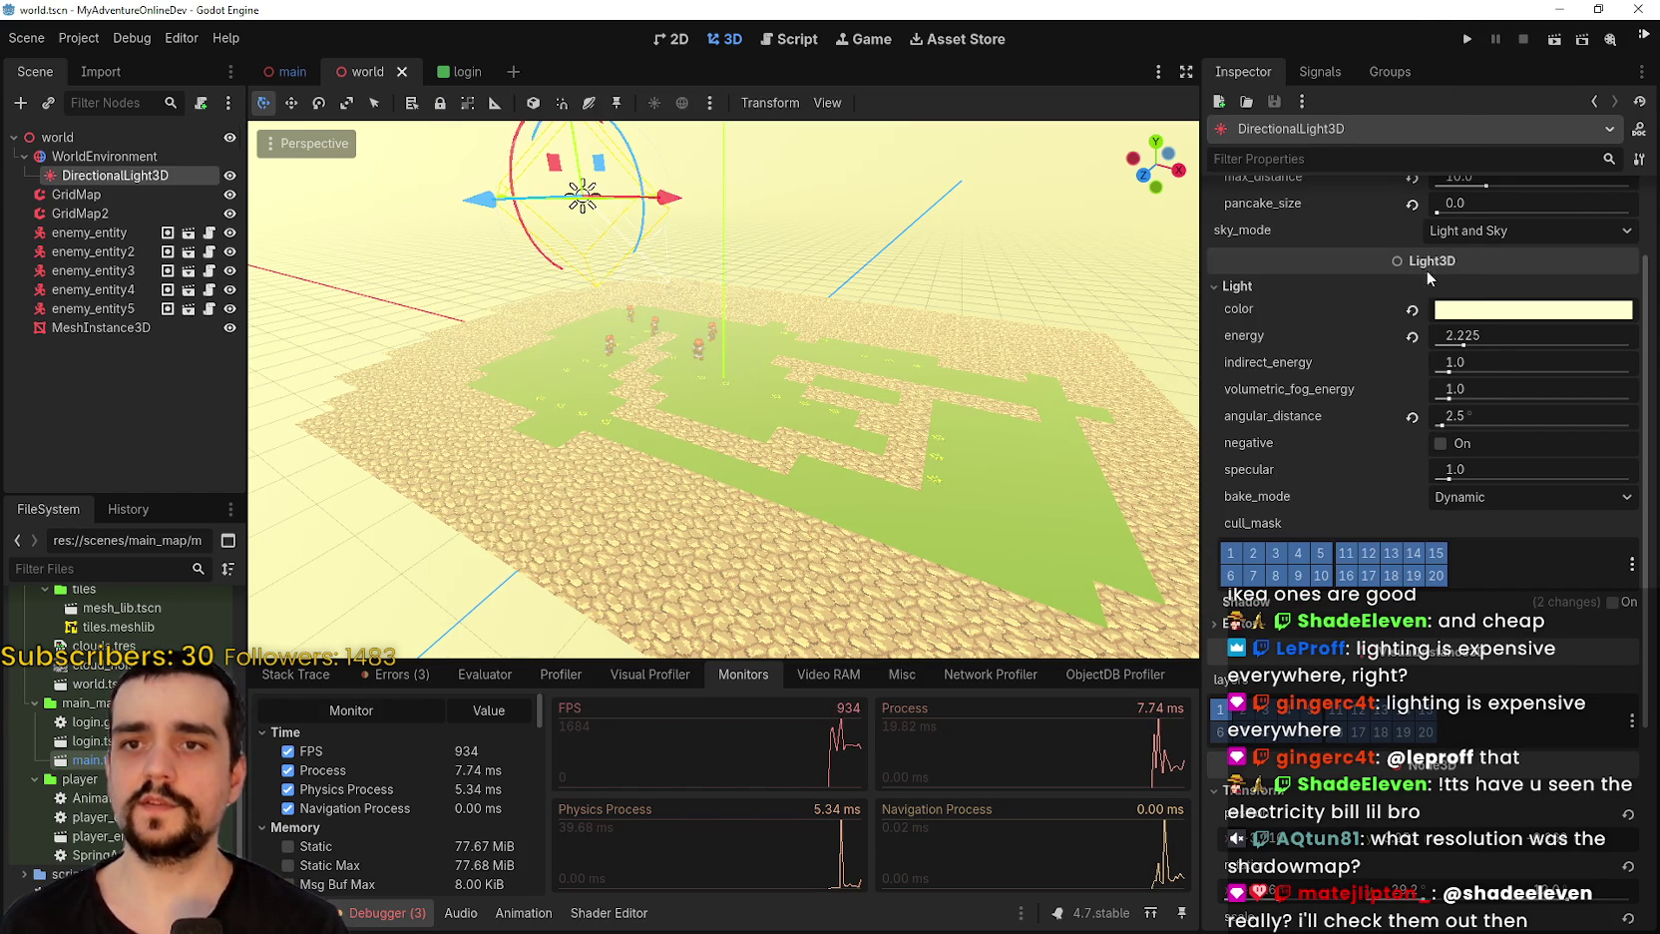
click(1613, 603)
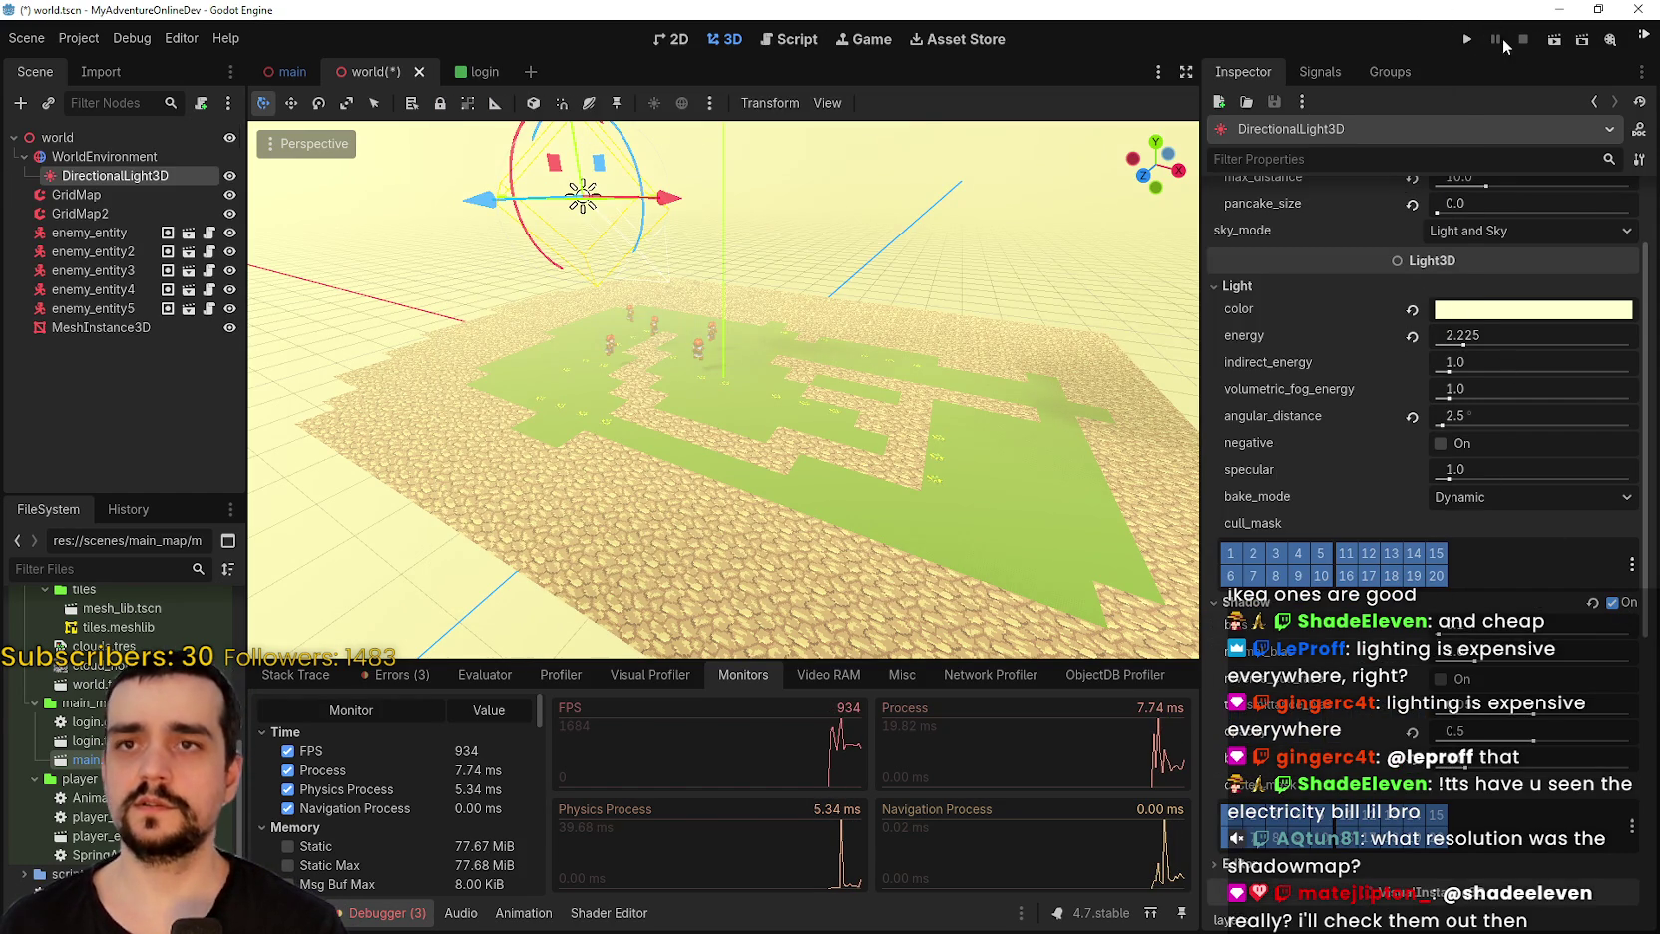
Relaunch the project in offline mode with the light's shadows enabled.
click(1466, 39)
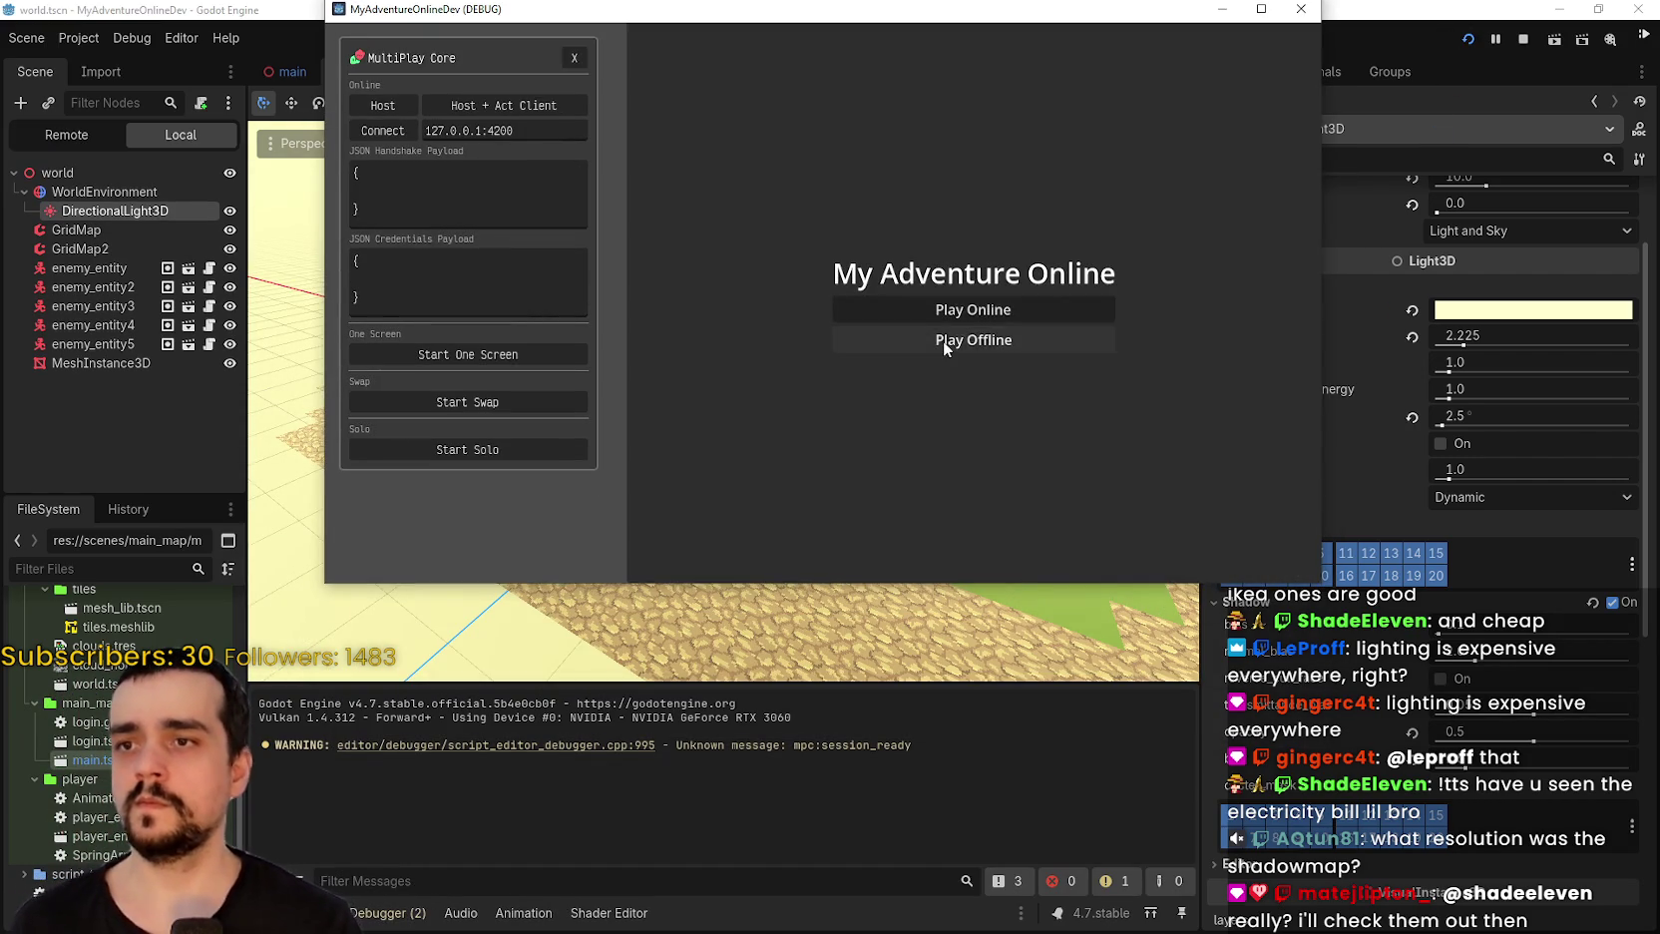
click(943, 340)
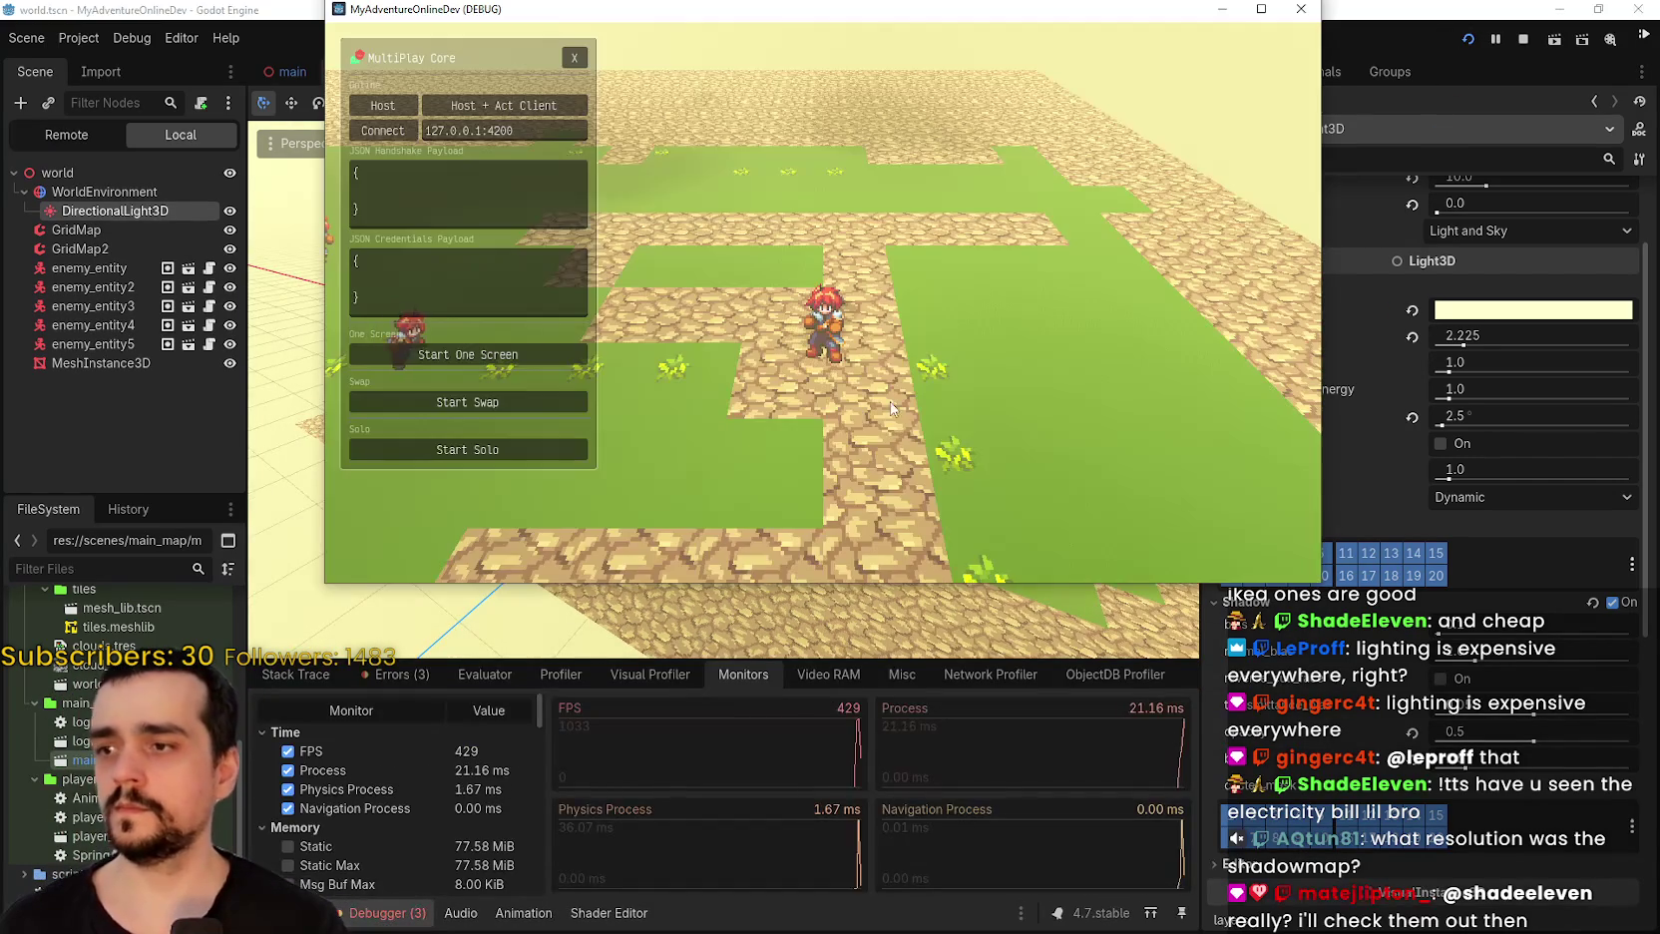
click(576, 60)
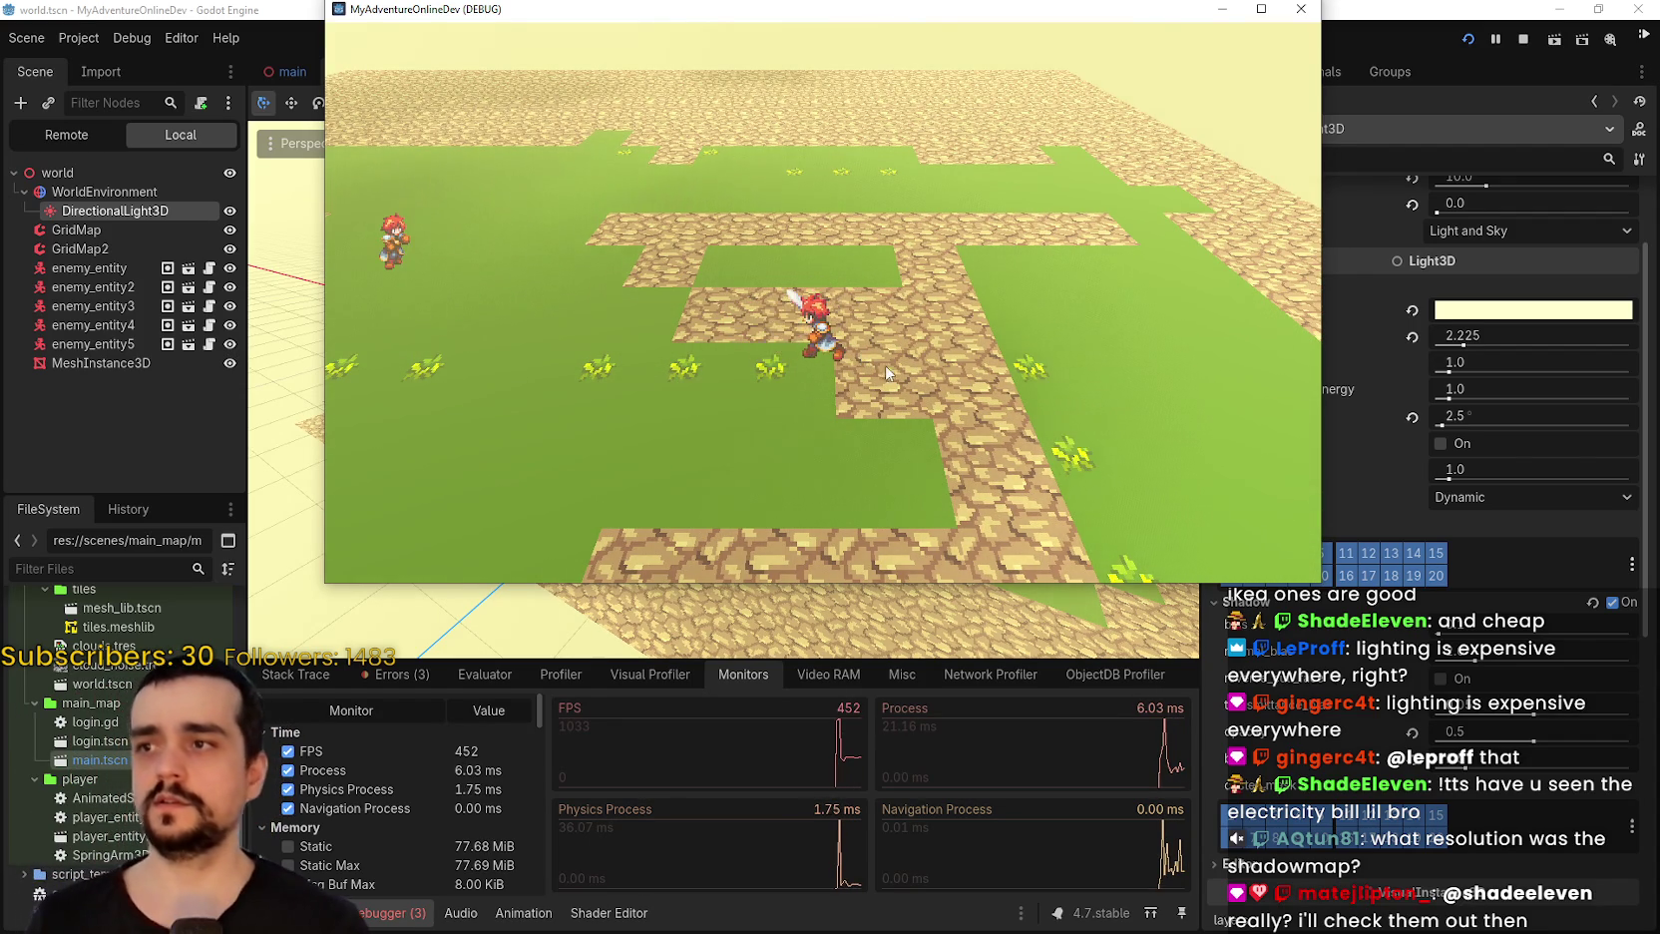
Walk the player around the map and attack enemies while FPS reads about 420–450, then close the game.
key(w)
key(s)
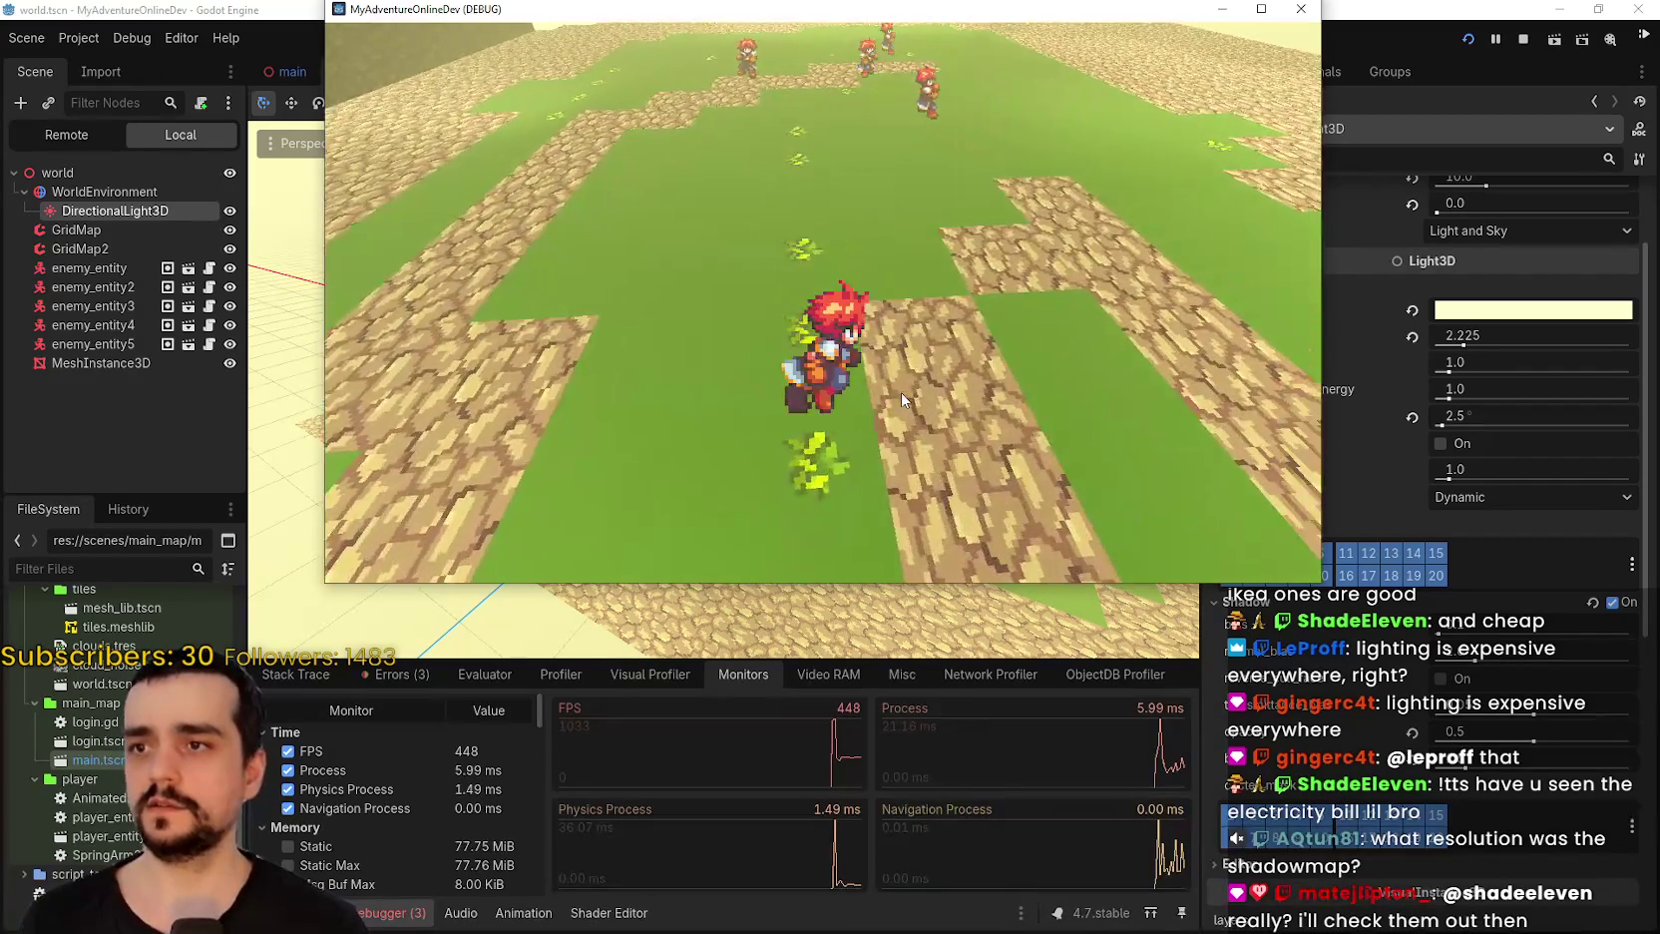
key(w)
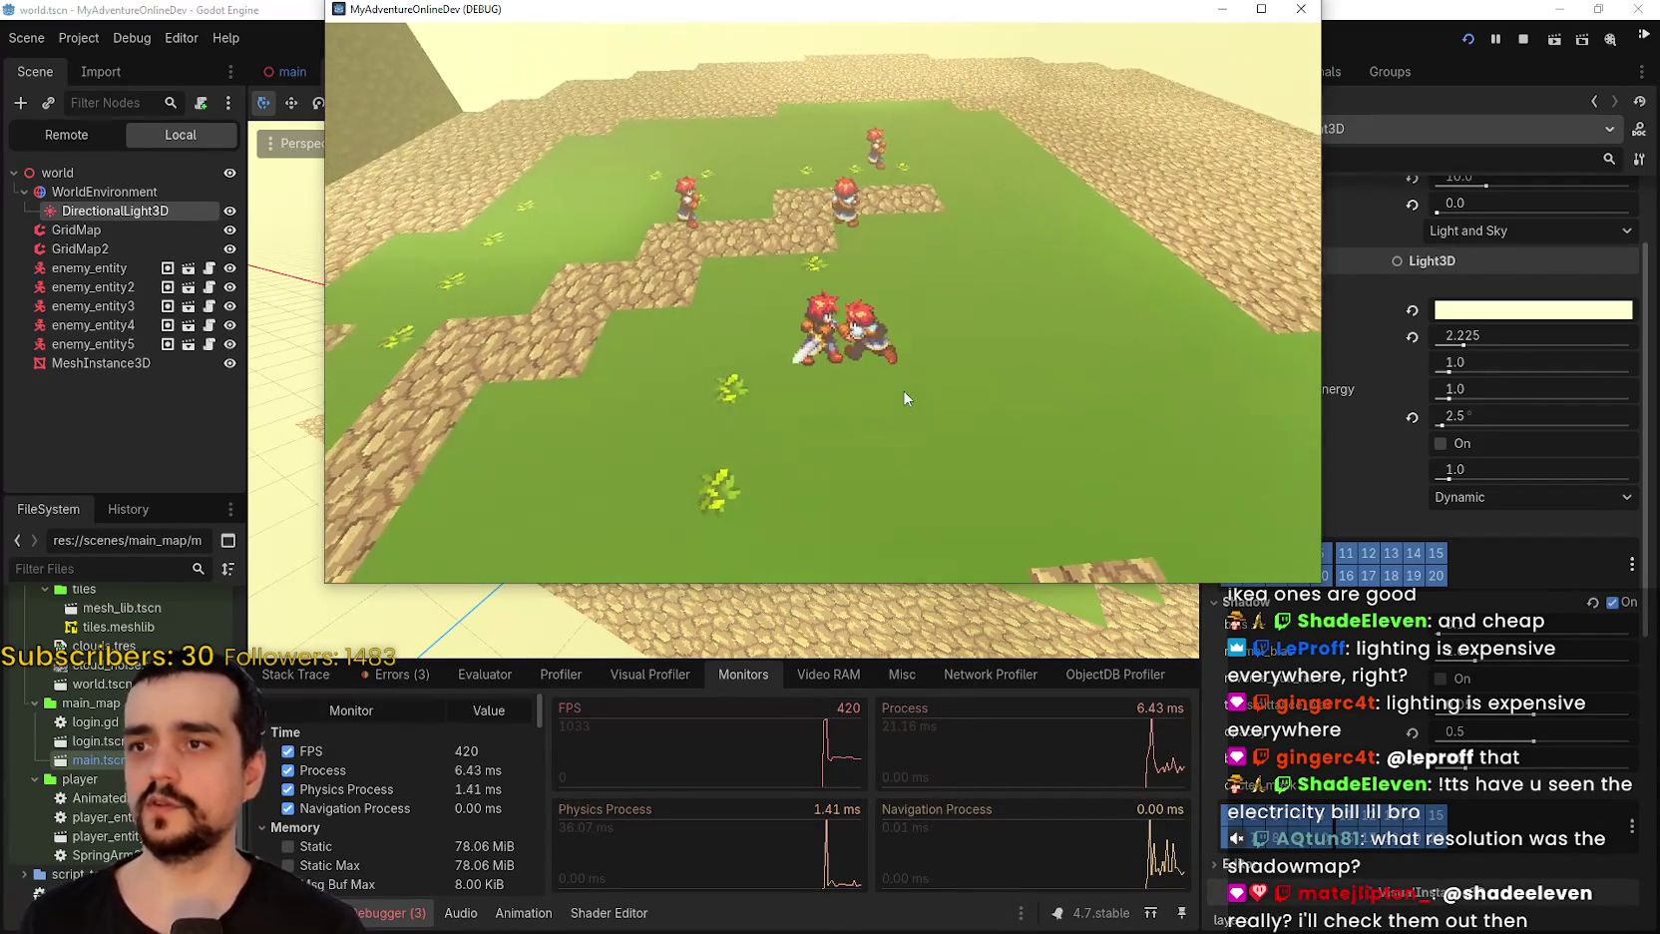
key(w)
key(w)
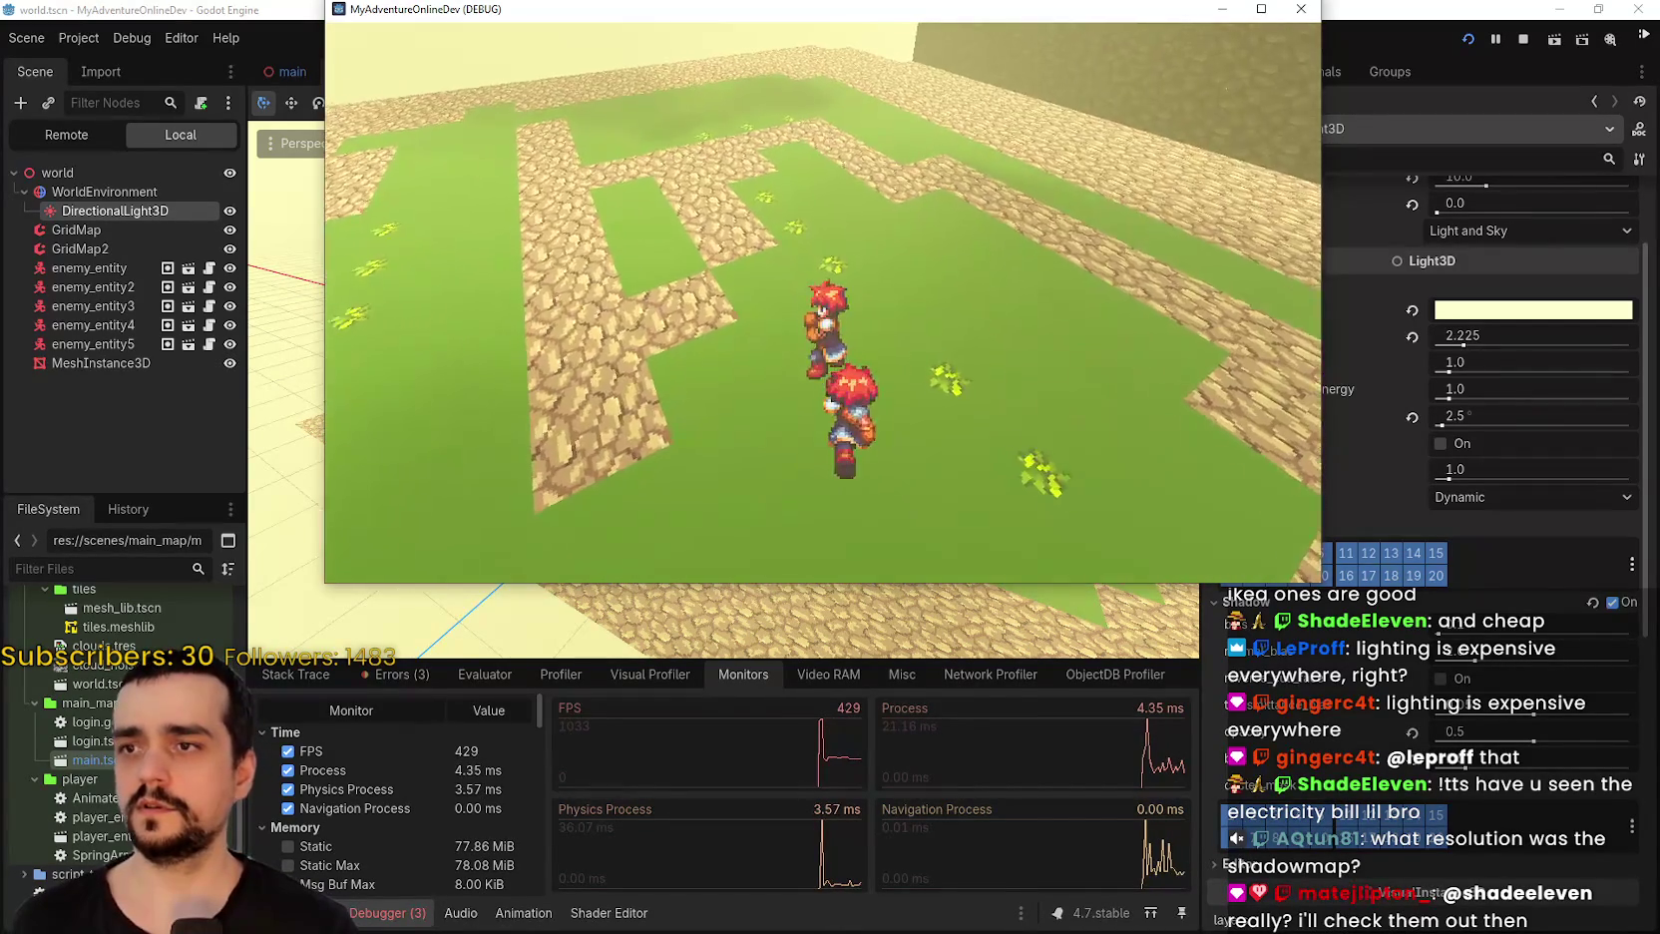
click(901, 263)
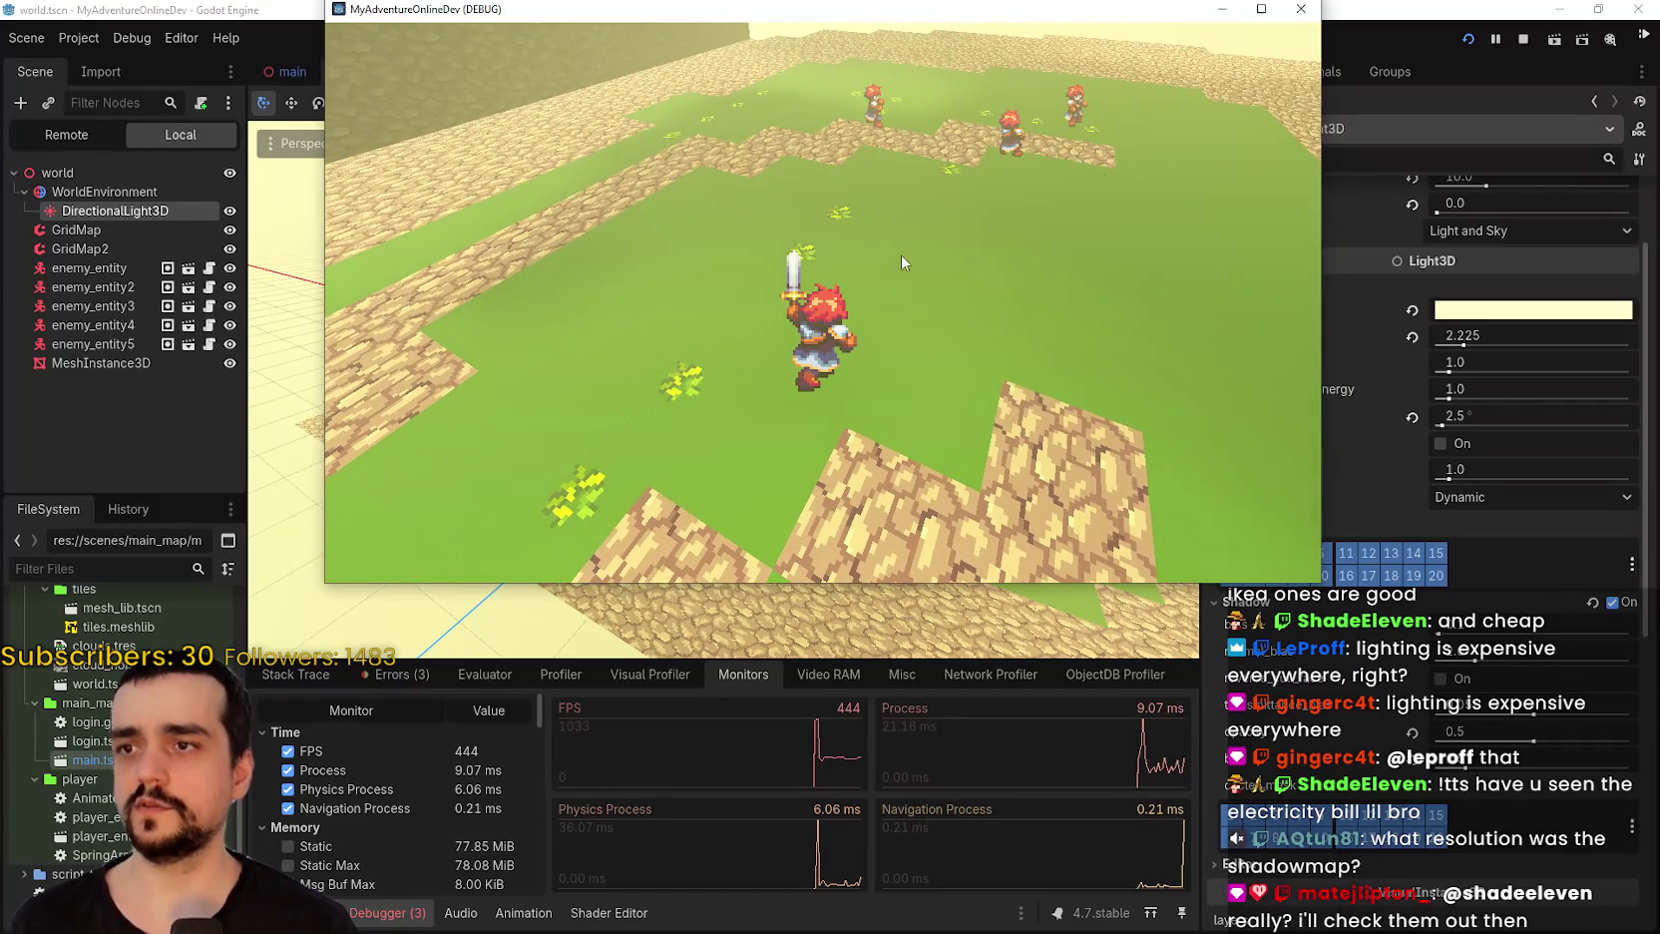
click(1522, 39)
scroll(1406, 555, down, 4)
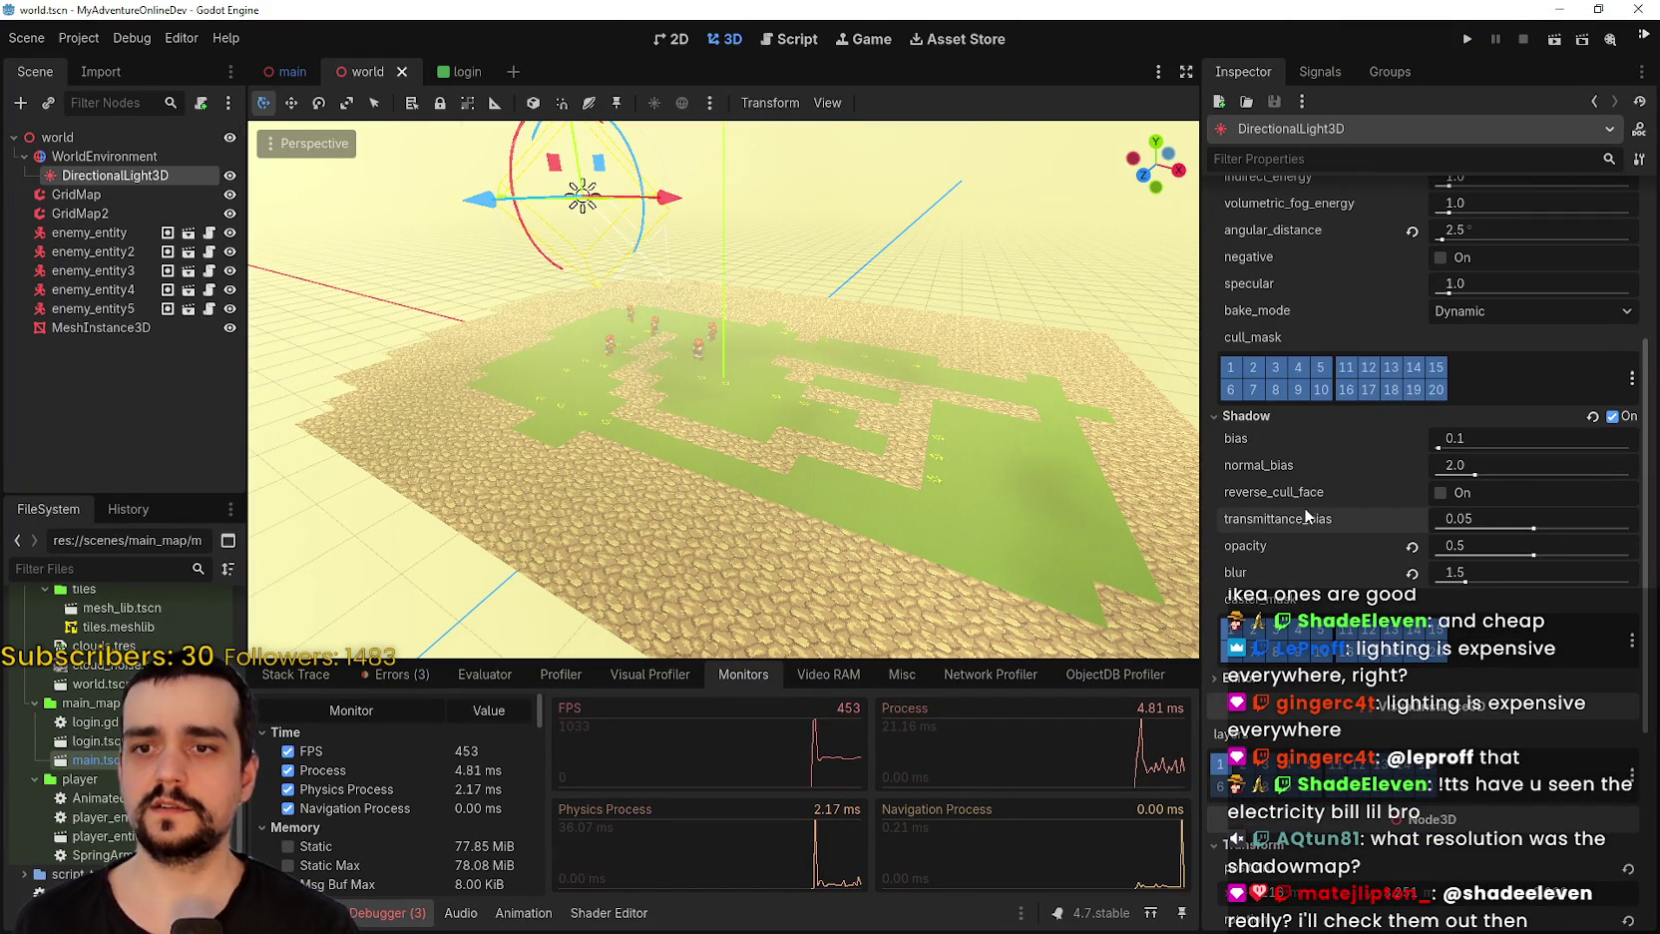
Undo and redo the light's shadow toggle so shadows stay on, then save the world scene.
key(ctrl+z)
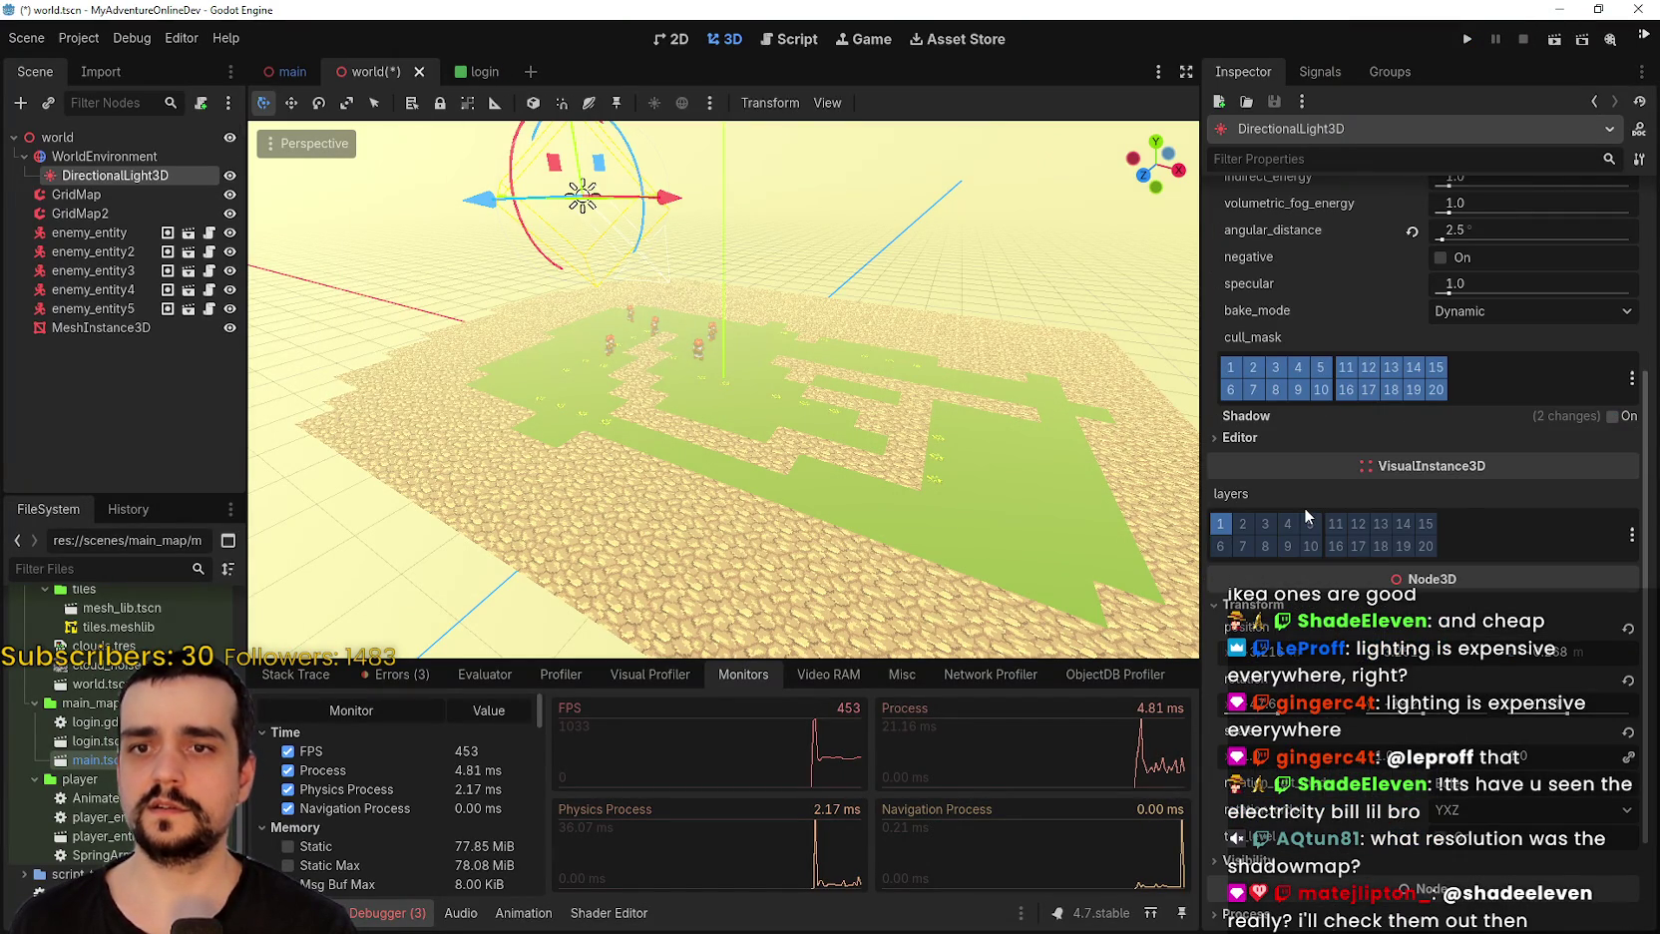
key(ctrl+shift+z)
scroll(700, 359, down, 3)
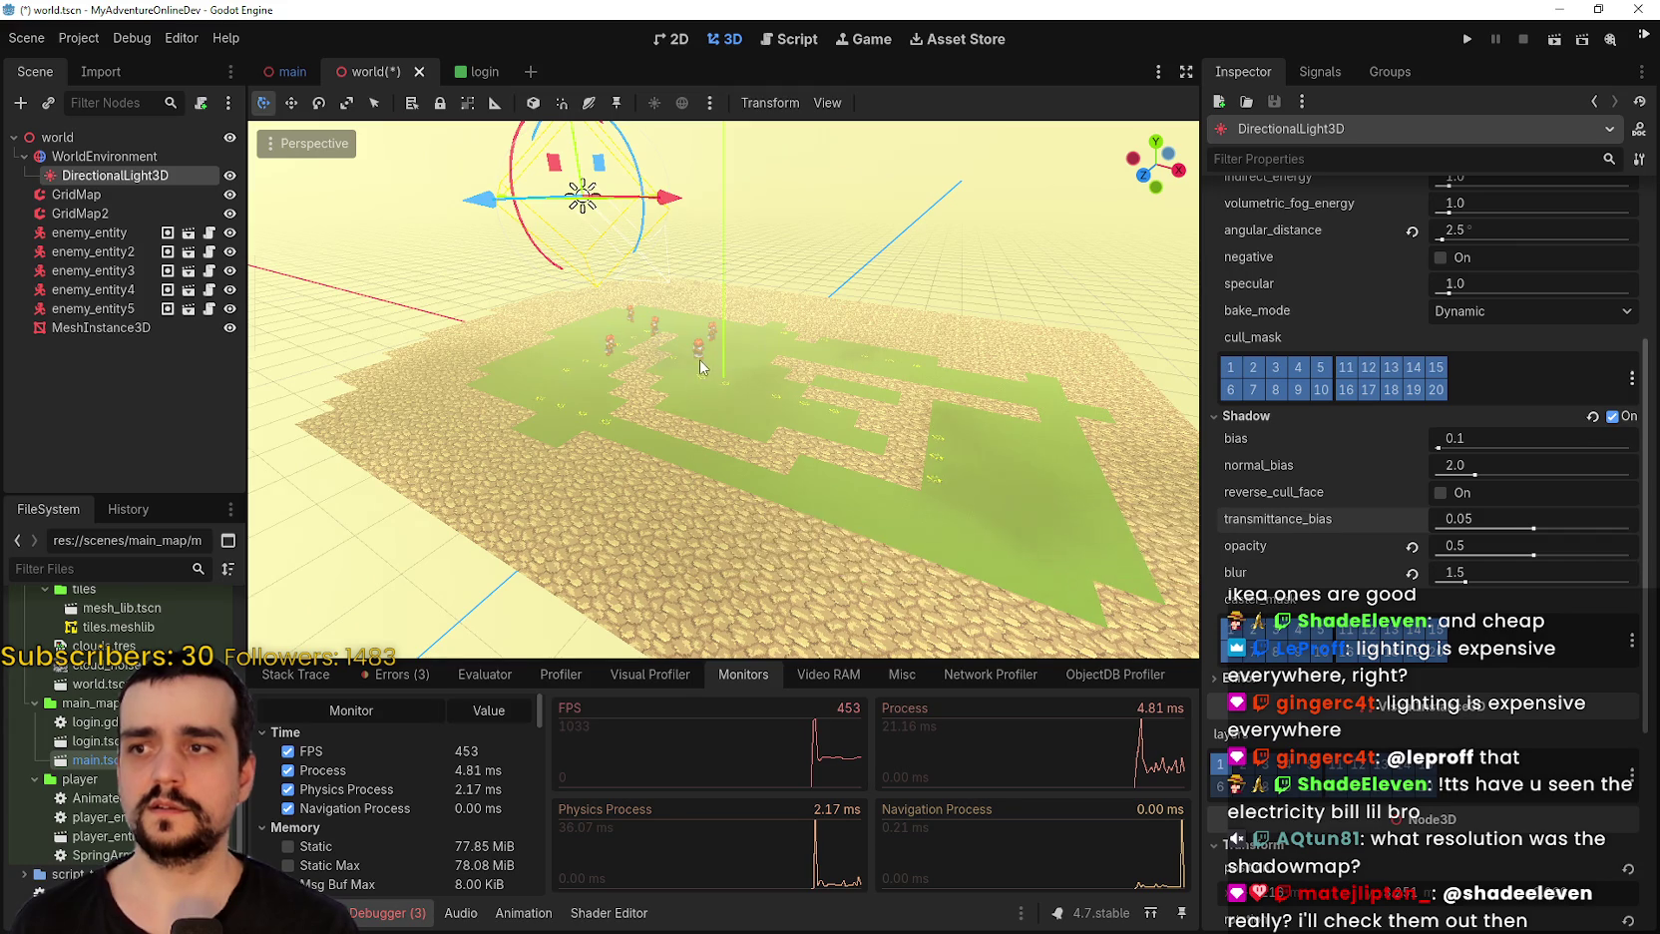
scroll(679, 329, up, 5)
scroll(681, 332, down, 2)
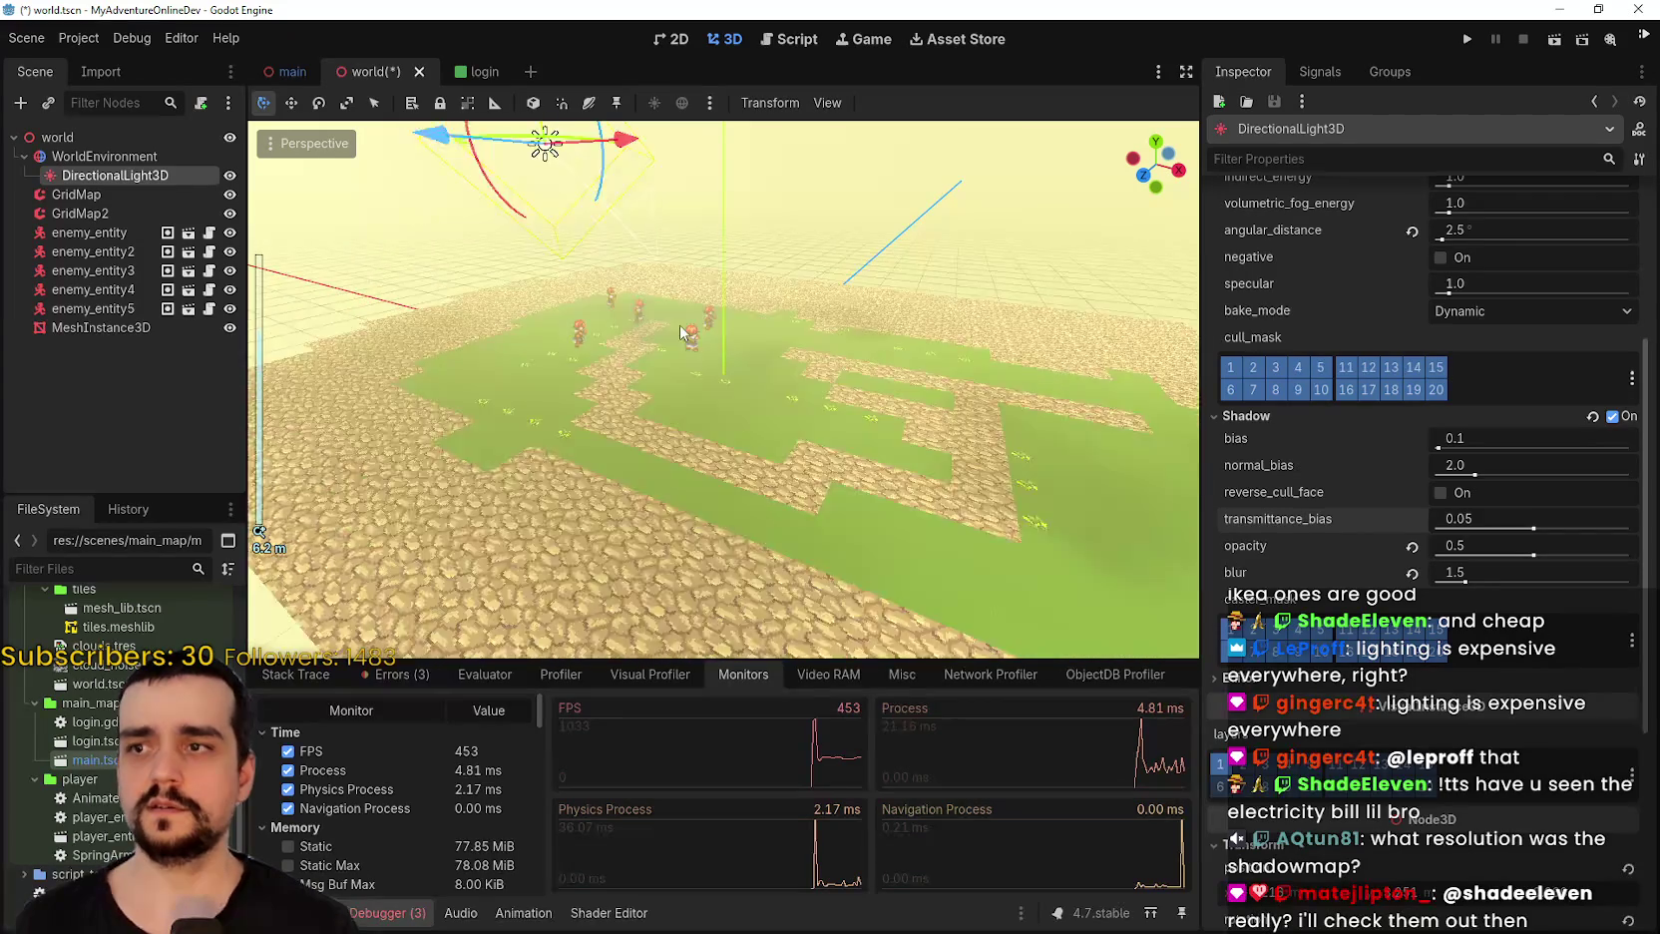
scroll(681, 332, down, 1)
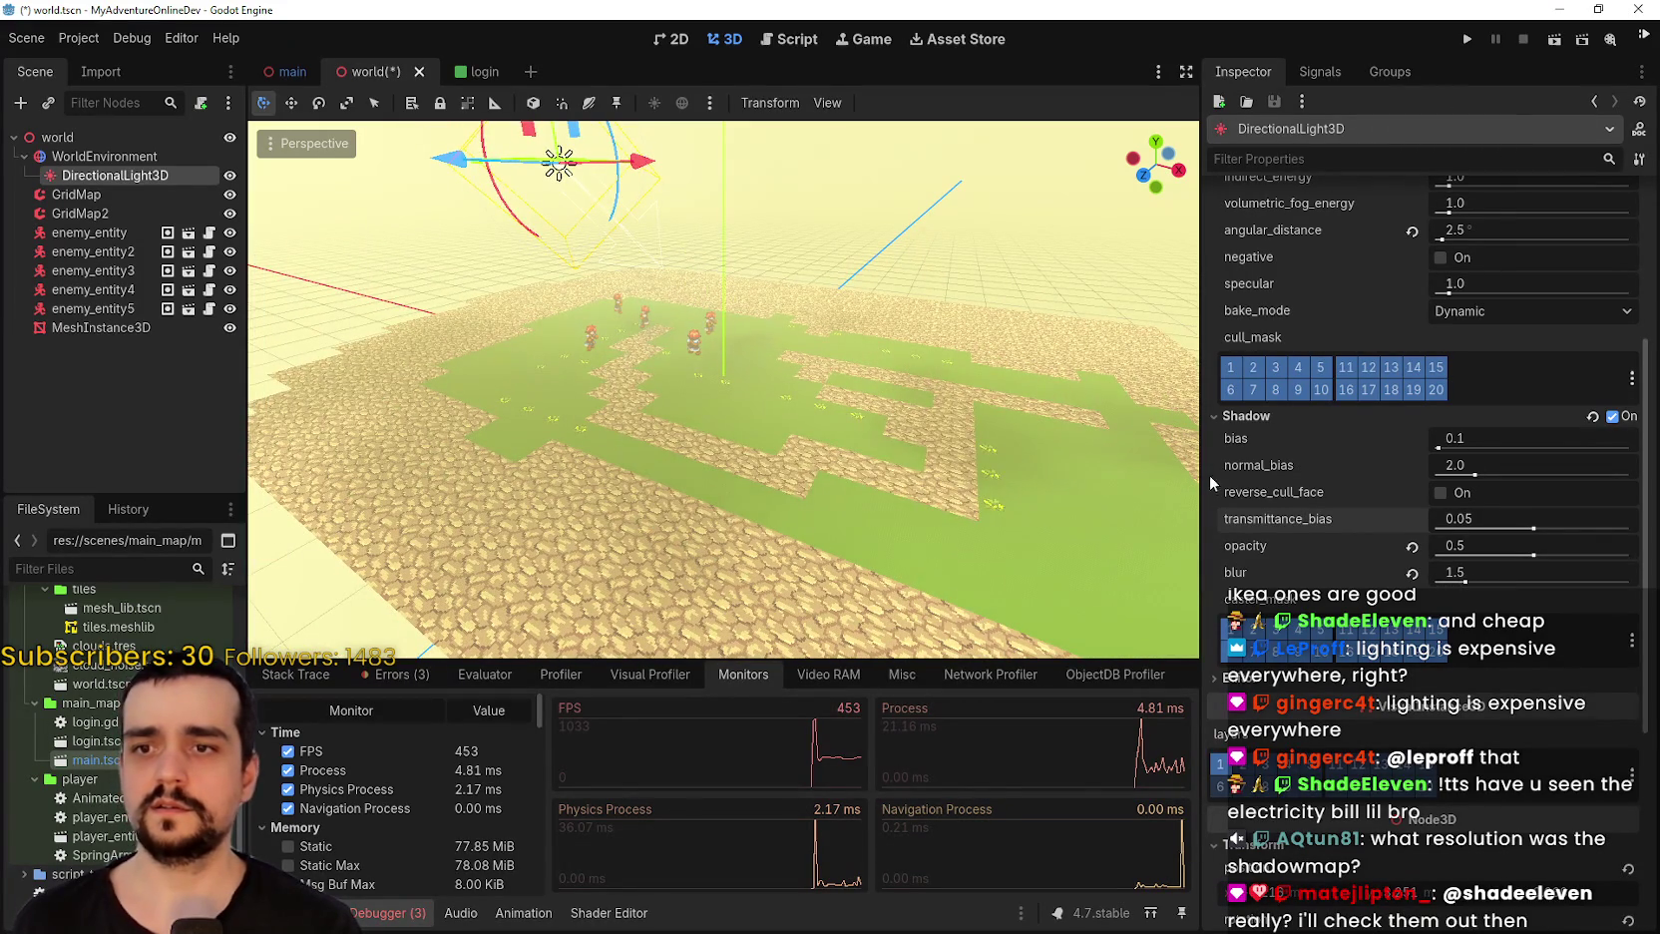
key(ctrl+s)
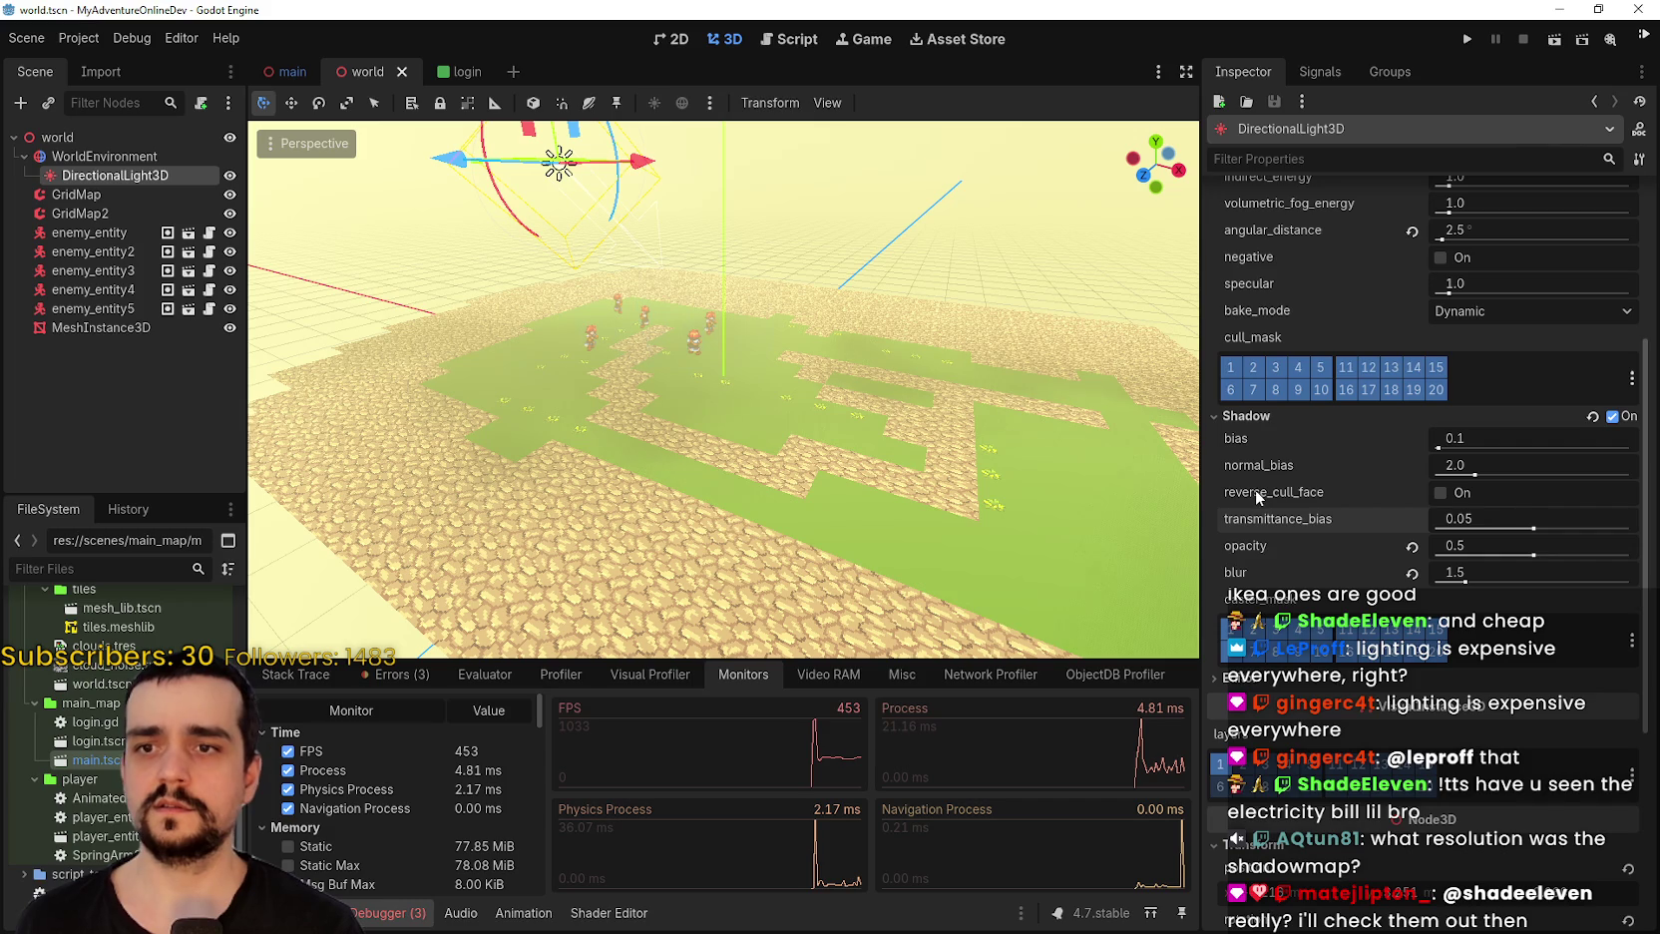
Compare shadows with reverse_cull_face on and off, leave it off, and expand the next light section.
mouse_move(1263, 490)
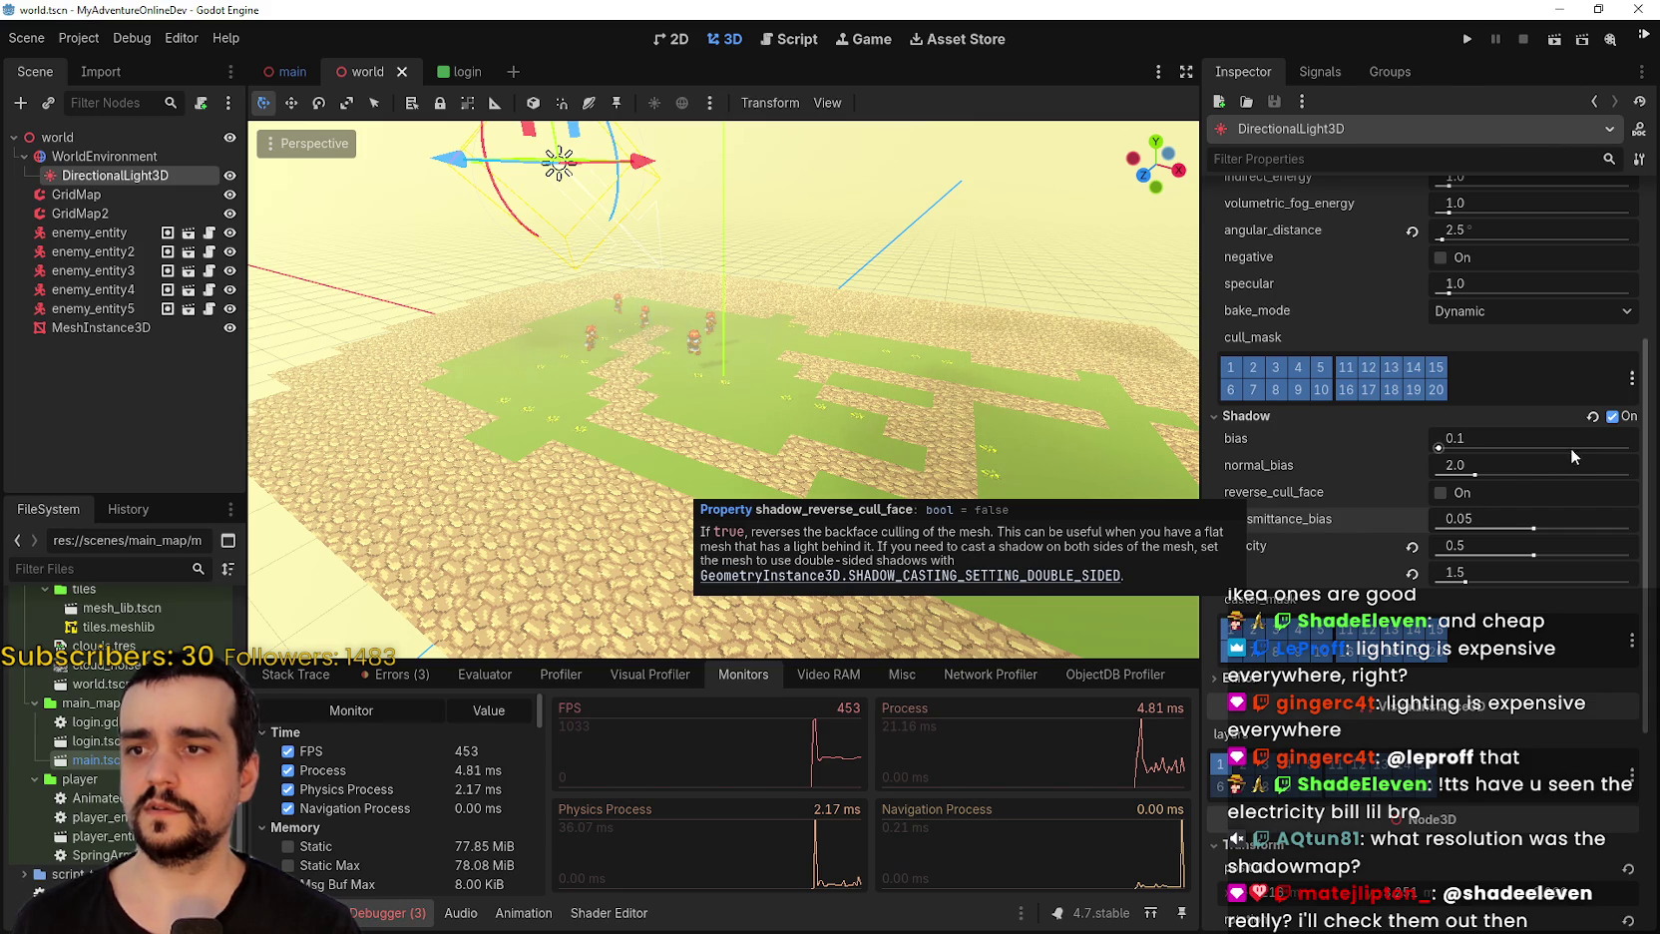
click(1483, 493)
click(1480, 492)
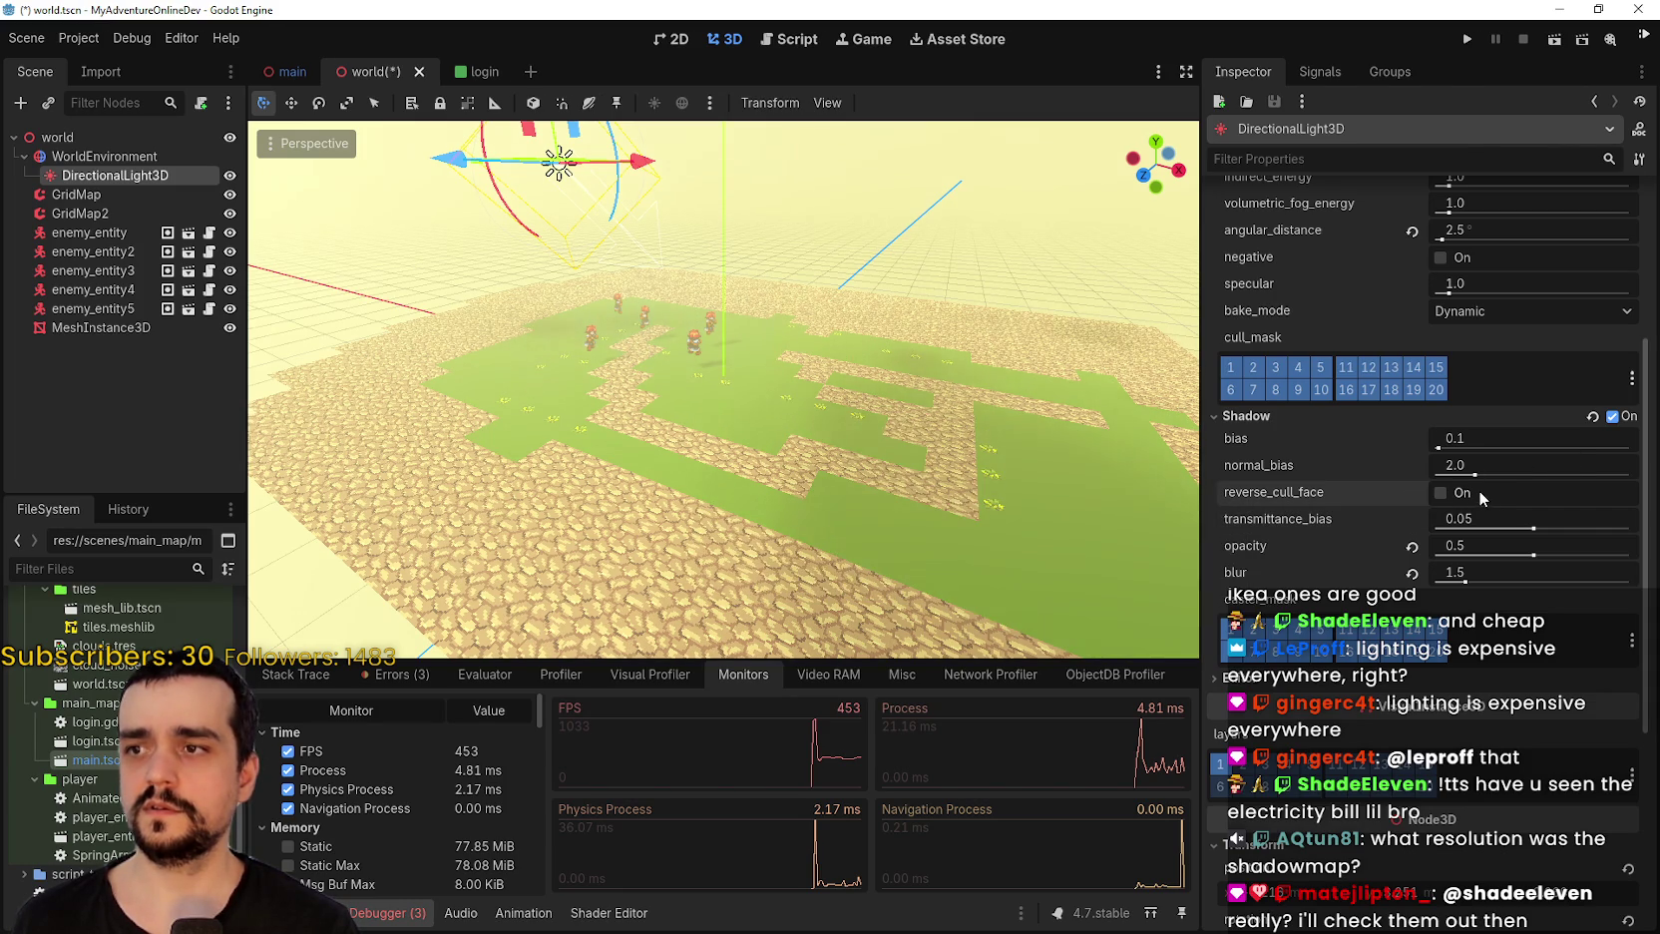
click(1479, 491)
click(1480, 492)
click(1478, 489)
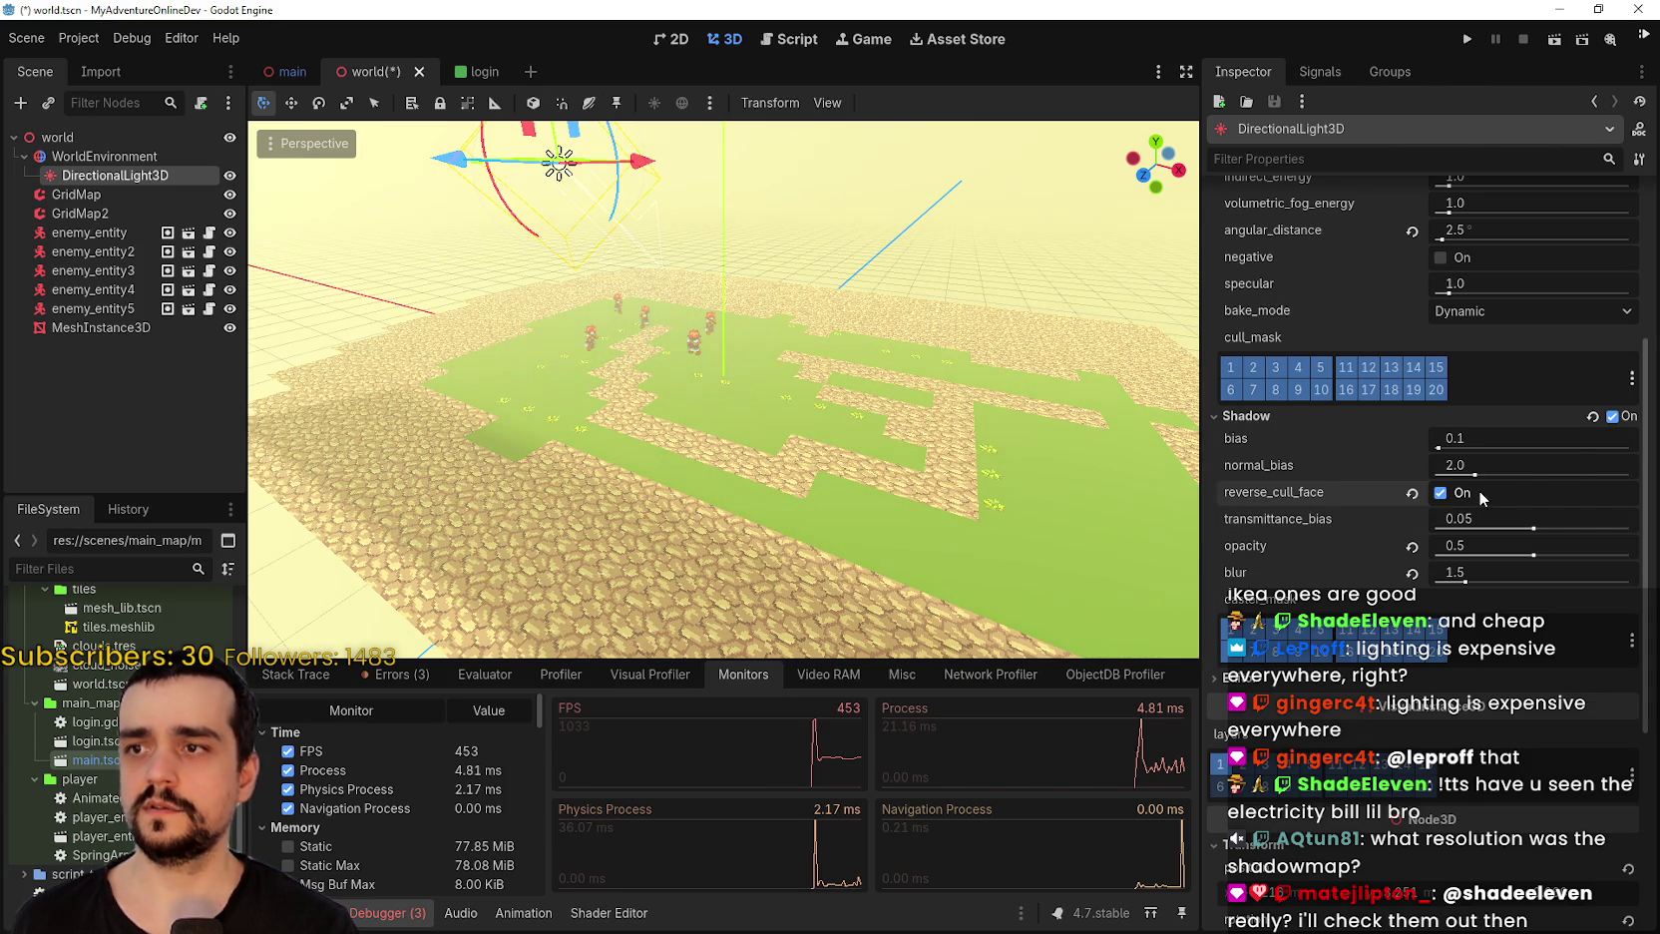
click(1478, 490)
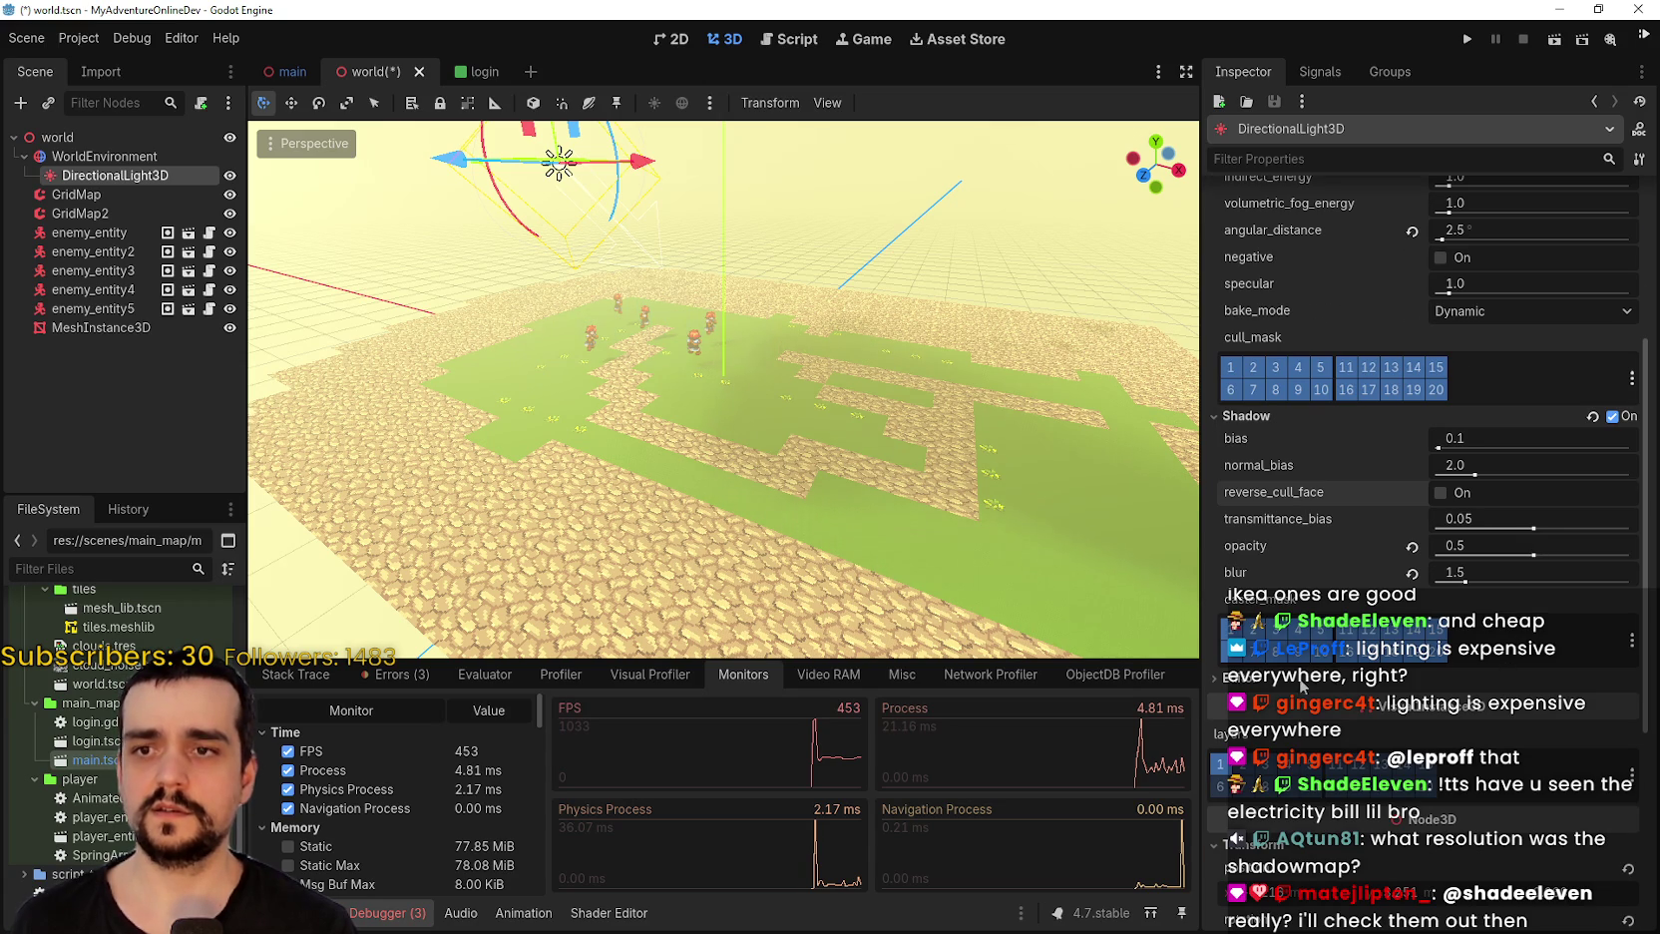
click(1254, 682)
Set the directional light's bake mode to Static, leaving sky and shadow modes unchanged.
scroll(1396, 558, up, 4)
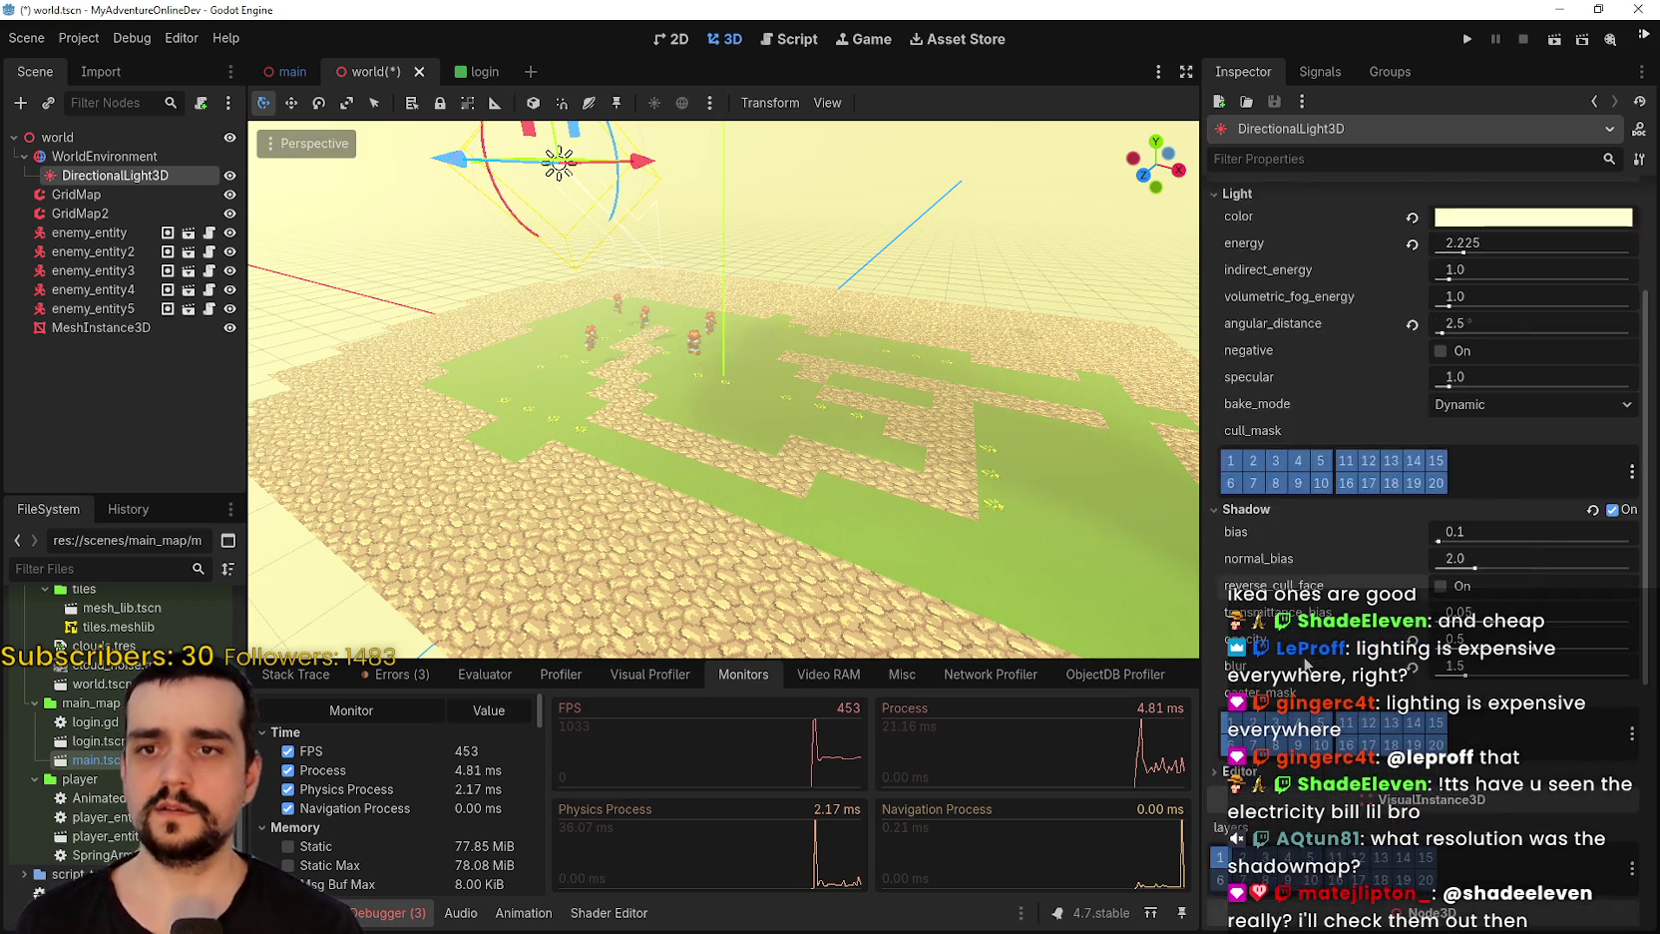
click(1461, 509)
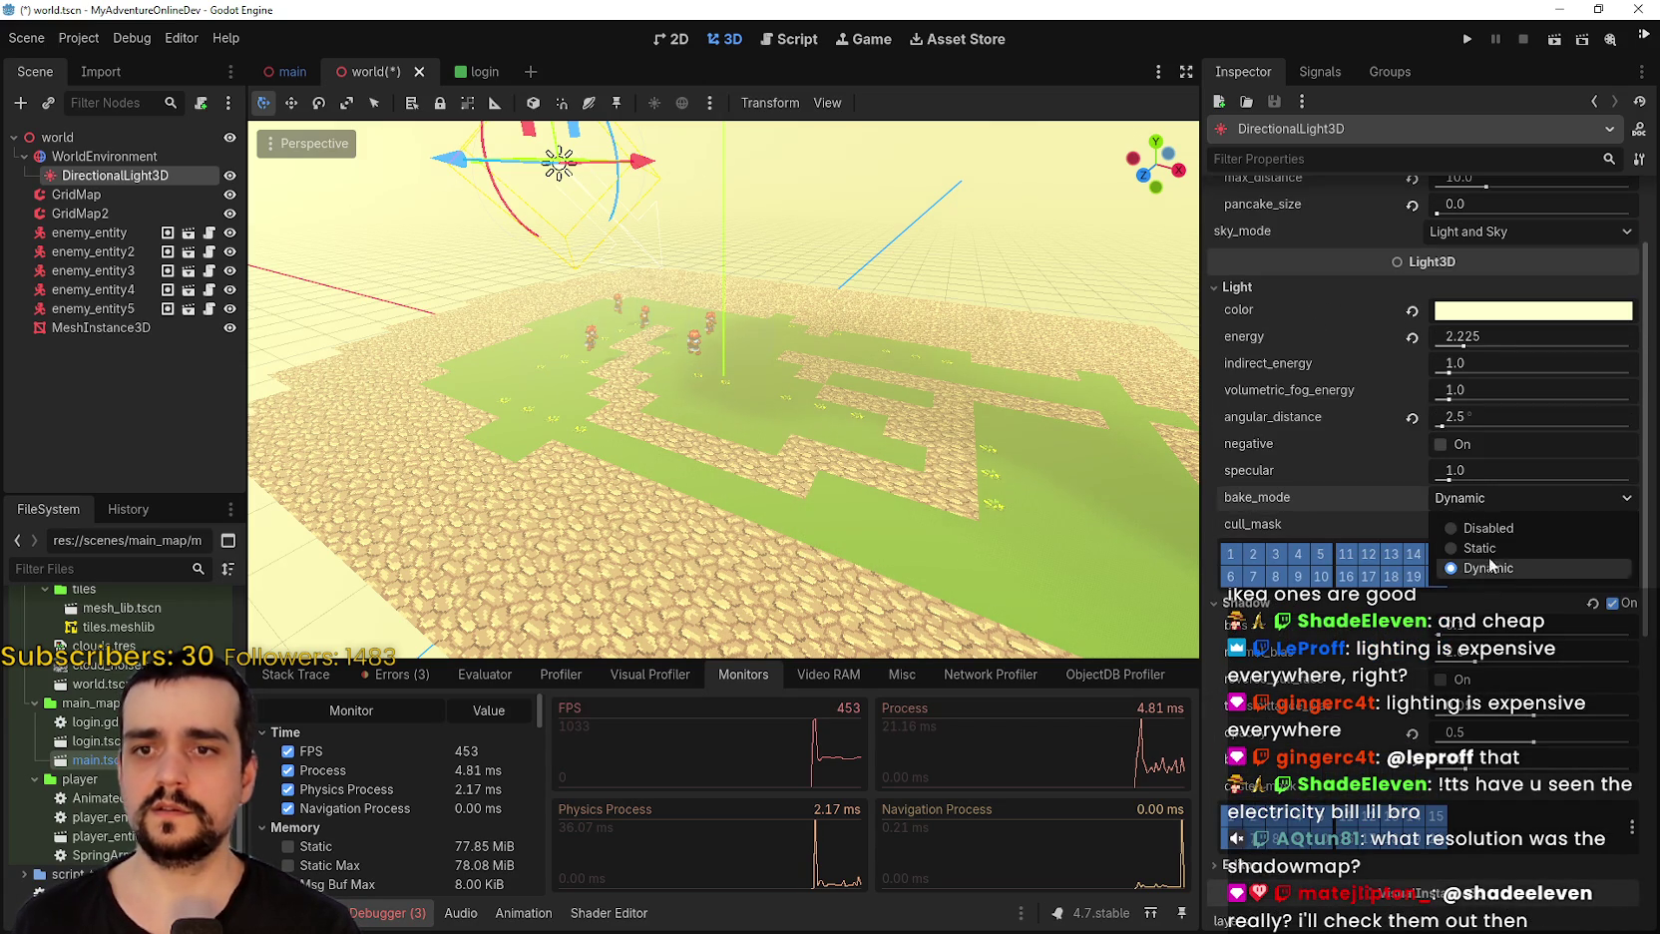
click(1484, 546)
scroll(1504, 490, up, 3)
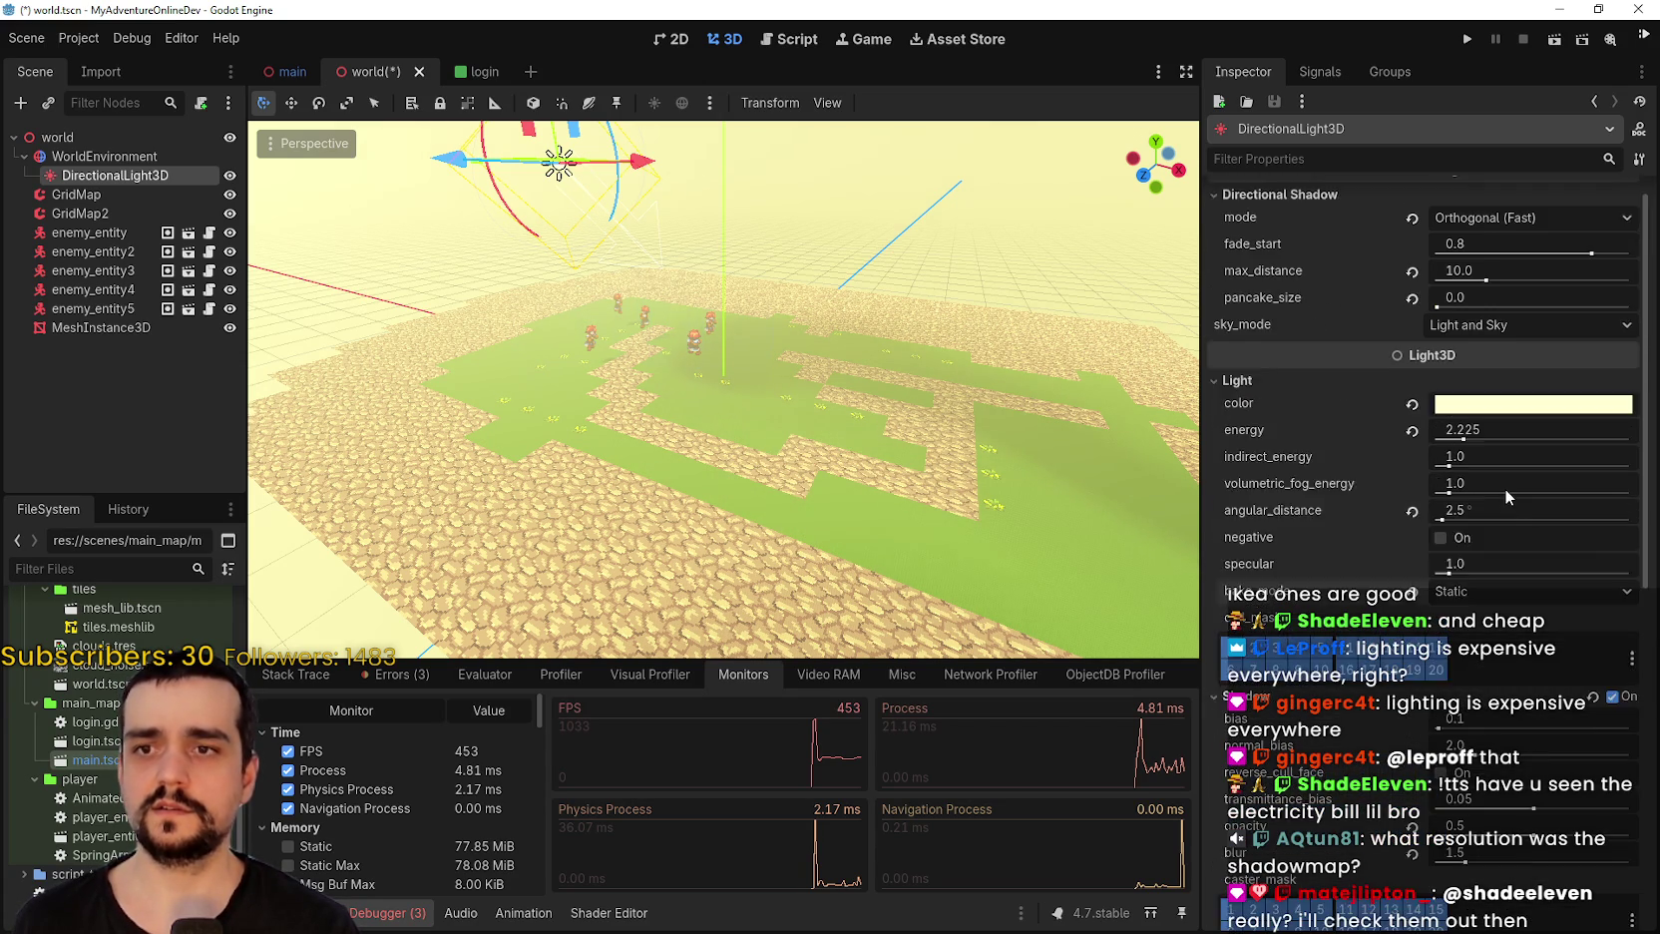
click(1492, 345)
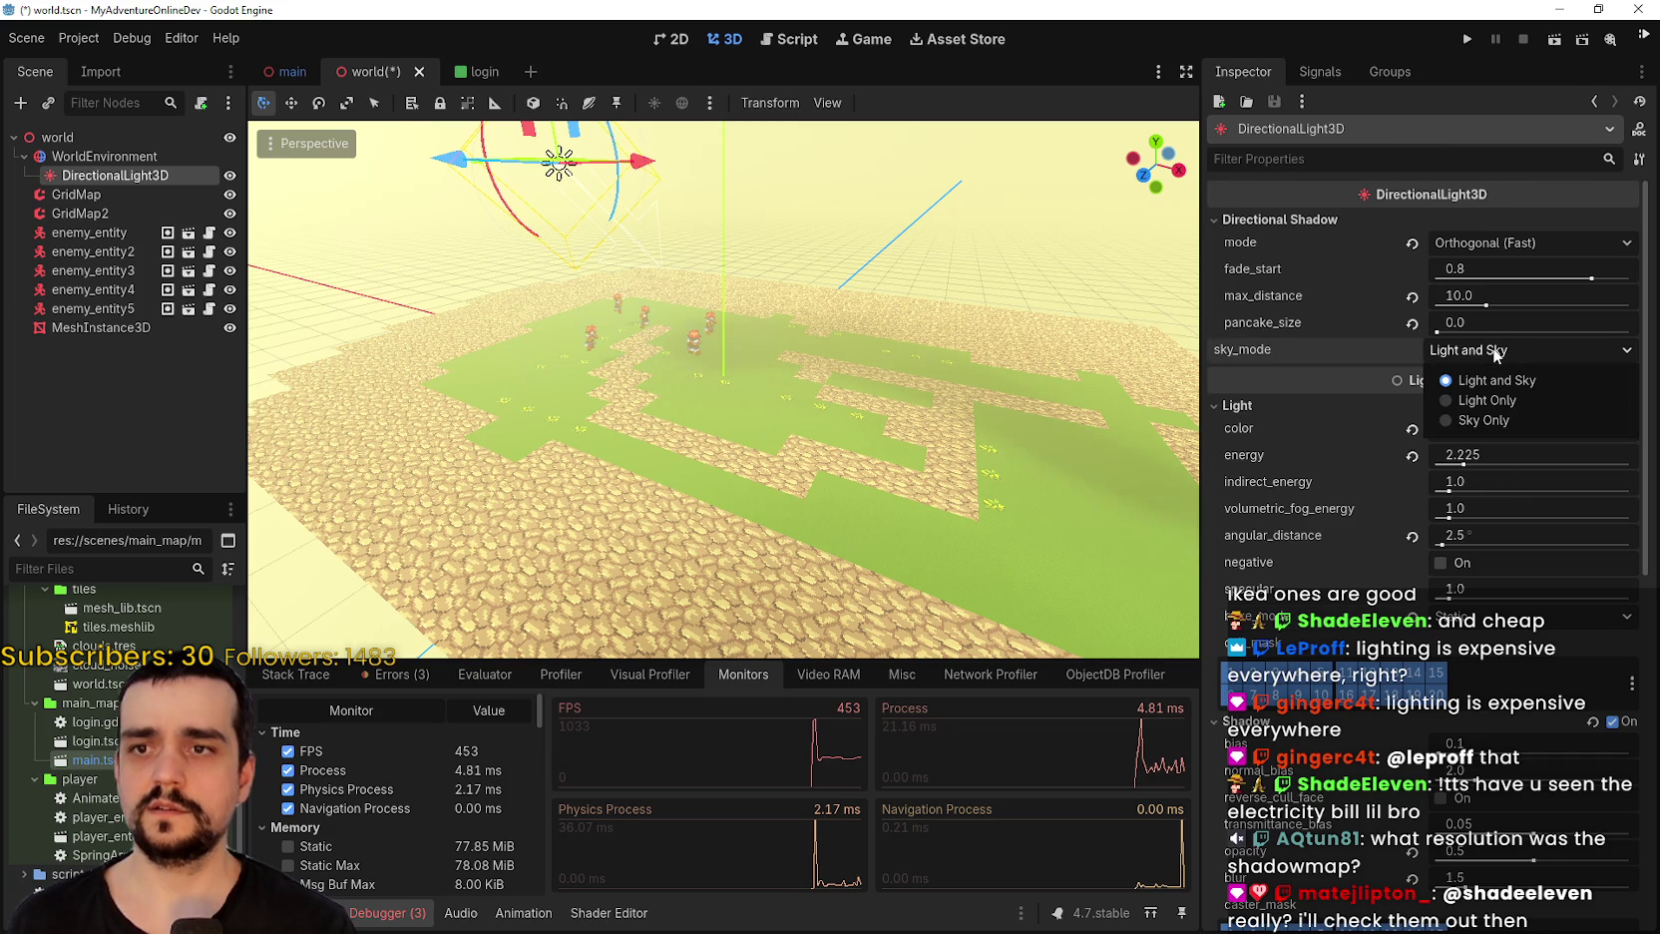
click(1497, 254)
click(1496, 239)
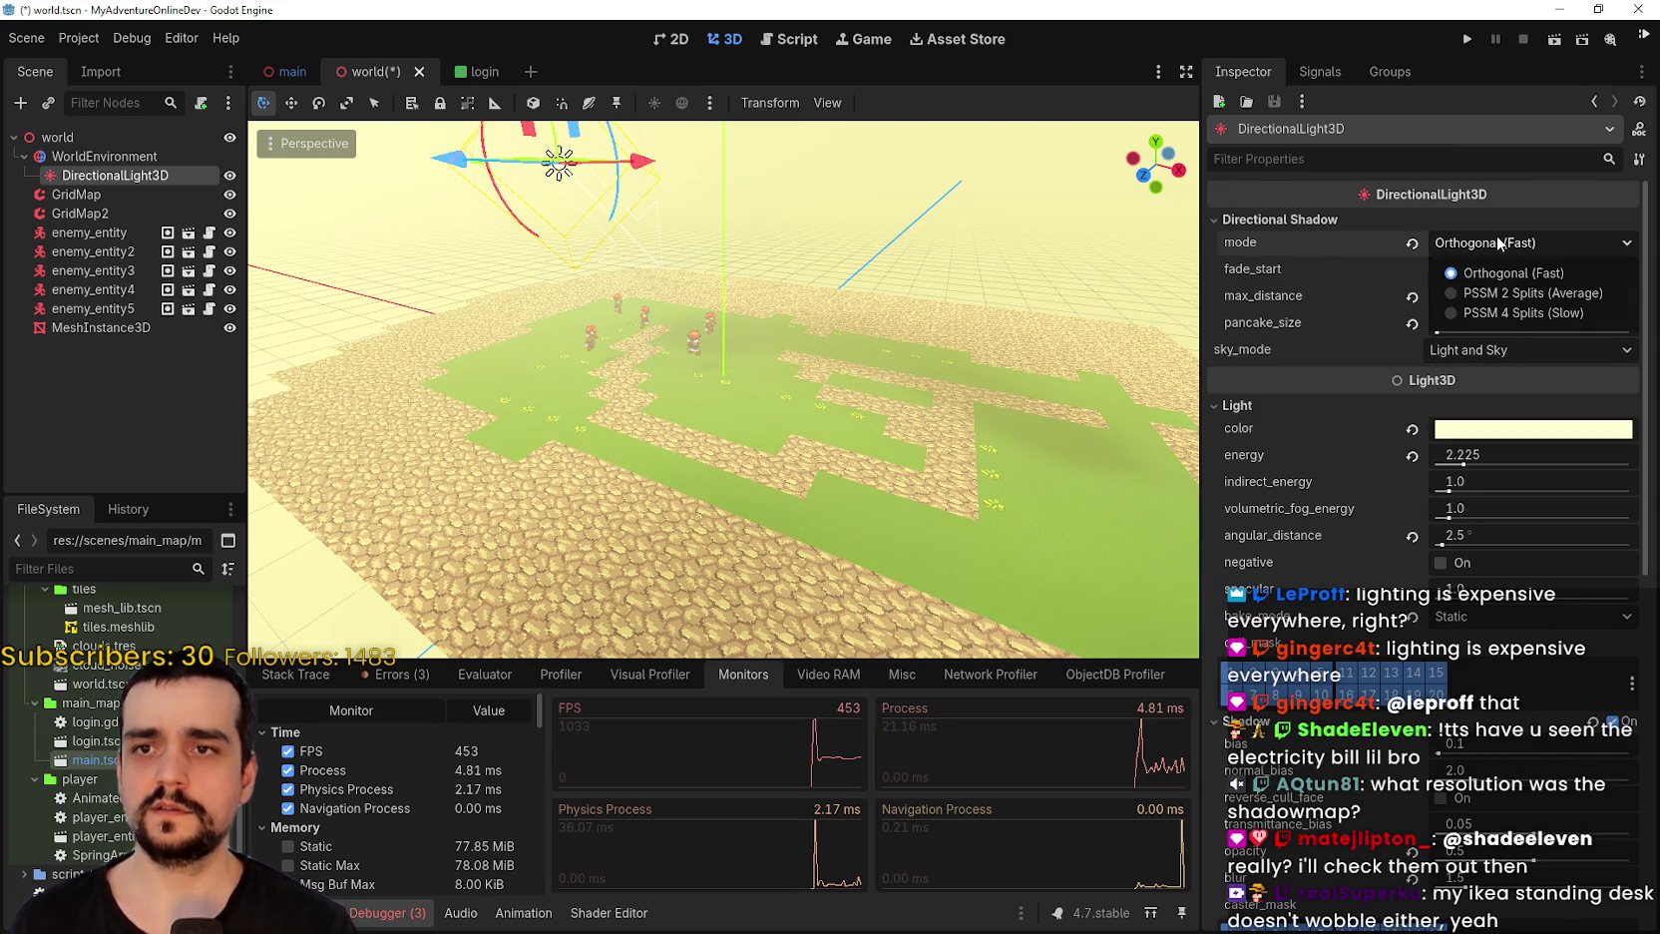
click(1496, 237)
Run the game offline, close the MultiPlay Core panel, attack the enemy, and show Monitors at about 405 FPS.
click(1468, 40)
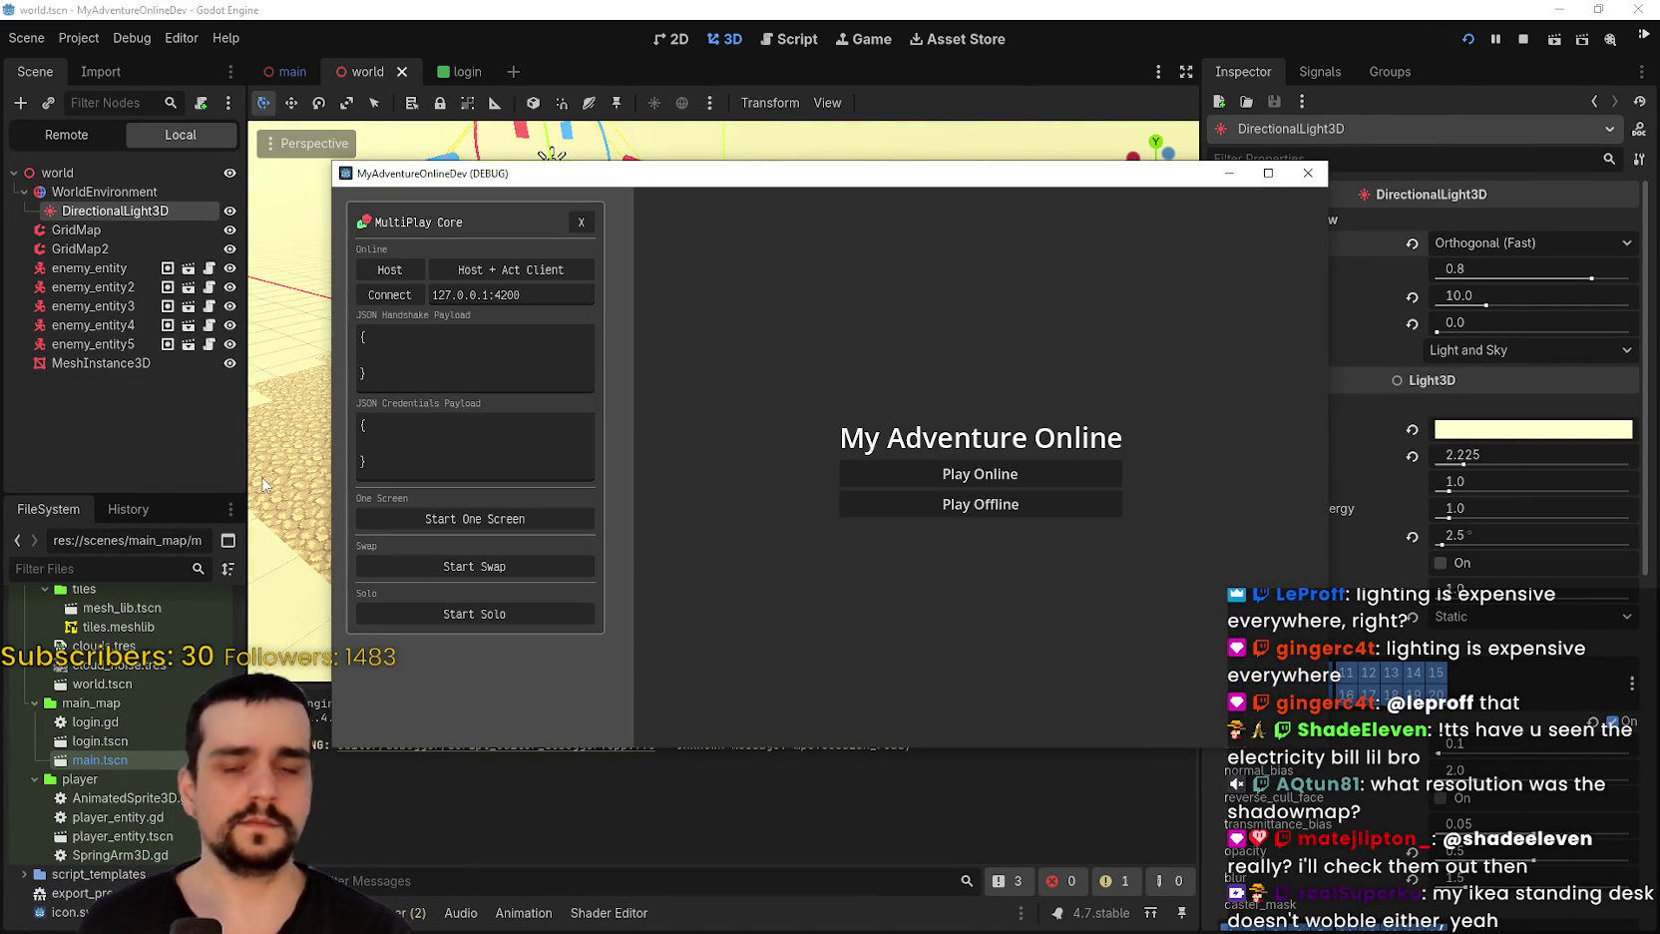
click(858, 504)
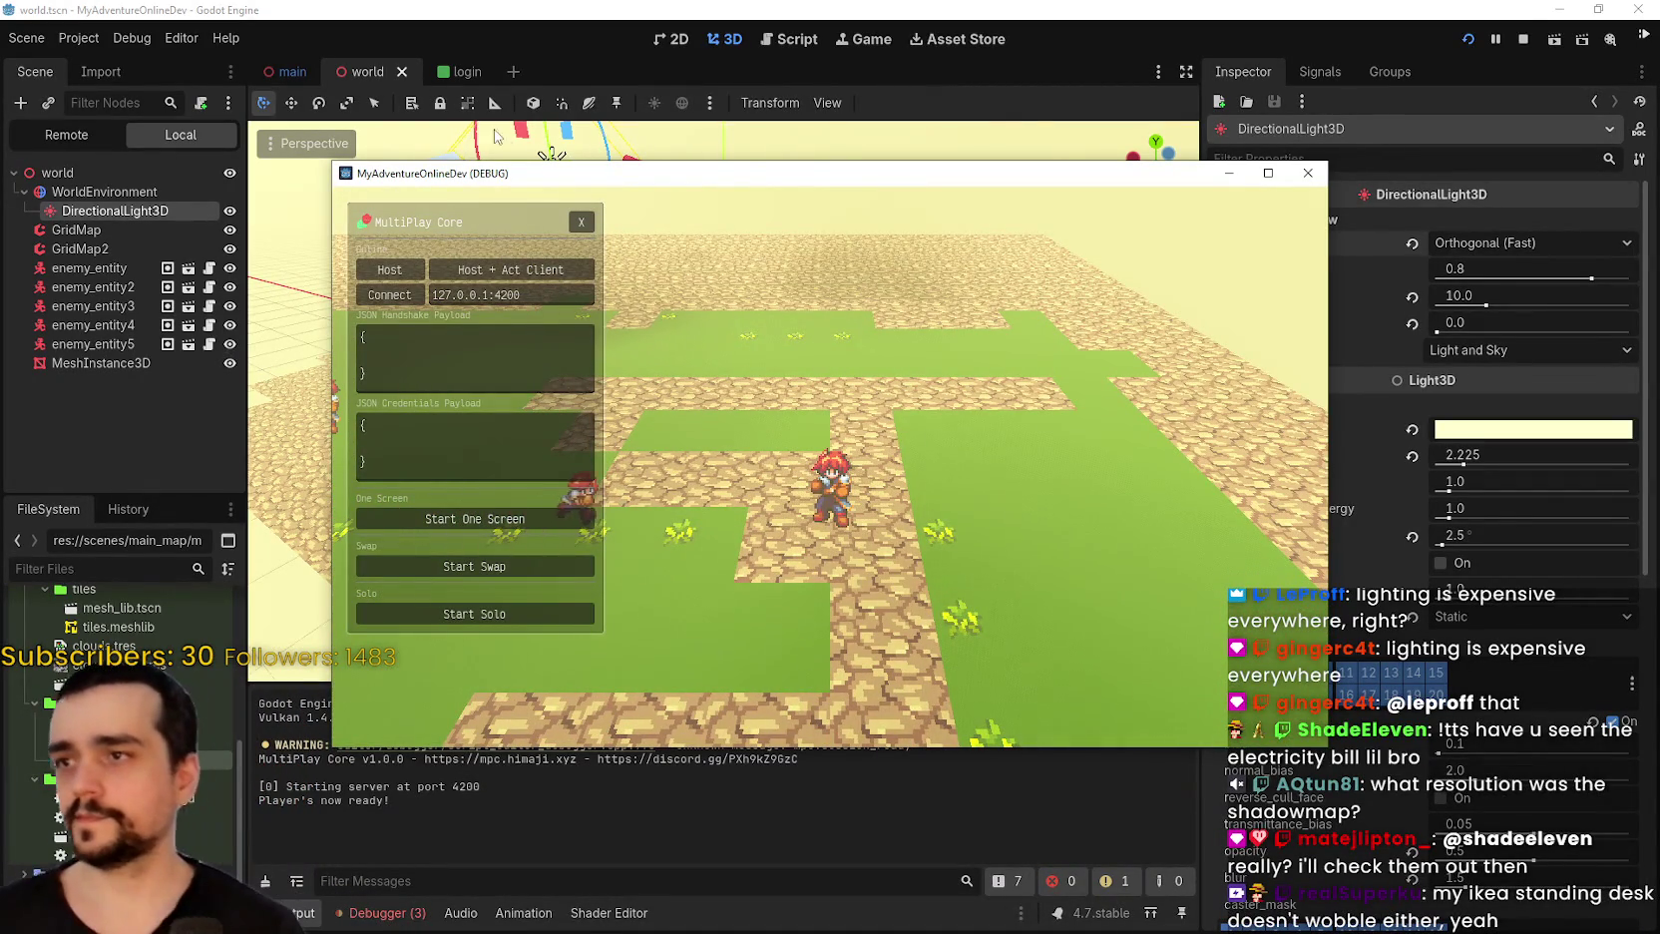
click(581, 221)
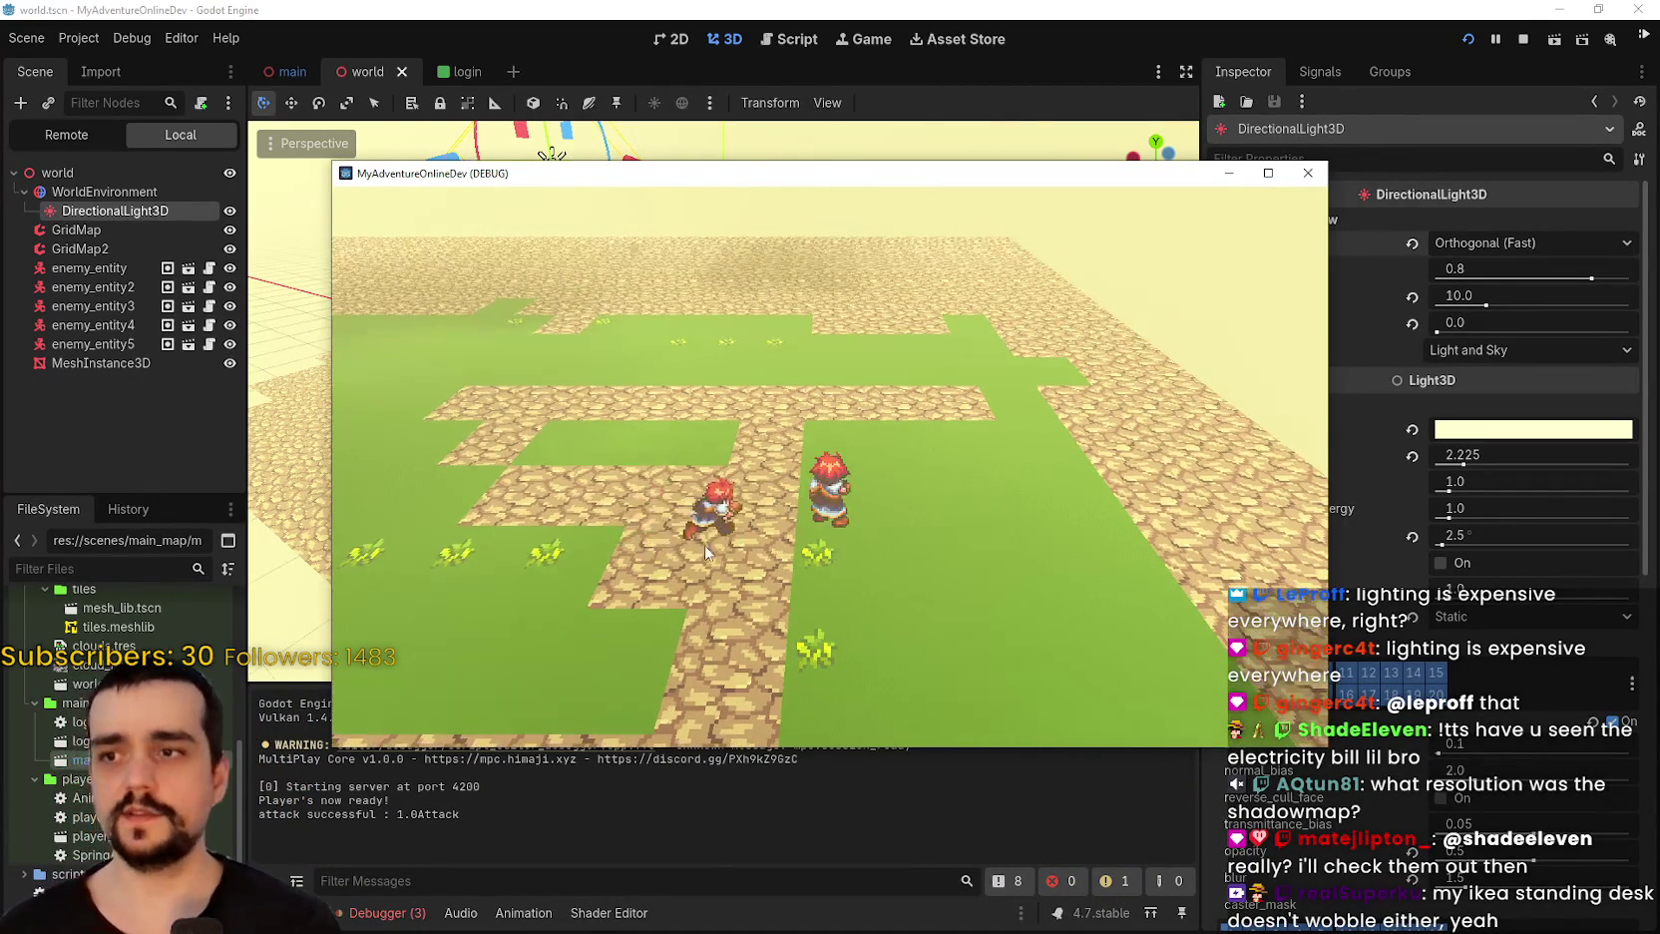
click(705, 552)
click(705, 551)
scroll(721, 596, down, 3)
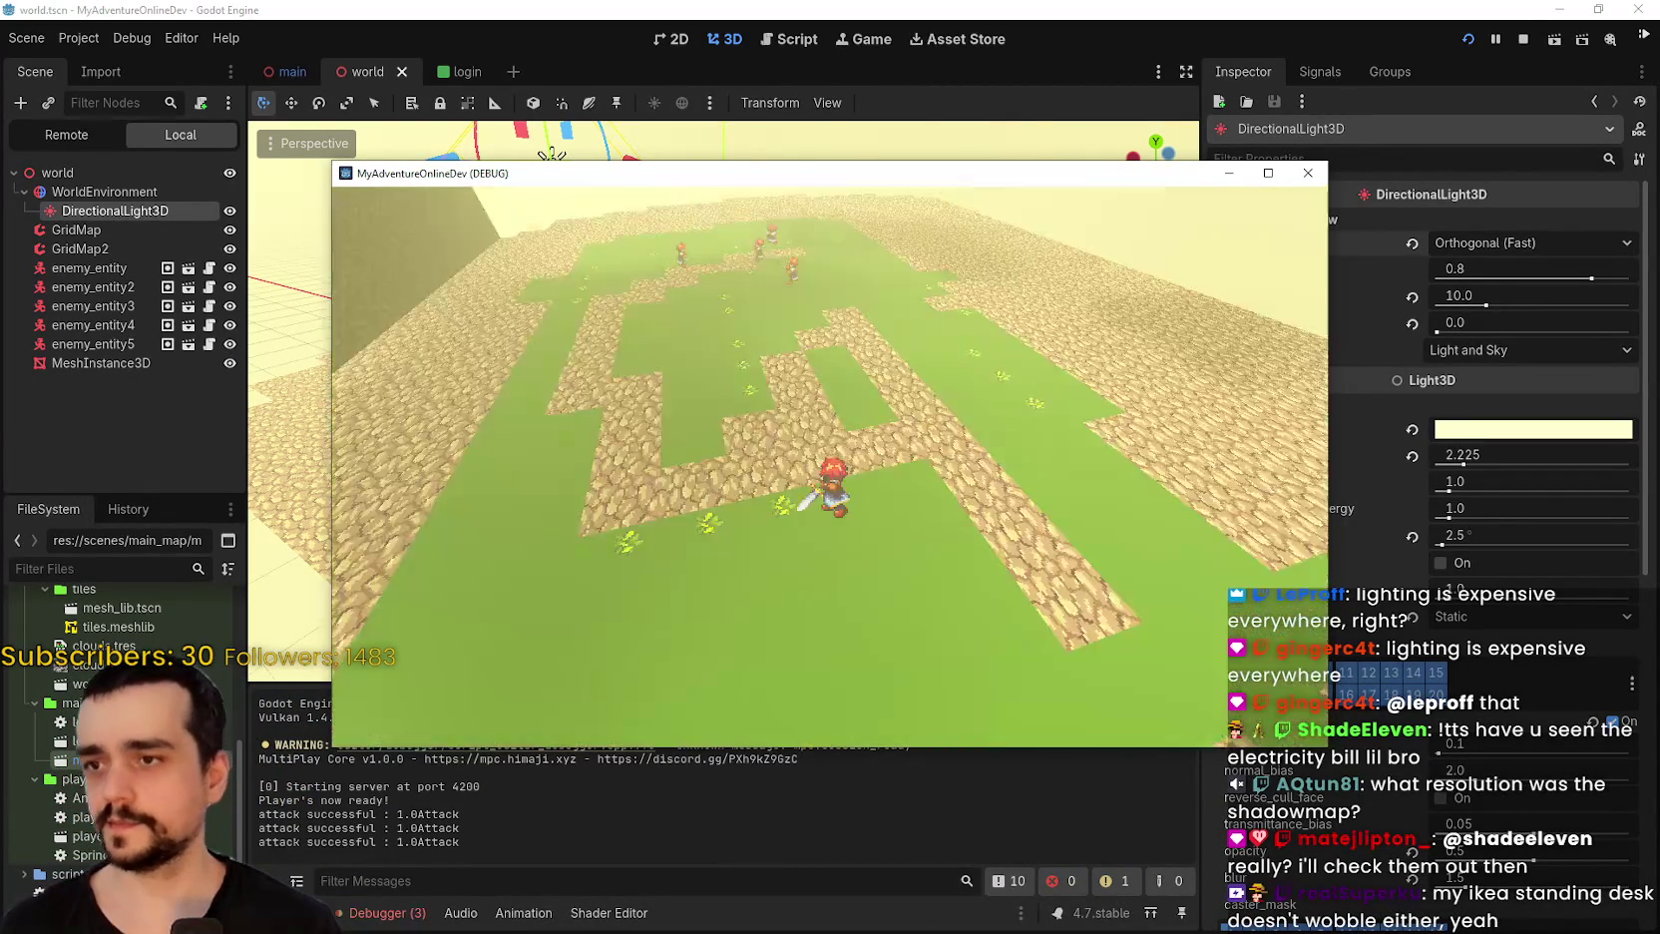
scroll(830, 469, up, 3)
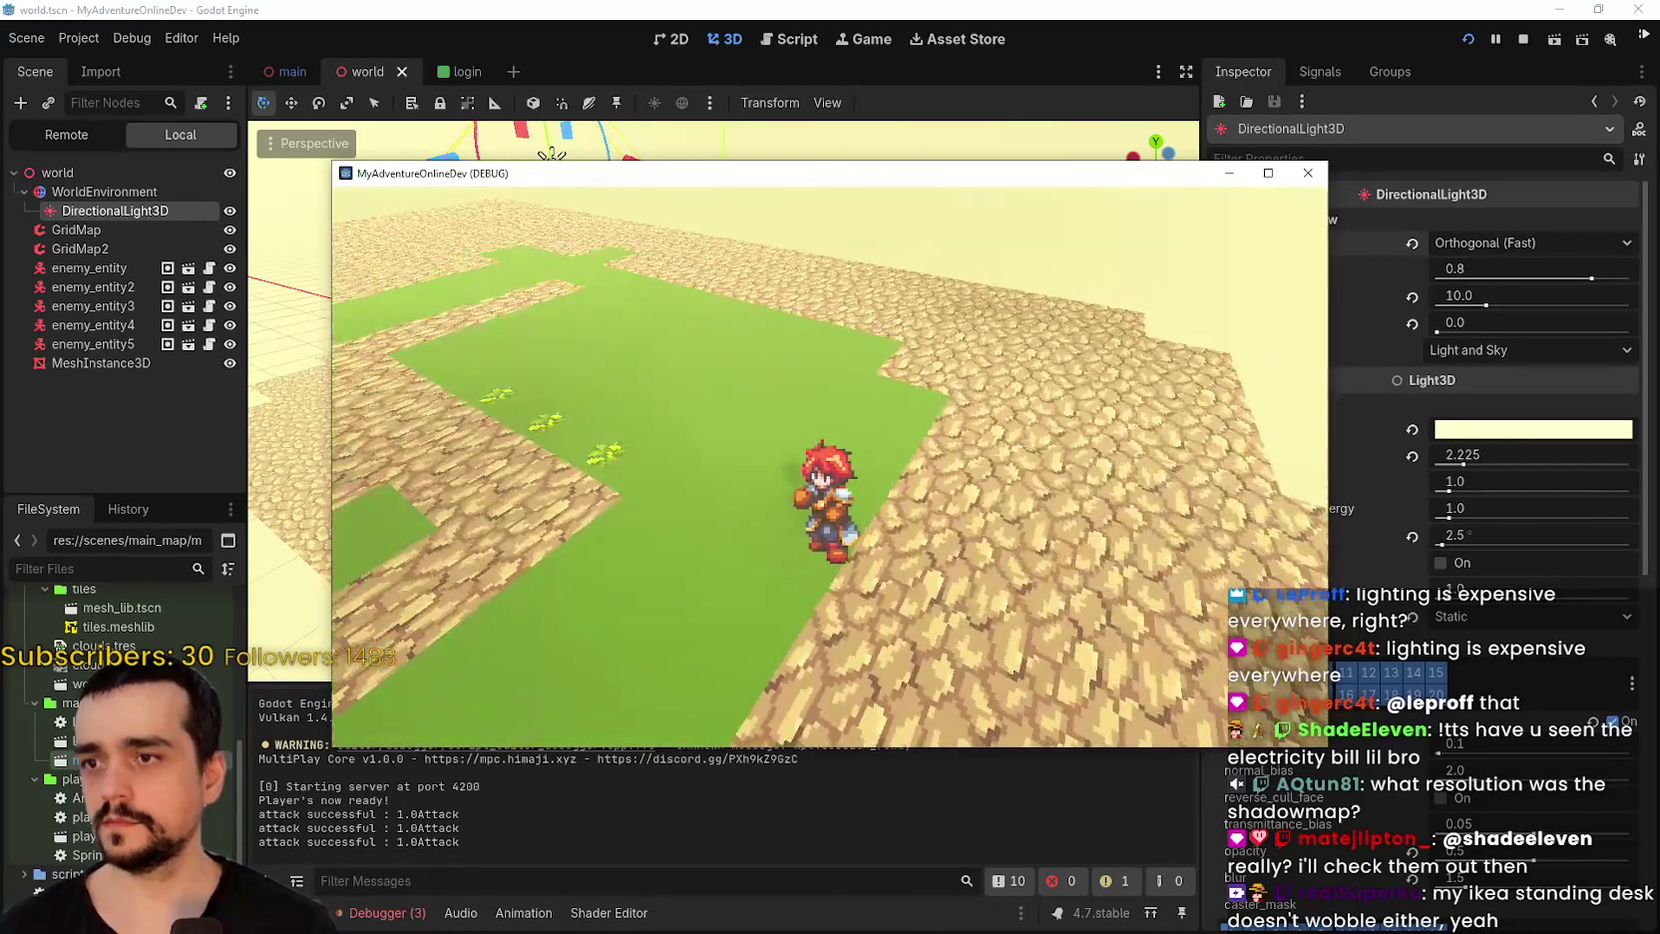
scroll(830, 469, down, 3)
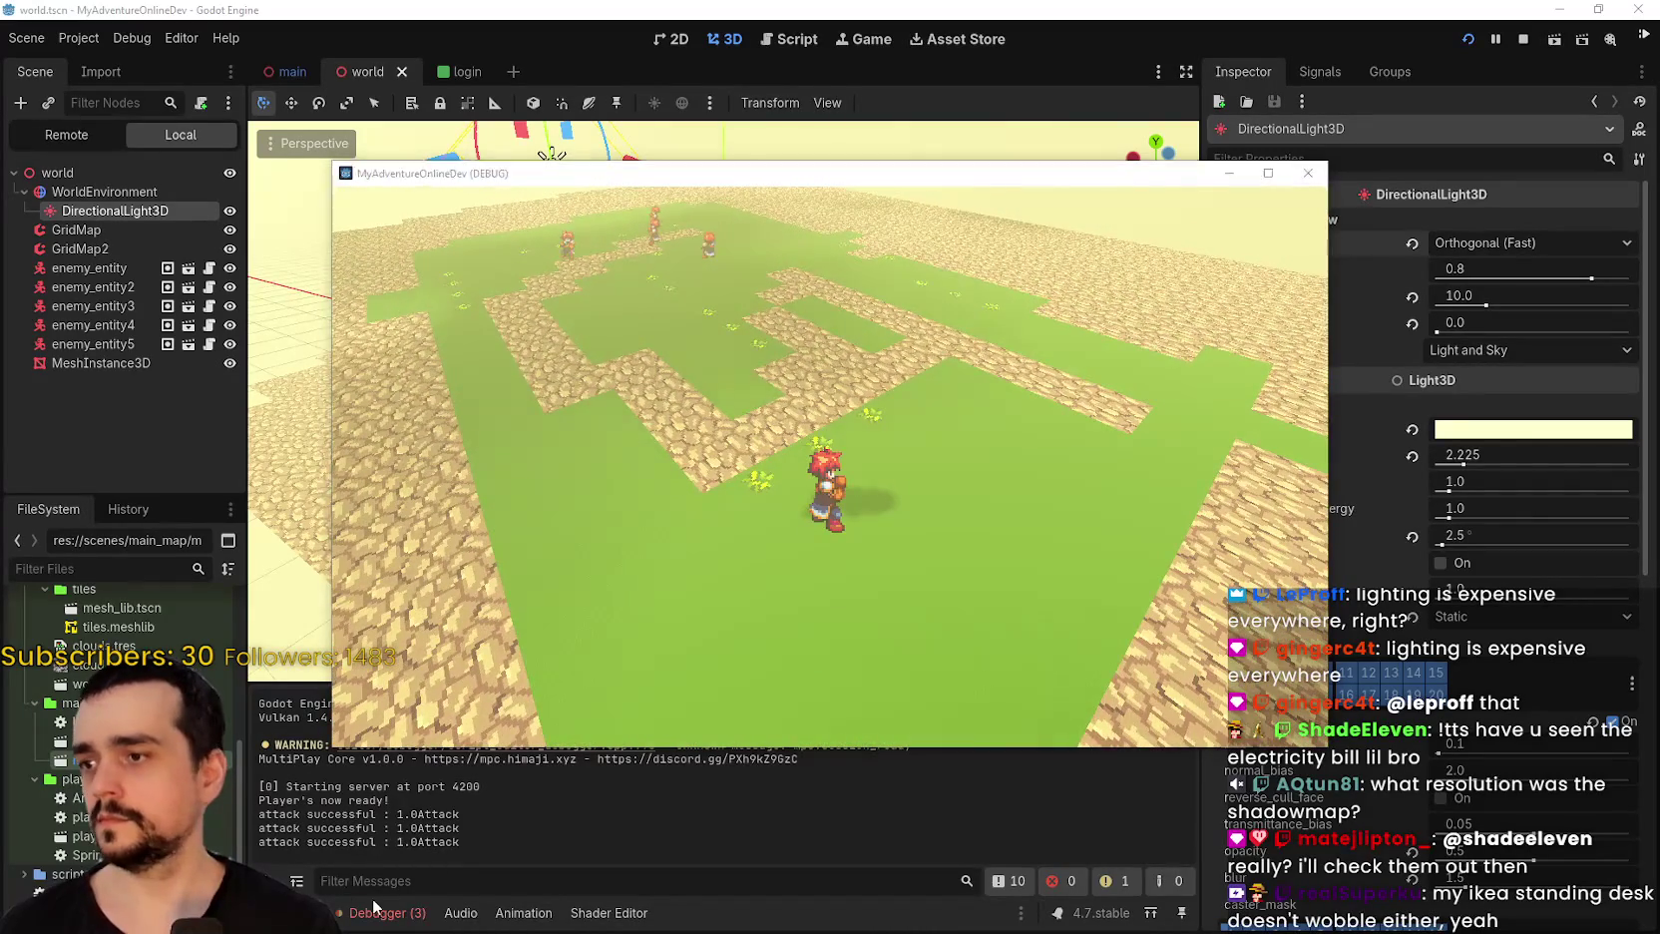
click(375, 908)
key(alt+Tab)
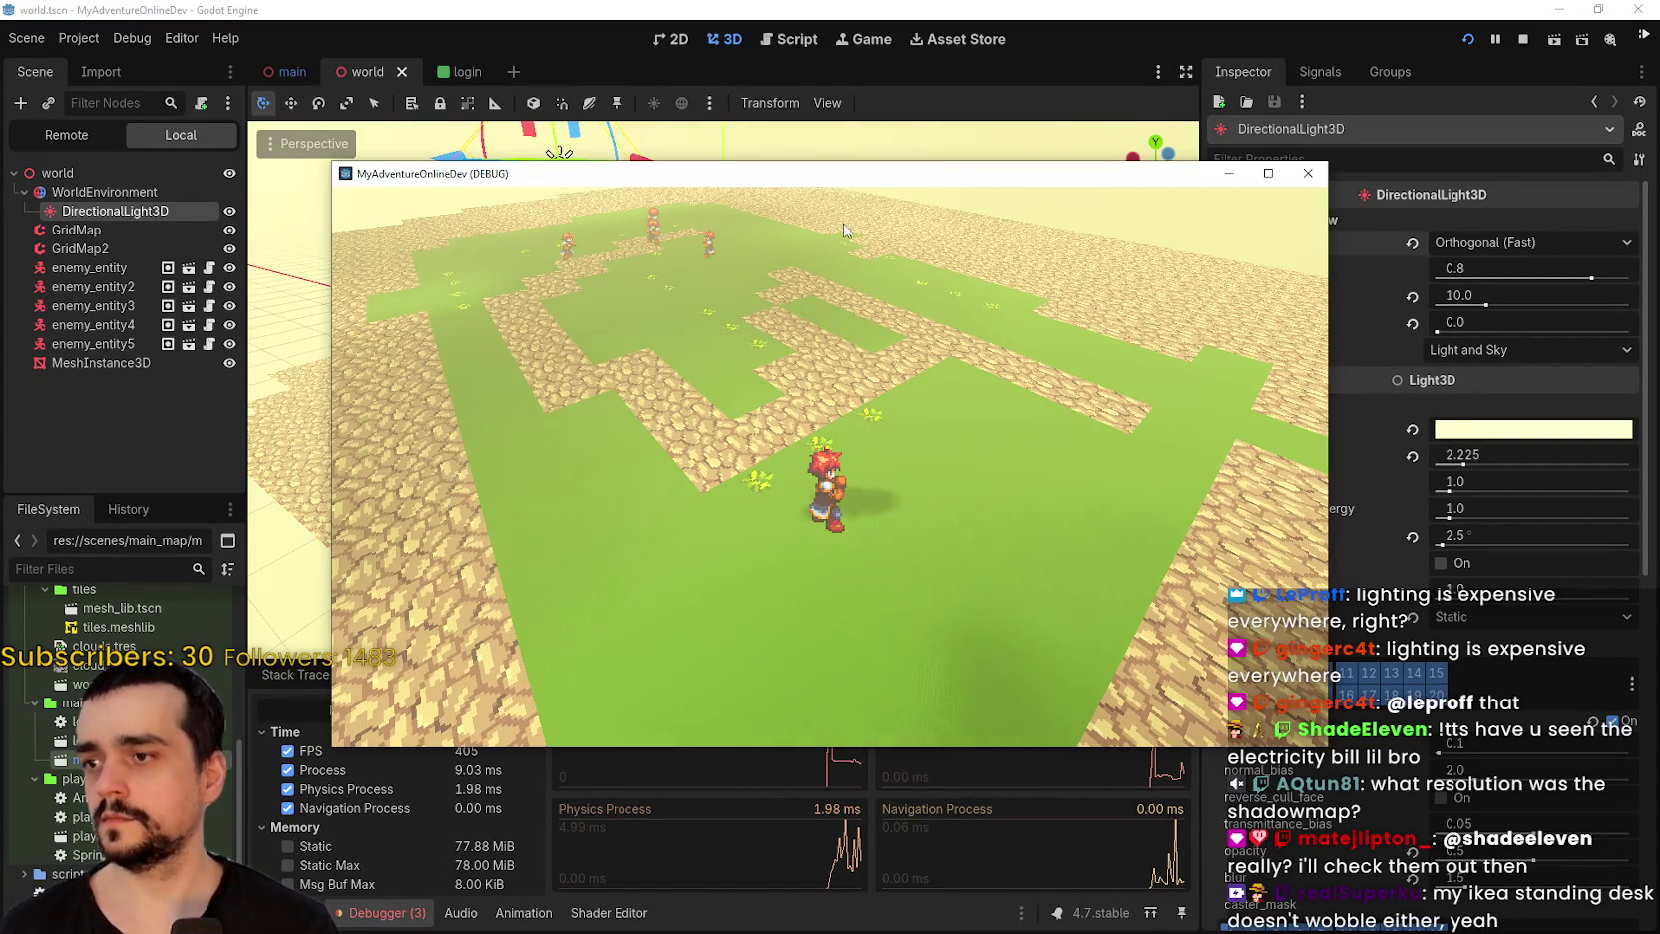
Uncover the Monitors to read roughly 470–496 FPS, then stop the running game.
drag(860, 181, 855, 13)
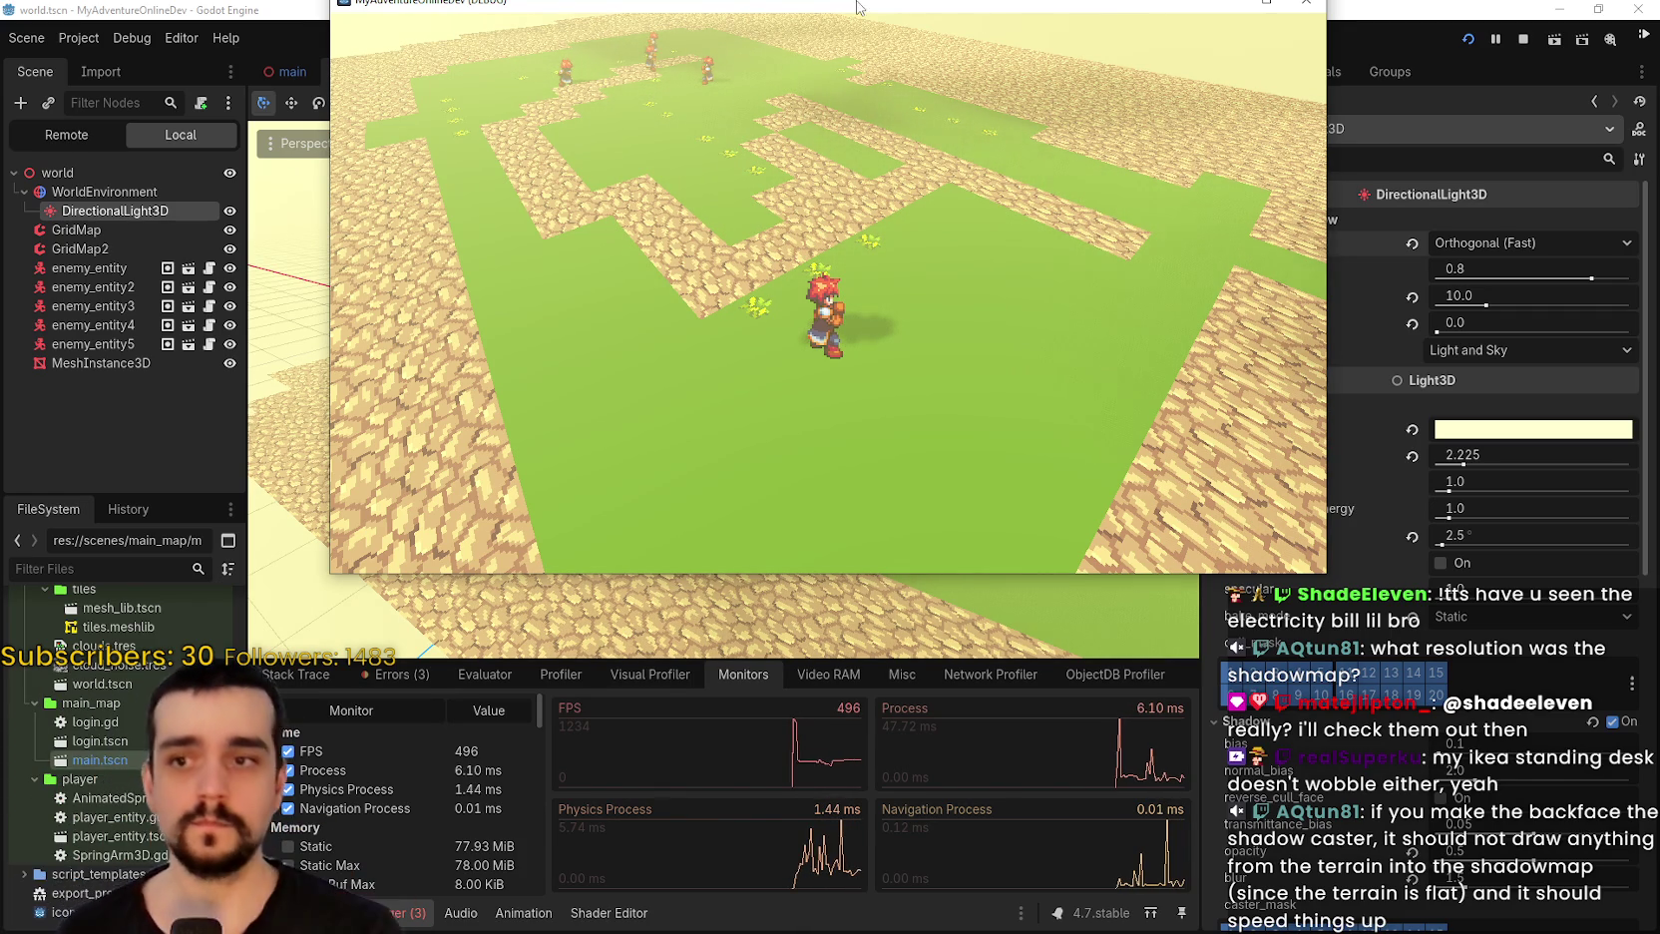
click(1522, 40)
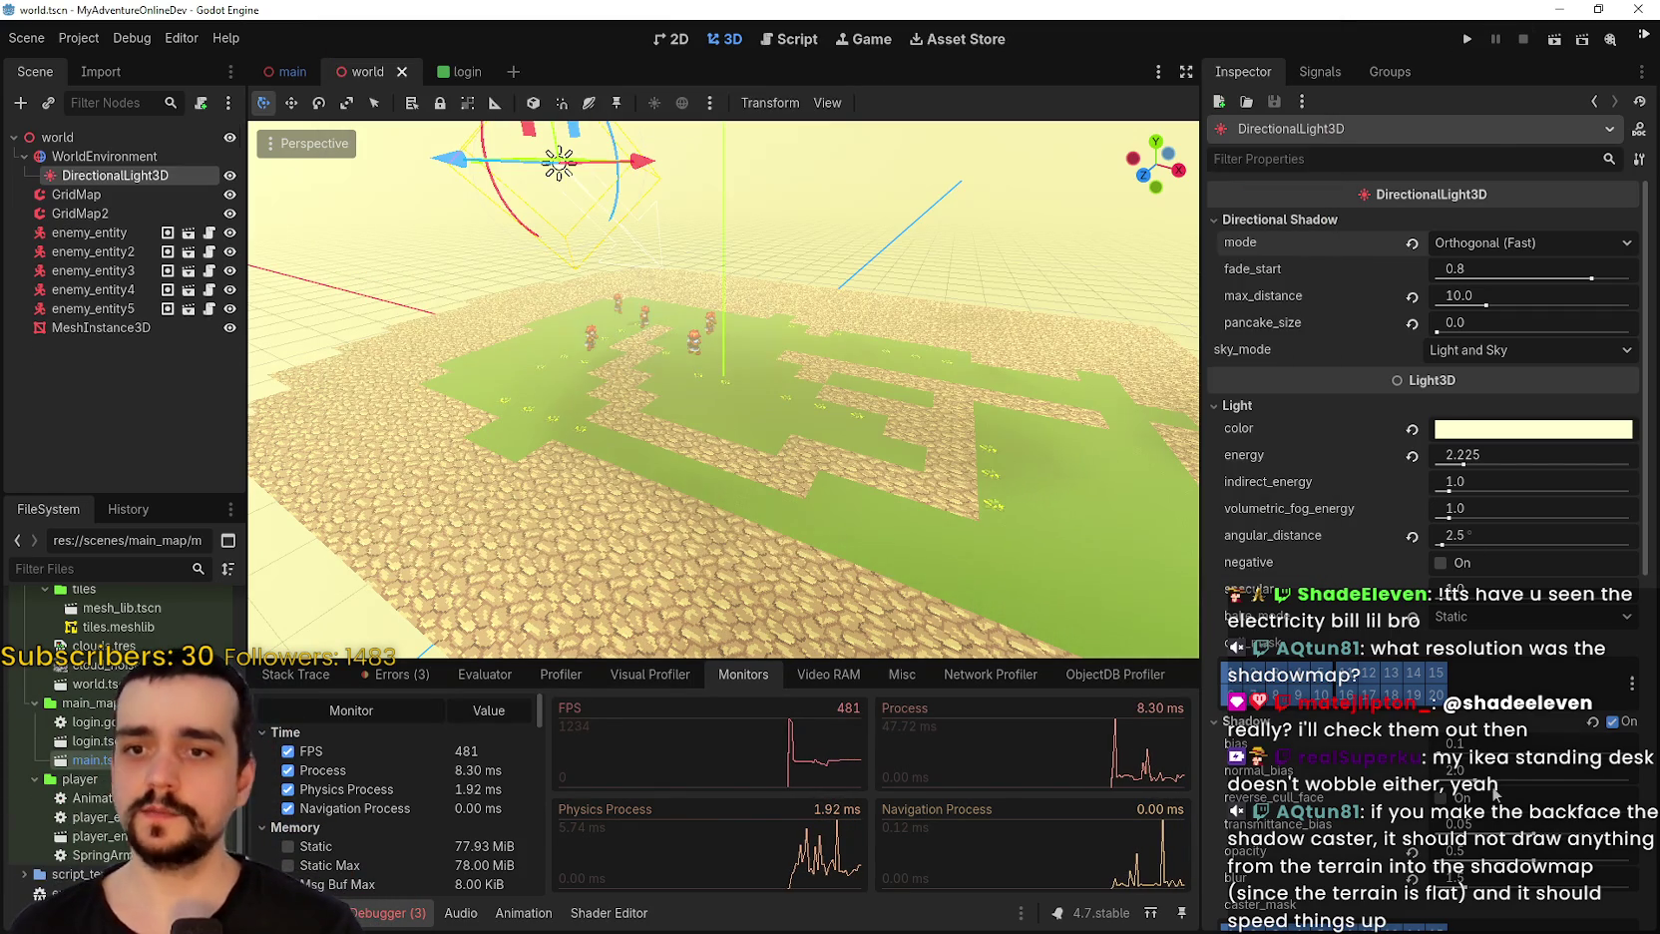
Revert the DirectionalLight3D bake_mode to Dynamic and orbit the viewport to centre the light.
scroll(1442, 562, down, 4)
click(1415, 431)
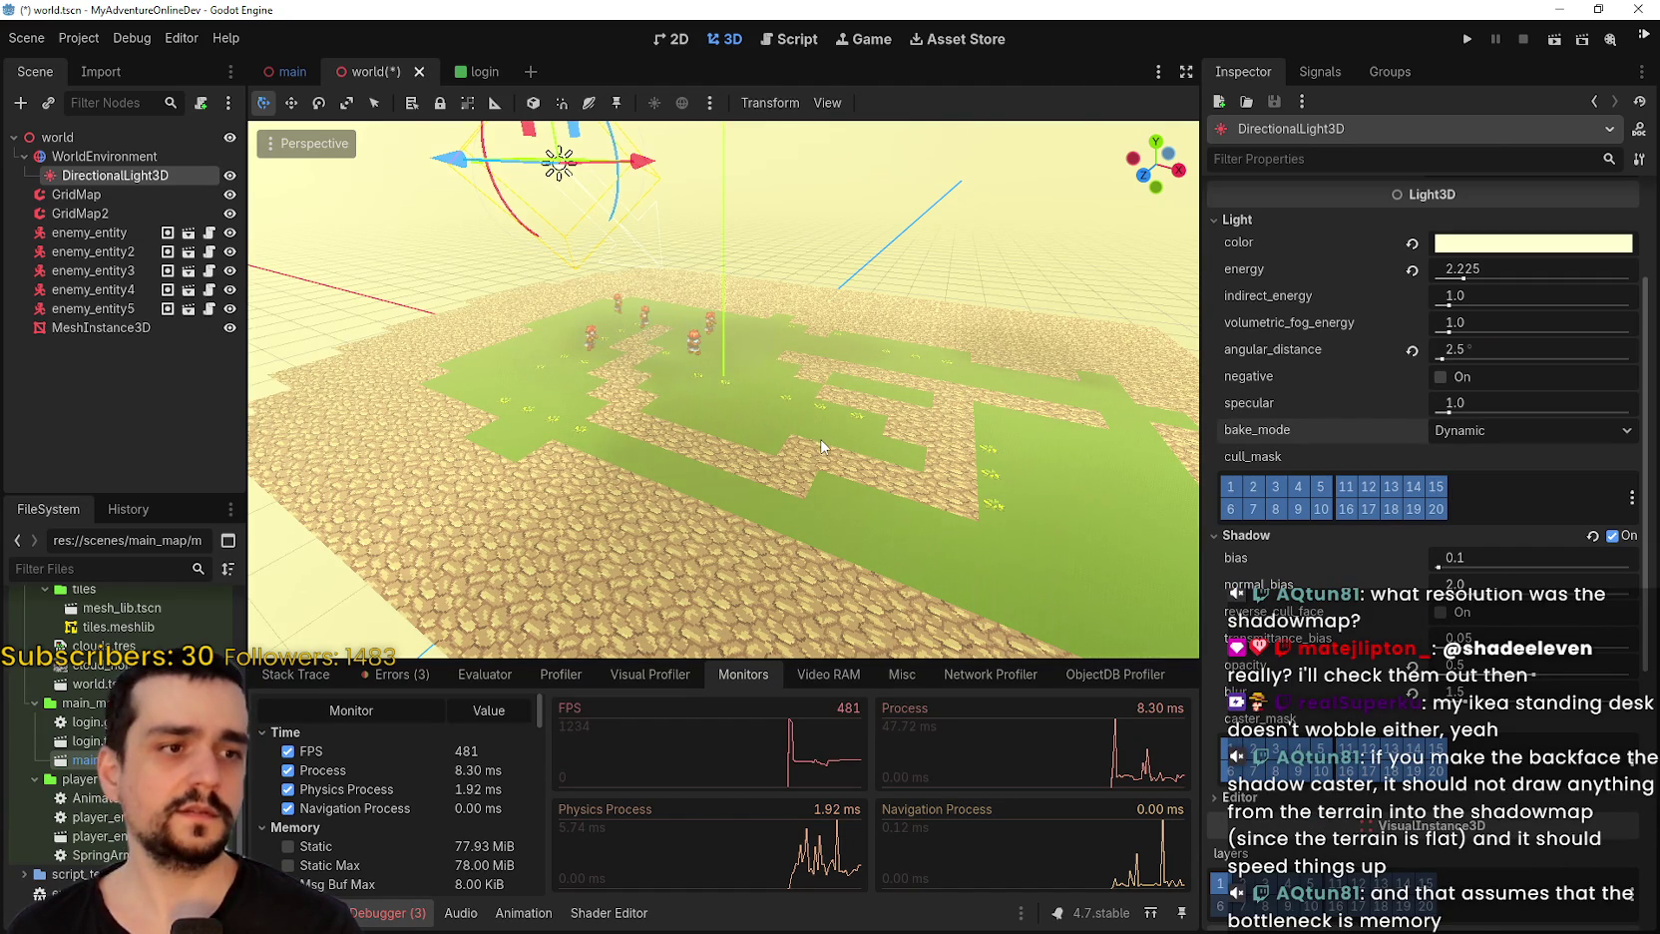
scroll(821, 446, down, 3)
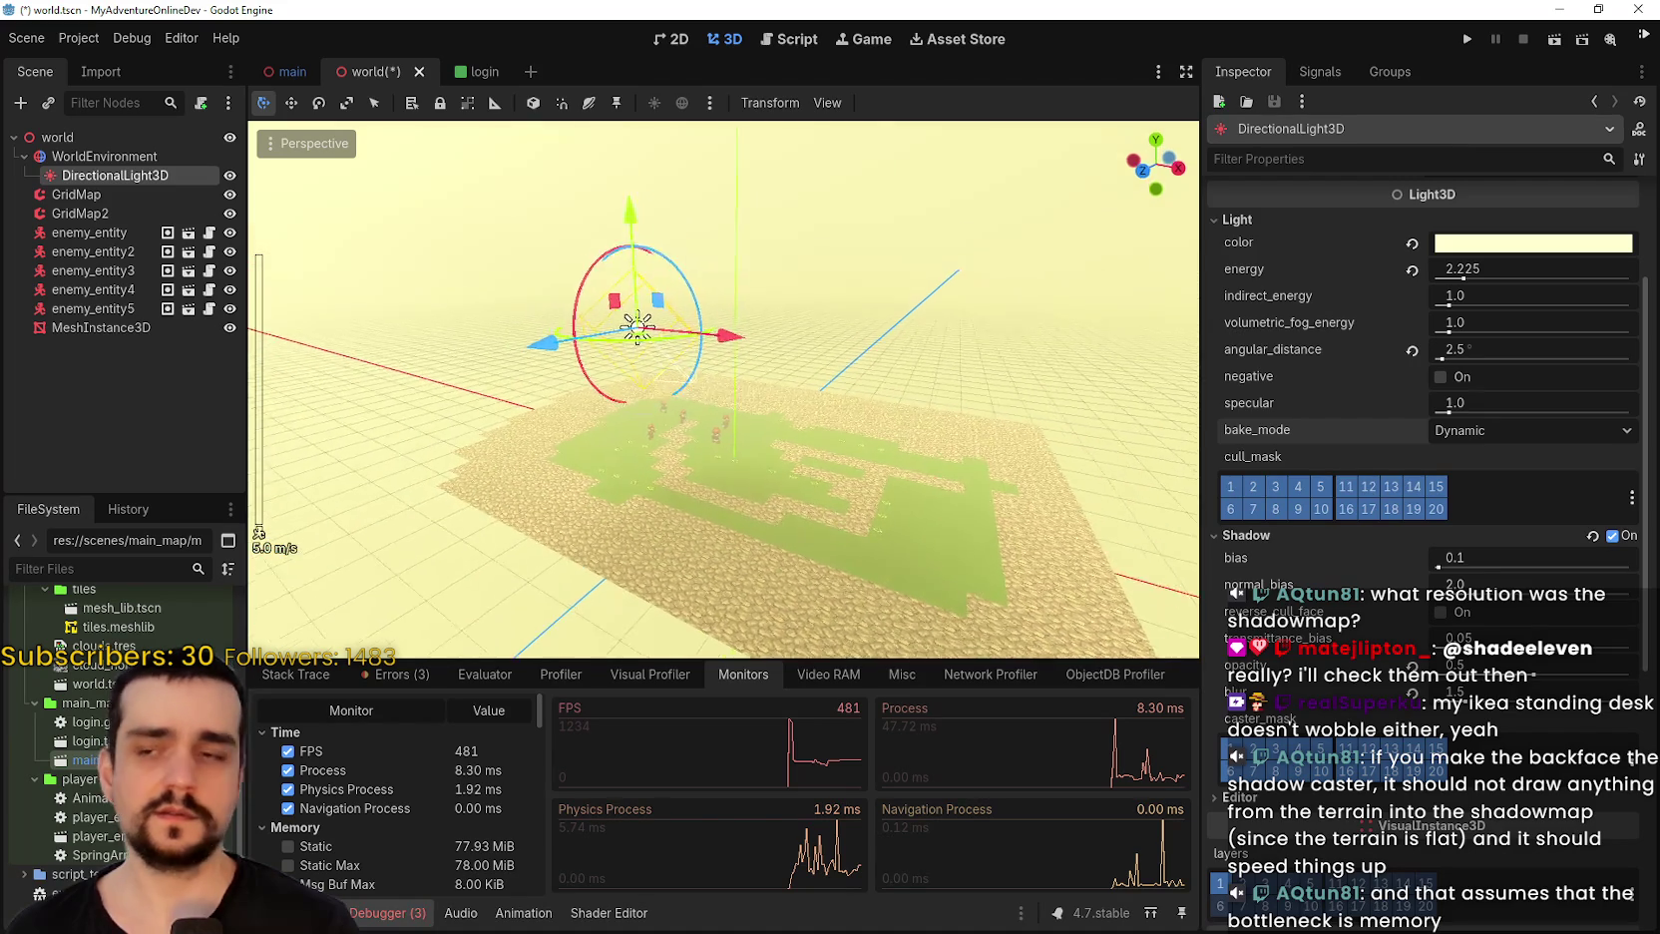
scroll(742, 408, up, 5)
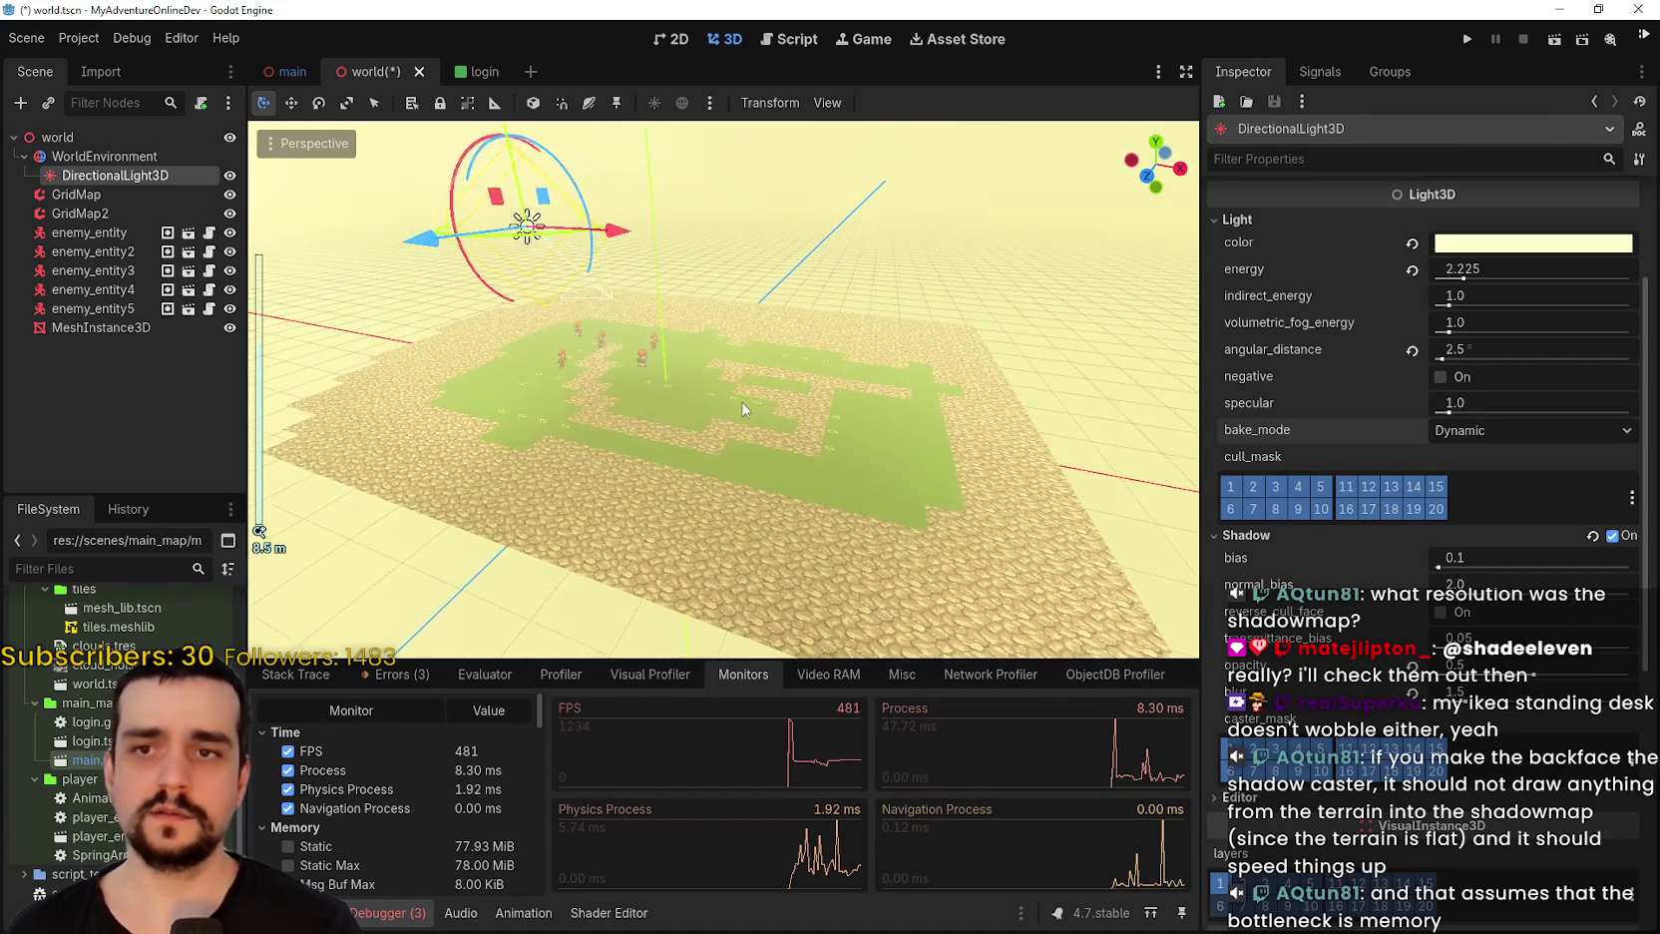
drag(743, 408, 807, 397)
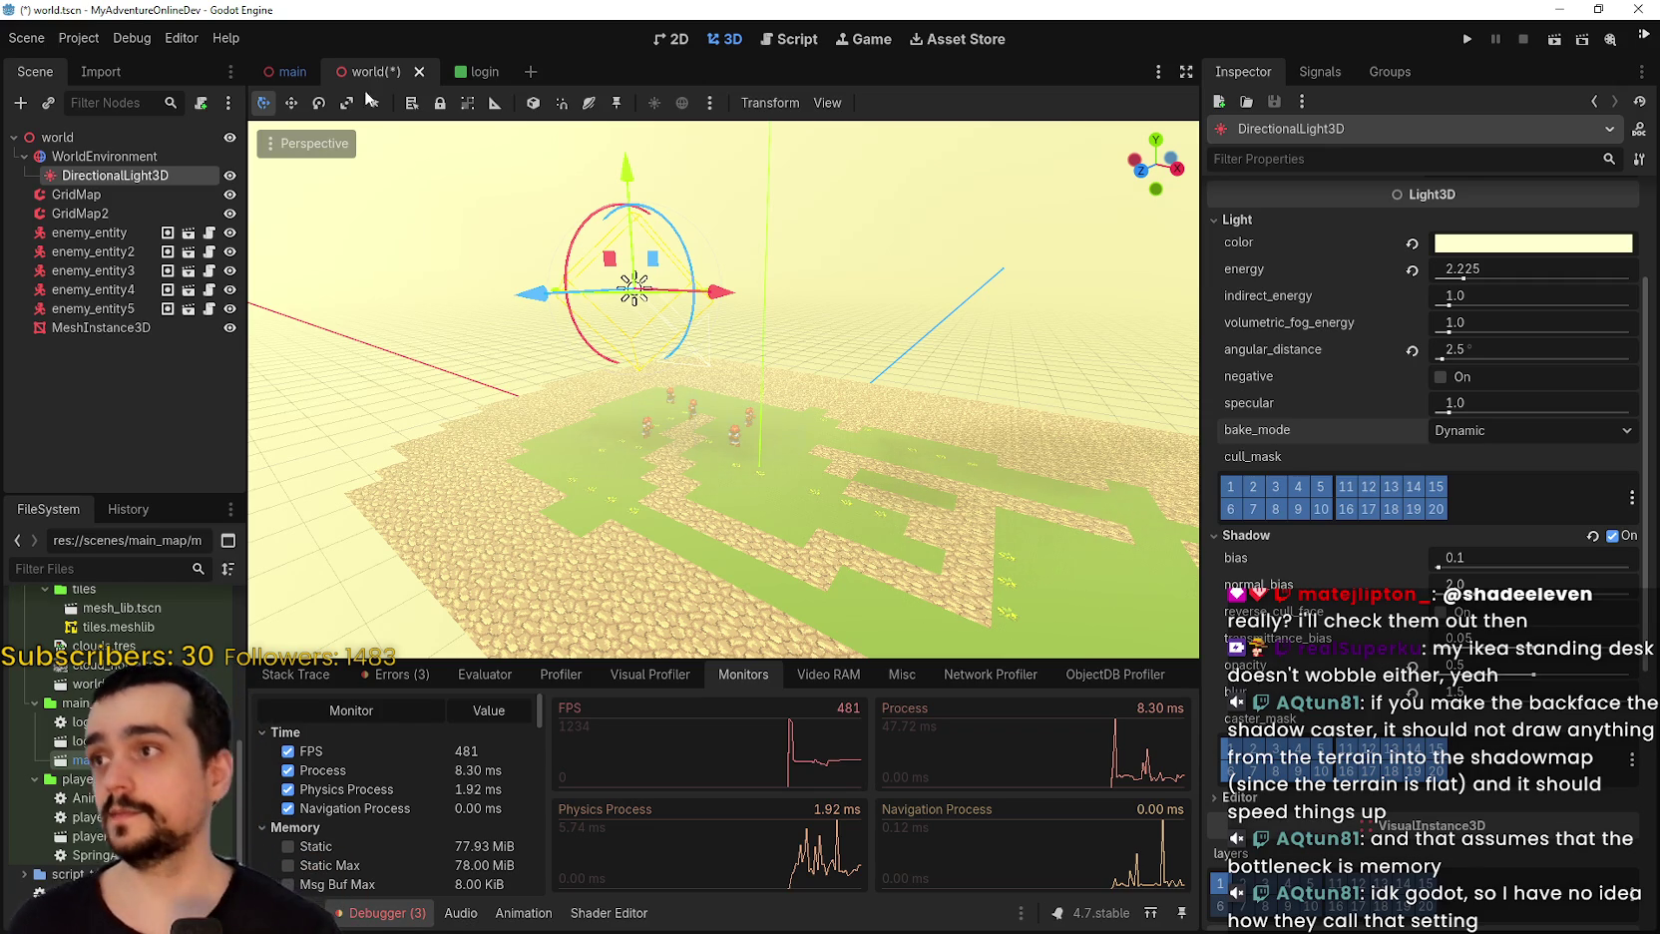
Open Project Settings and show the Rendering > Environment settings.
click(76, 40)
click(109, 63)
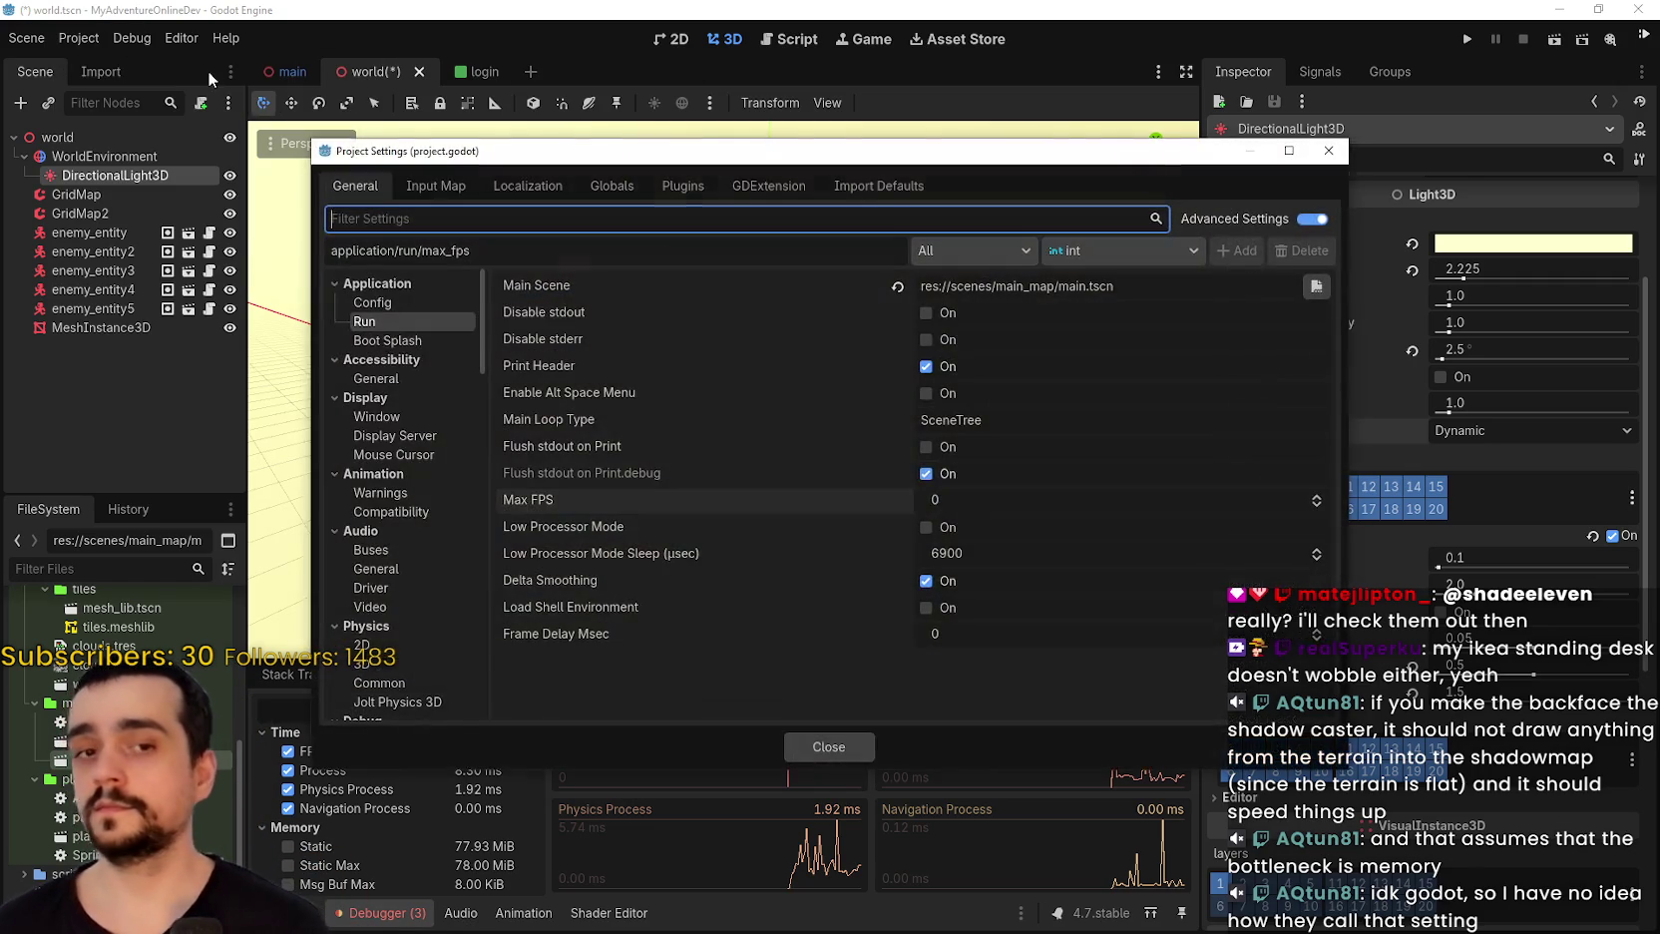
scroll(438, 565, down, 5)
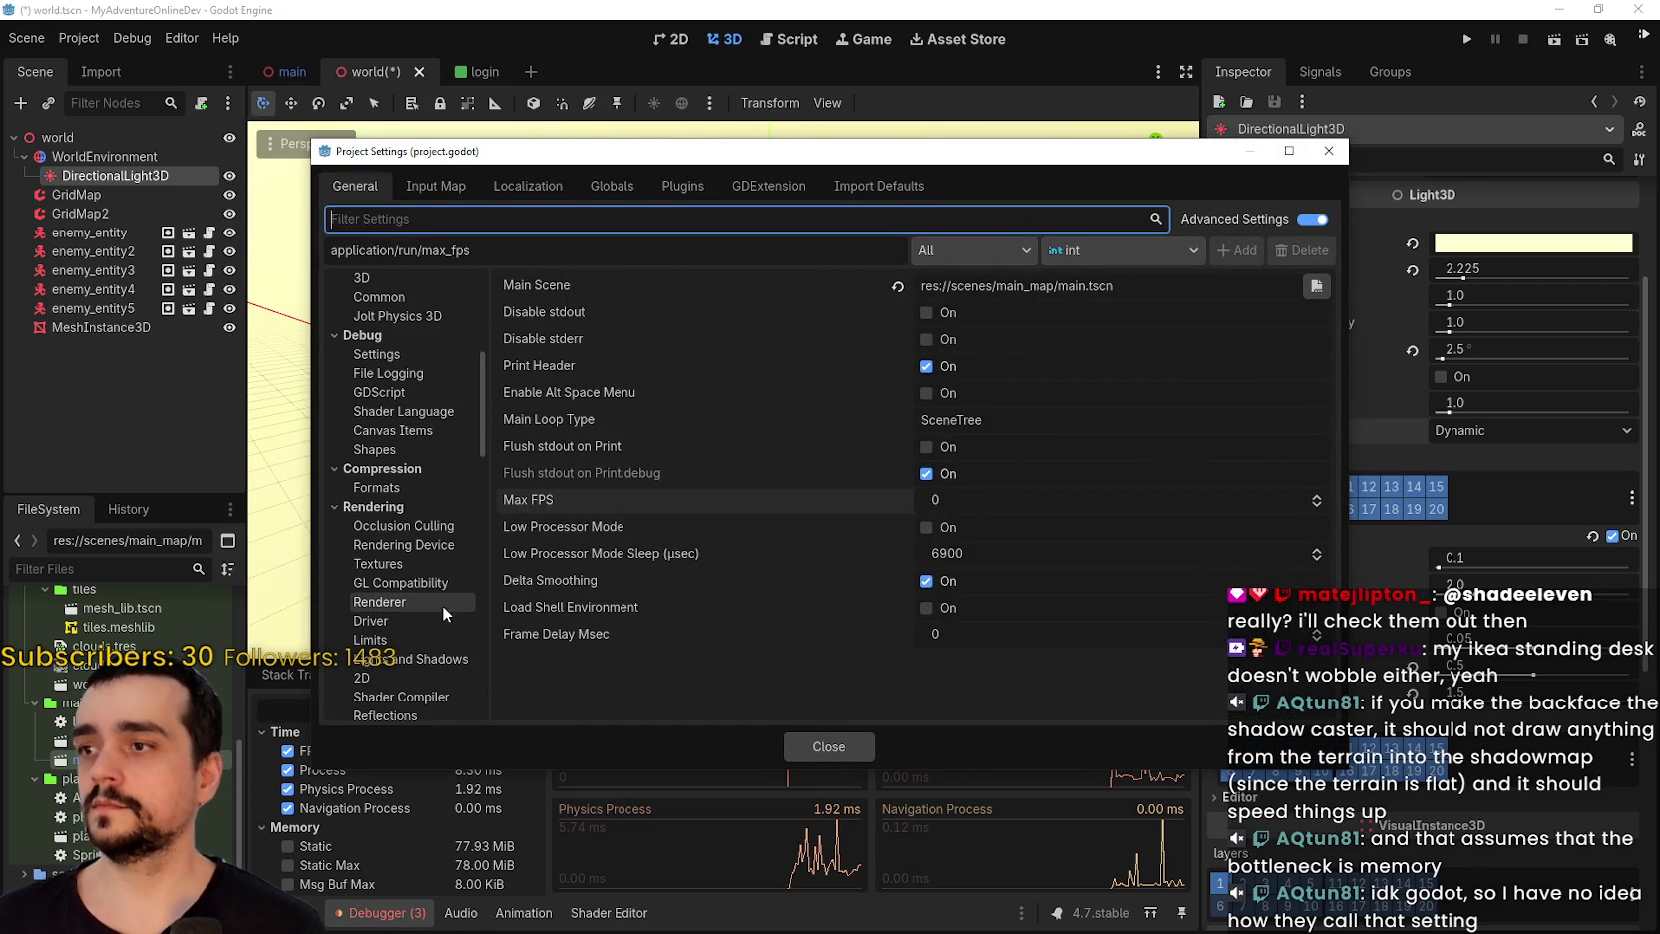
scroll(435, 565, down, 3)
scroll(457, 552, down, 3)
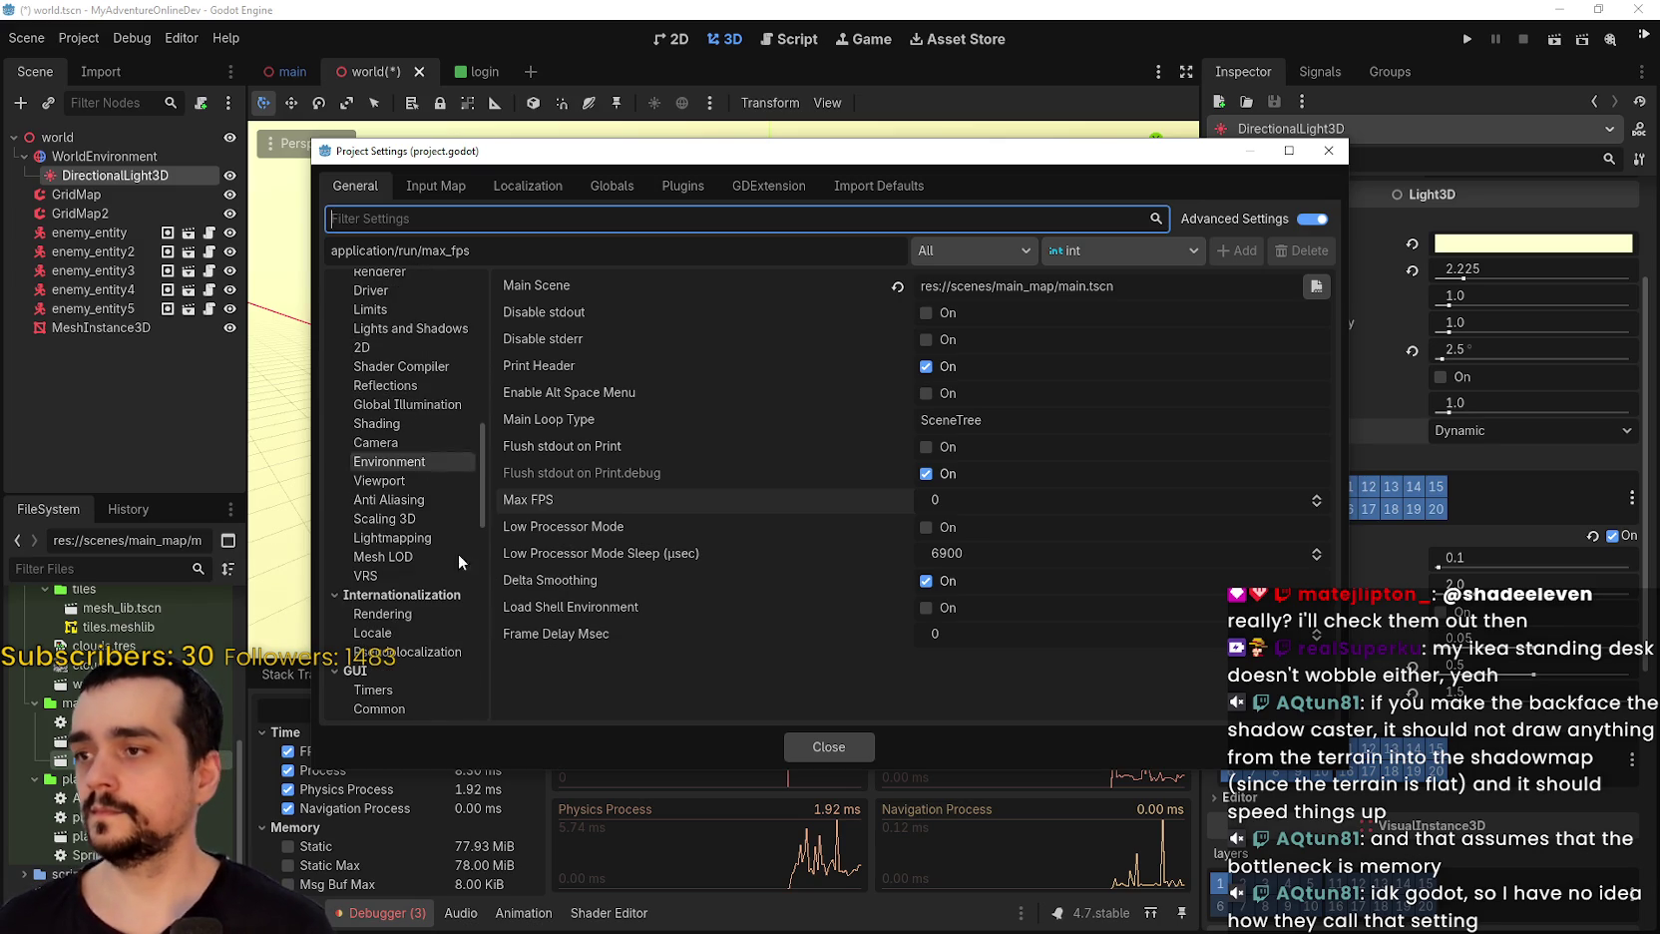
click(415, 461)
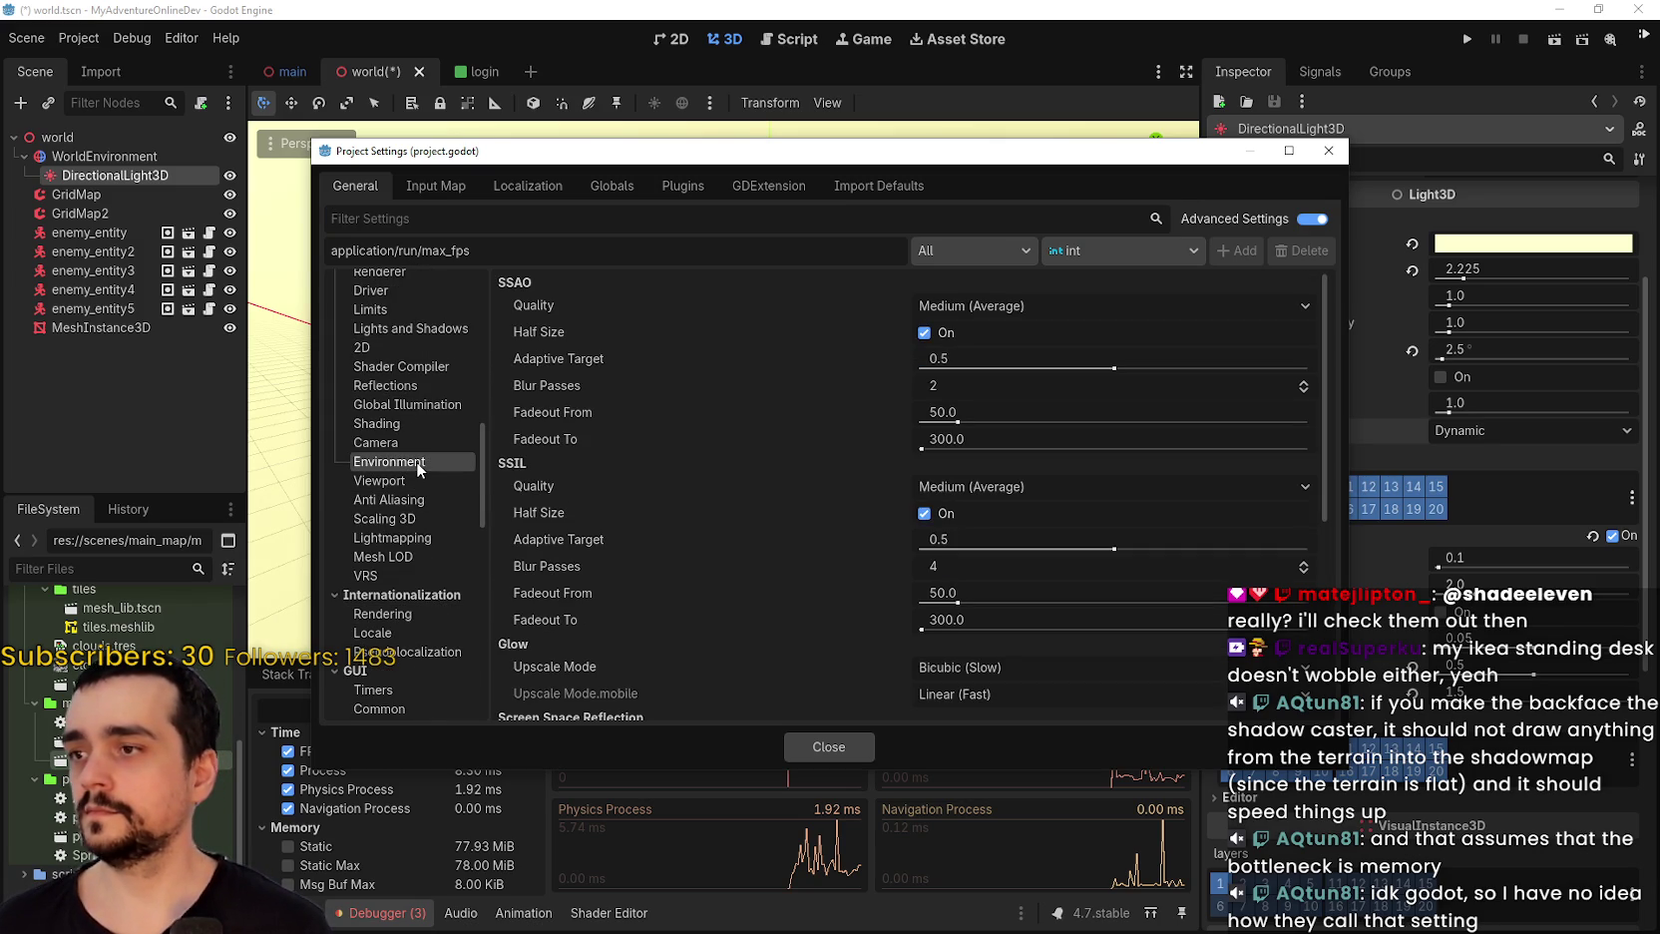
scroll(590, 566, down, 5)
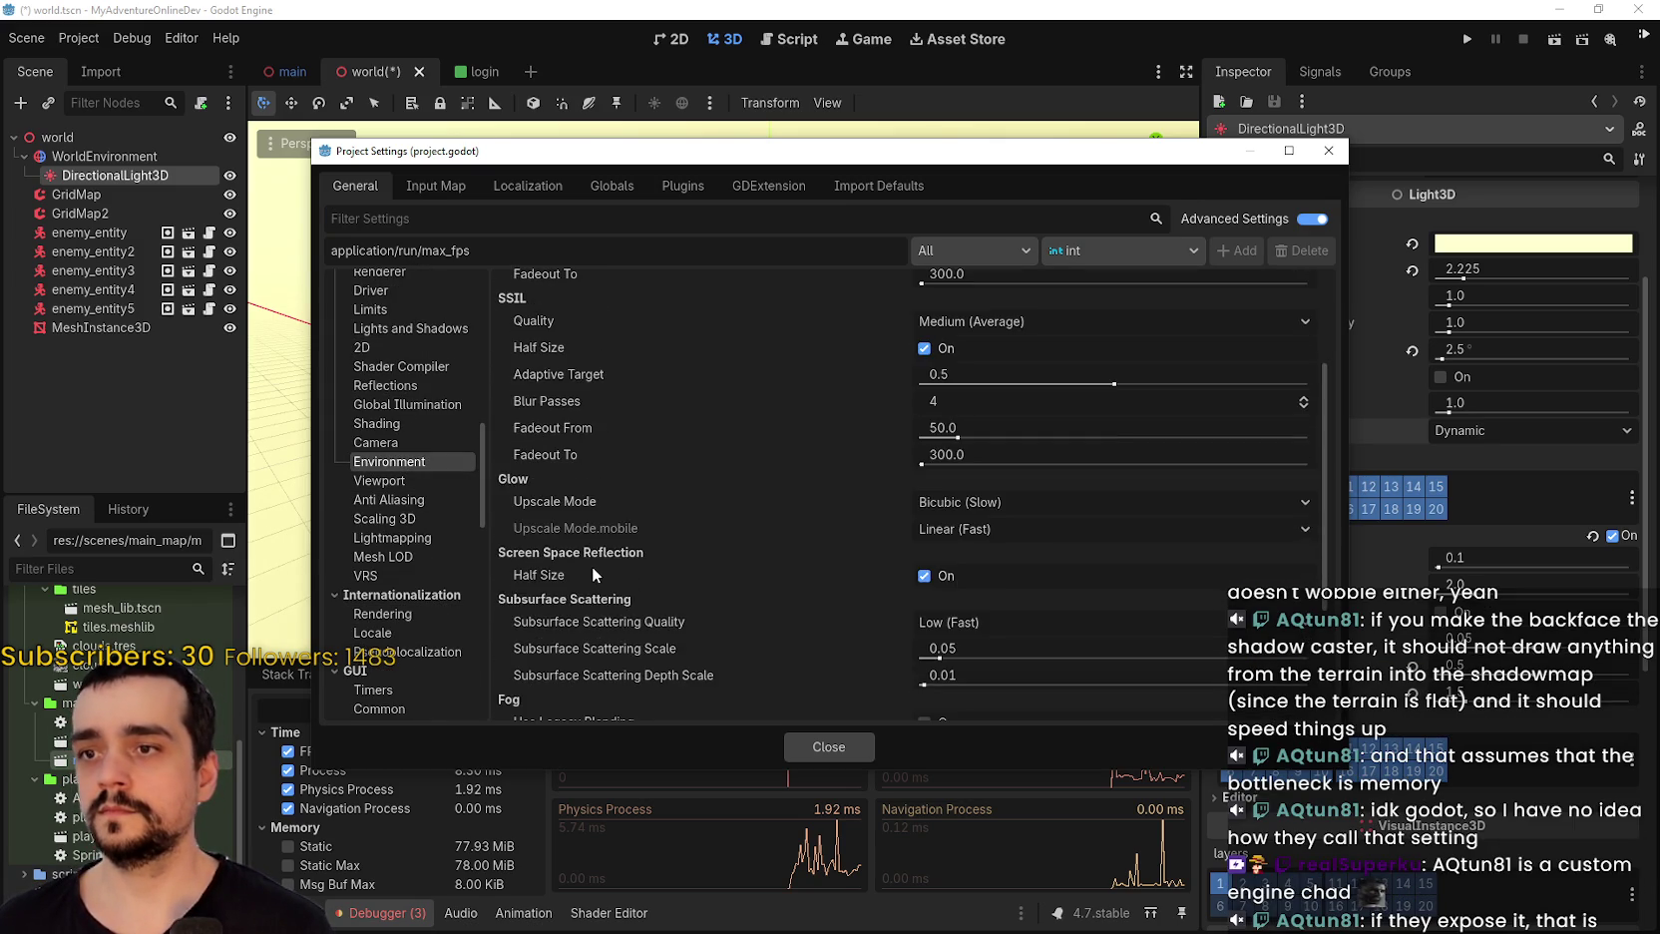
scroll(593, 563, up, 1)
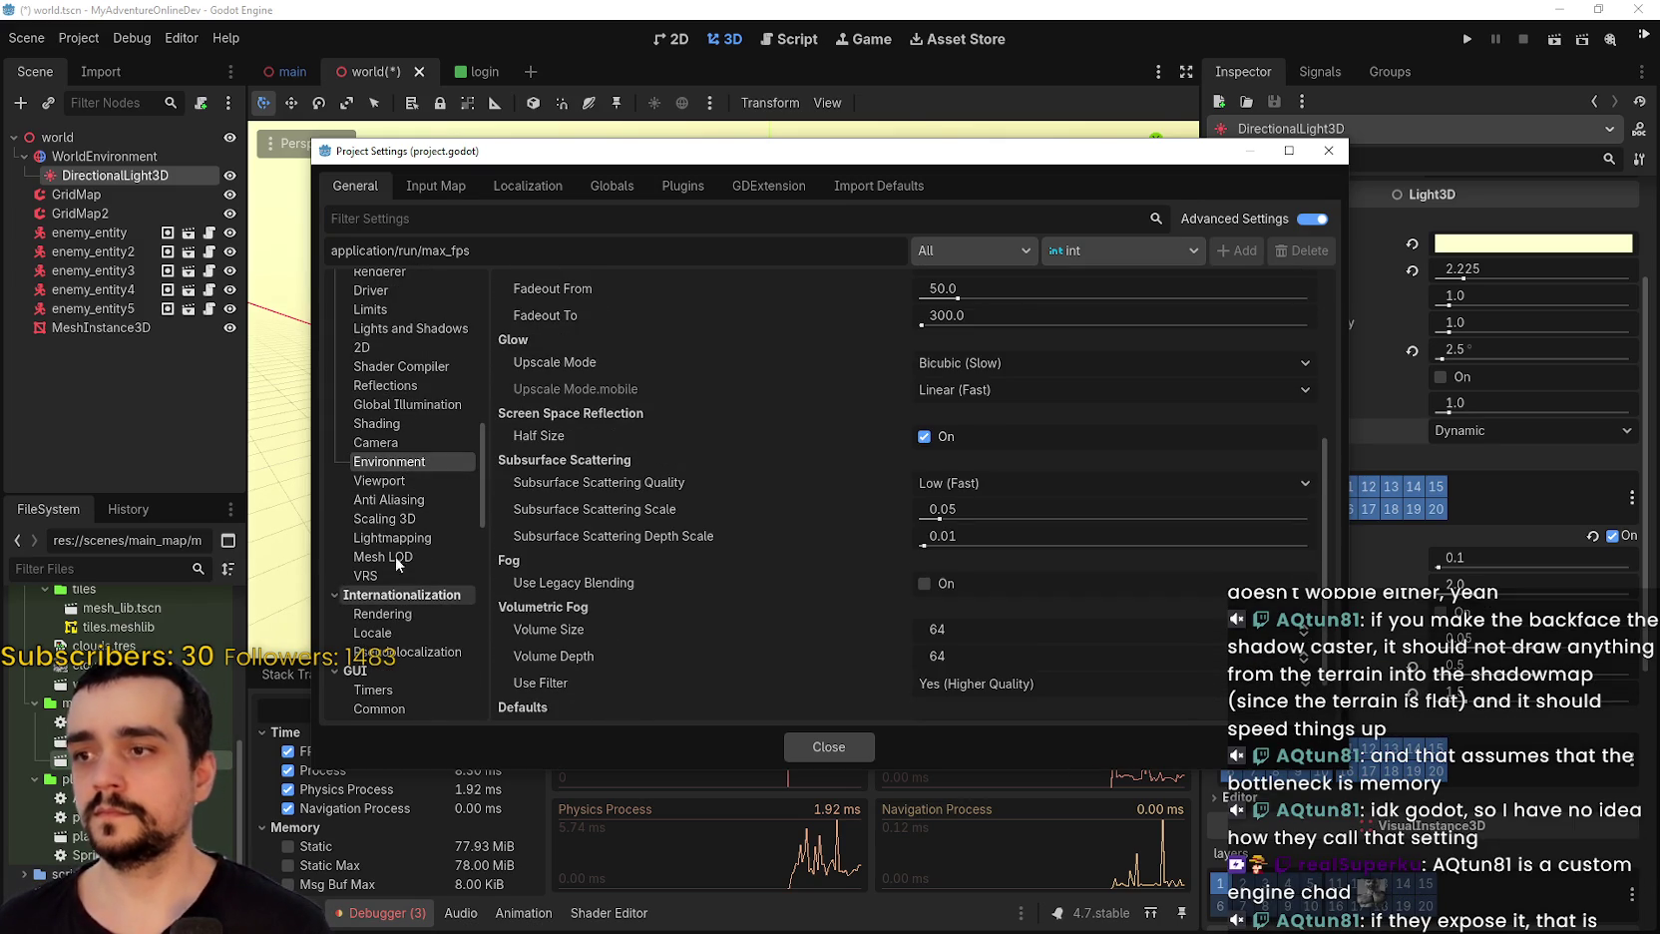
Browse the Anti Aliasing, Scaling 3D, Lightmapping and Mesh LOD rendering settings.
click(392, 500)
click(395, 517)
click(403, 537)
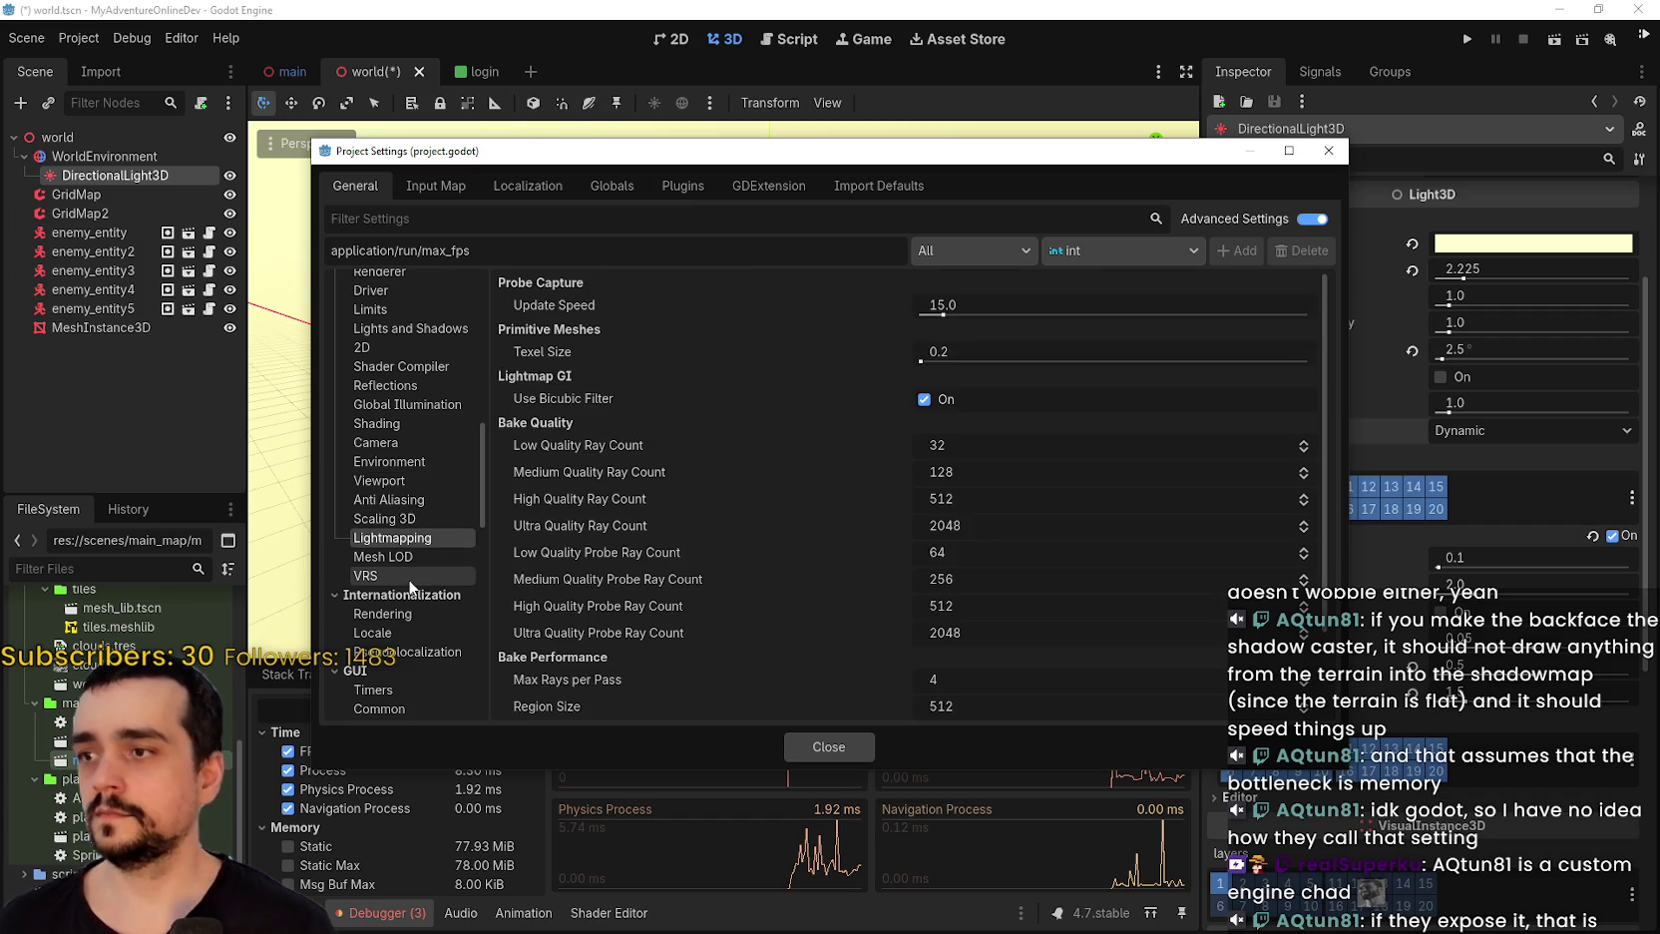
click(409, 555)
scroll(420, 571, down, 8)
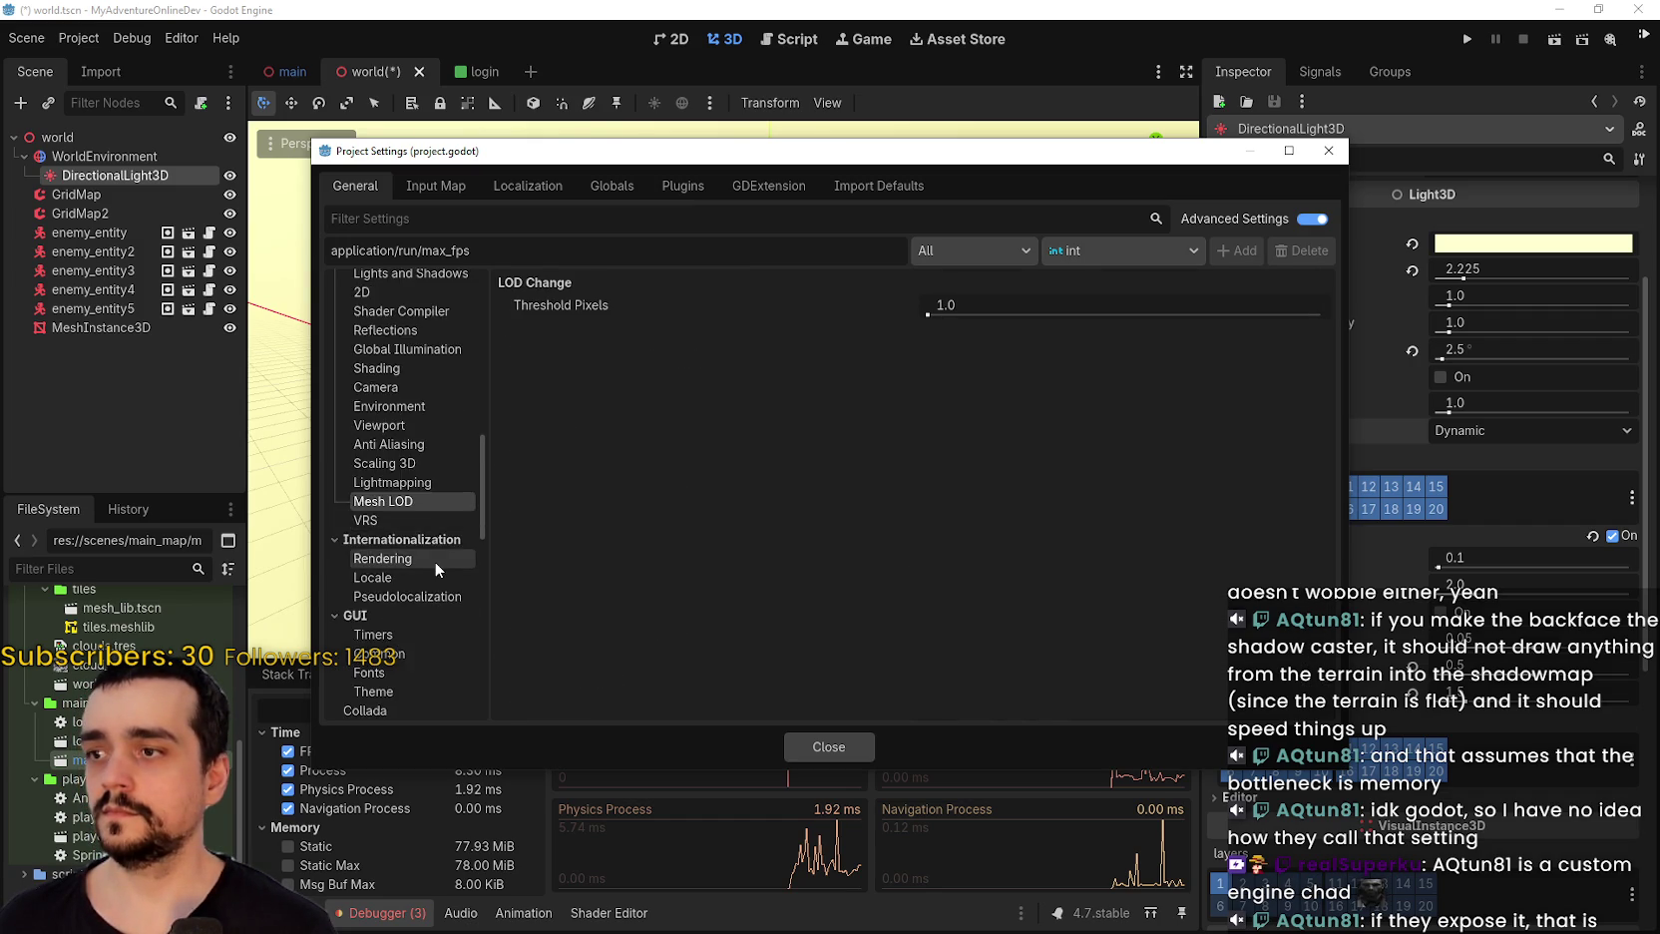
scroll(451, 543, up, 4)
scroll(451, 544, down, 12)
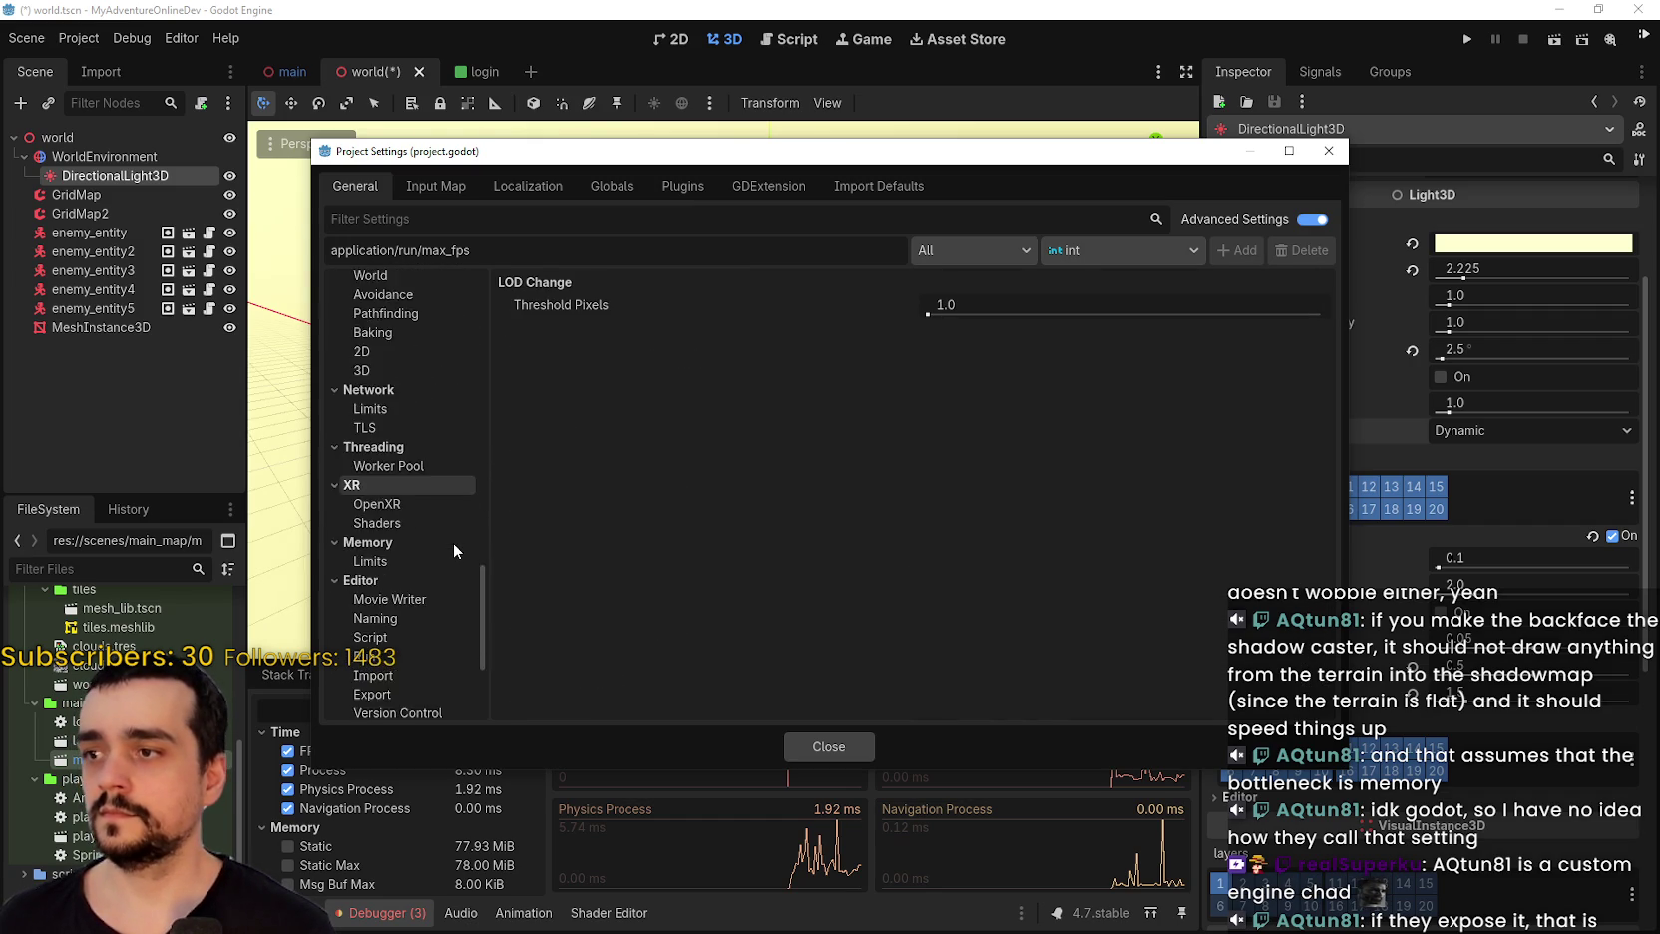
scroll(451, 539, up, 15)
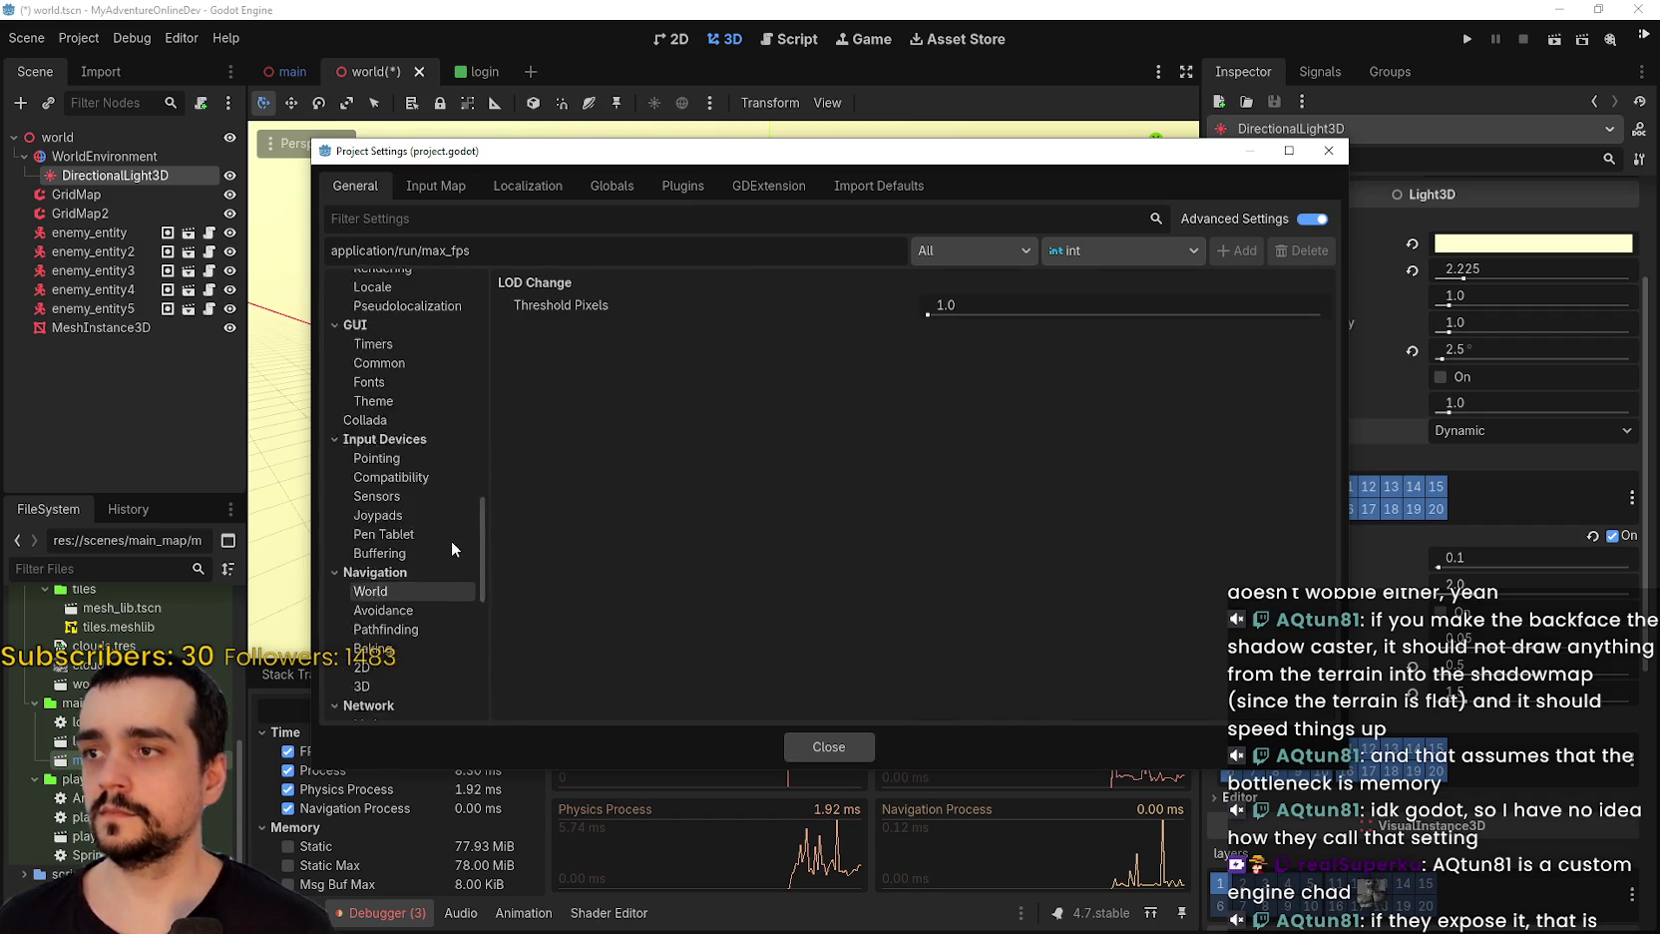
scroll(414, 547, up, 5)
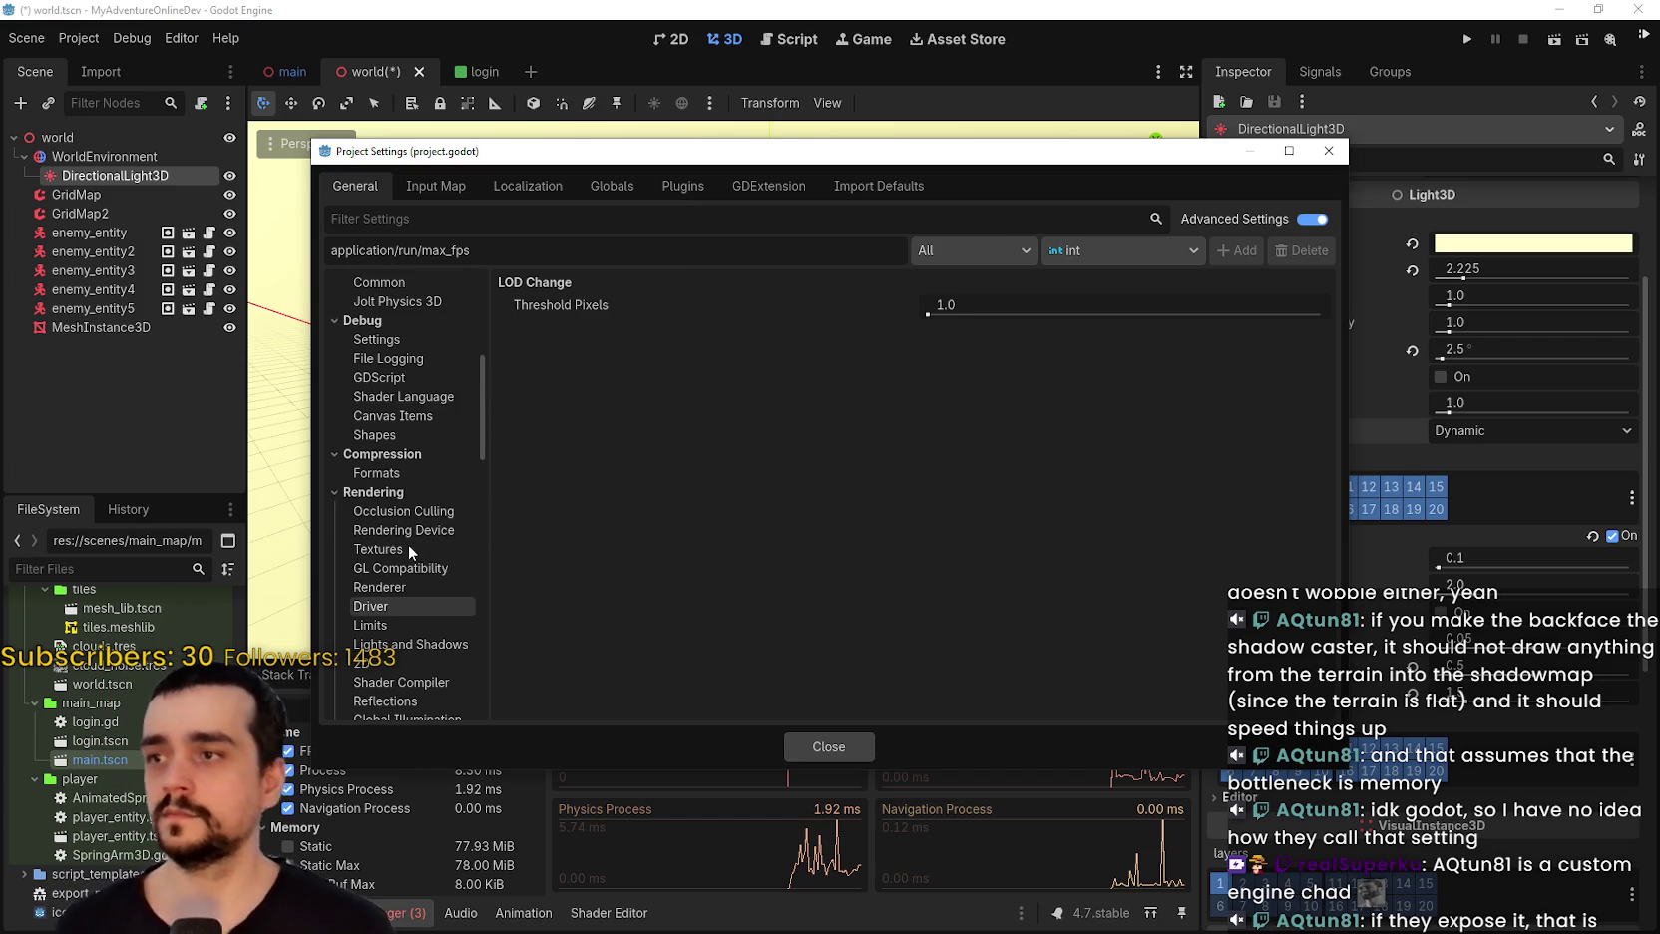
scroll(421, 564, up, 8)
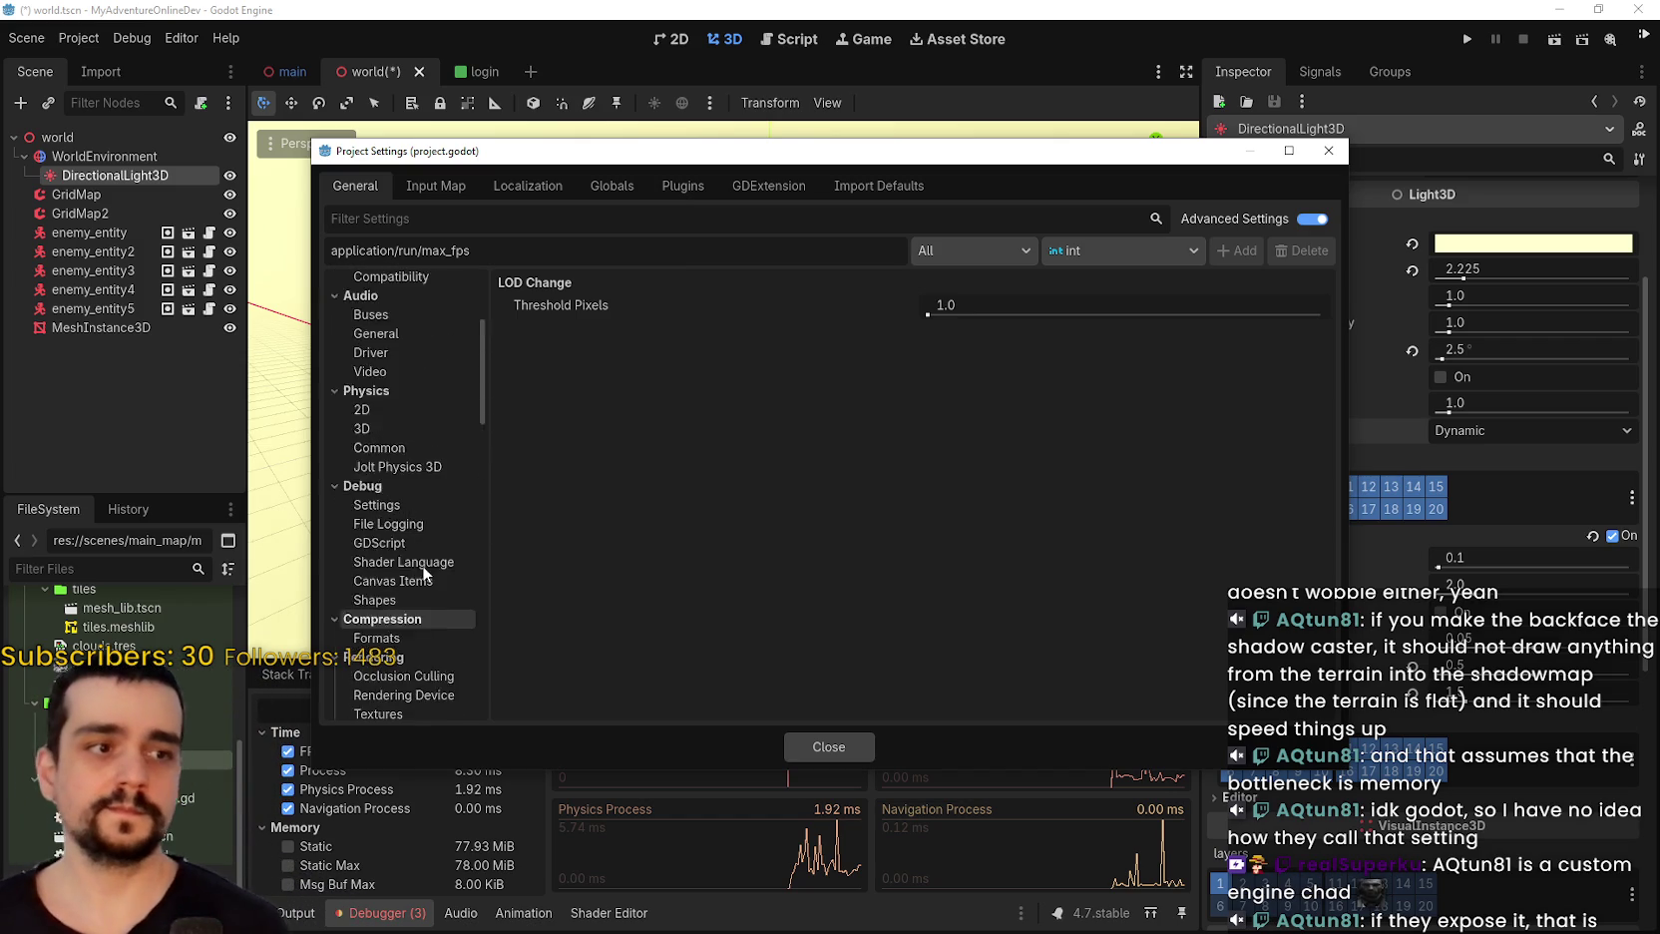
scroll(425, 490, up, 2)
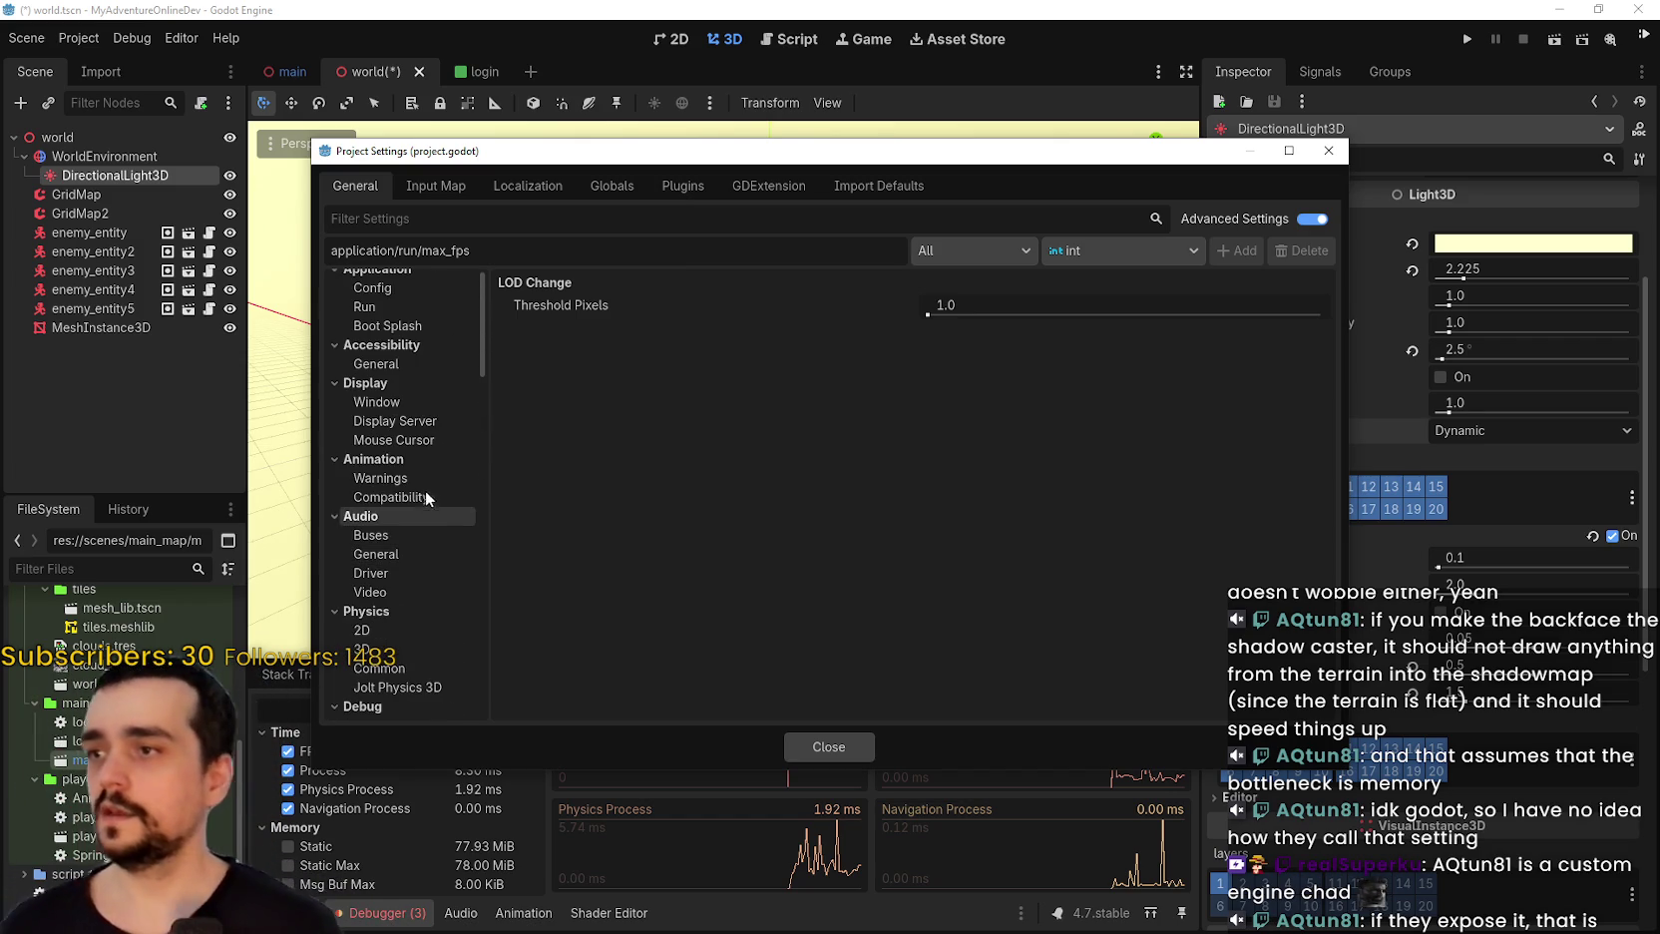
scroll(427, 503, down, 5)
scroll(427, 503, down, 6)
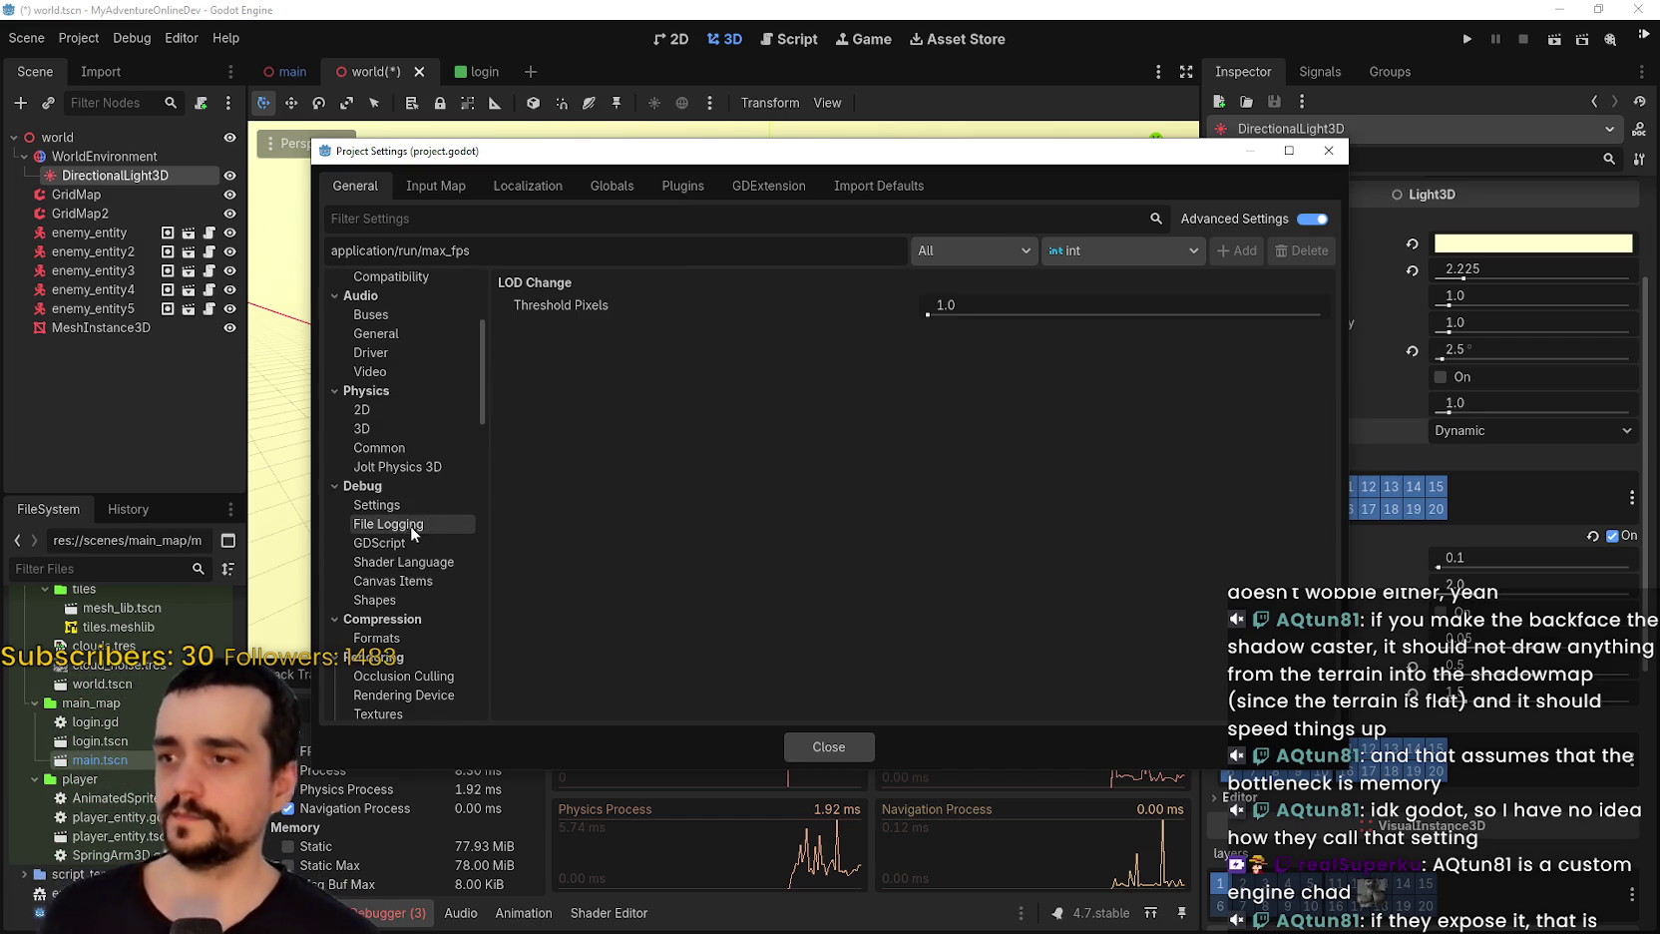
scroll(412, 537, down, 3)
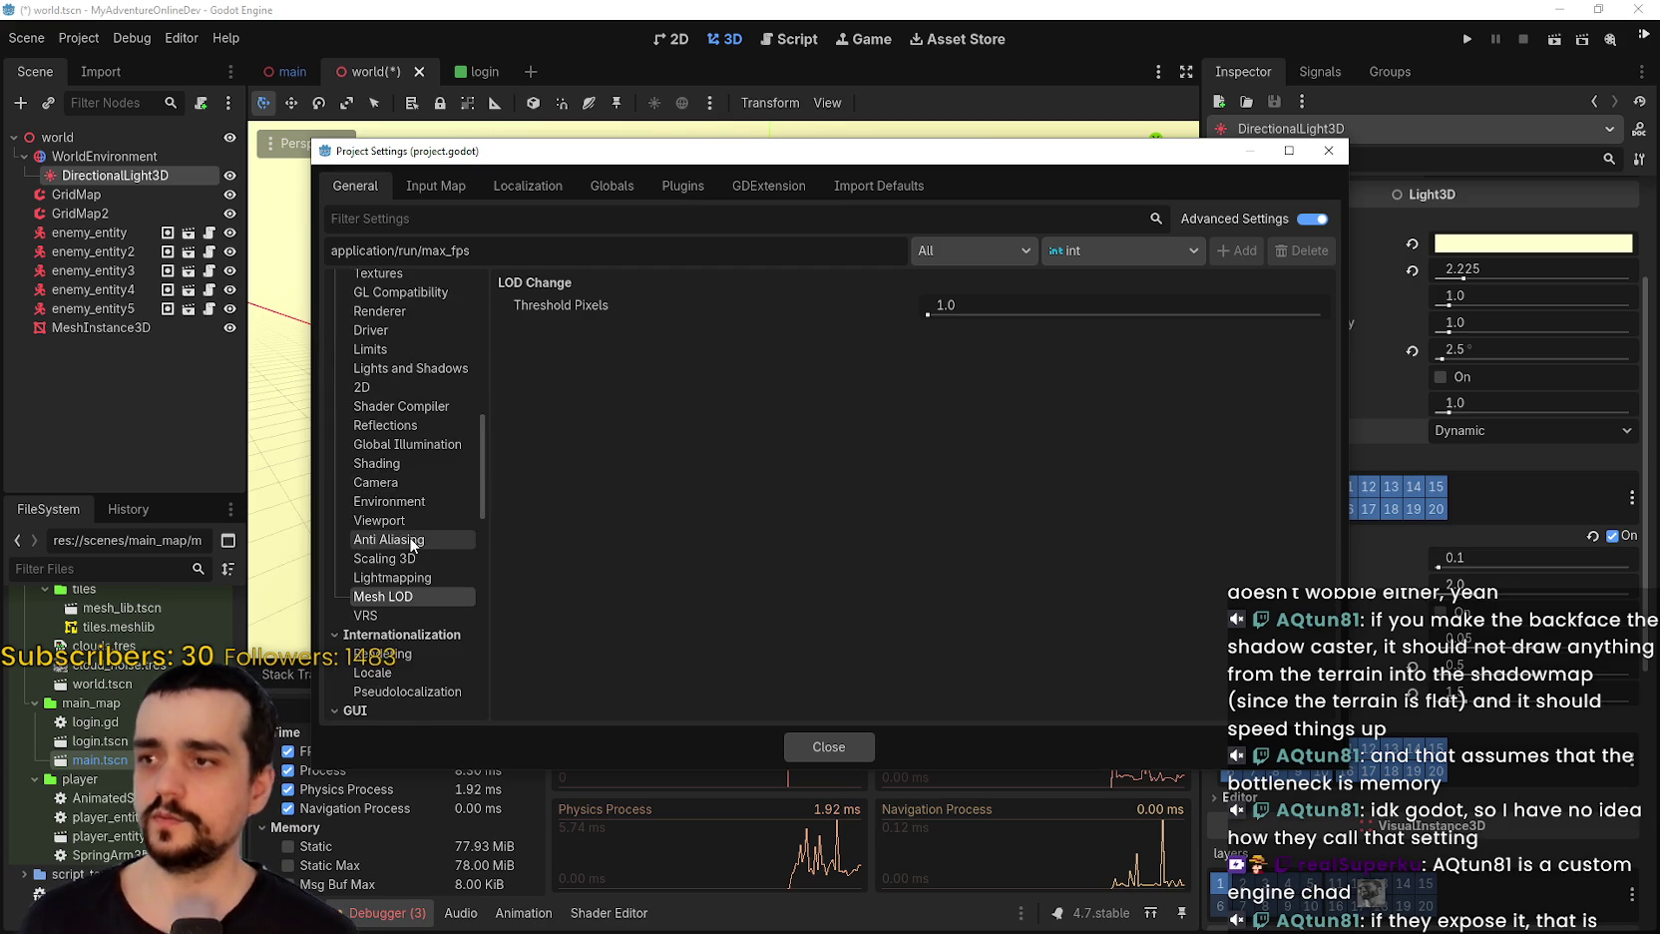
Step through Environment, Reflections, Global Illumination, Lightmapping, Mesh LOD and Camera to reach Shading.
click(418, 502)
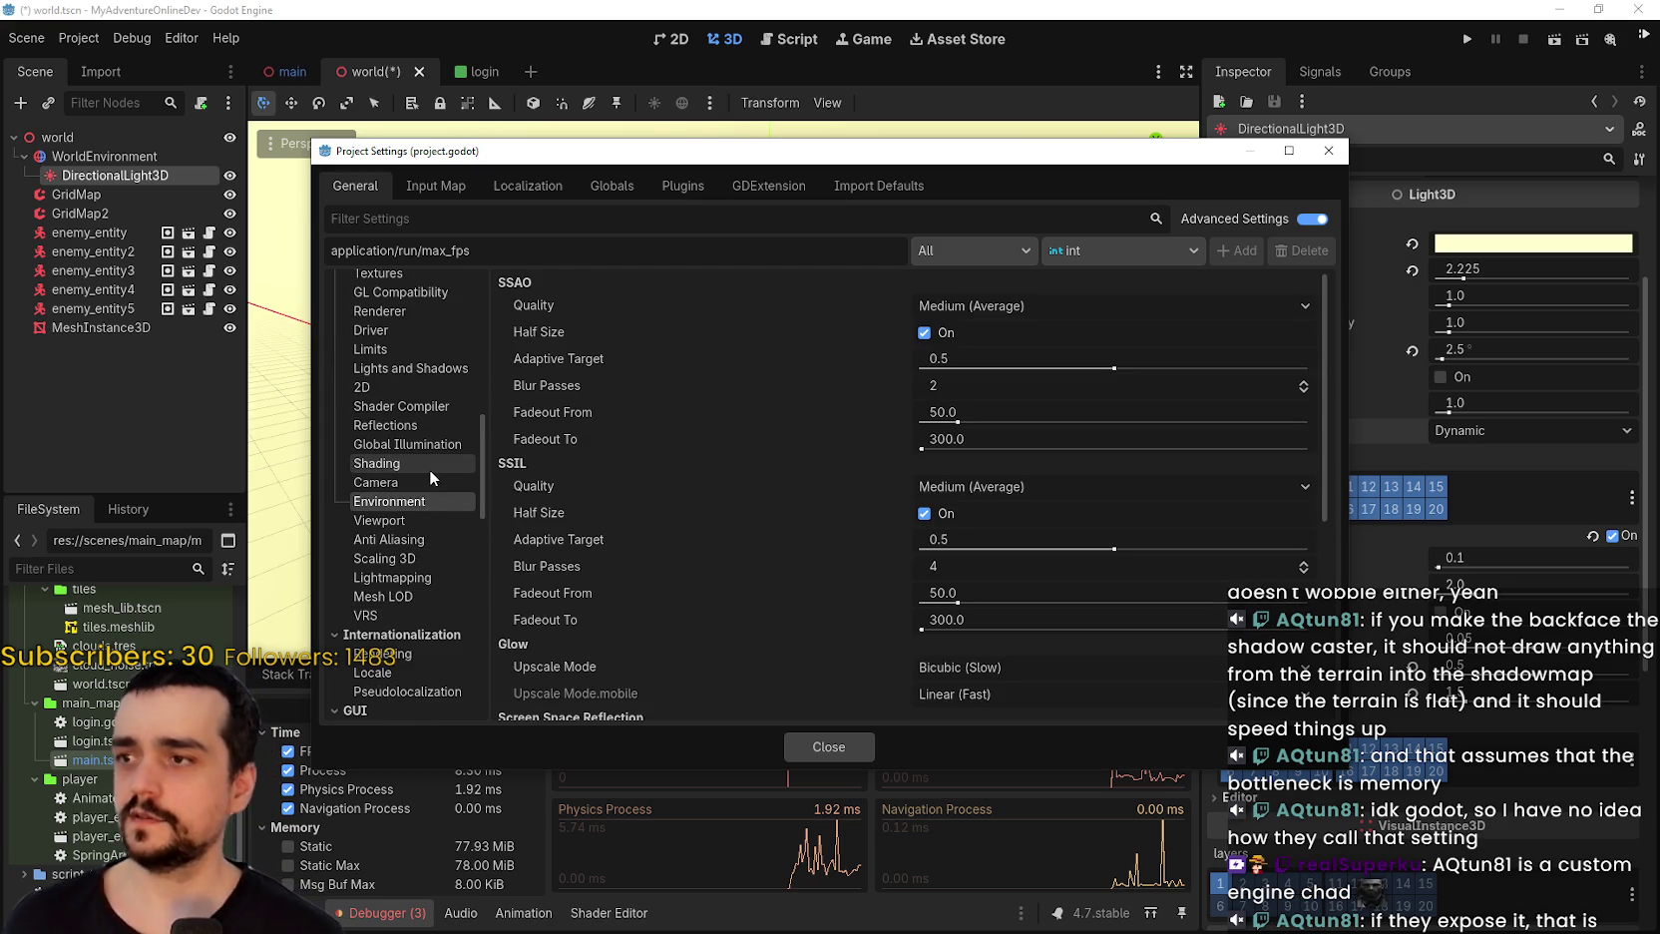
click(420, 427)
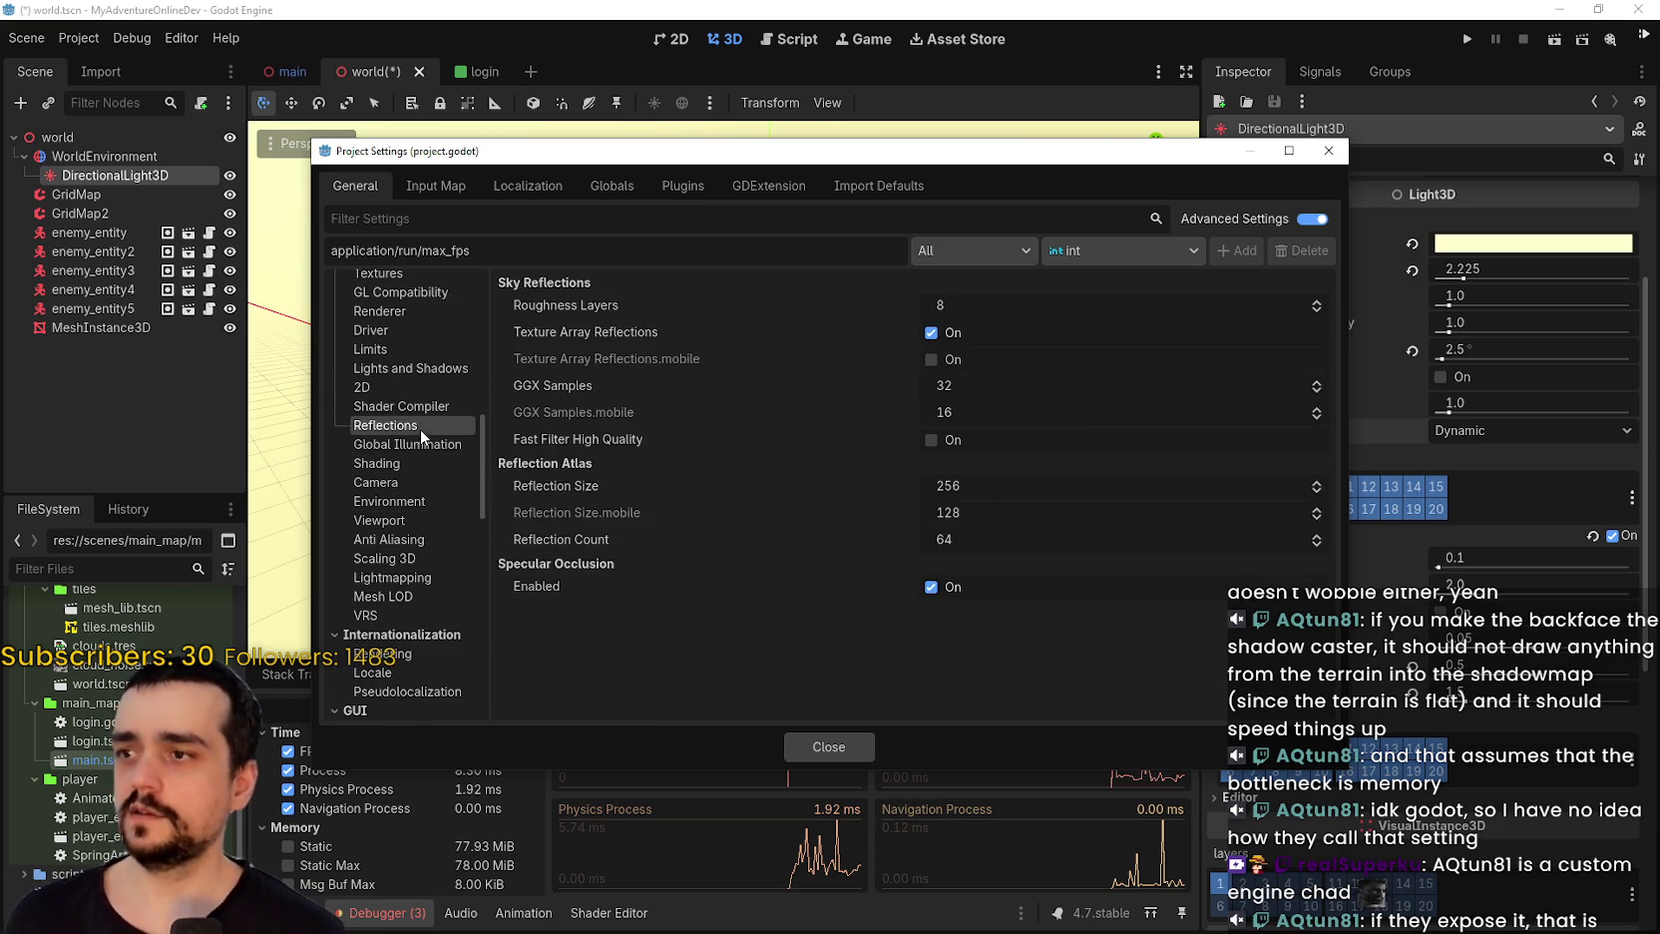
click(418, 443)
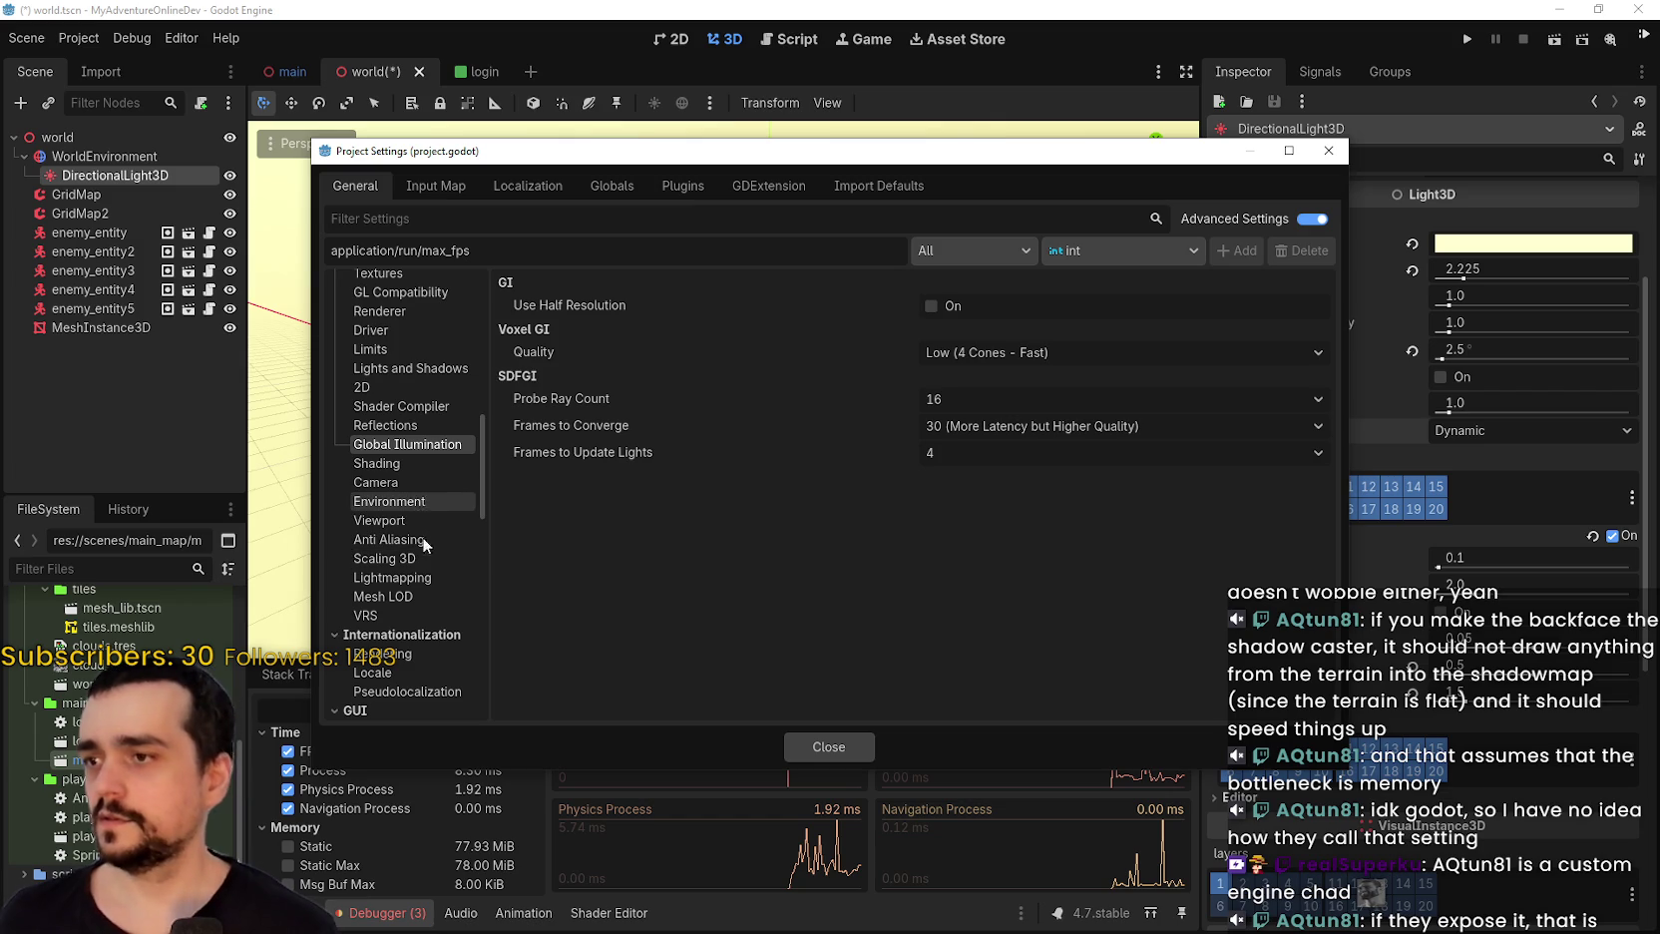
click(421, 579)
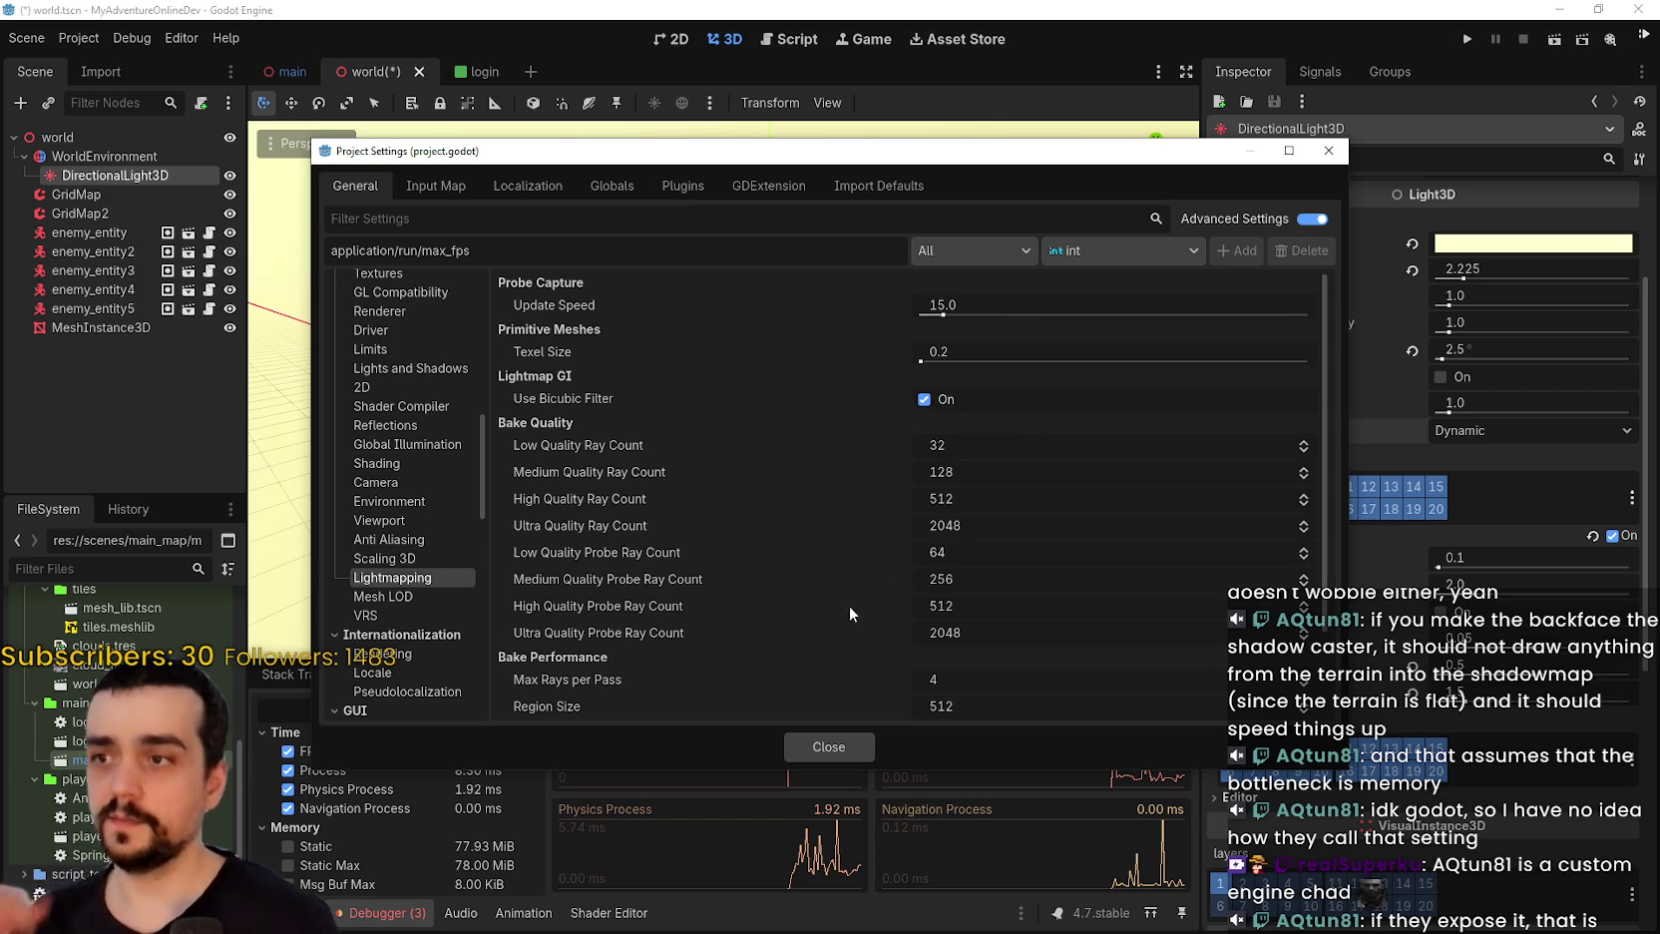
scroll(837, 594, down, 3)
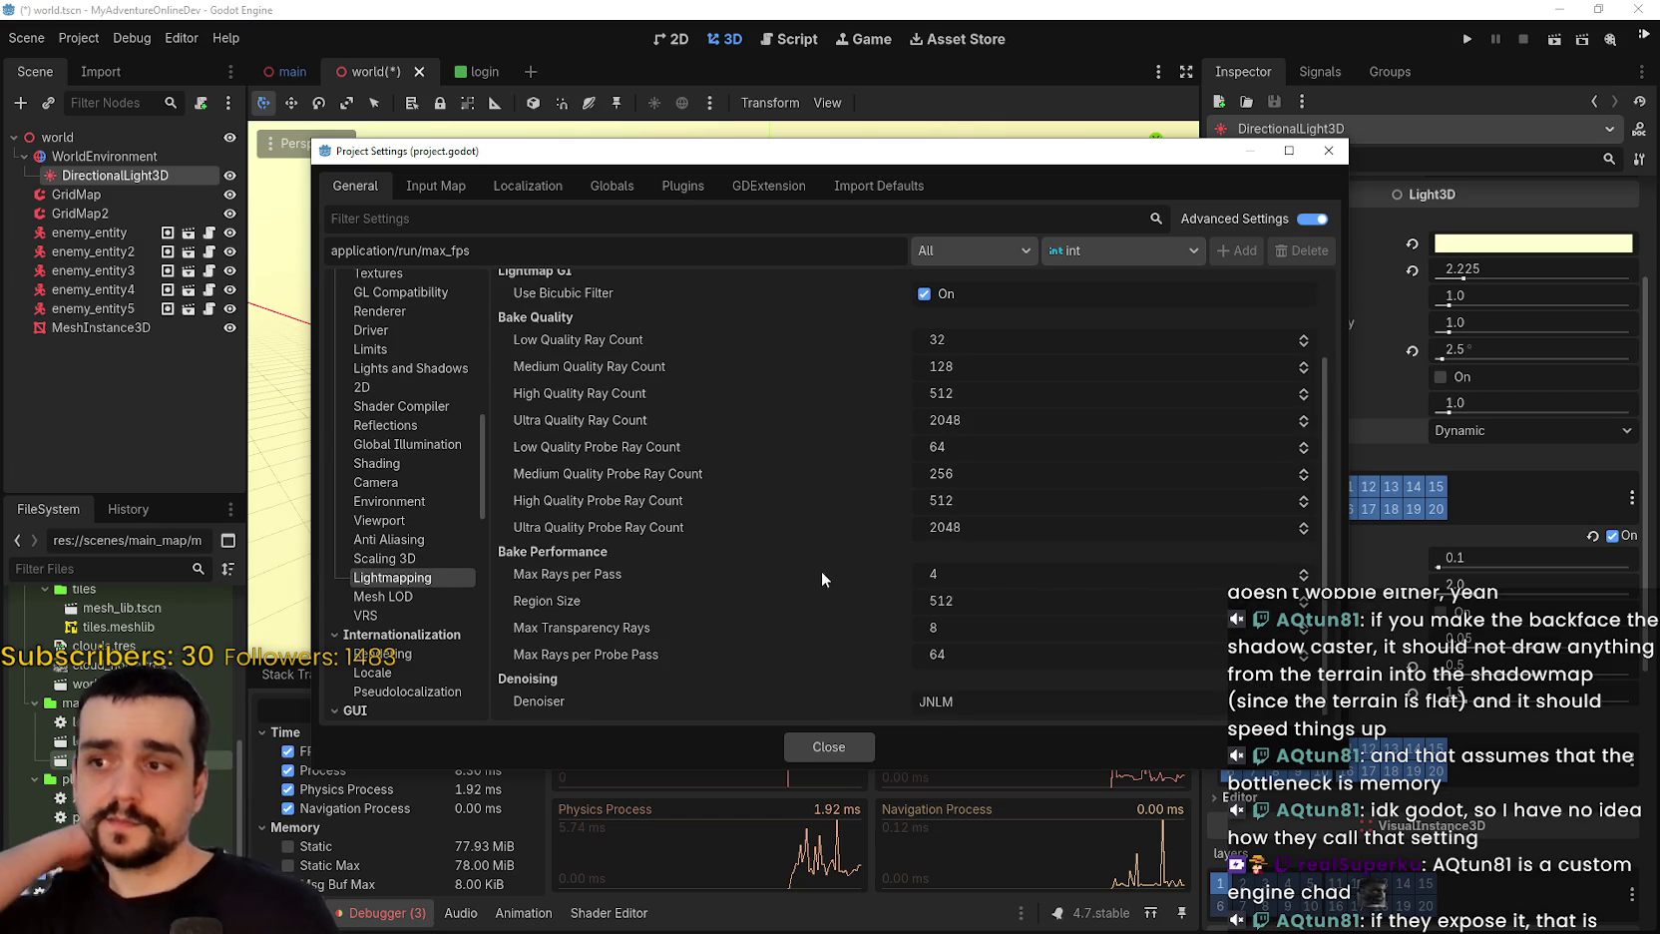
click(402, 600)
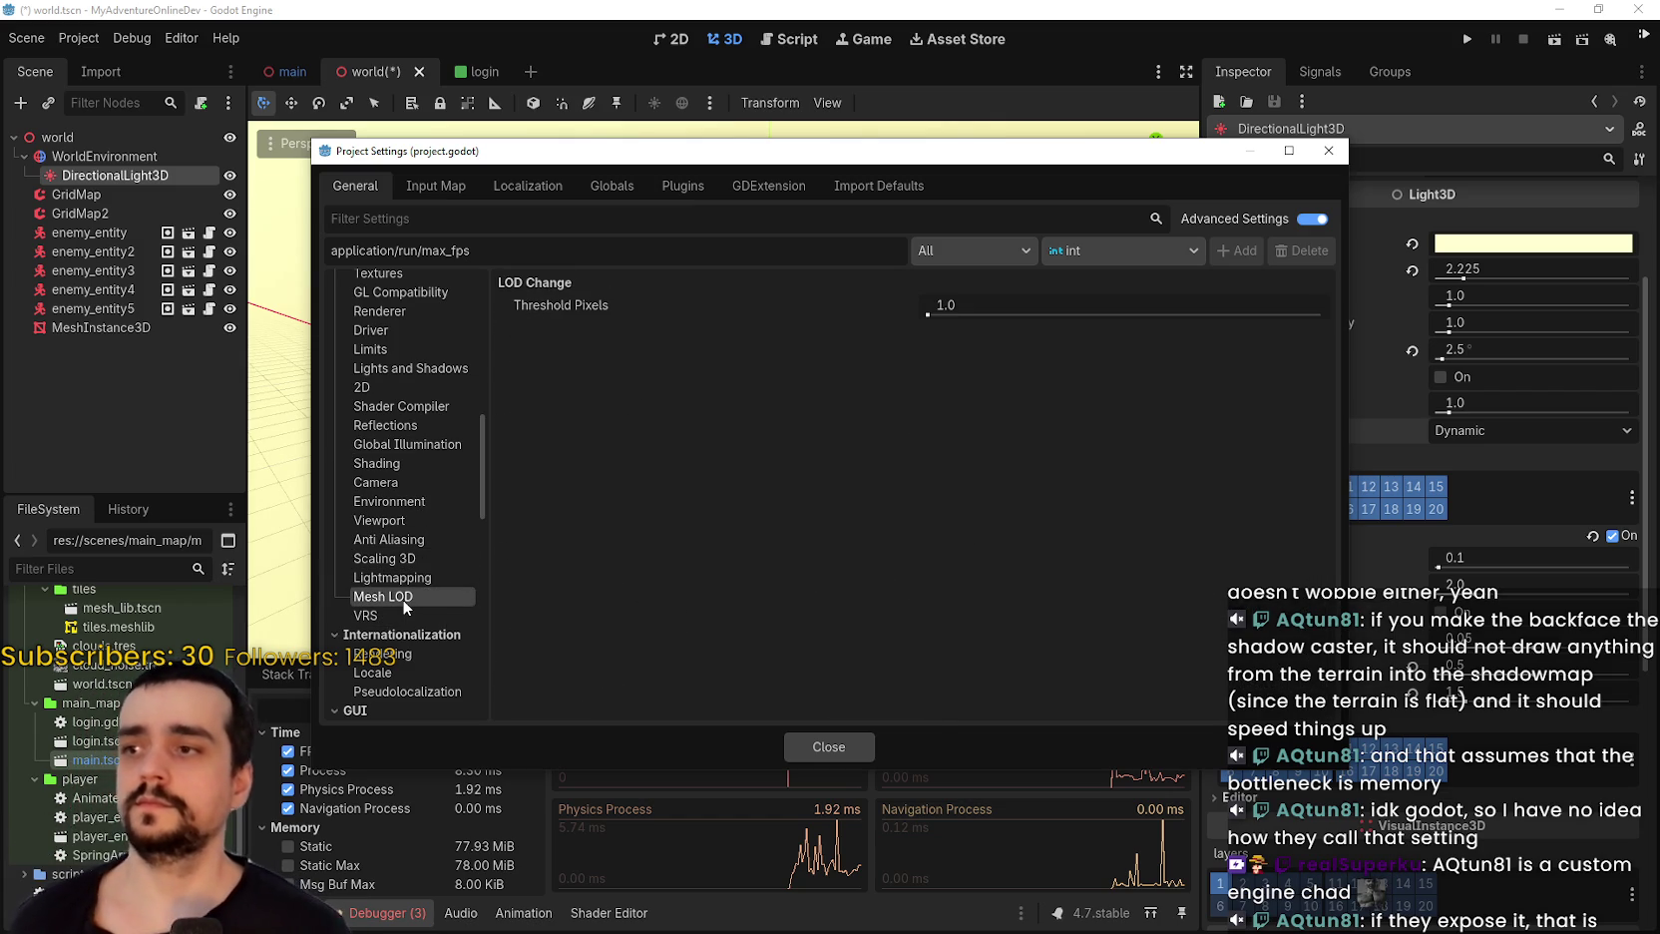
click(386, 488)
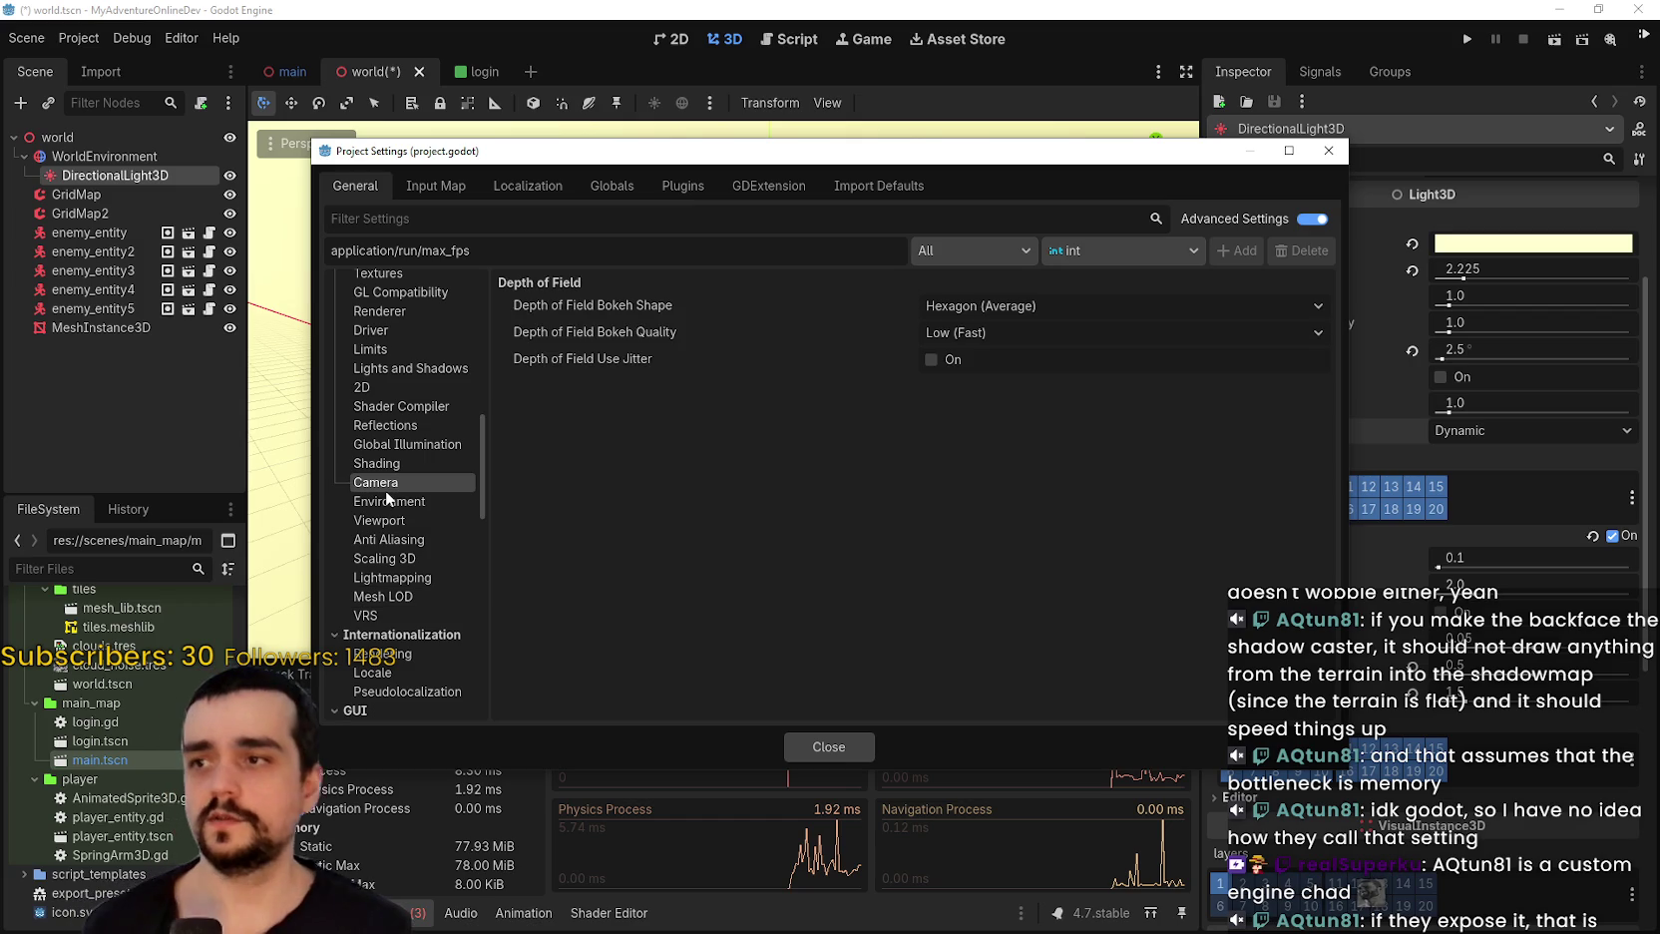
click(376, 463)
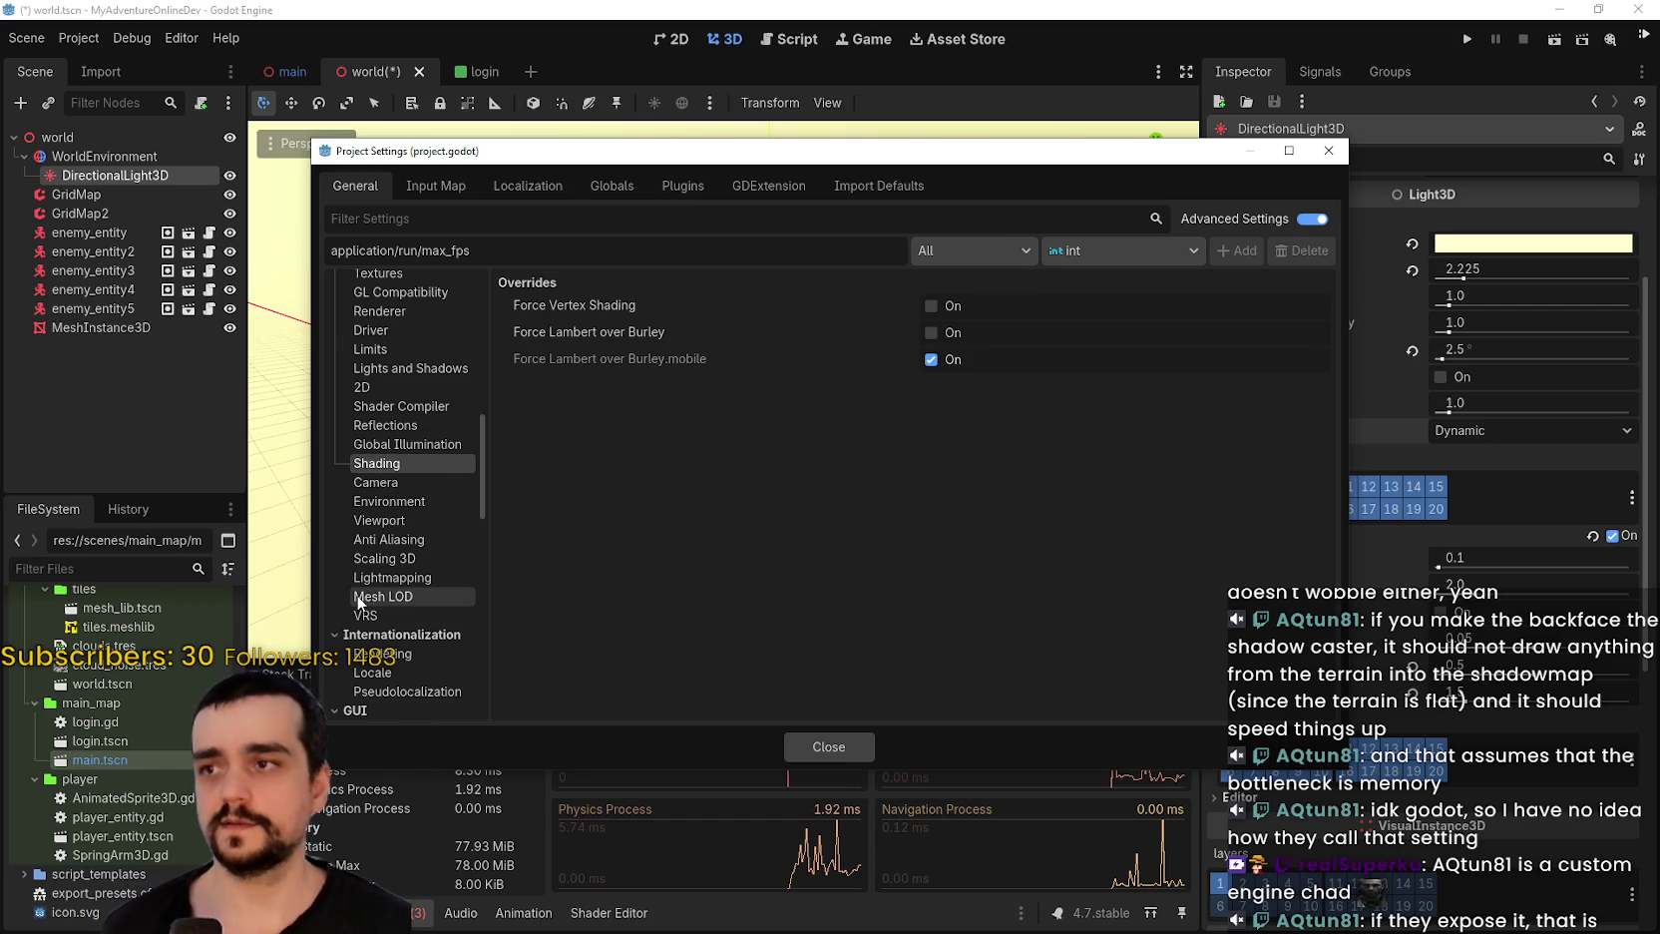
scroll(364, 588, up, 3)
Filter settings by 'shadow', select Rendering > Lights and Shadows, then clear the filter.
click(501, 215)
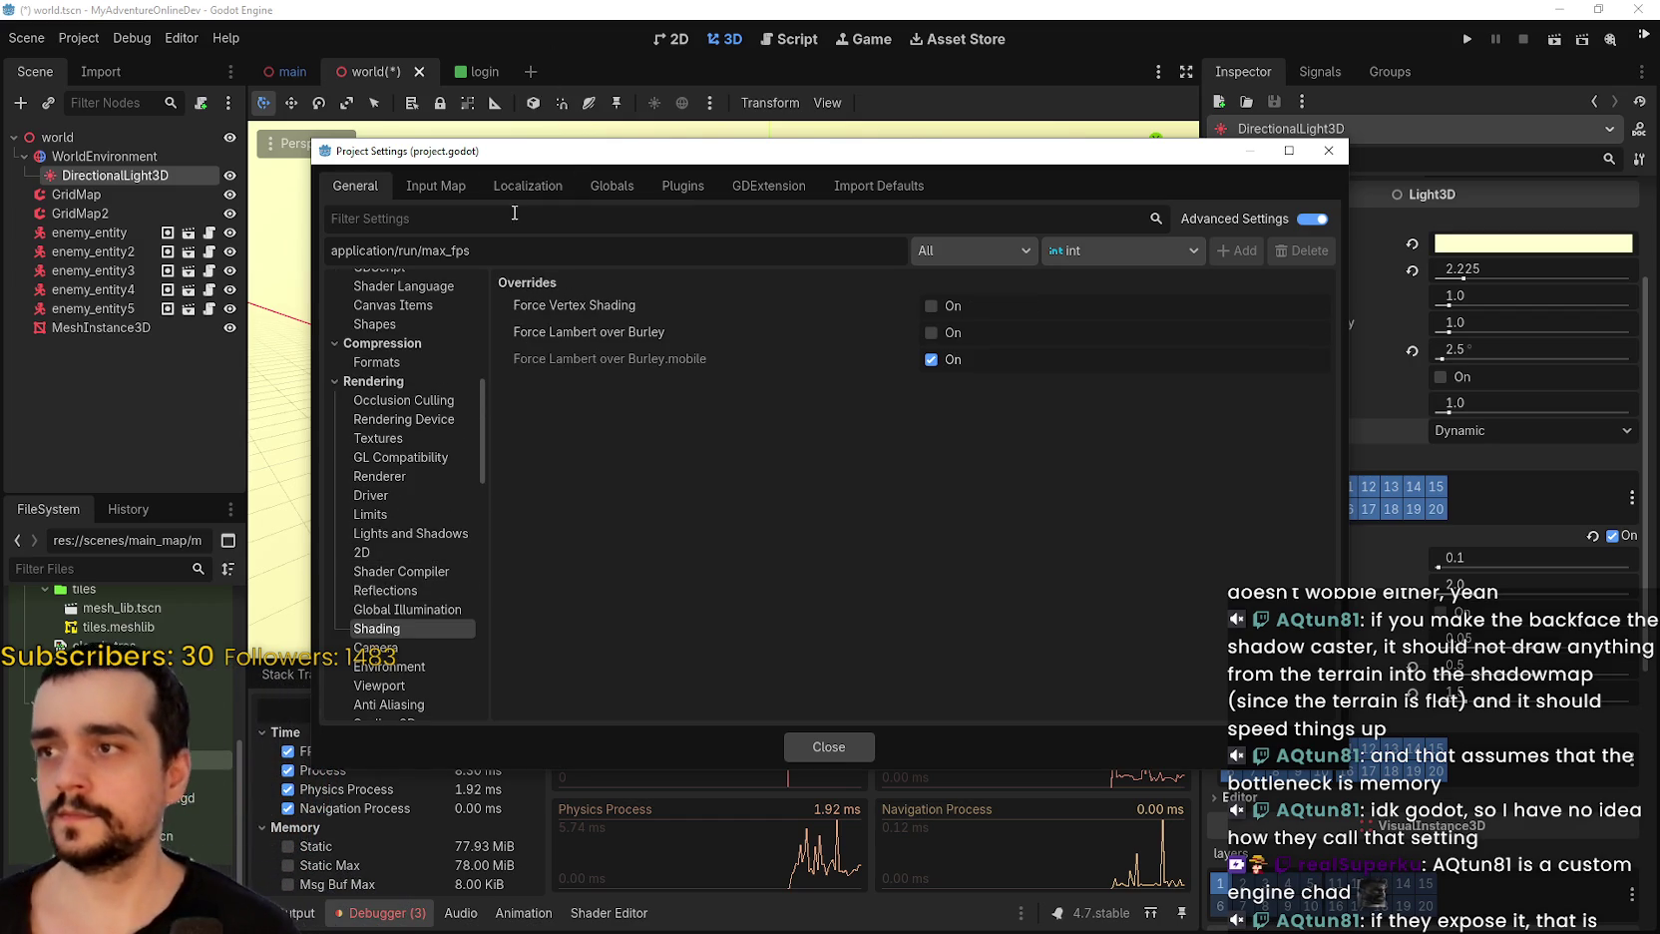
text(shadow)
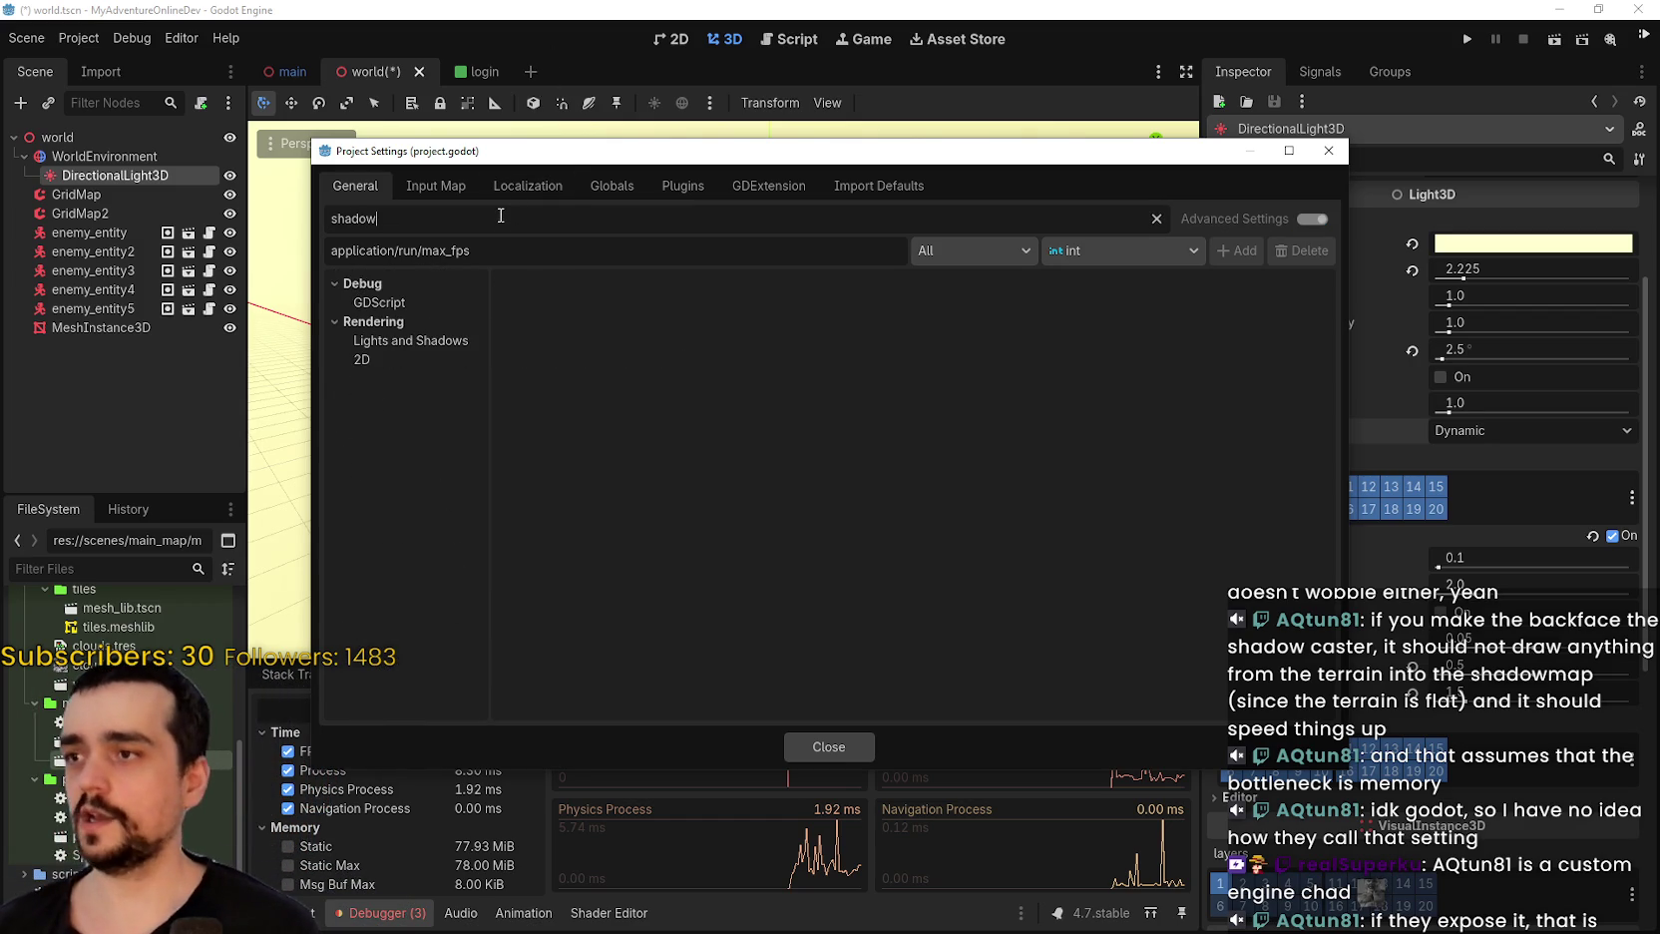
click(408, 341)
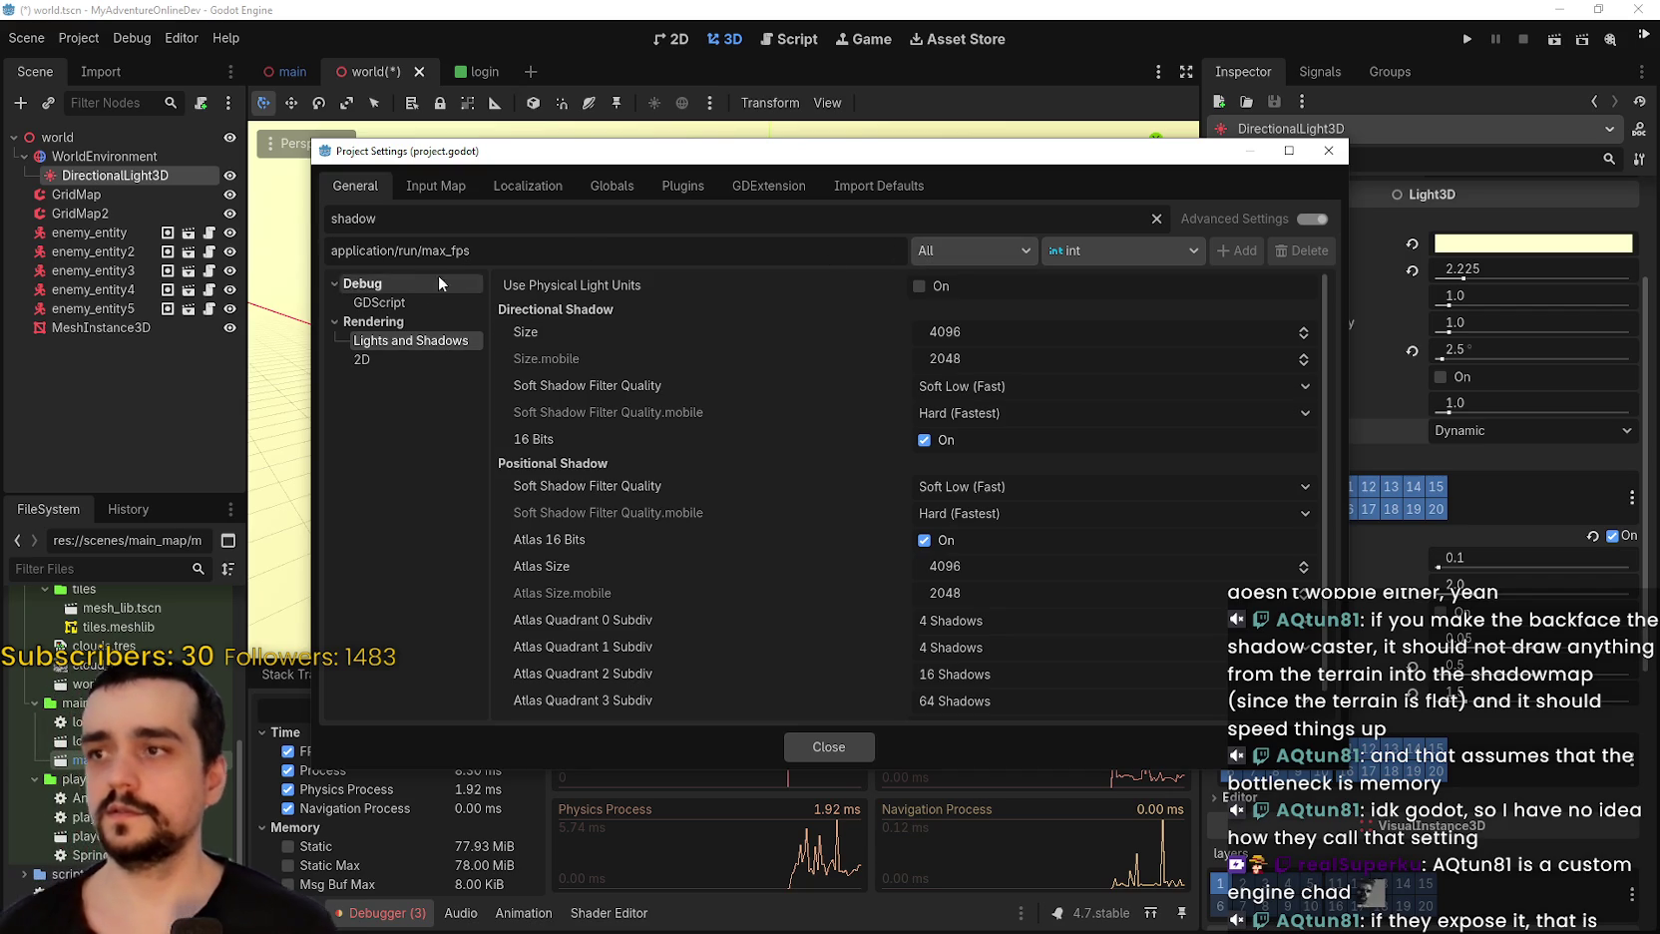
click(1156, 218)
click(1312, 219)
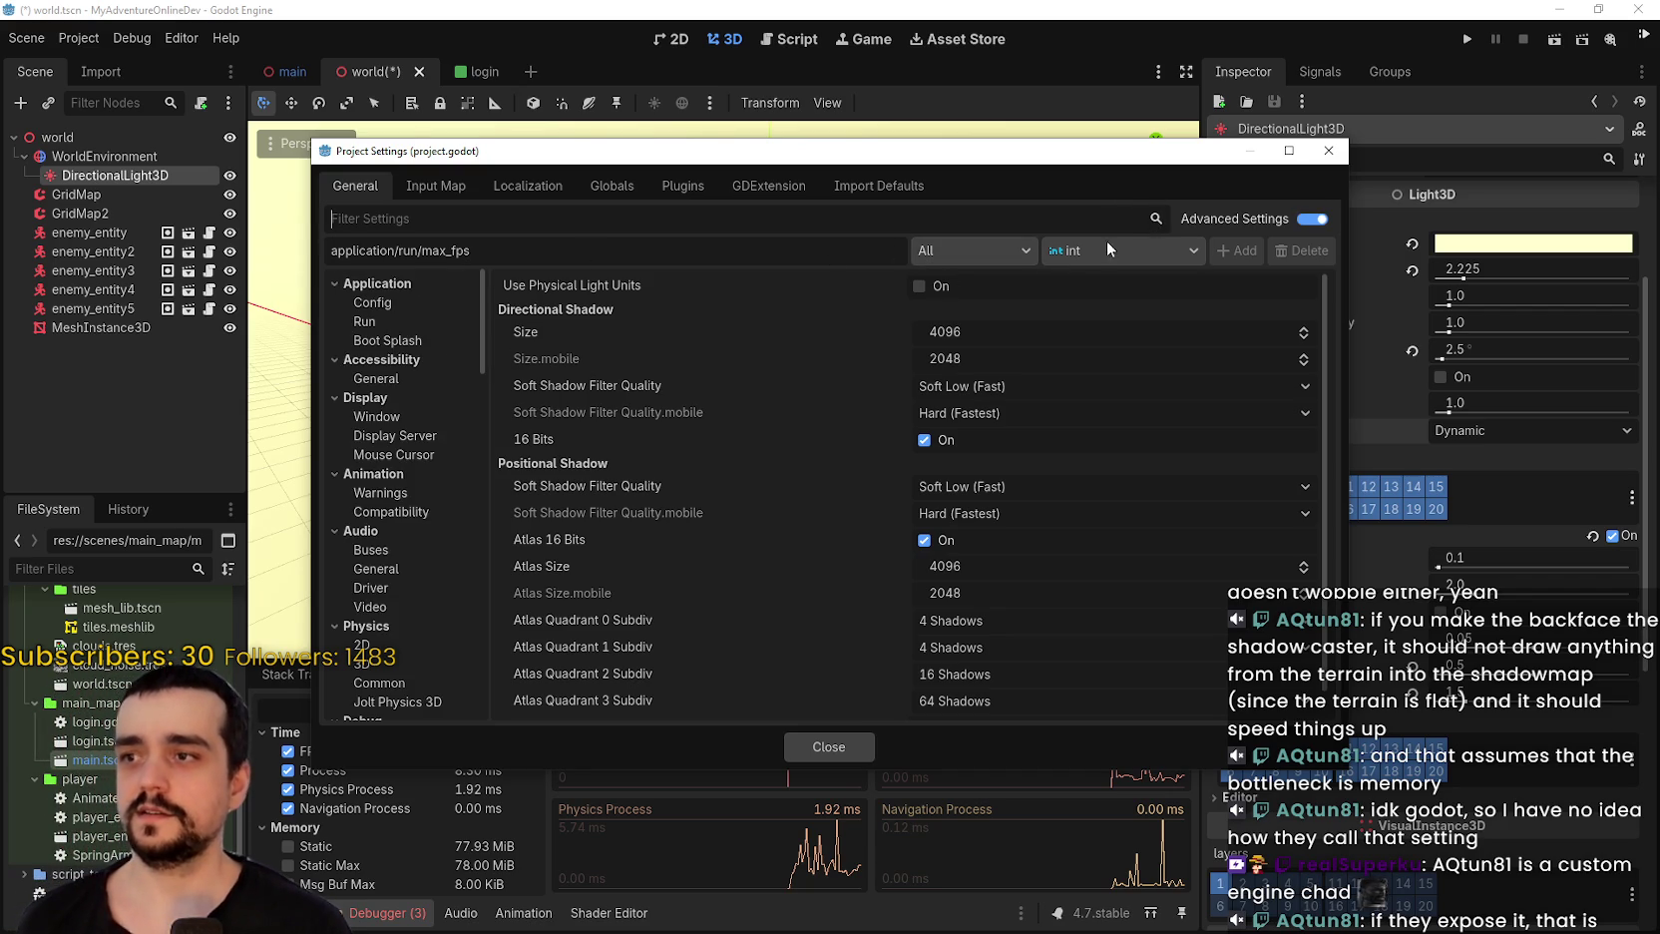
scroll(338, 662, down, 10)
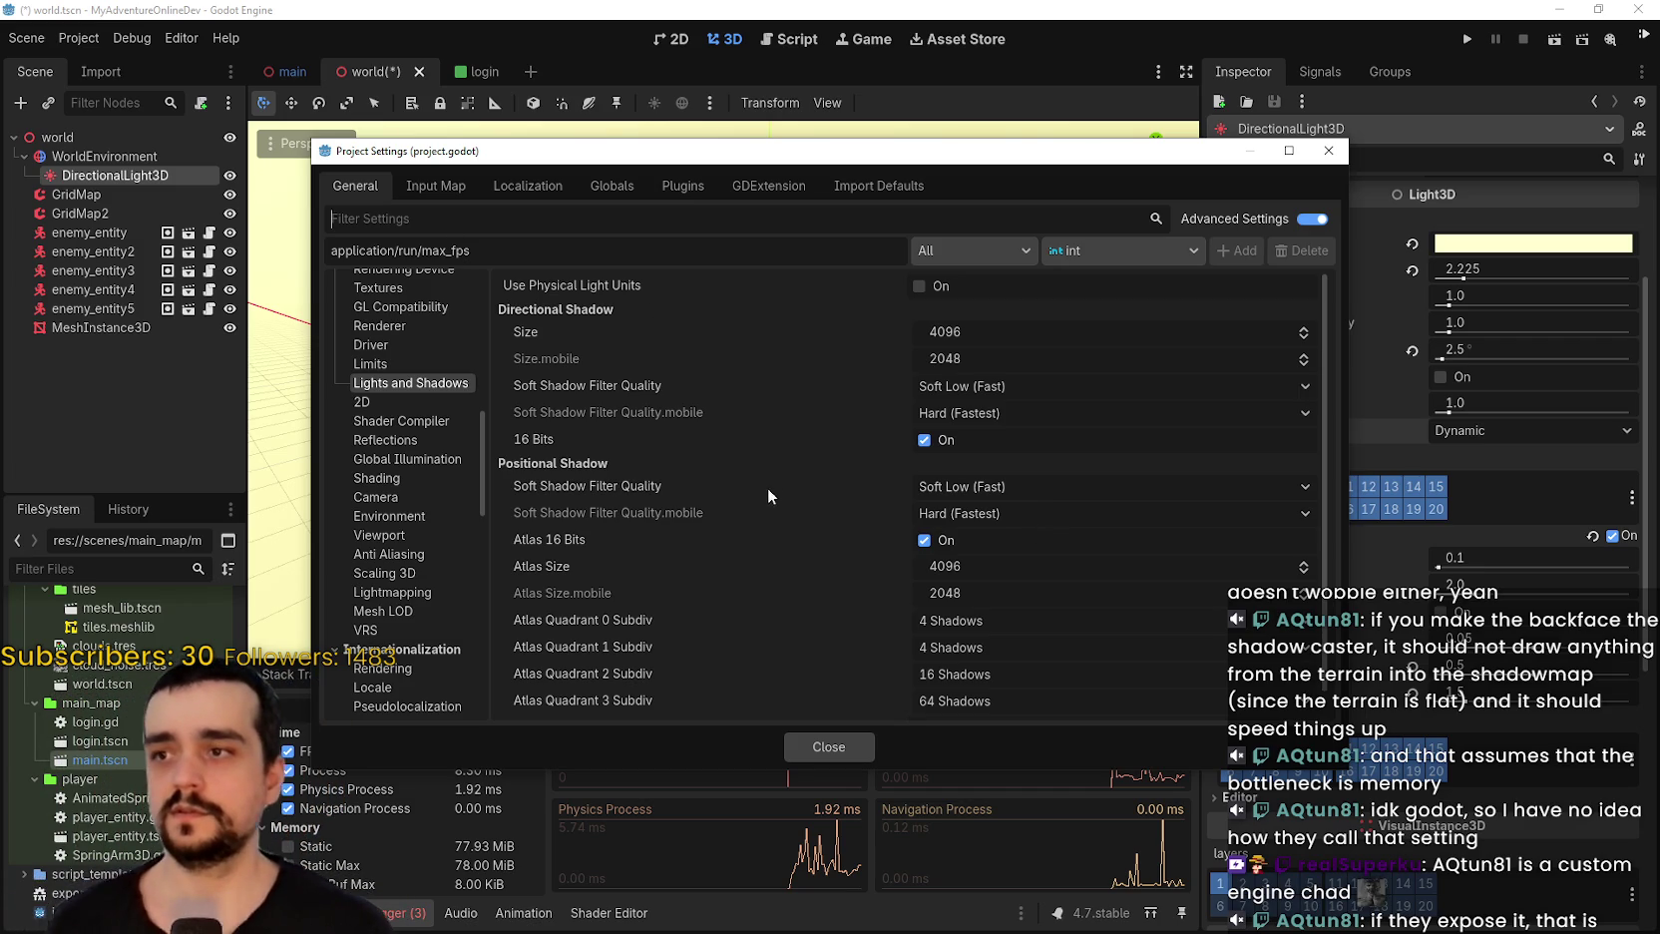
Uncheck Atlas 16 Bits, directional 16 Bits and Tighter Shadow Caster Culling, then close Project Settings.
scroll(788, 569, down, 1)
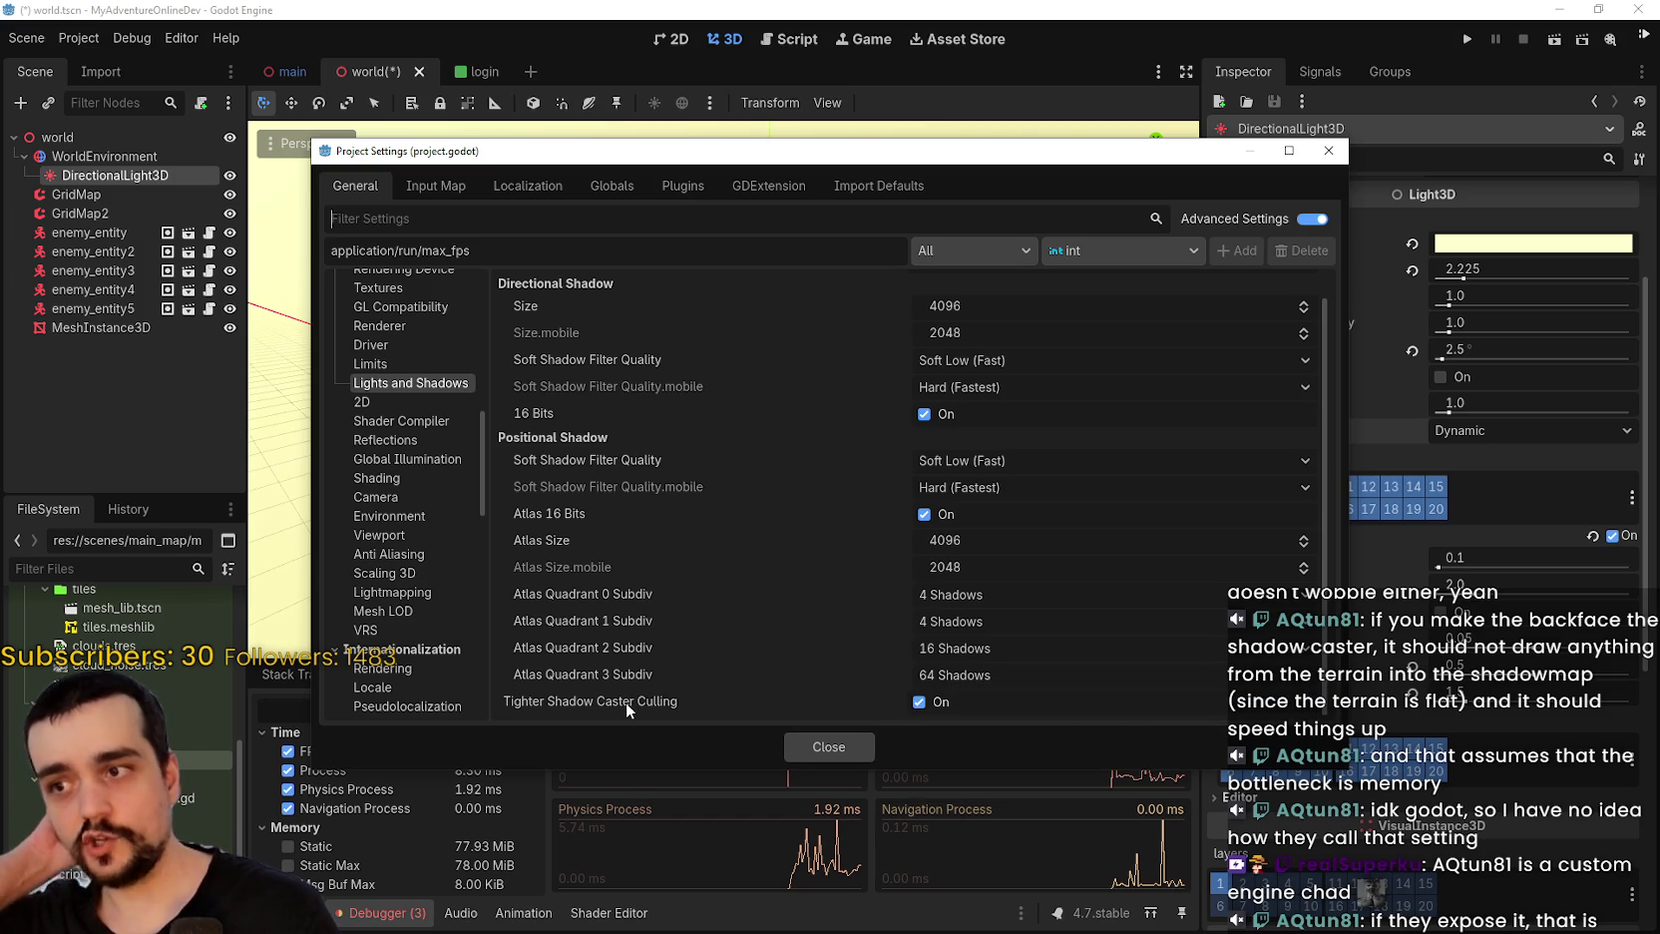
mouse_move(629, 701)
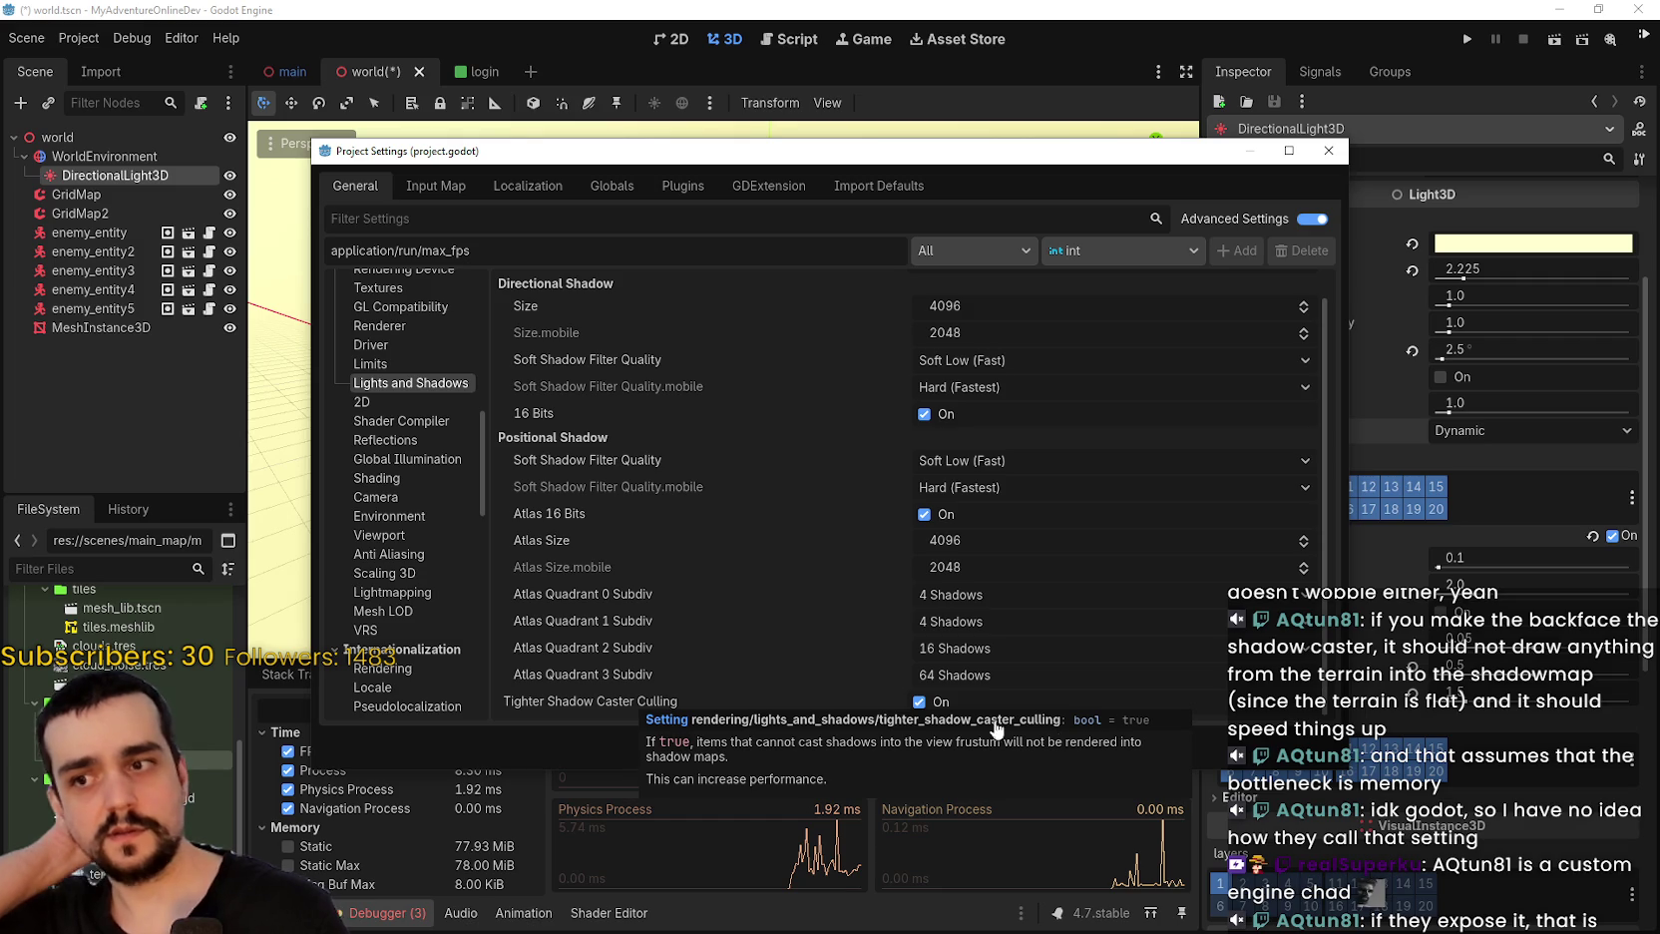
mouse_move(567, 511)
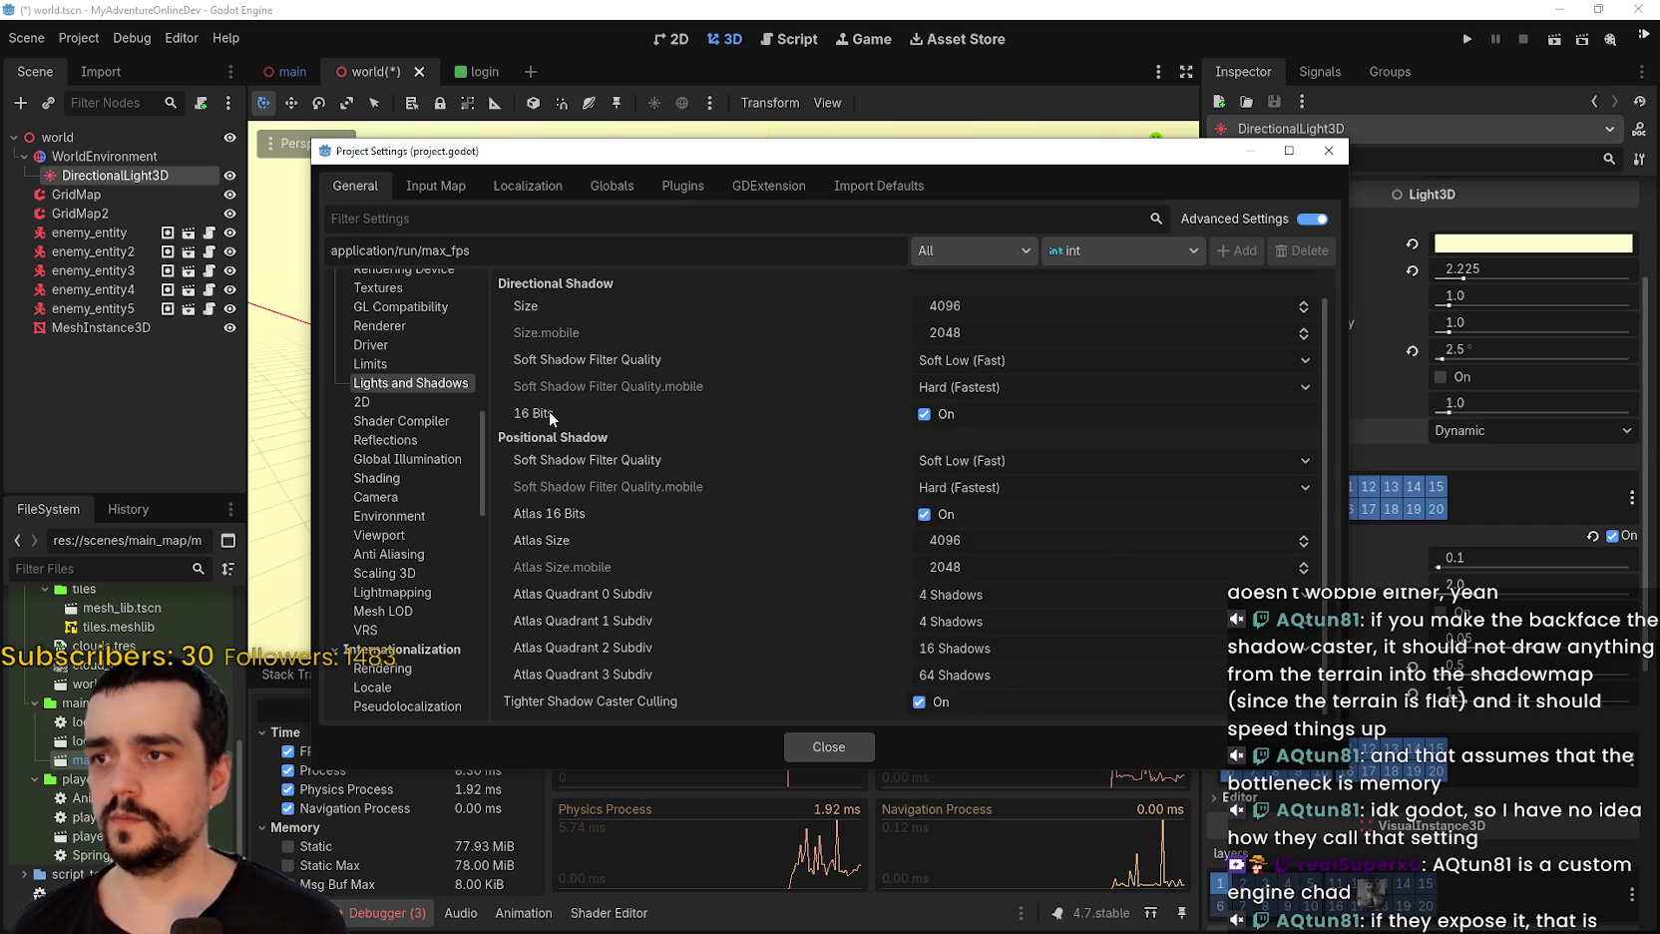
mouse_move(548, 410)
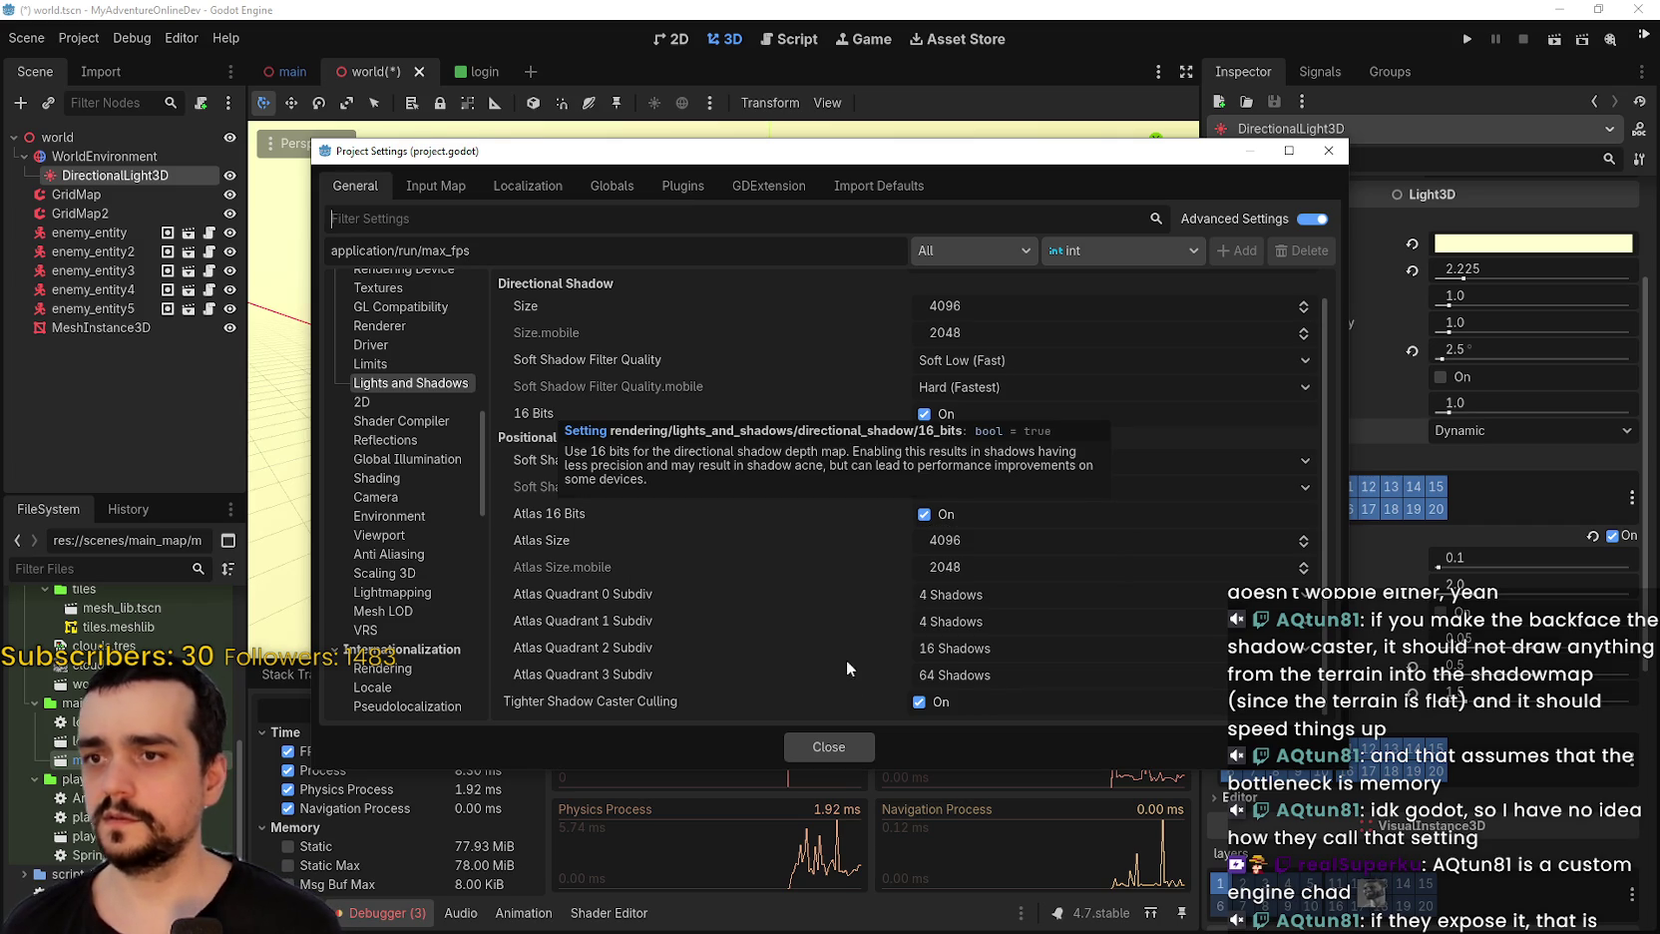
scroll(814, 580, up, 1)
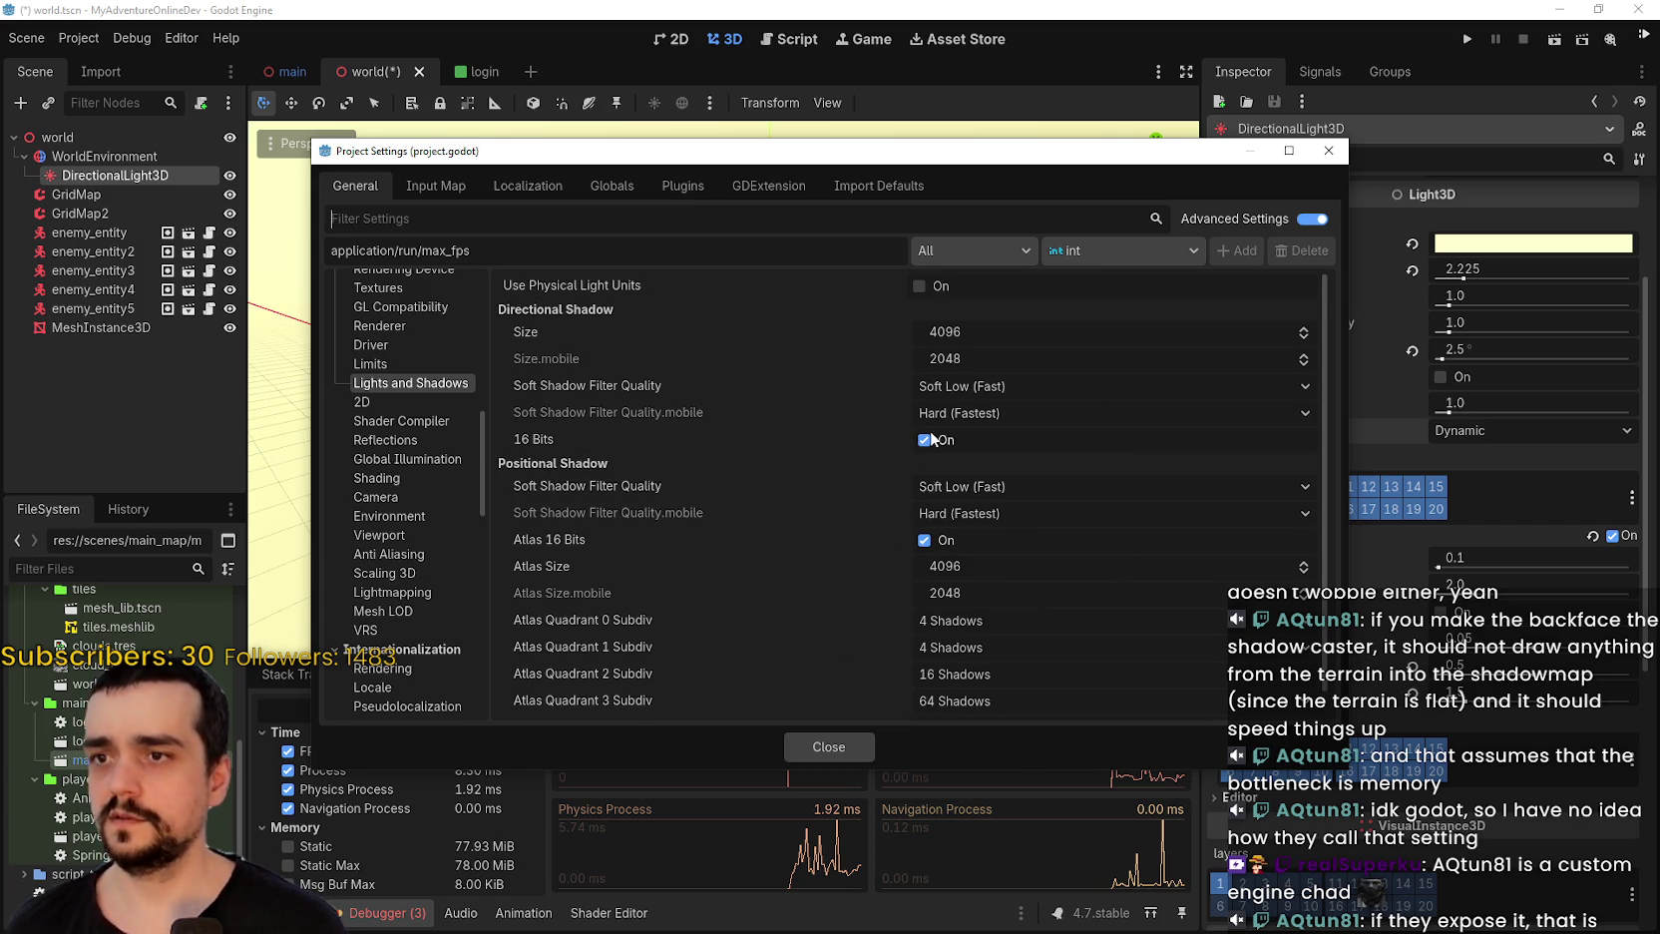
mouse_move(618, 285)
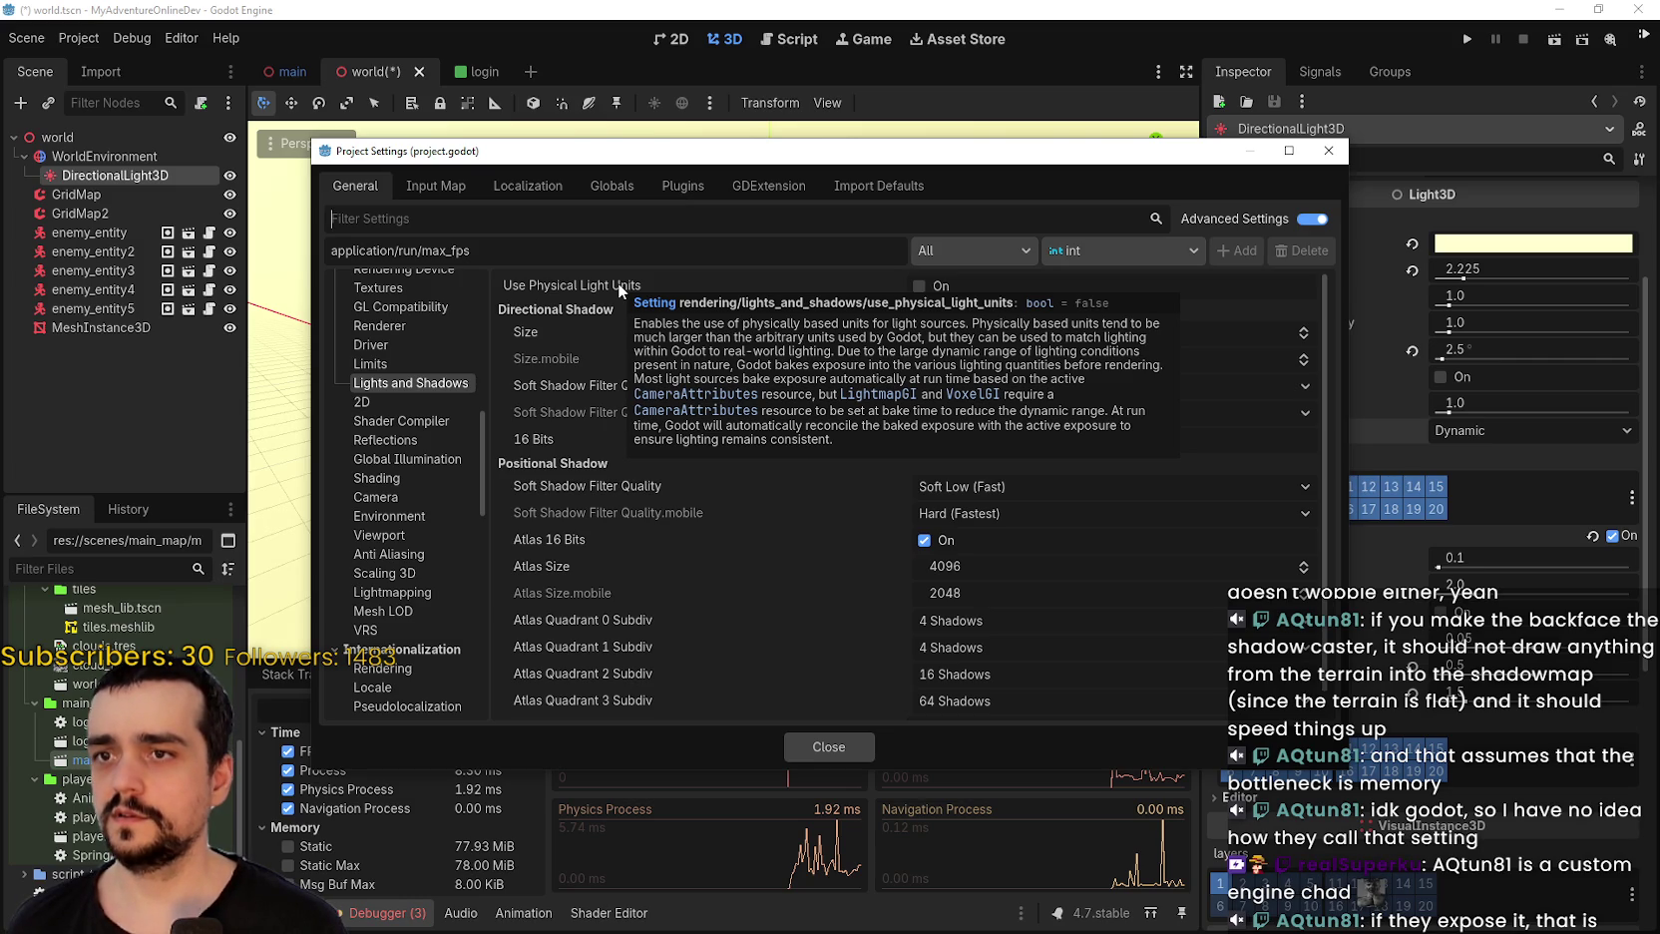
scroll(928, 529, down, 1)
click(925, 514)
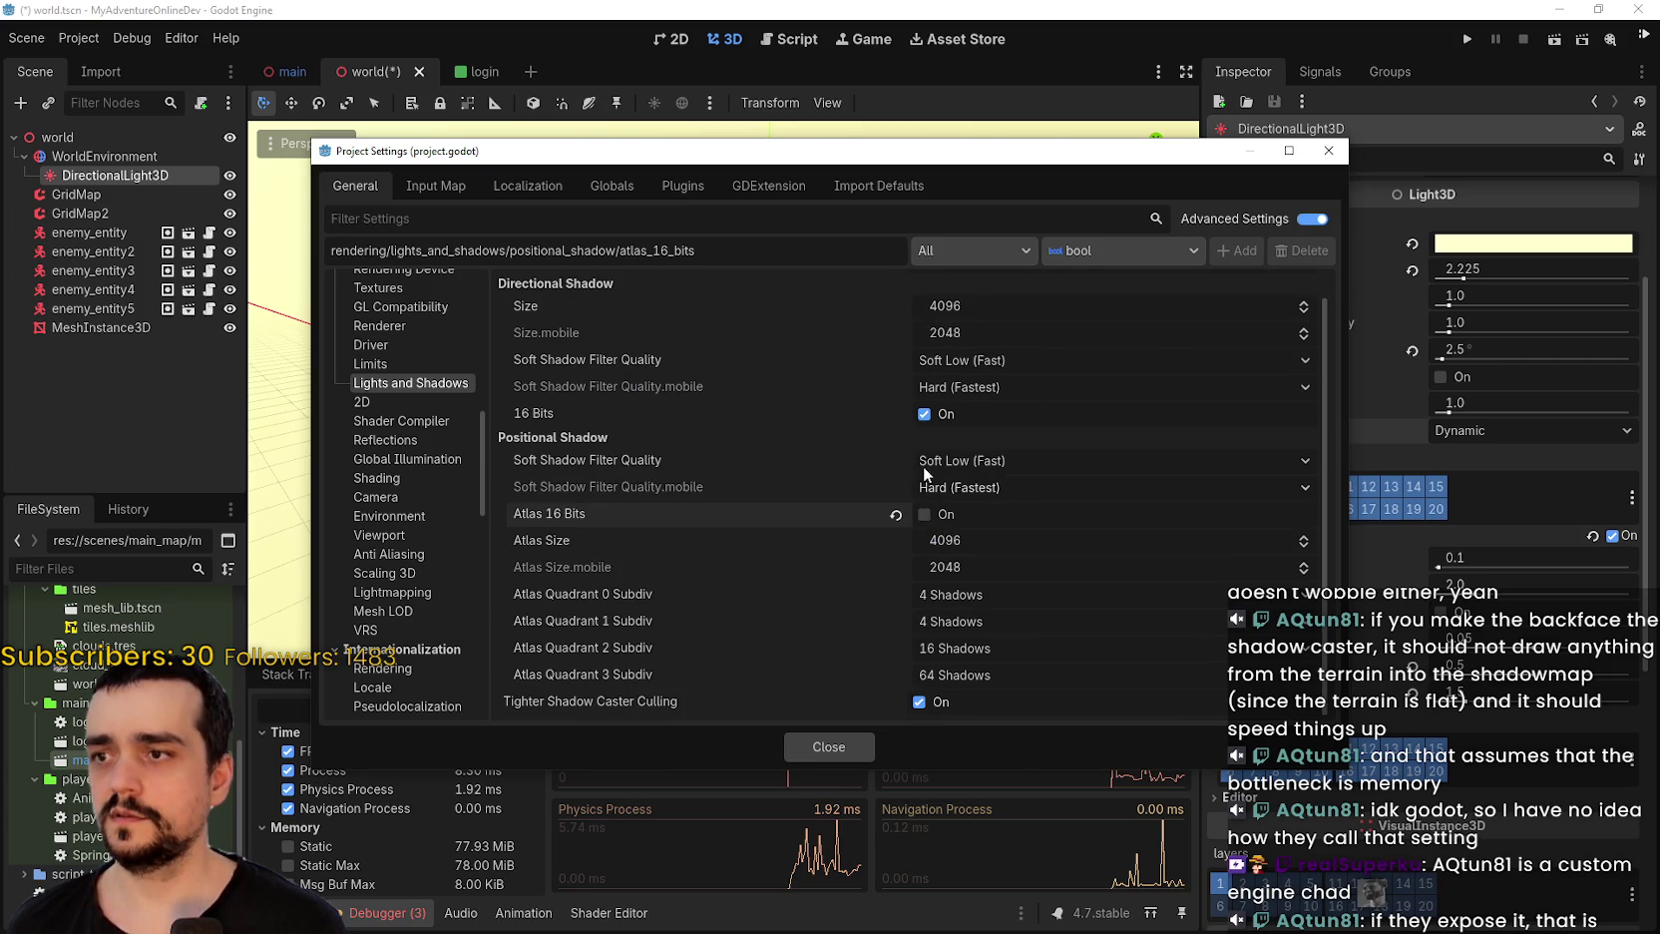
click(924, 414)
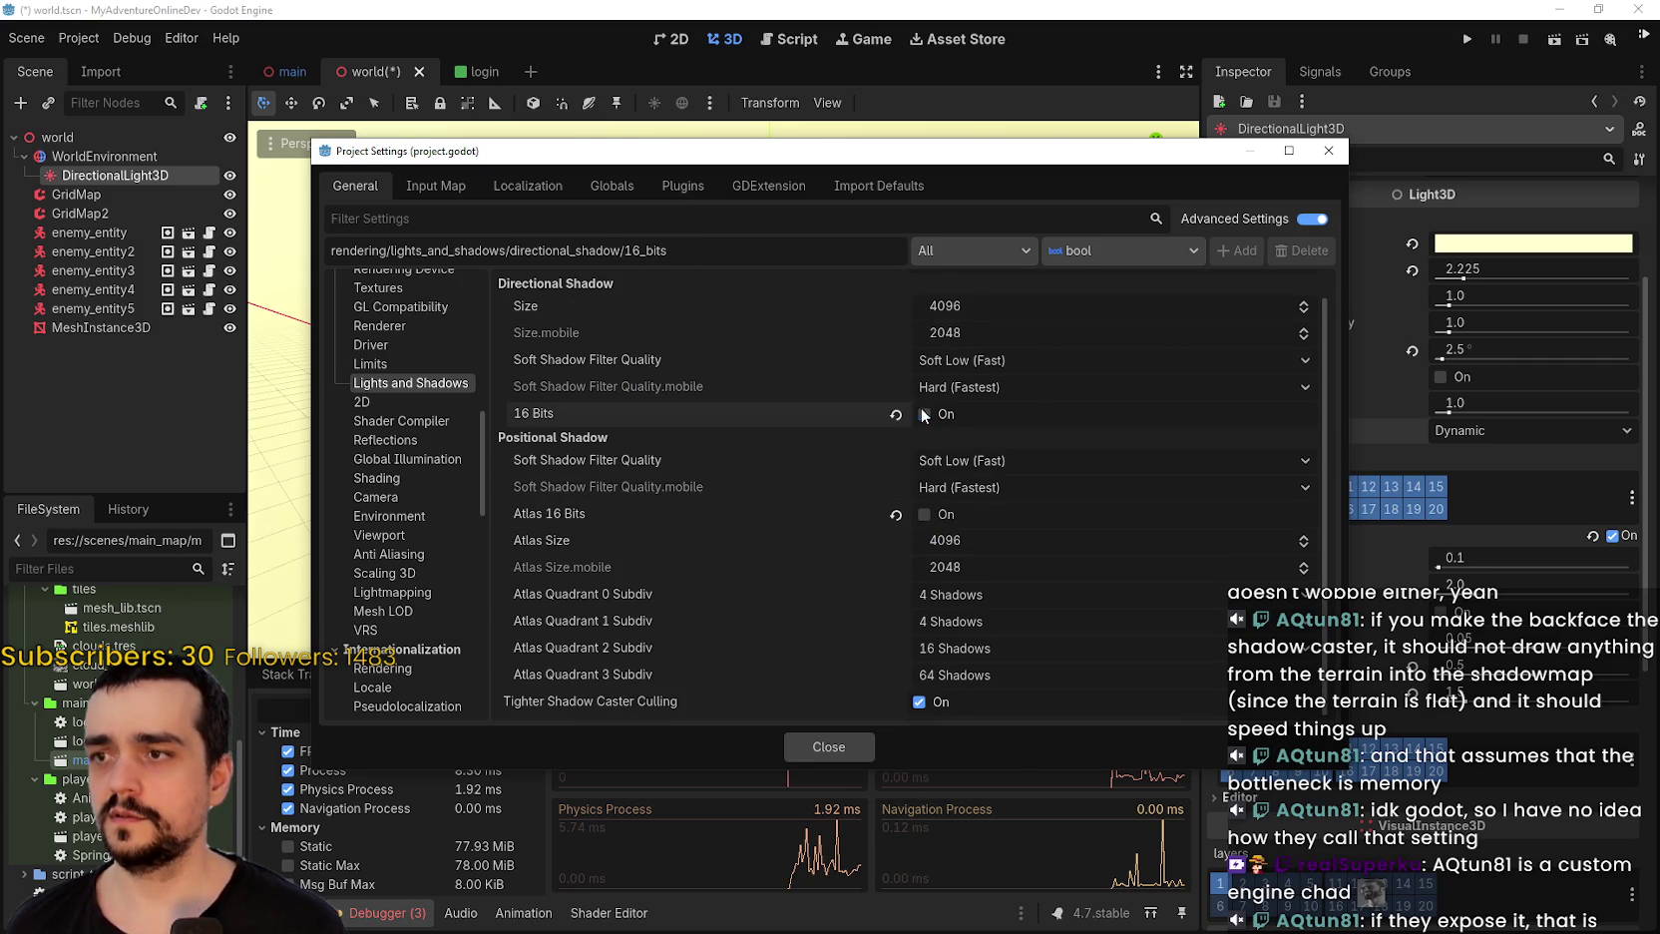
click(794, 747)
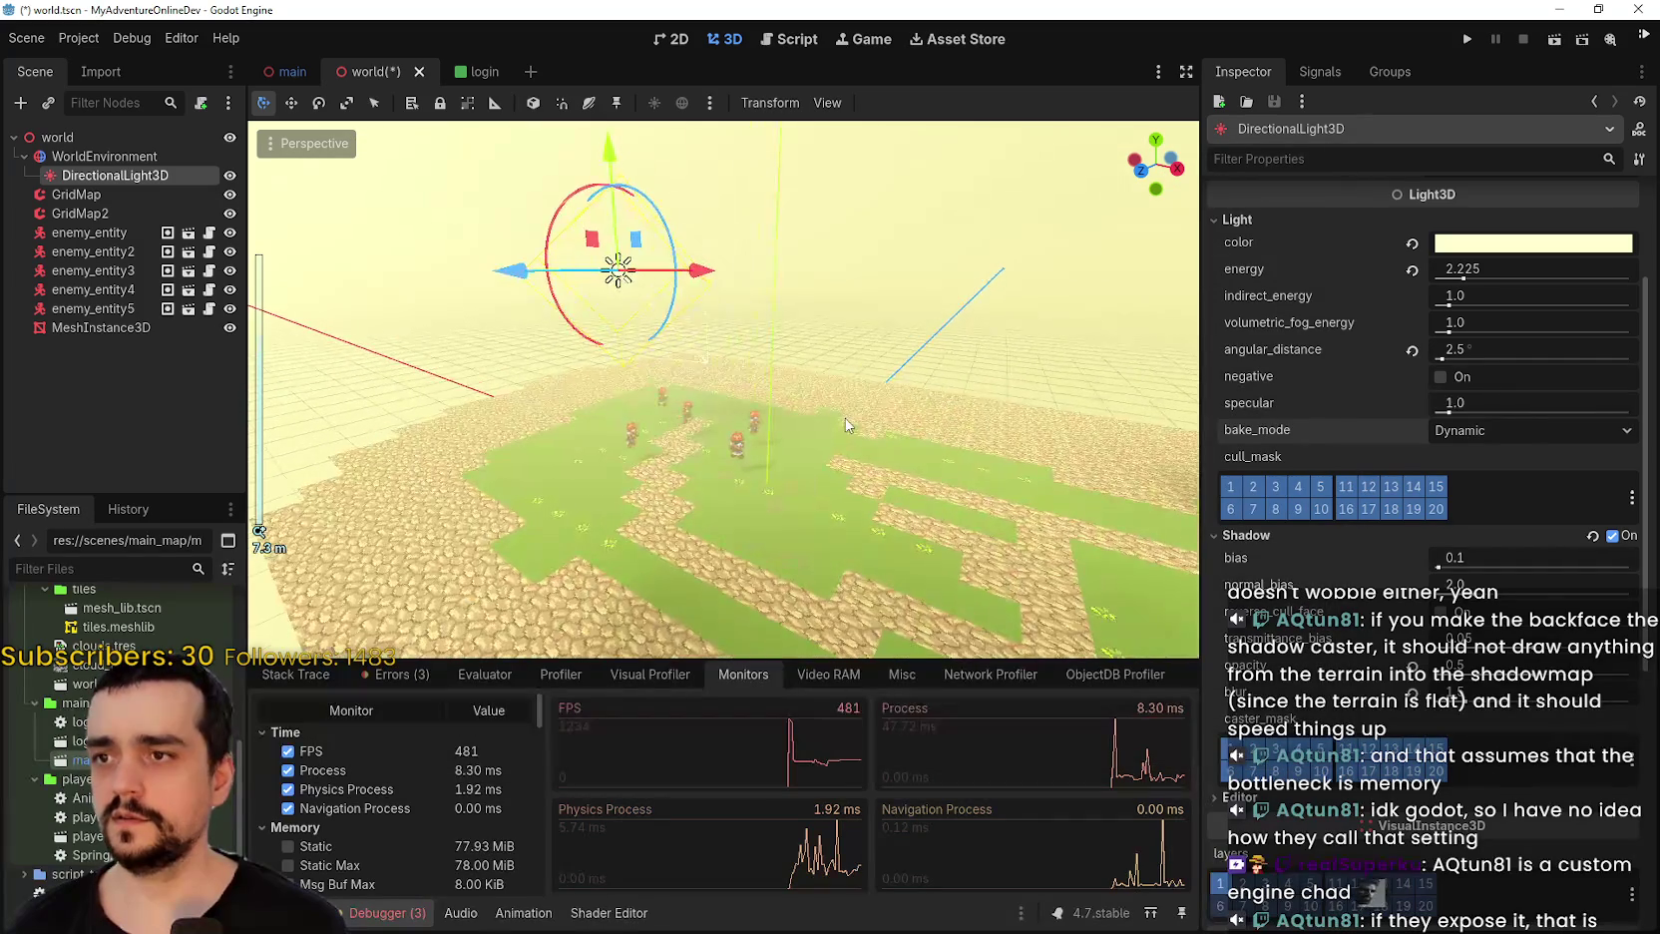
Run the game offline with Debugger Monitors showing and run the character around at about 510 FPS.
click(1468, 38)
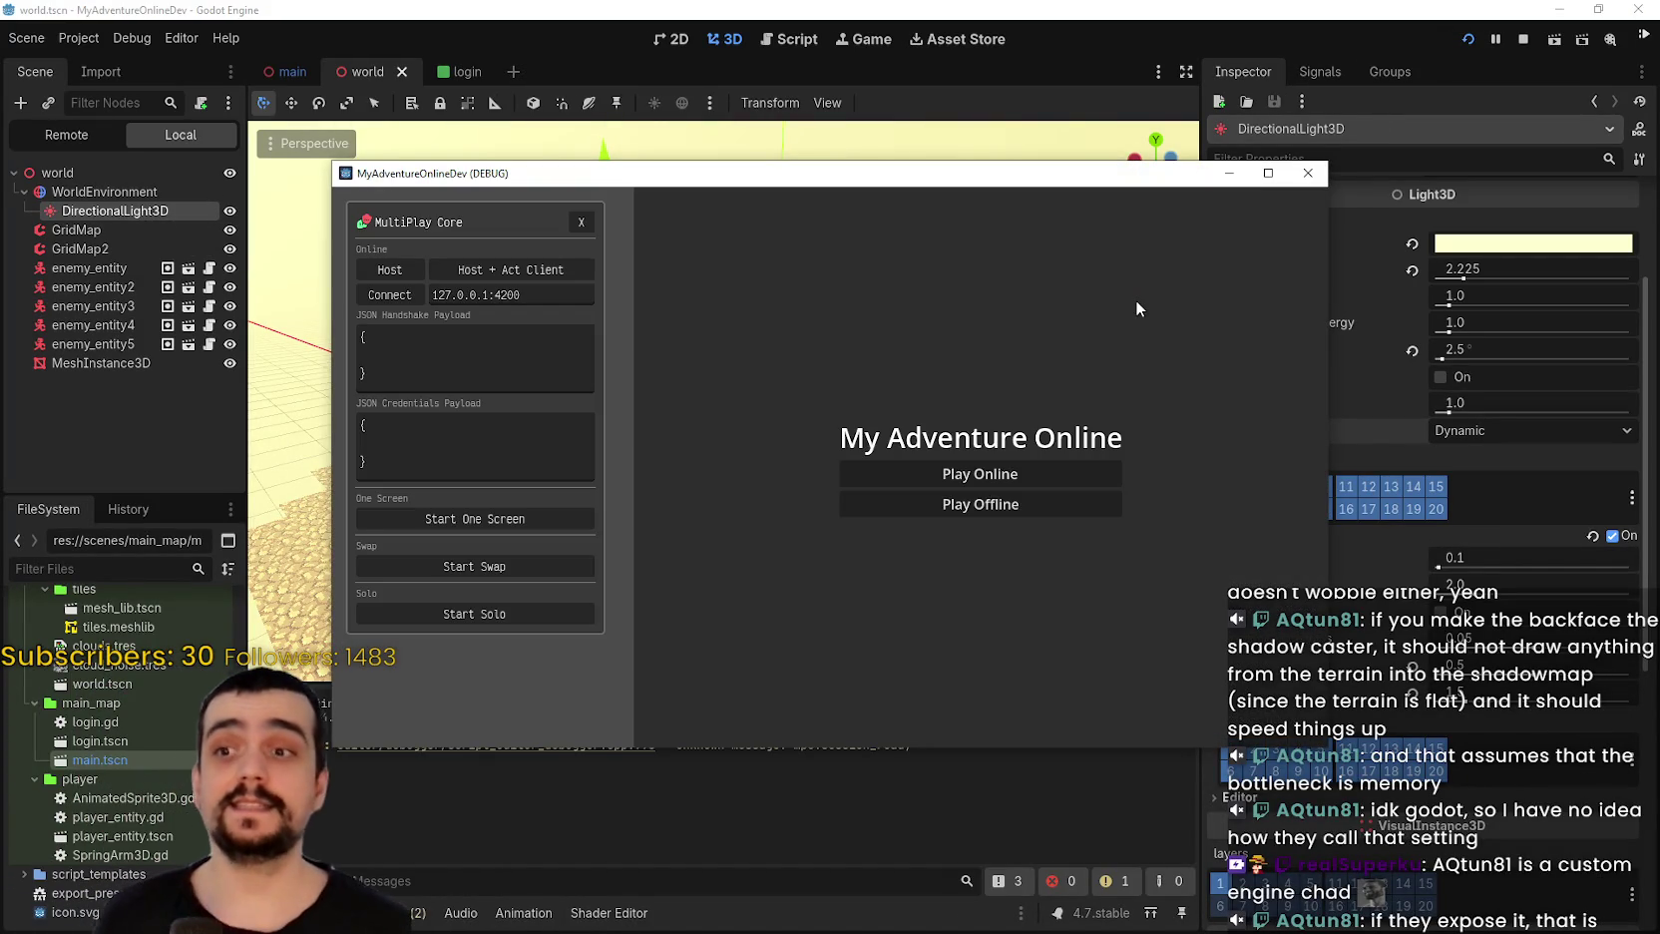
click(950, 504)
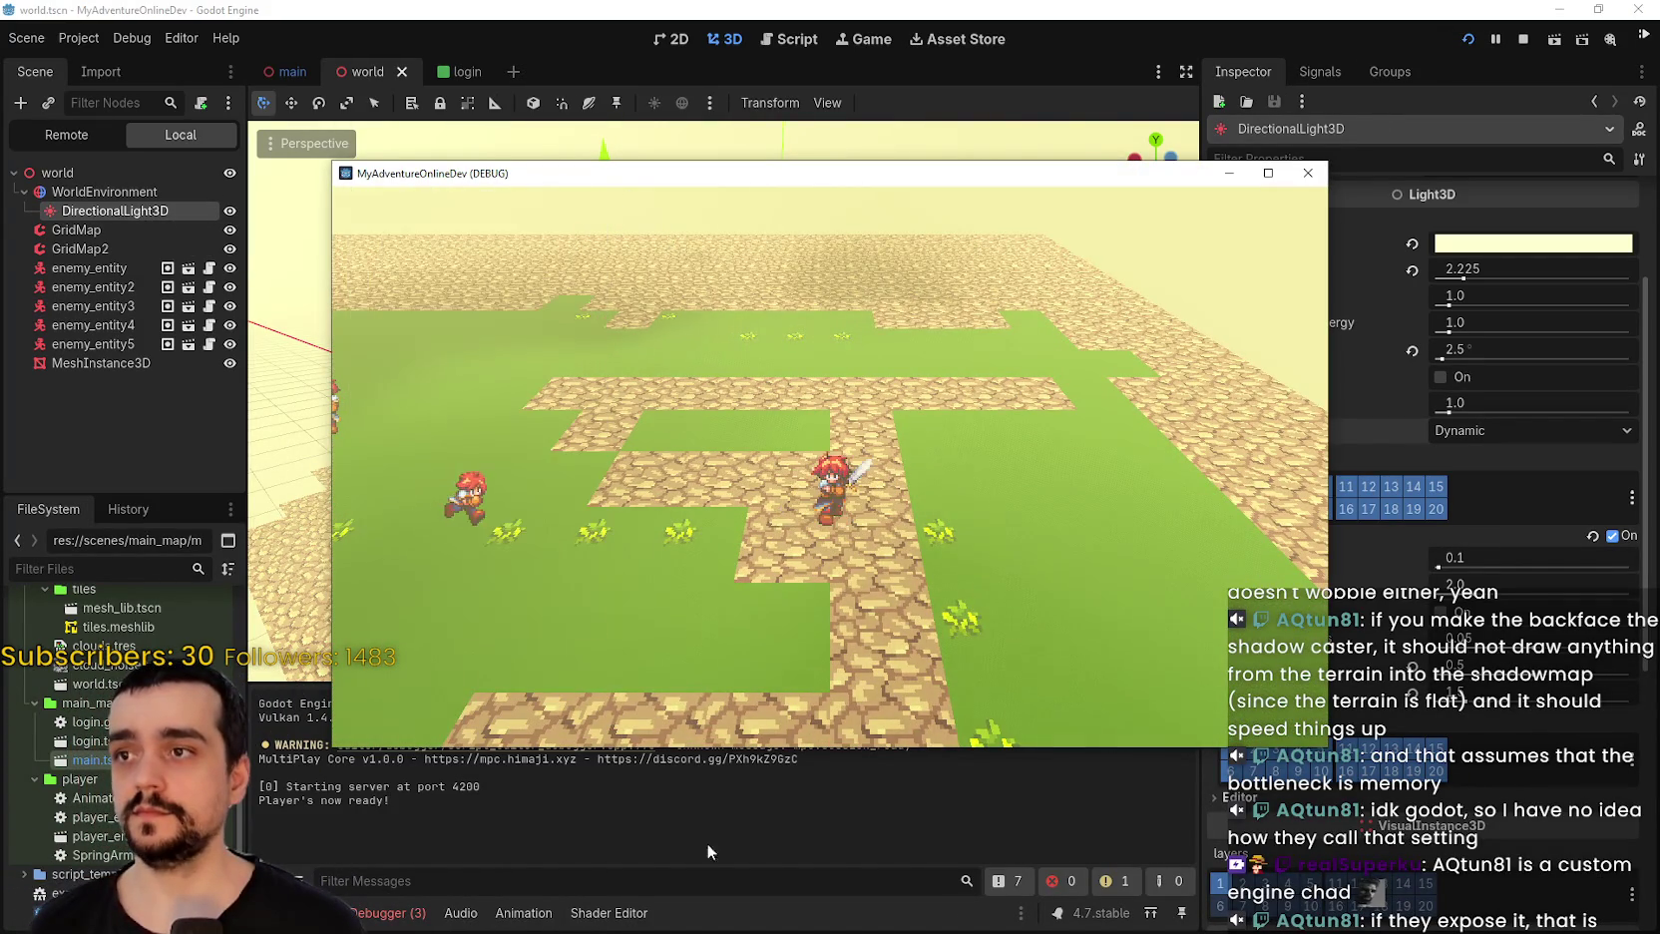
click(391, 912)
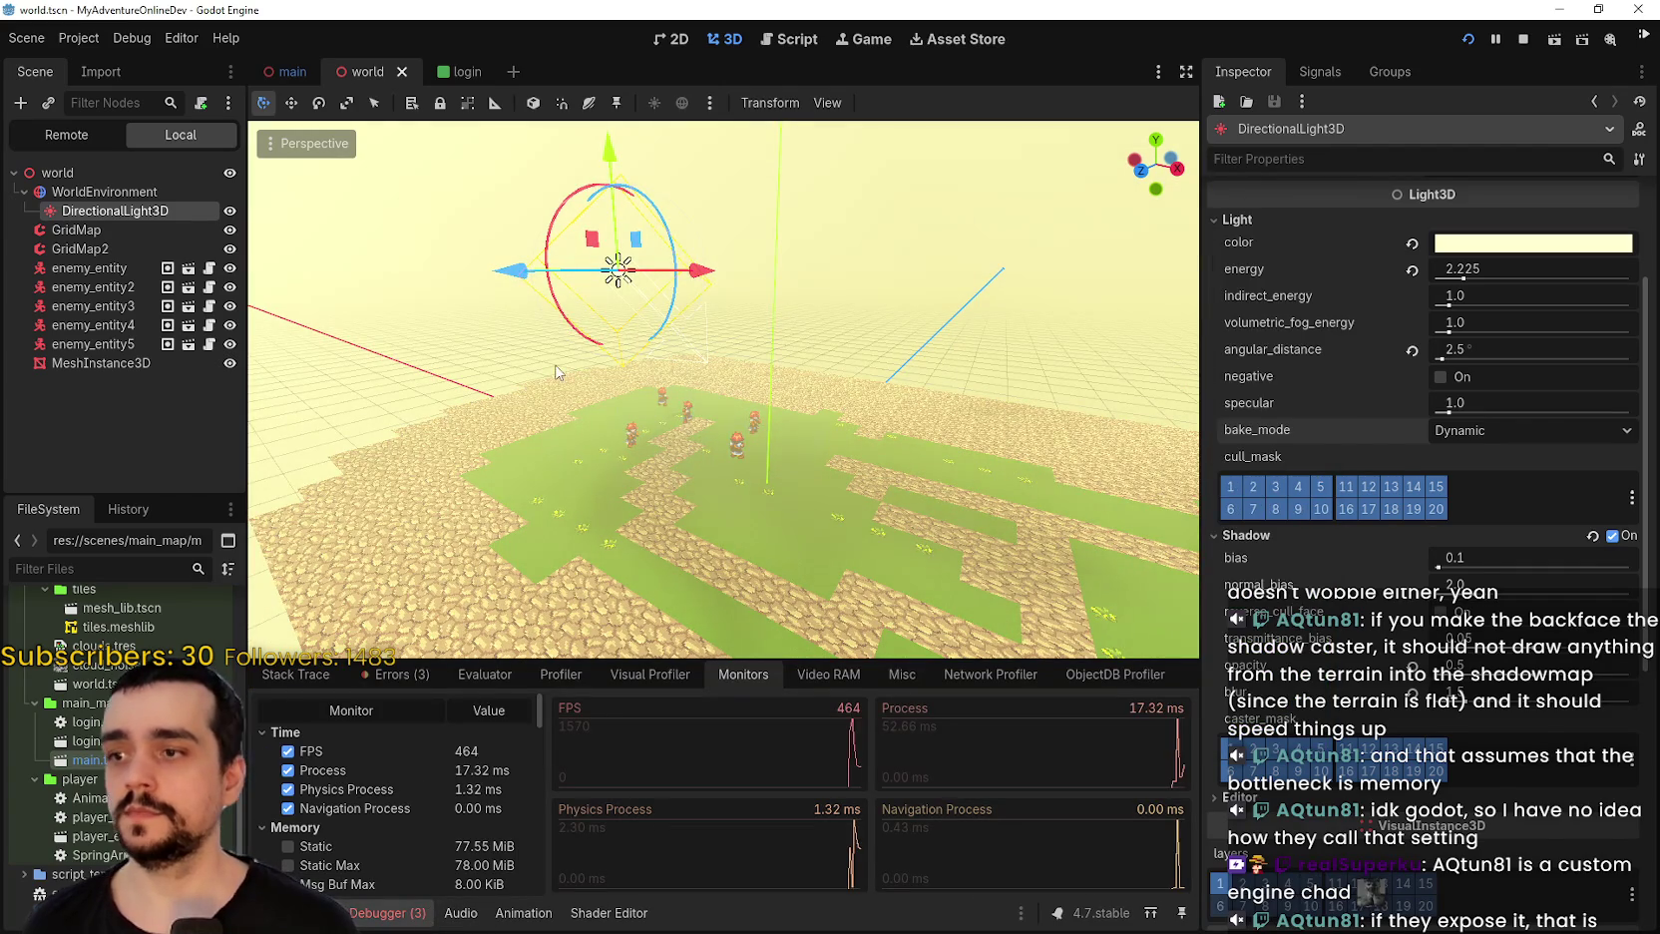
key(alt+Tab)
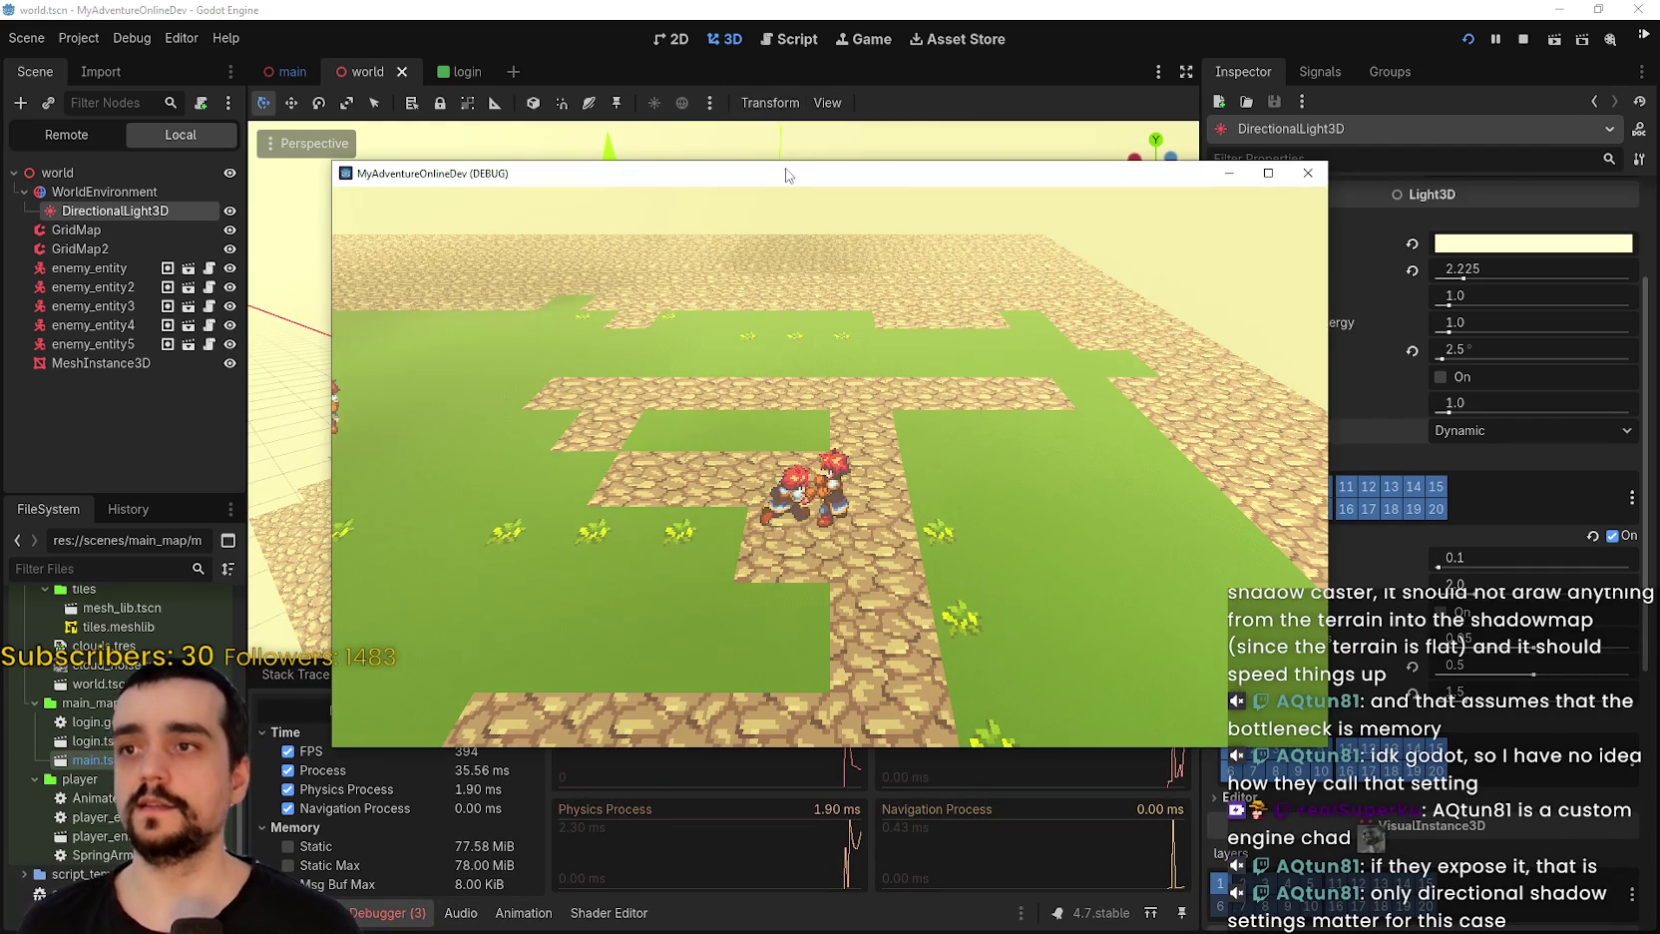
mouse_move(788, 176)
mouse_down()
mouse_move(800, 50)
mouse_move(816, 49)
mouse_up()
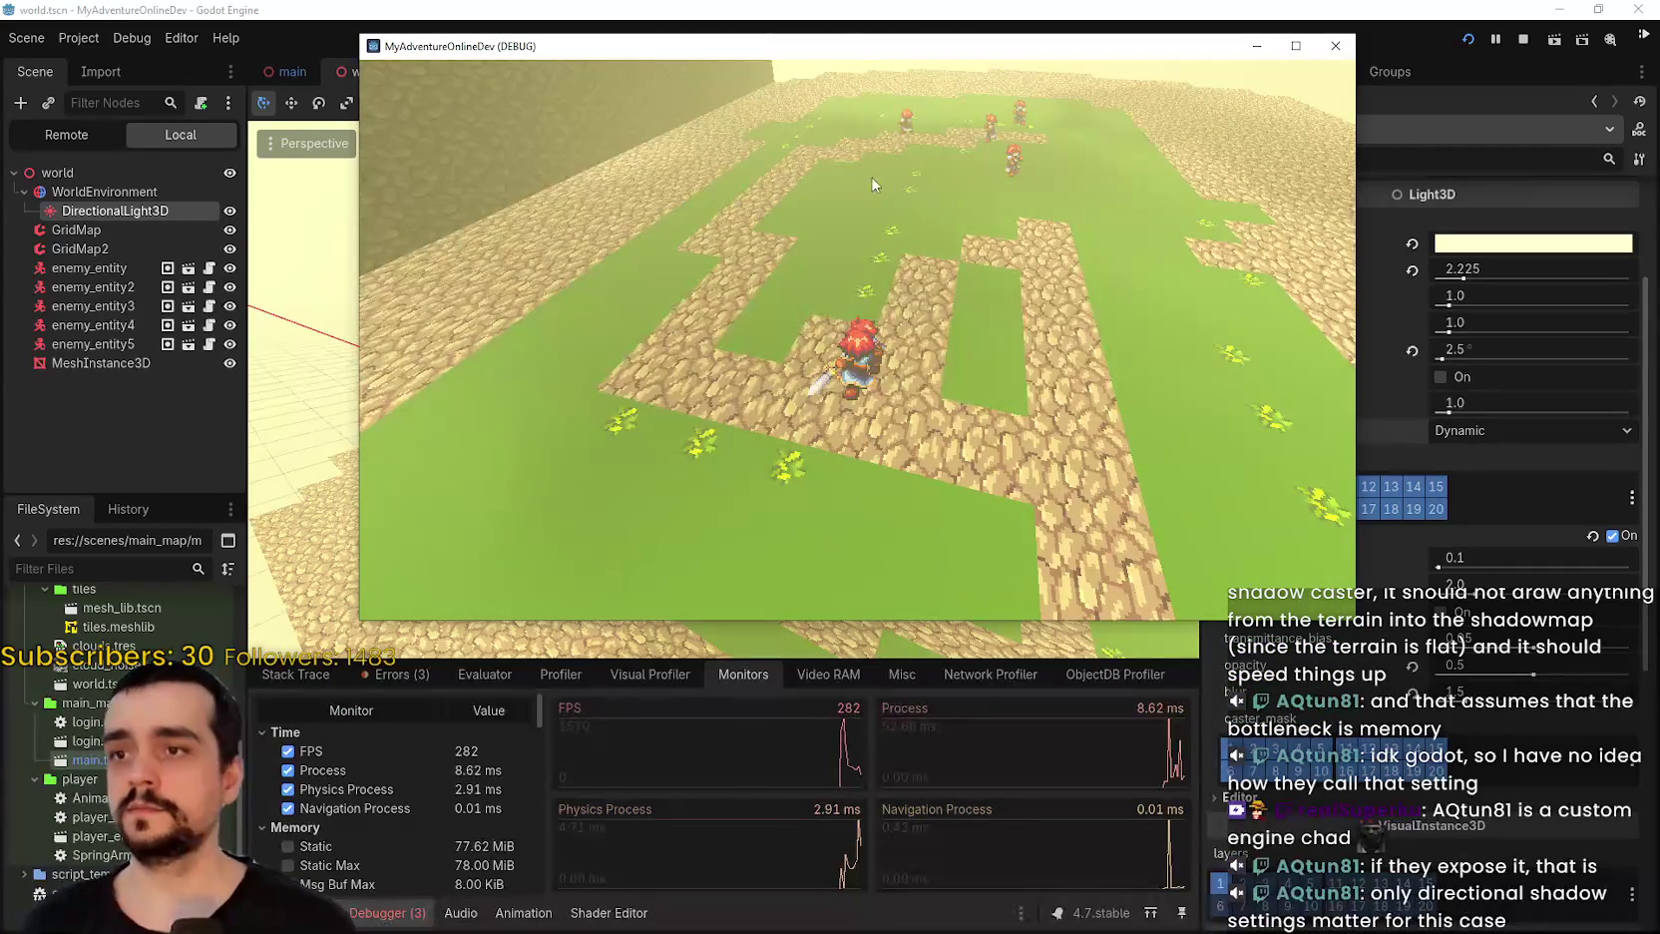
click(944, 411)
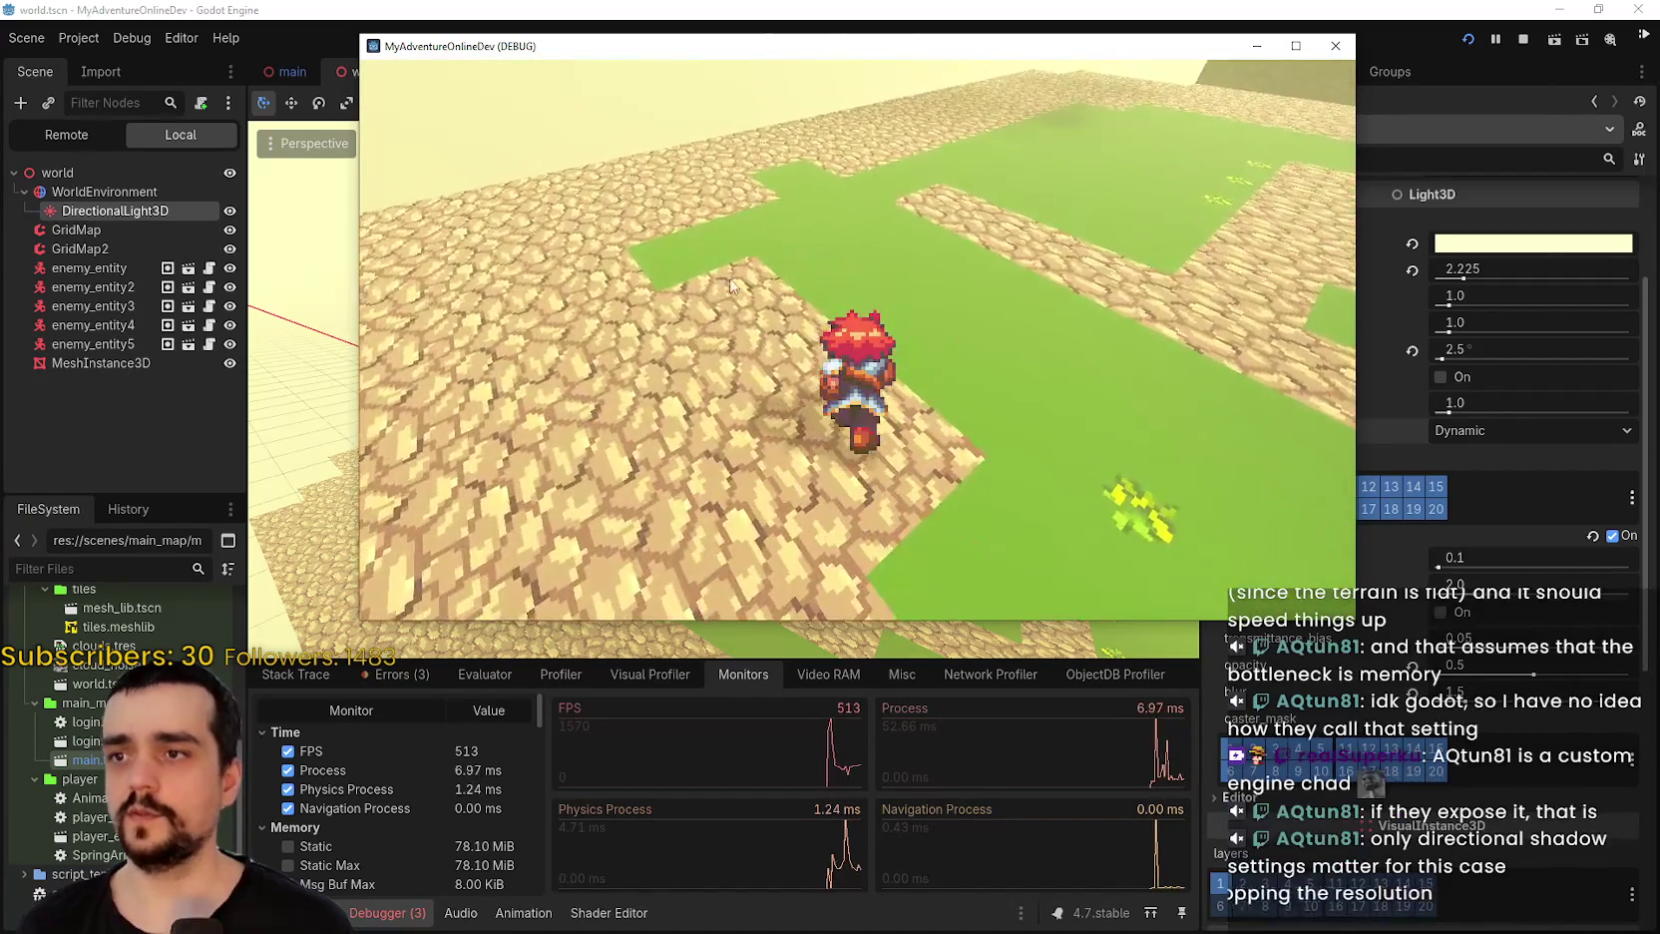
scroll(904, 510, down, 5)
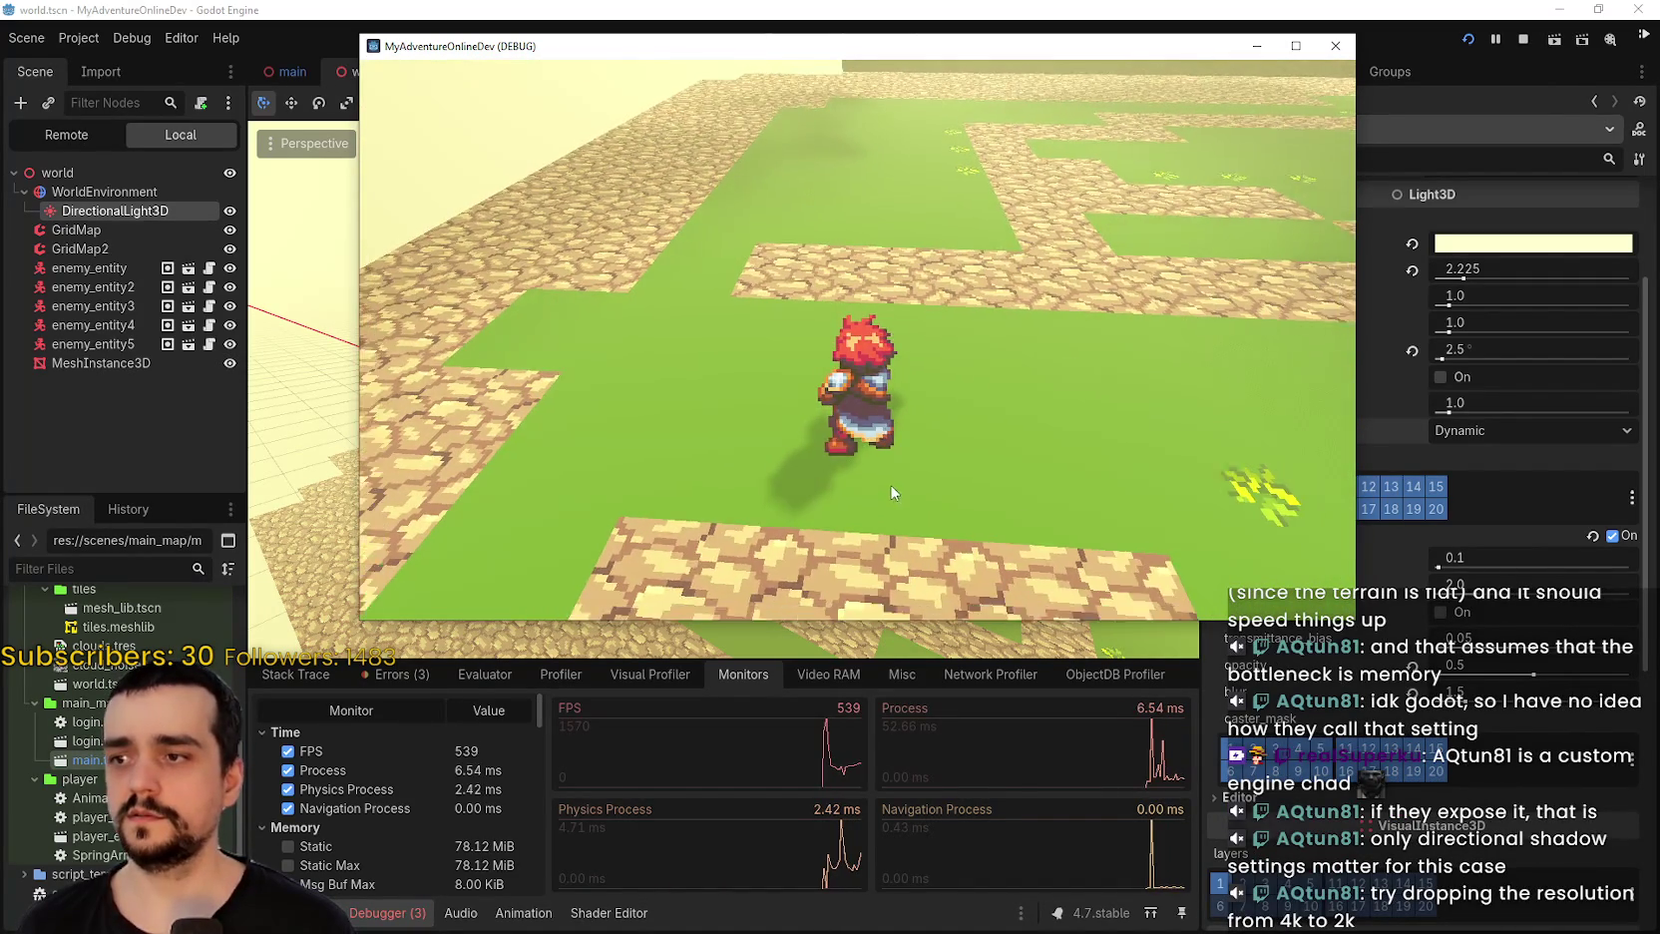
scroll(814, 462, down, 3)
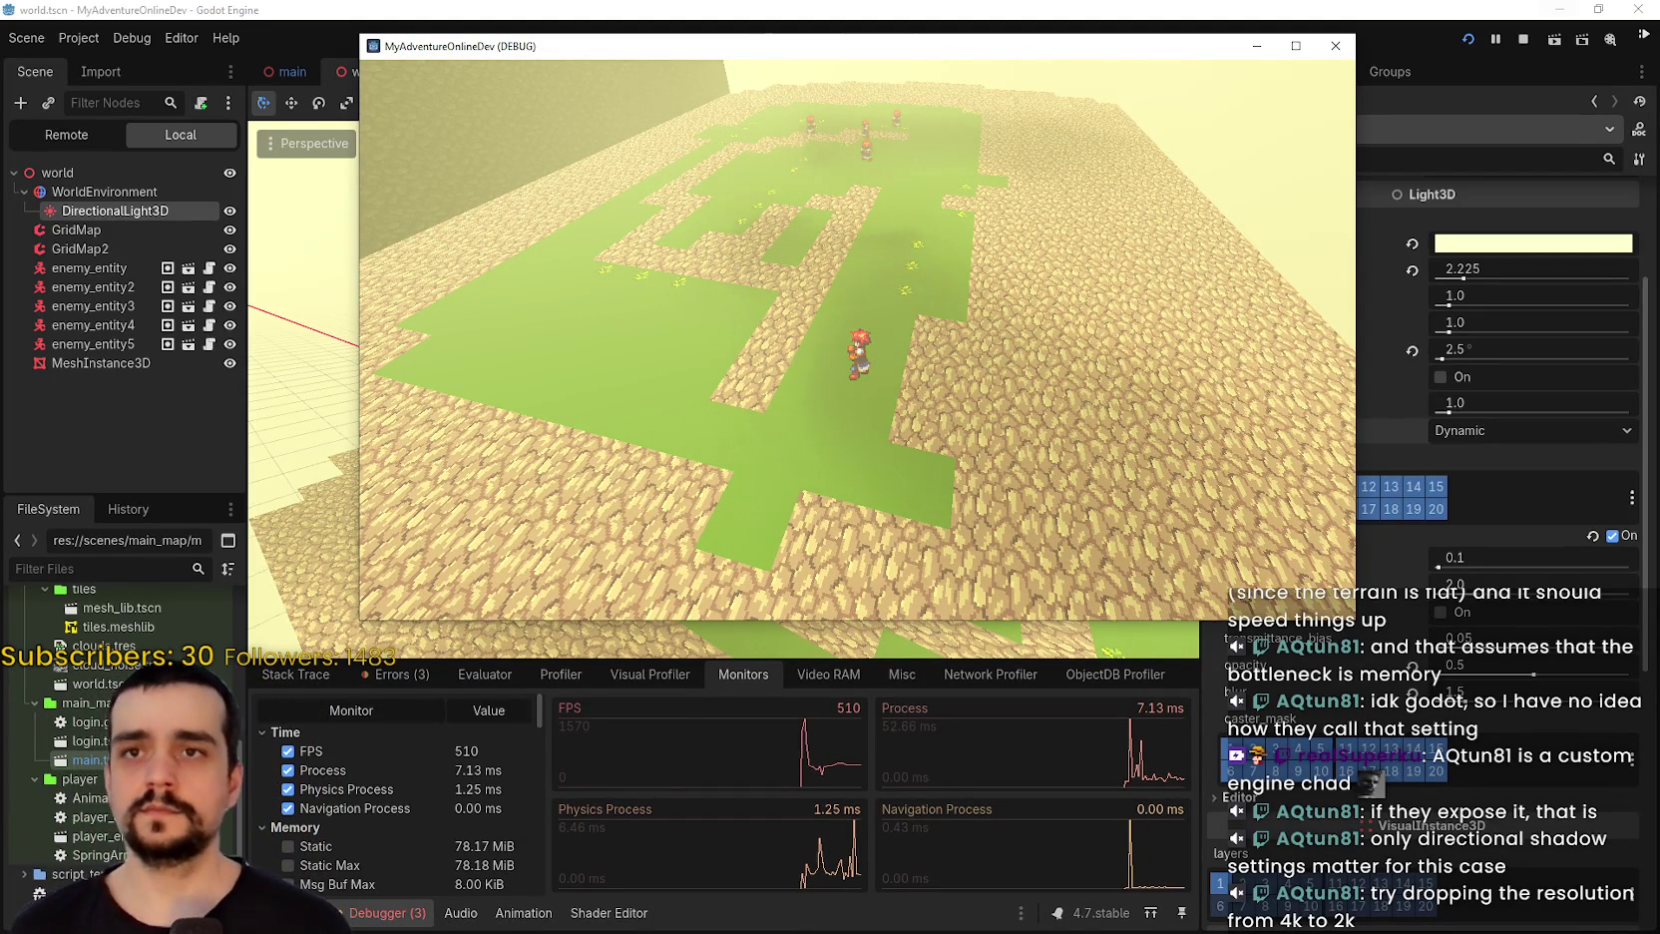
Stop the game and restore directional and atlas 16-bit shadows to their defaults in Project Settings.
click(1525, 40)
click(80, 38)
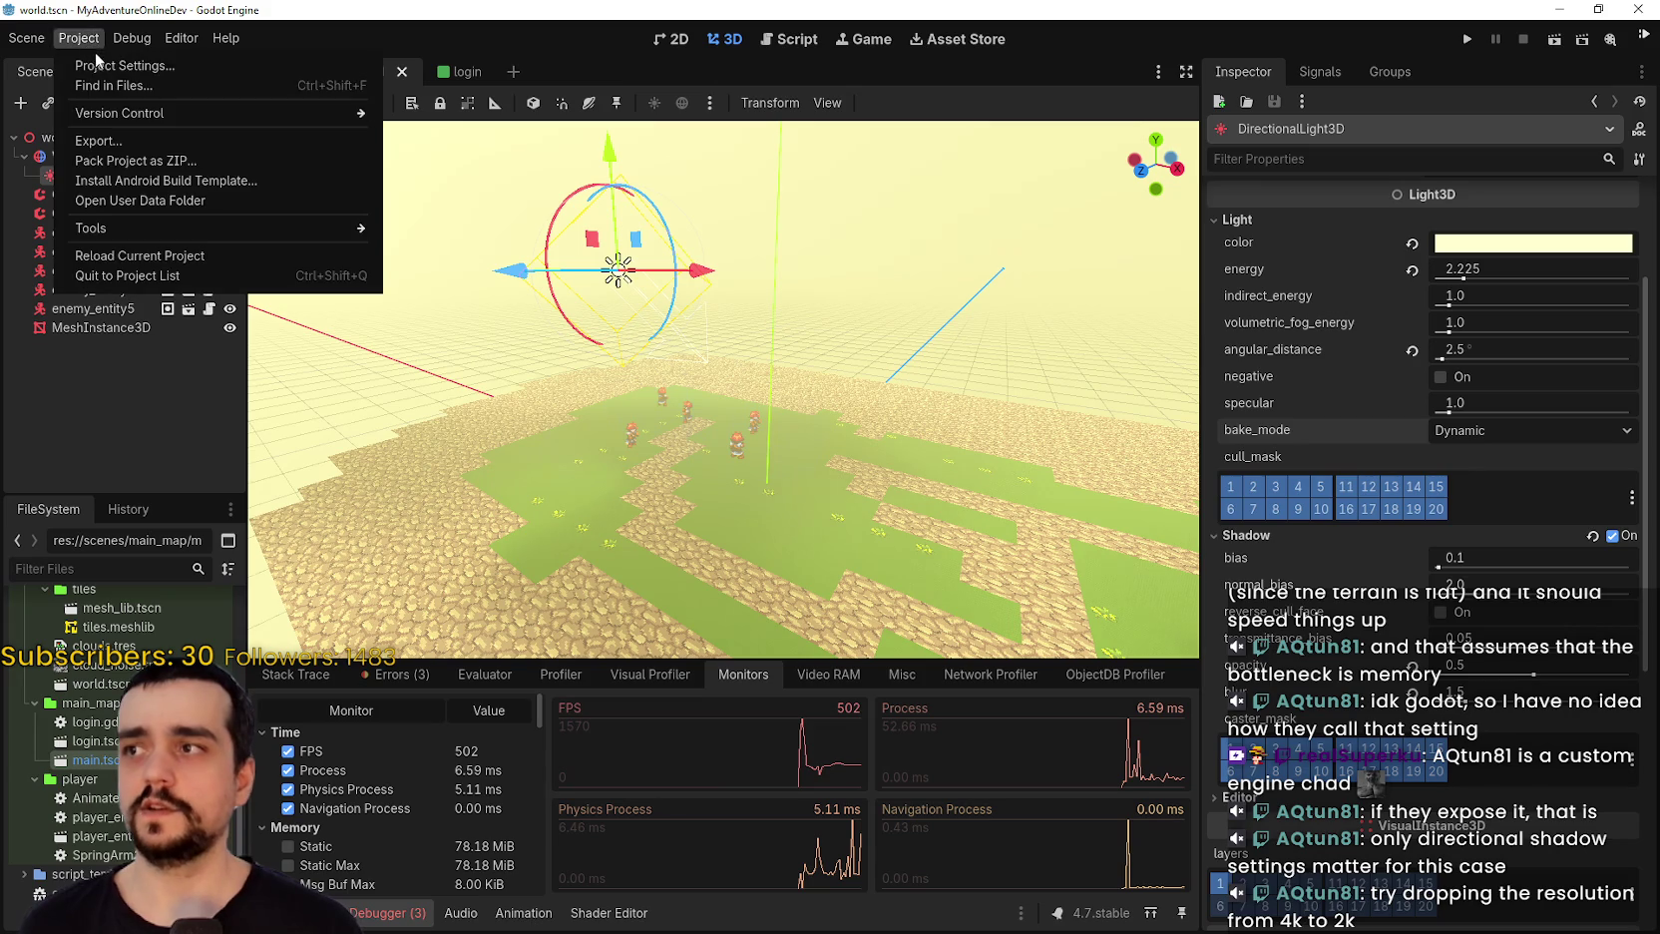
click(100, 63)
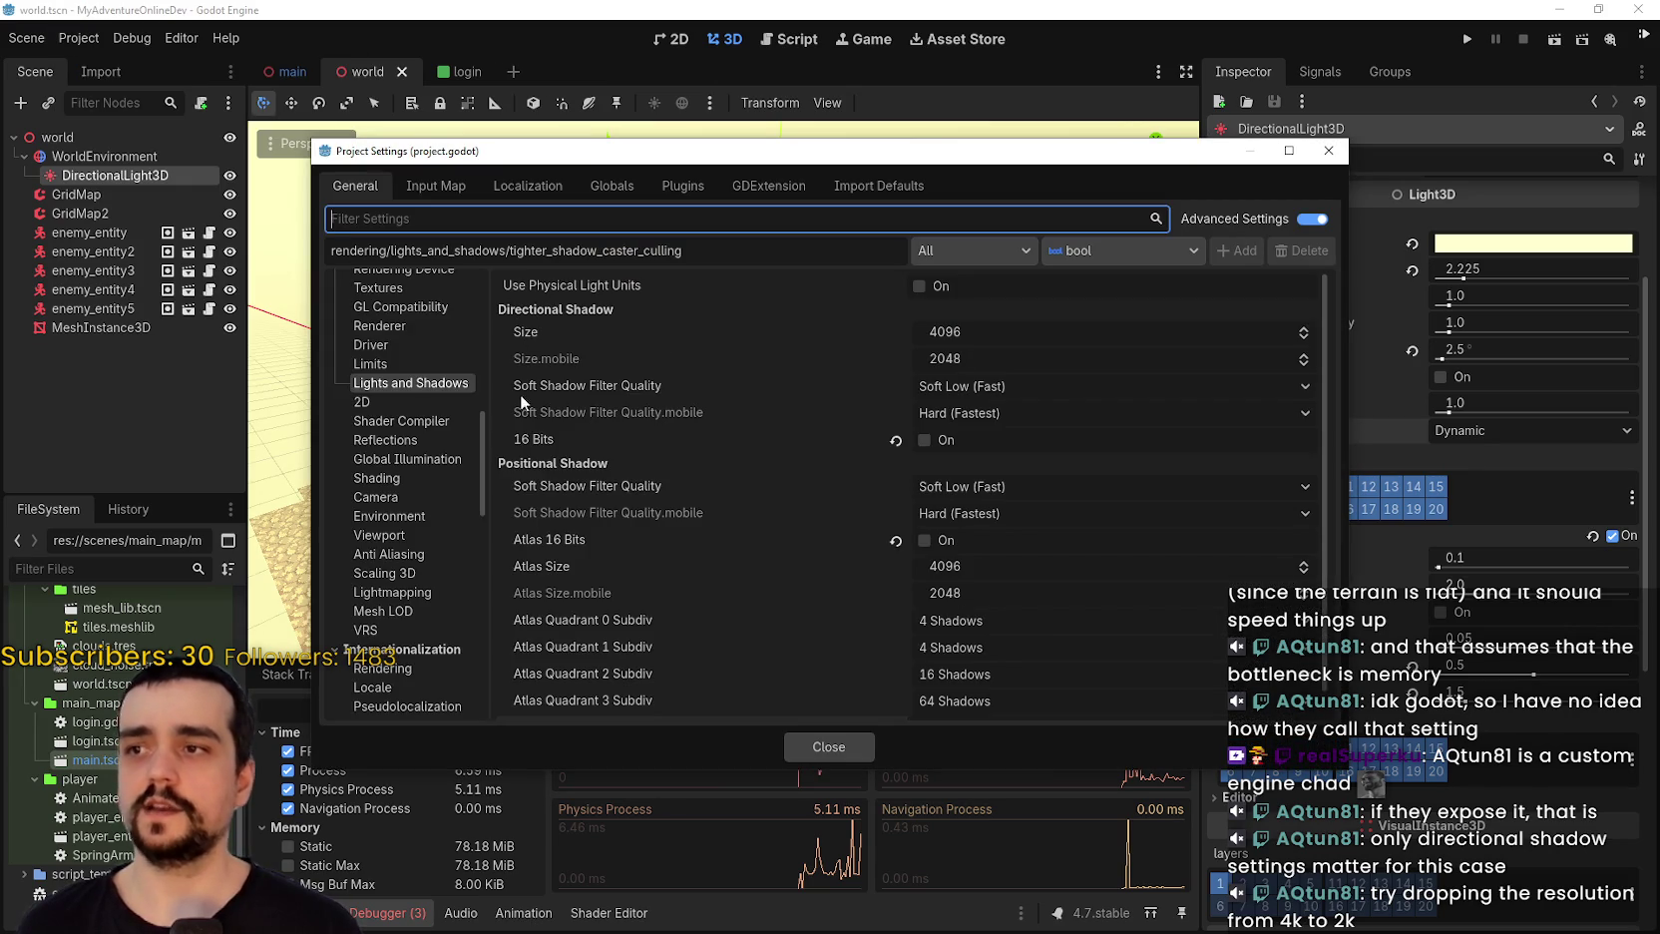
click(897, 440)
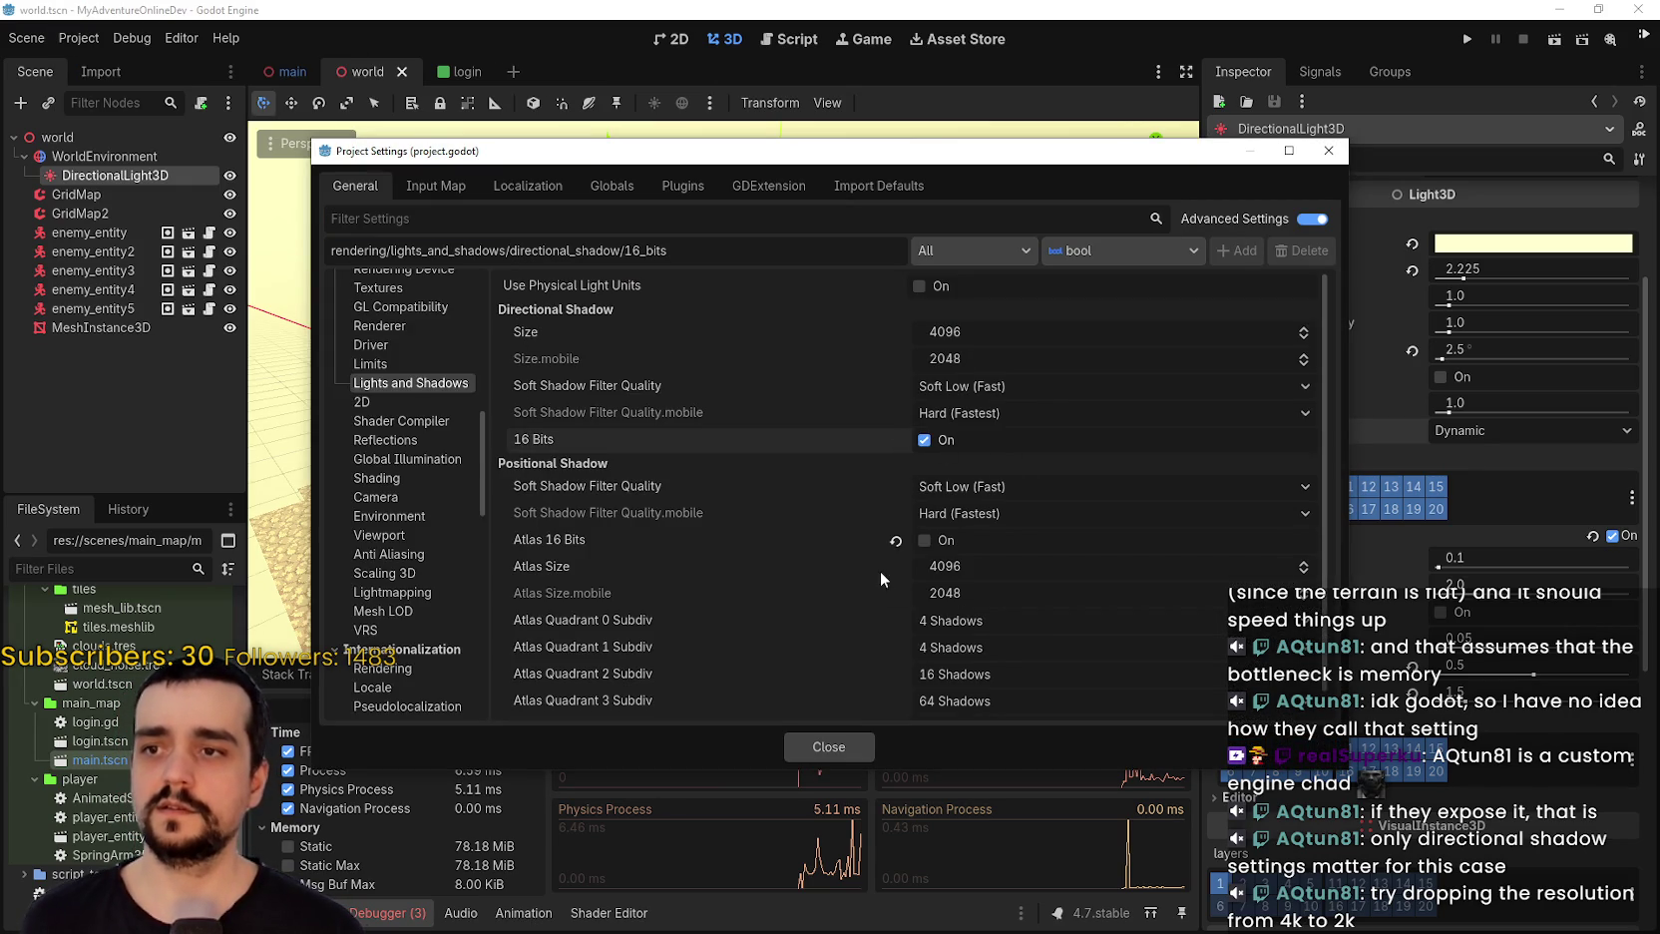
click(896, 541)
click(891, 702)
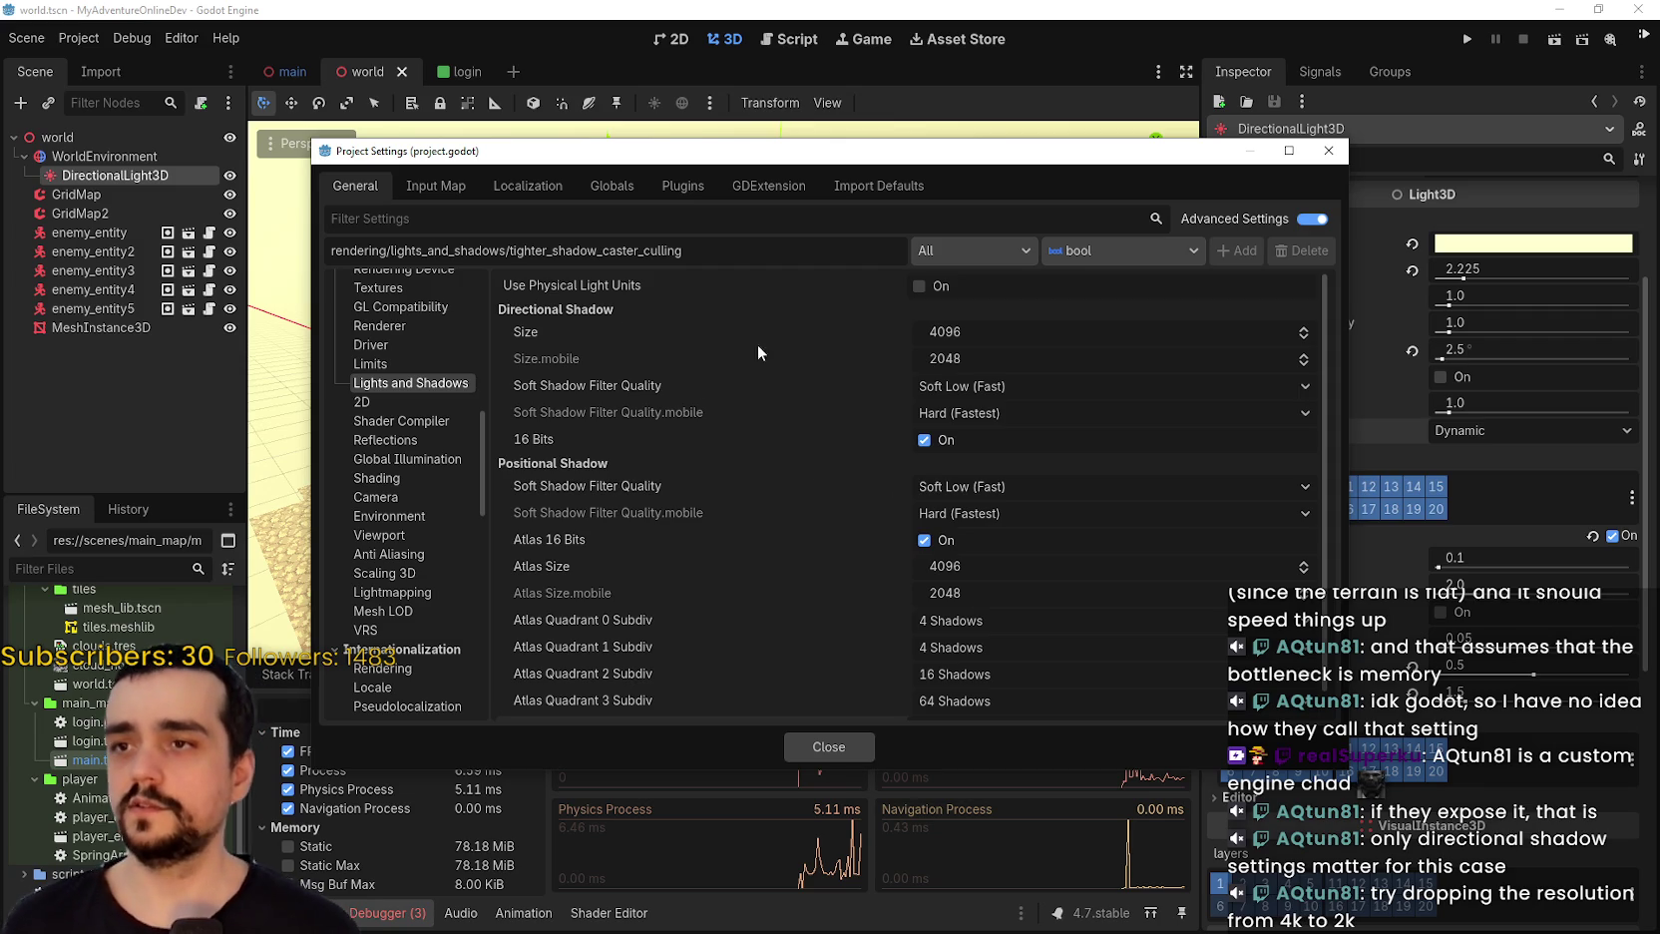
Set both directional and positional soft shadow filter quality to Hard (Fastest).
click(975, 389)
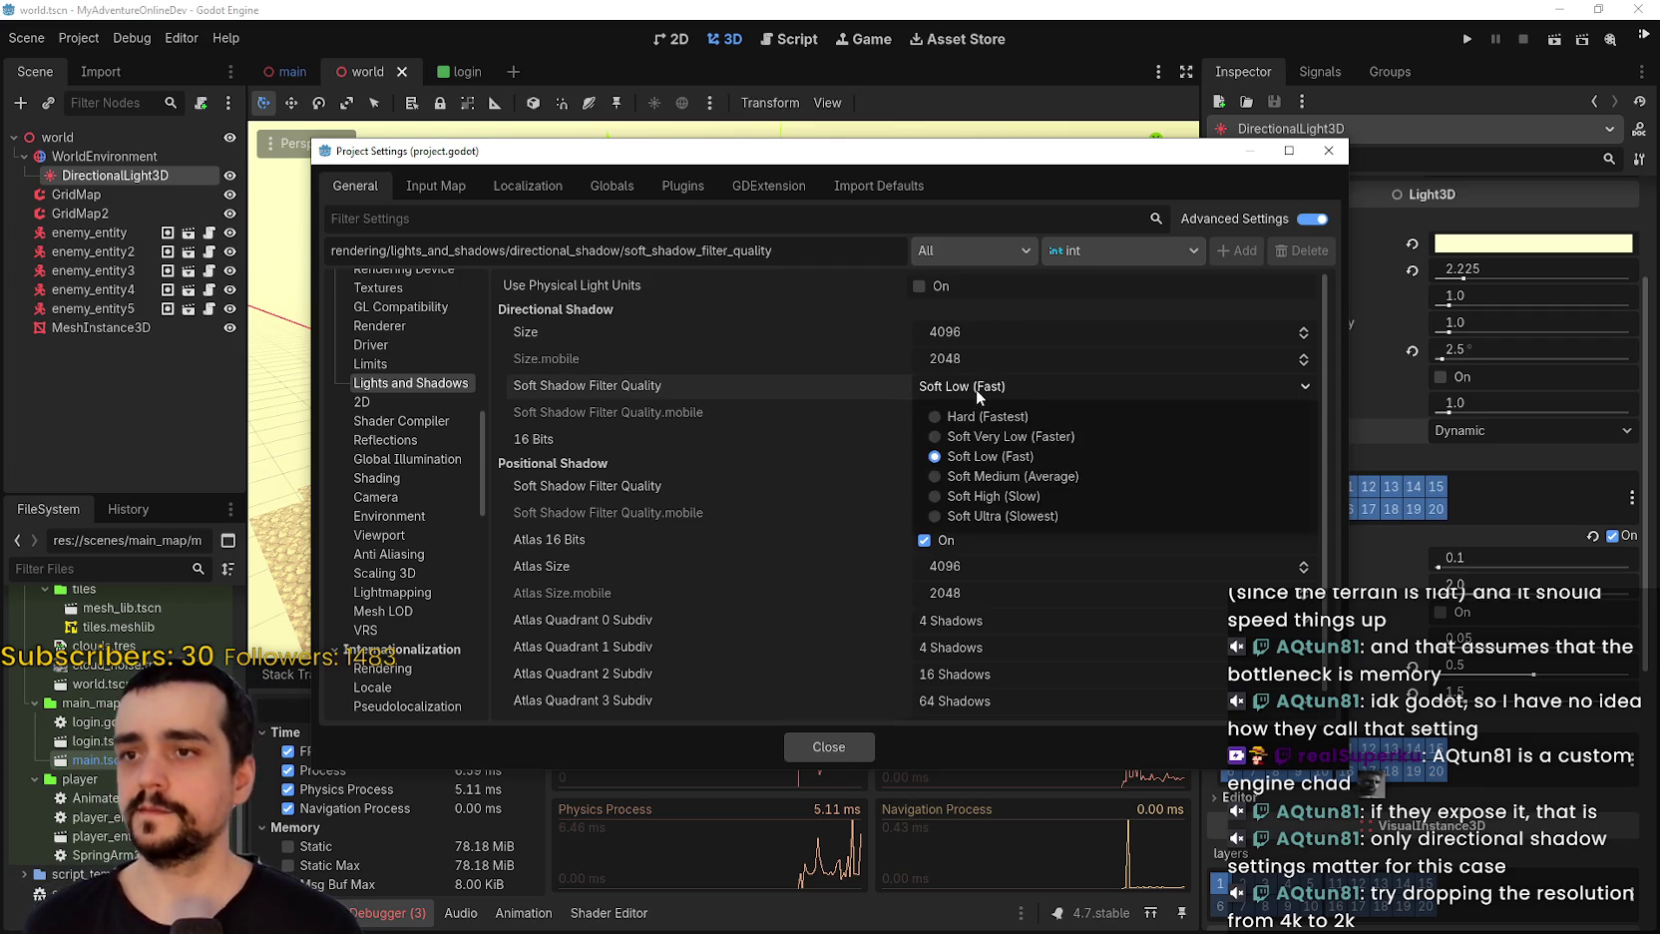
click(962, 413)
click(962, 420)
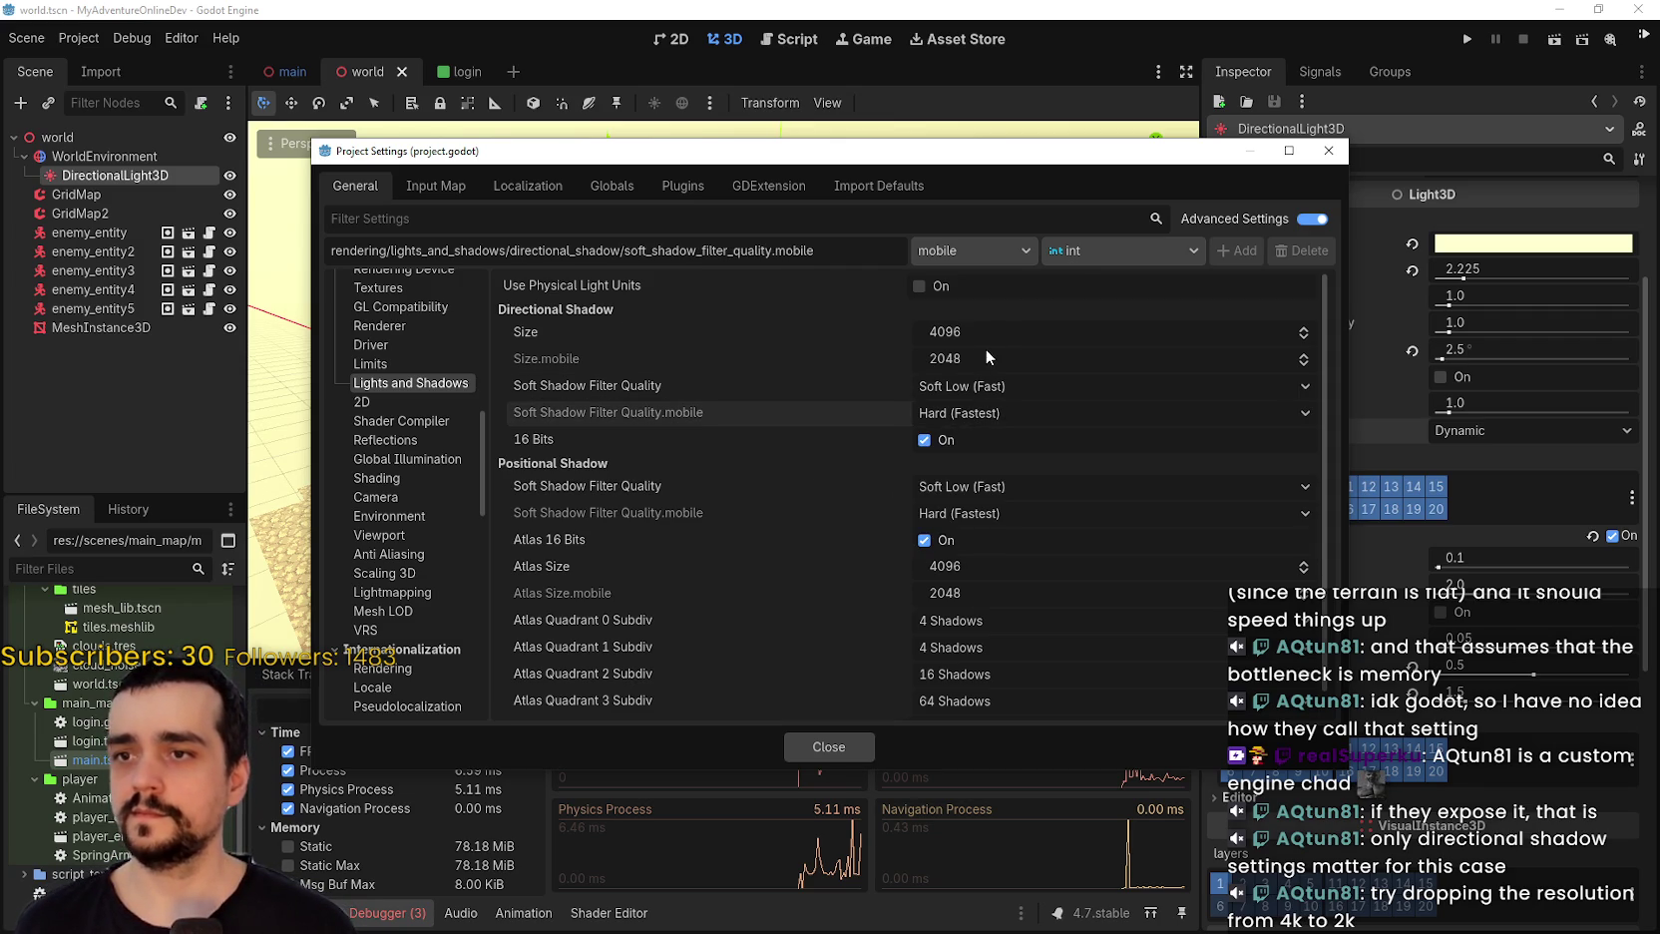
click(973, 387)
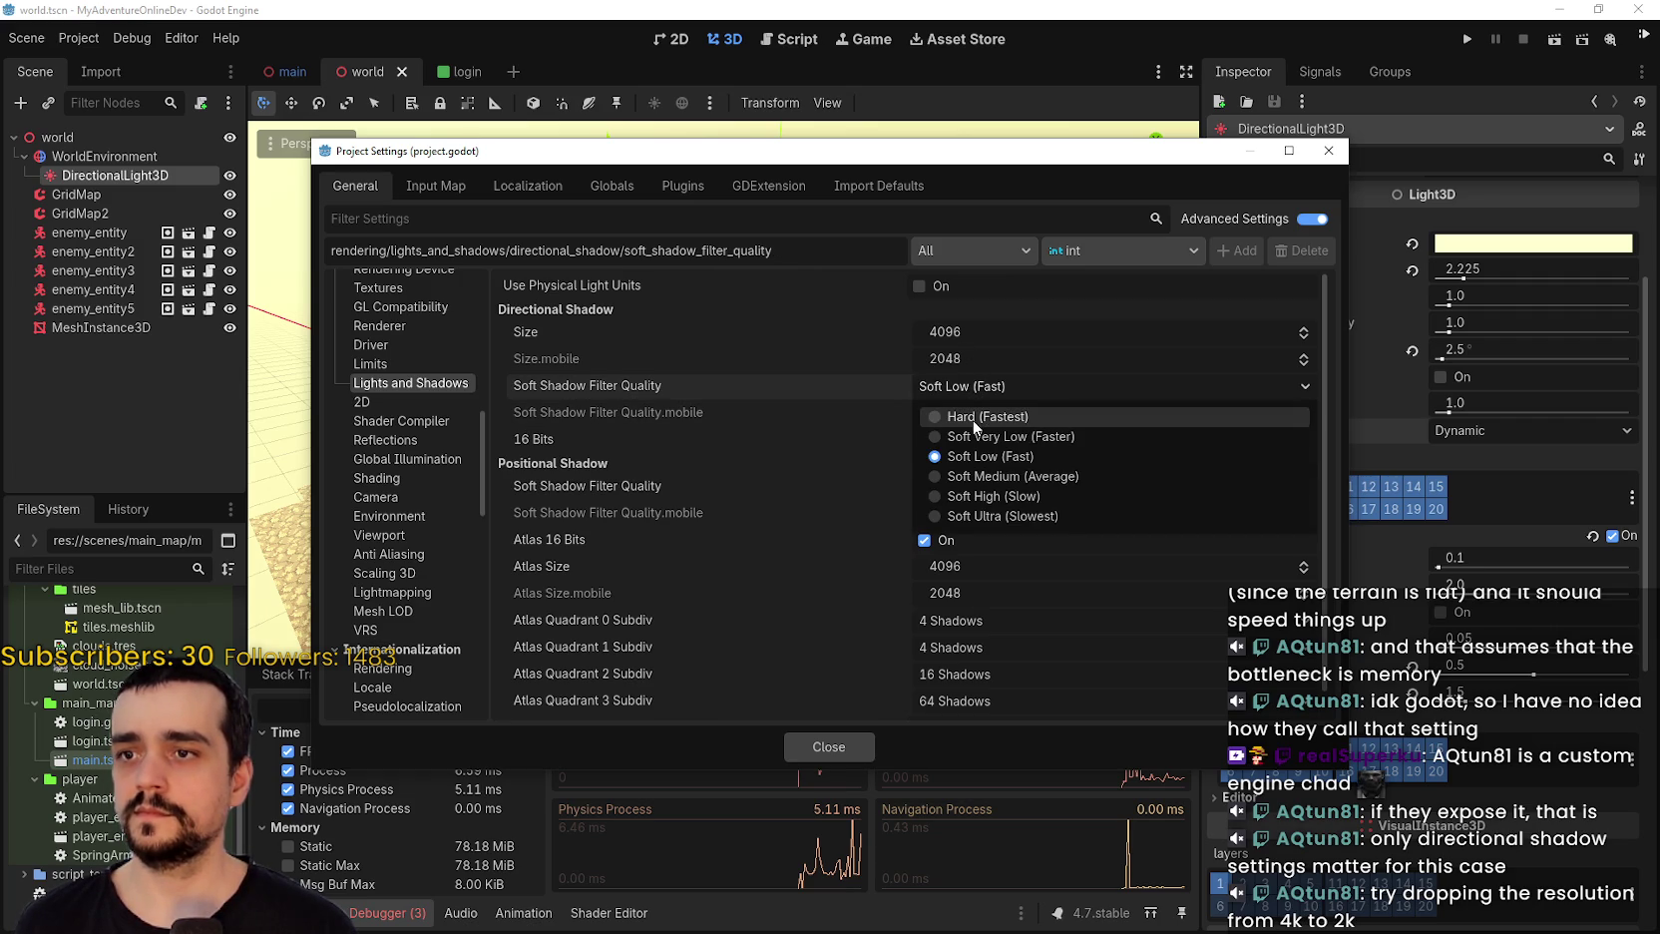
click(959, 417)
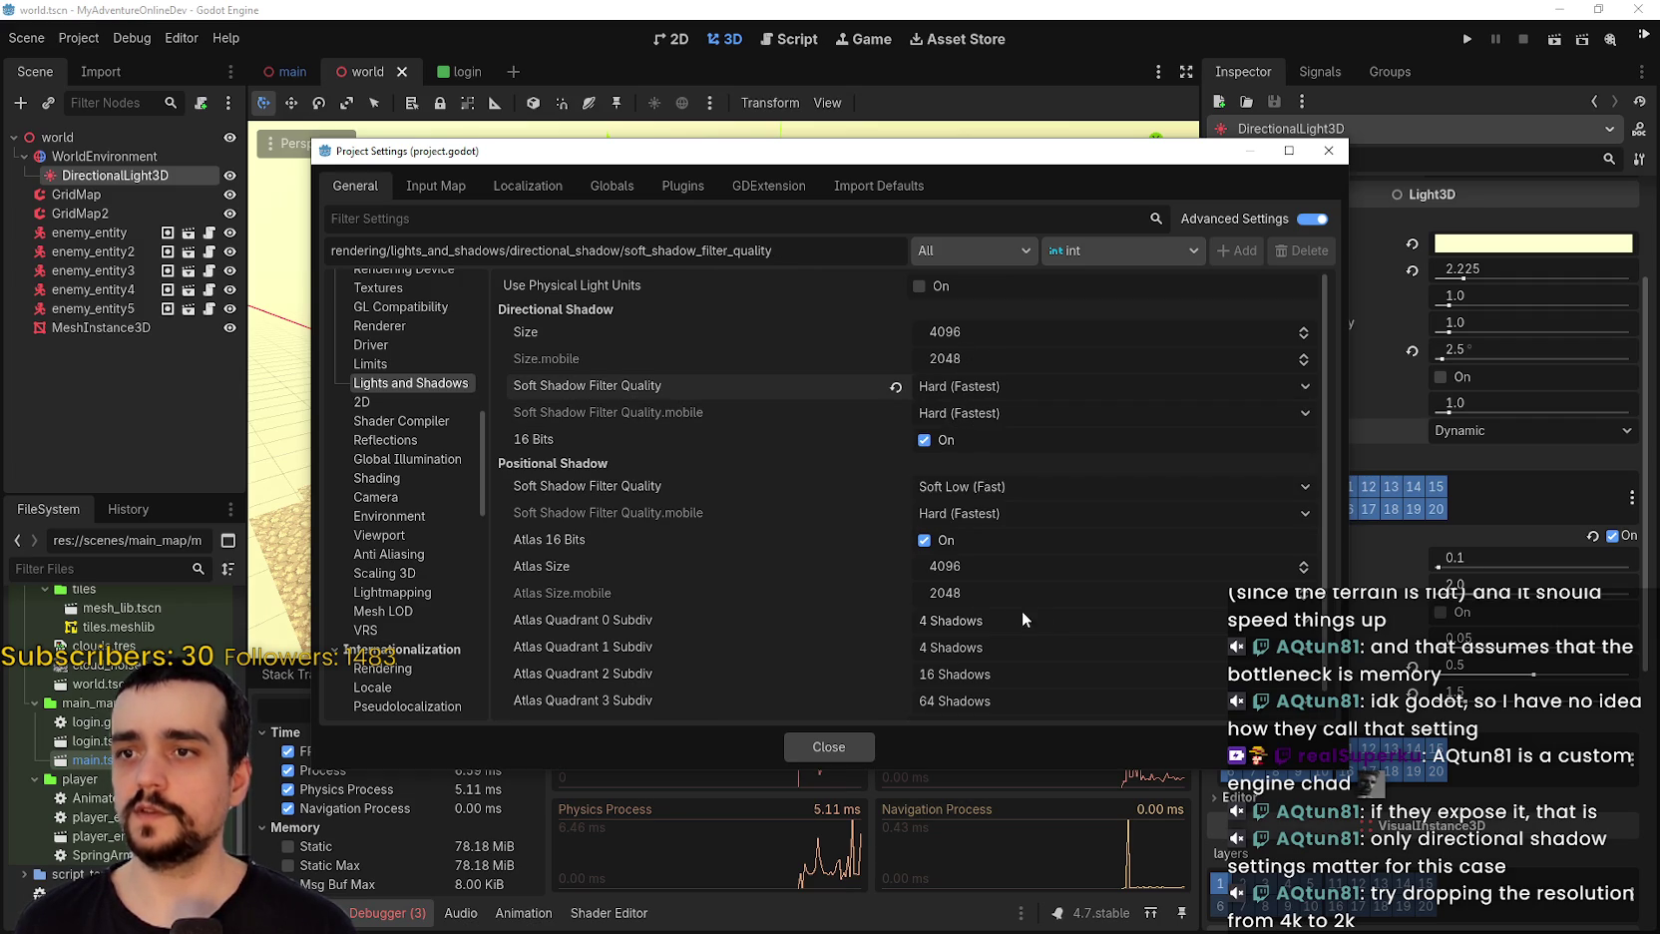
click(944, 486)
click(962, 517)
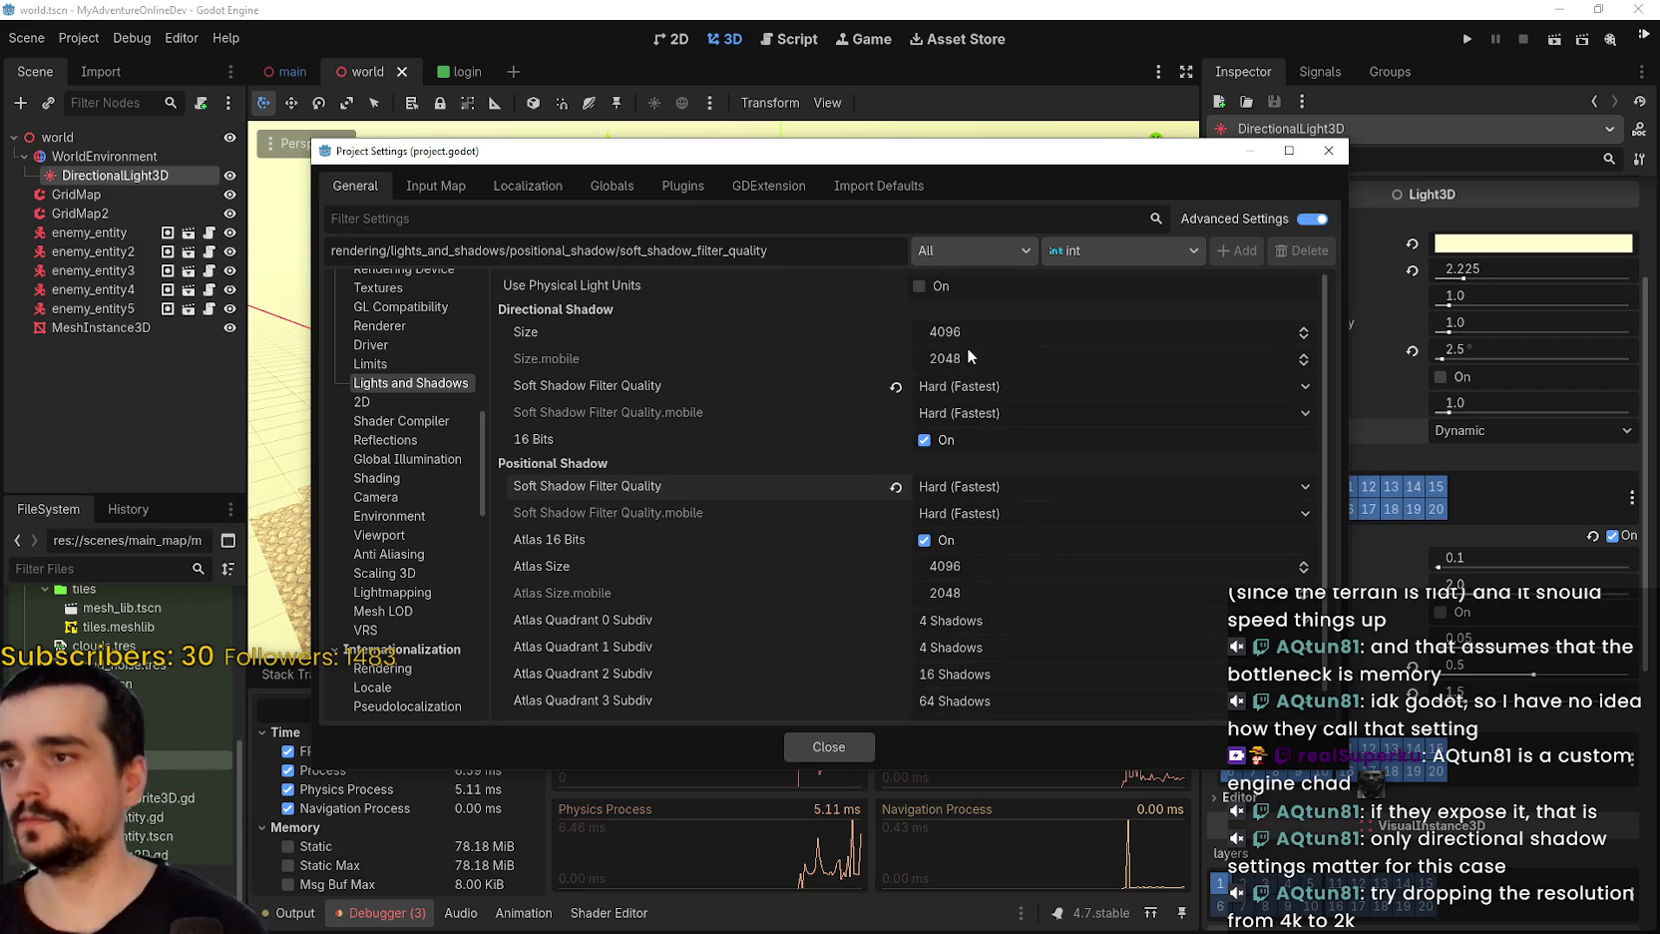
Lower the directional shadow size from 4096 to 2048, close settings, and relaunch the game.
click(966, 339)
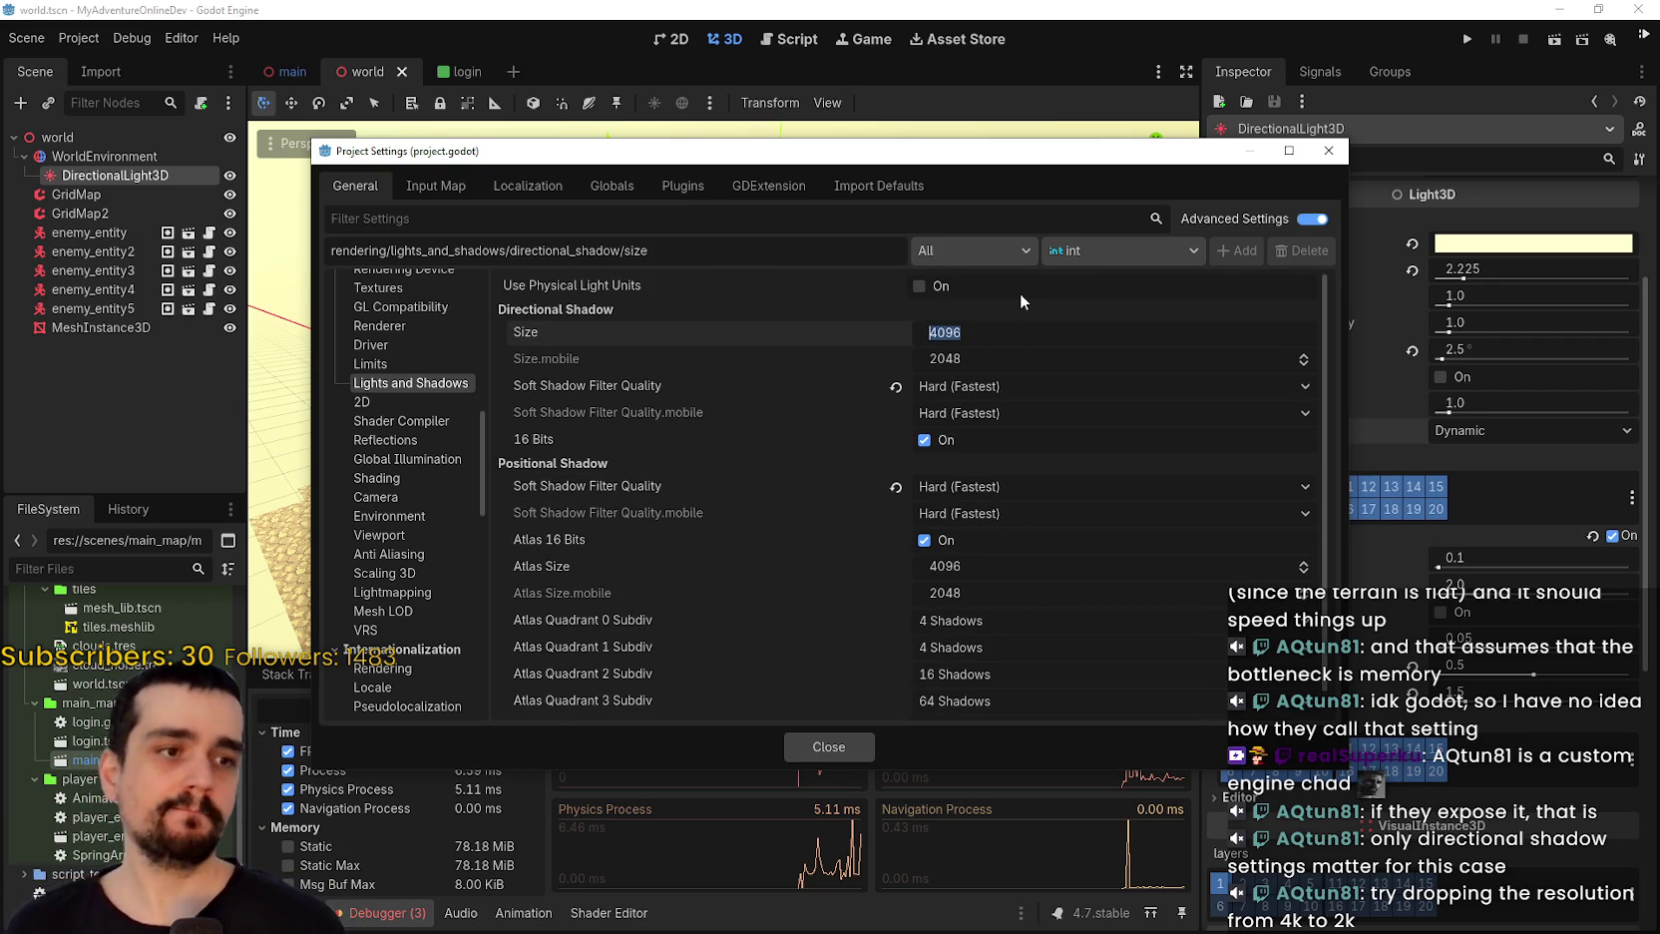
text(20)
text(48)
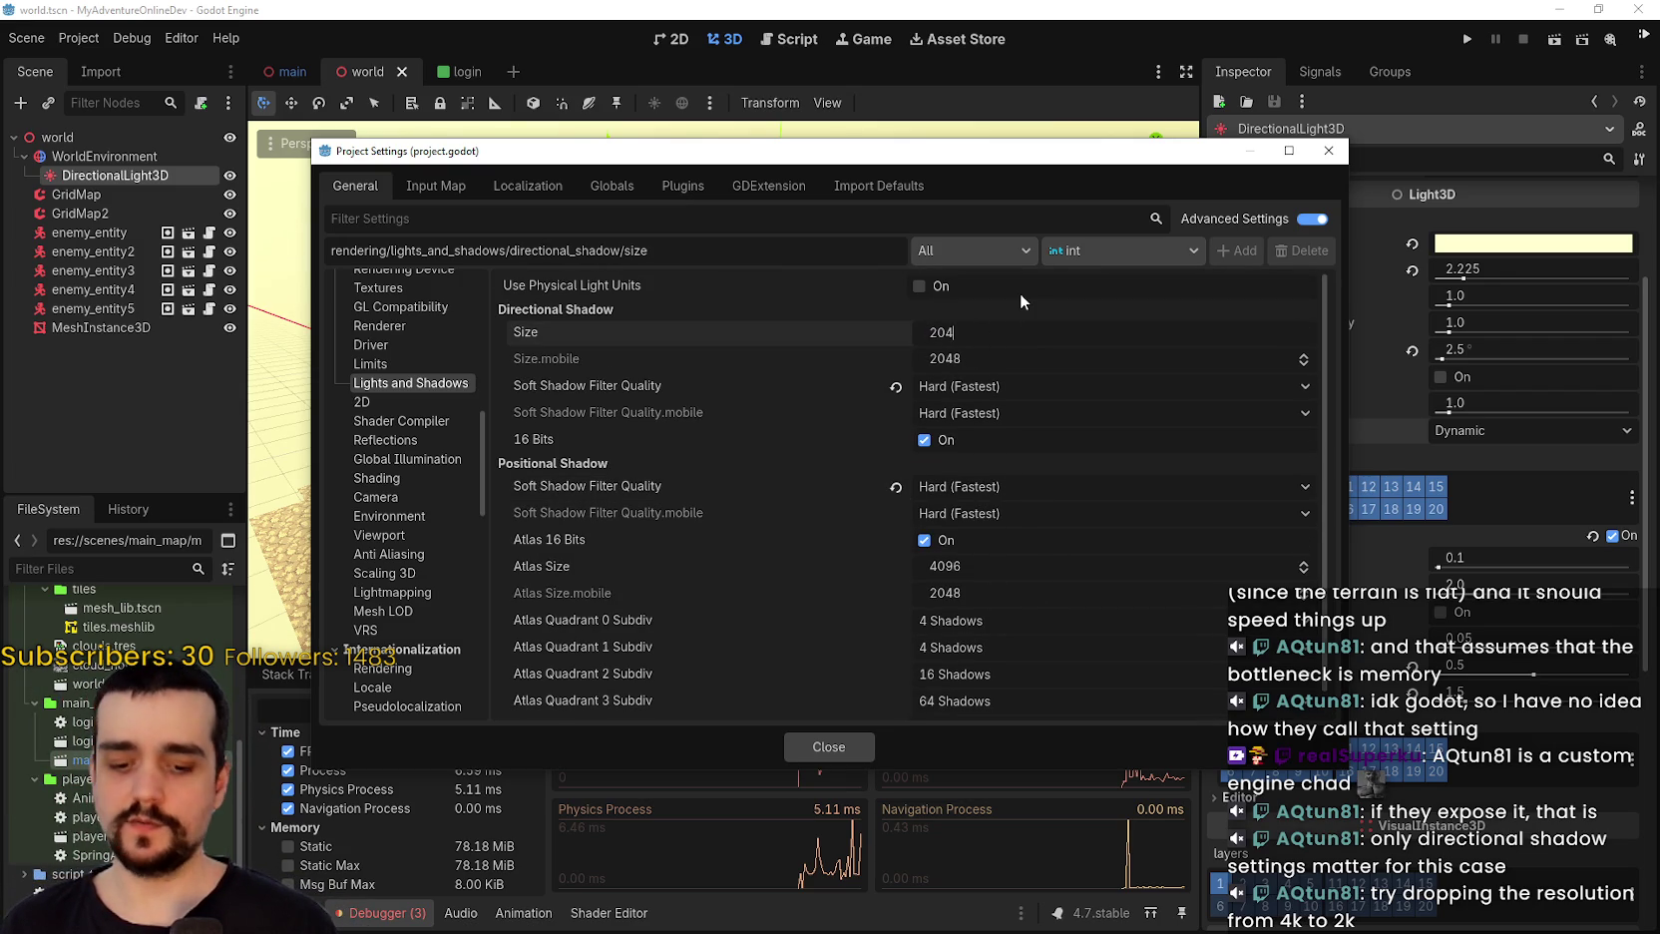
key(Return)
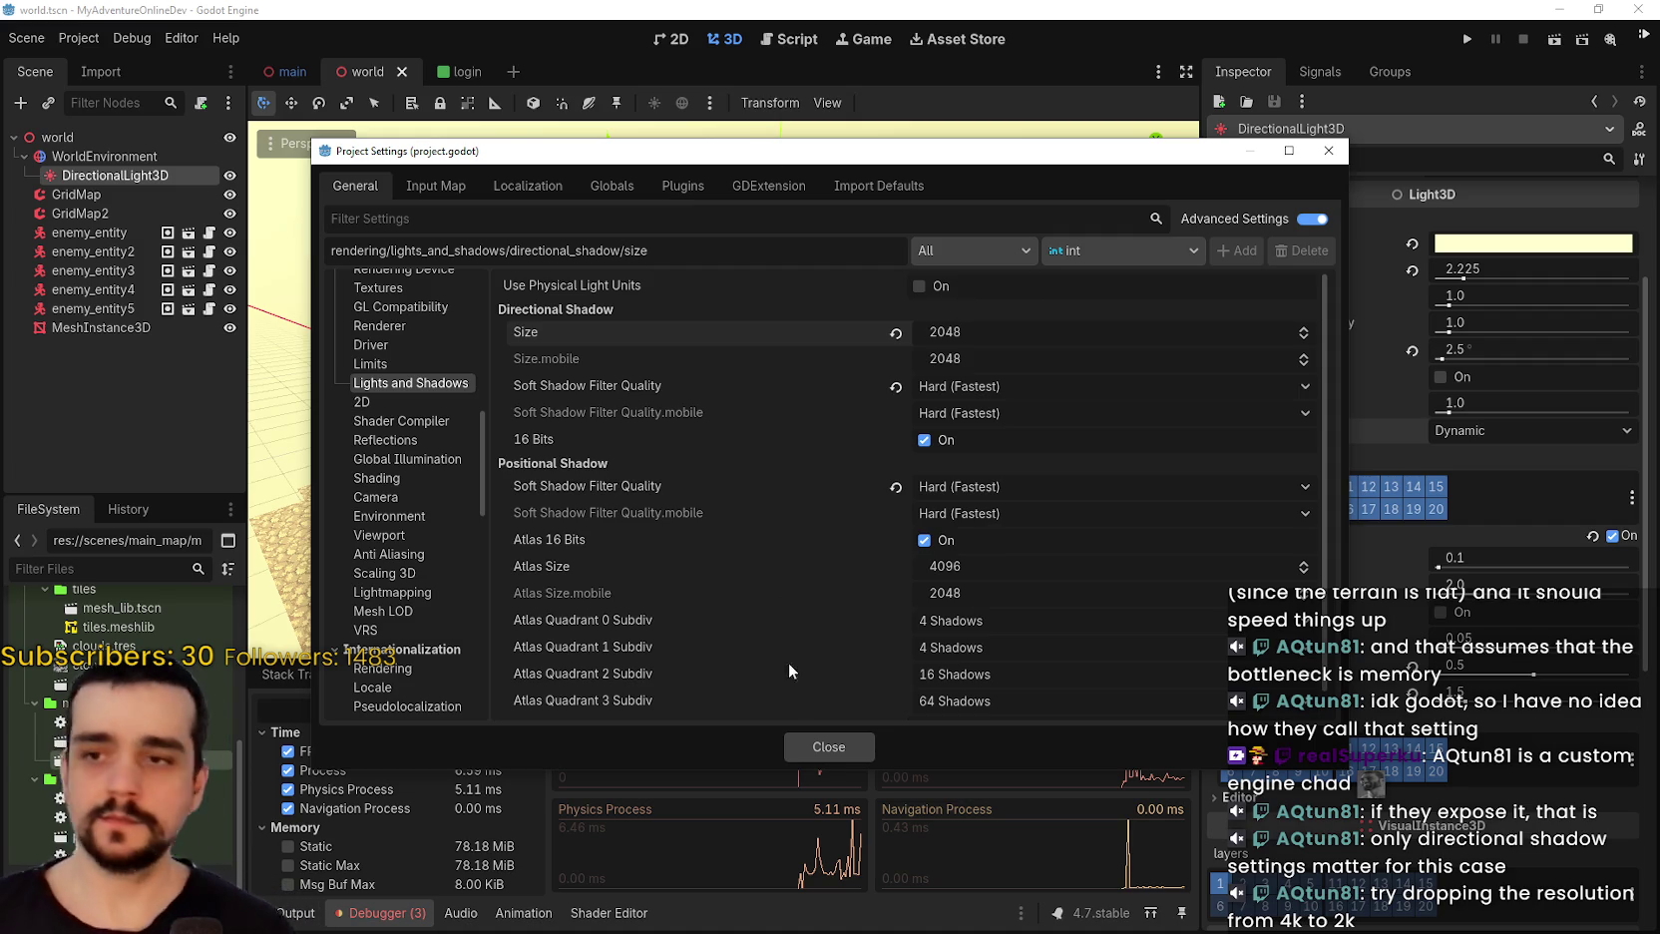
click(829, 747)
click(1468, 39)
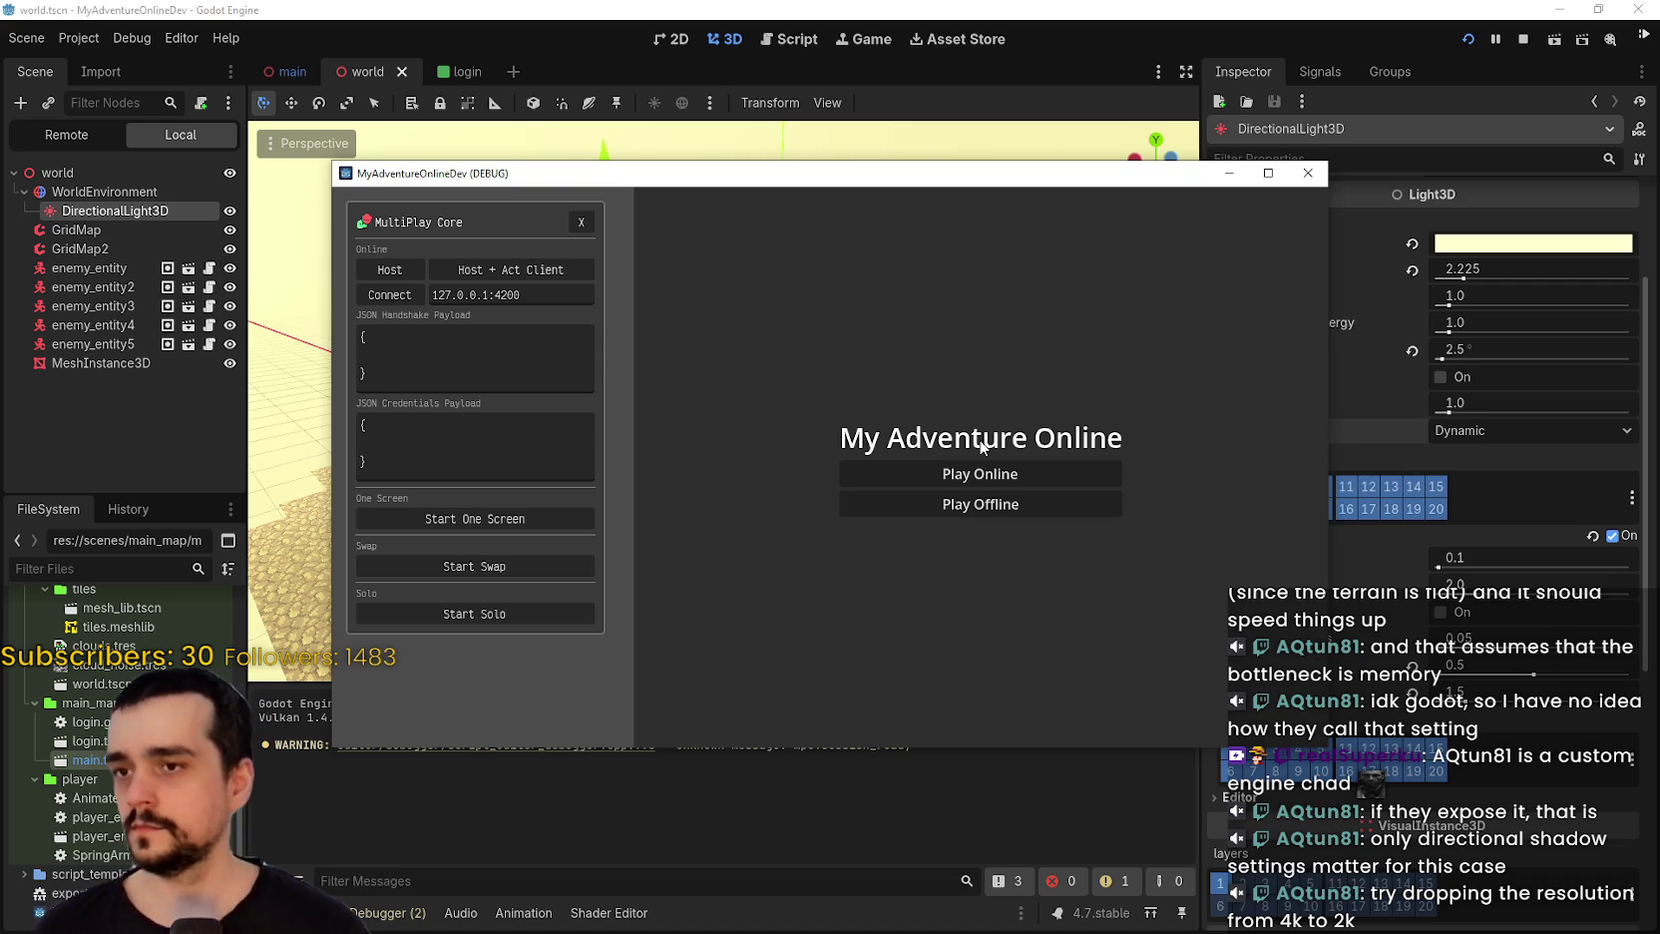
Start the game offline, dismiss the MultiPlay Core panel, then run and attack with the sword.
click(958, 504)
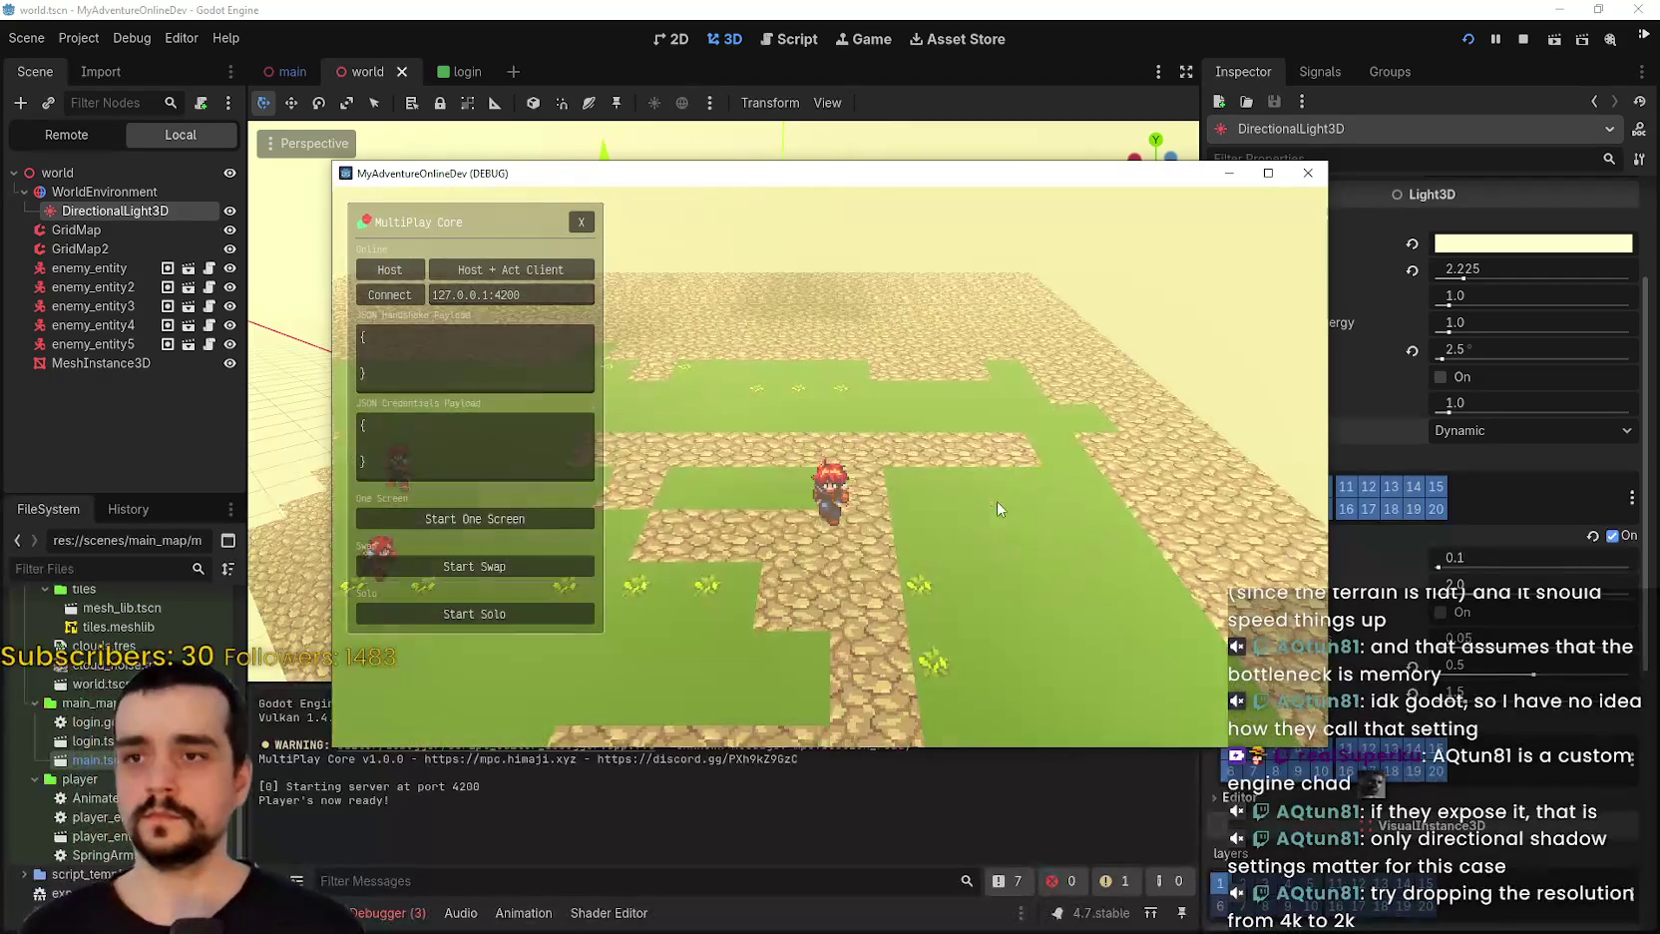
click(584, 224)
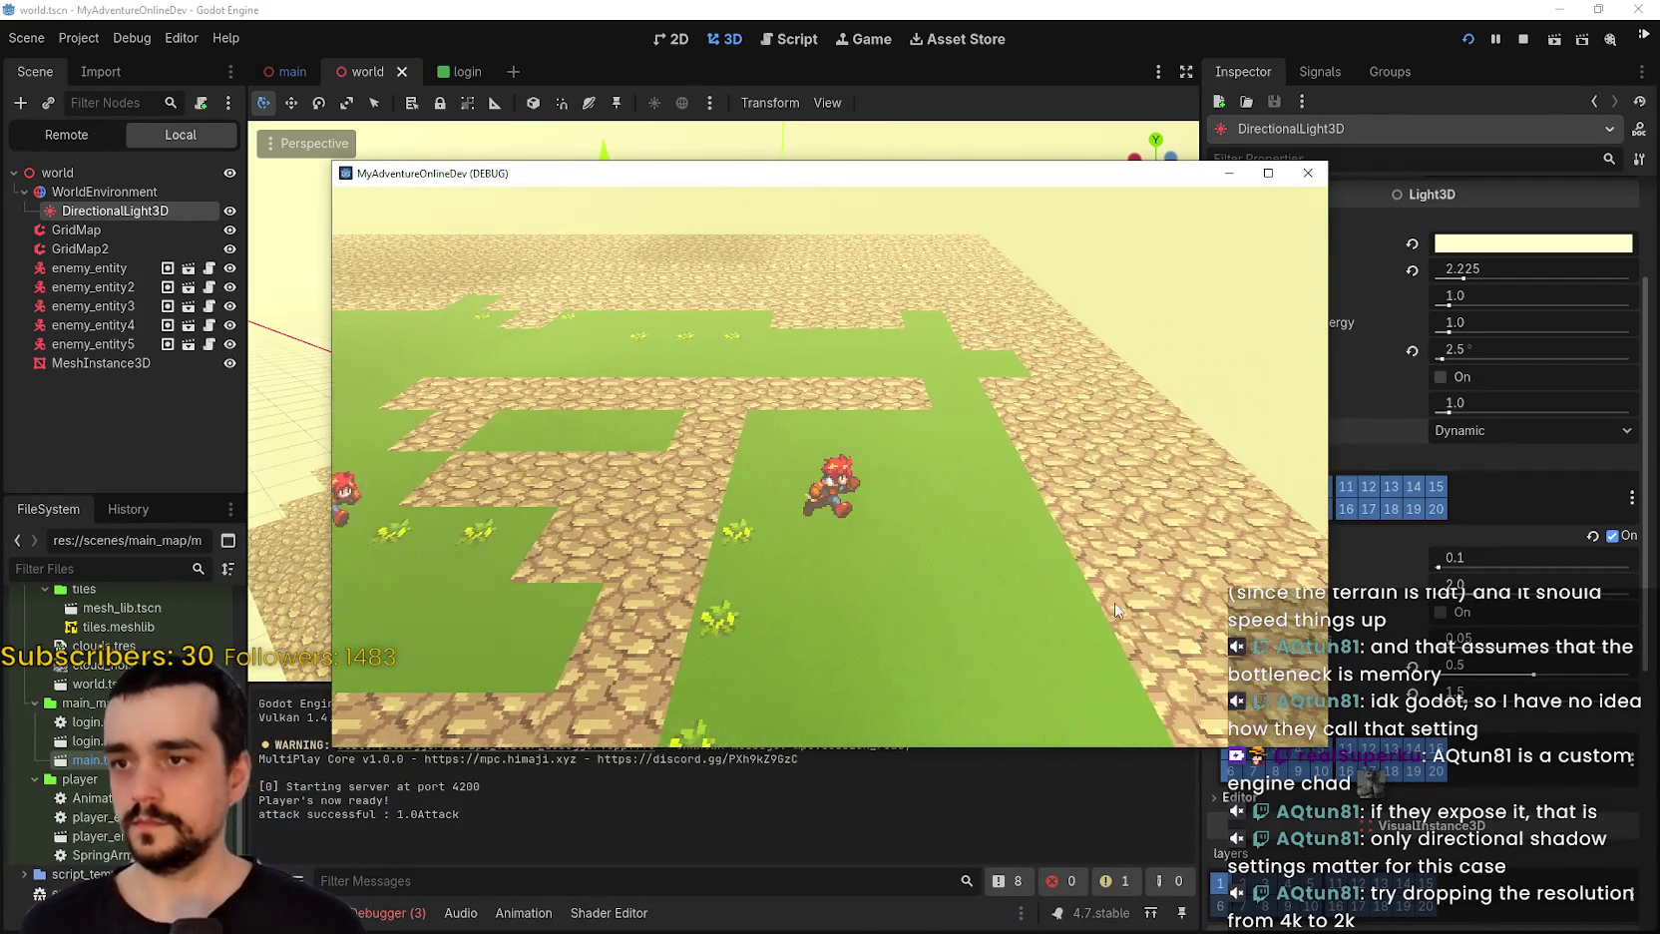
key(w)
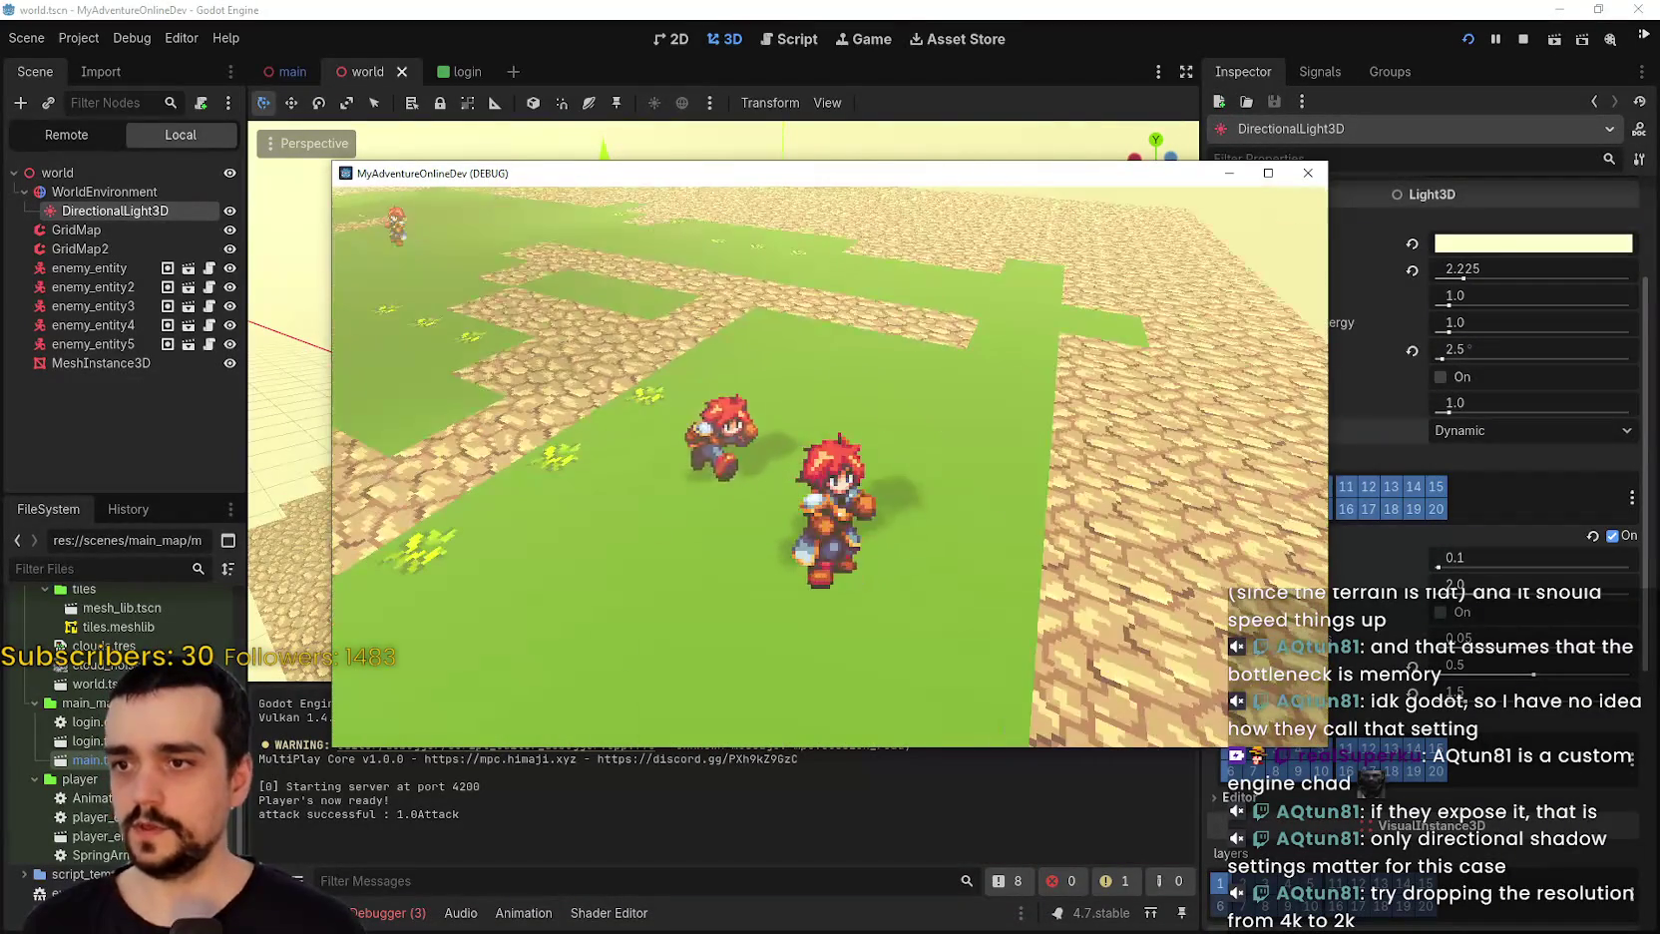
click(730, 451)
click(730, 449)
click(730, 450)
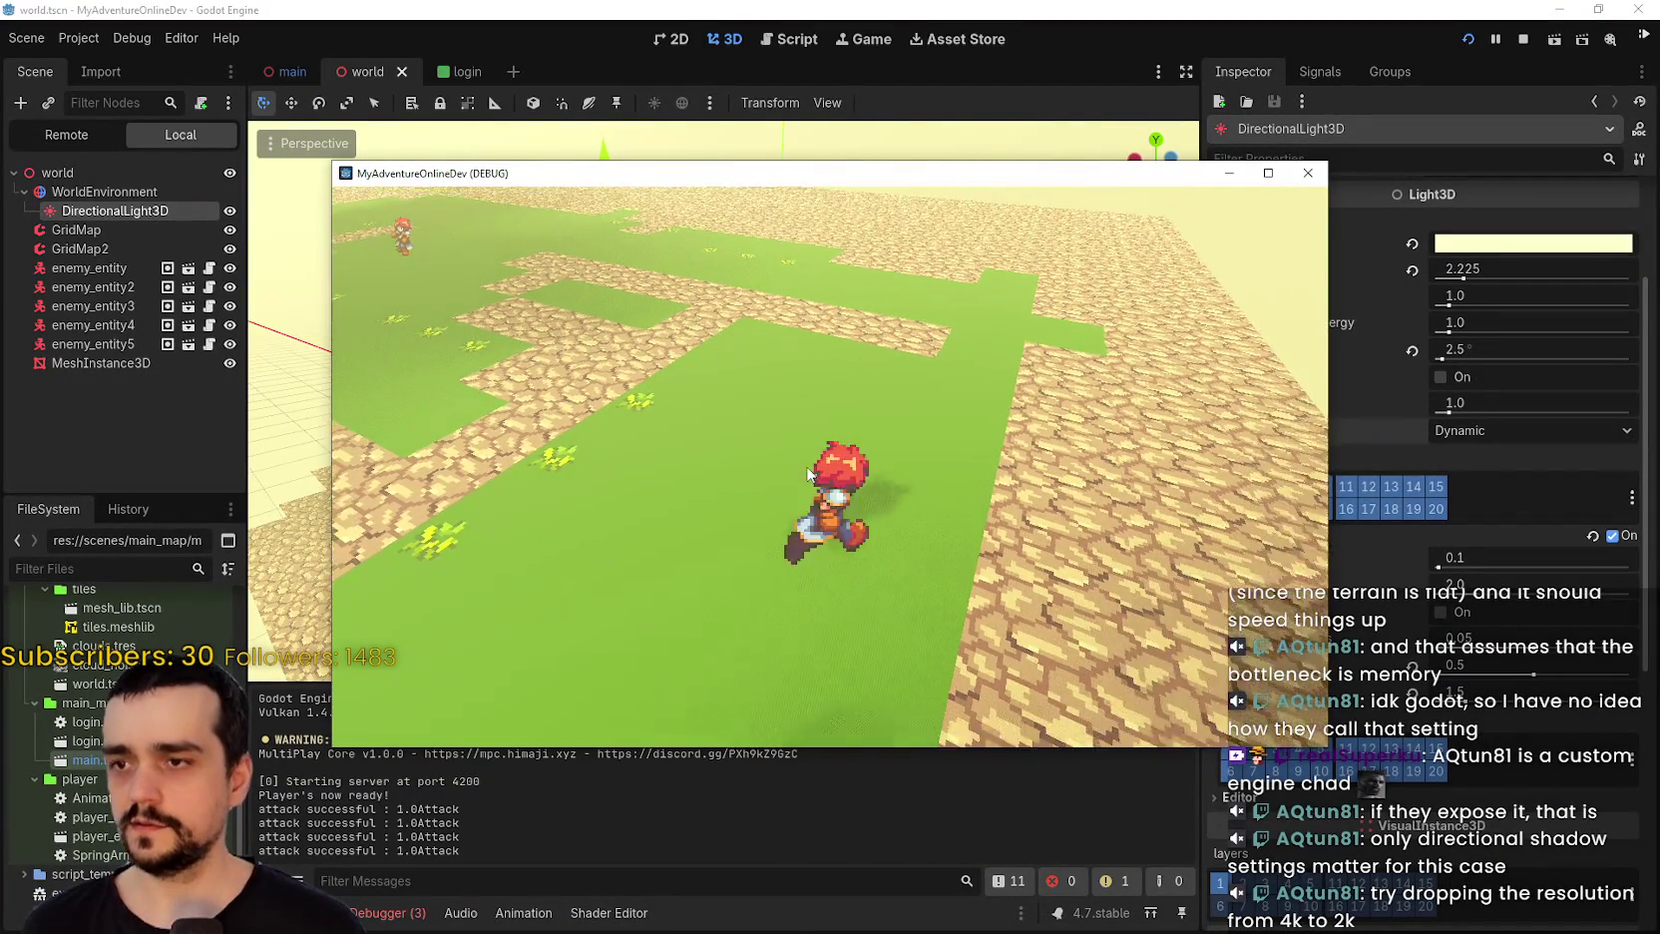
key(w)
key(w)
click(823, 502)
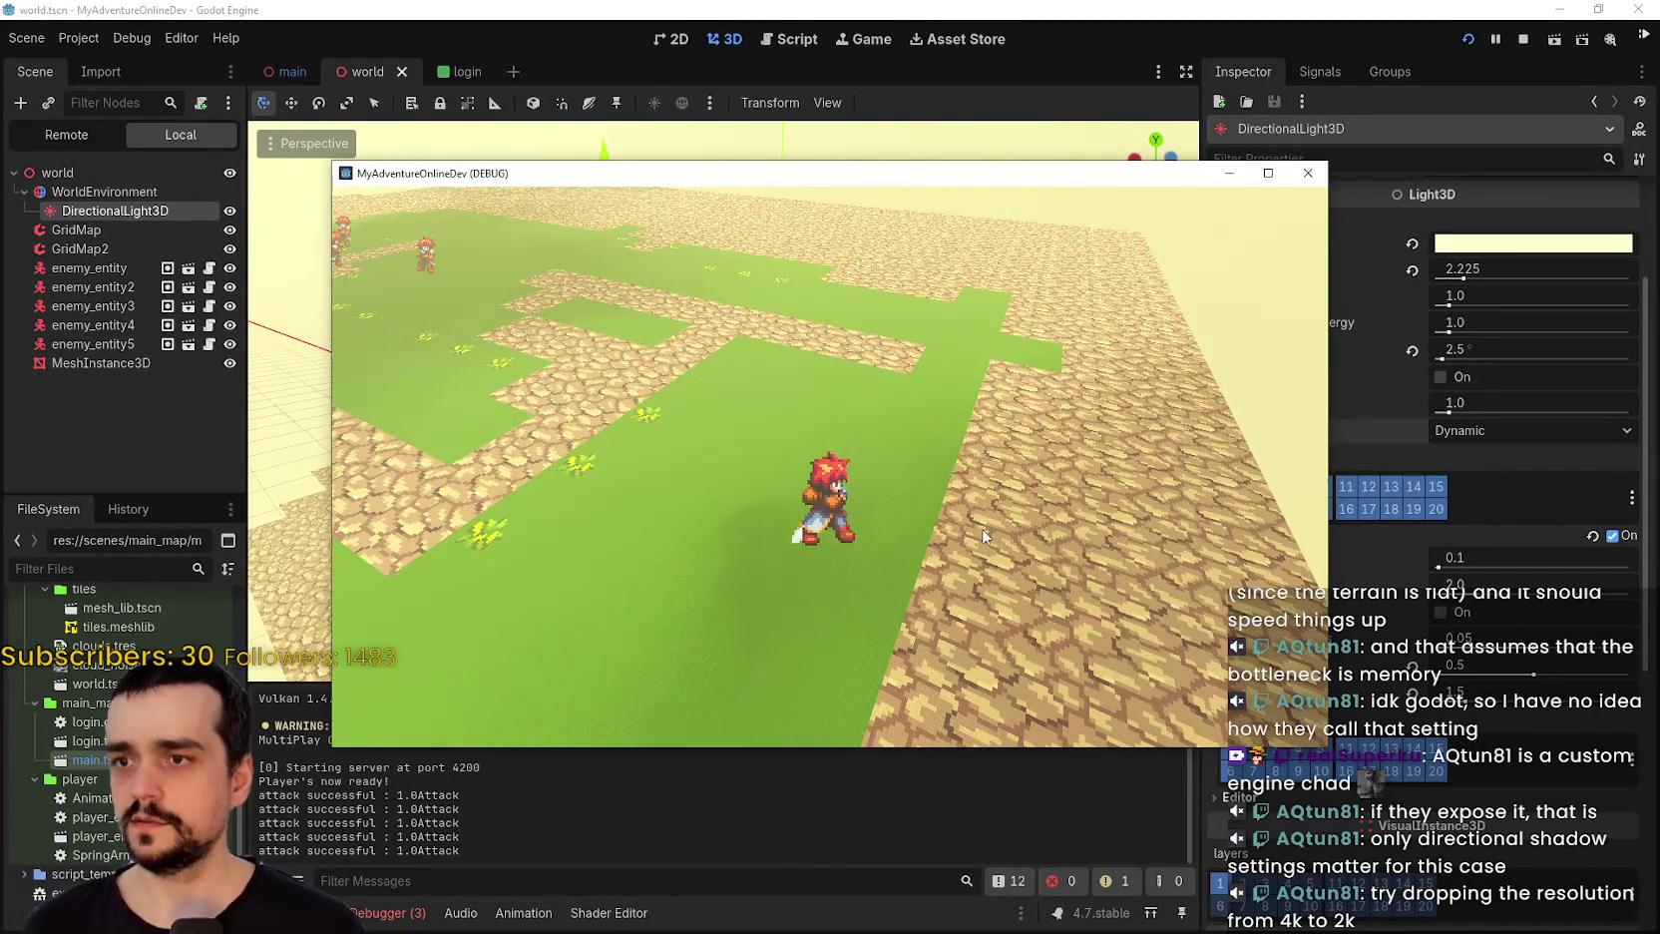
drag(823, 502, 769, 513)
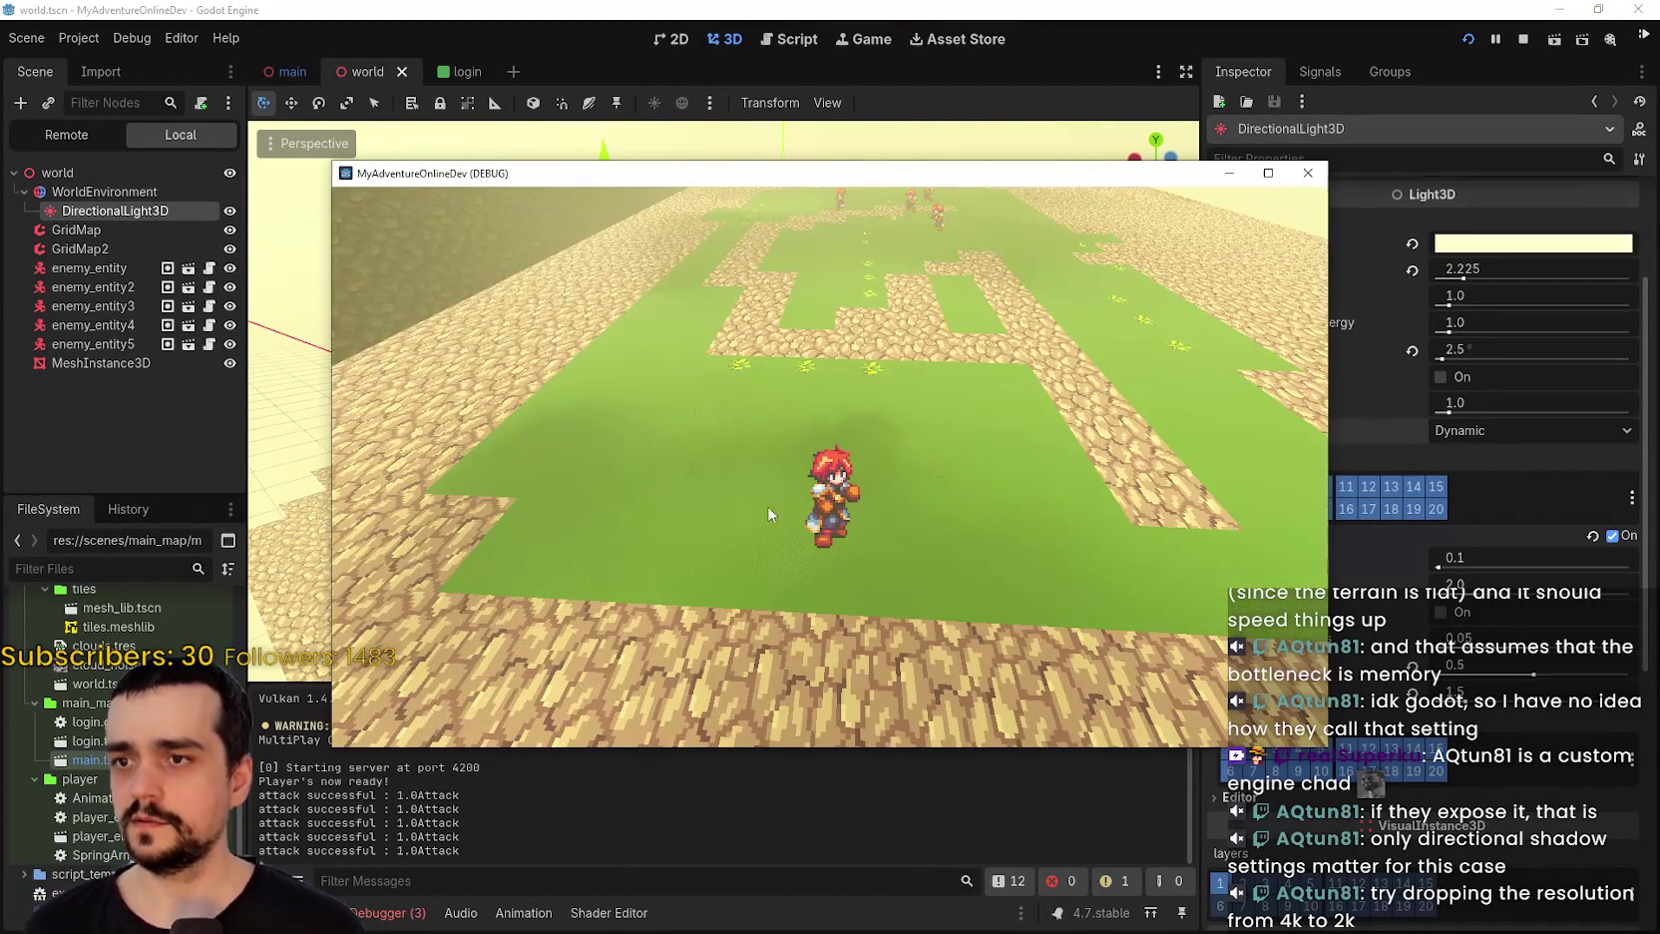
Show the Debugger Monitors FPS graph beside the game window, reading roughly 874 FPS.
click(514, 850)
key(alt+Tab)
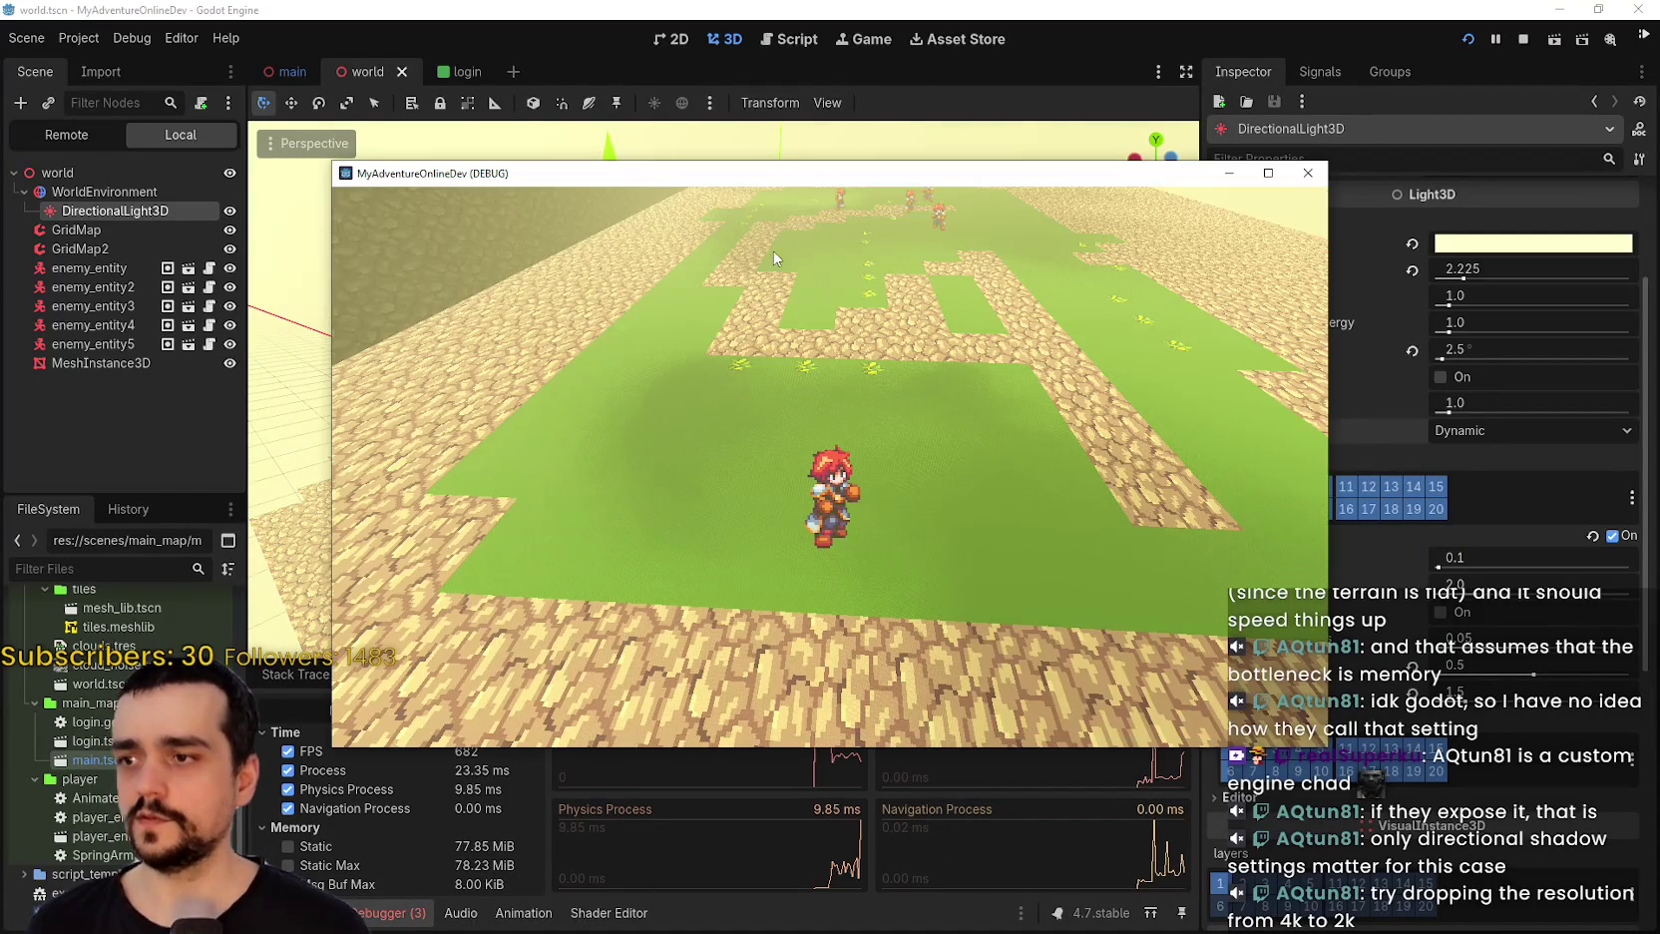
drag(740, 179, 793, 48)
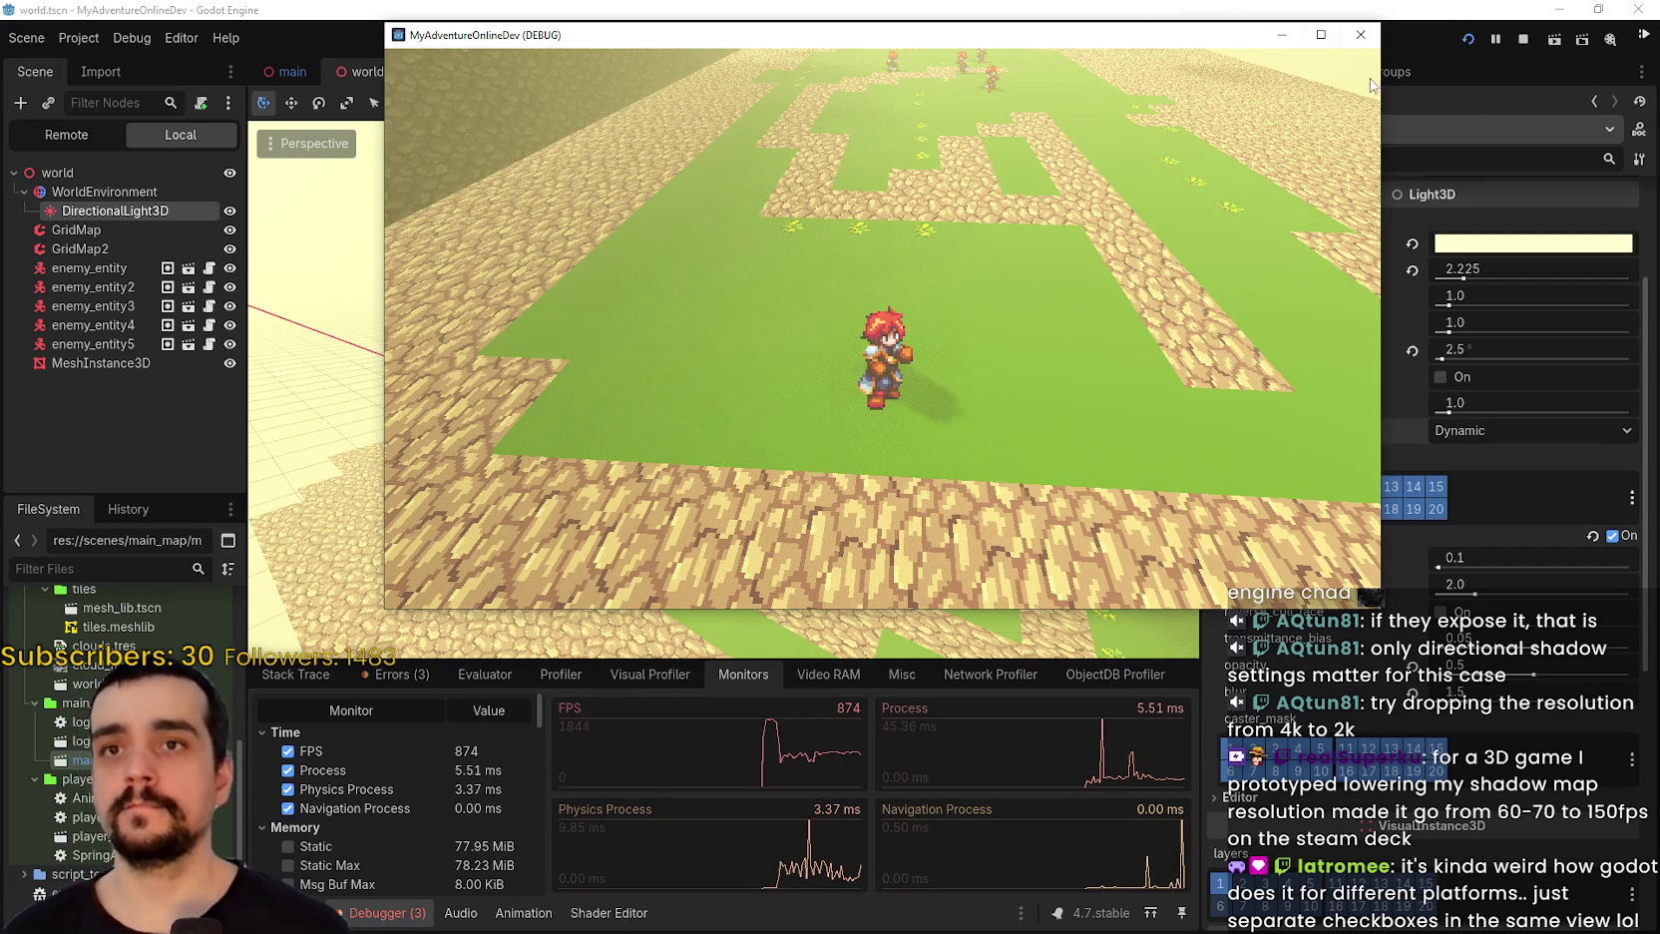
Stop the game and set Directional Shadow Size to 1024 and Atlas Size to 2048 in Project Settings.
click(1524, 44)
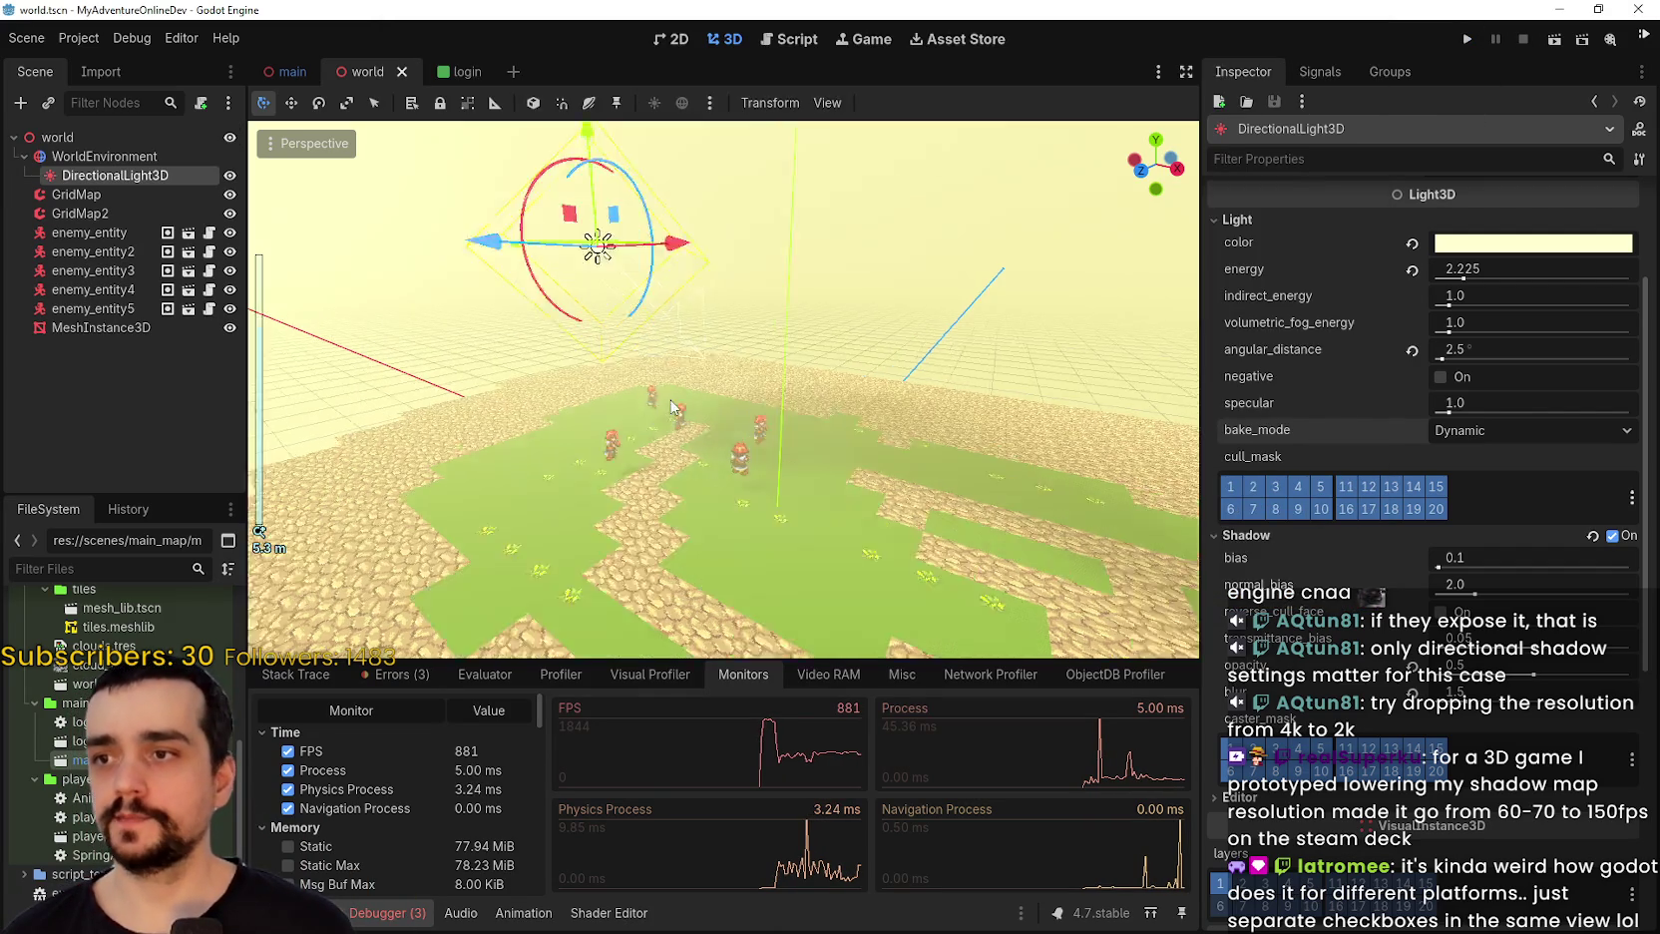
click(79, 37)
click(87, 60)
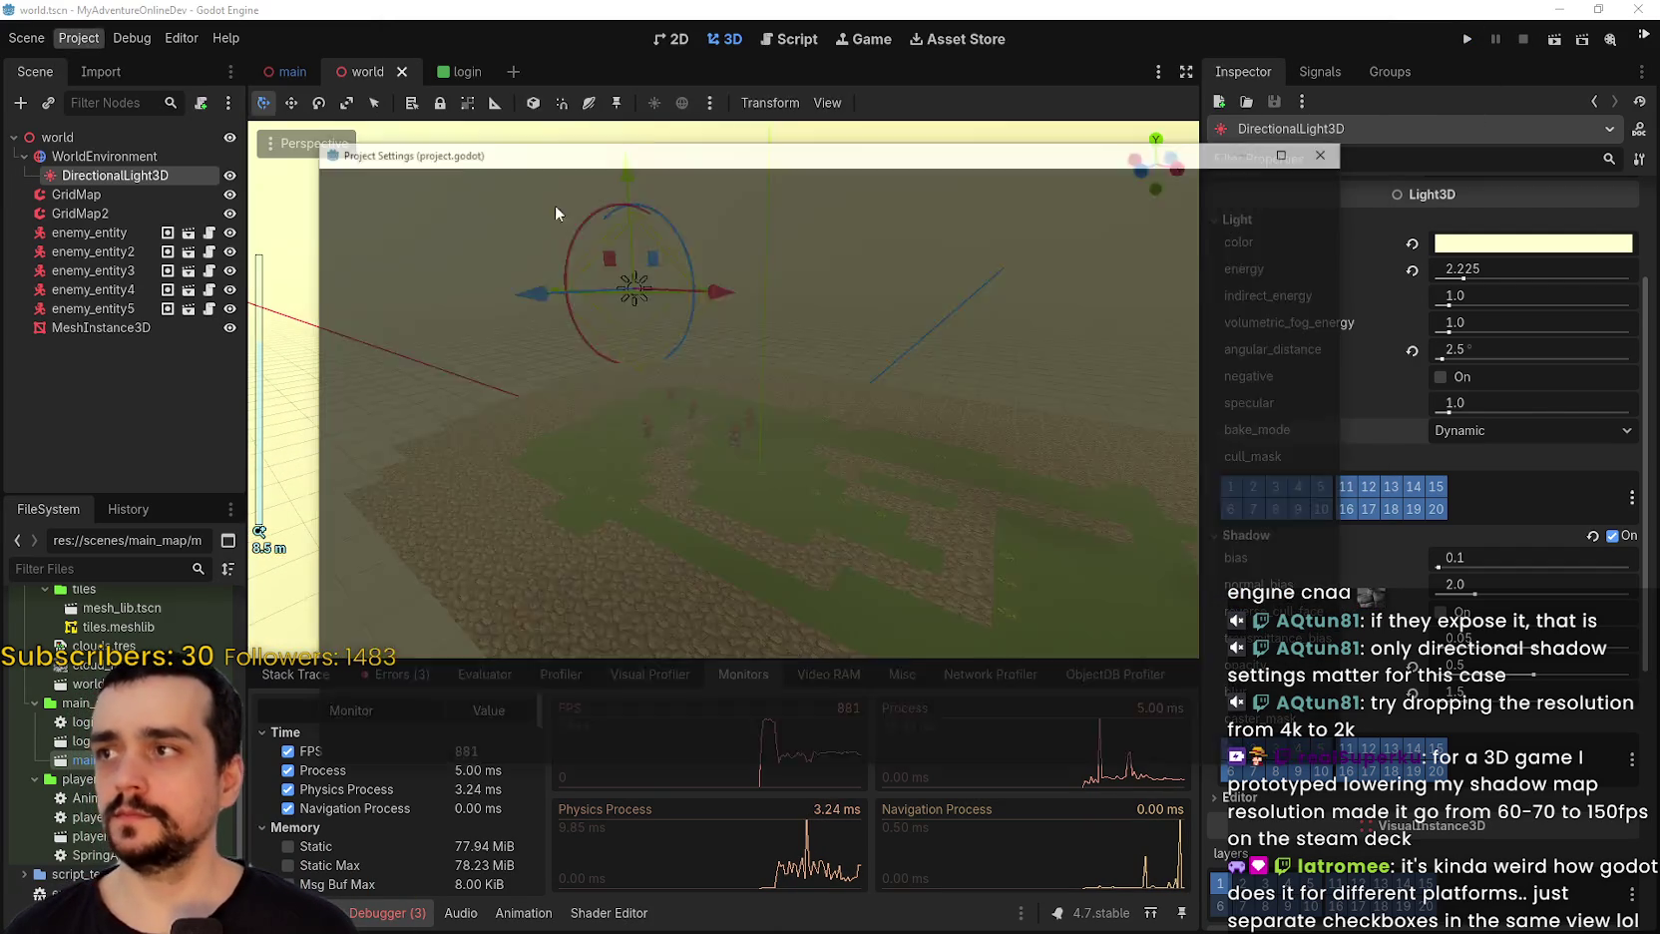
text(2048/2)
click(984, 333)
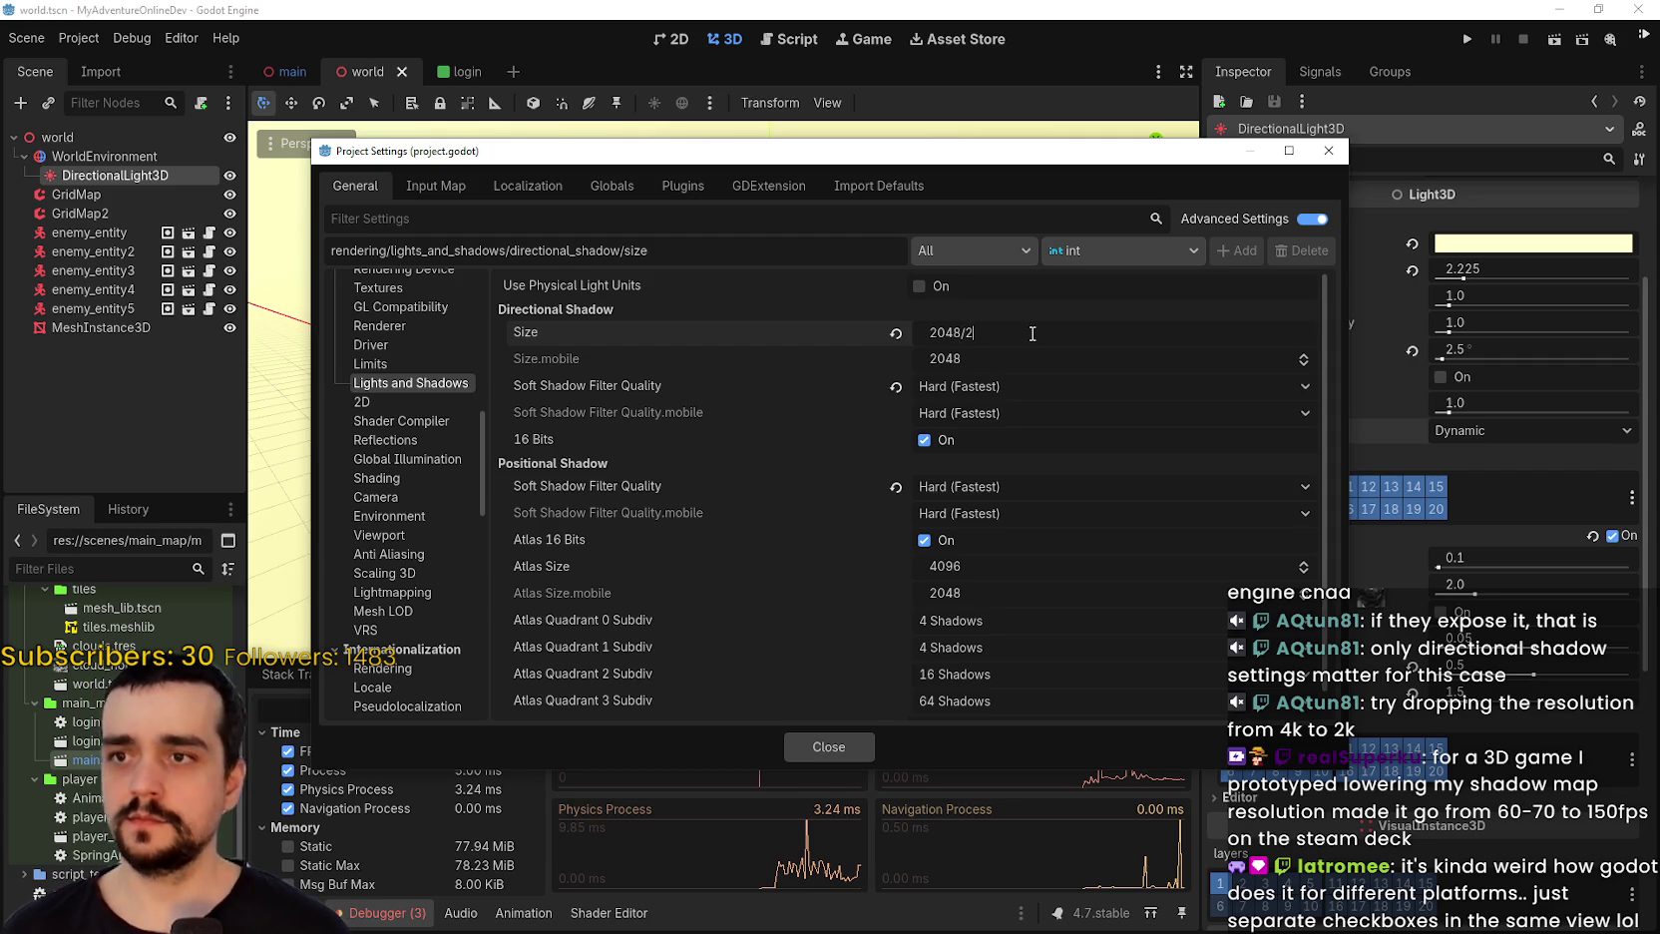
key(Return)
click(1022, 566)
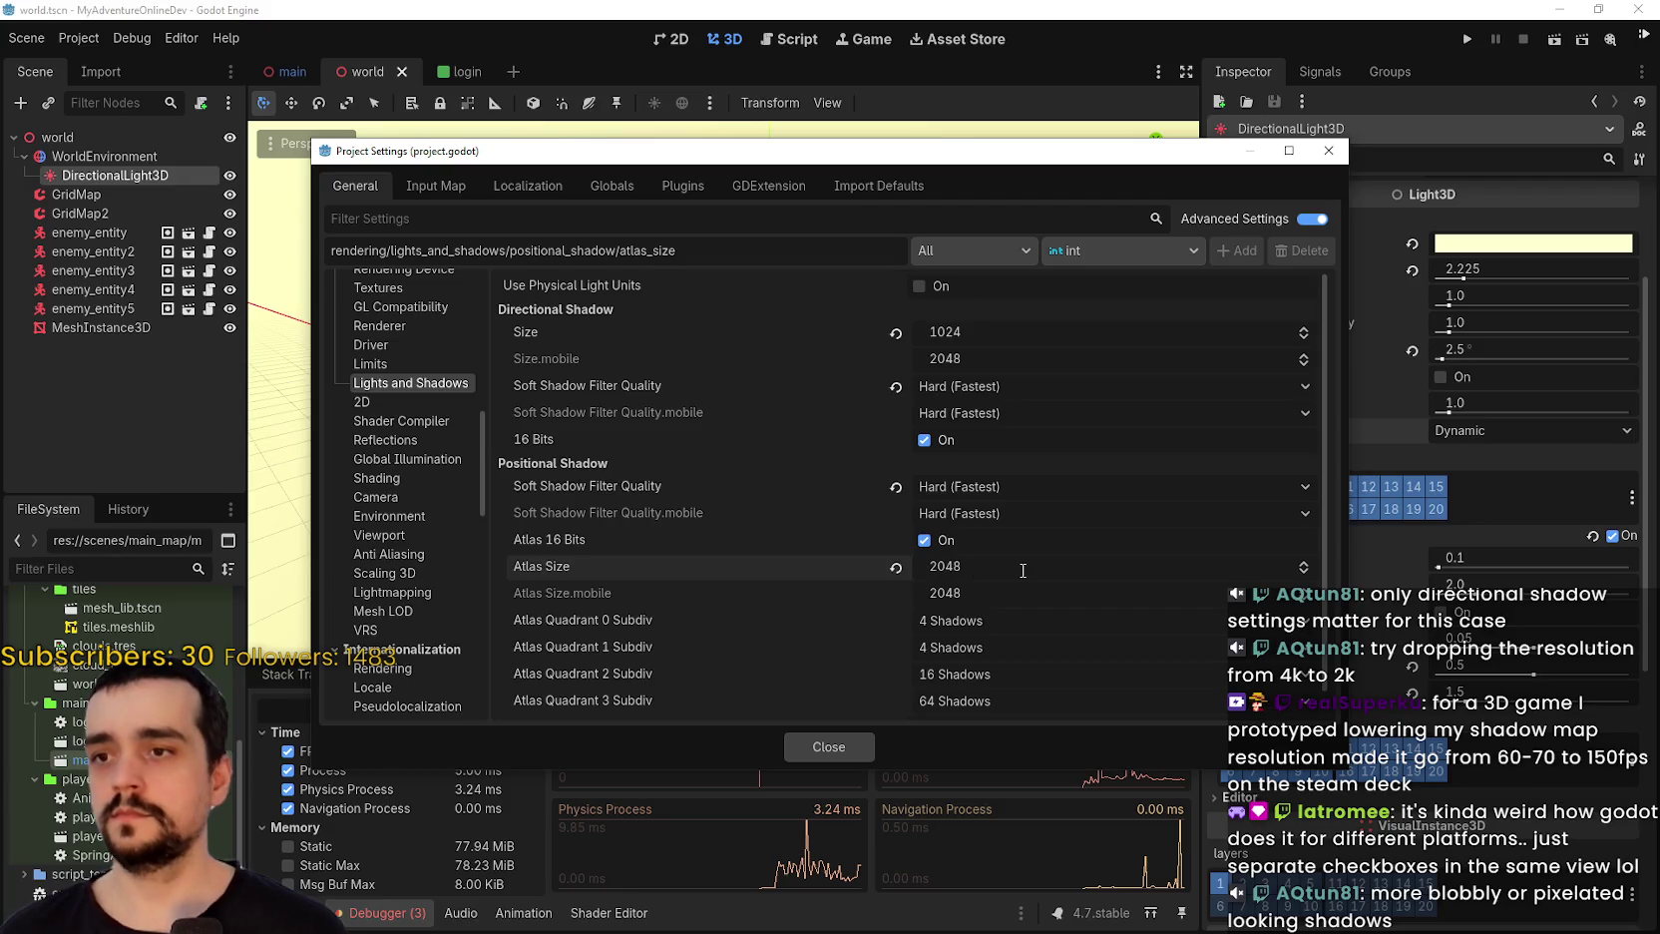
click(1022, 567)
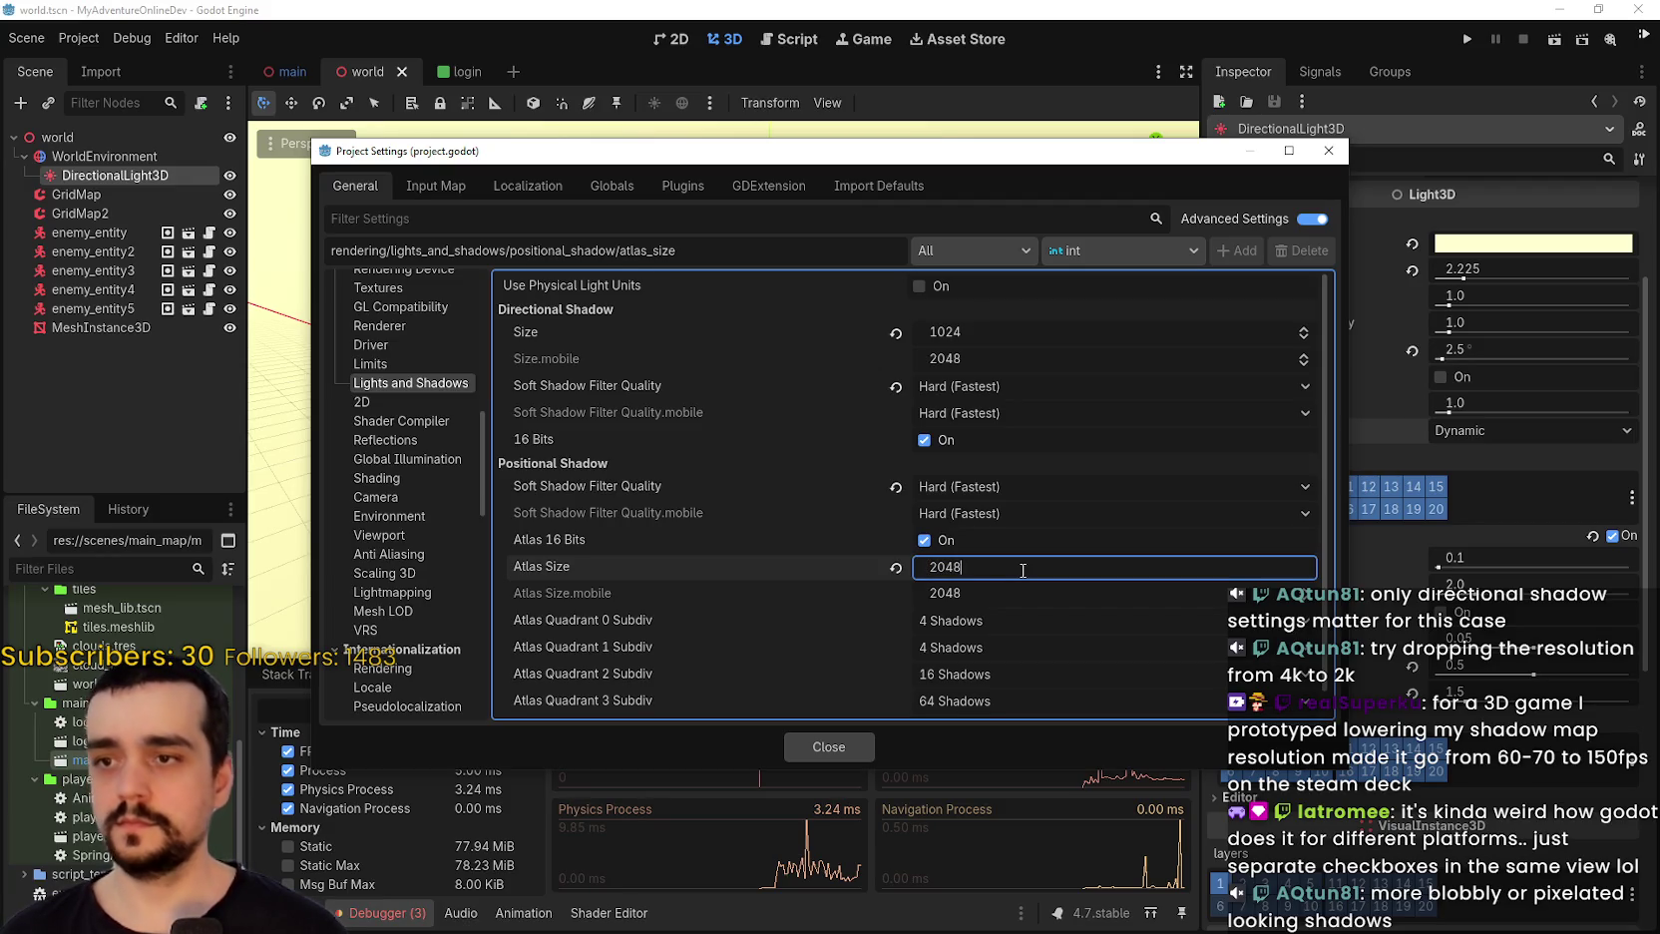
text(1024)
click(832, 738)
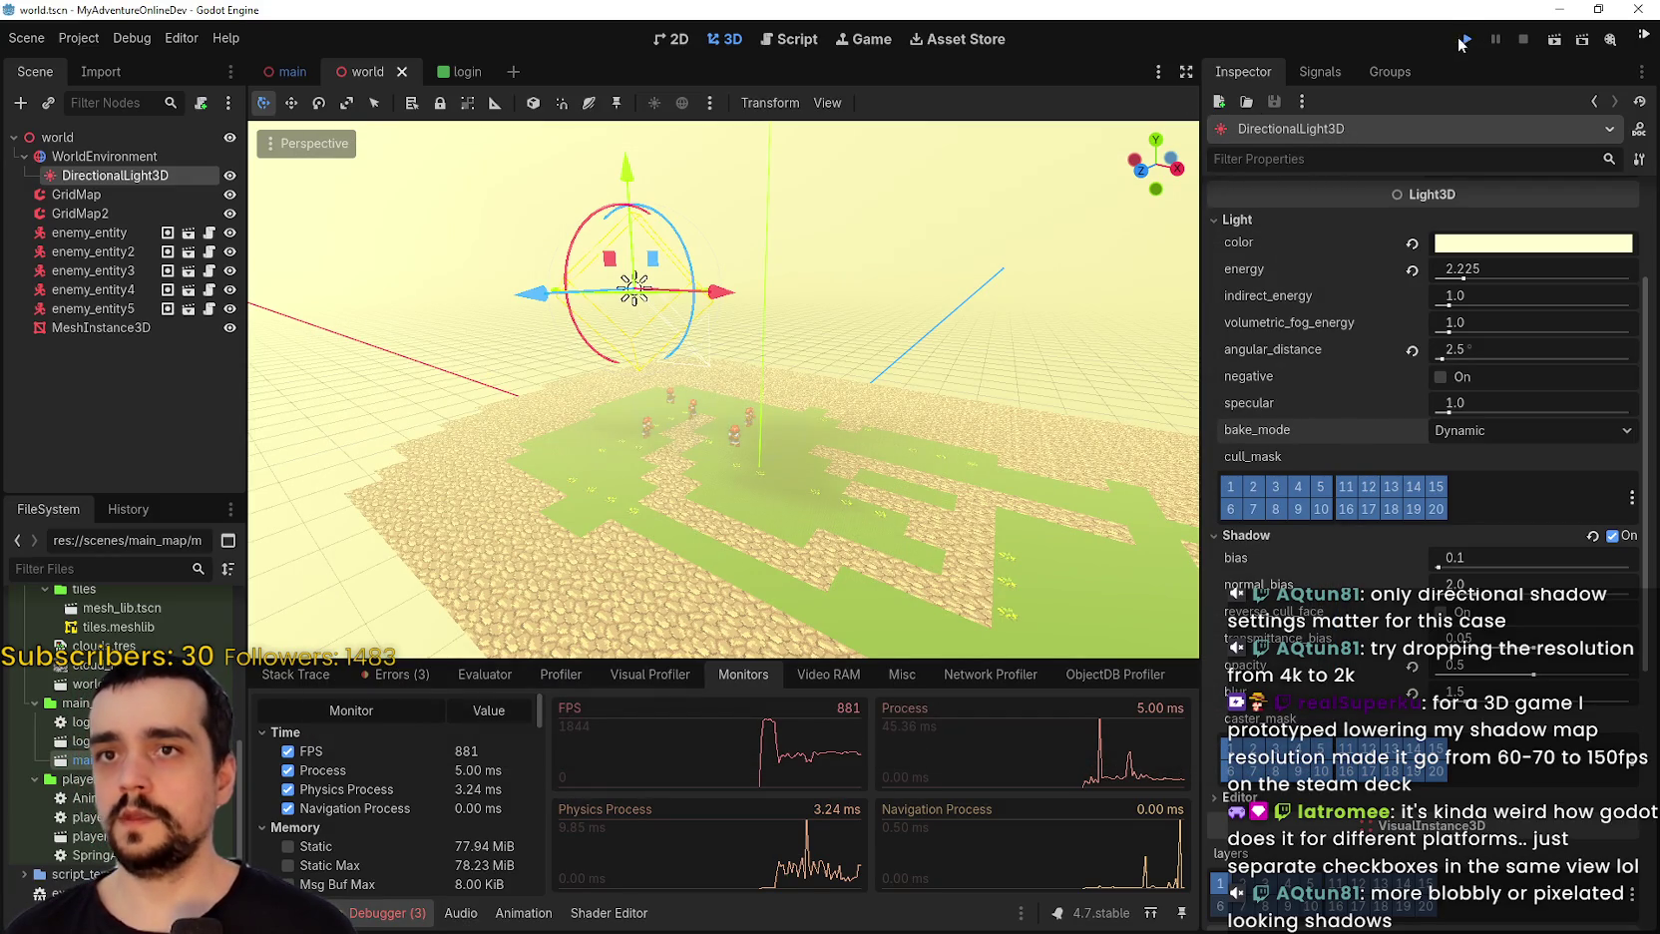
Relaunch the project in offline mode with the performance monitors showing.
click(1475, 40)
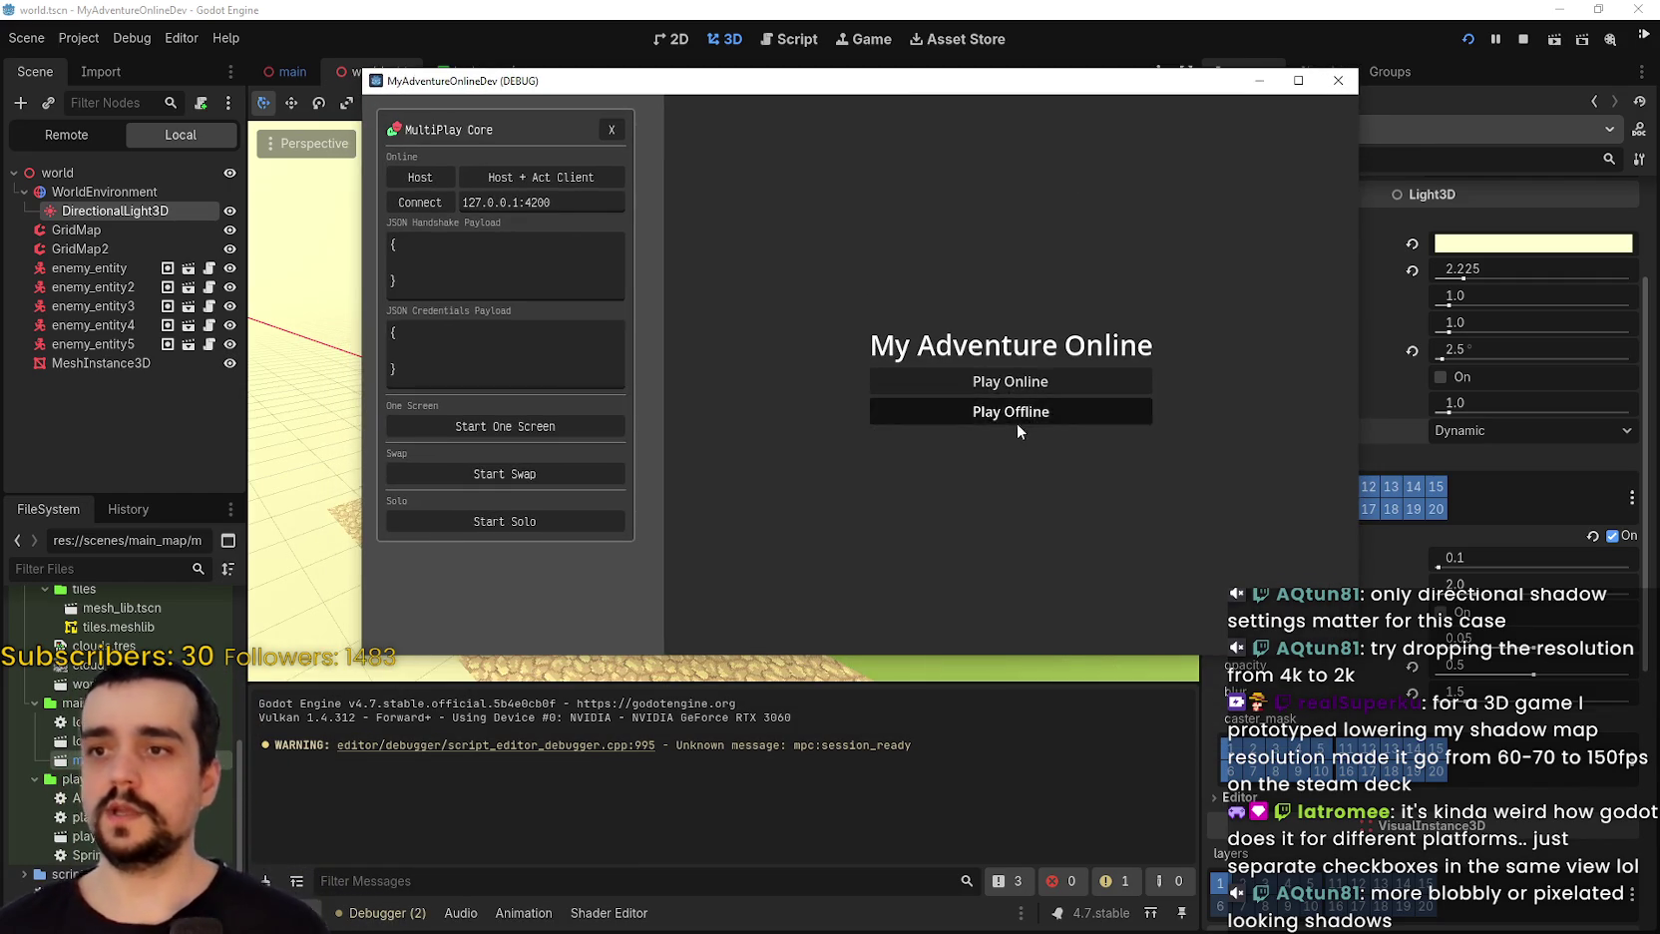
click(1017, 414)
click(419, 911)
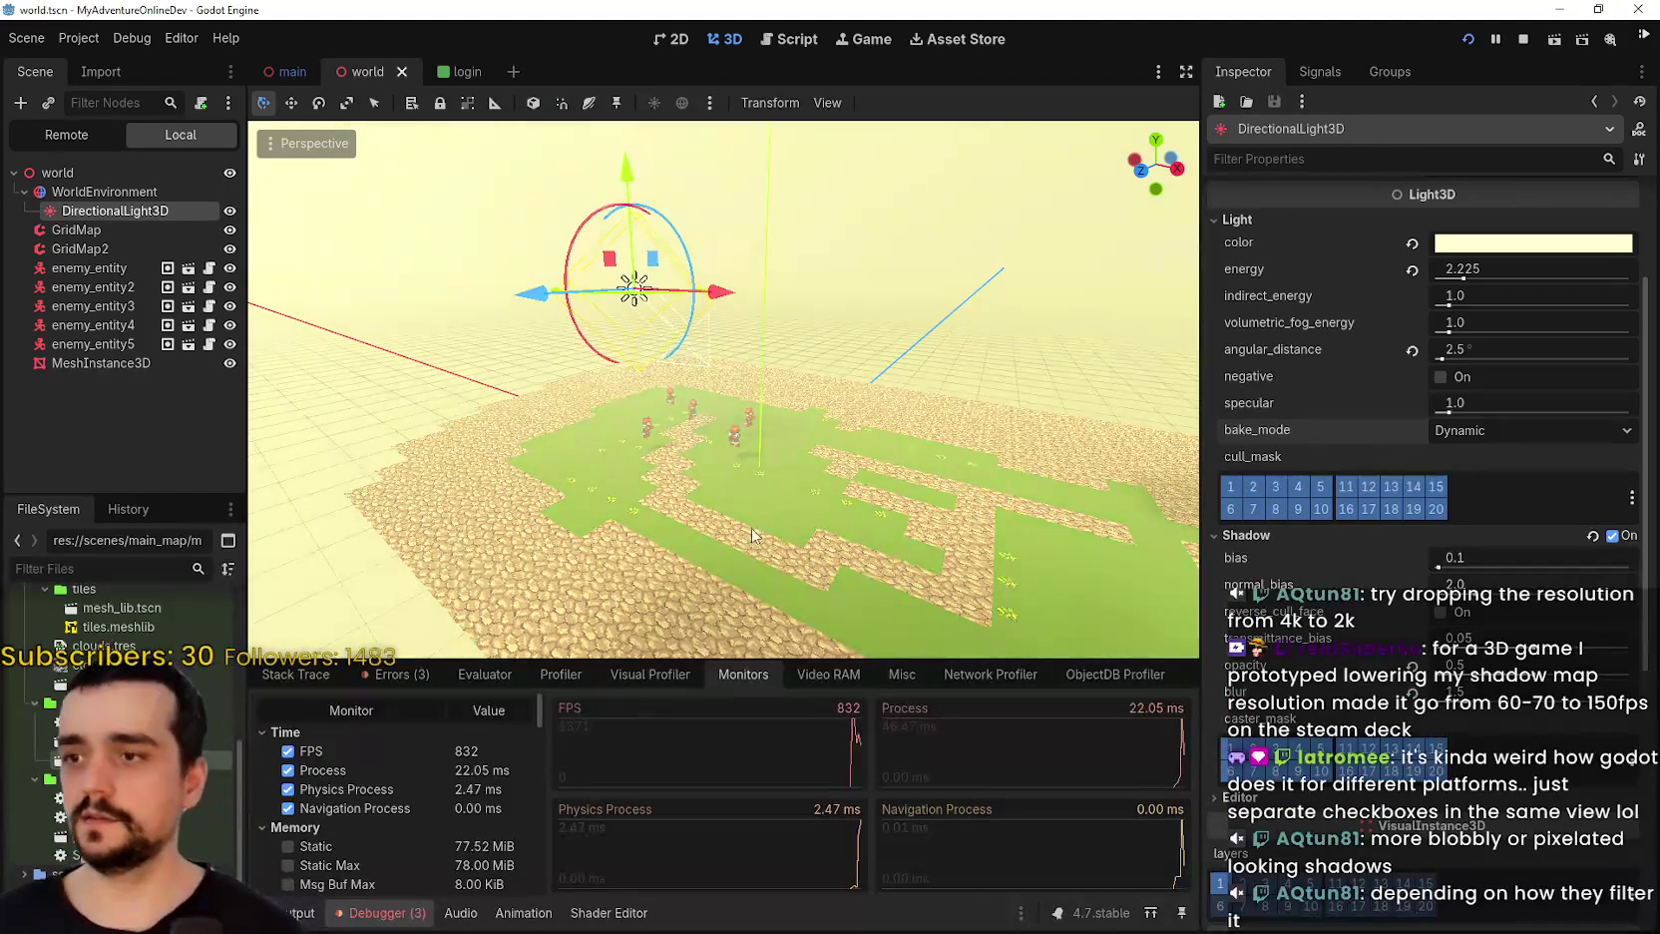
Walk the player up the map, zoom out, and dismiss the MultiPlay Core panel.
key(w)
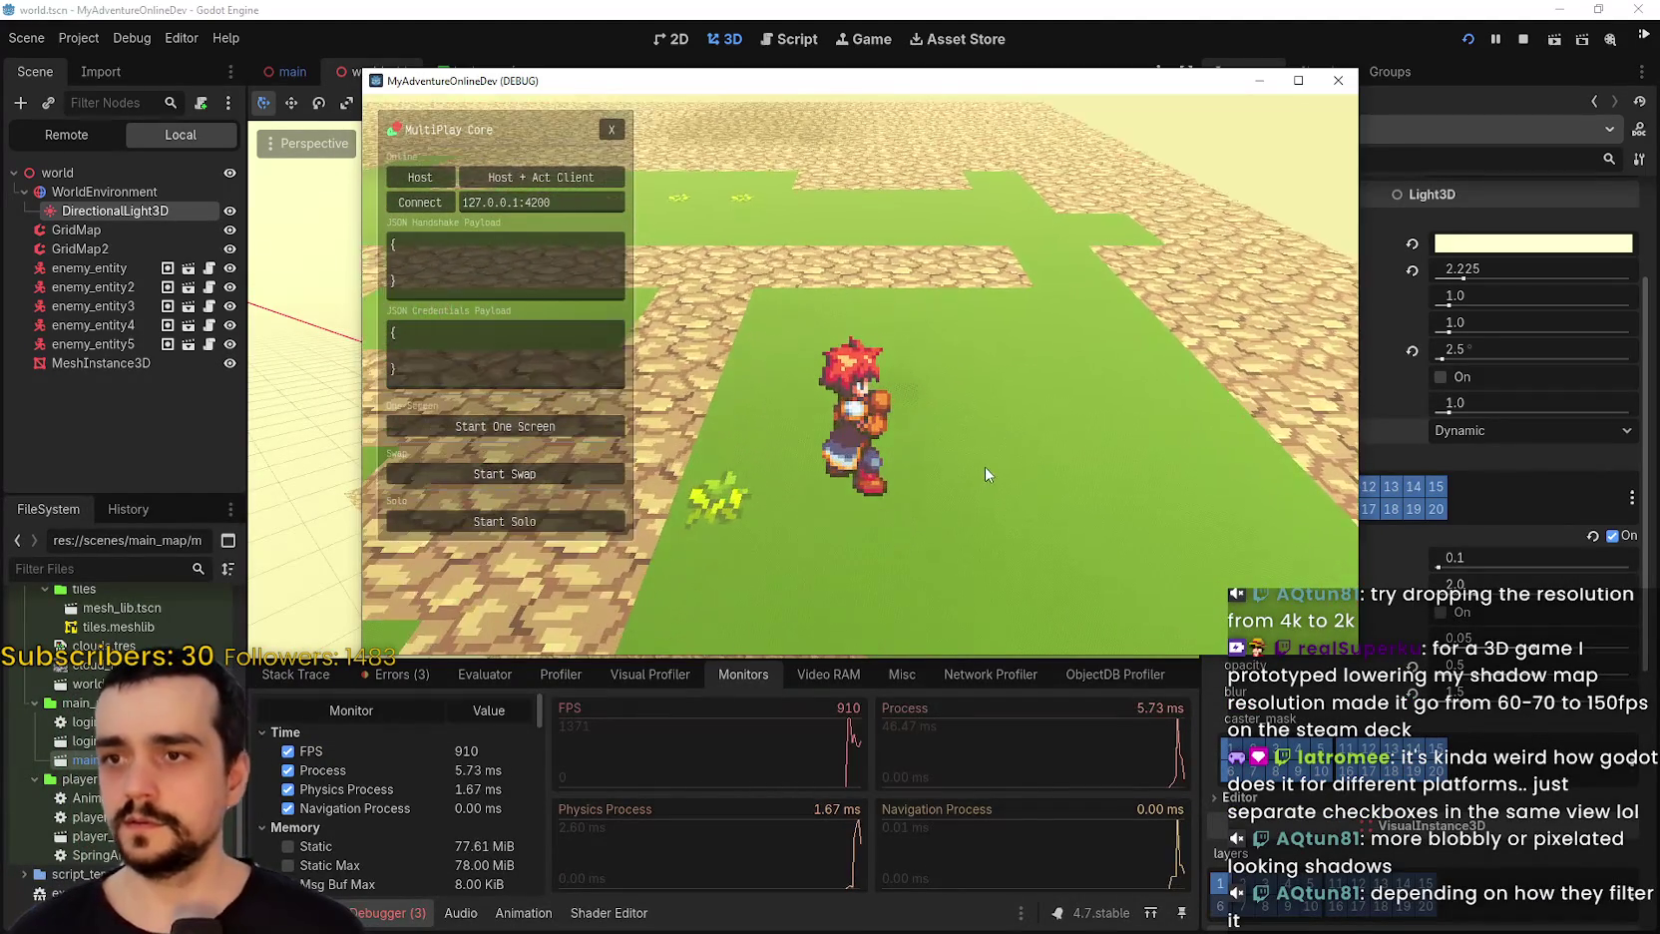
key(w)
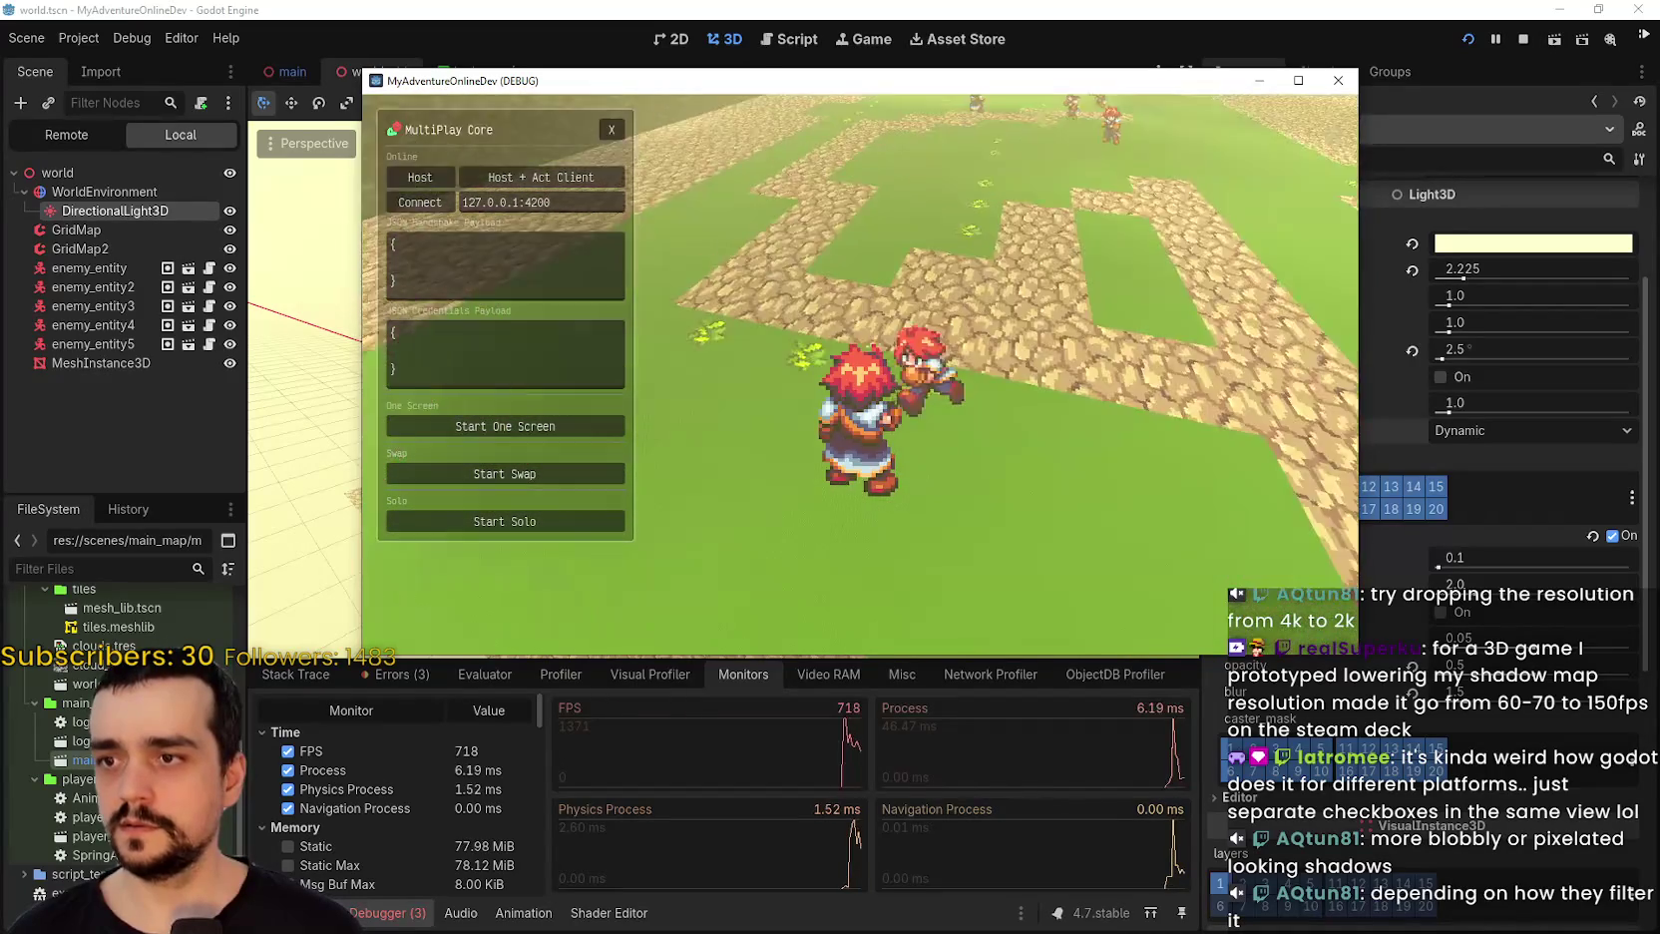
scroll(865, 380, down, 3)
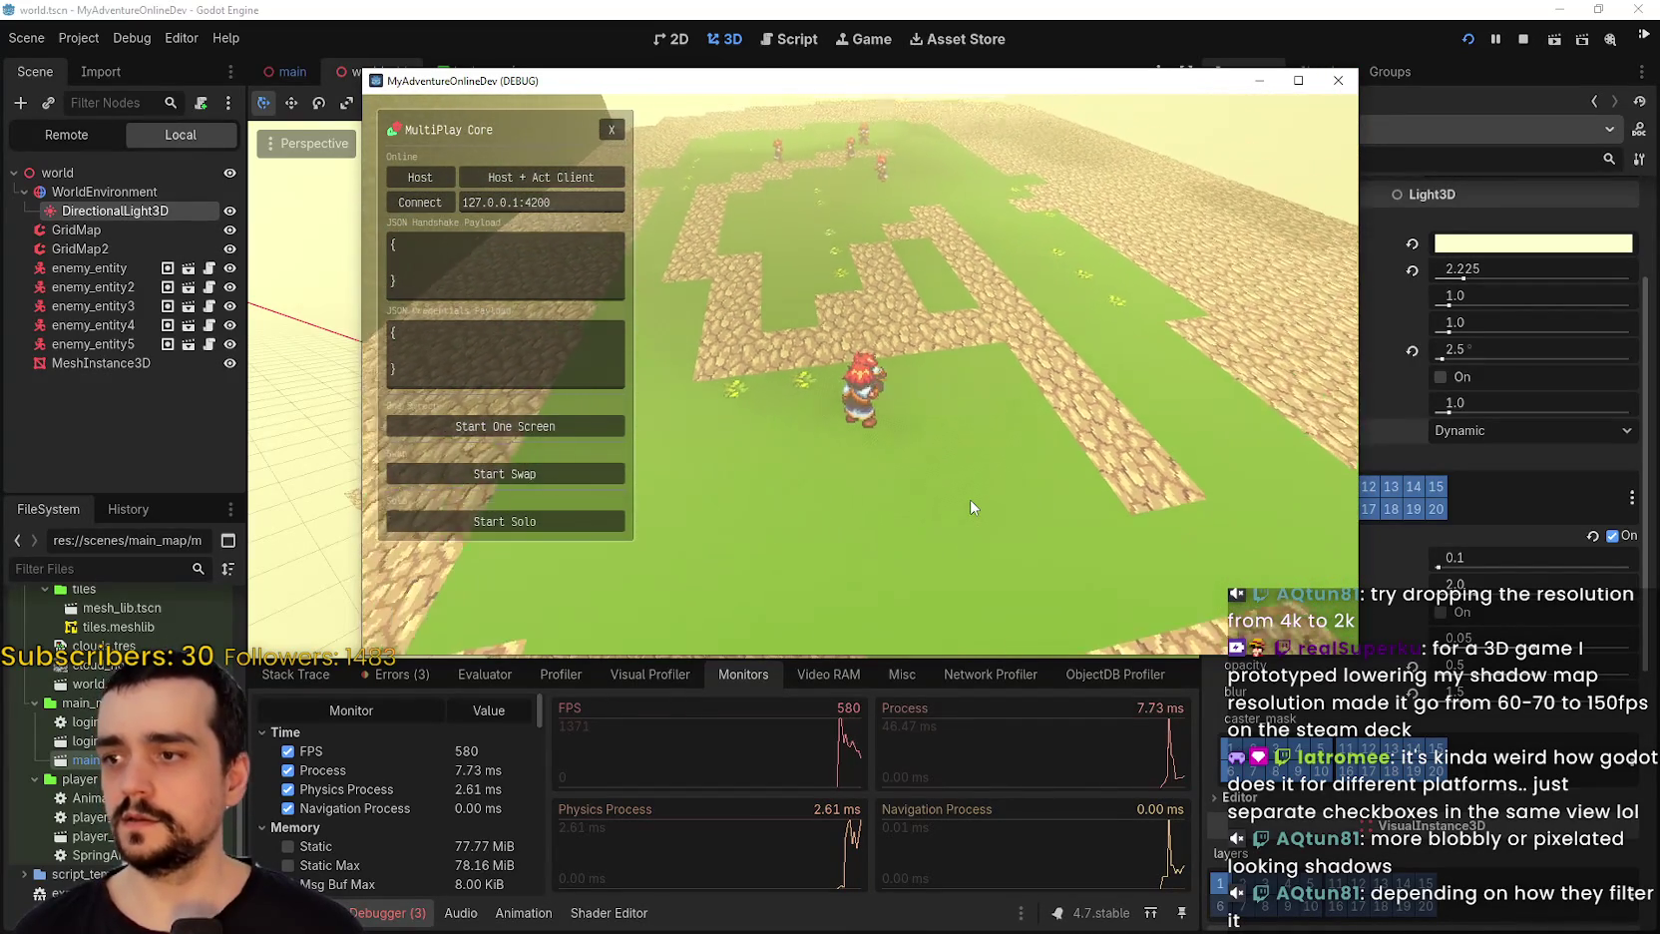
scroll(973, 507, down, 2)
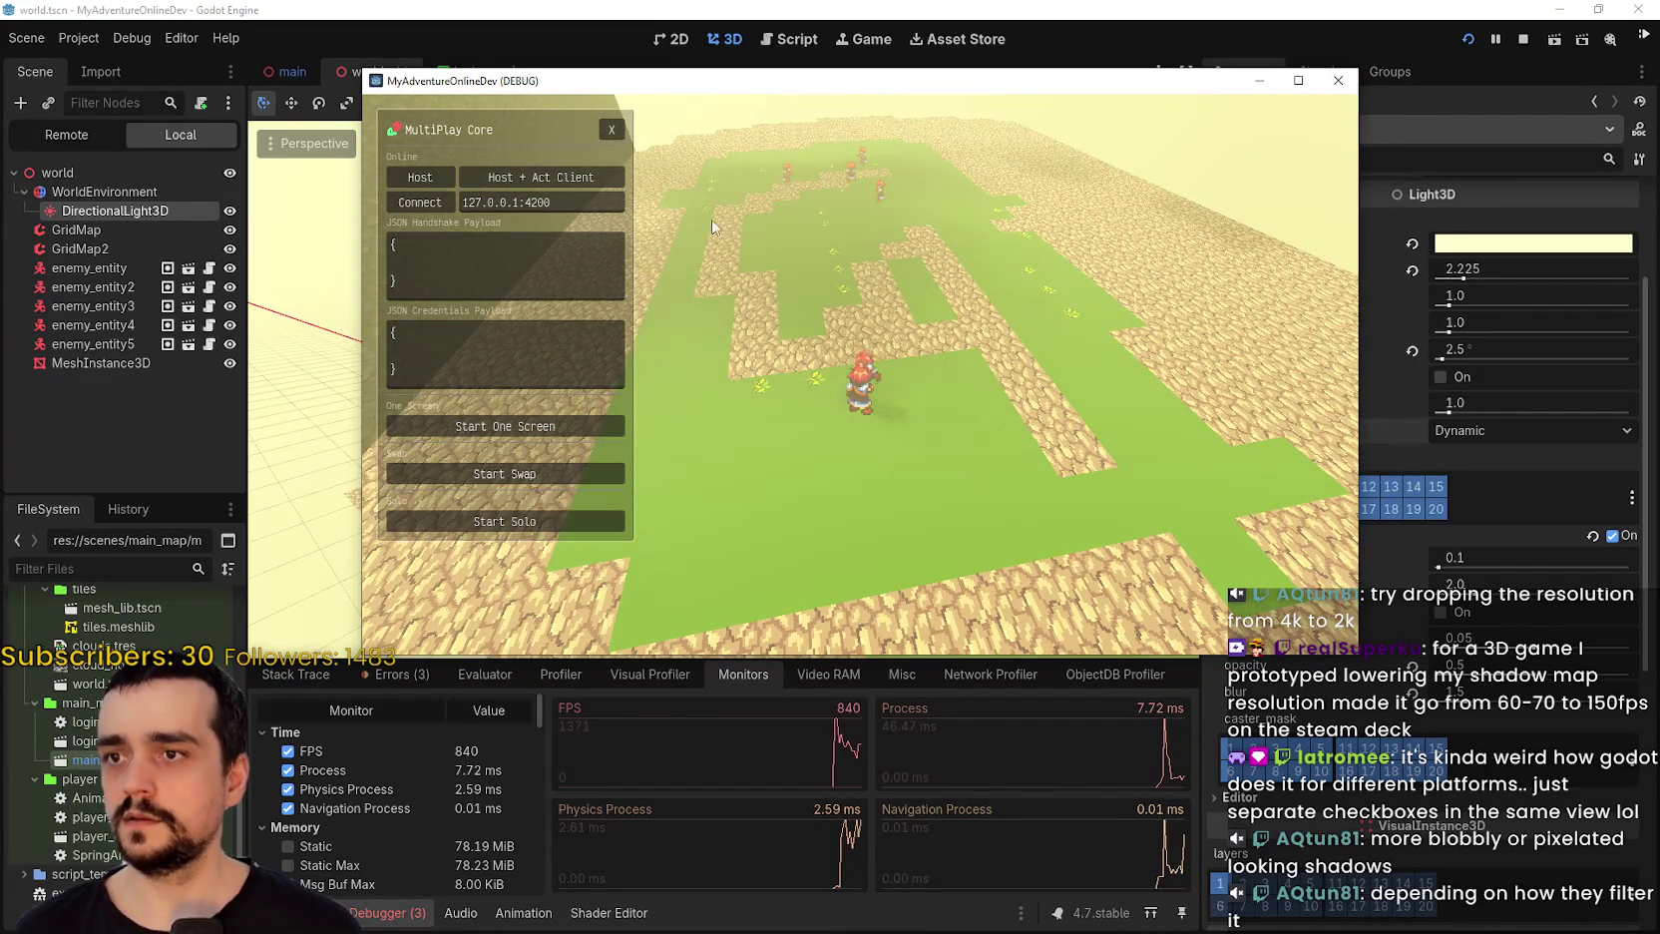
click(610, 129)
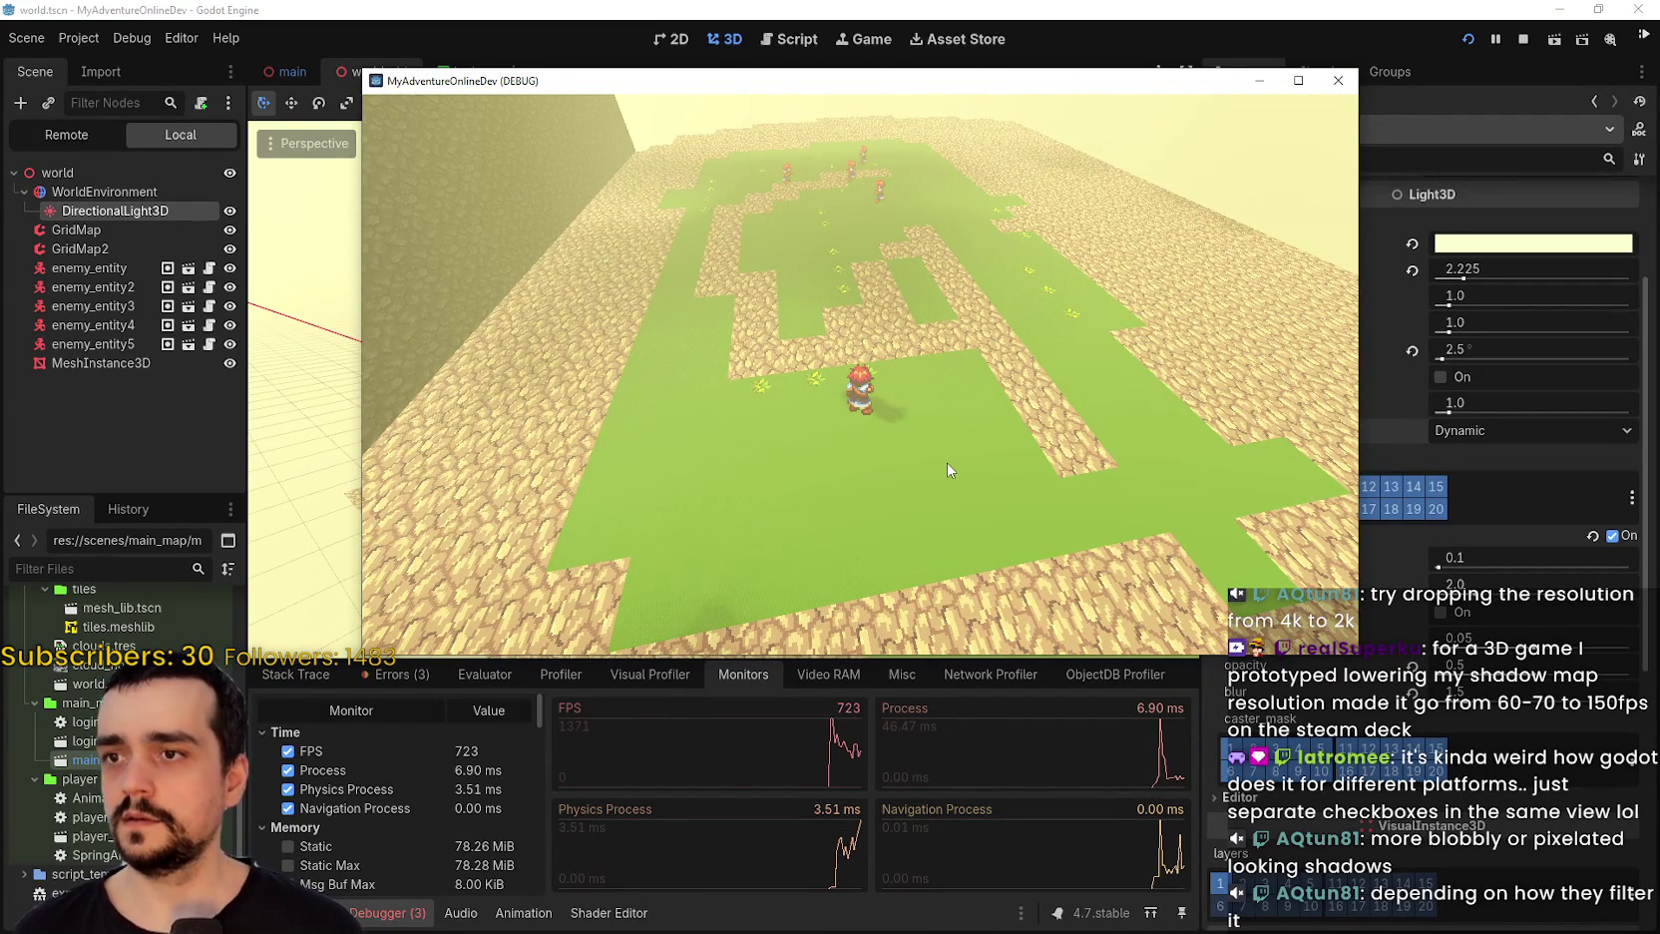
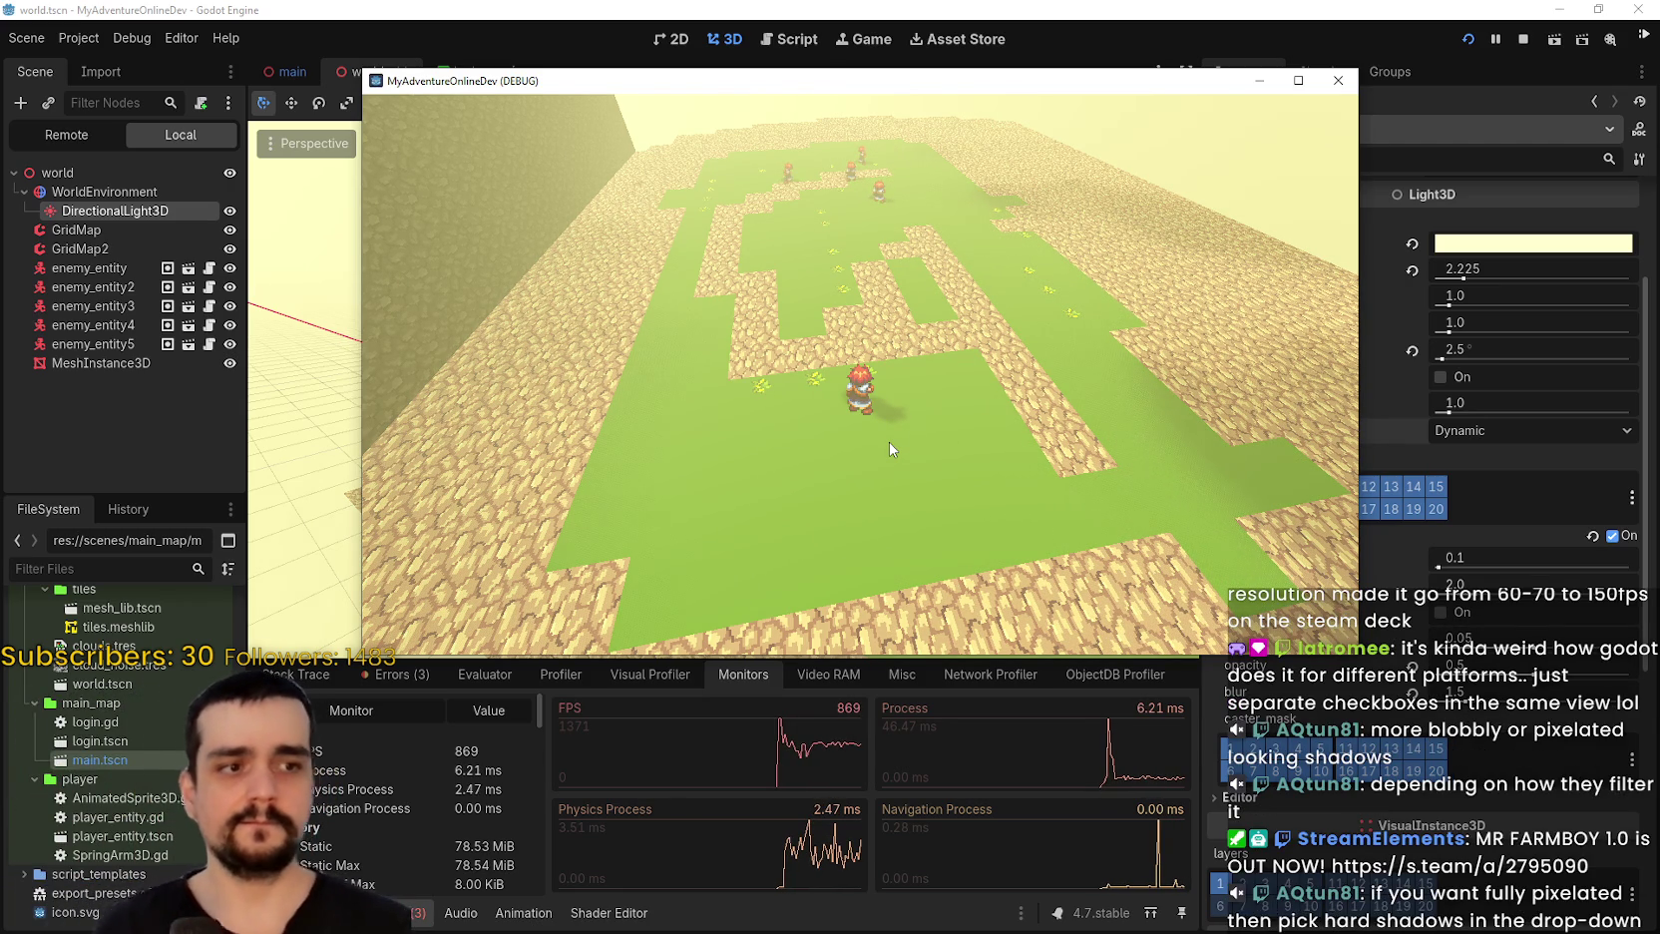
Stop the running game test and return to the world.tscn 3D editor view.
scroll(958, 469, up, 3)
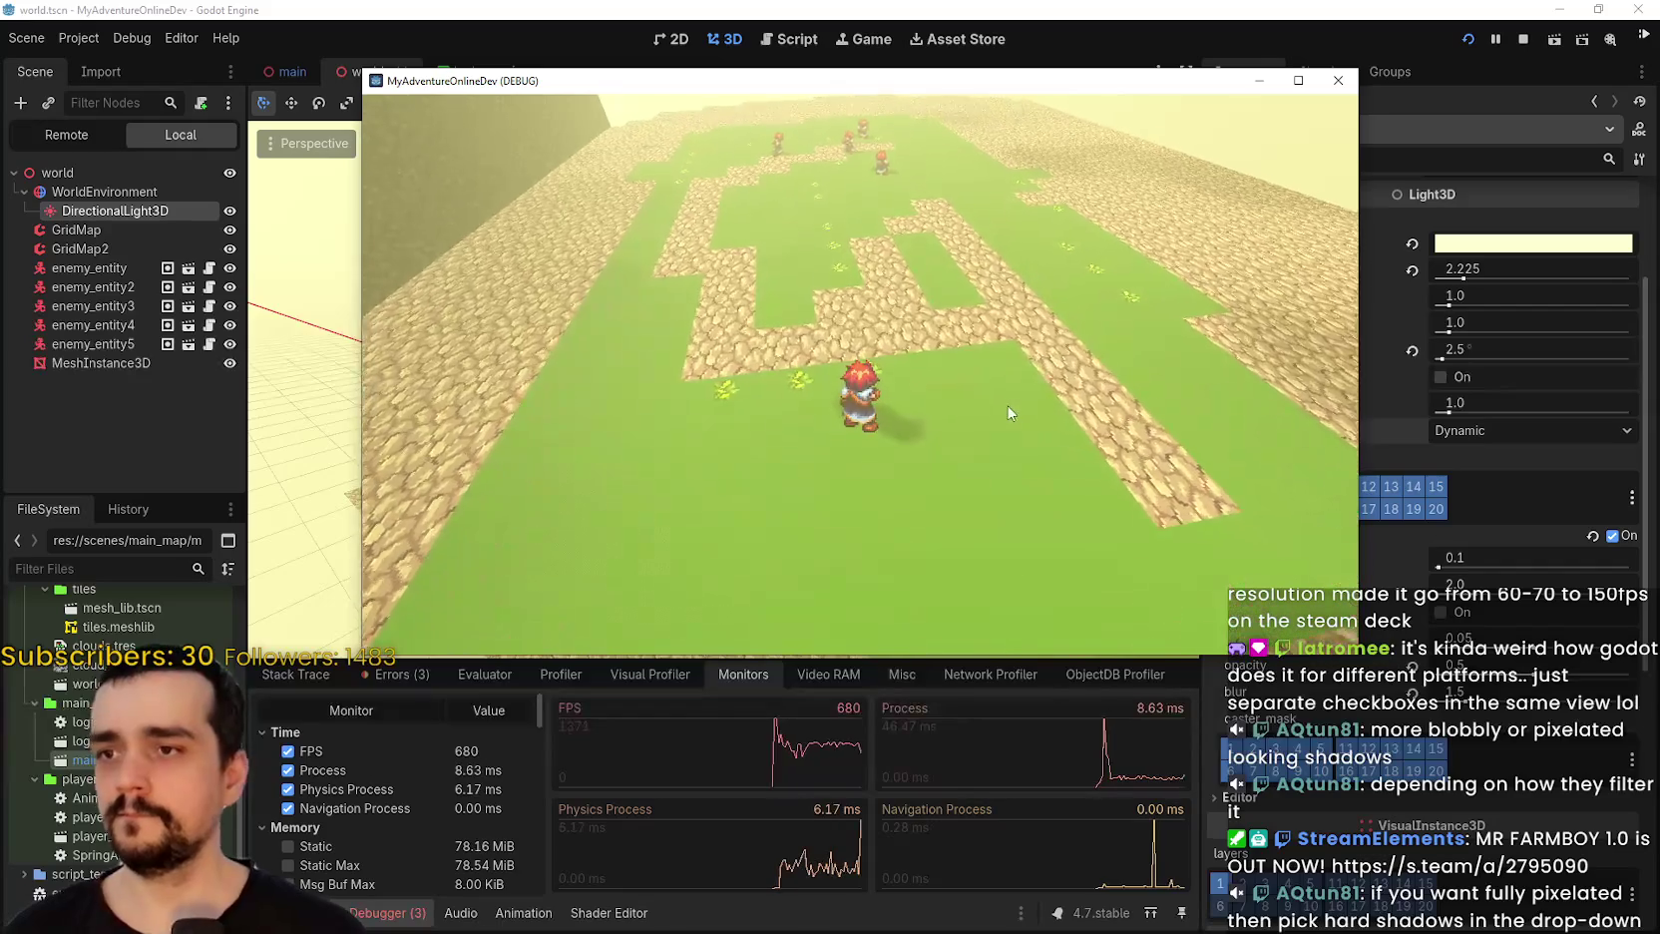
scroll(1024, 455, up, 5)
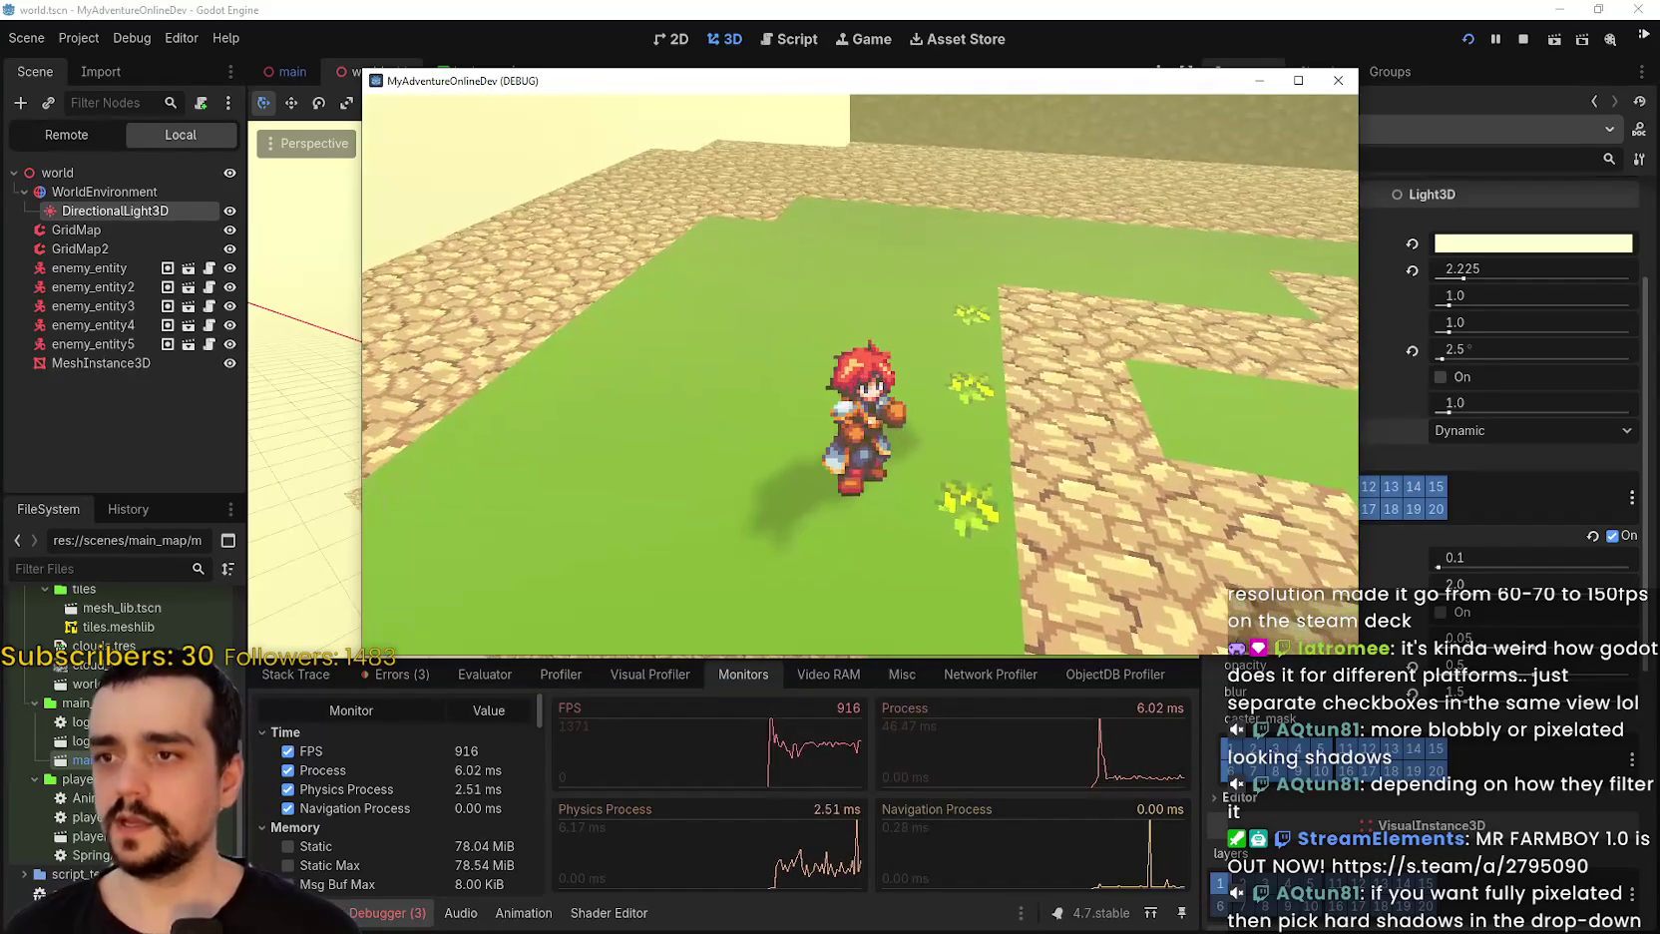
scroll(902, 334, down, 5)
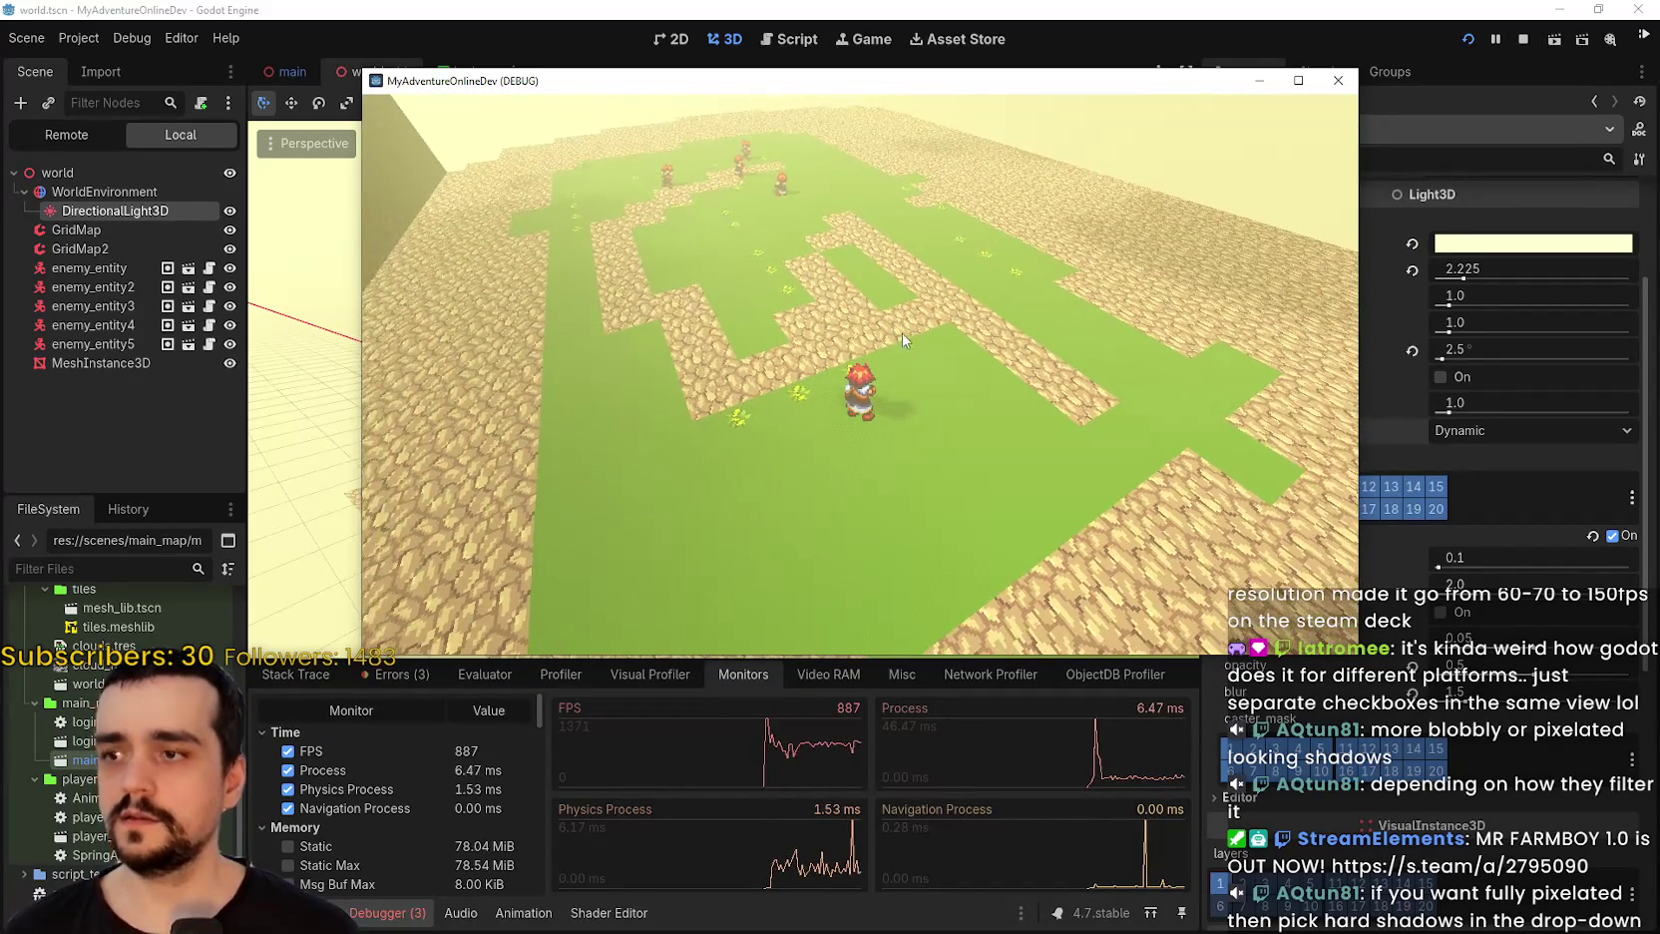
click(1338, 79)
Set the positional shadow atlas size and directional shadow size to 2048 in Project Settings.
click(79, 38)
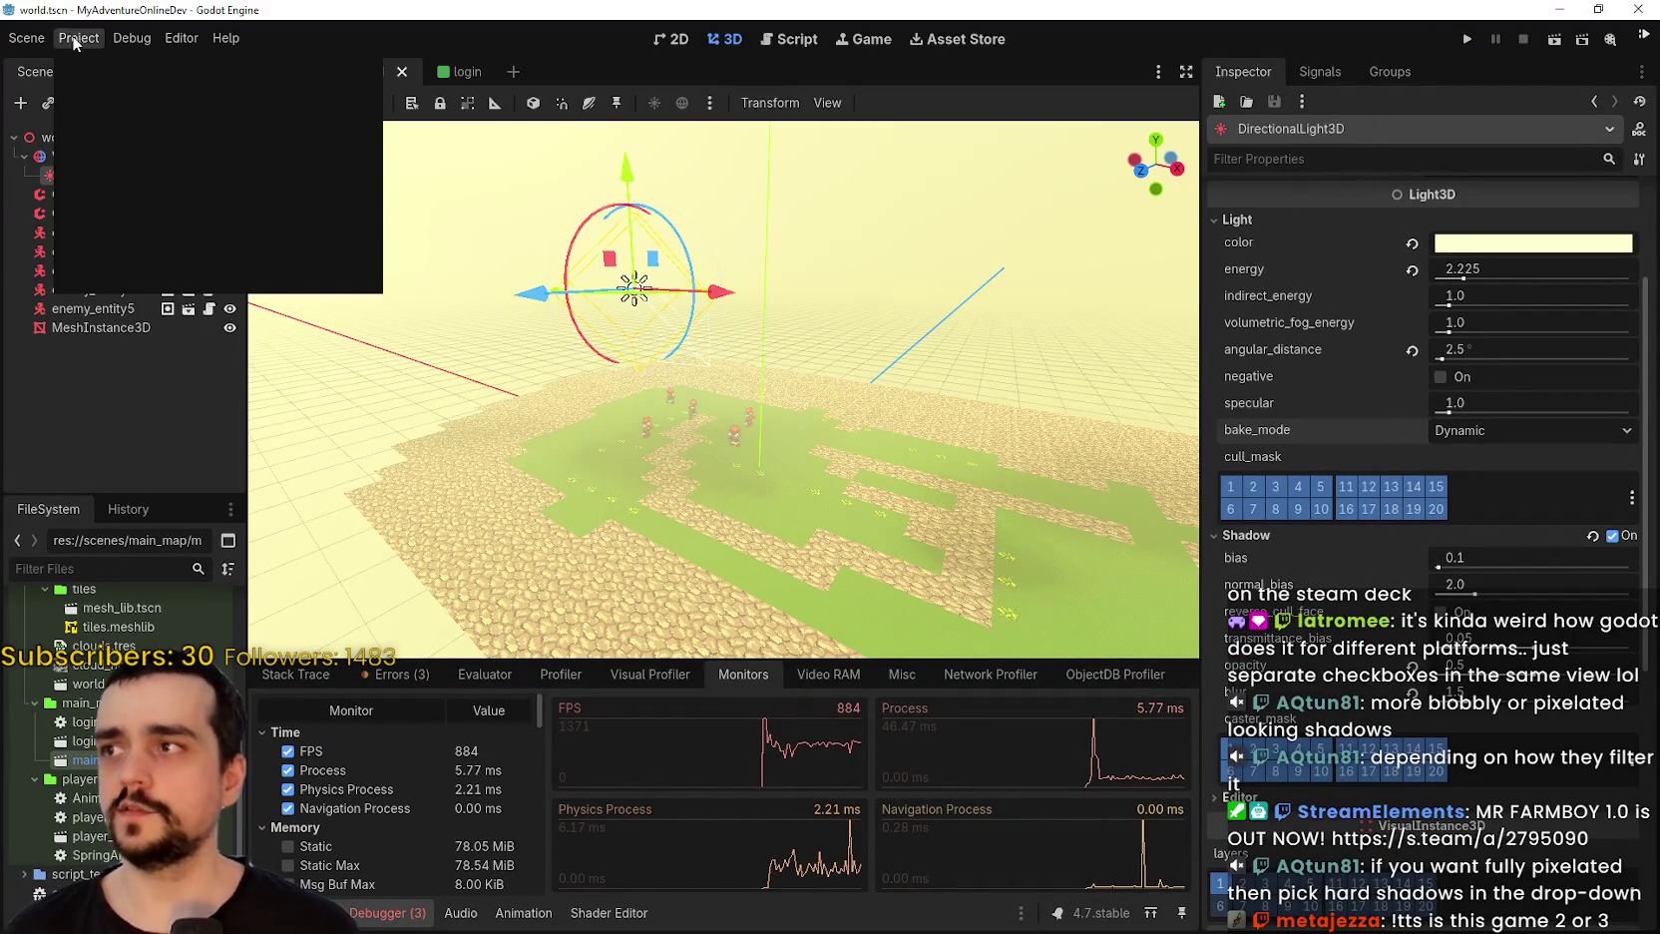
click(108, 63)
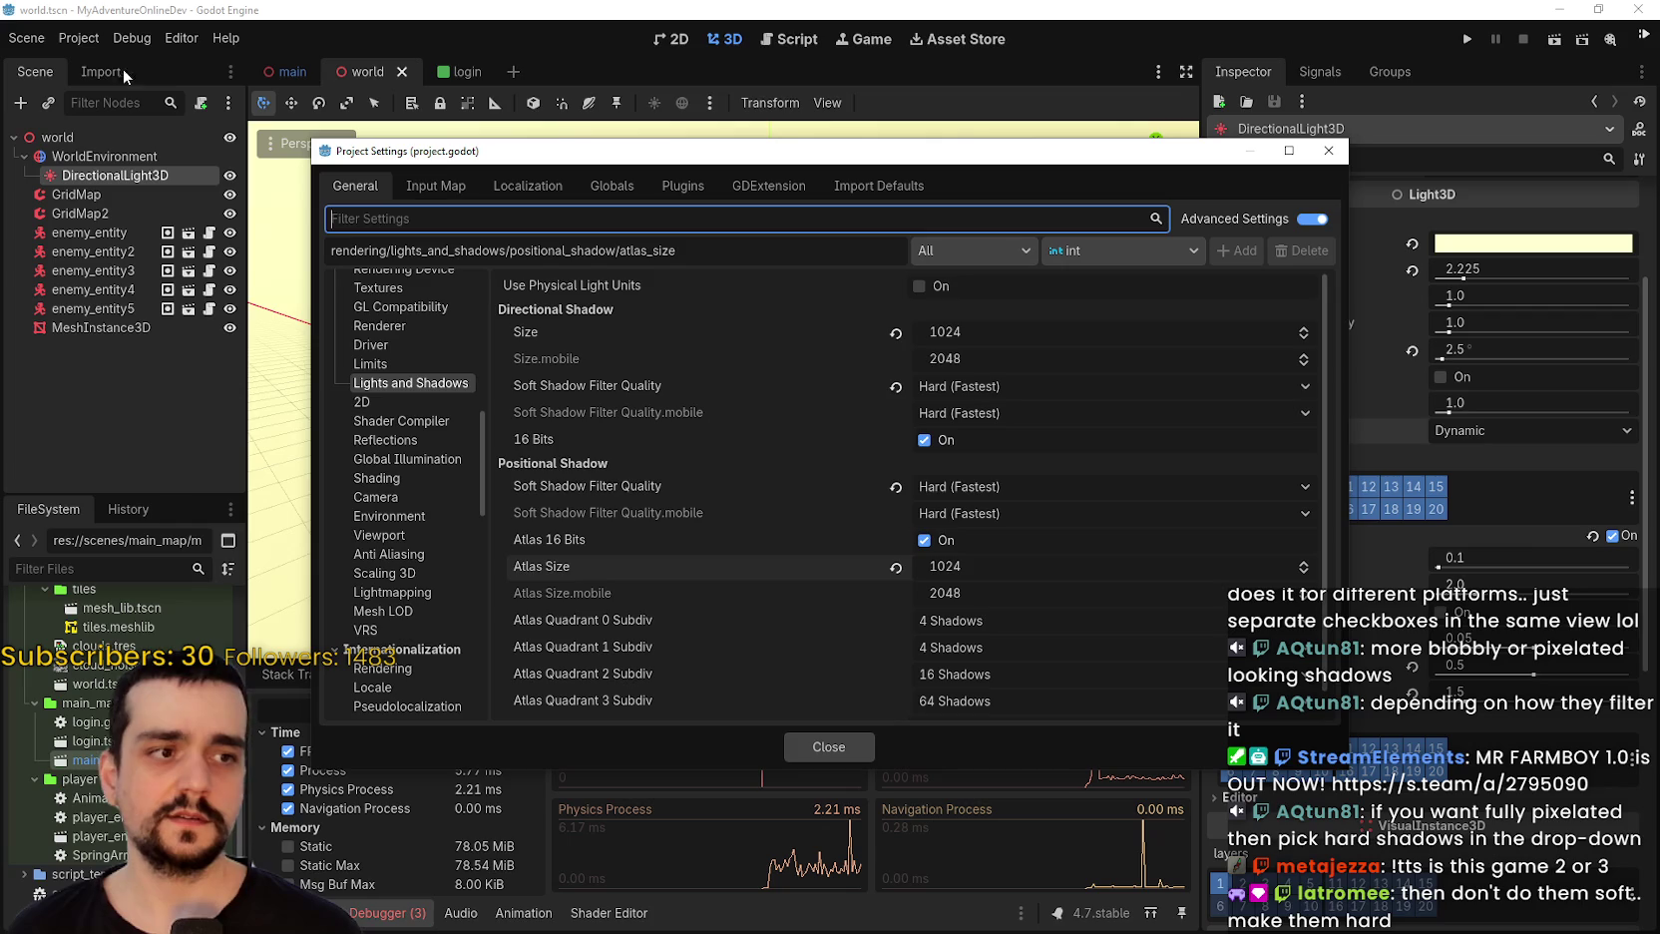
click(983, 554)
text(2048)
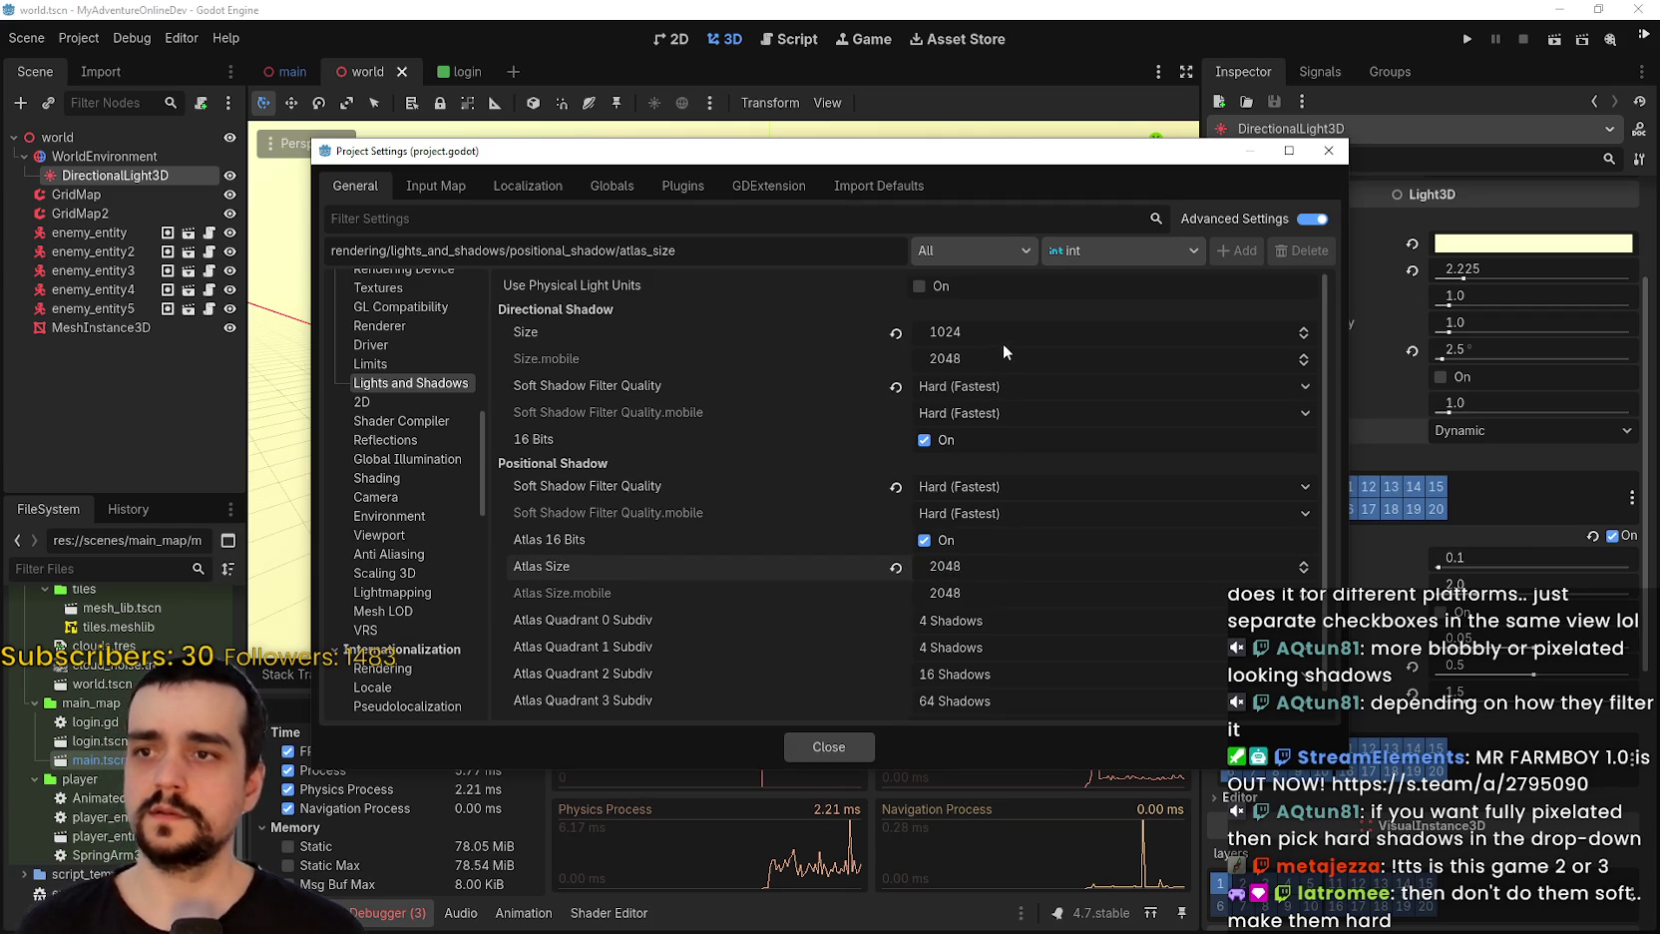
click(1003, 339)
text(2048)
click(855, 746)
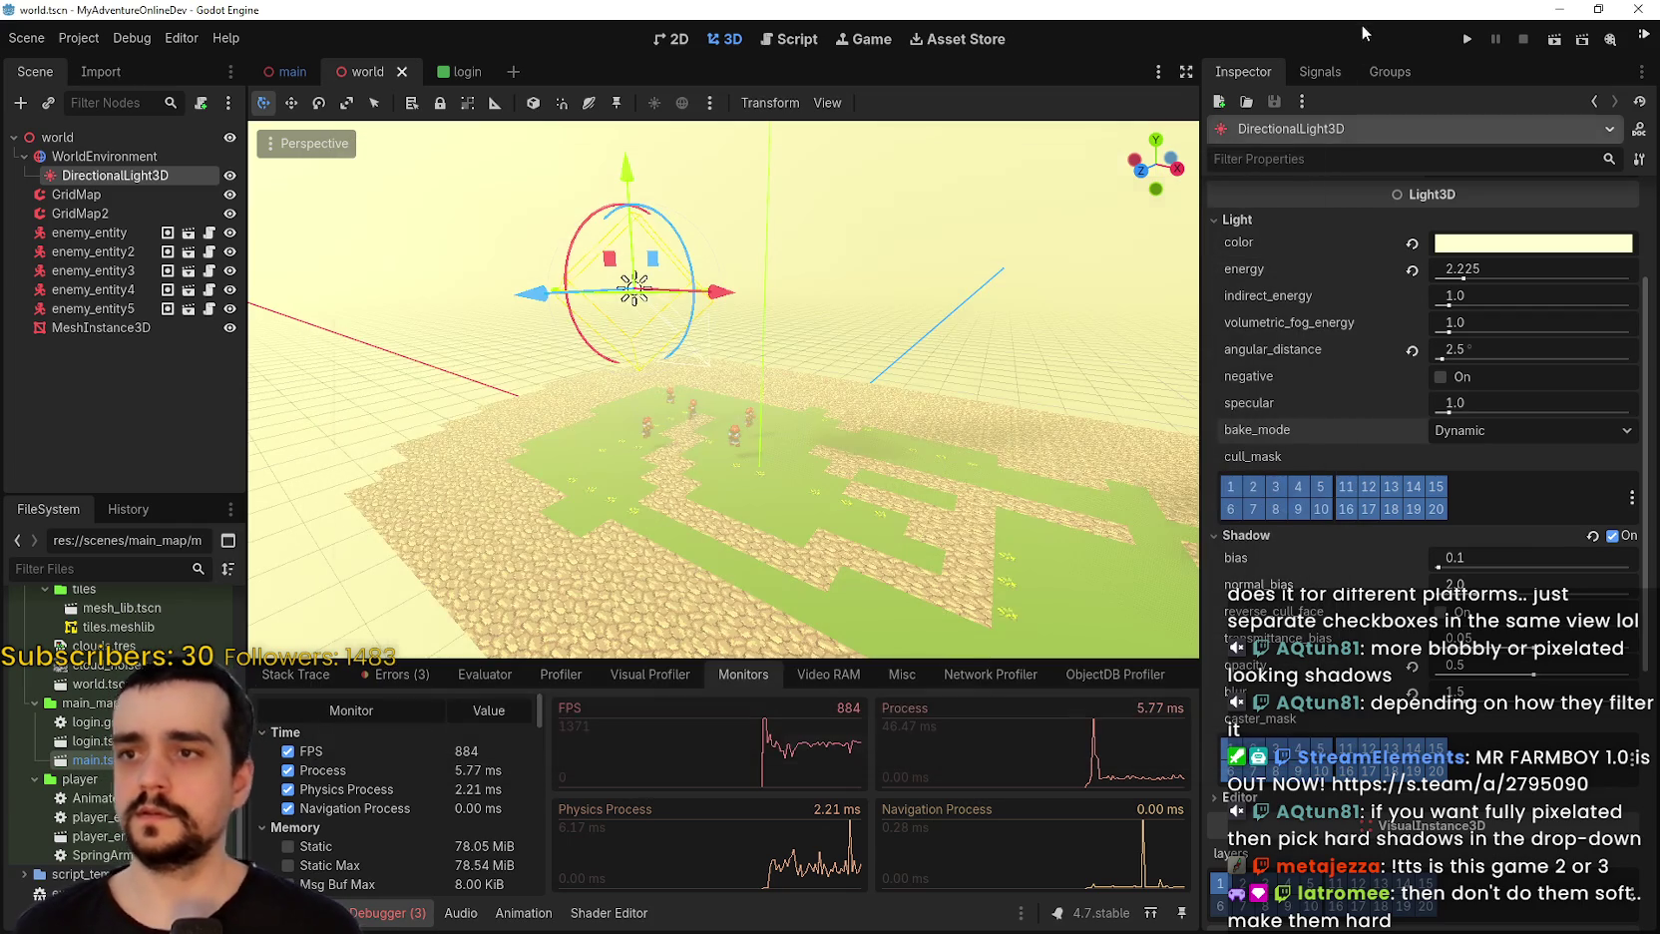
click(1465, 40)
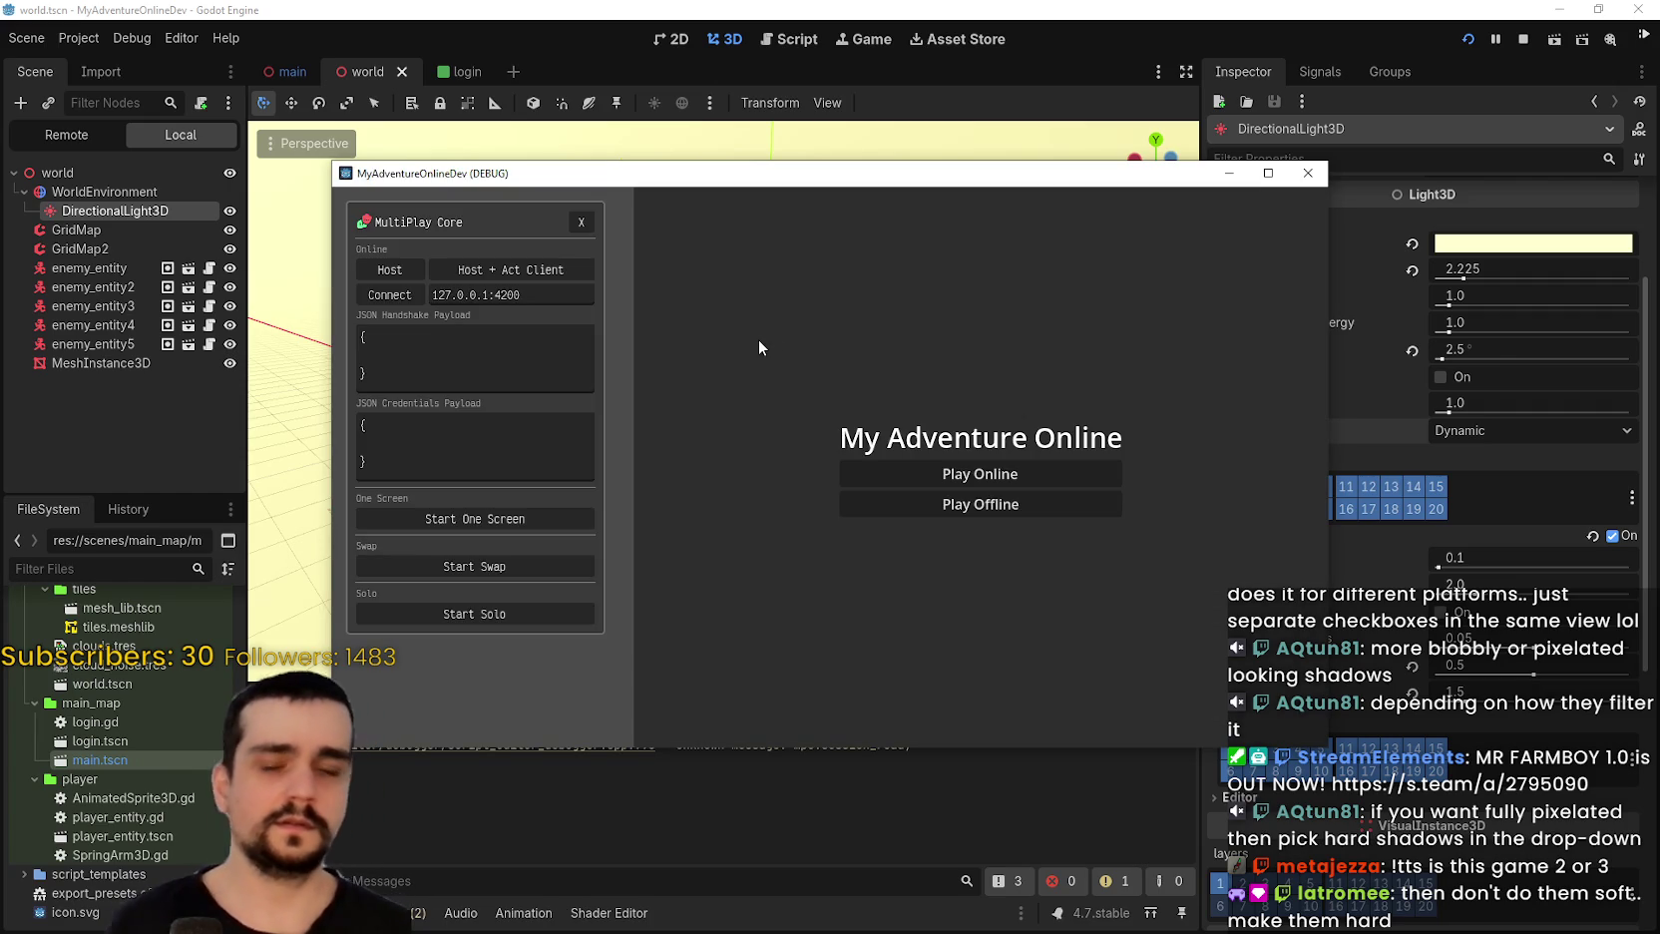
click(967, 503)
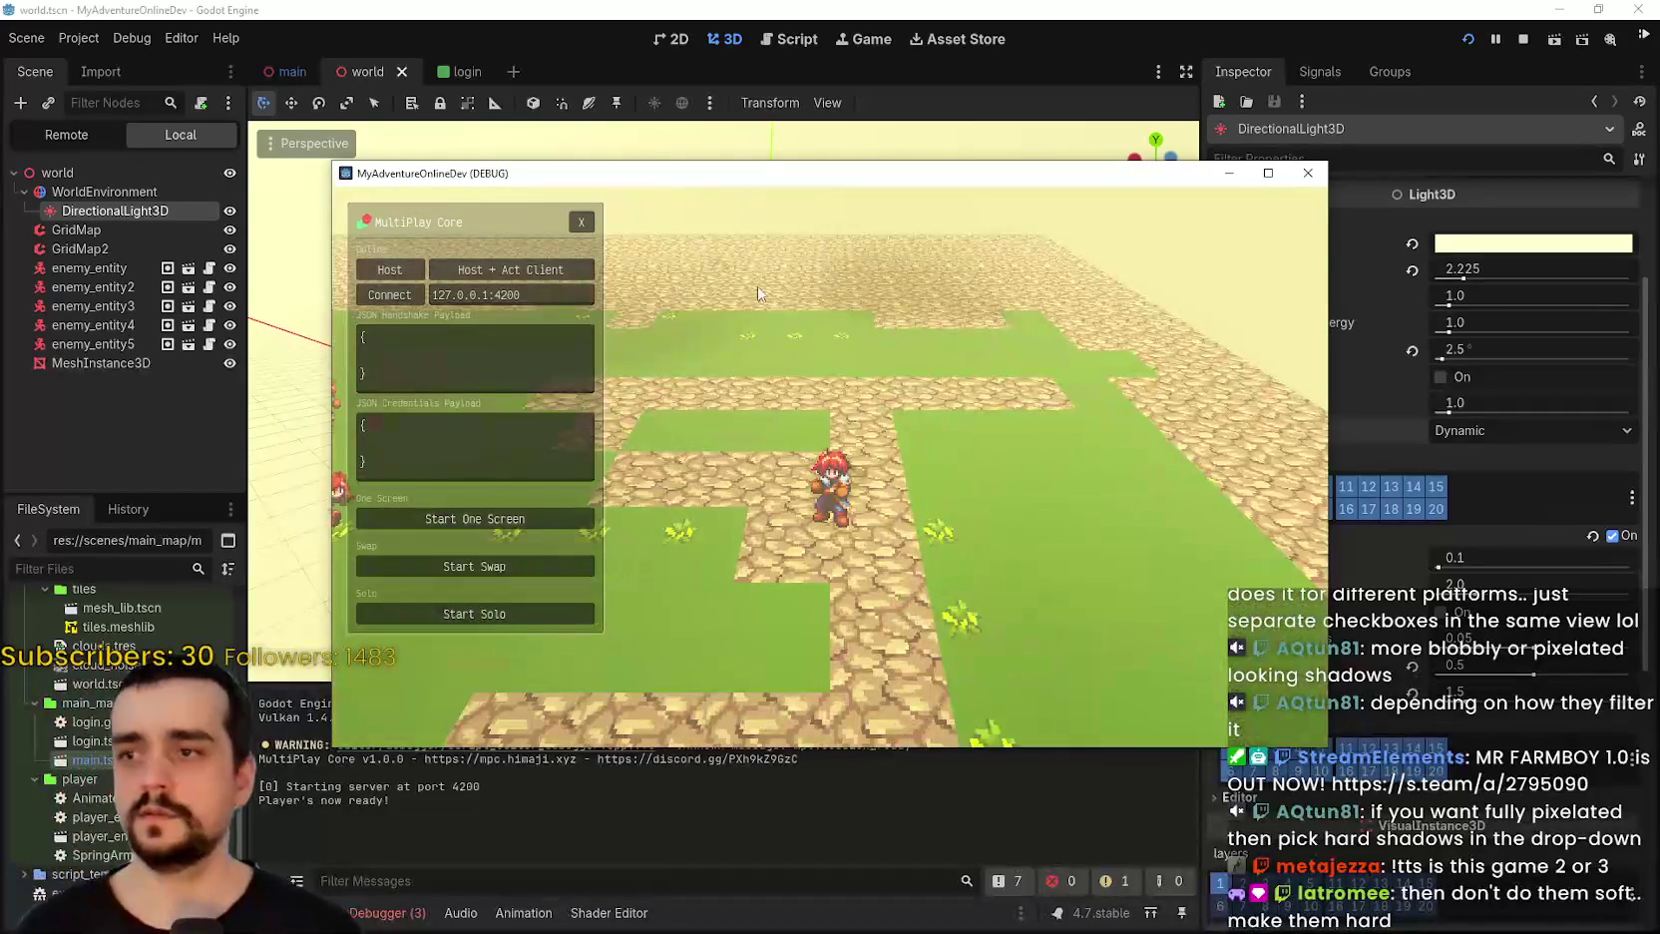
click(1093, 625)
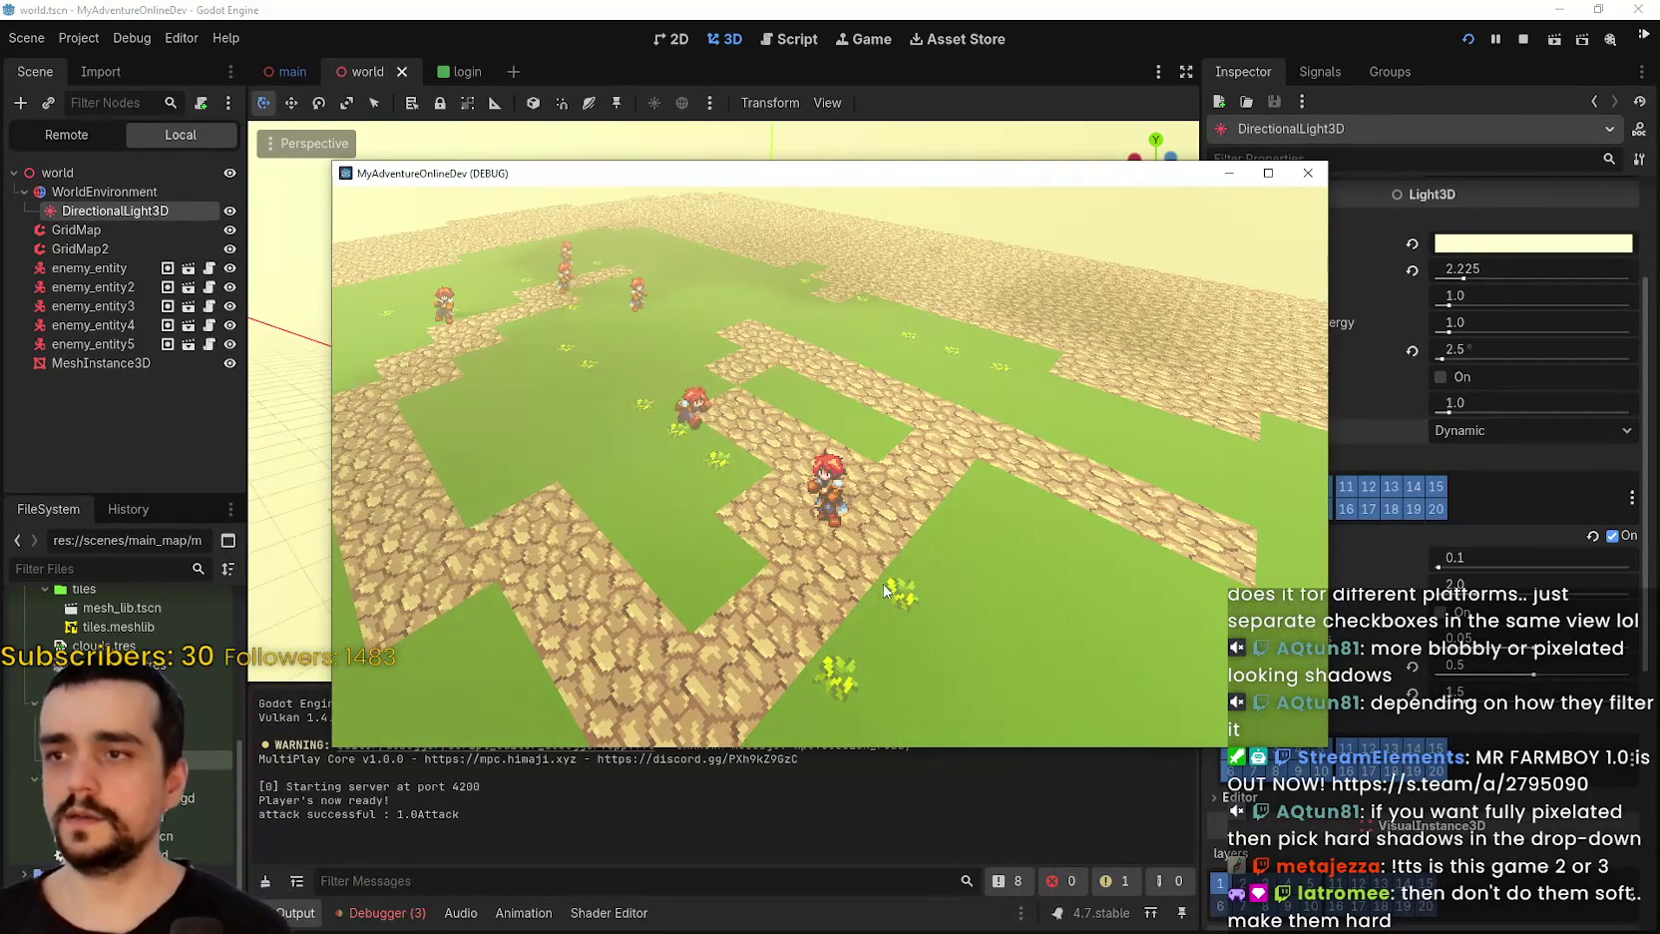
click(410, 920)
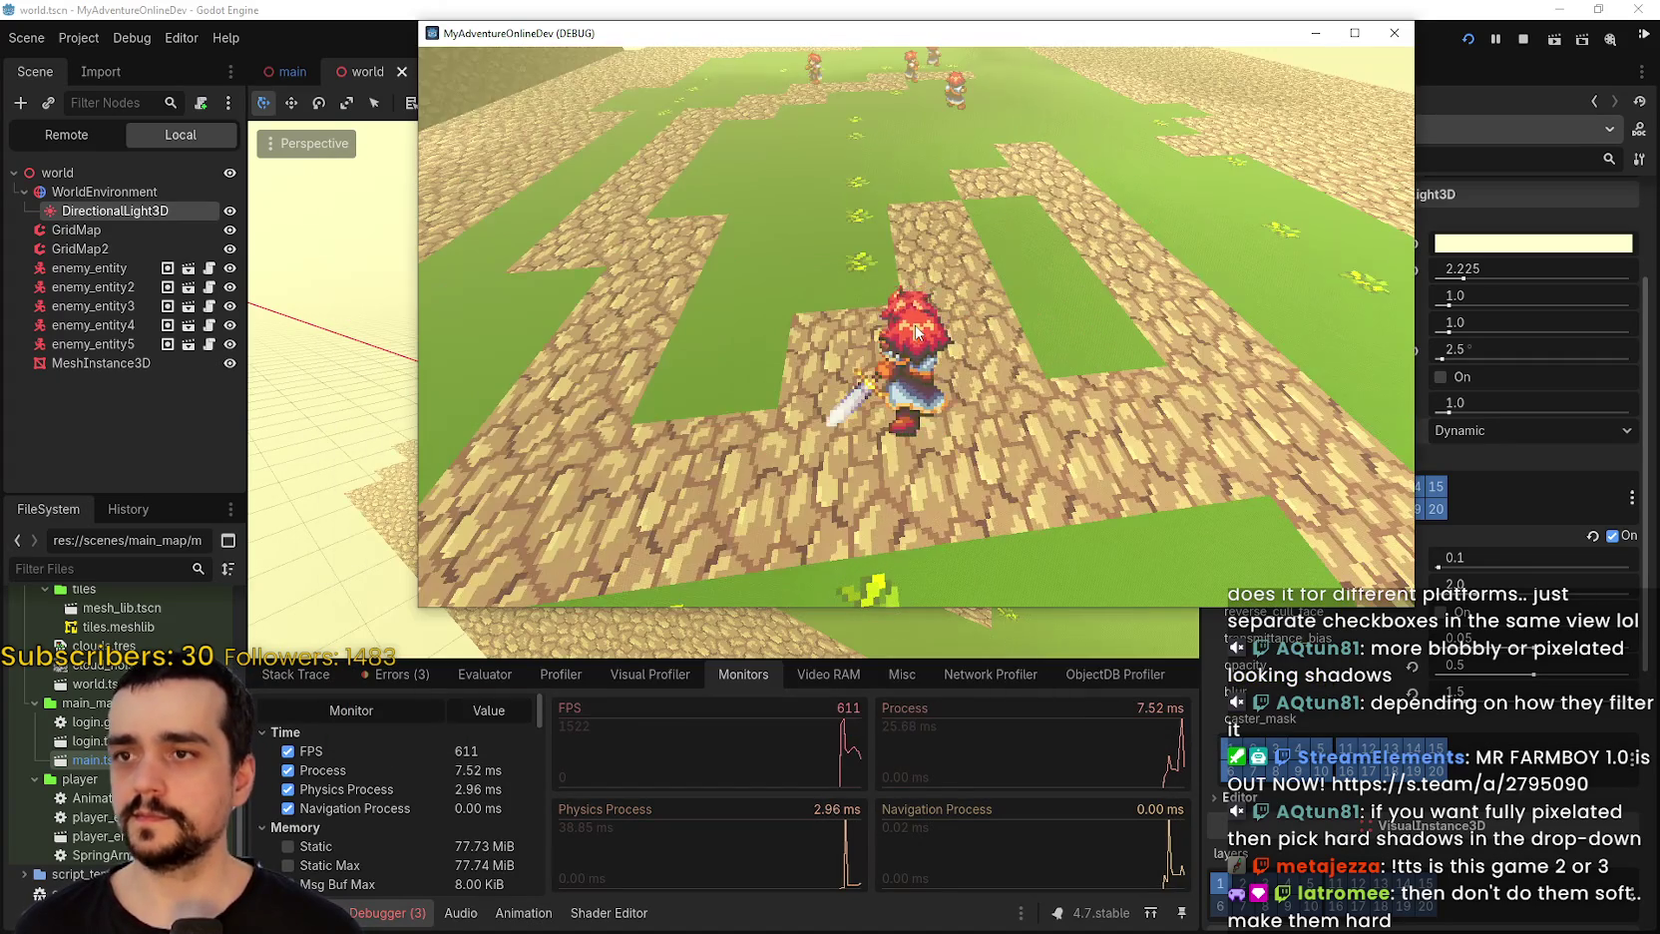
click(974, 465)
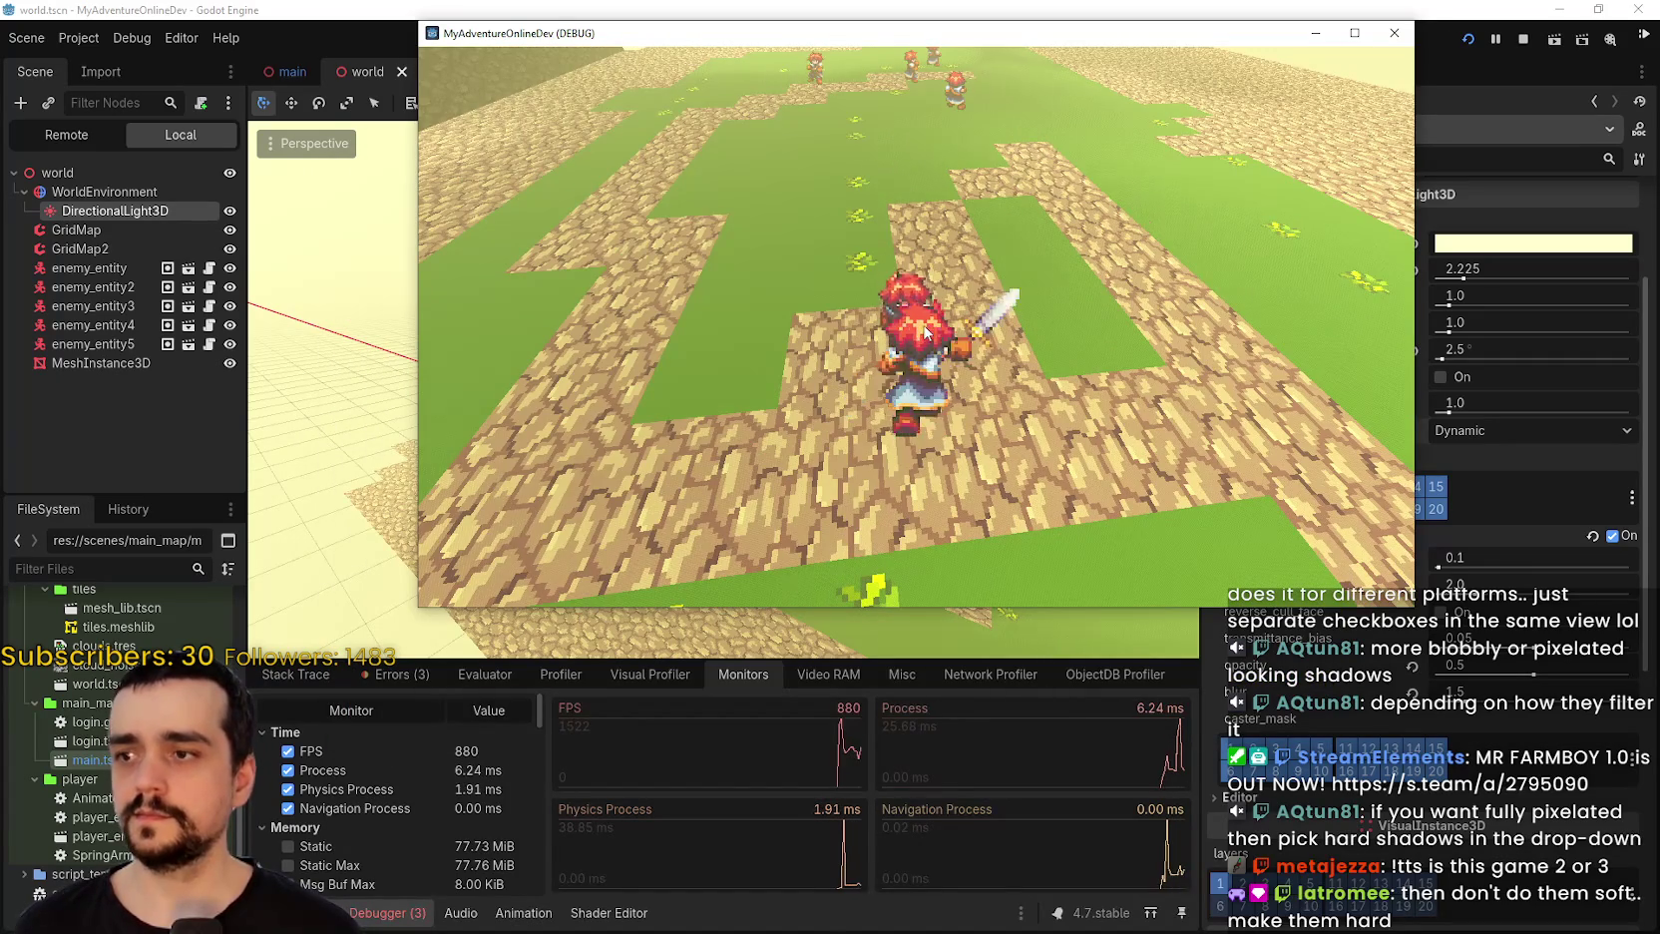
click(973, 465)
scroll(961, 438, down, 5)
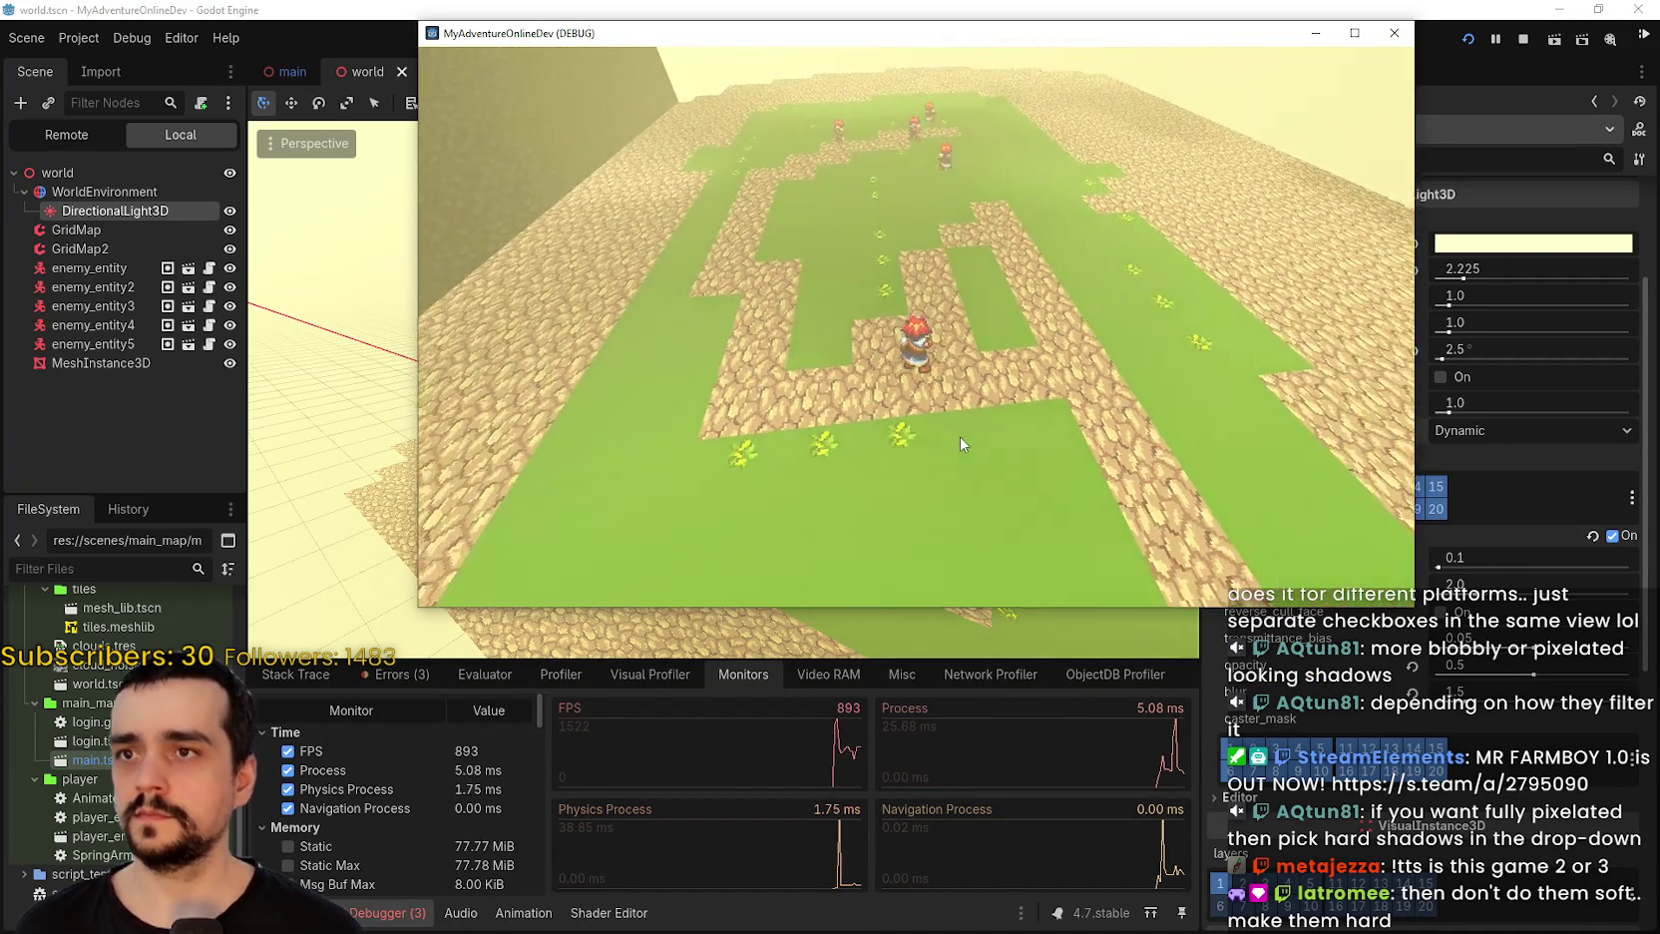
scroll(960, 435, down, 3)
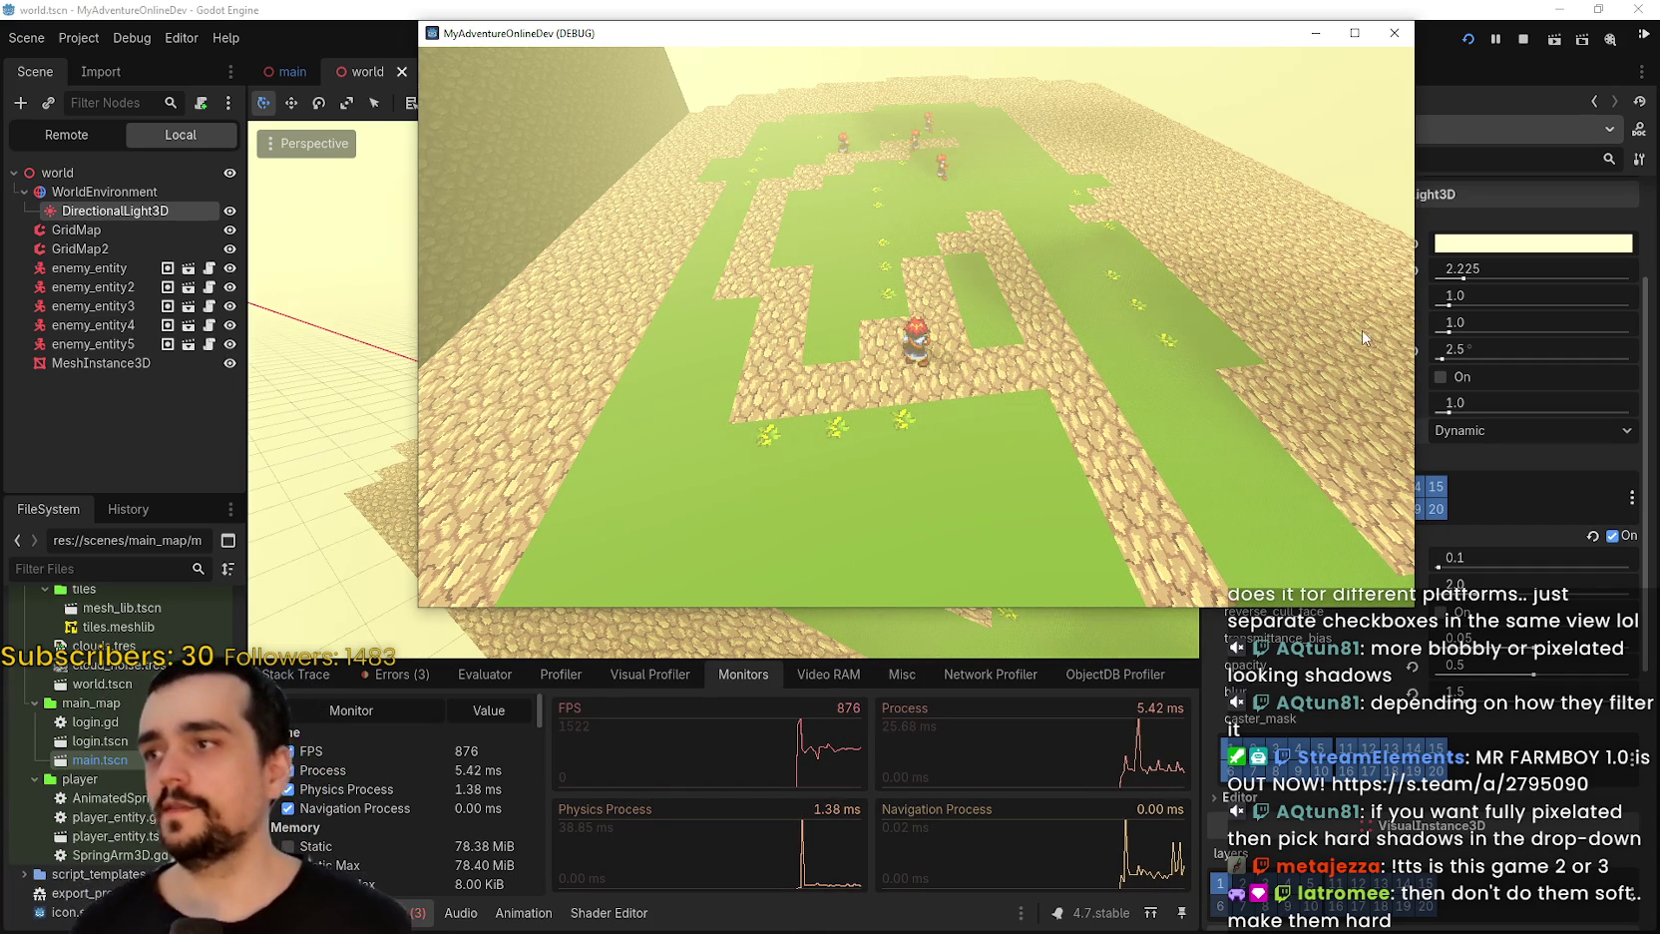
click(1520, 40)
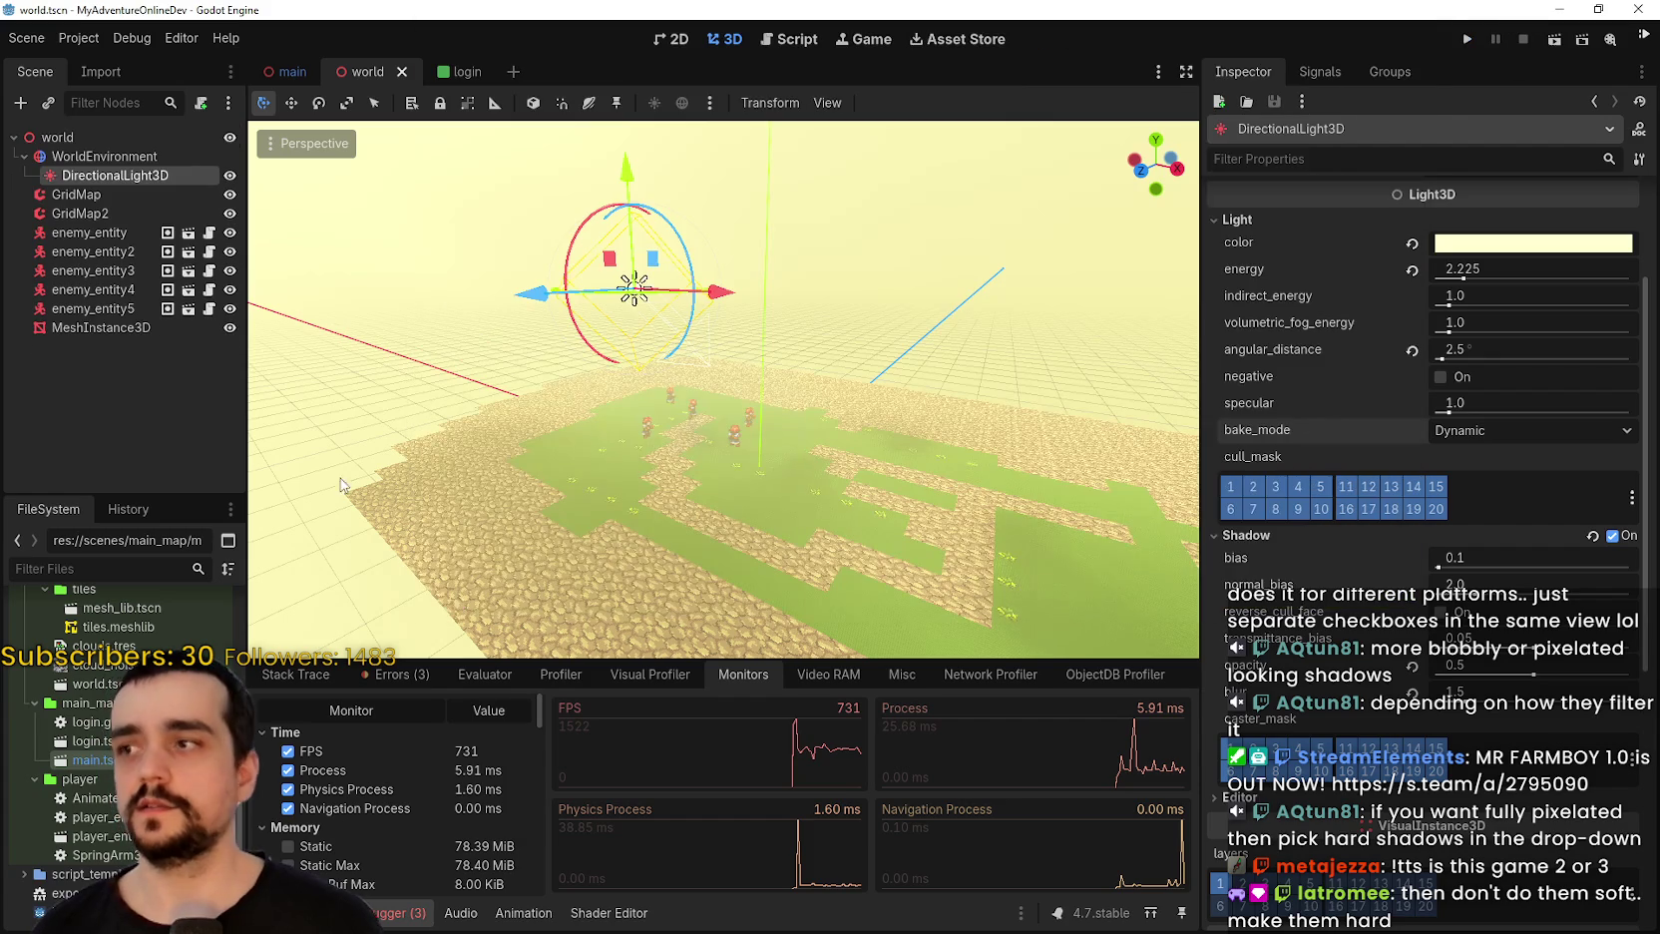
scroll(695, 451, down, 3)
scroll(736, 496, up, 10)
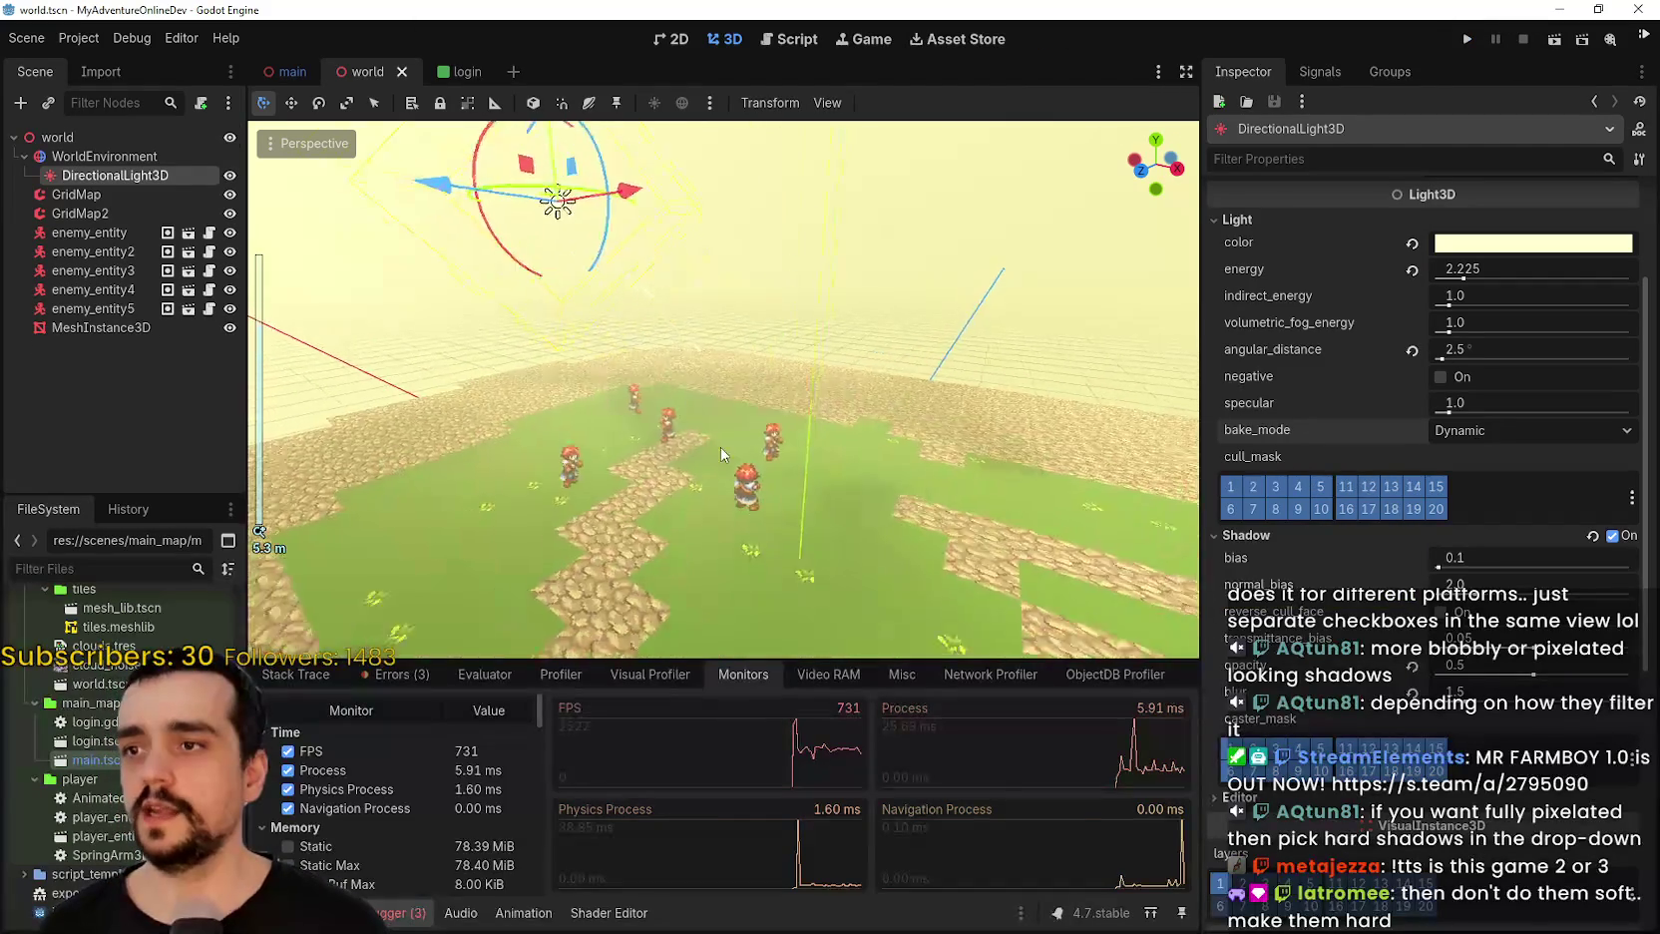
scroll(733, 480, down, 10)
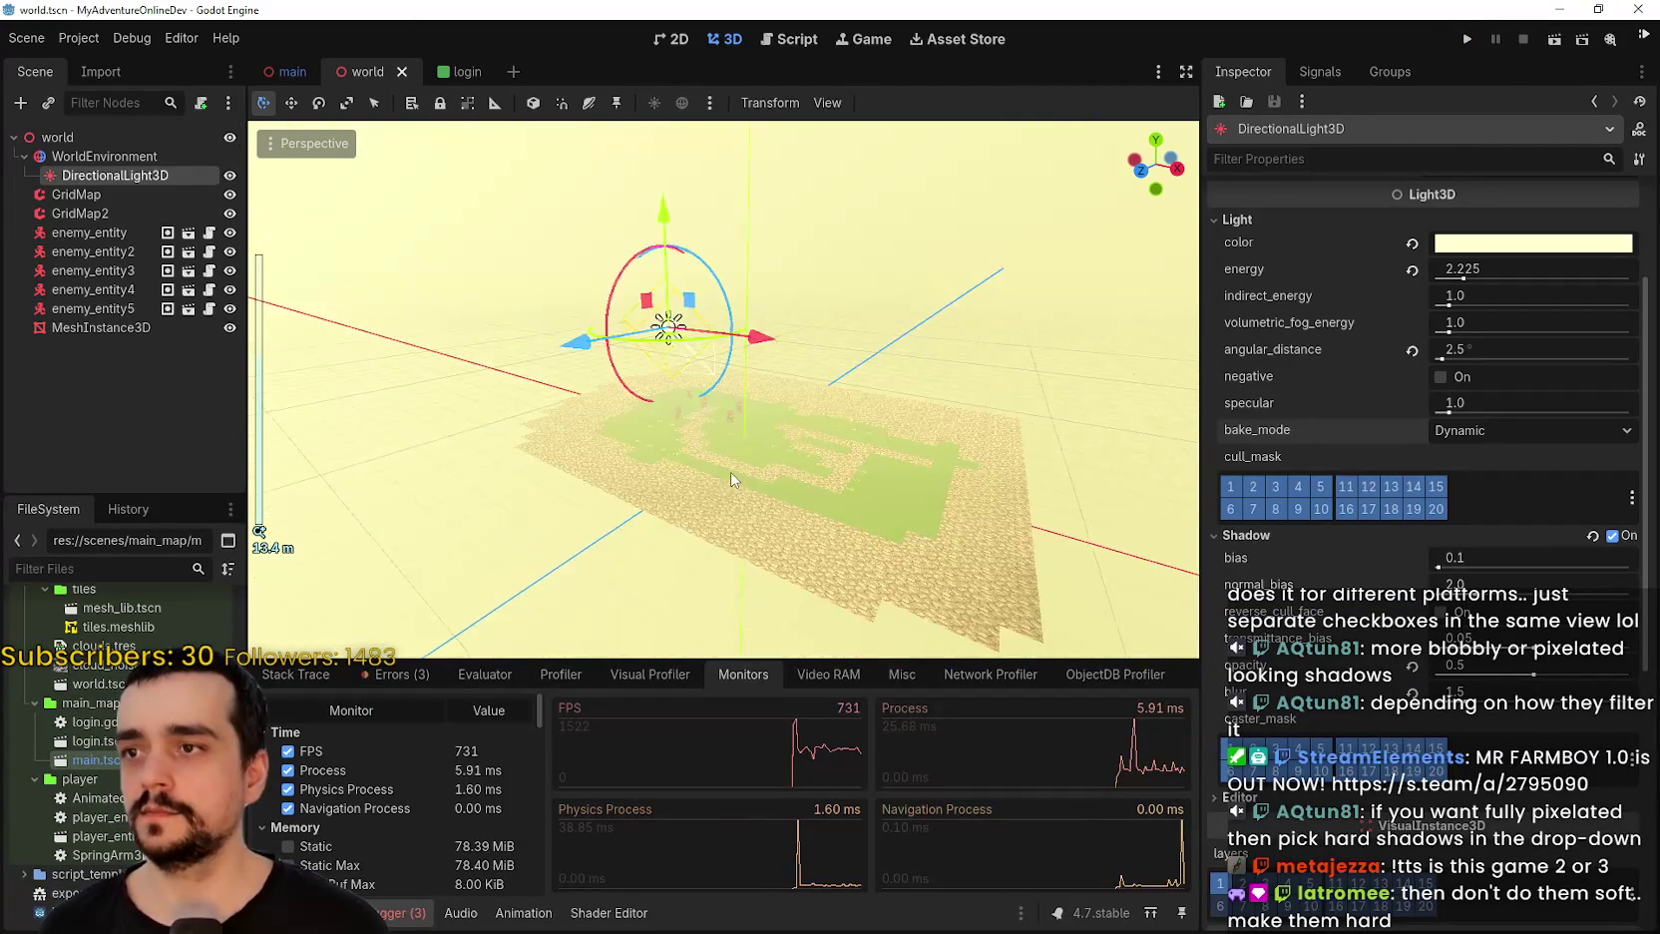
scroll(736, 481, up, 3)
click(151, 345)
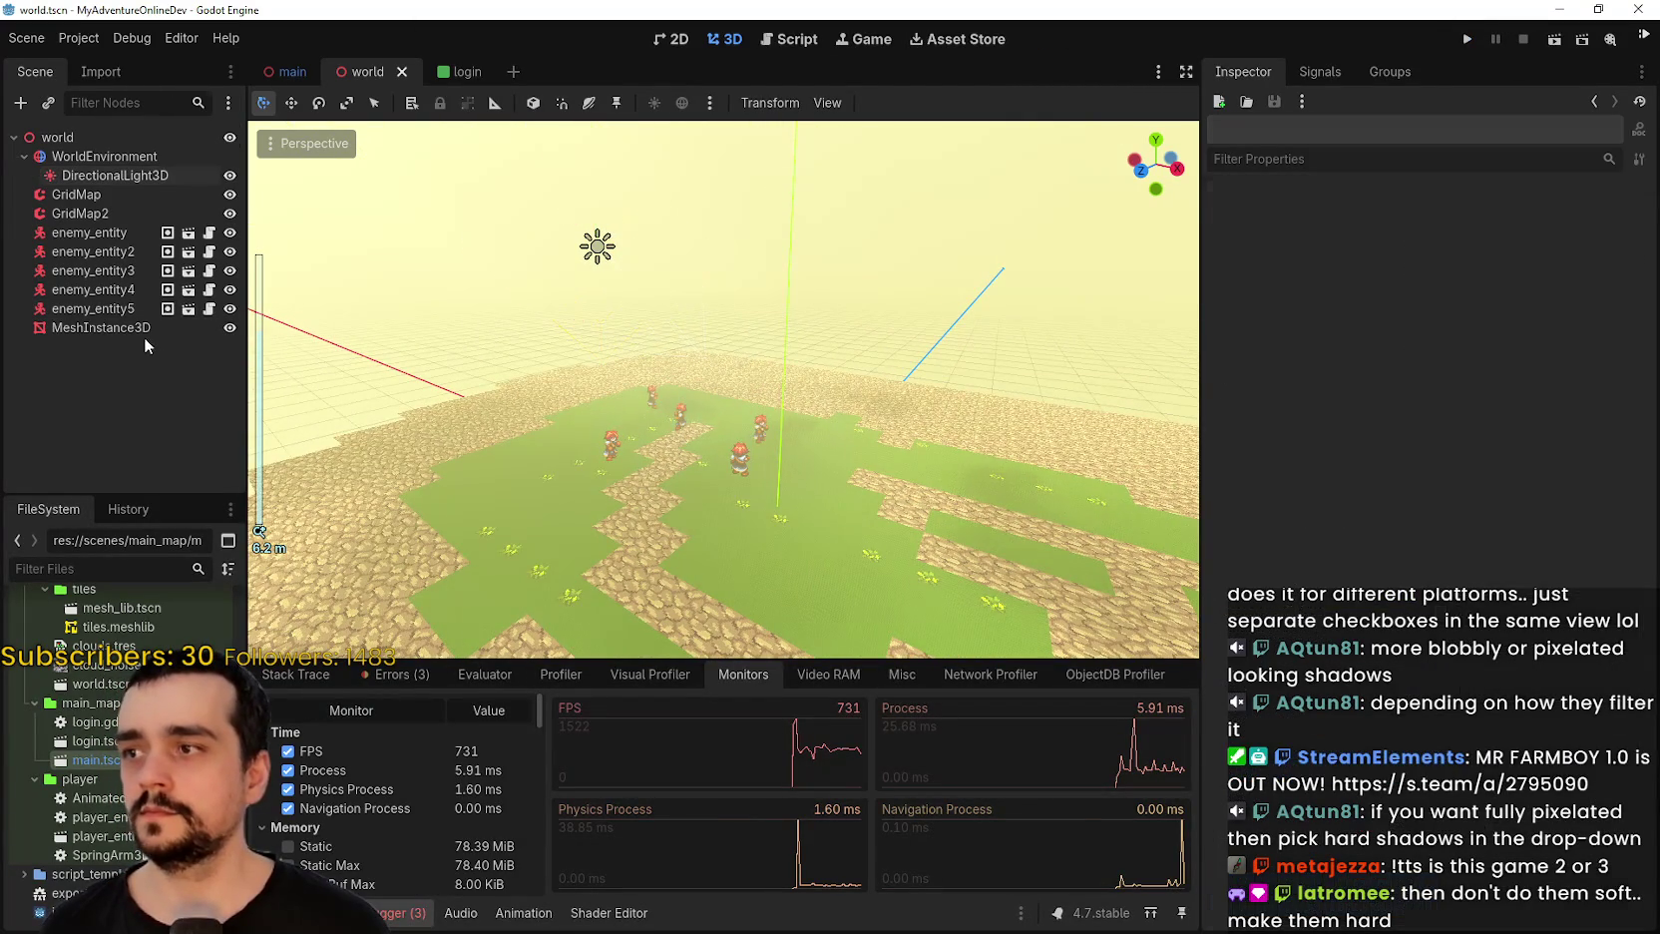
click(225, 328)
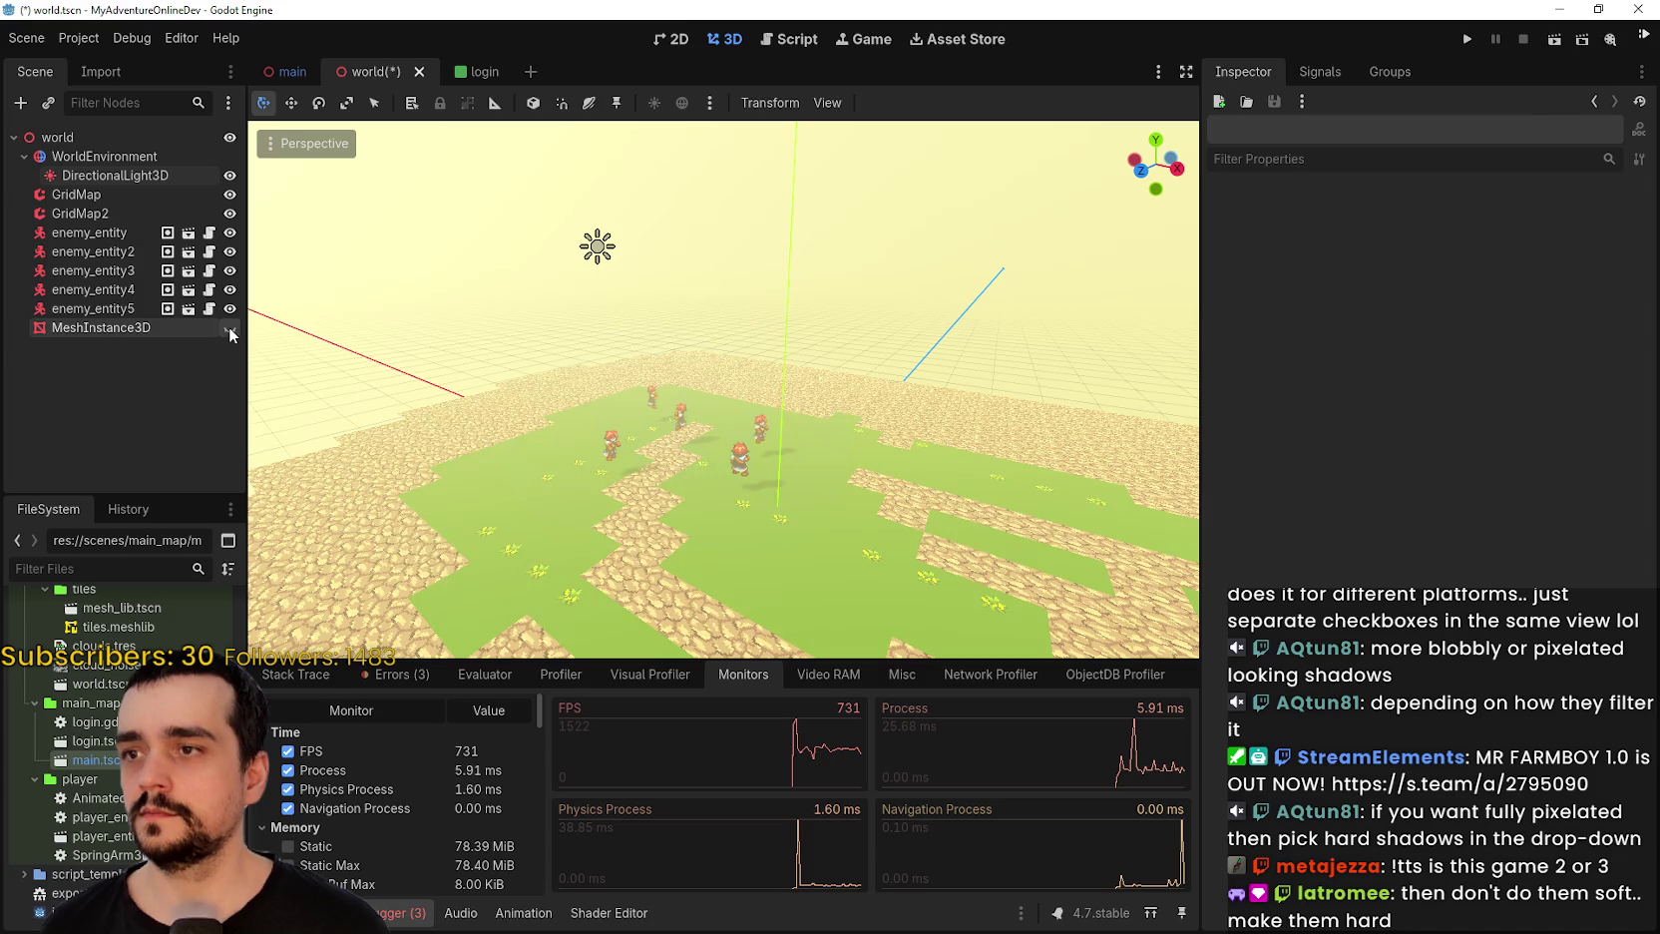
click(228, 327)
click(229, 327)
click(229, 327)
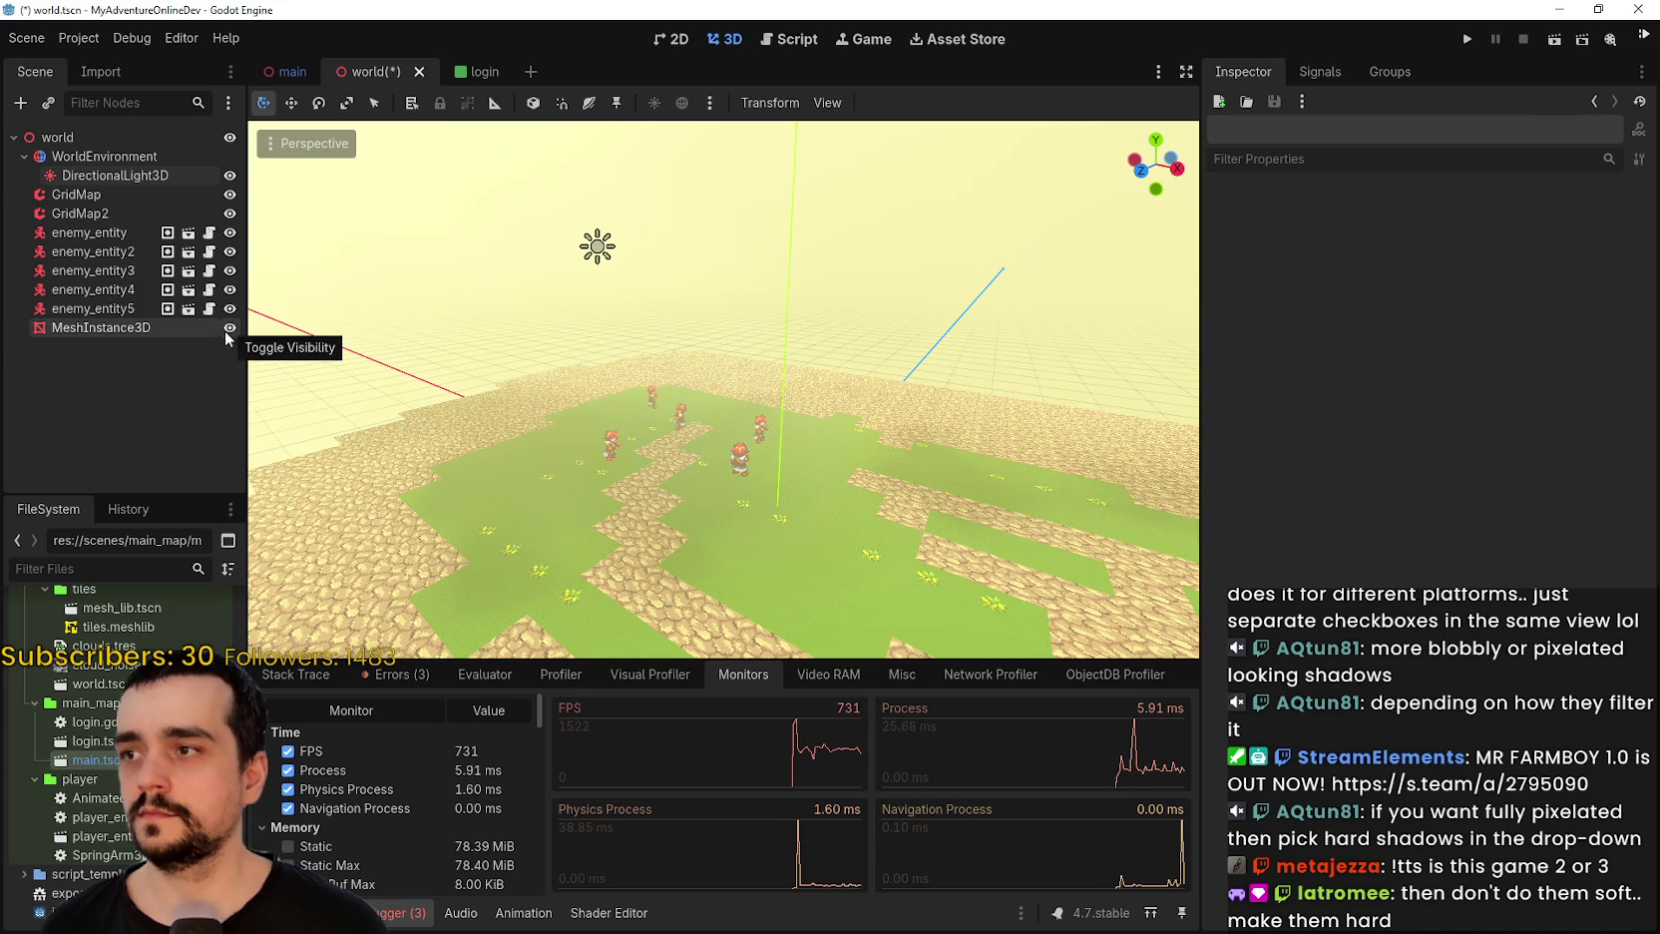
click(189, 327)
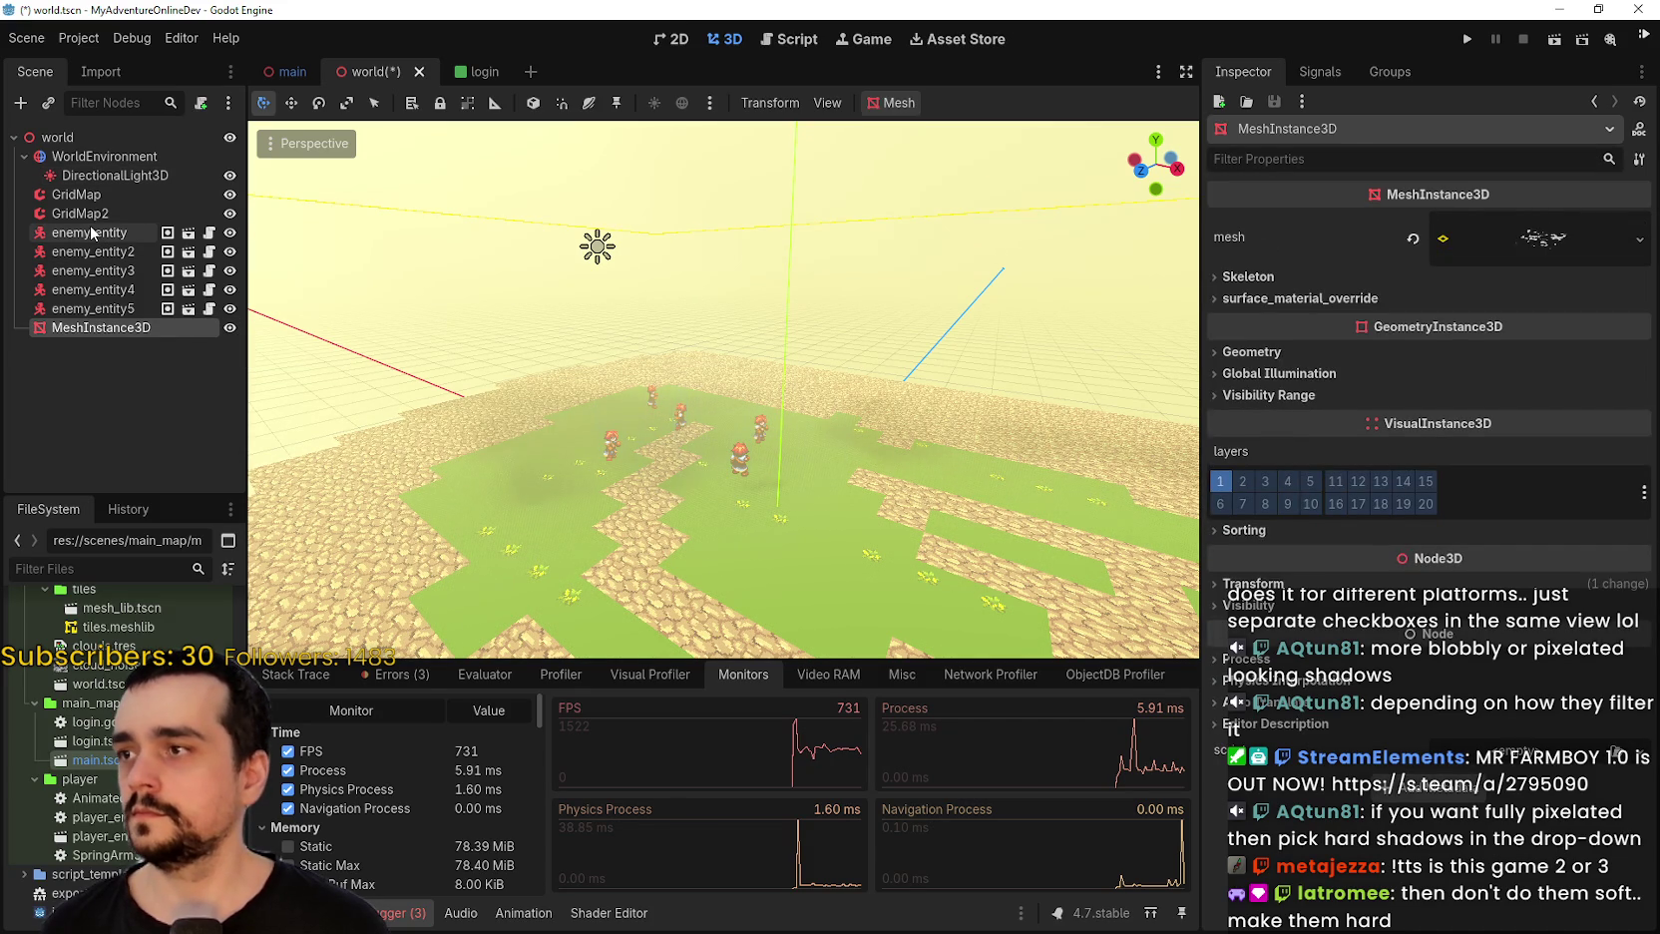
Select the GridMap node and orbit the view around the grass floor.
click(80, 194)
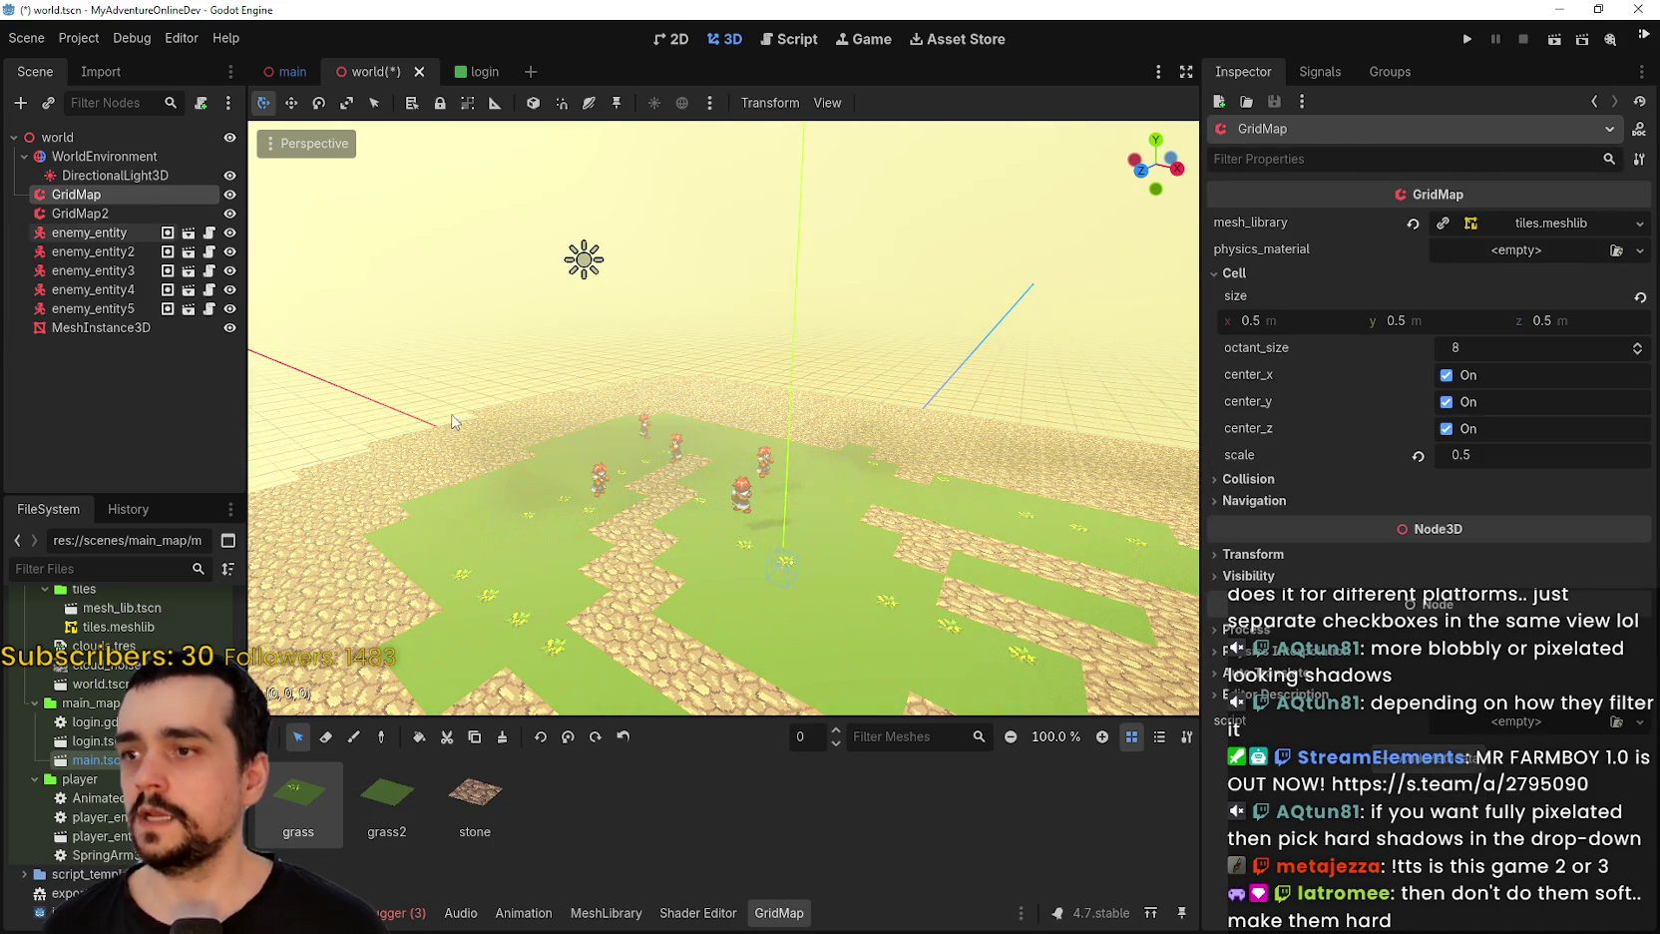
scroll(632, 527, down, 5)
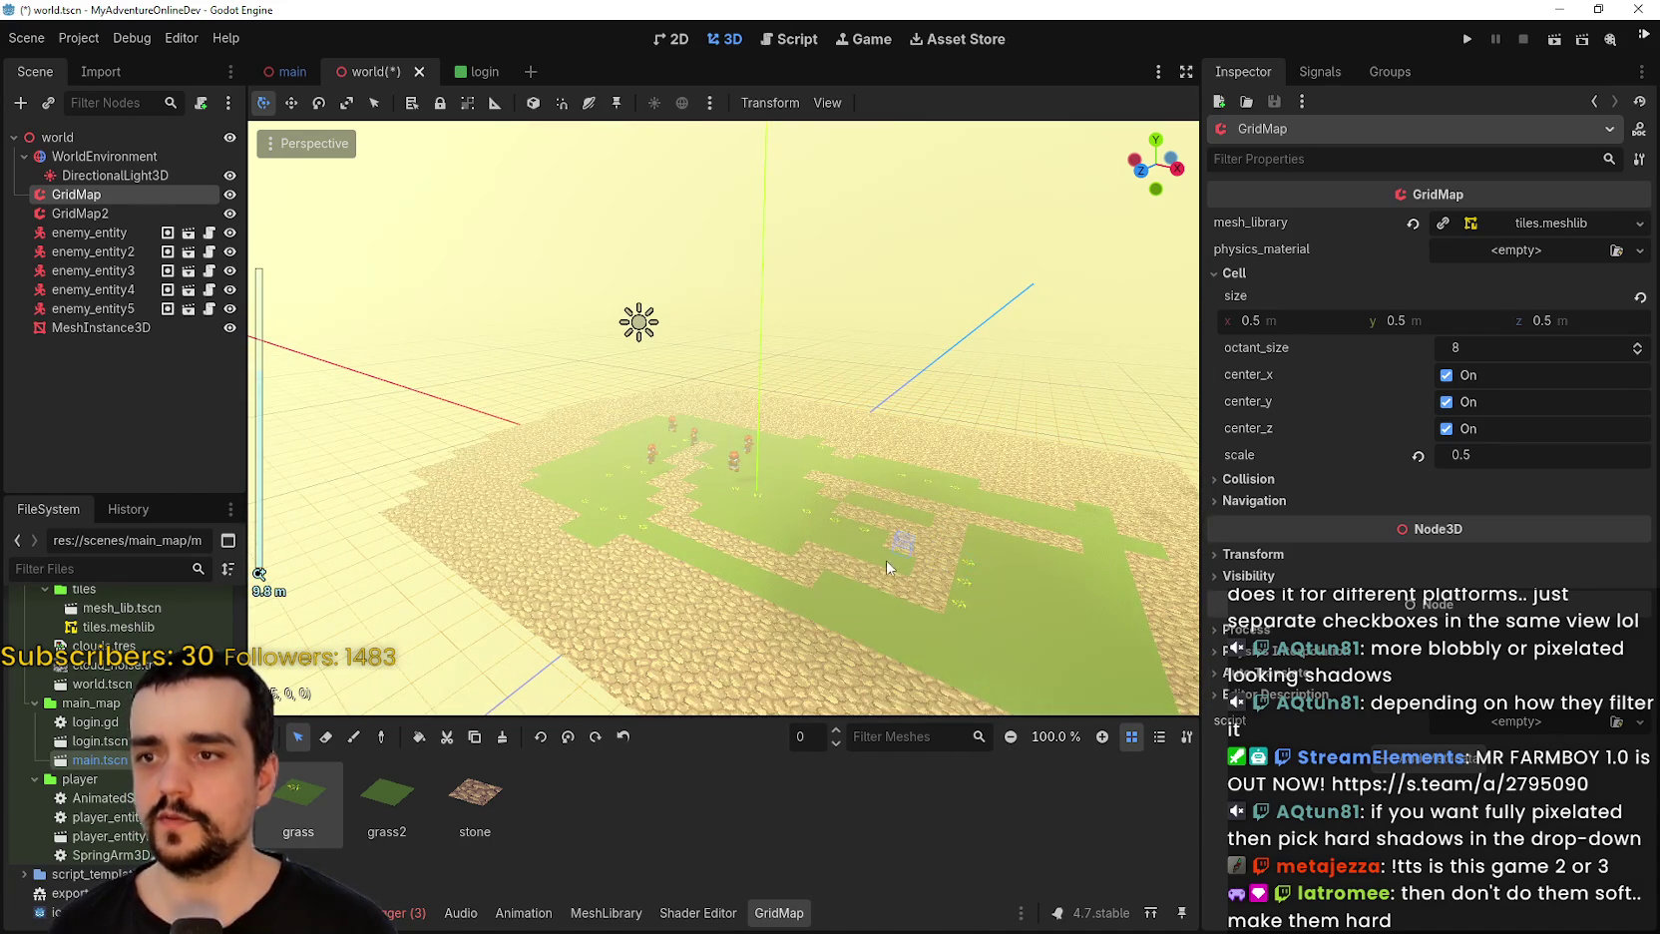
mouse_move(726, 524)
mouse_down()
mouse_move(788, 514)
mouse_move(906, 549)
mouse_move(765, 575)
mouse_move(840, 442)
mouse_up()
scroll(864, 583, up, 5)
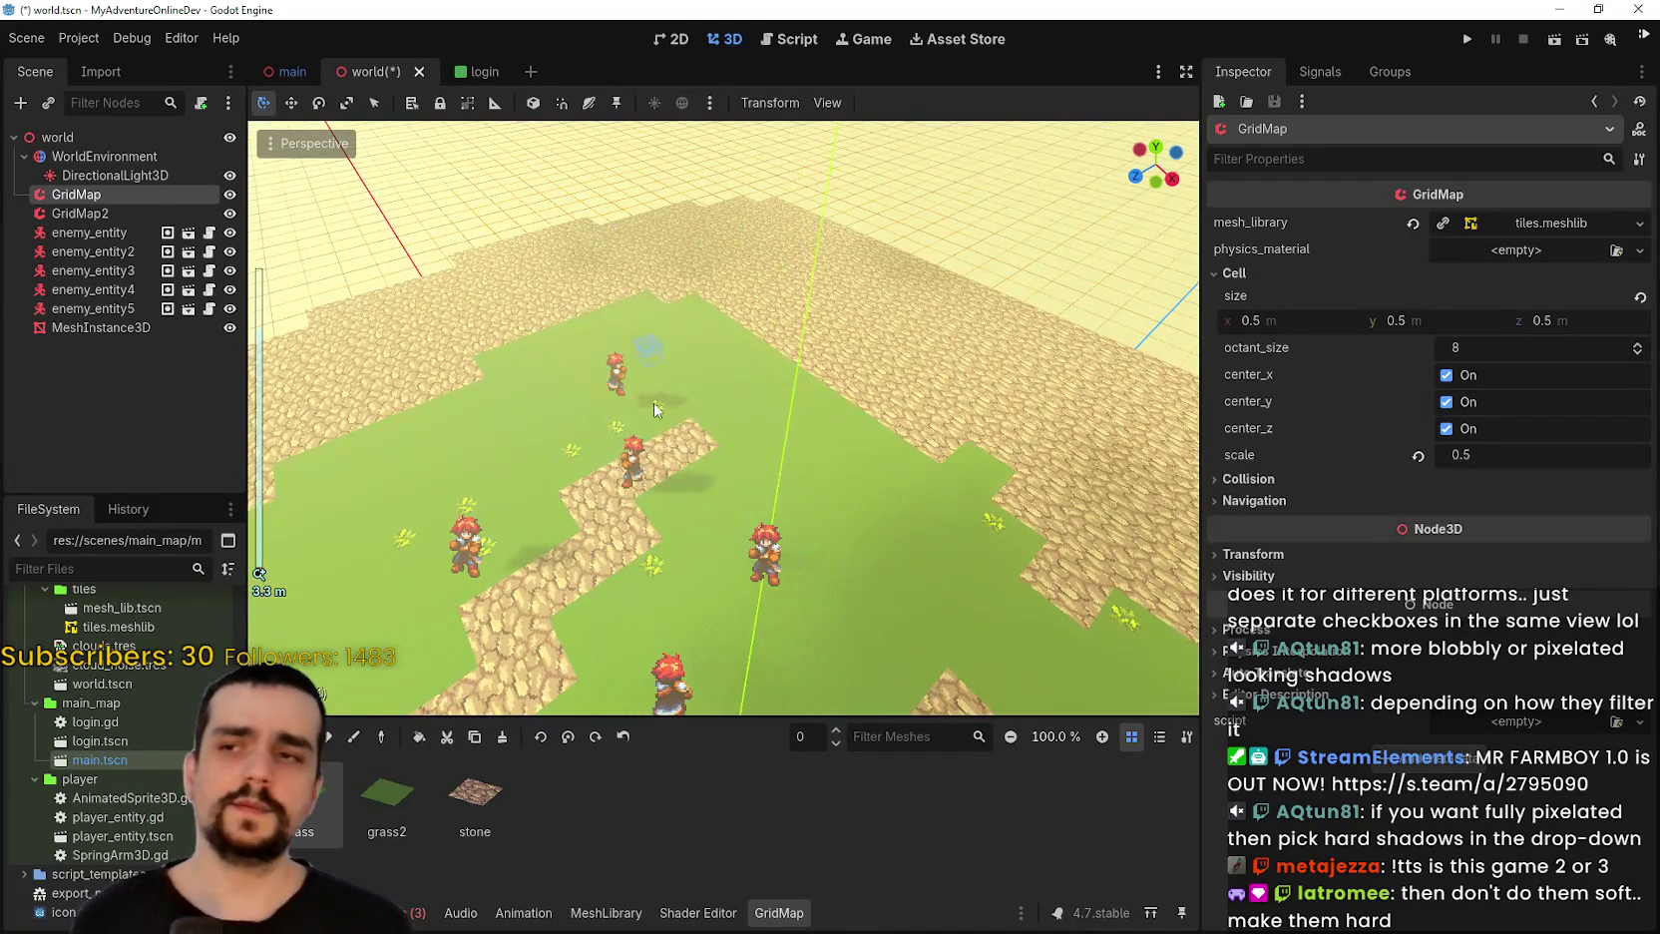
scroll(603, 461, down, 3)
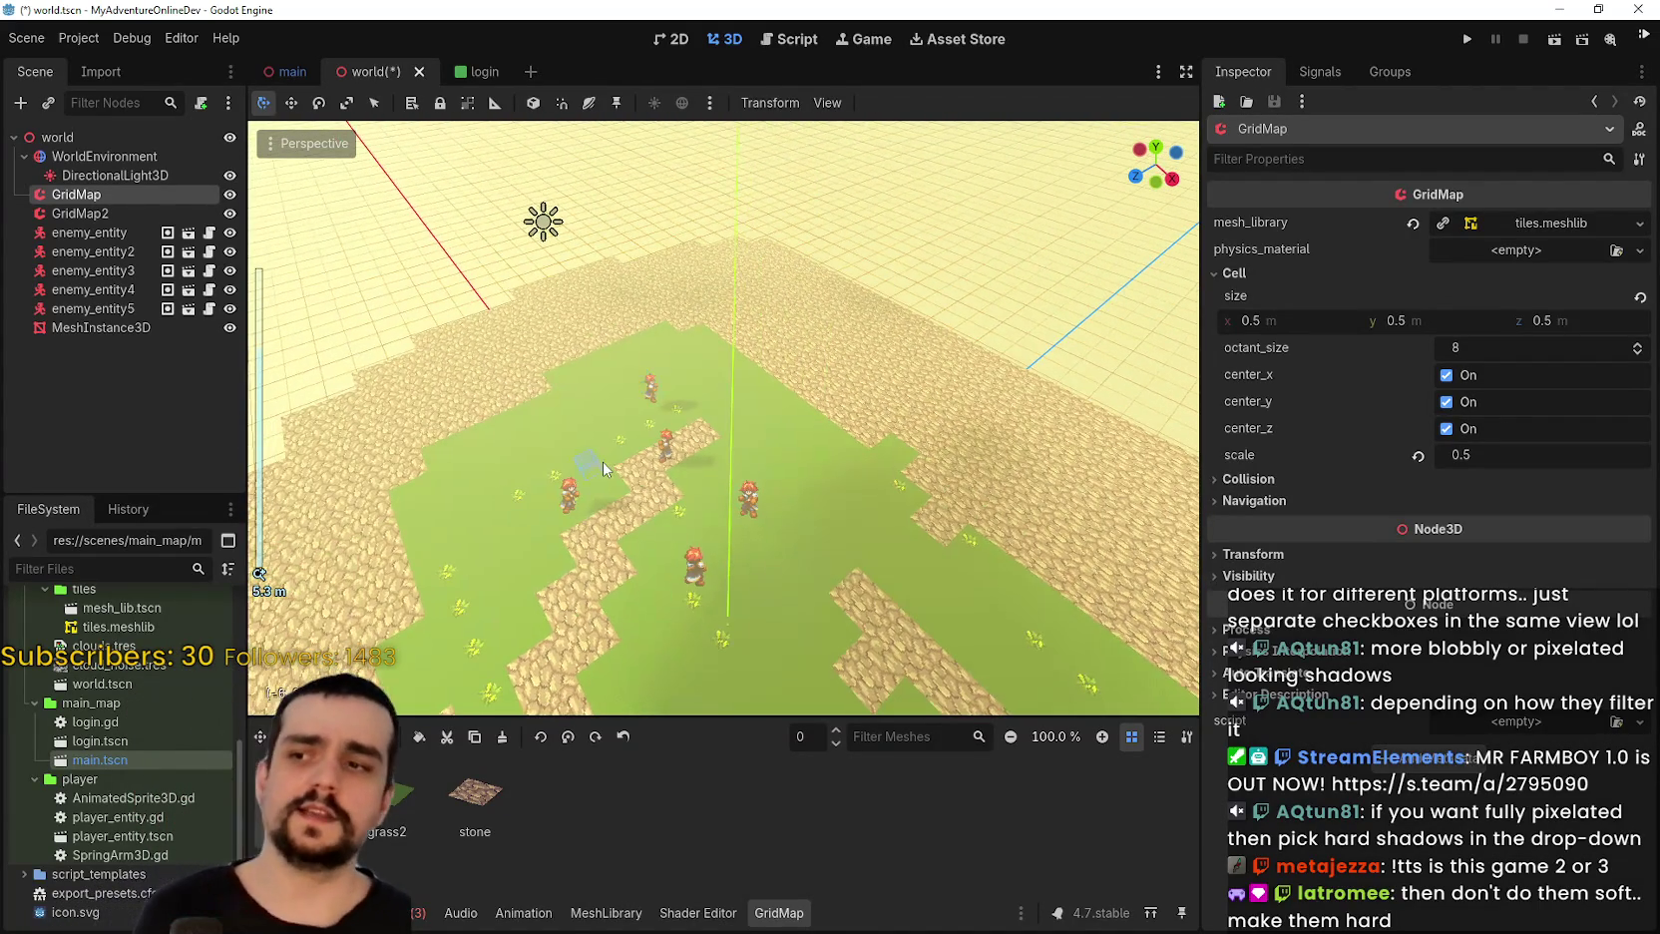
scroll(549, 475, up, 6)
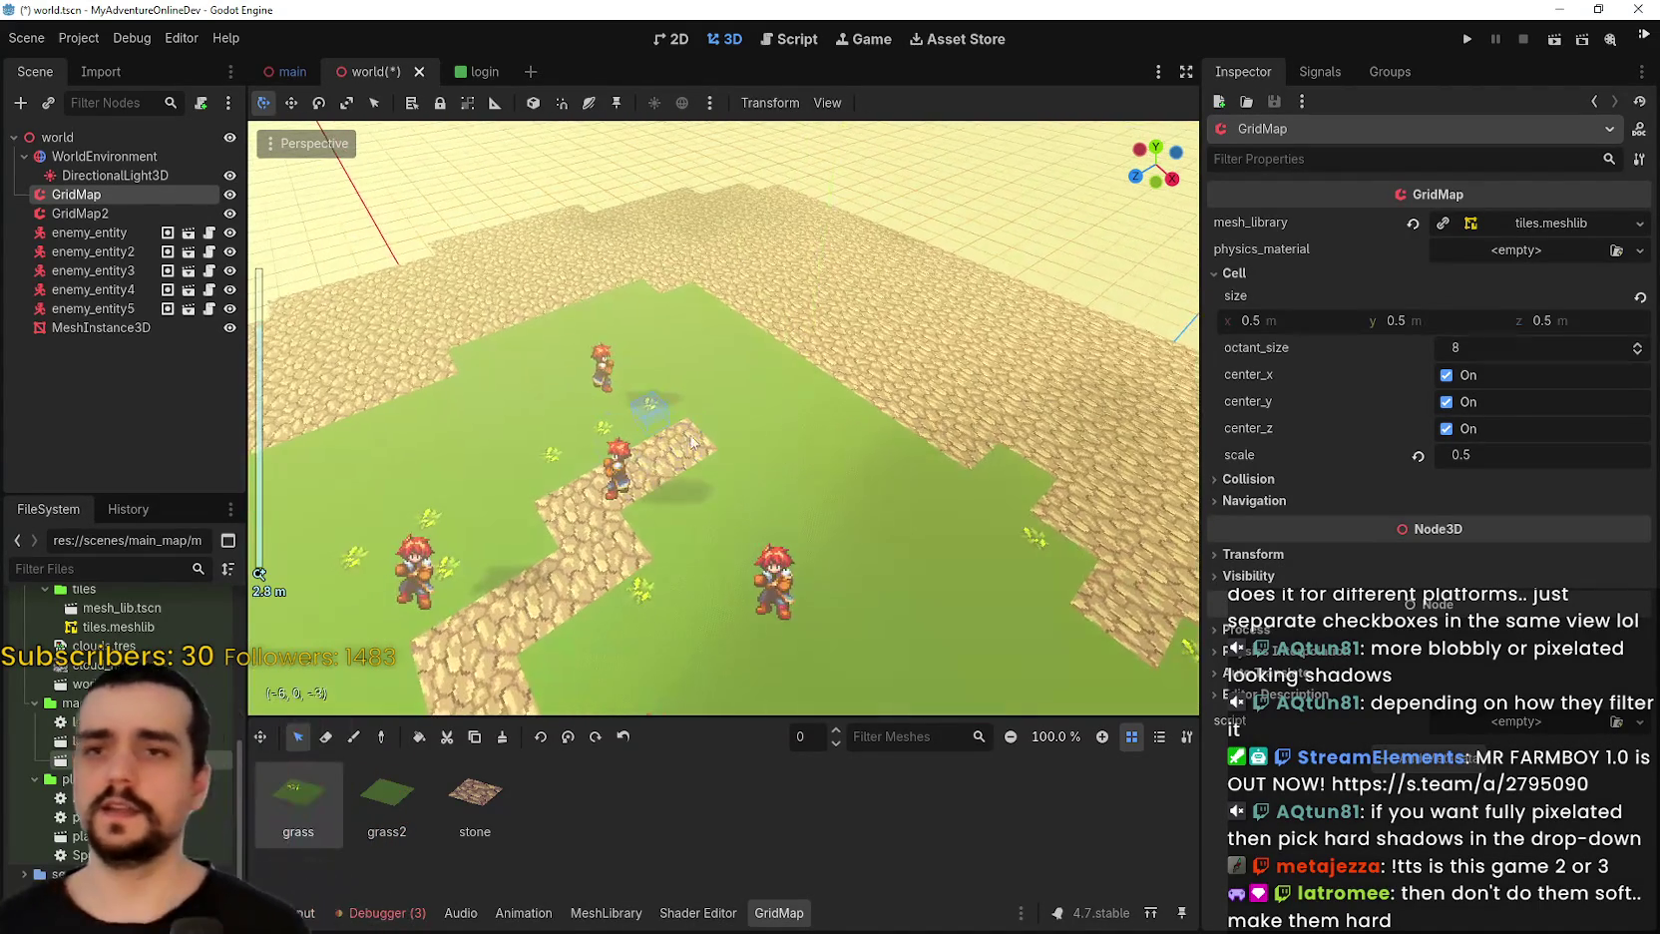
scroll(679, 399, down, 2)
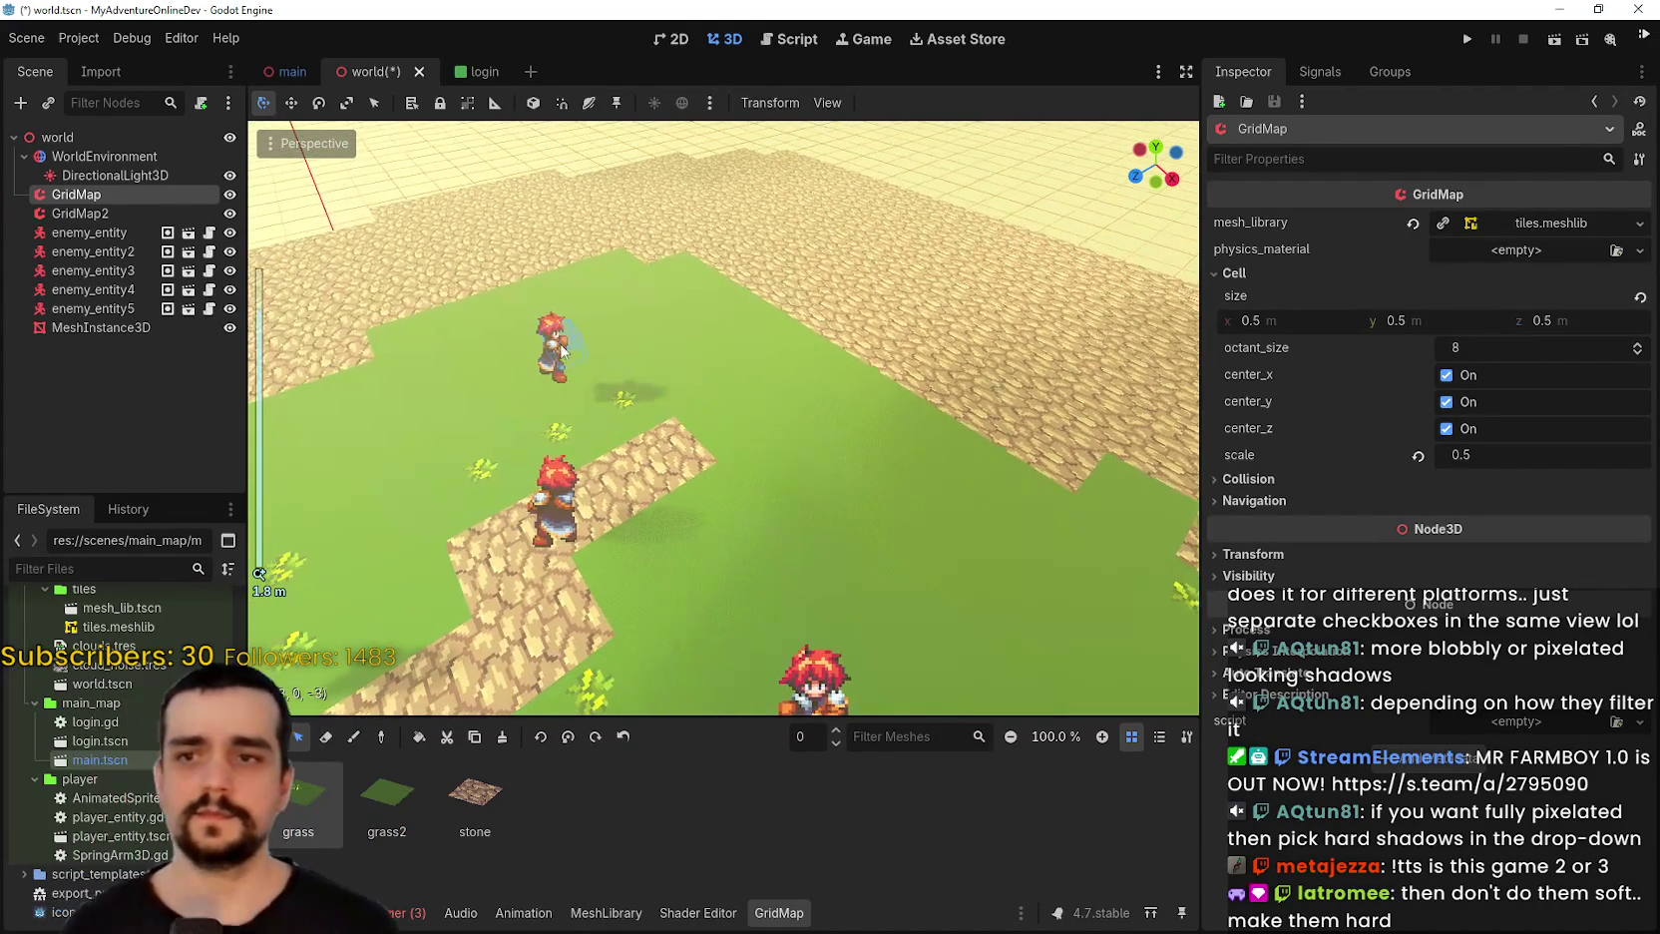
mouse_move(544, 323)
mouse_down()
mouse_move(712, 509)
mouse_move(452, 261)
mouse_move(839, 558)
mouse_move(872, 457)
mouse_up()
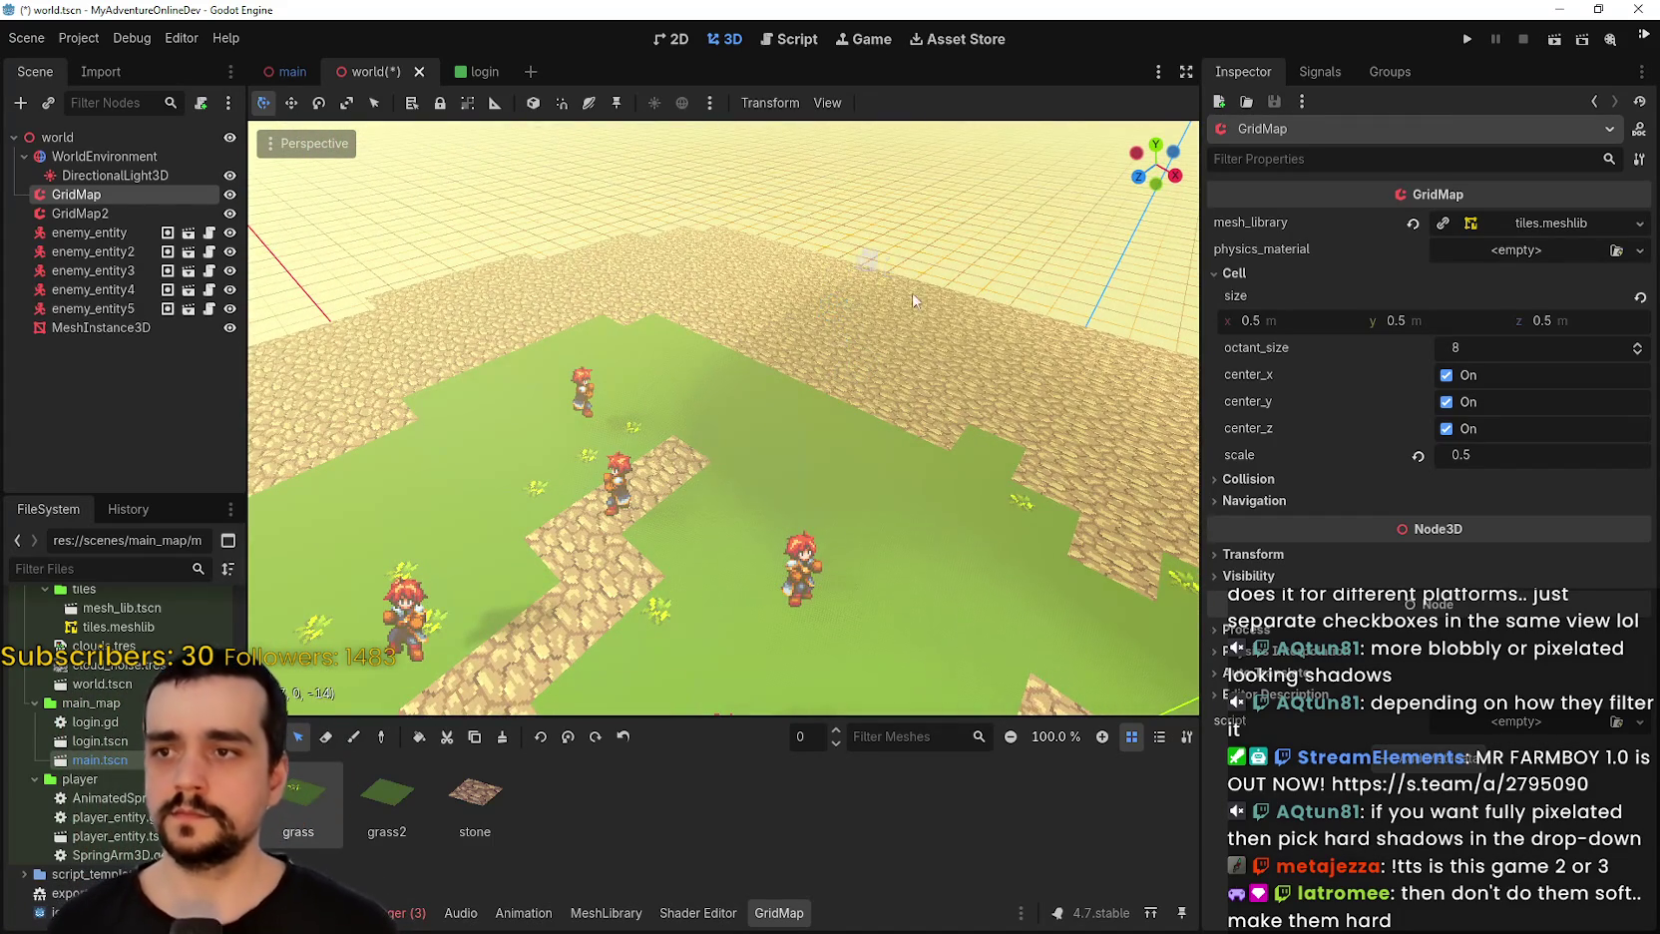
mouse_move(914, 300)
mouse_down()
mouse_move(790, 277)
mouse_move(698, 299)
mouse_up()
Paint a box of stone tiles near the grass edge as a path.
click(475, 793)
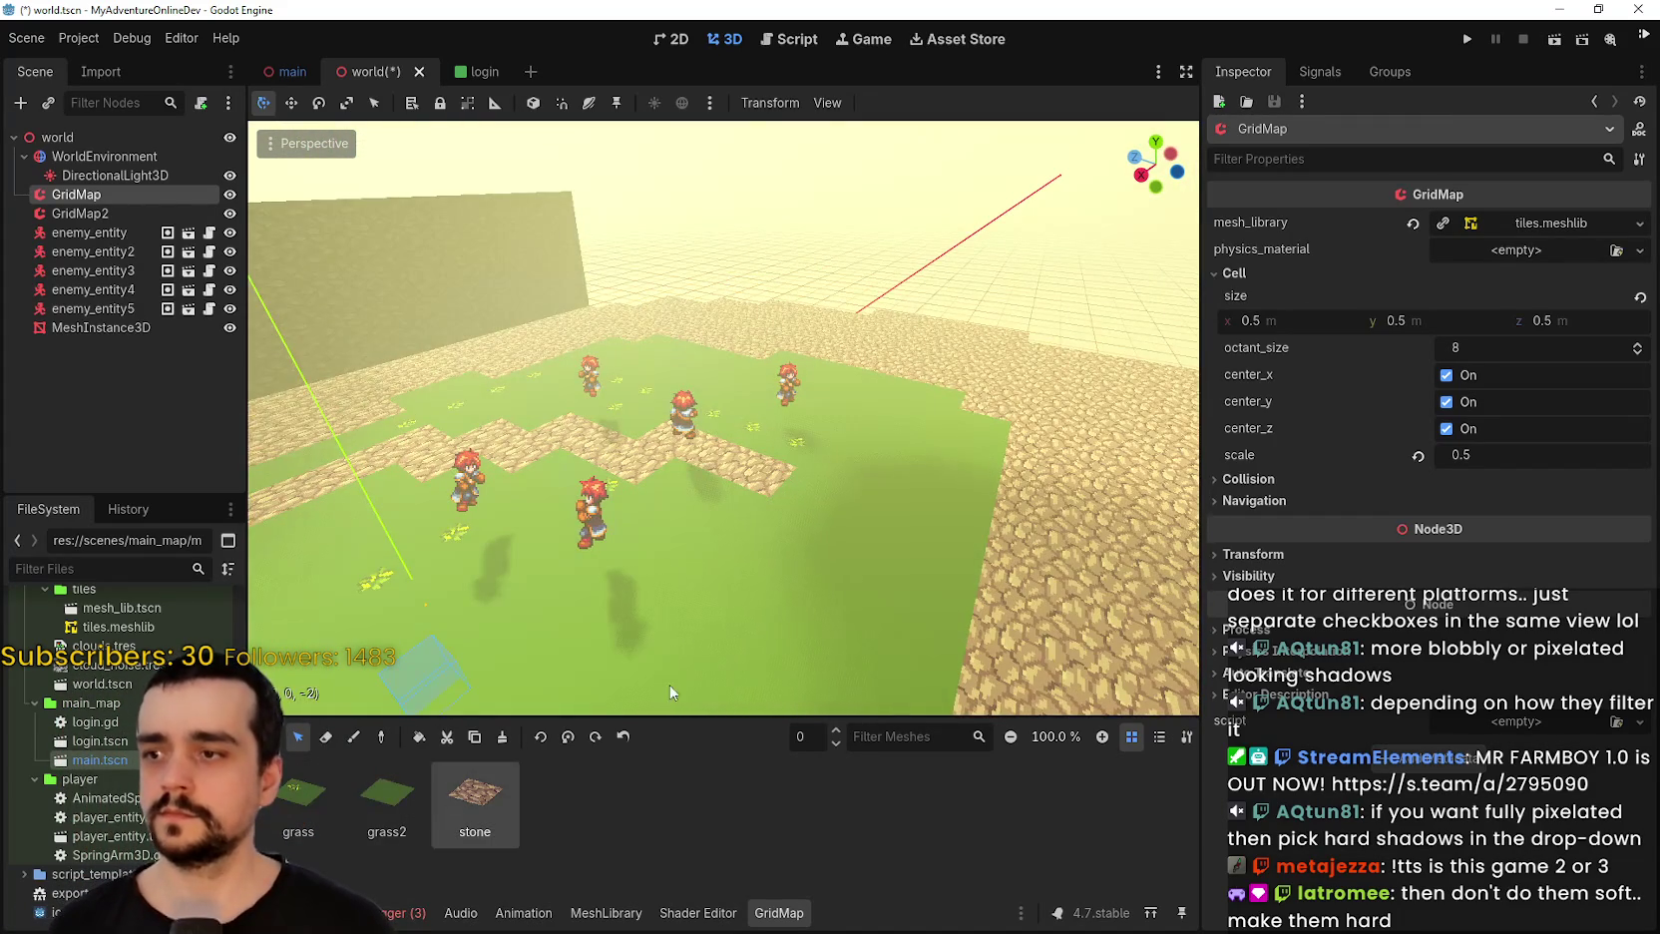
mouse_move(892, 538)
mouse_down()
mouse_move(789, 445)
mouse_move(898, 623)
mouse_up()
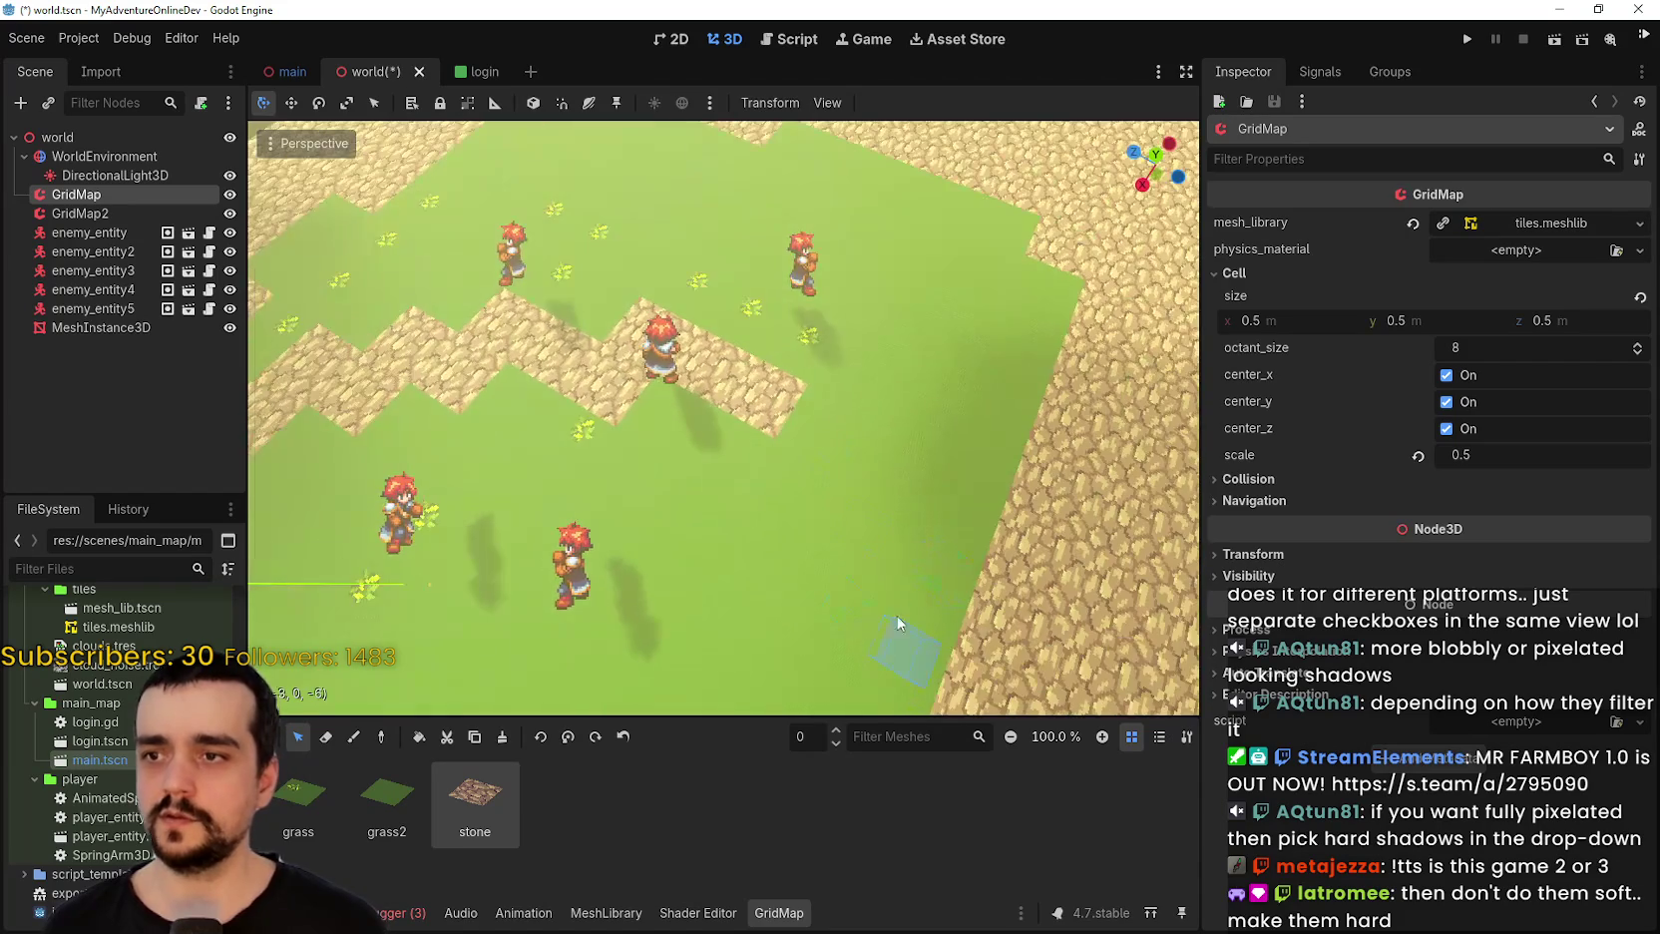
drag(917, 464, 843, 435)
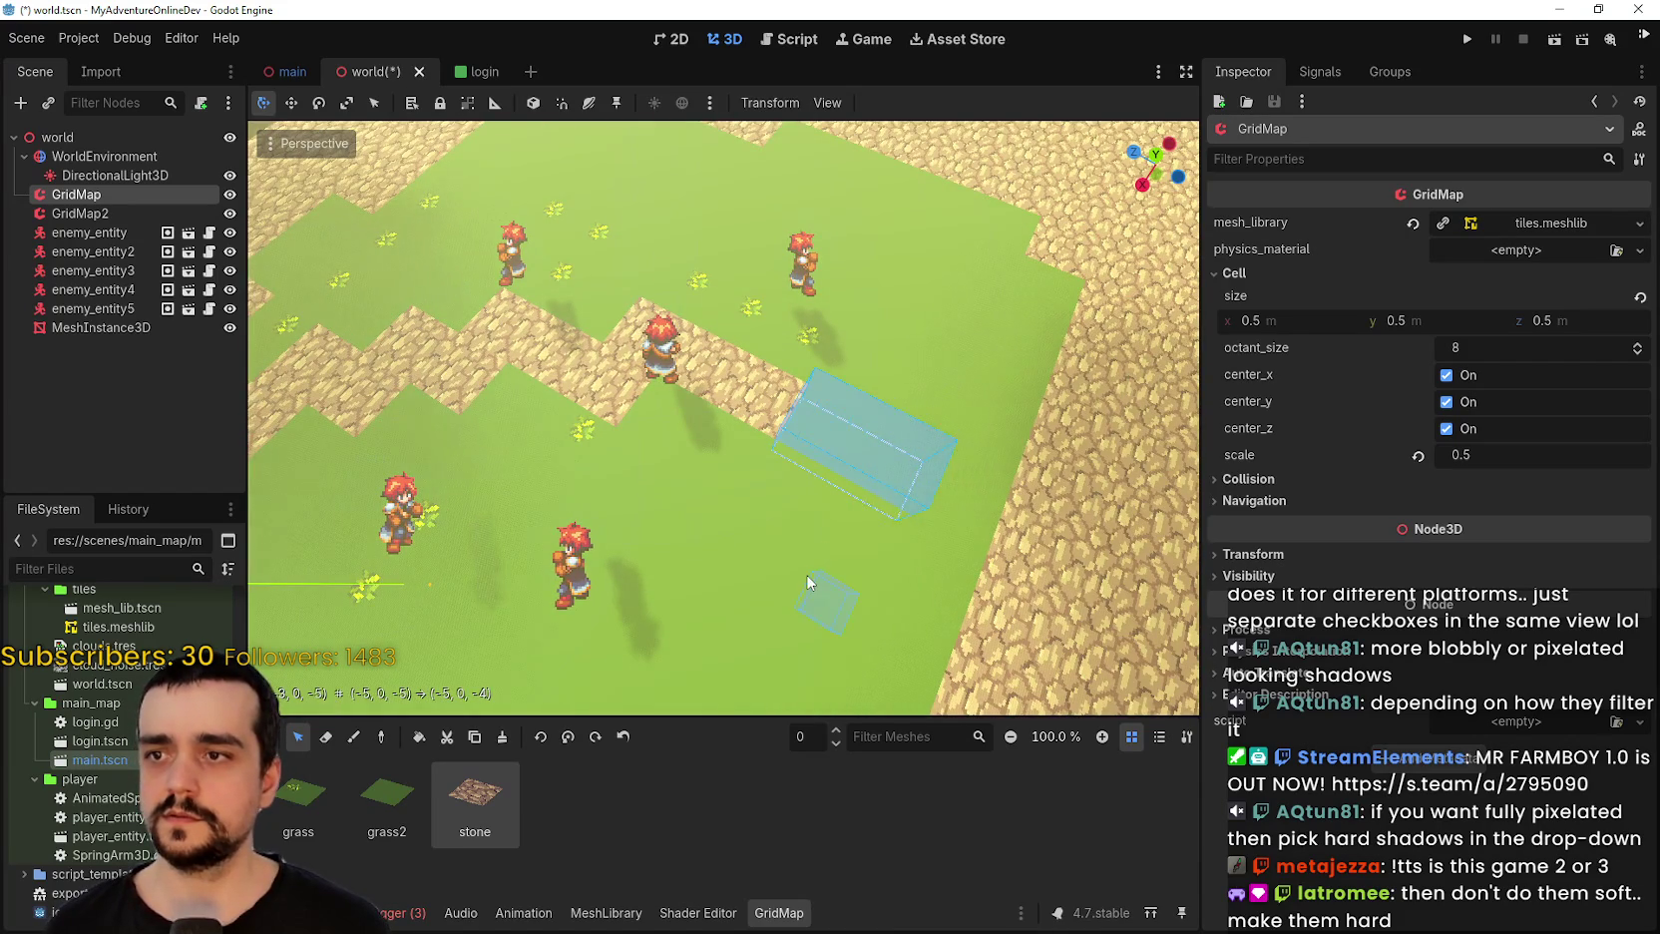
mouse_move(808, 582)
mouse_down()
mouse_move(838, 409)
mouse_move(852, 408)
mouse_move(842, 258)
mouse_move(878, 315)
mouse_move(867, 463)
mouse_up()
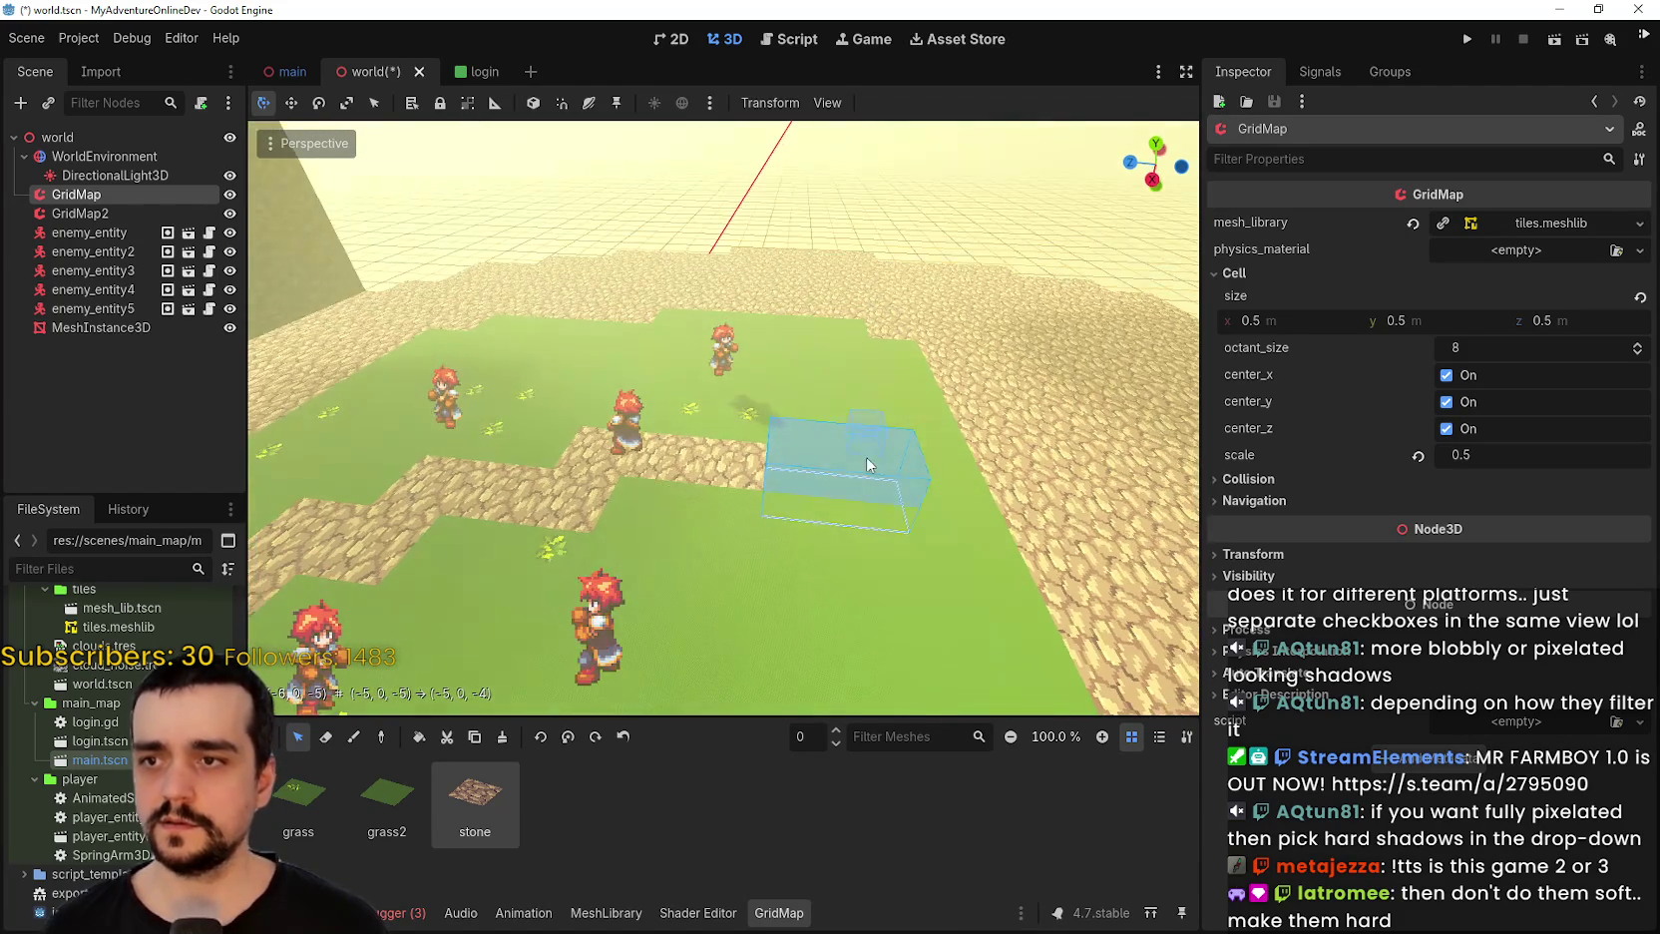
drag(841, 524, 710, 451)
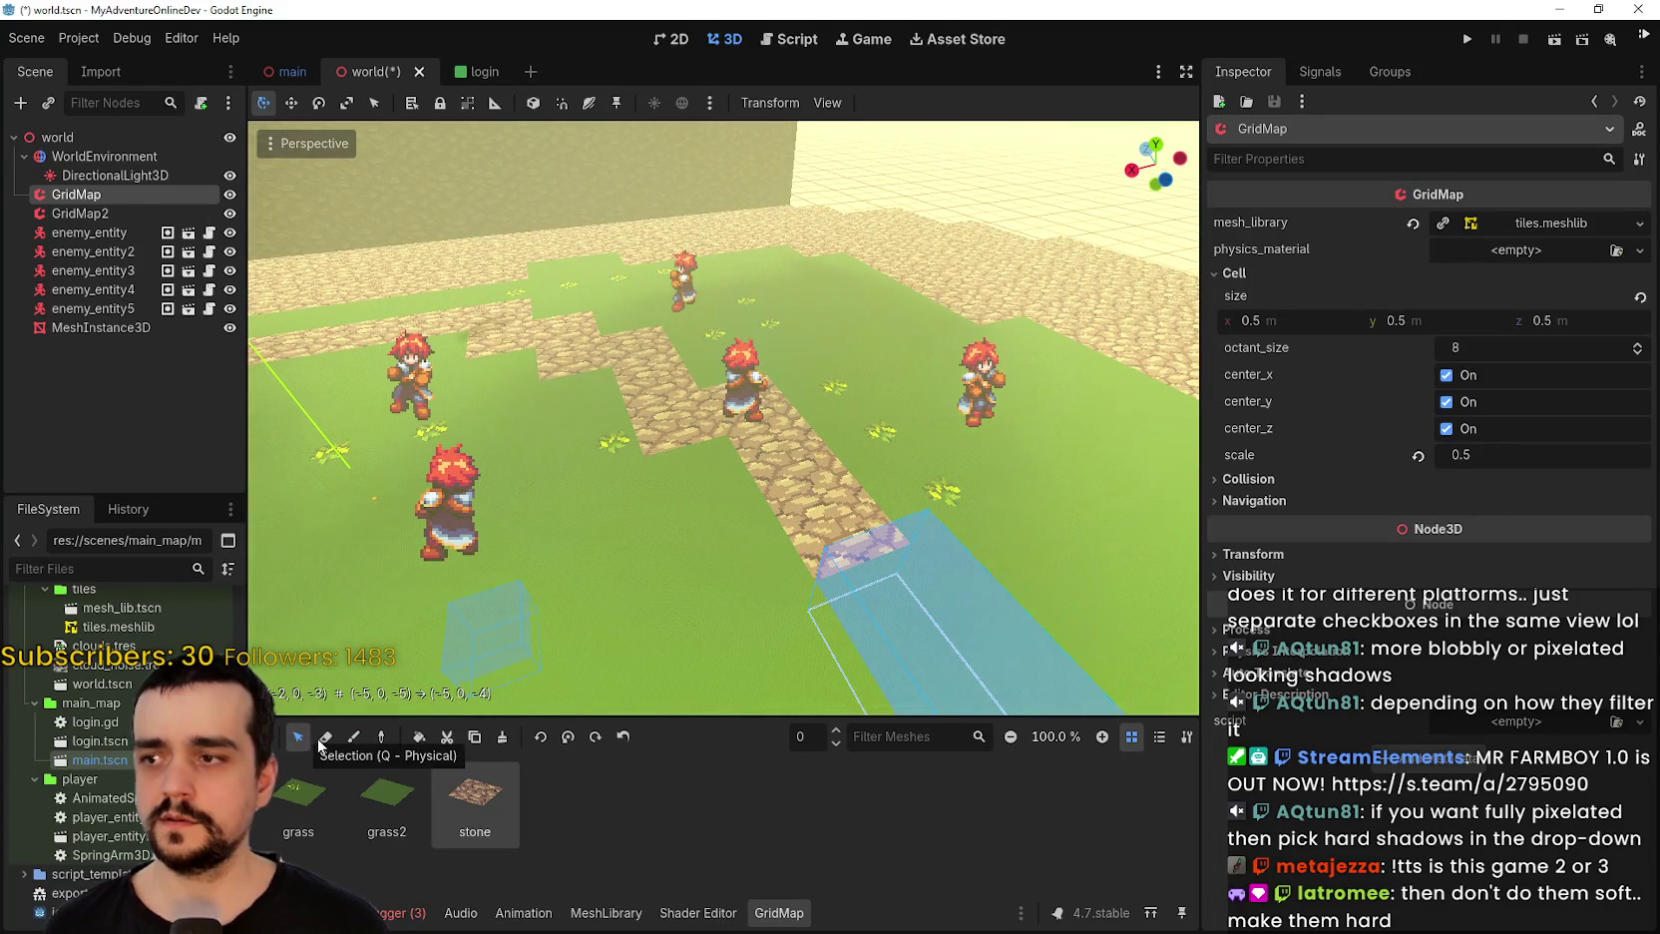
Extend the stone path with more painted stone cells.
click(353, 736)
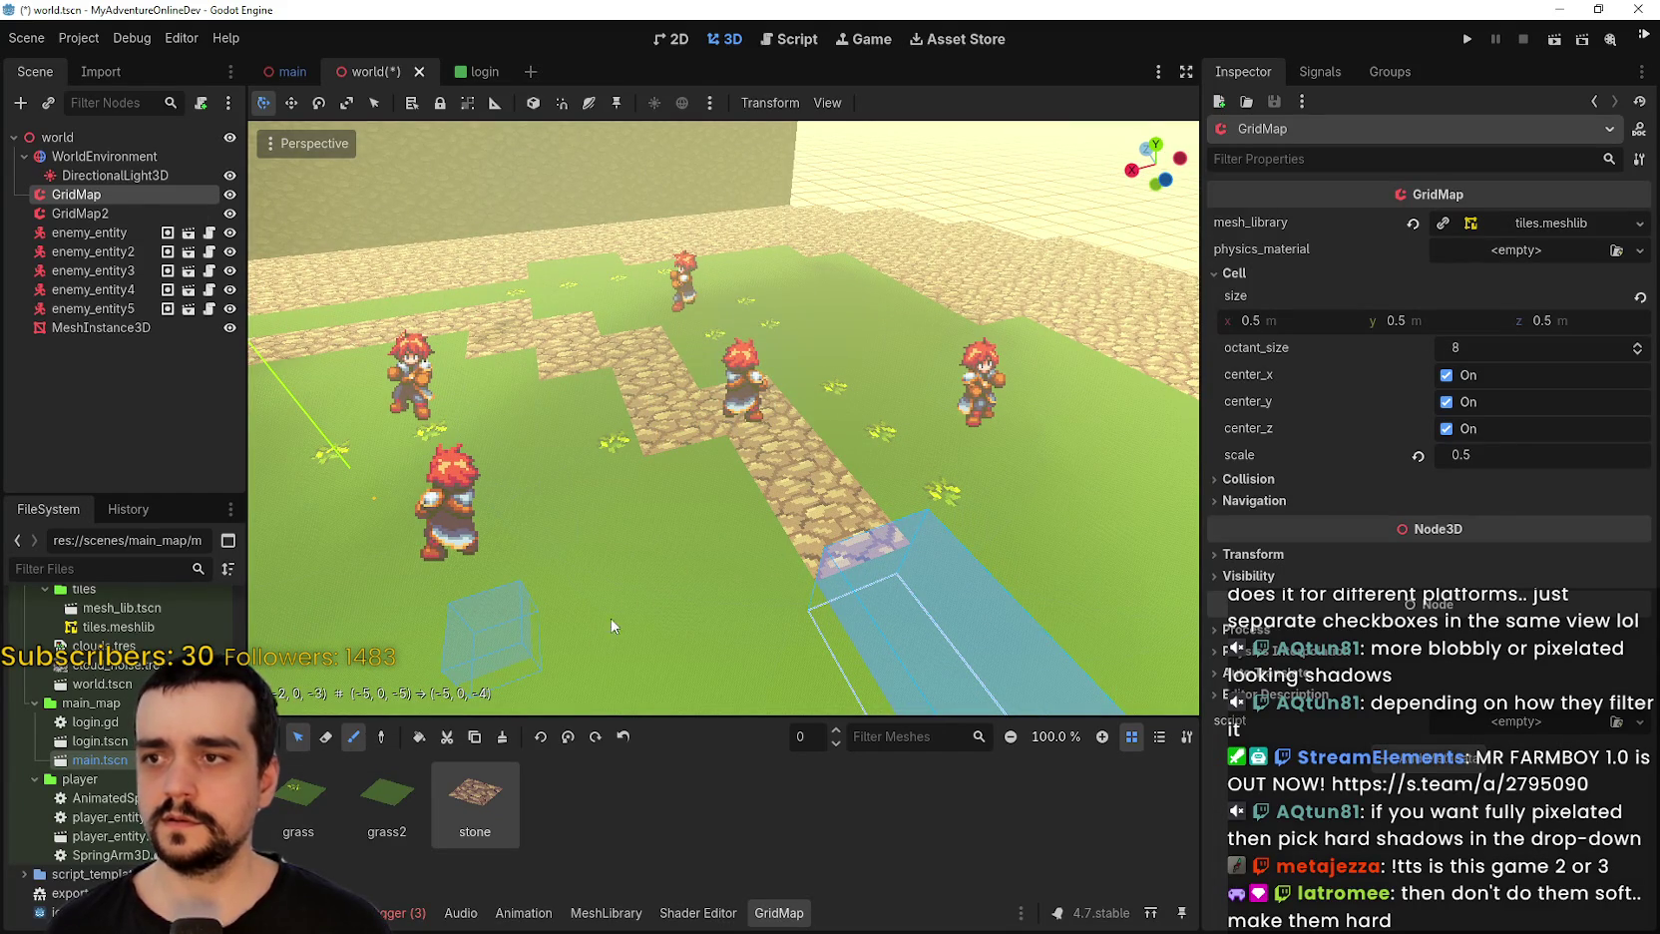
scroll(612, 625, down, 5)
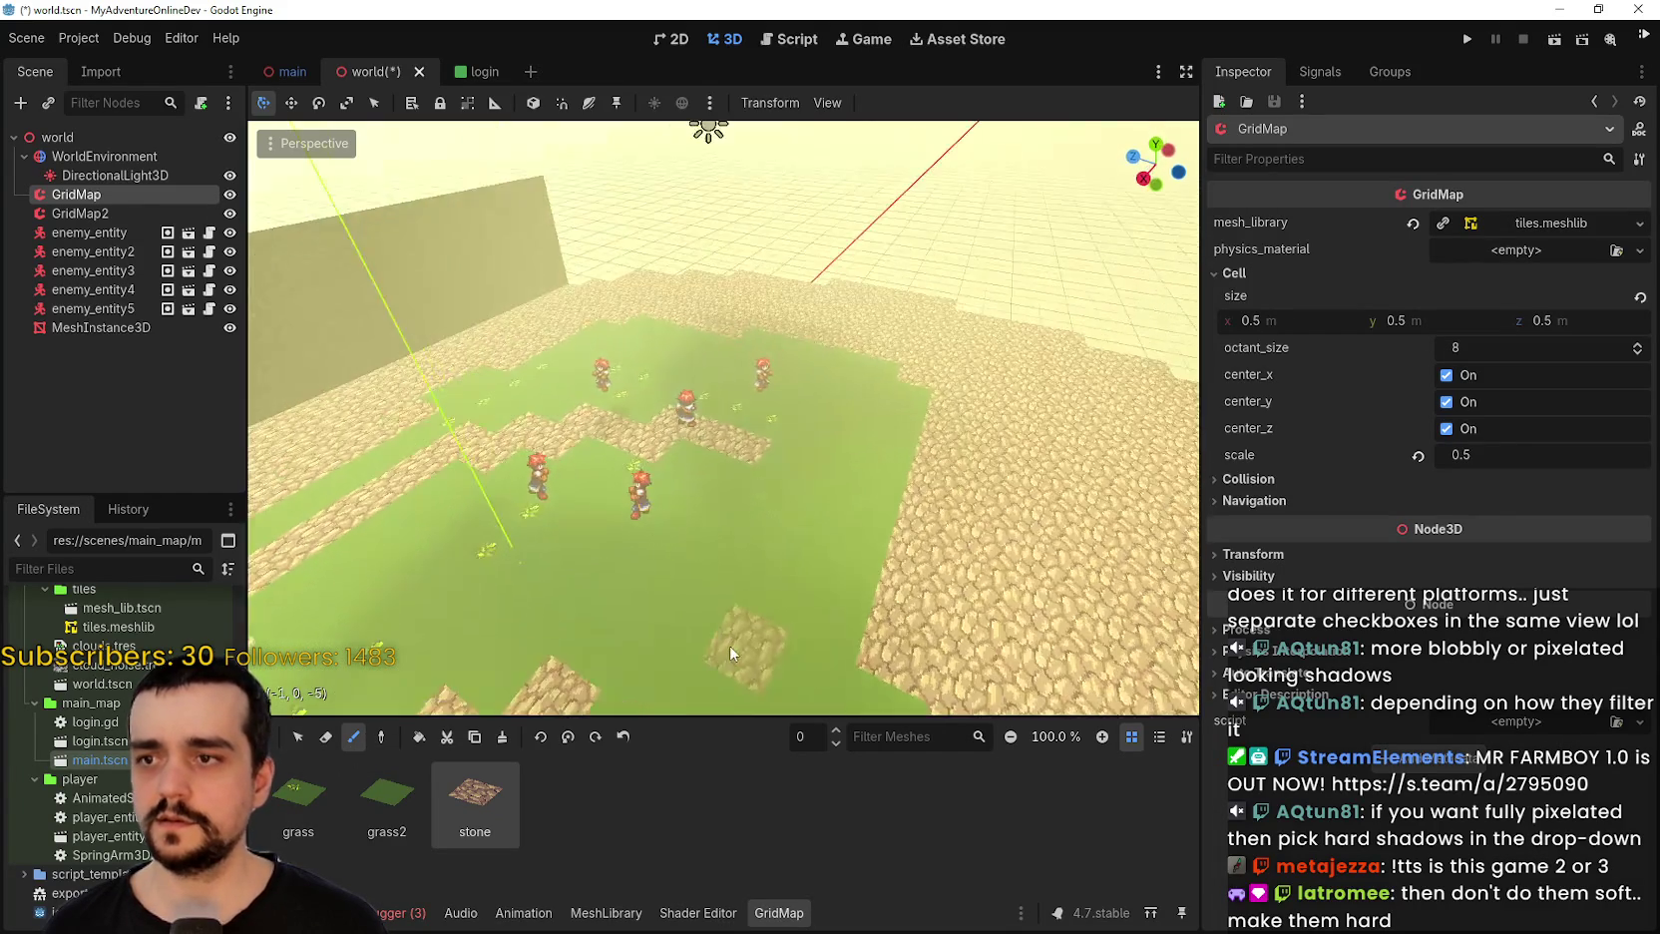
drag(768, 477, 835, 477)
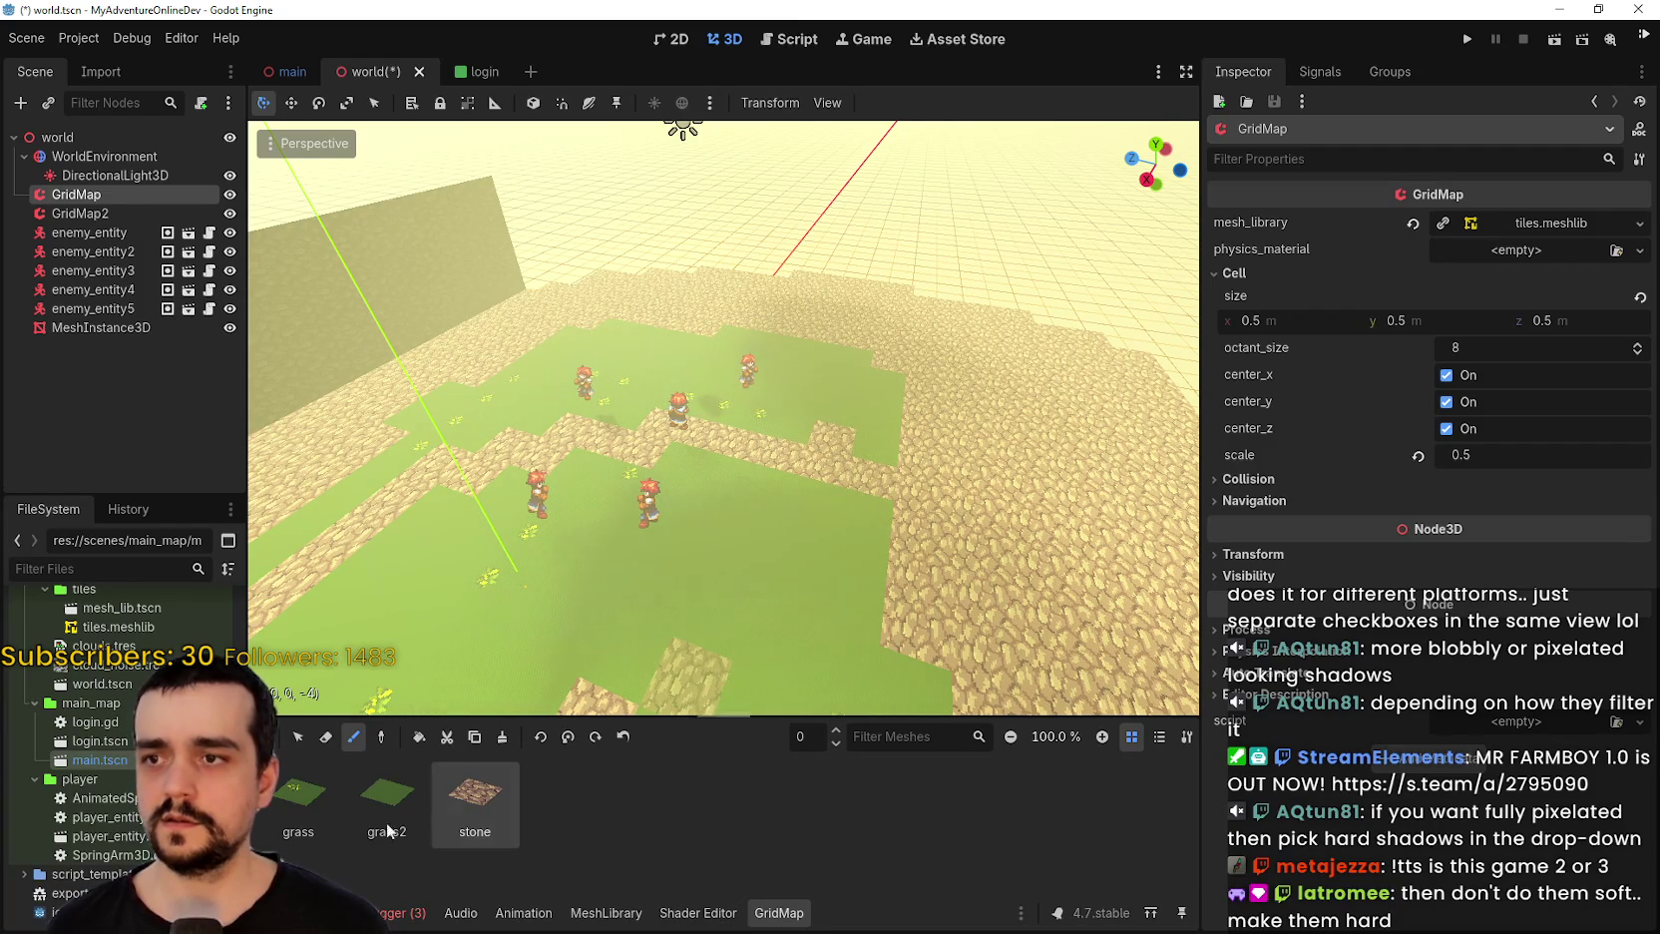
Paint grass2 tiles along the map's left edge.
click(298, 798)
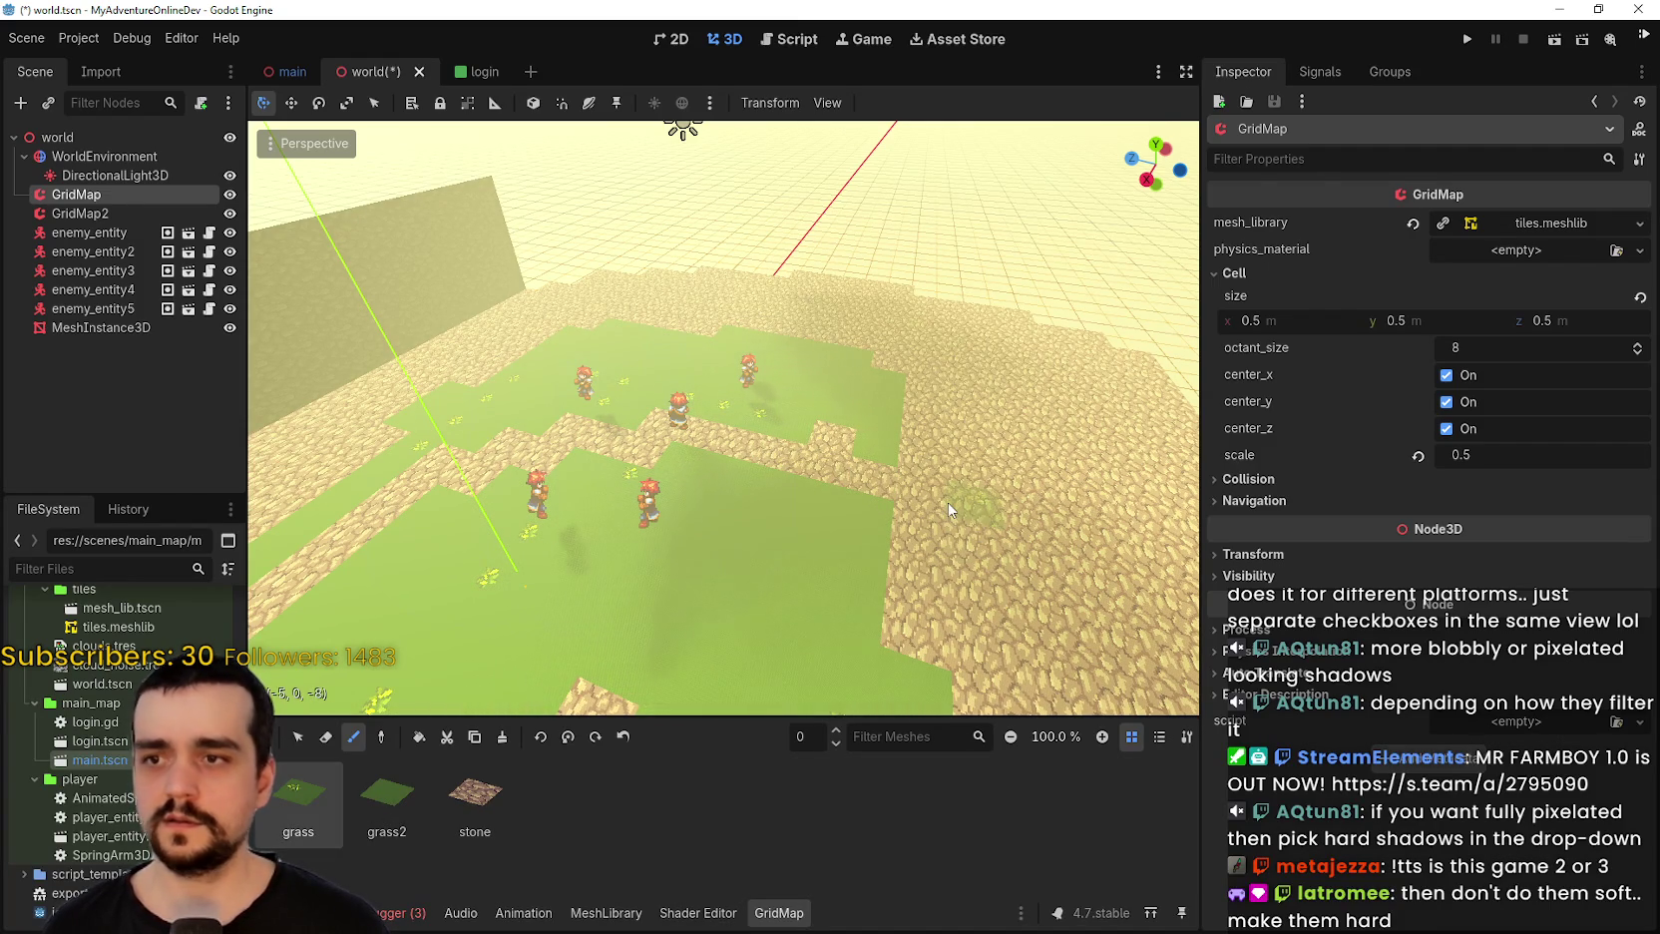
scroll(889, 460, up, 2)
mouse_move(889, 461)
mouse_down()
mouse_move(868, 508)
mouse_move(1006, 491)
mouse_up()
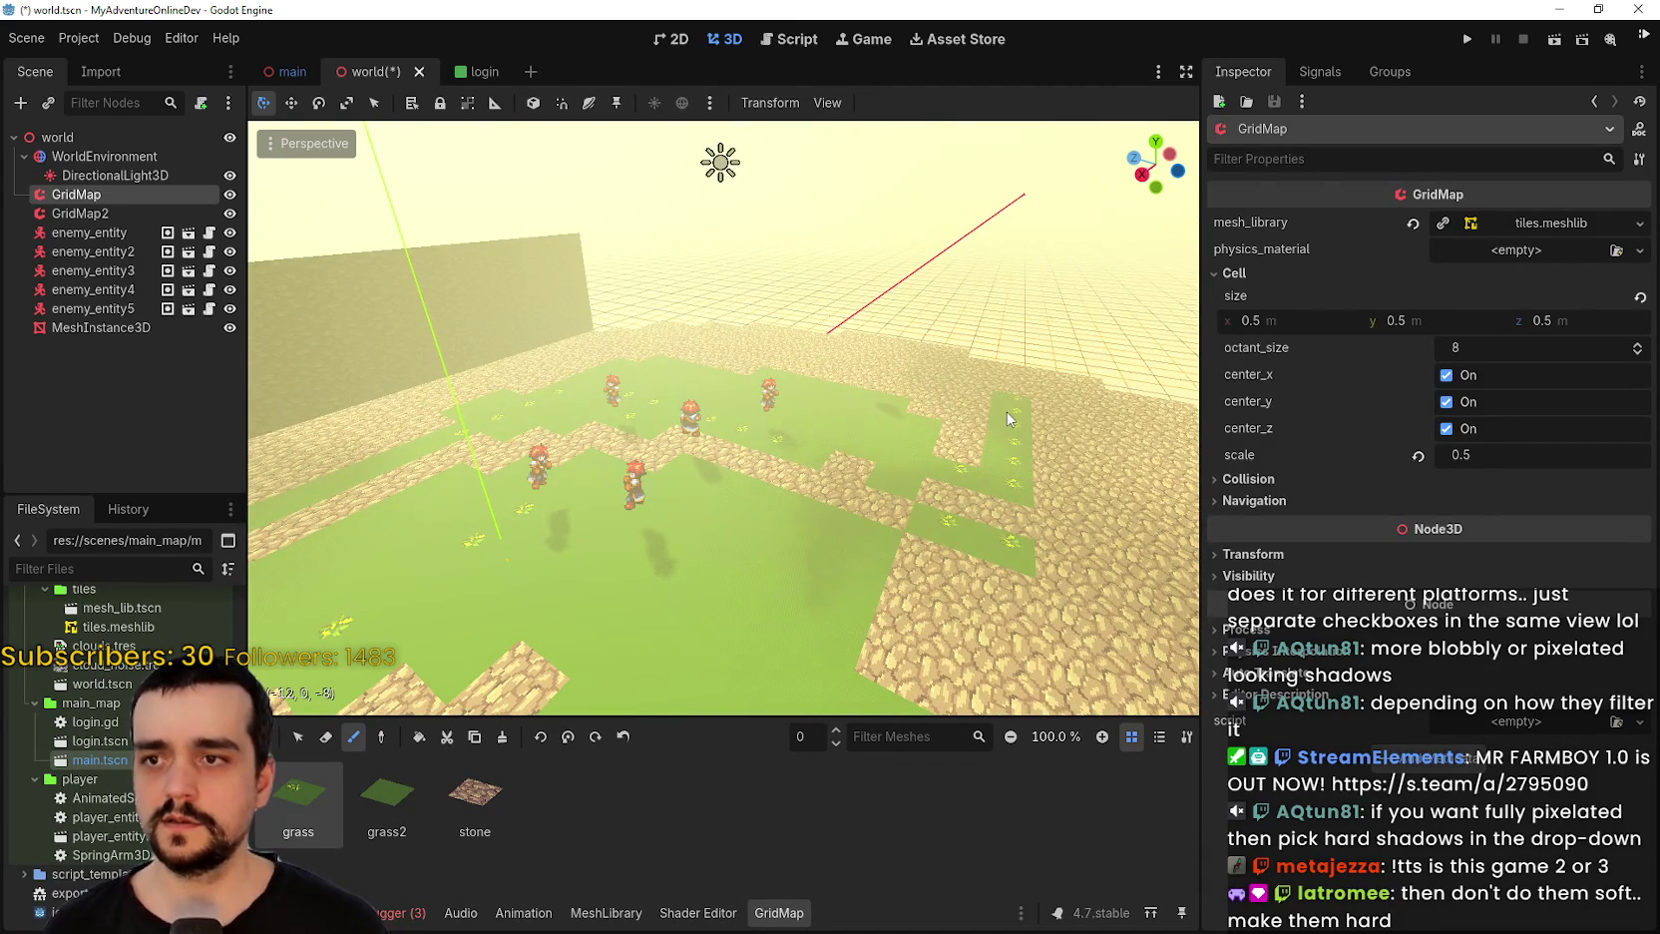
mouse_move(904, 418)
mouse_down()
mouse_move(442, 496)
mouse_move(570, 487)
mouse_move(524, 364)
mouse_up()
scroll(570, 486, down, 3)
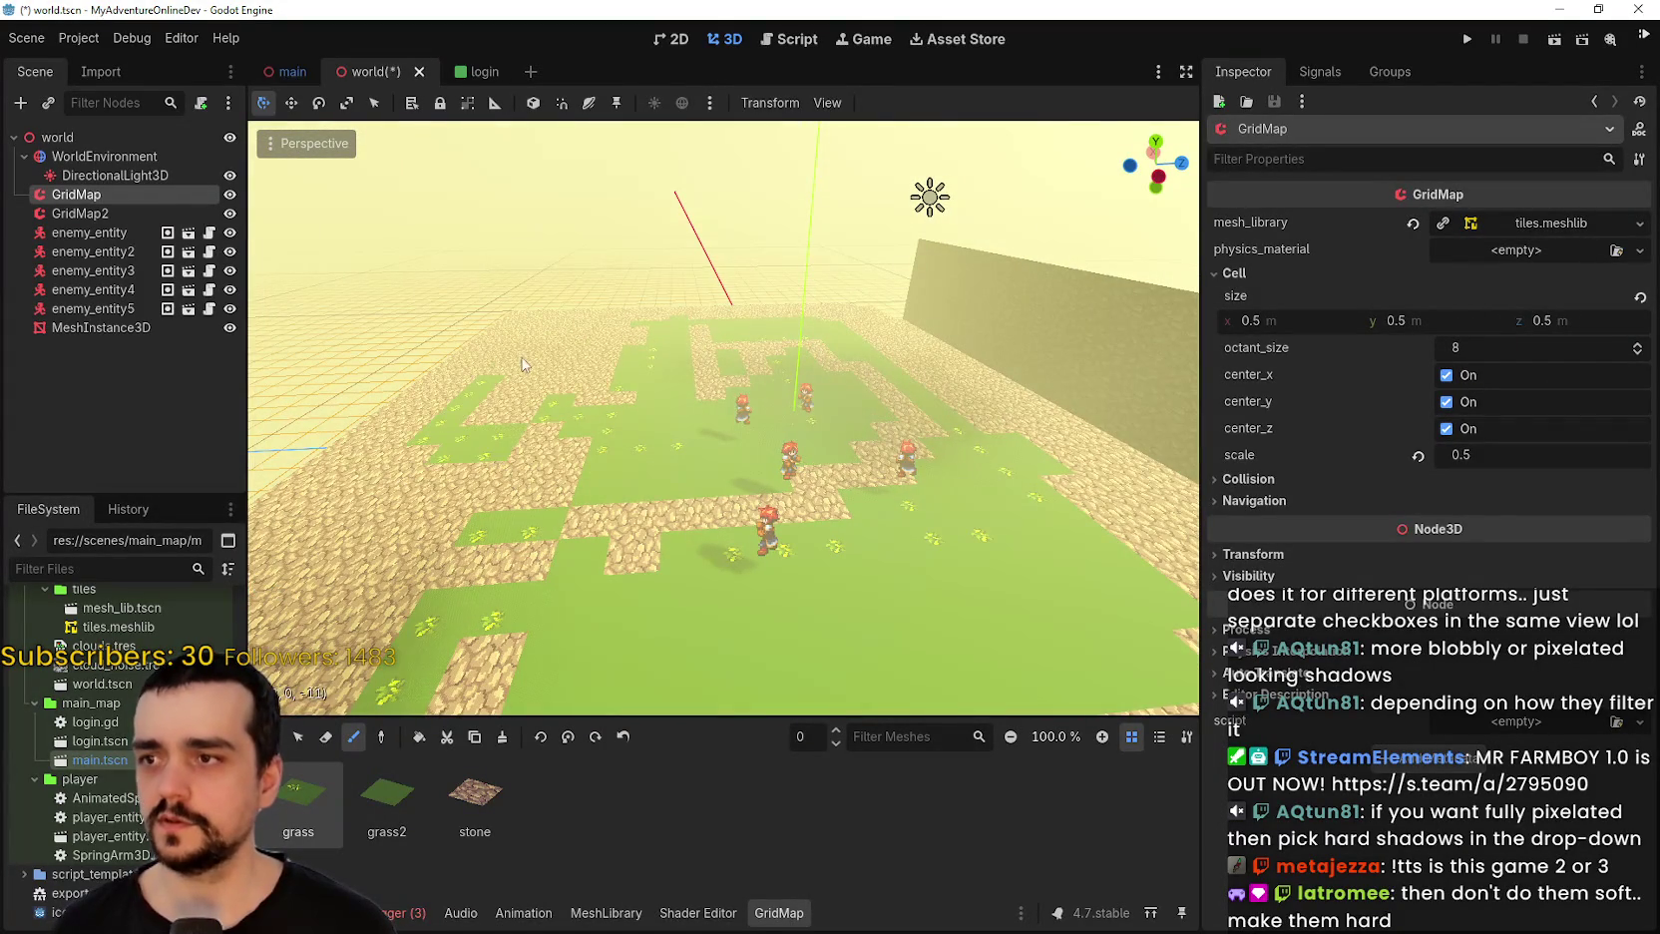
scroll(409, 521, down, 2)
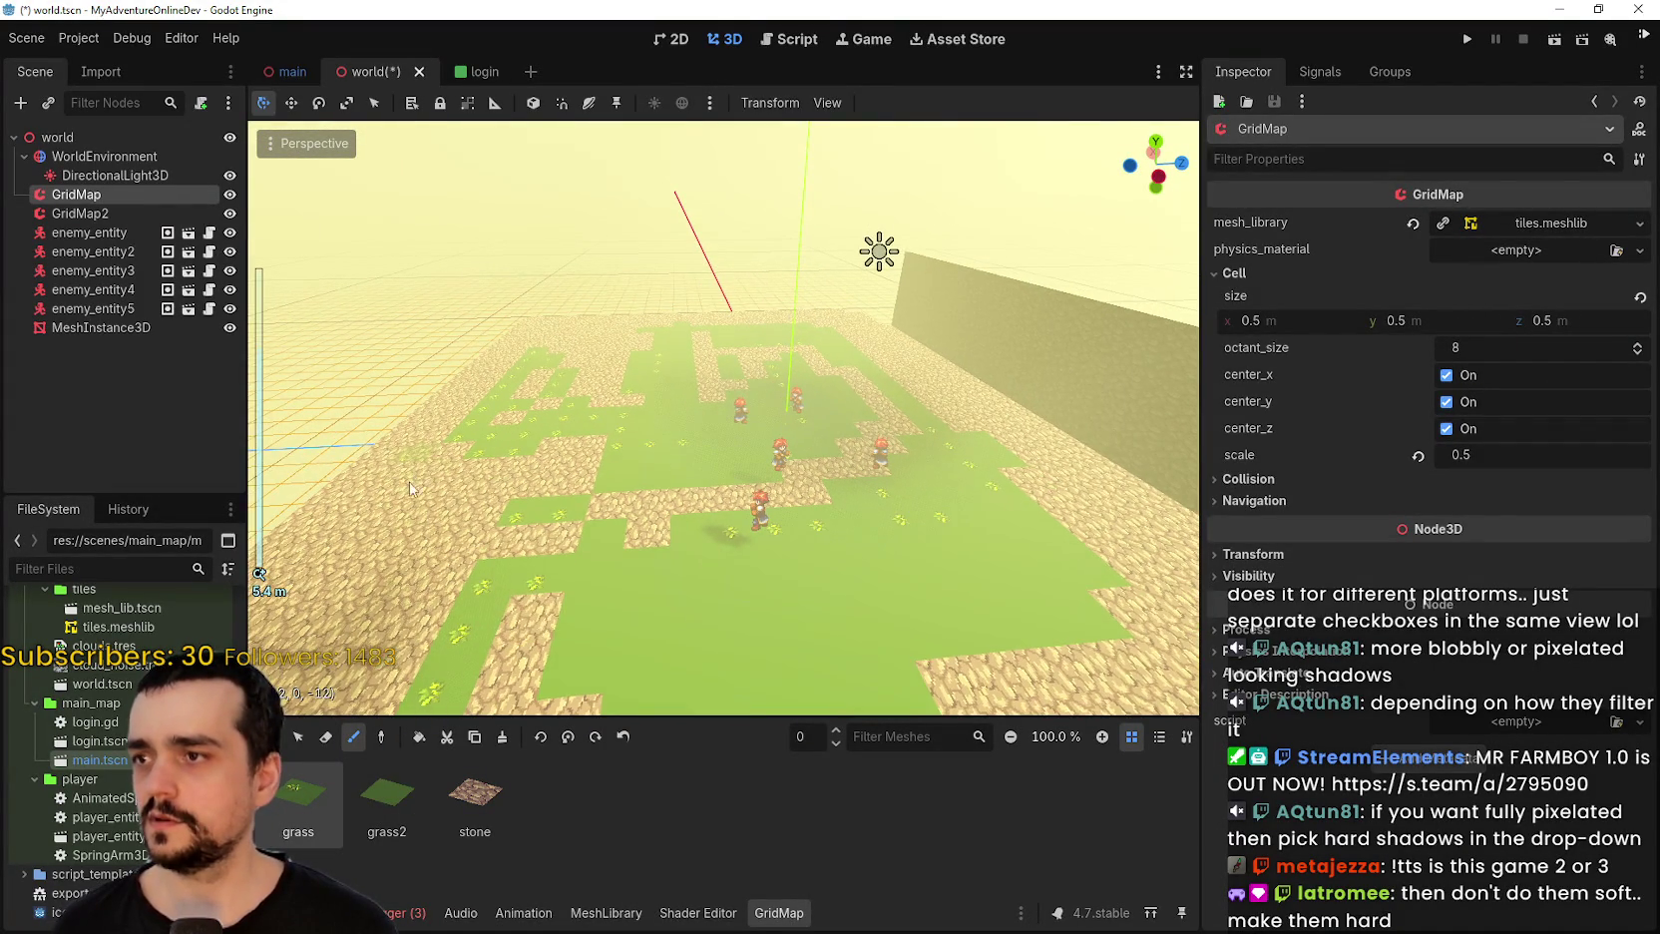
click(386, 798)
drag(439, 453, 361, 419)
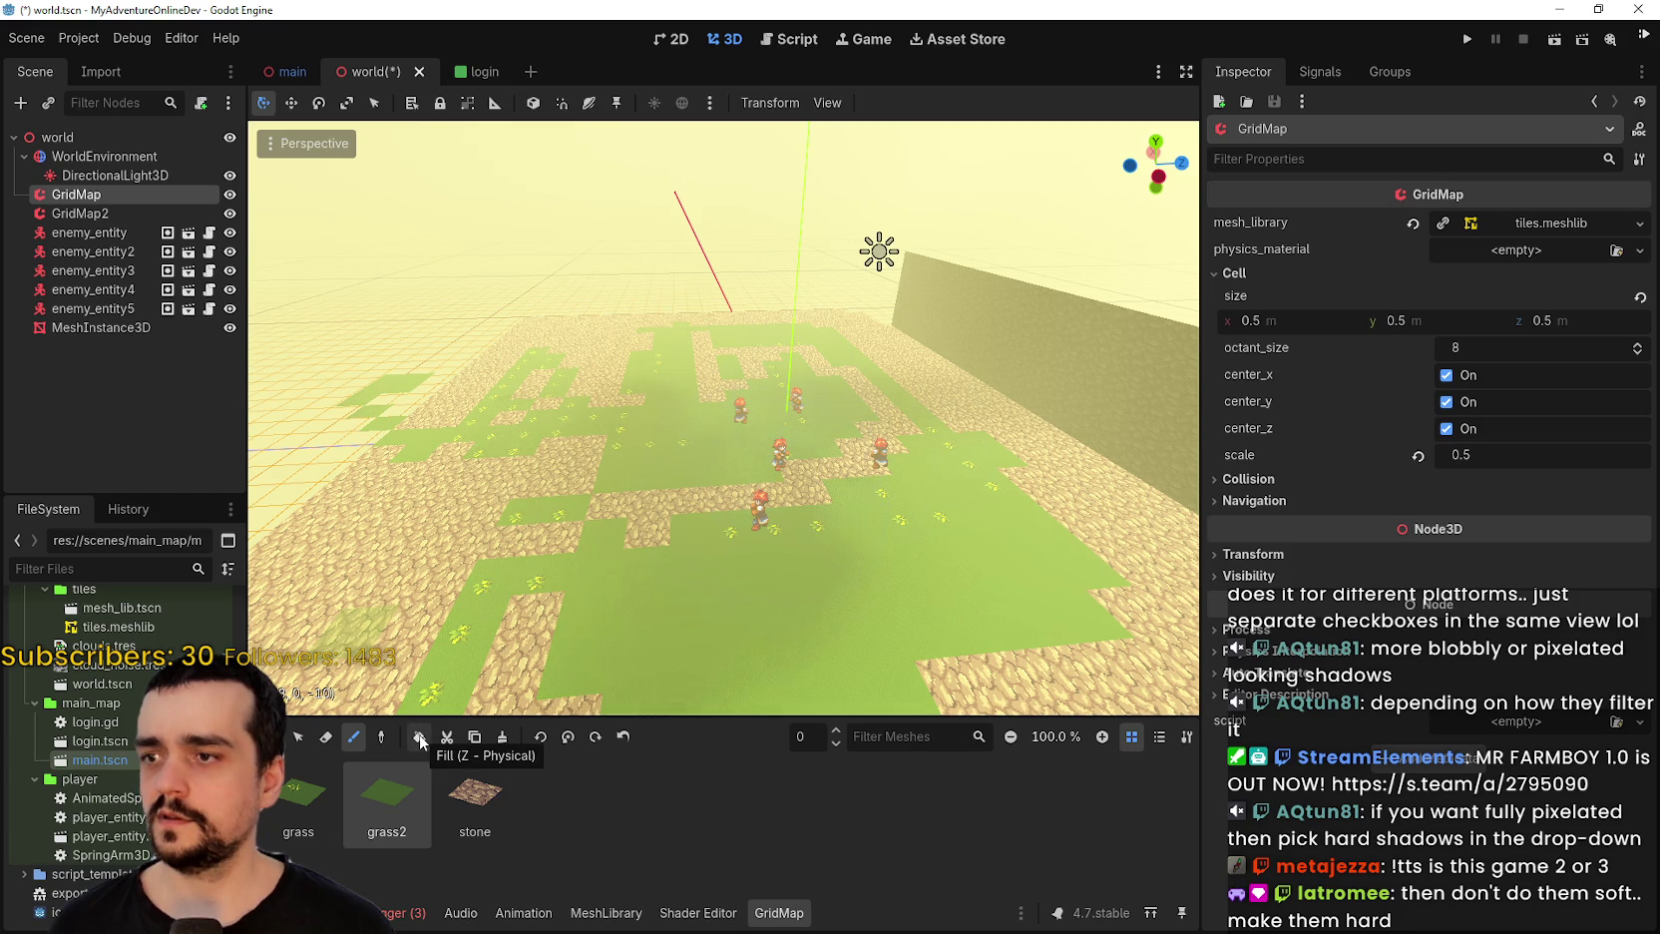
Spread grass across the left and upper-left areas, repainting far stone tiles green.
scroll(464, 504, down, 2)
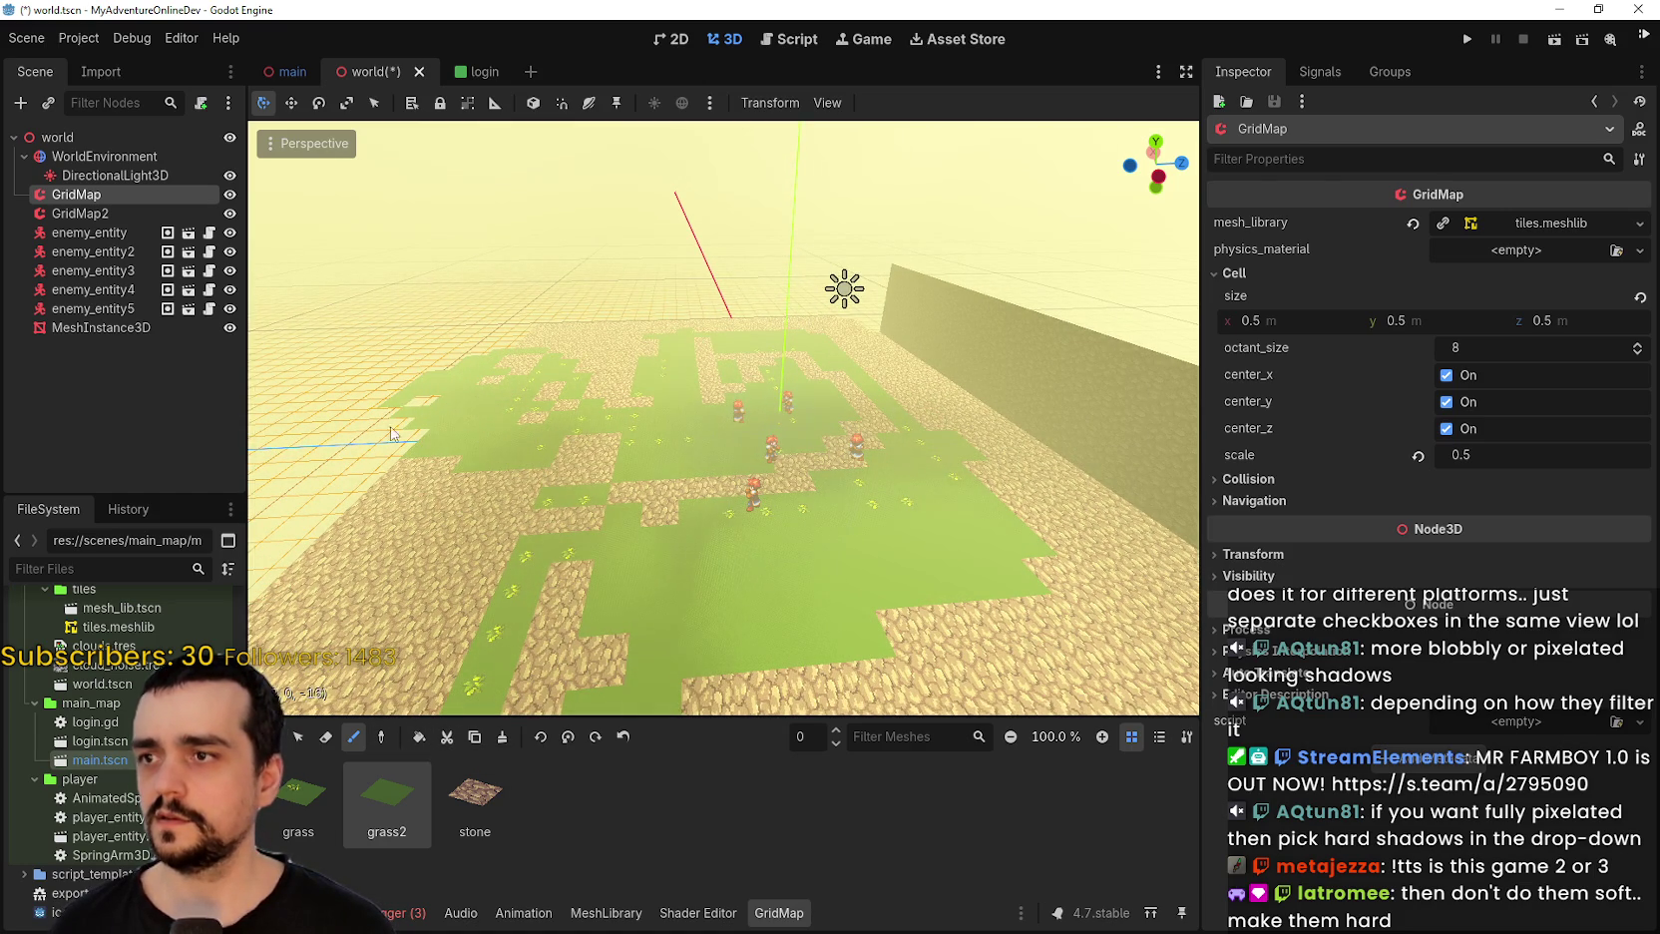
drag(390, 425, 404, 423)
scroll(421, 640, down, 2)
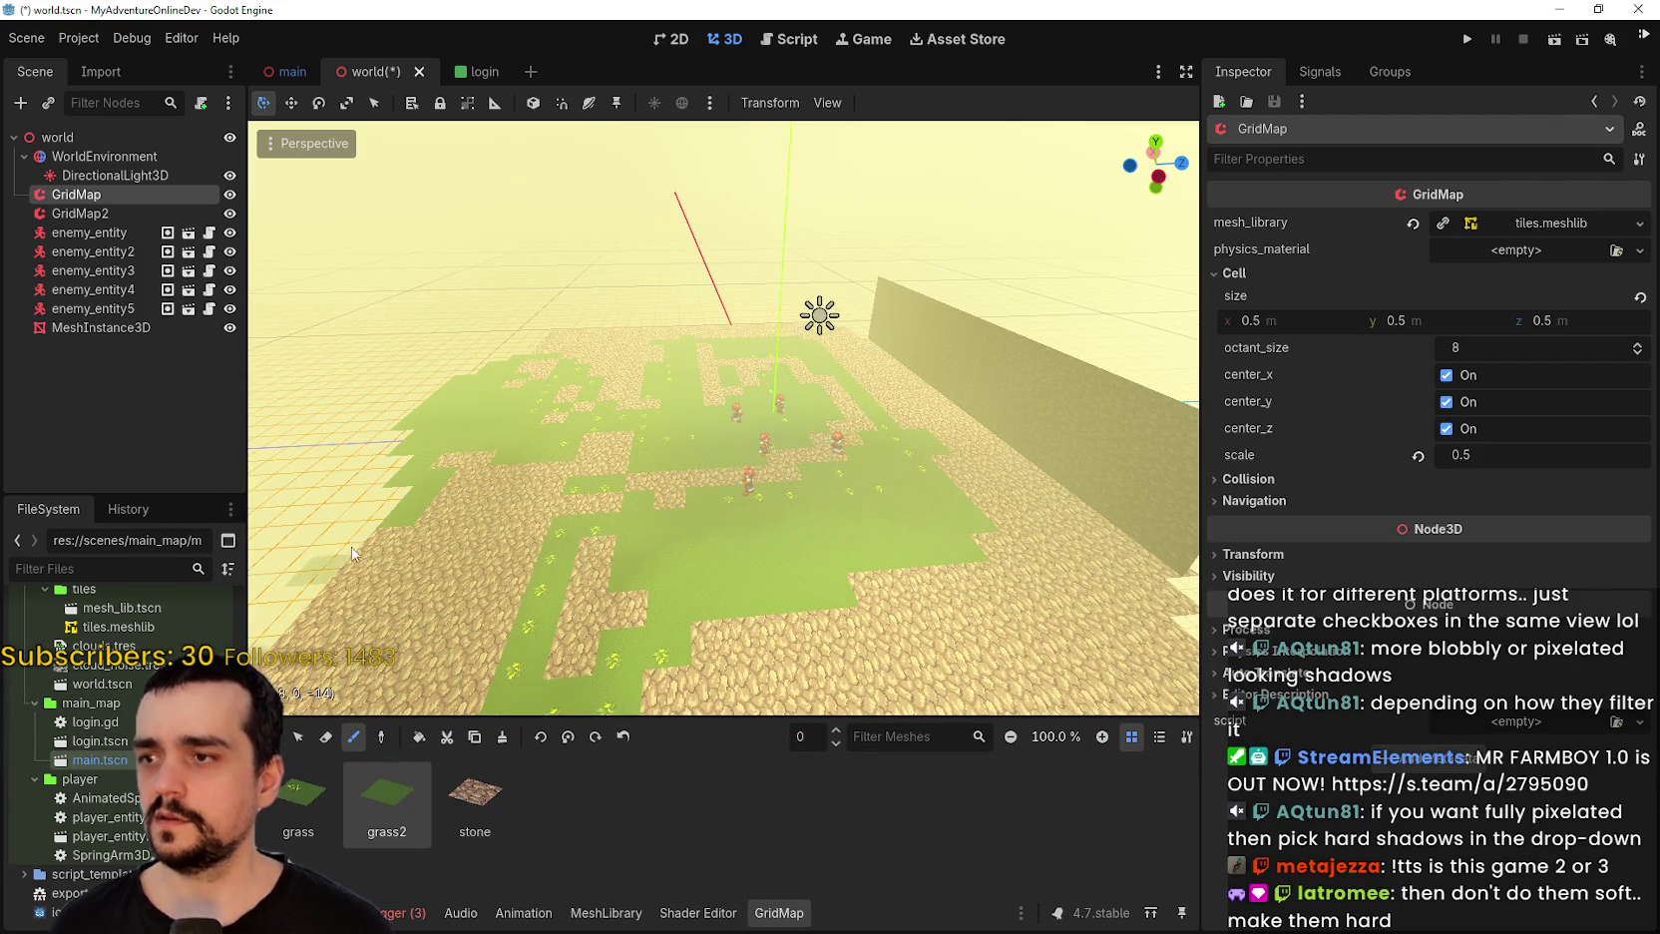
drag(350, 509, 355, 528)
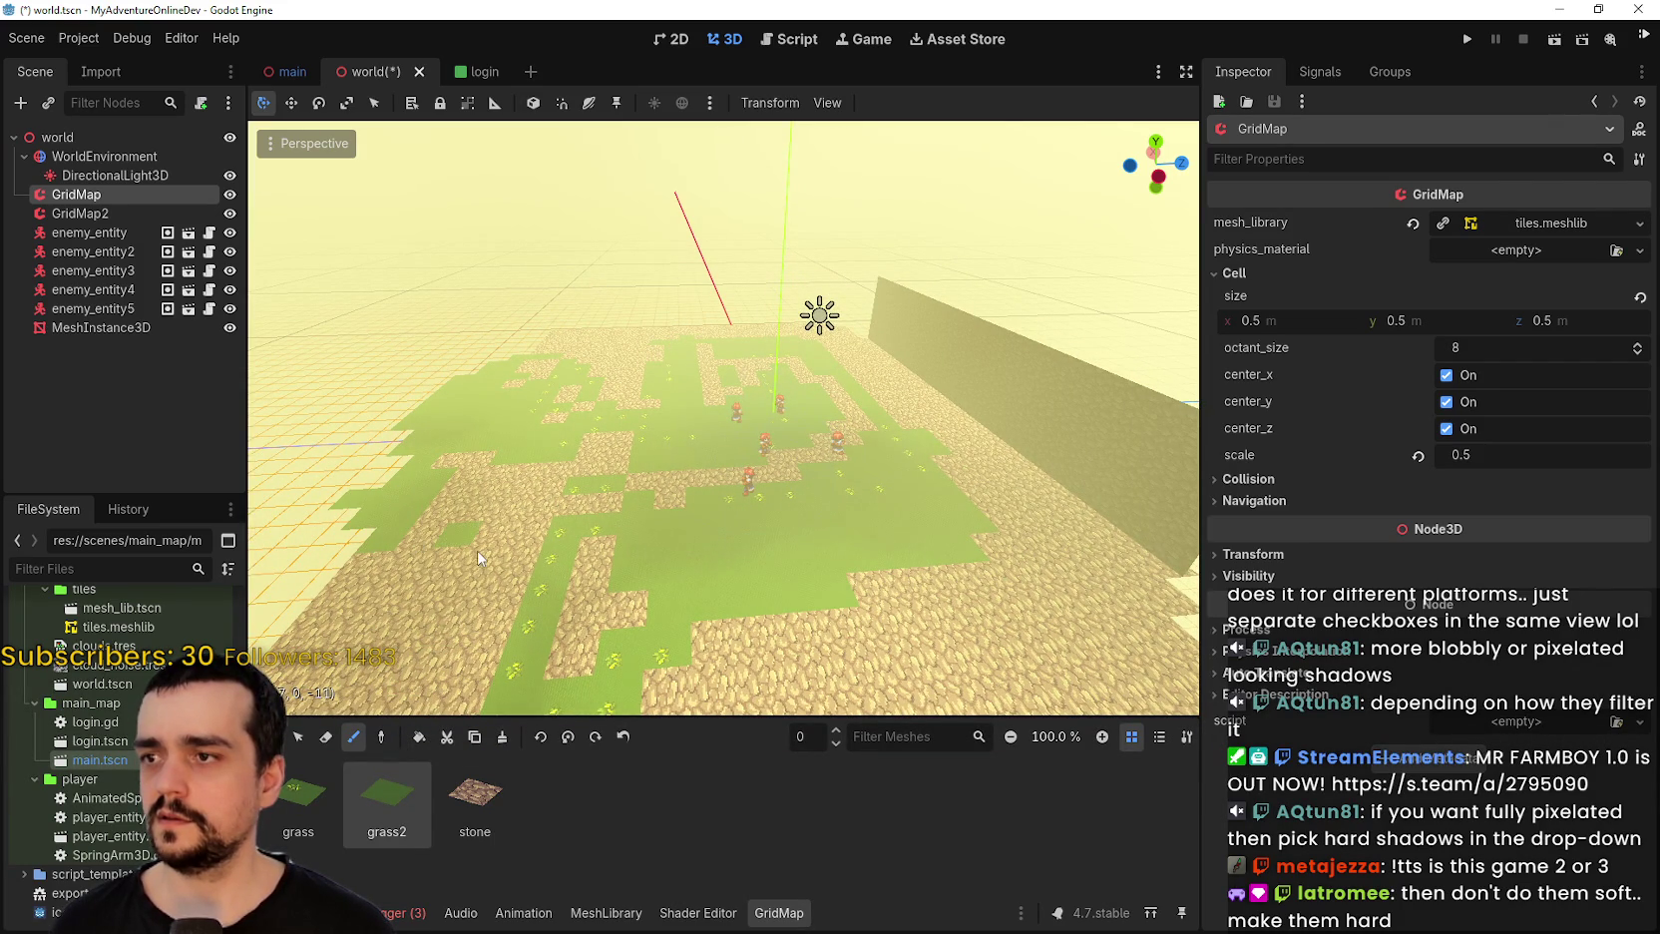
mouse_move(394, 569)
mouse_down()
mouse_move(369, 439)
mouse_move(359, 505)
mouse_up()
drag(379, 360, 499, 319)
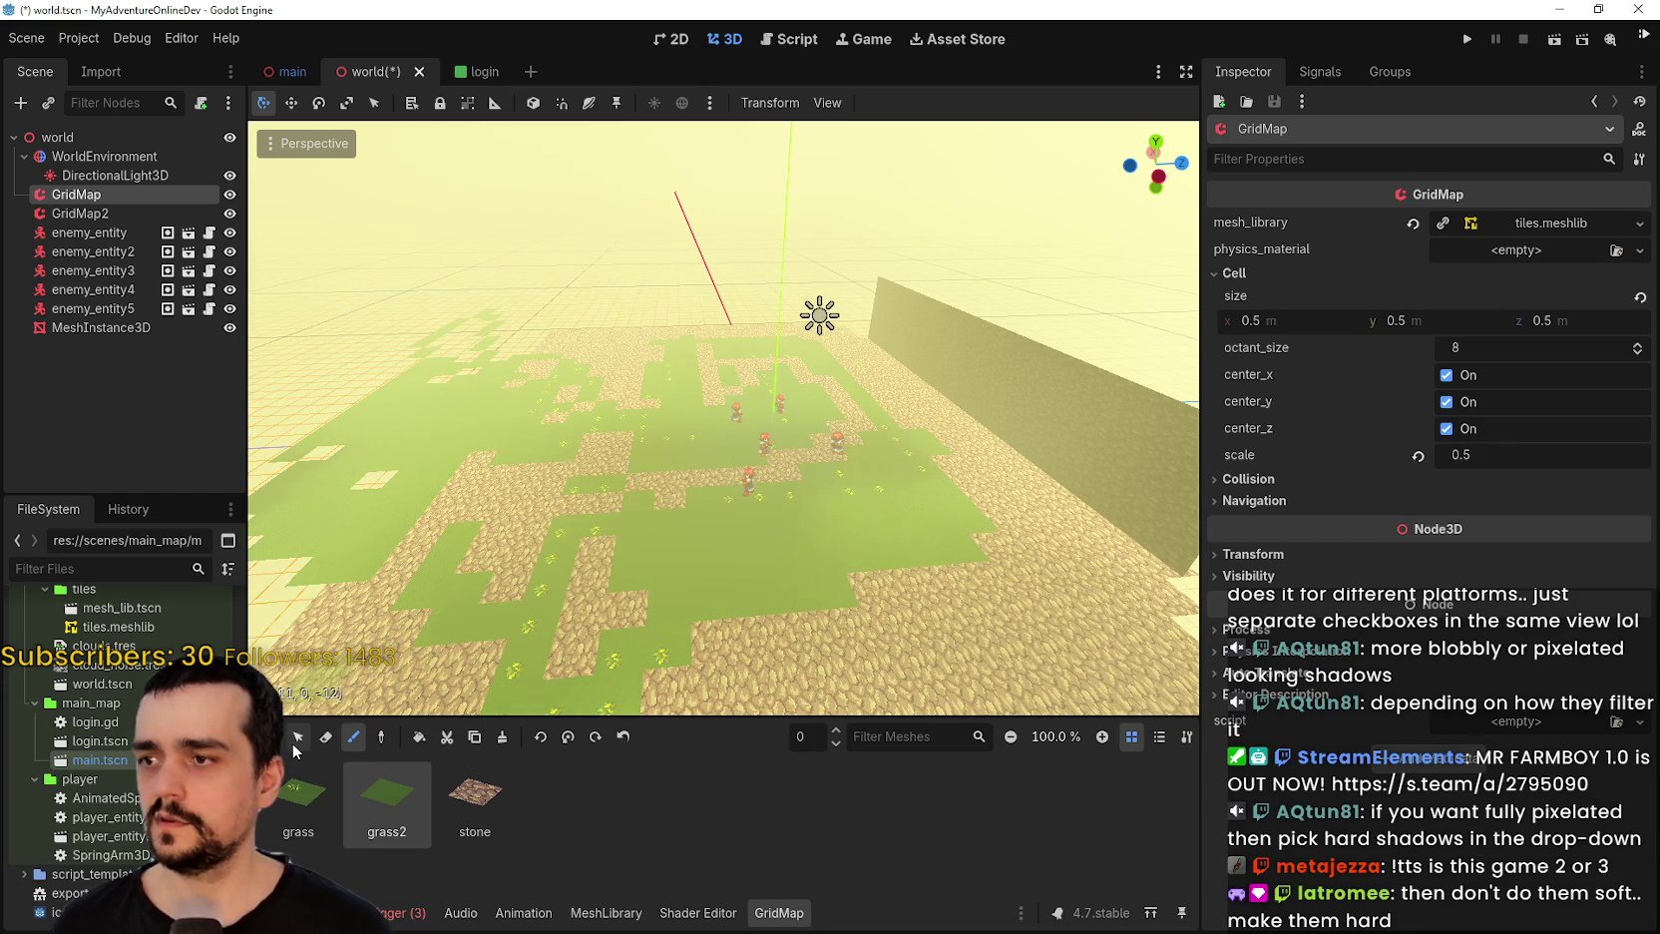
scroll(585, 281, up, 3)
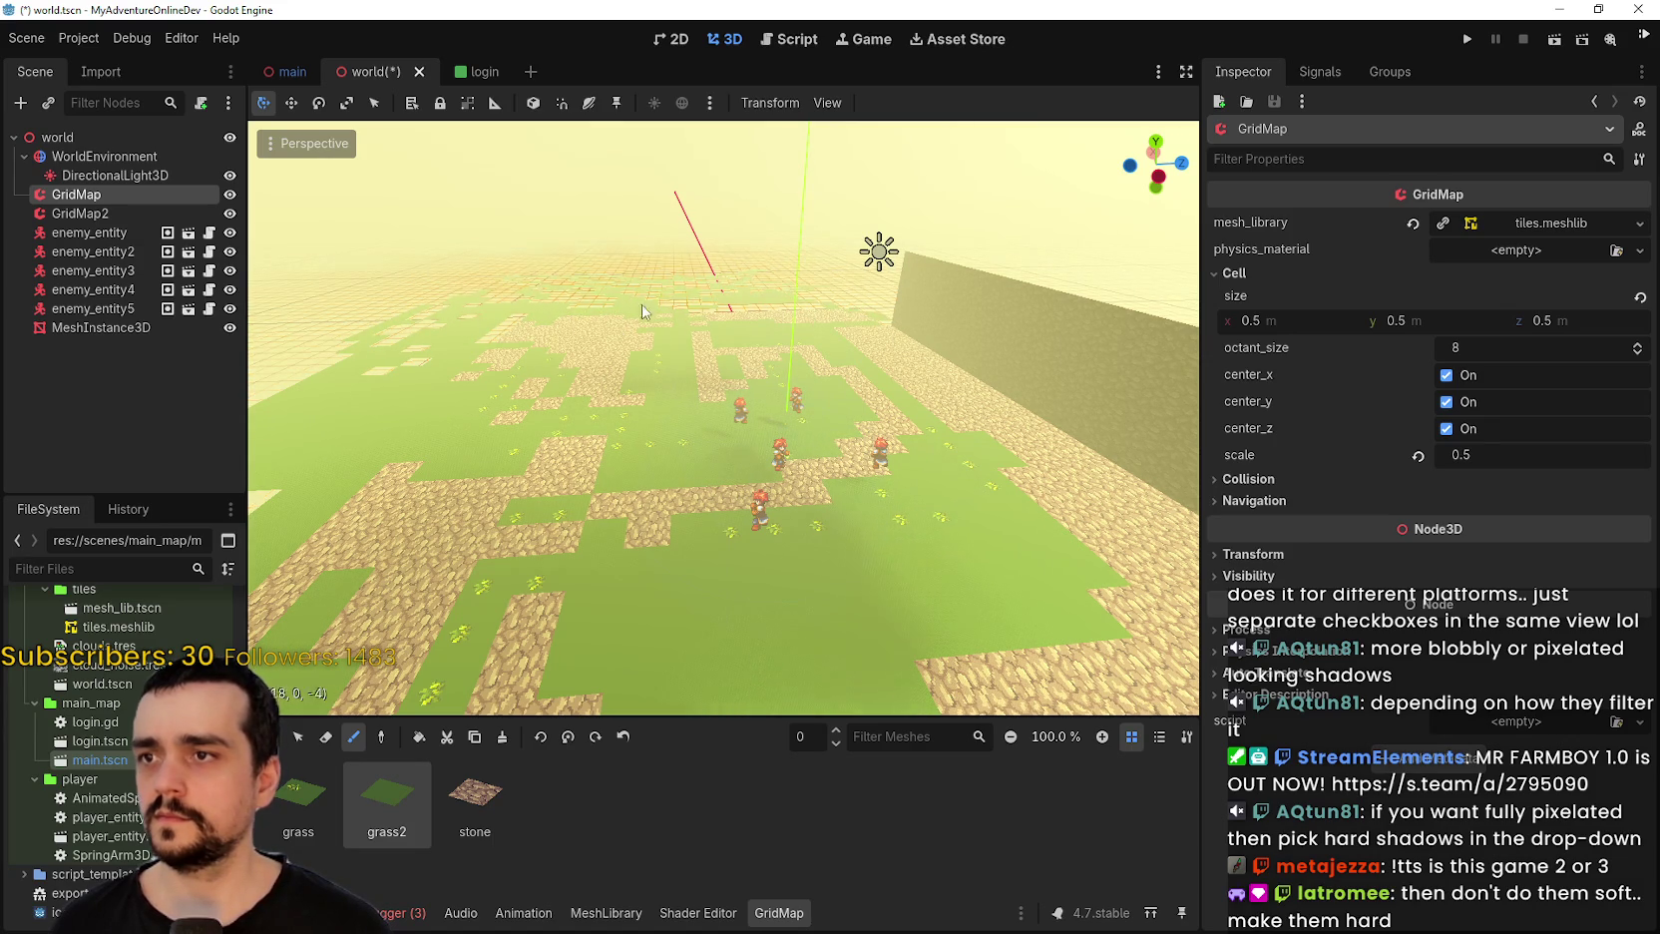
drag(571, 291, 319, 284)
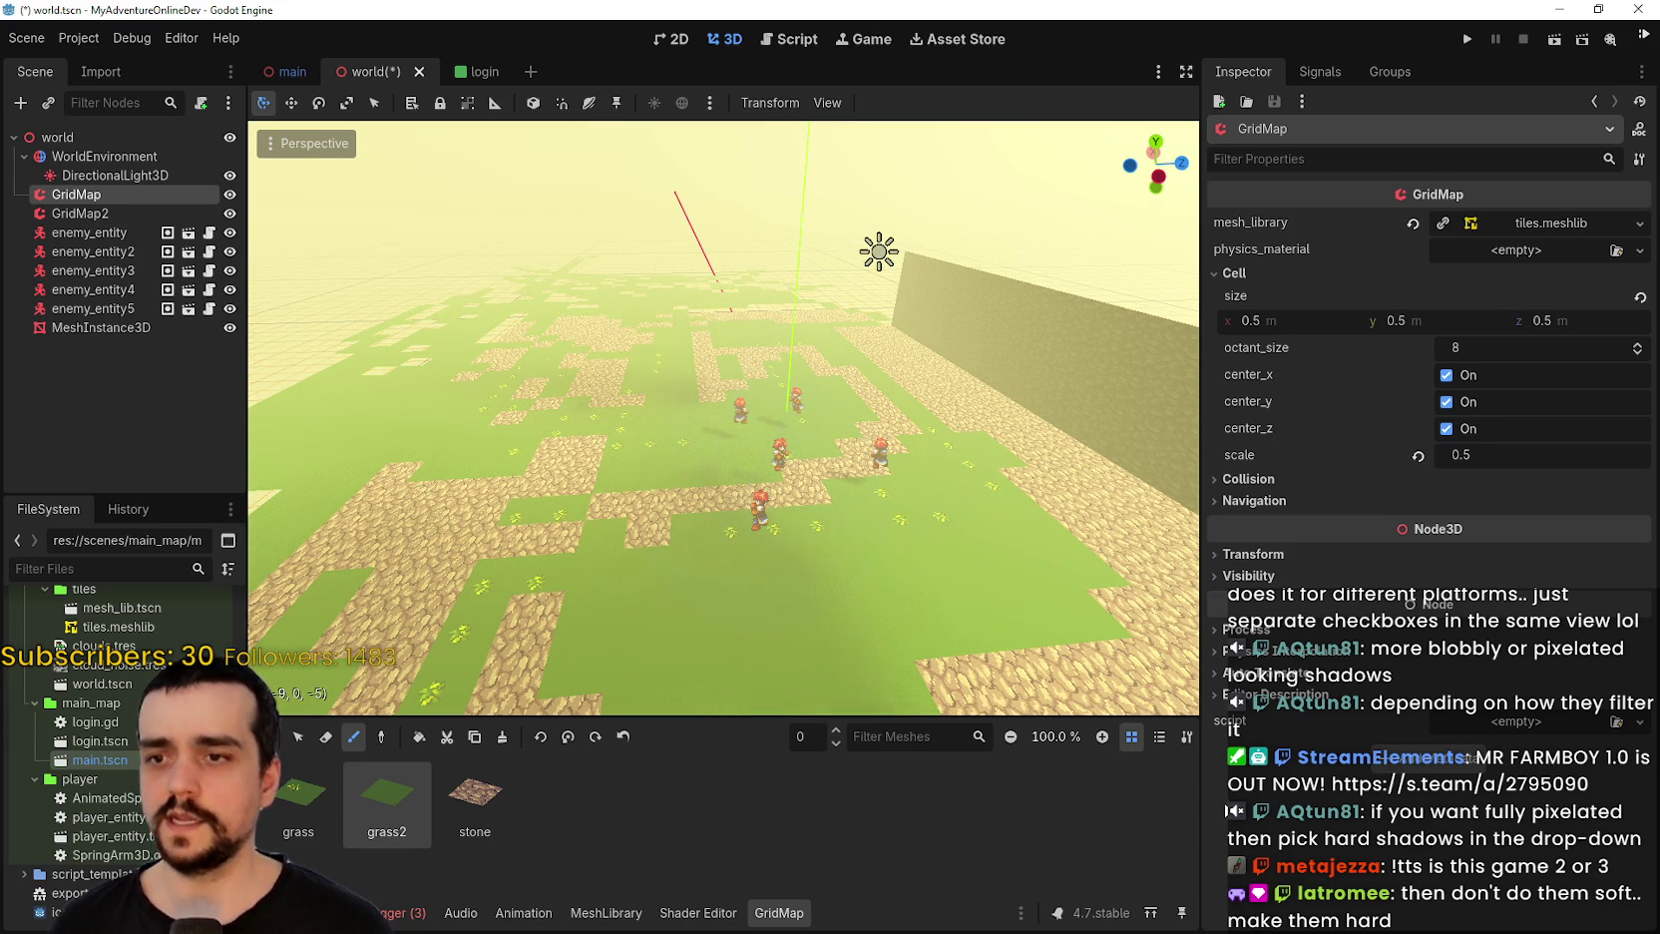
click(1160, 736)
click(1131, 737)
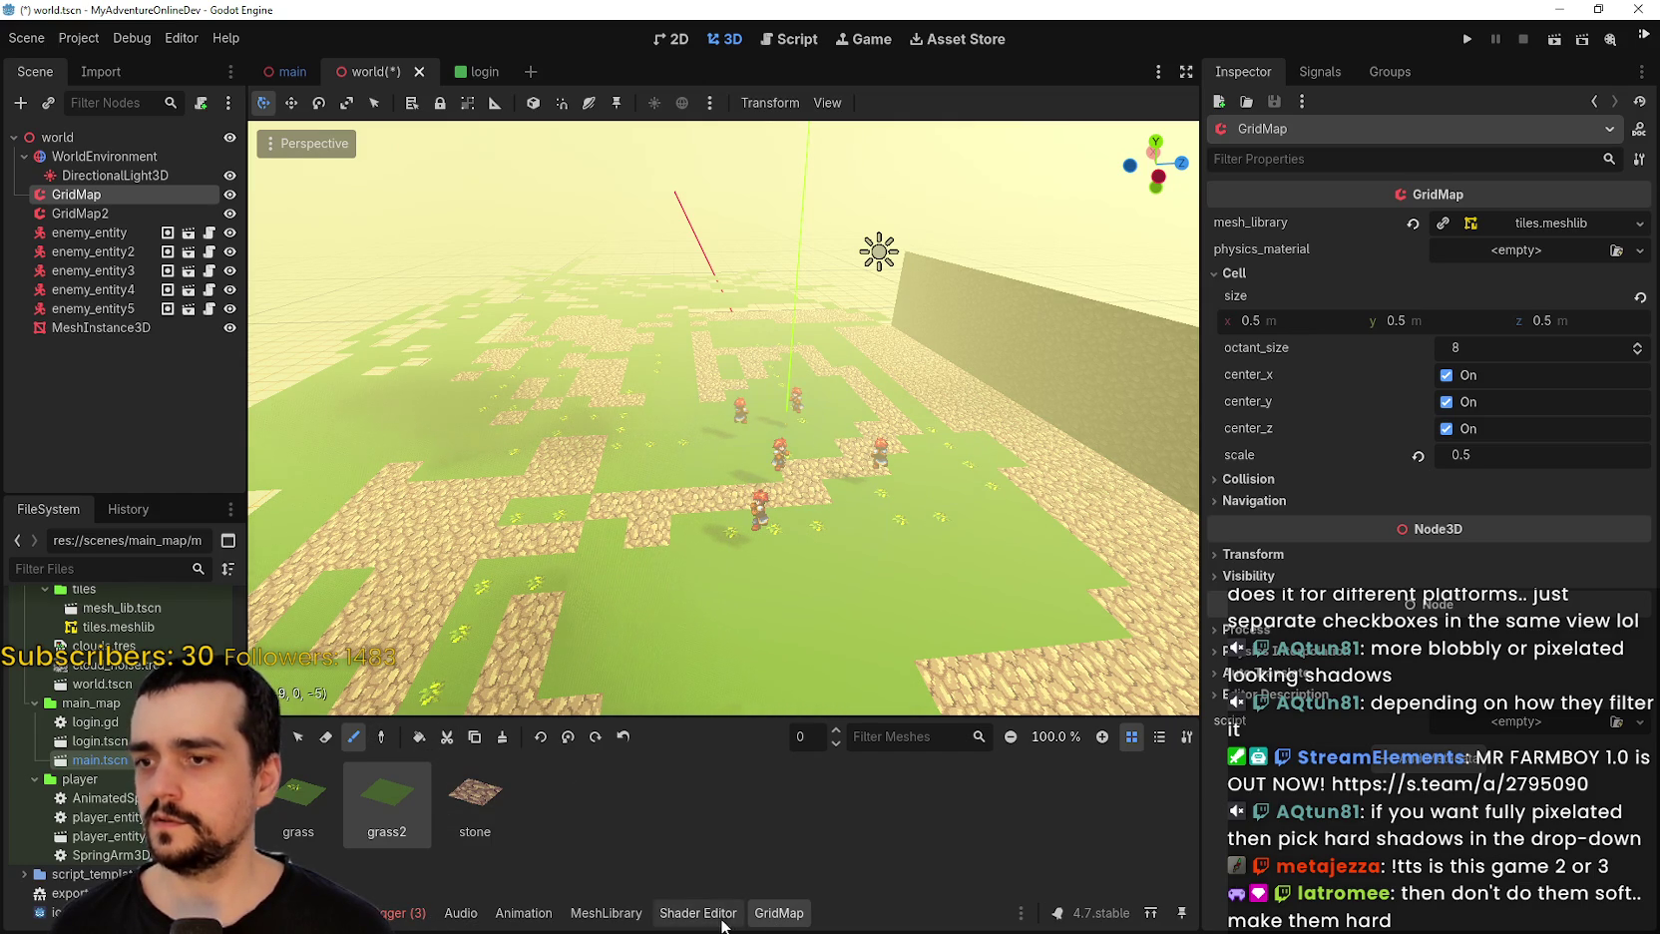
click(130, 214)
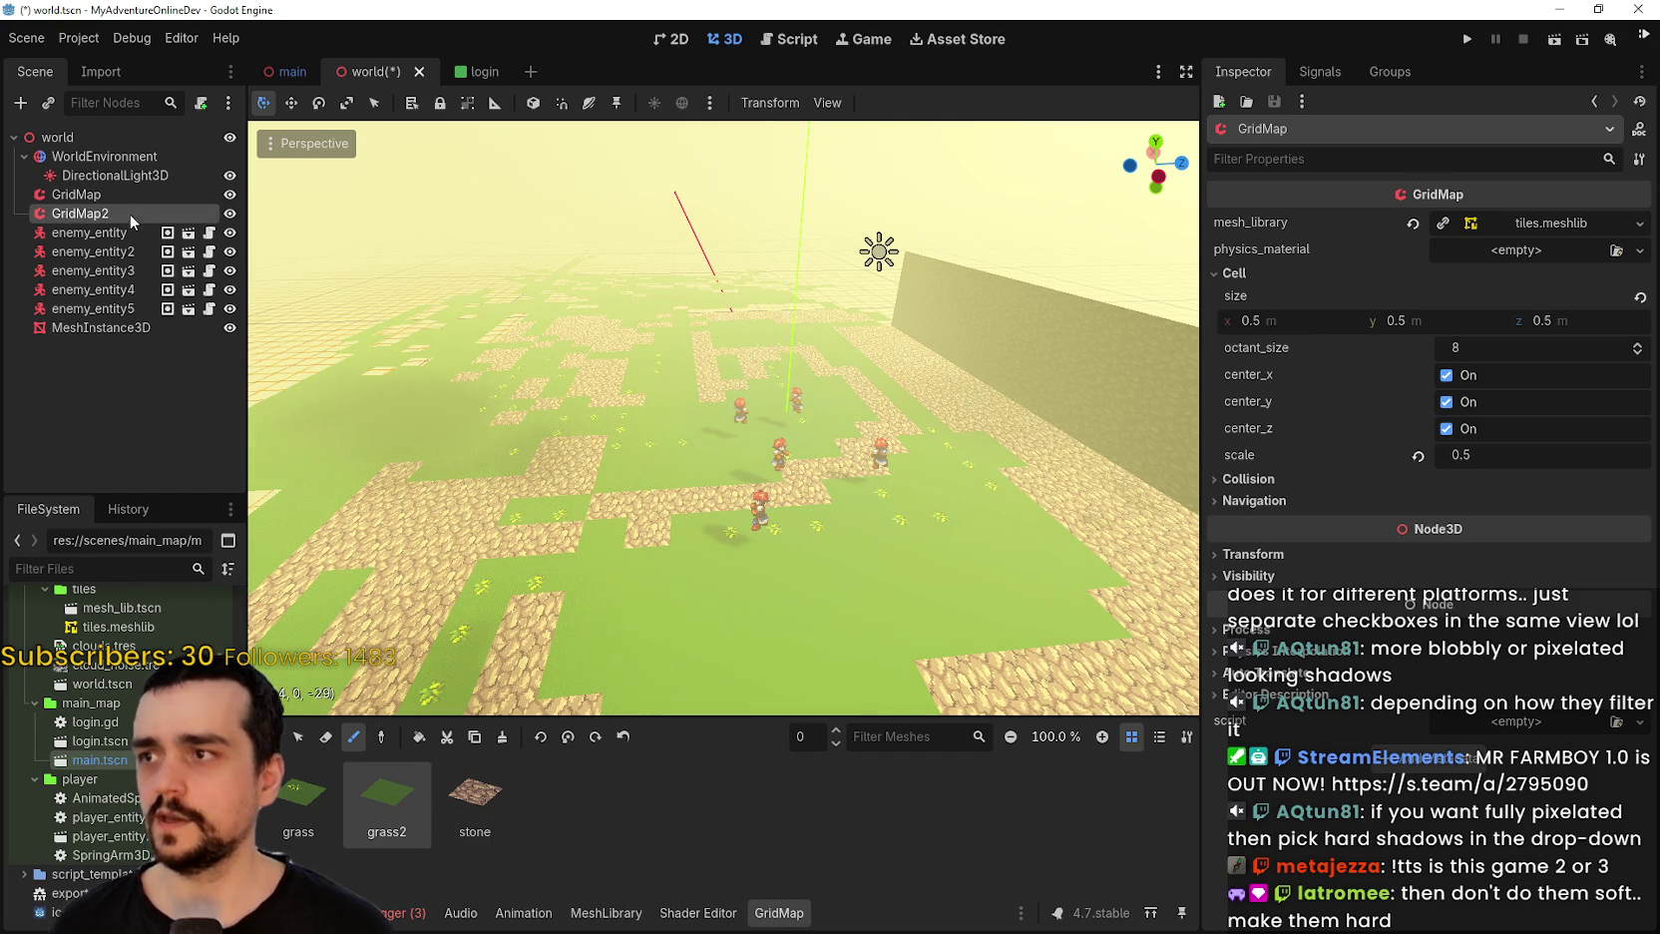
click(230, 214)
click(230, 213)
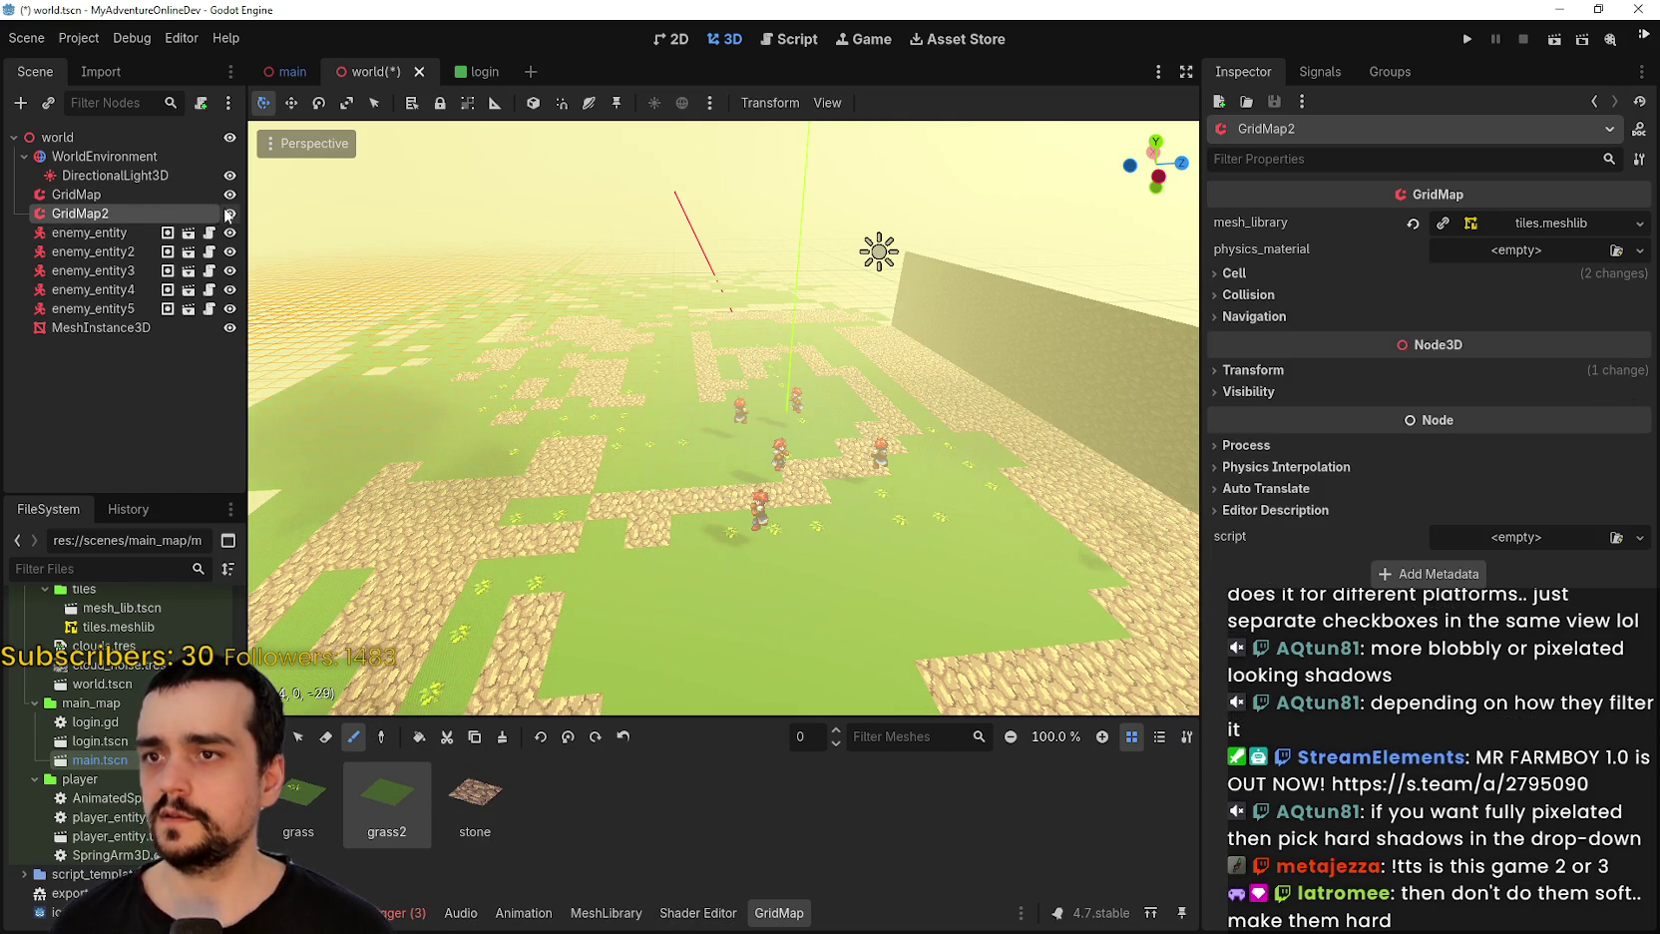
click(195, 212)
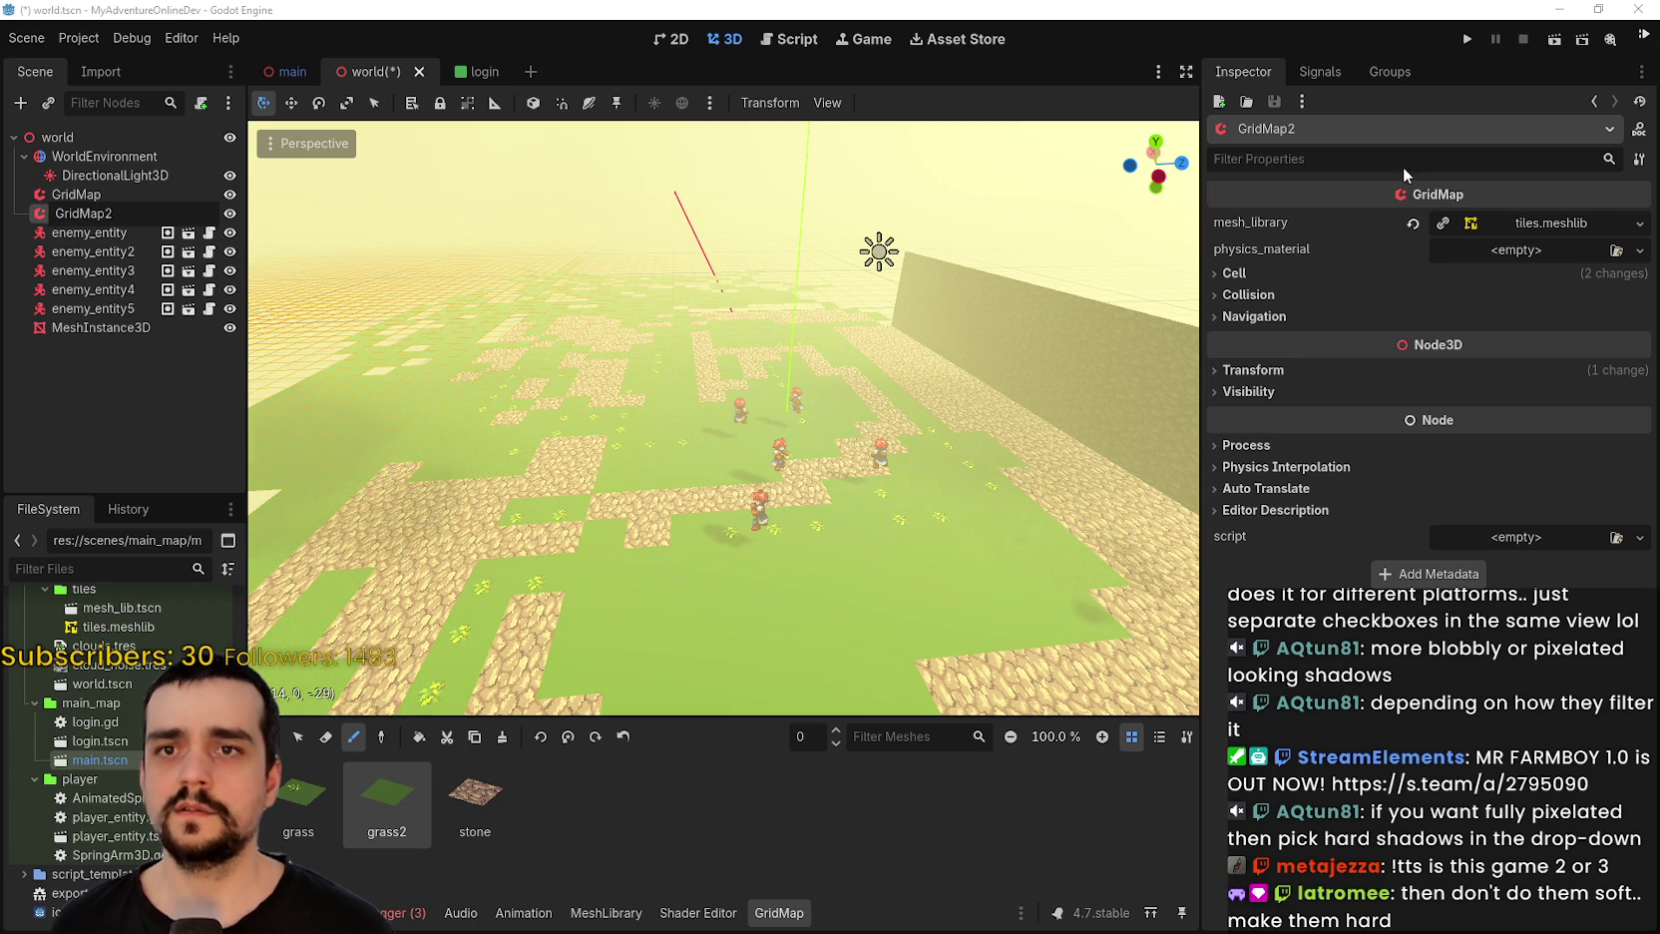
key(Return)
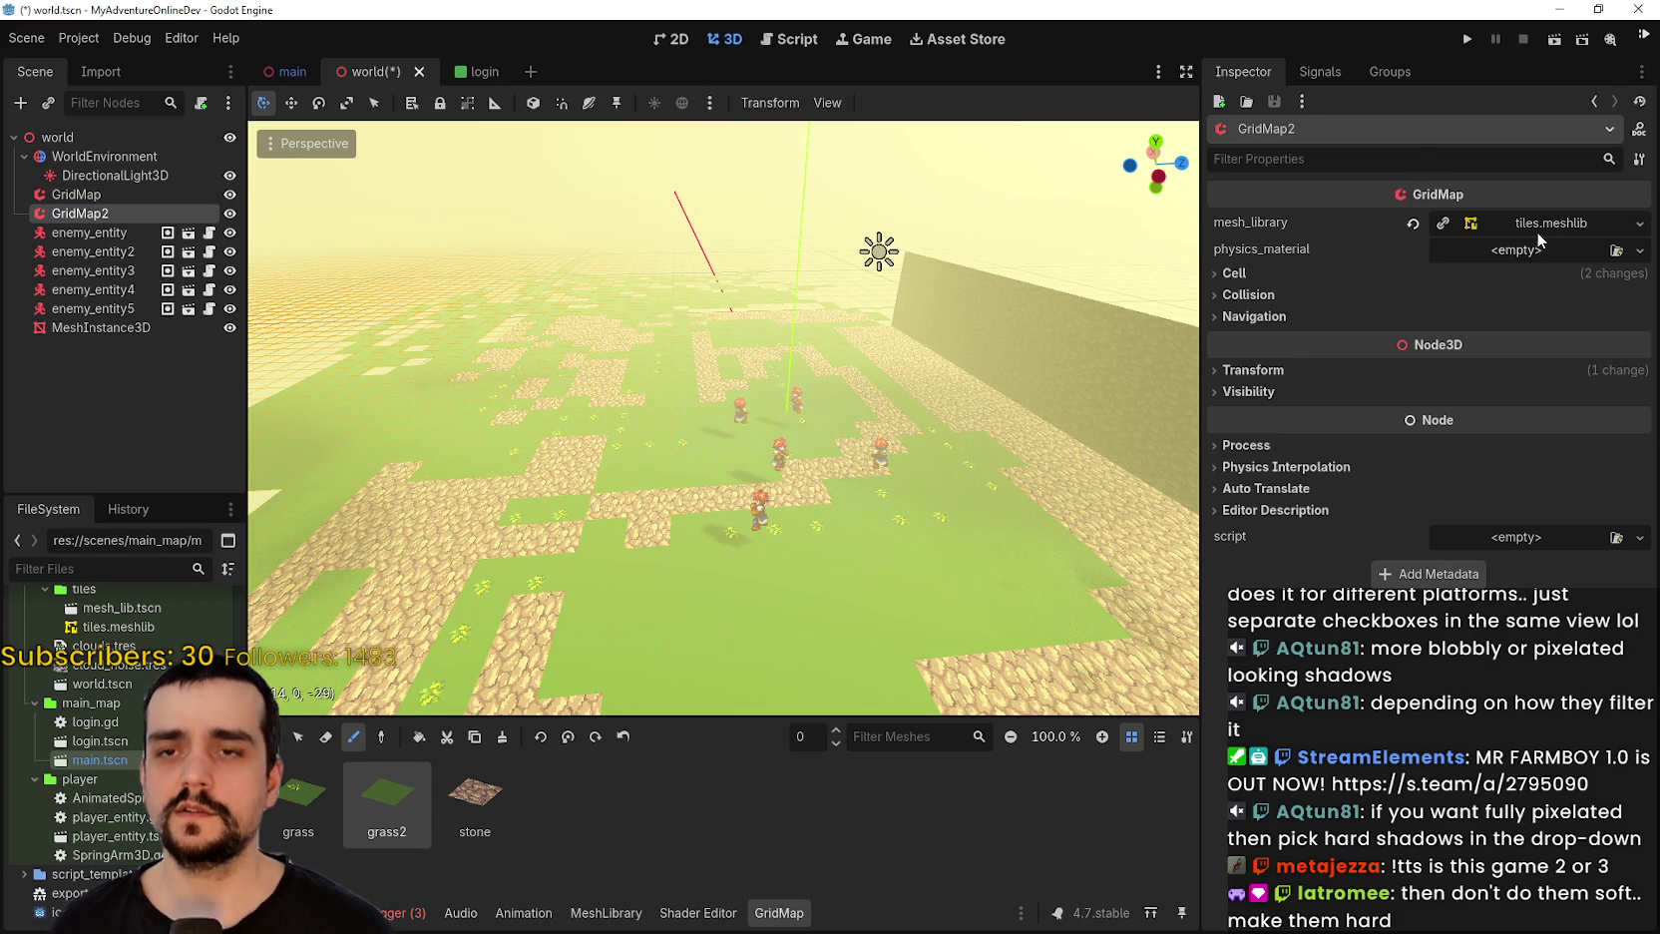
click(1538, 227)
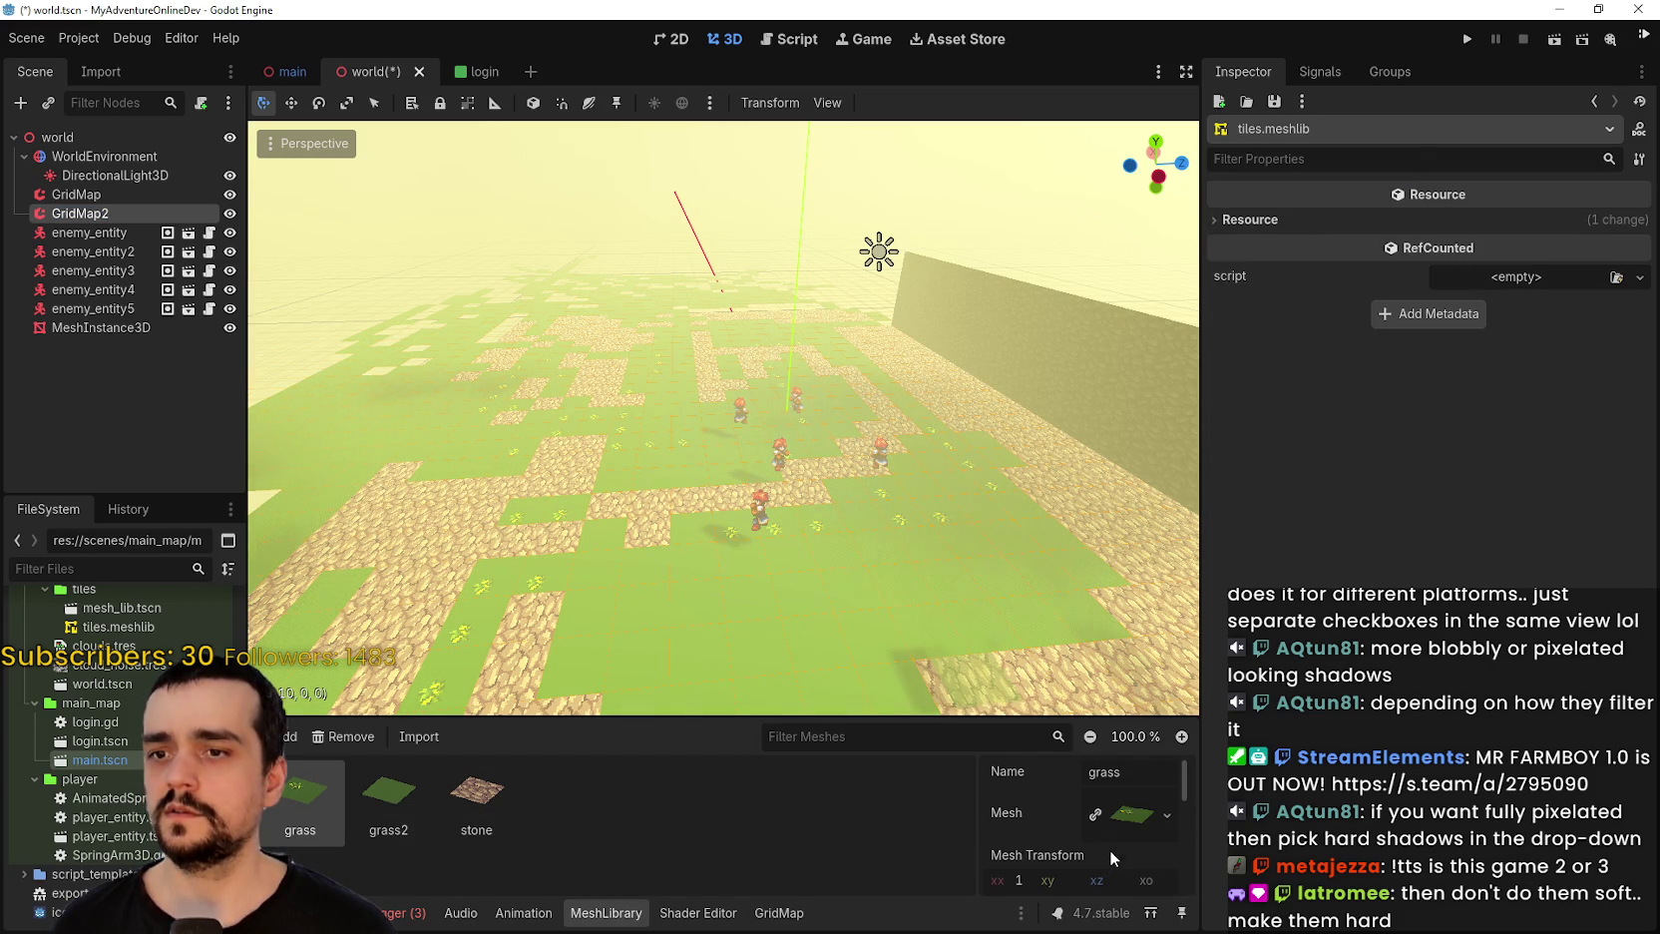
scroll(1107, 850, down, 5)
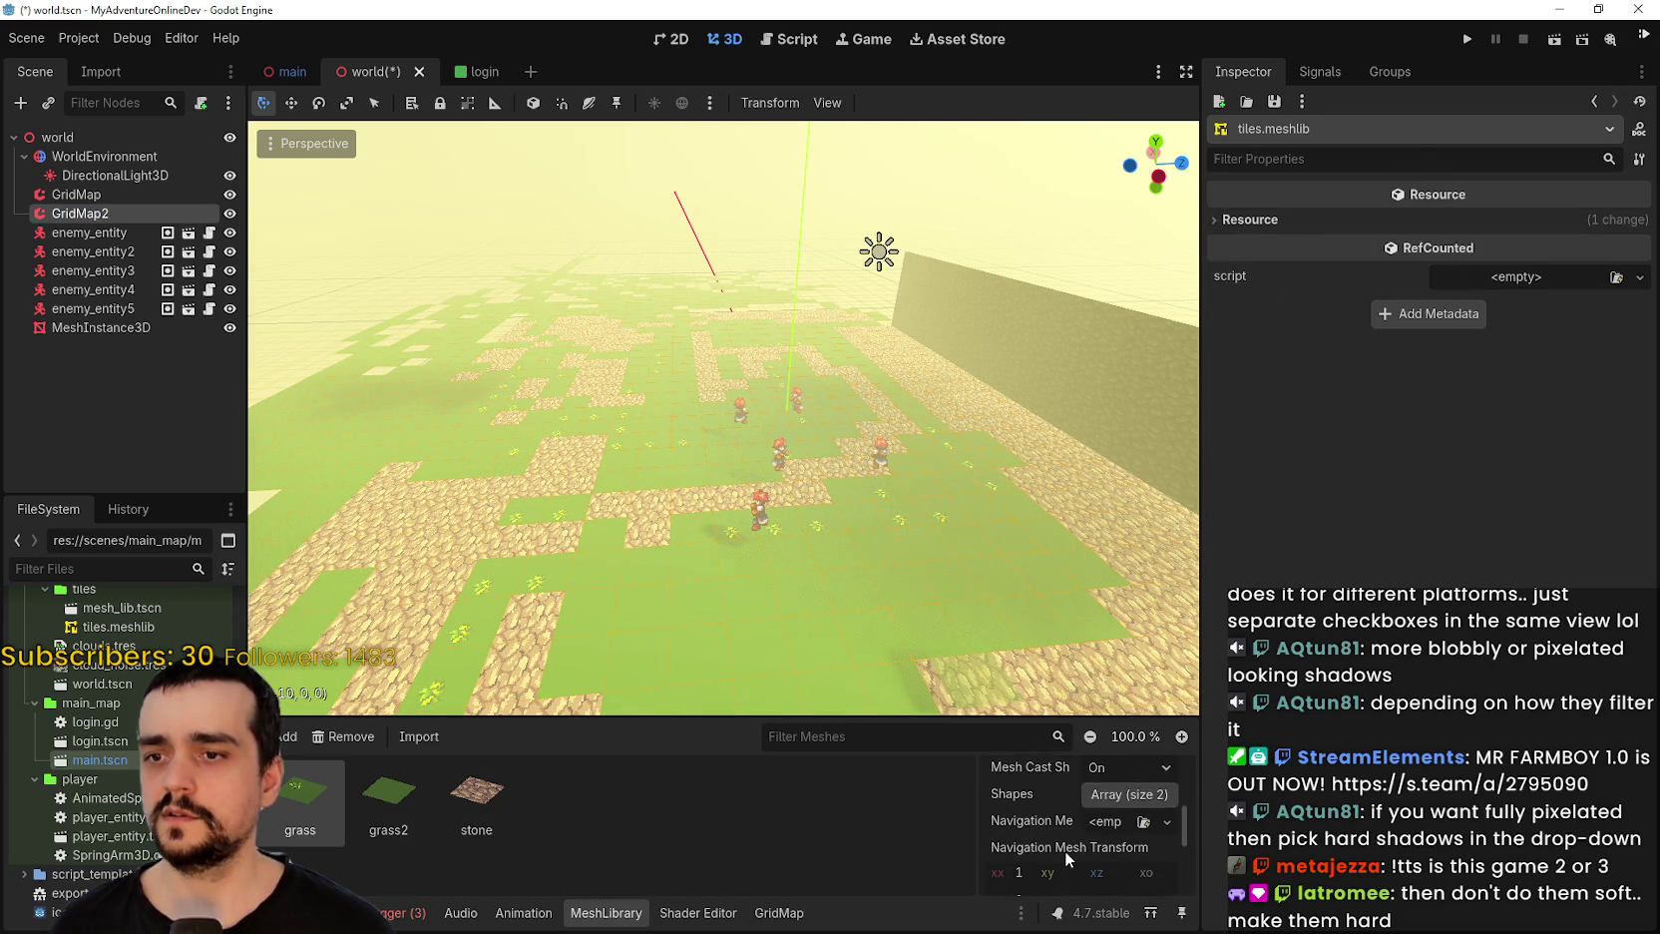
scroll(1065, 849, down, 5)
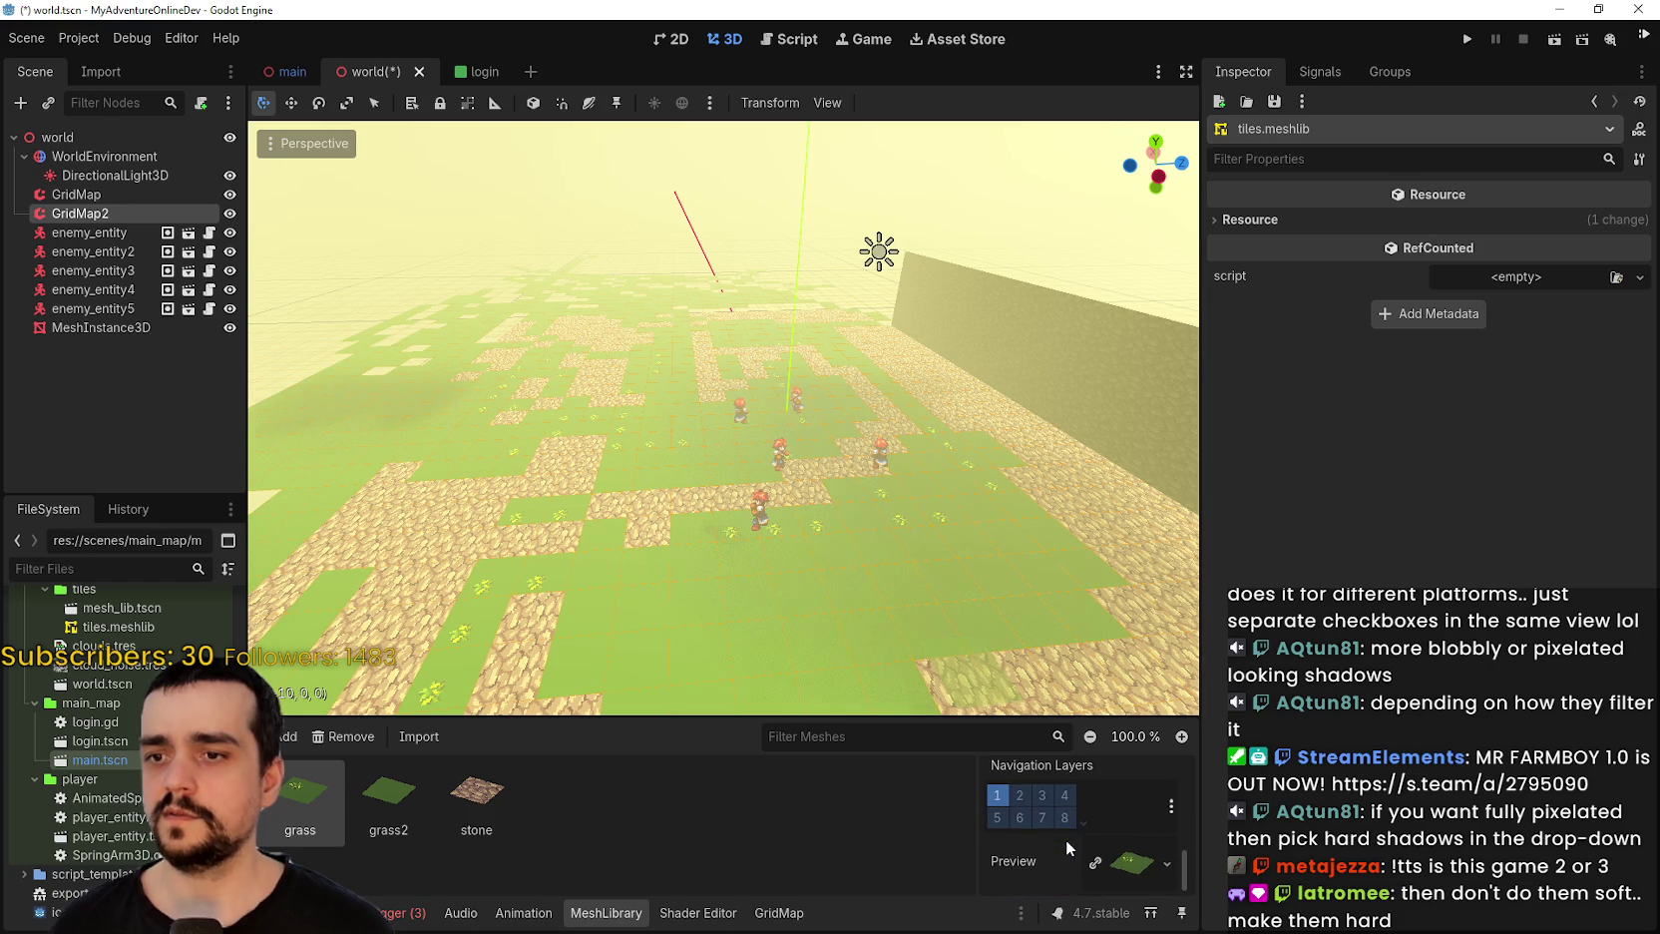
scroll(1067, 839, up, 1)
scroll(703, 423, down, 3)
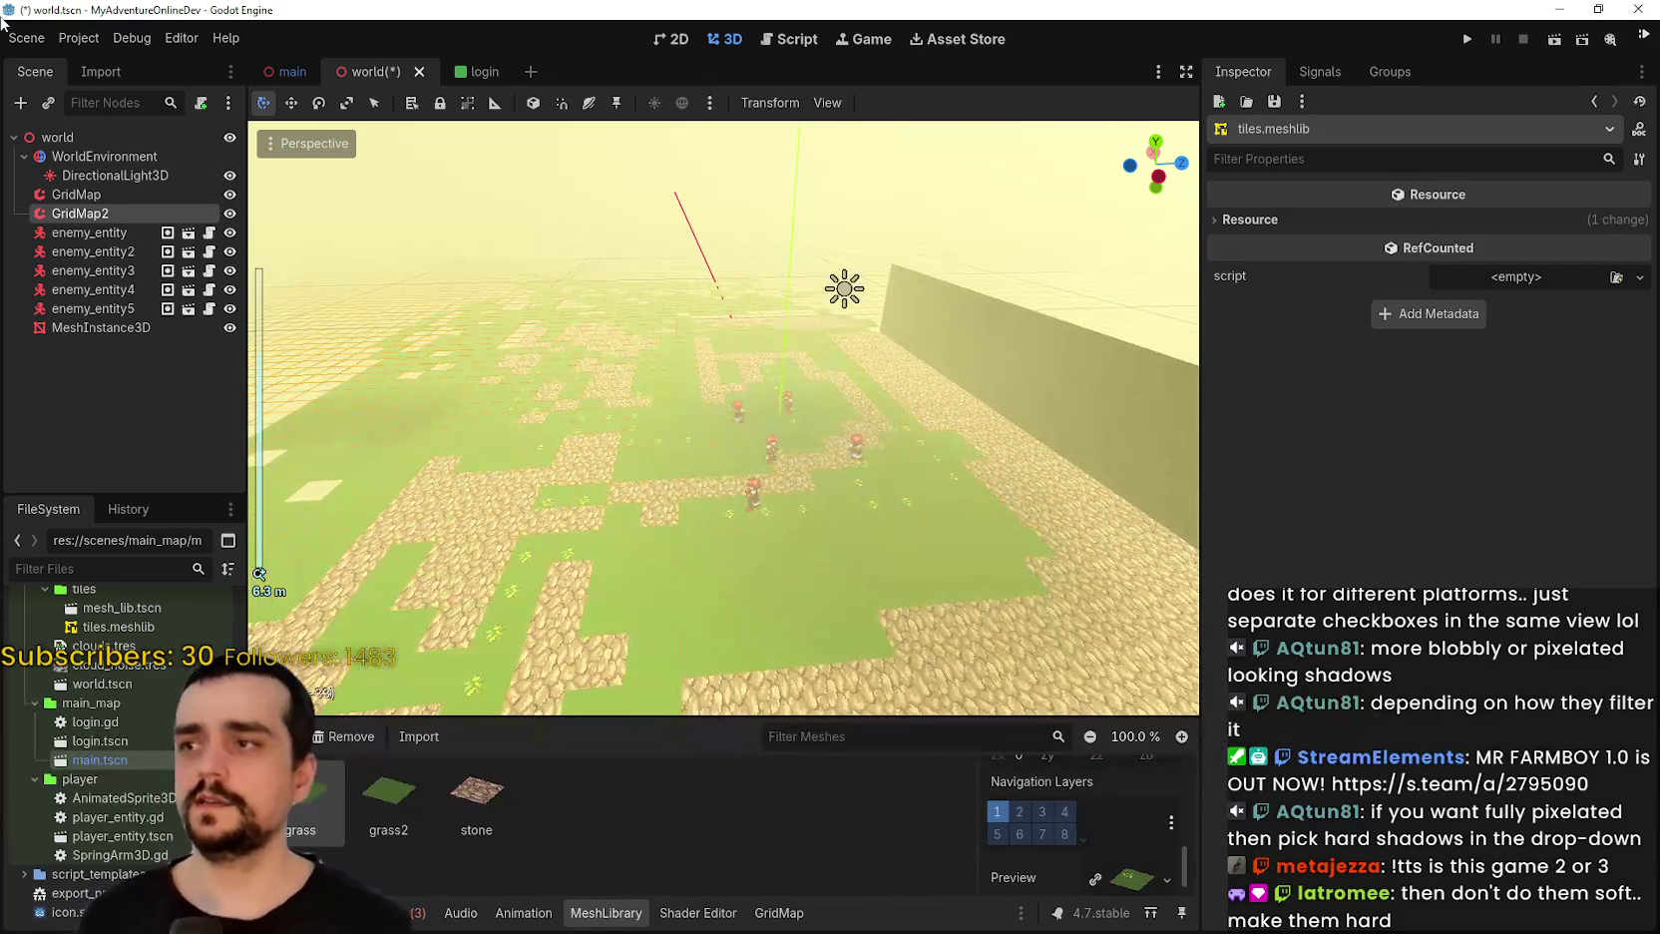
click(110, 193)
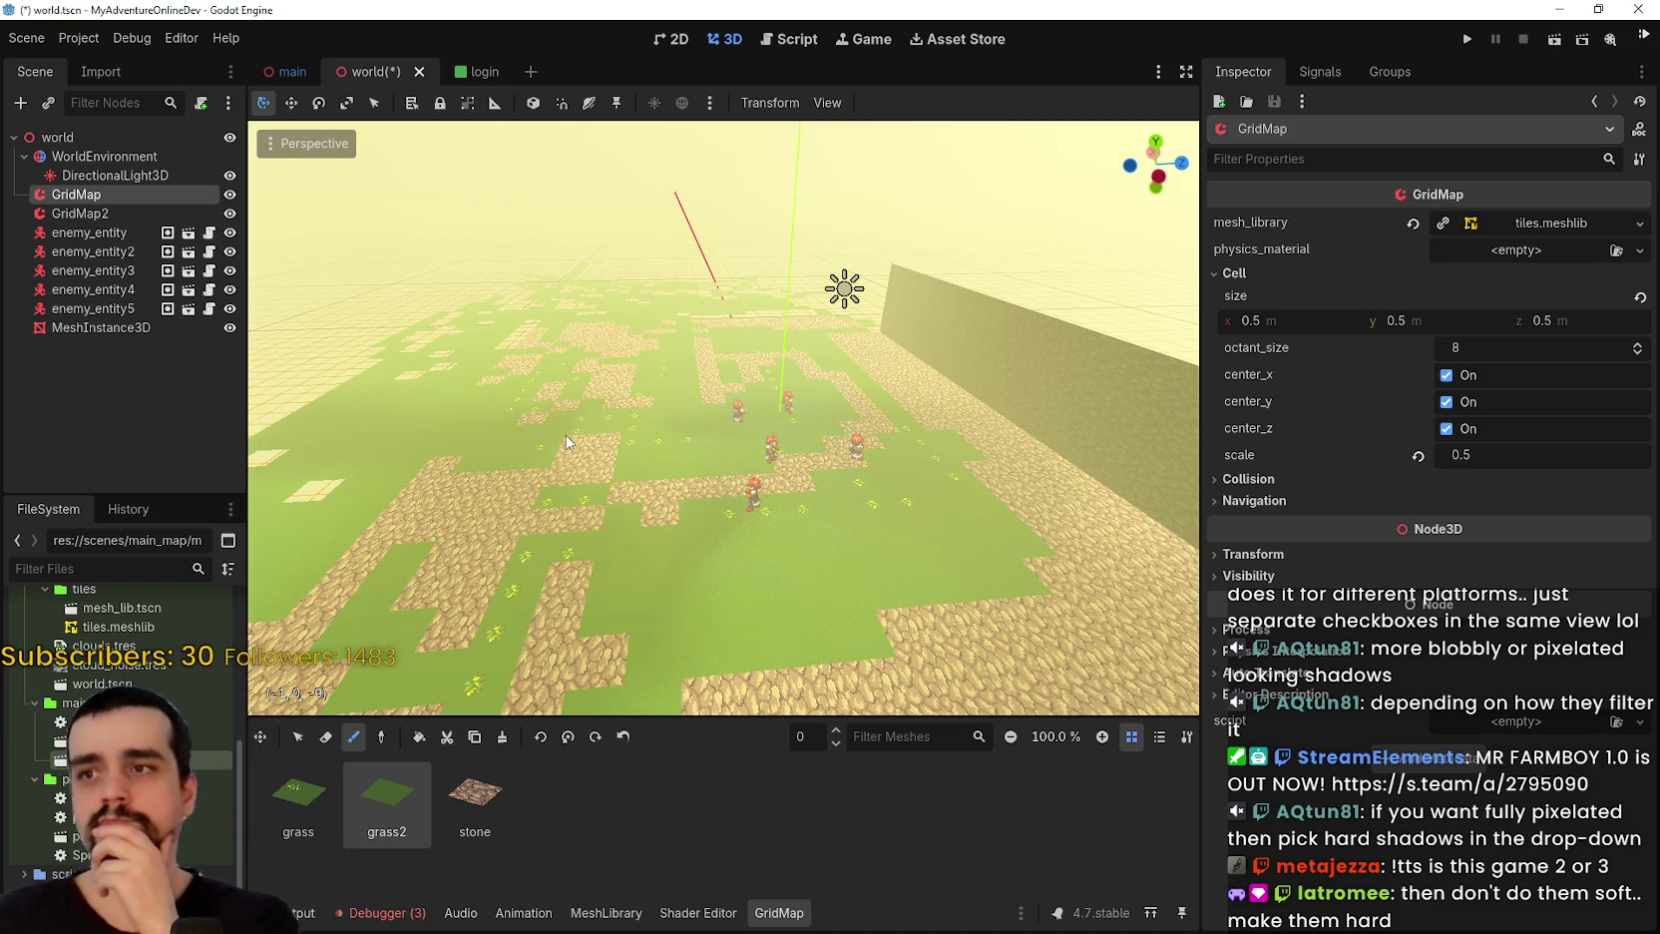
In AssetLib, try searches for 'pixel' and 'map', settling on 'terrain'.
click(992, 42)
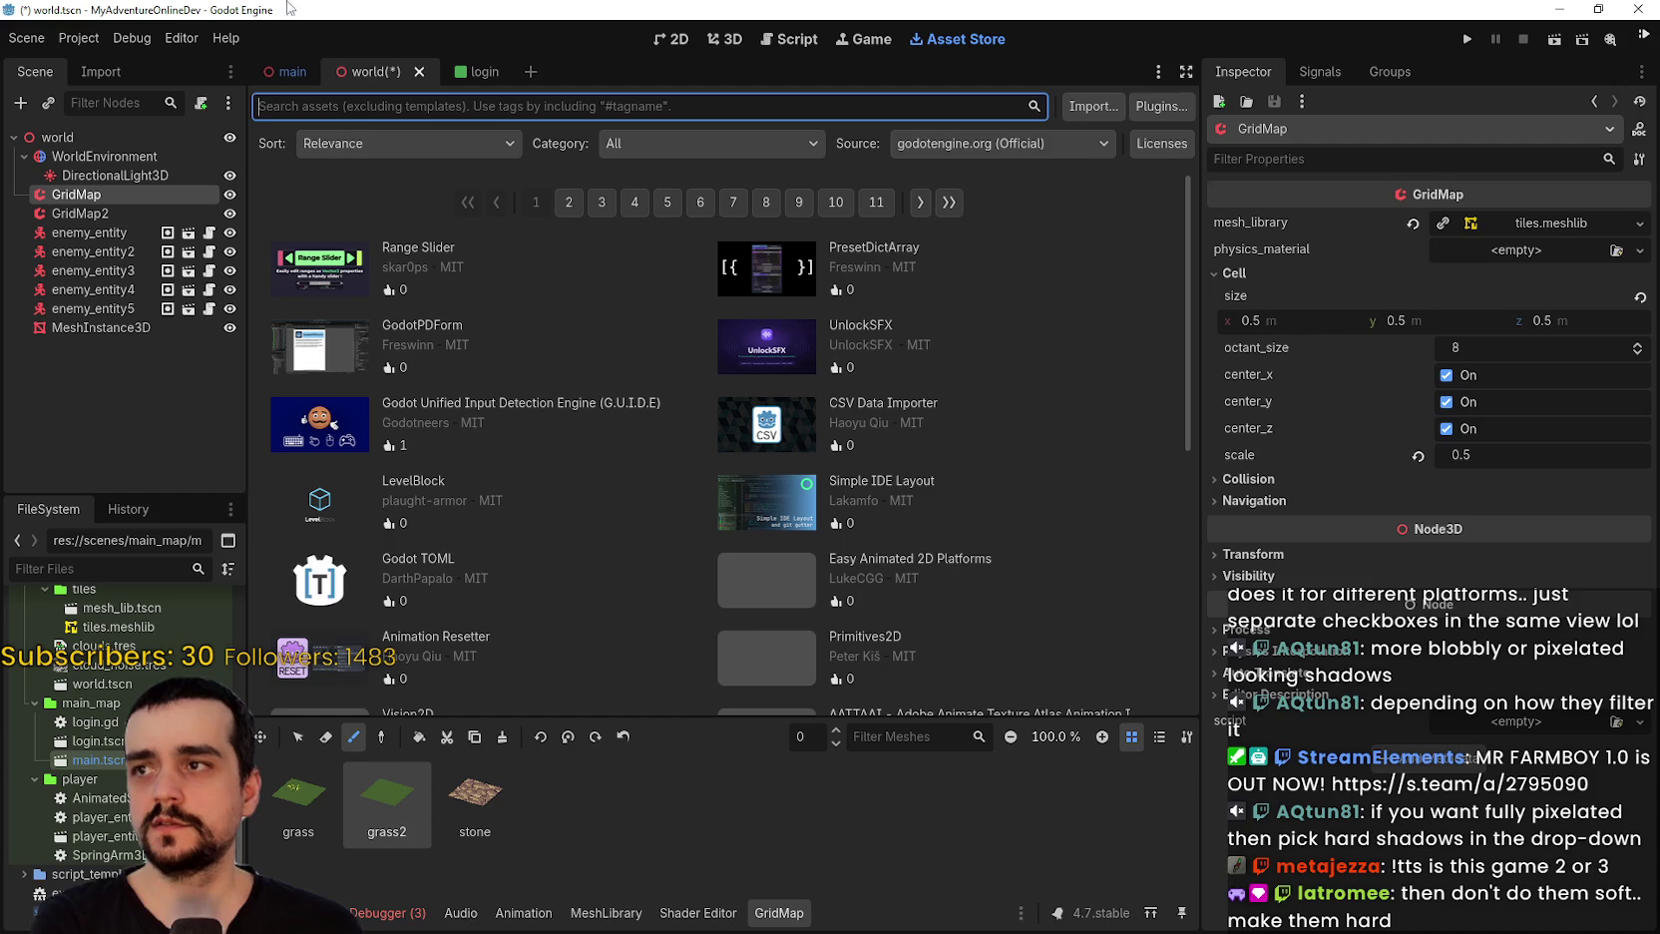
text(pixel)
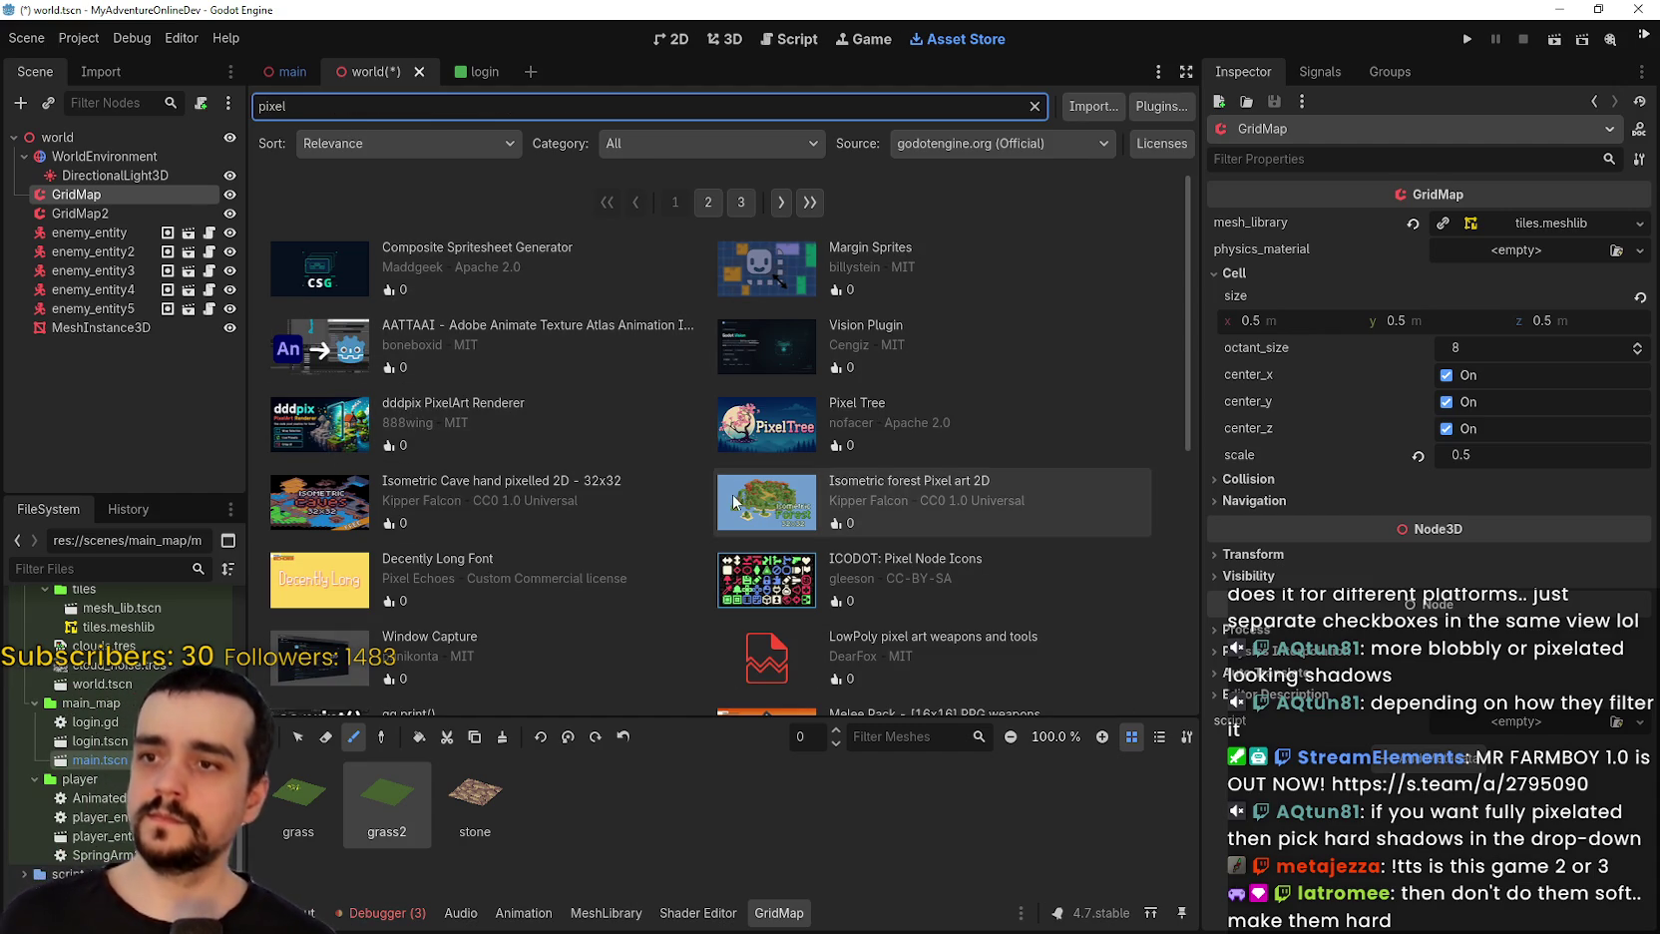
scroll(743, 498, down, 5)
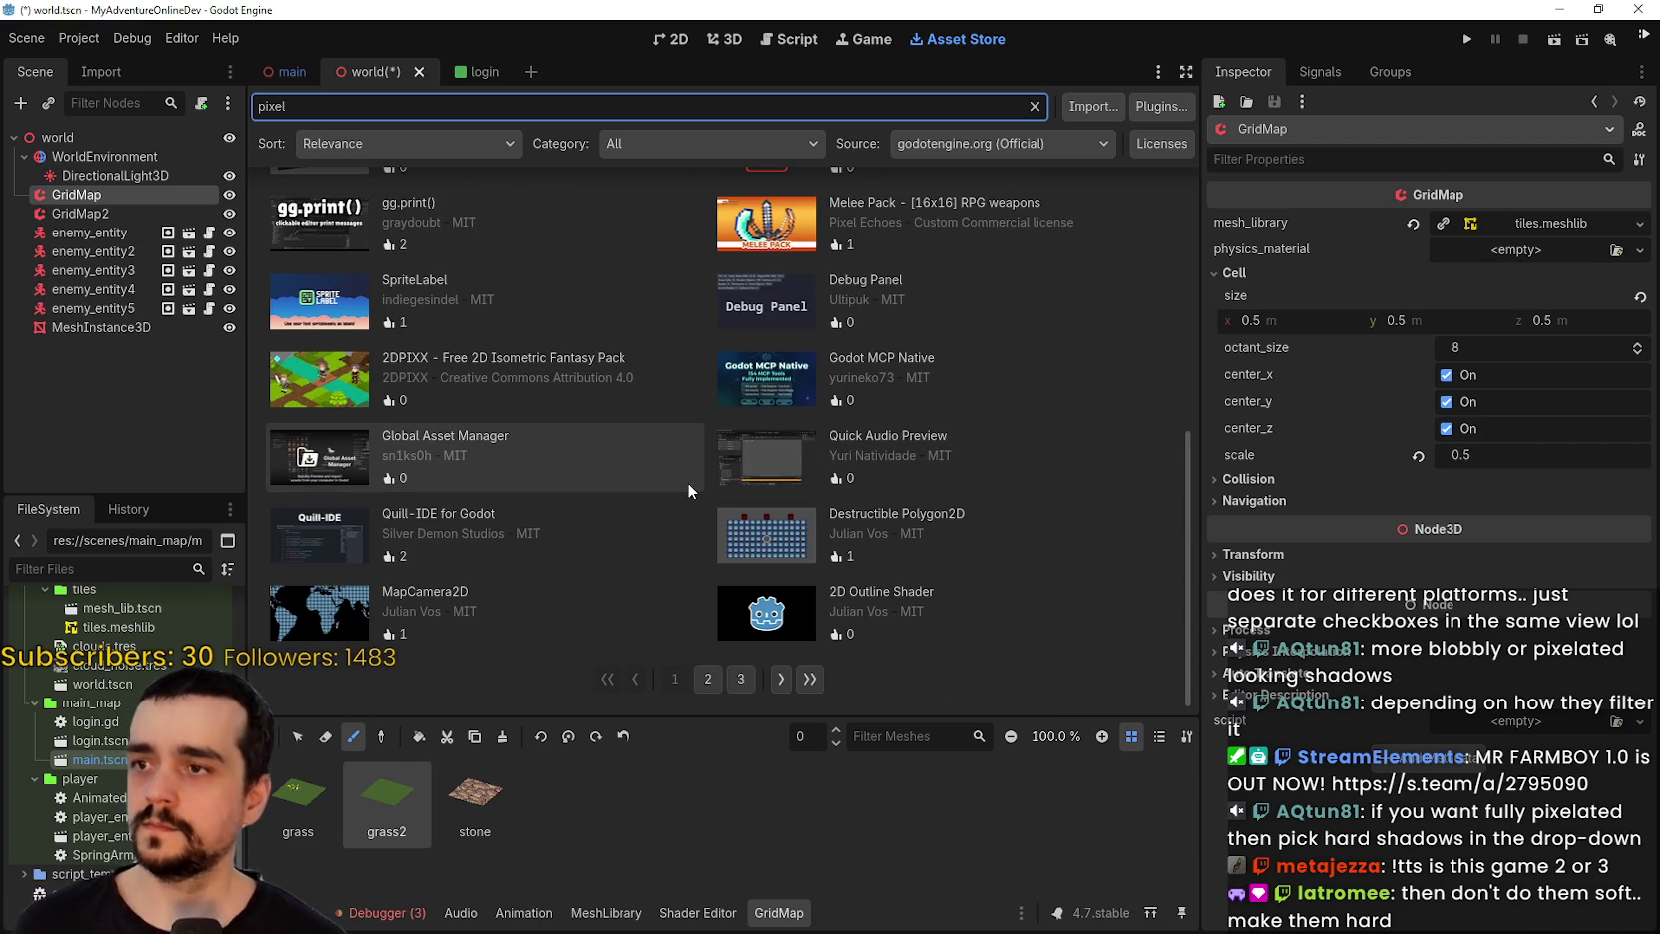
scroll(654, 473, up, 5)
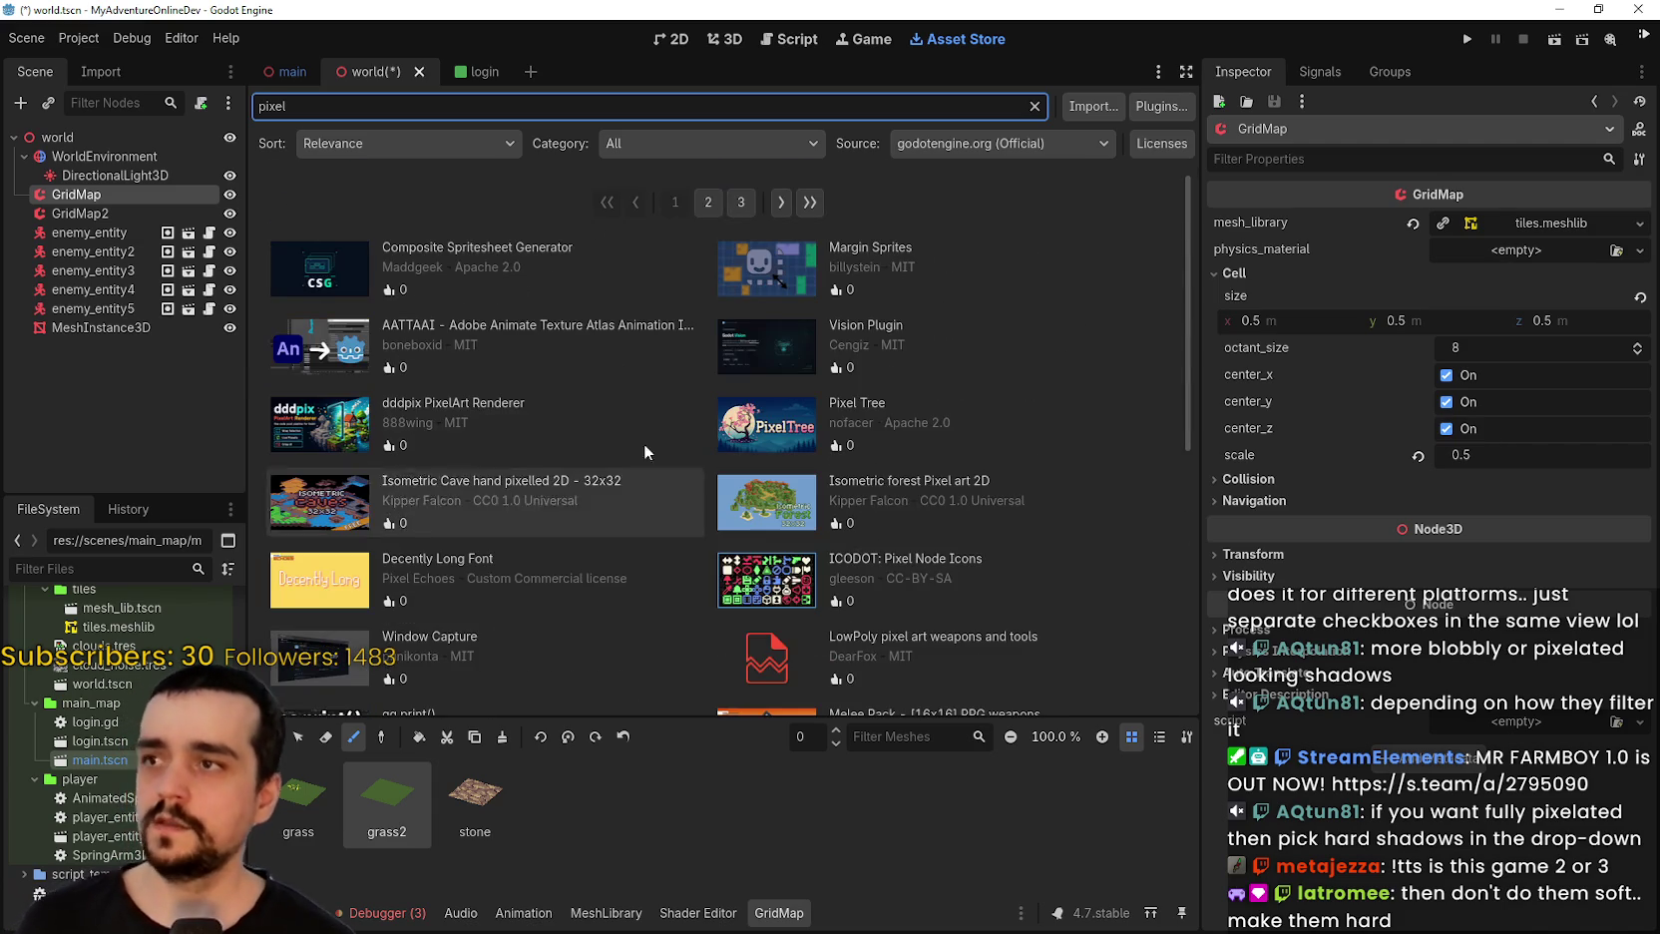
text(map)
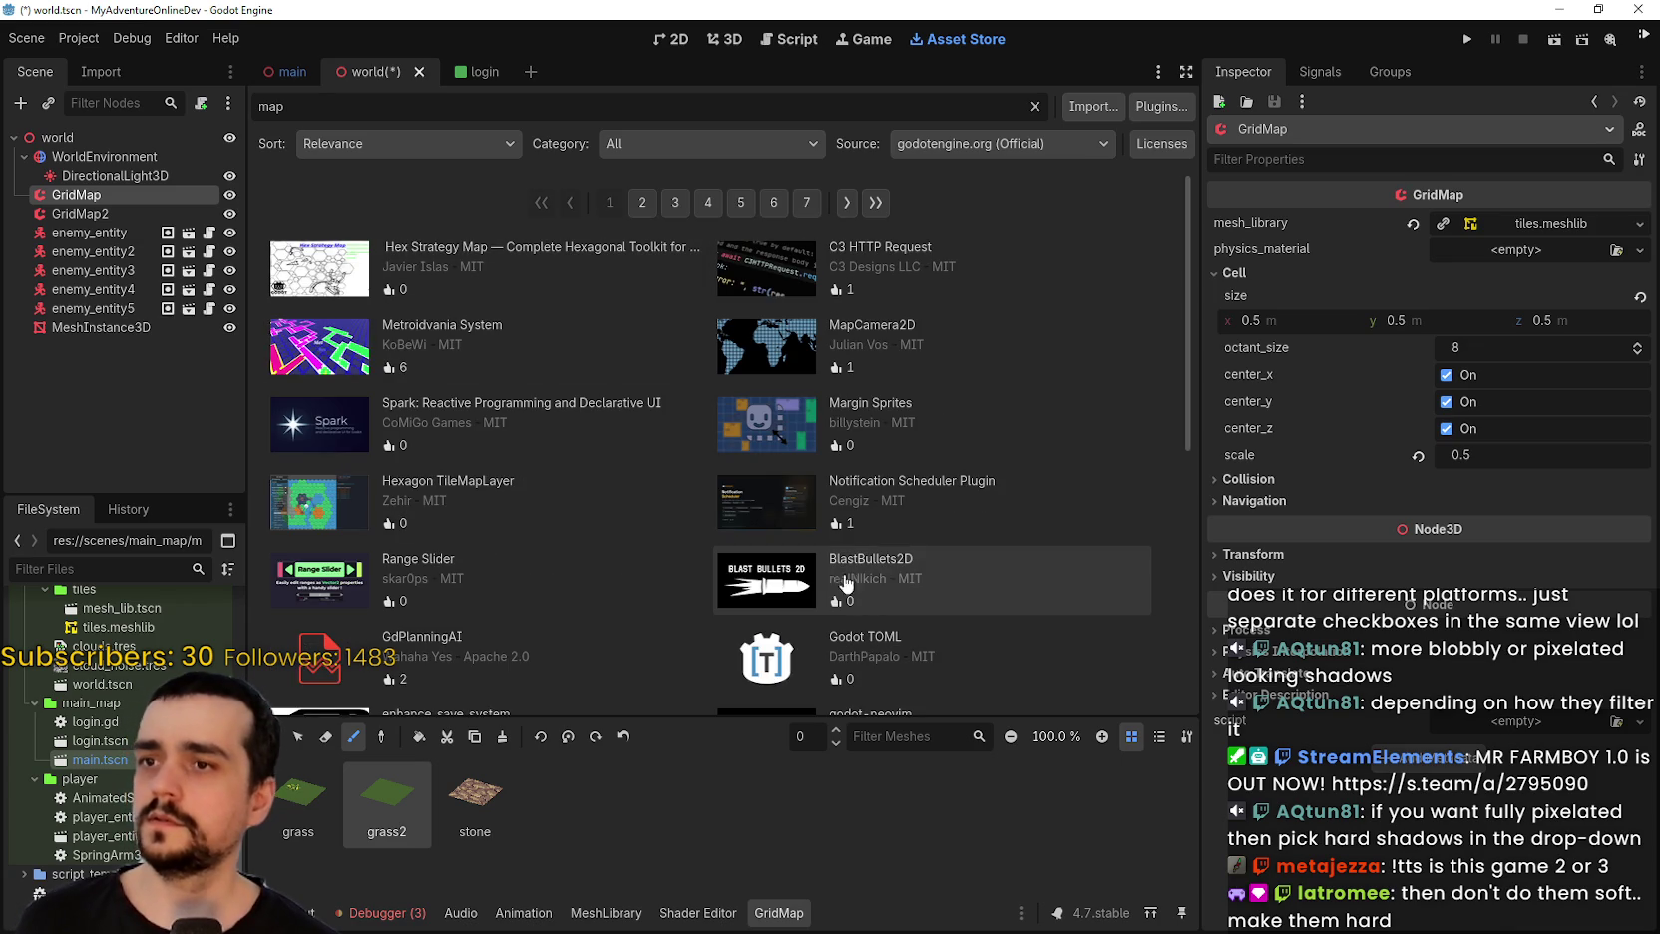
scroll(1081, 416, down, 1)
scroll(1046, 437, down, 7)
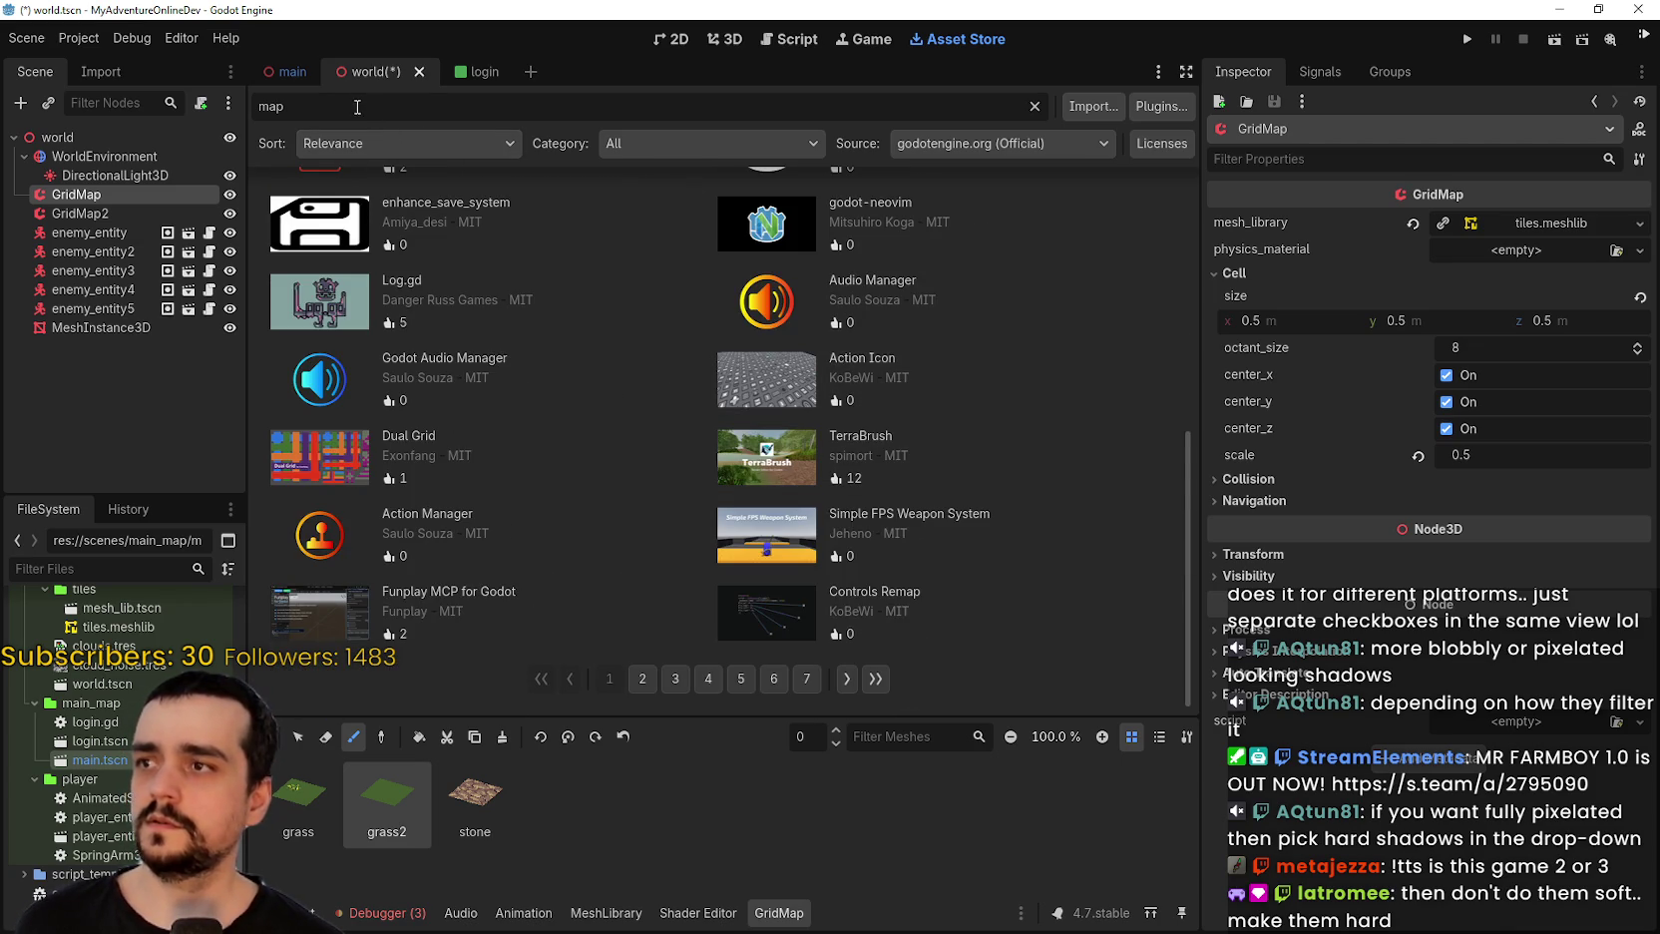
text(terrain)
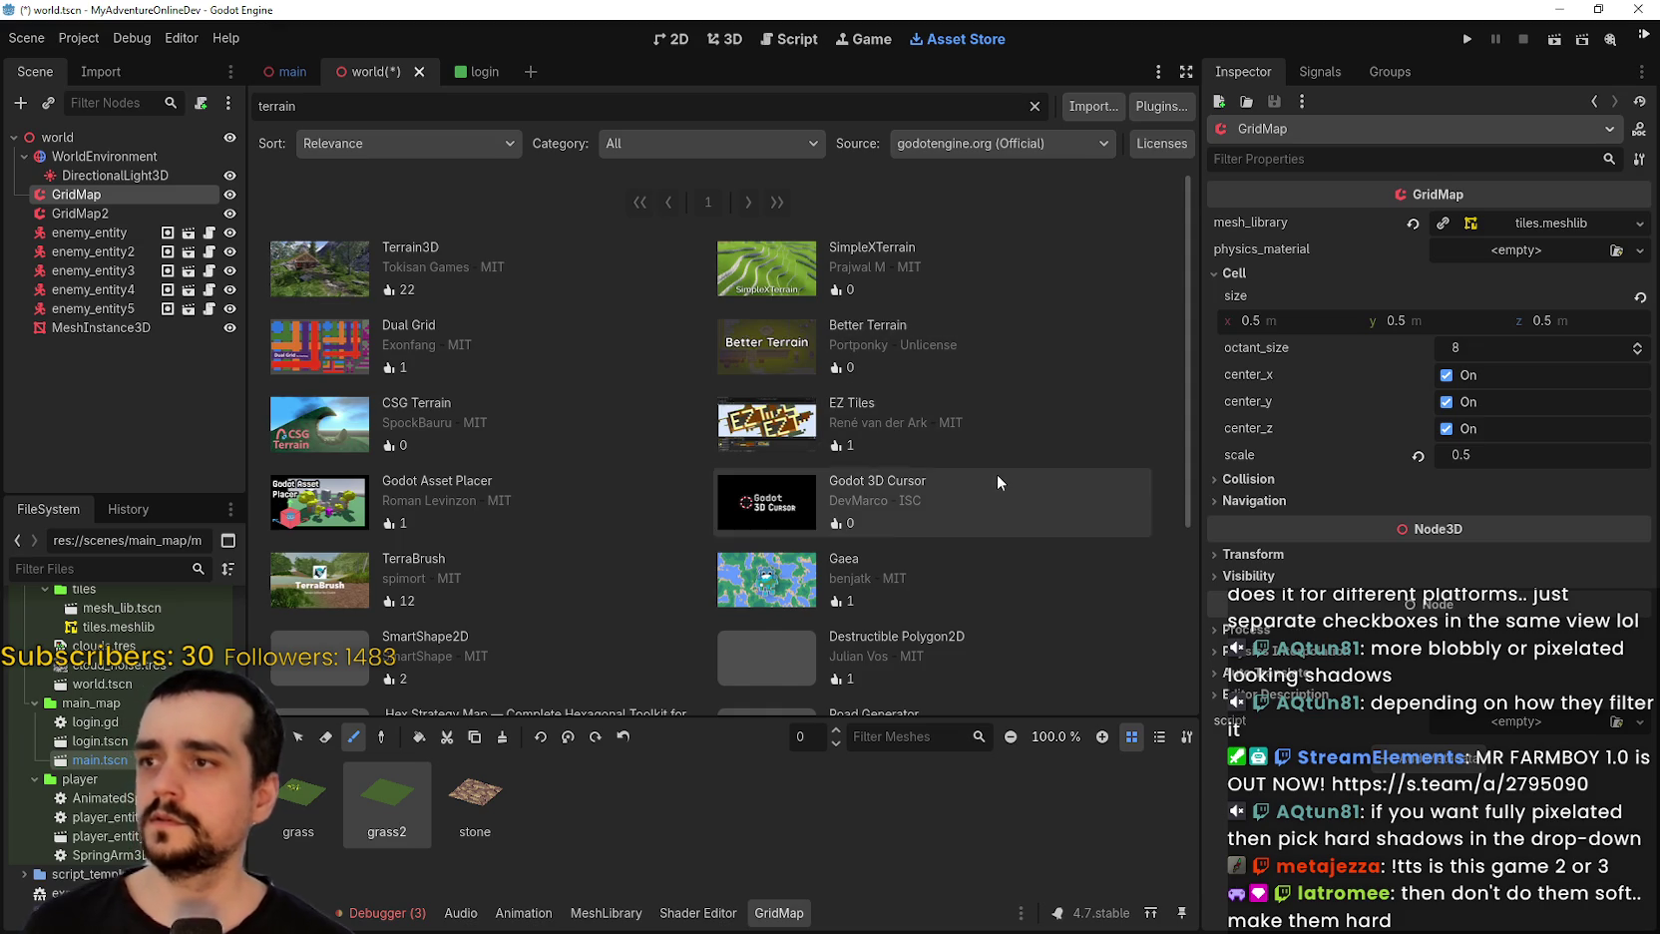
Browse the Terrain3D add-on's details and screenshots, then close them.
click(311, 265)
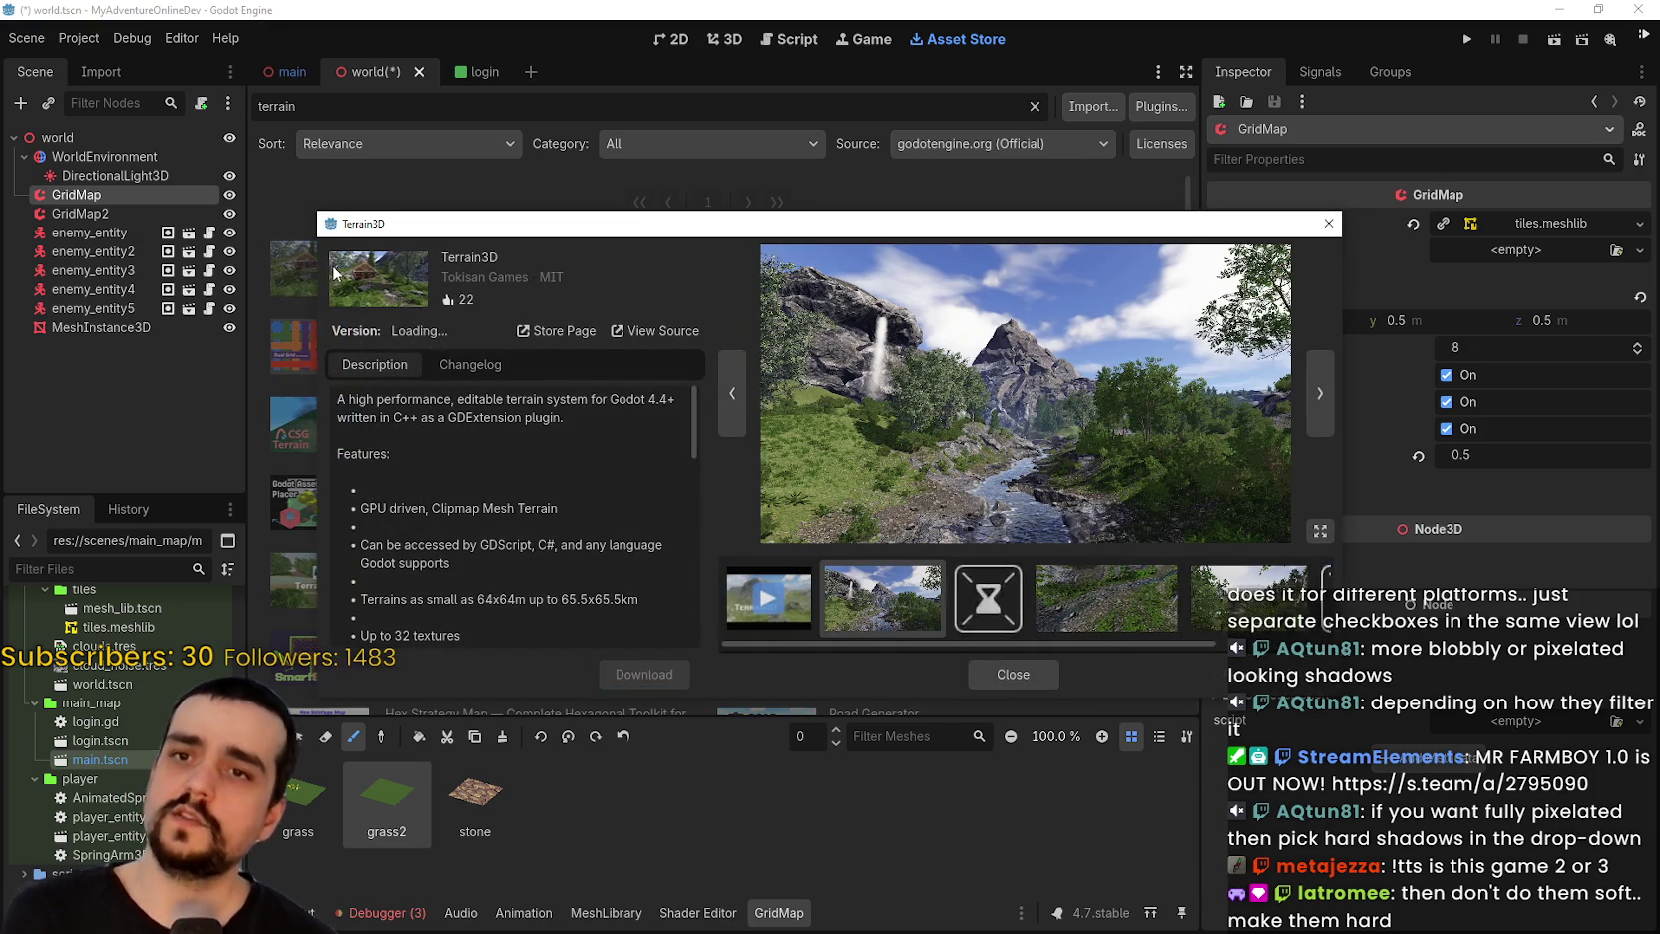
click(1005, 617)
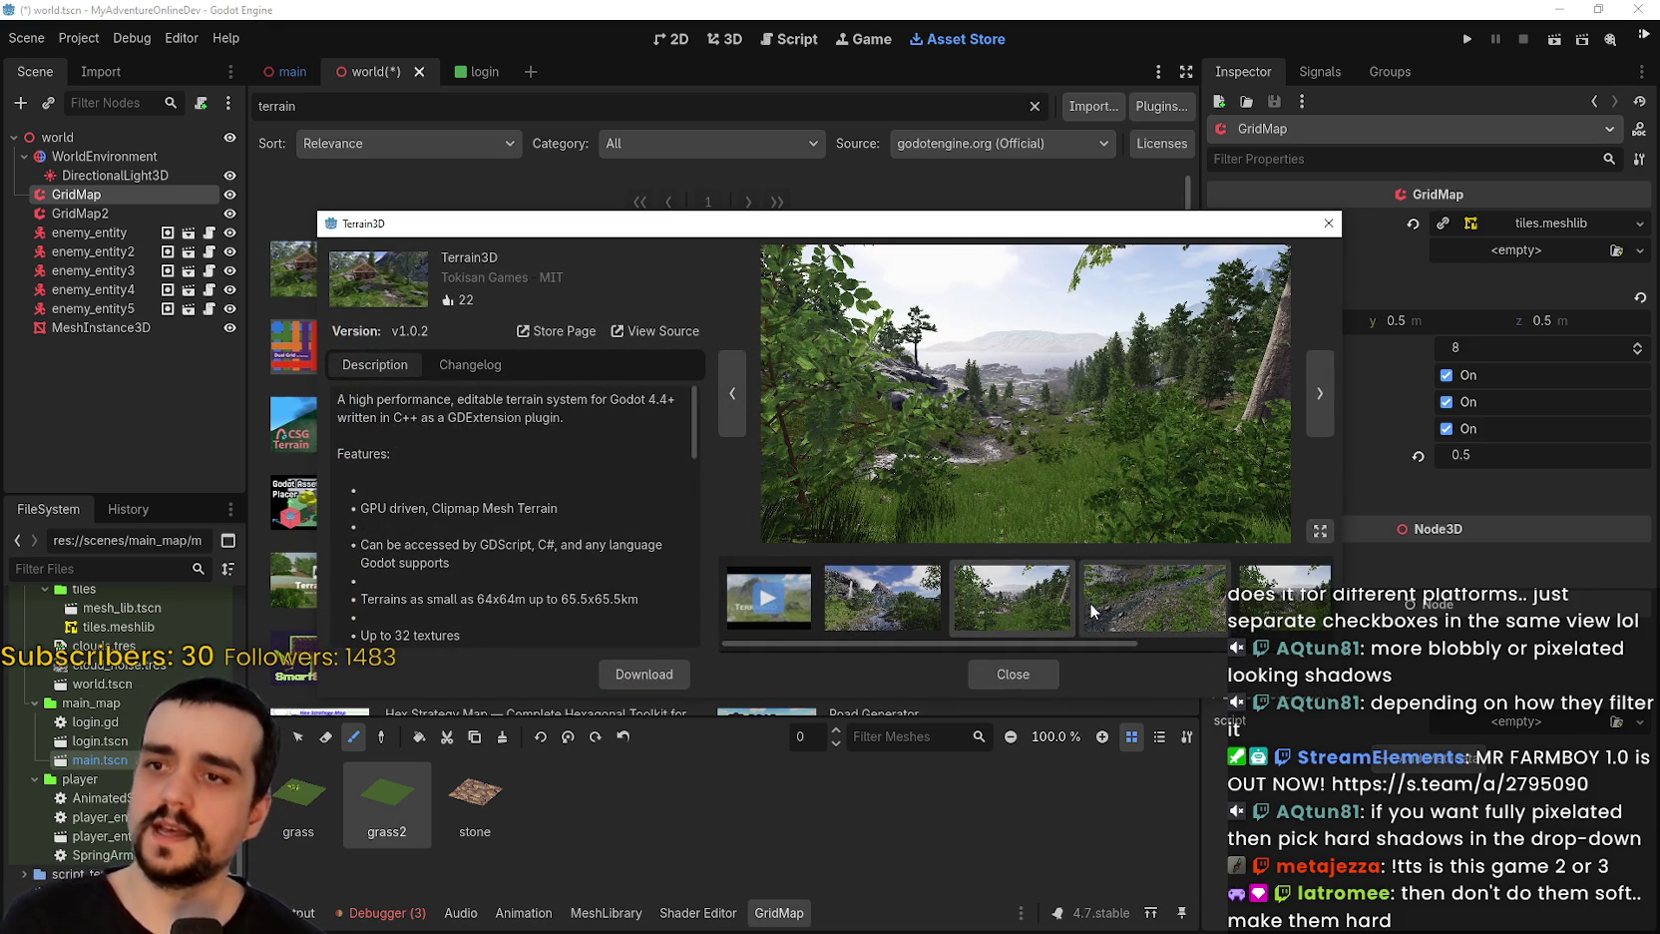
click(1093, 616)
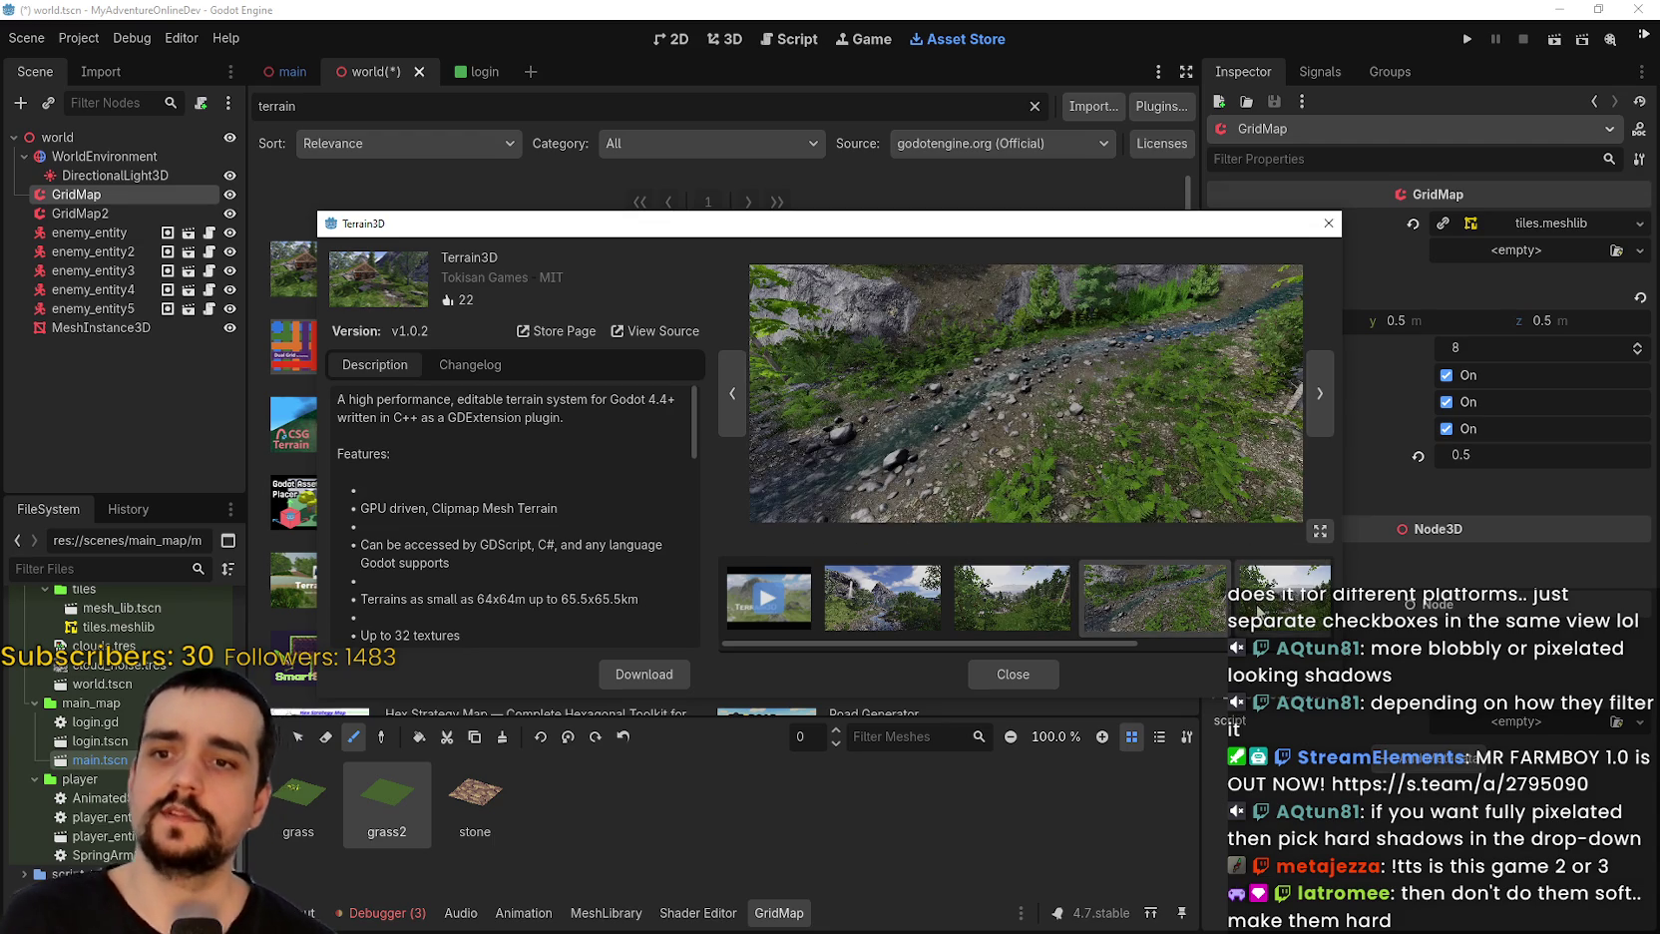
click(1259, 612)
scroll(1086, 619, down, 3)
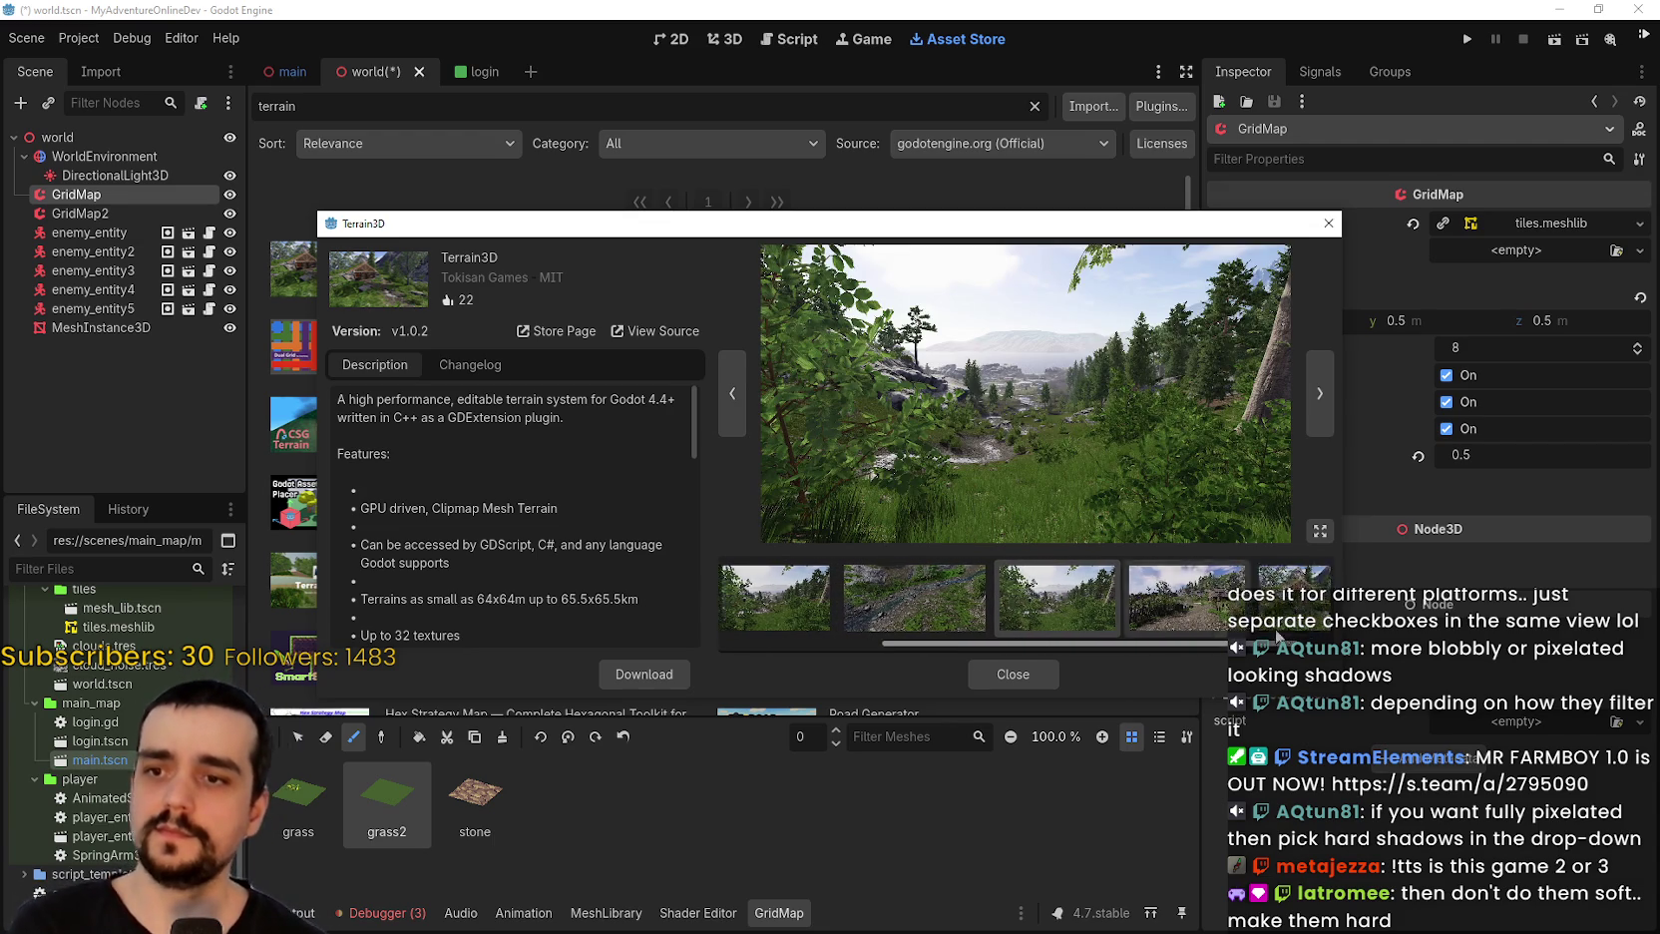
click(1190, 589)
click(1249, 601)
click(1328, 223)
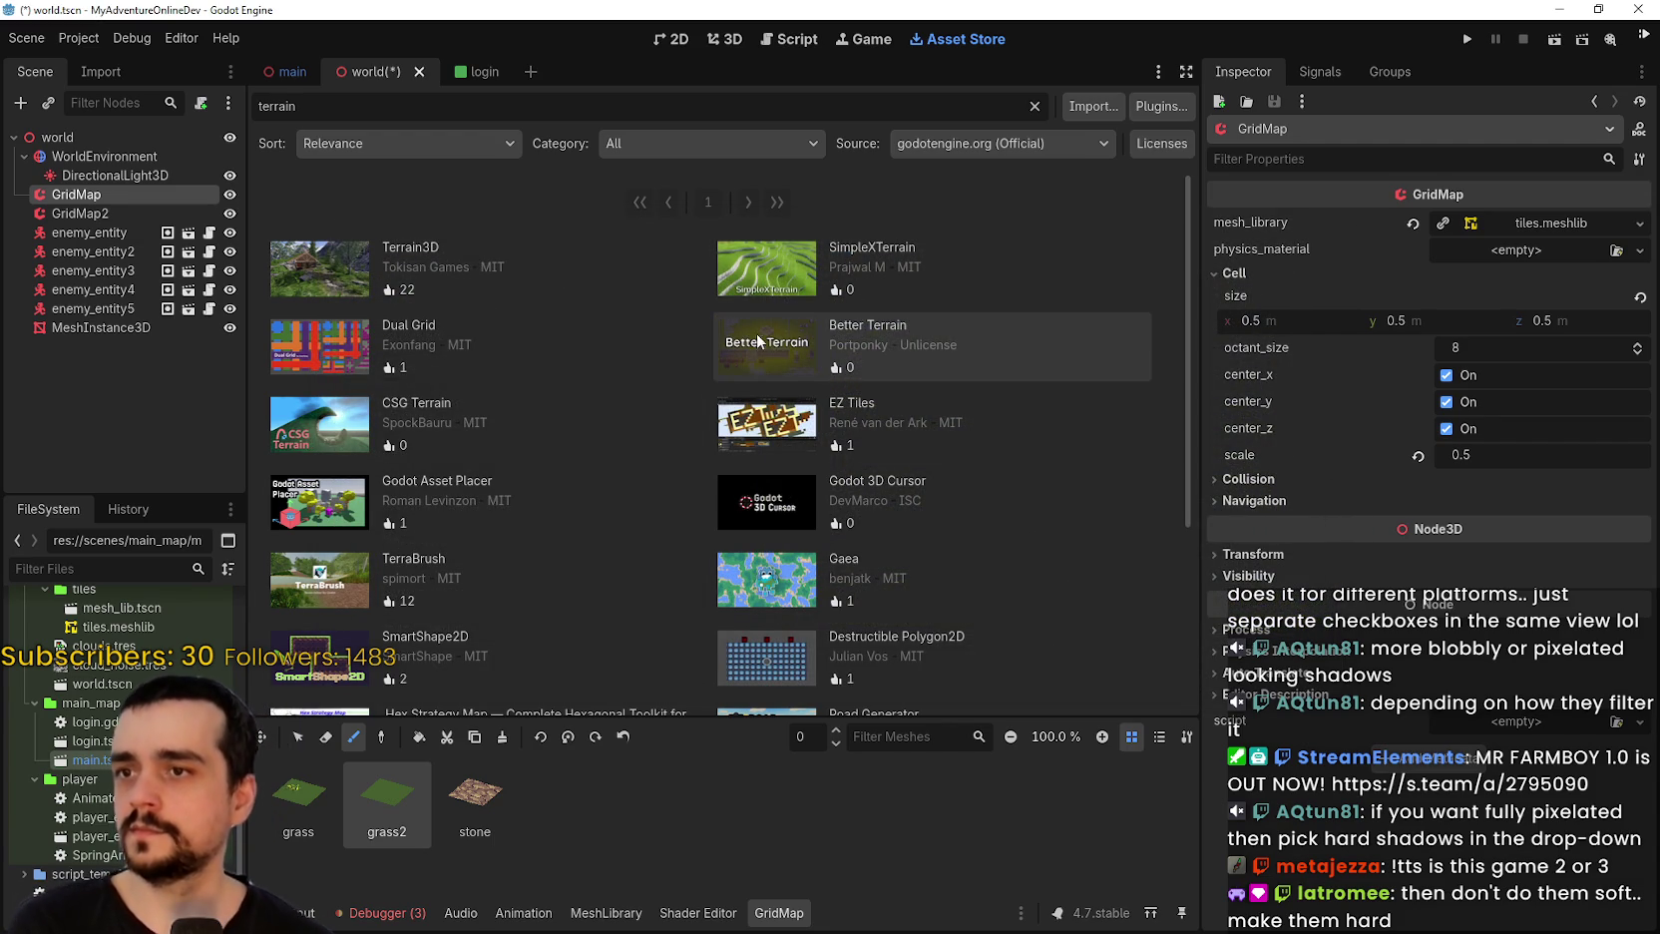
Review the Dual Grid and CSG Terrain add-on details without downloading.
click(317, 352)
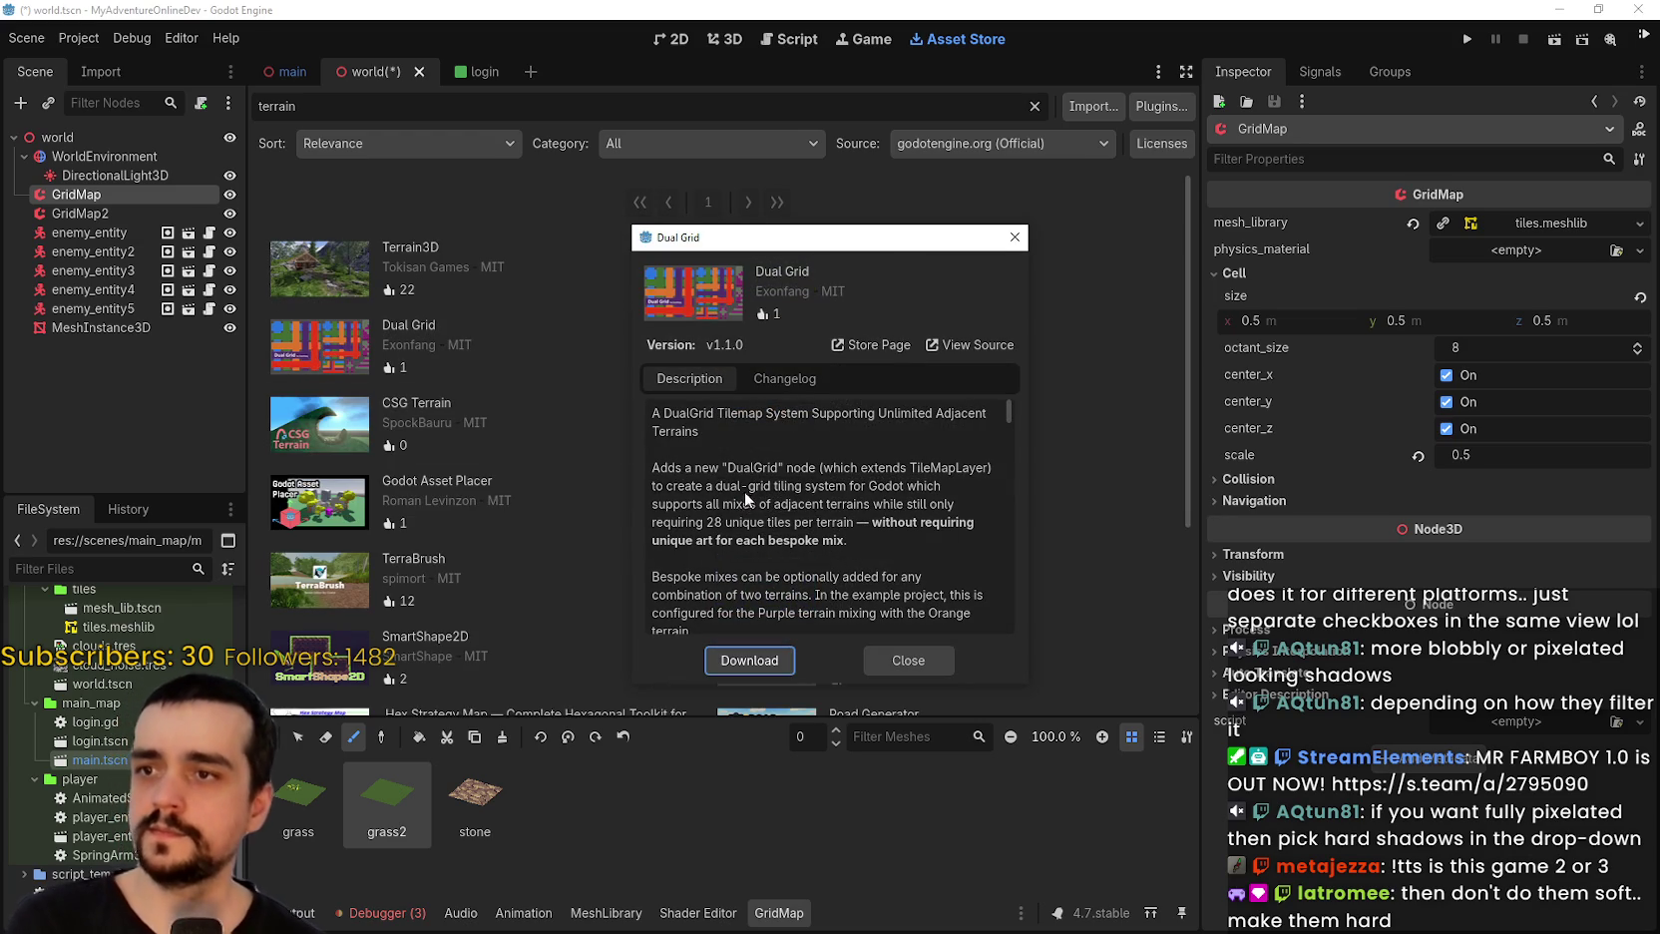
scroll(746, 489, down, 5)
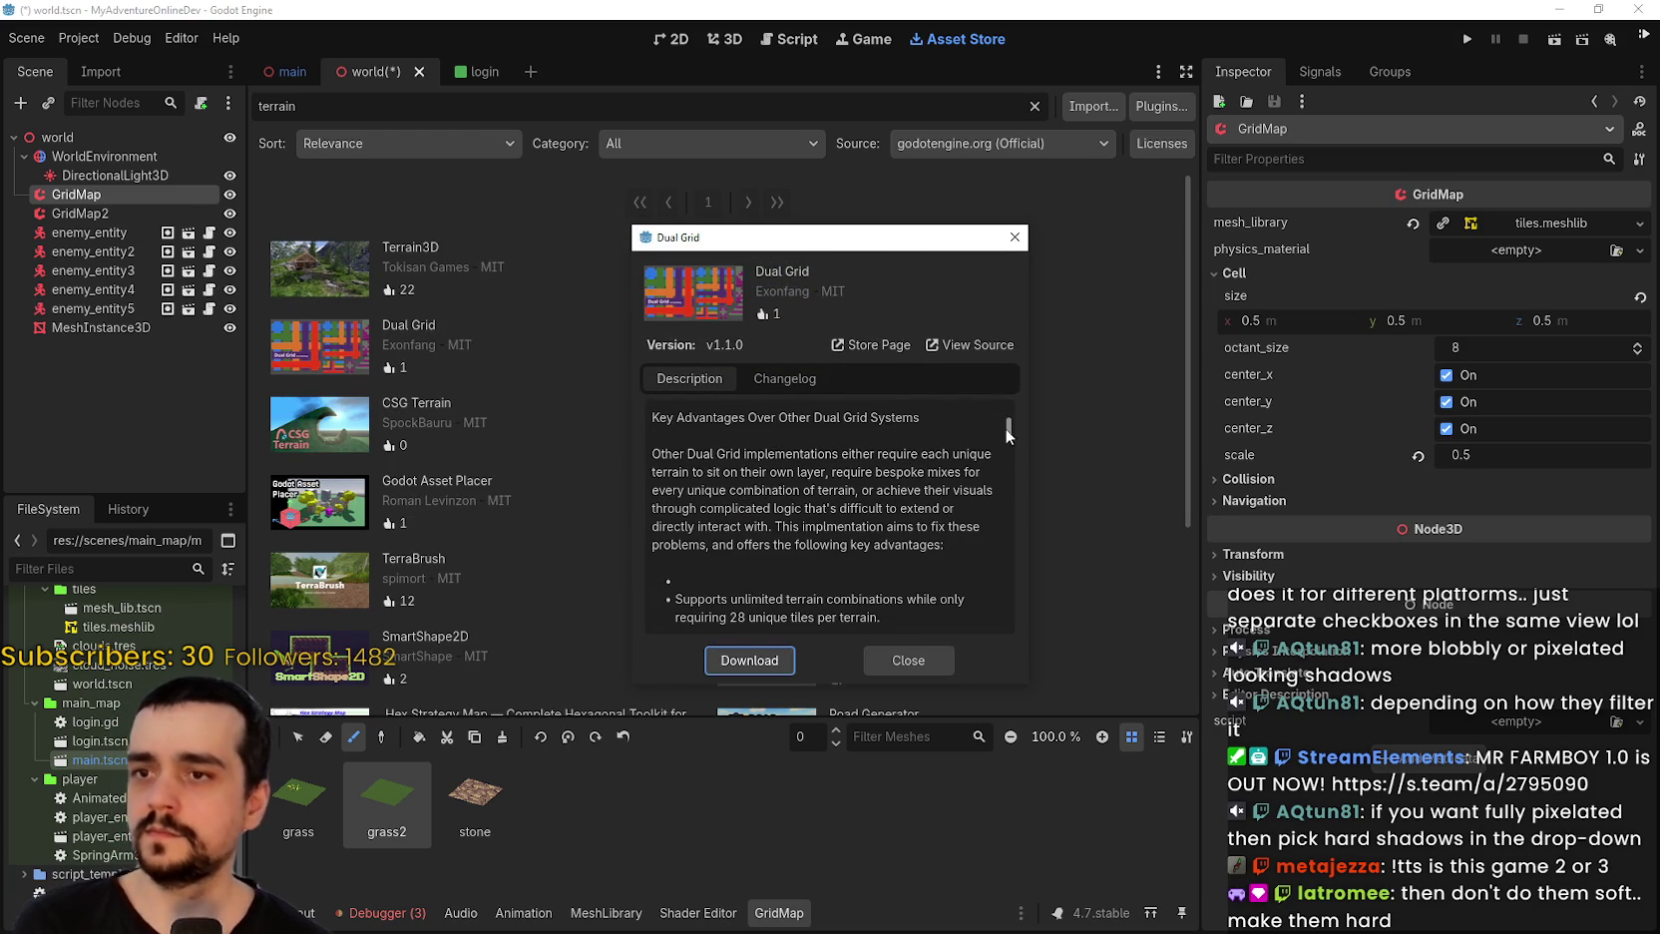
scroll(991, 599, down, 5)
click(911, 663)
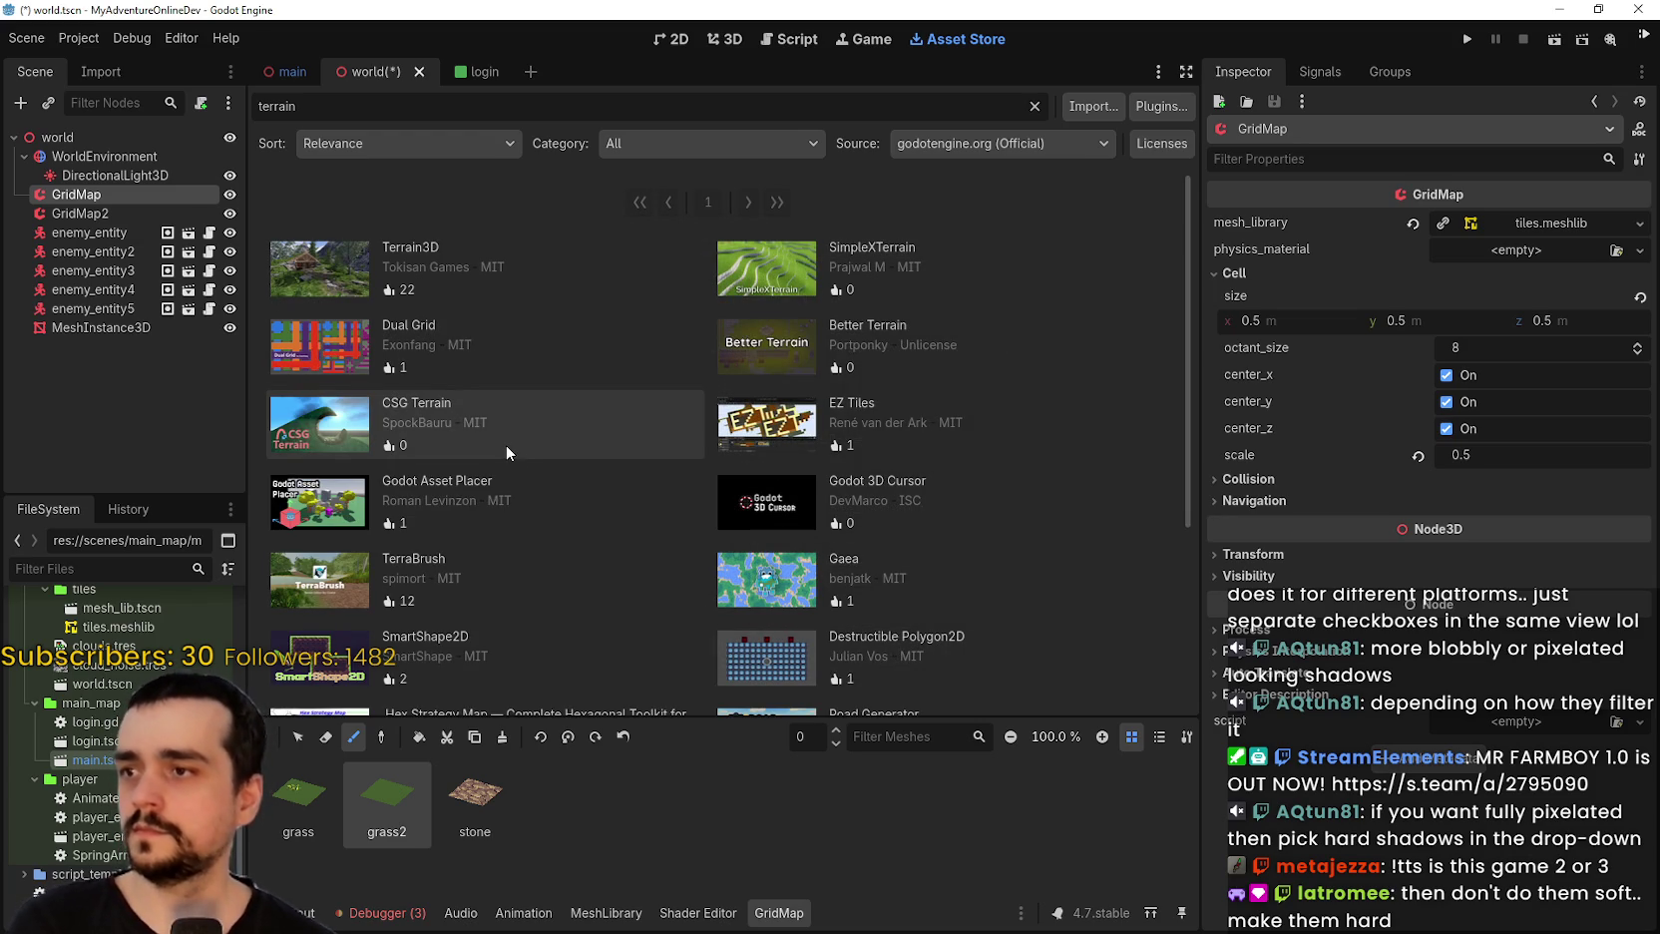
click(314, 431)
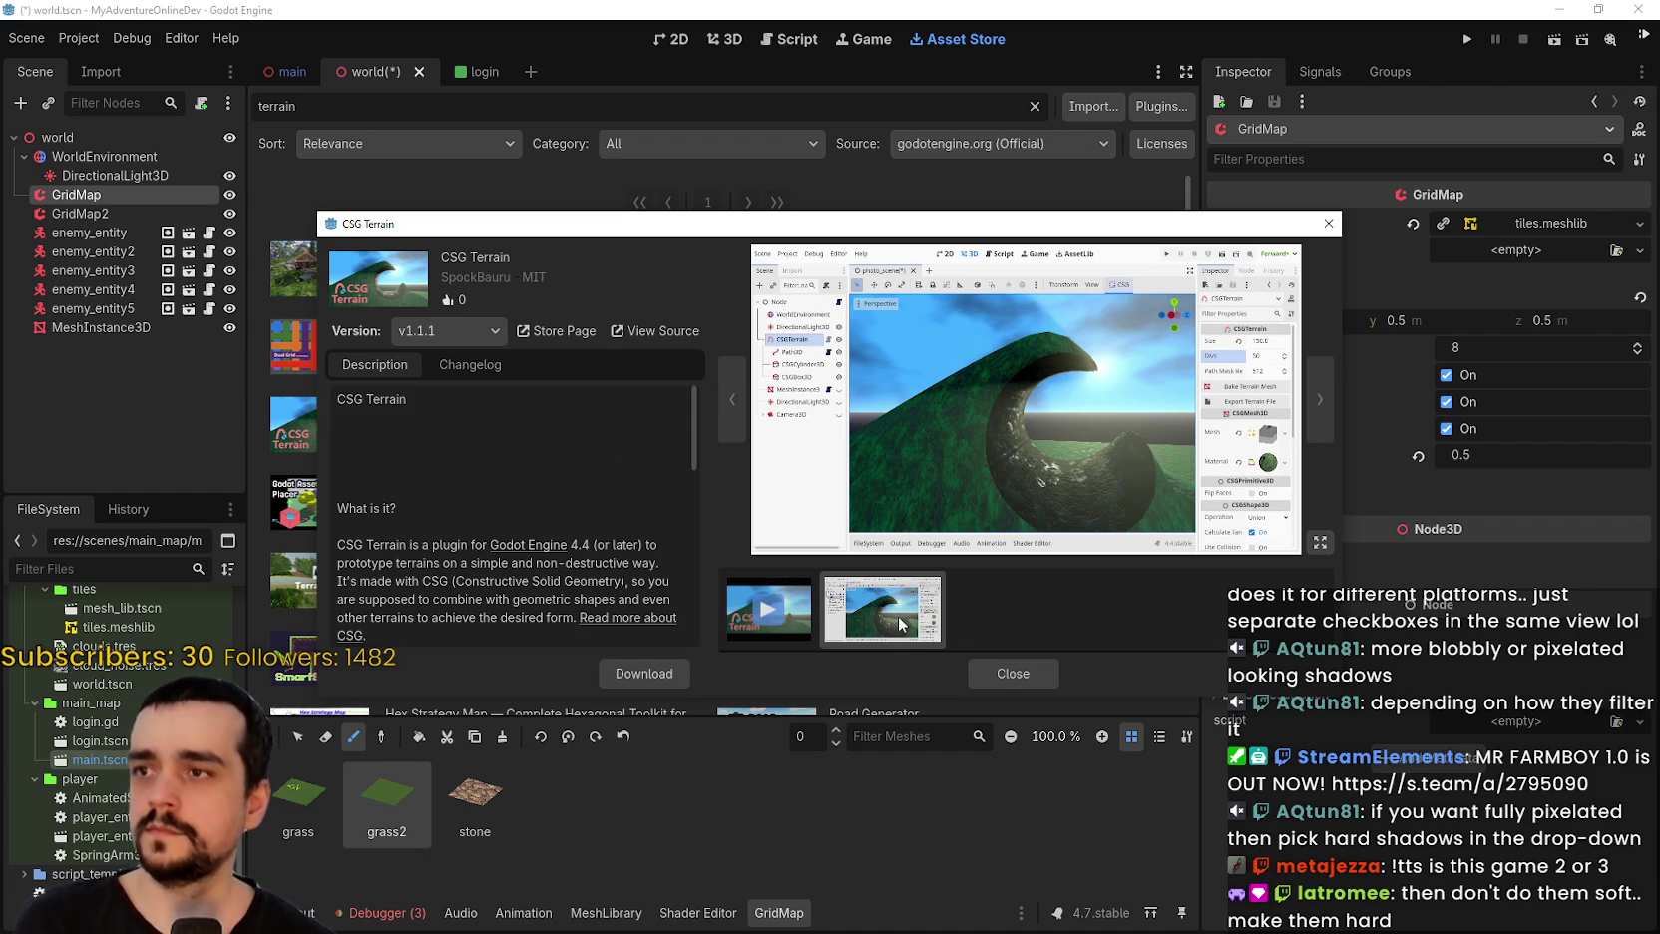
click(1057, 678)
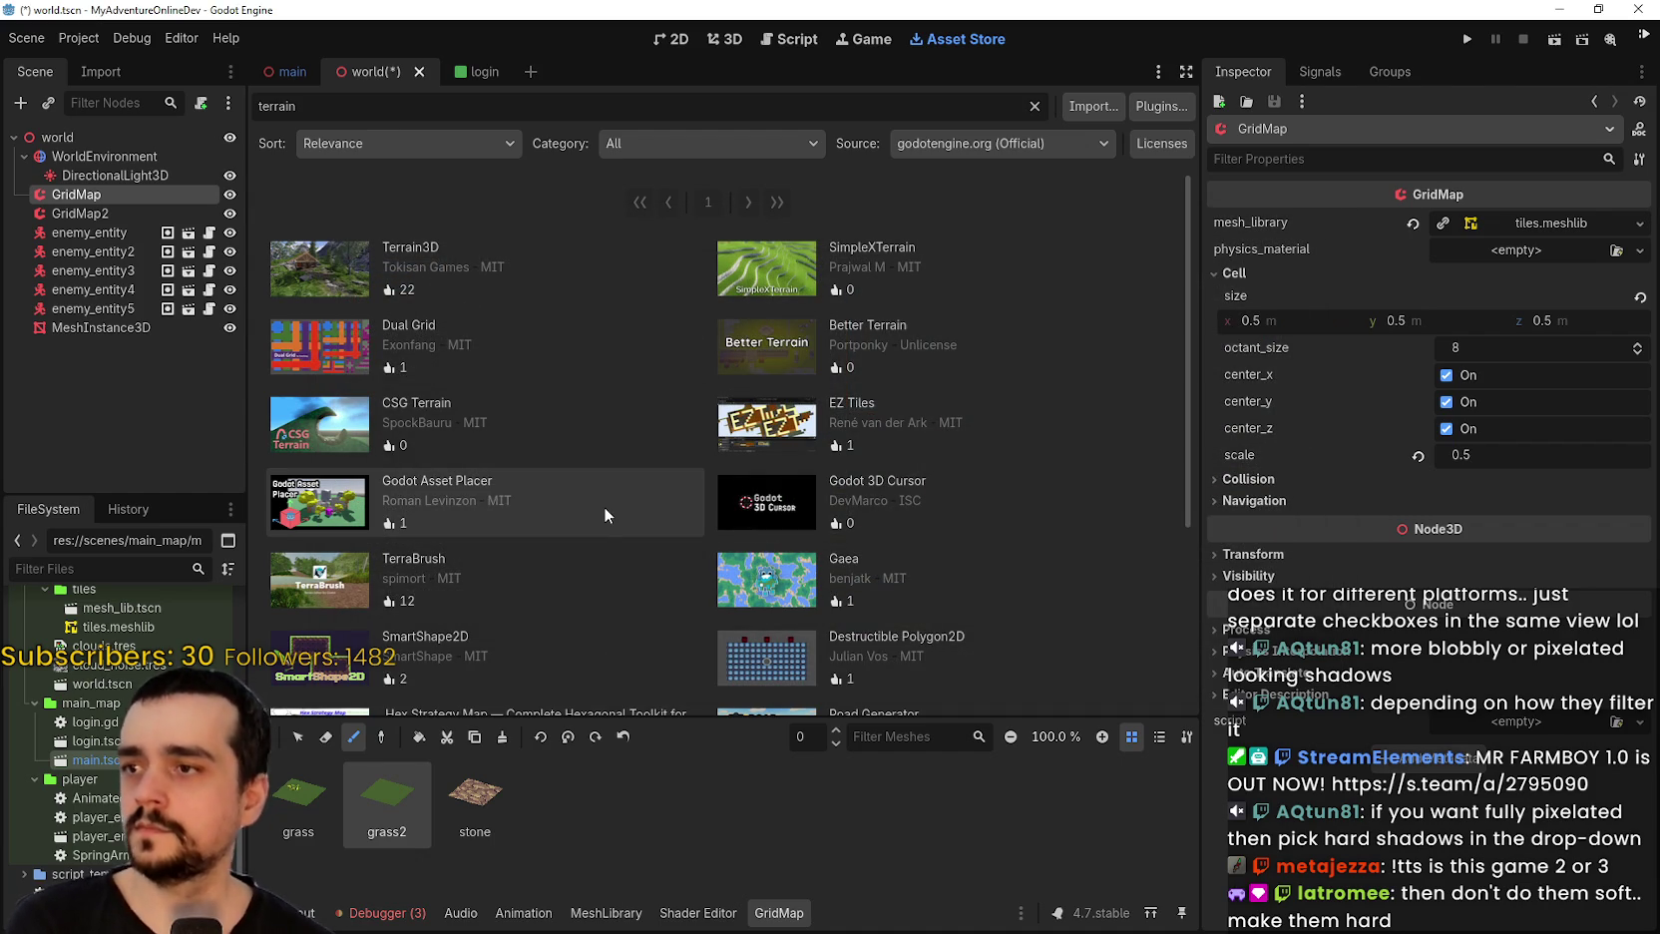
Check the EZ Tiles add-on details and scroll through the terrain results.
click(768, 434)
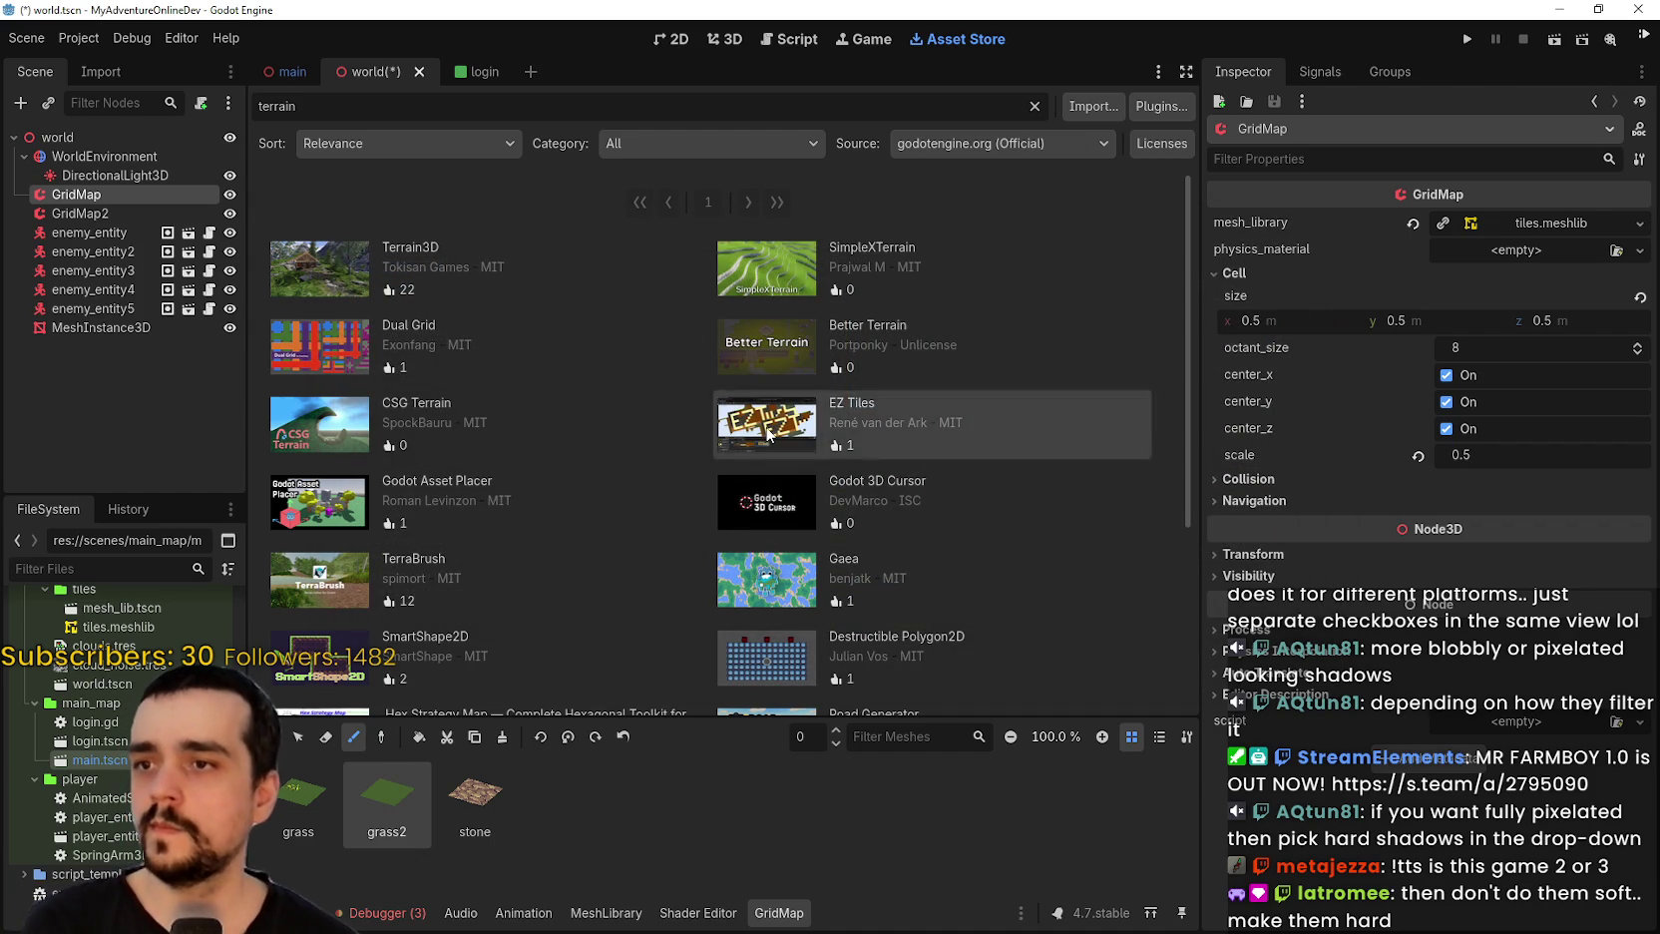
click(872, 639)
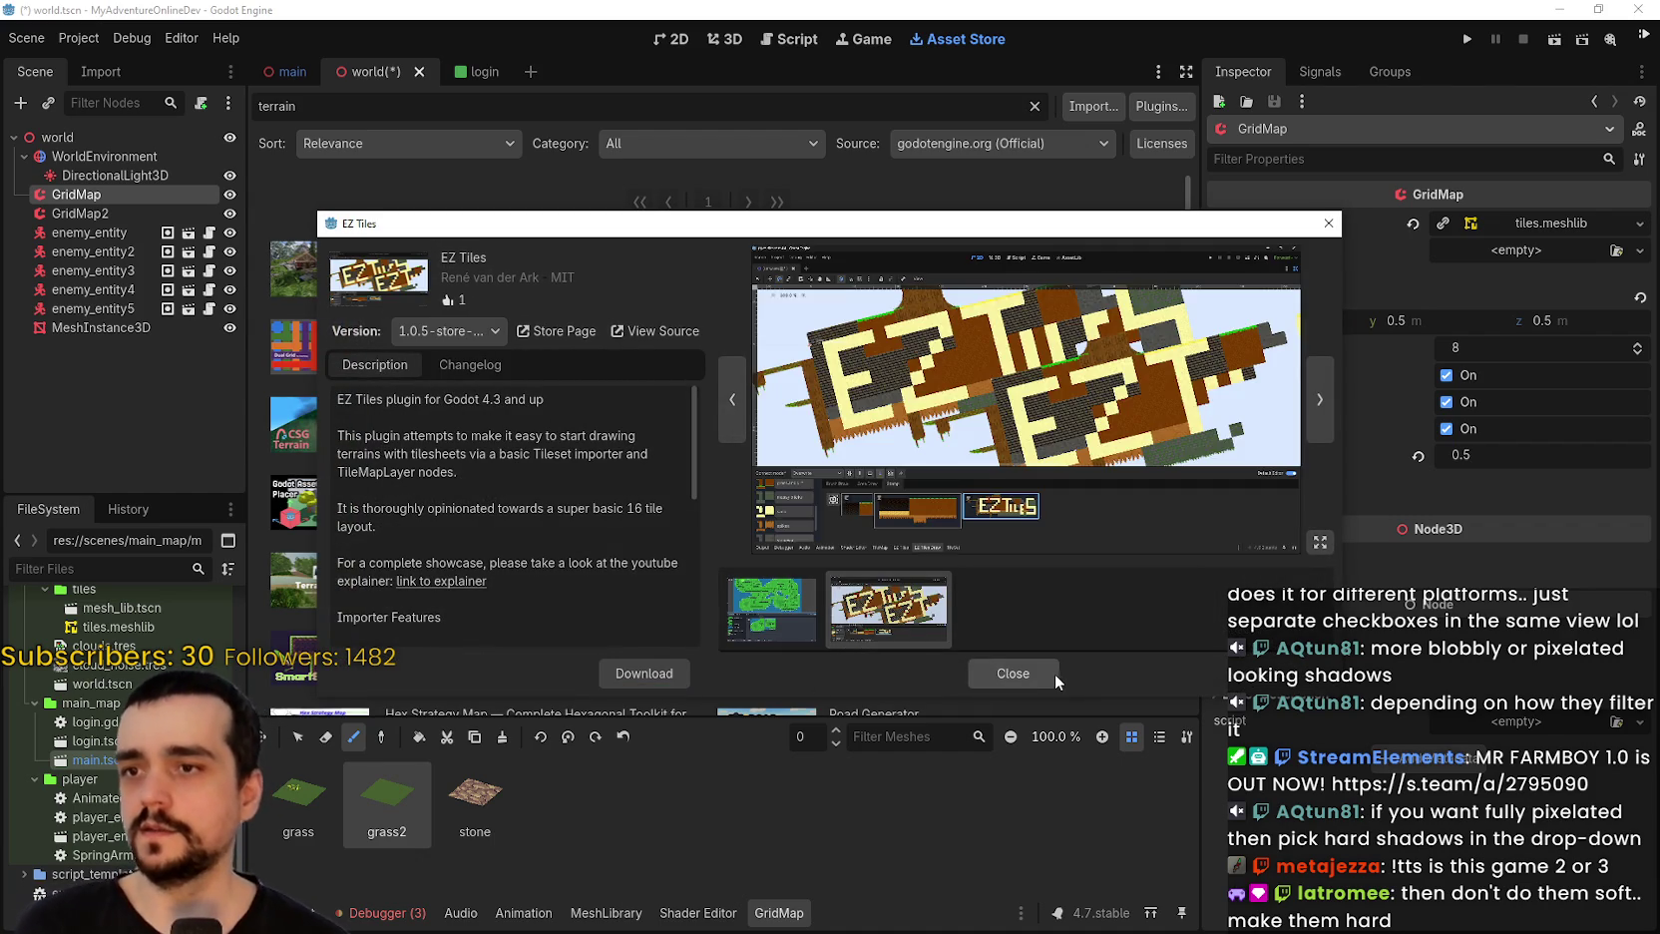
click(1055, 674)
scroll(903, 603, down, 3)
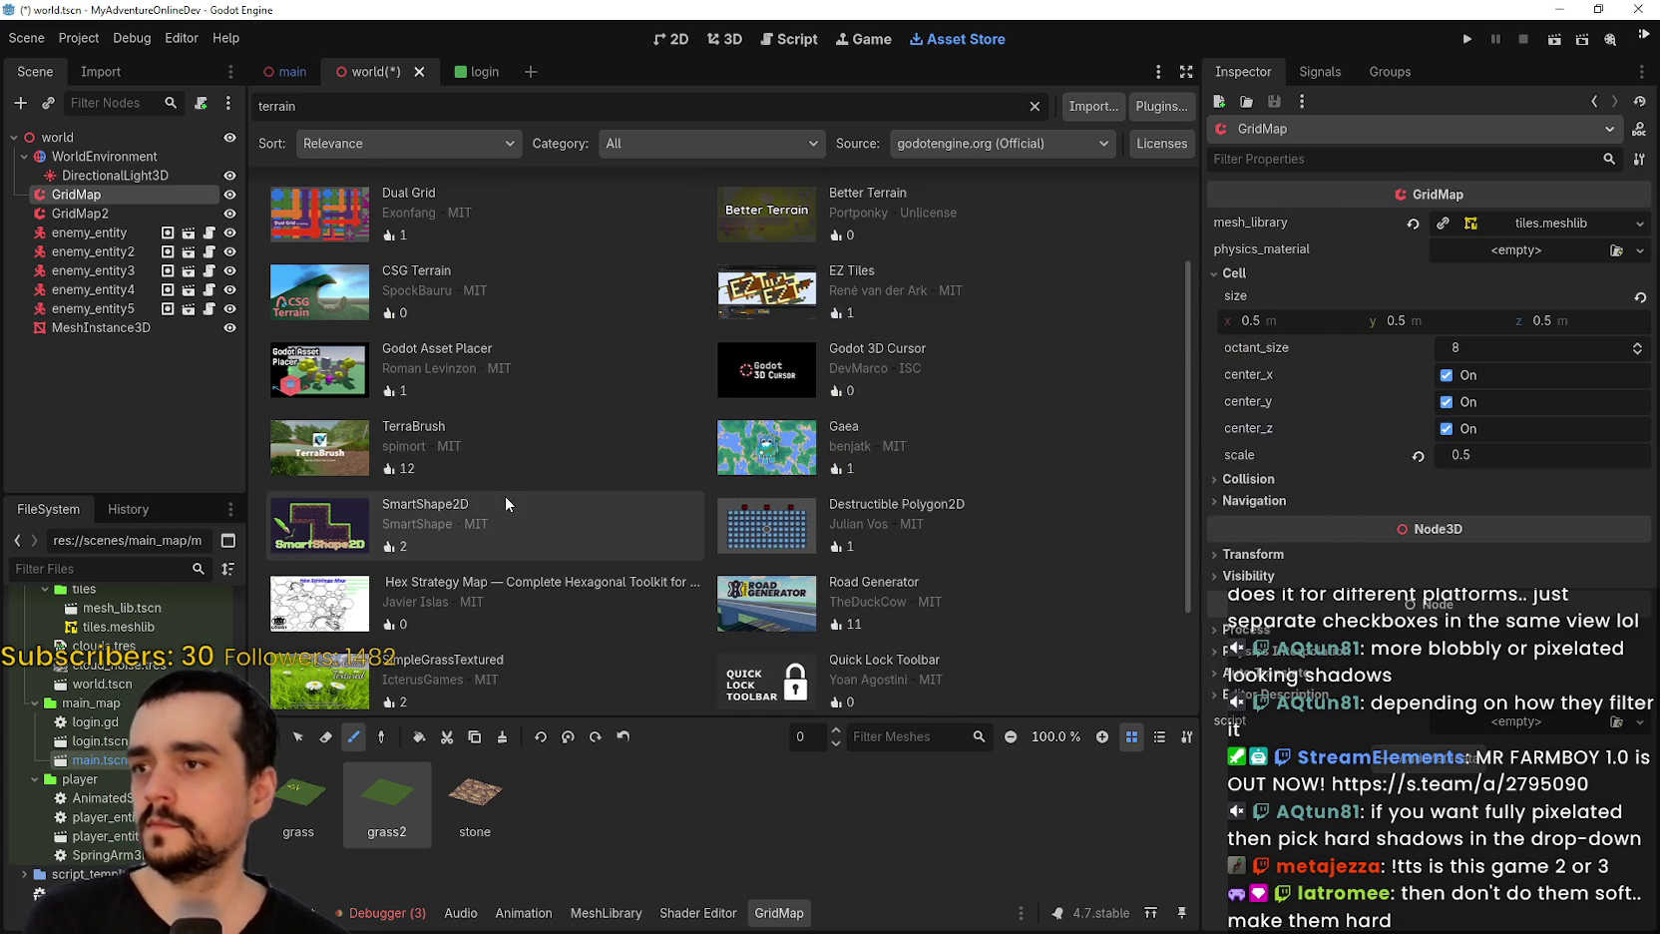
scroll(509, 488, down, 3)
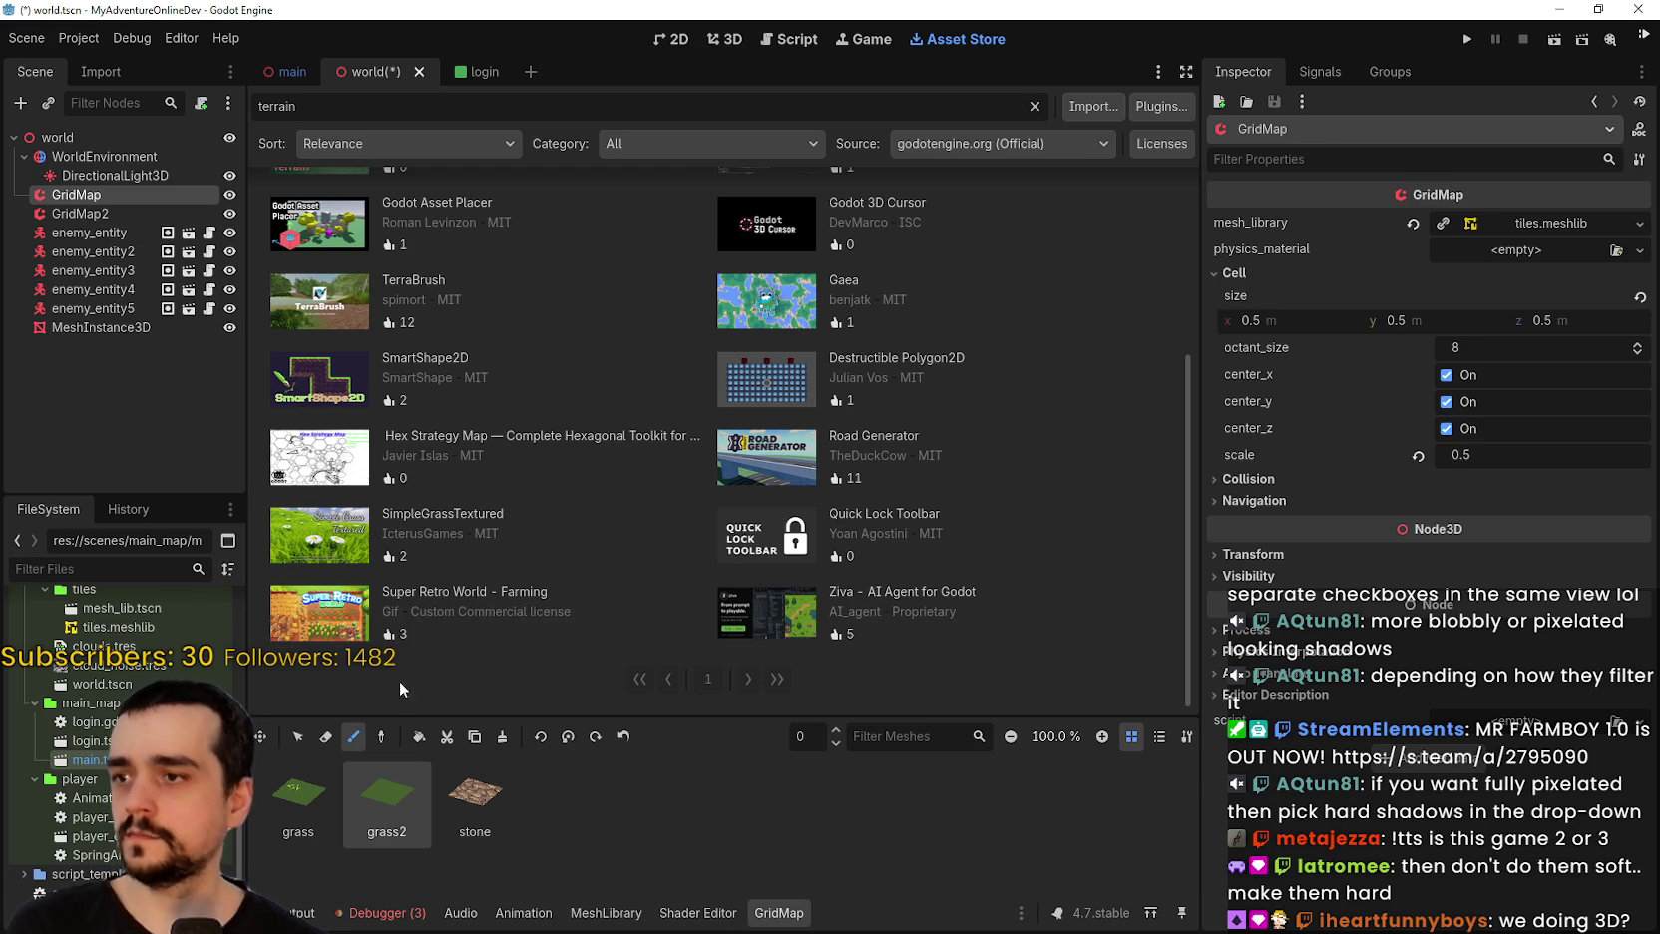
scroll(374, 561, up, 5)
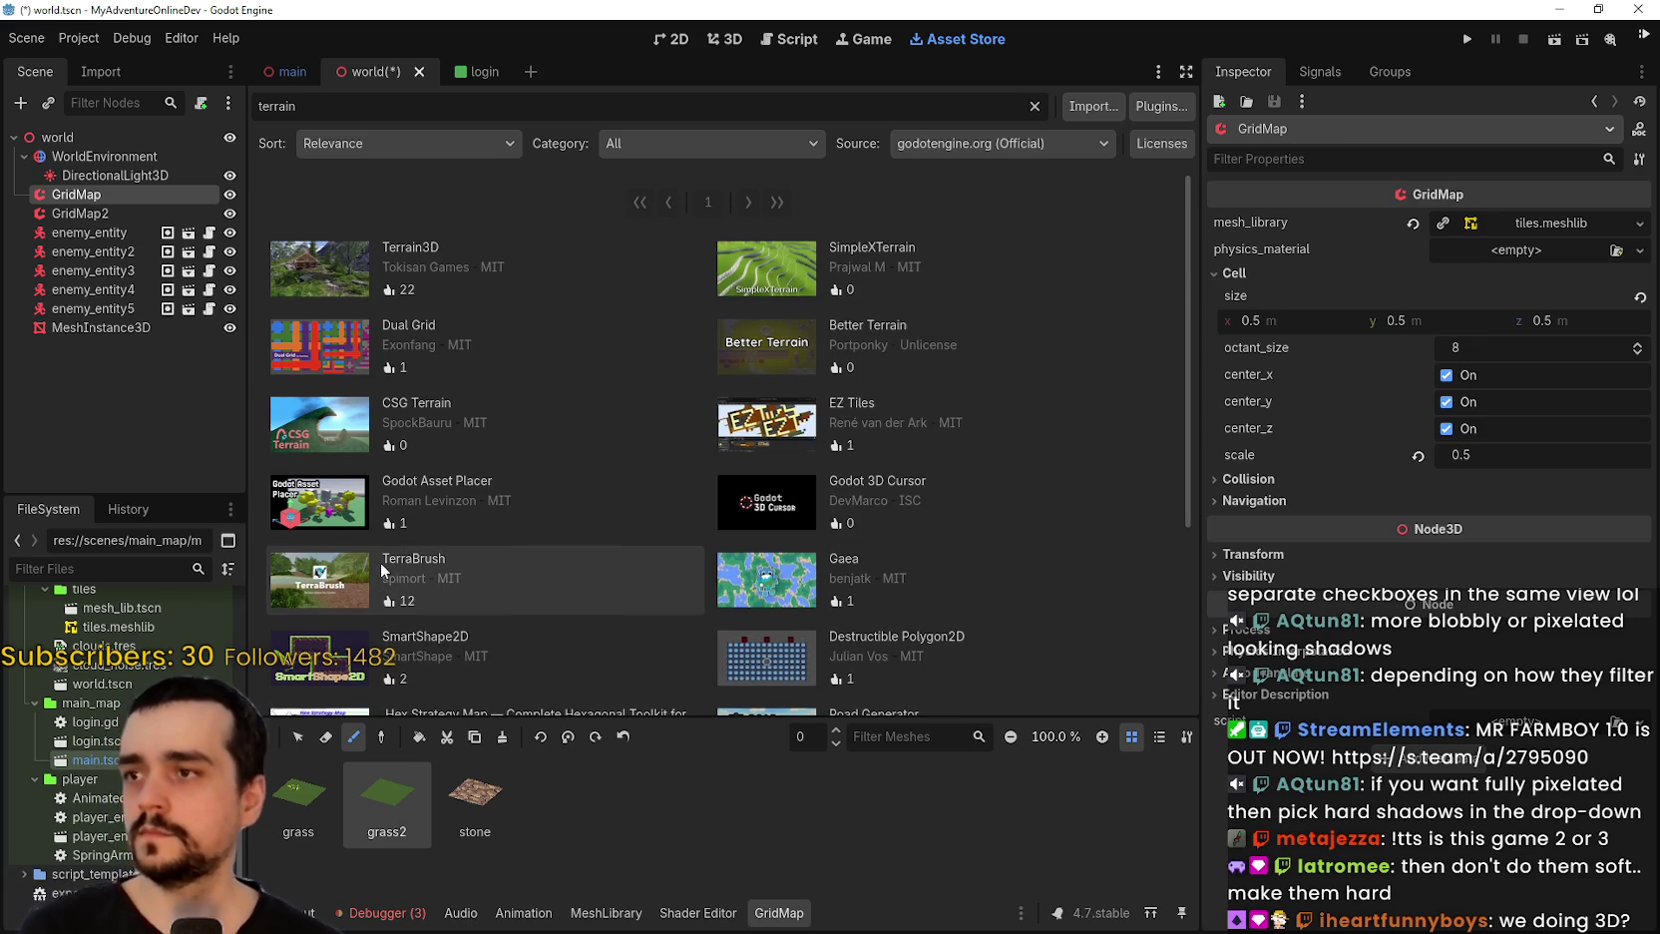
Preview SimpleXTerrain's screenshots, then switch to the main scene tab.
click(778, 269)
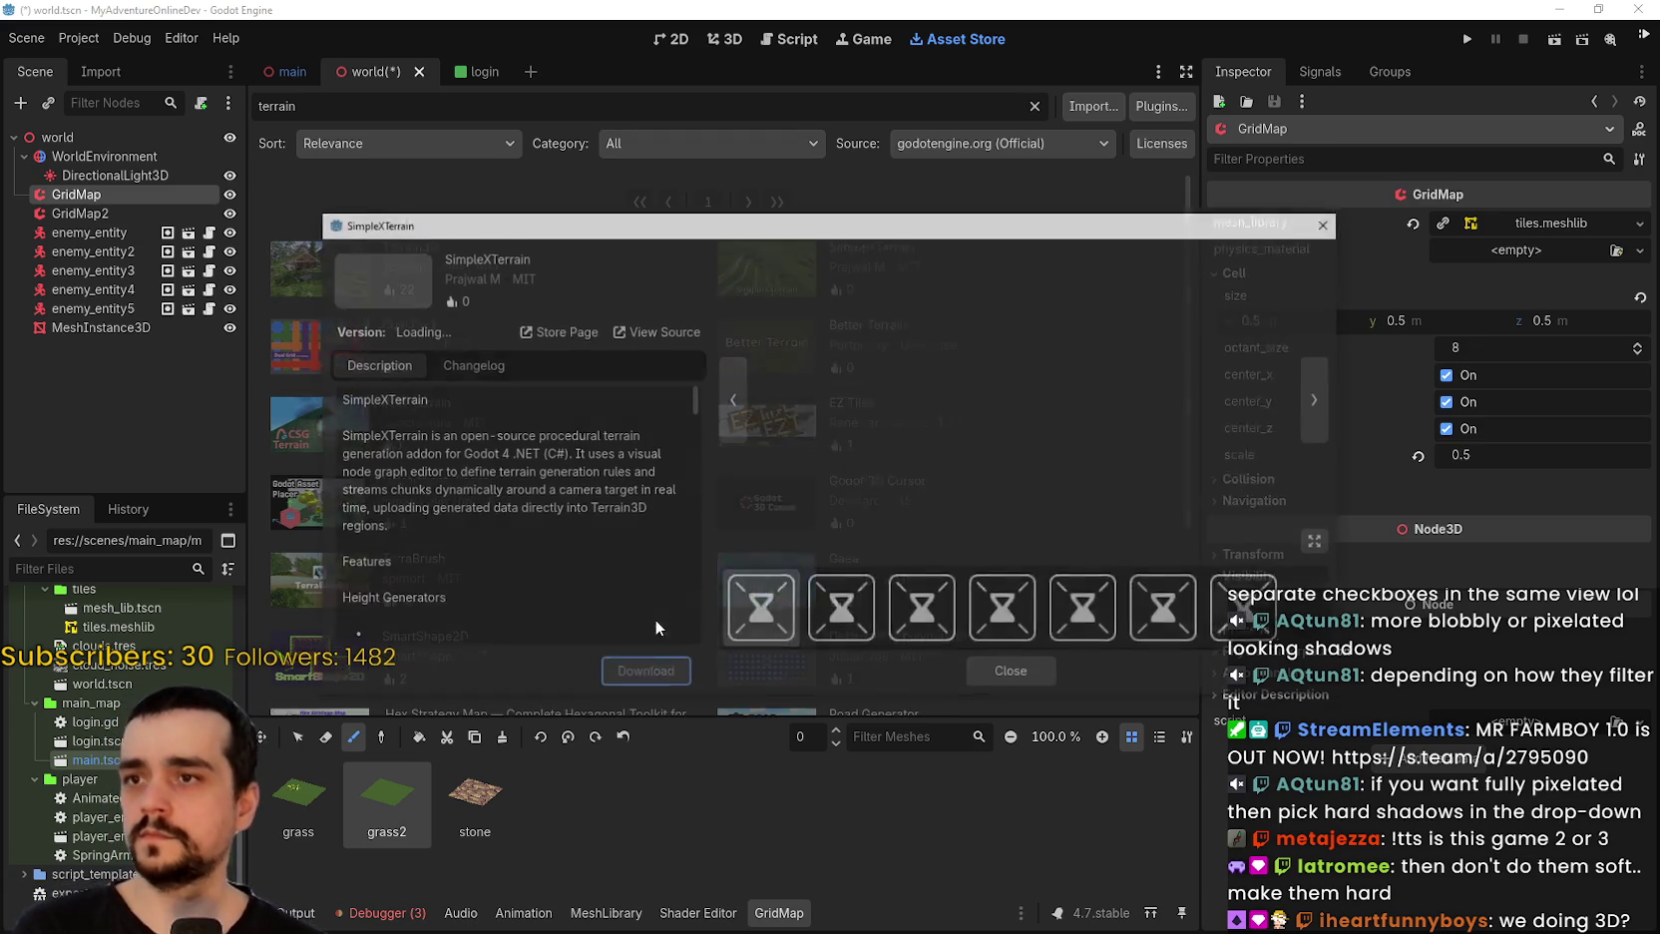
click(908, 619)
click(1033, 618)
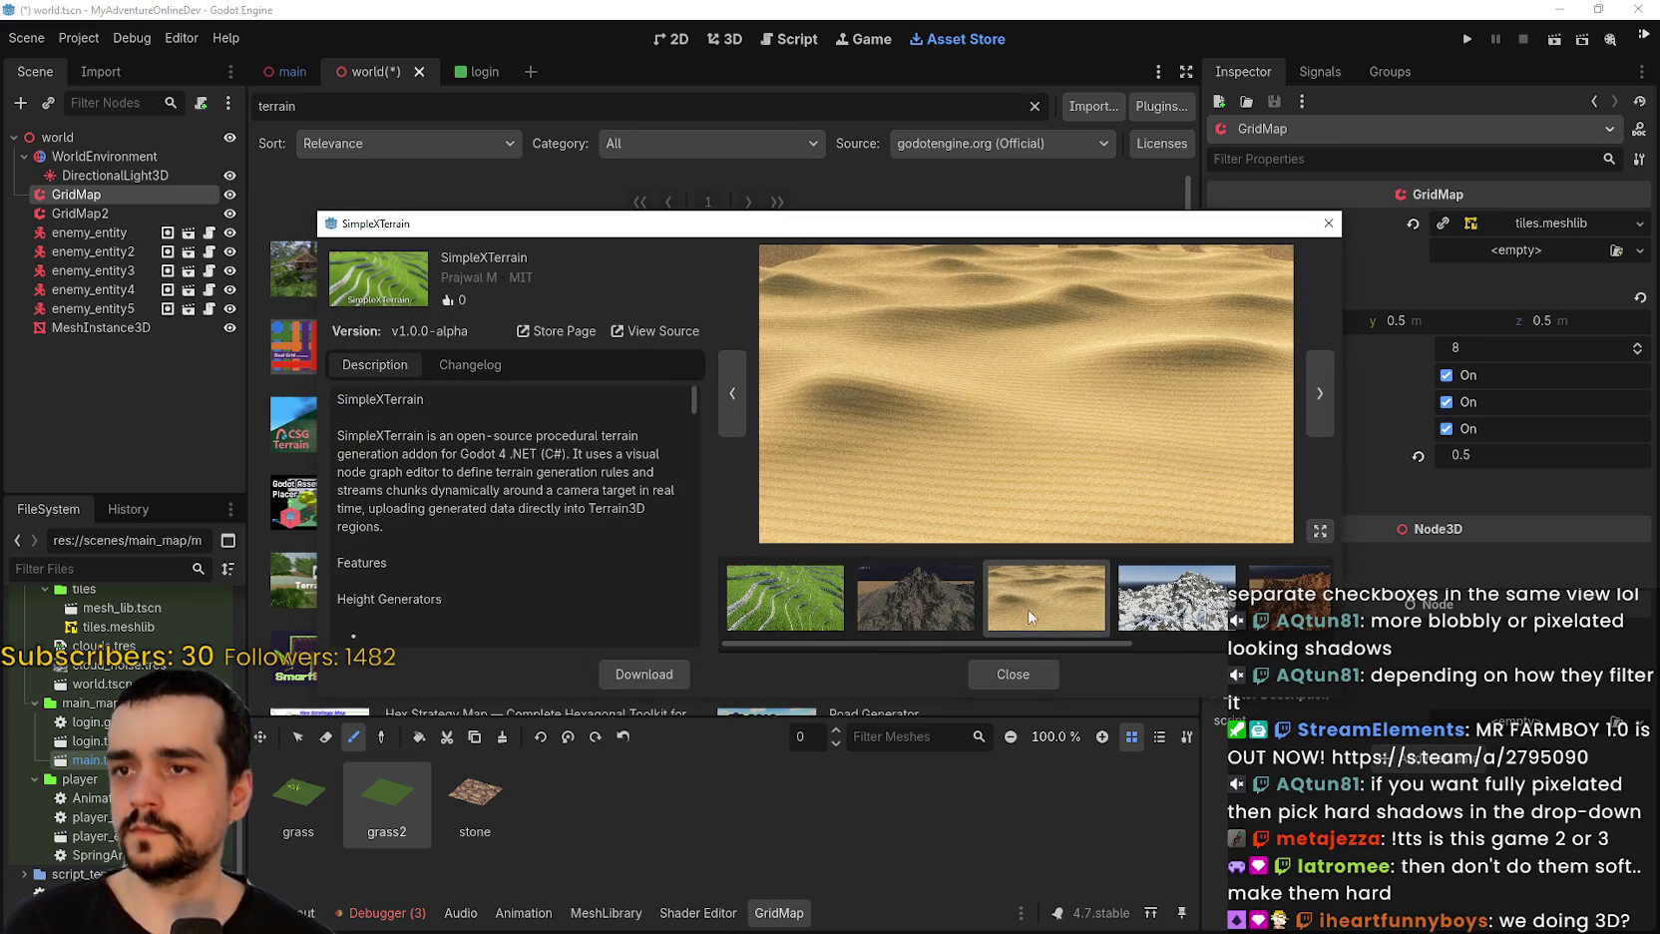
click(1132, 626)
click(1264, 619)
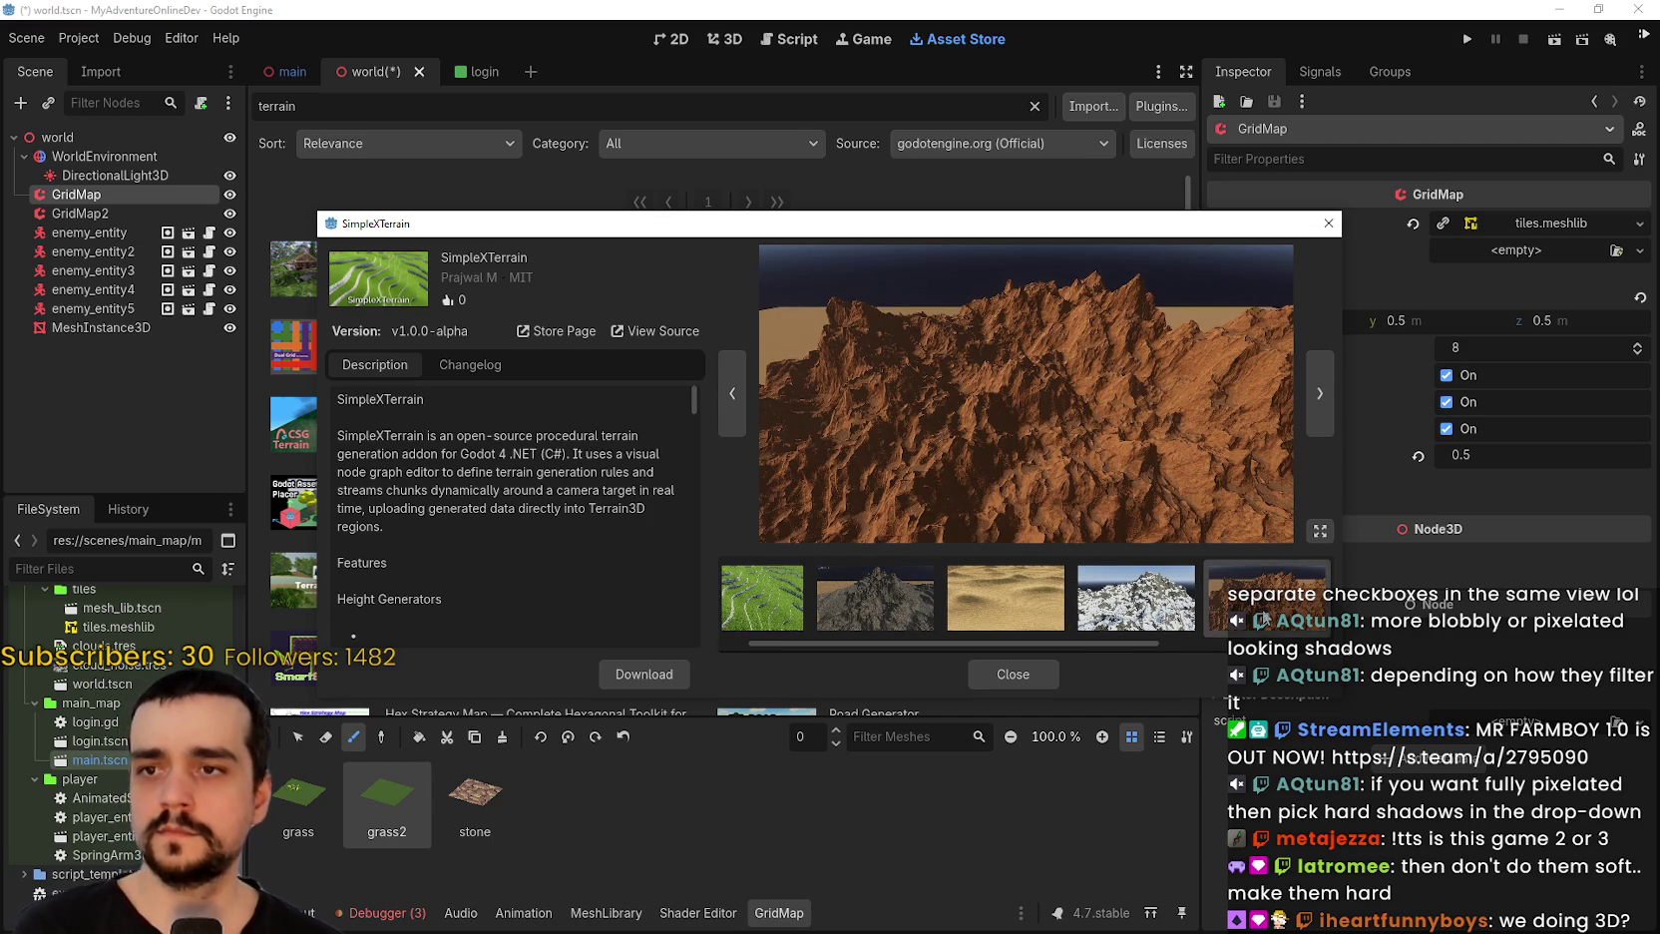
click(1248, 623)
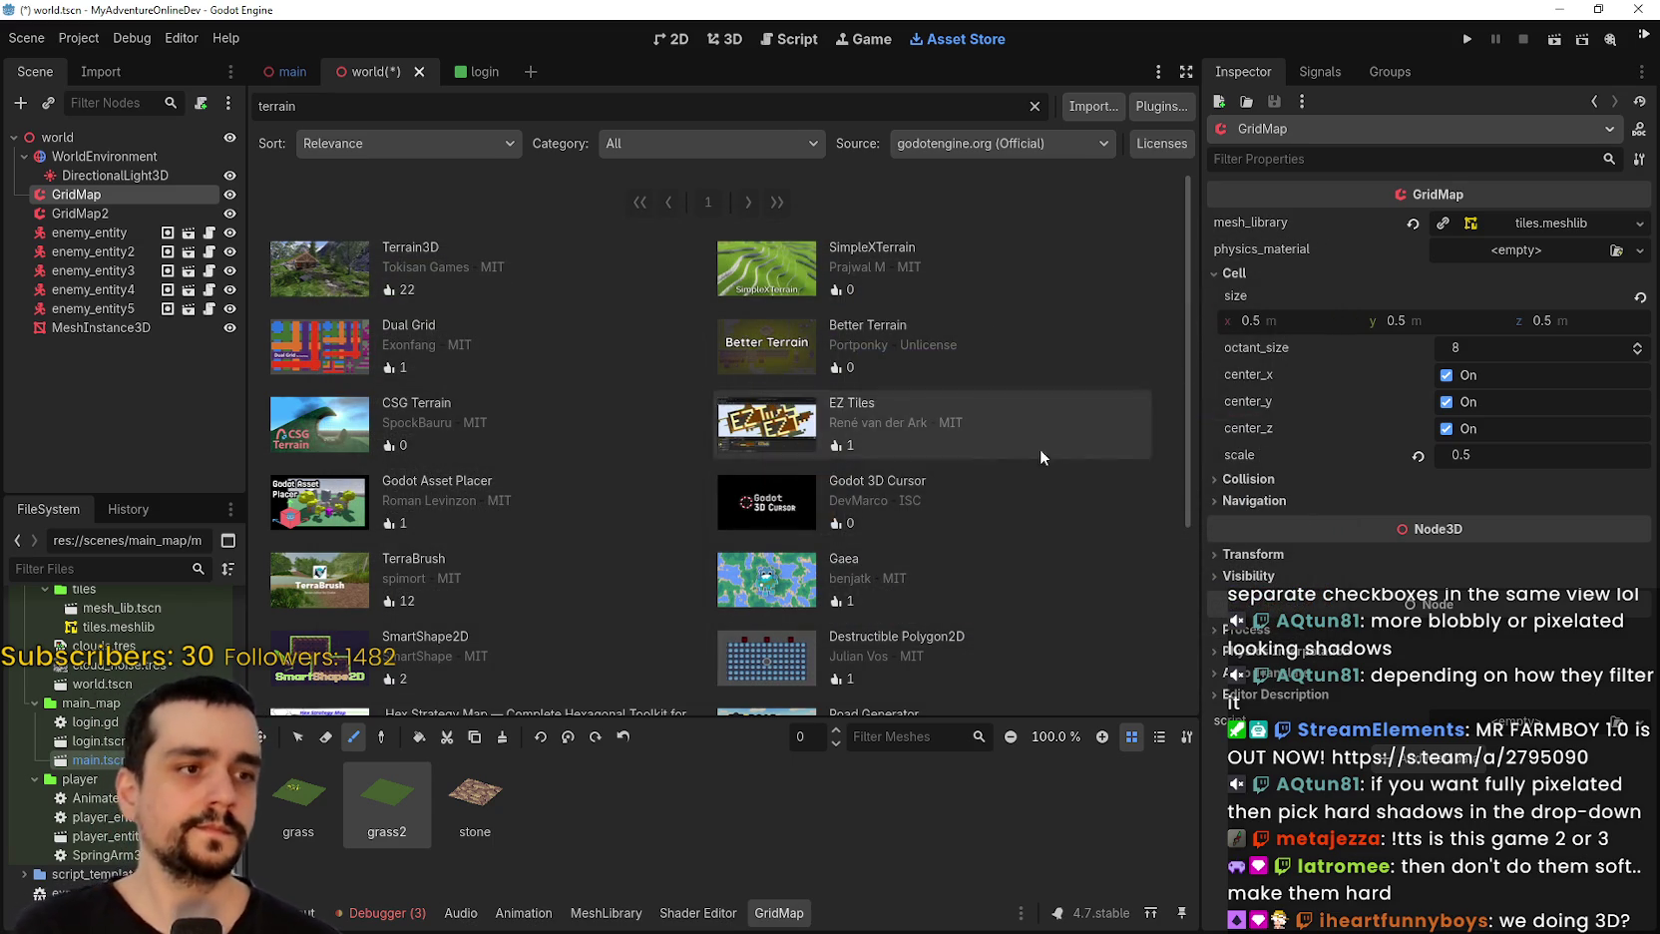
scroll(903, 494, down, 1)
scroll(886, 484, up, 1)
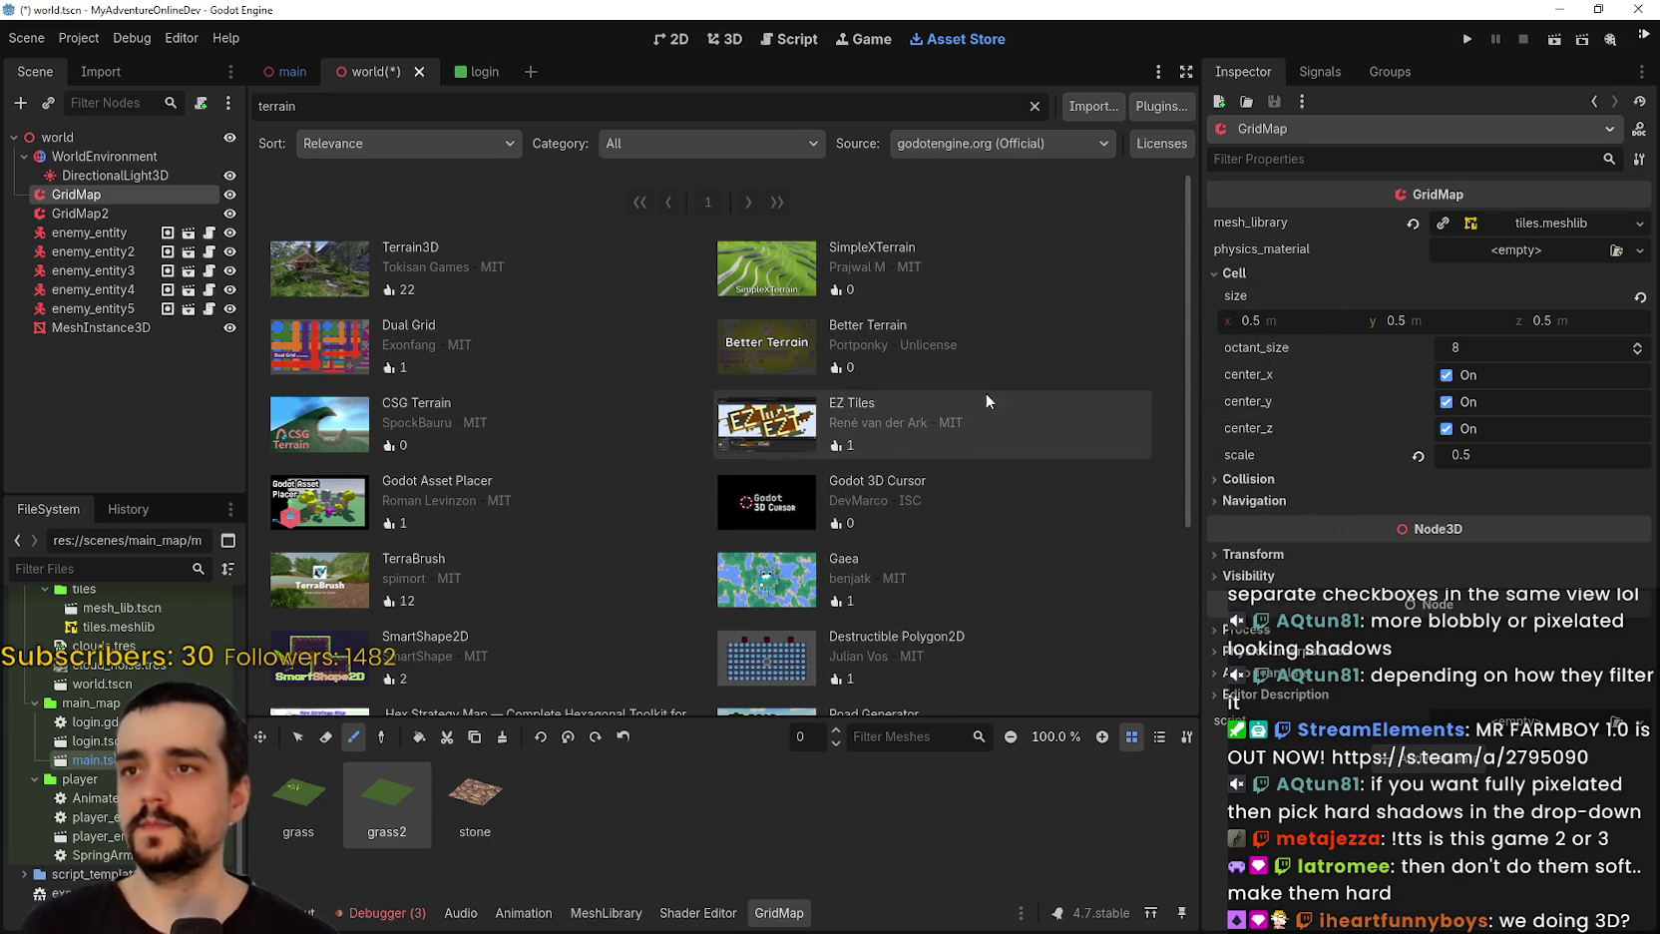
click(277, 72)
Run the project in offline mode and walk the character forward over grass and stone.
click(1476, 42)
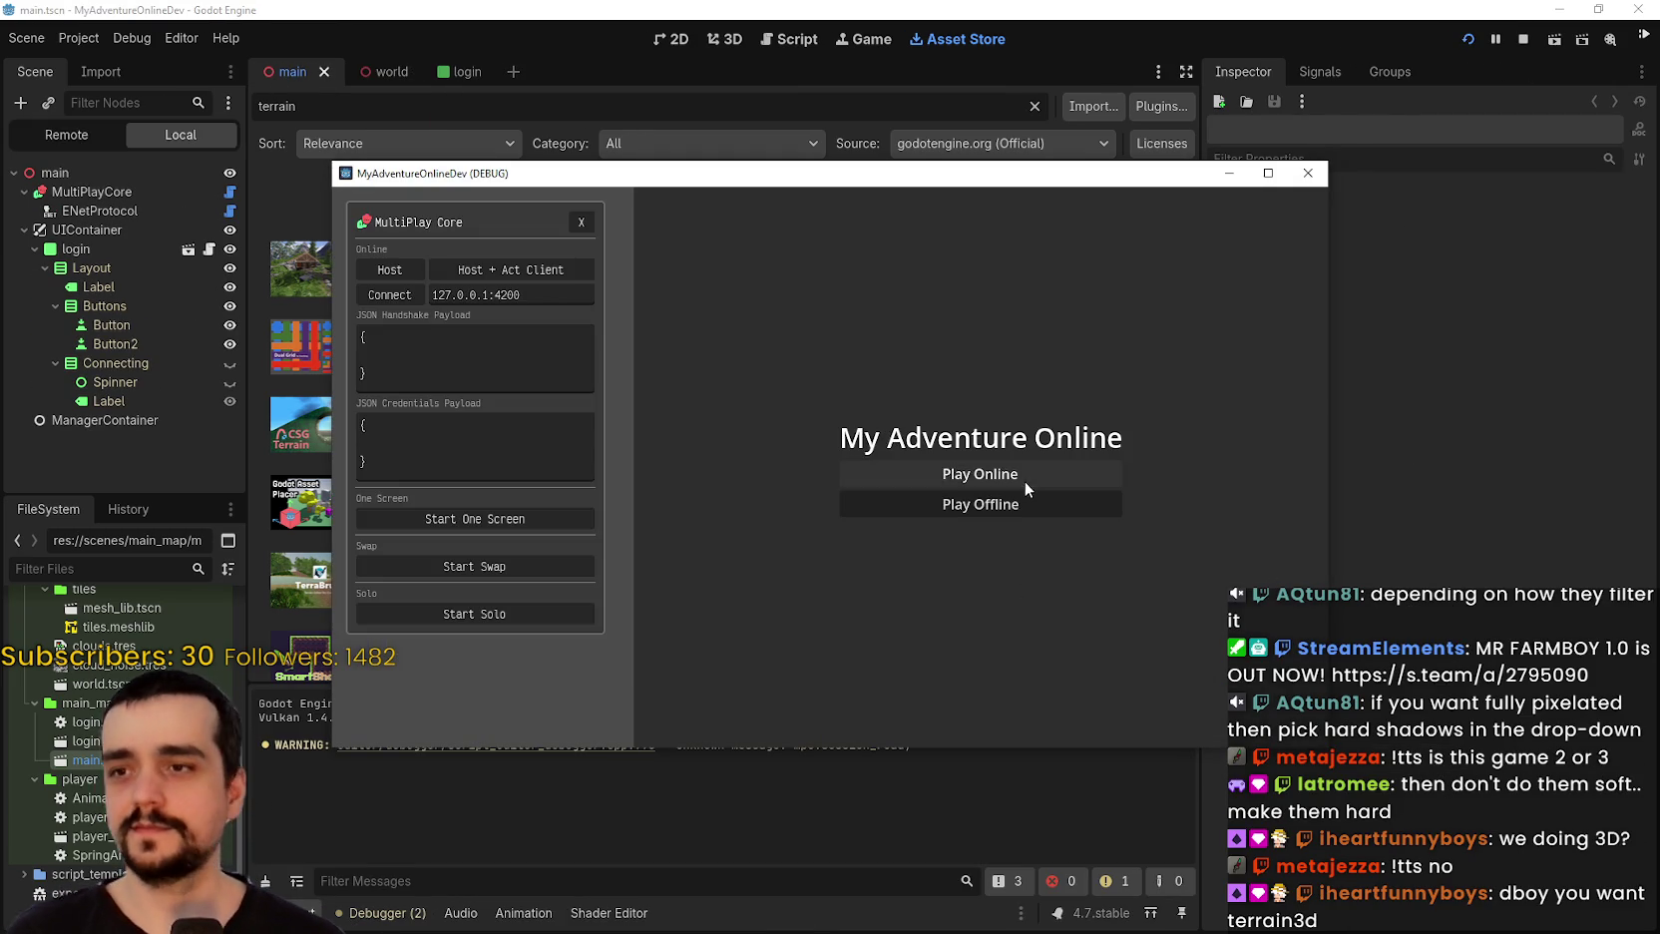
click(1007, 503)
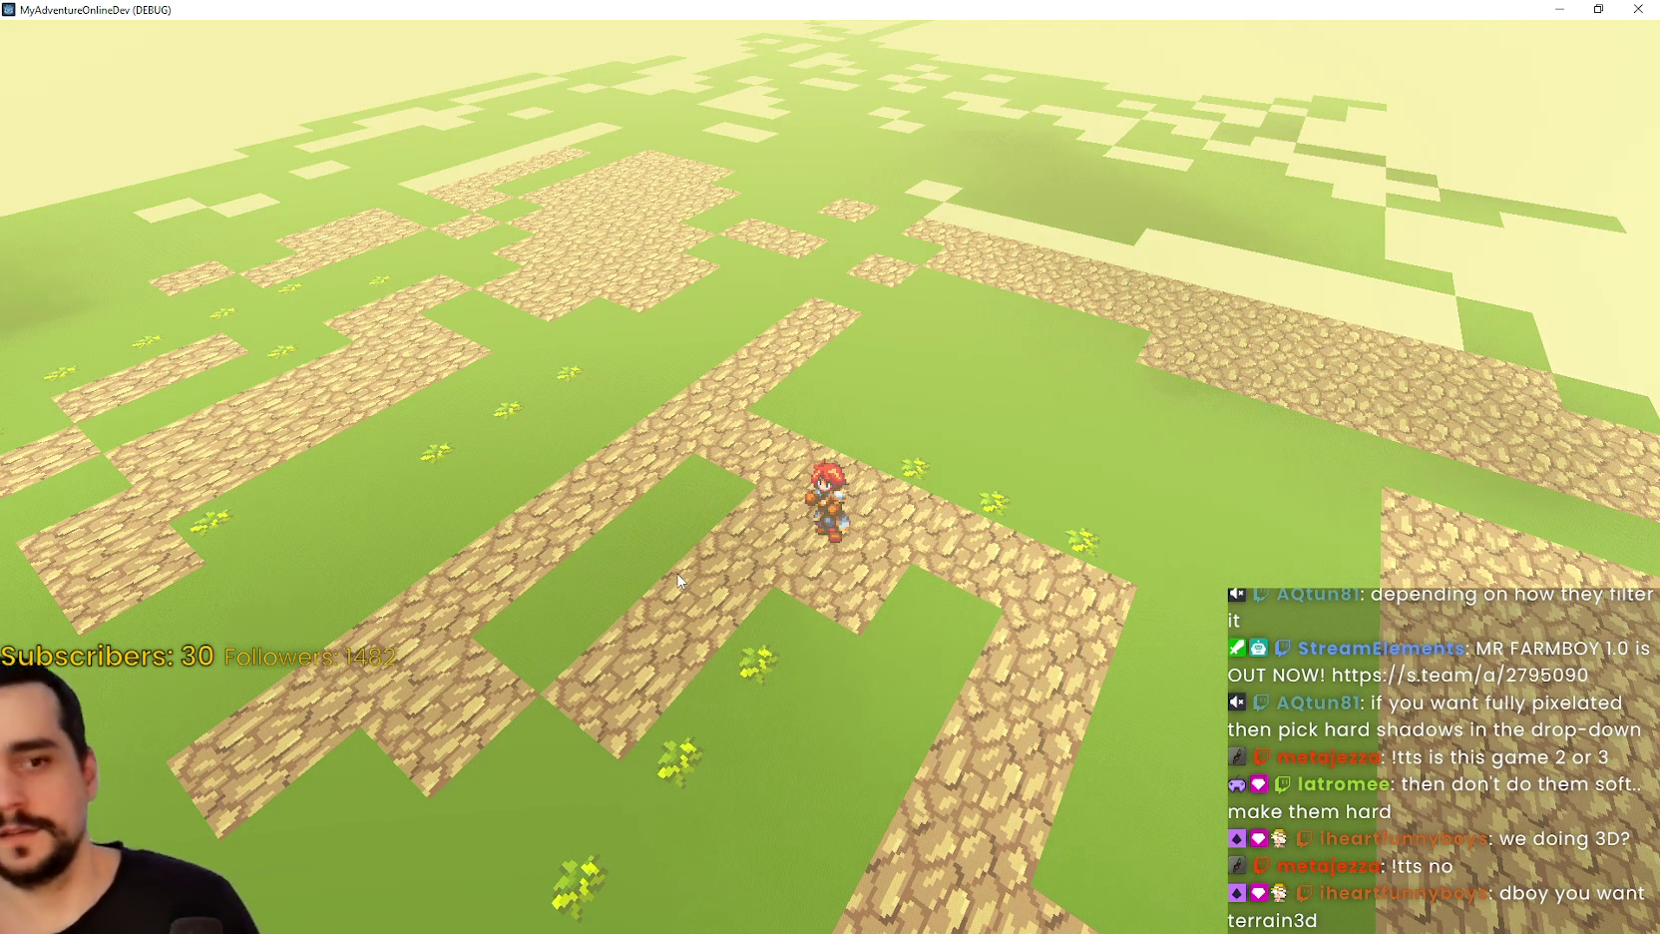
key(w)
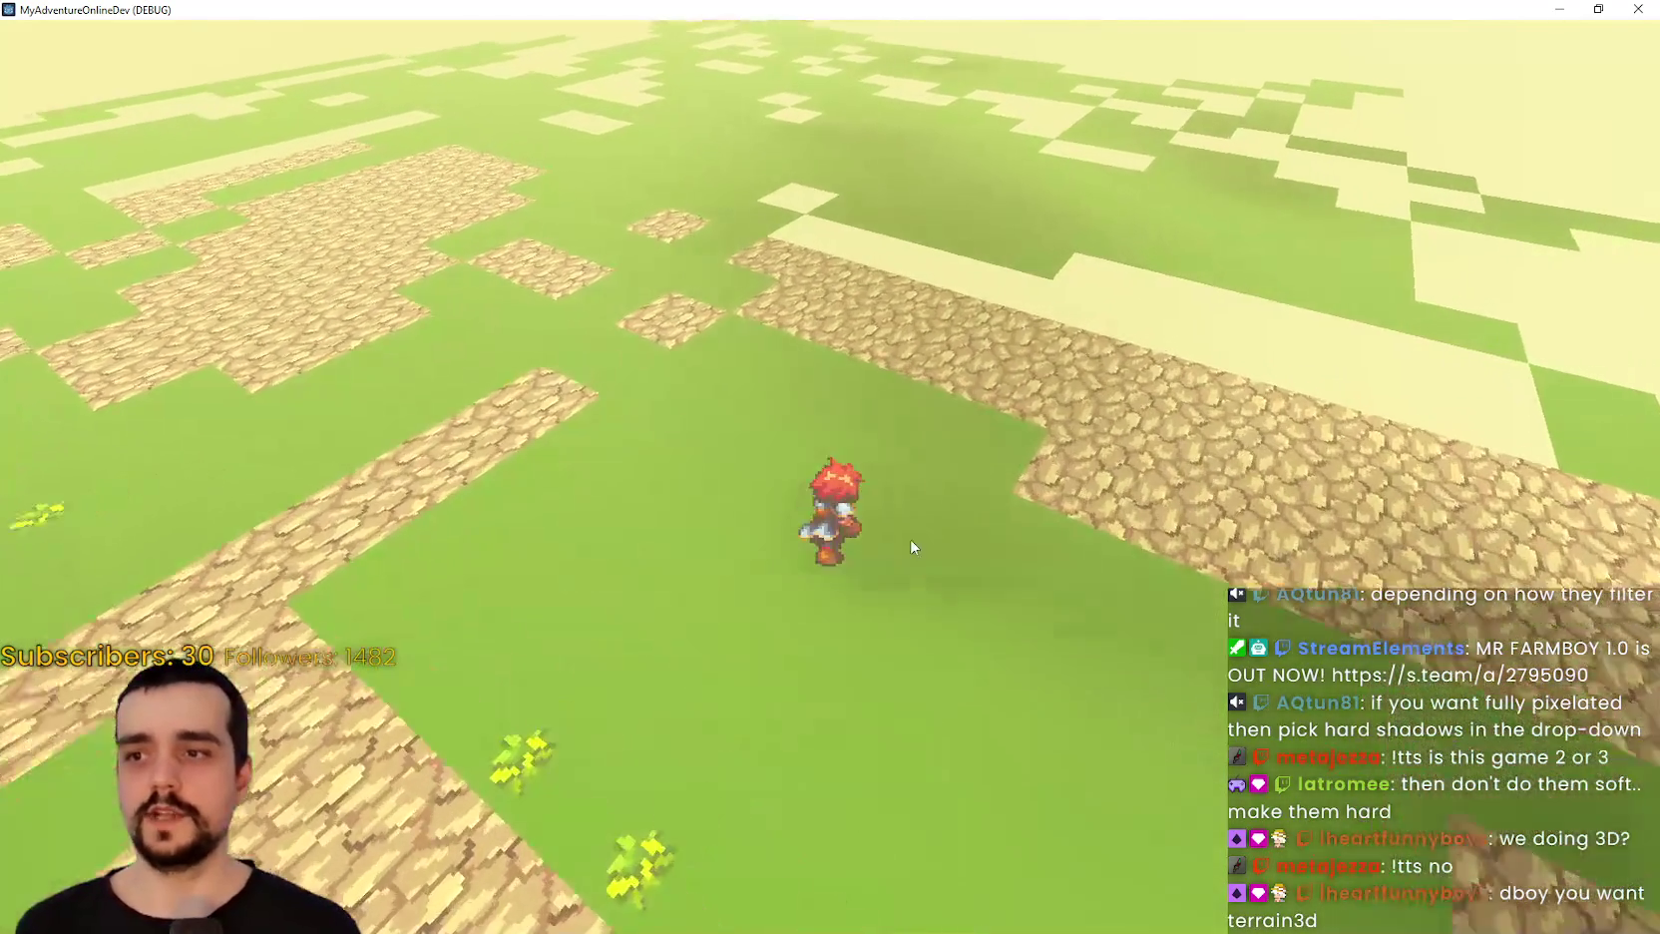
key(w)
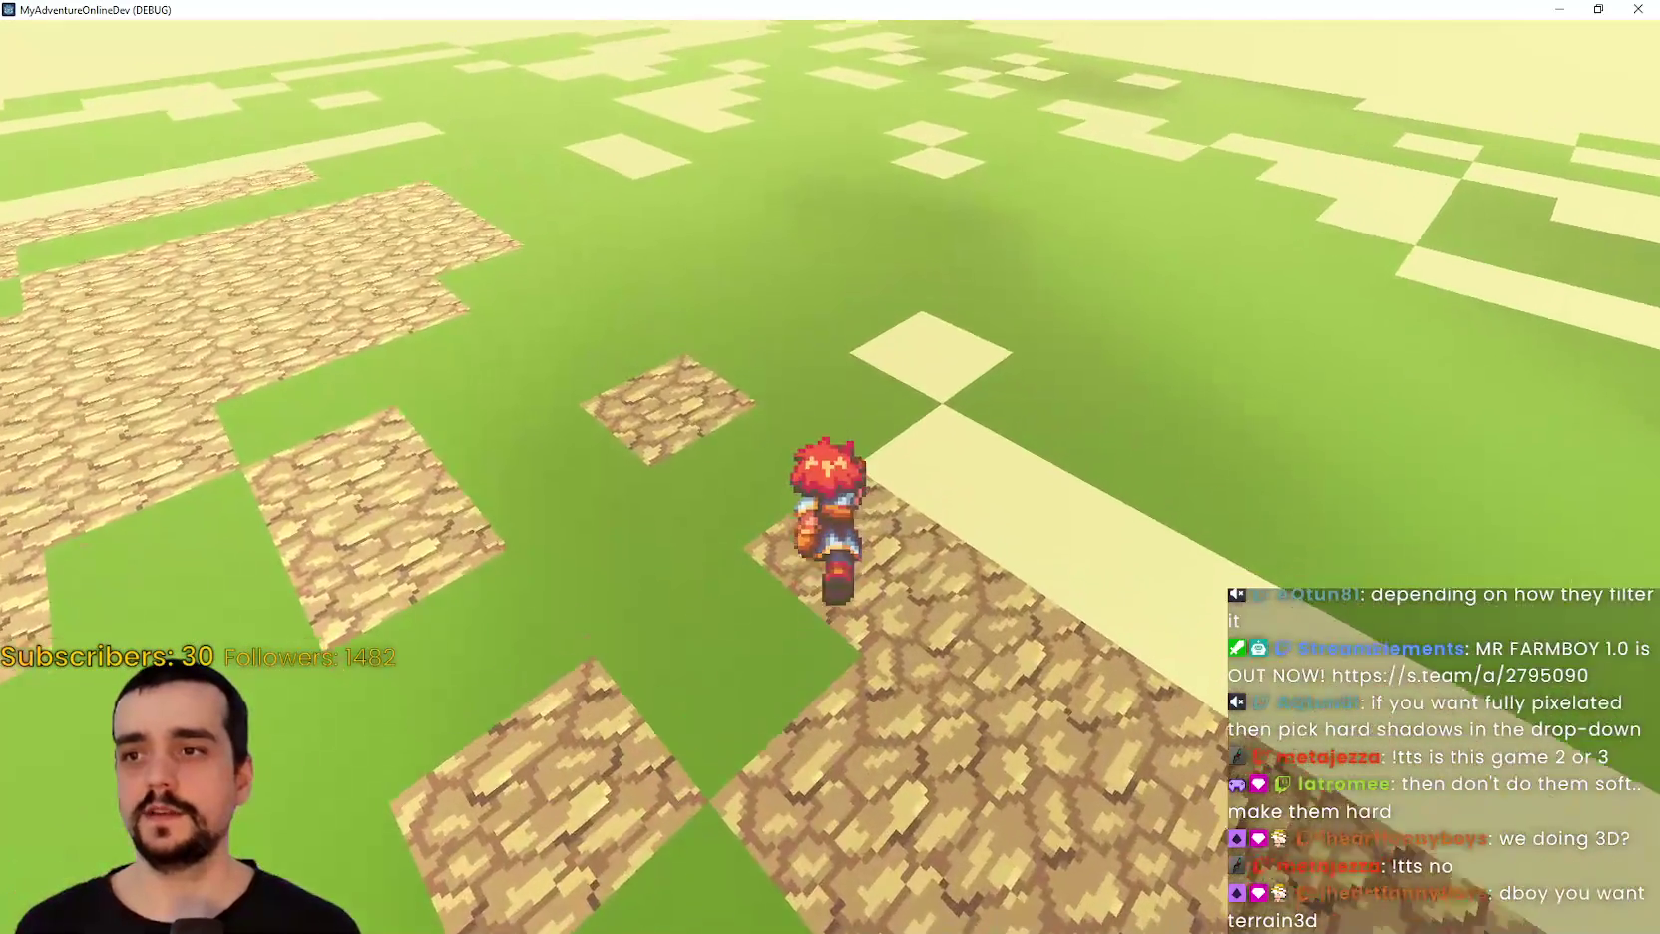
key(w)
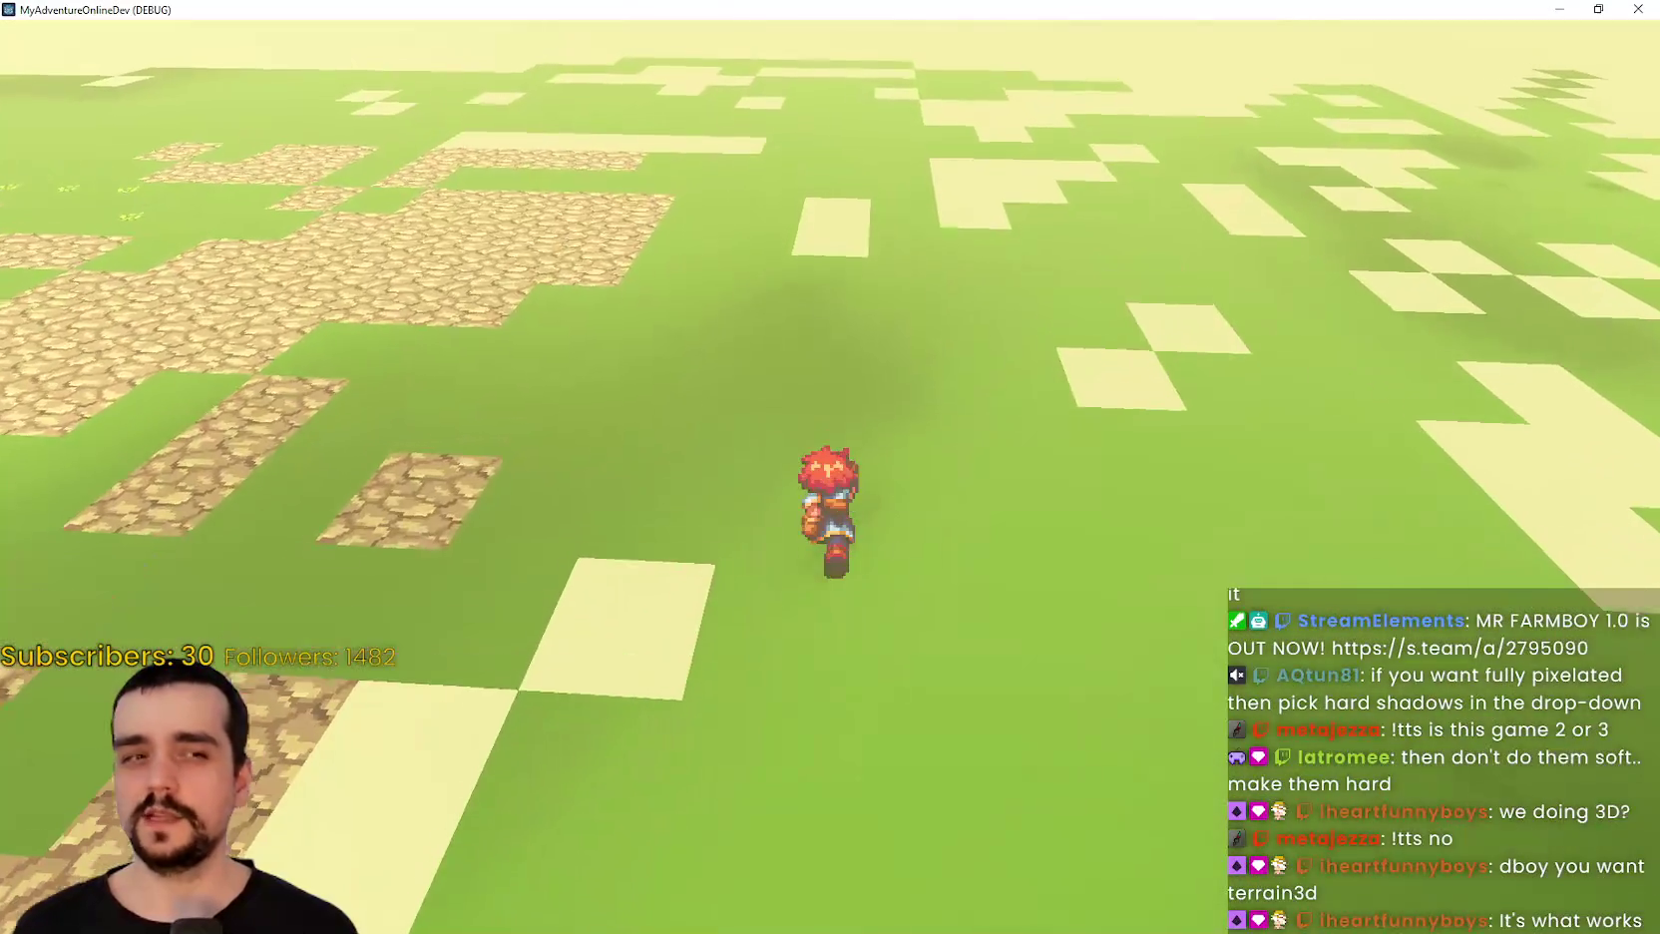
key(w)
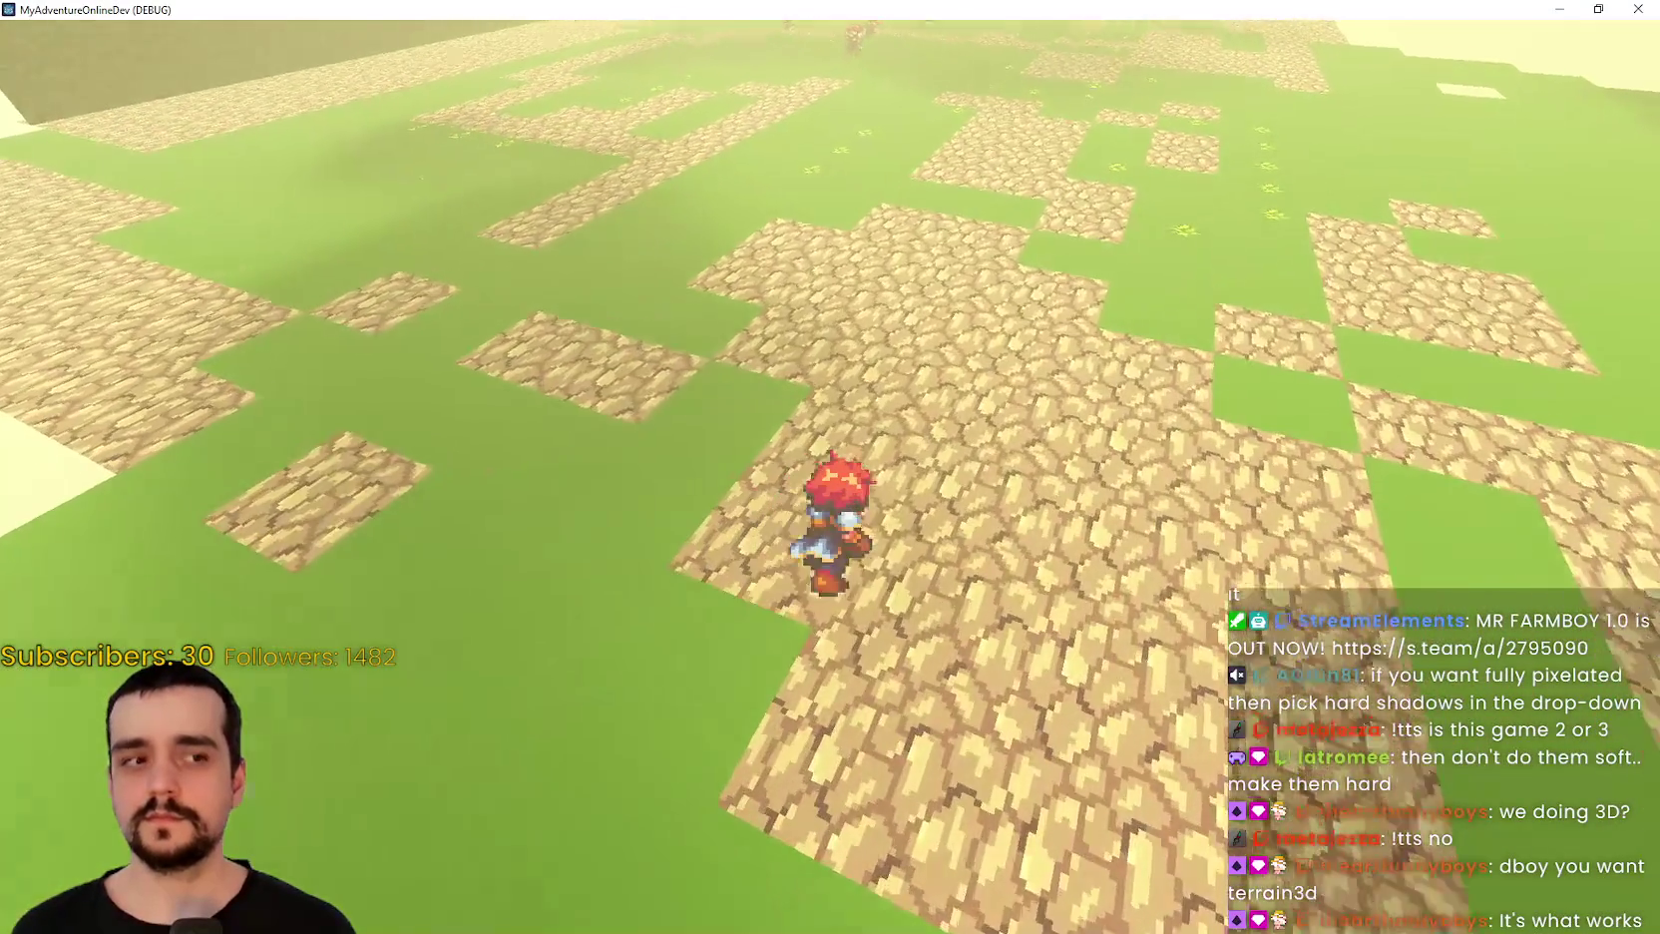
key(w)
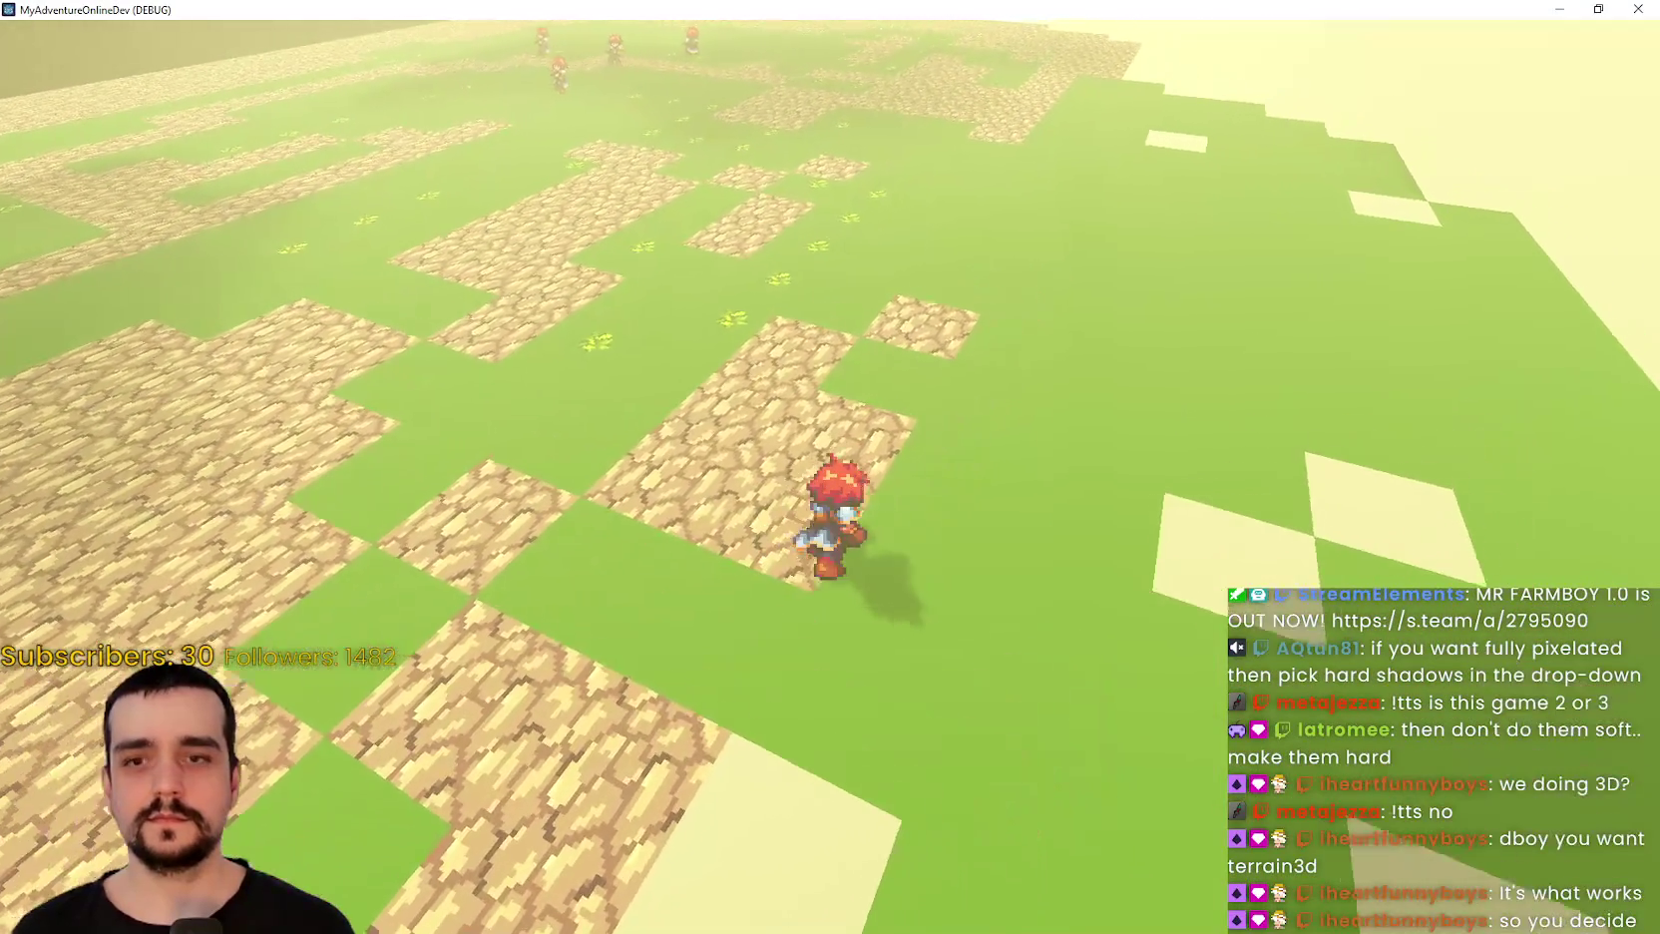
key(w)
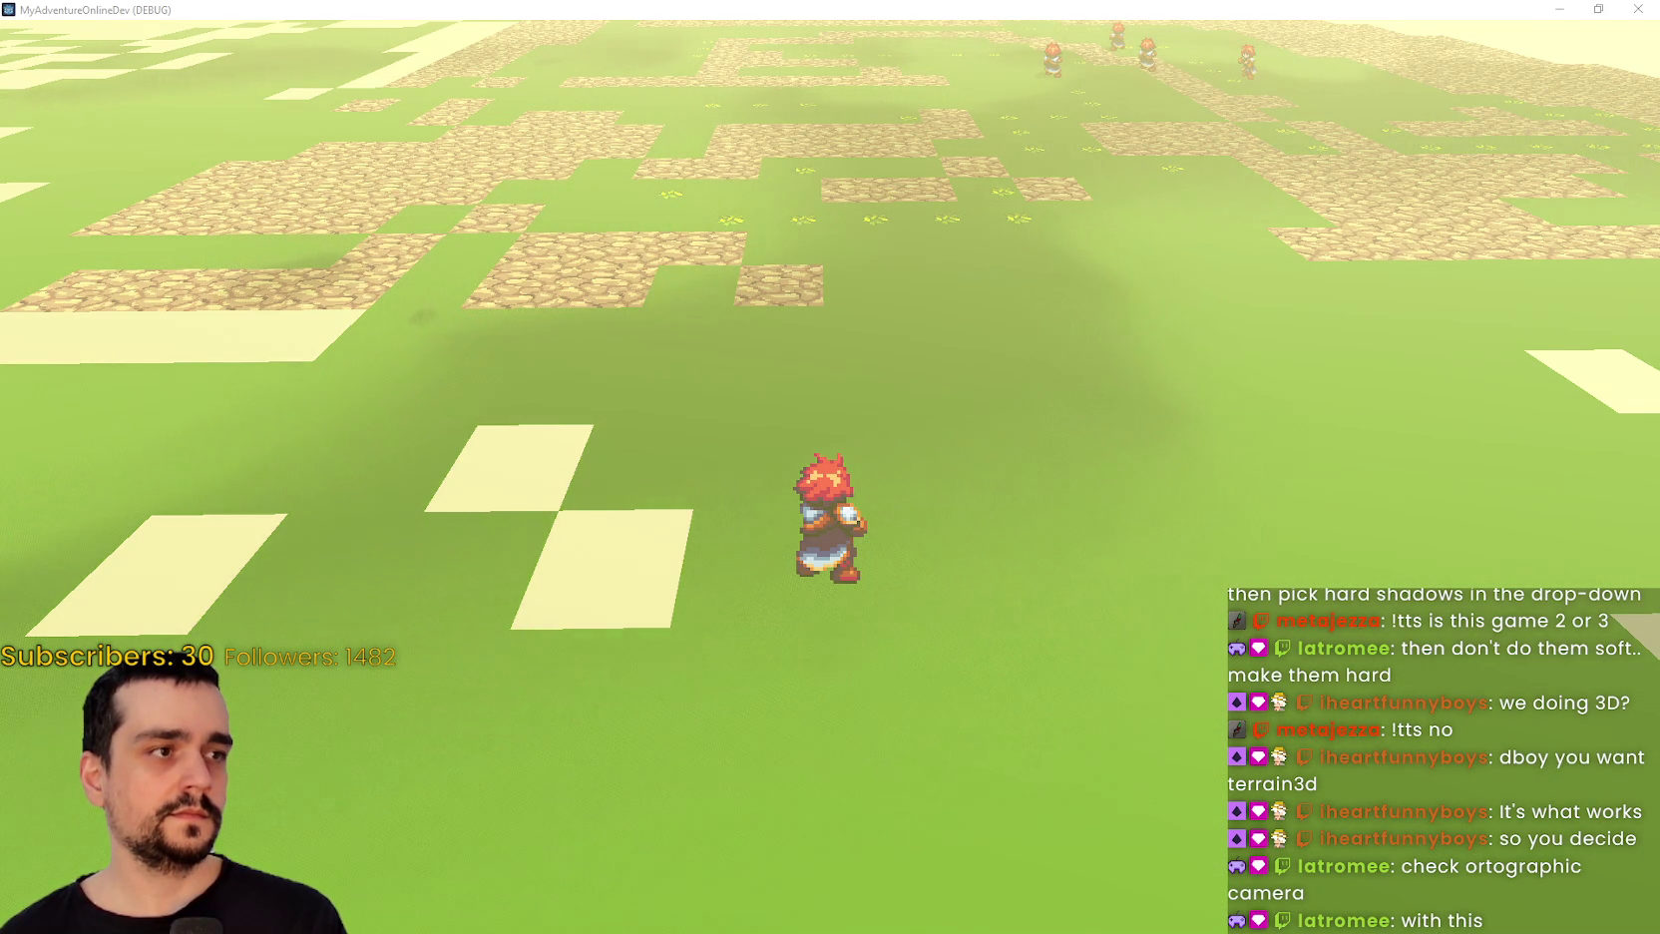
key(ctrl+a)
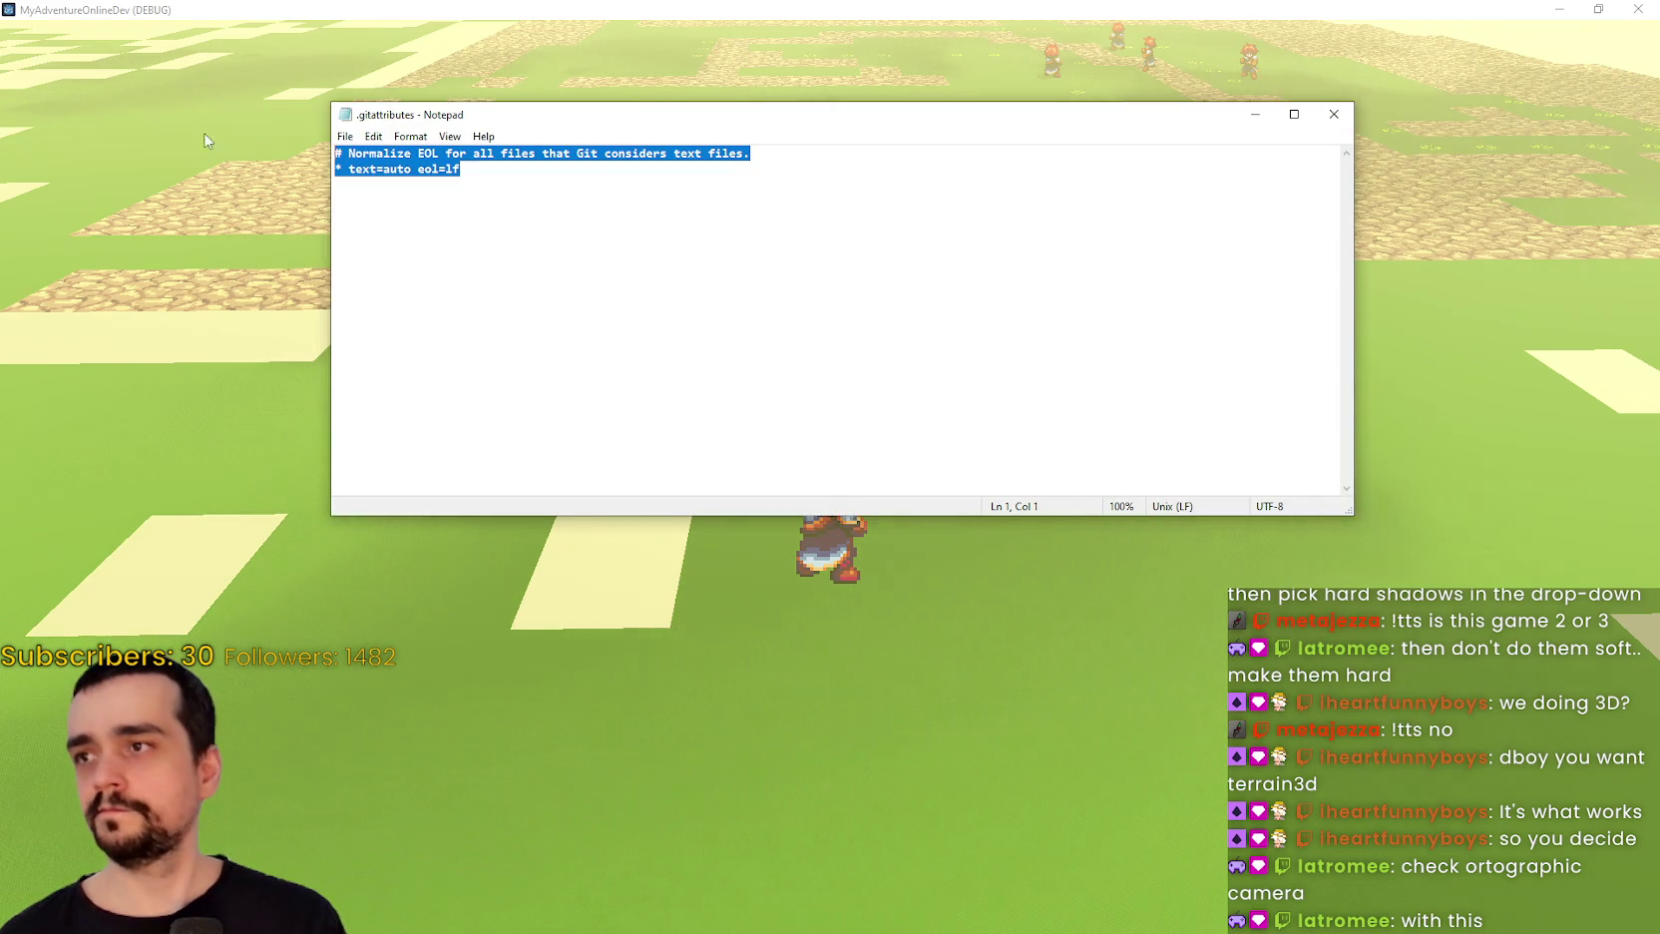
click(1334, 113)
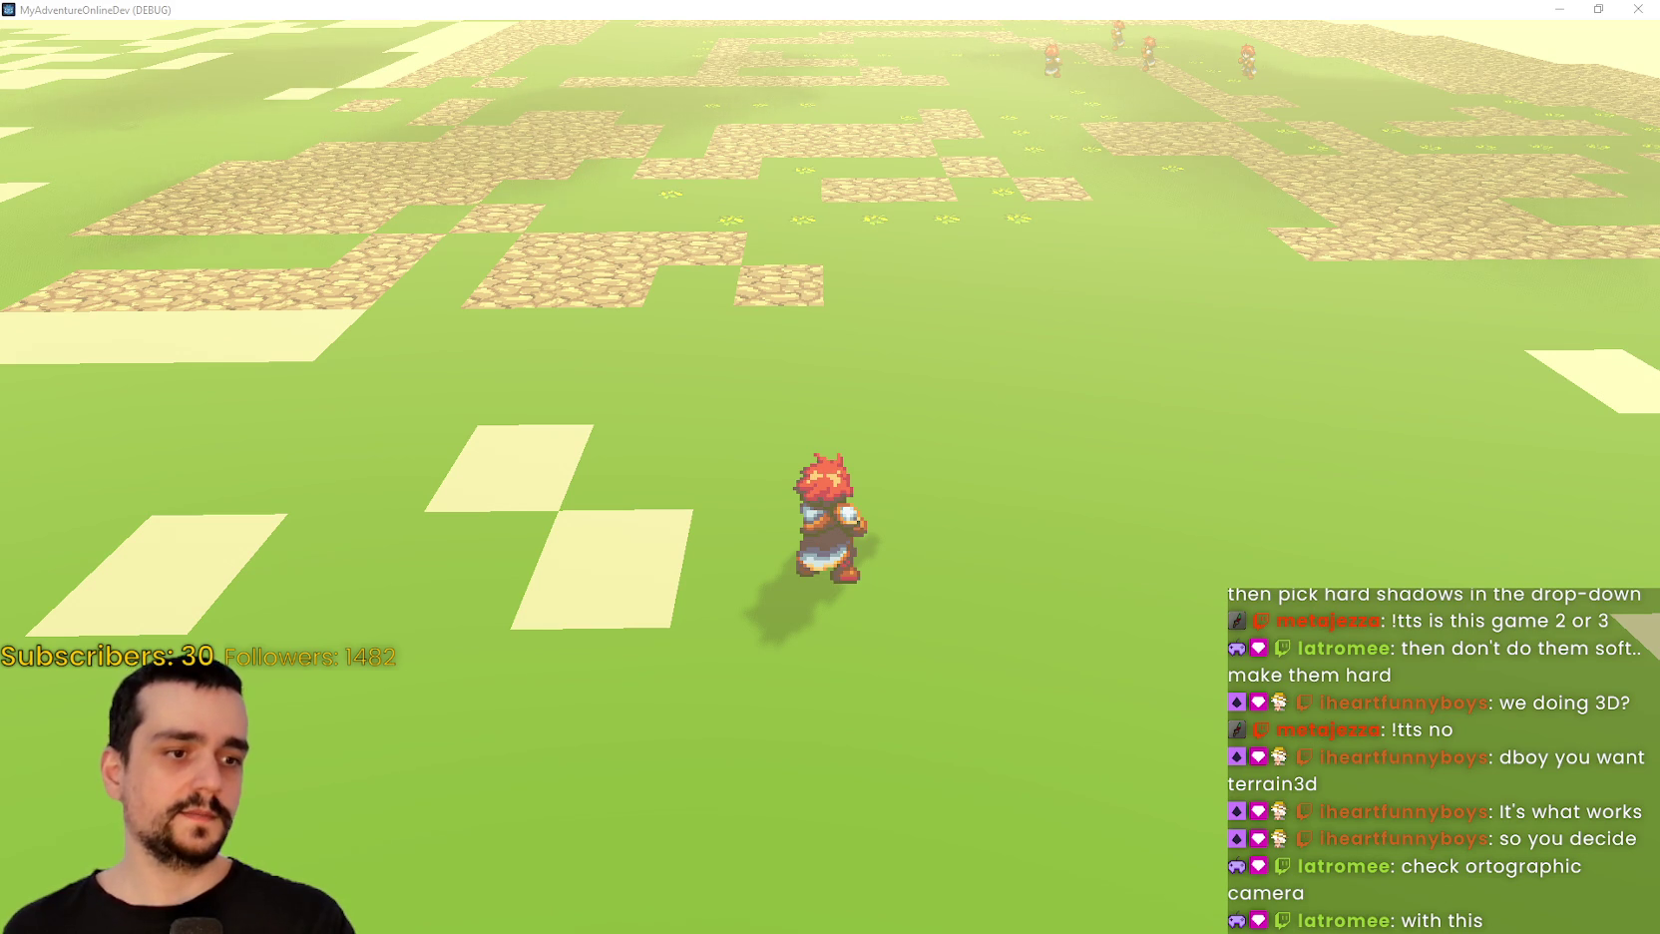
Replace the terrain search with 'tilemaplayer3d' in the Asset Store.
key(alt+Tab)
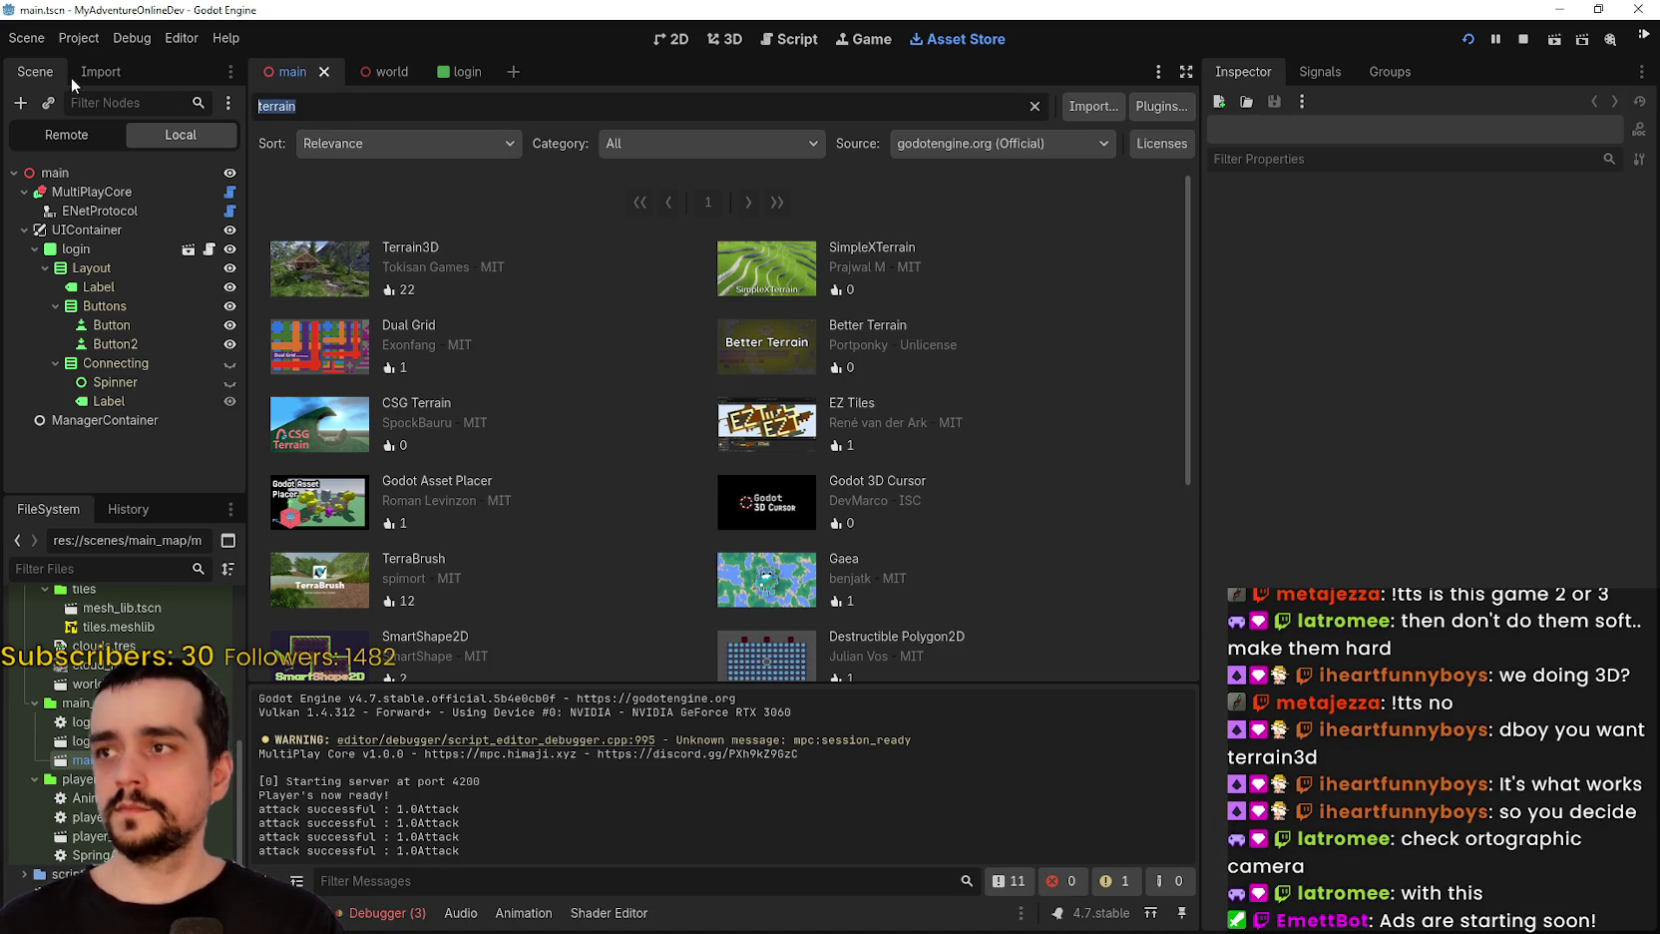
key(ctrl+a)
text(tilemap)
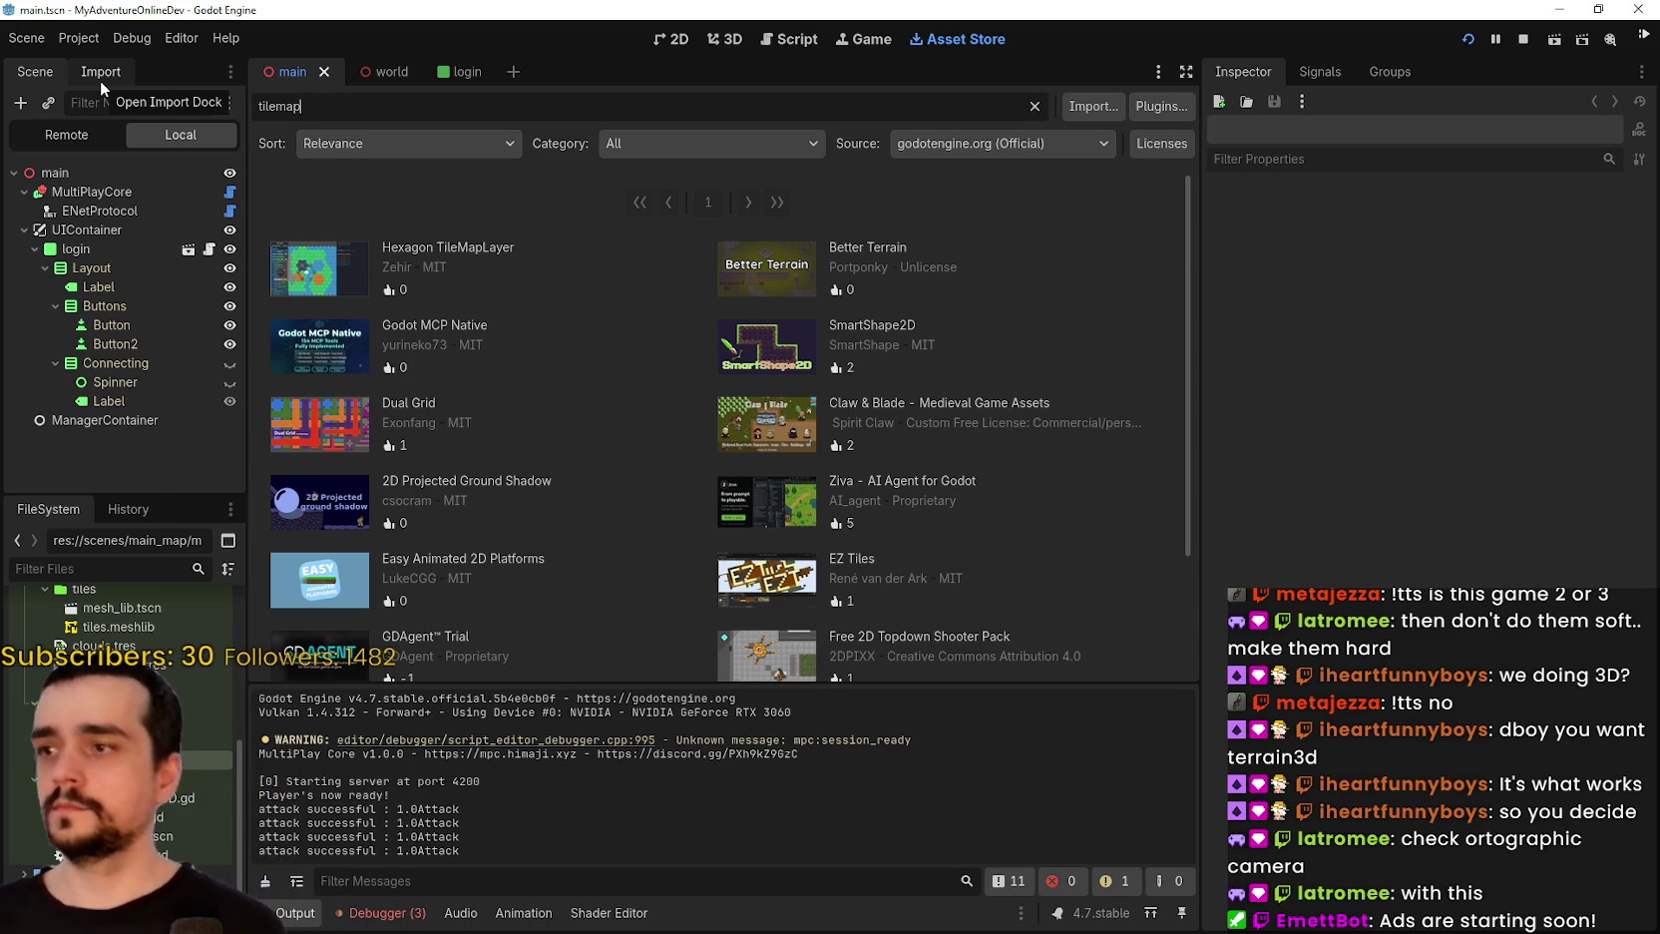
scroll(1117, 538, down, 3)
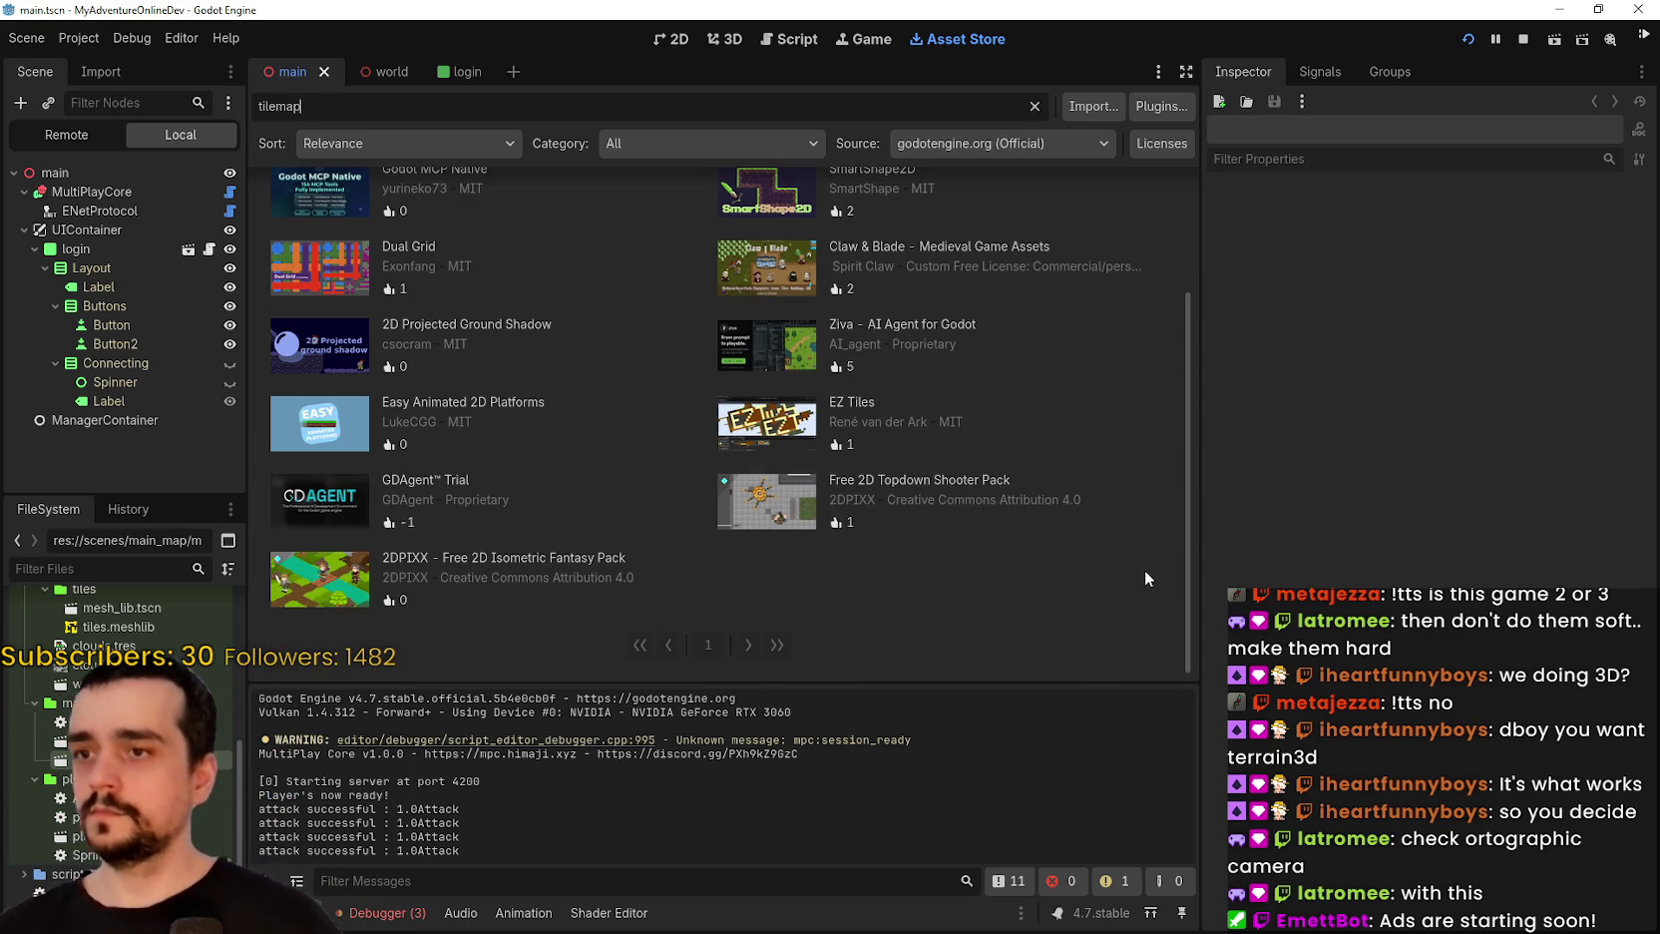
scroll(1118, 568, up, 3)
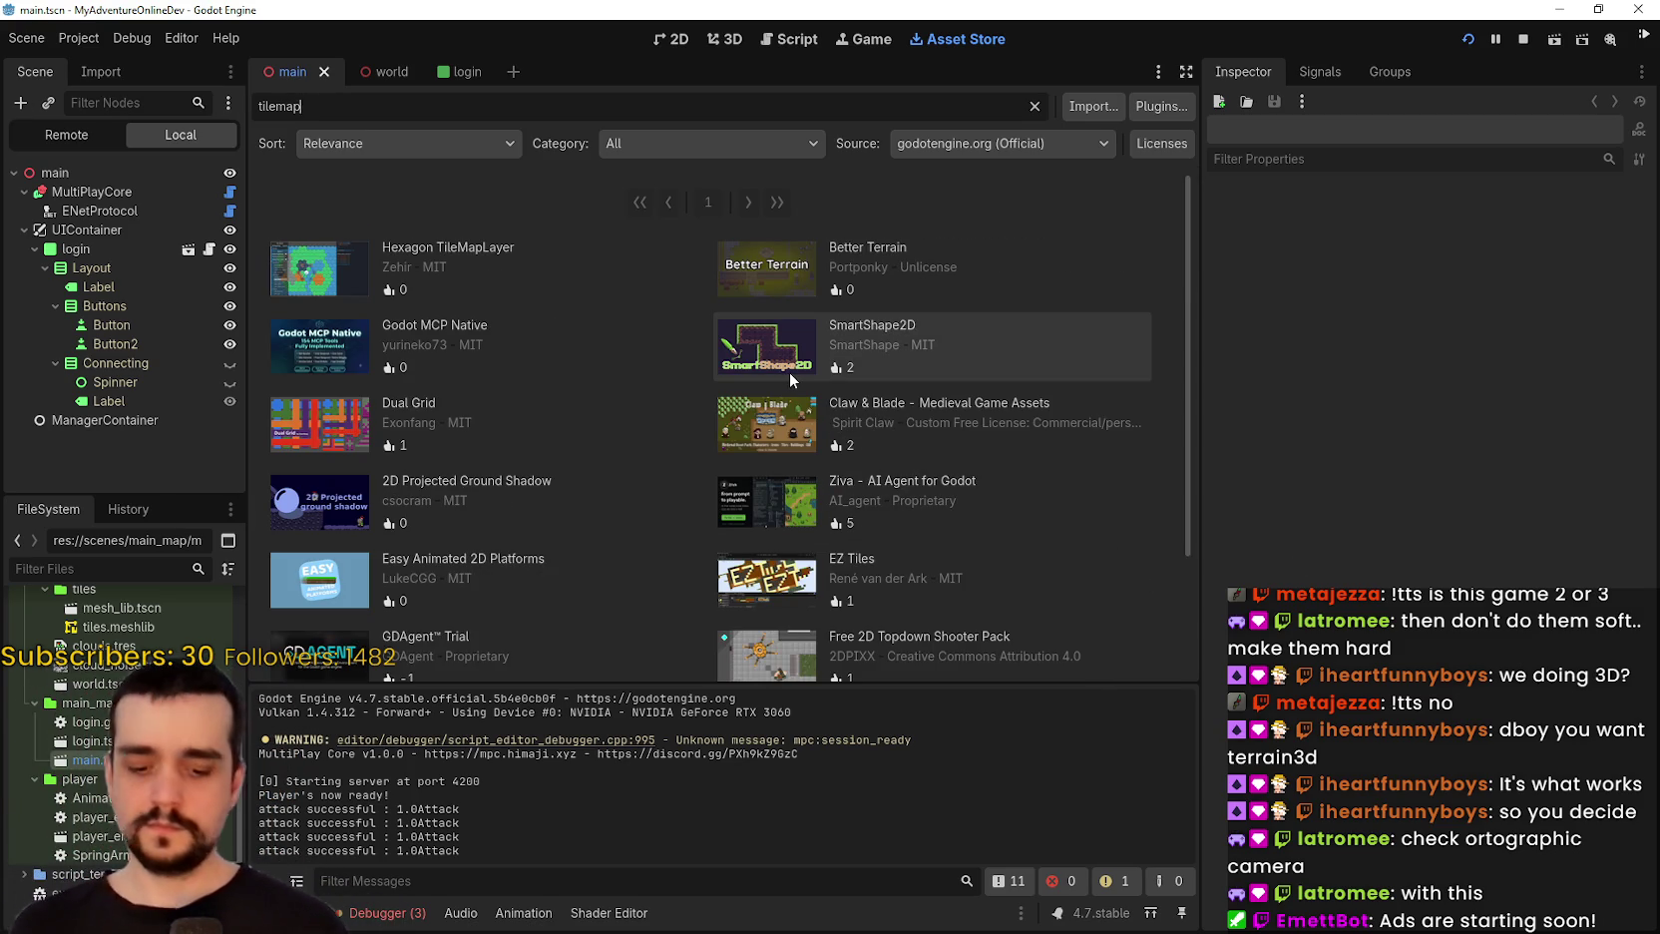
text(layer)
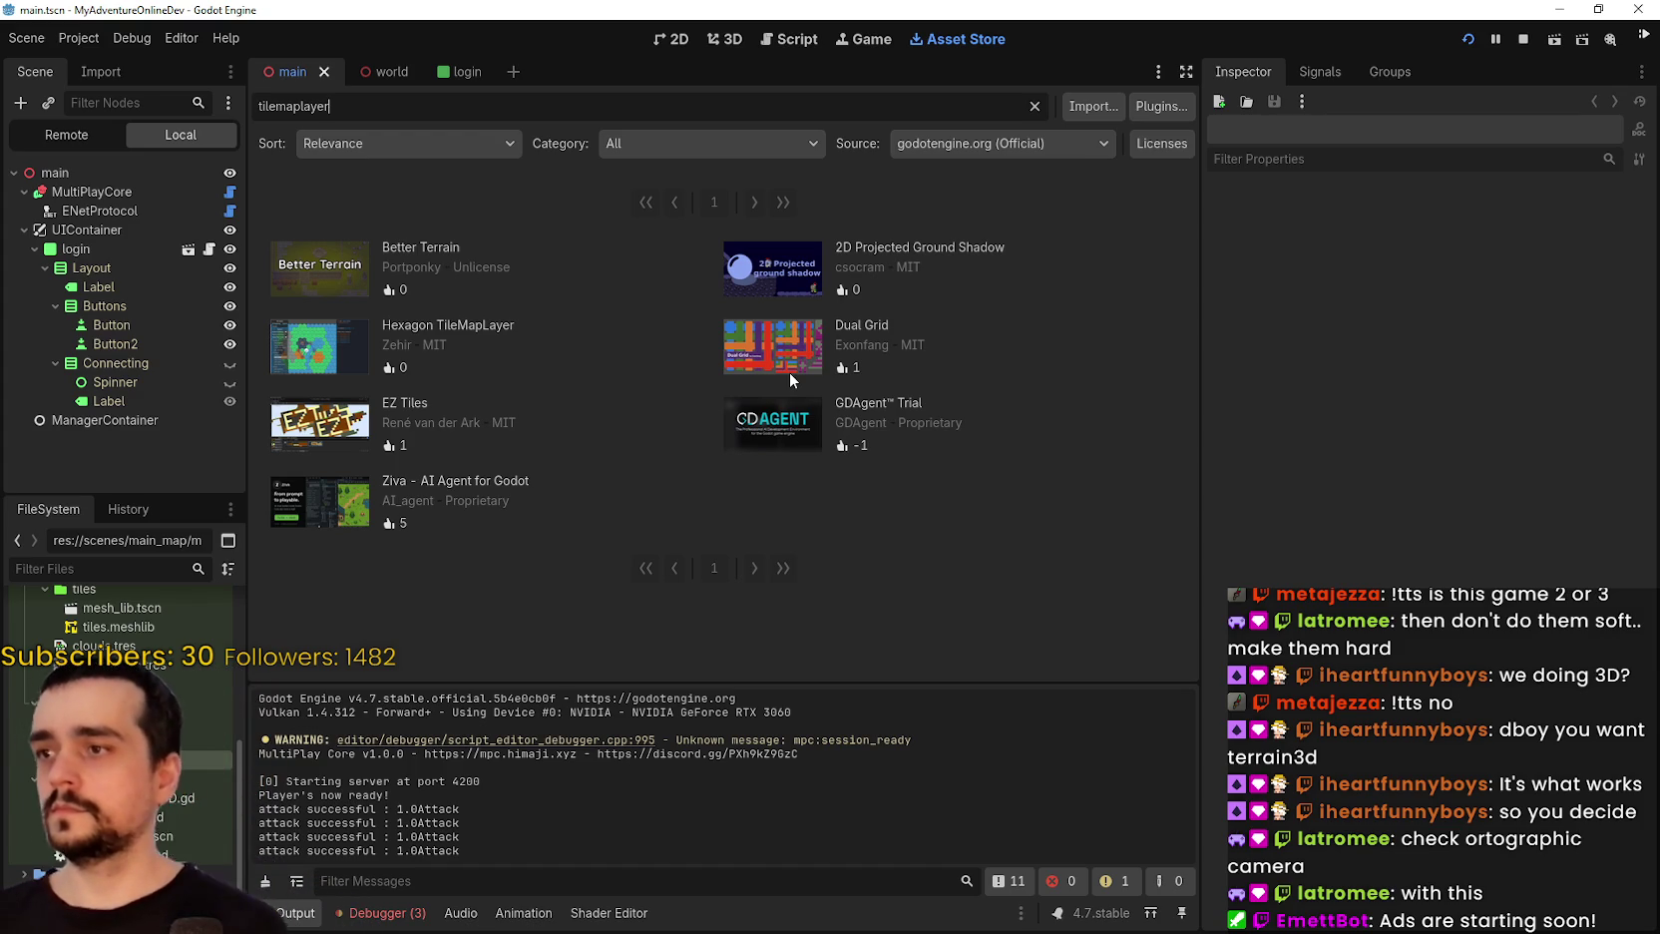
text(3d)
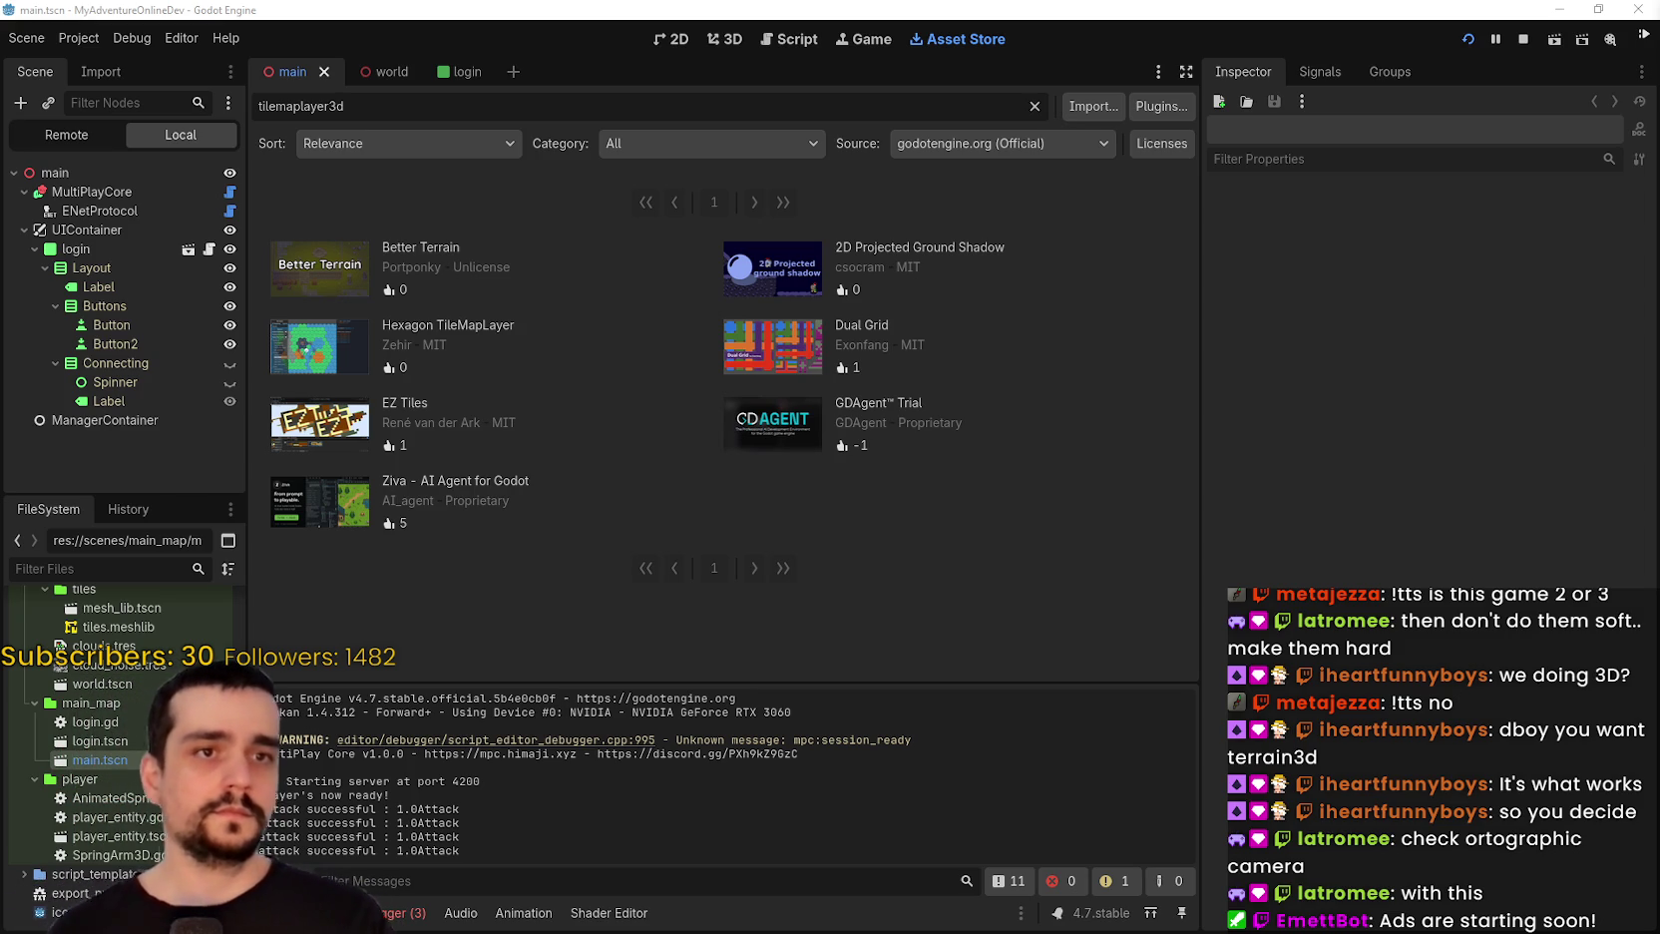
scroll(120, 699, up, 10)
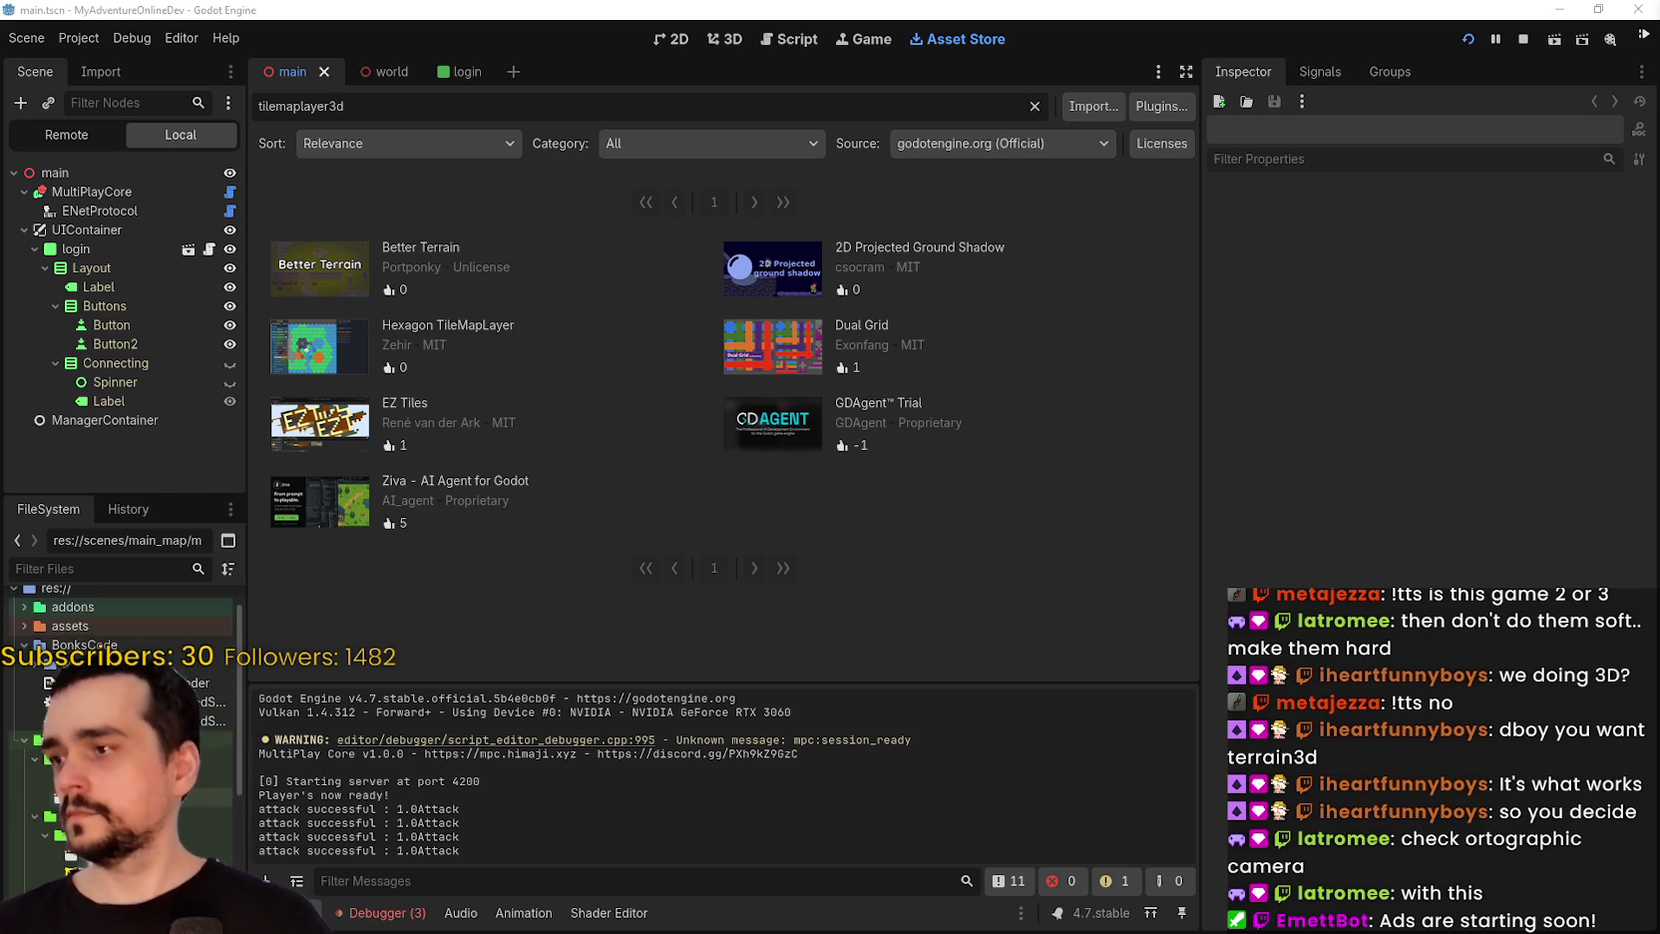
Expand the res://addons folder in the FileSystem dock and check its context menu.
double_click(72, 605)
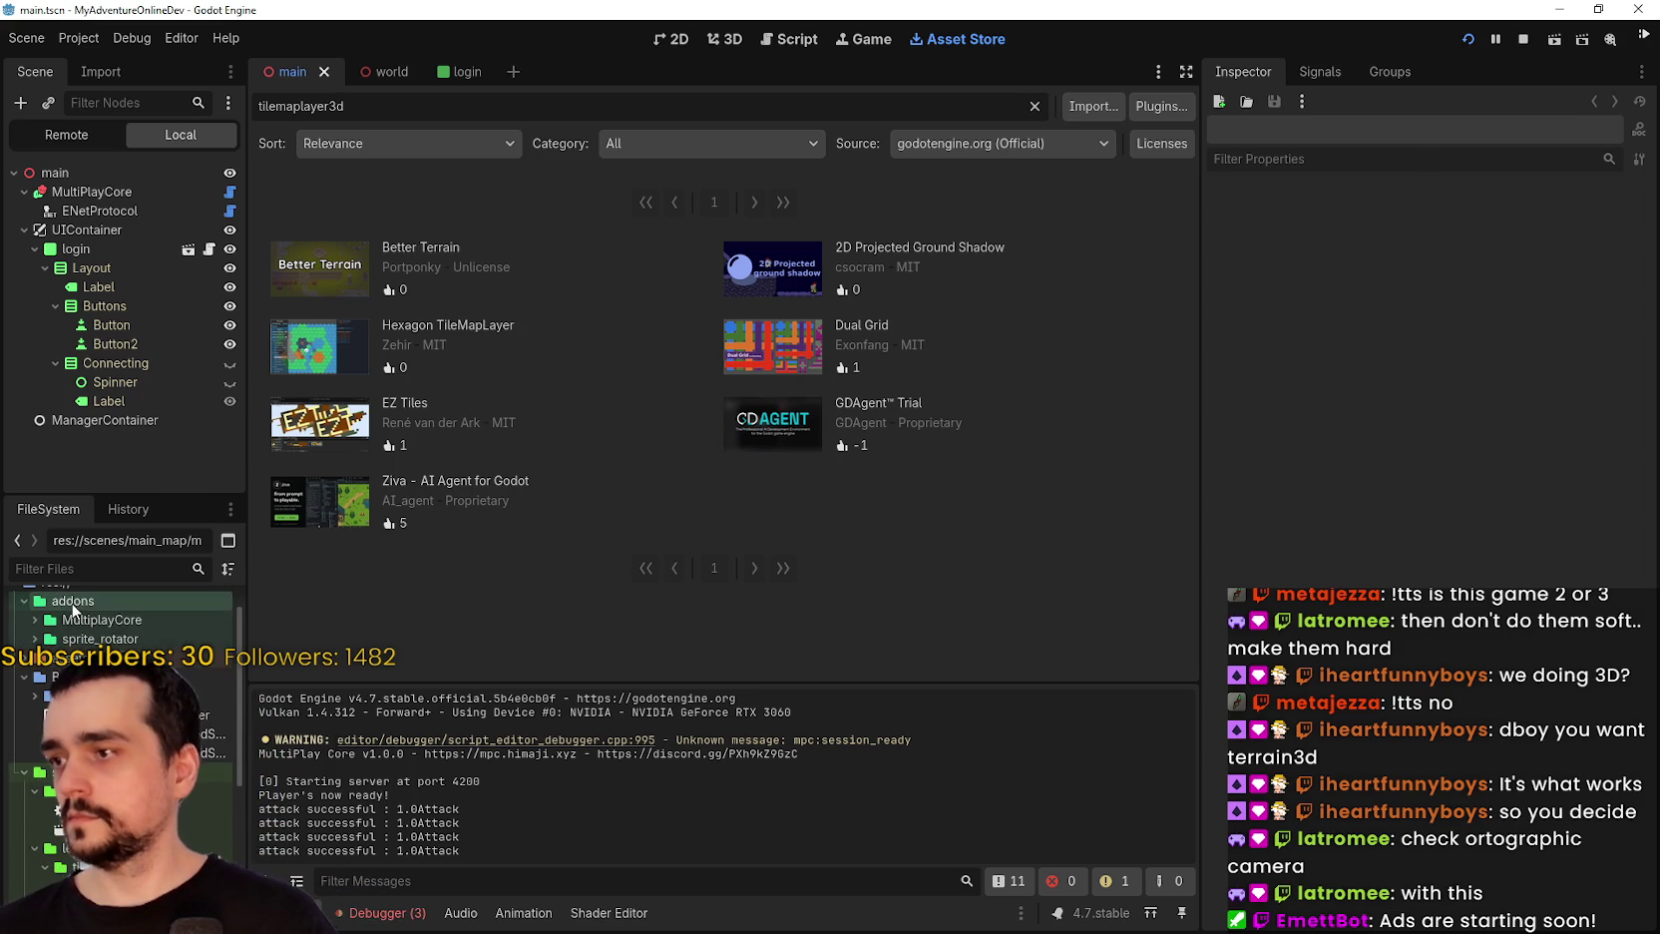
right_click(73, 605)
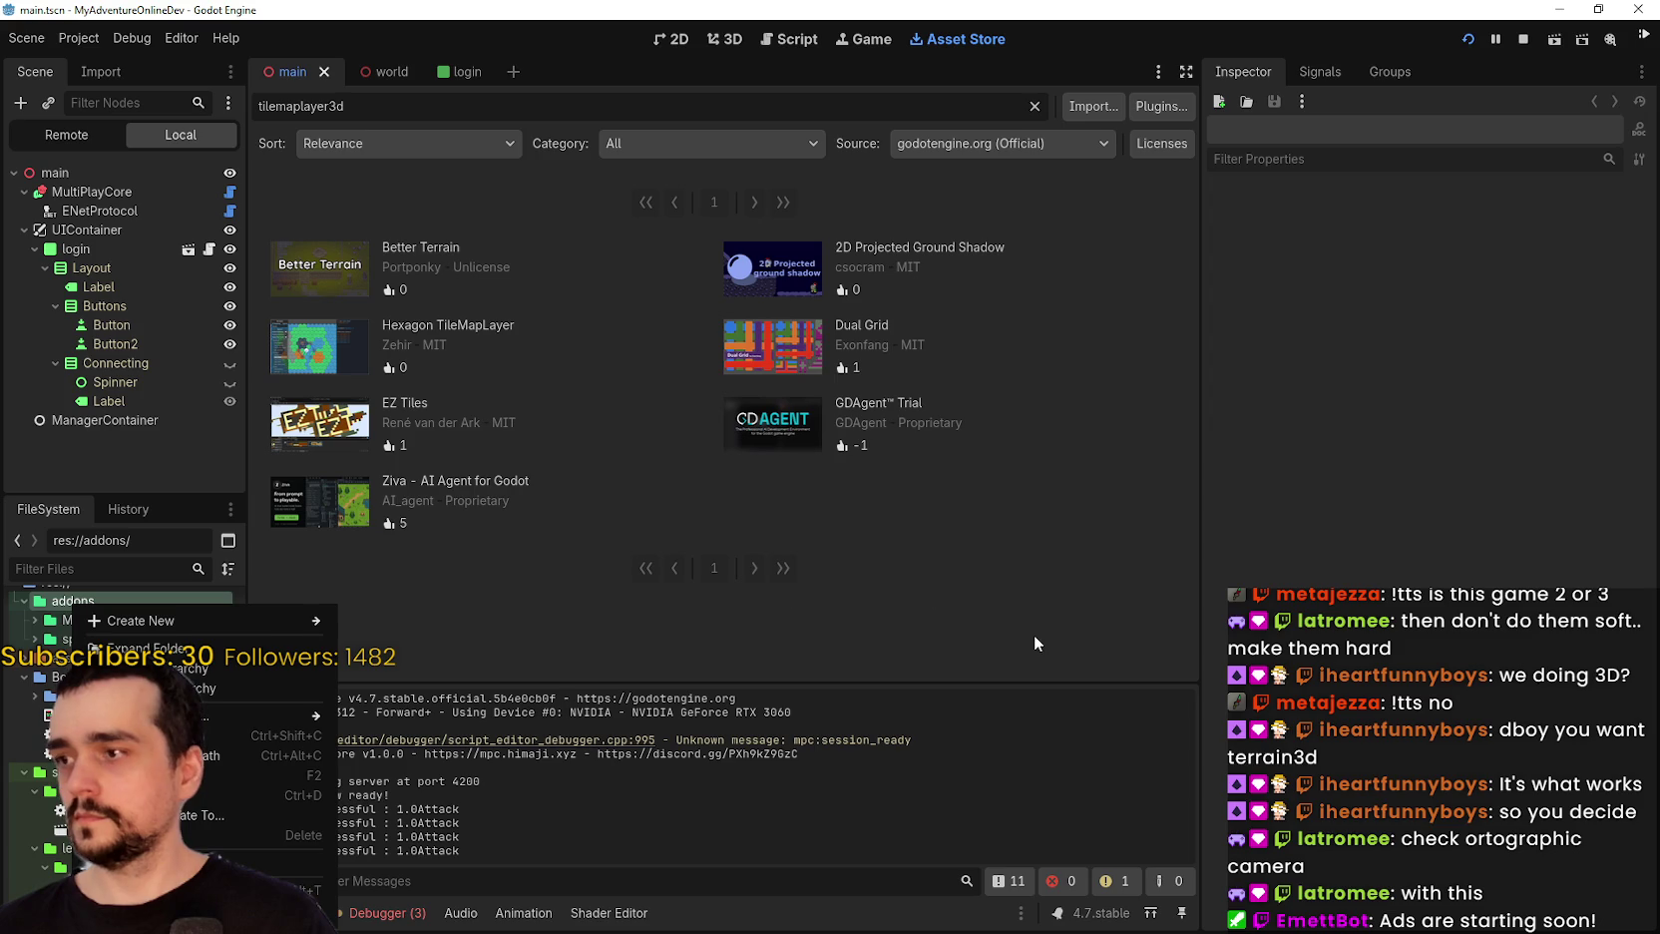
key(Escape)
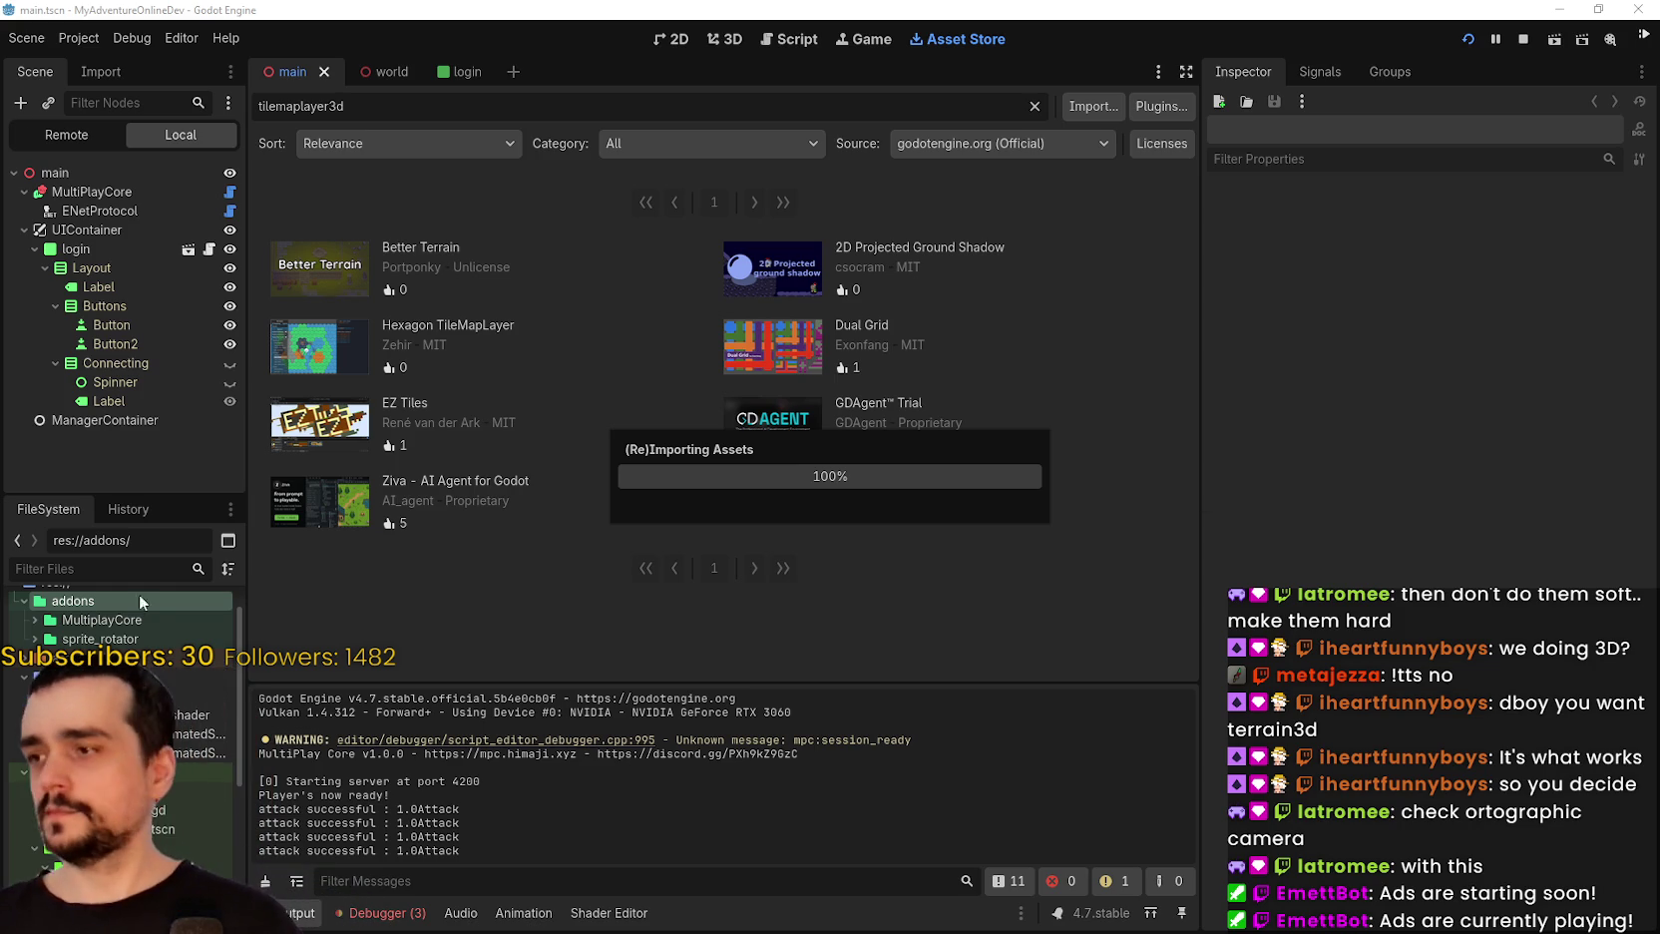
Browse the editor's menus looking for the plugin settings.
click(90, 37)
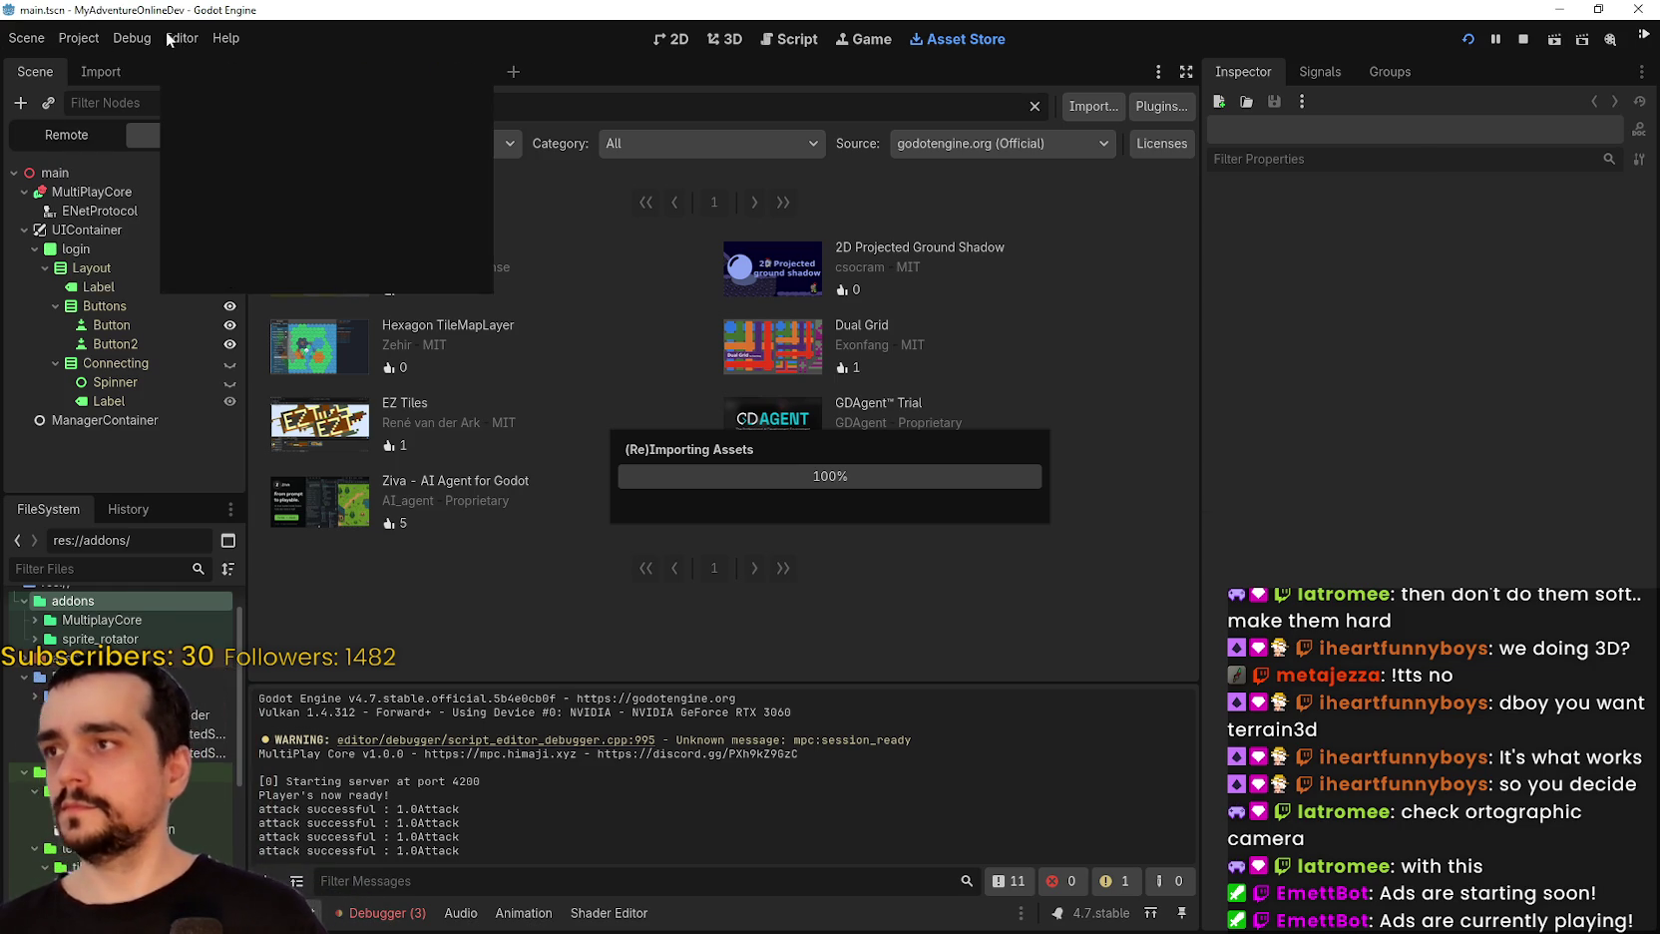
click(75, 36)
click(194, 34)
click(210, 30)
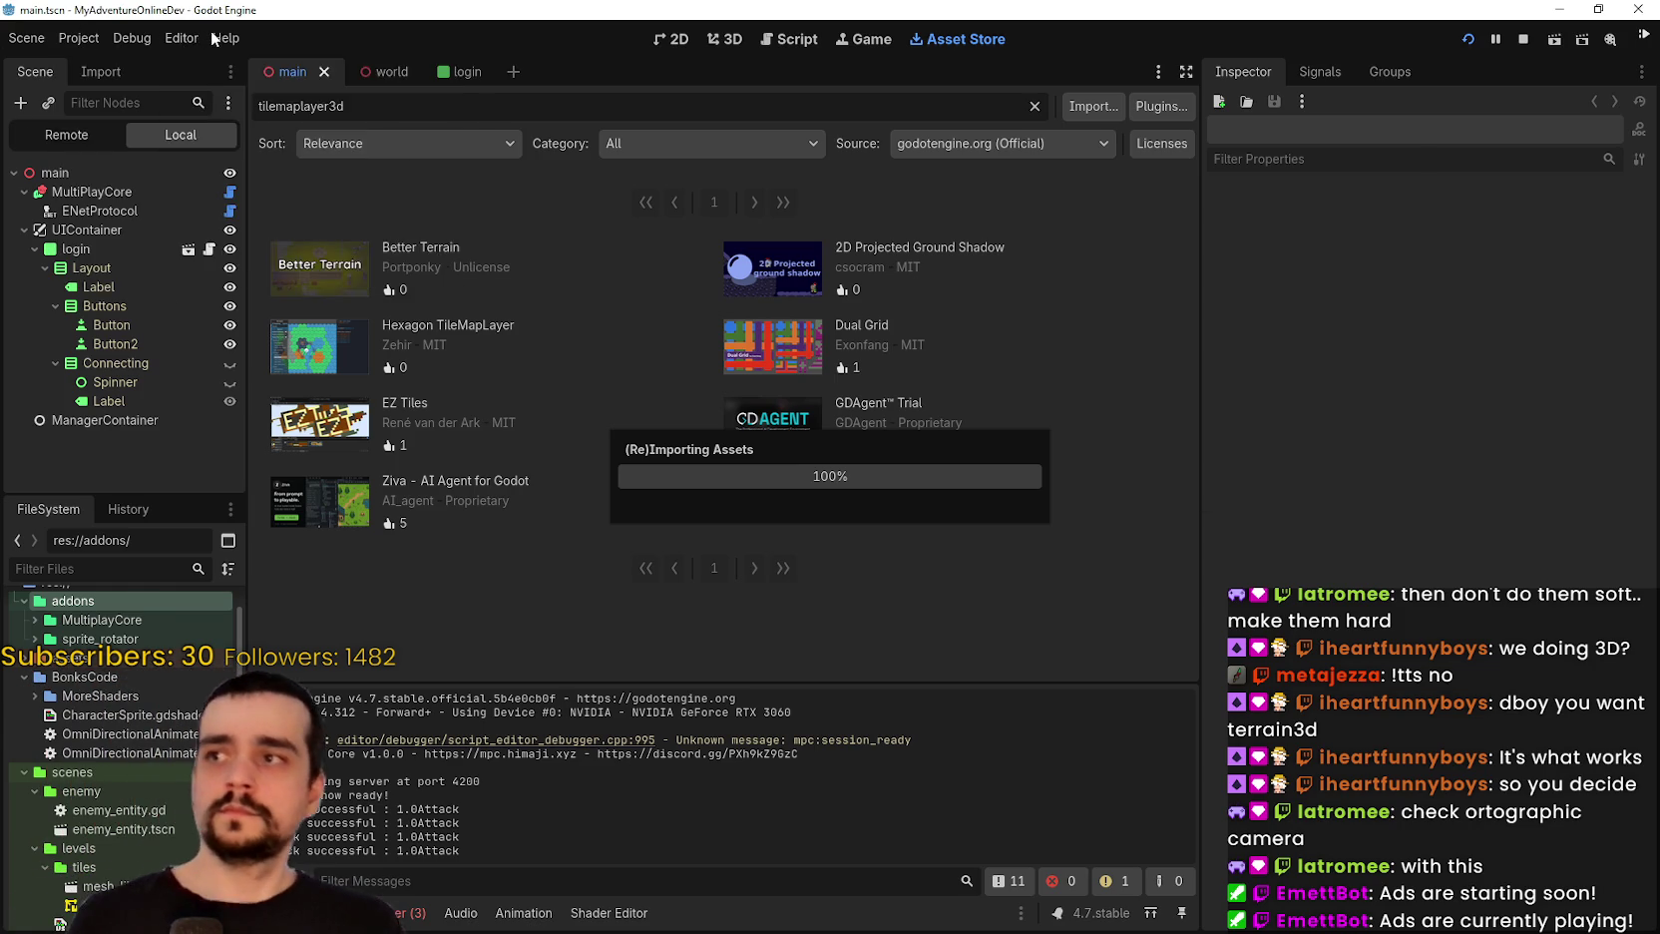
click(210, 30)
click(91, 38)
click(91, 38)
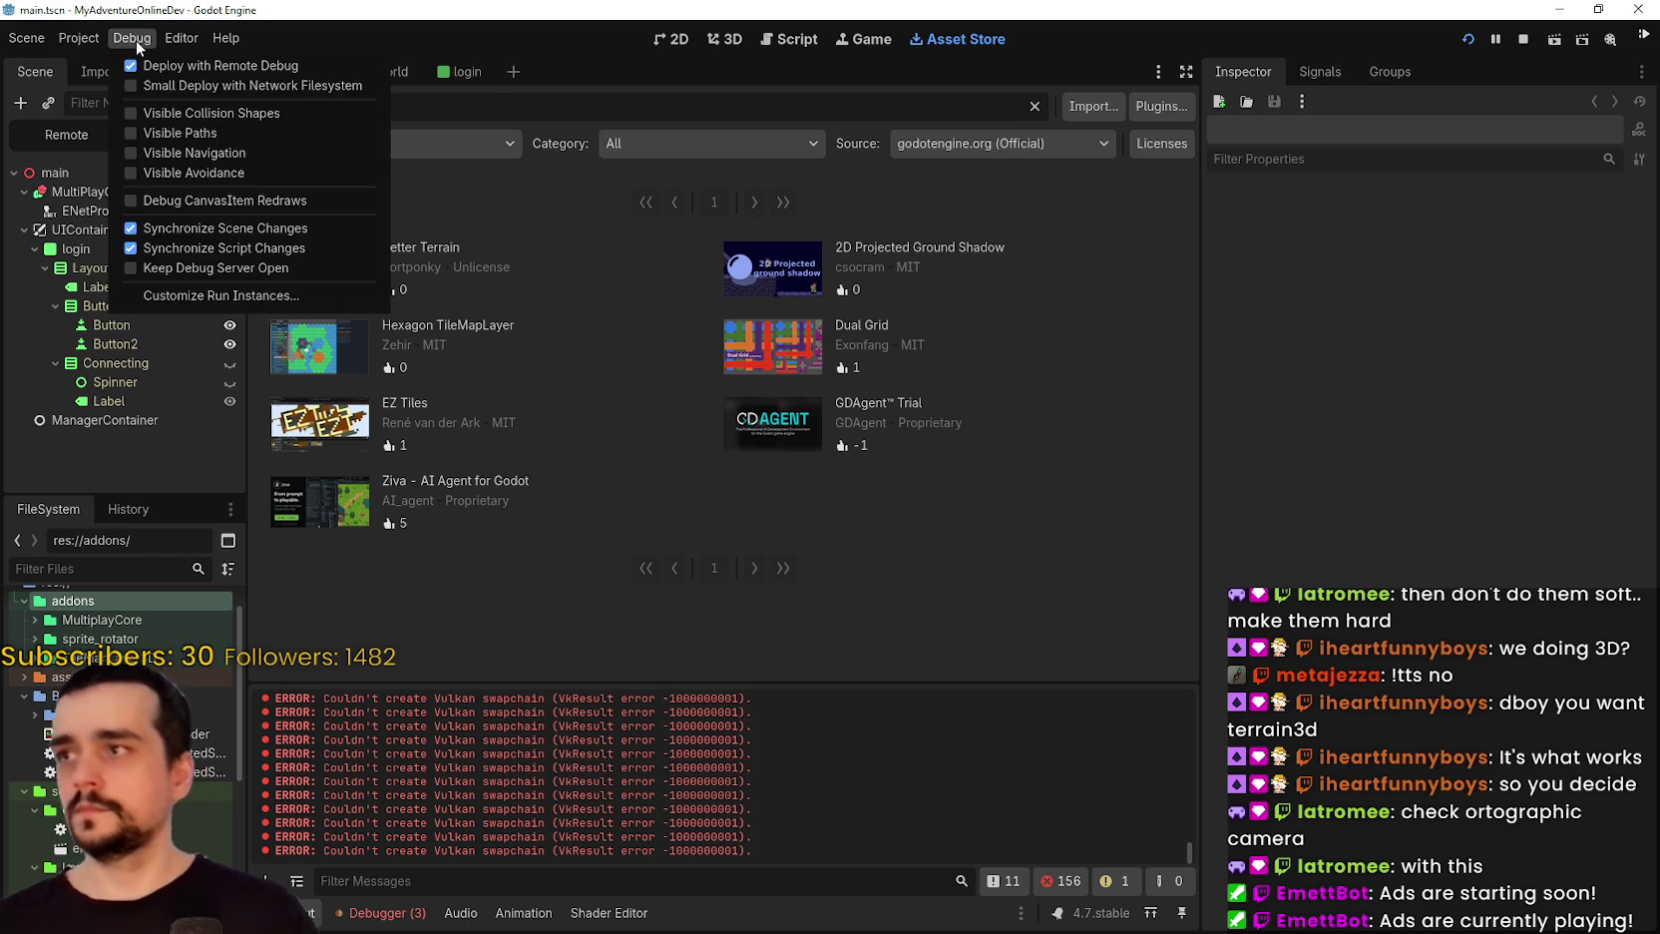
Enable the TileMapLayer3D plugin in Project Settings' Plugins list.
click(97, 66)
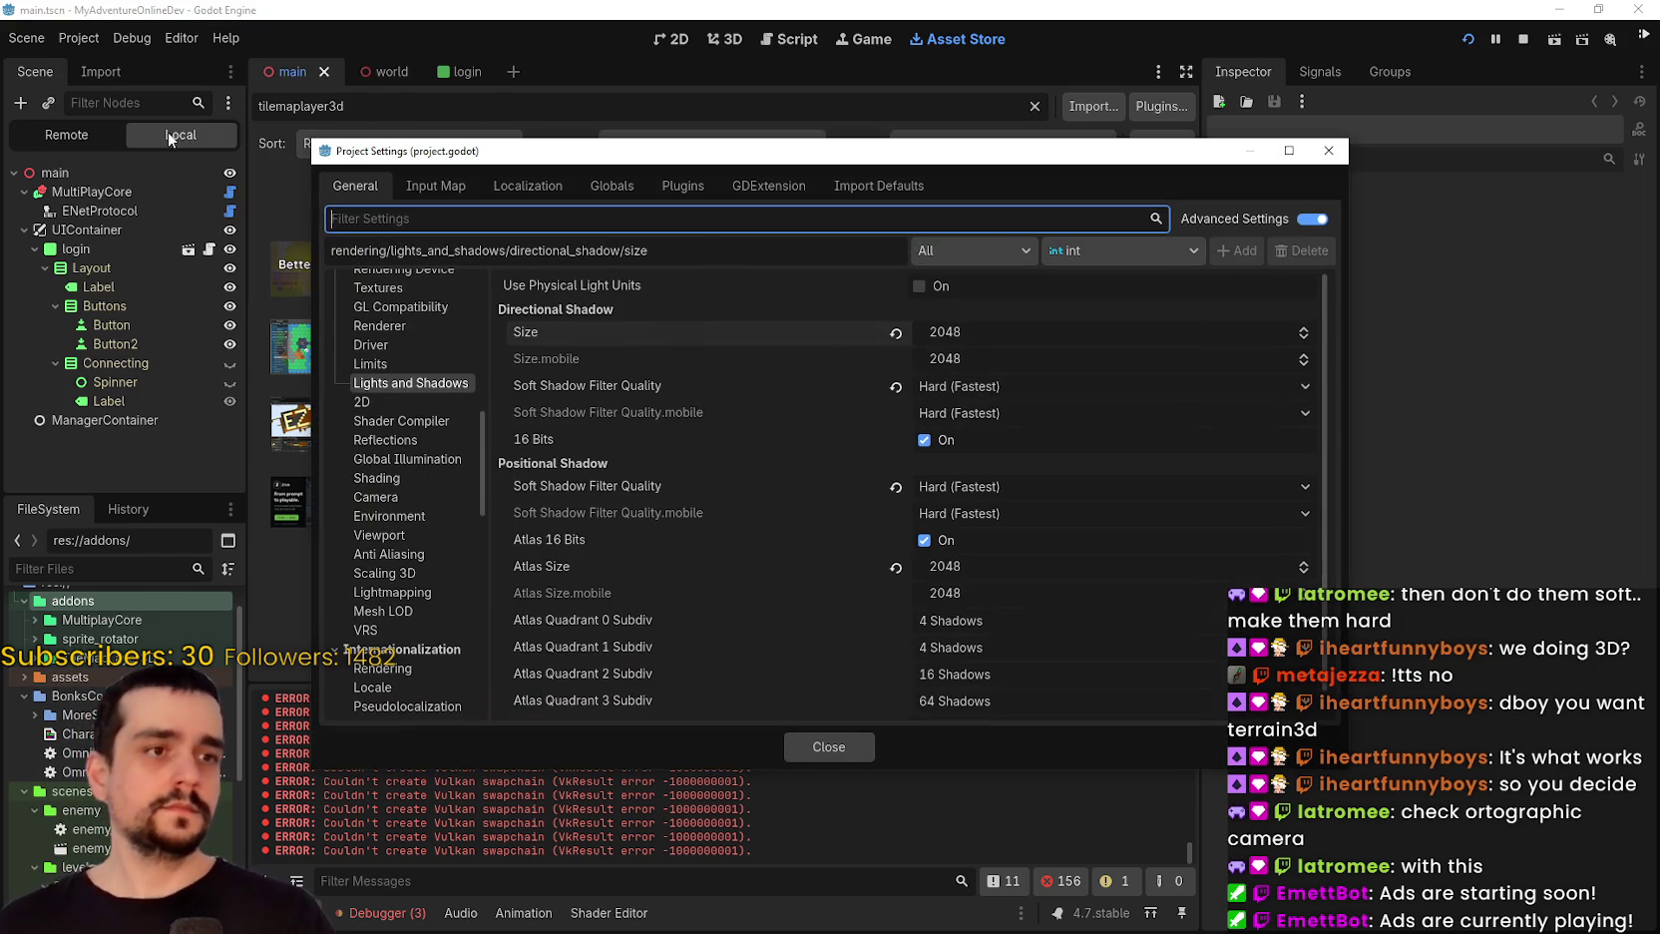
click(670, 187)
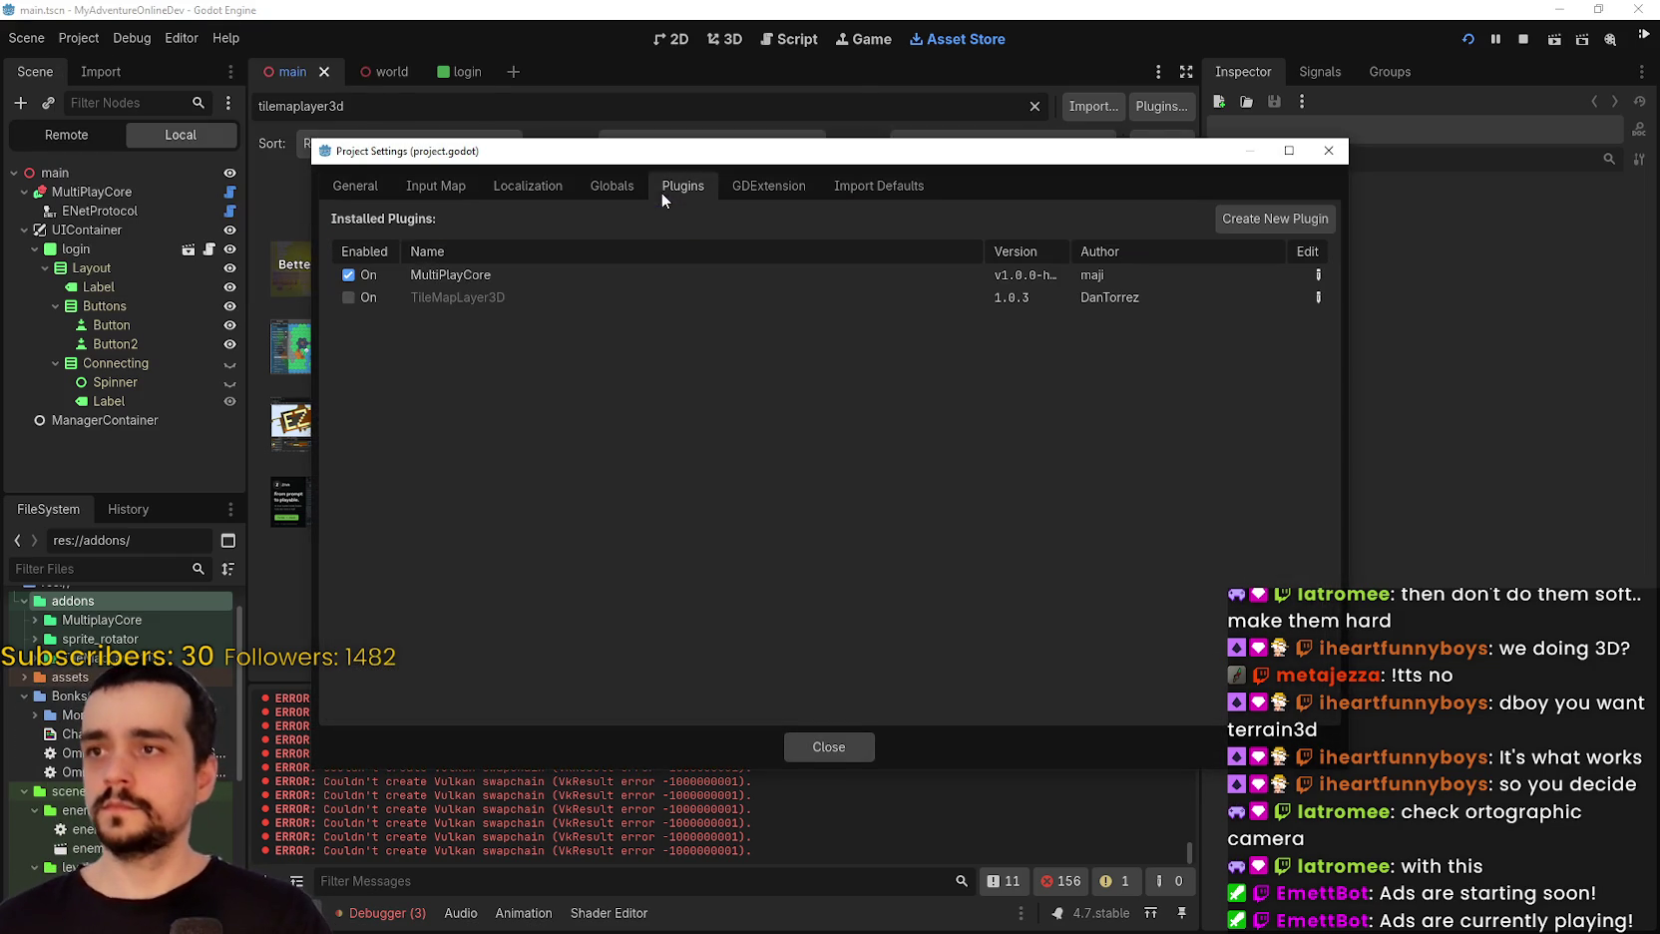
double_click(349, 297)
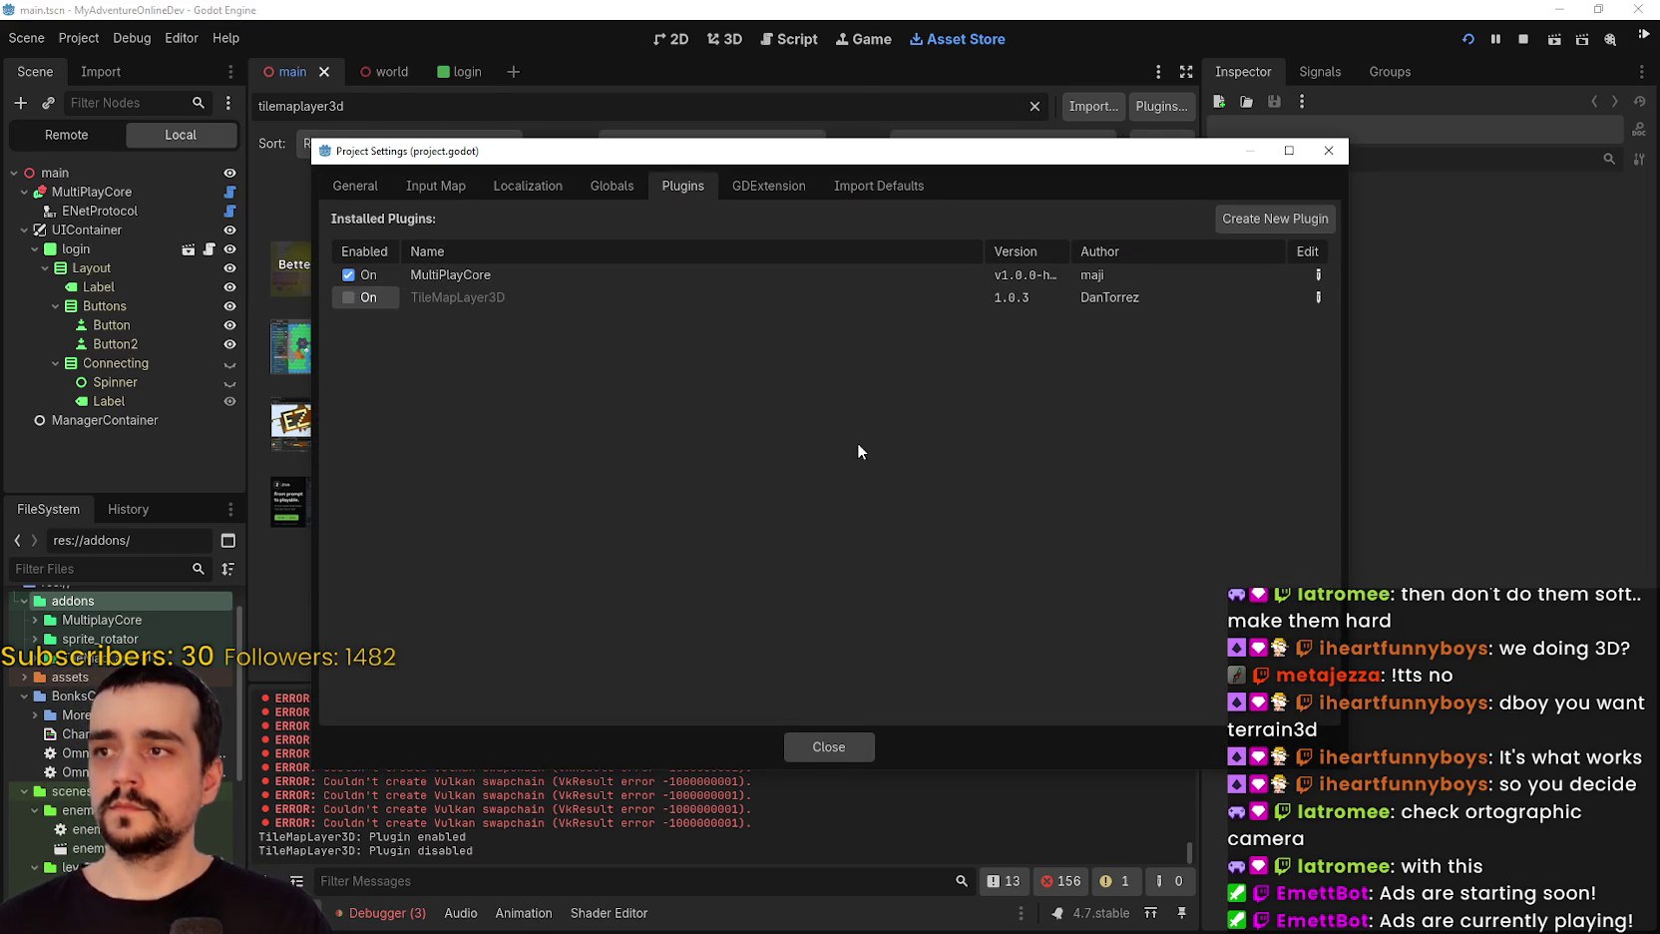
double_click(349, 298)
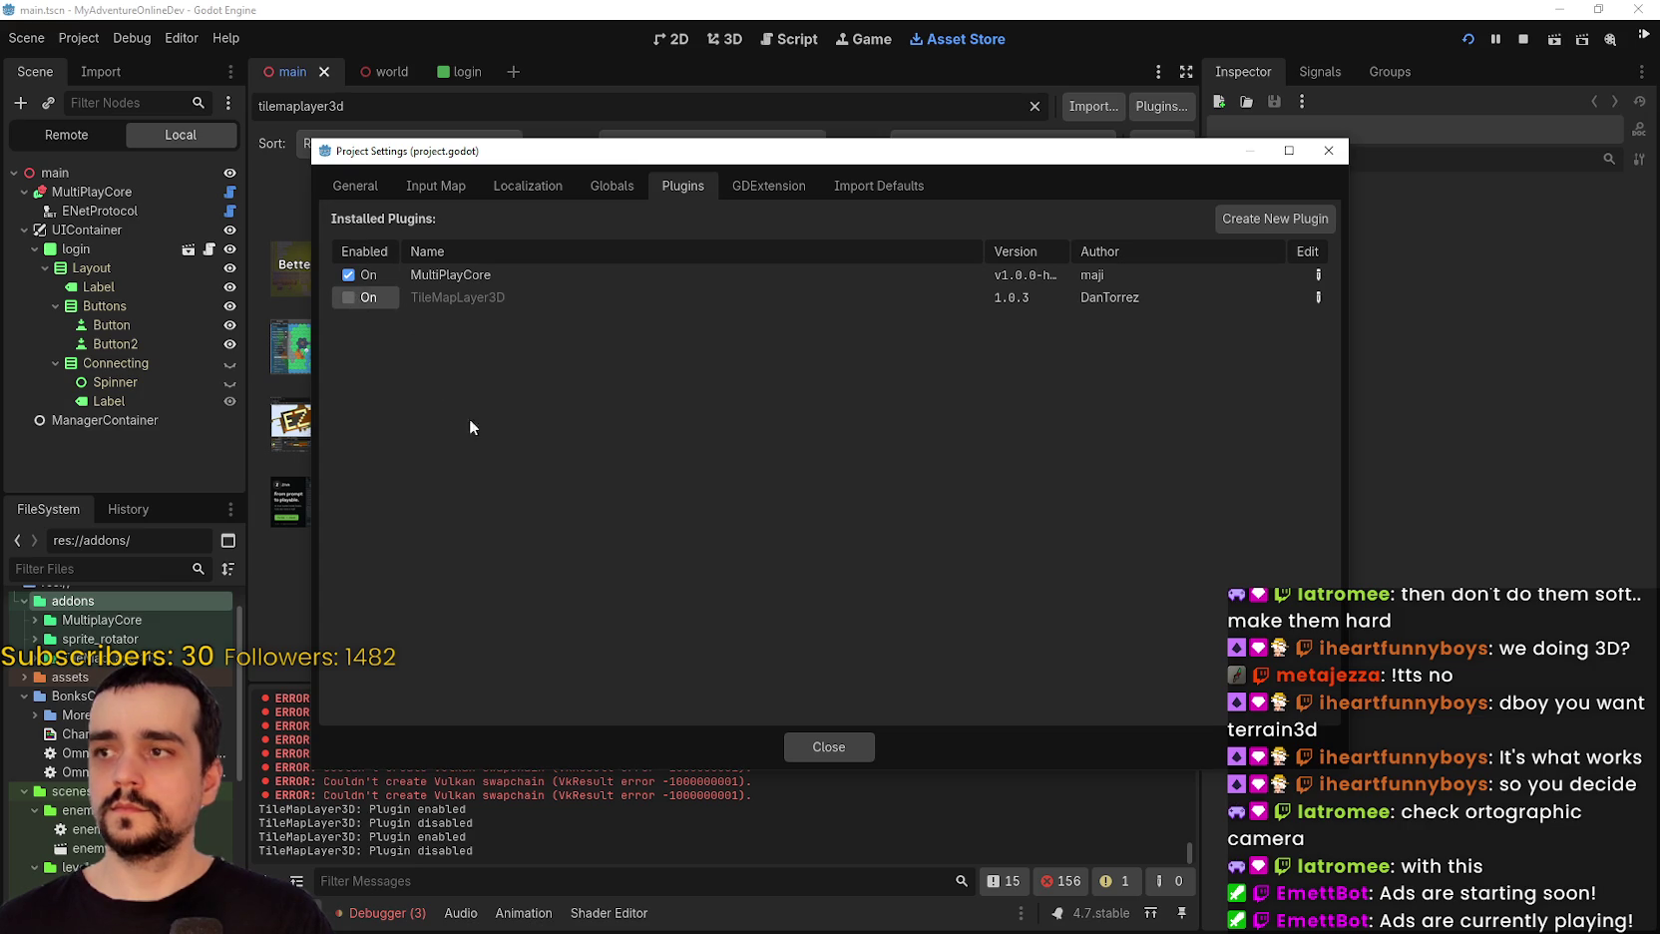
click(793, 188)
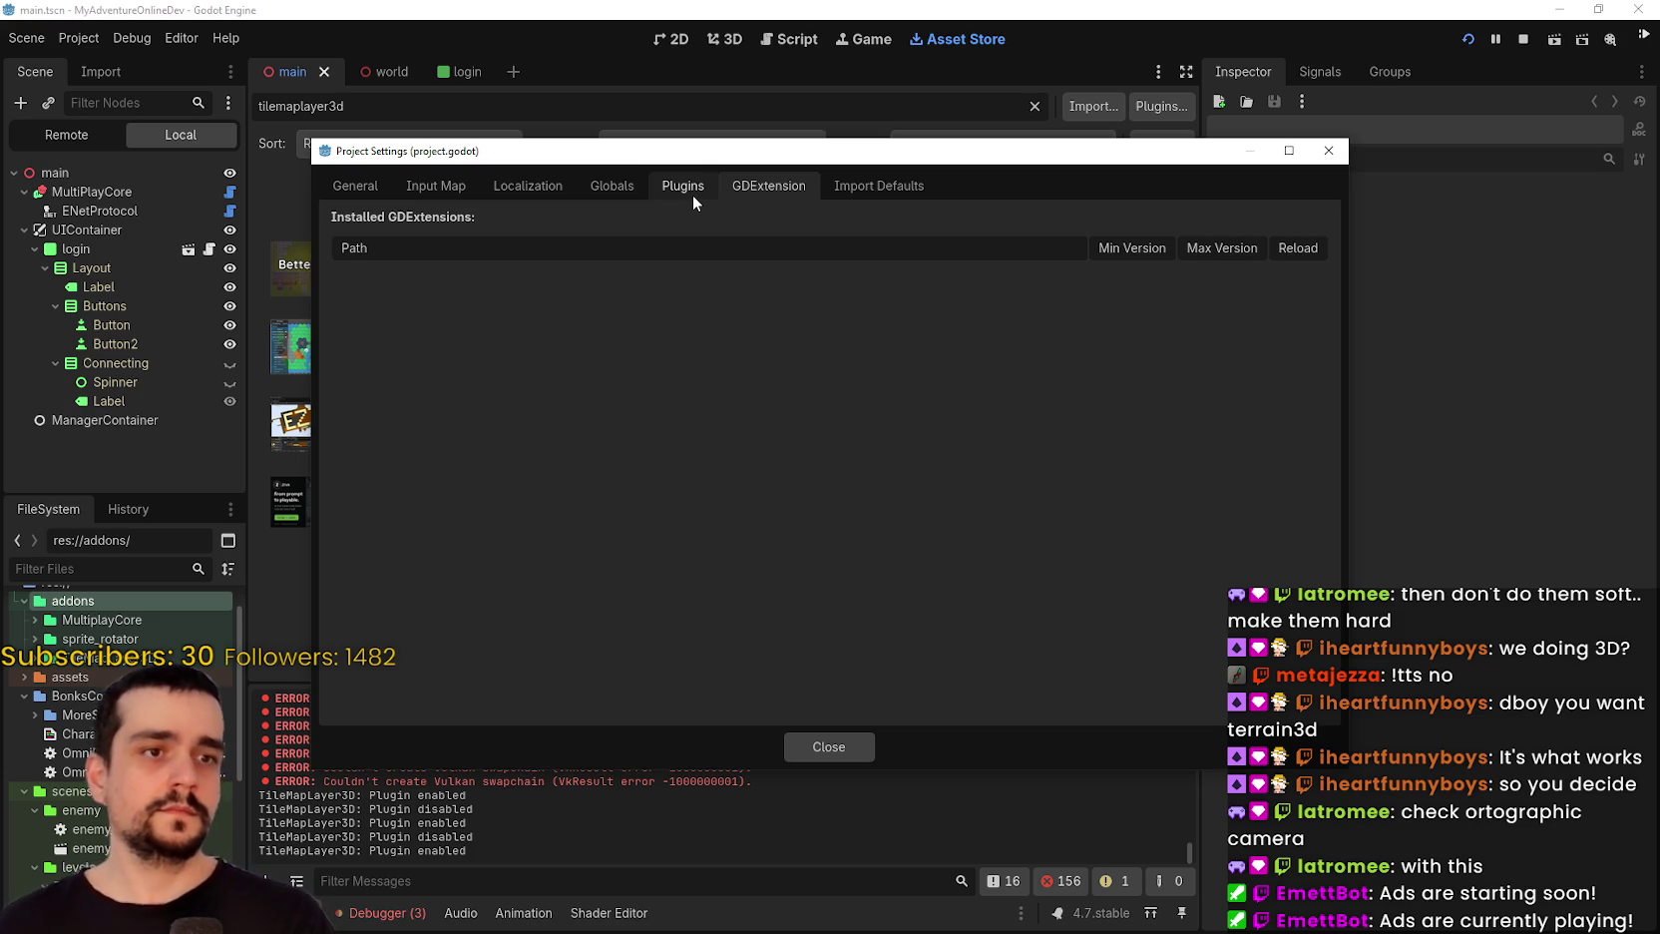
click(692, 194)
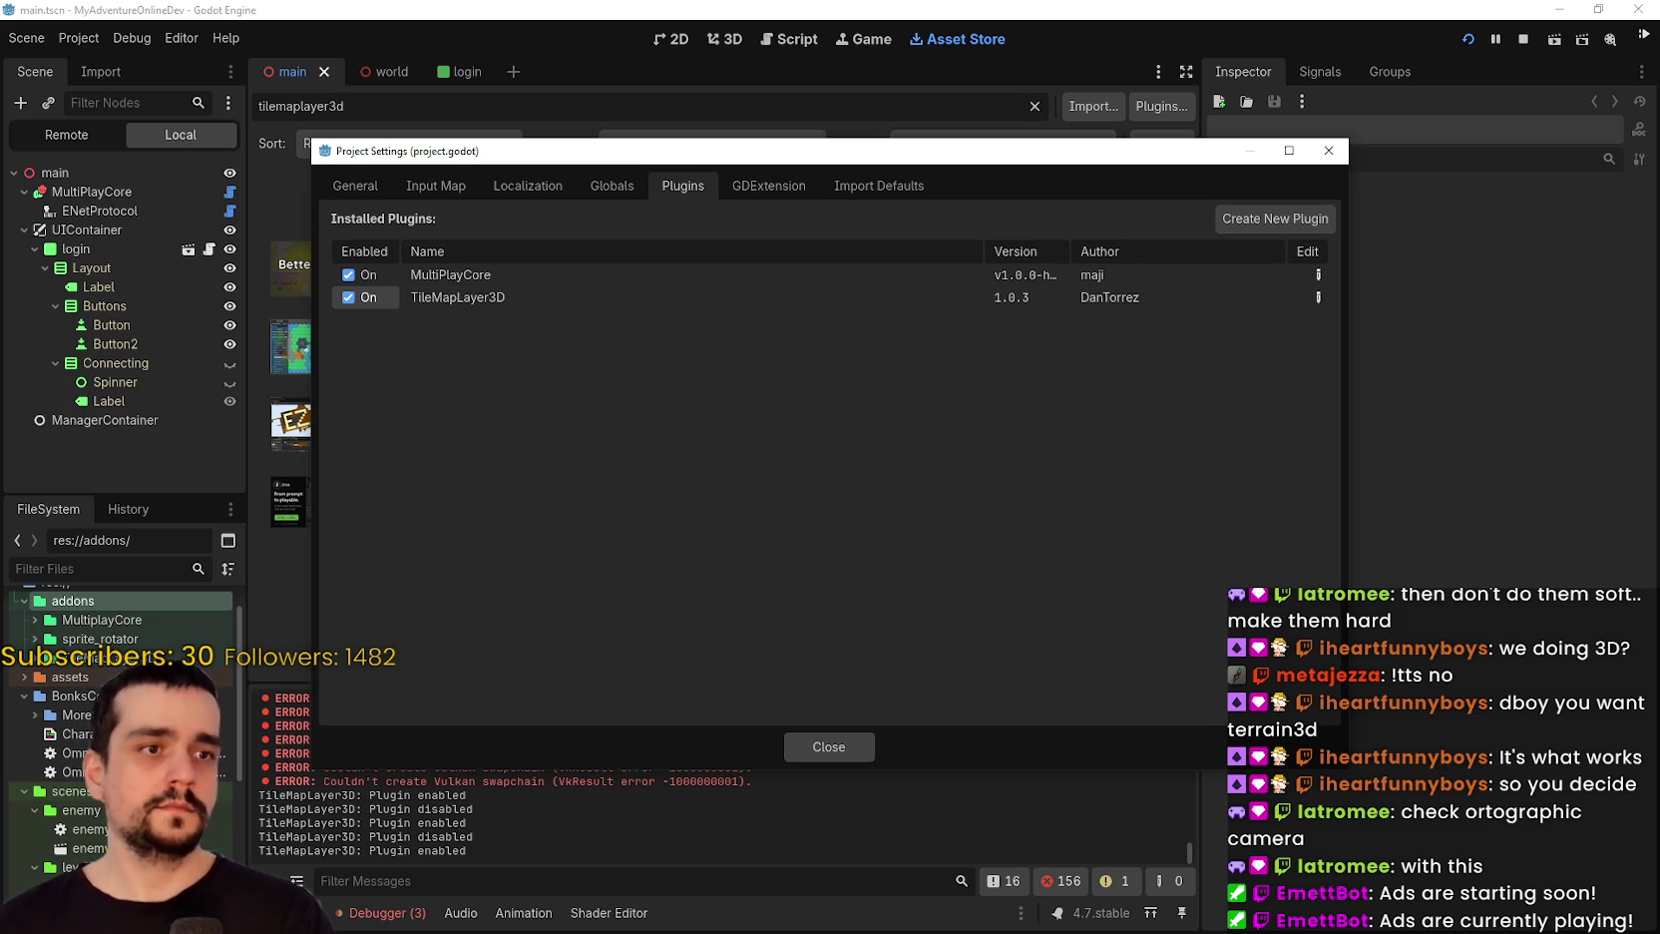
click(831, 746)
Reload the current project, stopping the running game.
click(80, 38)
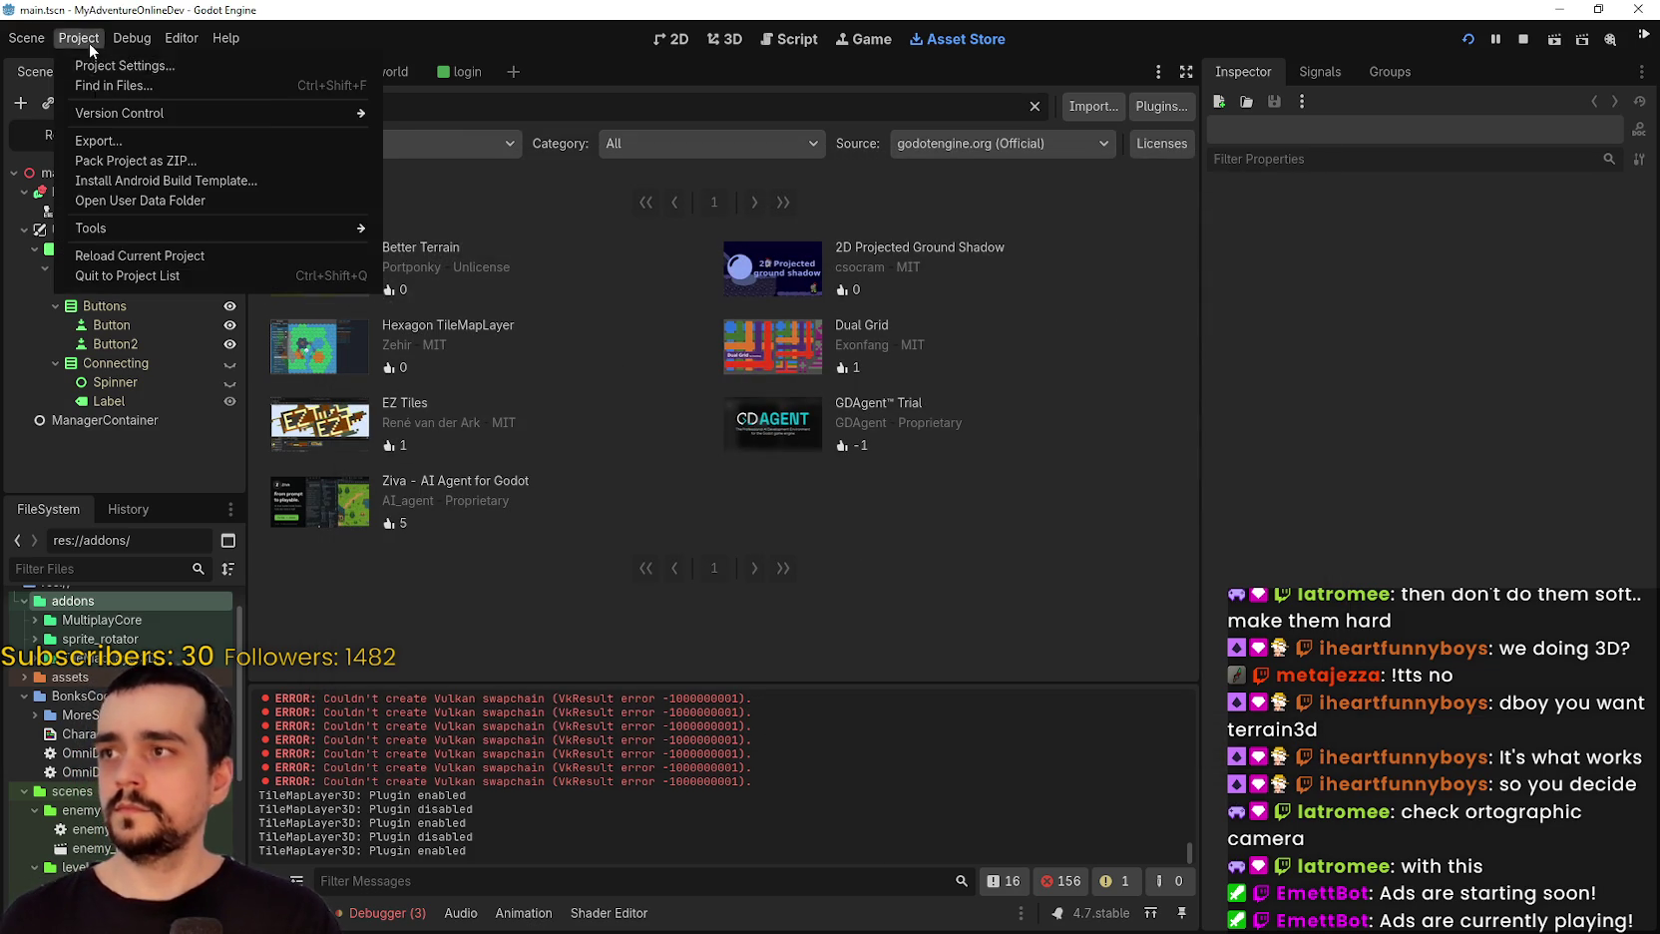
click(140, 254)
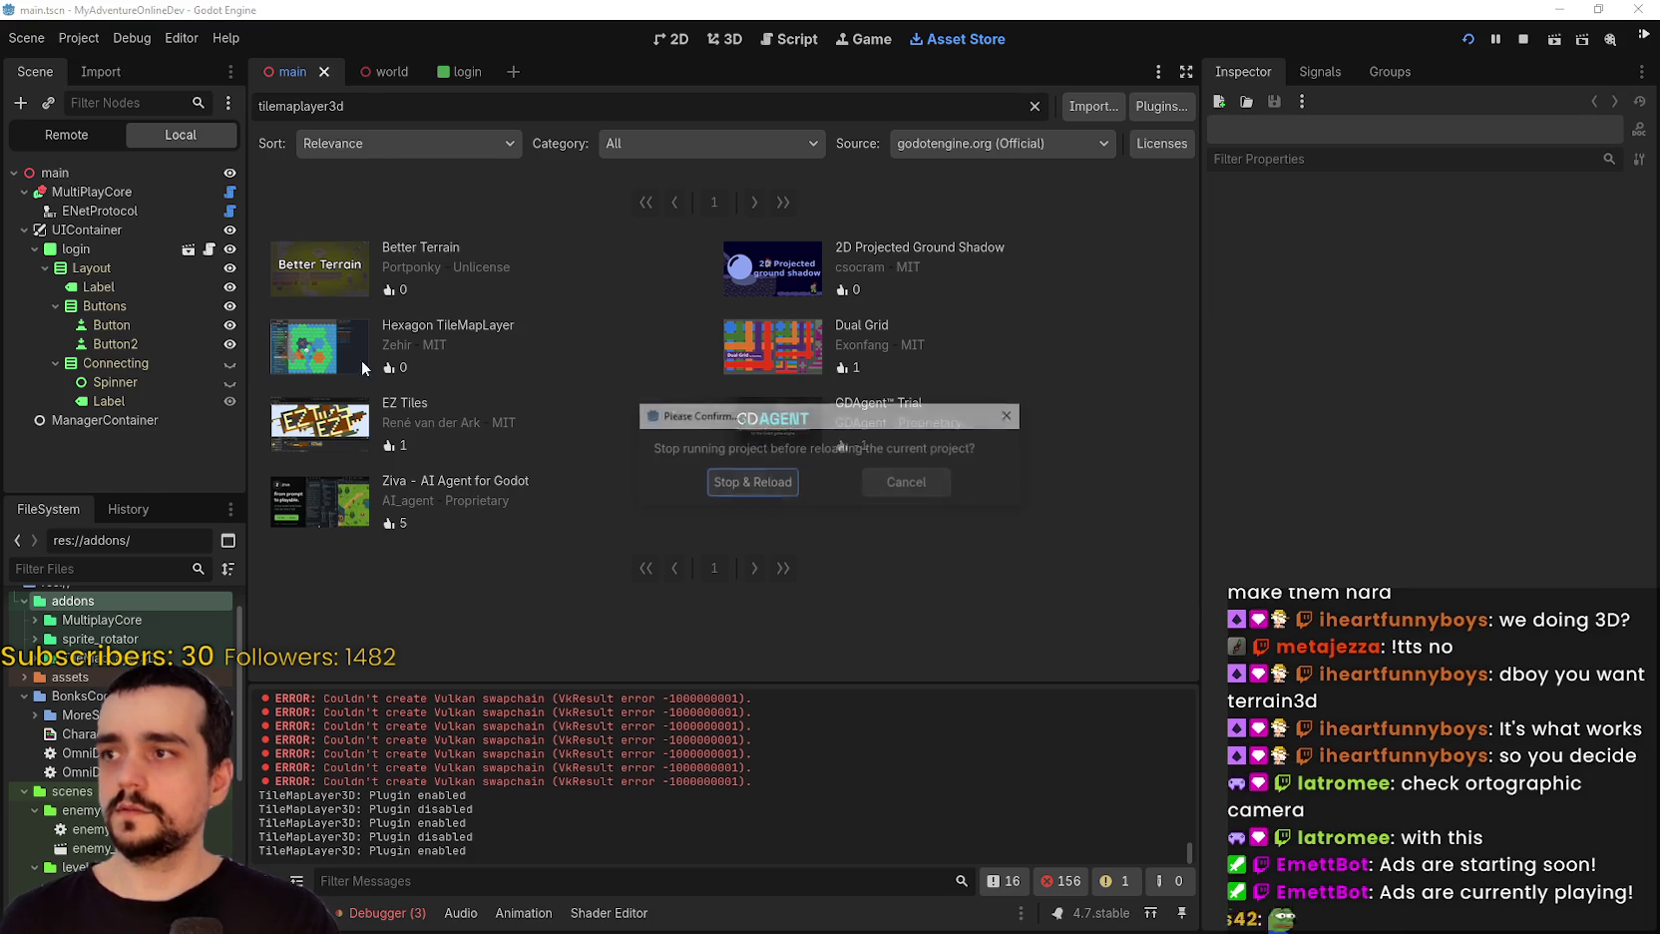
click(752, 482)
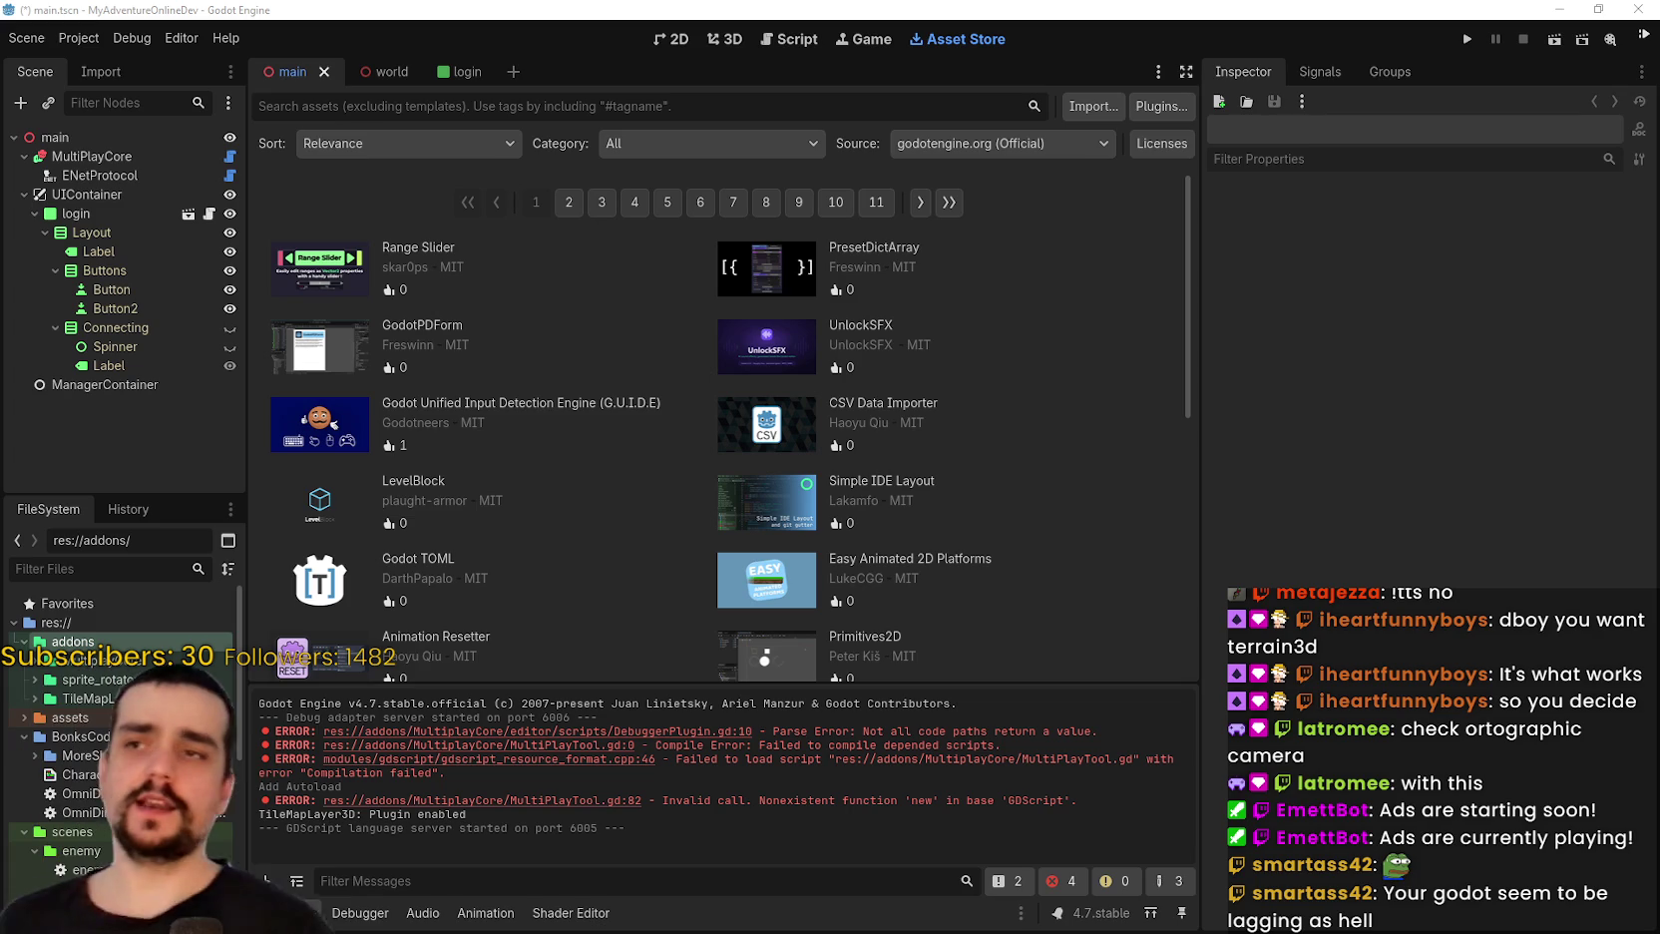
After the reload finishes, open and dismiss the Project menu.
click(78, 38)
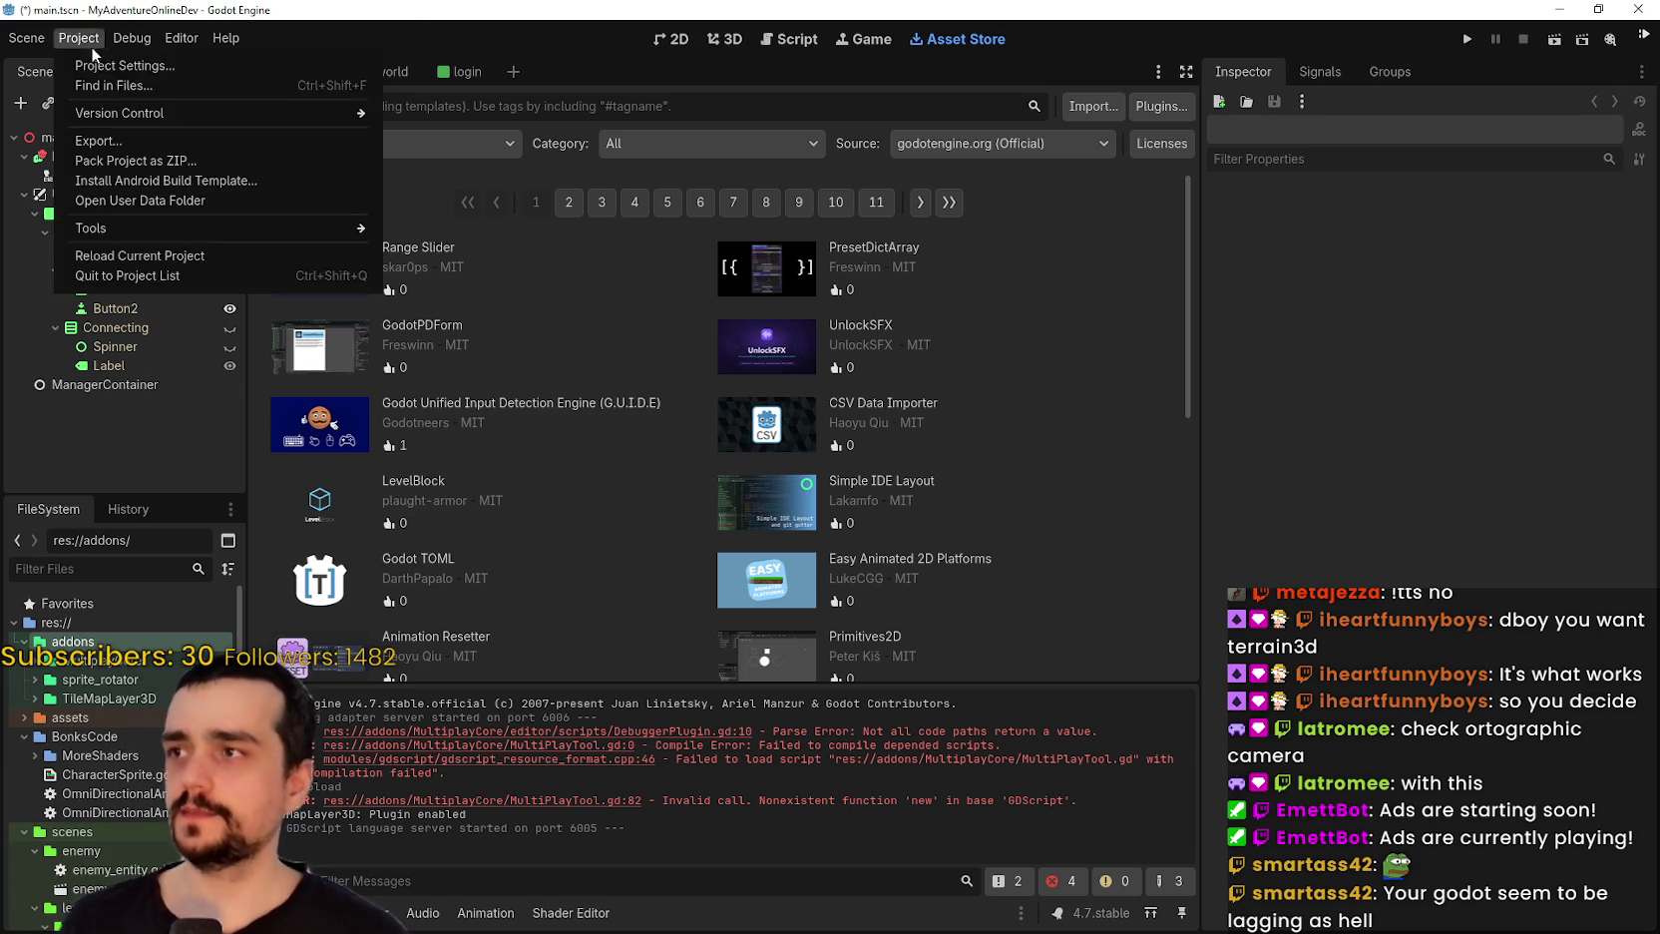
click(365, 71)
Switch to the world scene in the 3D view and orbit down toward the grass terrain.
click(369, 71)
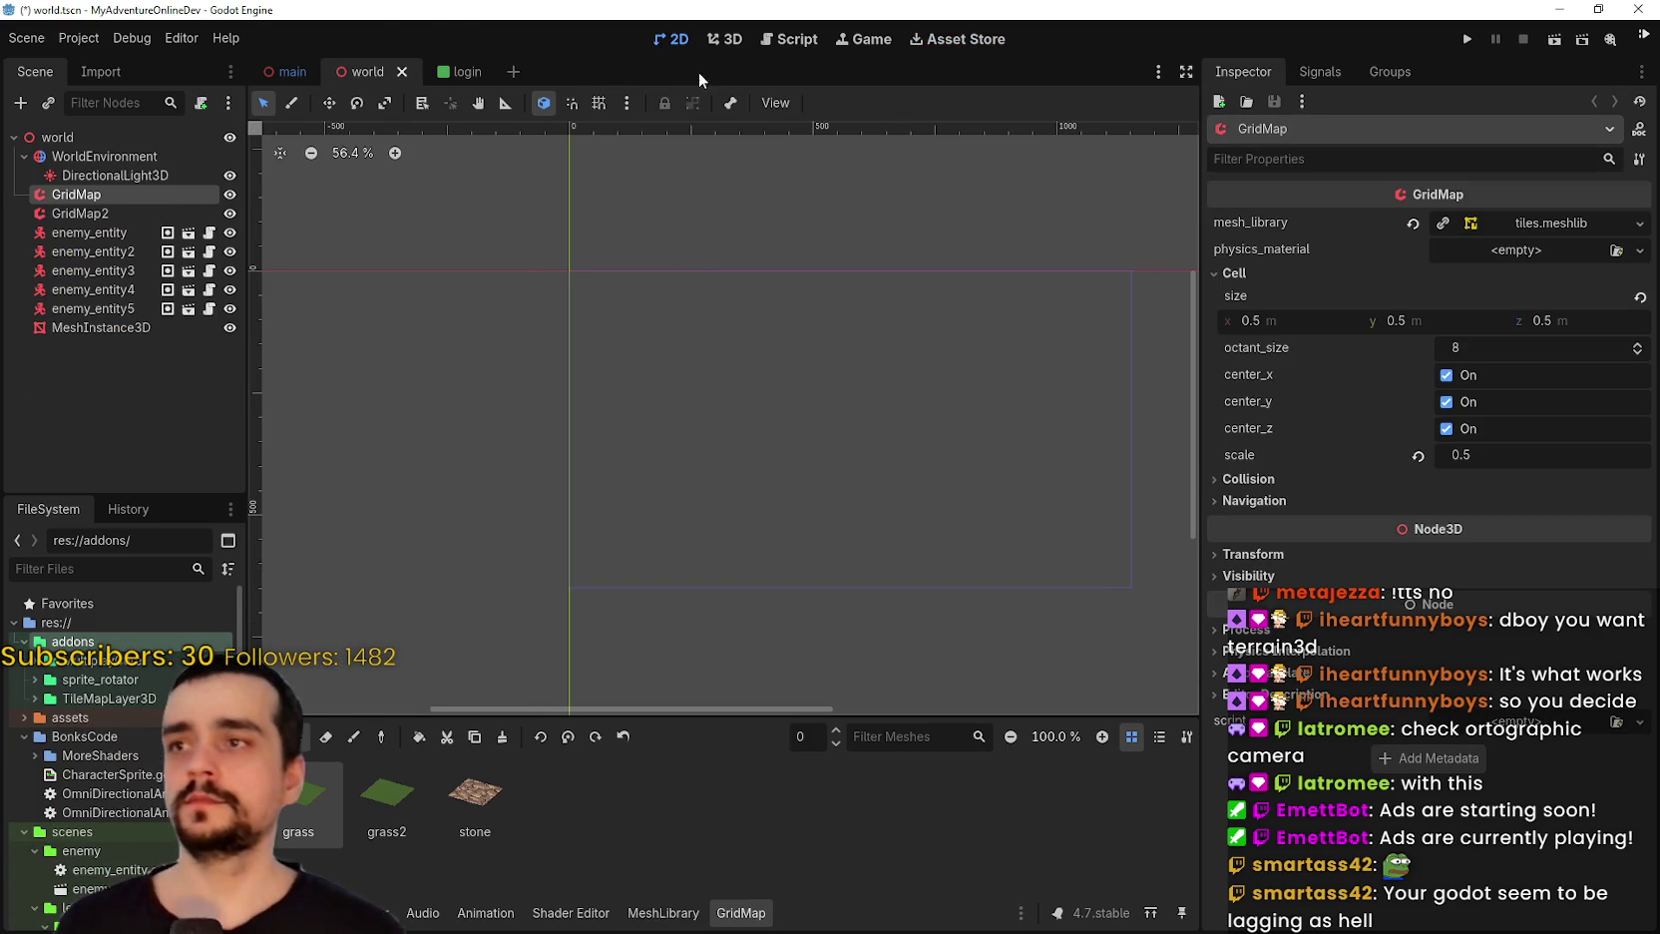
click(722, 42)
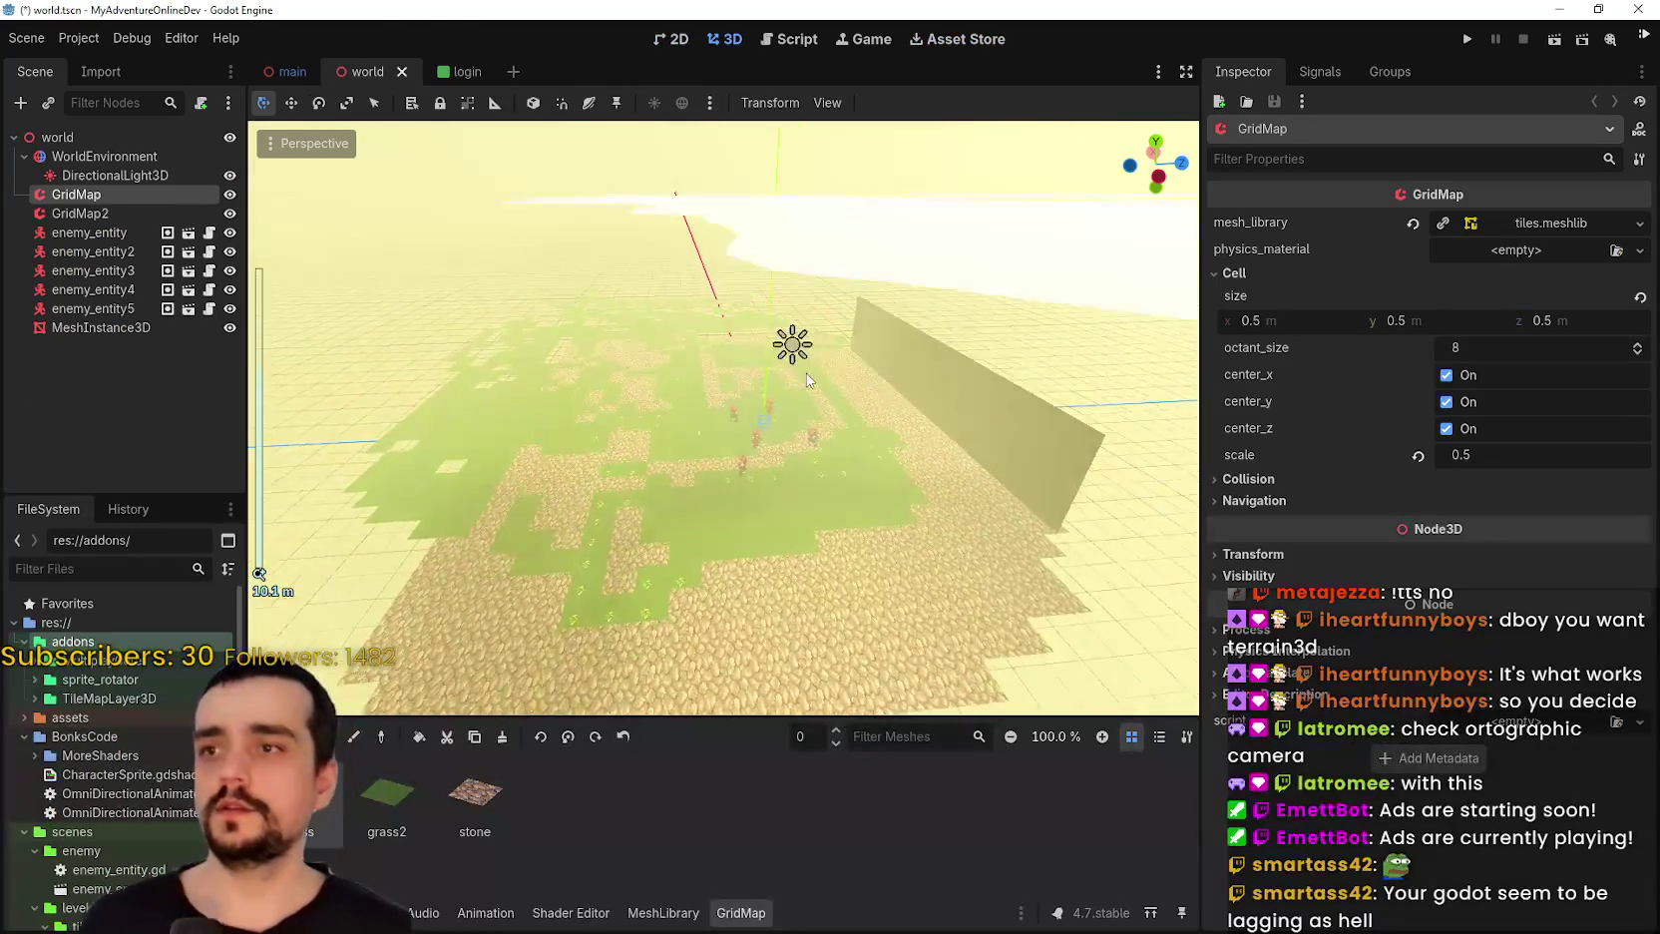
drag(973, 533, 780, 492)
right_click(778, 487)
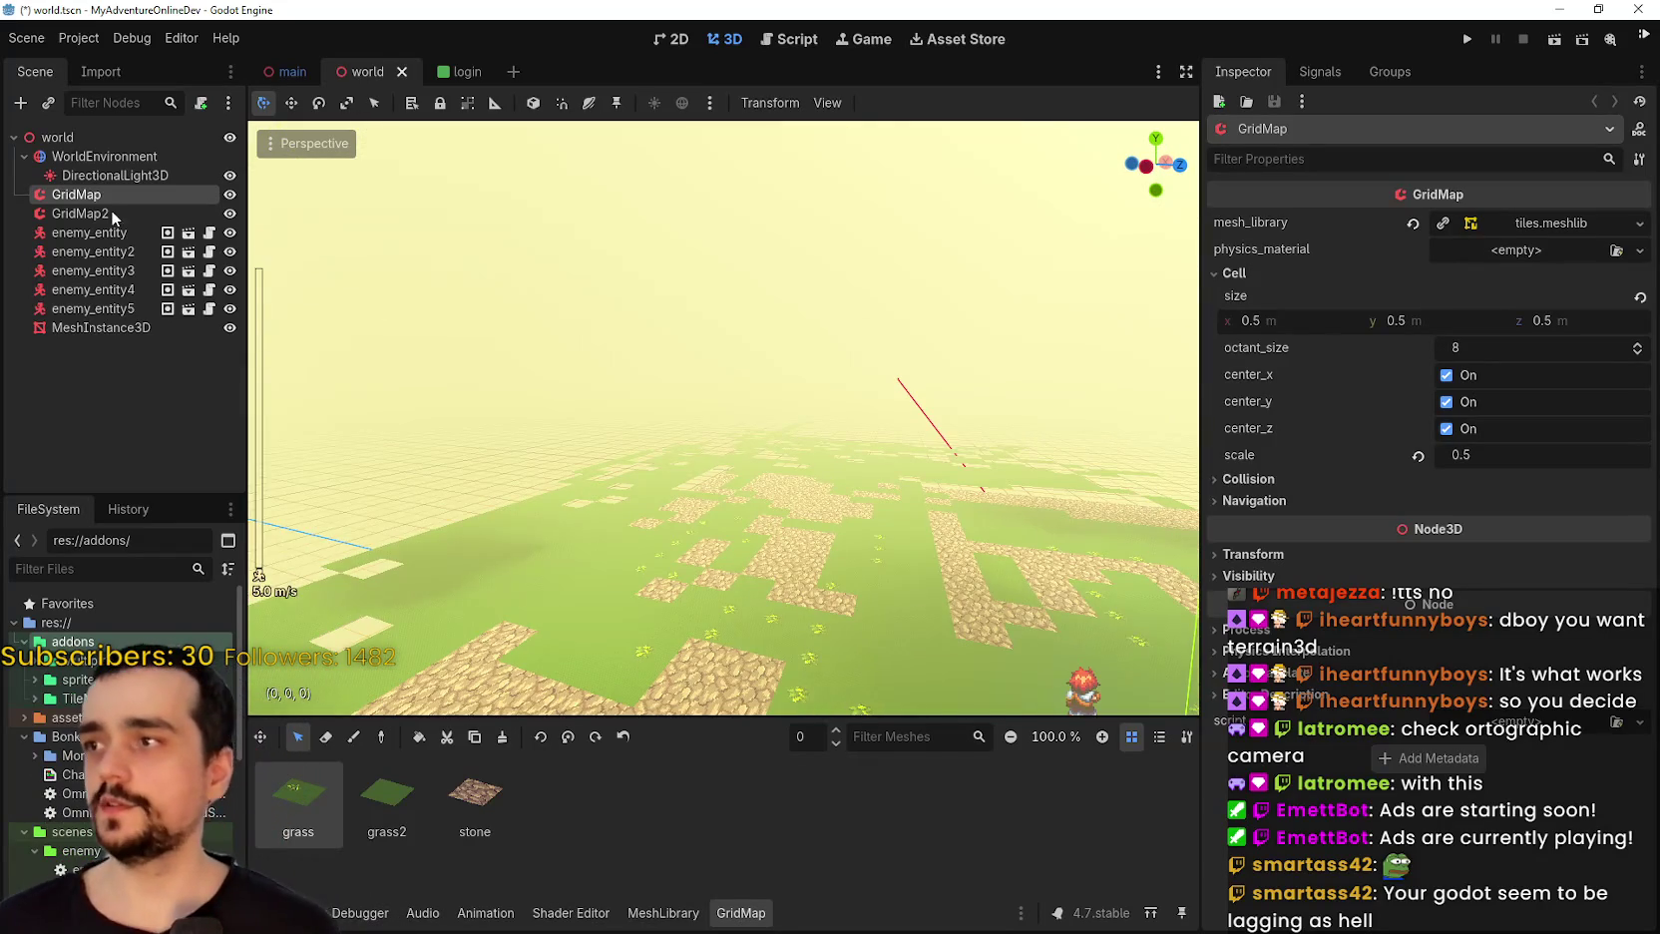
Add a TileMapLayer3D child node under the world root.
right_click(94, 144)
click(150, 157)
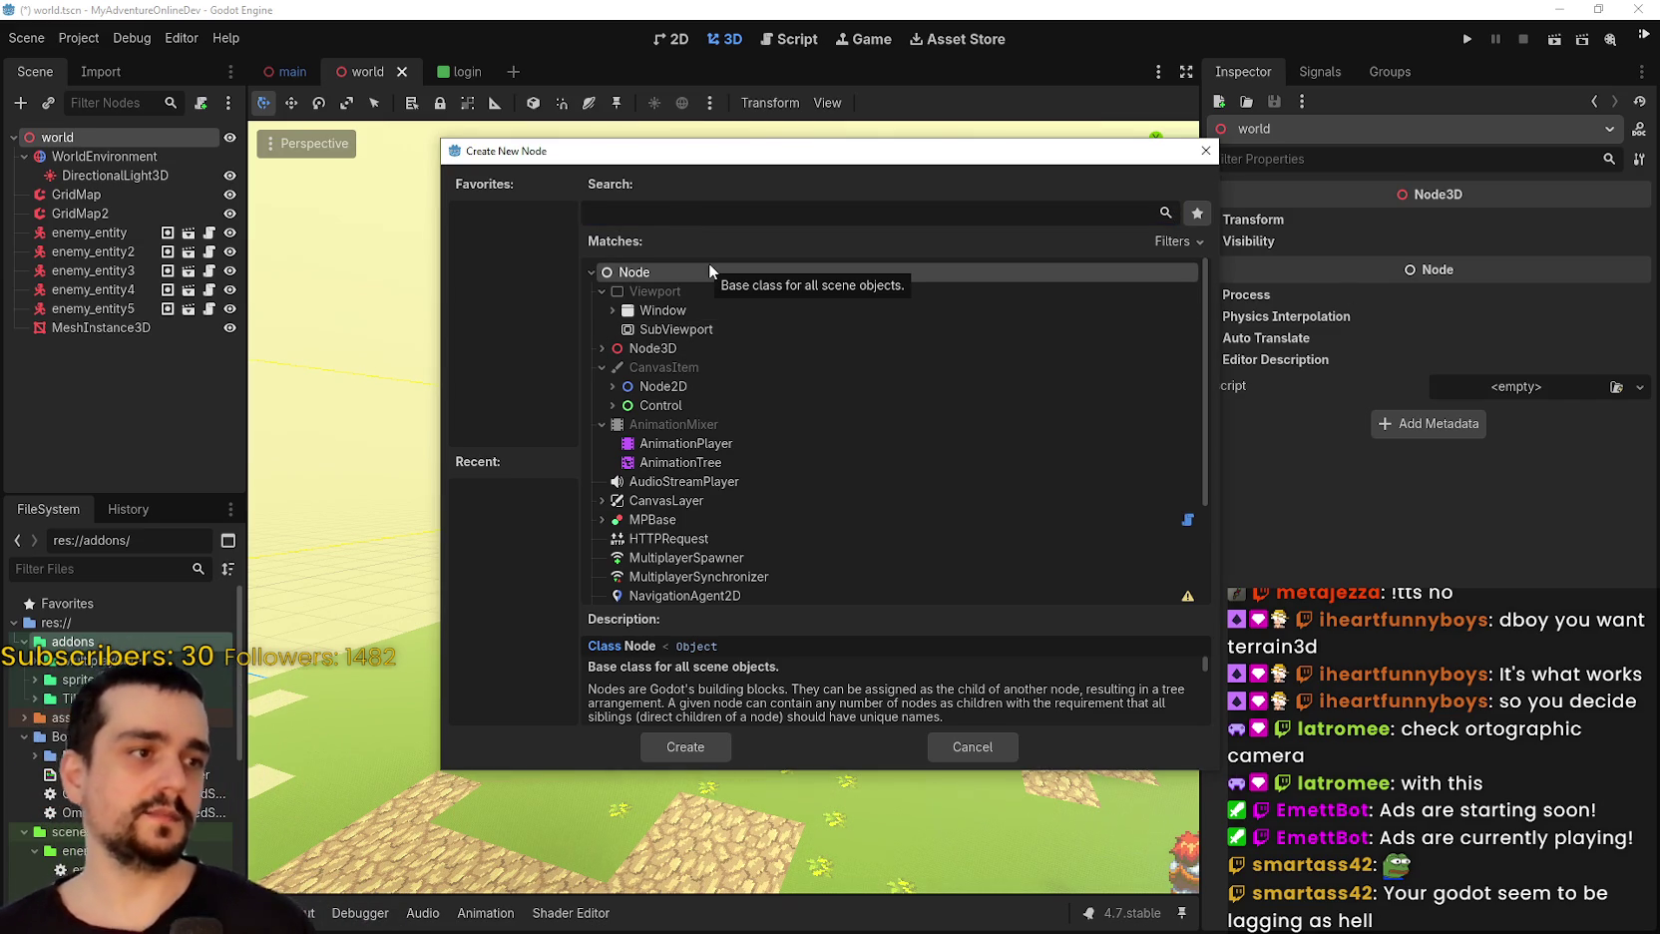
text(til)
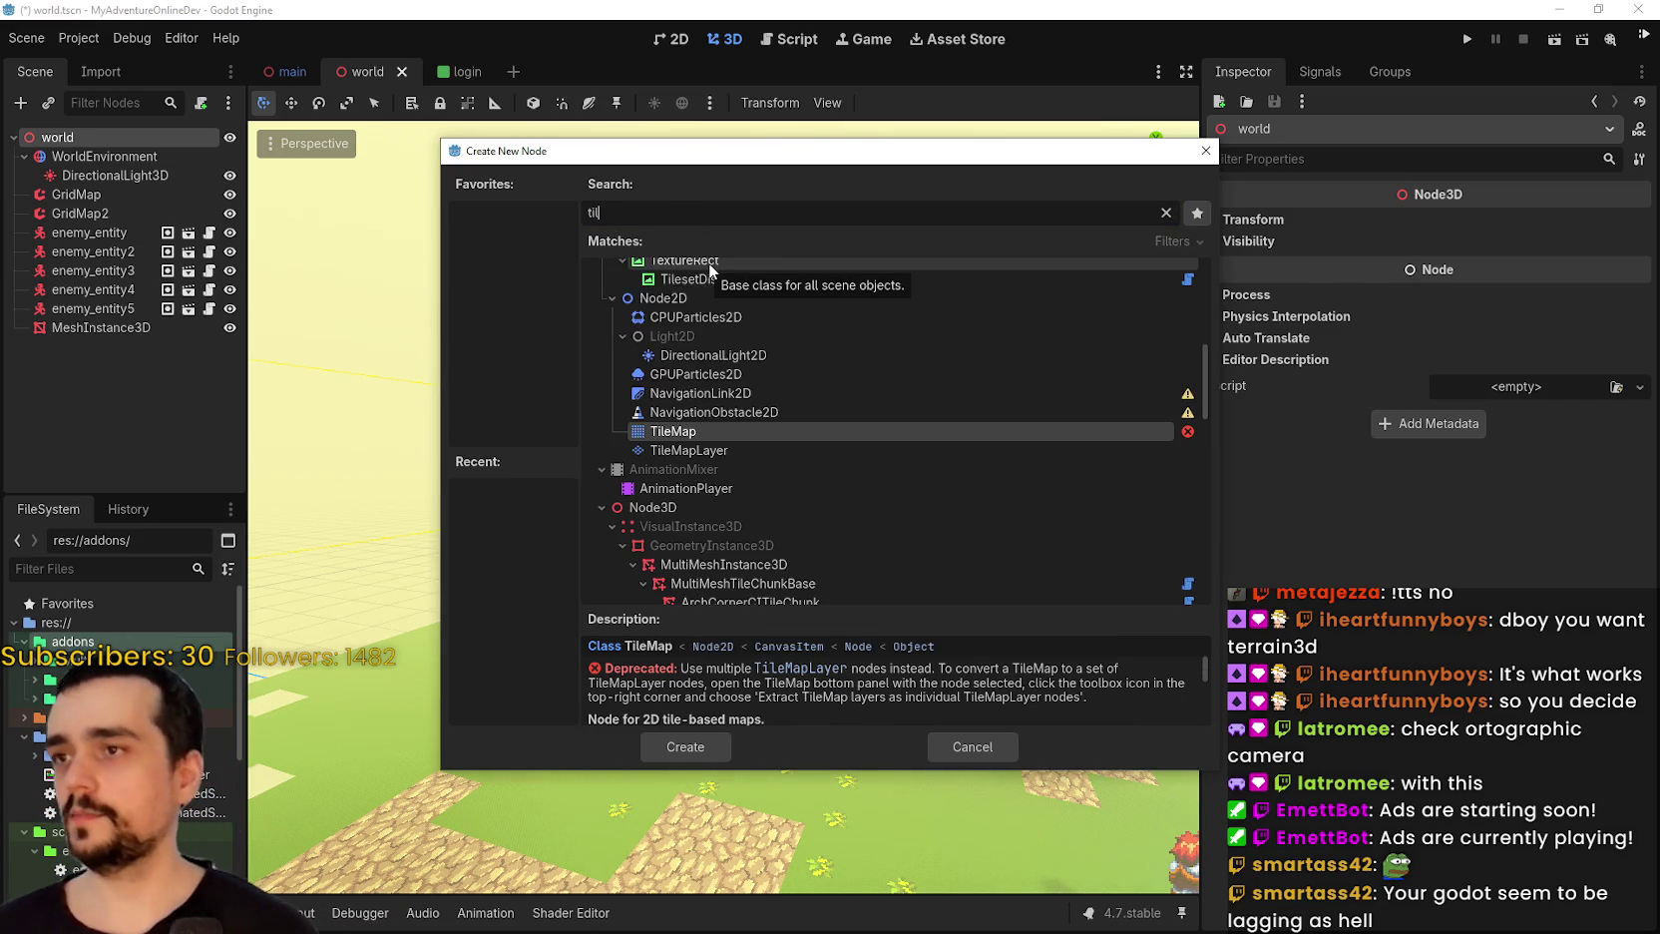
text(emaplaye)
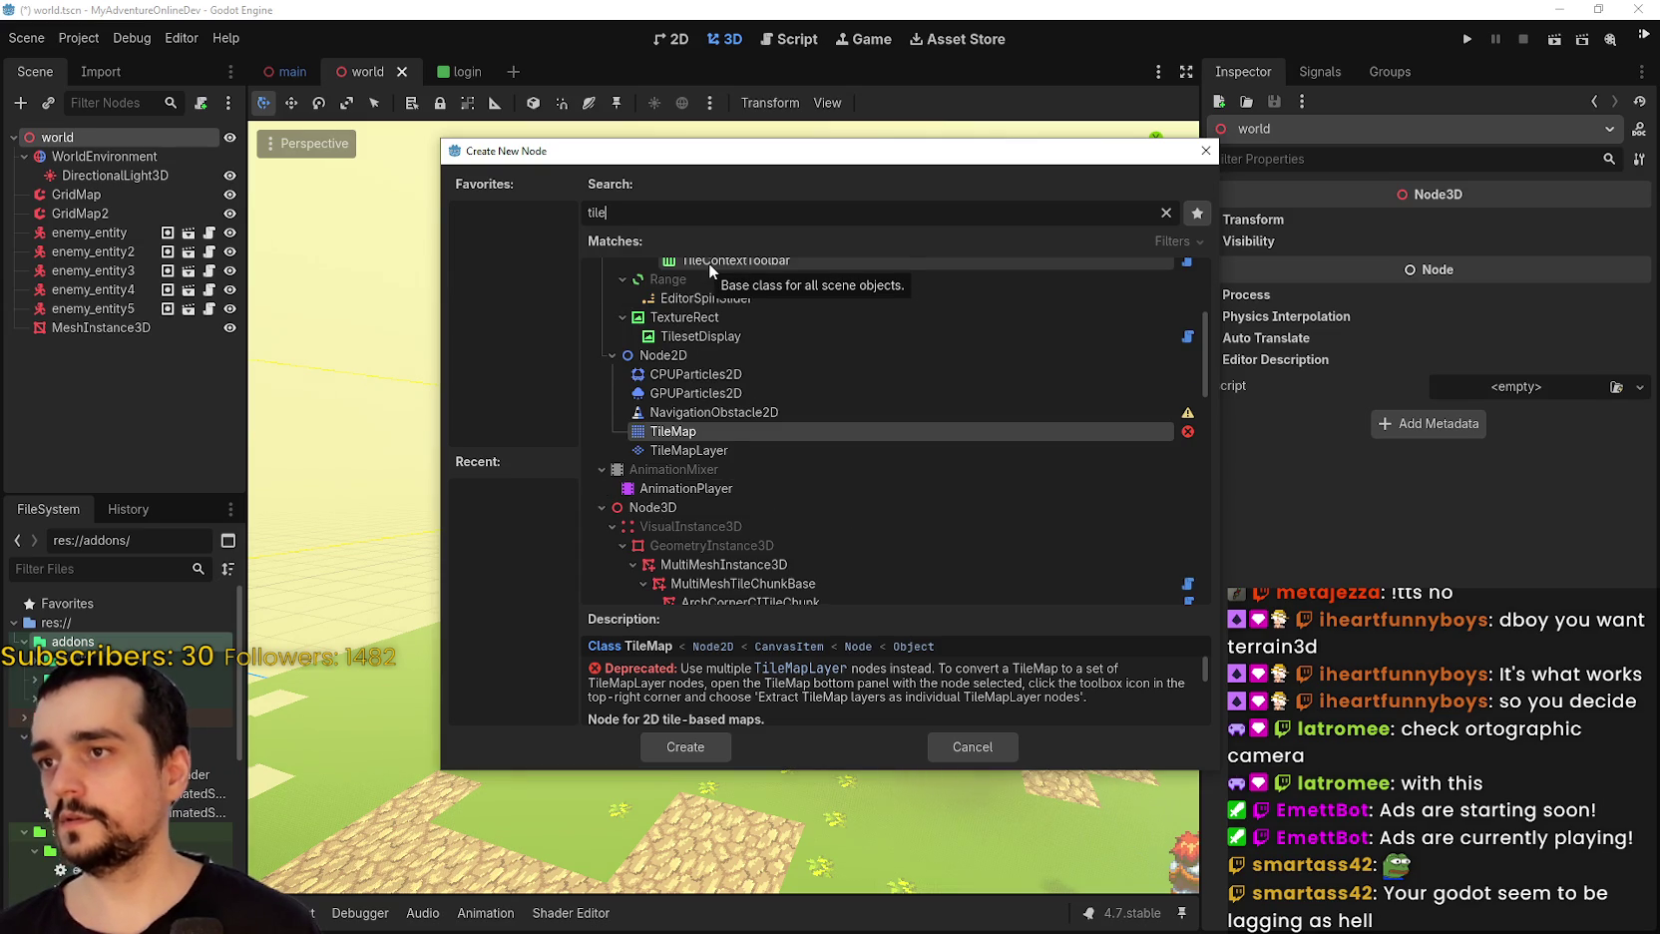
text(r)
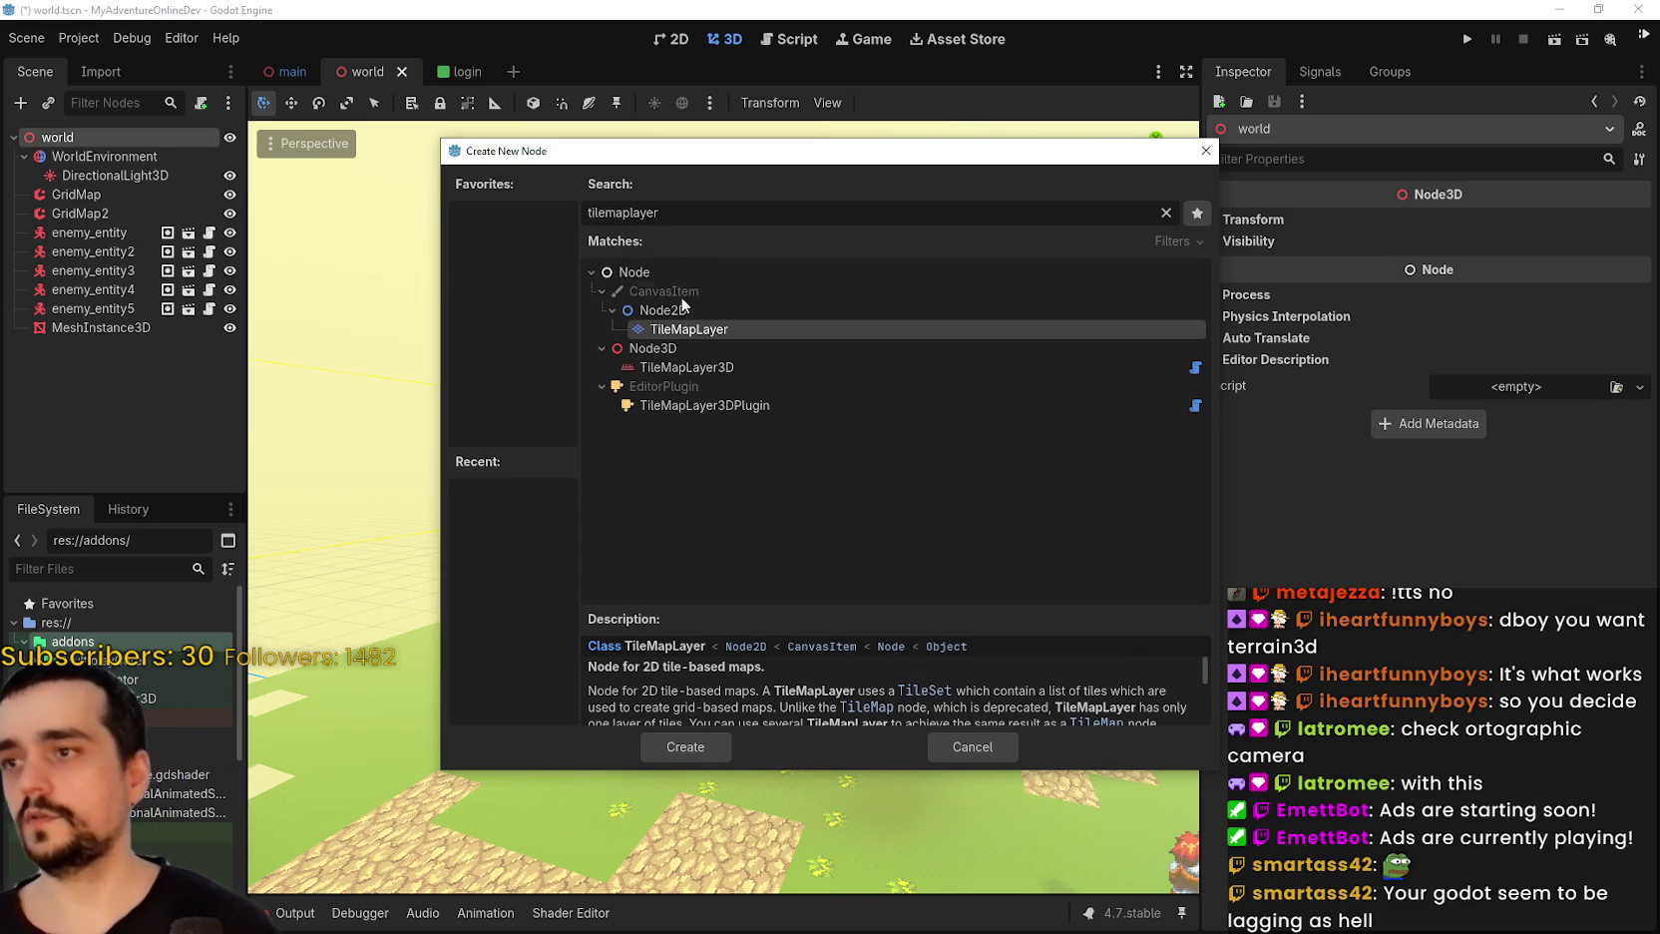
click(746, 371)
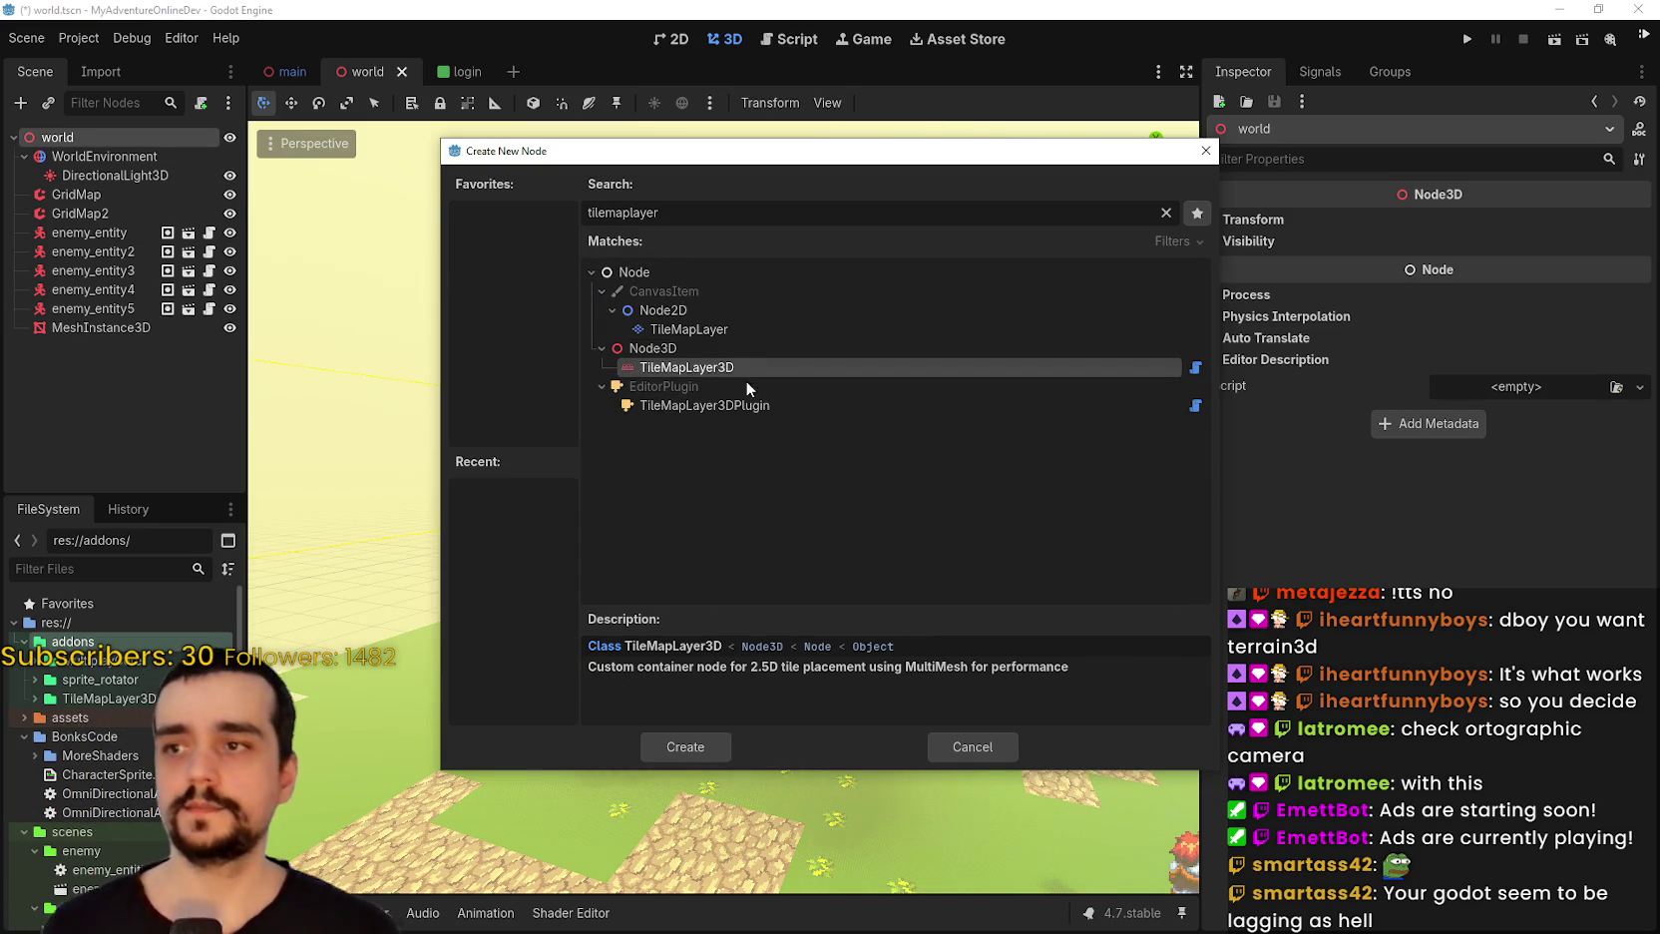
click(678, 743)
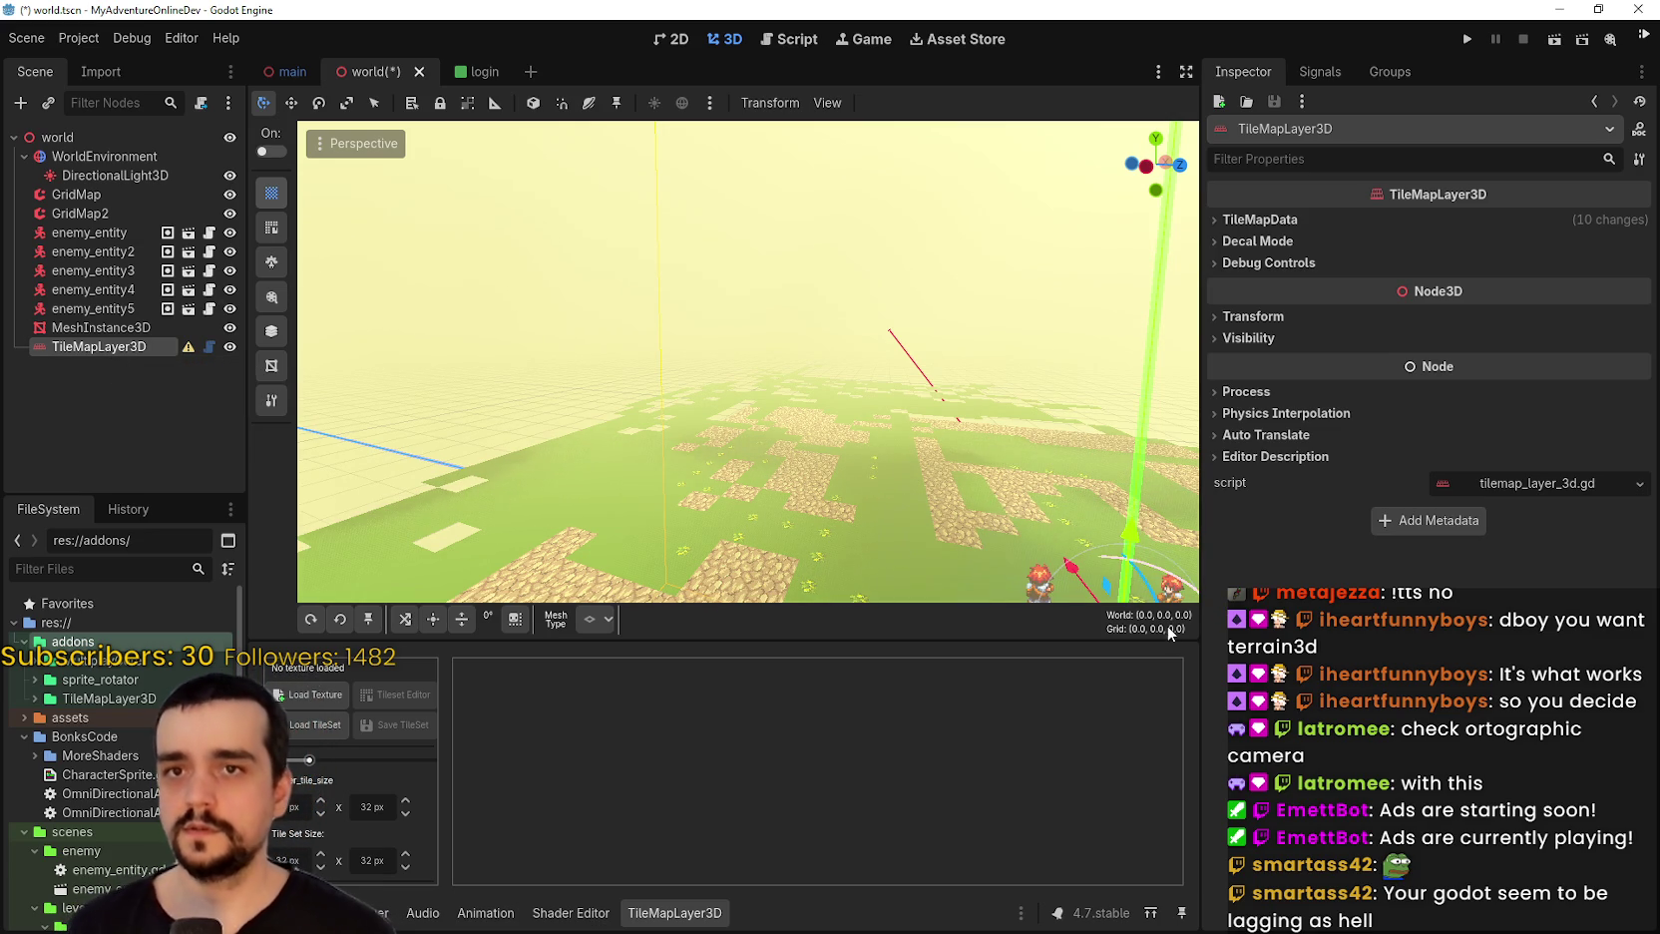
Expand TileMapData in the Inspector, scroll through its properties and resize the tile editor panel.
click(1233, 224)
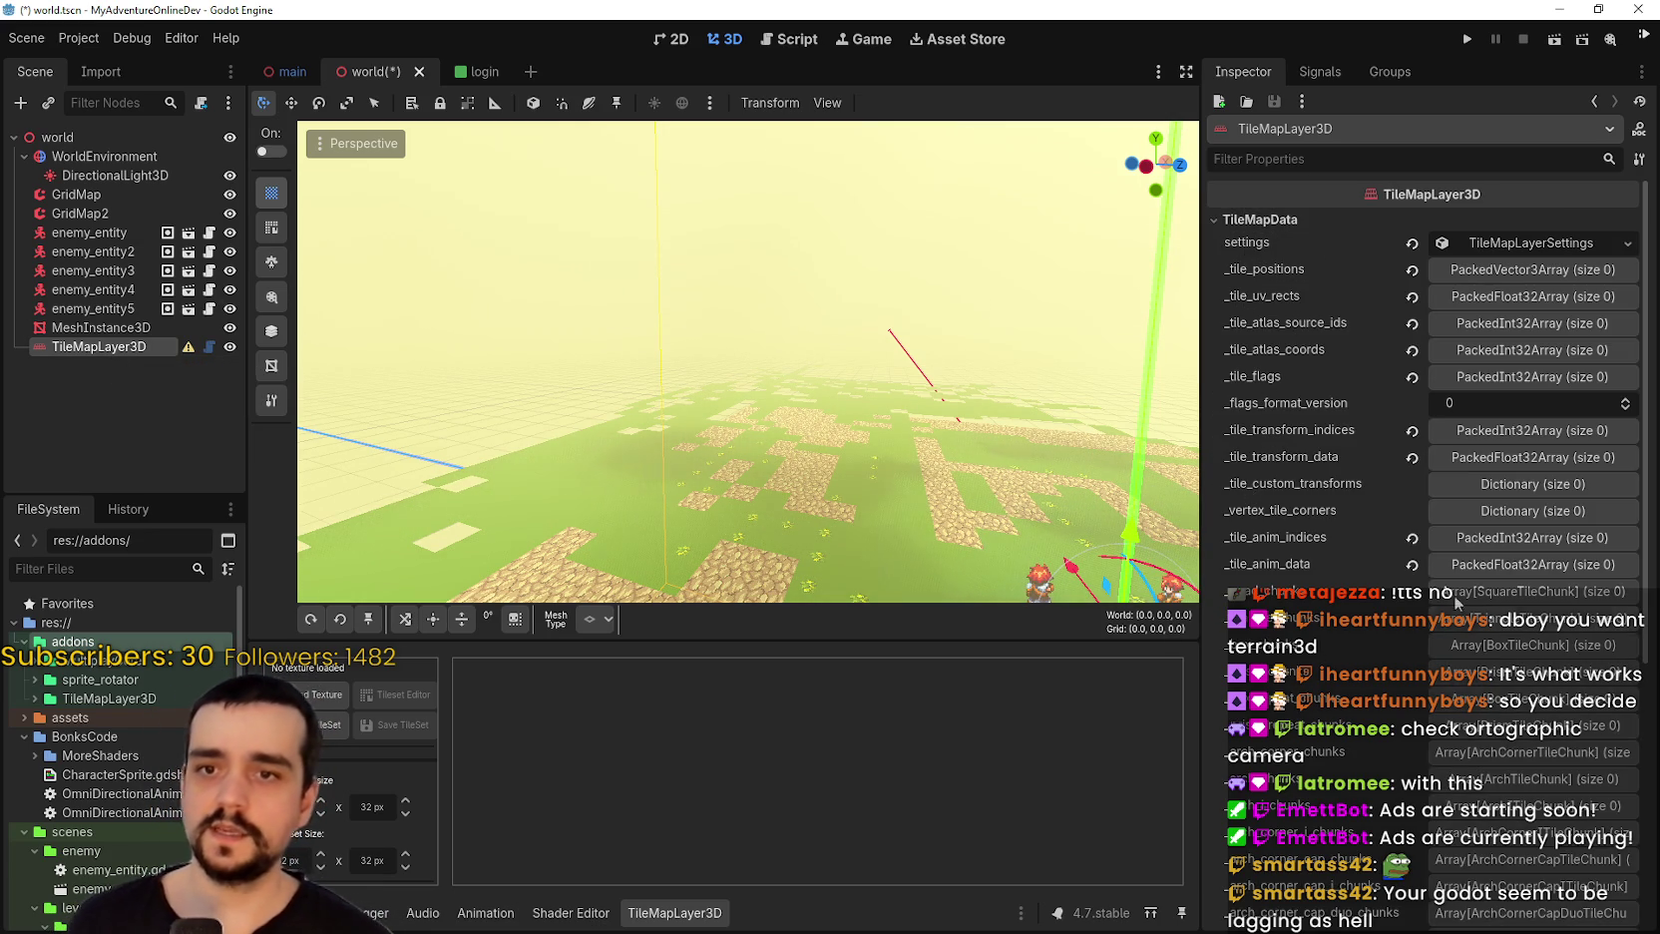
scroll(1353, 680, down, 4)
scroll(1353, 681, down, 2)
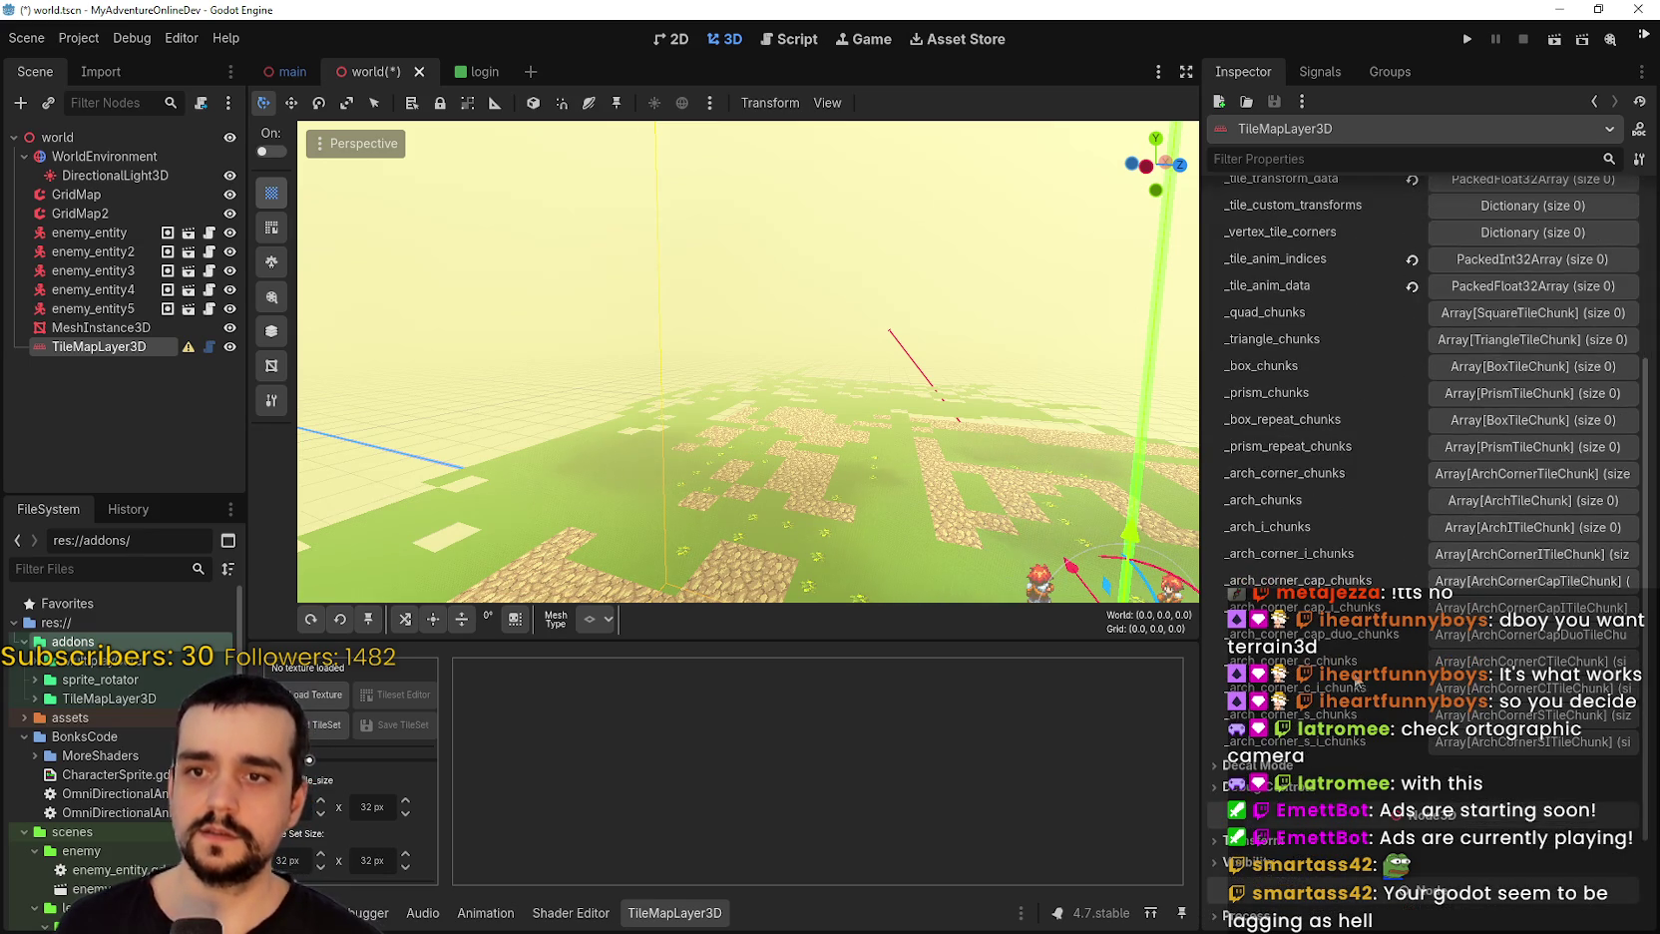
scroll(1362, 694, down, 3)
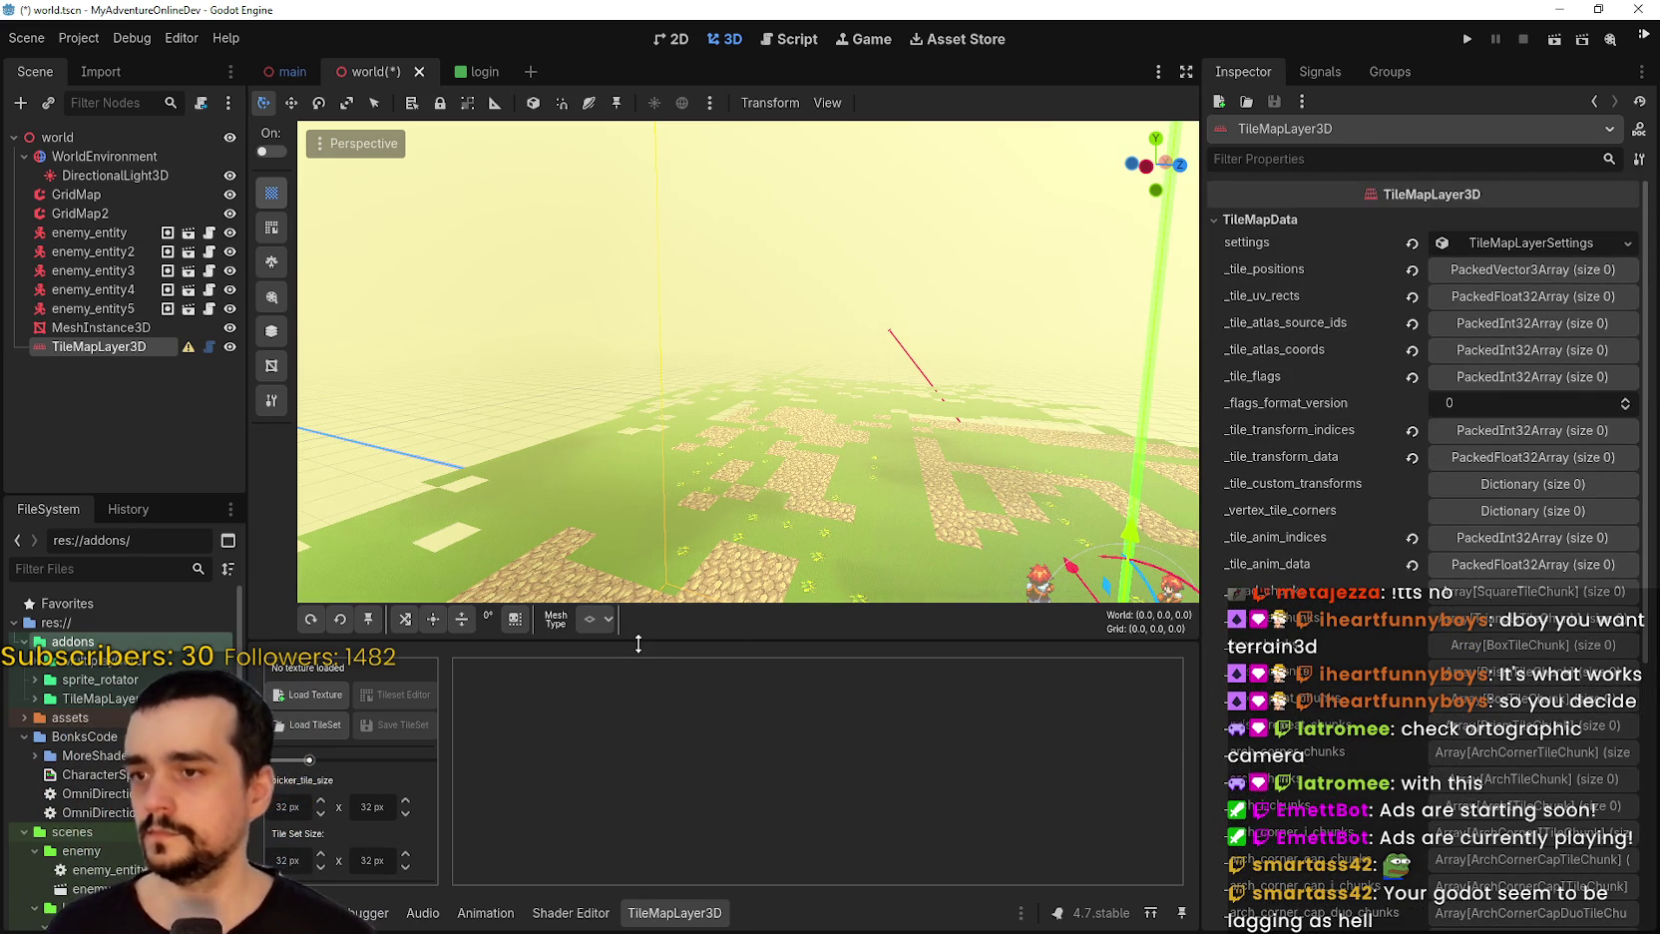
mouse_move(638, 638)
mouse_down()
mouse_move(659, 586)
mouse_move(662, 640)
mouse_up()
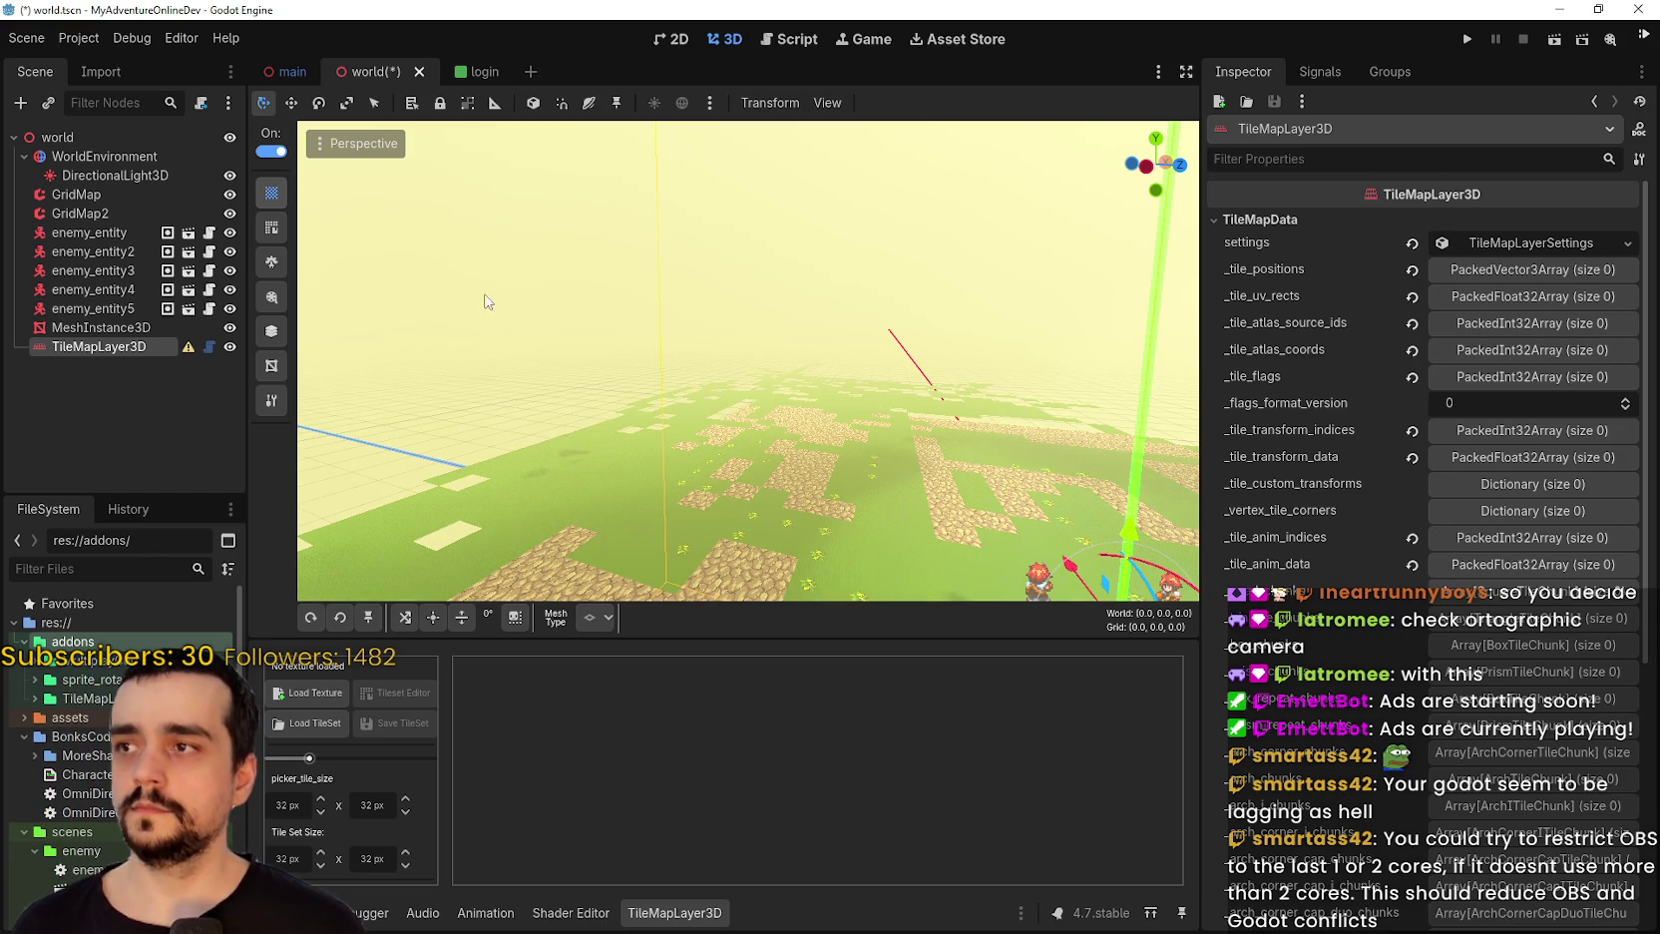
Frame the new tile layer and hide the GridMap terrain.
key(f)
scroll(744, 437, up, 3)
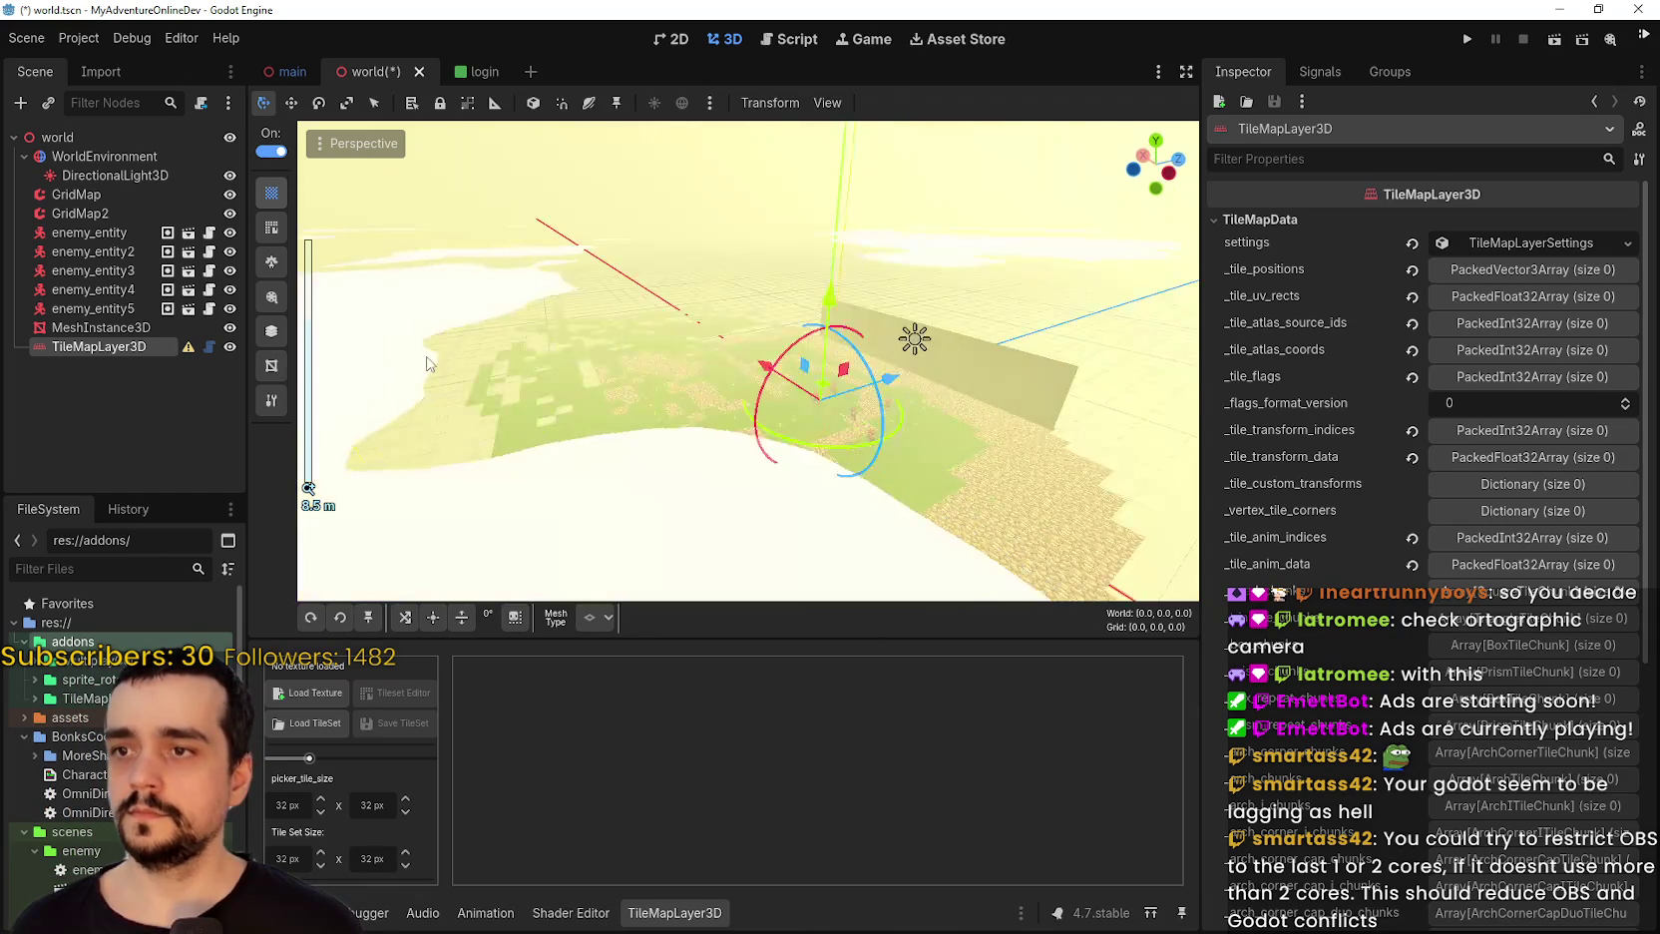
click(227, 196)
scroll(677, 354, up, 5)
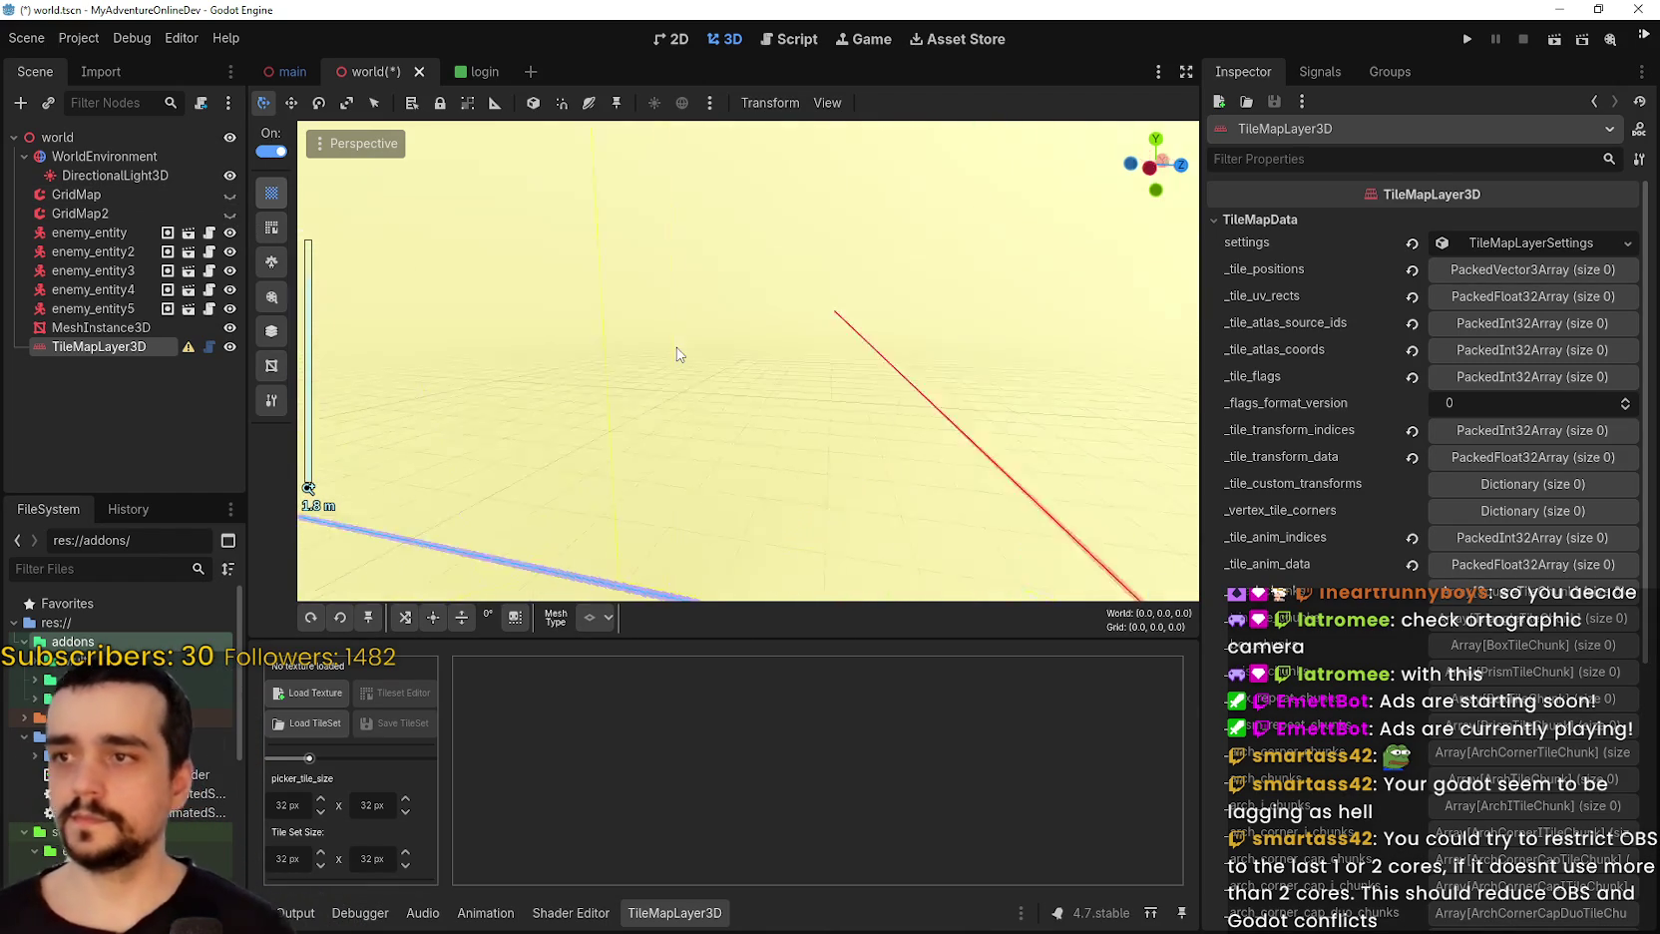
scroll(678, 354, down, 5)
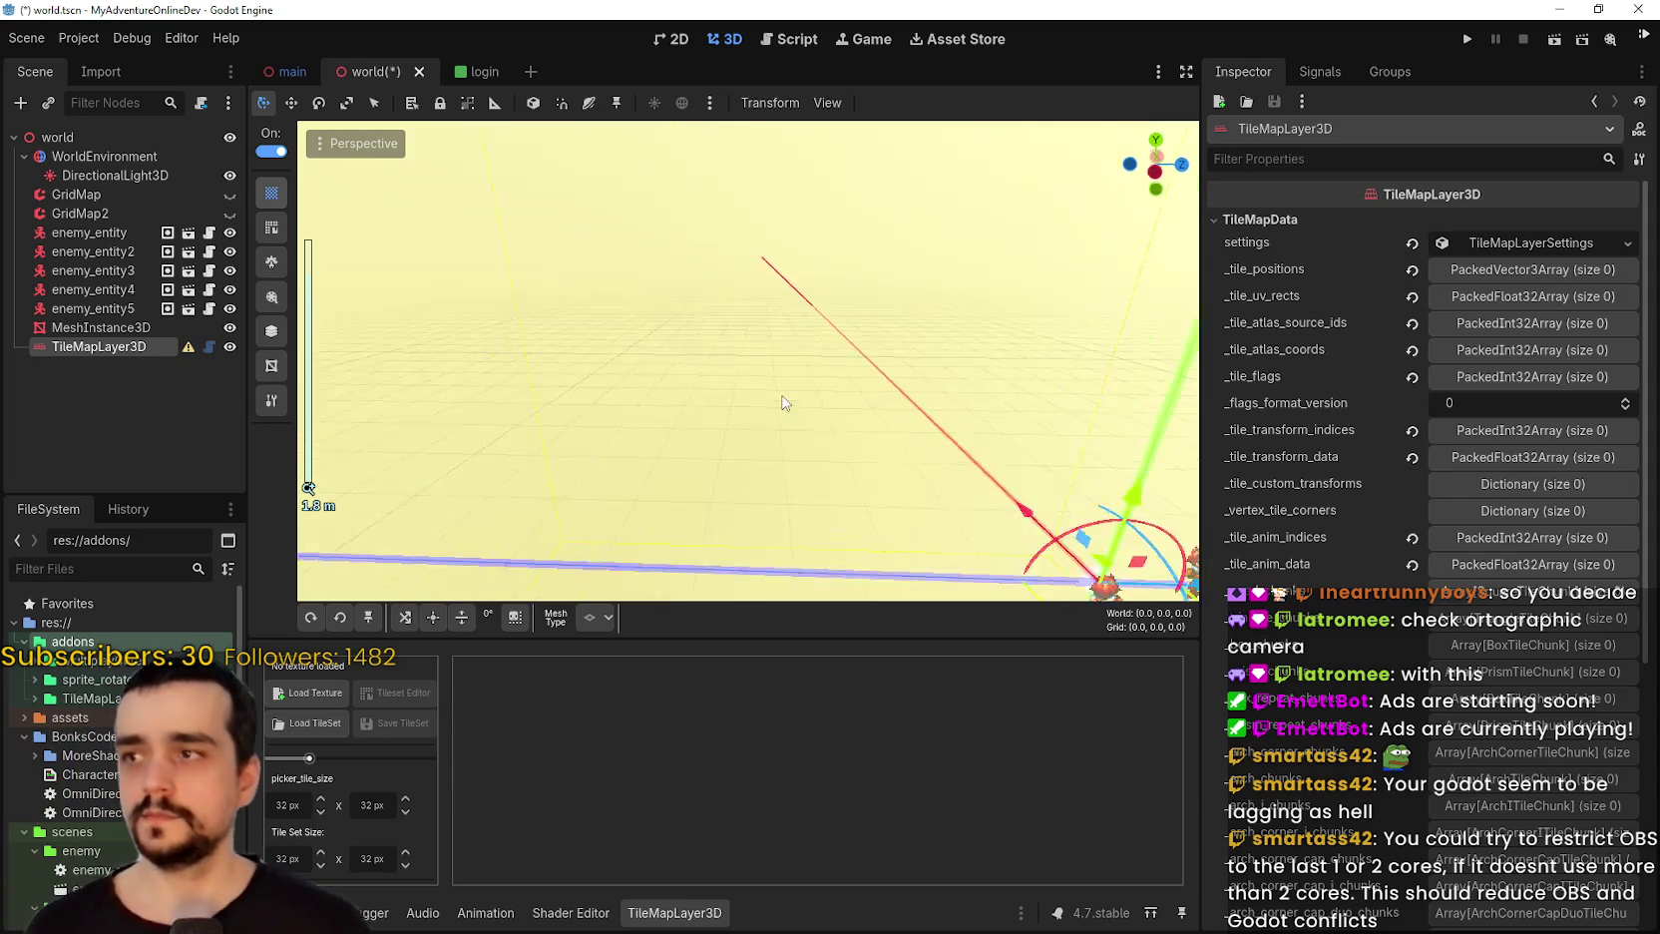
Hide the DirectionalLight3D, select WorldEnvironment and orbit around the enemies.
click(229, 174)
click(231, 176)
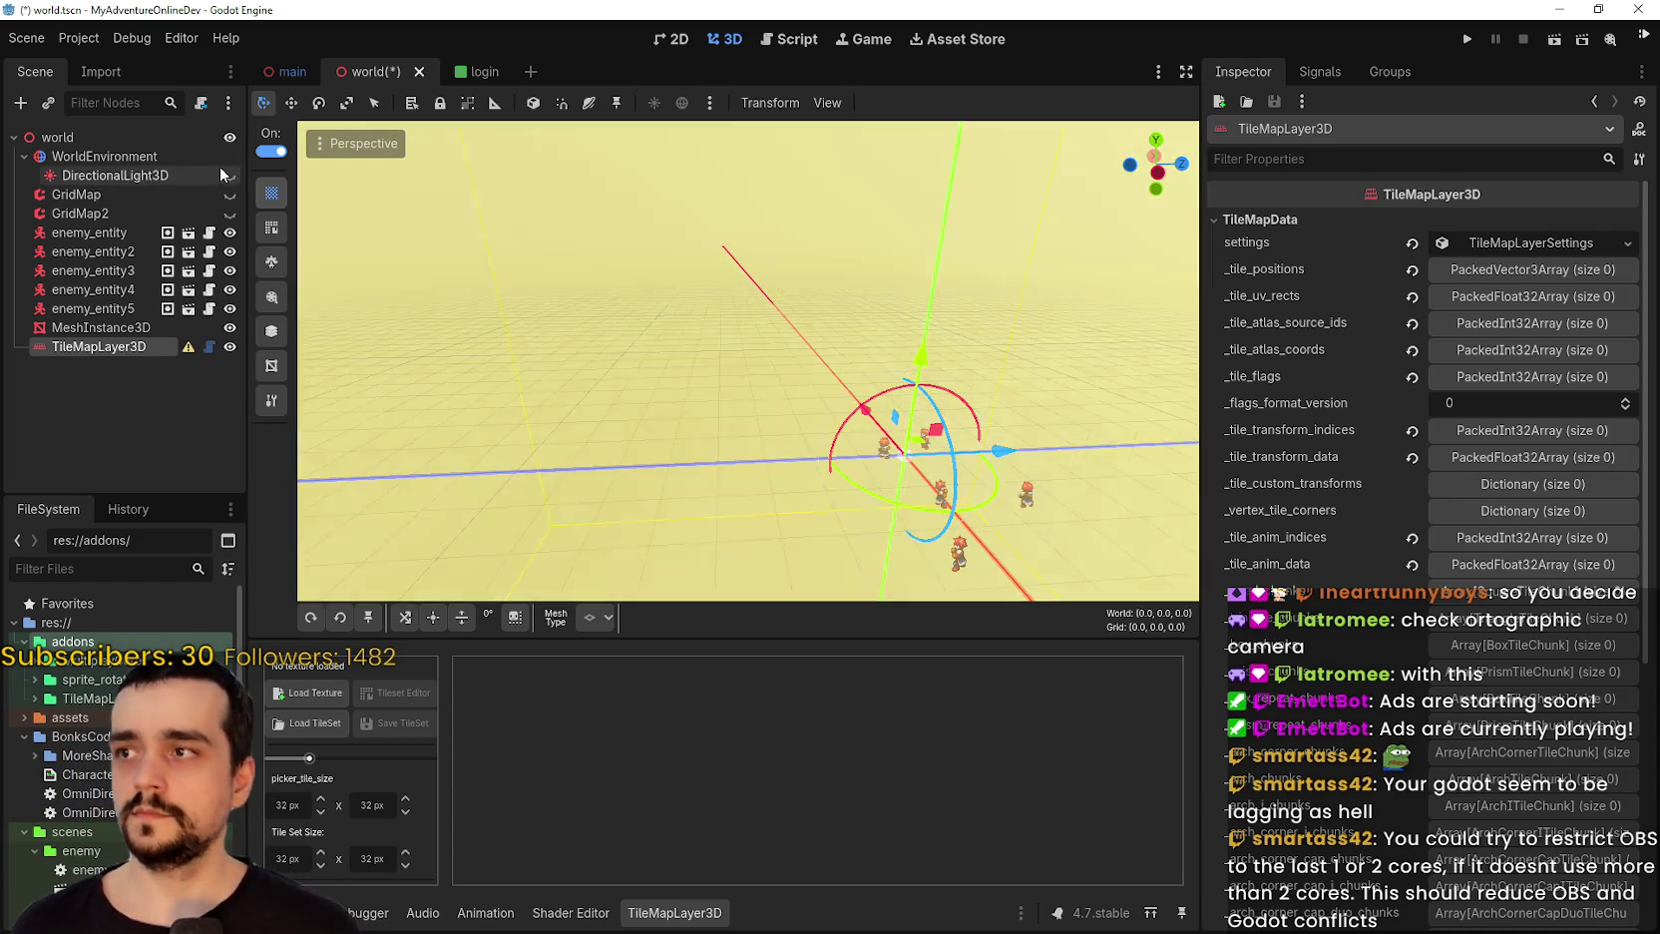
click(209, 159)
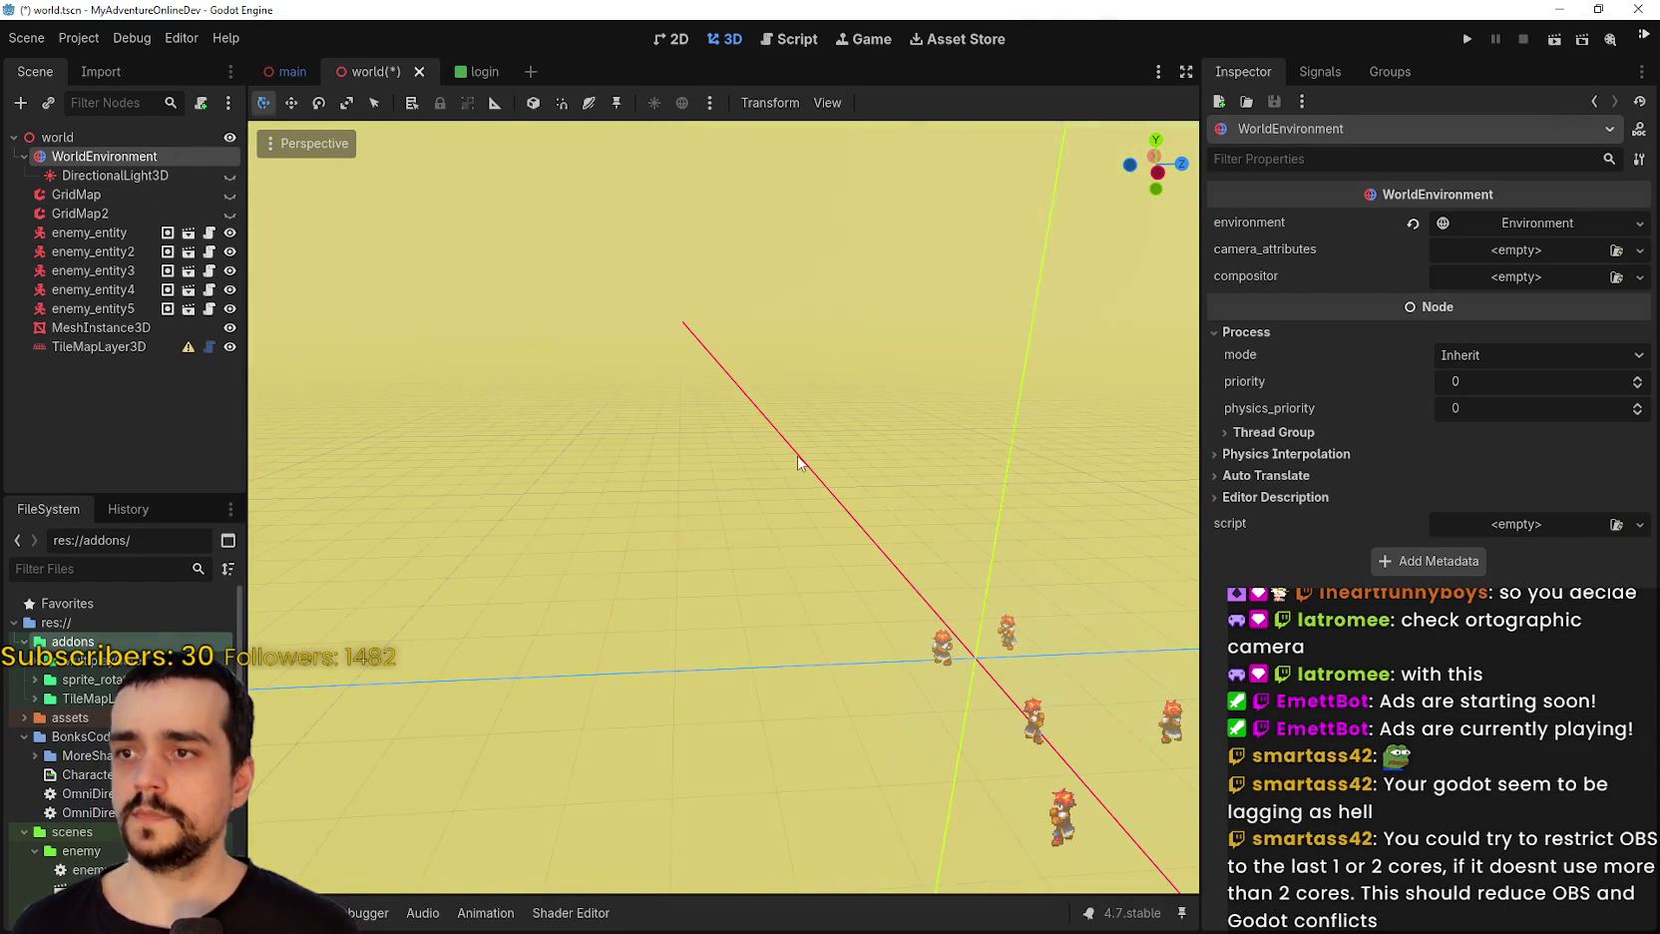
scroll(909, 596, down, 2)
mouse_move(910, 596)
mouse_down()
mouse_move(674, 407)
mouse_move(518, 434)
mouse_move(414, 586)
mouse_move(445, 530)
mouse_move(419, 469)
mouse_up()
Inspect the directional light's Light color, then make the light visible again.
click(98, 176)
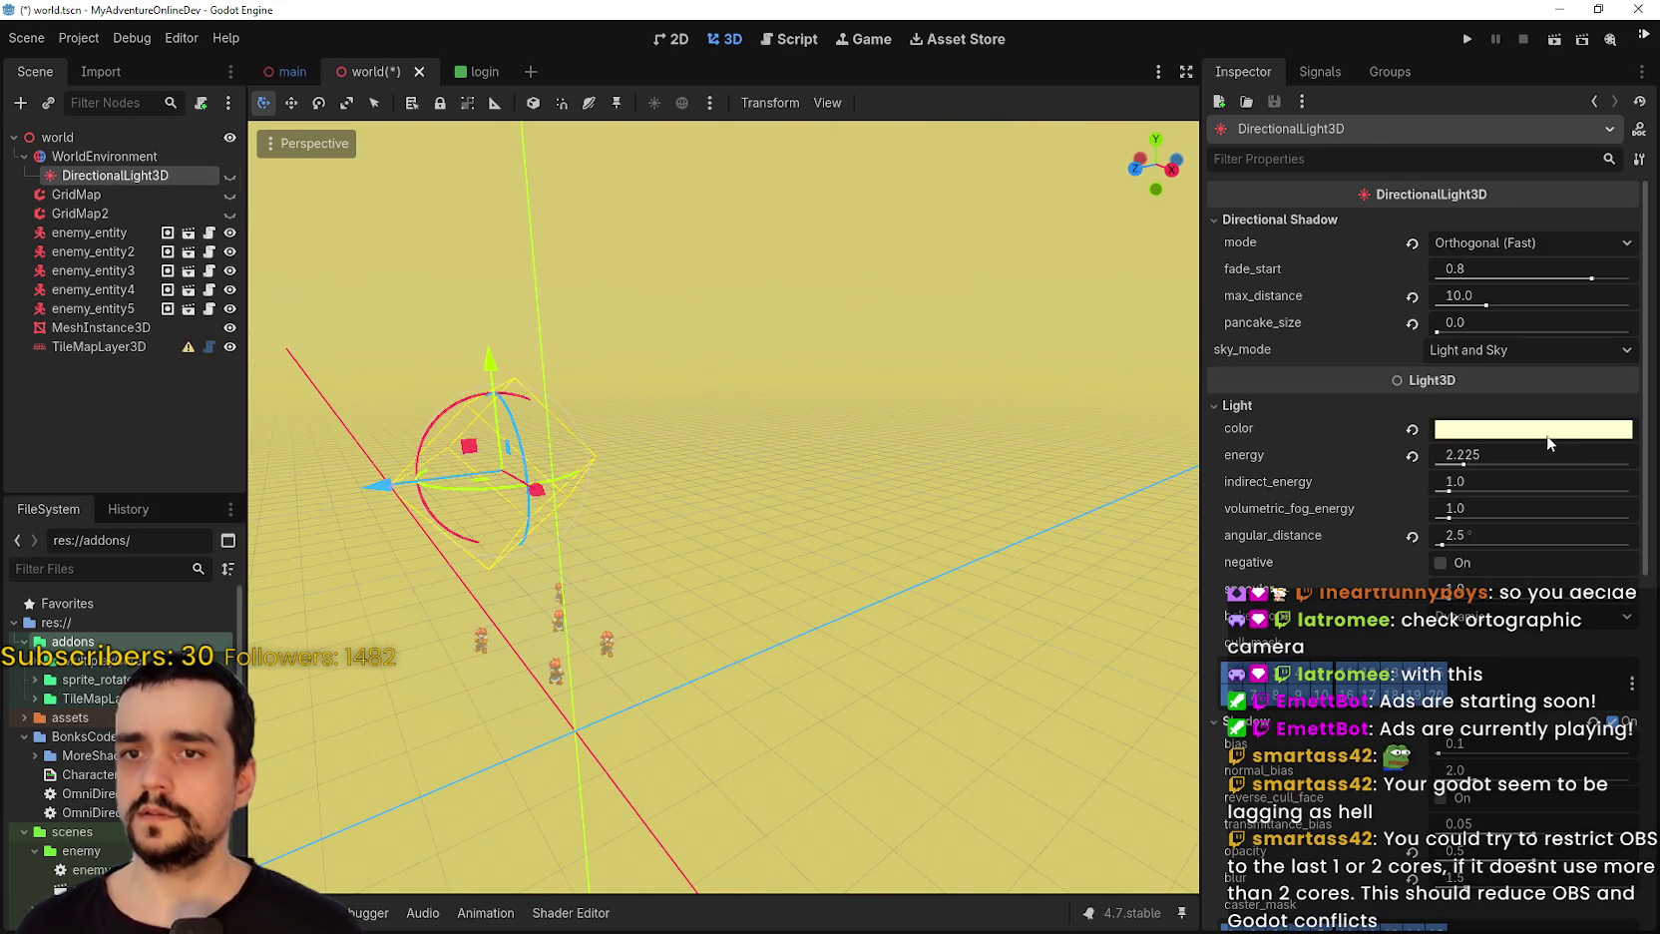
click(1464, 431)
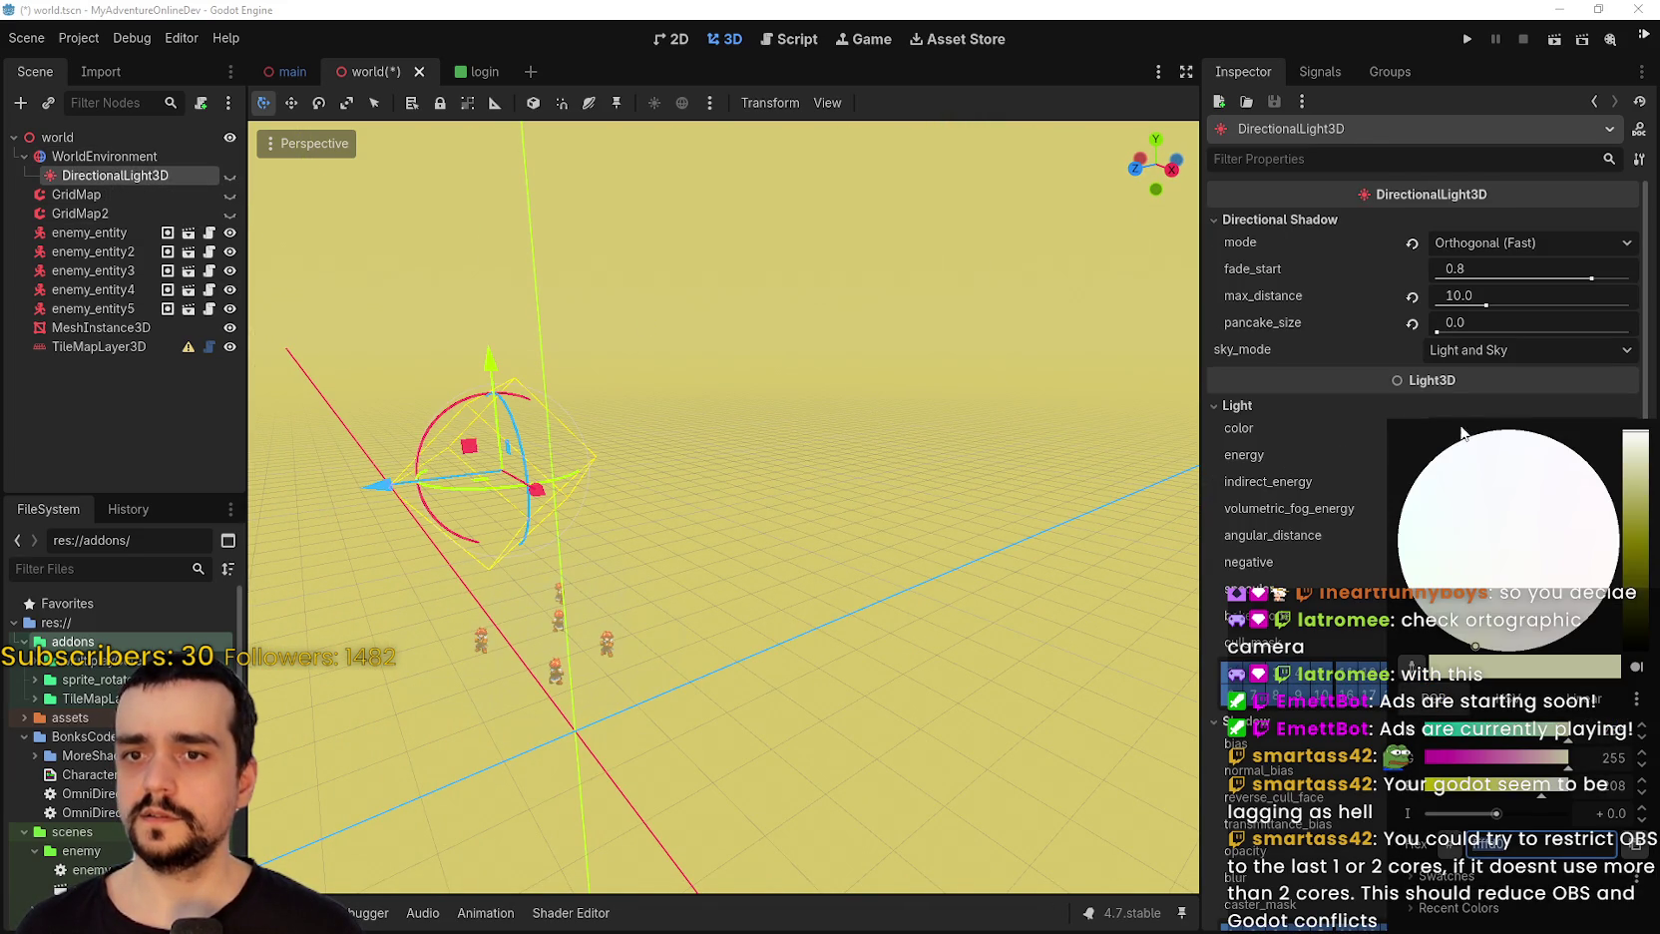
click(1291, 454)
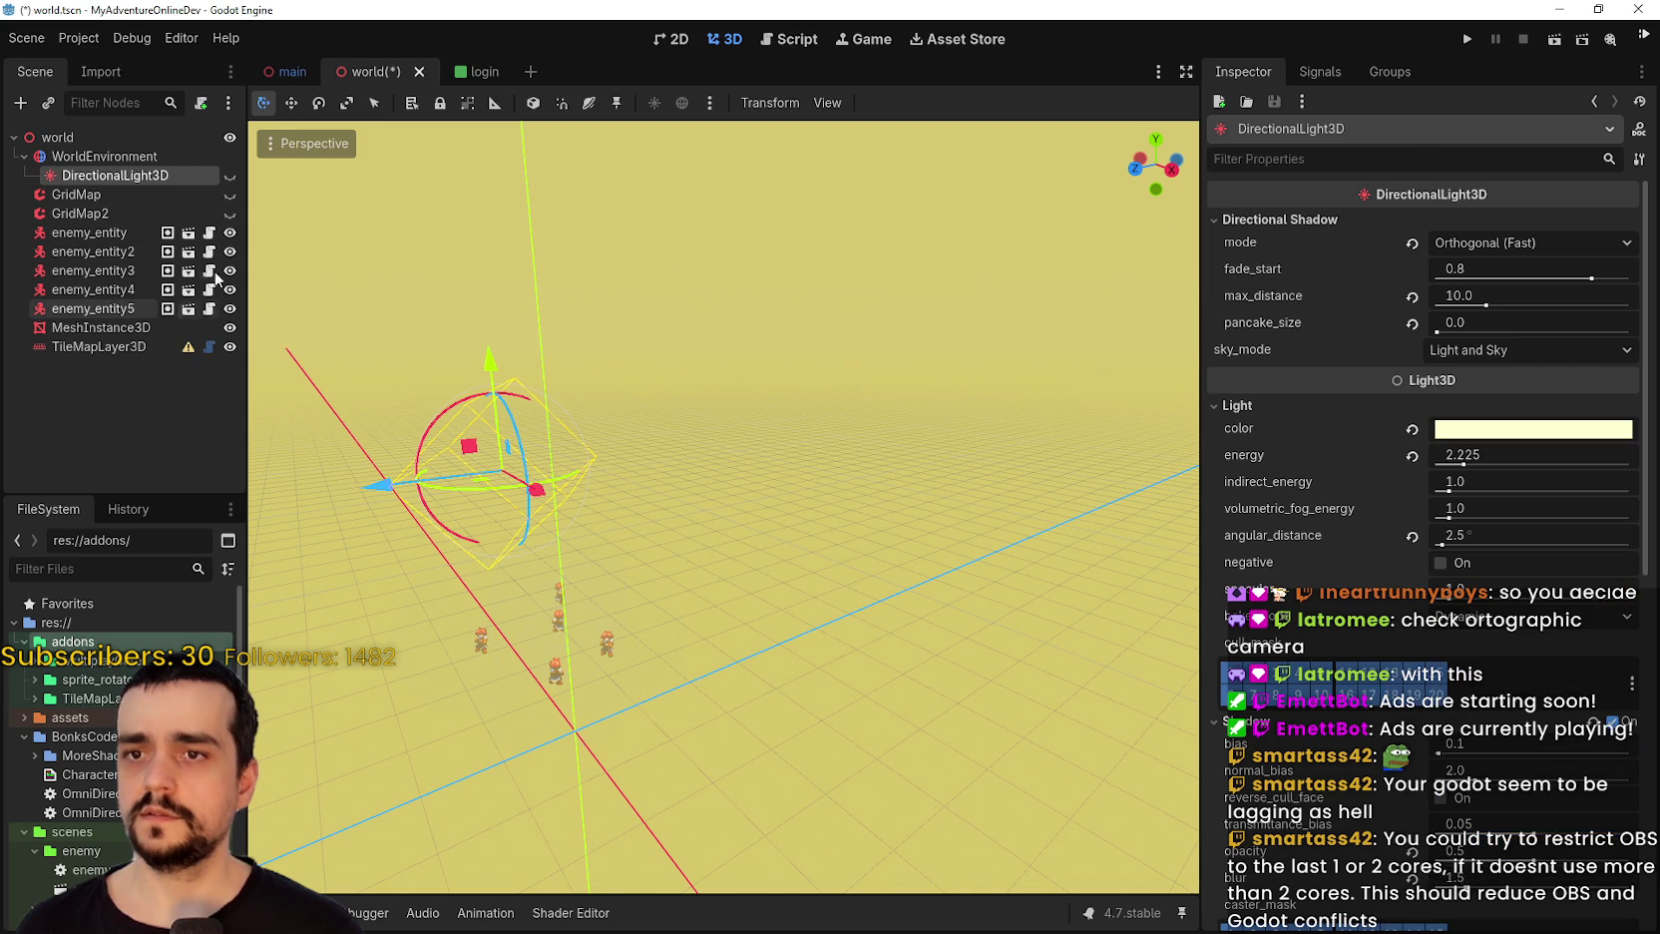
click(231, 177)
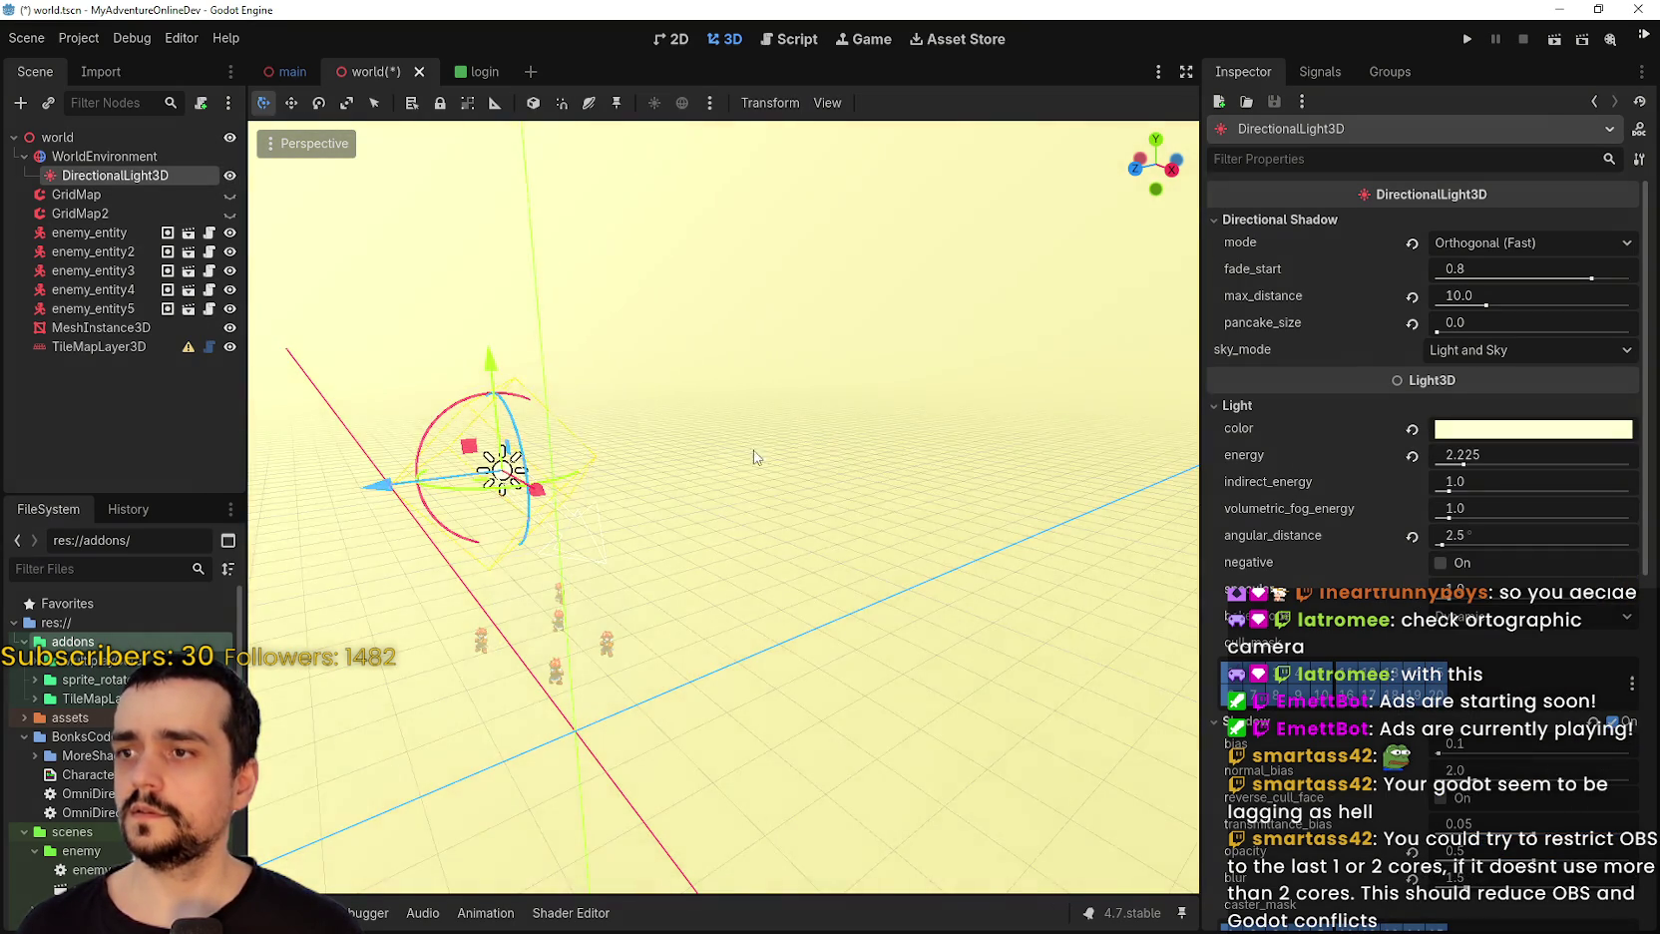
mouse_move(753, 457)
mouse_down()
mouse_move(726, 564)
mouse_move(767, 452)
mouse_move(698, 659)
mouse_move(678, 618)
mouse_up()
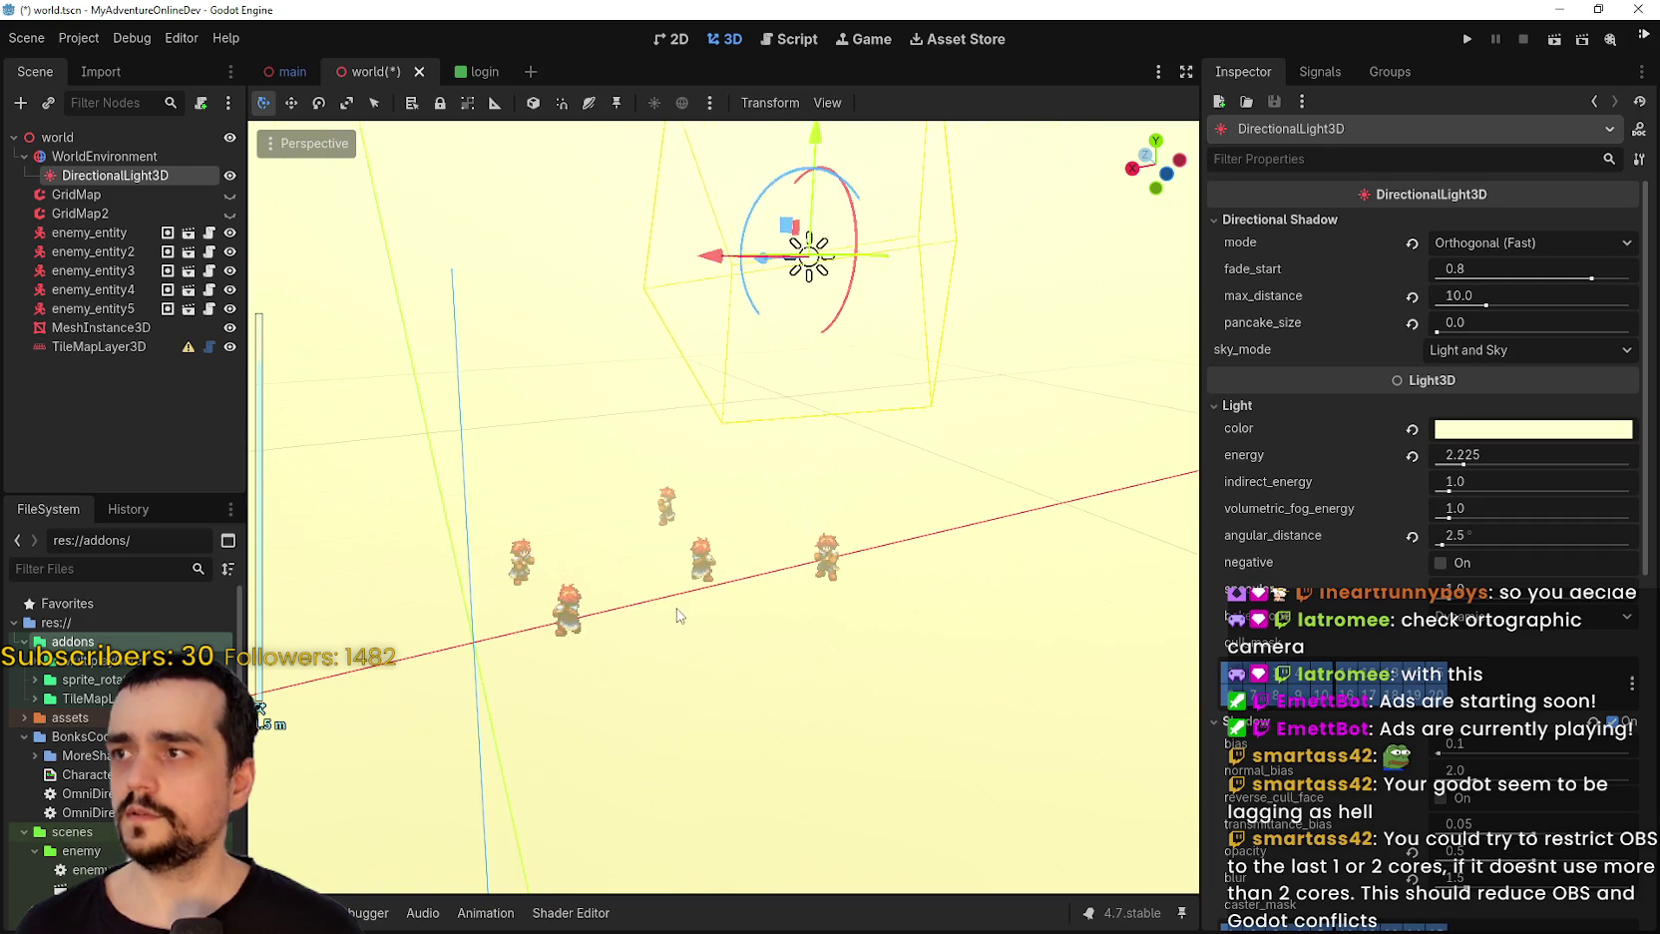
Select the TileMapLayer3D node in the Scene tree and orbit the view around the enemies.
click(88, 142)
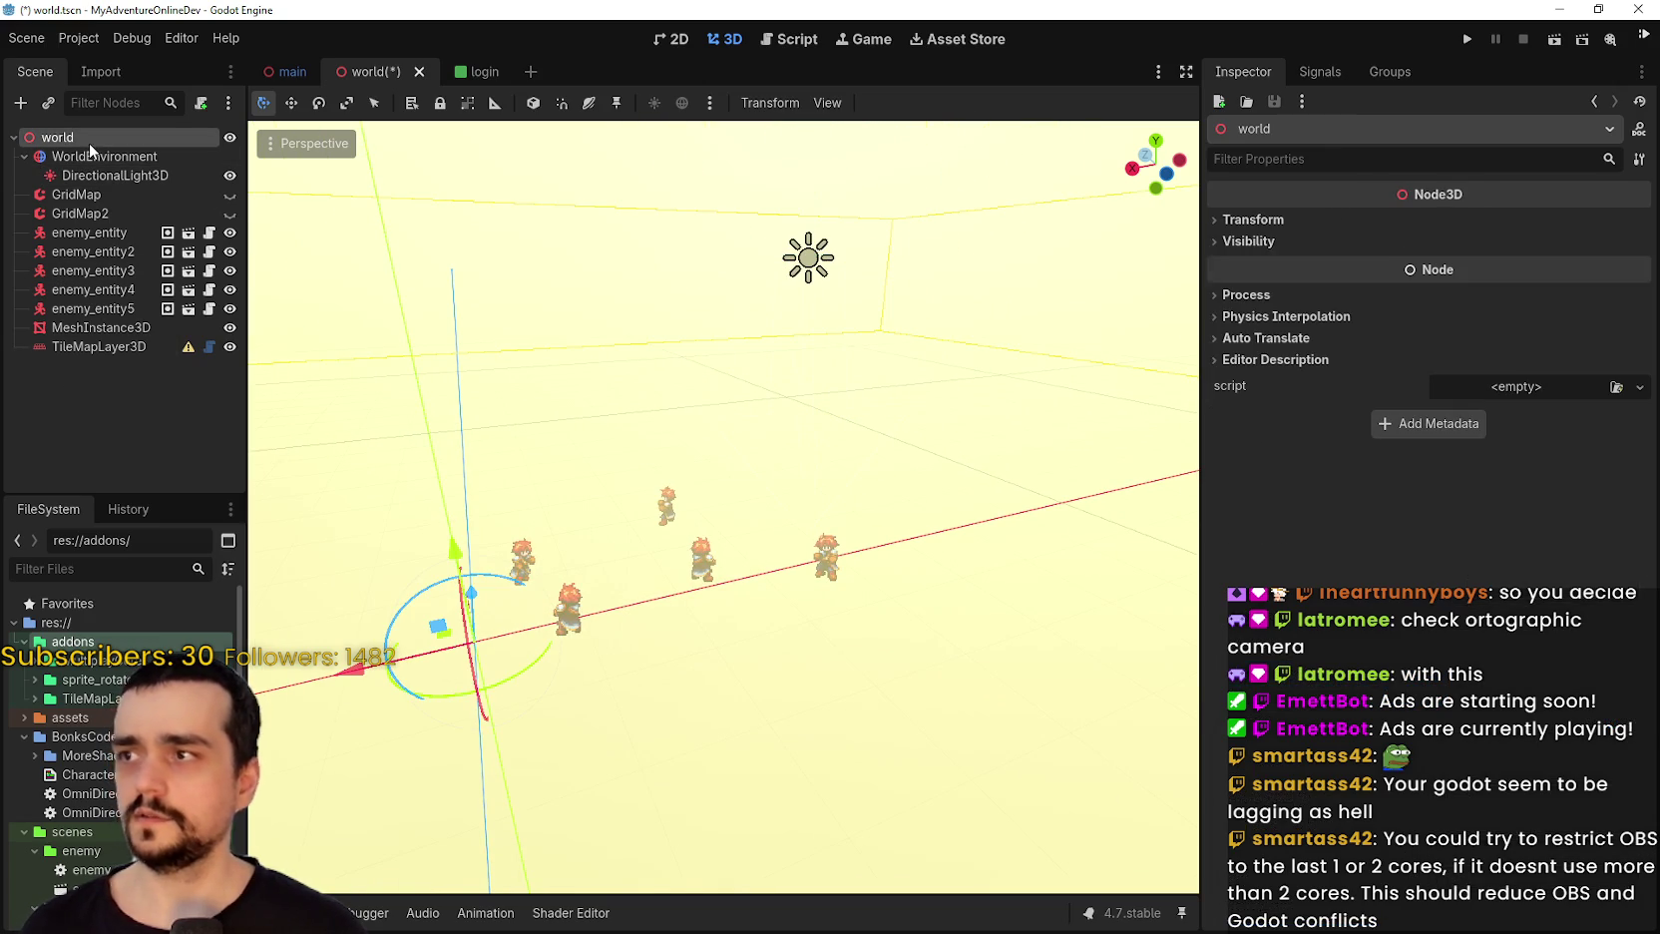
click(95, 154)
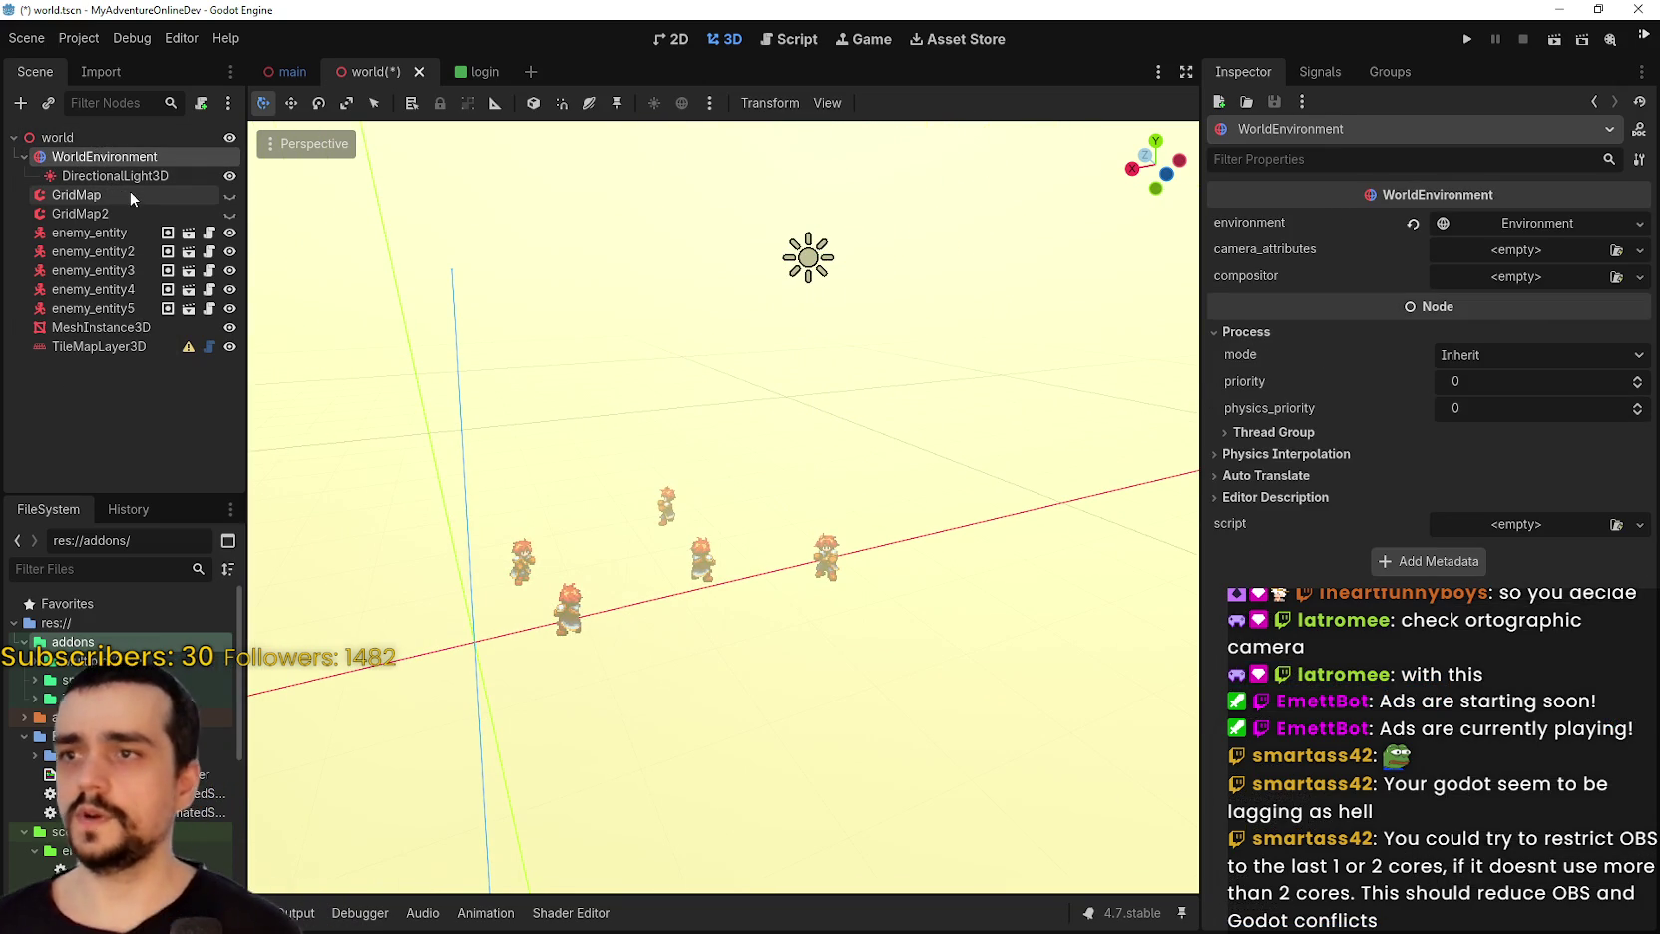
scroll(639, 469, down, 2)
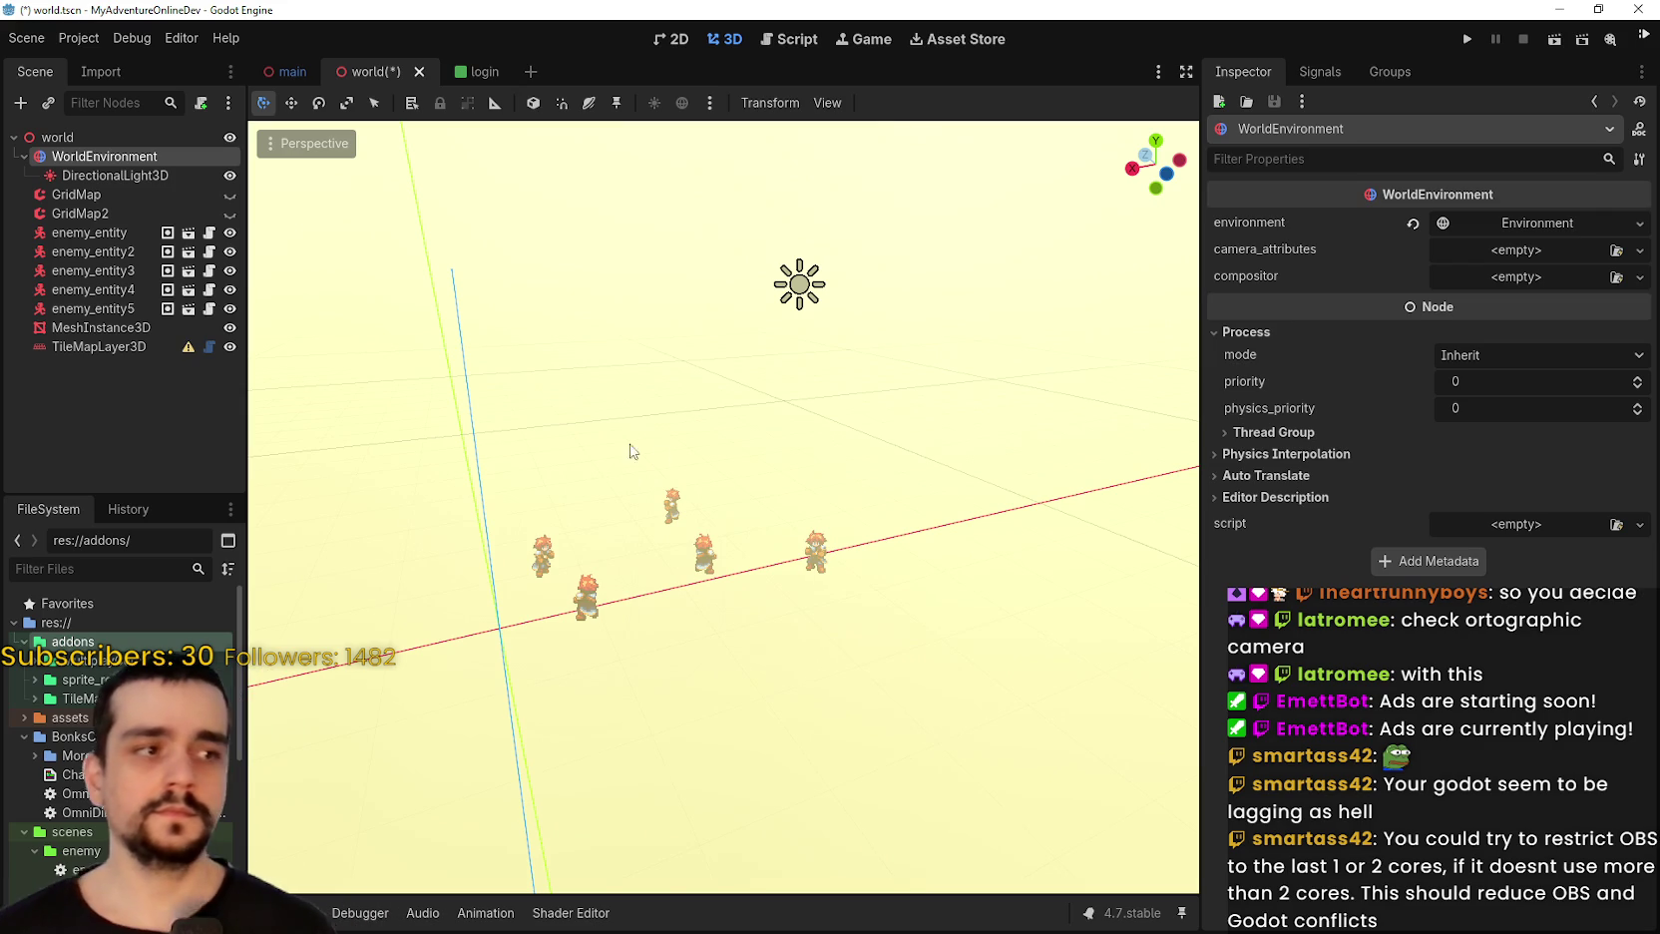
click(84, 348)
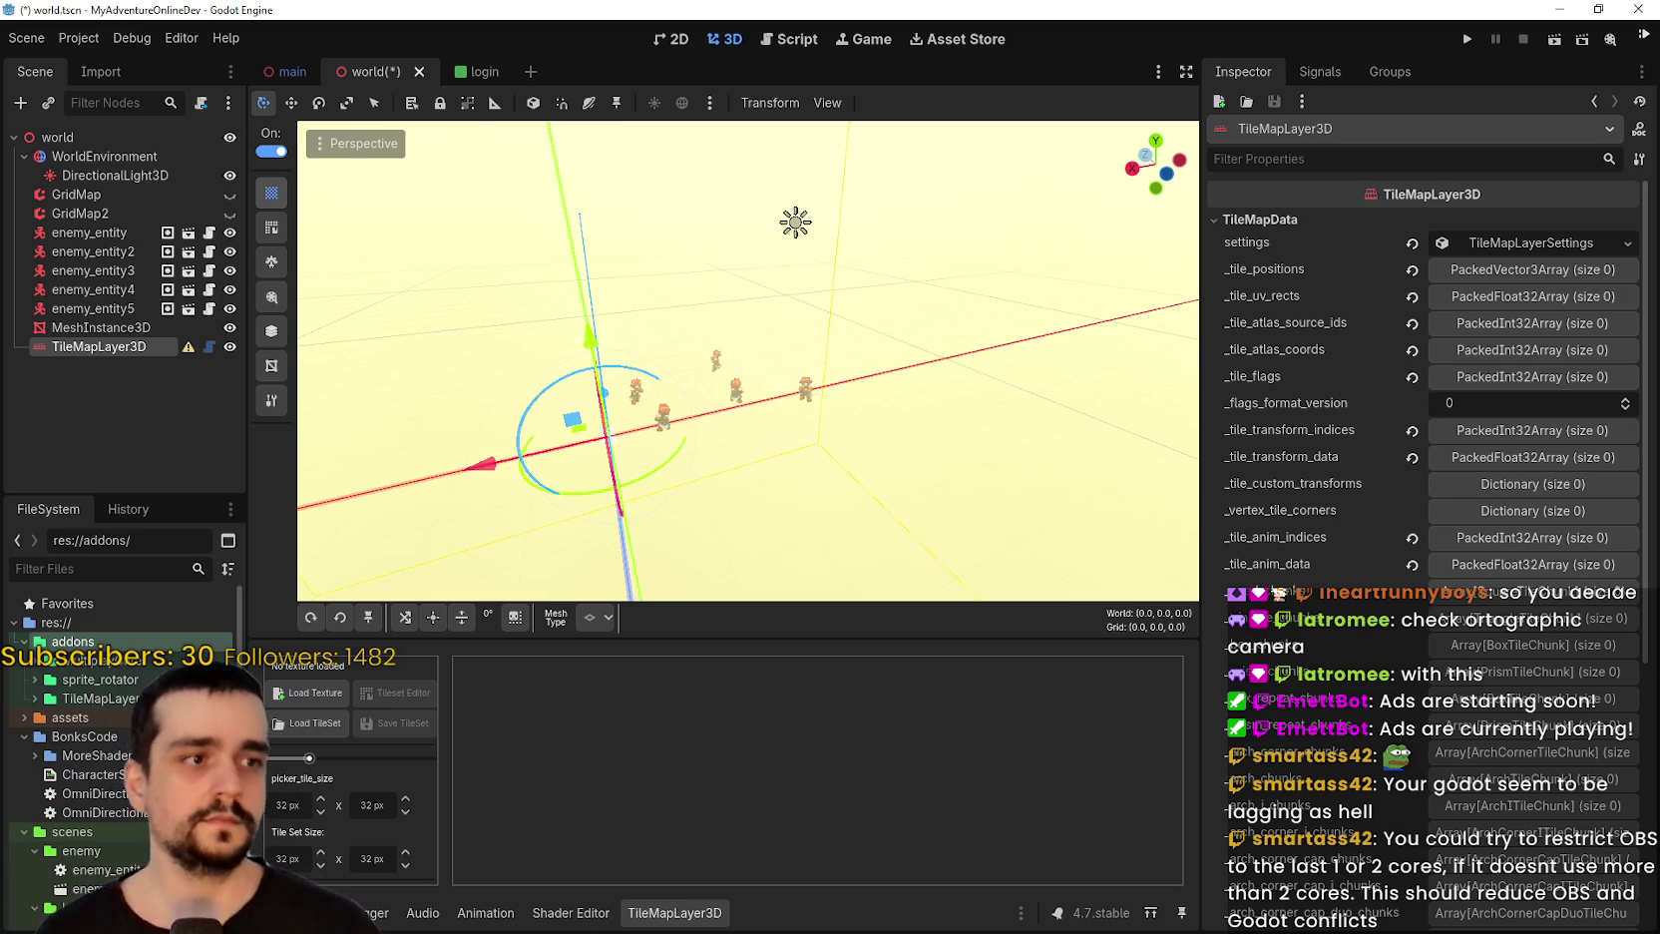
scroll(751, 487, up, 3)
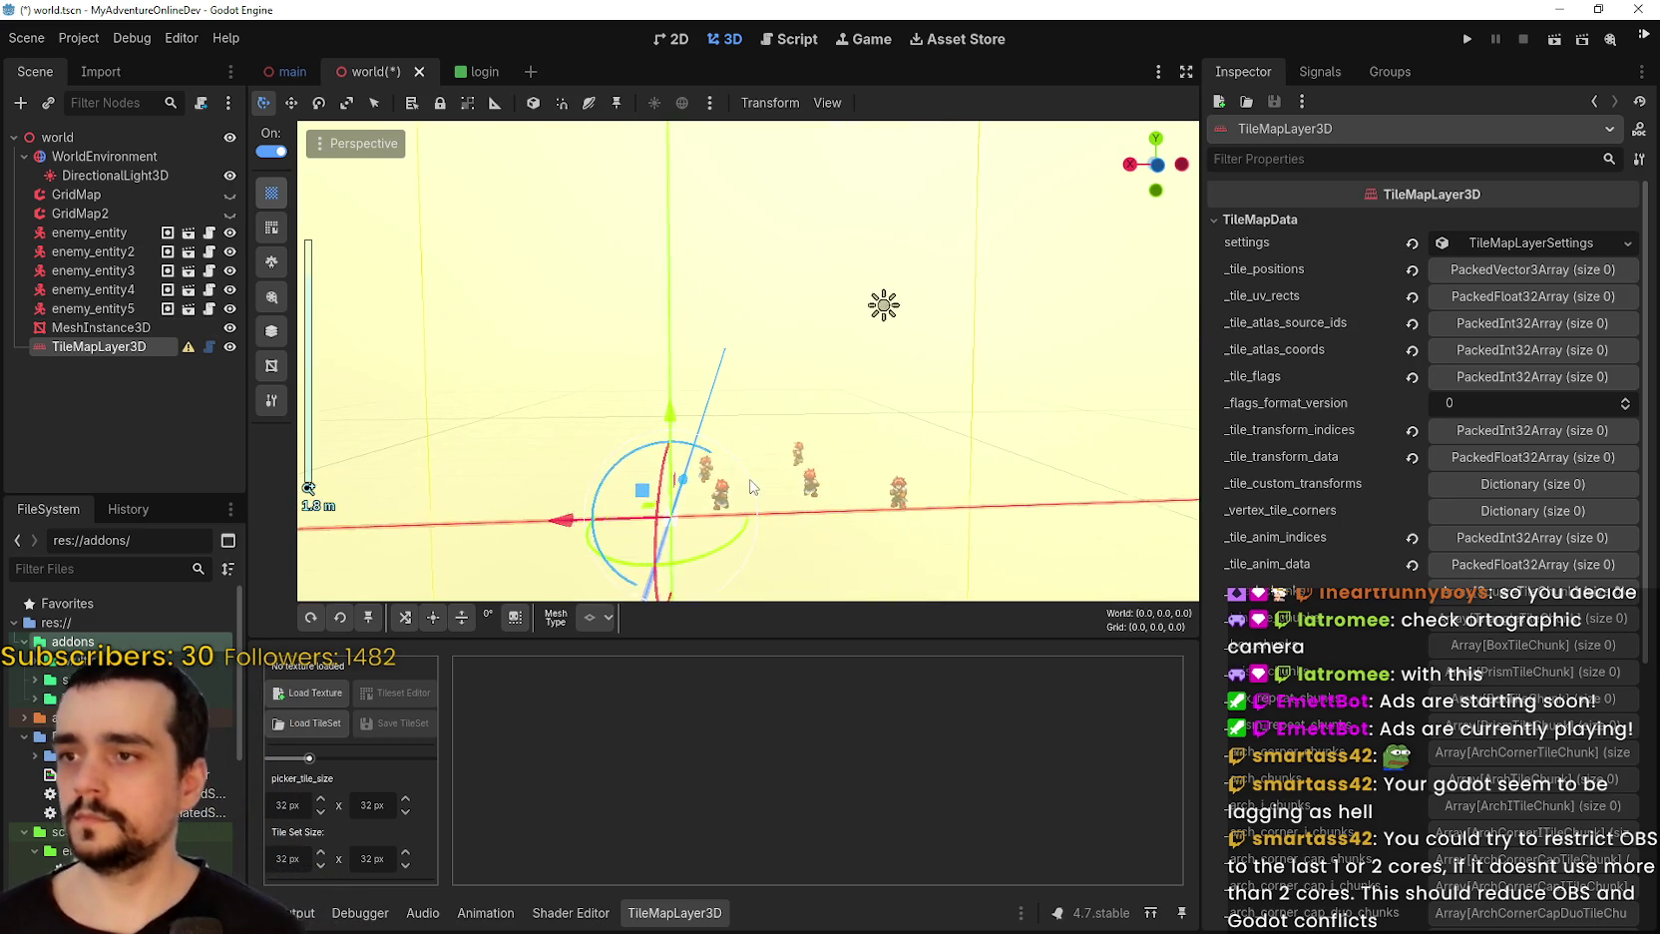
mouse_move(751, 487)
mouse_down()
mouse_move(454, 462)
mouse_move(730, 456)
mouse_move(622, 452)
mouse_move(710, 489)
mouse_up()
scroll(710, 489, down, 3)
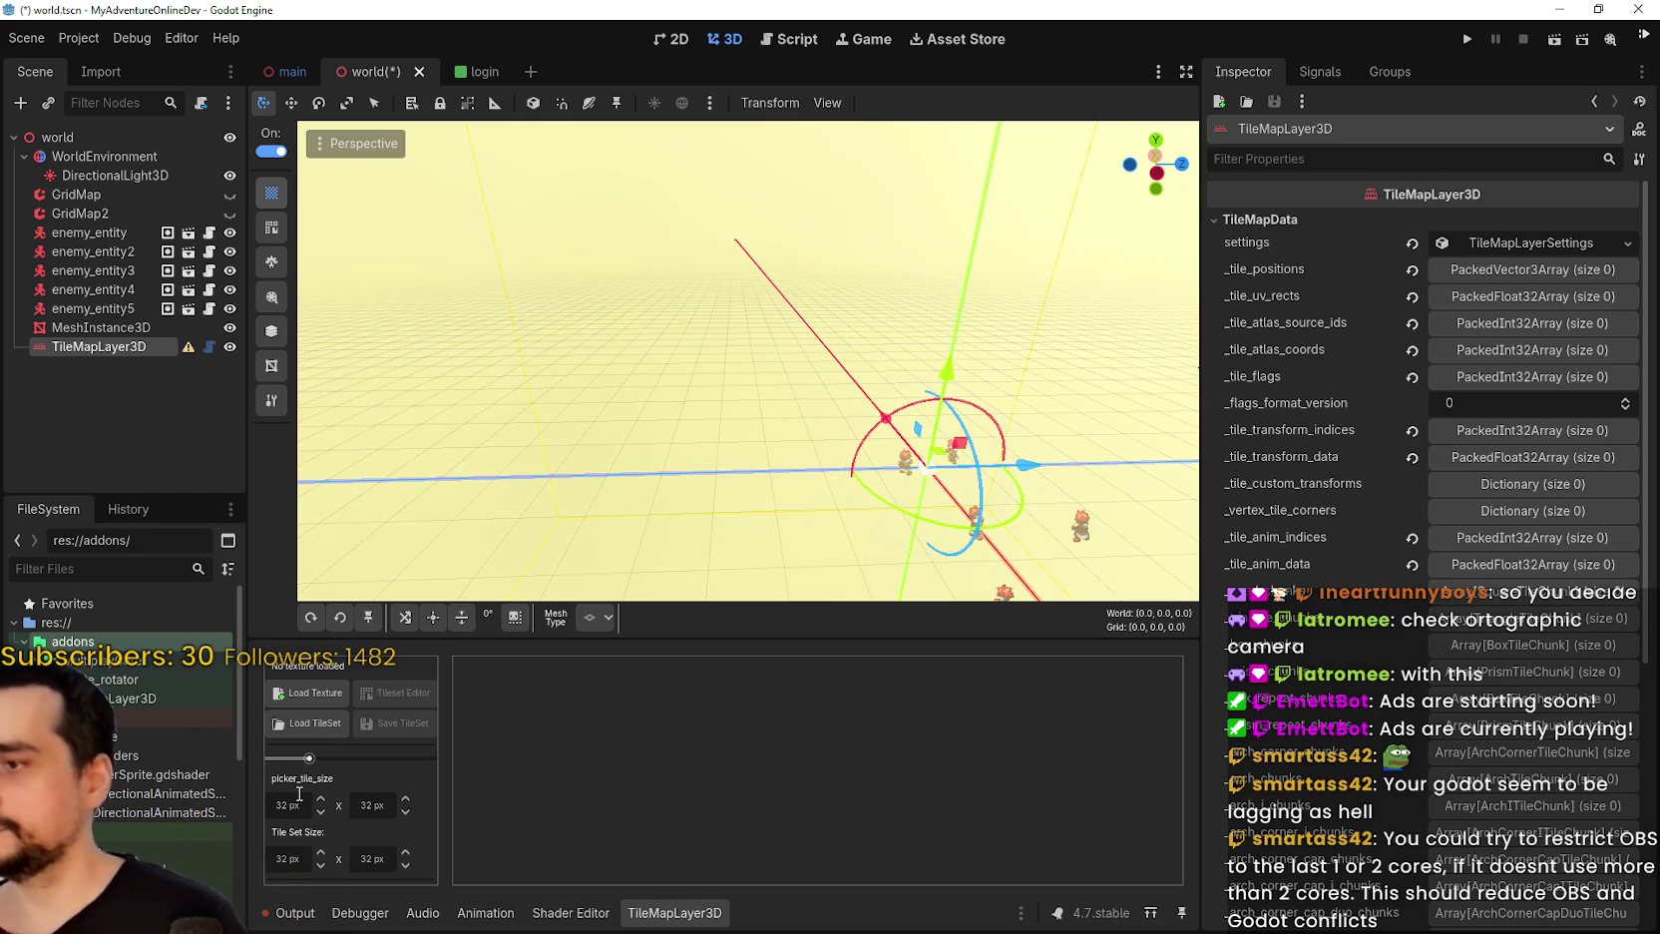
Enter 16 for the Tile Set Size width and height and for the picker tile size width and height.
click(287, 805)
text(16)
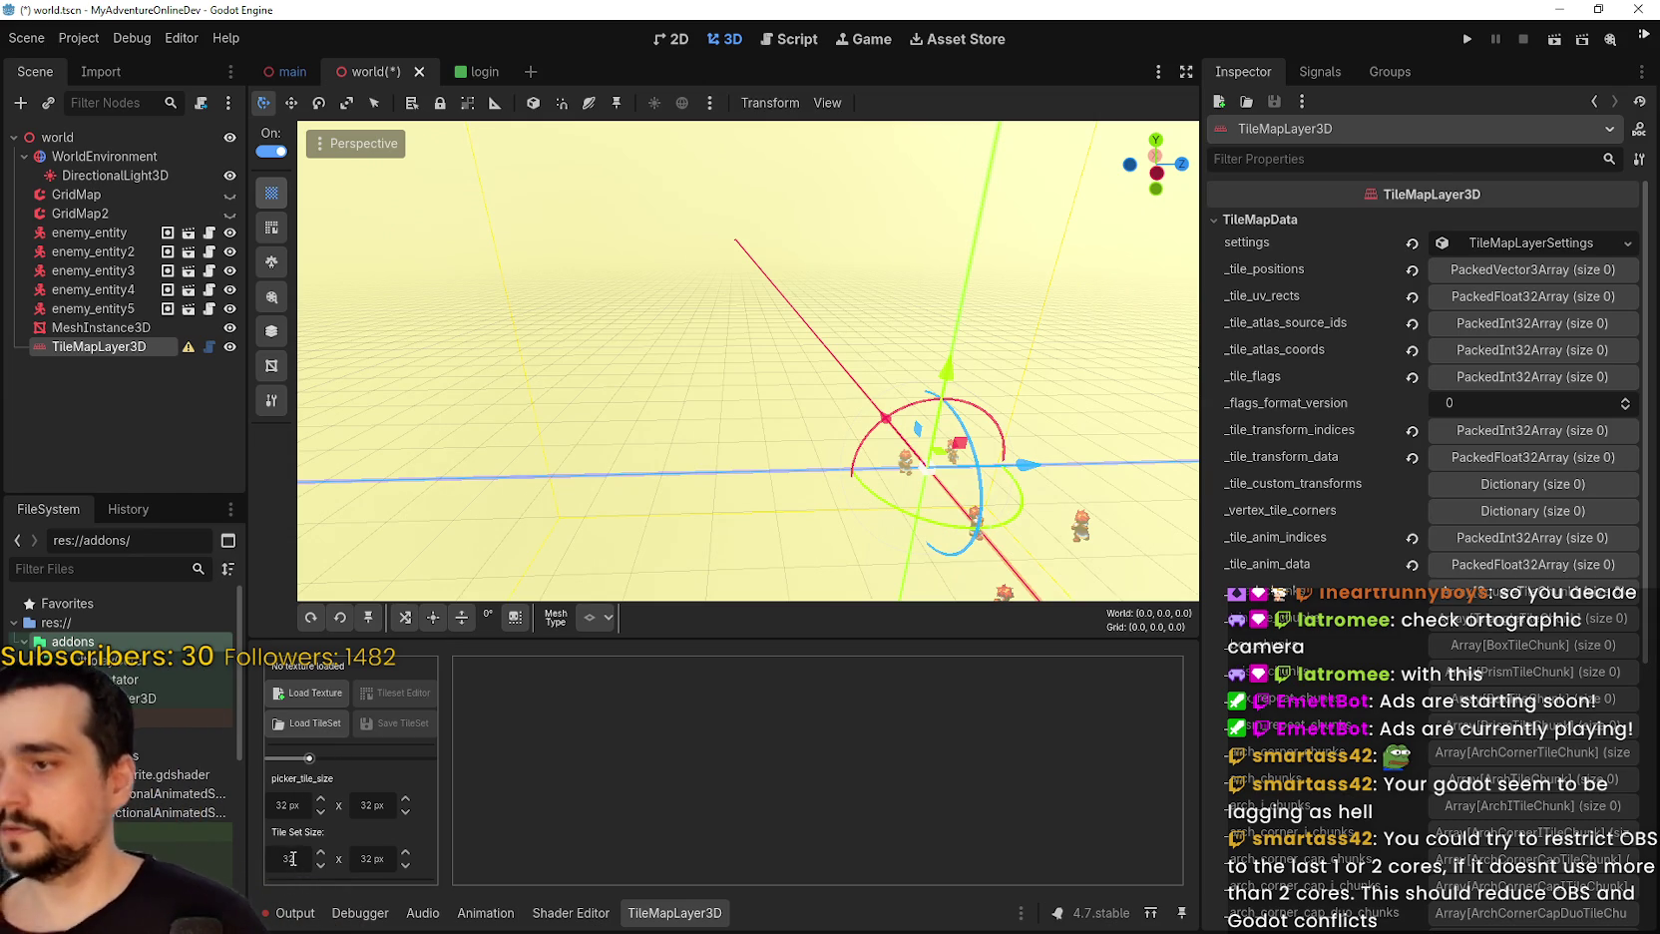
key(Tab)
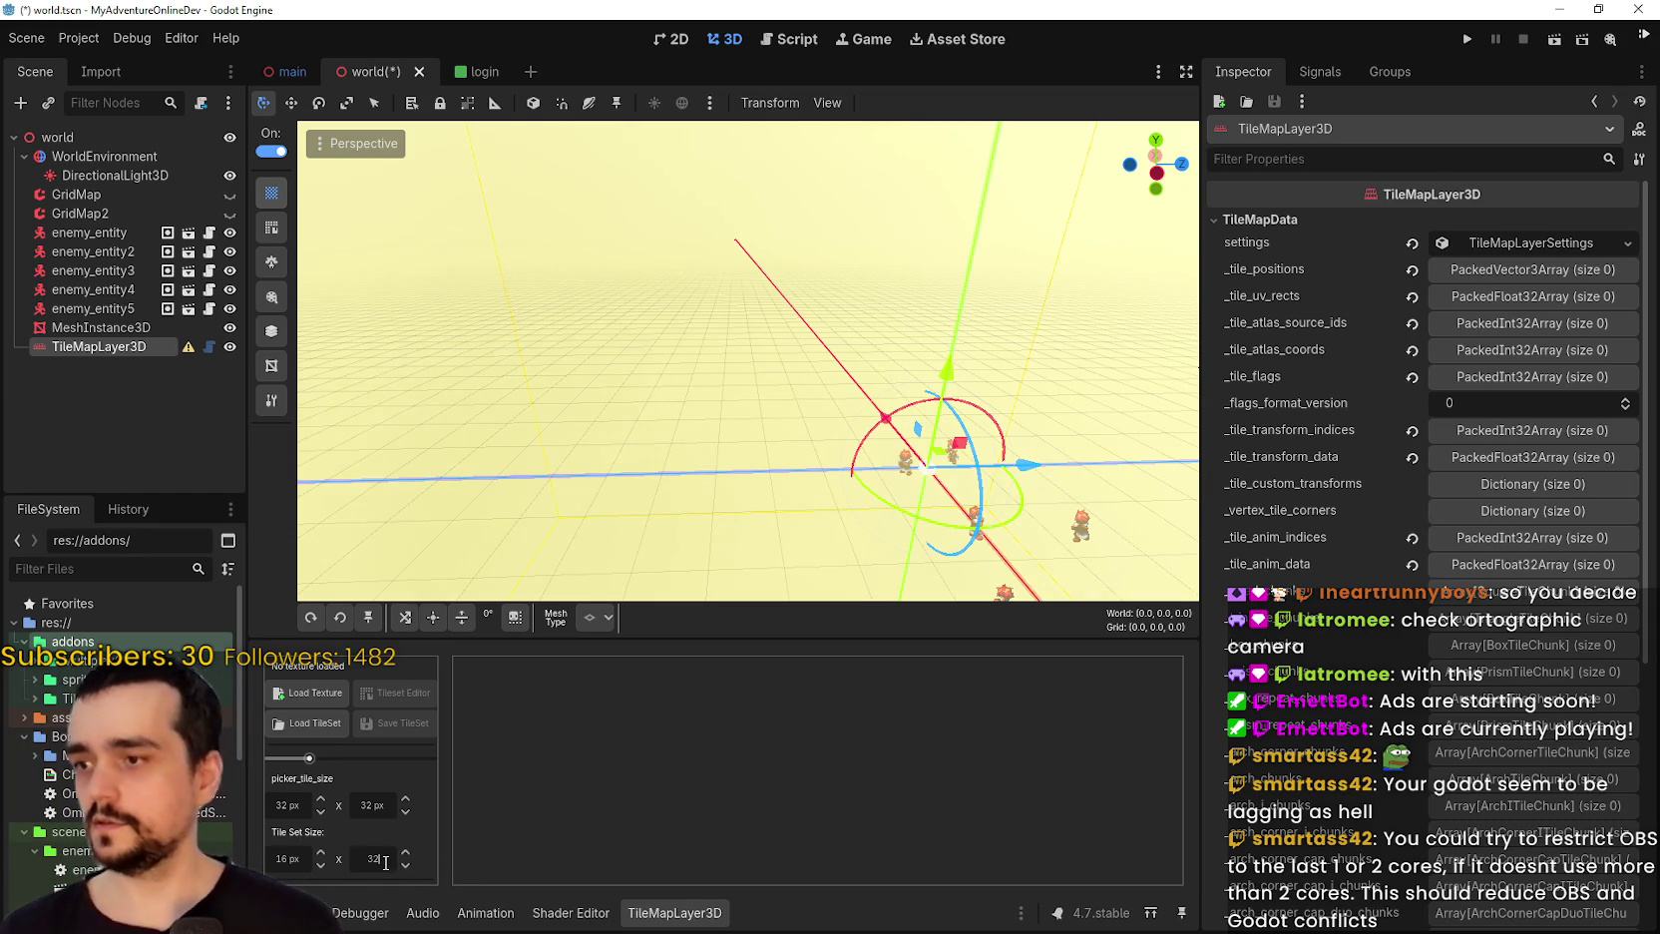
text(16)
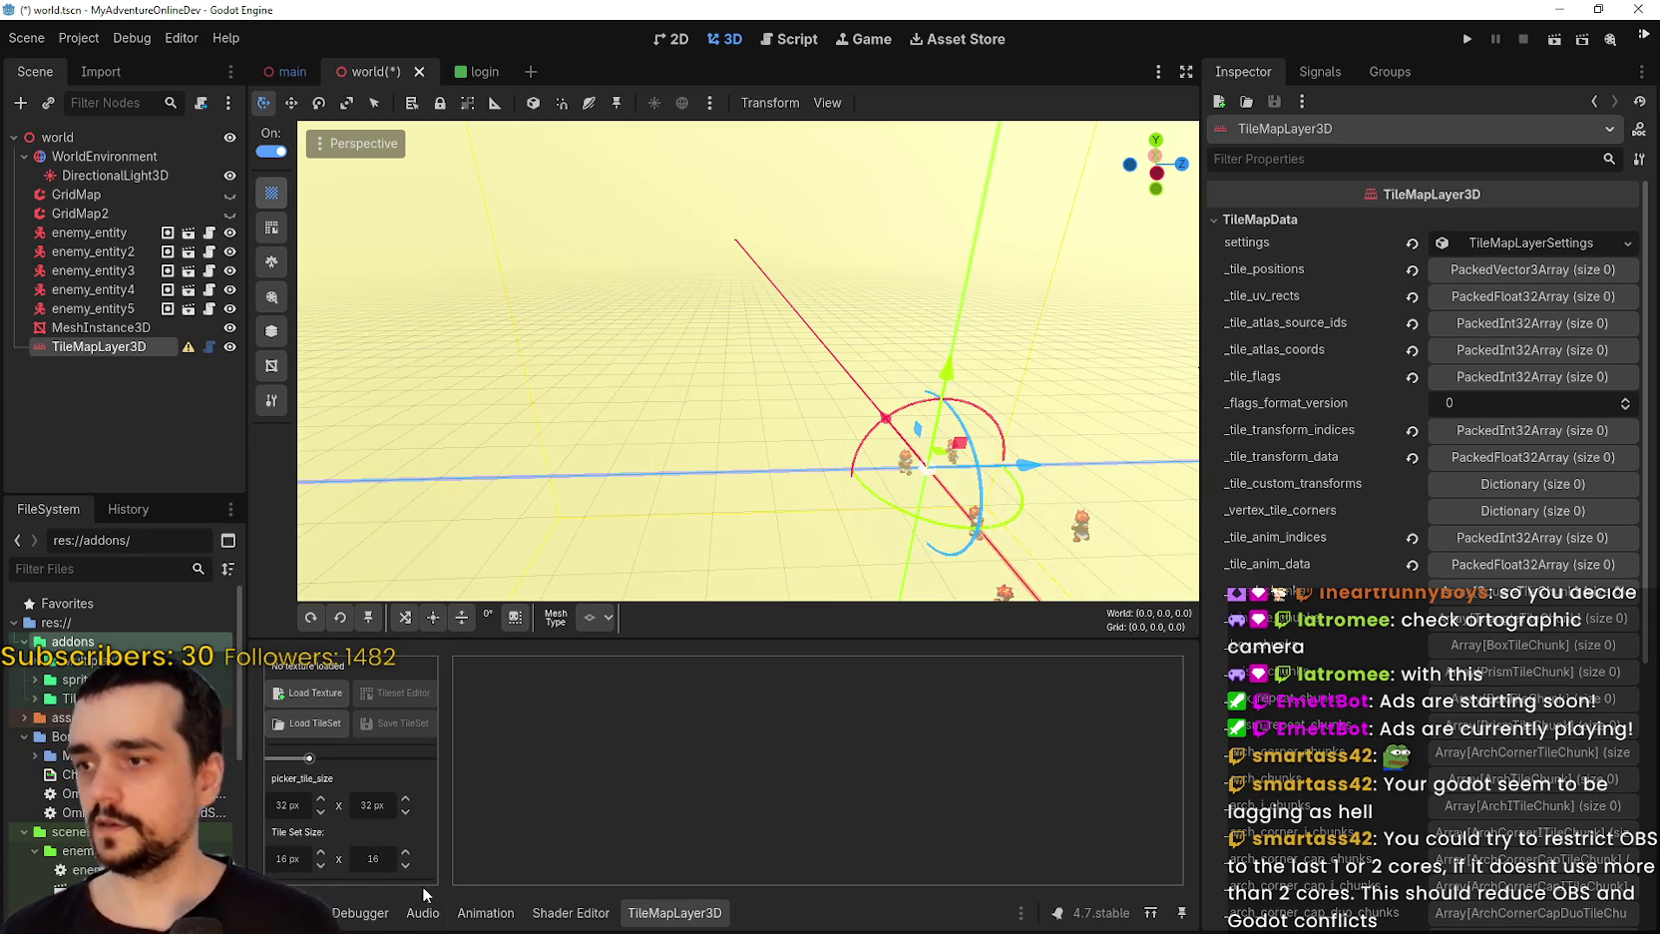
double_click(270, 806)
text(16)
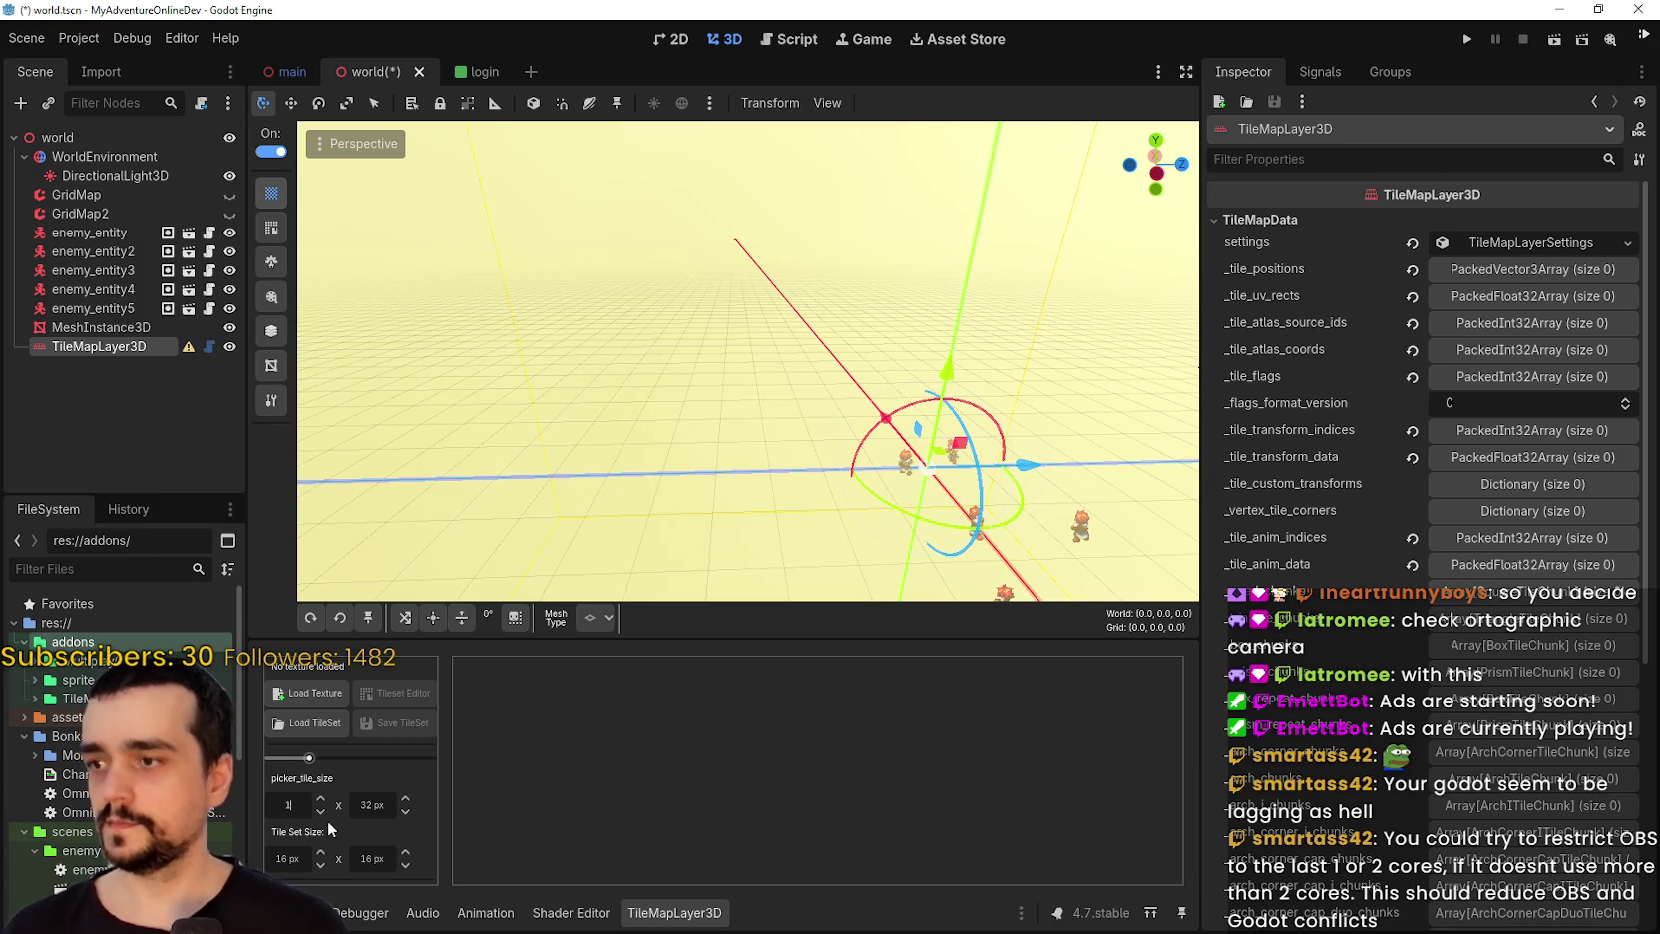
double_click(367, 806)
text(16)
key(Return)
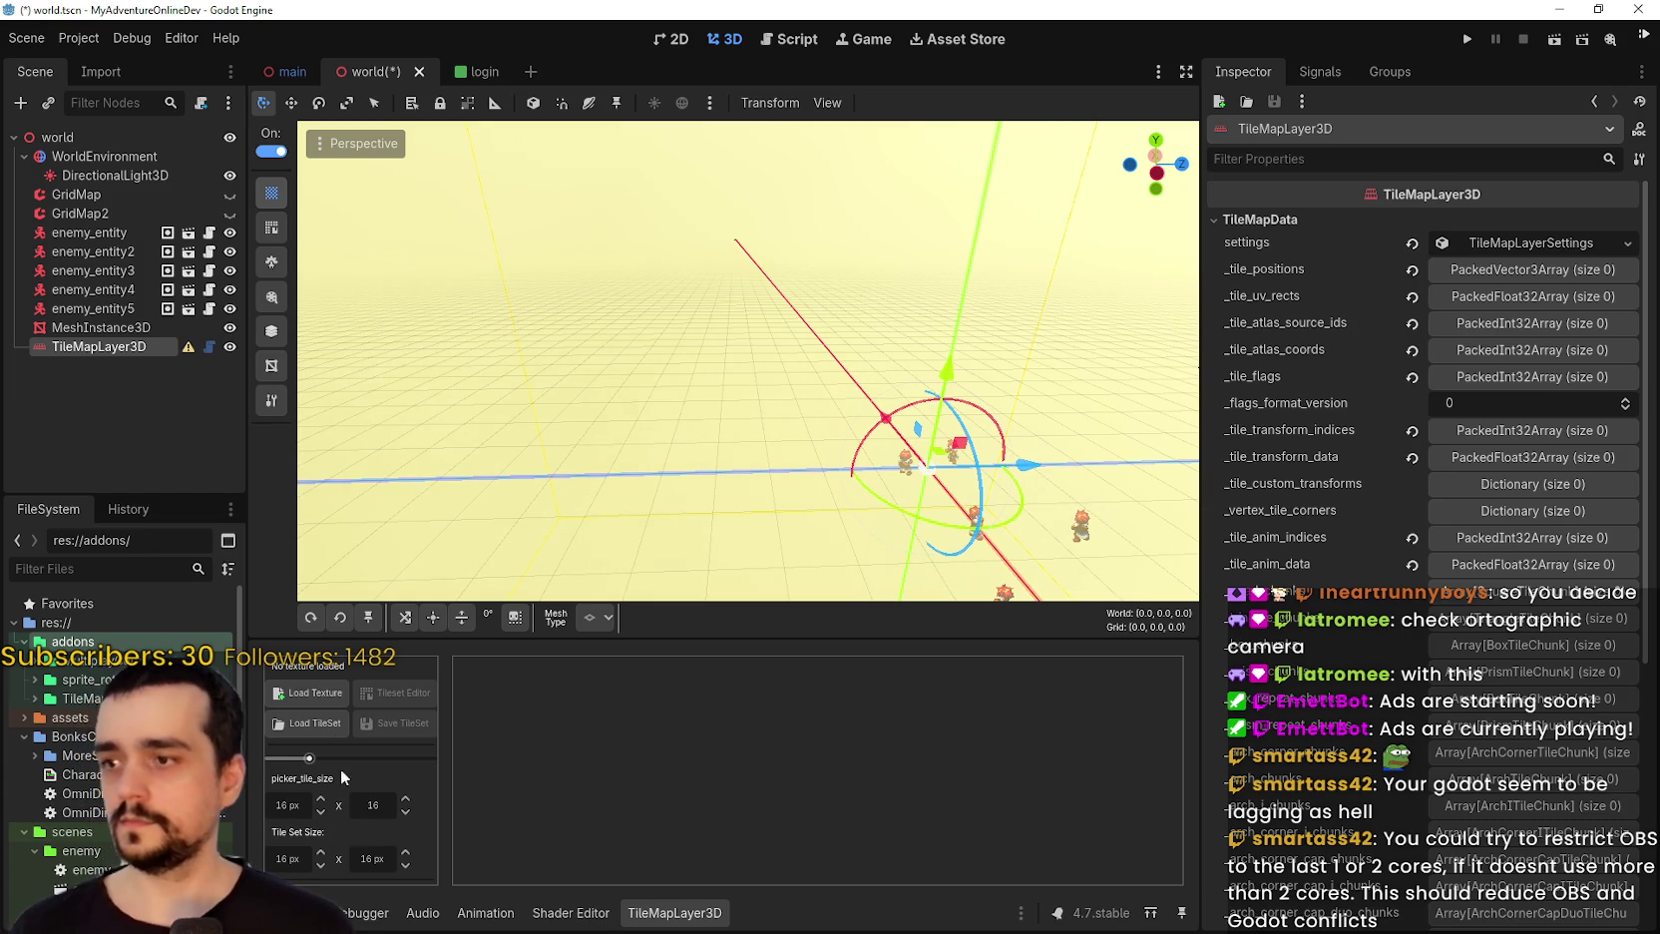
Load MainLev2.0.png from res://assets/tiles as the tile texture.
click(315, 693)
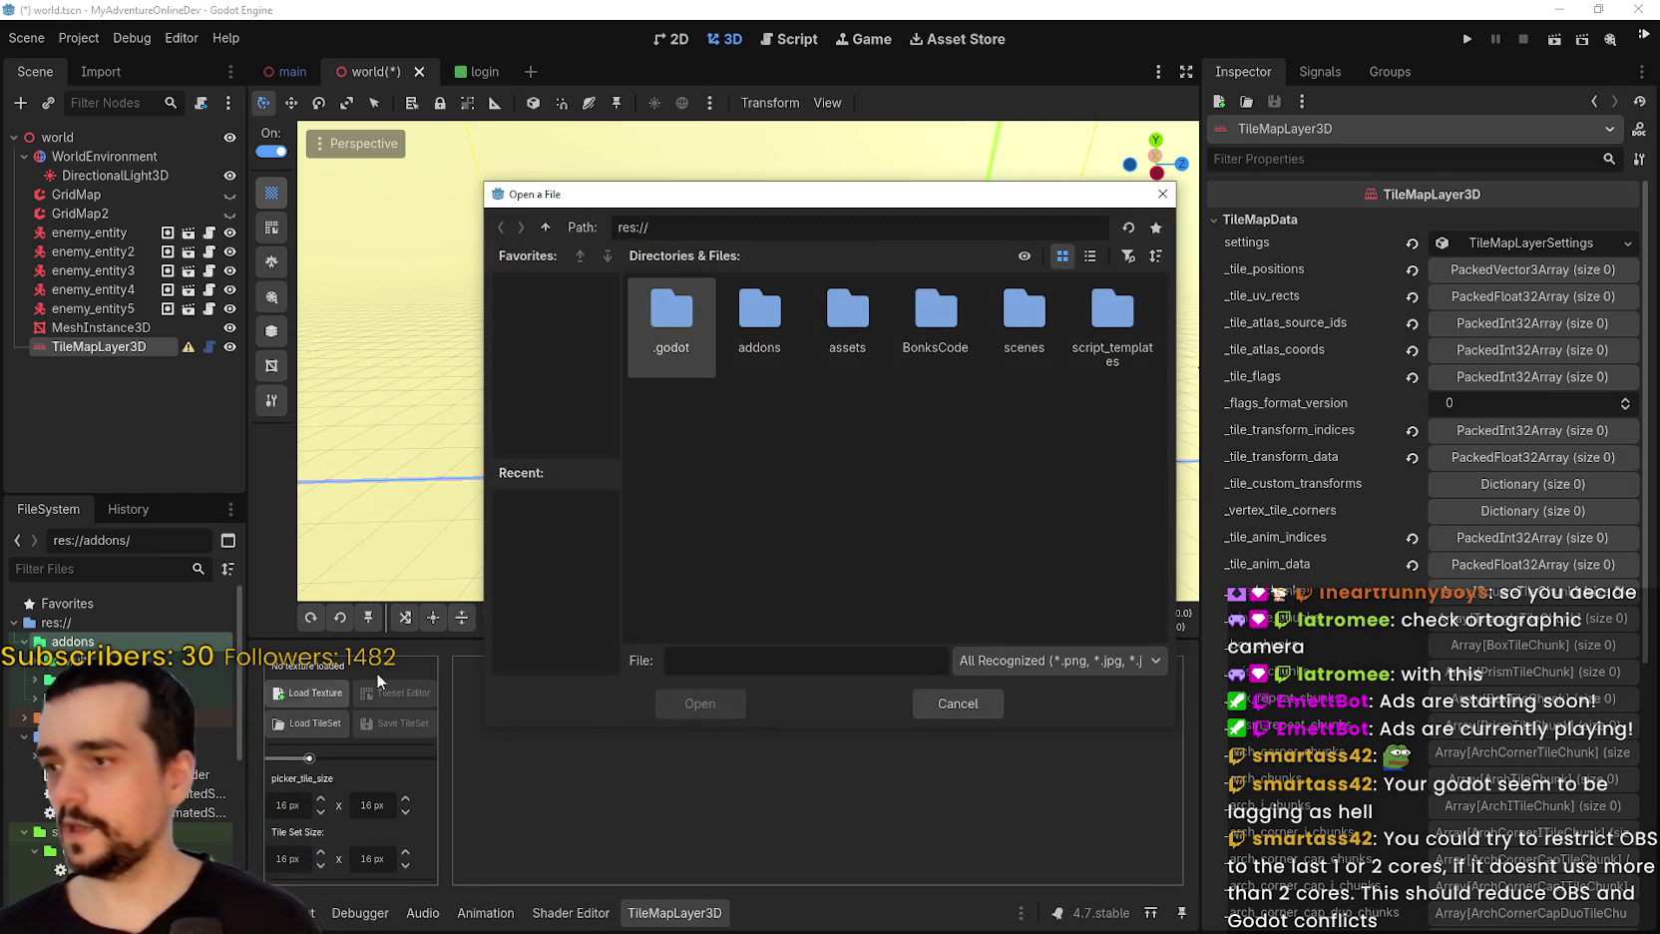
double_click(822, 305)
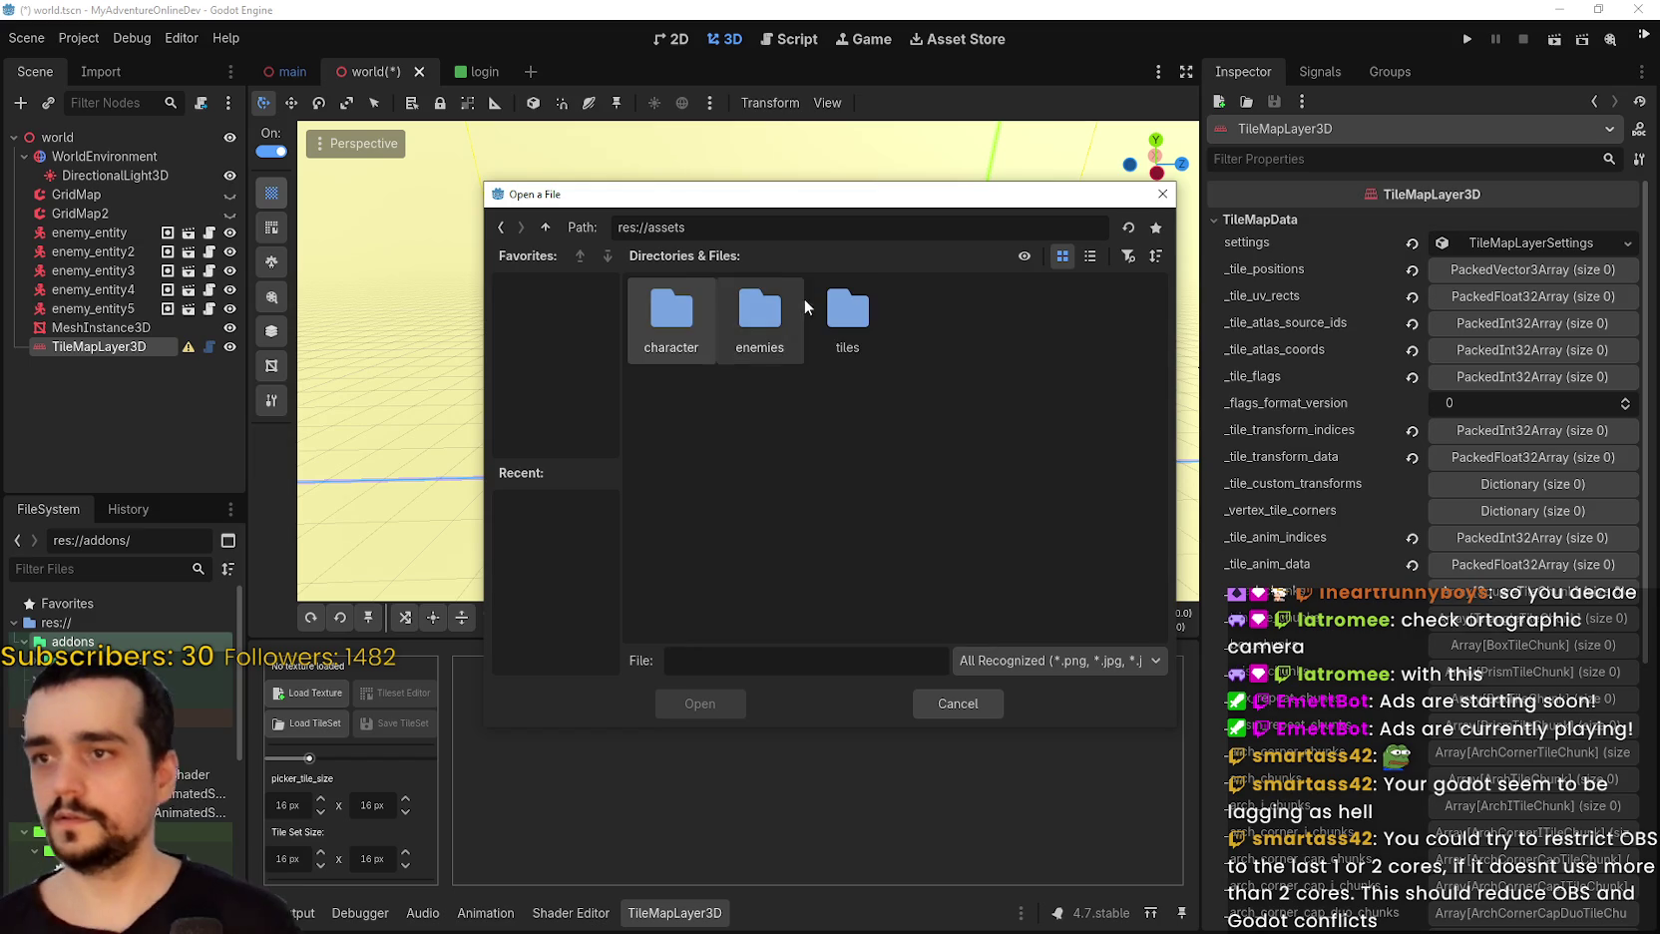
double_click(847, 307)
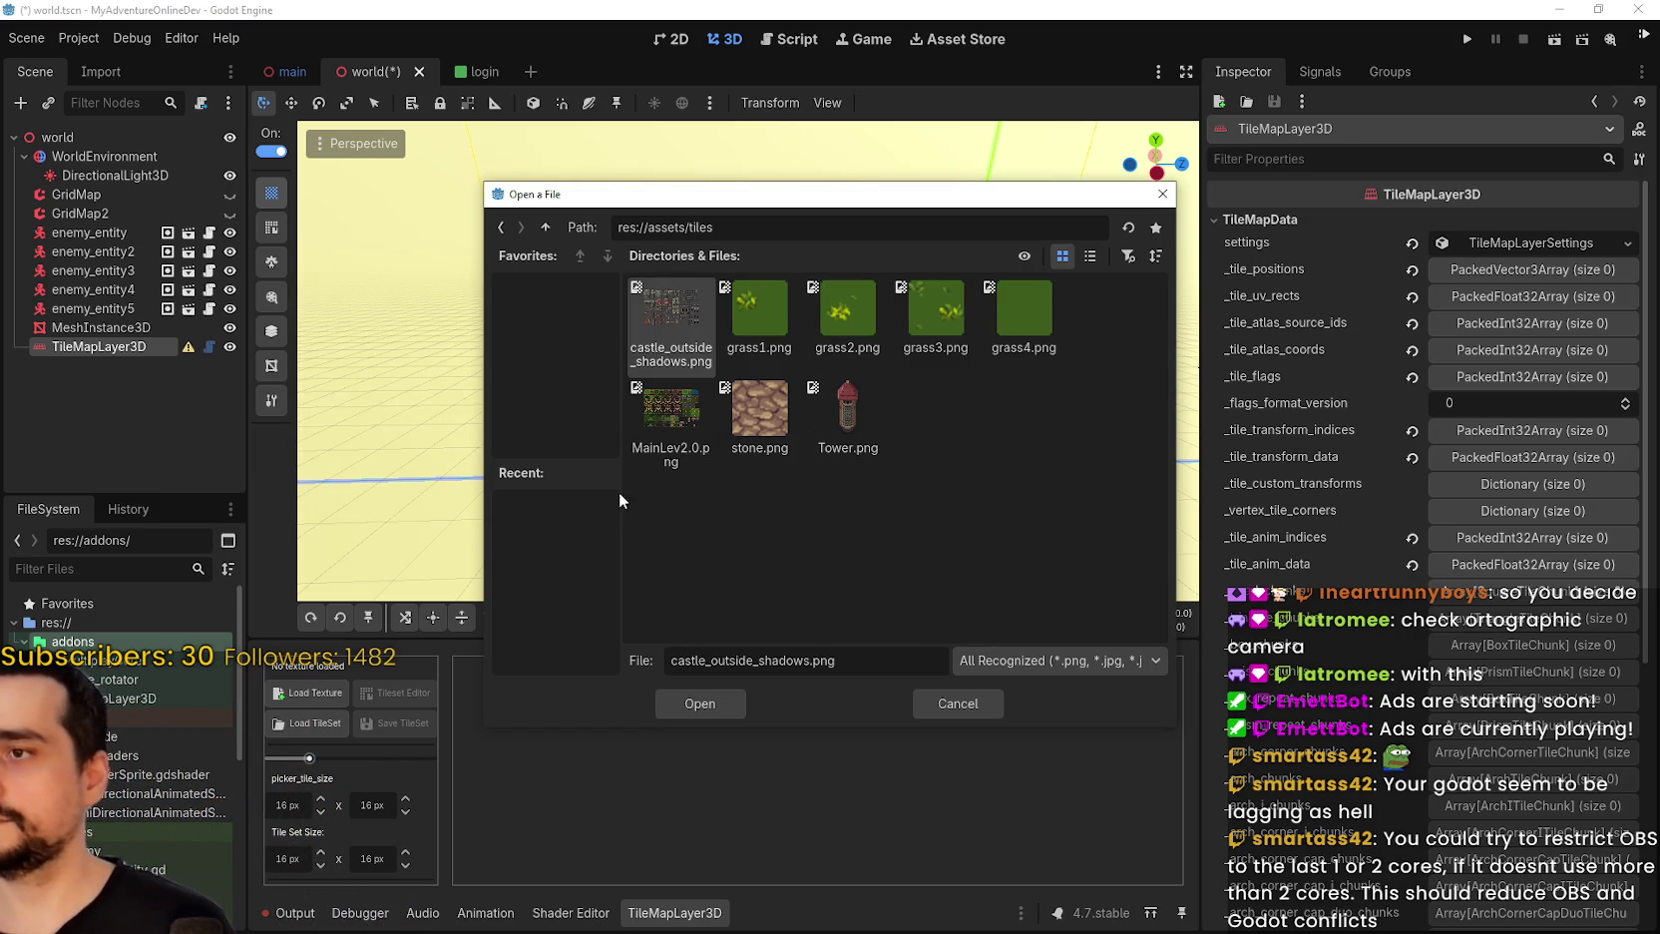
click(1098, 262)
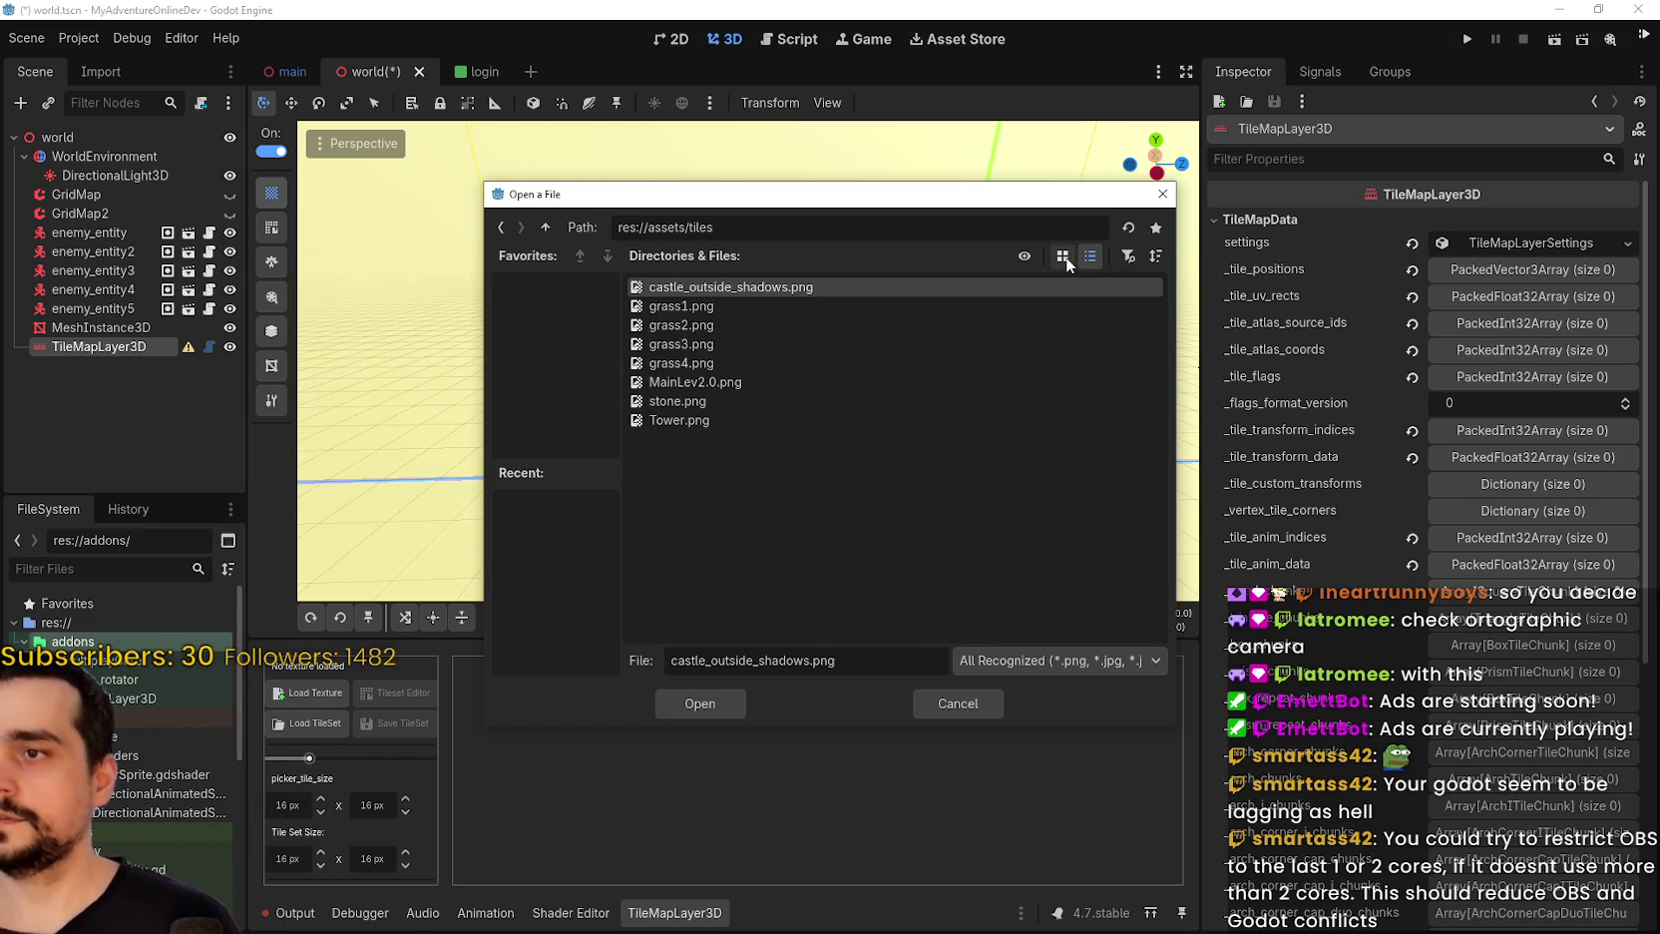
click(1063, 256)
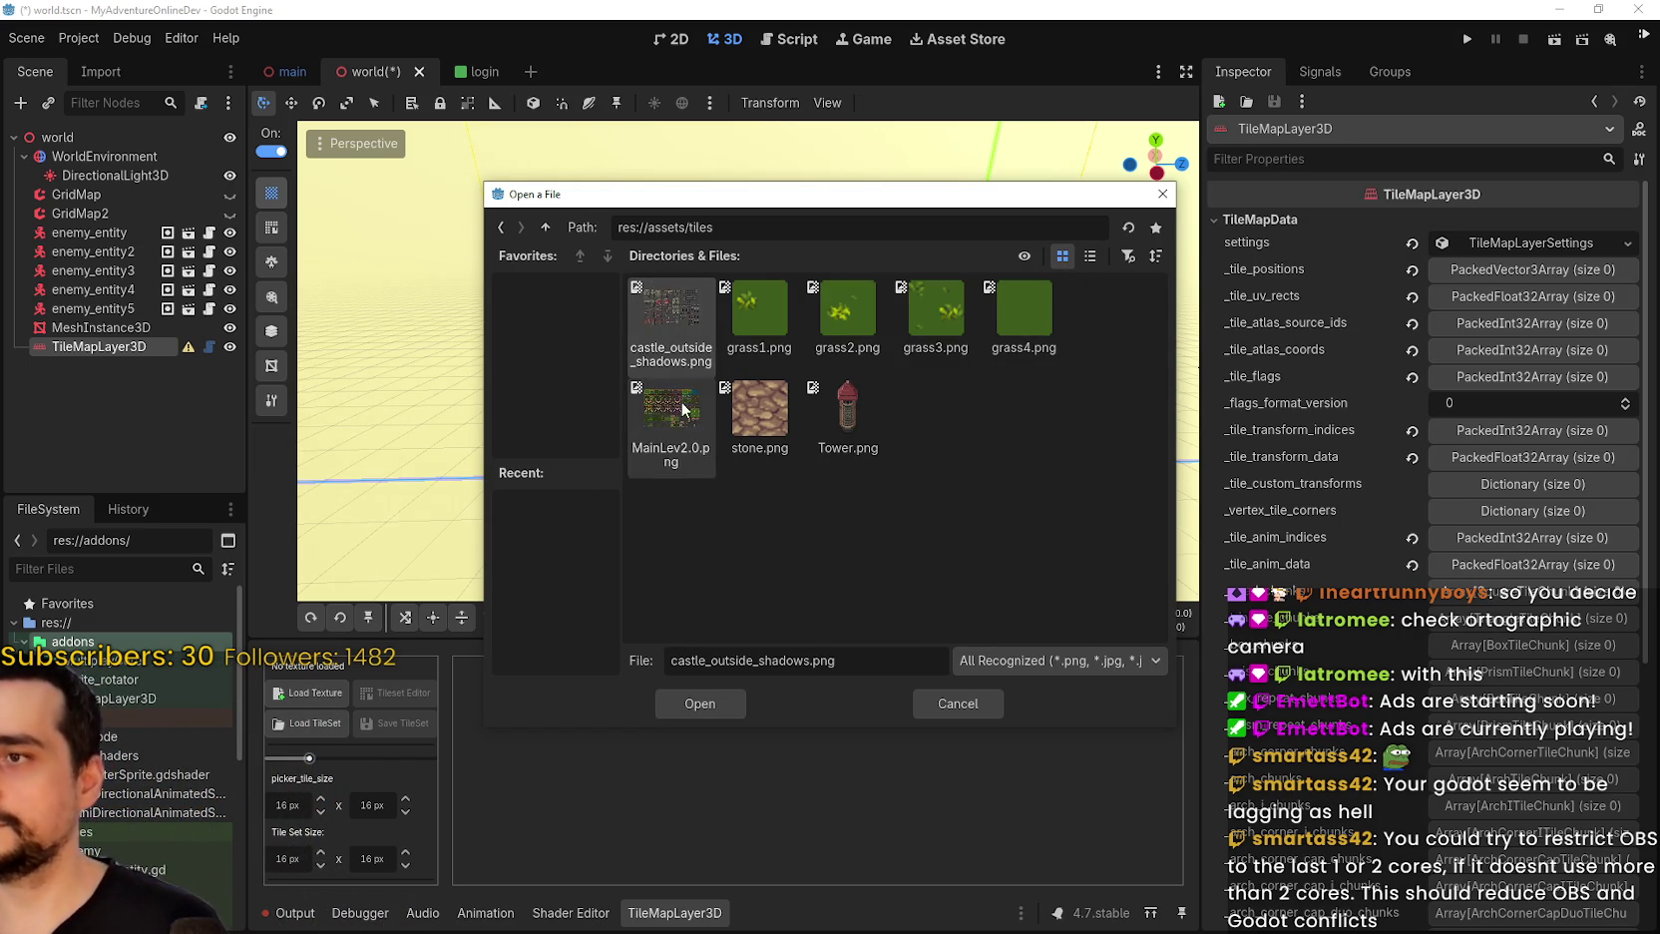
click(682, 409)
click(689, 704)
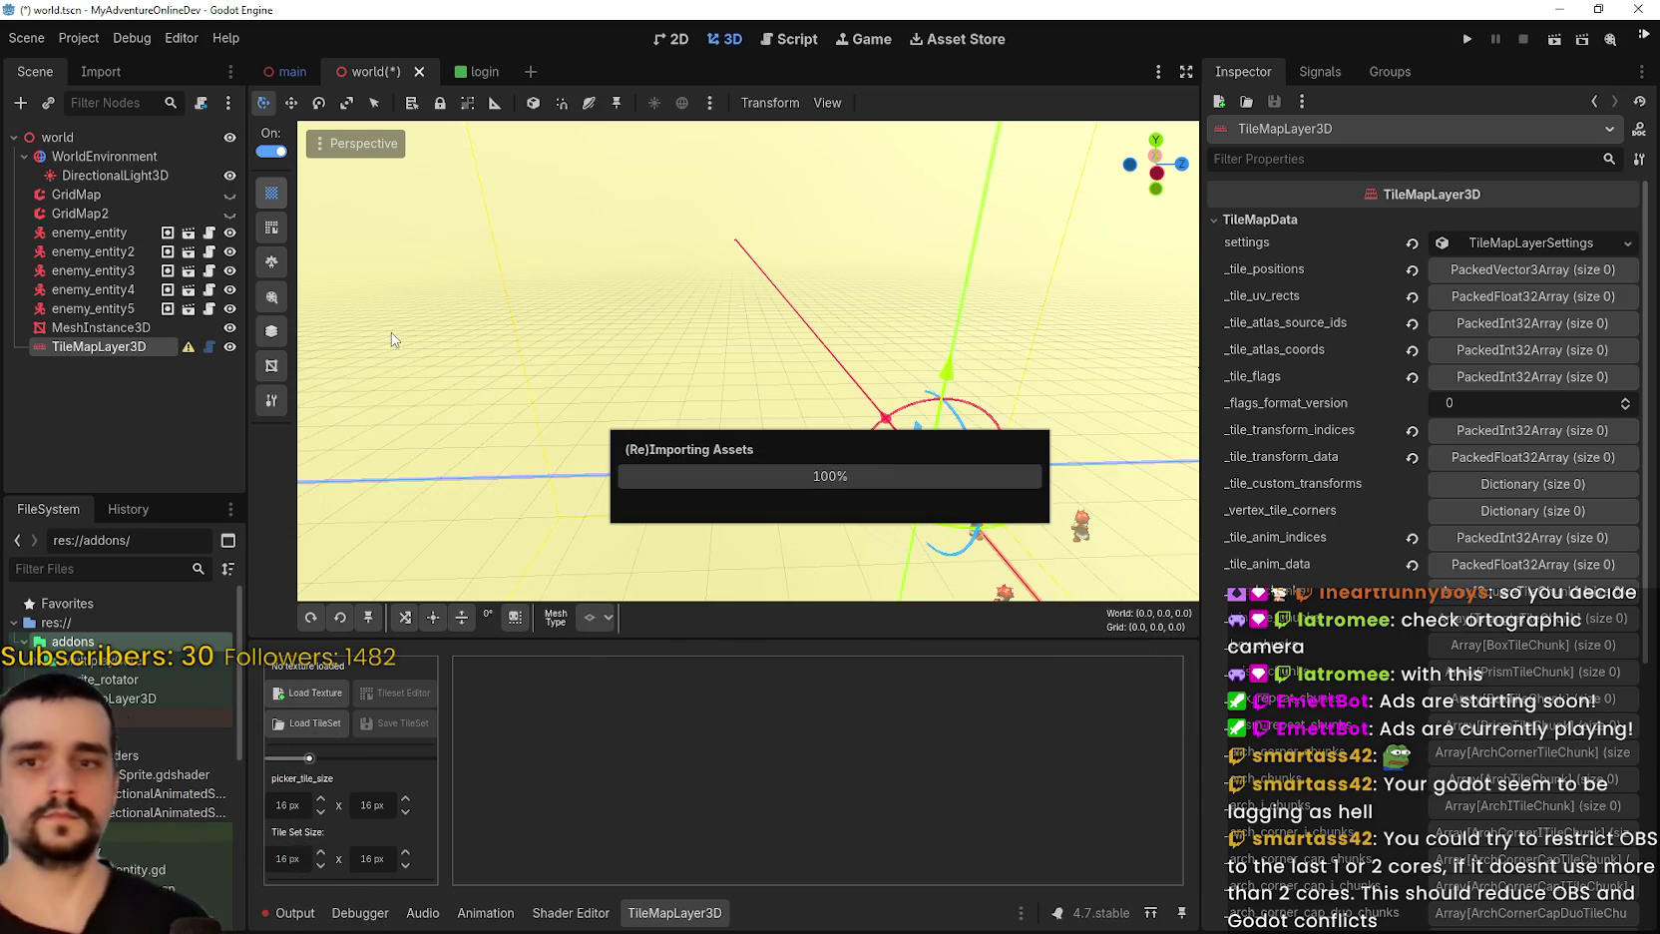
click(72, 38)
click(132, 38)
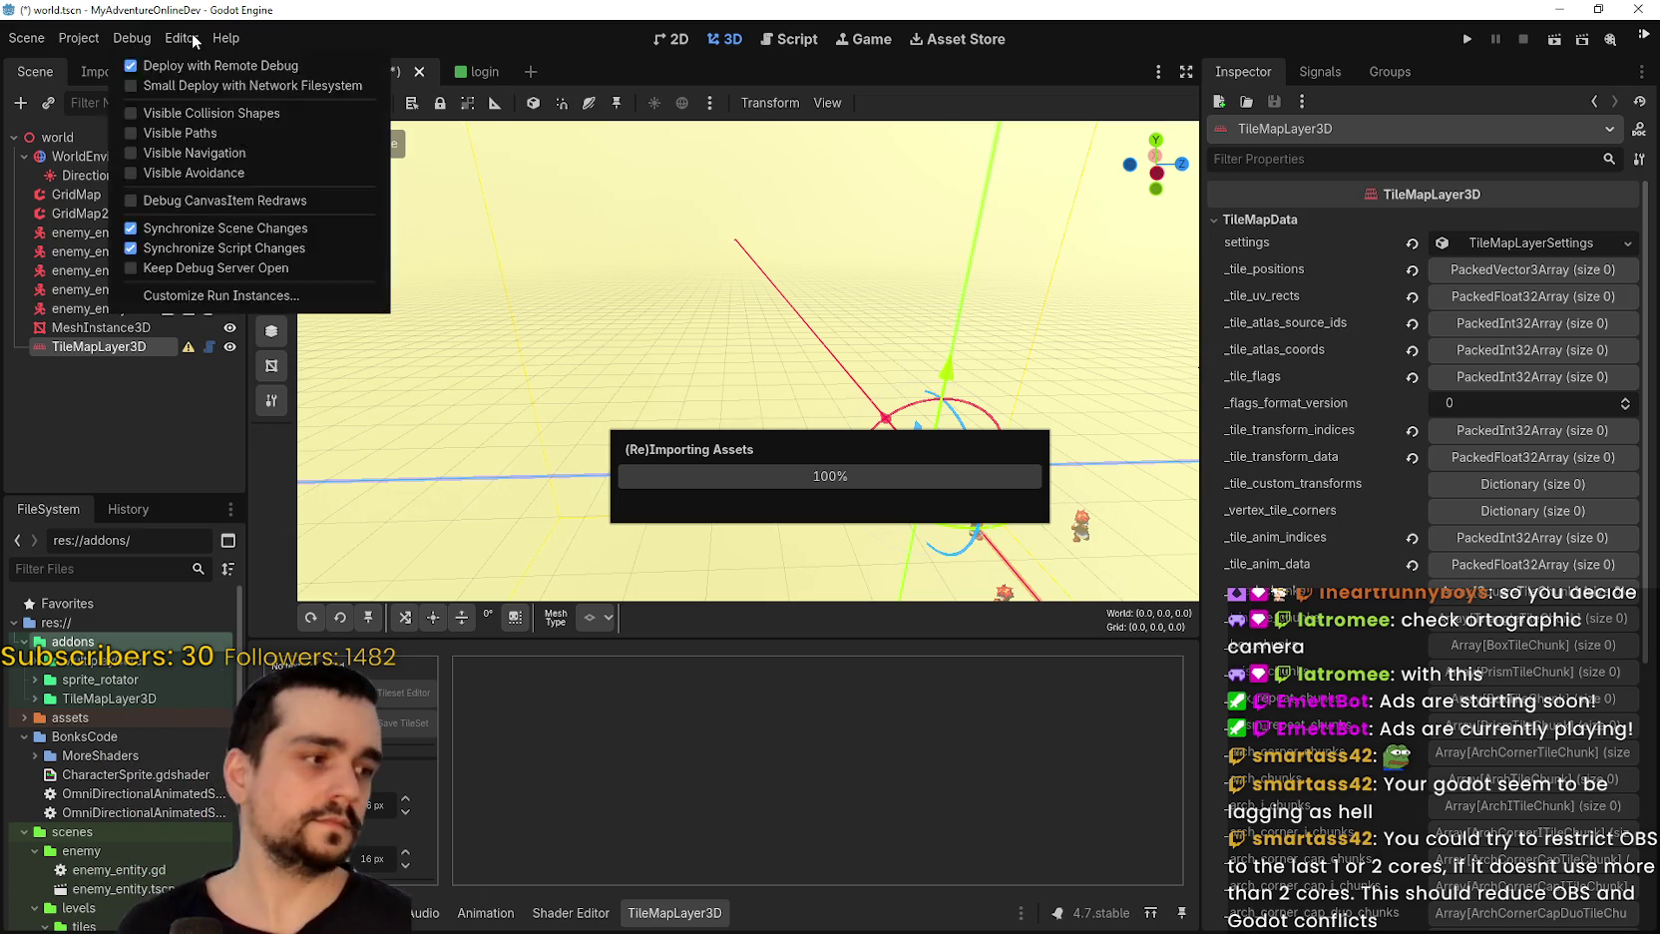
click(182, 38)
click(130, 38)
click(130, 38)
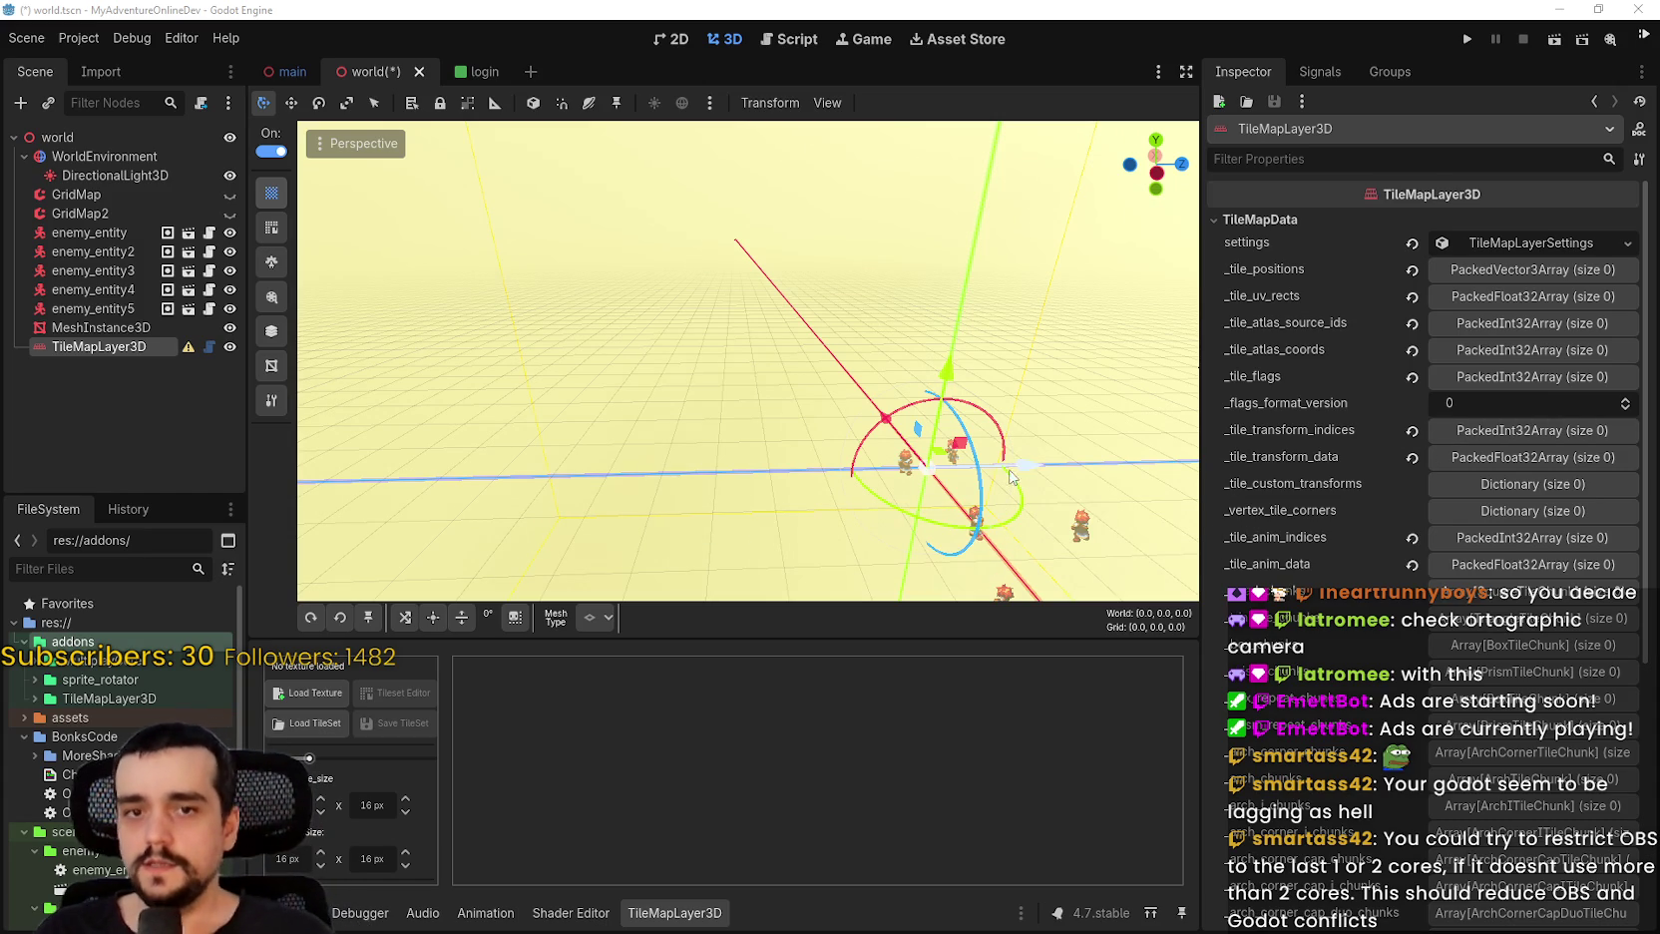
Orbit and zoom to a high view of the enemies at the origin.
scroll(916, 458, down, 3)
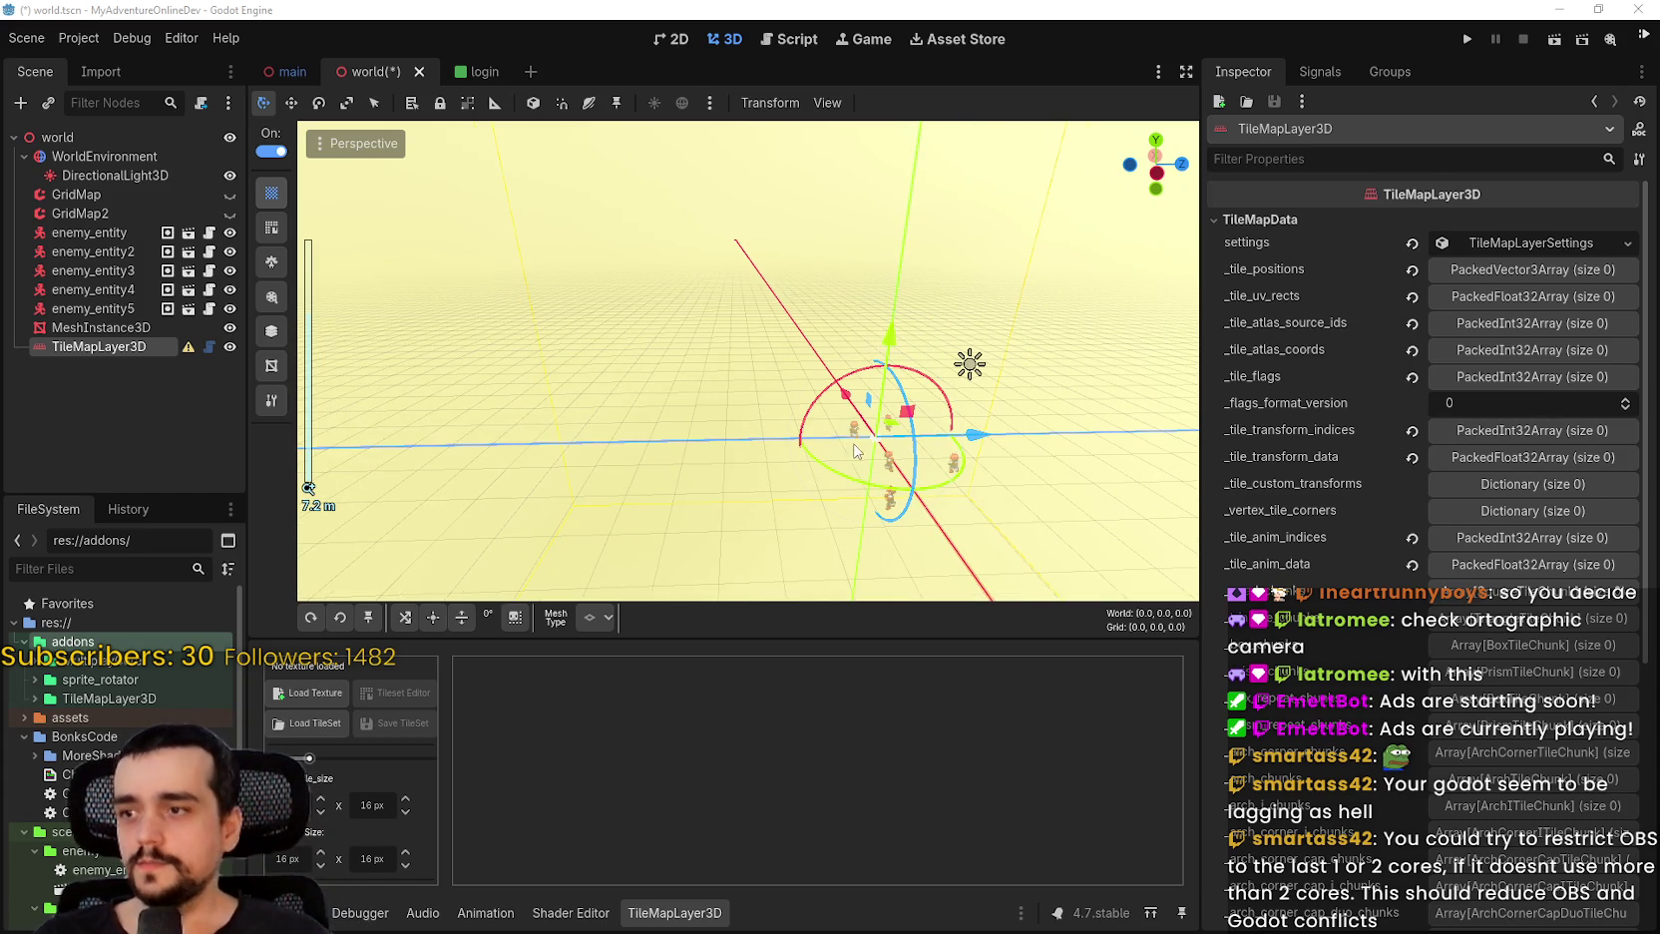
drag(979, 459, 901, 435)
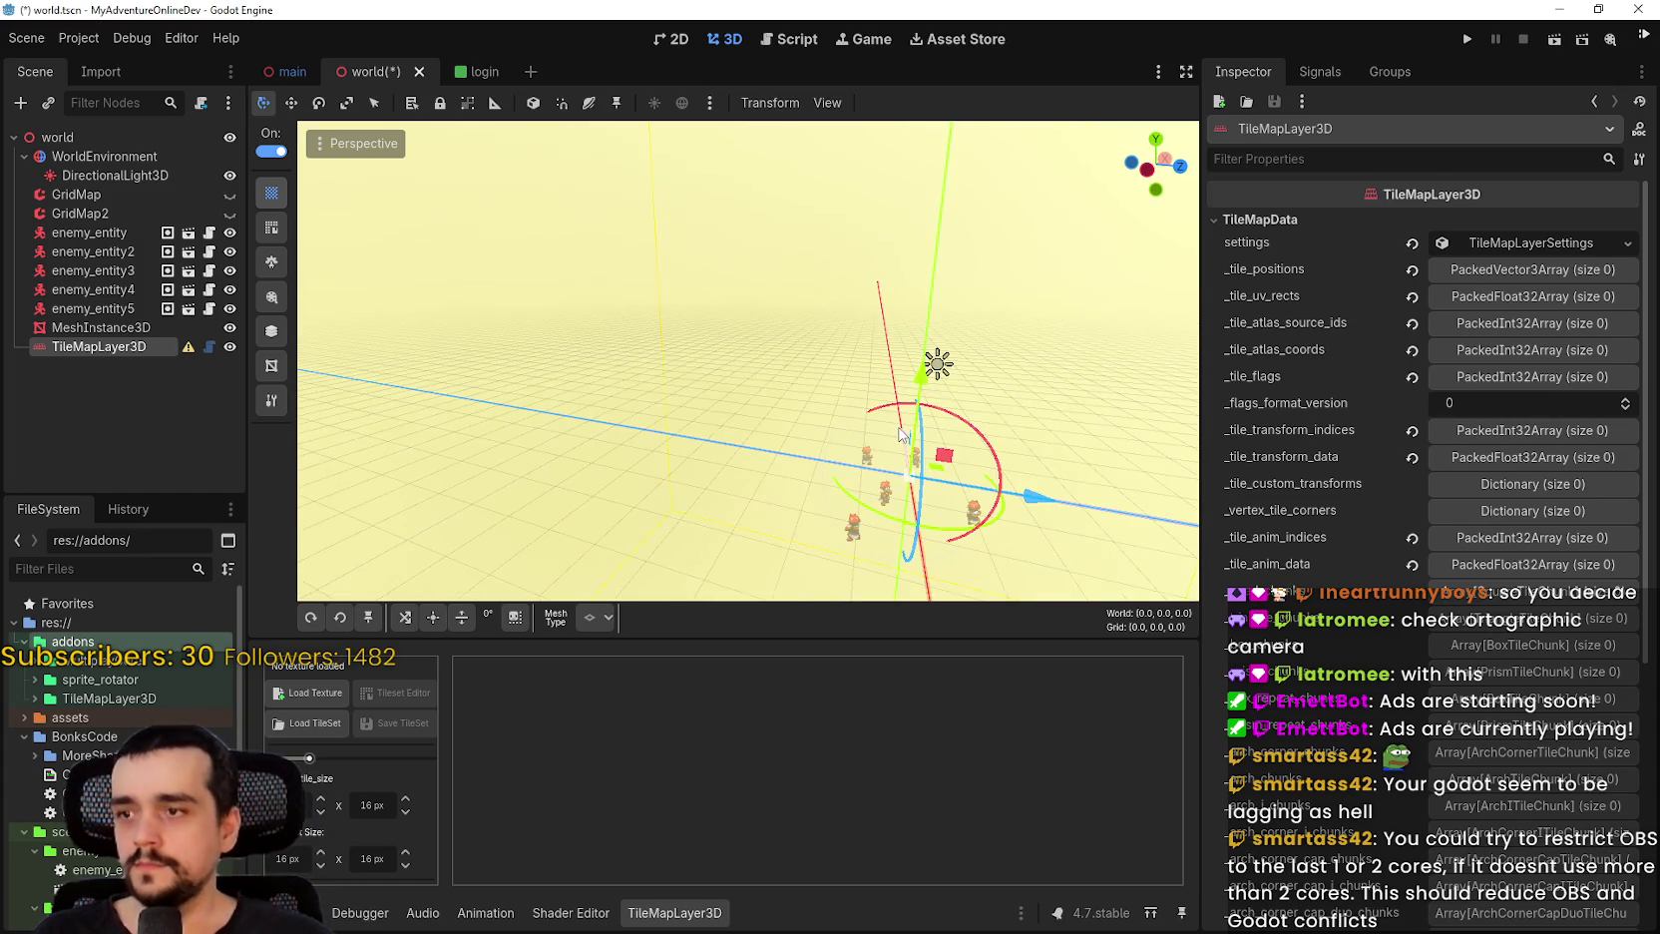
drag(584, 427, 838, 843)
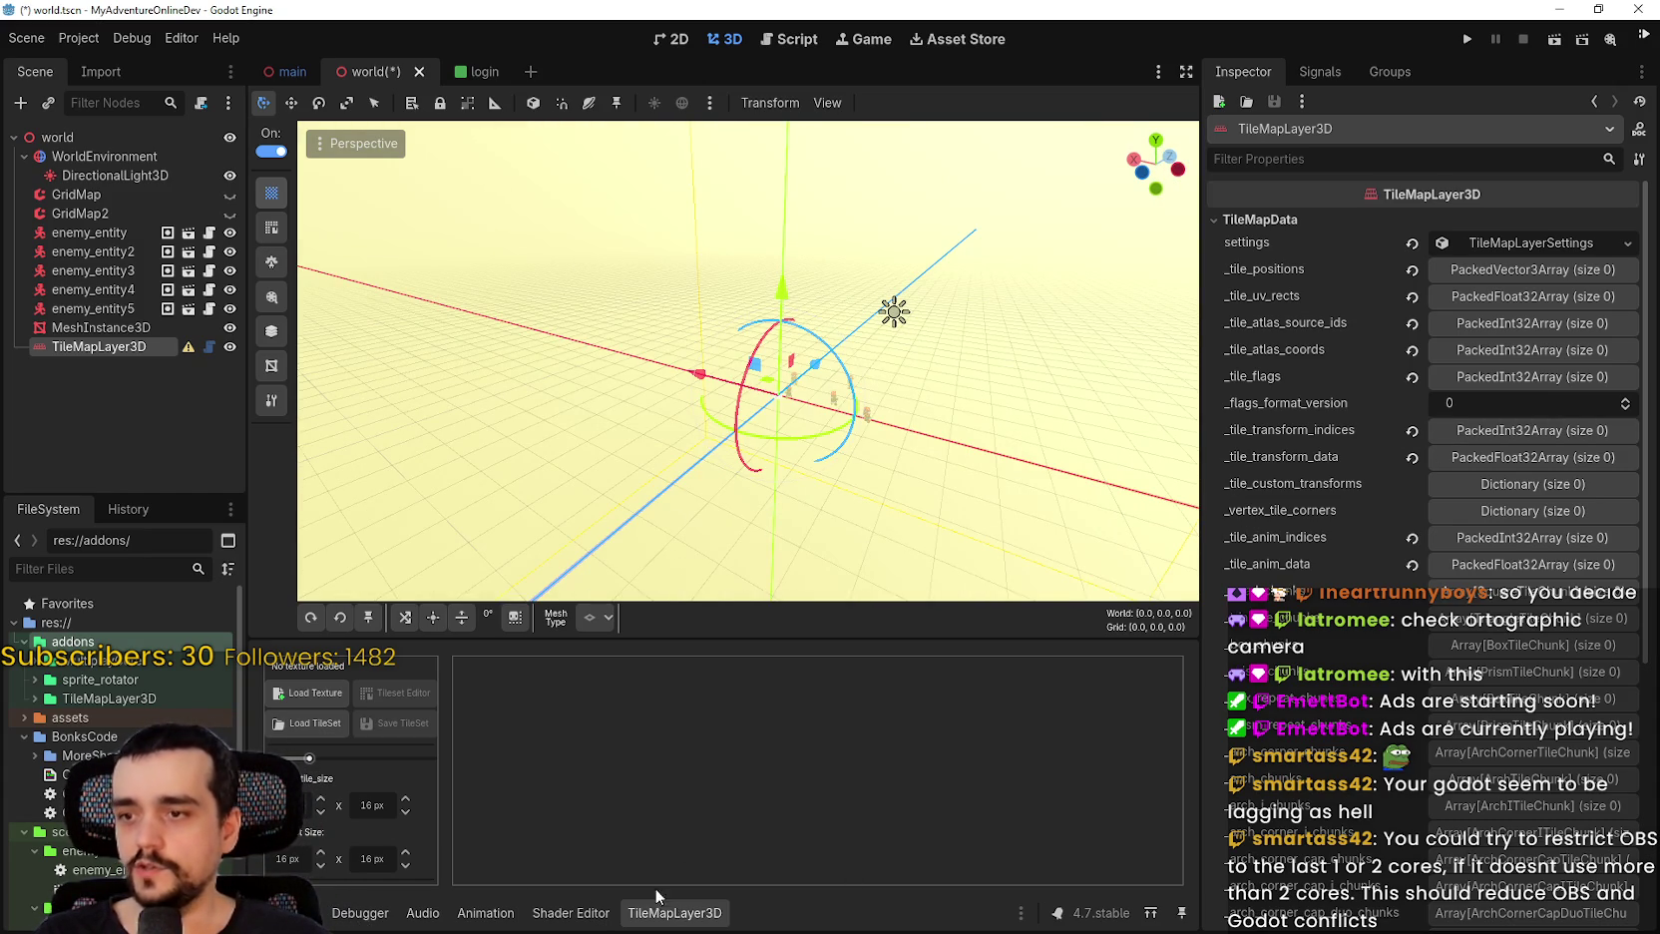
scroll(349, 262, up, 3)
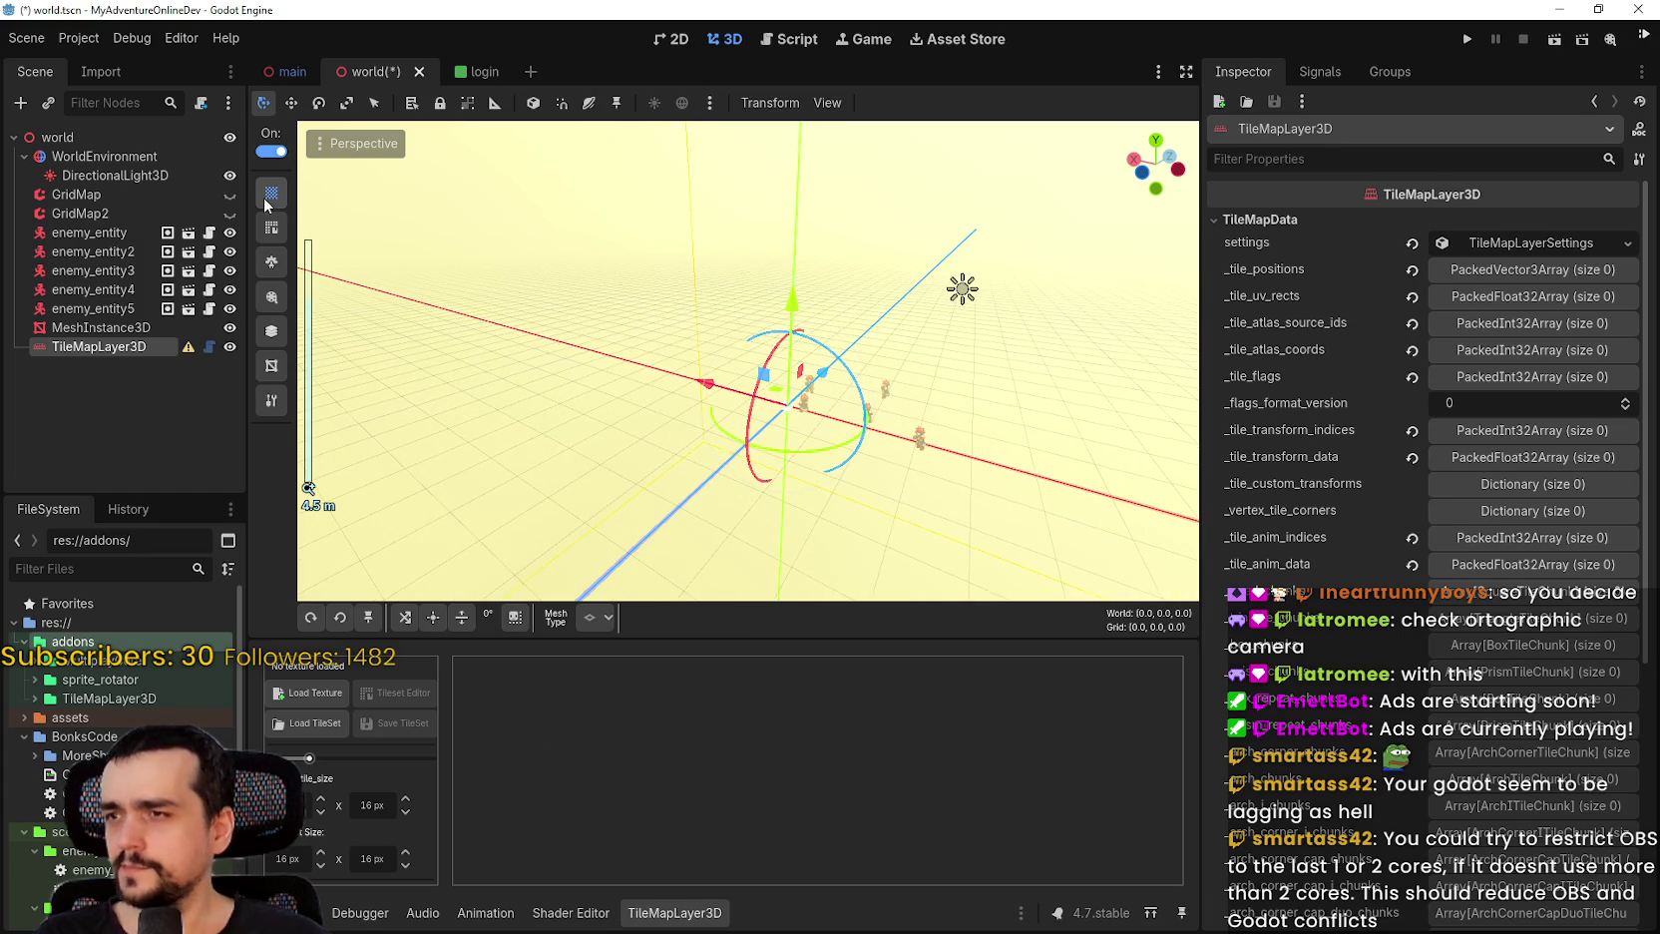
scroll(897, 449, up, 2)
mouse_move(897, 449)
mouse_down()
mouse_move(974, 528)
mouse_move(896, 491)
mouse_up()
scroll(896, 491, down, 1)
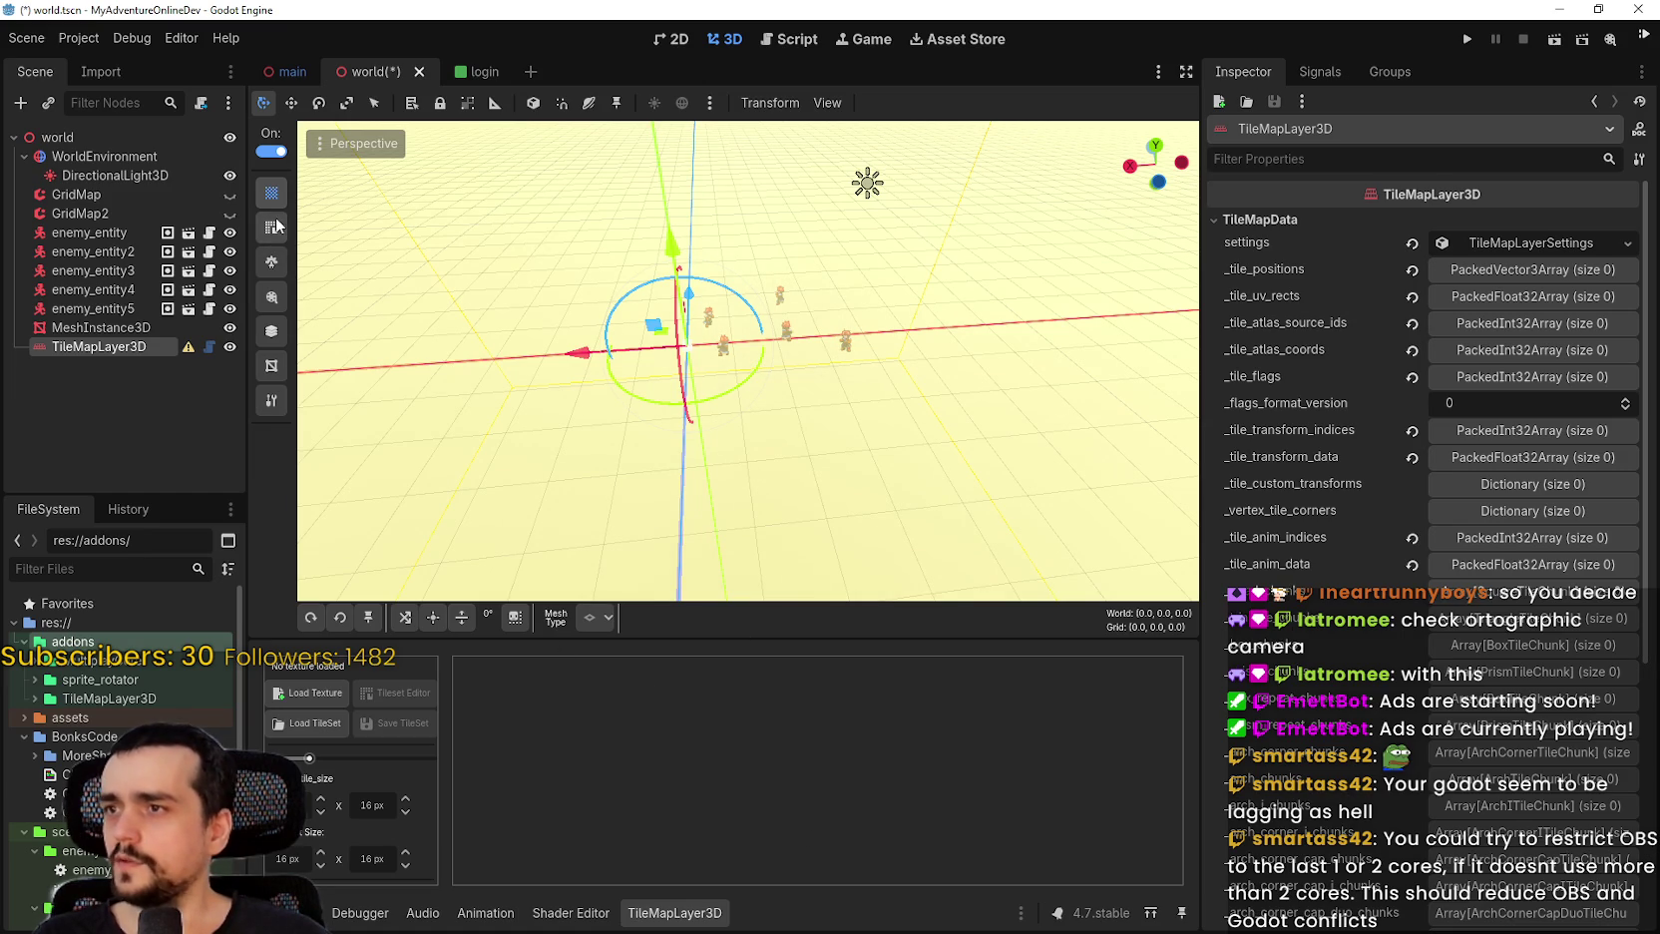
Turn on tile painting, then select enemy_entity5 and return to TileMapLayer3D.
click(269, 152)
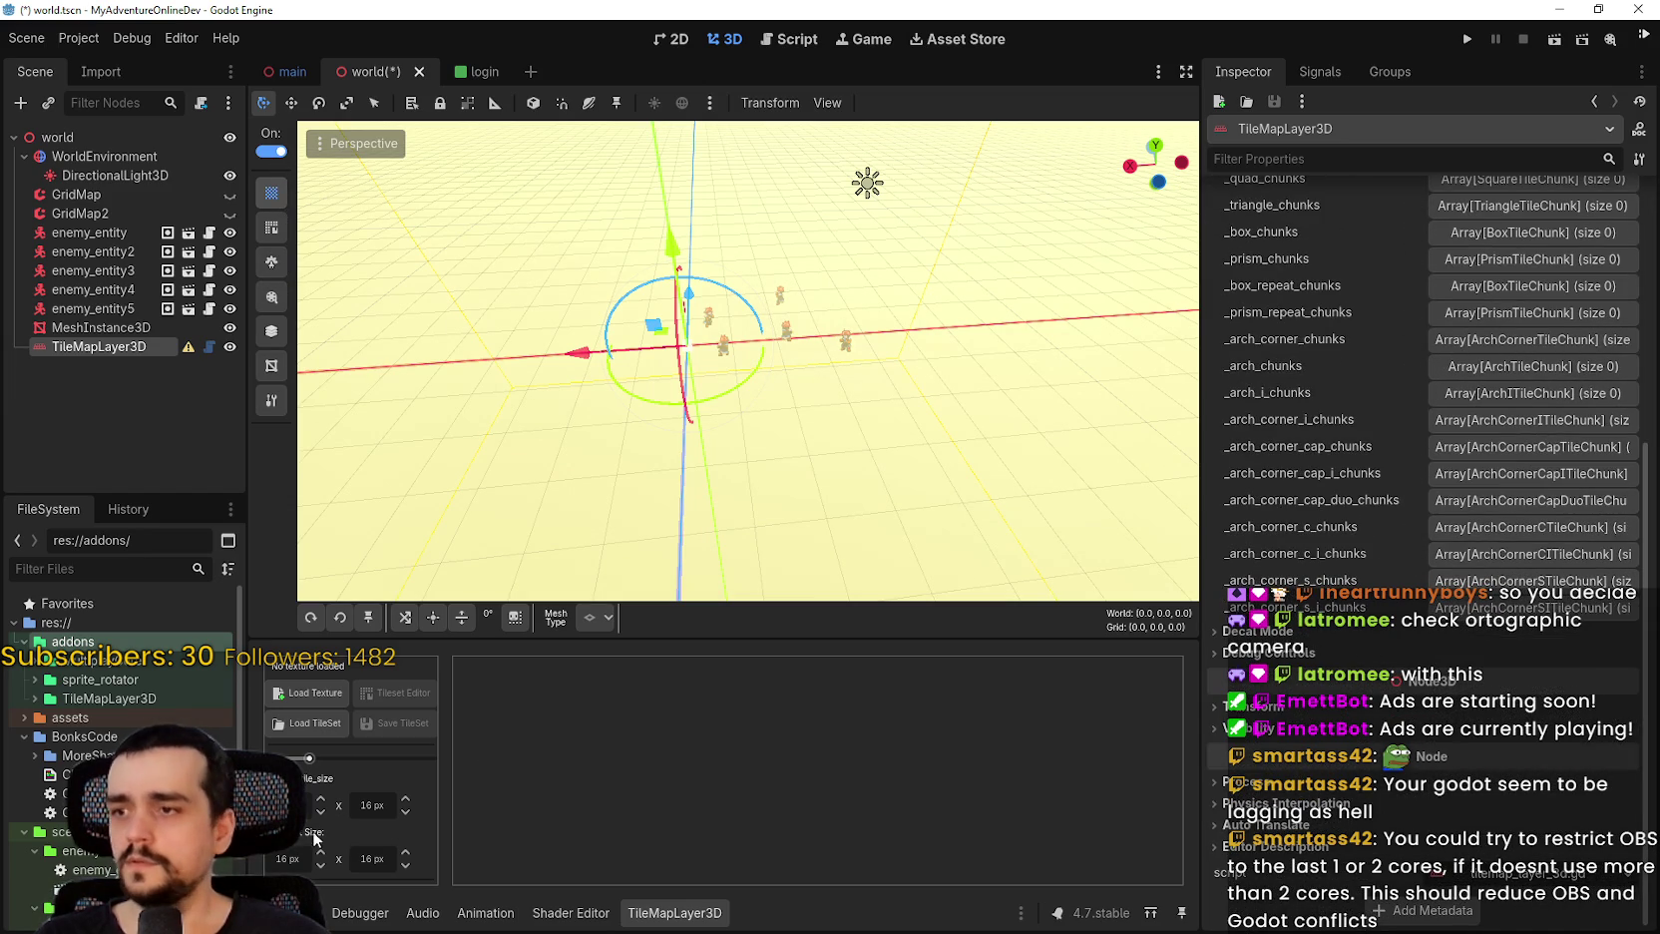
click(115, 308)
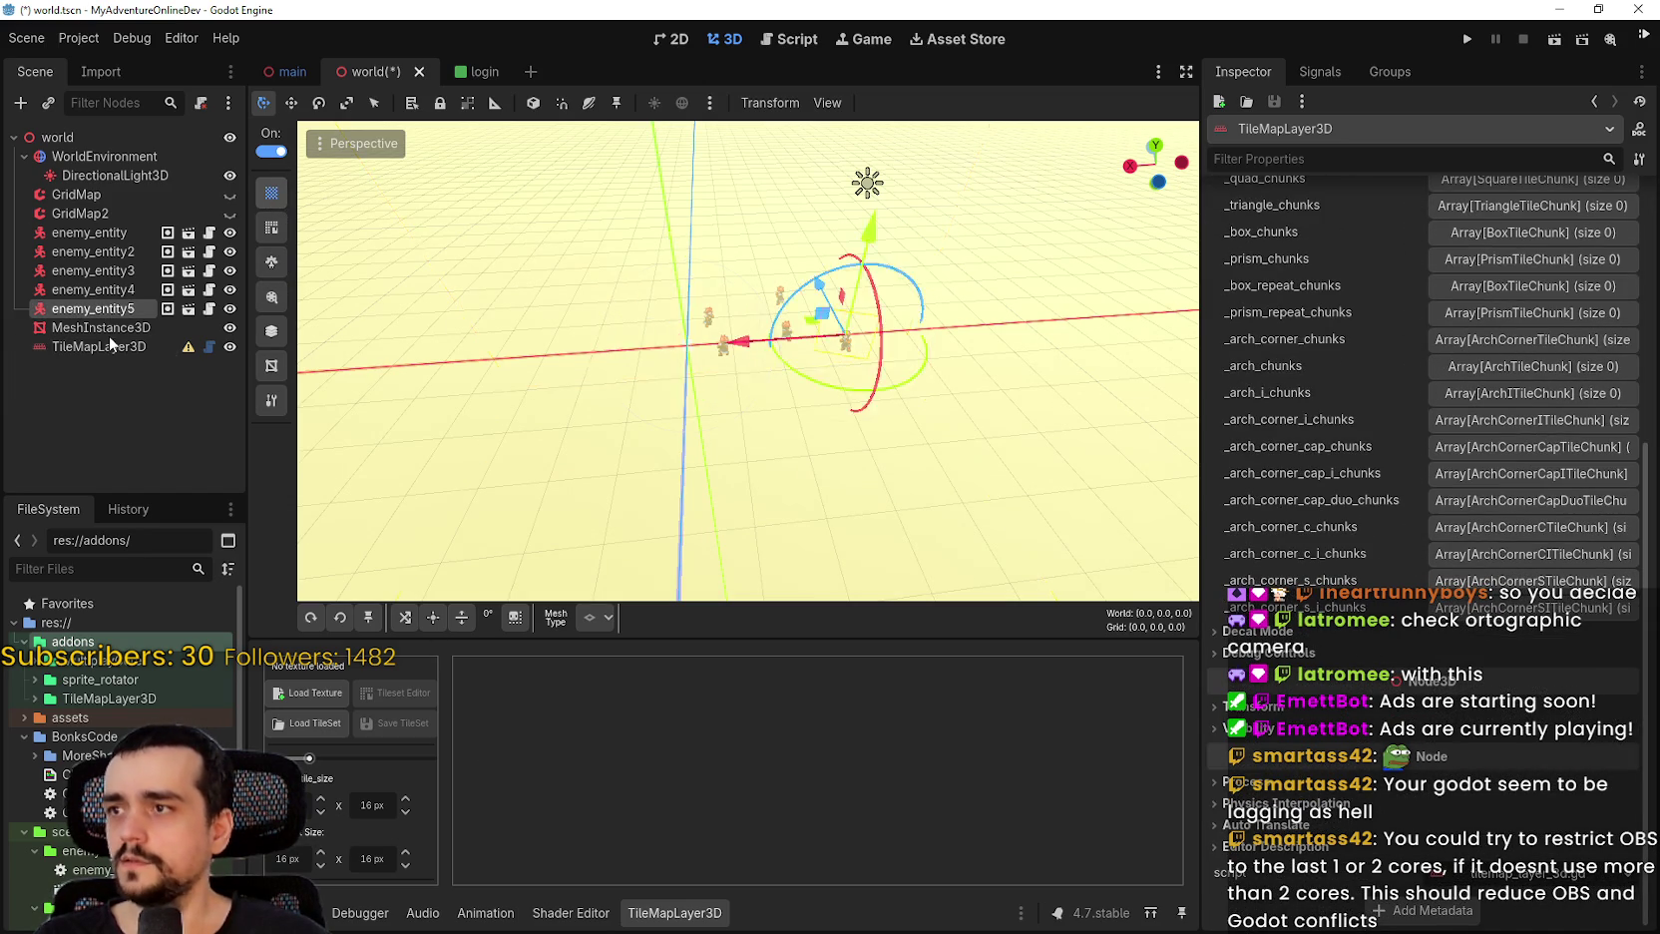
click(108, 339)
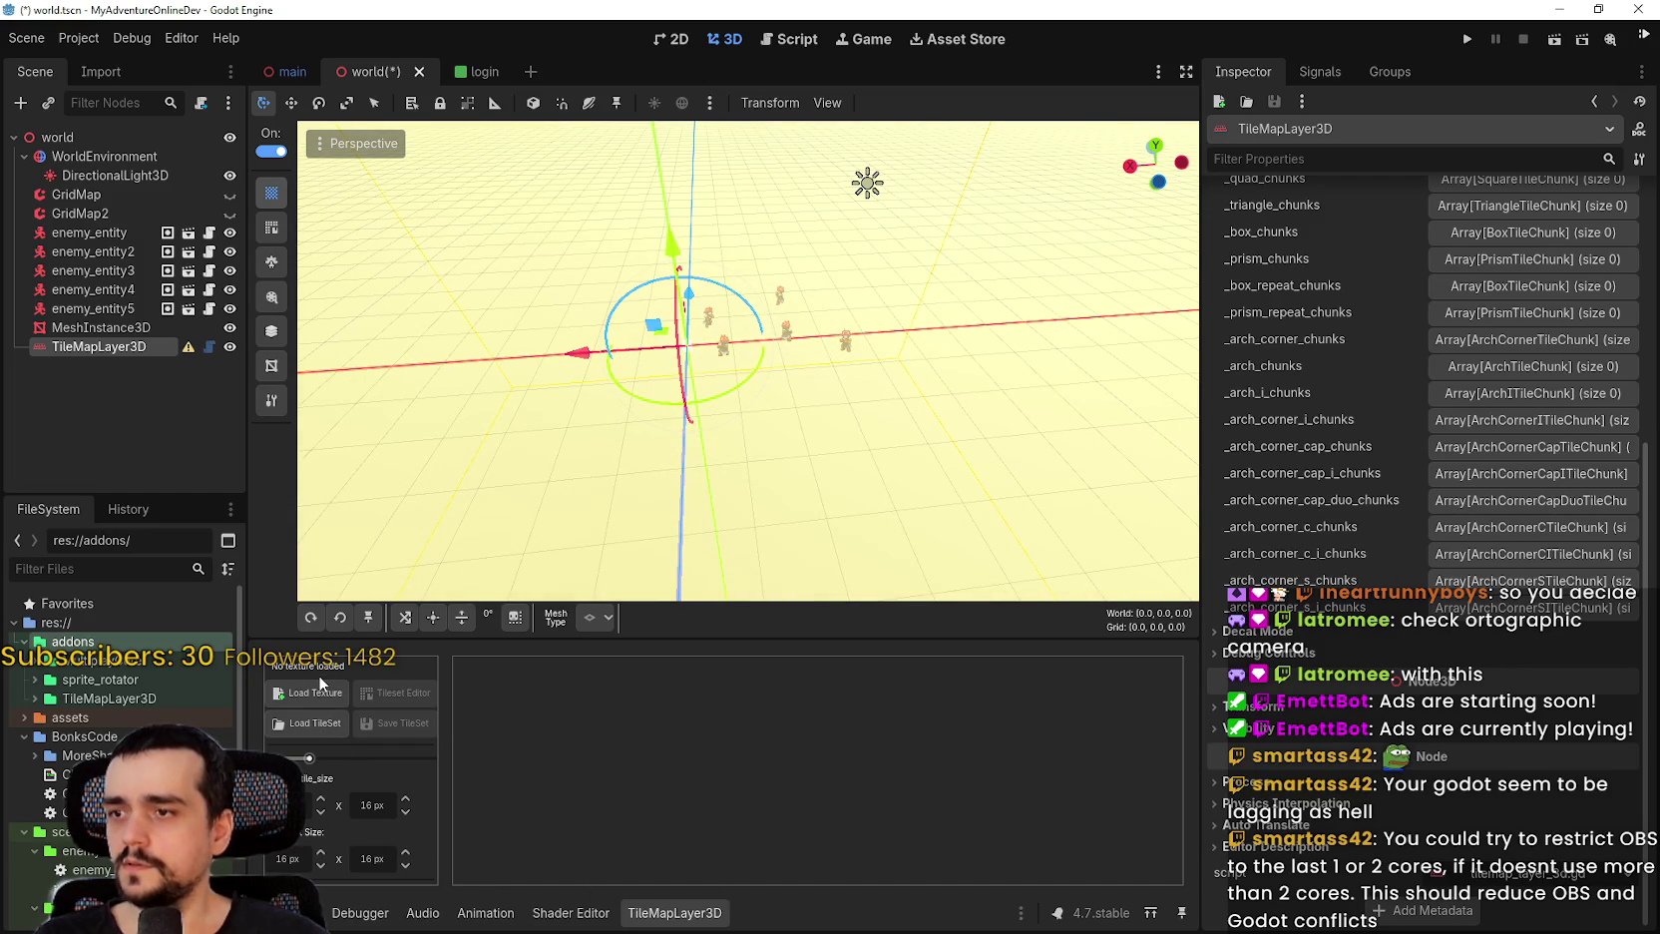
Load MainLev2.0.png as the tileset texture and scroll the palette to its grass tiles.
click(340, 686)
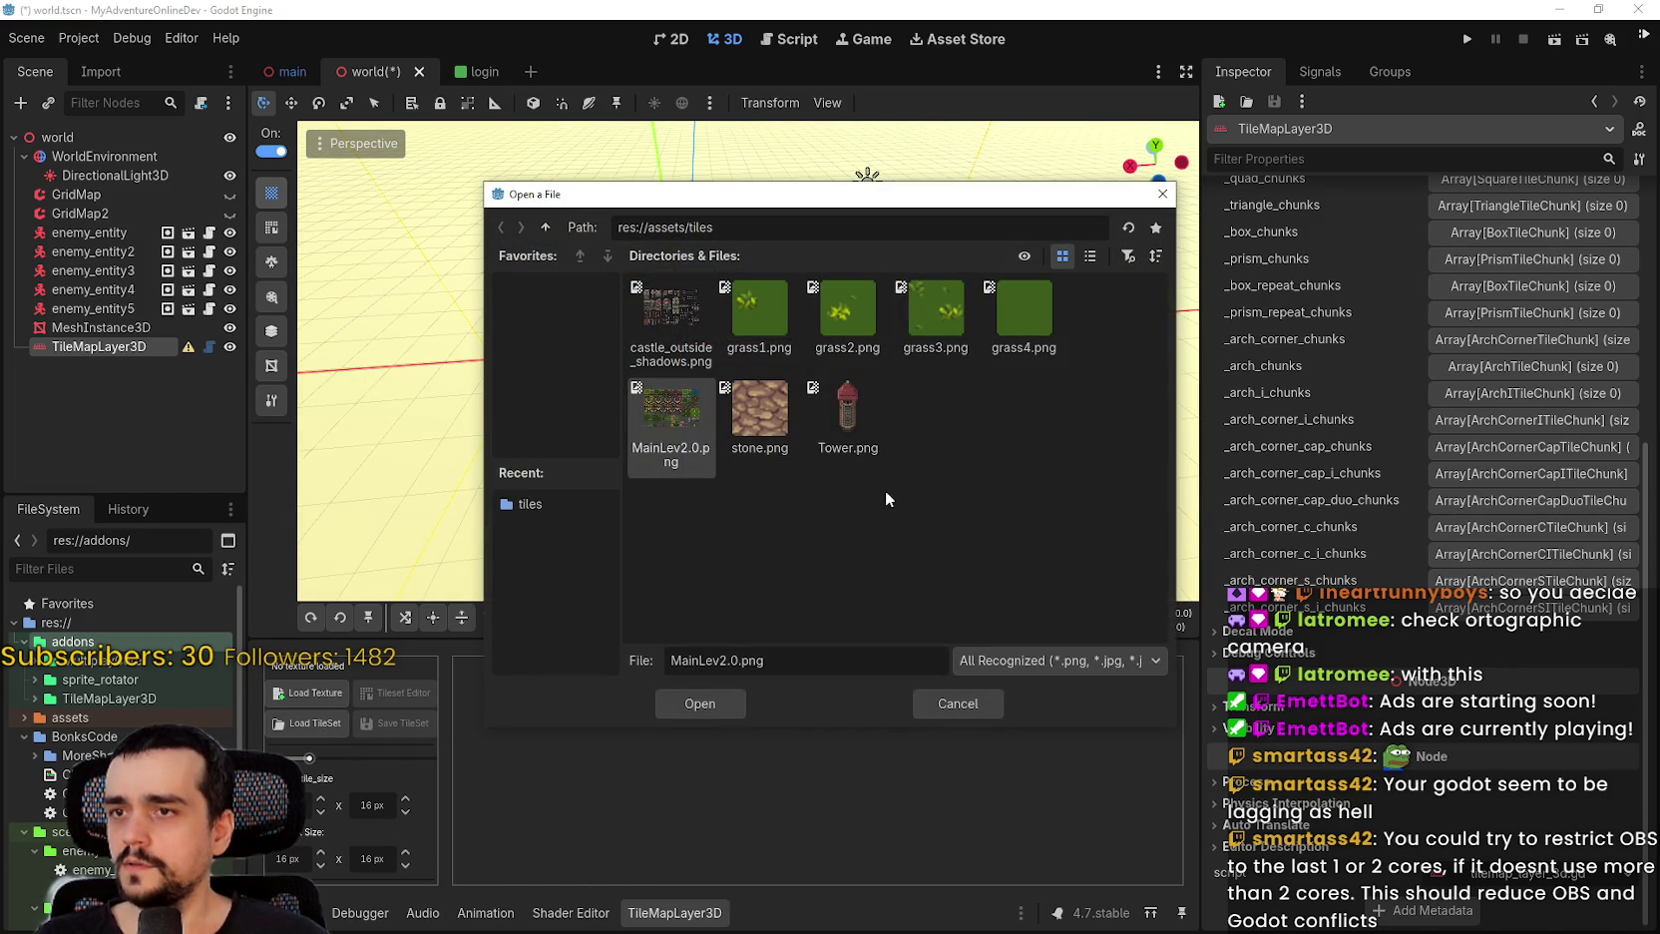
click(700, 704)
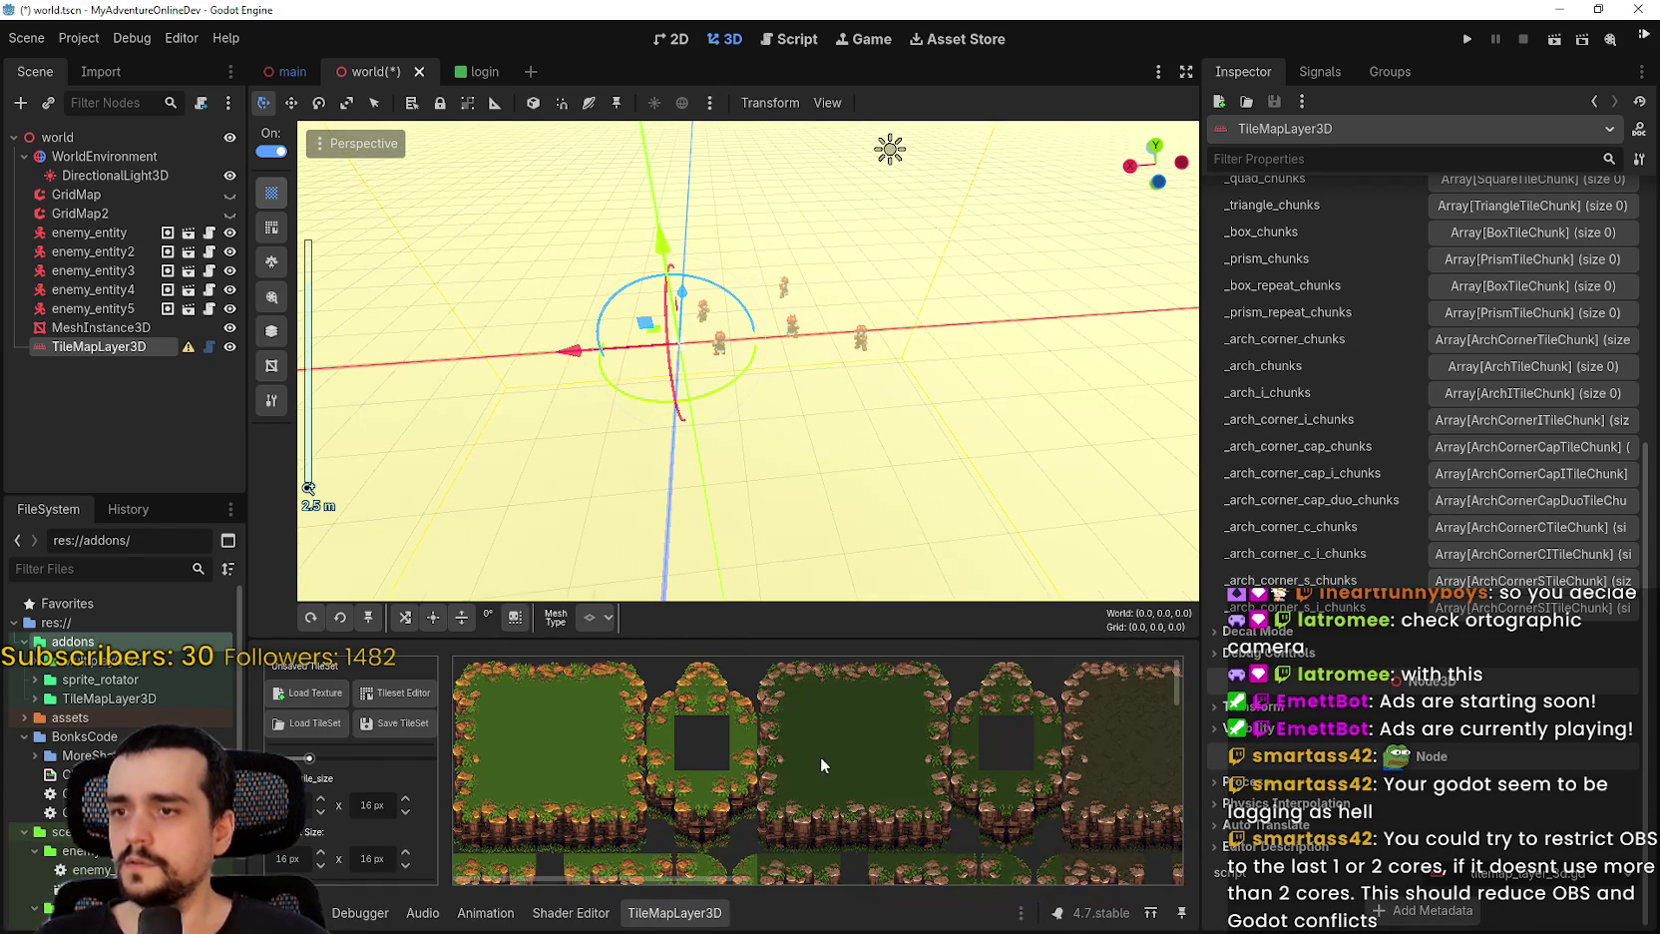
scroll(749, 758, down, 5)
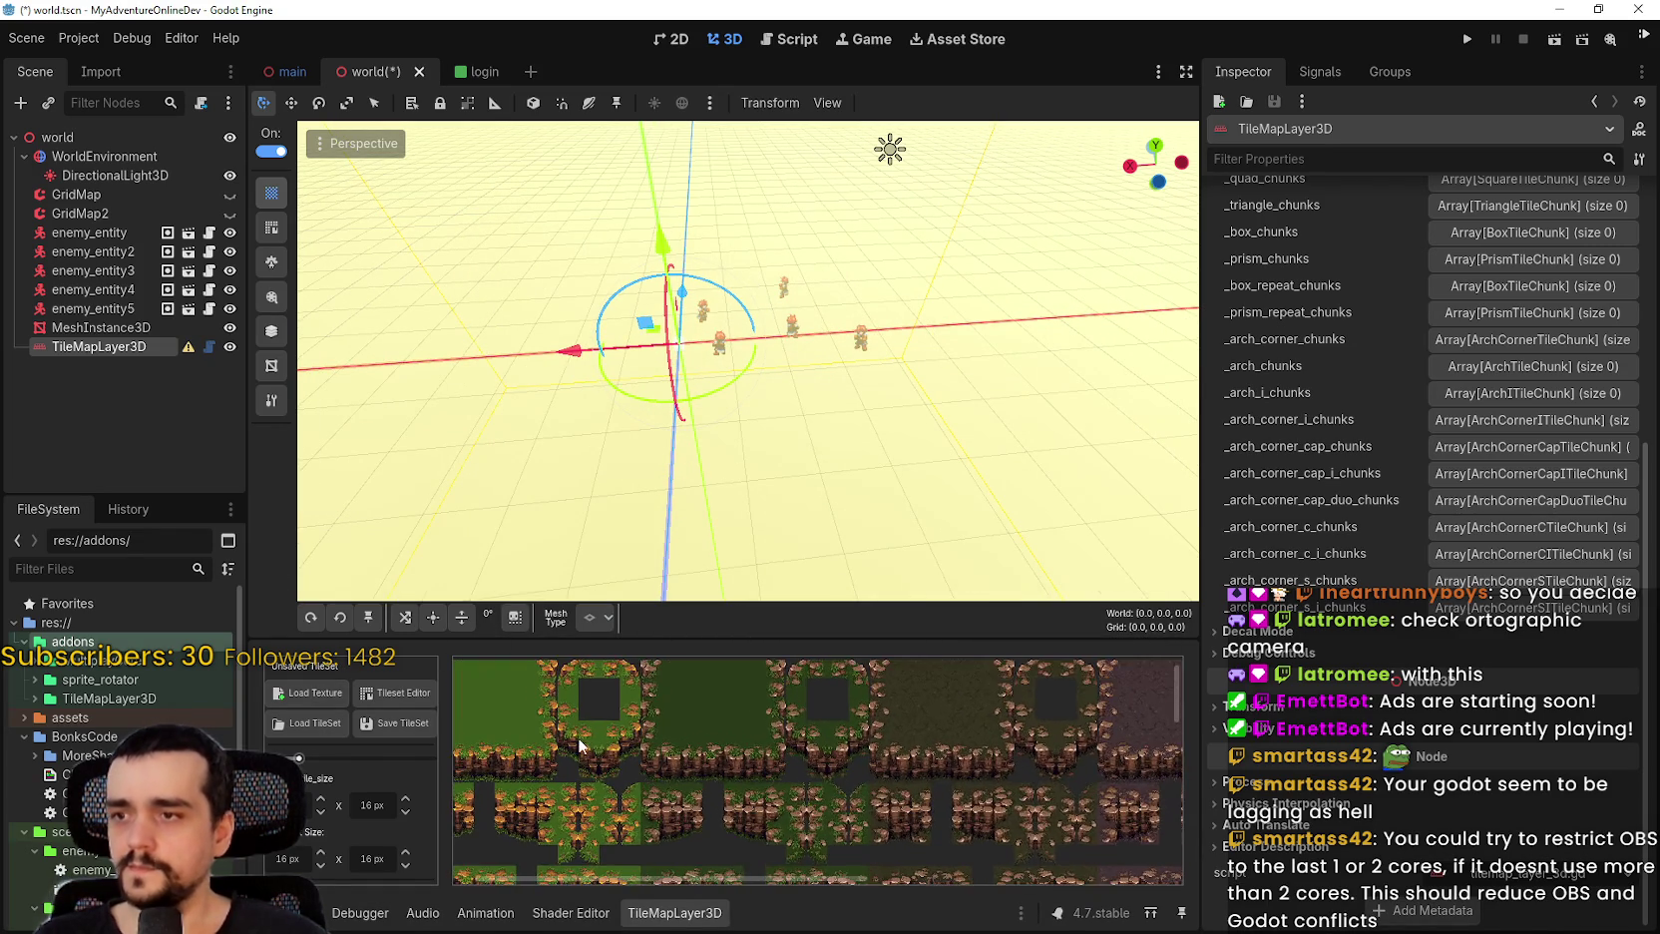
scroll(718, 765, down, 10)
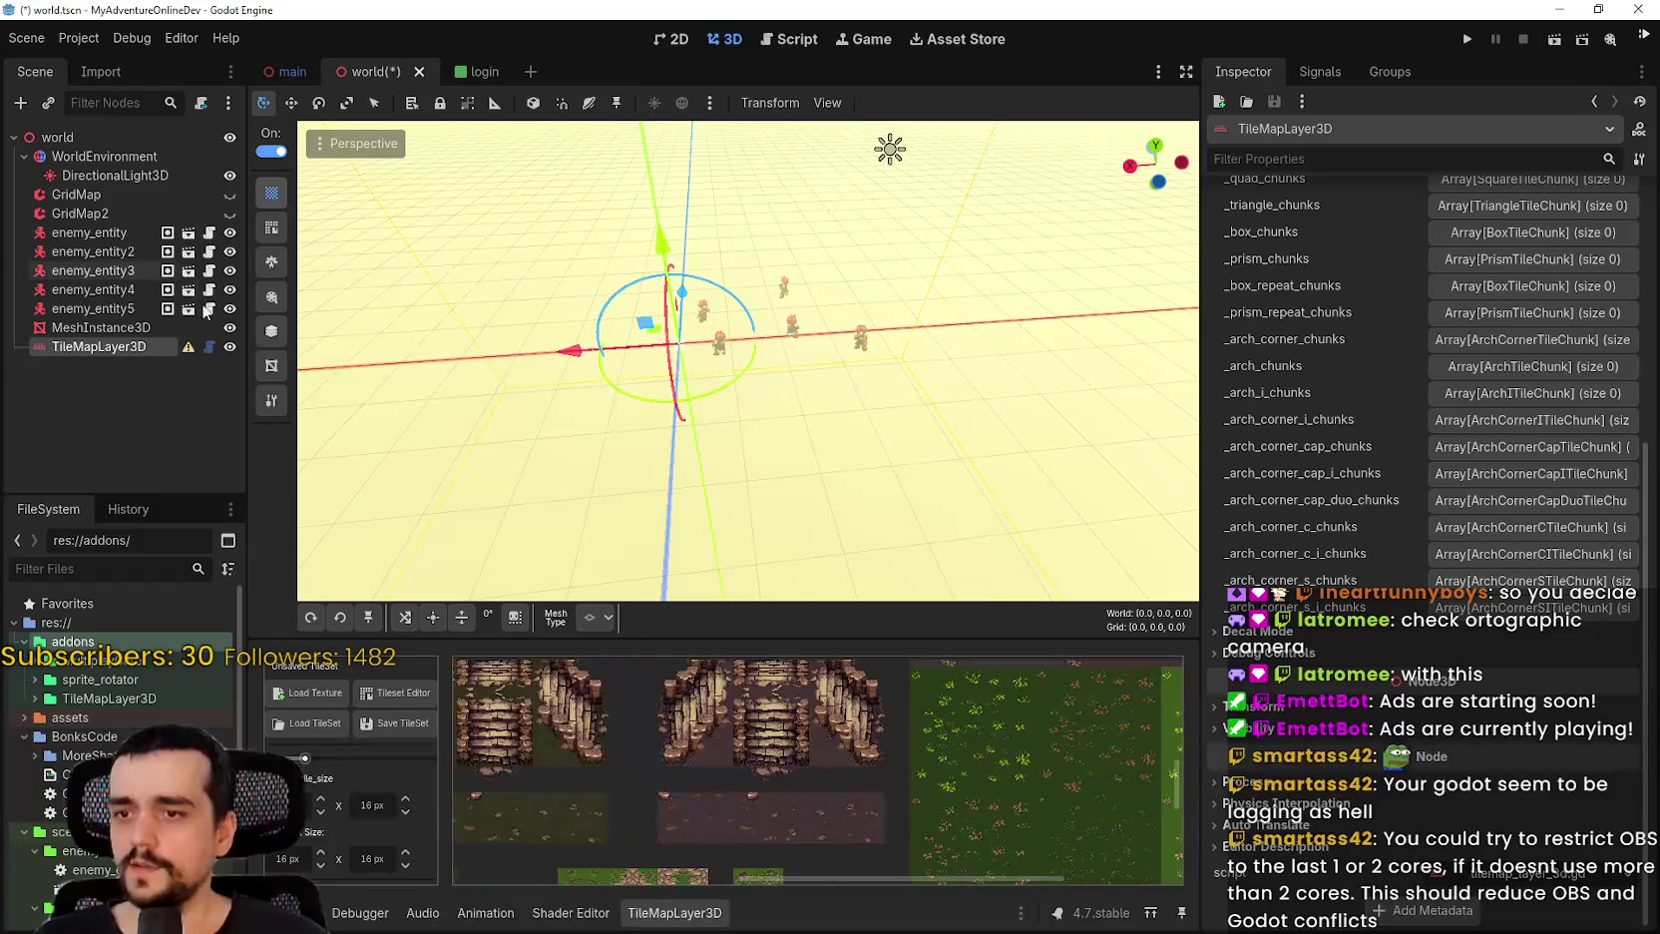
scroll(631, 669, down, 5)
scroll(918, 813, up, 2)
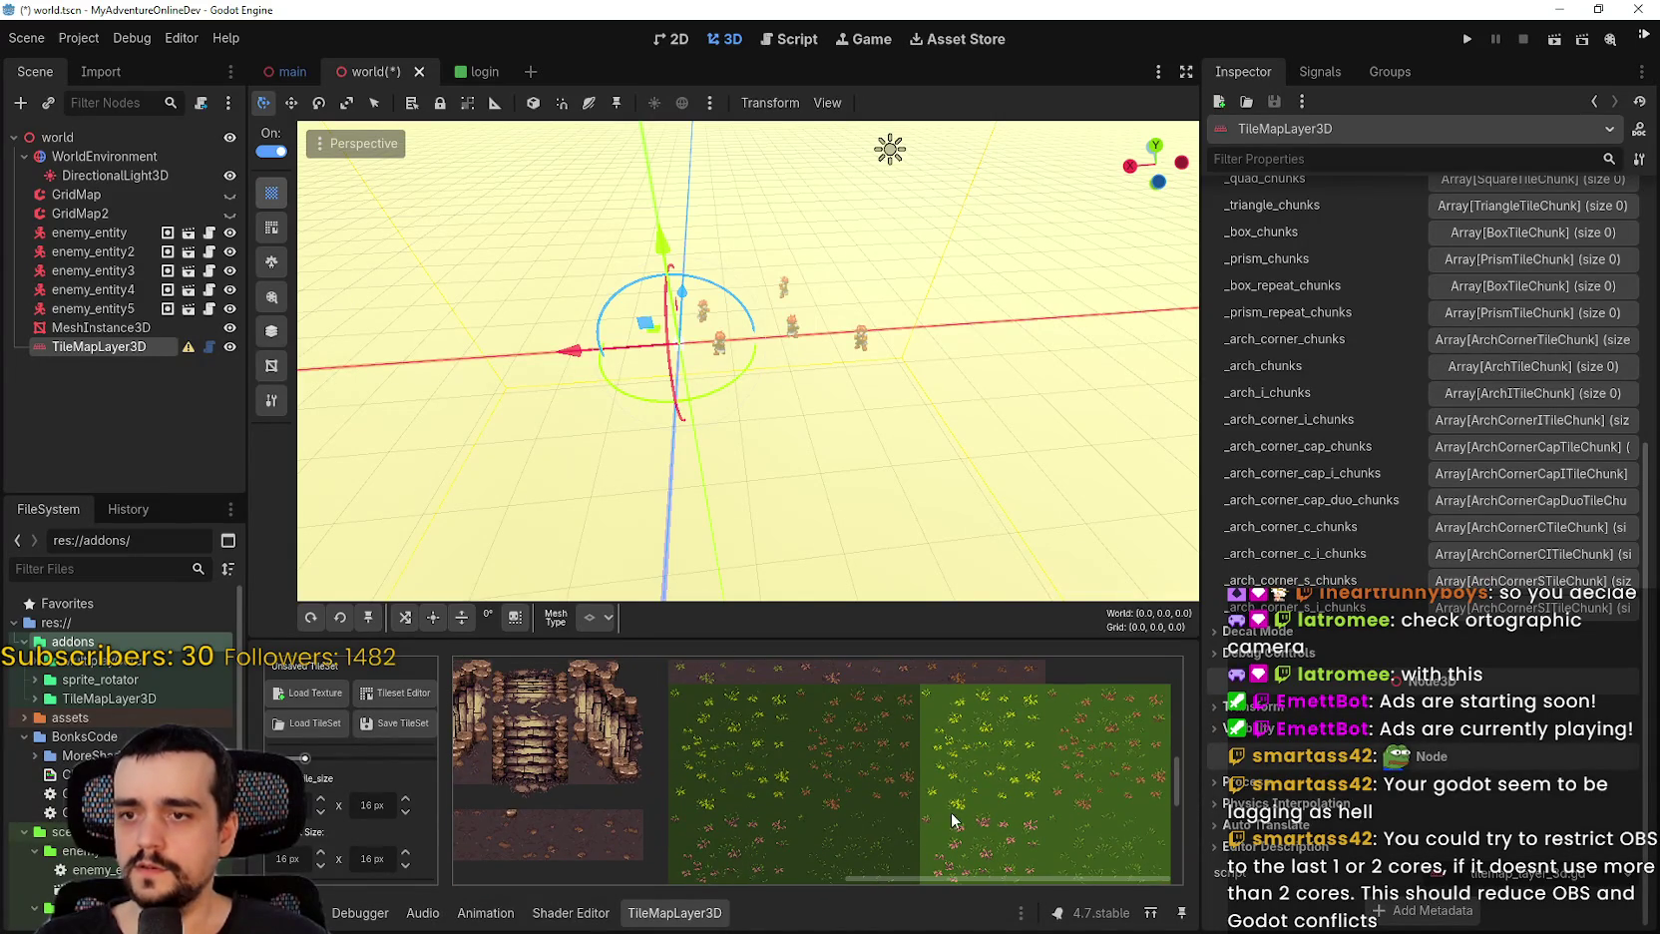
scroll(857, 790, up, 10)
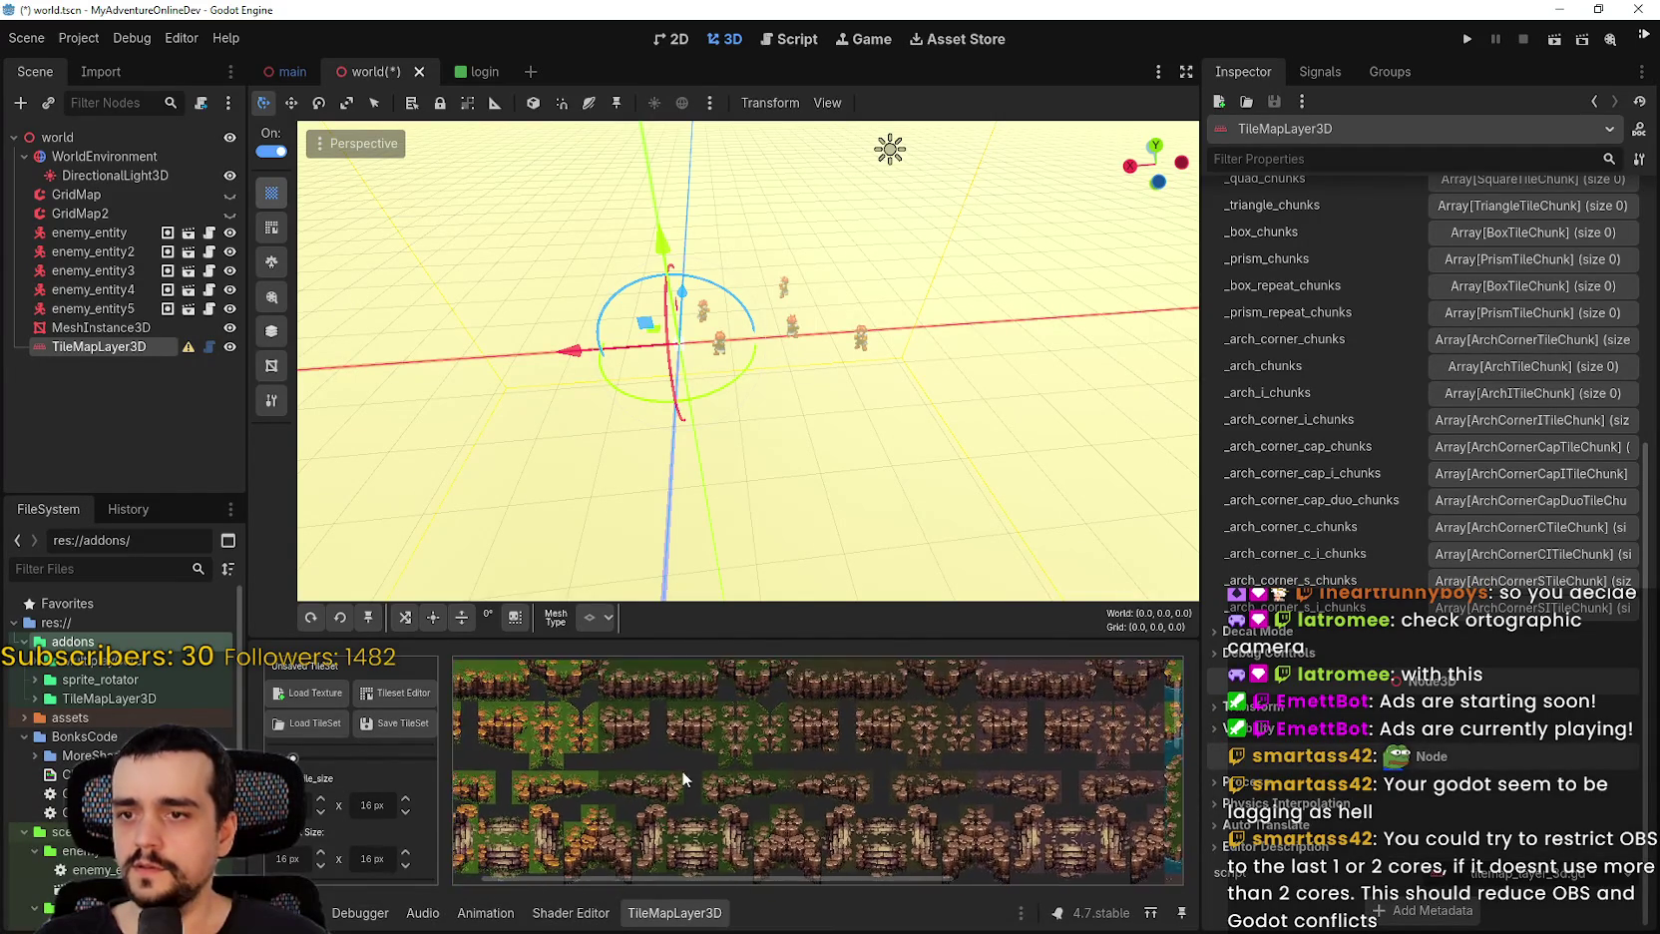
scroll(615, 743, up, 5)
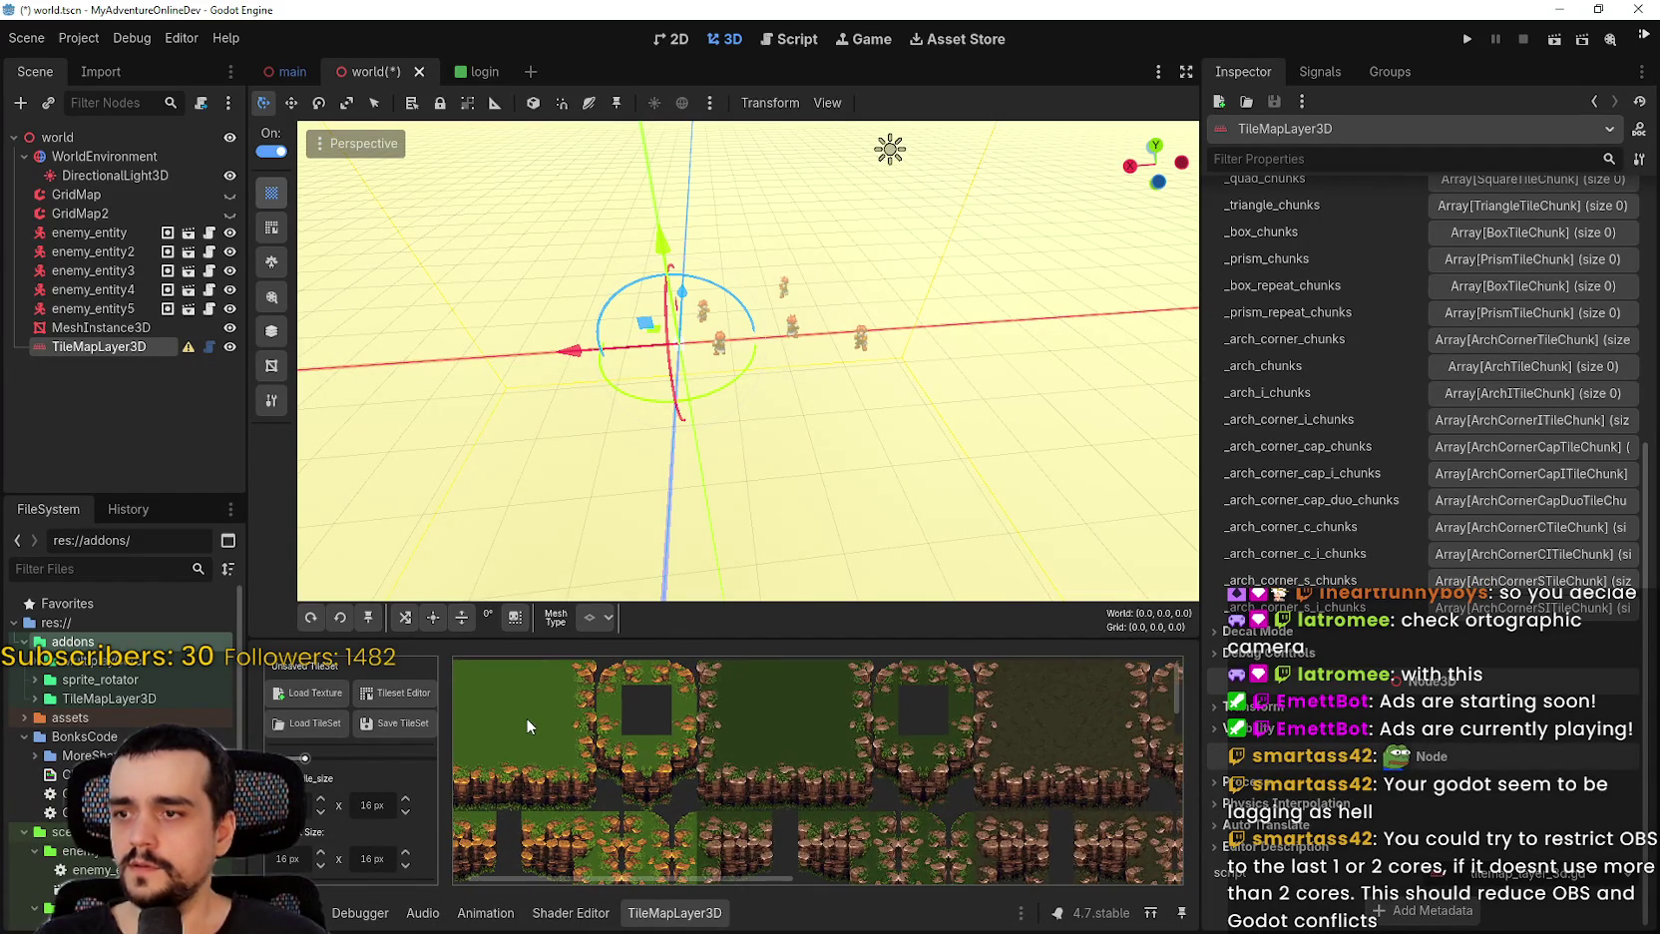
scroll(588, 748, up, 5)
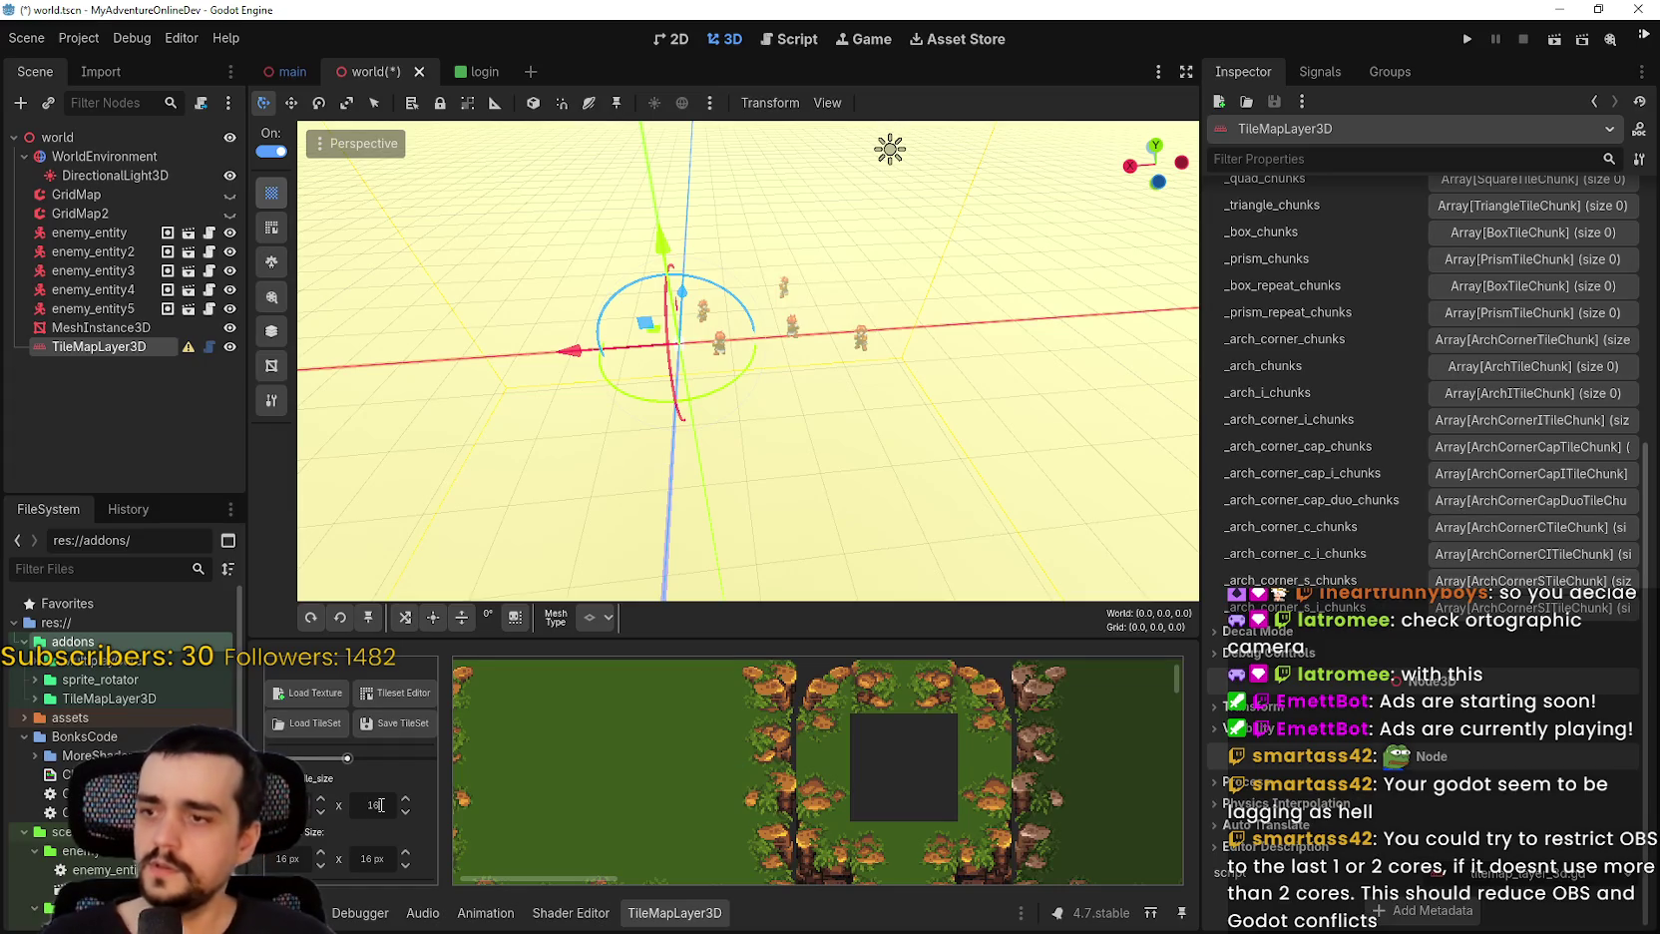
Change the tile sizes from 16 to 32 px and pick a plain grass tile.
double_click(362, 804)
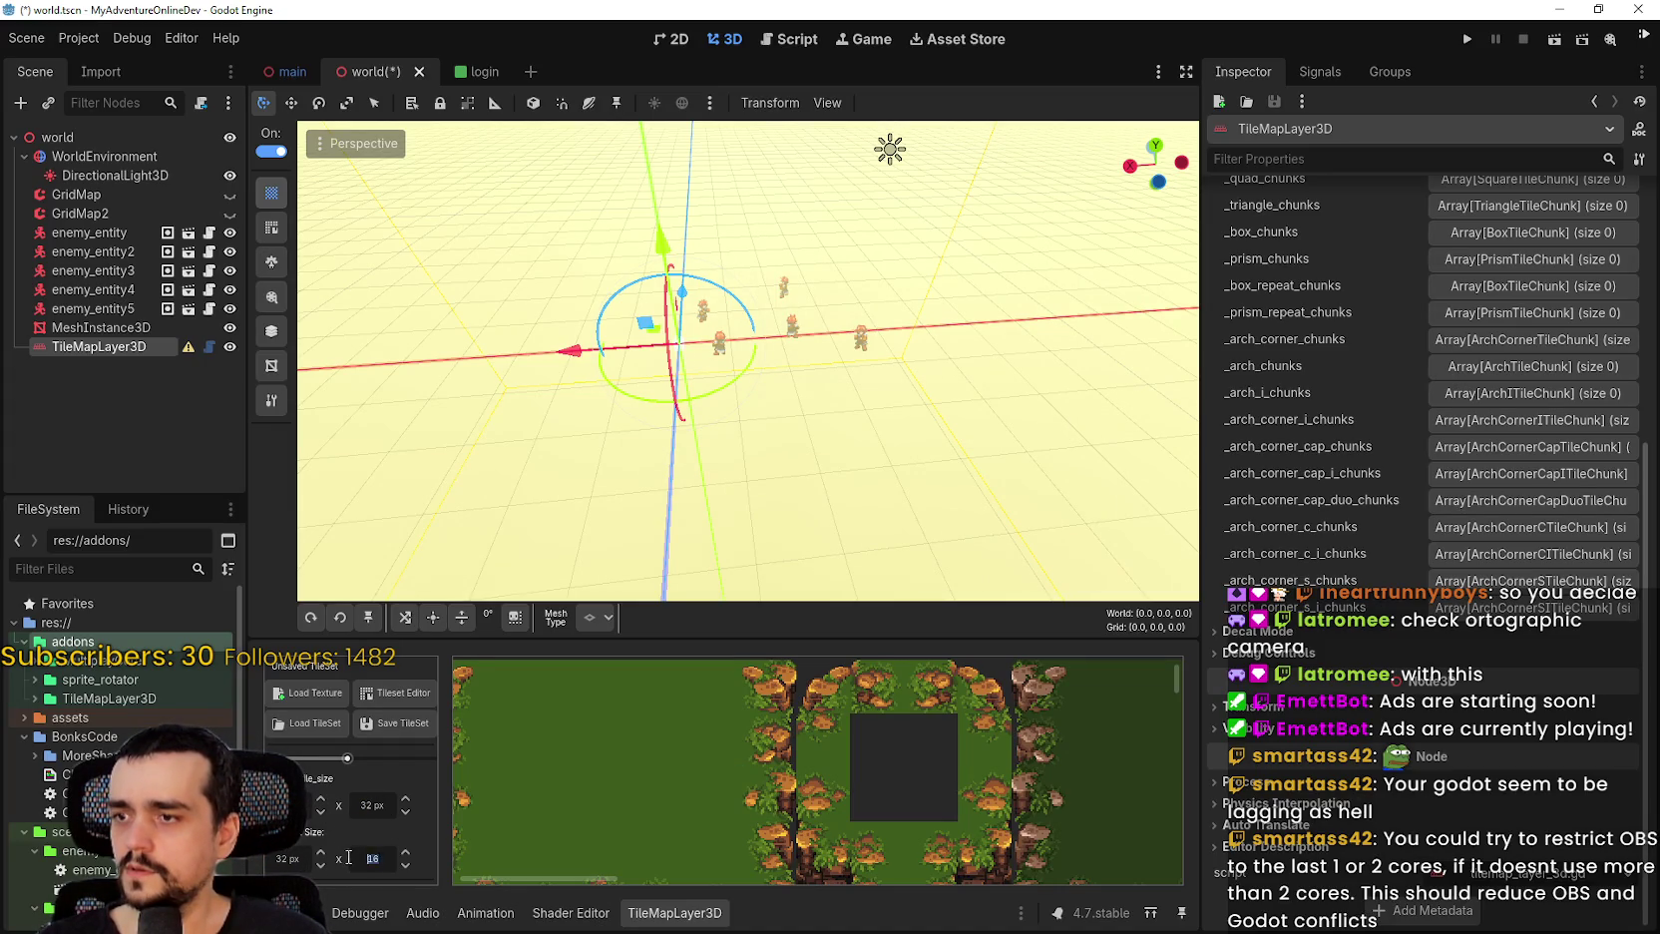
text(32)
scroll(700, 743, down, 2)
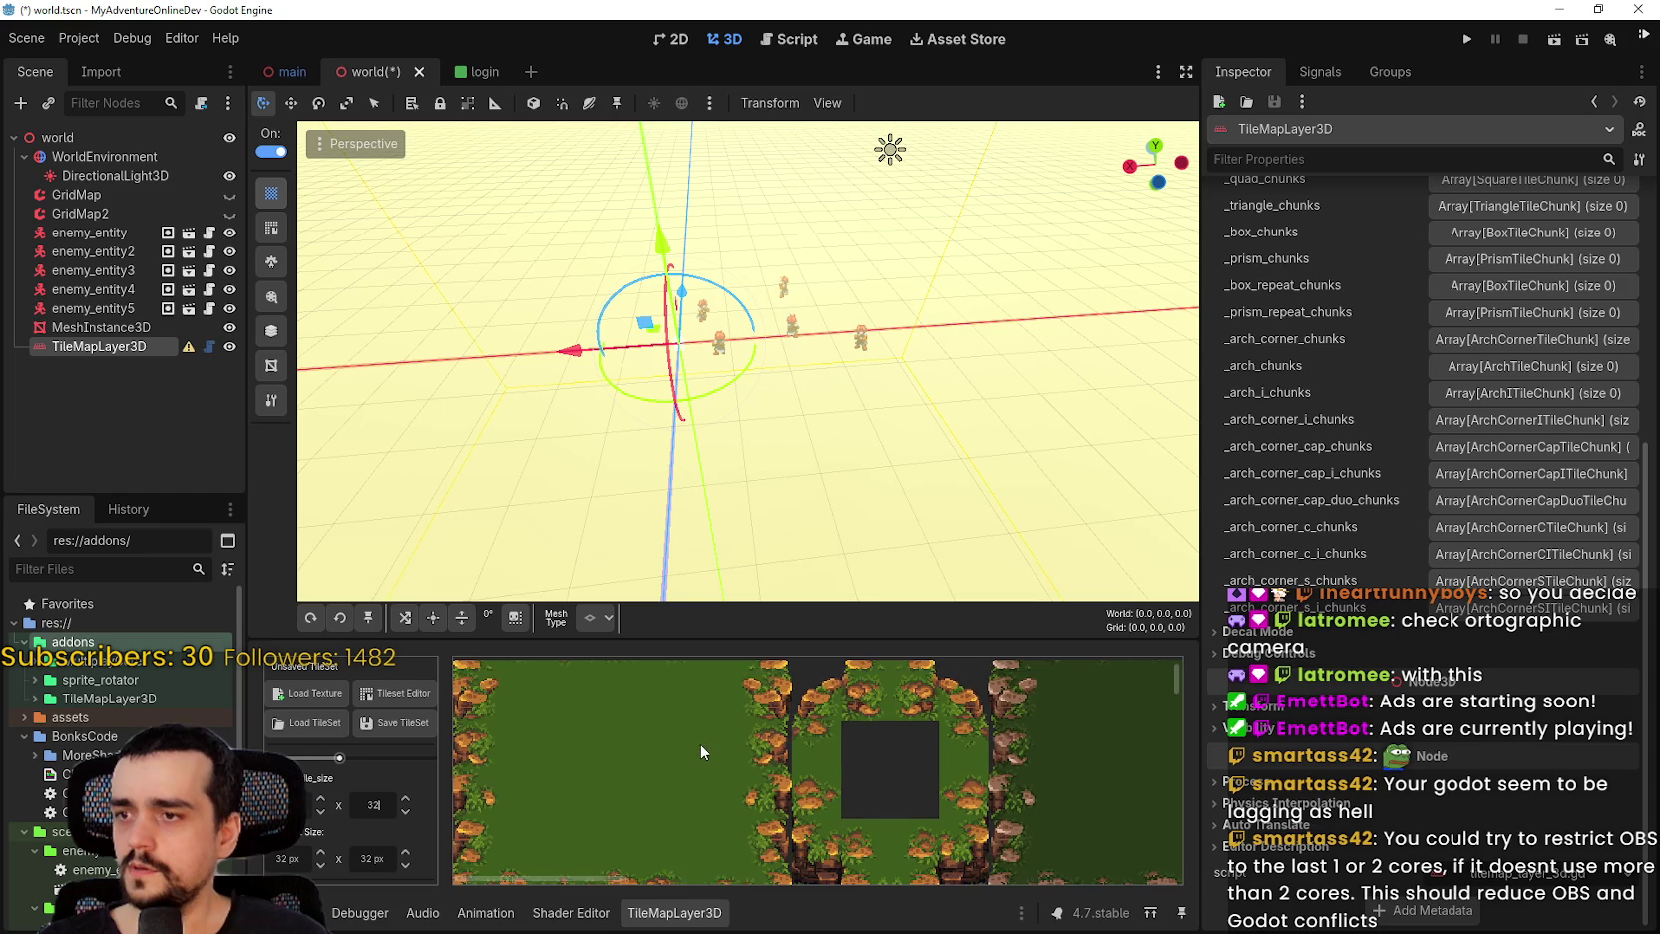
scroll(693, 740, up, 1)
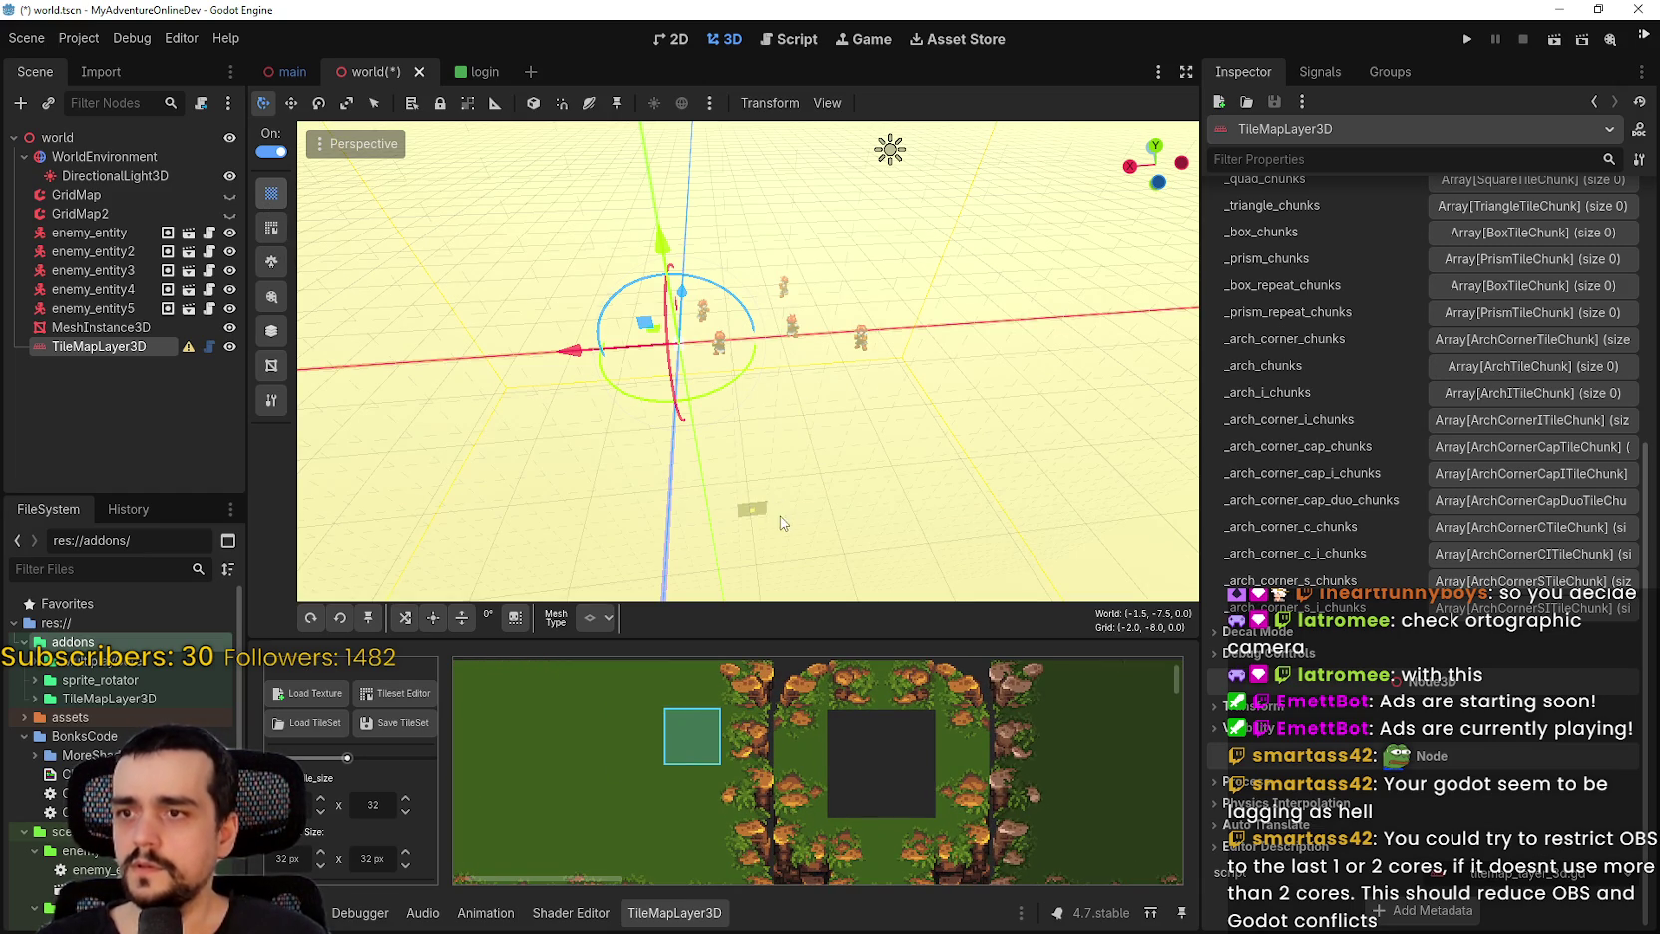
scroll(778, 498, up, 2)
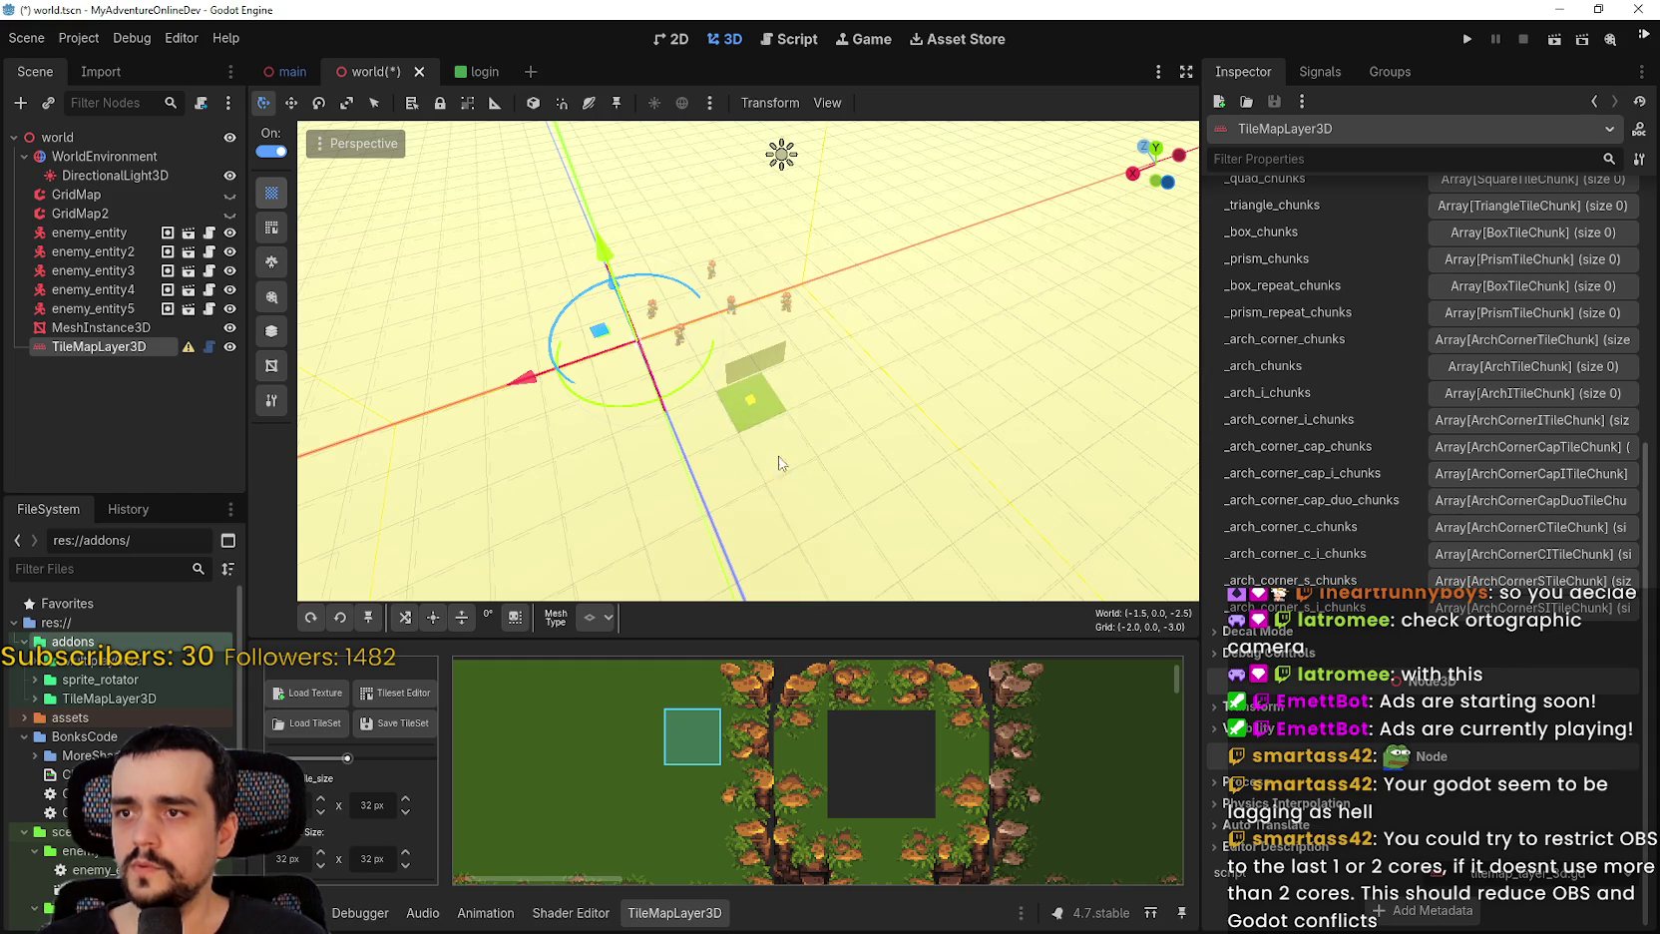
scroll(779, 472, up, 2)
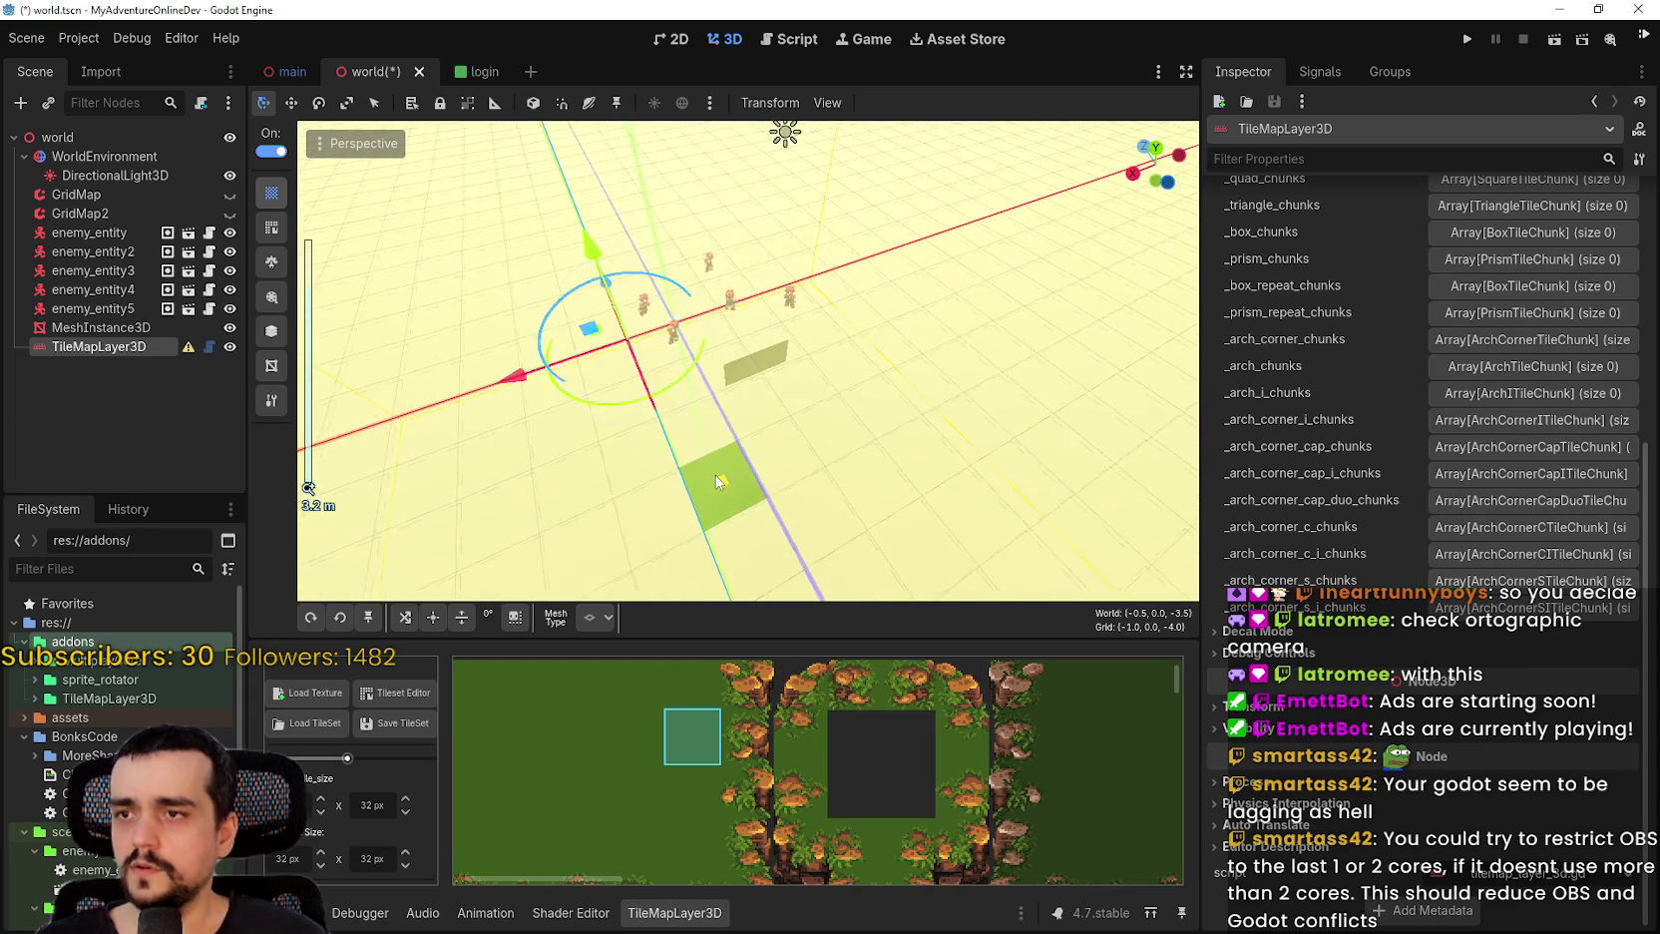
Orbit over the floor near the enemies, switch to move mode and widen the 3D viewport.
mouse_move(720, 483)
mouse_down()
mouse_move(804, 408)
mouse_move(894, 232)
mouse_move(699, 489)
mouse_up()
key(w)
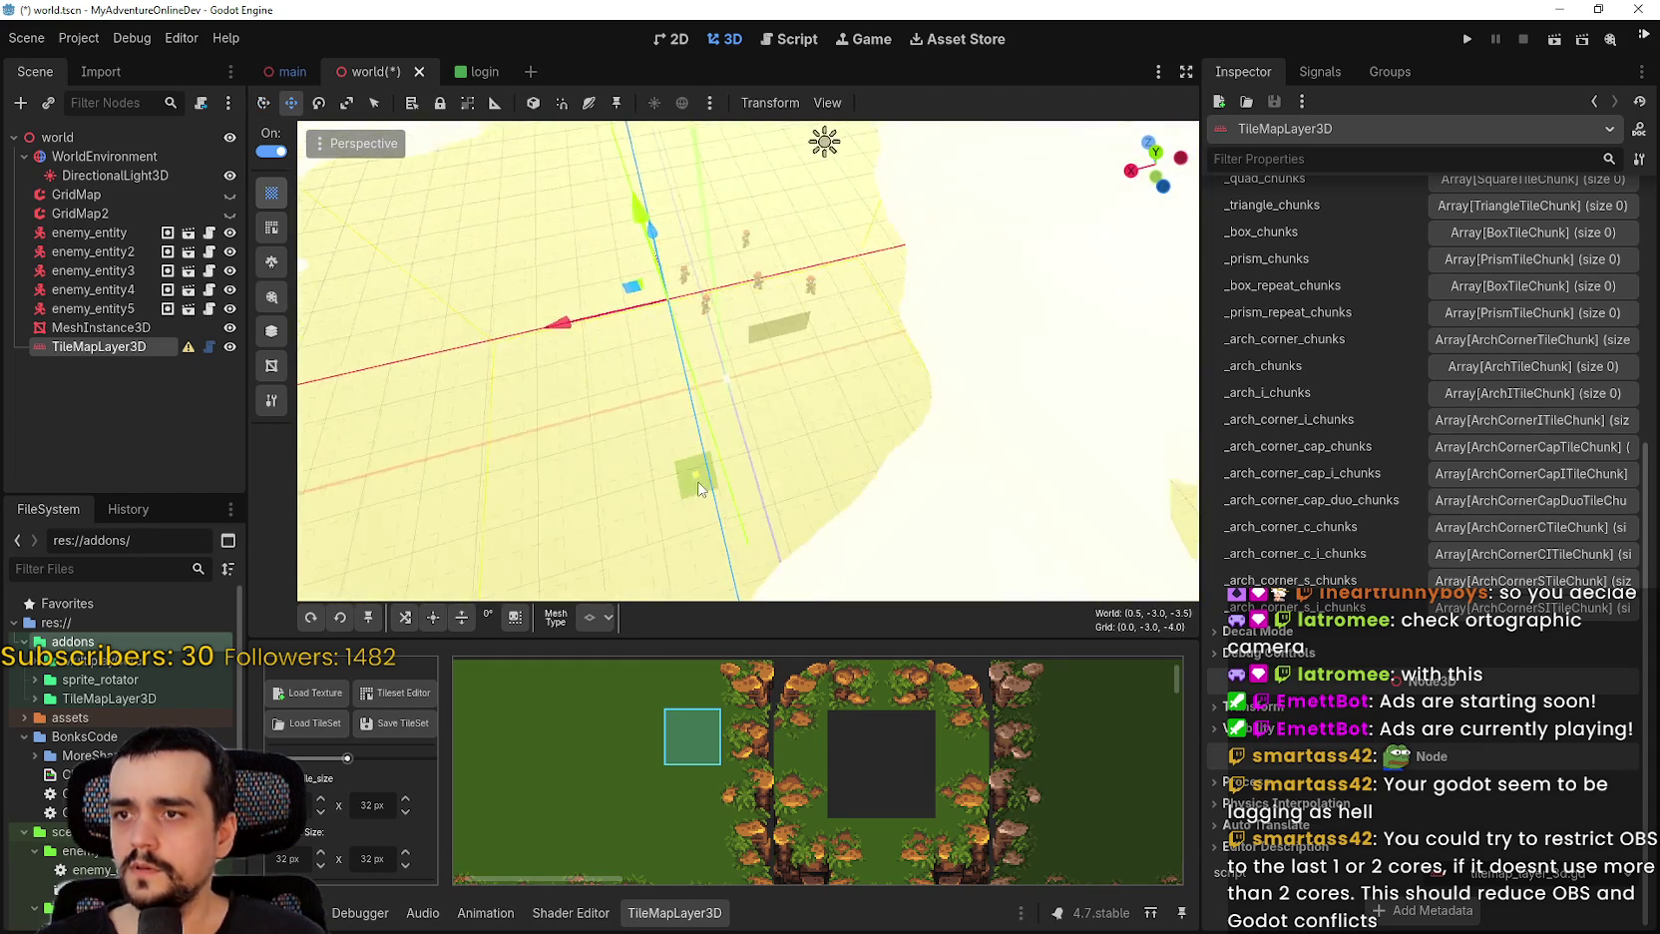
scroll(699, 489, down, 2)
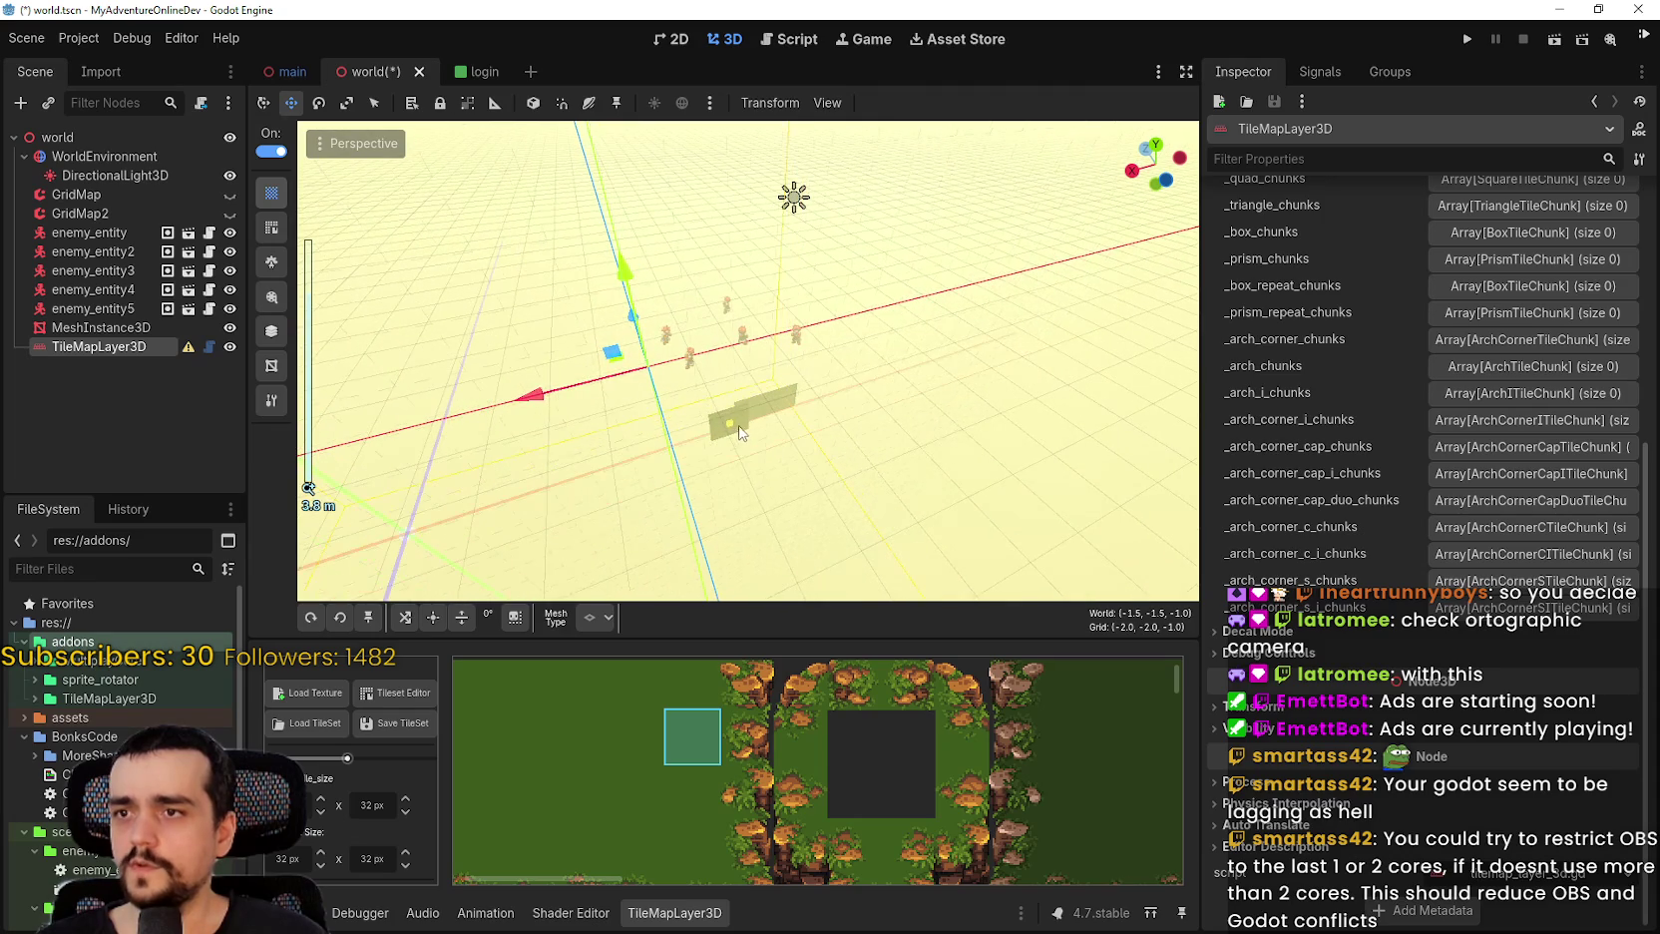
scroll(708, 411, down, 2)
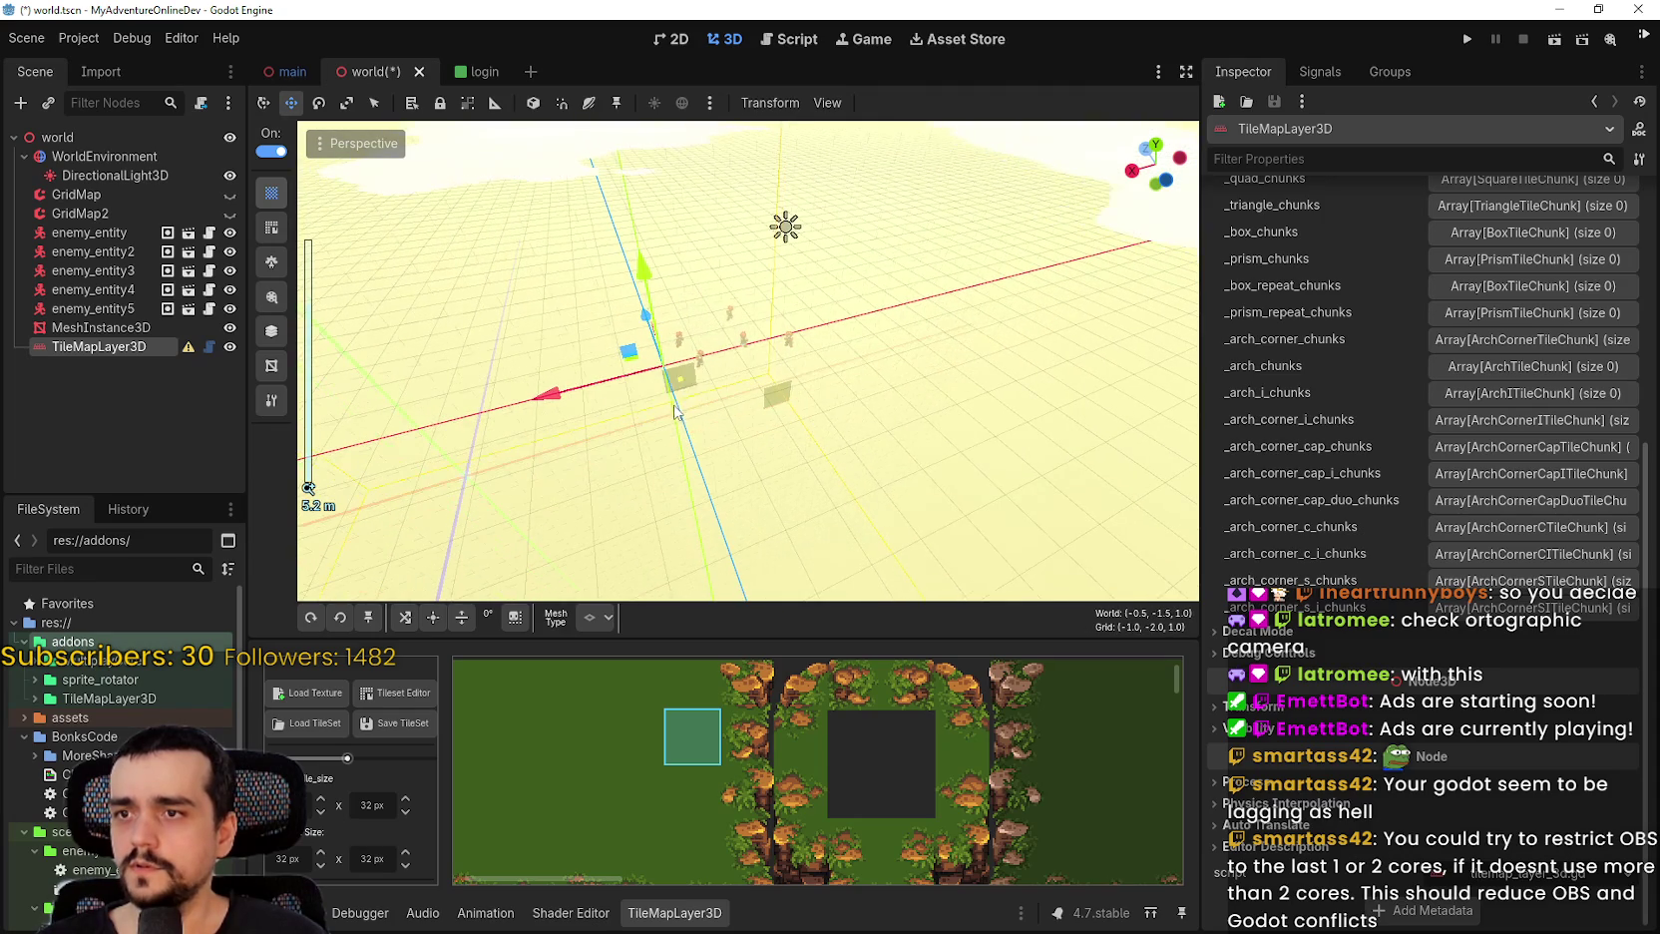
scroll(679, 415, up, 3)
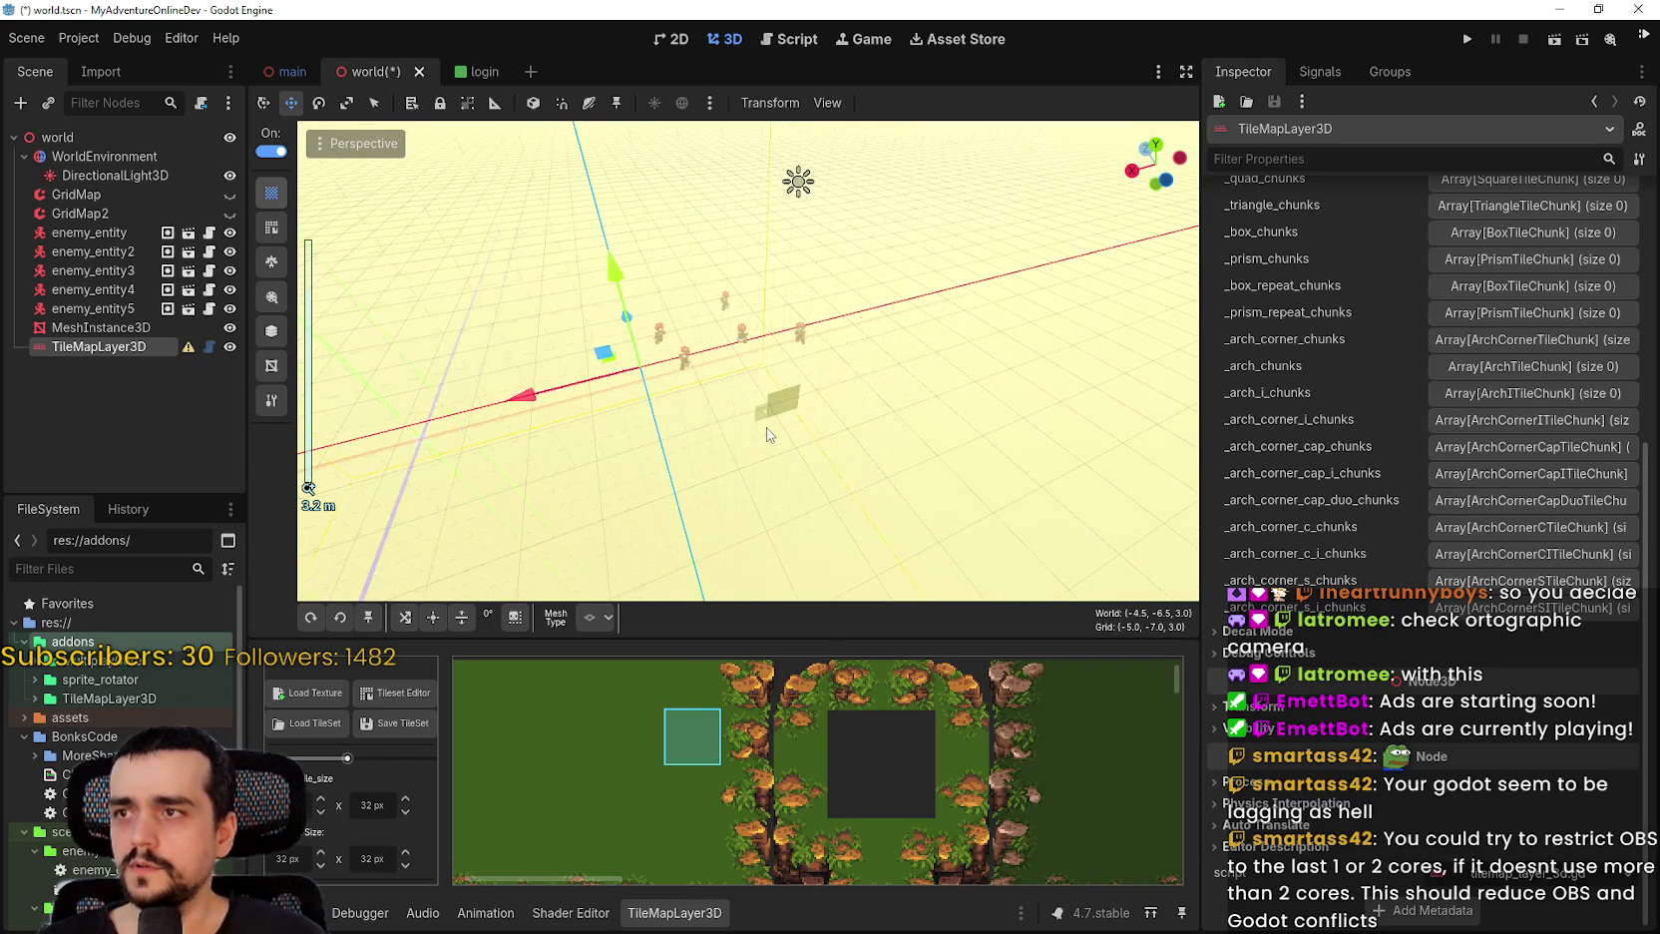
scroll(766, 427, down, 5)
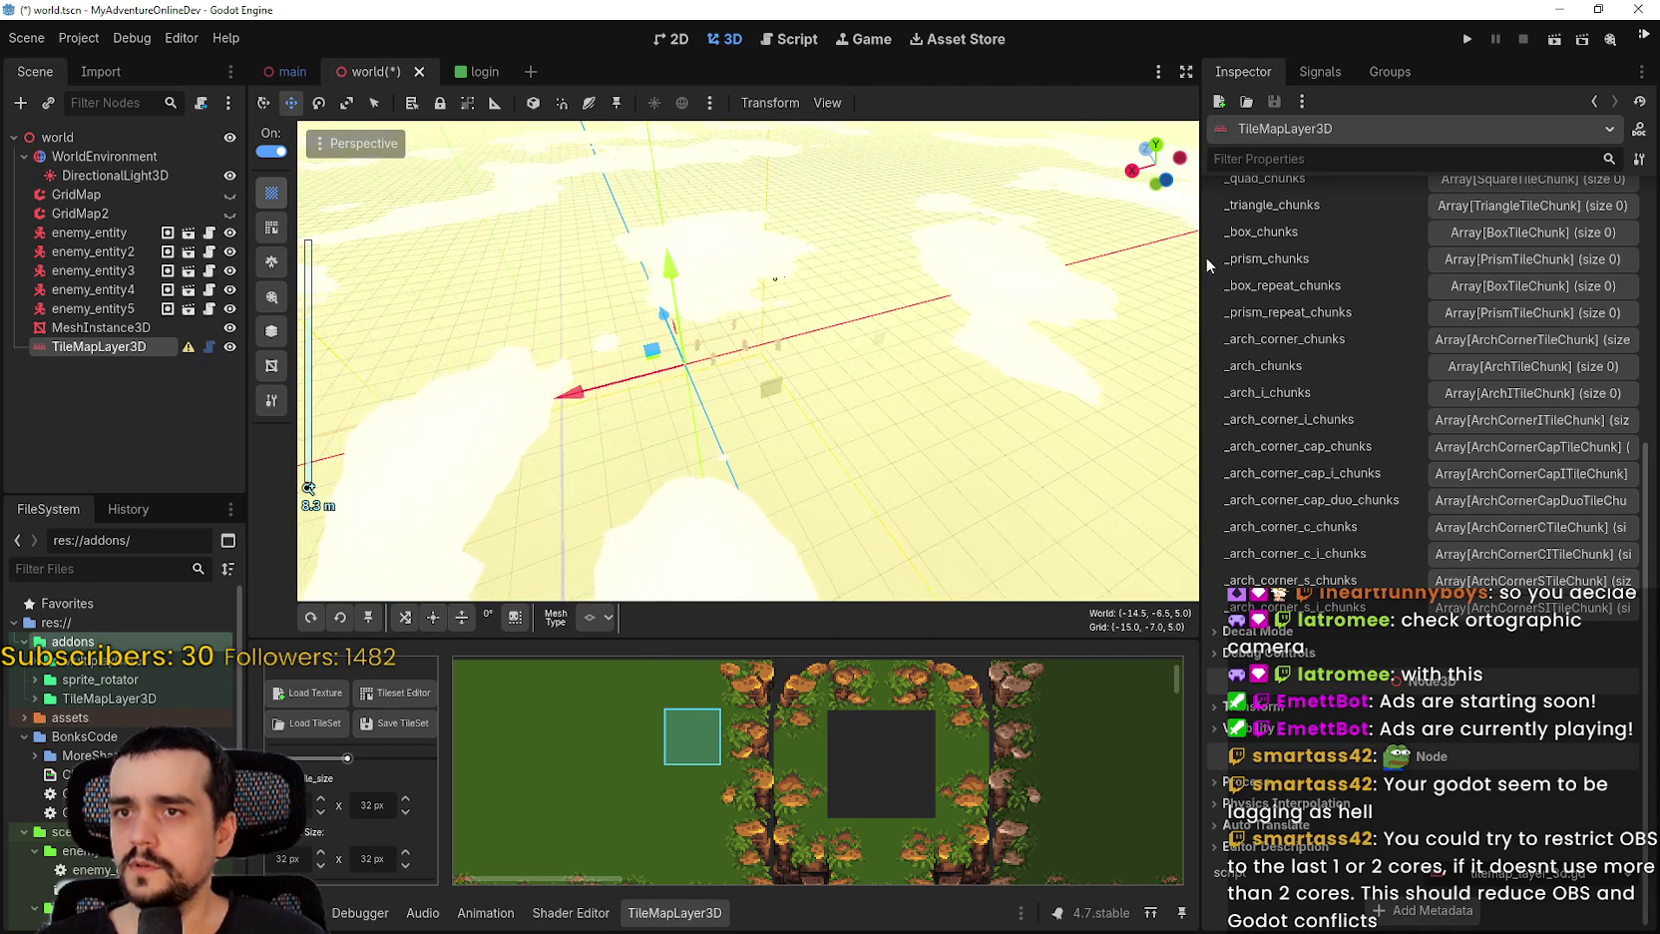
drag(1204, 262, 1407, 262)
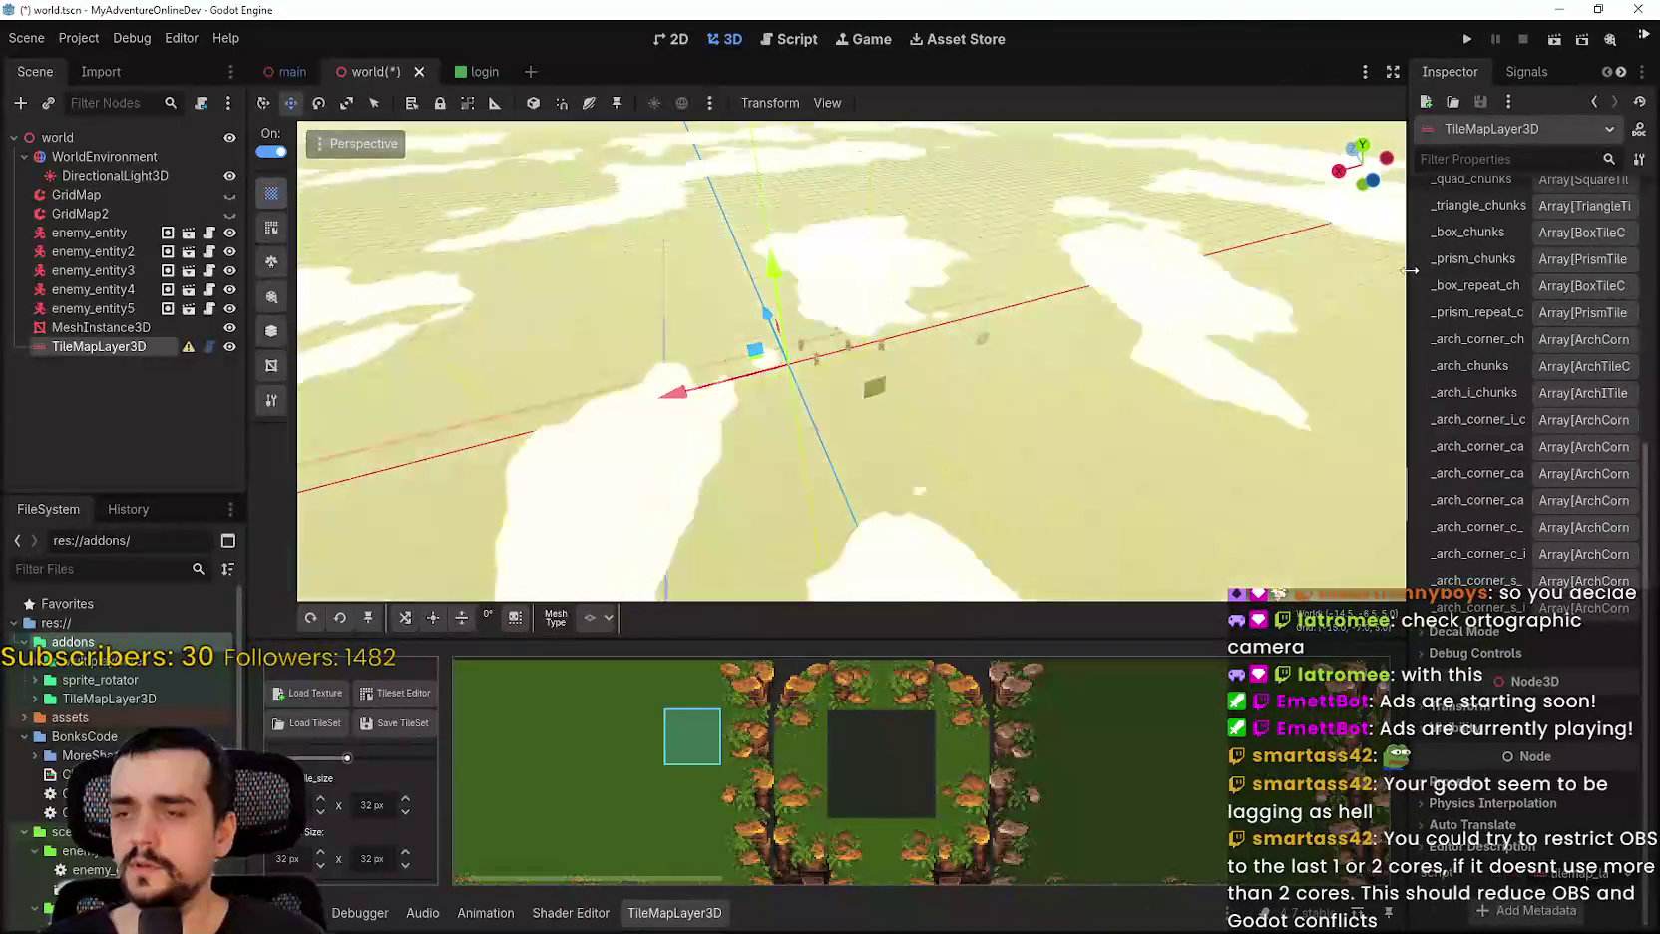
Apply the saved MrDboy editor layout and narrow the scene tree panel.
click(184, 42)
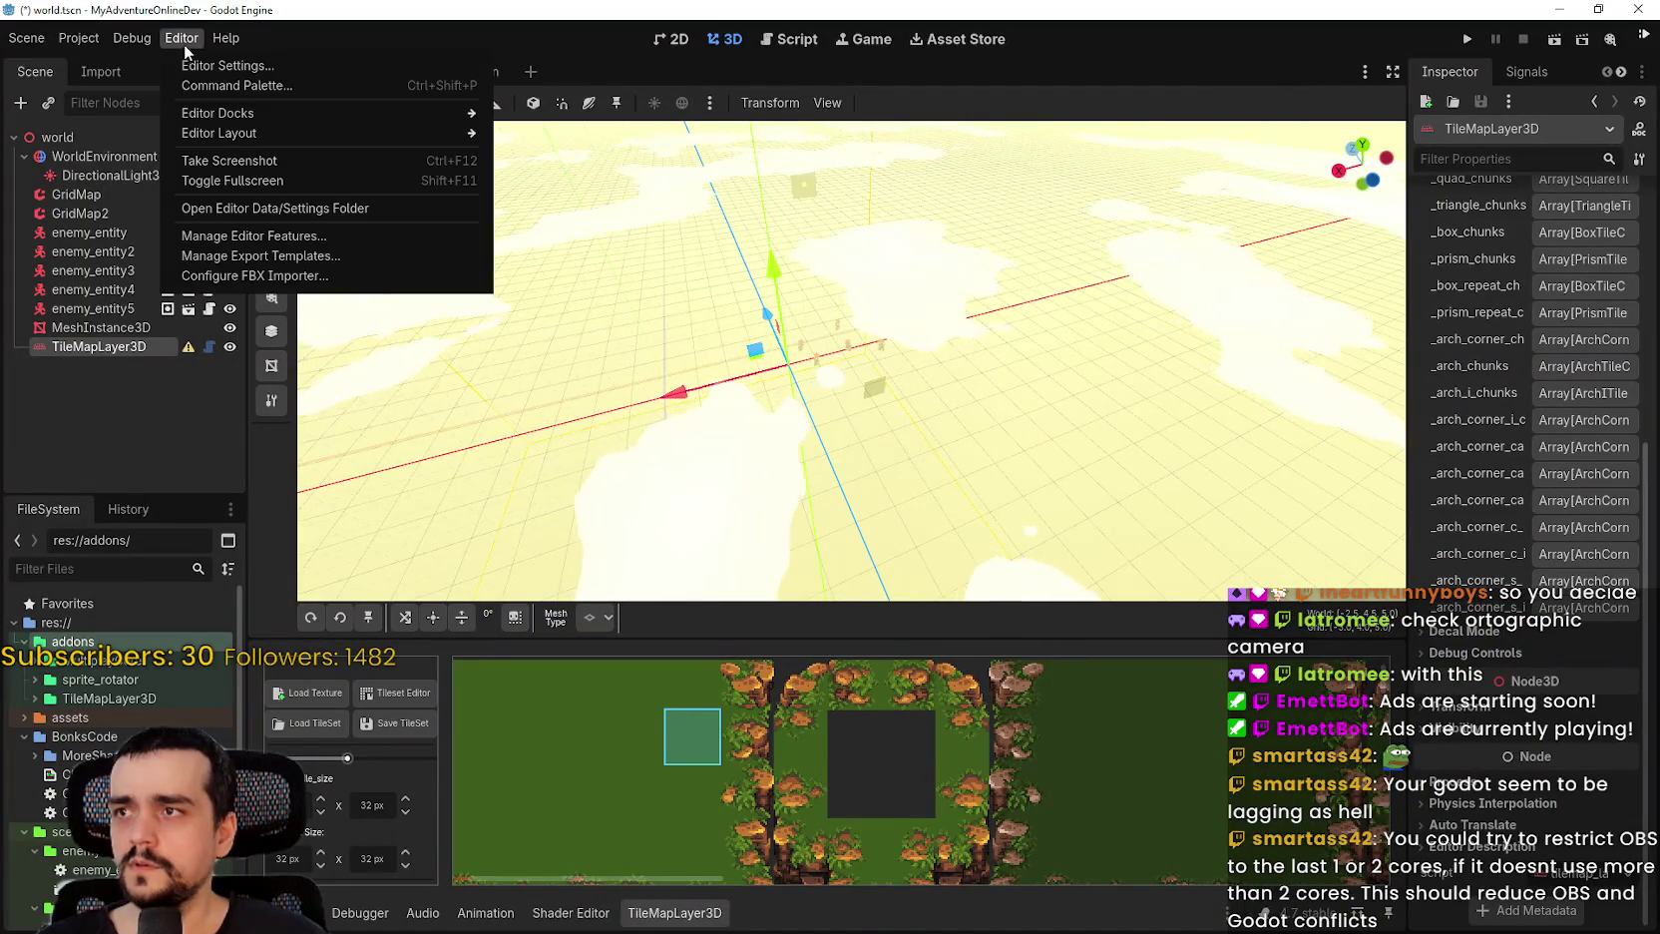
mouse_move(279, 132)
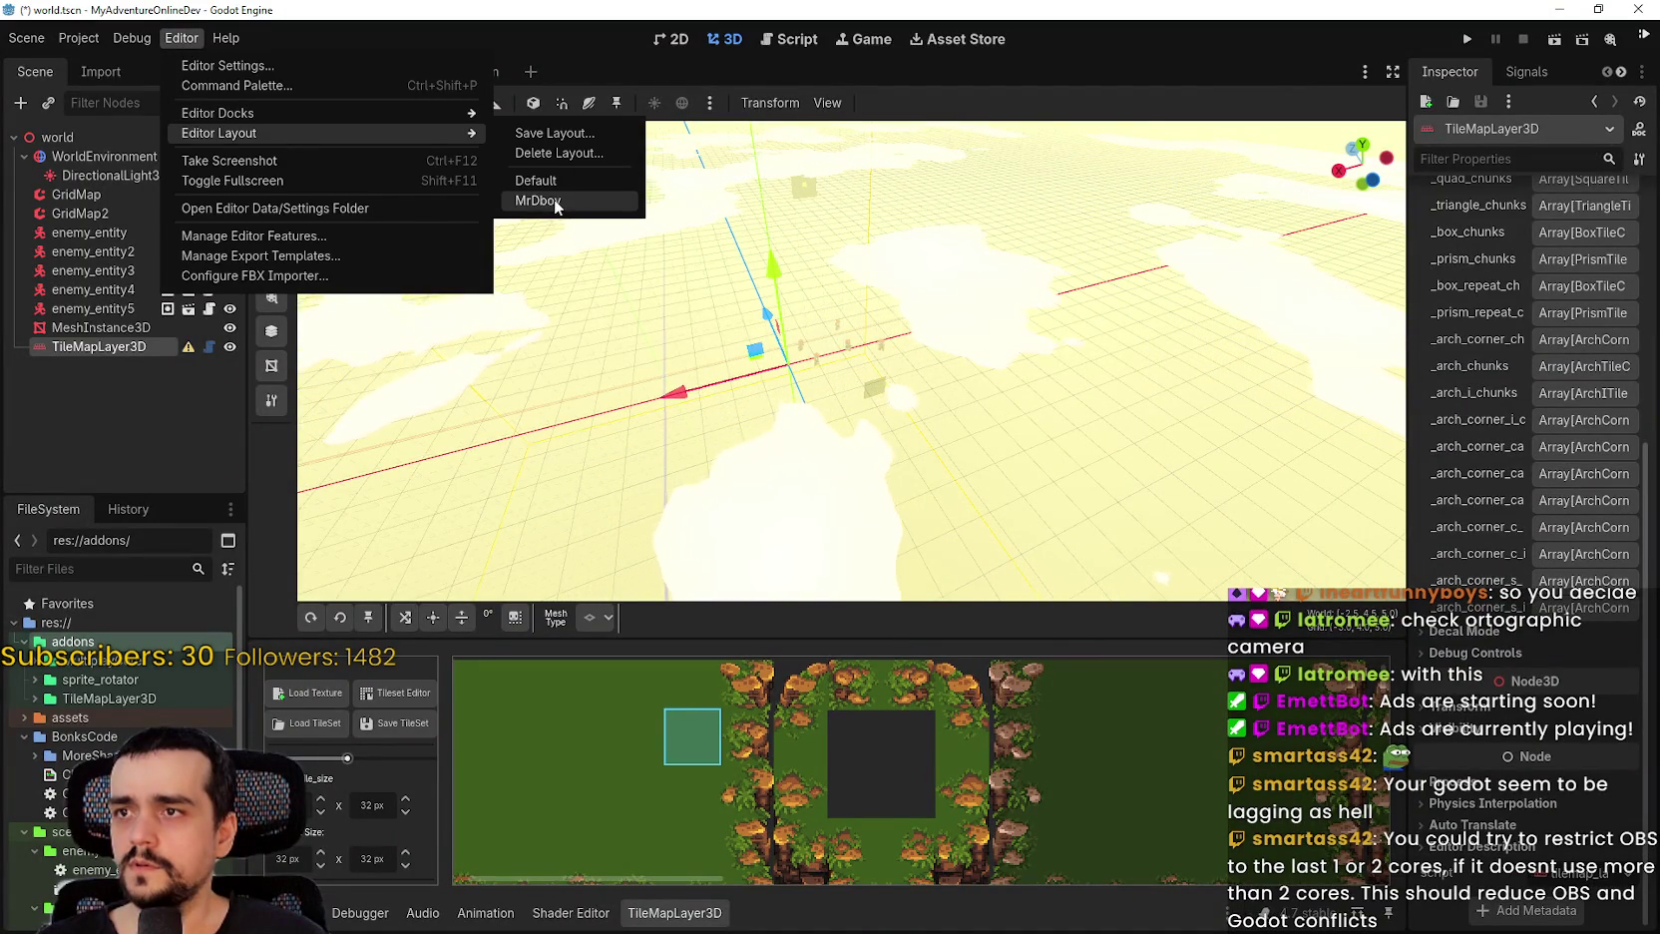
click(524, 200)
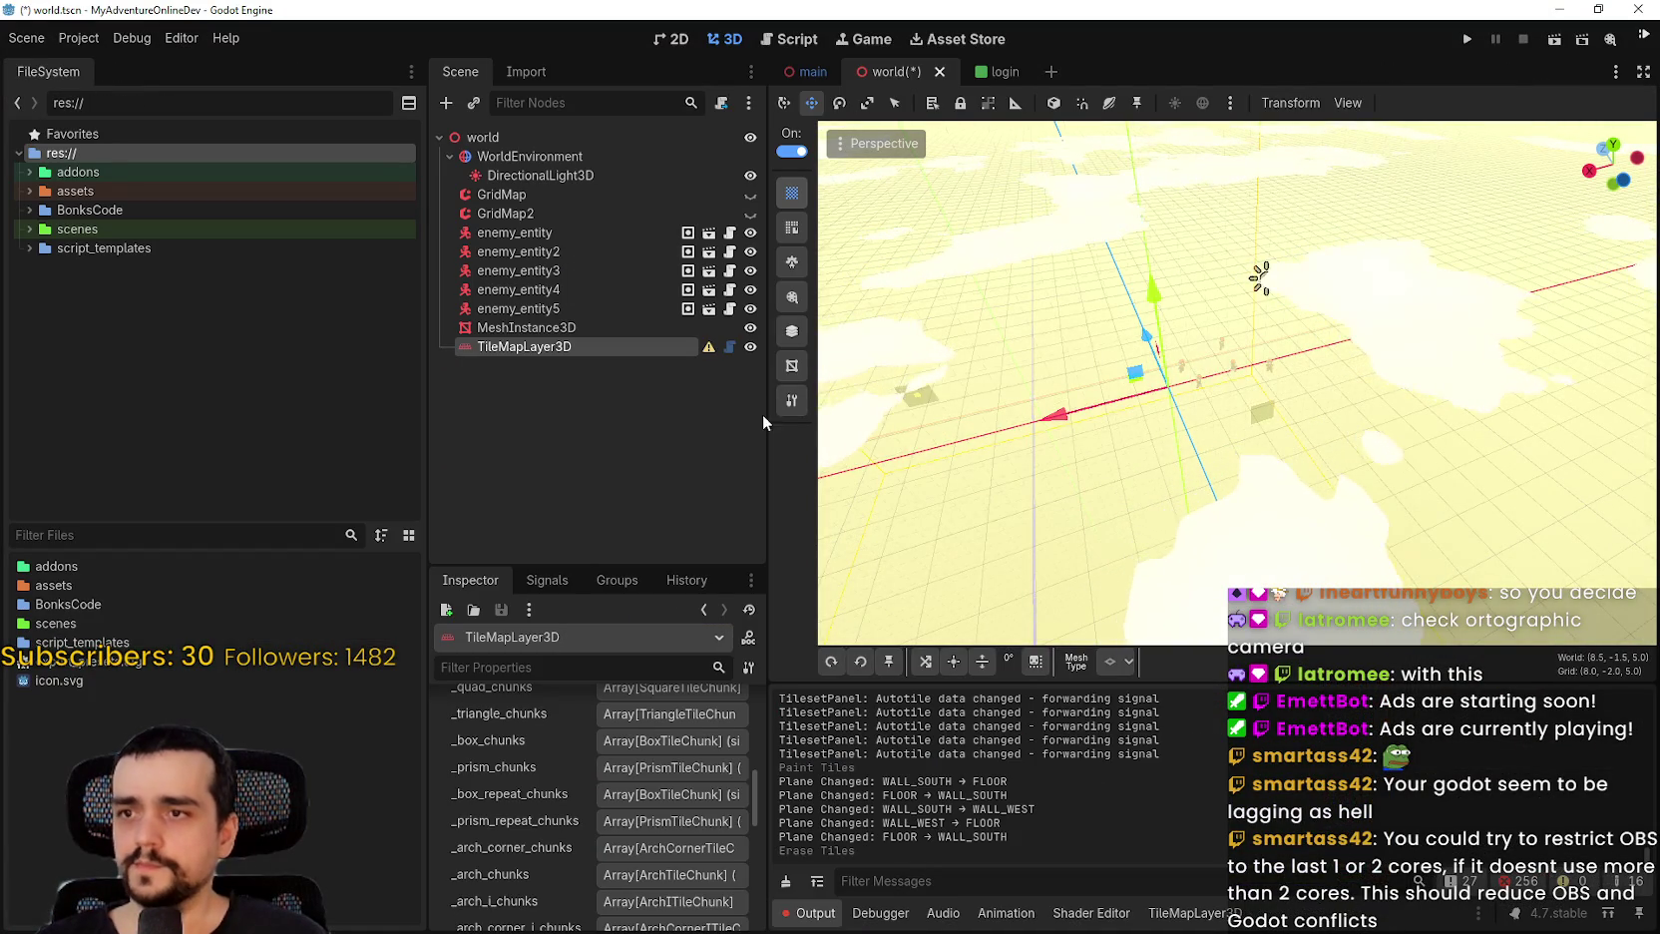
drag(763, 412, 194, 402)
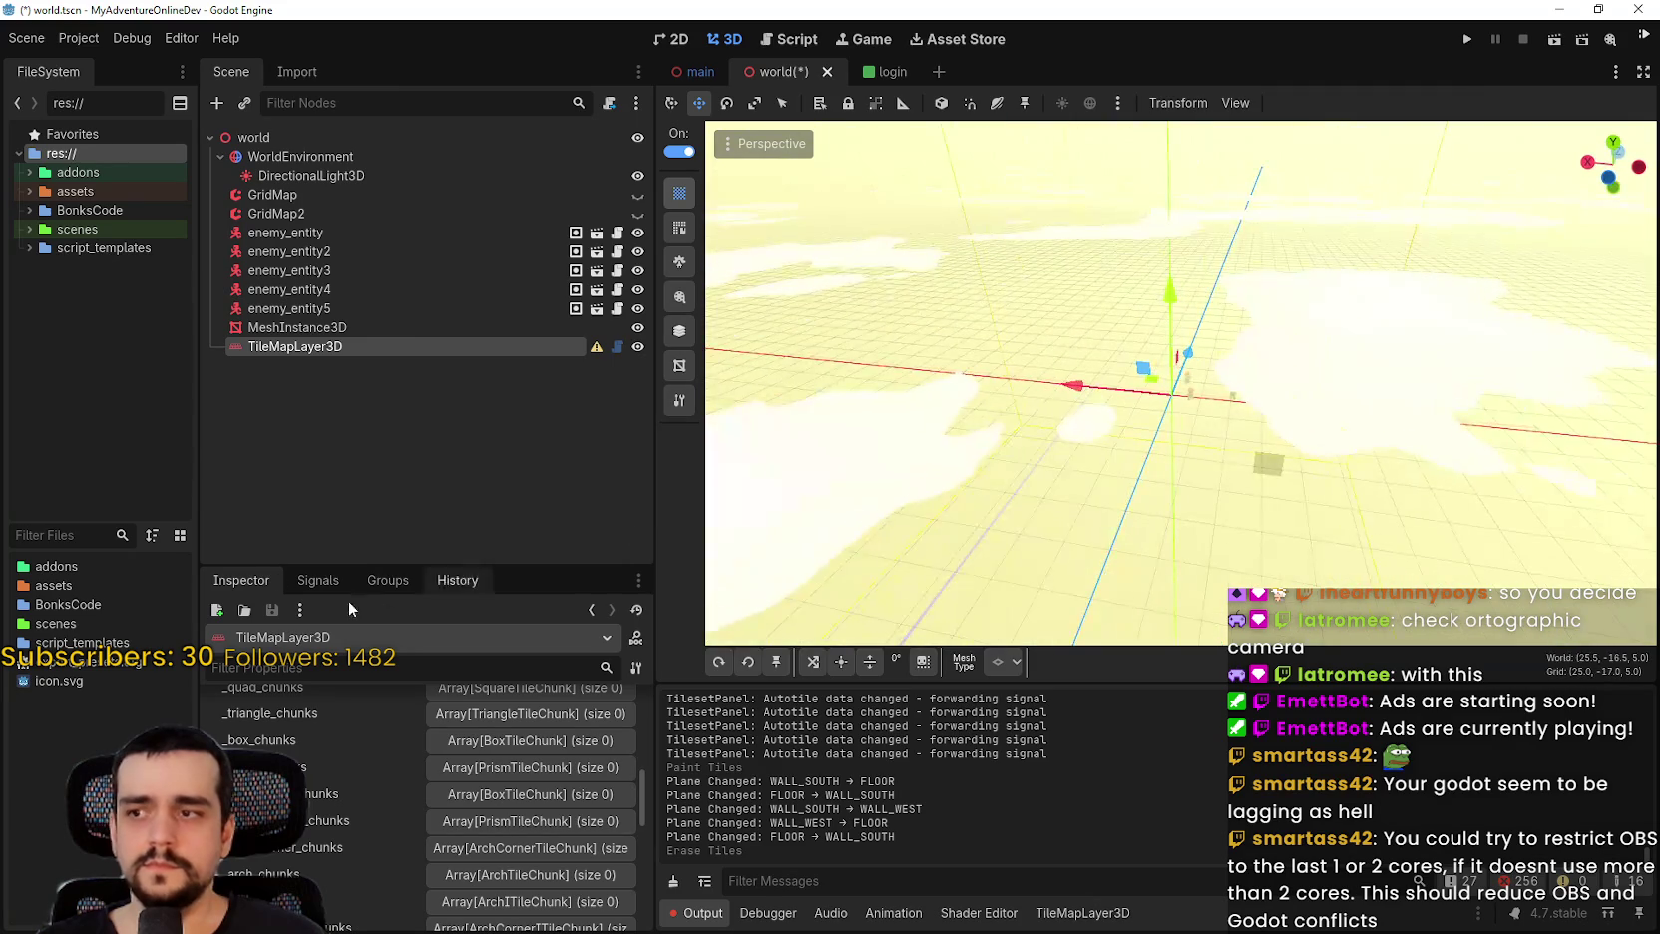
Orbit and zoom the camera to view the enemies and tiles.
drag(958, 449, 1122, 410)
scroll(1122, 410, up, 8)
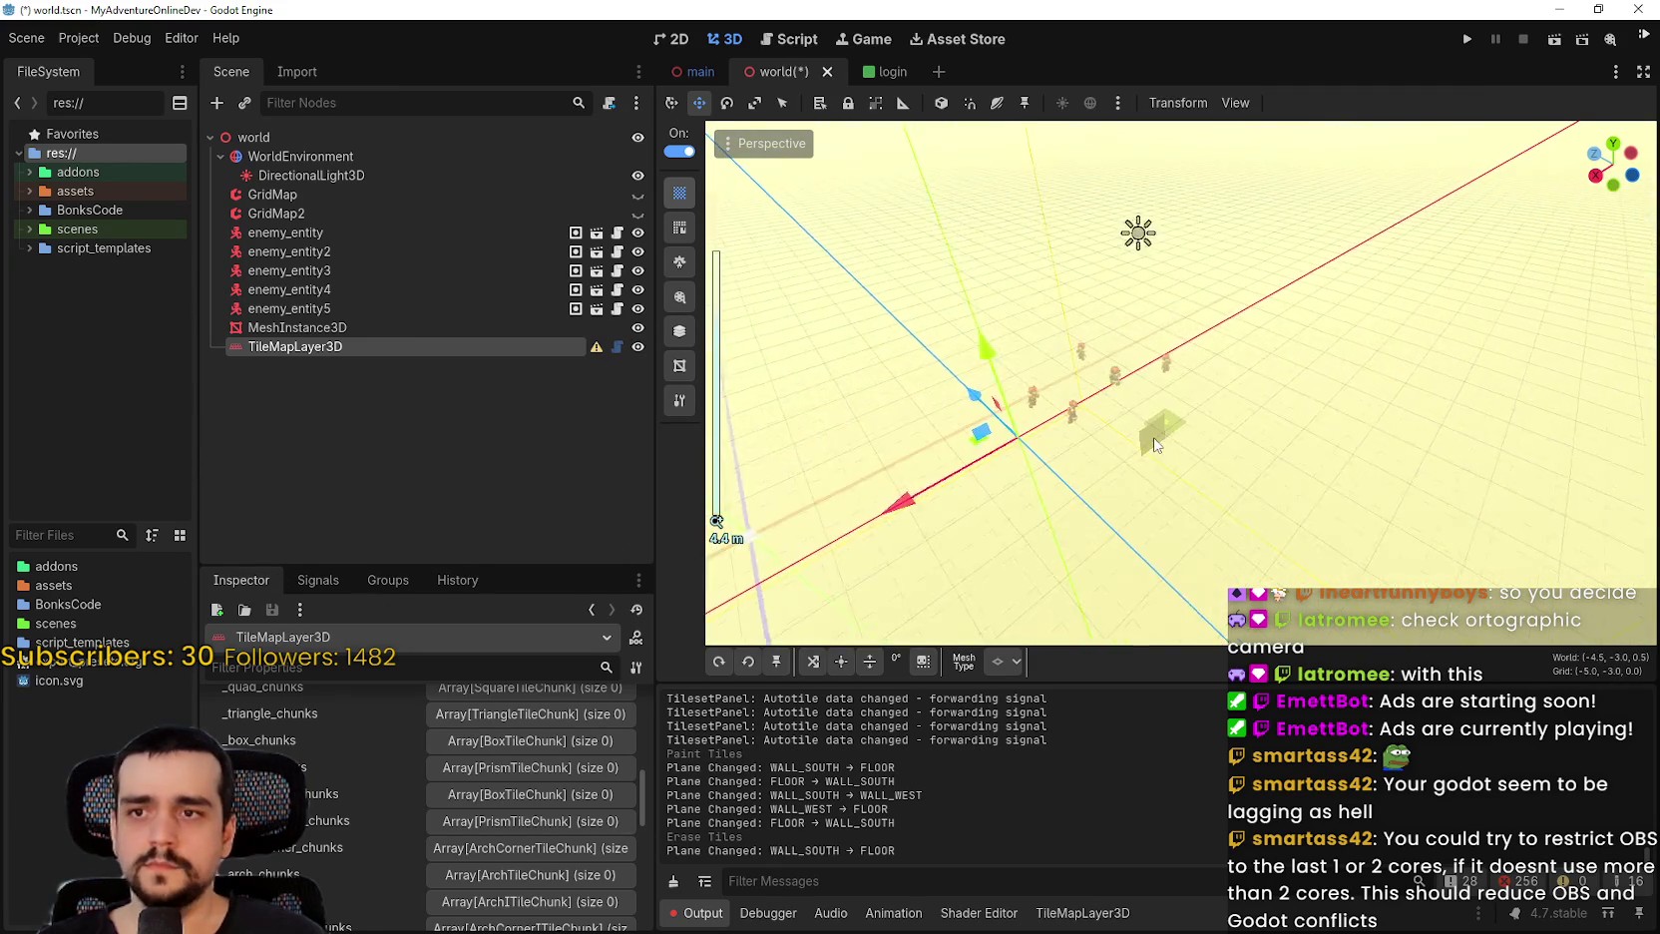
mouse_move(1180, 471)
mouse_down()
mouse_move(1116, 519)
mouse_move(1101, 454)
mouse_up()
scroll(1094, 443, up, 3)
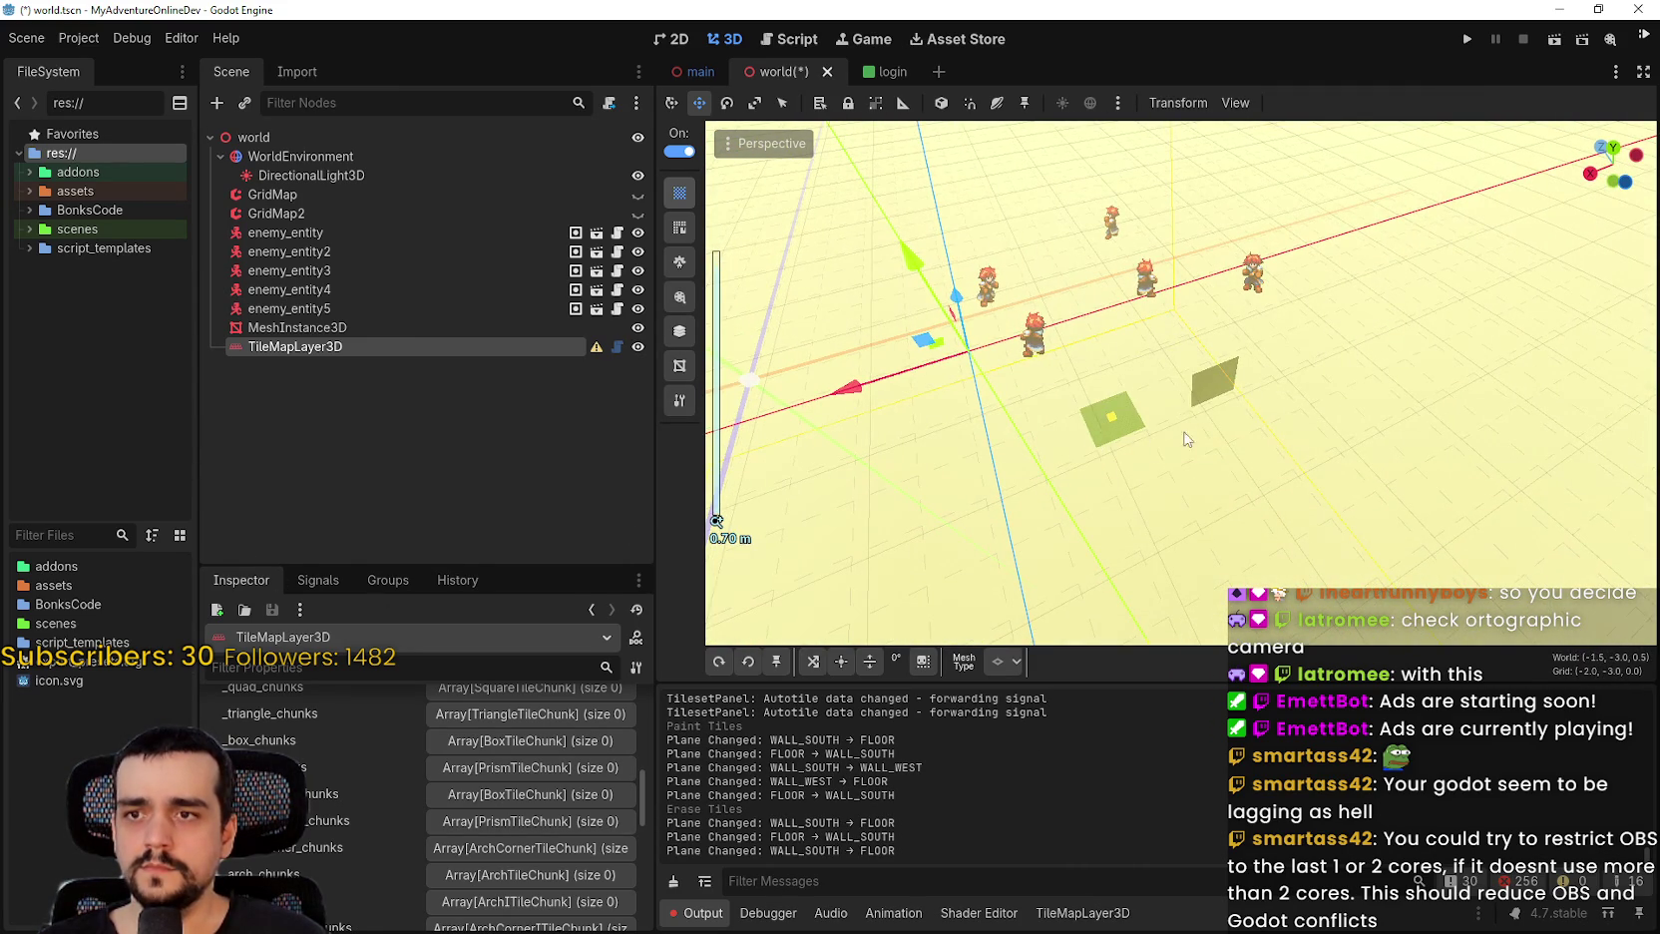
scroll(1161, 405, up, 3)
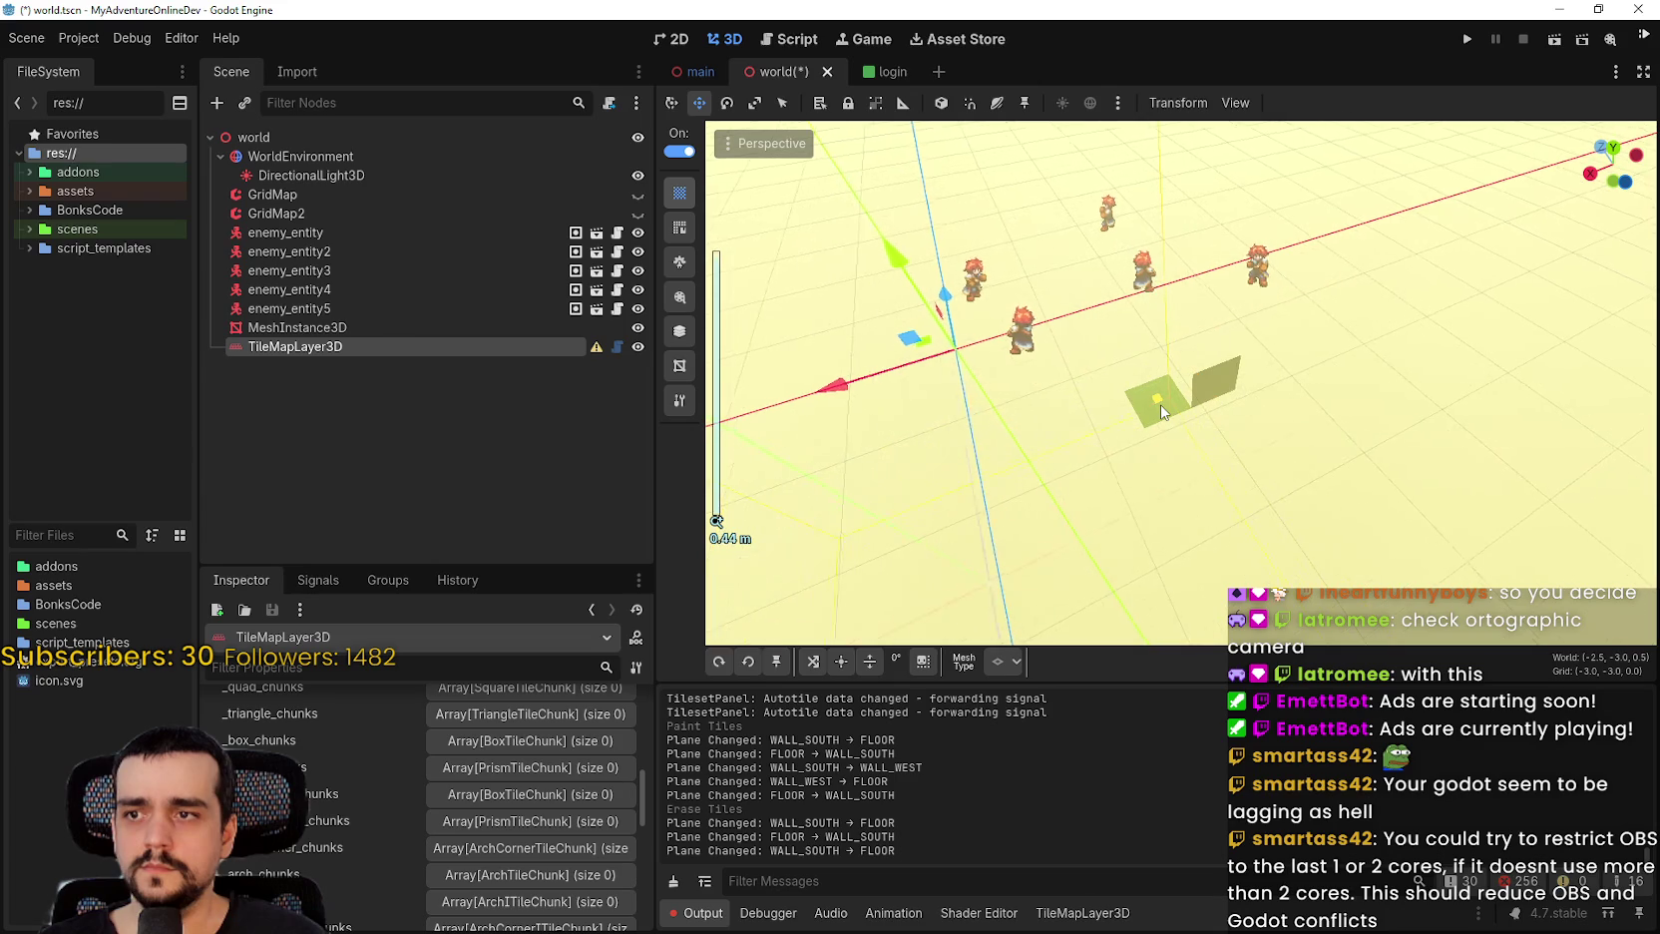
scroll(1161, 405, down, 5)
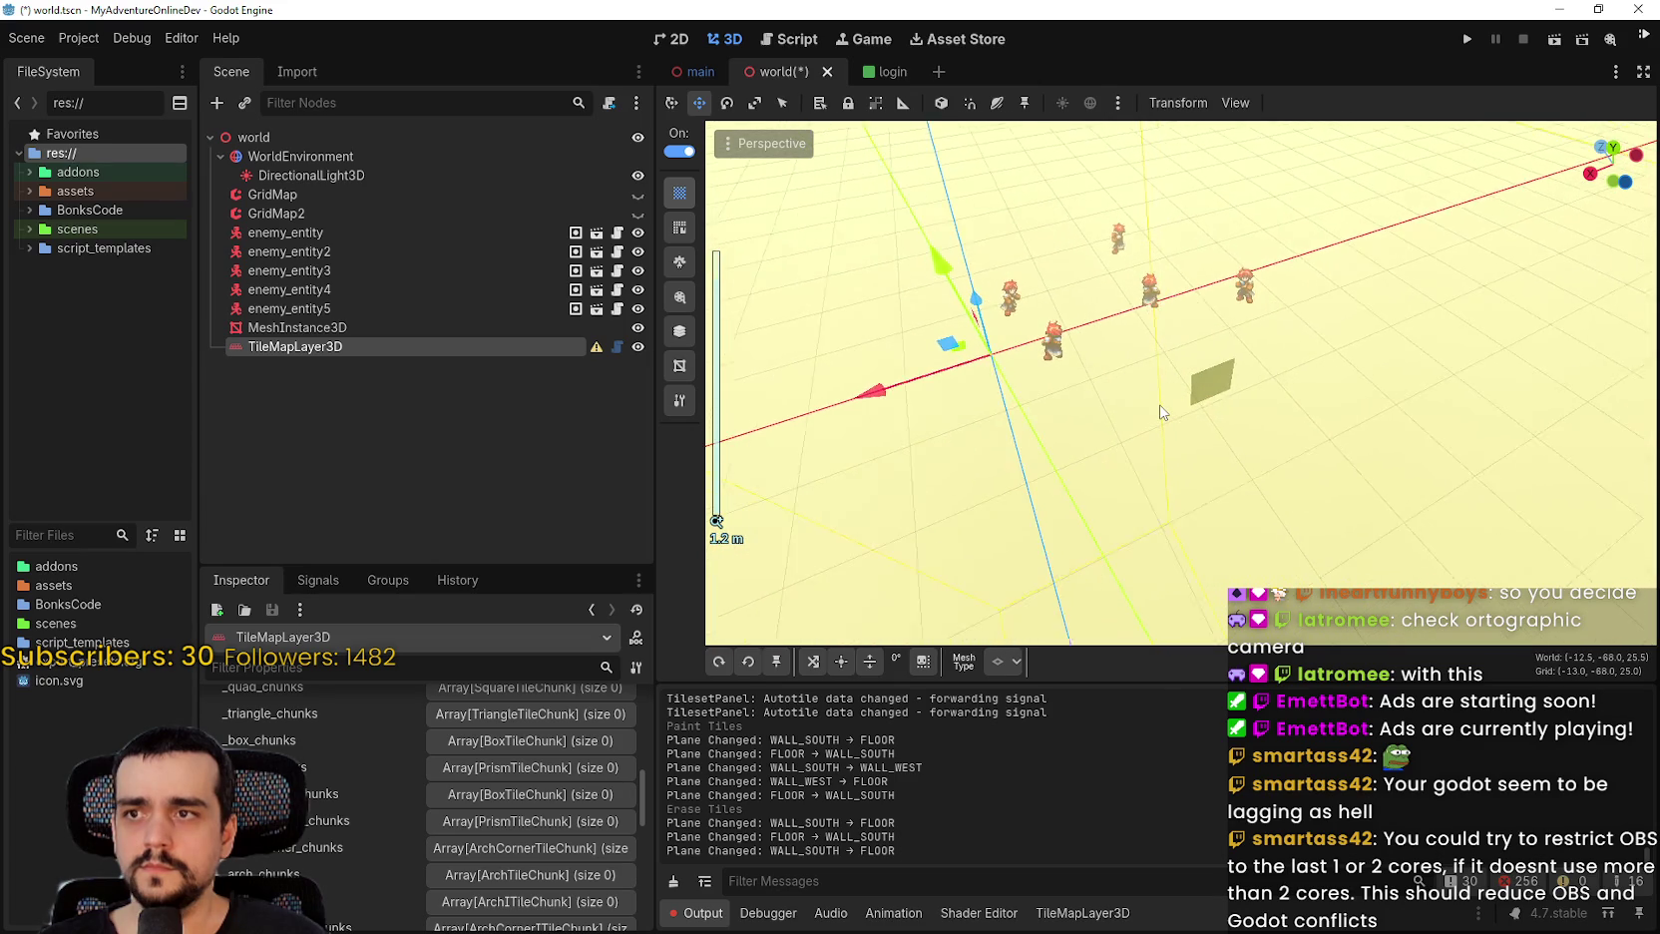
scroll(1160, 410, down, 3)
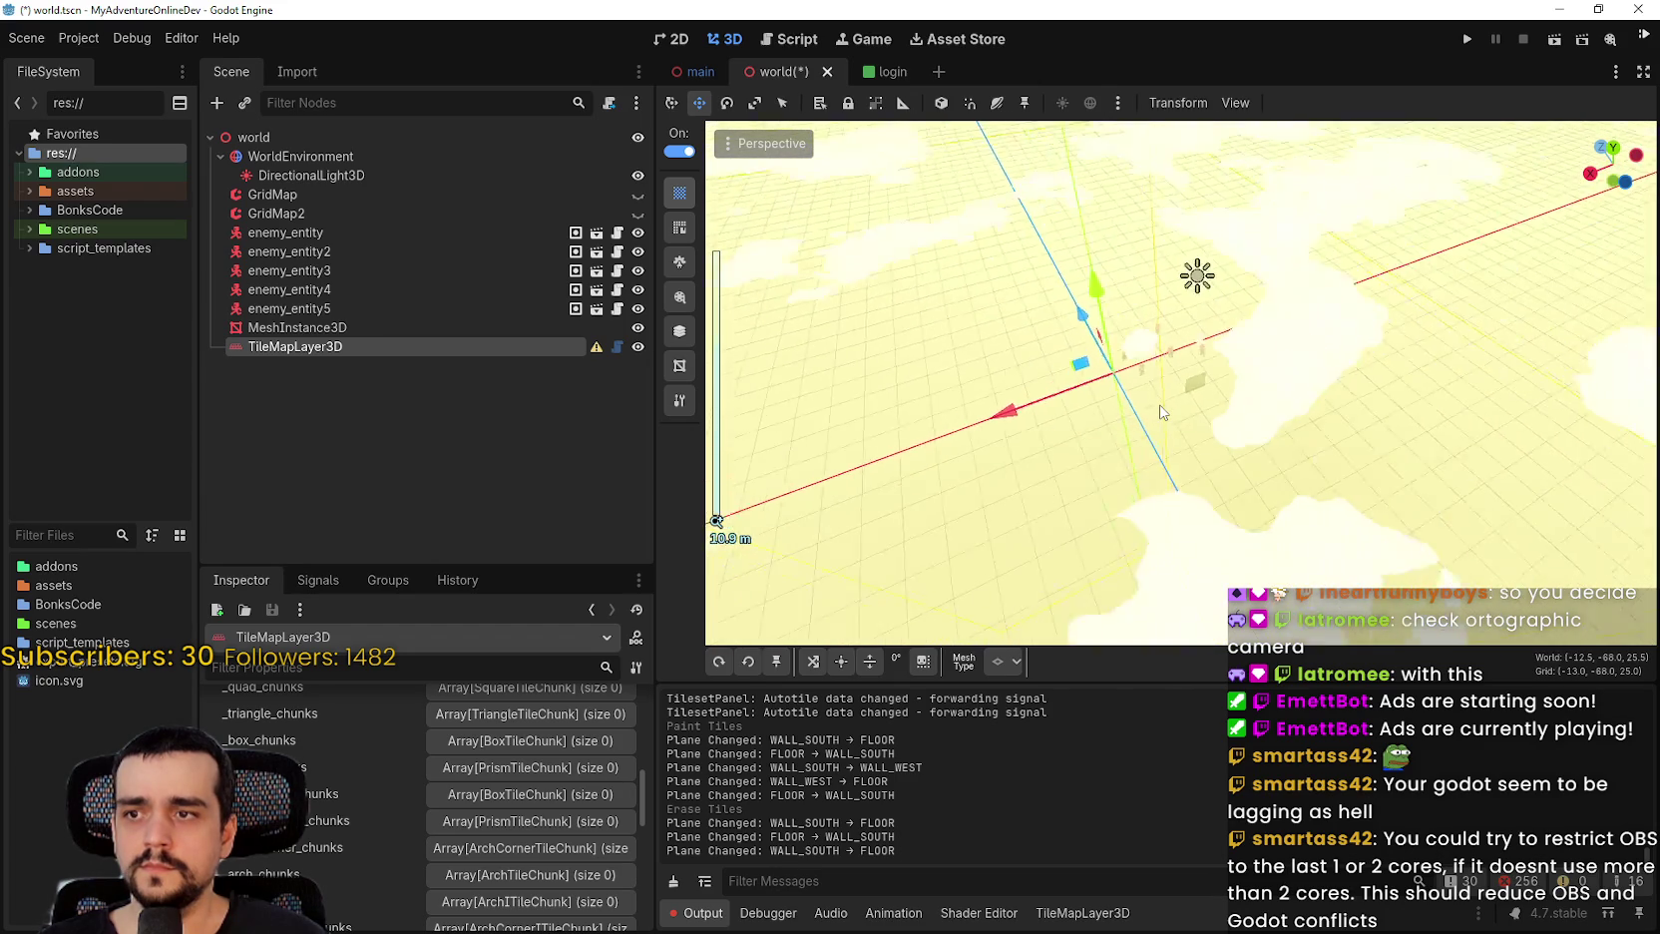
scroll(1161, 410, down, 10)
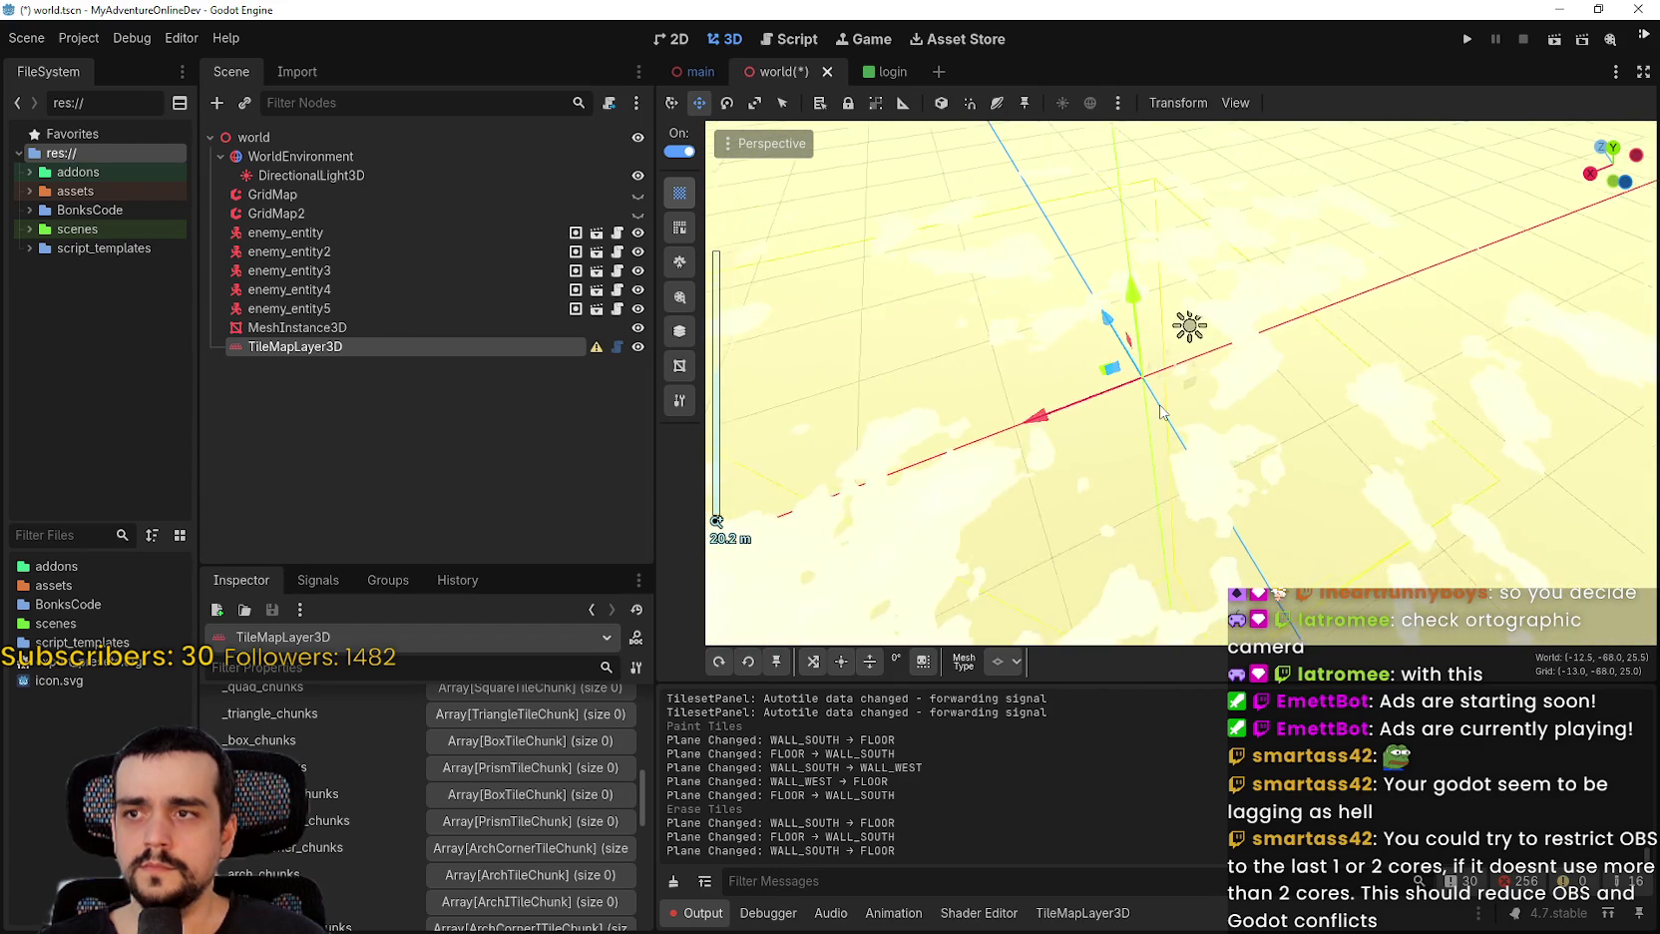
scroll(1160, 410, up, 5)
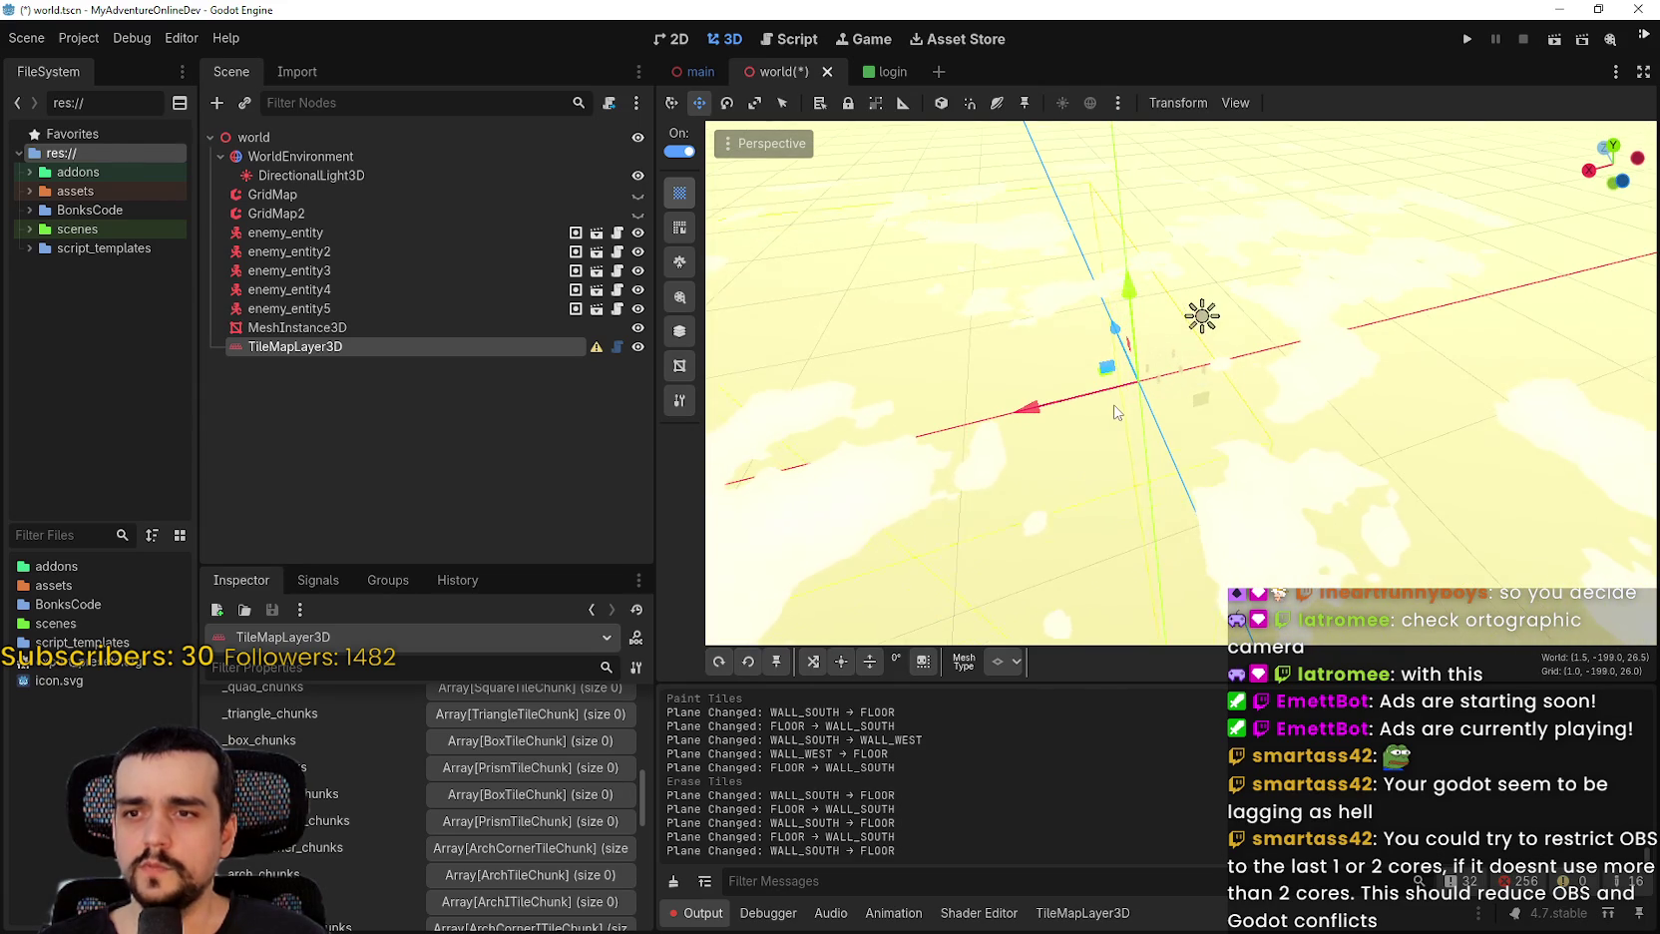
Orbit to a near-front view of the enemies and fine-tune the zoom.
drag(1116, 412, 1163, 397)
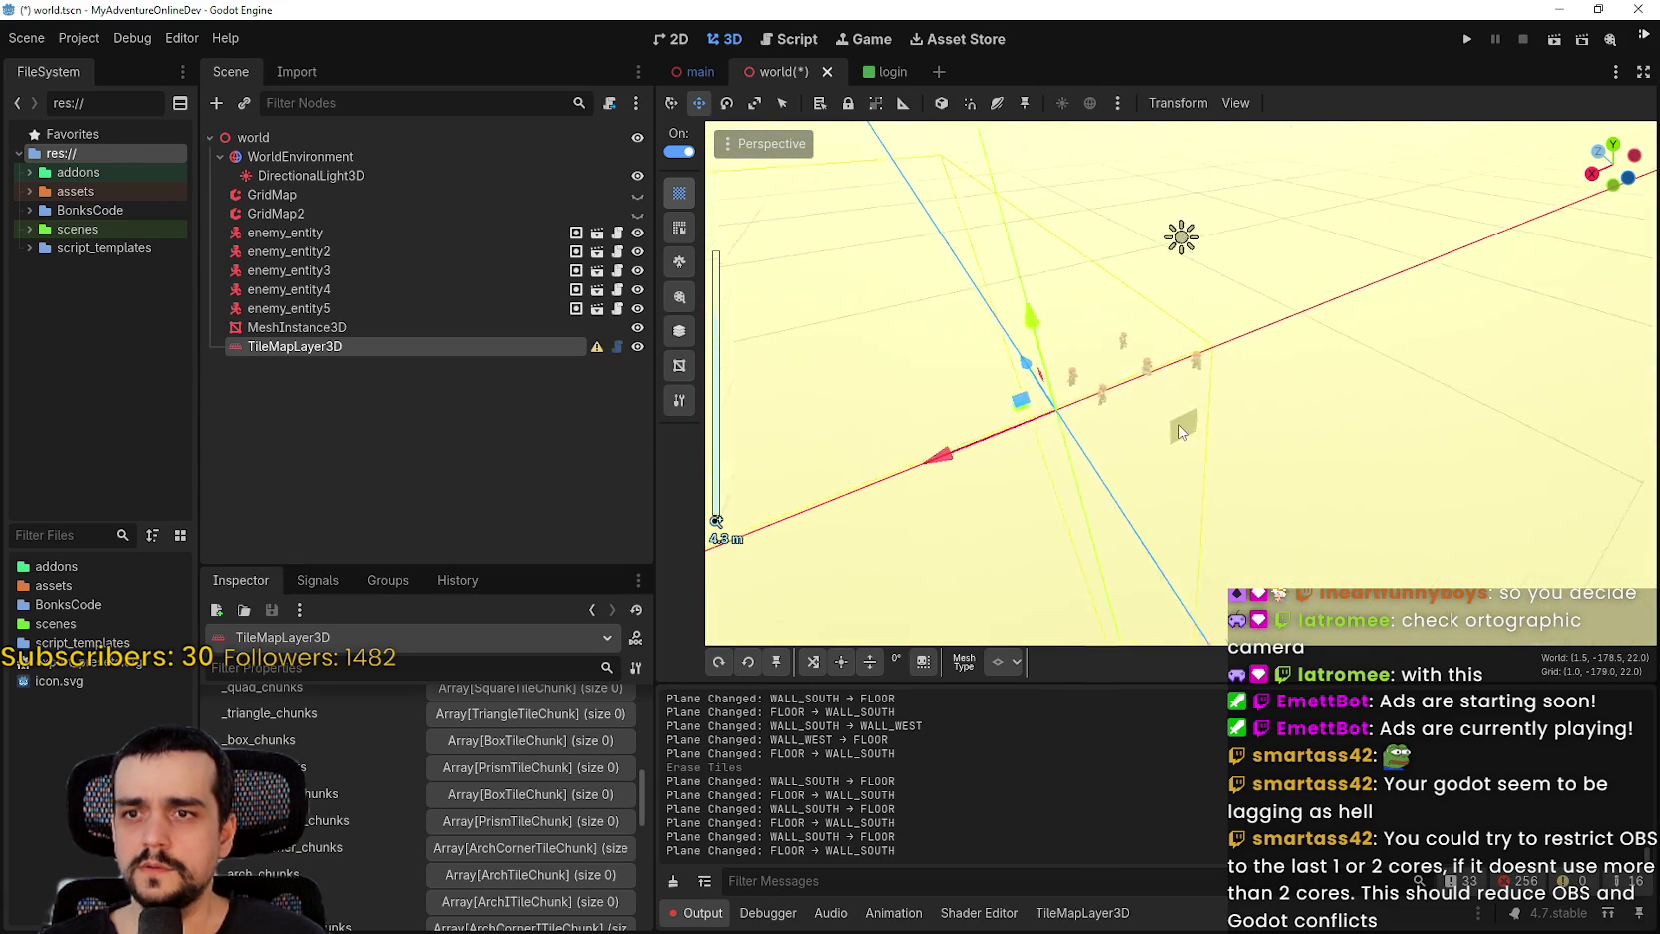
drag(1177, 424, 1052, 337)
scroll(1052, 338, up, 5)
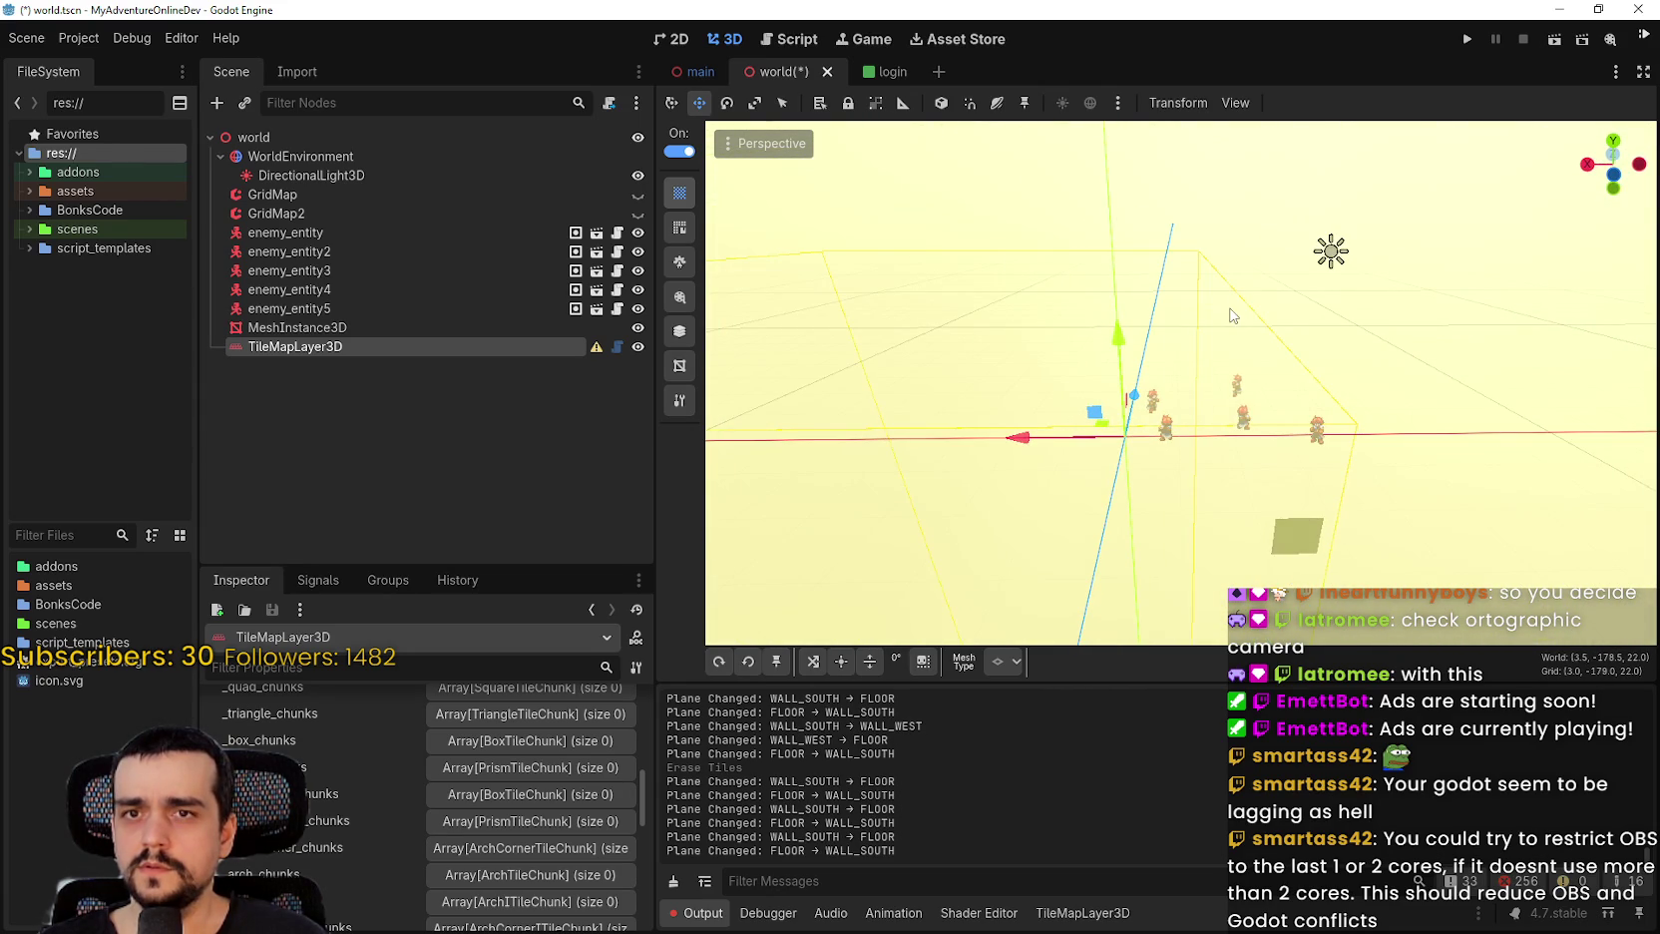
scroll(1227, 321, down, 3)
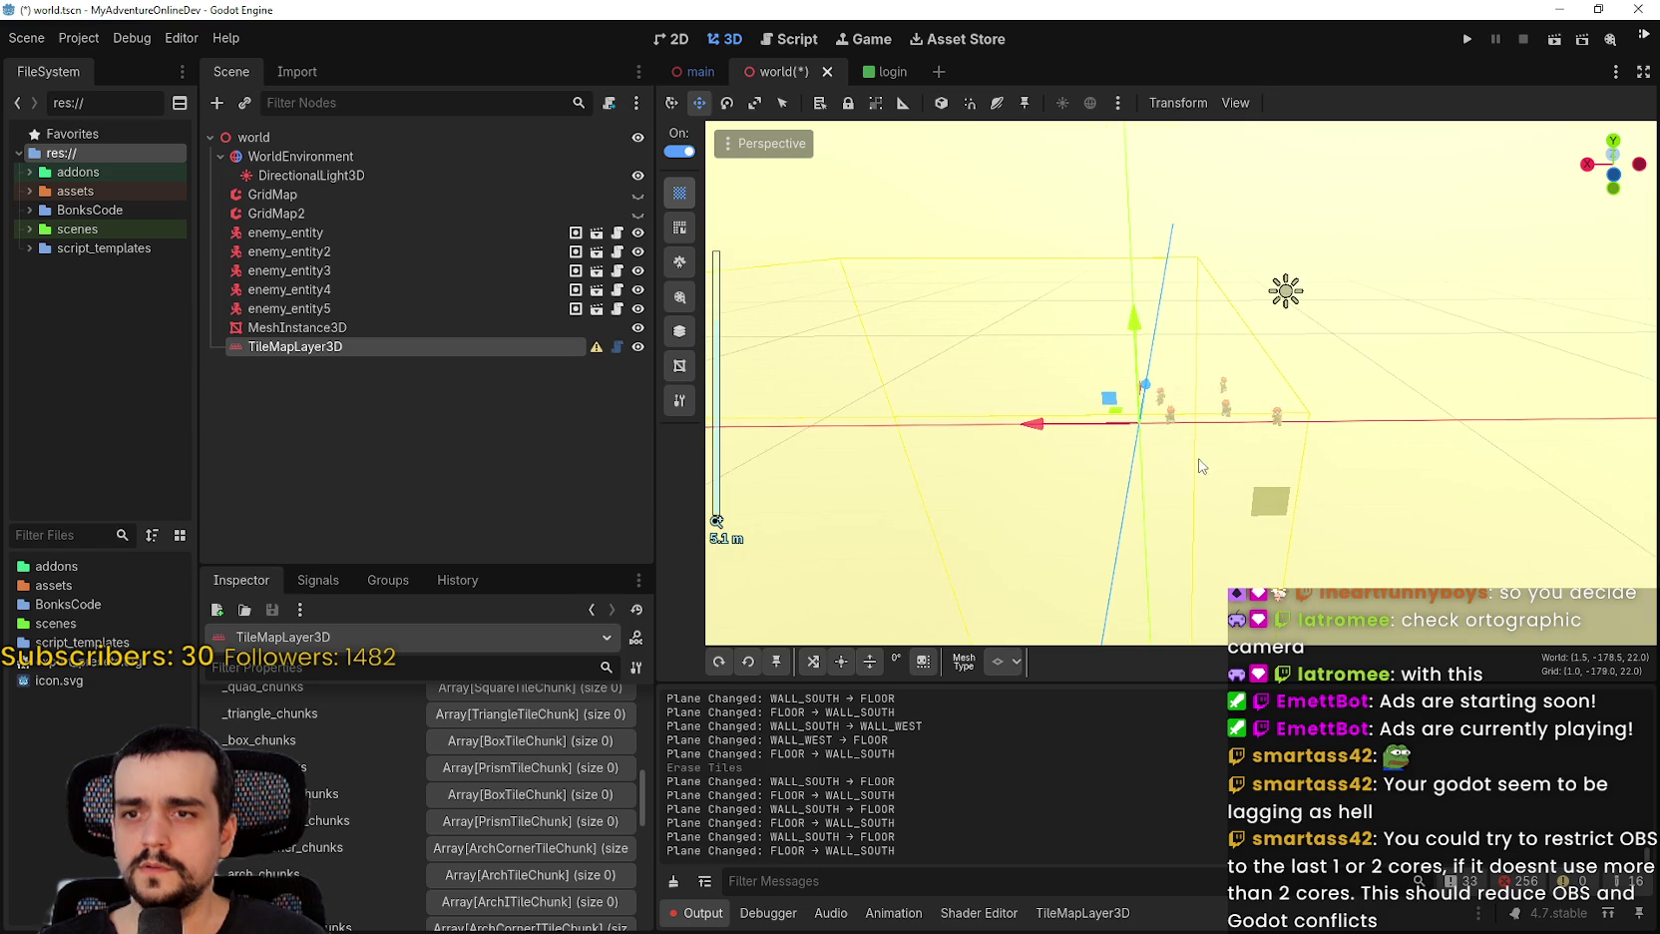
drag(1201, 466, 1029, 417)
scroll(1117, 437, up, 2)
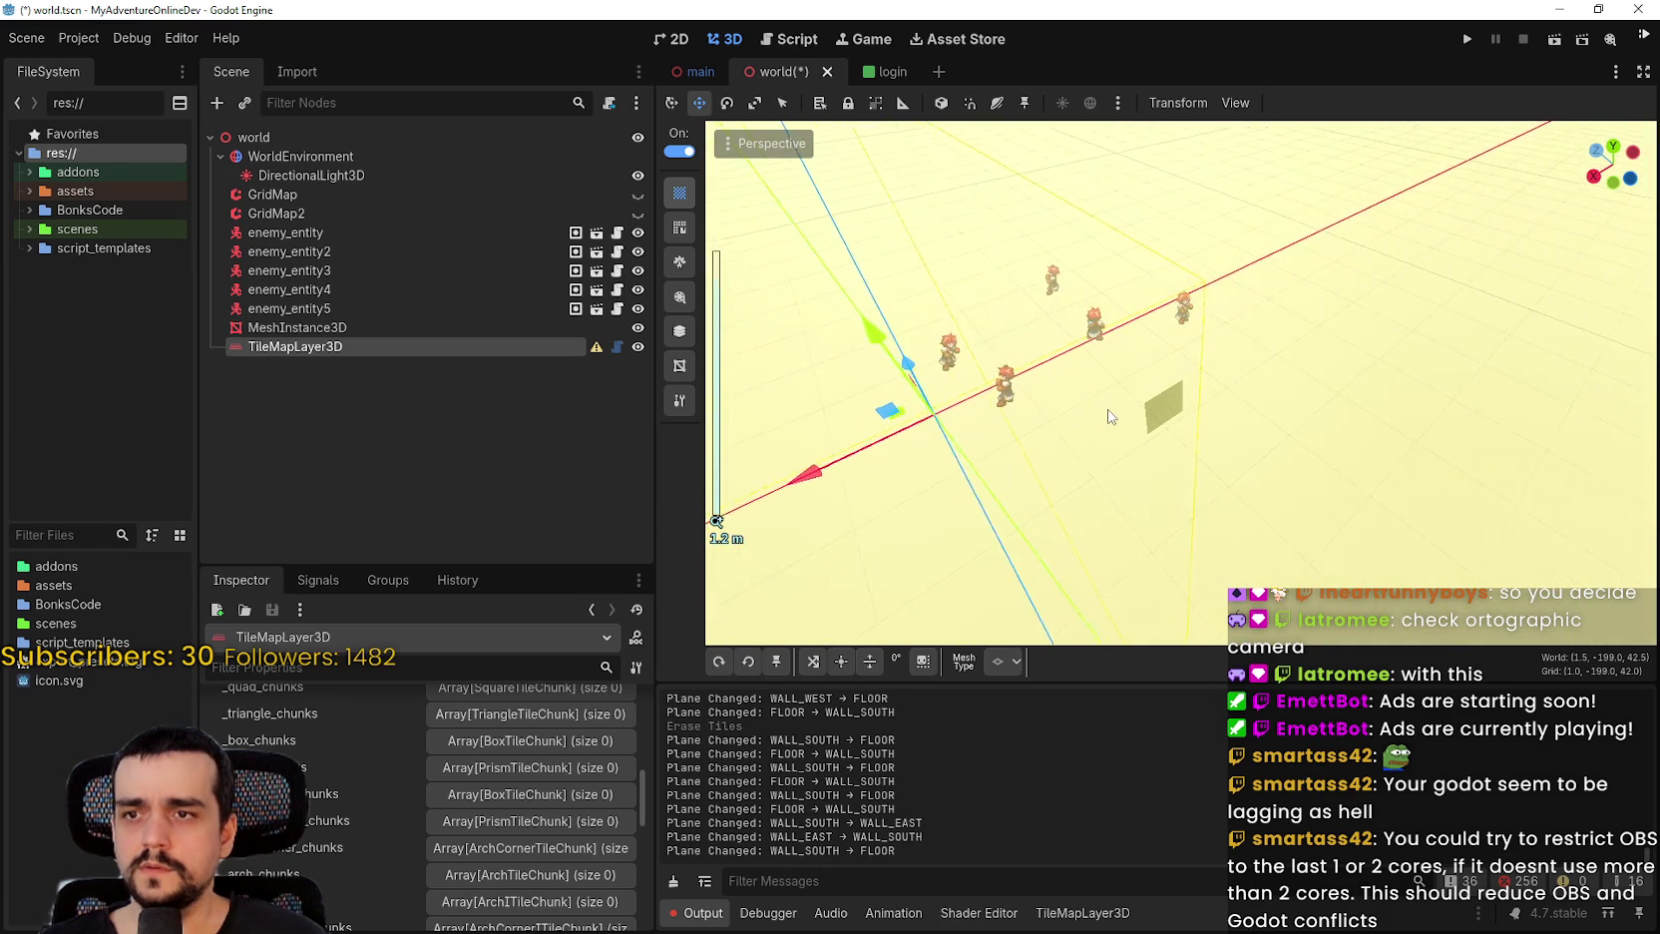
scroll(1104, 401, down, 4)
scroll(1097, 389, down, 10)
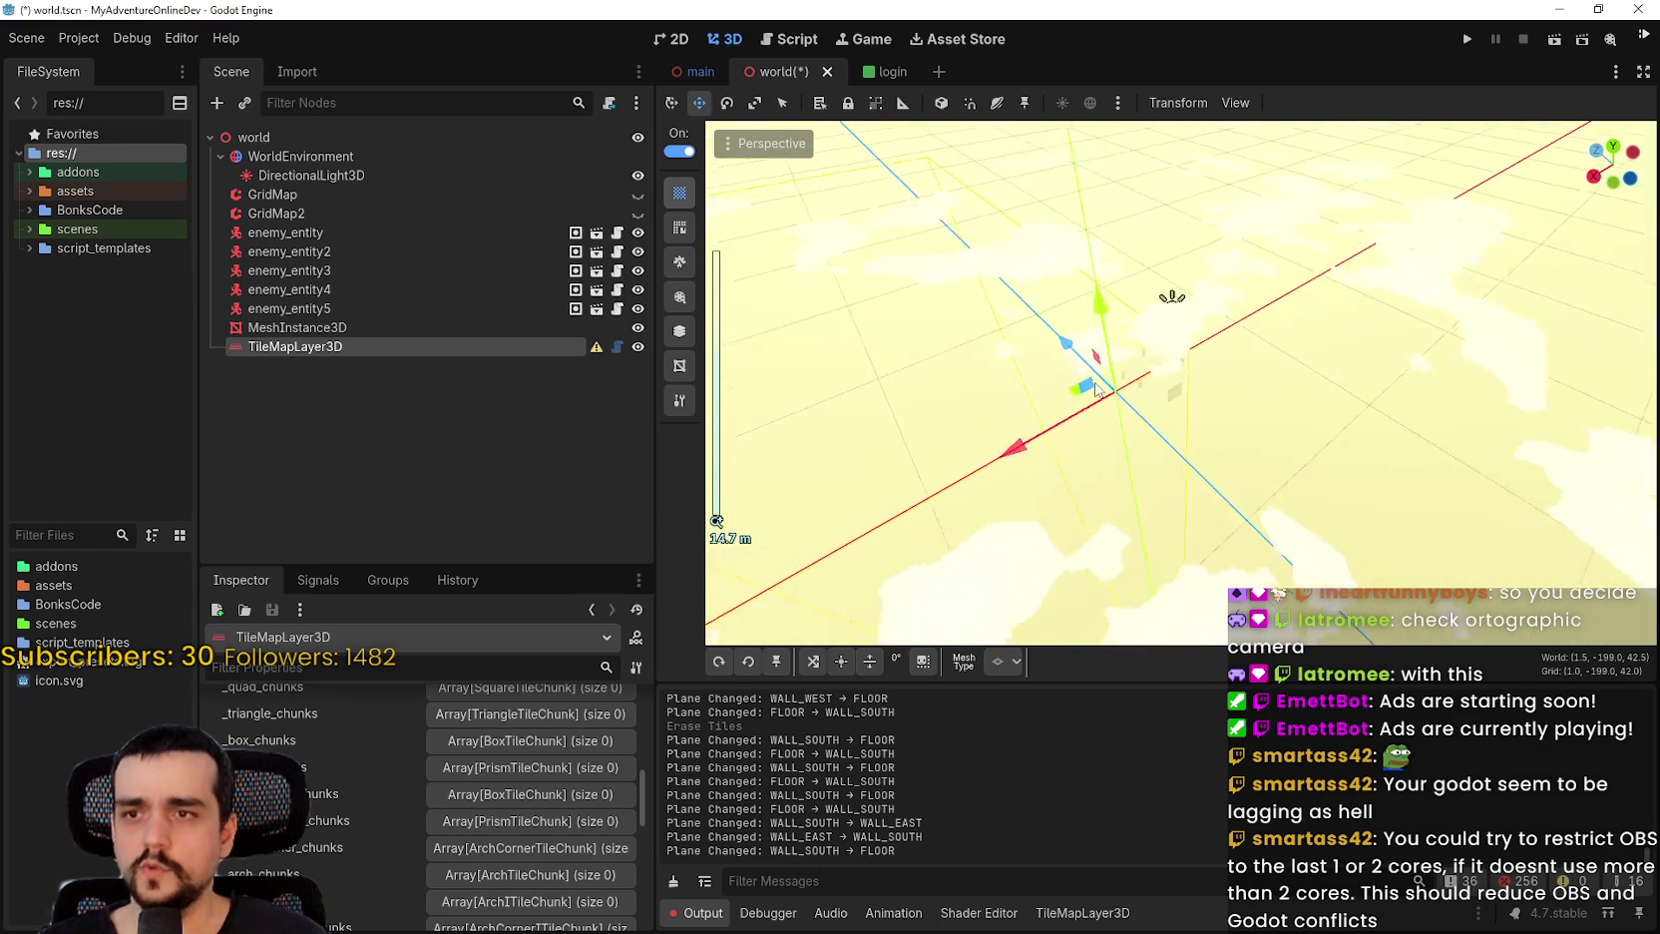
scroll(1157, 402, up, 12)
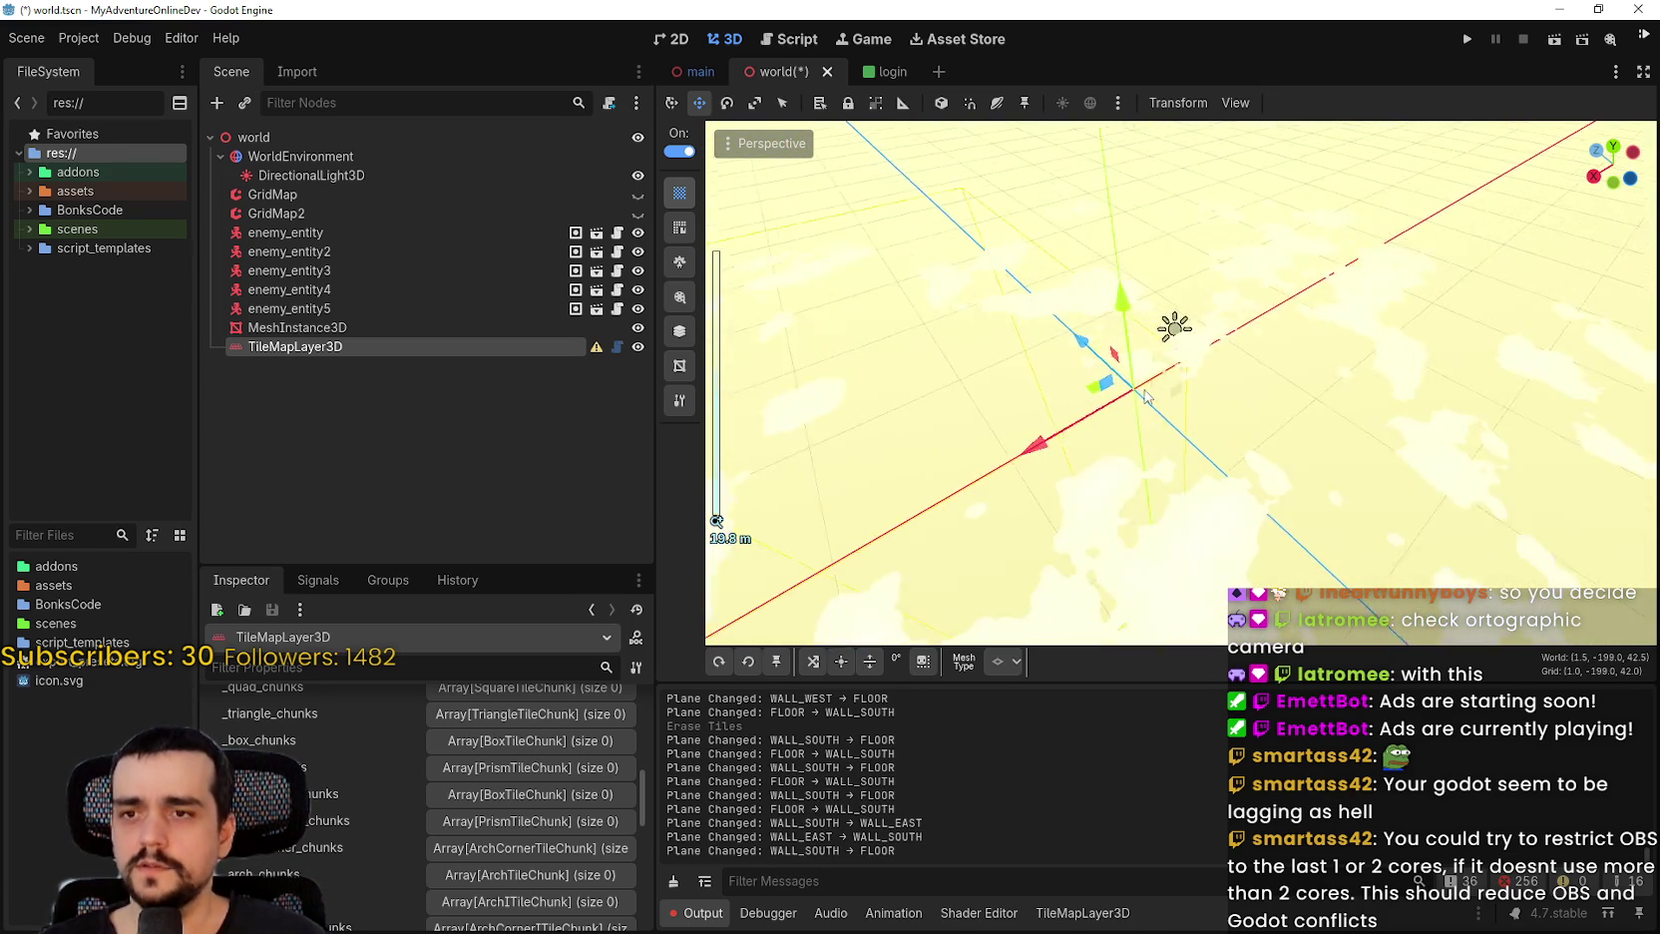
scroll(1103, 392, up, 4)
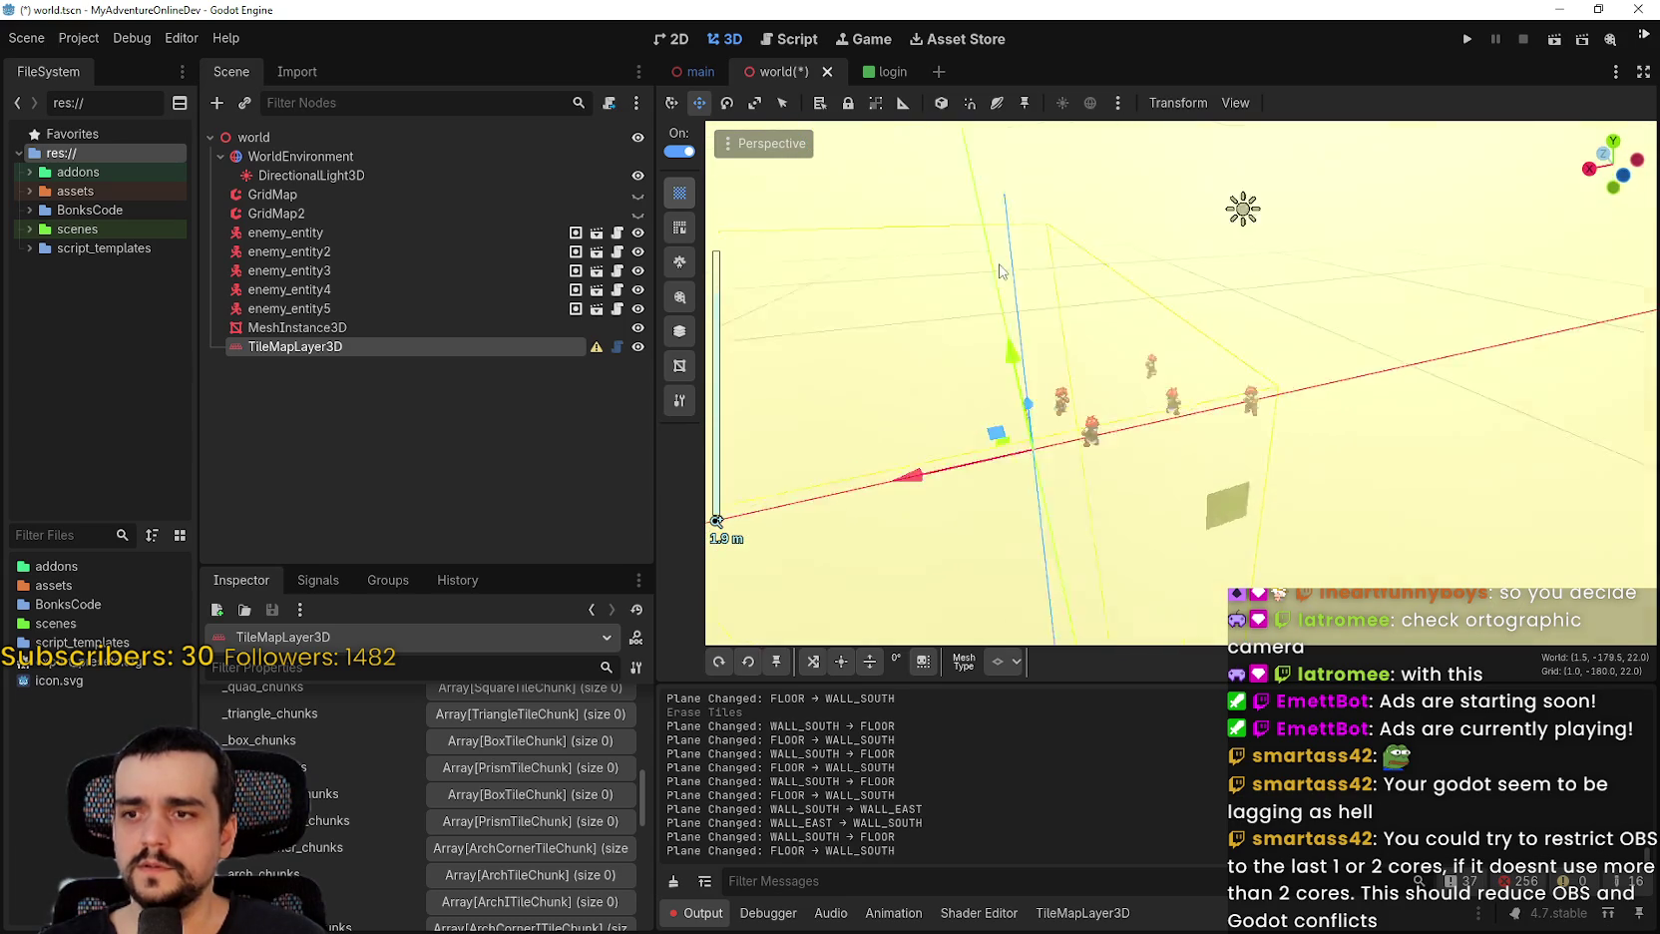
scroll(1043, 432, down, 4)
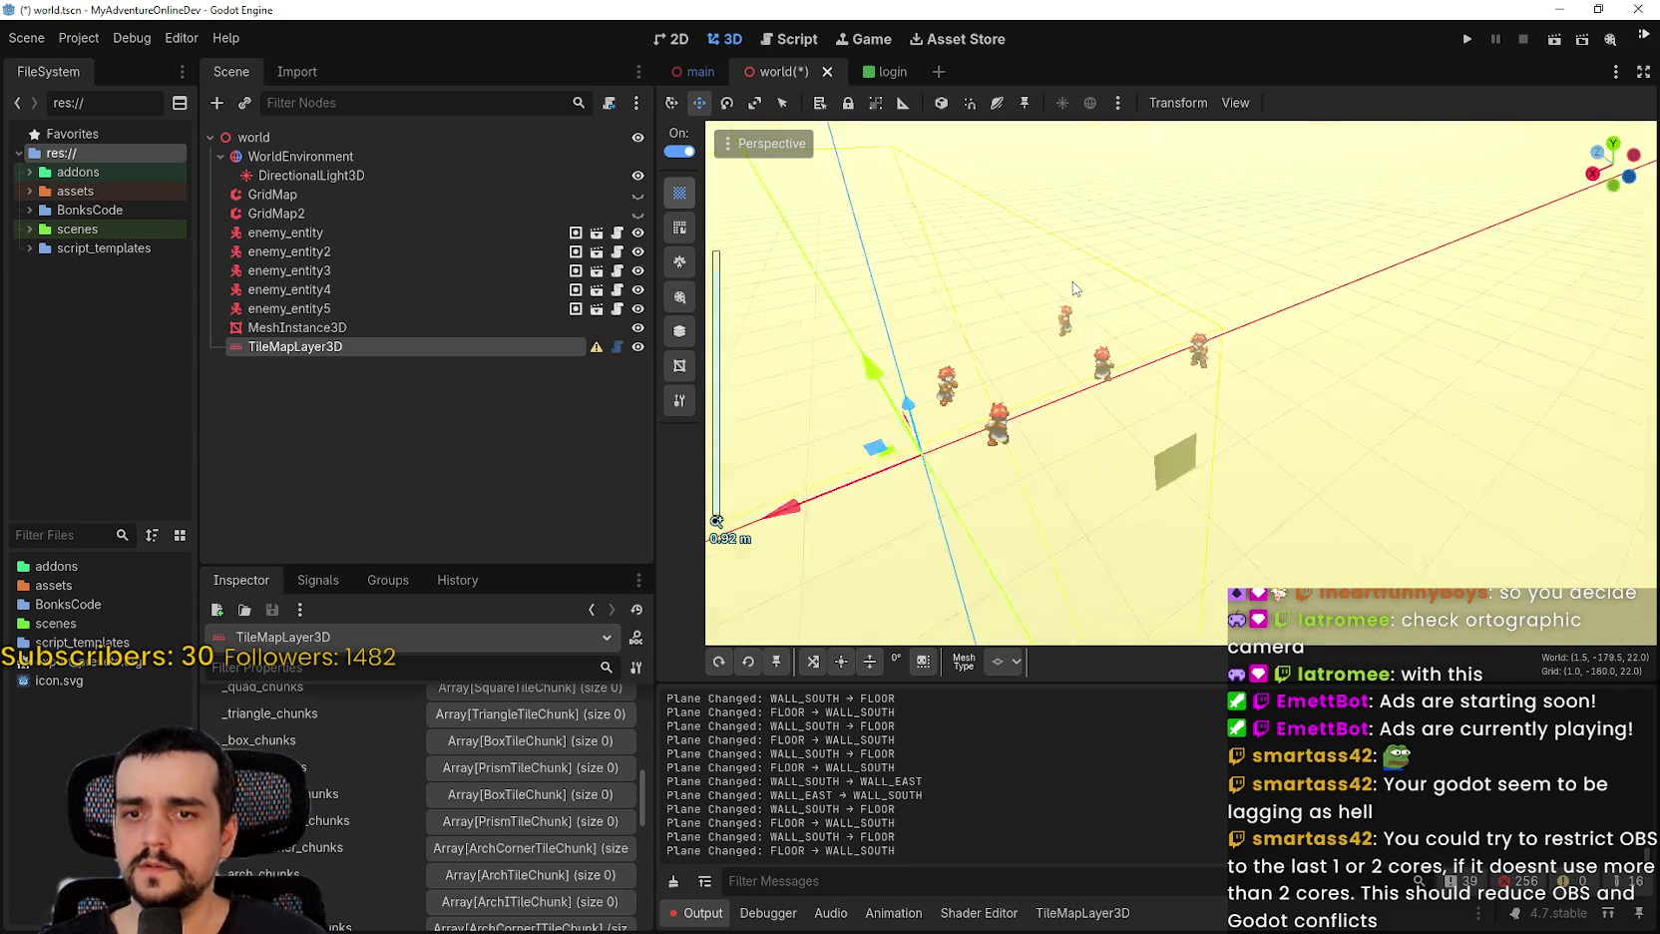
scroll(958, 399, up, 2)
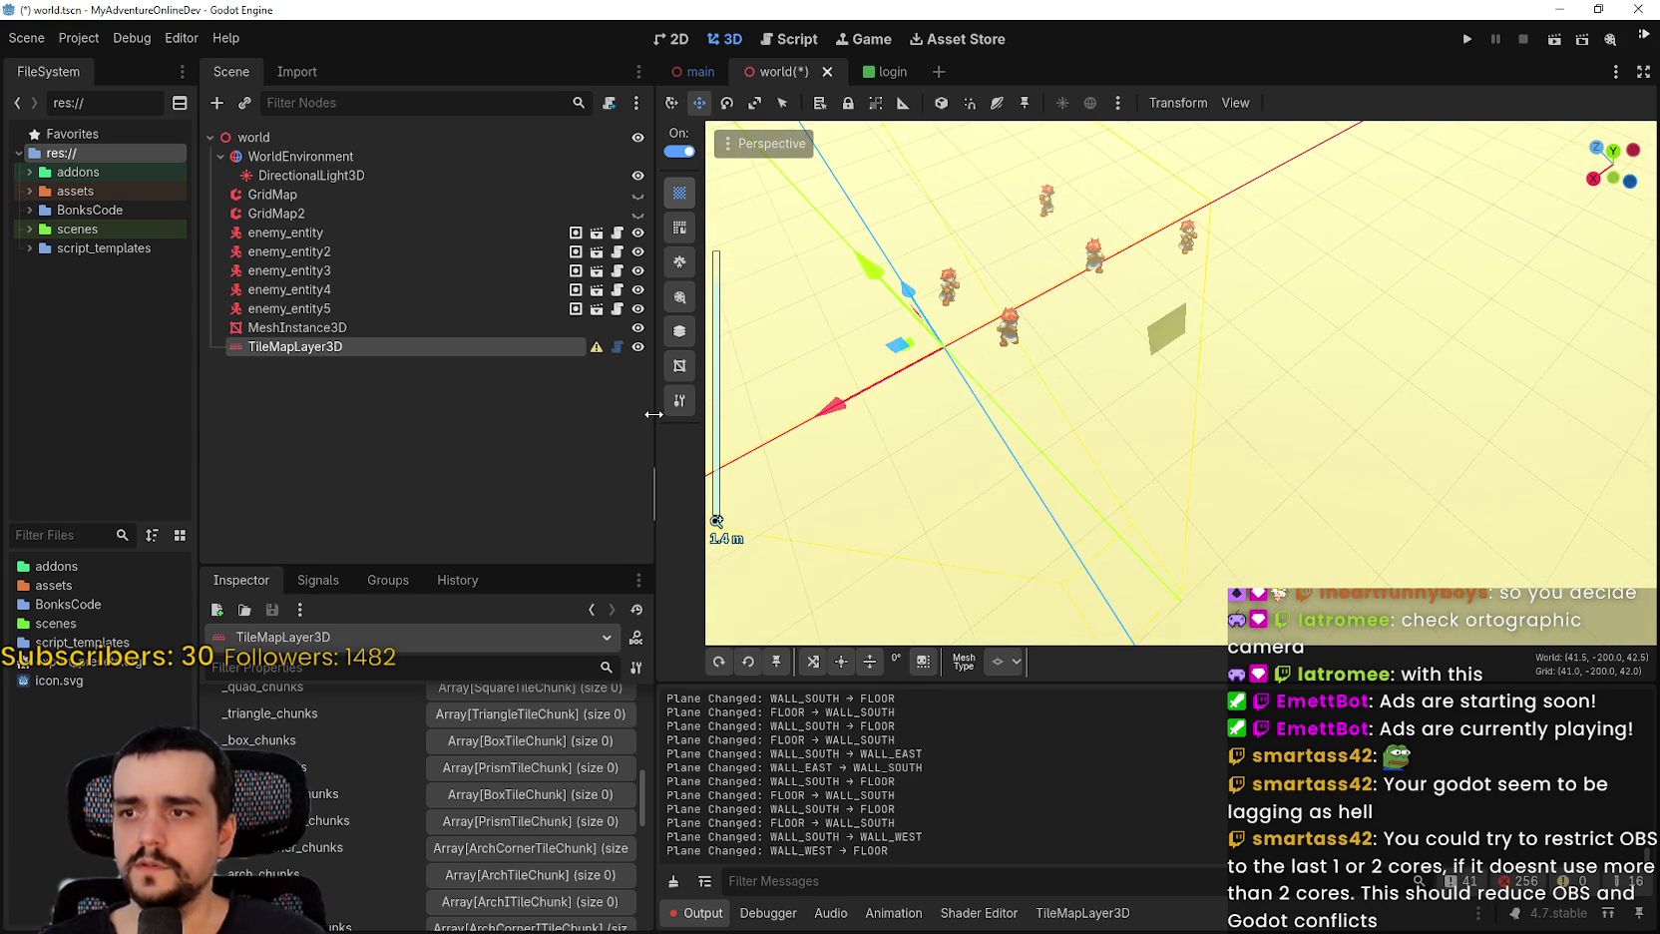
Widen the 3D view further and lower the camera to a more horizontal angle.
drag(654, 414, 516, 414)
scroll(1035, 372, up, 3)
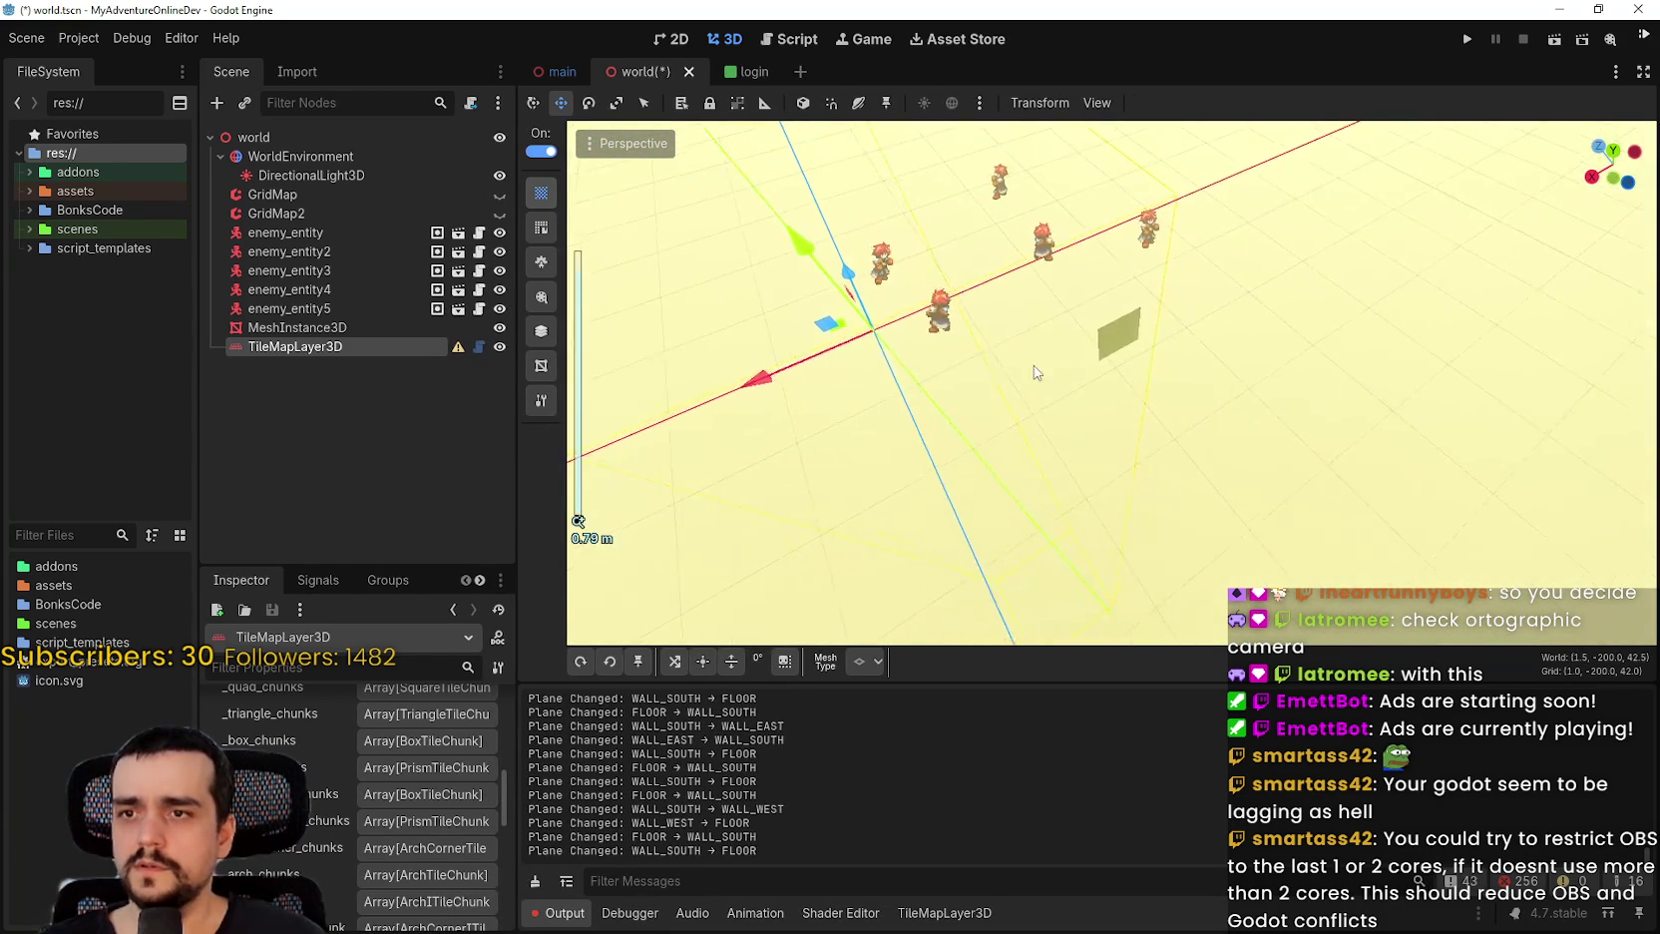
drag(1035, 372, 628, 465)
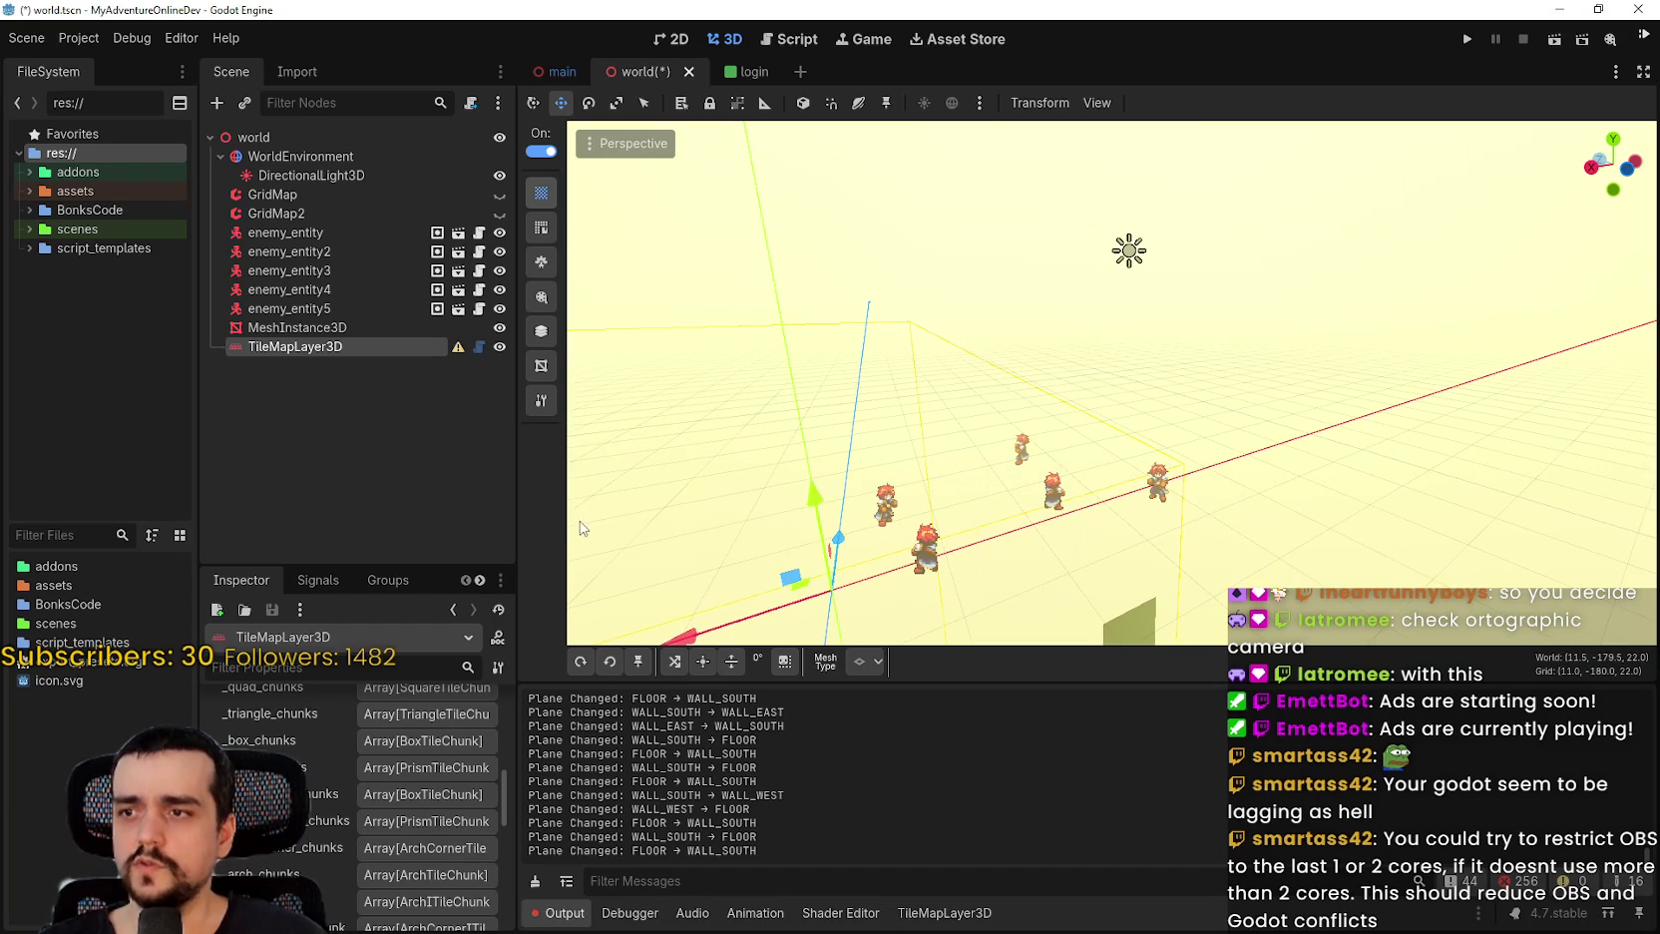
scroll(768, 513, down, 10)
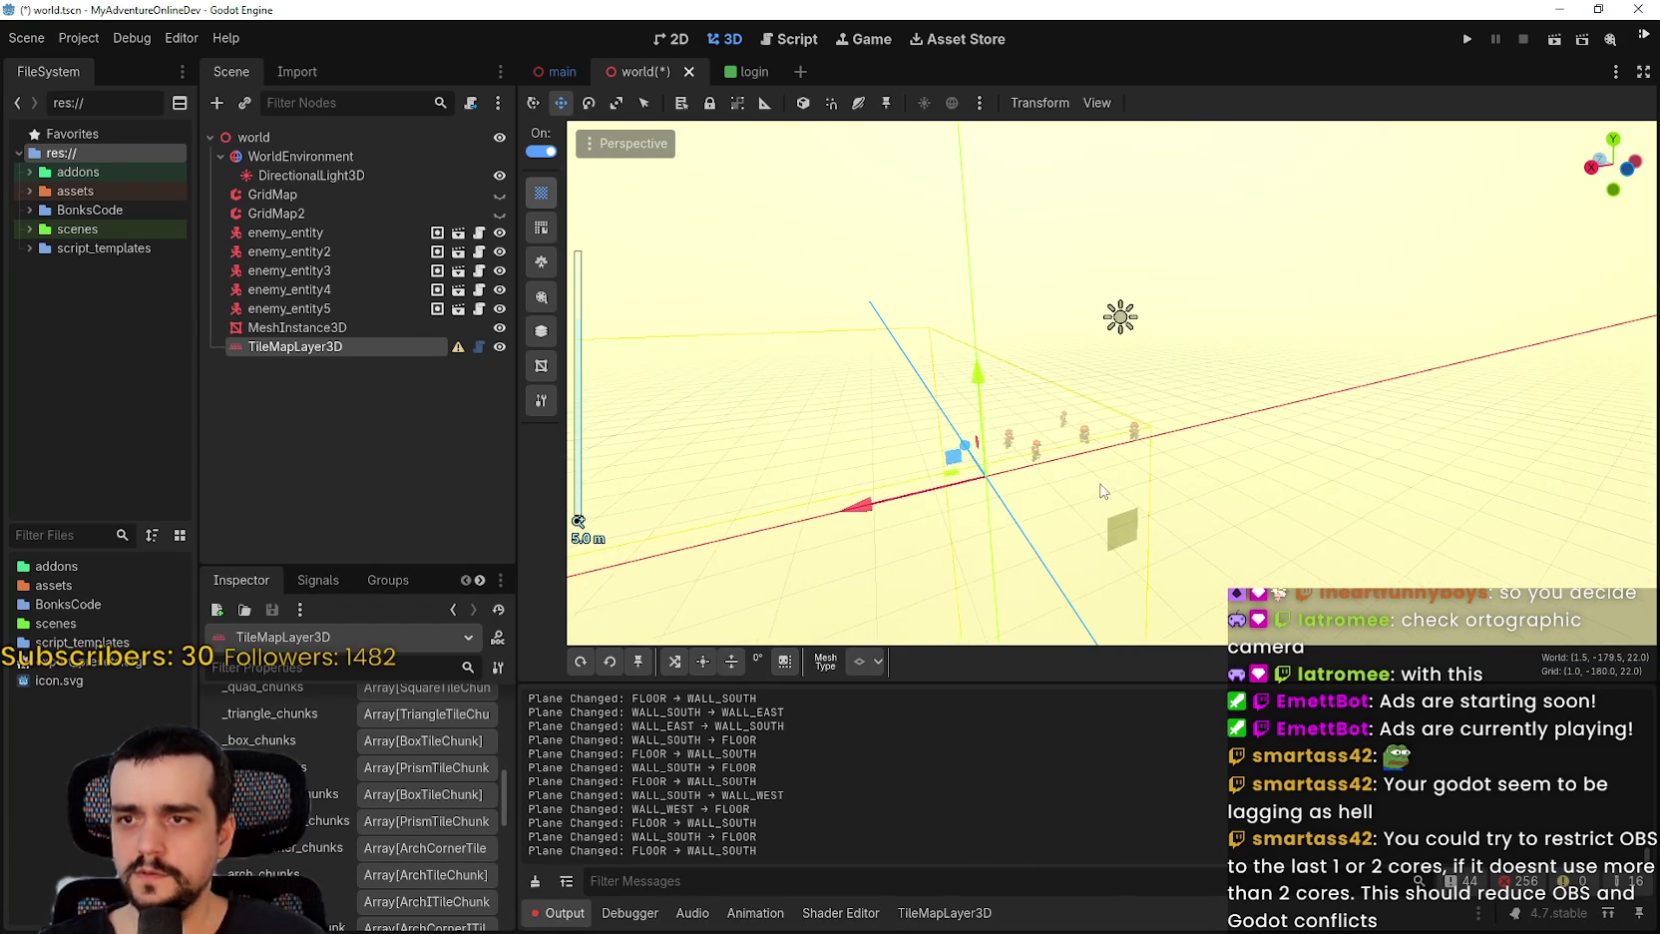
scroll(1102, 490, up, 3)
drag(1123, 502, 1237, 584)
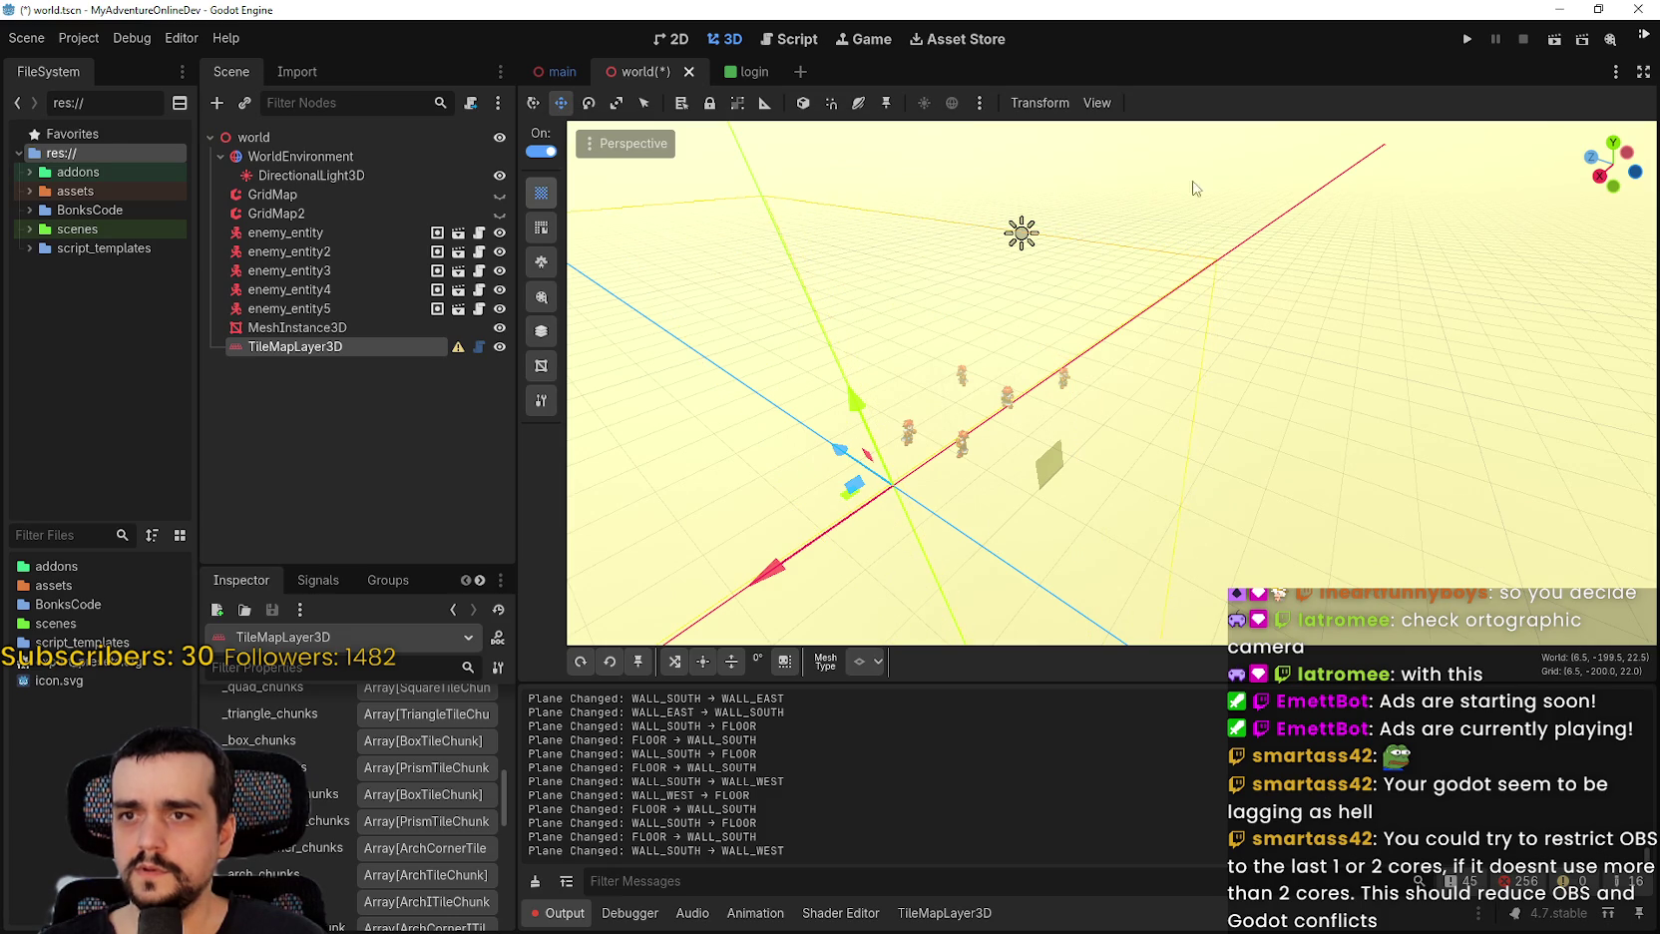
drag(1208, 271, 783, 120)
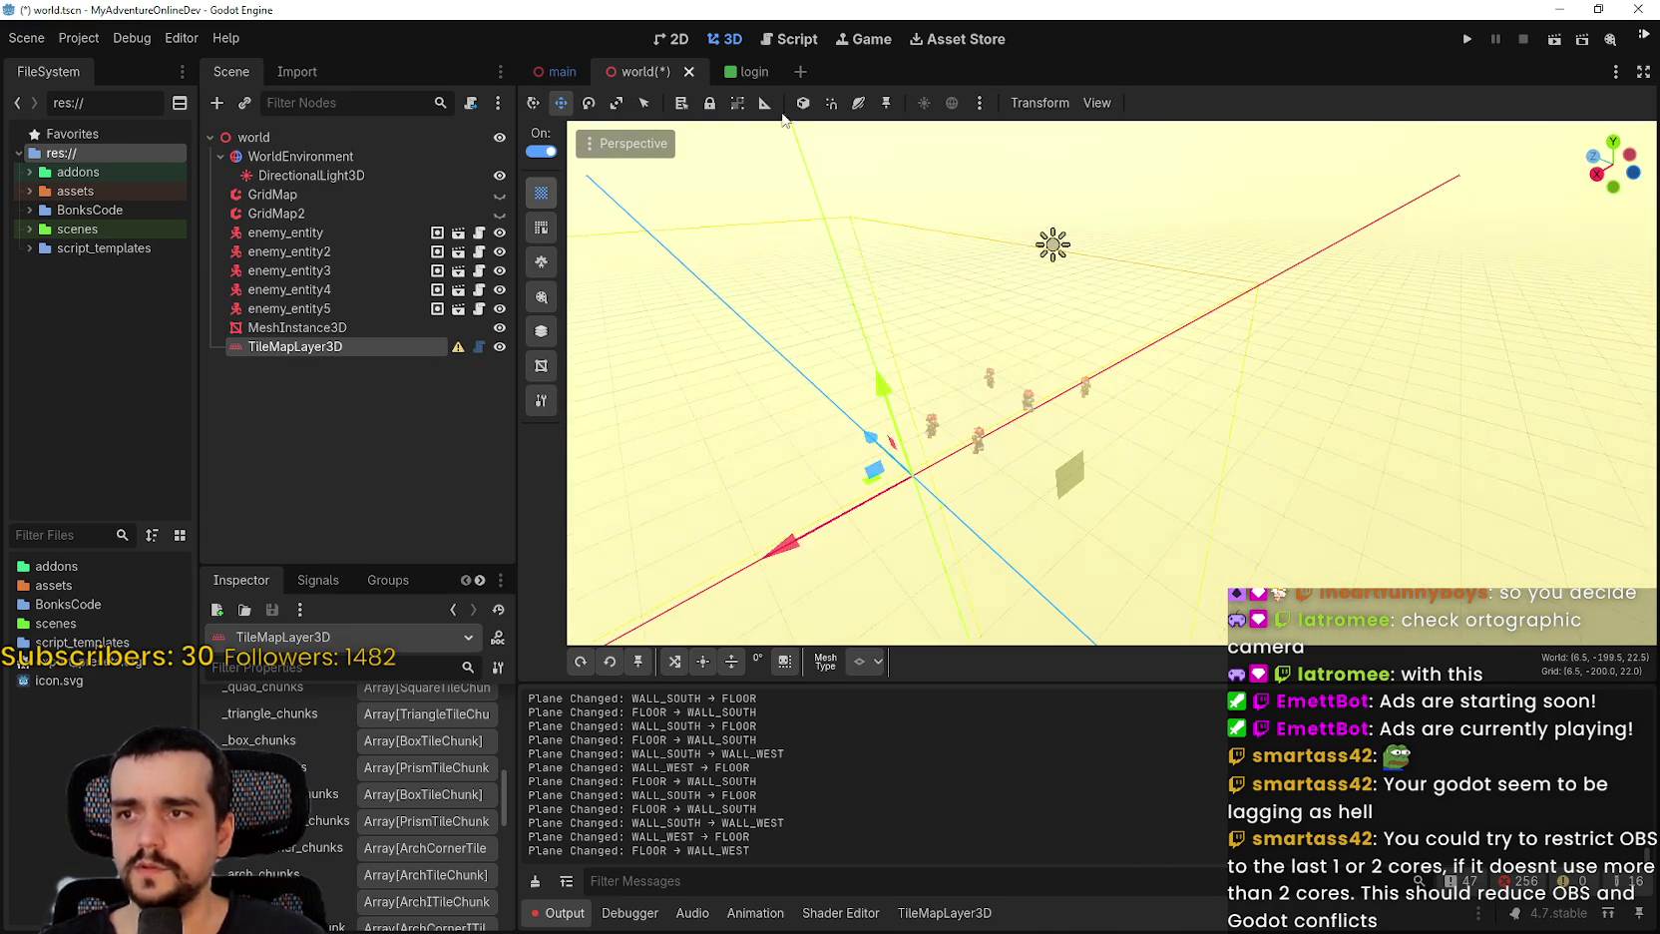
Switch to the combined move-and-rotate gizmo and orbit so the X axis runs across the view.
click(535, 104)
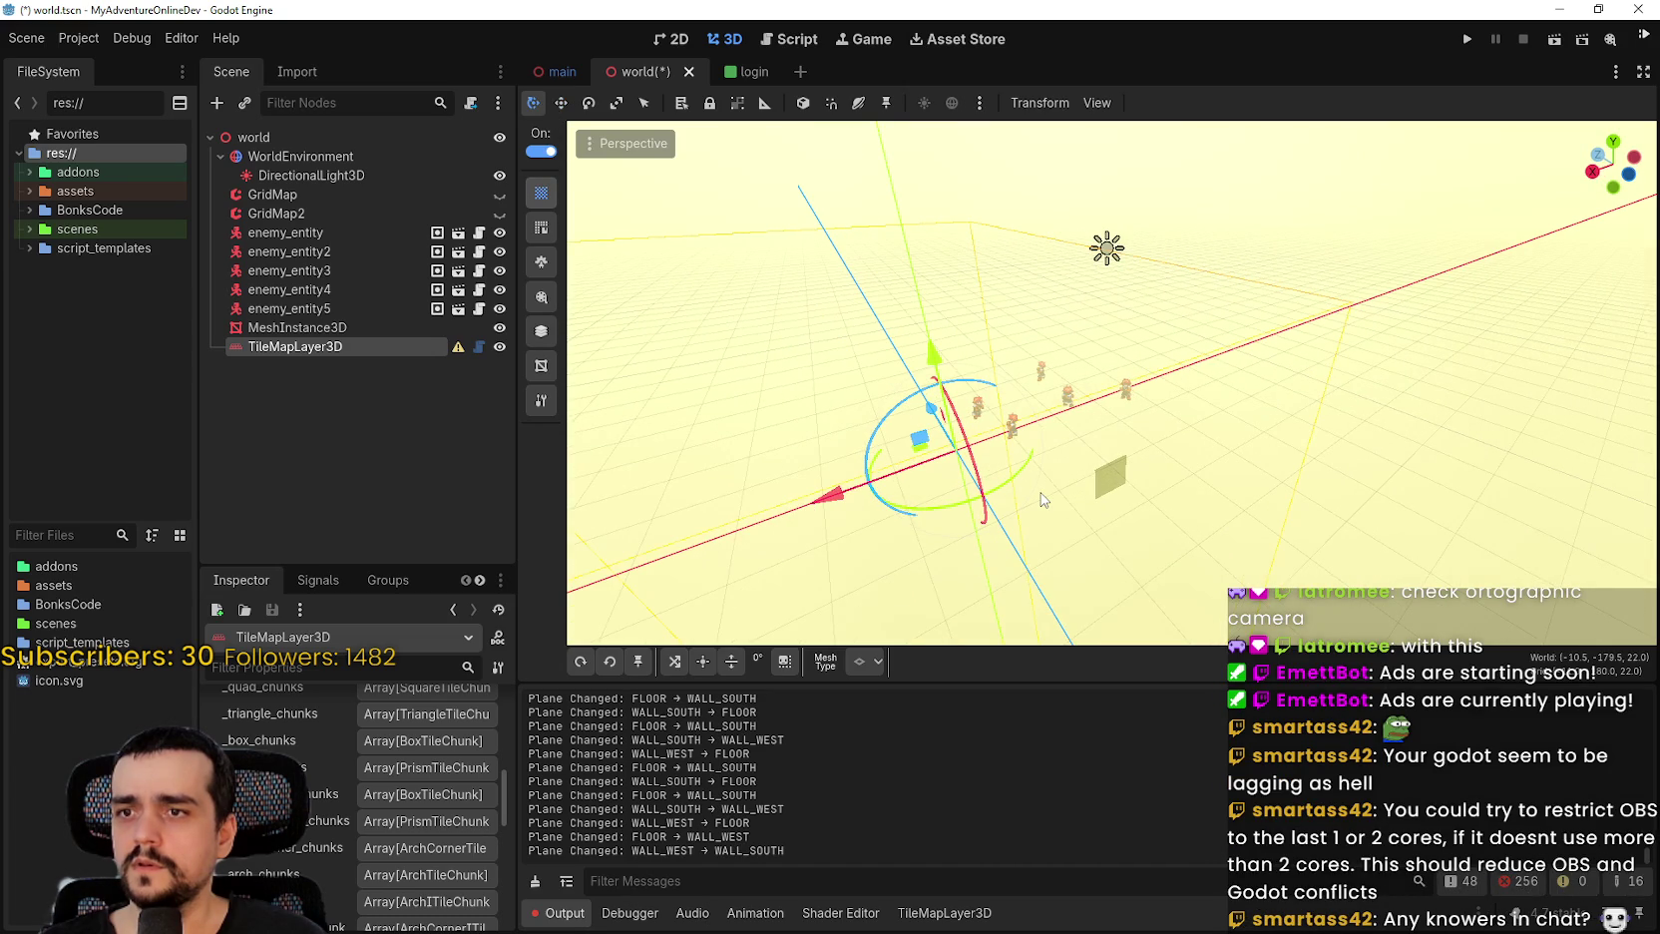
drag(1042, 499, 989, 323)
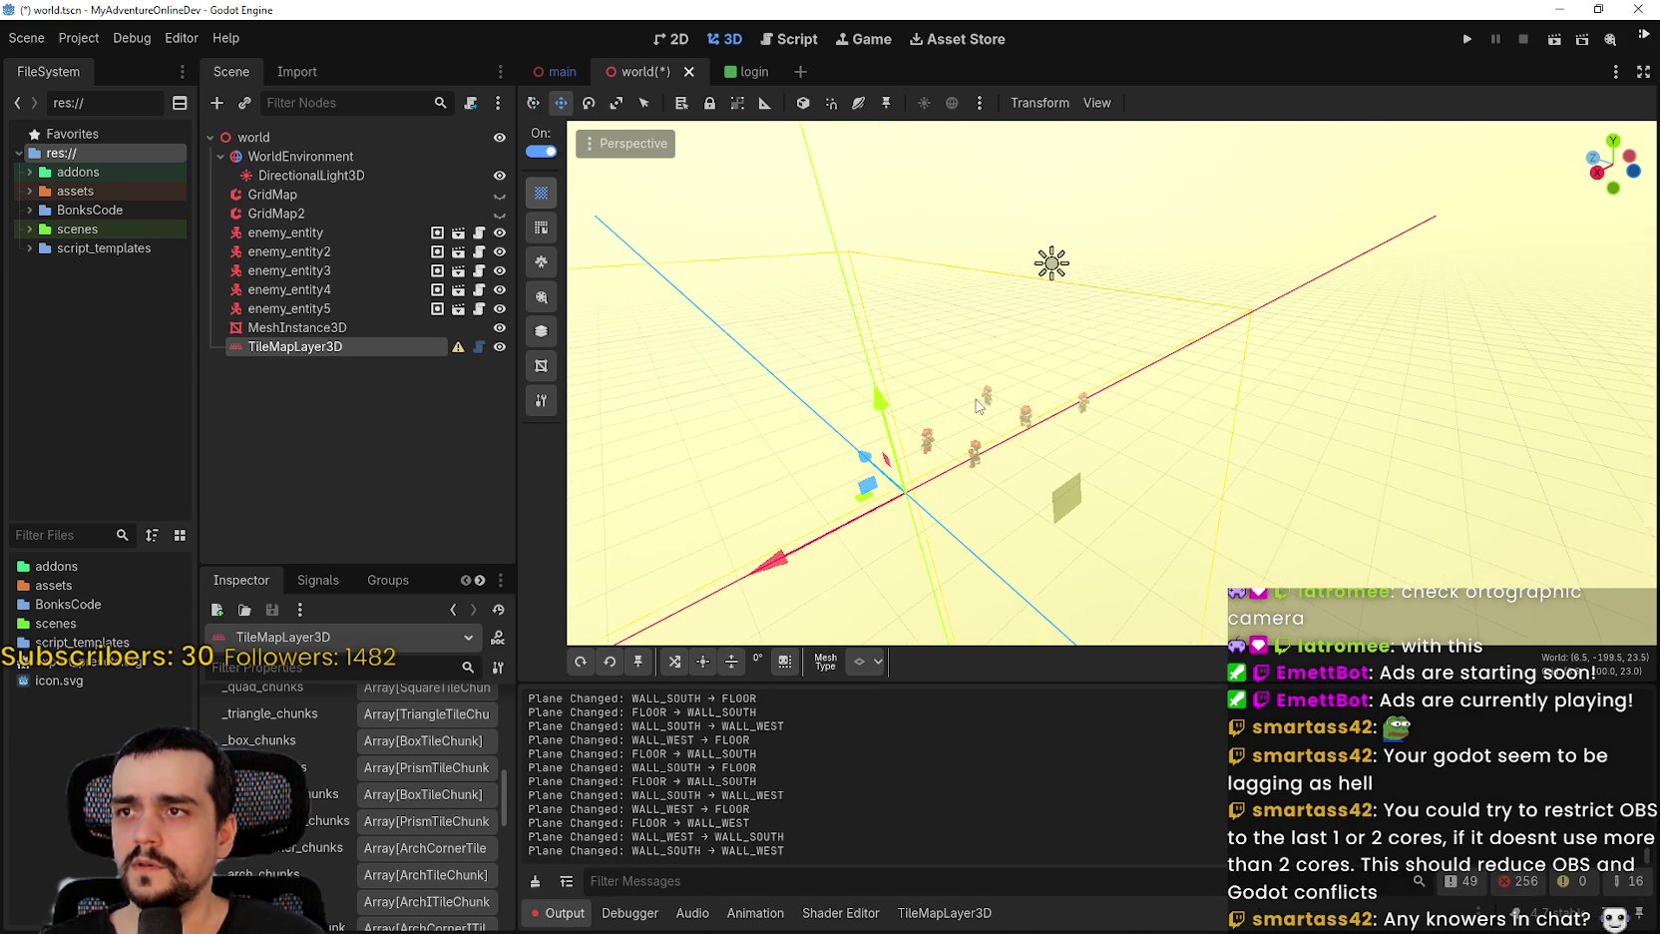
drag(978, 405, 1155, 453)
scroll(1112, 437, up, 3)
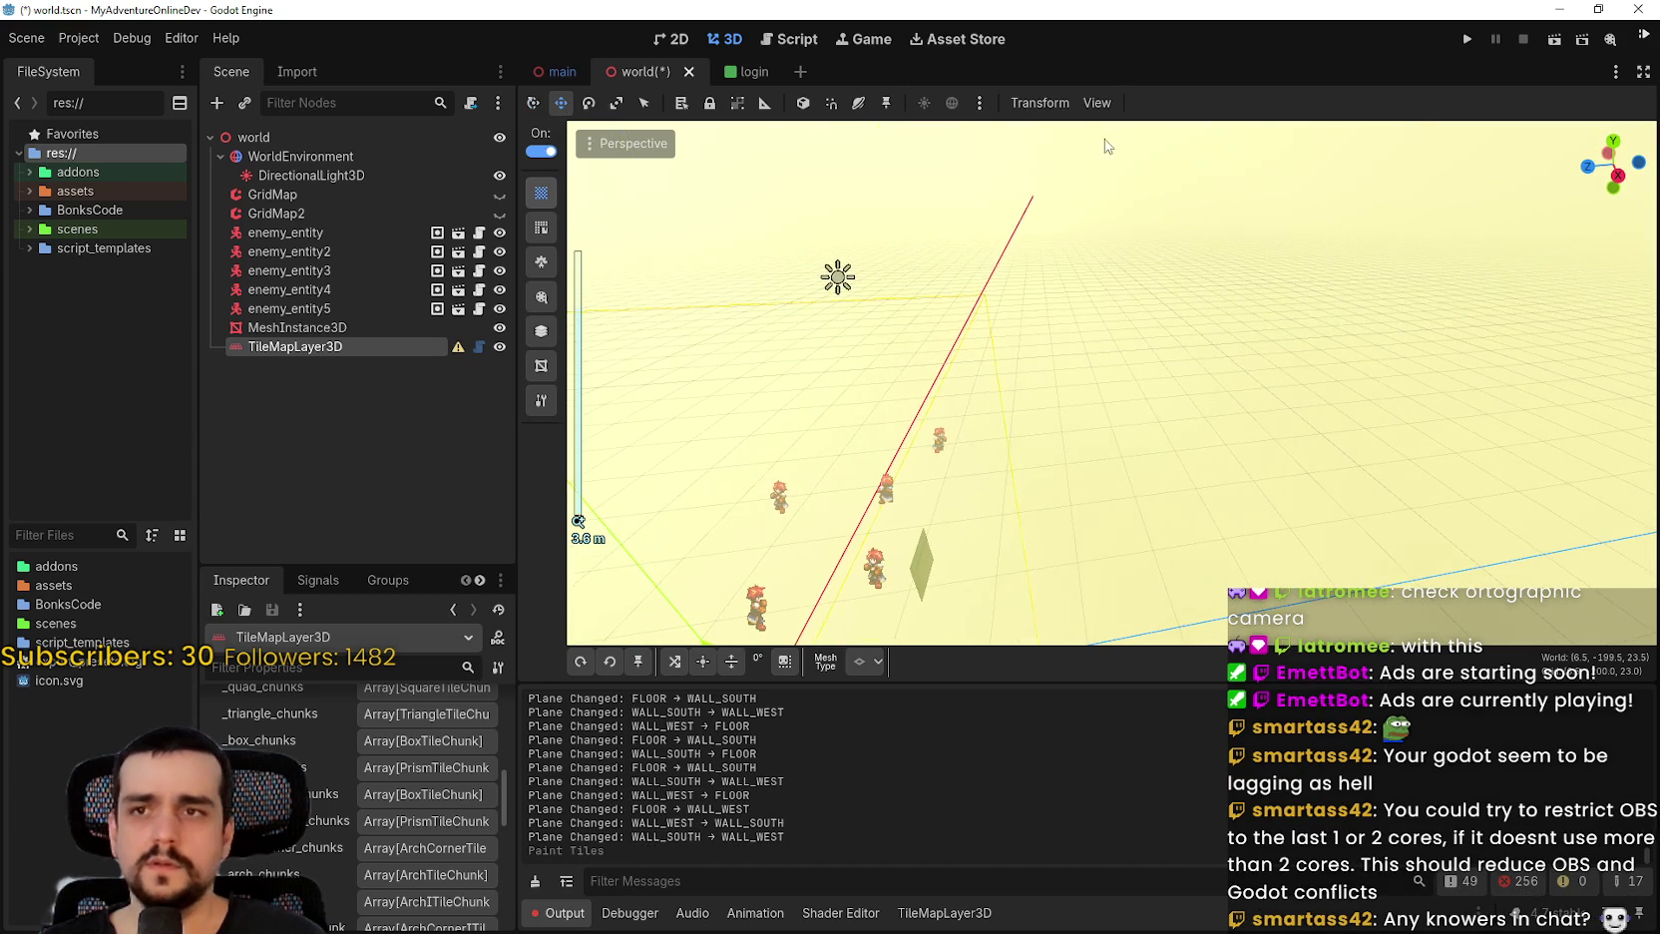
click(1087, 103)
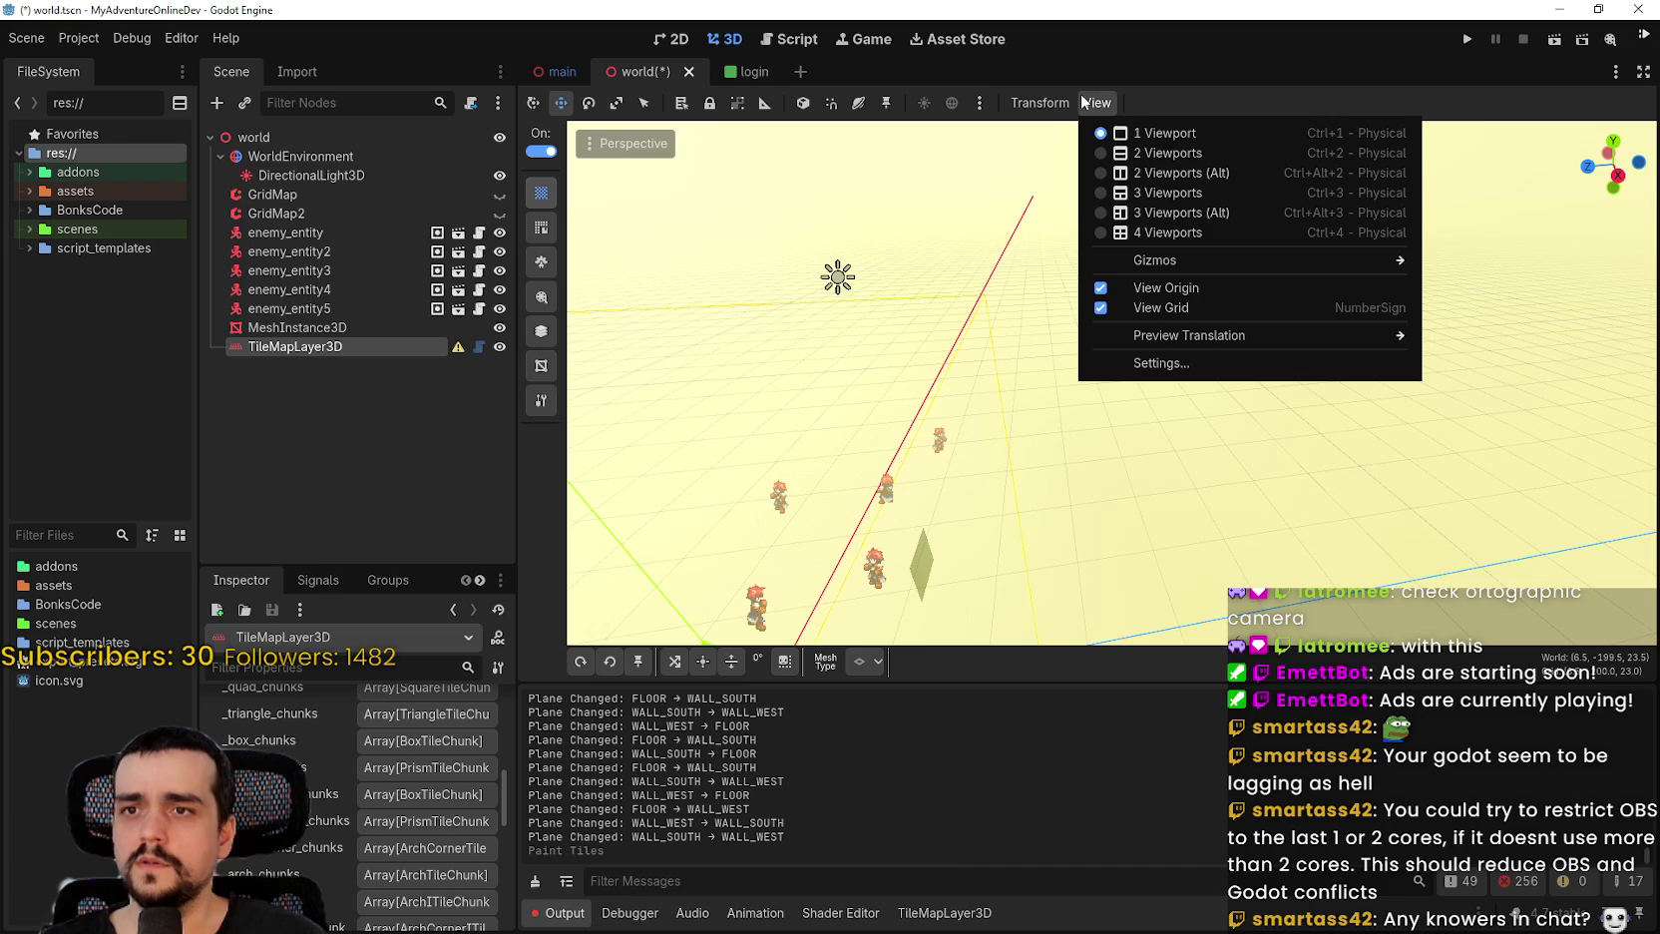
click(1085, 103)
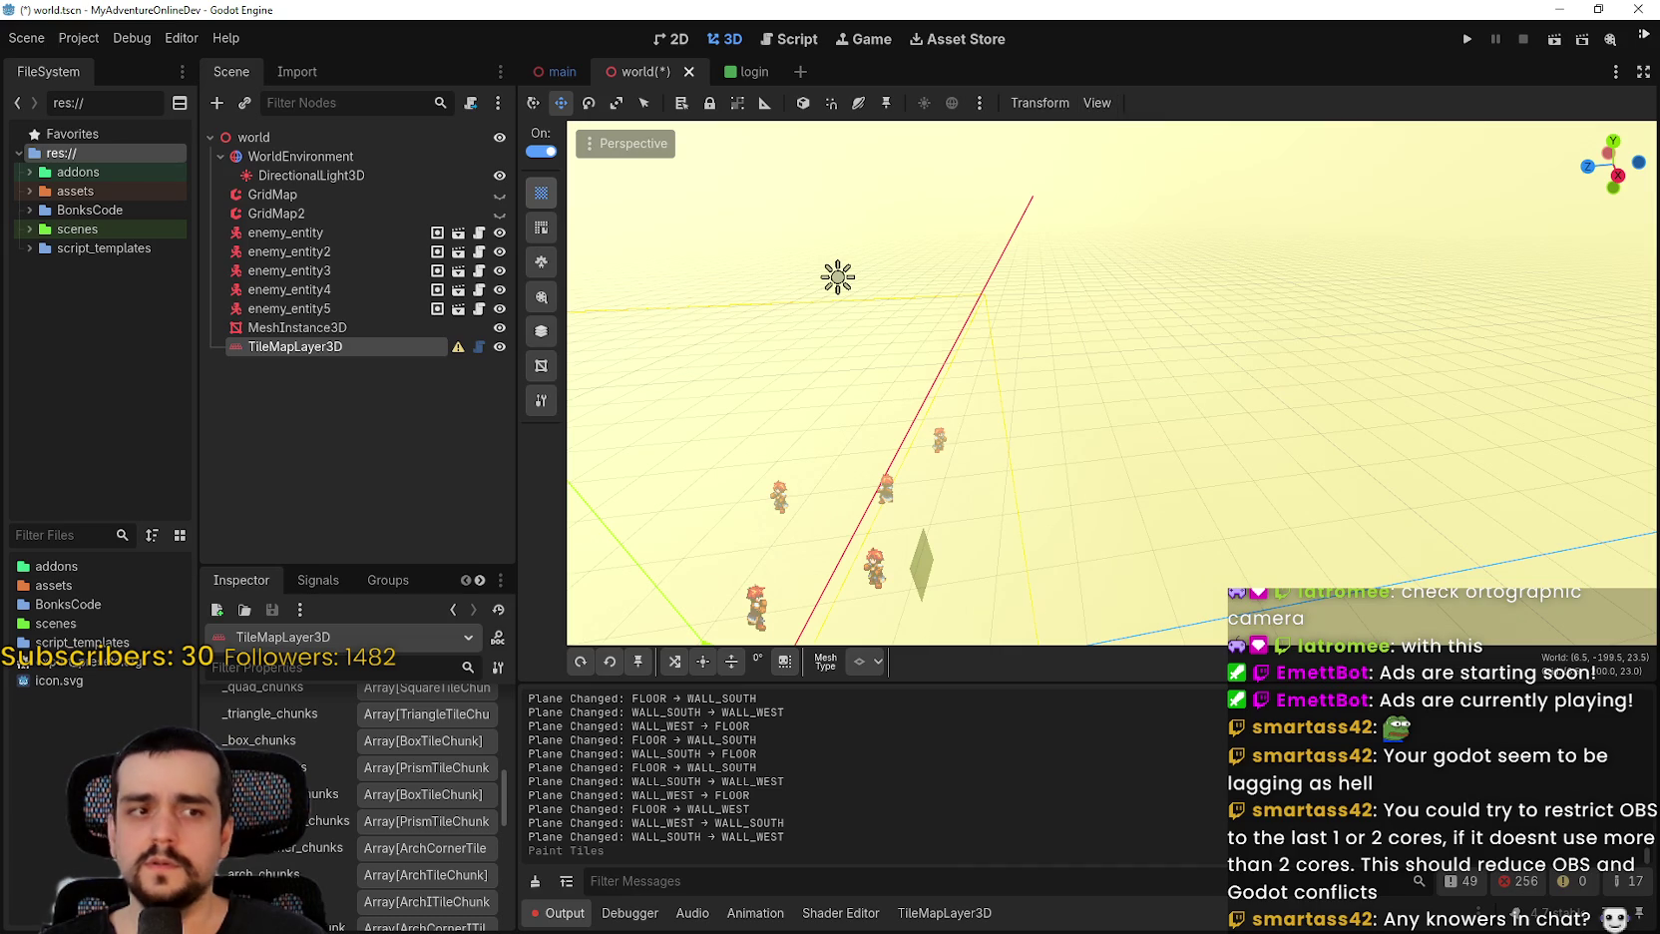
mouse_move(1115, 427)
mouse_down()
mouse_move(1132, 407)
mouse_move(1125, 456)
mouse_move(976, 529)
mouse_up()
scroll(1134, 404, up, 3)
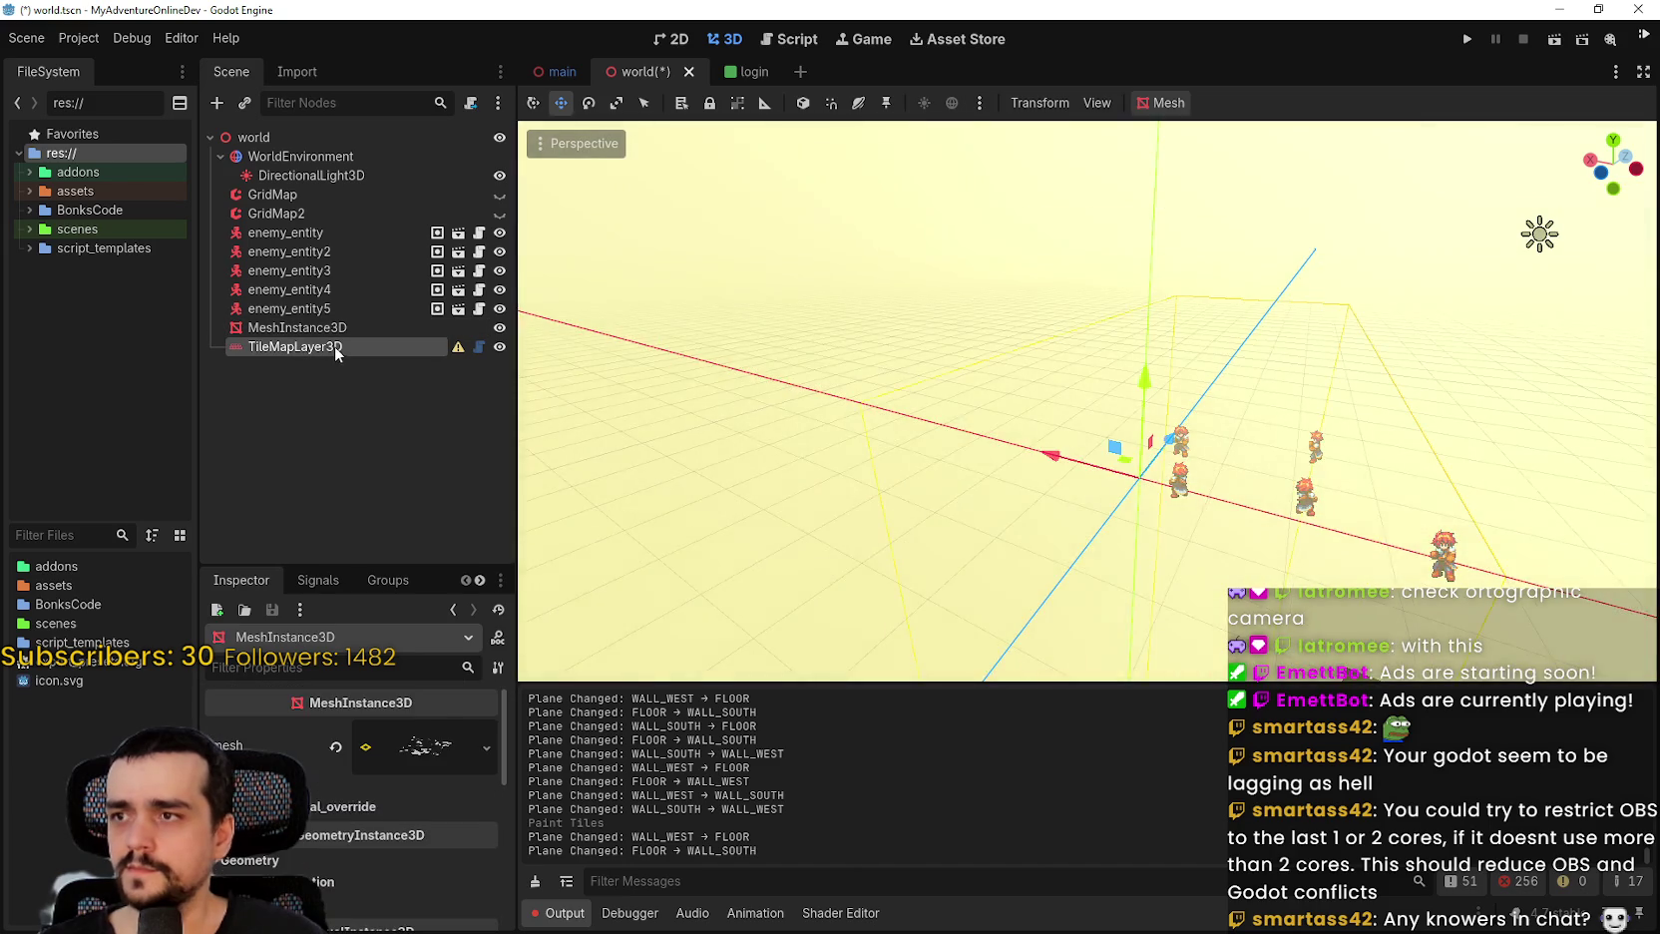
Select a grass tile from the TileMapLayer3D tile painting panel.
click(334, 345)
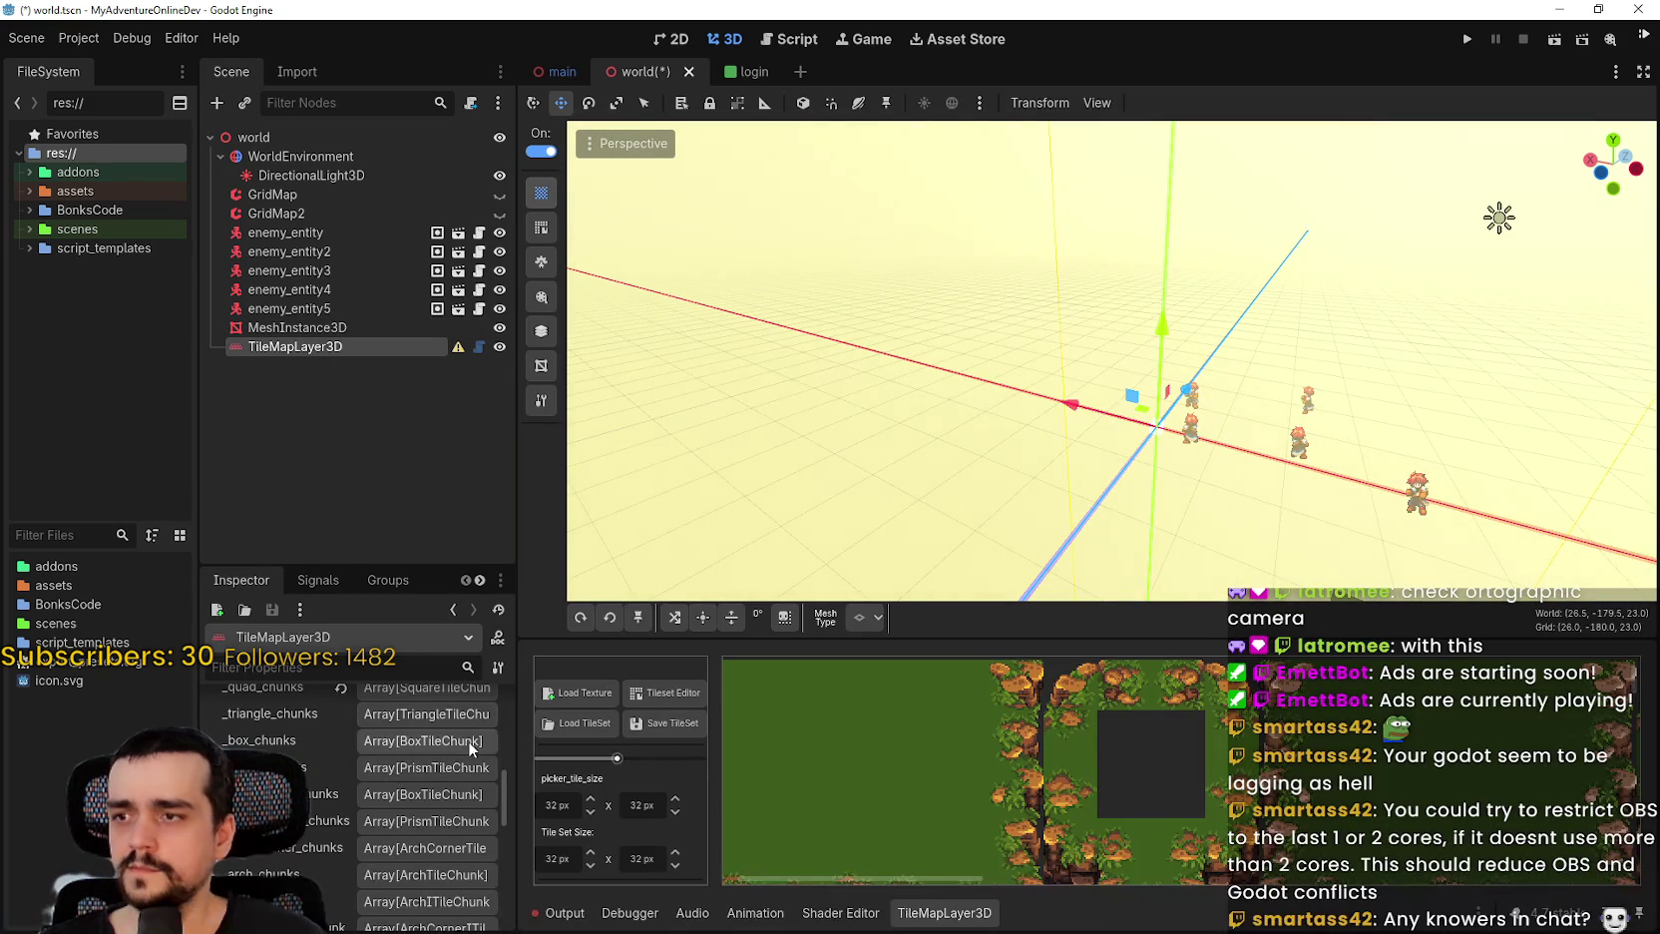
click(916, 710)
scroll(1185, 462, up, 2)
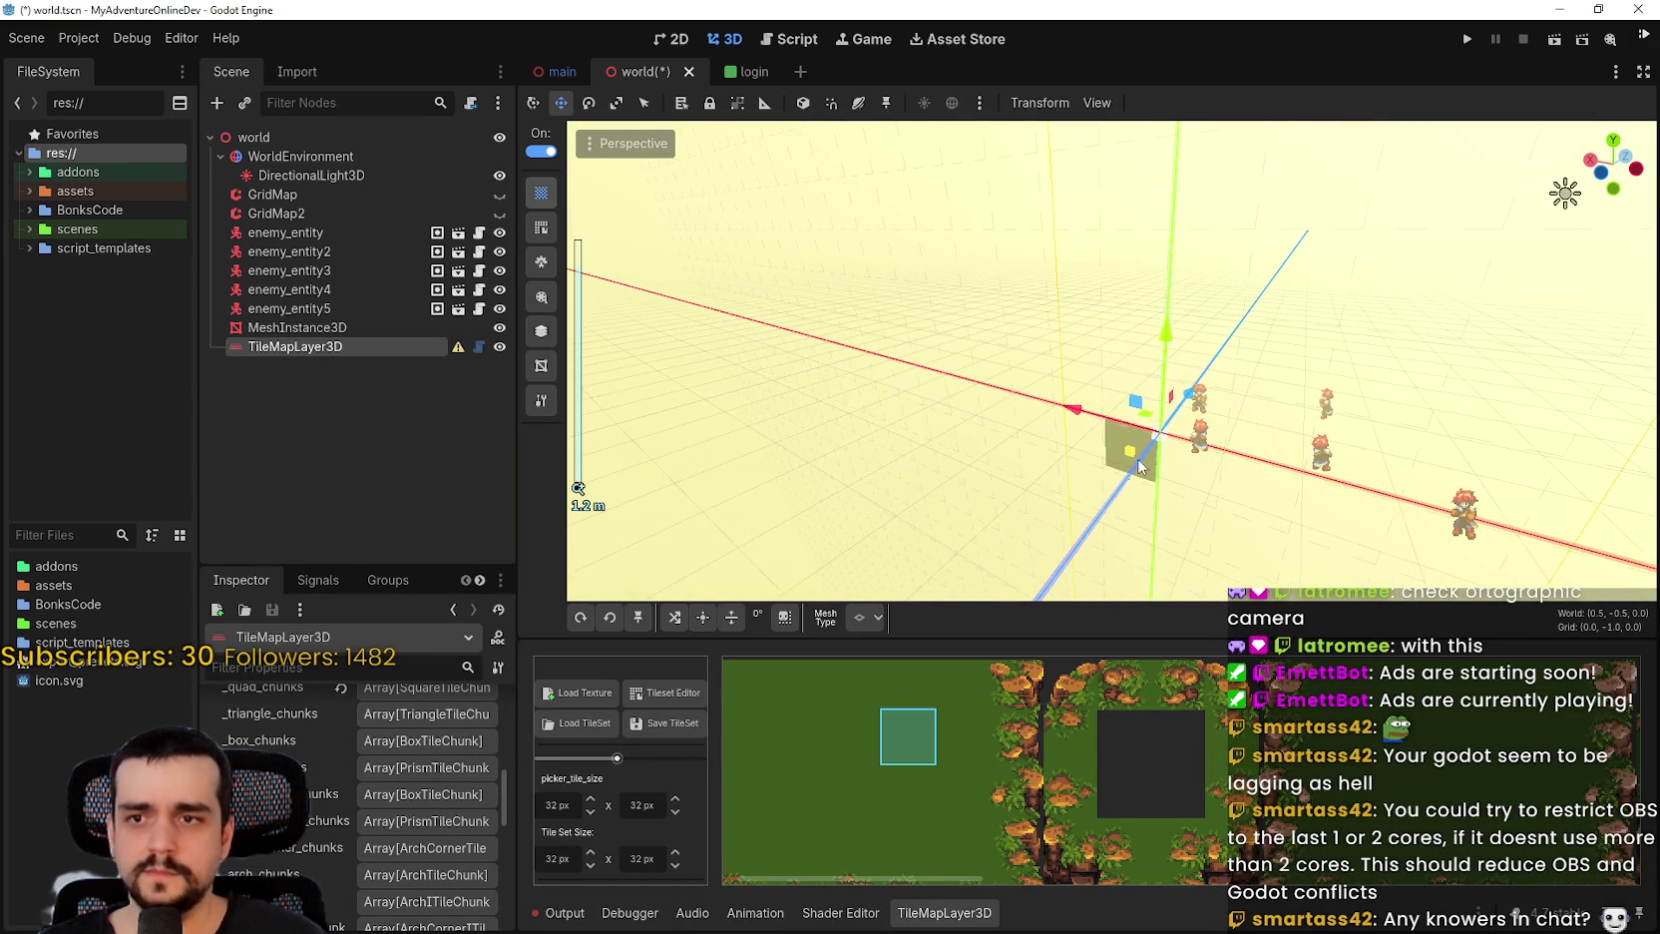
Paint additional grass tile patches onto the floor around the five enemies.
mouse_move(1127, 450)
mouse_down()
mouse_move(1368, 570)
mouse_move(1148, 456)
mouse_up()
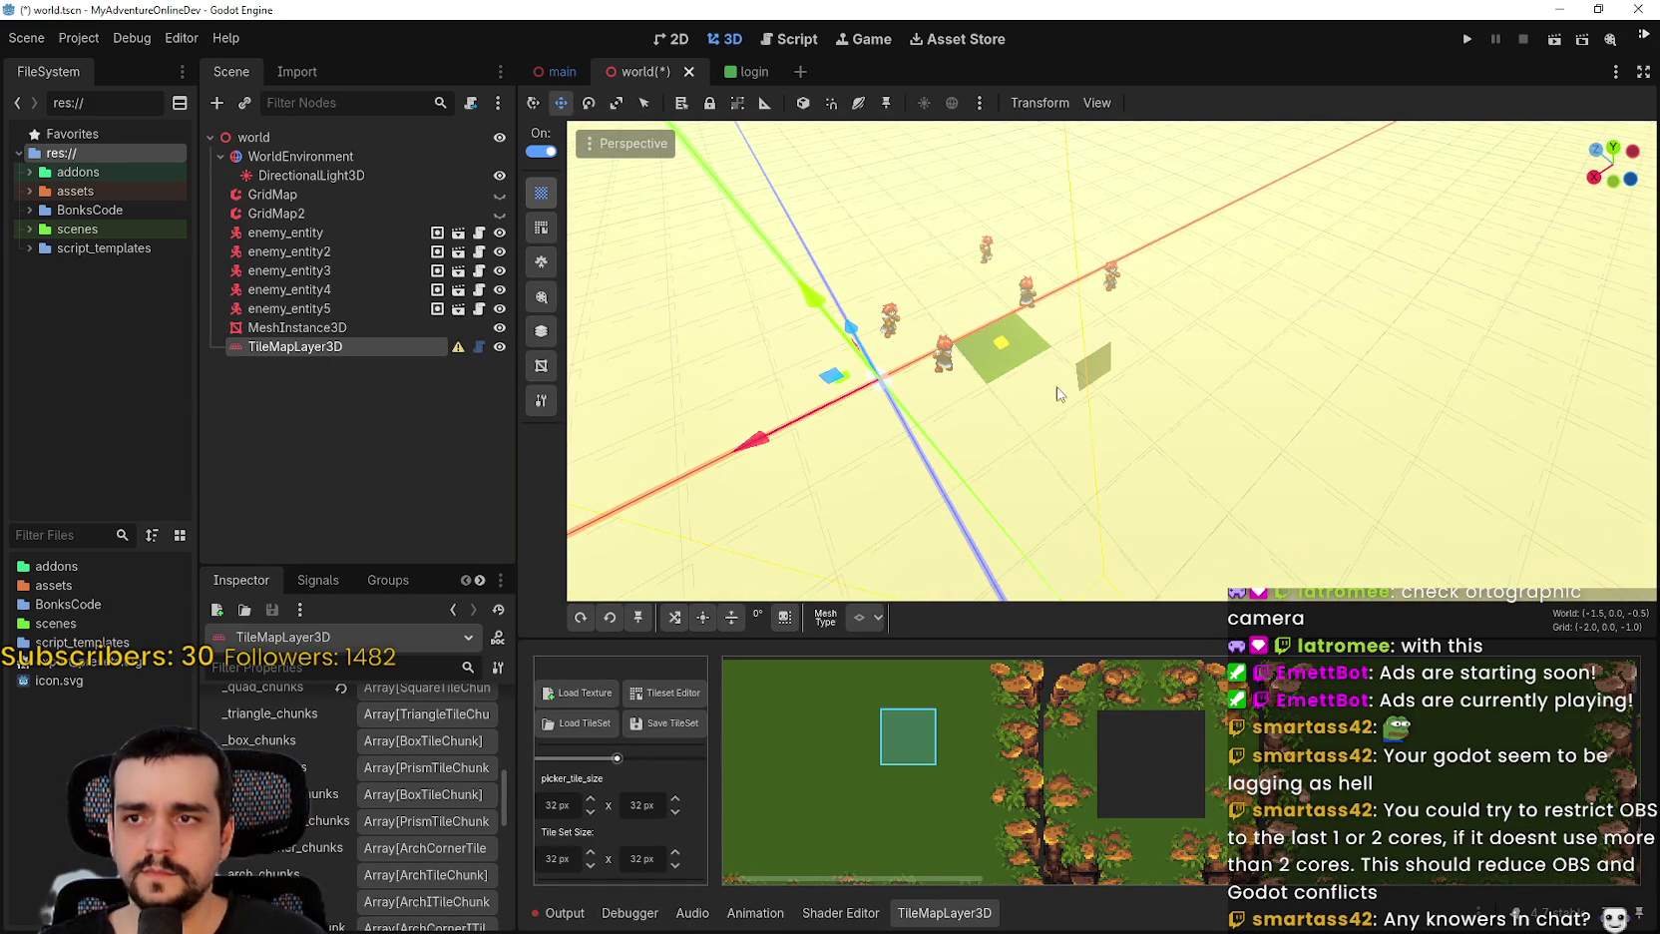
mouse_move(1059, 393)
mouse_down()
mouse_move(1080, 490)
mouse_move(1051, 39)
mouse_up()
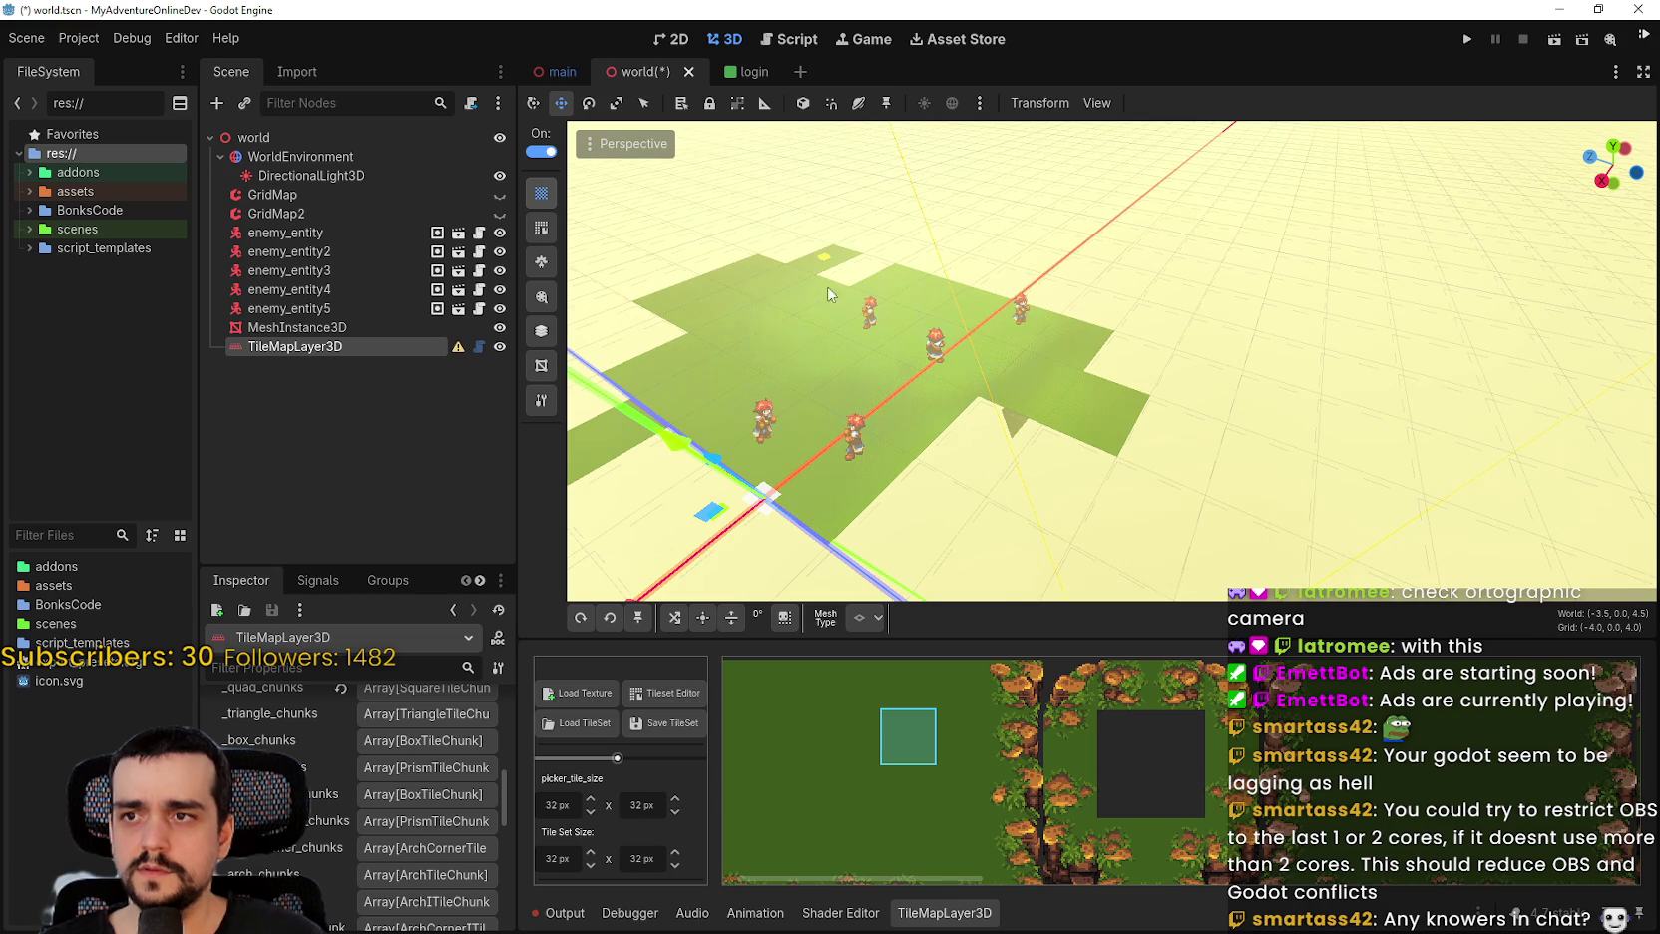
mouse_move(1102, 502)
mouse_down()
mouse_move(1015, 408)
mouse_move(1048, 439)
mouse_move(1027, 477)
mouse_move(1304, 249)
mouse_move(996, 449)
mouse_up()
scroll(1027, 477, up, 5)
scroll(998, 448, down, 5)
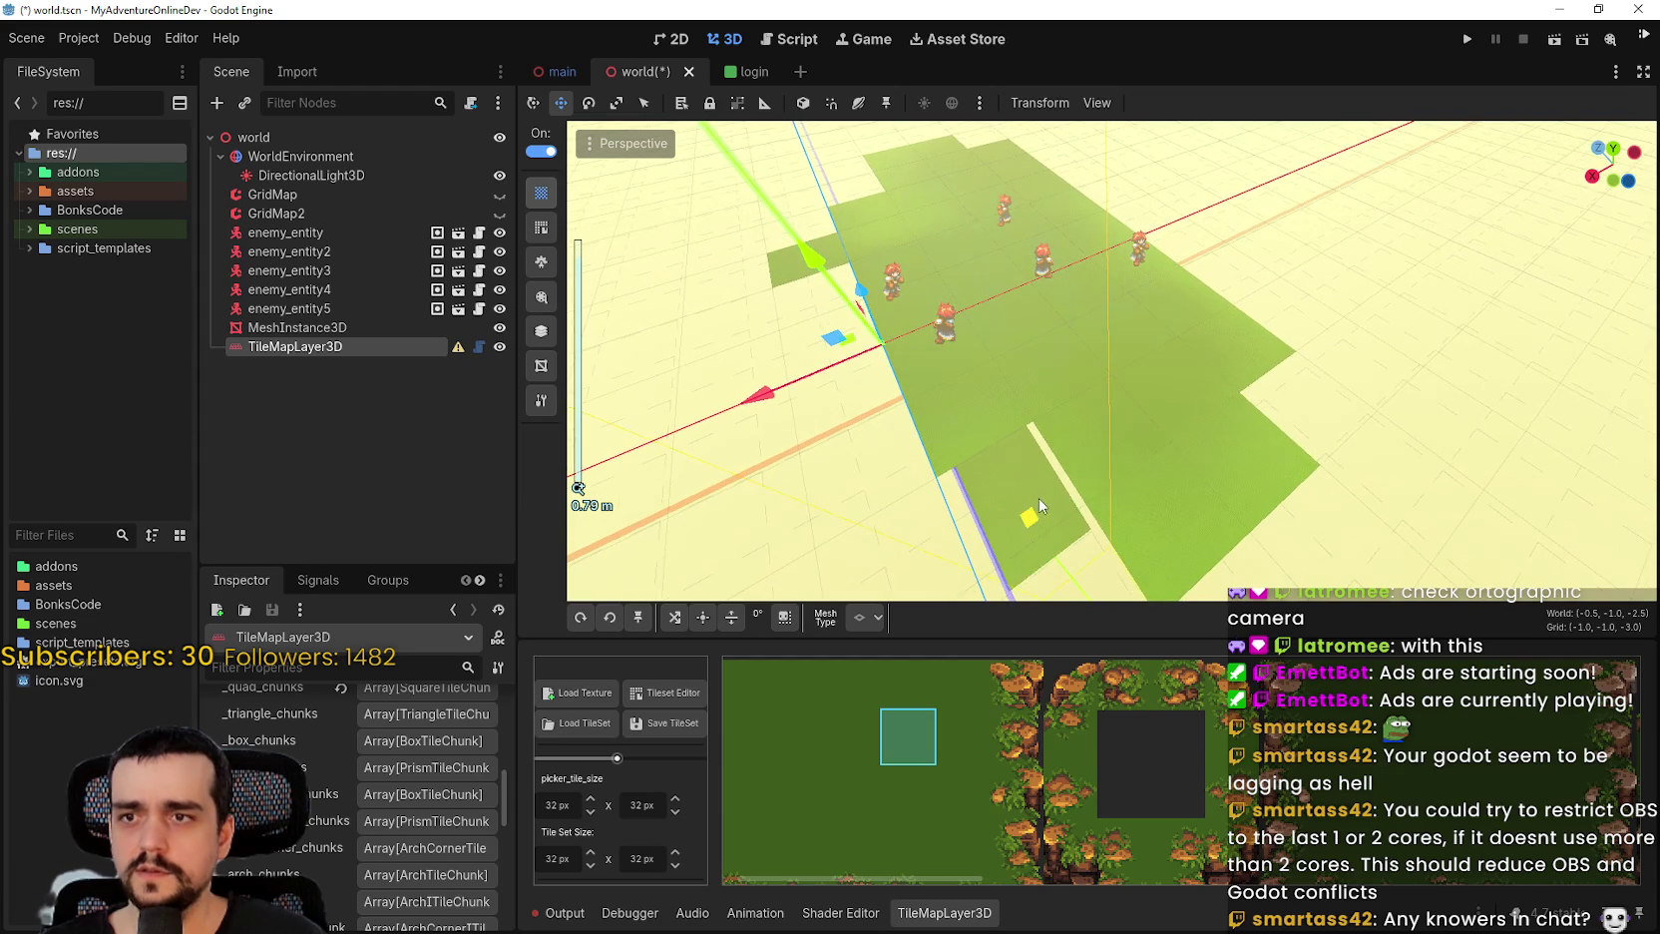
drag(1101, 411, 1016, 501)
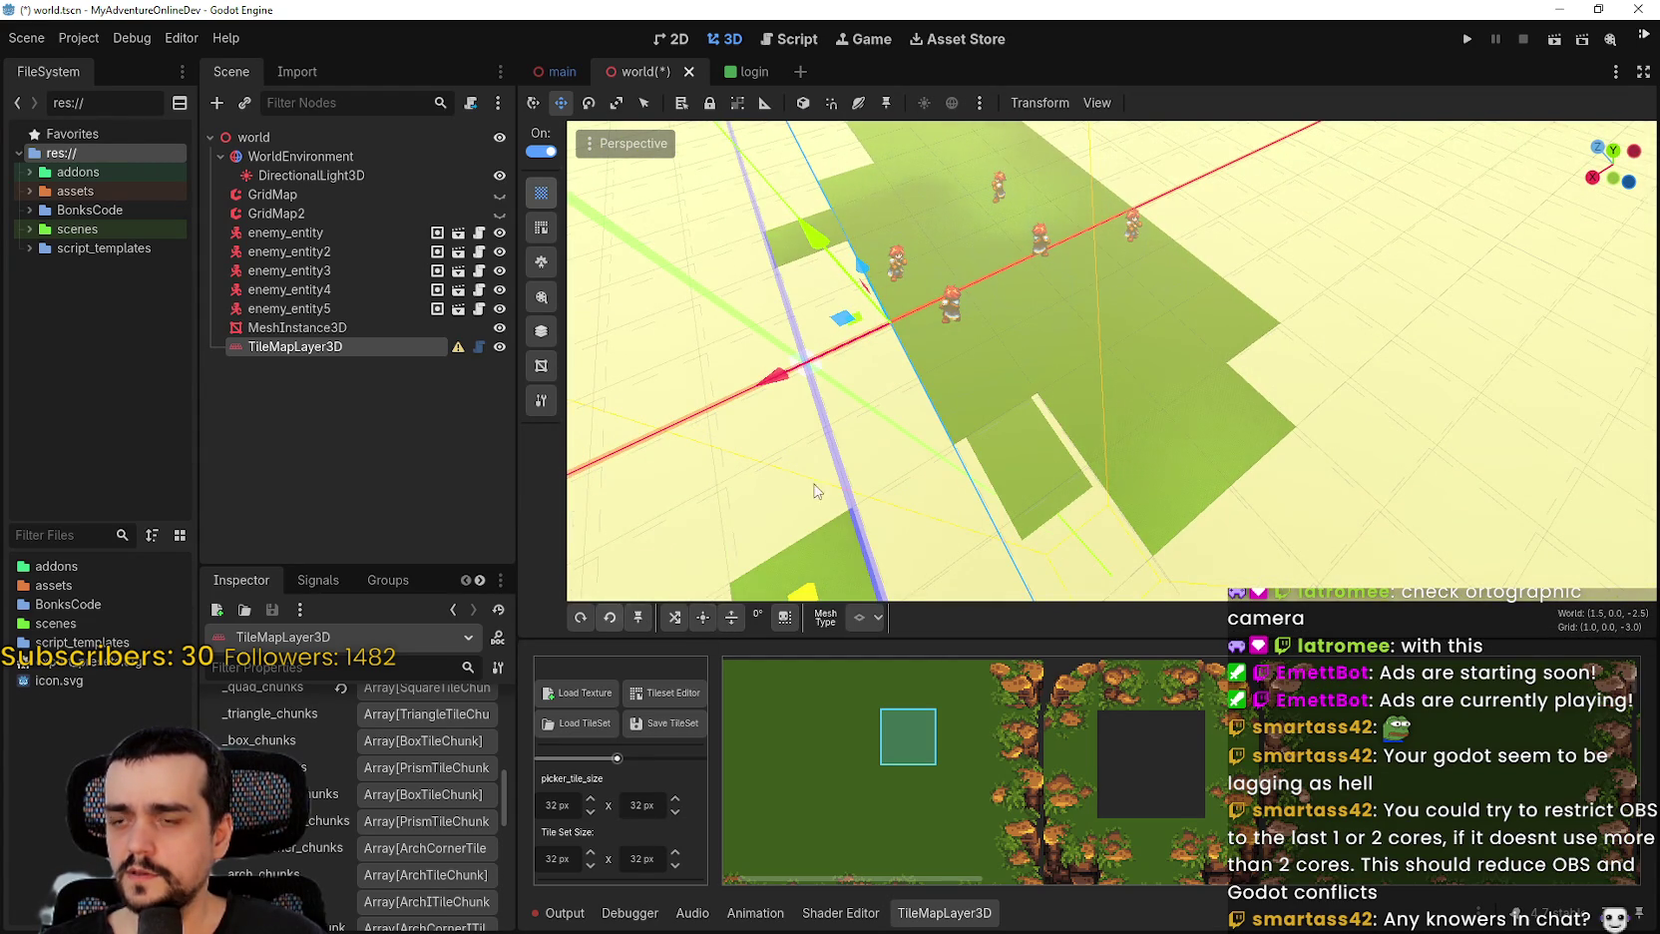
mouse_move(997, 439)
mouse_down()
mouse_move(1038, 410)
mouse_move(990, 476)
mouse_up()
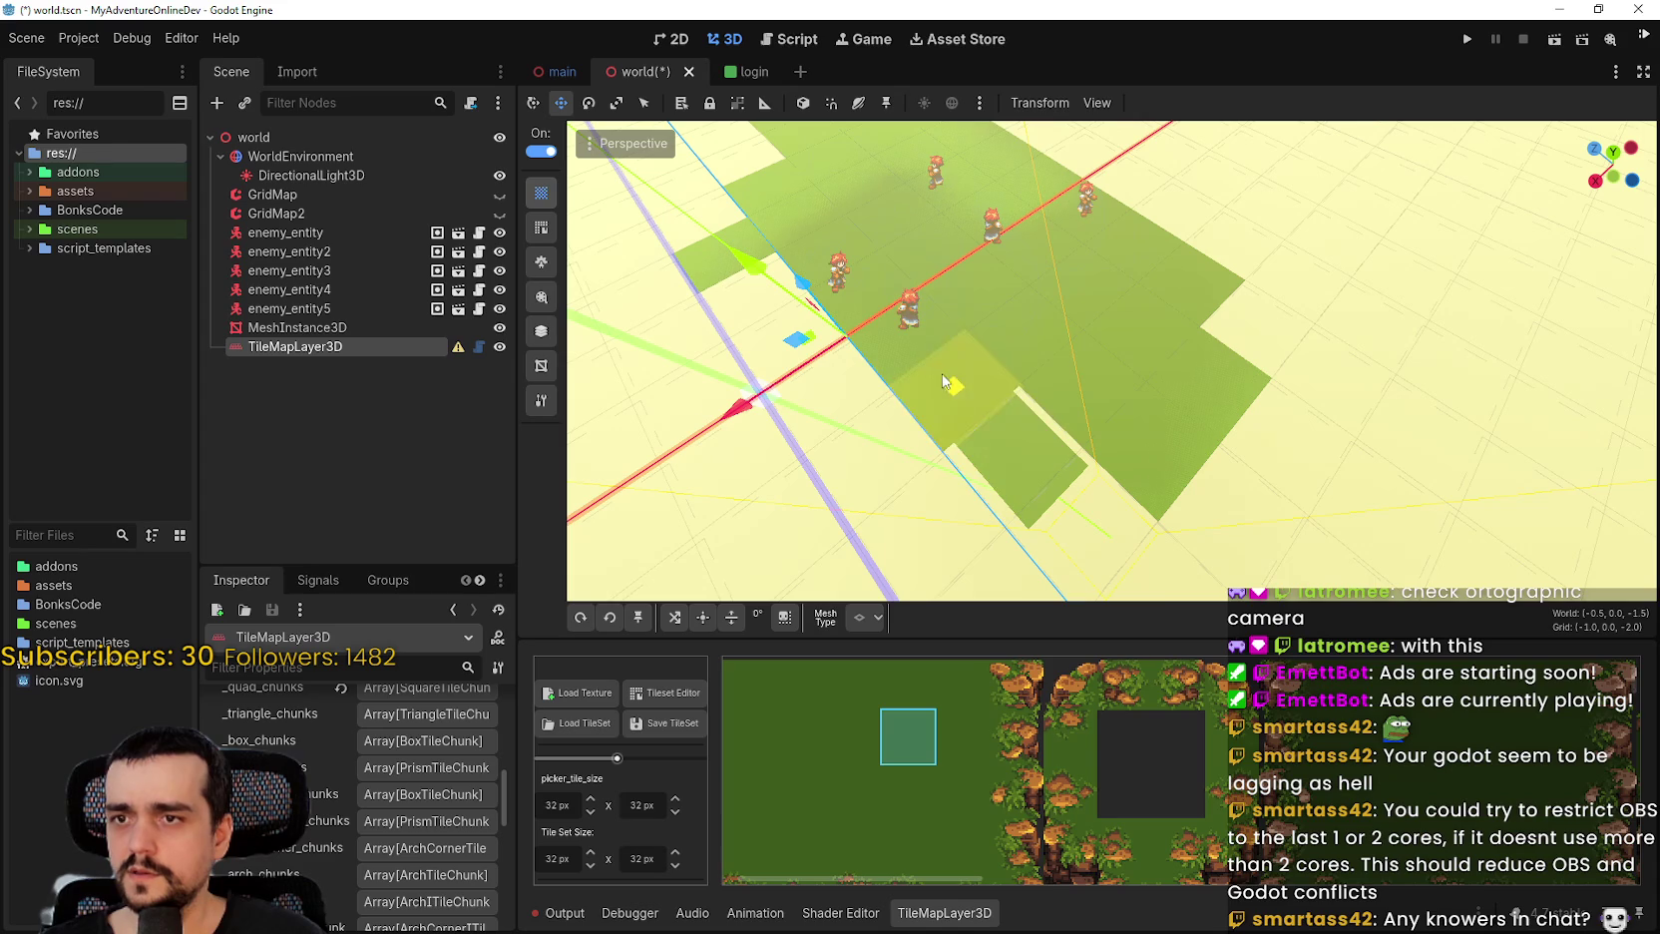
drag(944, 380, 1032, 528)
mouse_move(1012, 453)
mouse_down()
mouse_move(953, 392)
mouse_move(987, 409)
mouse_move(1032, 379)
mouse_move(1037, 311)
mouse_move(968, 340)
mouse_move(1095, 483)
mouse_up()
scroll(1022, 429, up, 3)
scroll(1043, 331, down, 10)
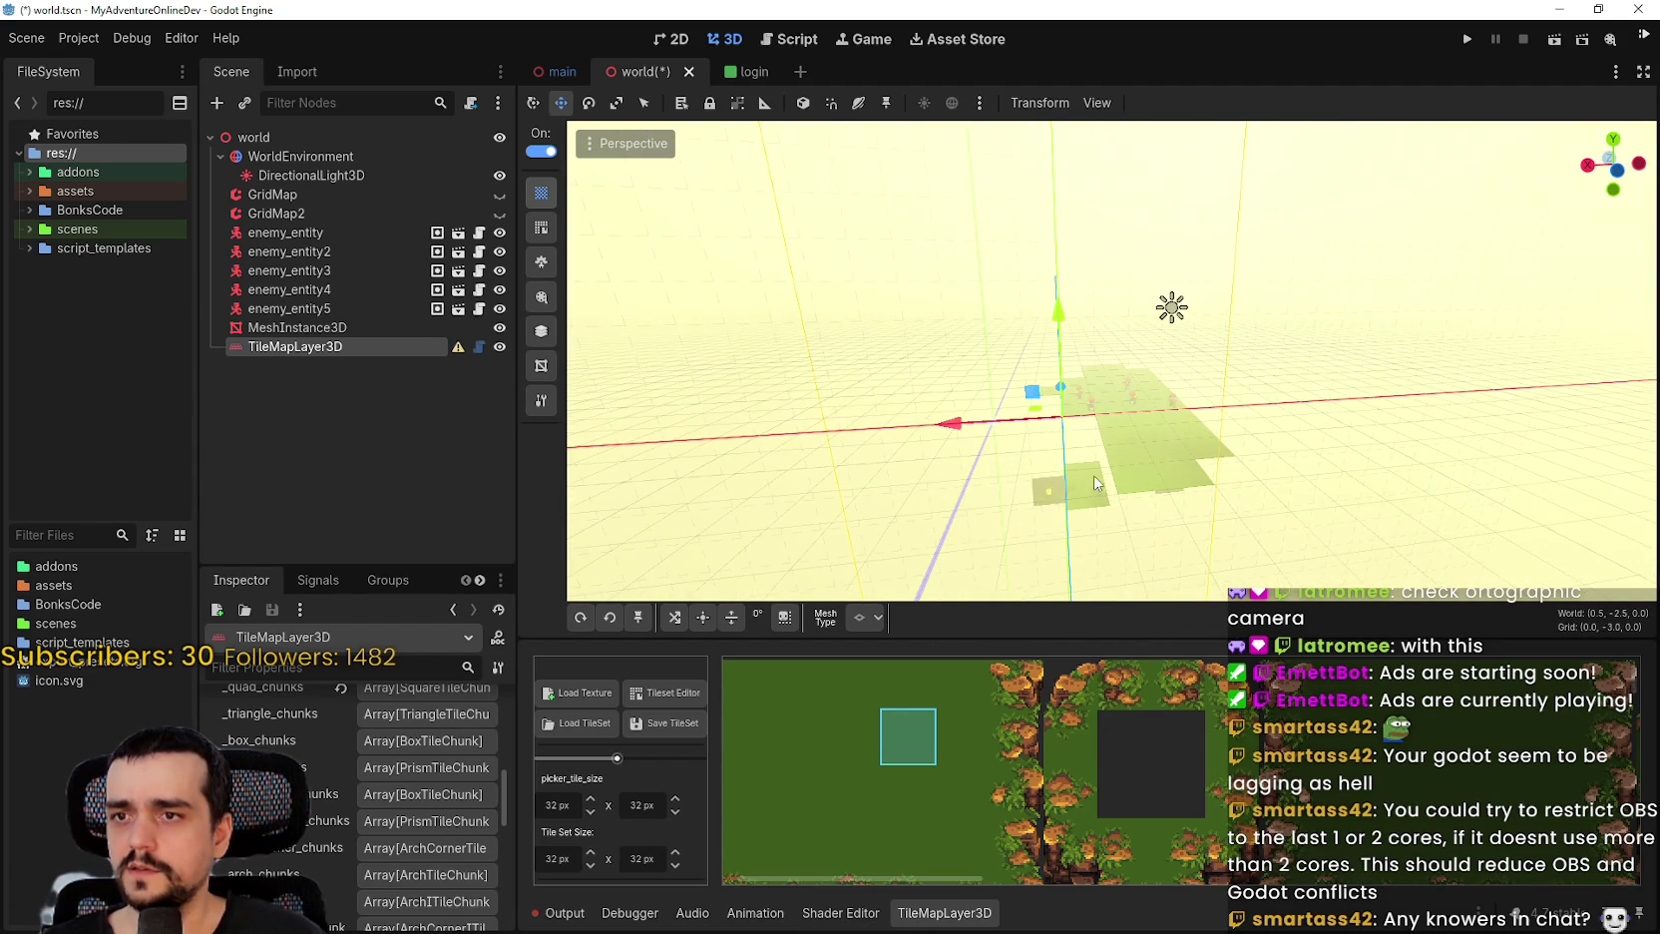
click(355, 136)
mouse_move(818, 518)
mouse_down()
mouse_move(943, 616)
mouse_move(975, 581)
mouse_move(900, 525)
mouse_move(977, 598)
mouse_move(987, 399)
mouse_move(1017, 489)
mouse_move(1052, 473)
mouse_up()
scroll(942, 615, up, 2)
scroll(988, 518, up, 5)
scroll(987, 519, down, 5)
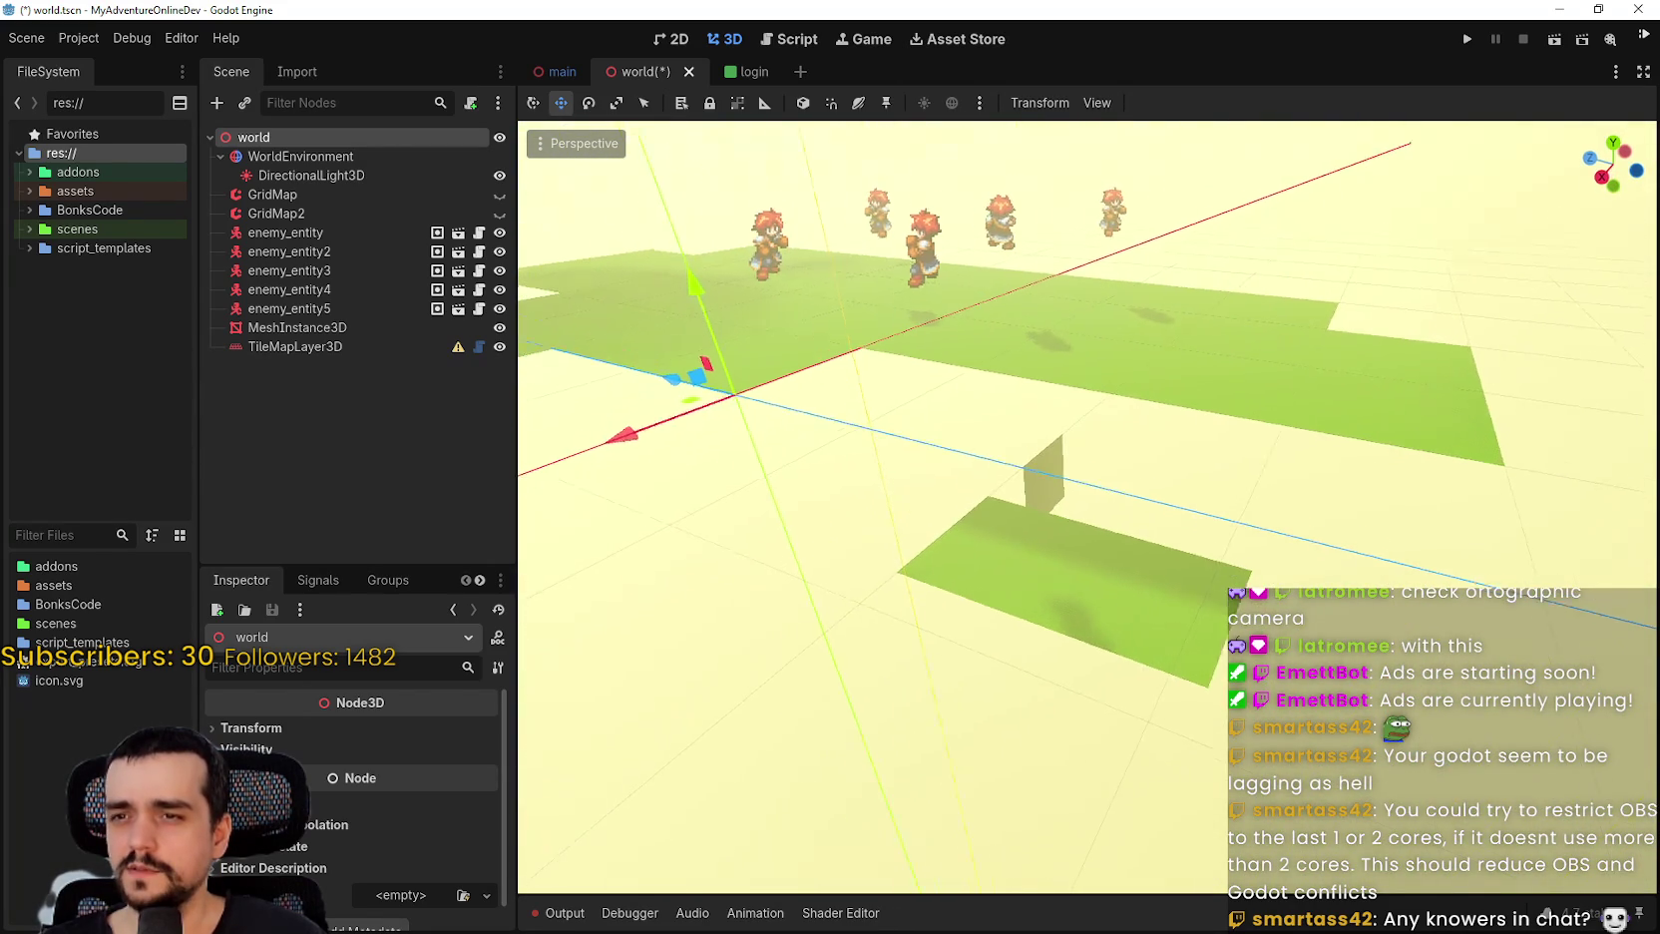
scroll(1052, 473, up, 2)
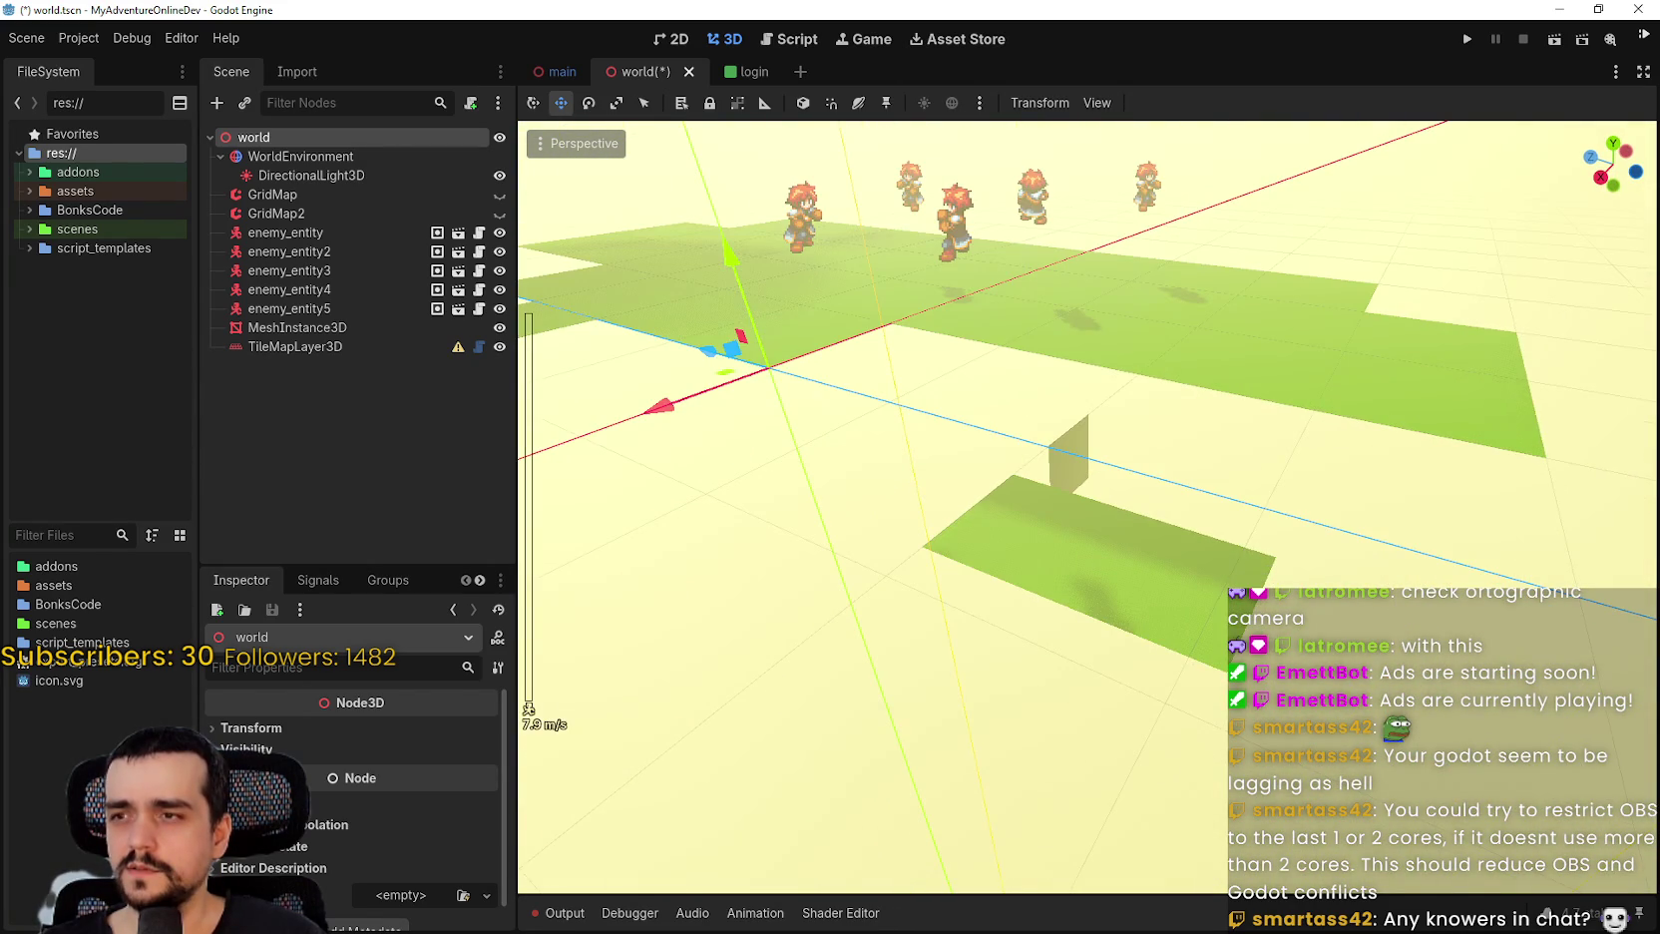
scroll(1087, 498, up, 20)
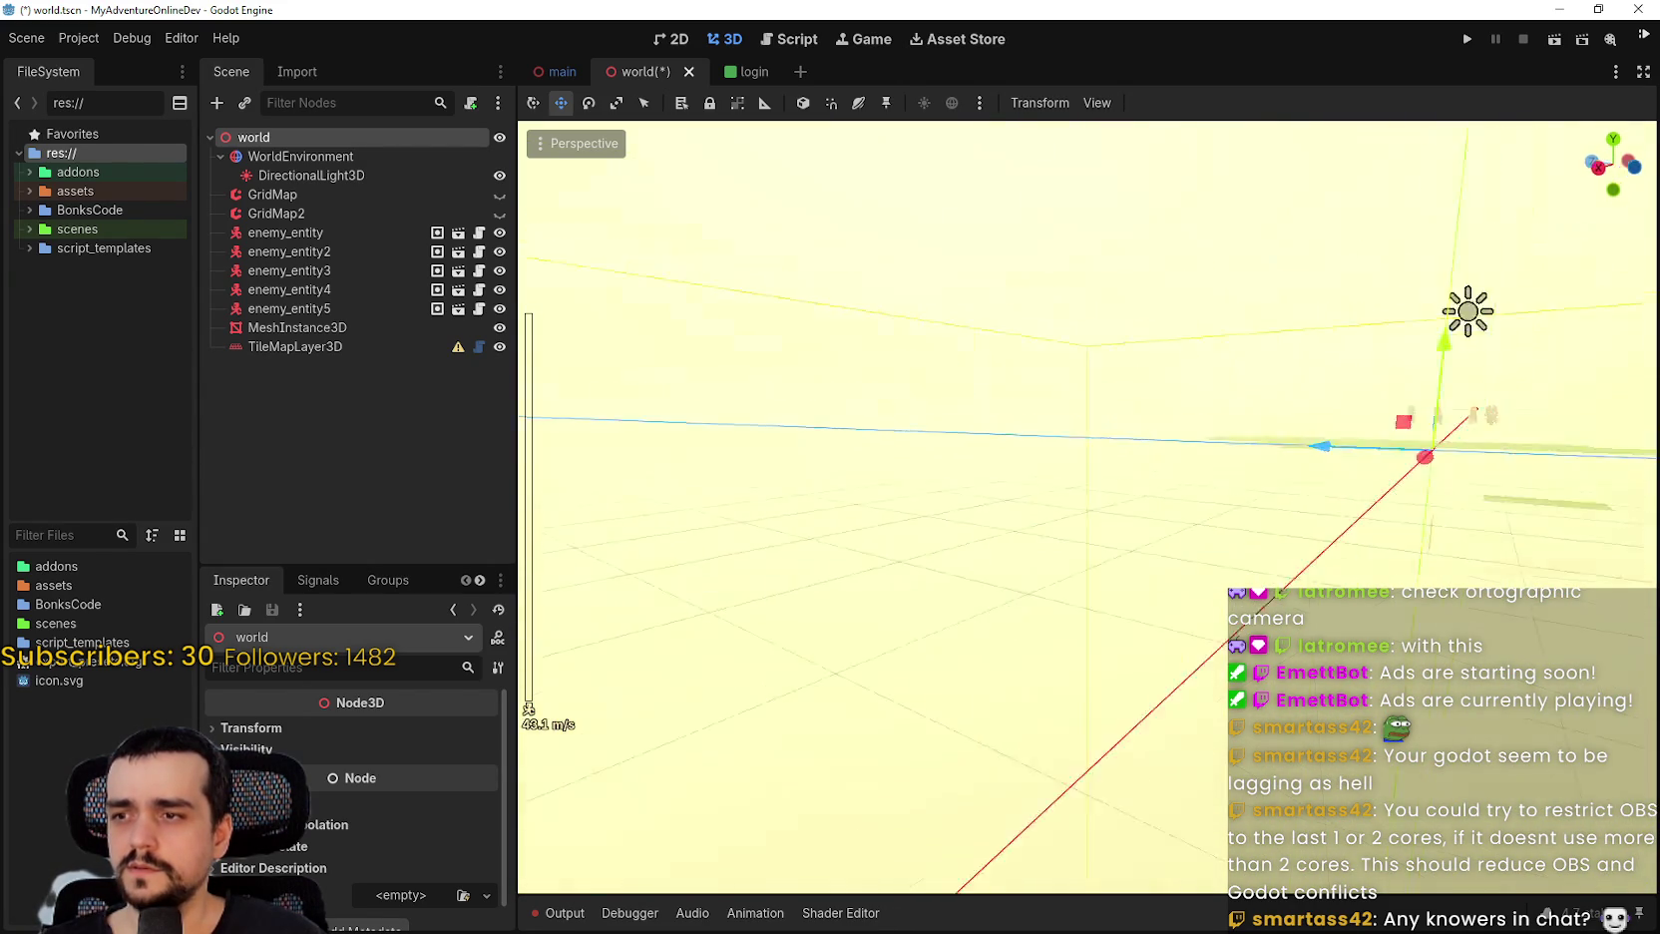
scroll(1087, 499, down, 2)
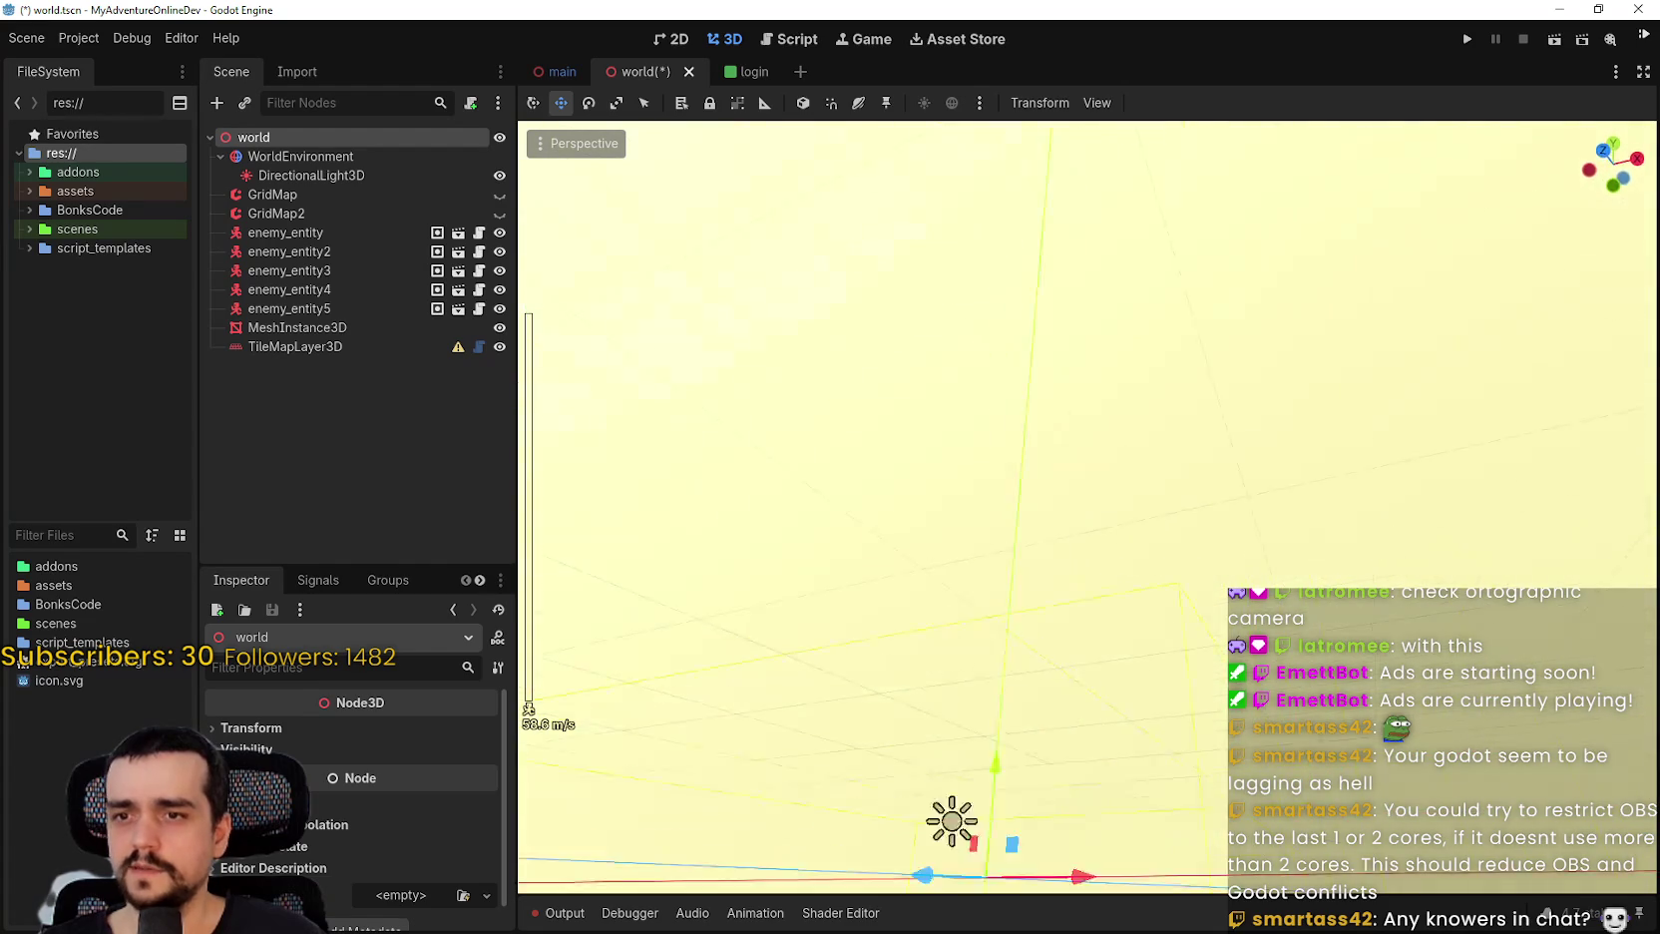
key(s)
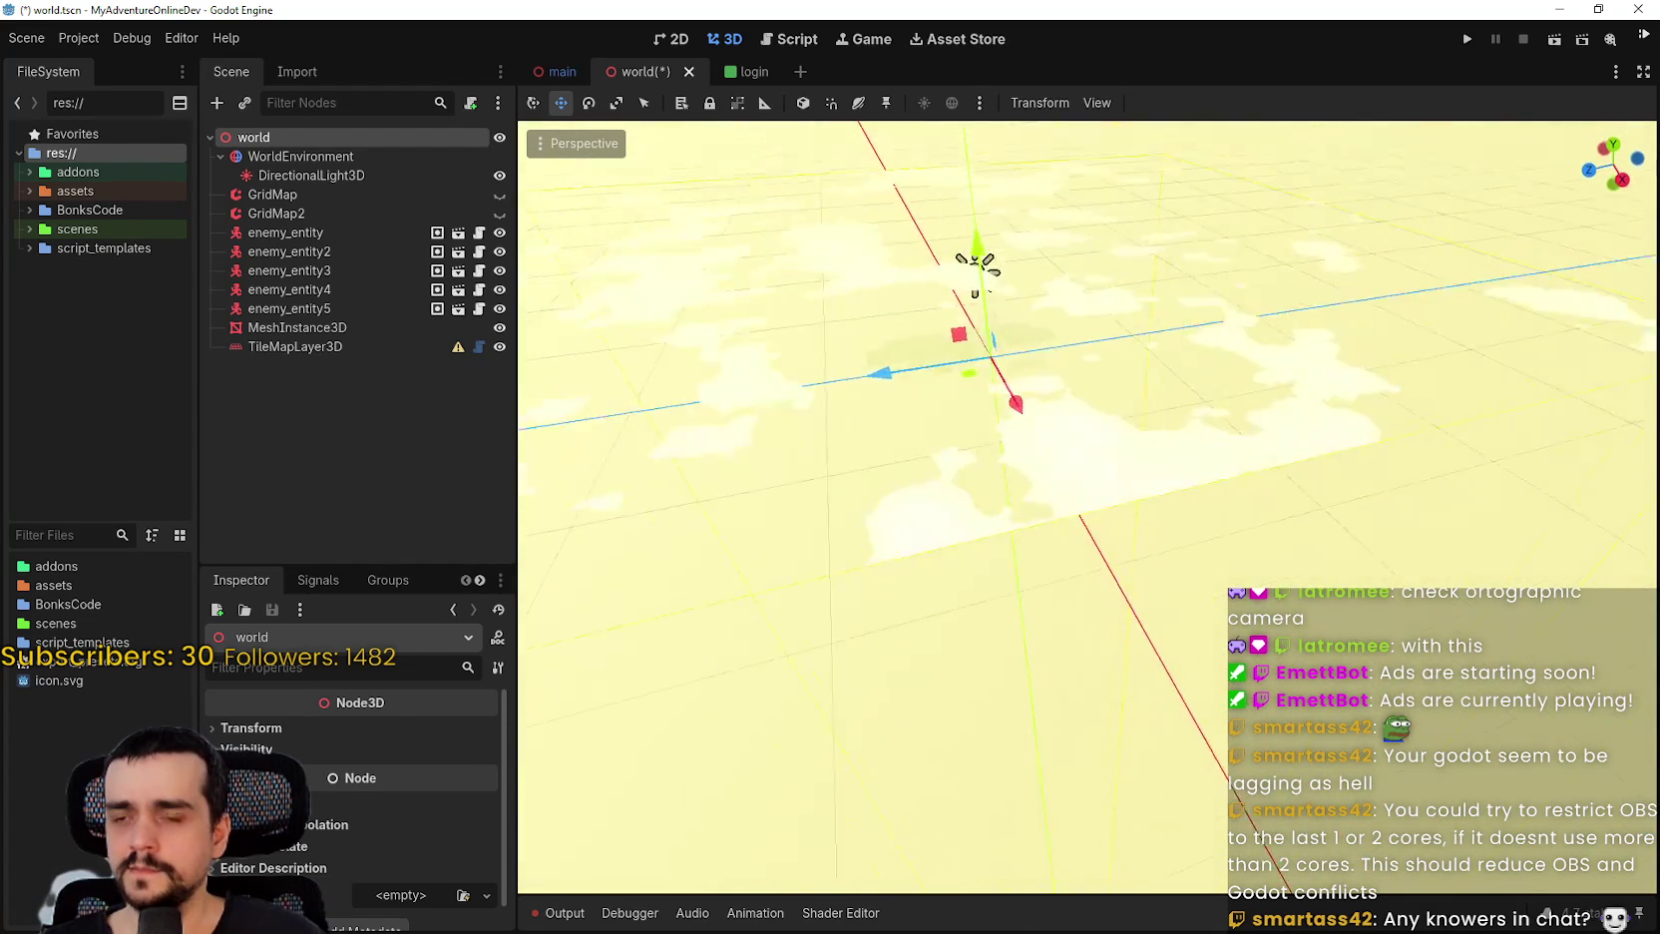
key(e)
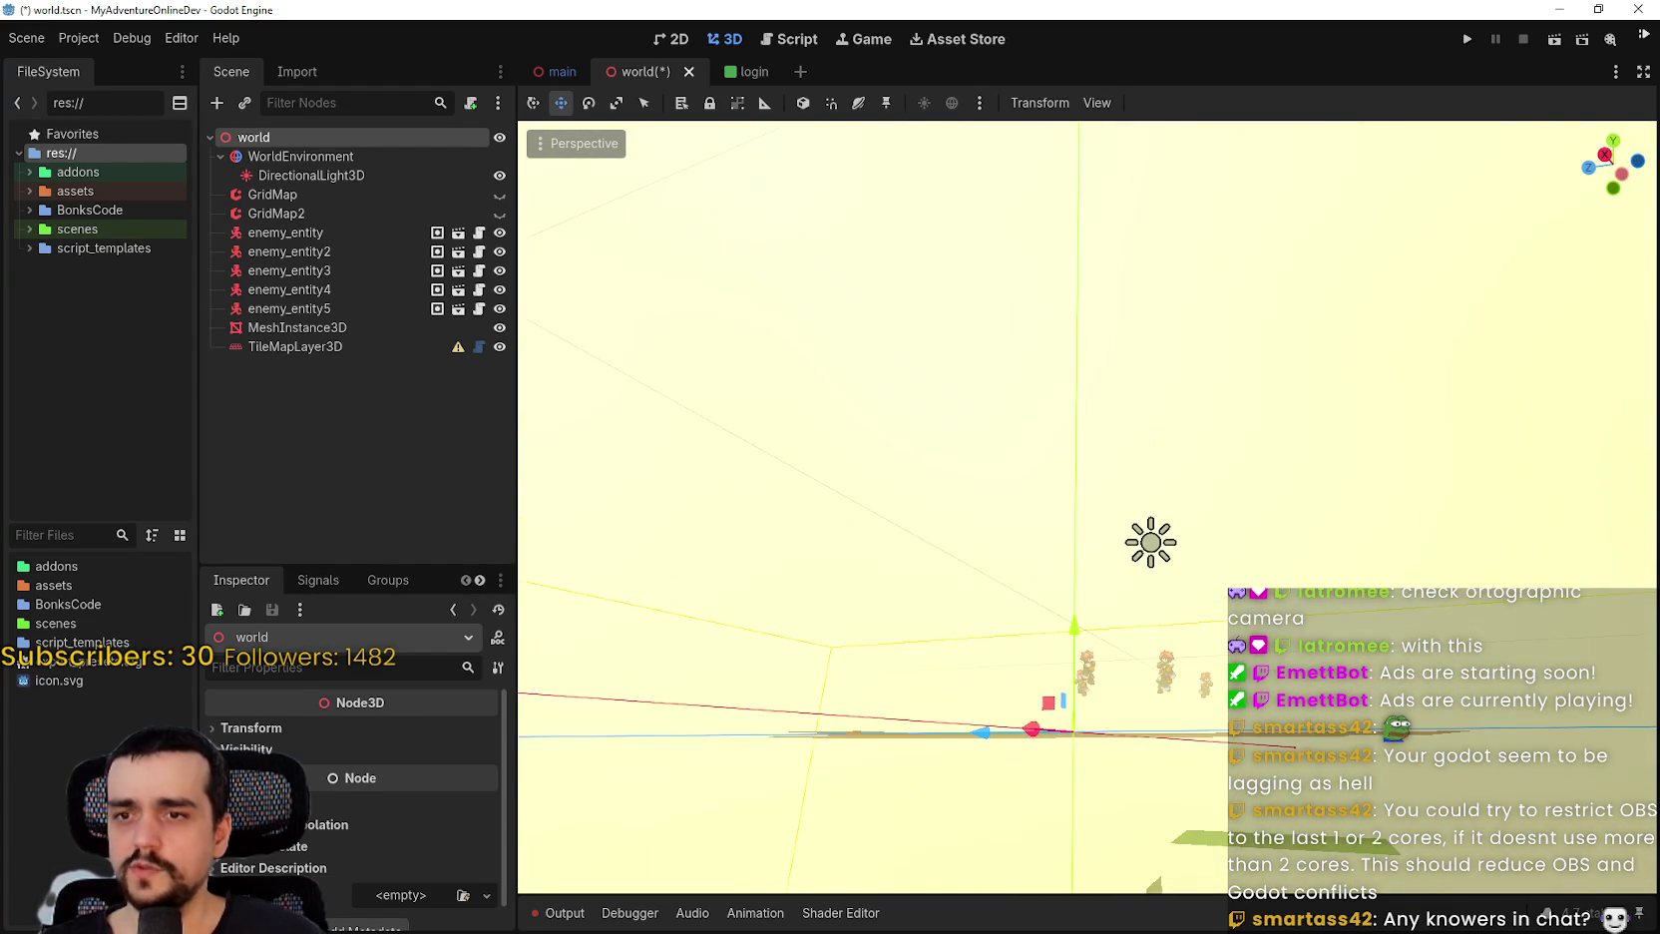
key(q)
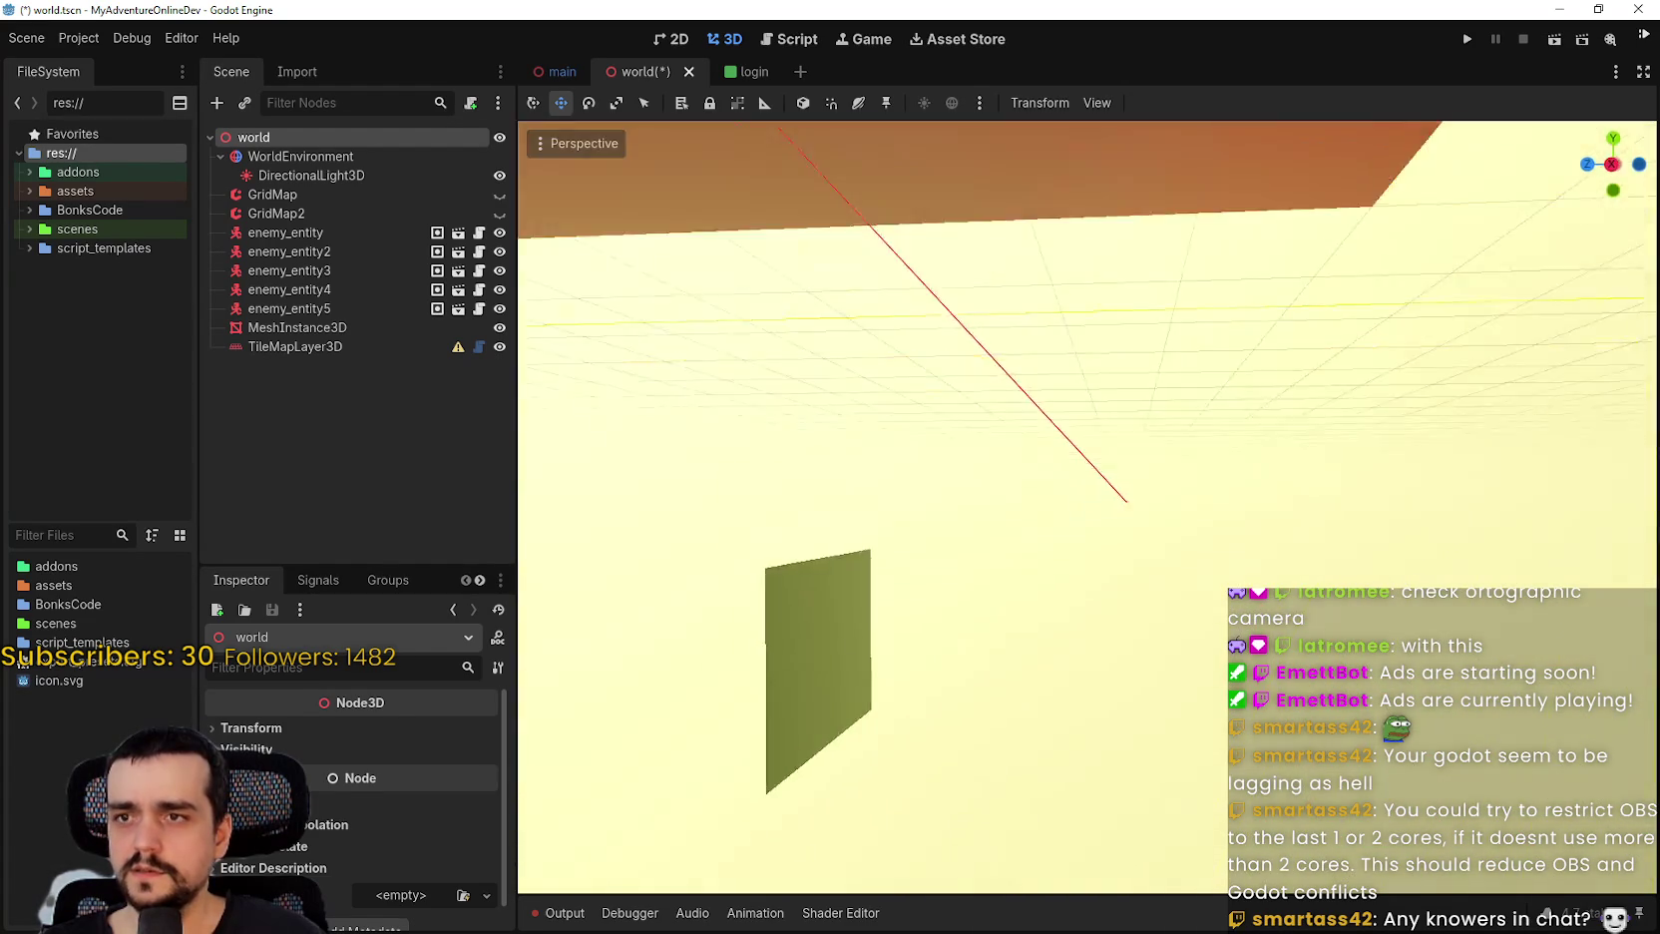
key(e)
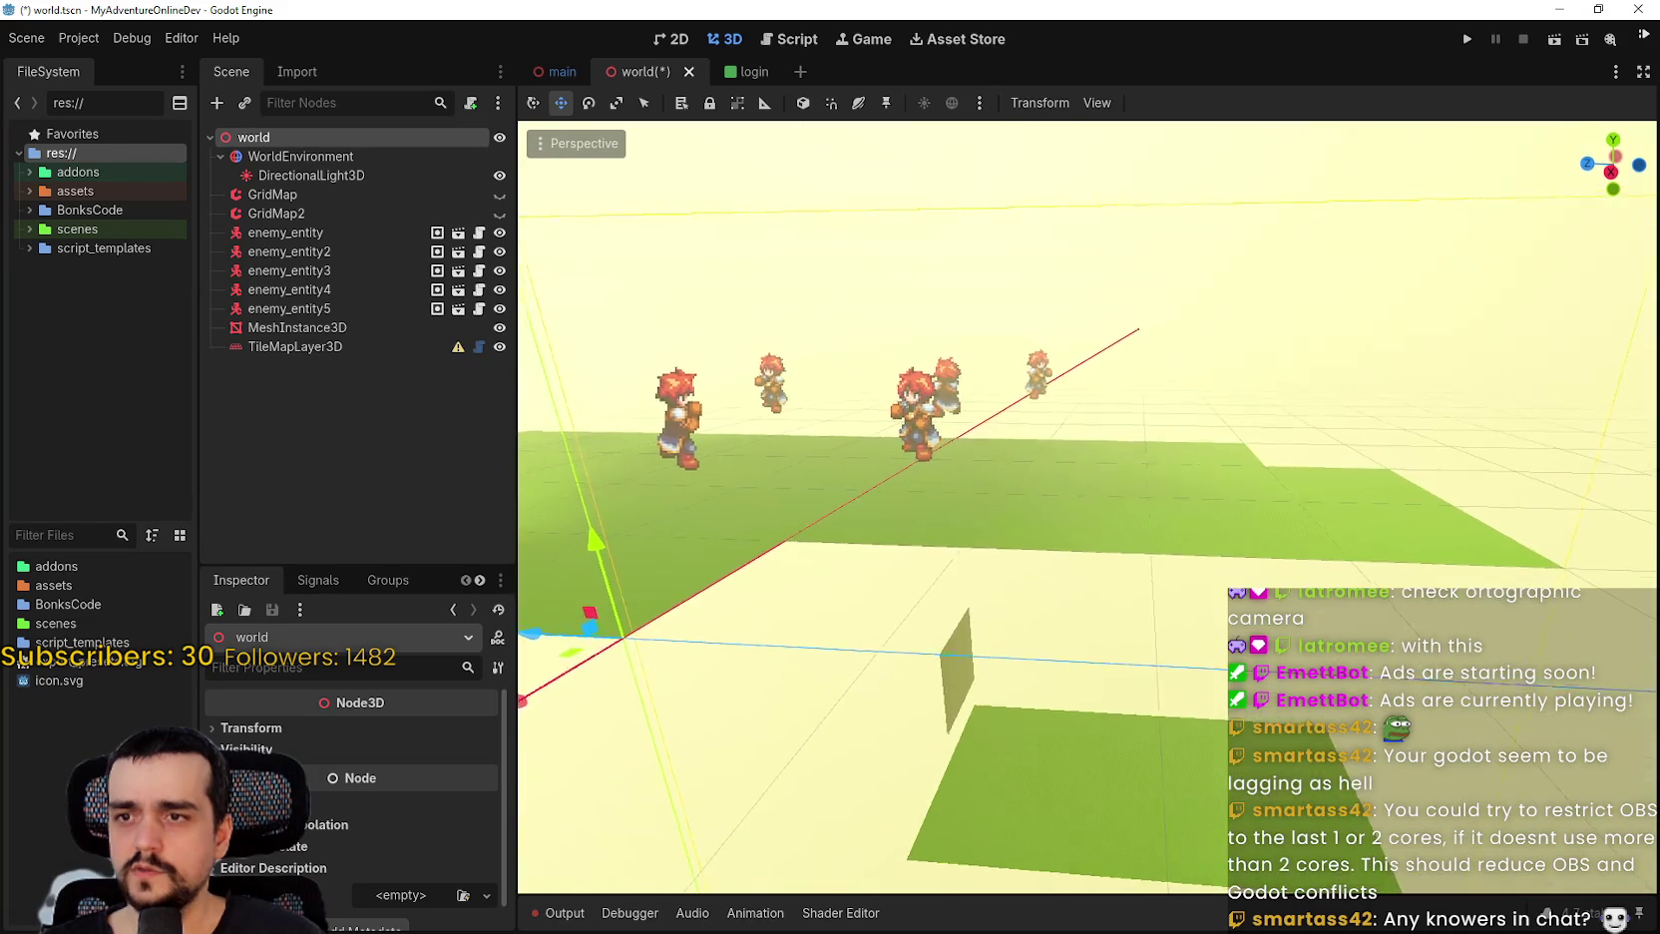
key(q)
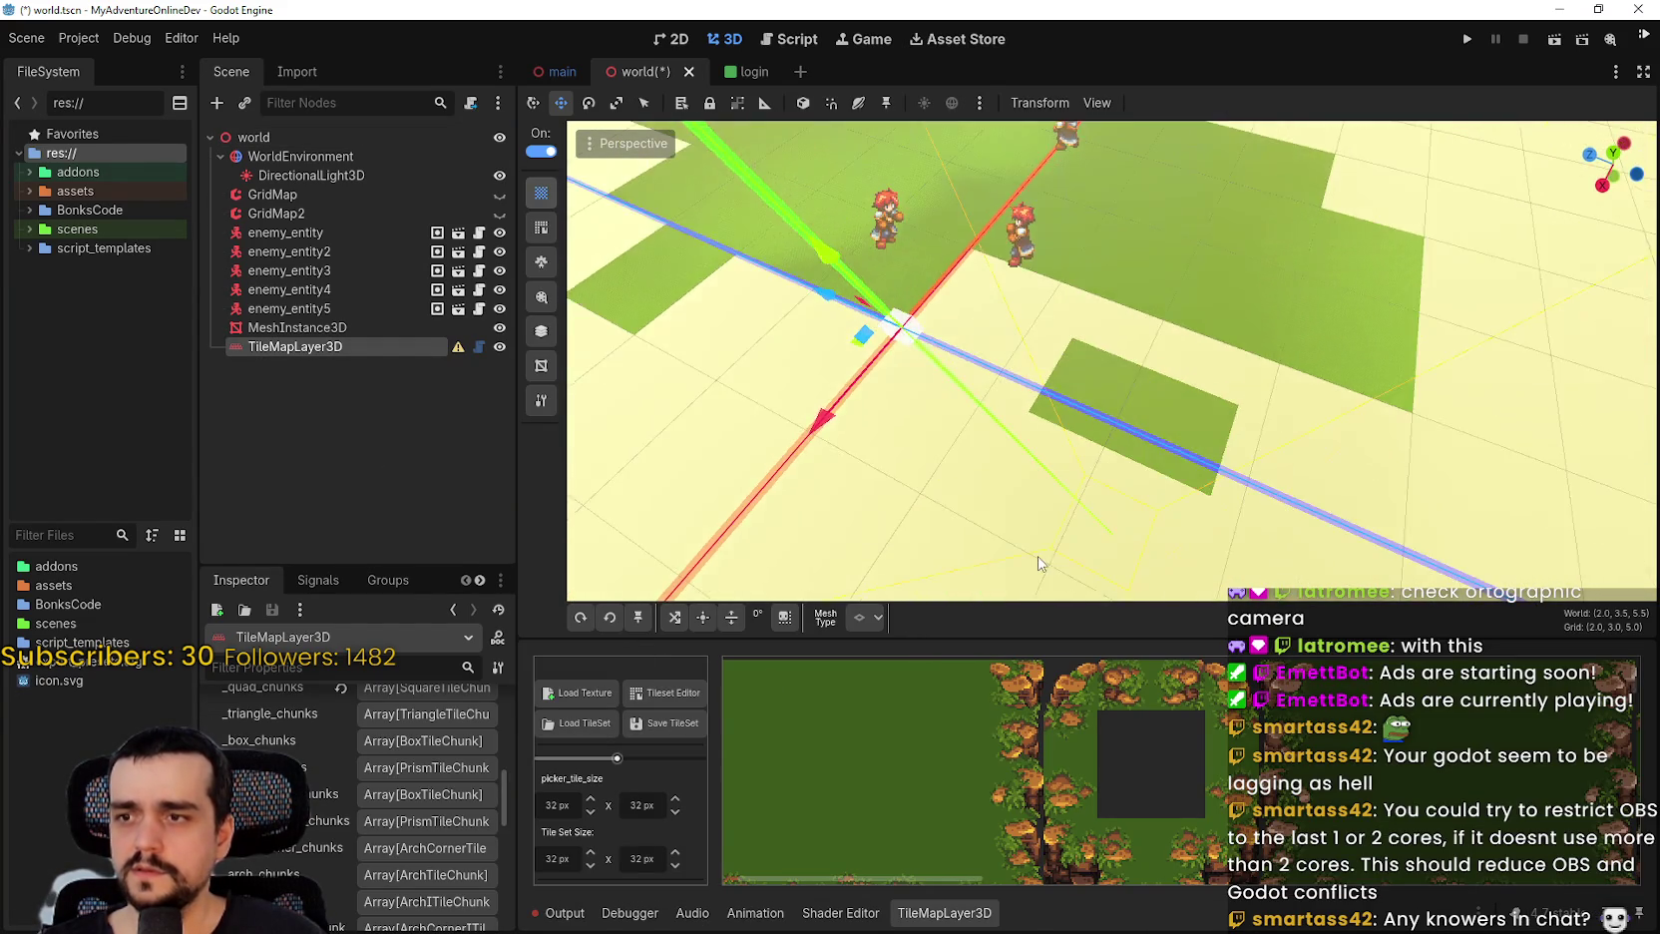
Pick the grass tile and bring the view down over the floor.
key(q)
key(q)
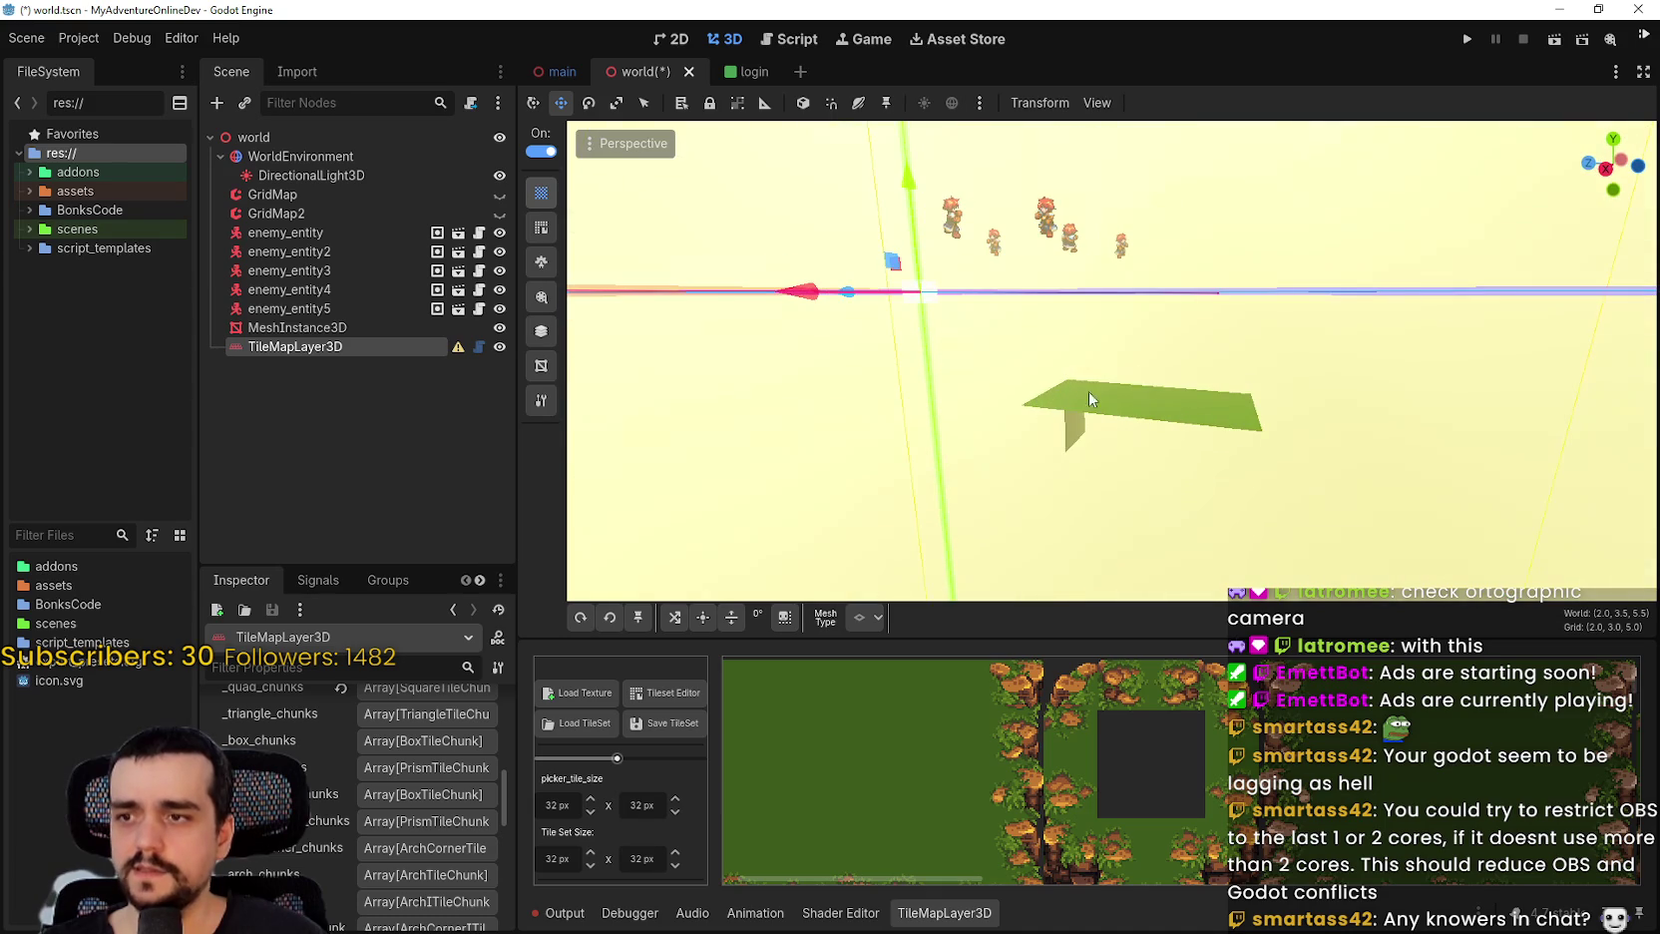
click(928, 748)
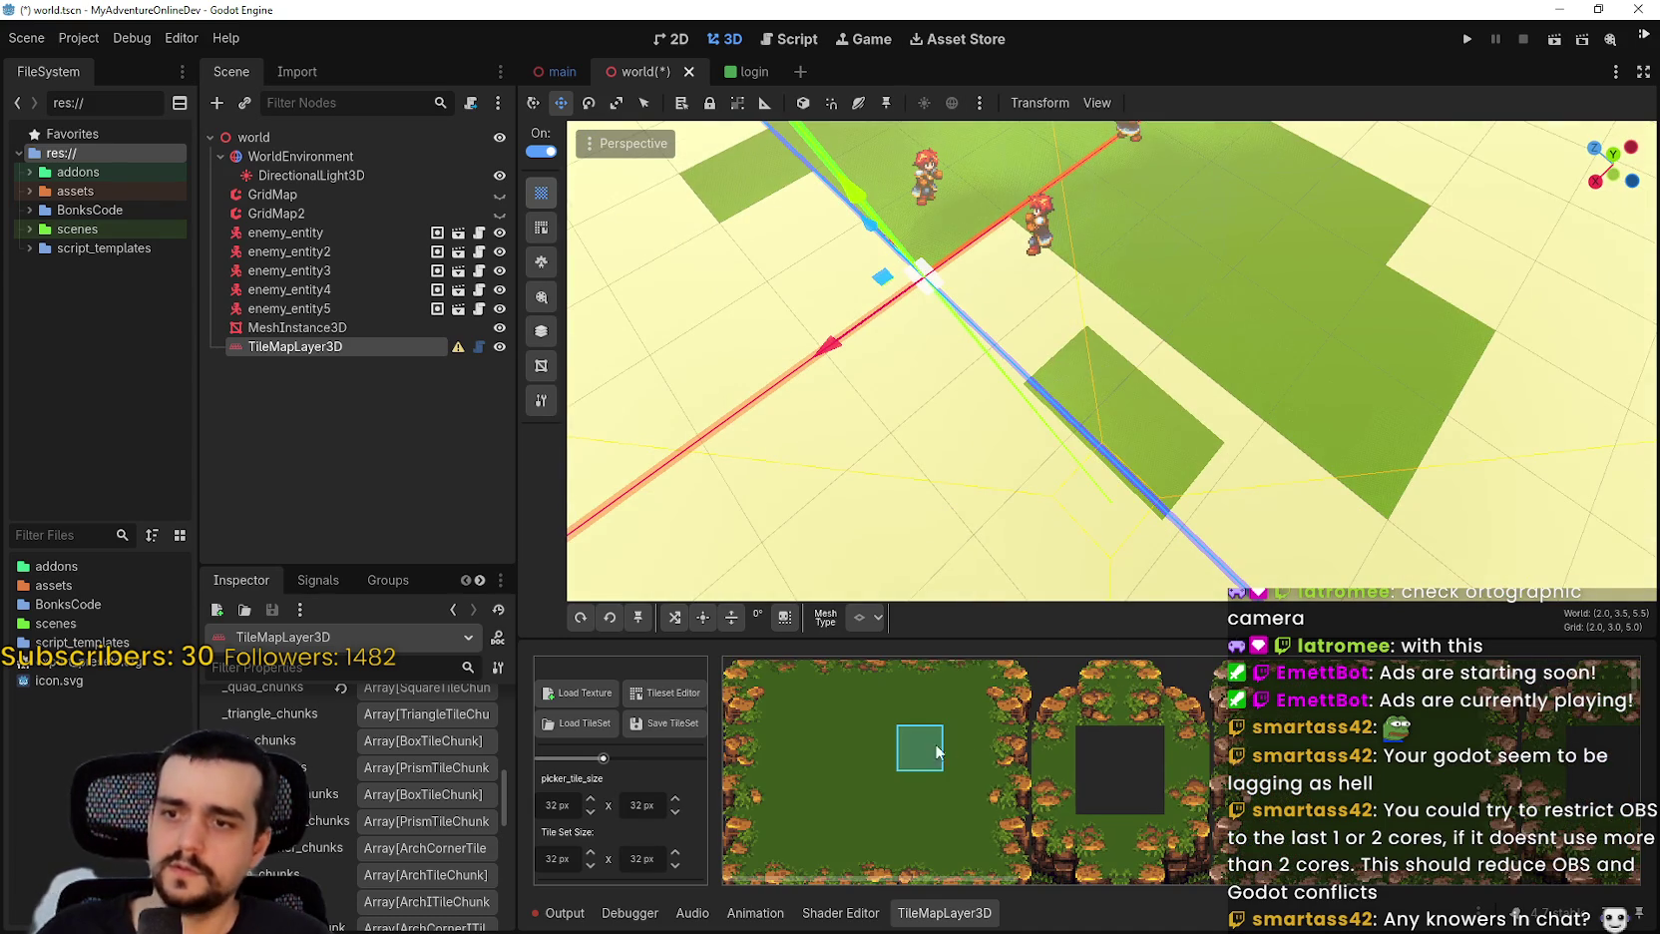
key(q)
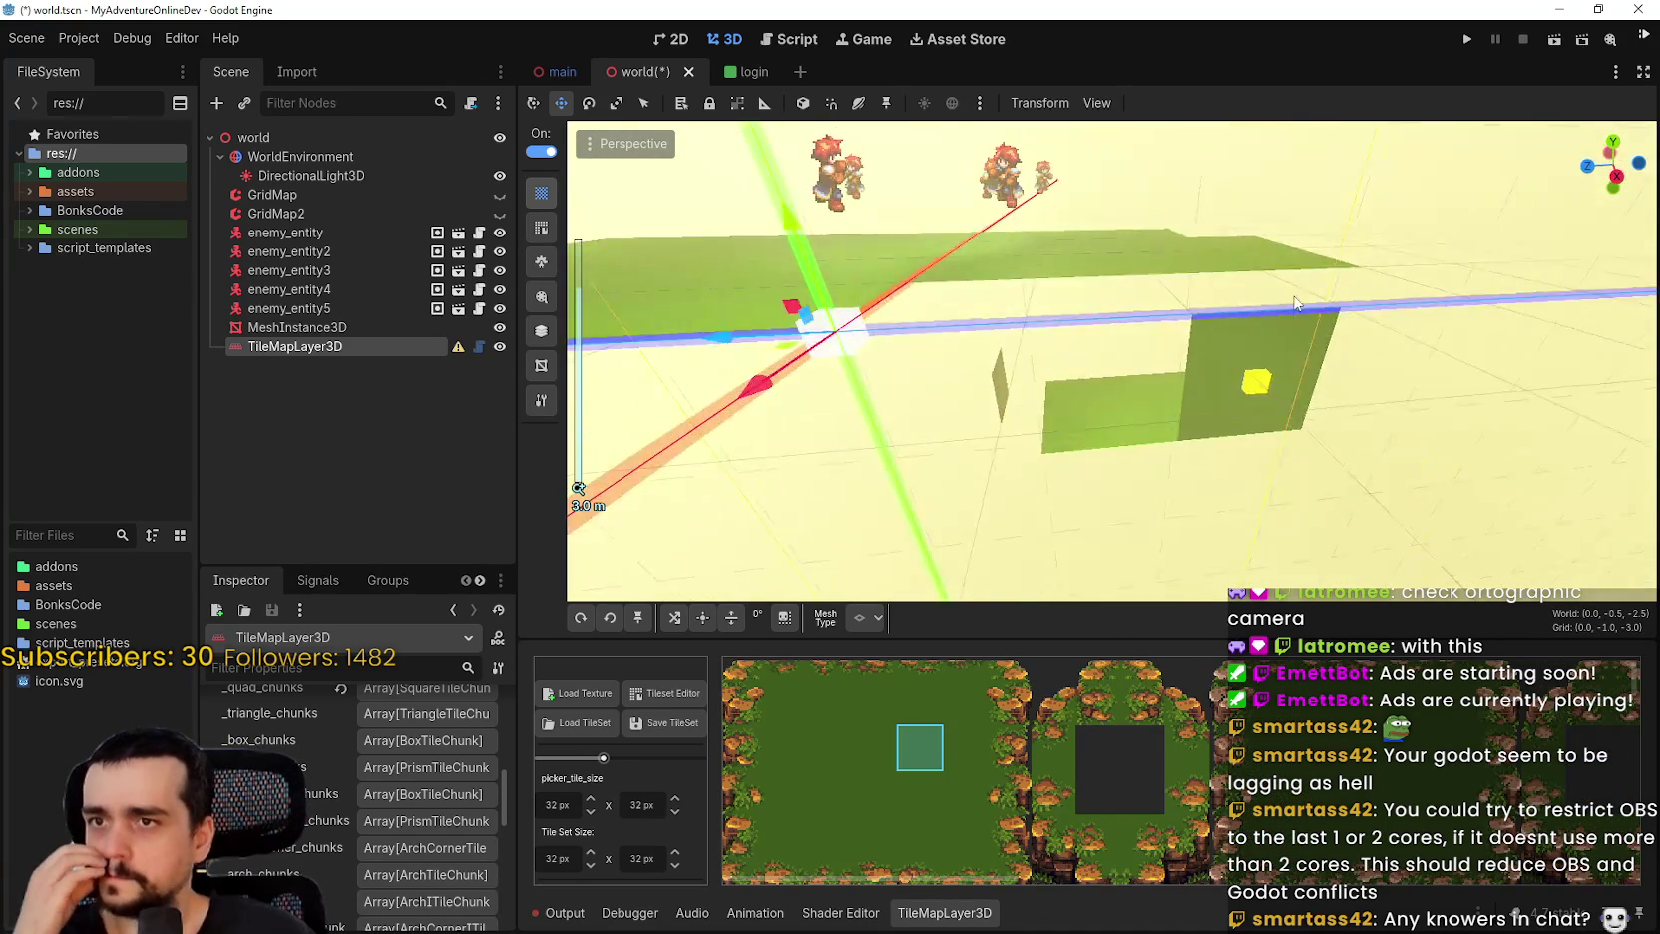
key(q)
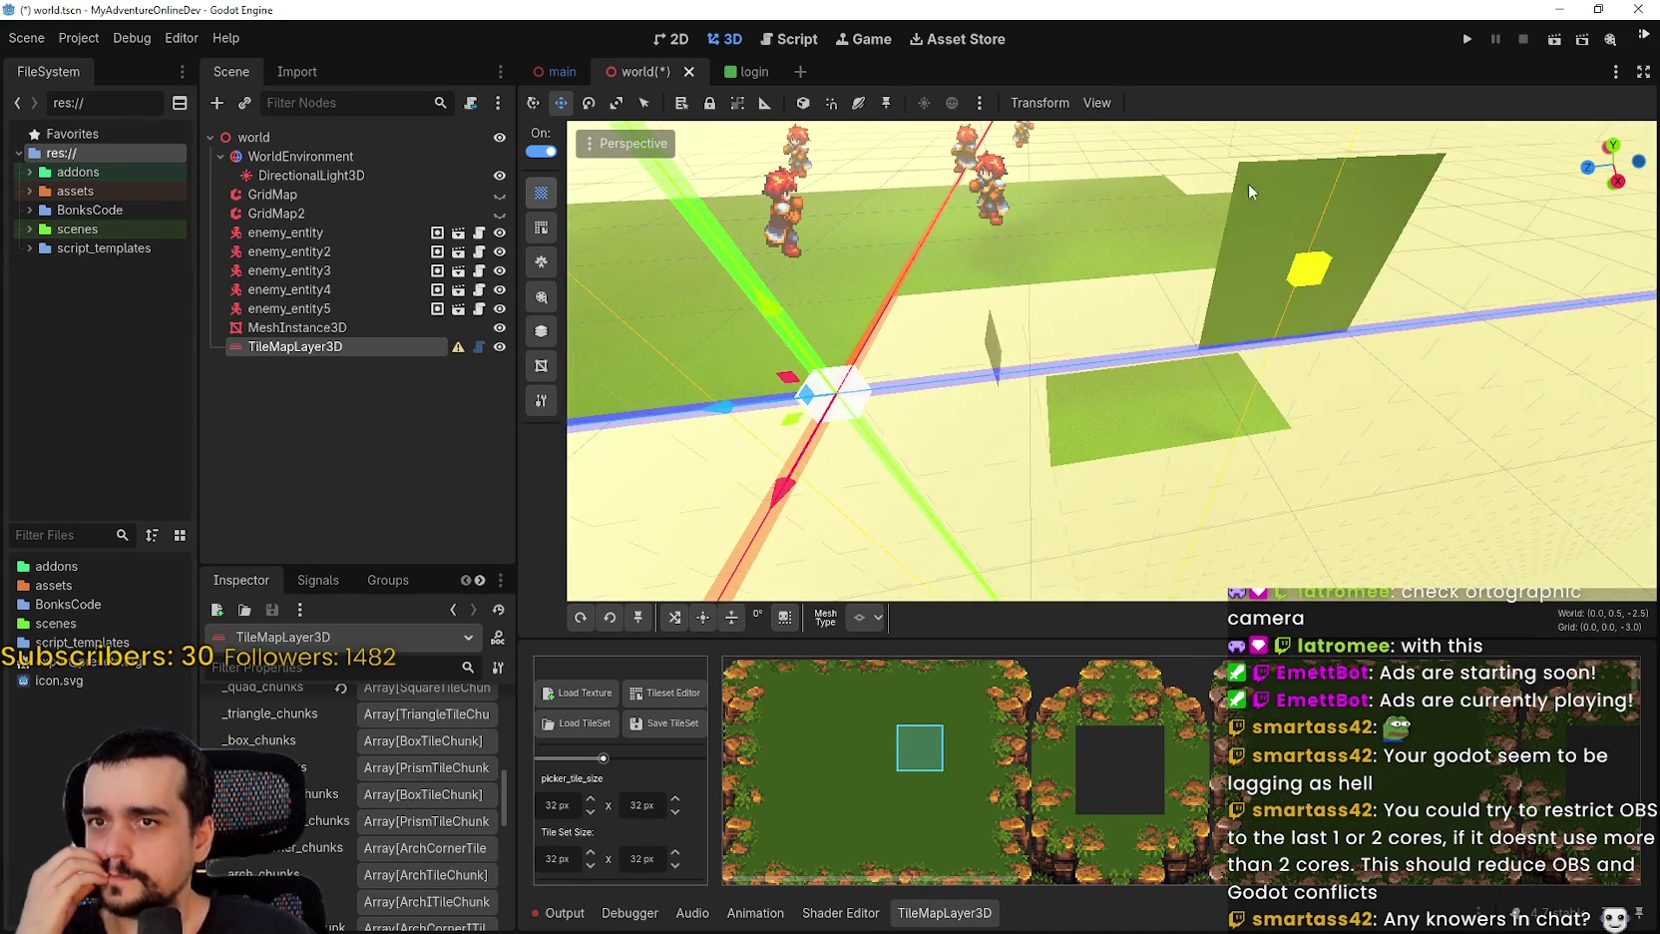
scroll(1115, 363, up, 2)
Paint grass across the bare right side and along the upper and left edges of the floor.
mouse_move(954, 346)
mouse_down()
mouse_move(1097, 369)
mouse_move(1377, 329)
mouse_move(1277, 398)
mouse_up()
scroll(1282, 329, down, 3)
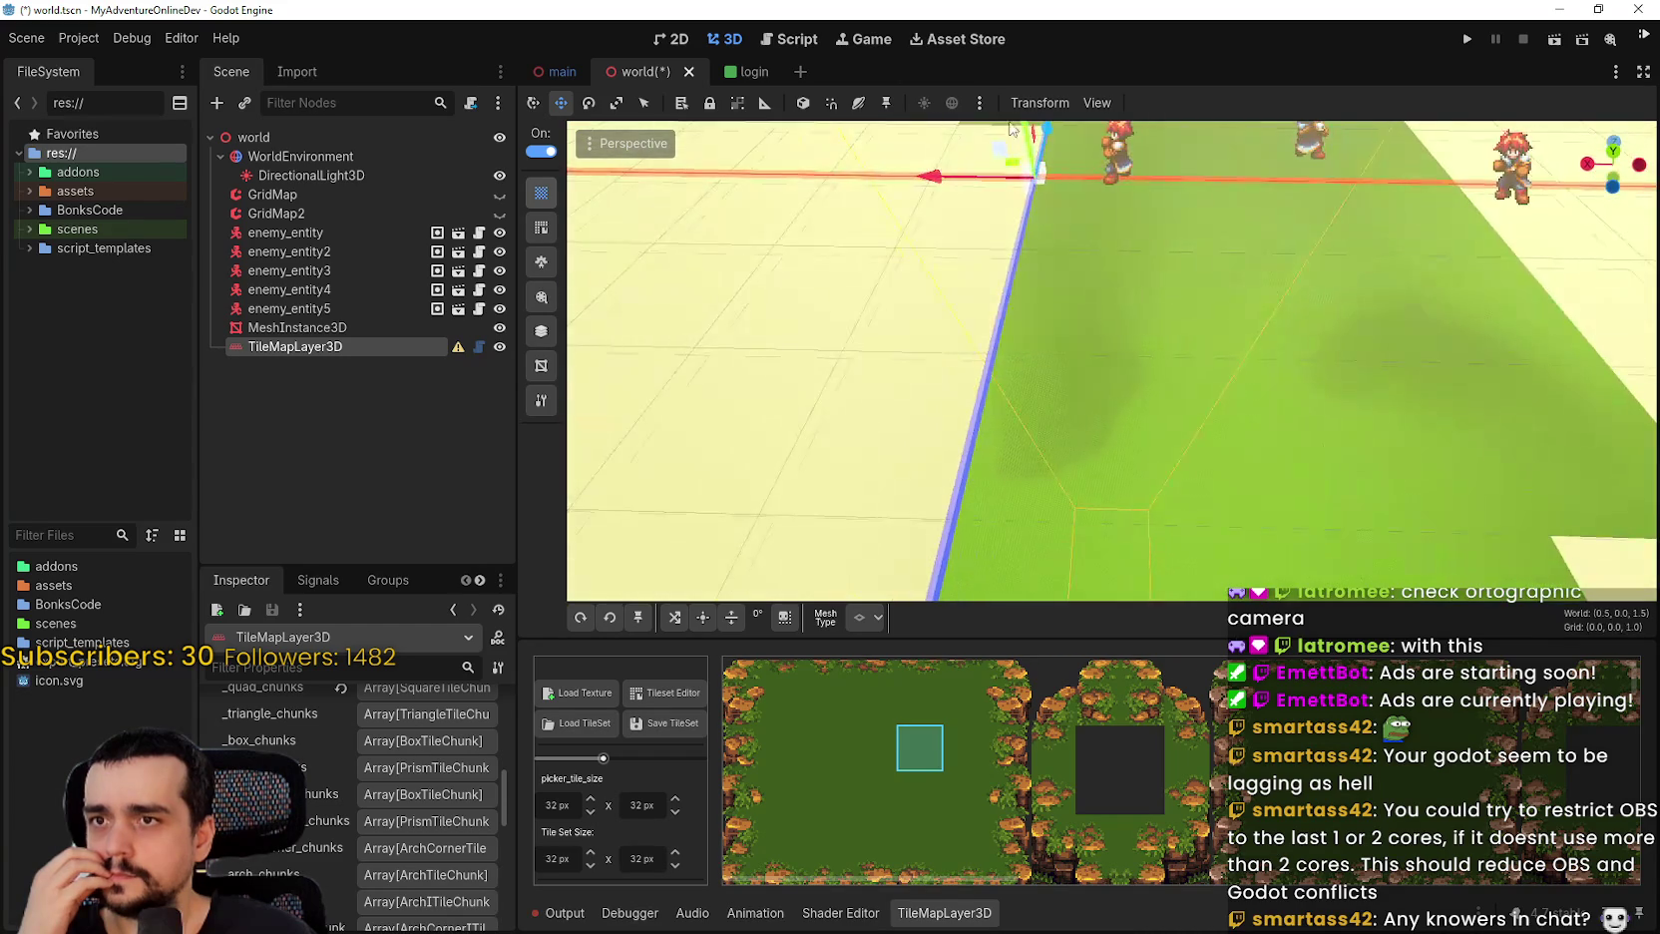
scroll(1017, 327, up, 3)
scroll(1007, 379, down, 2)
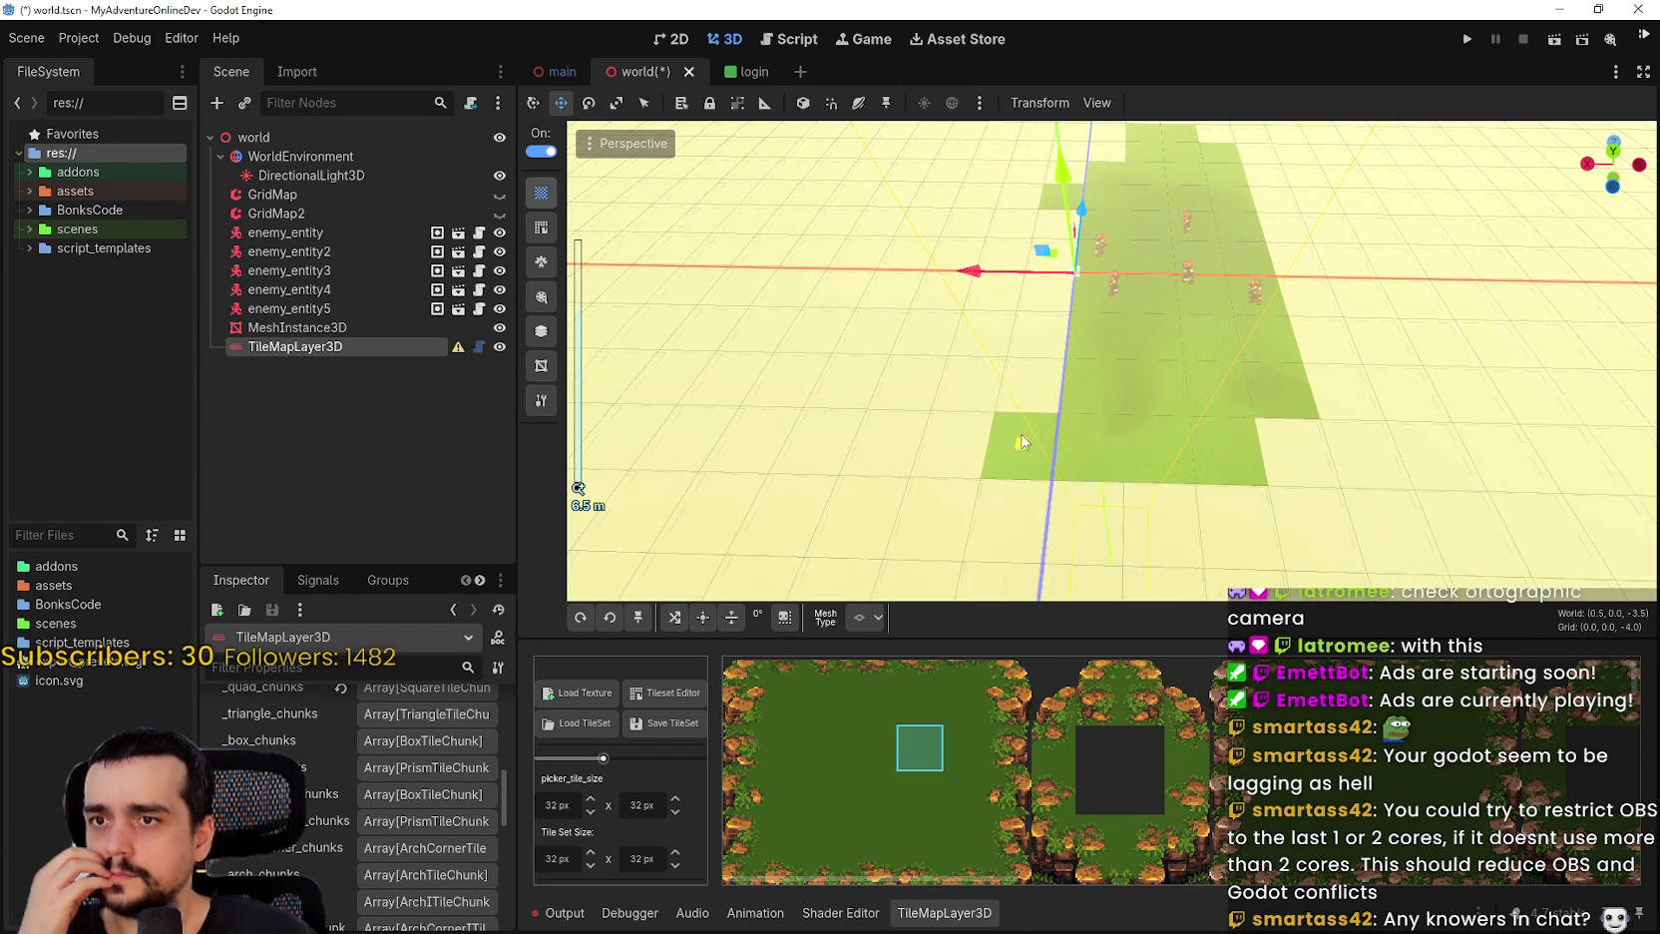
mouse_move(1038, 393)
mouse_down()
mouse_move(980, 365)
mouse_move(993, 219)
mouse_move(1109, 159)
mouse_move(1020, 243)
mouse_up()
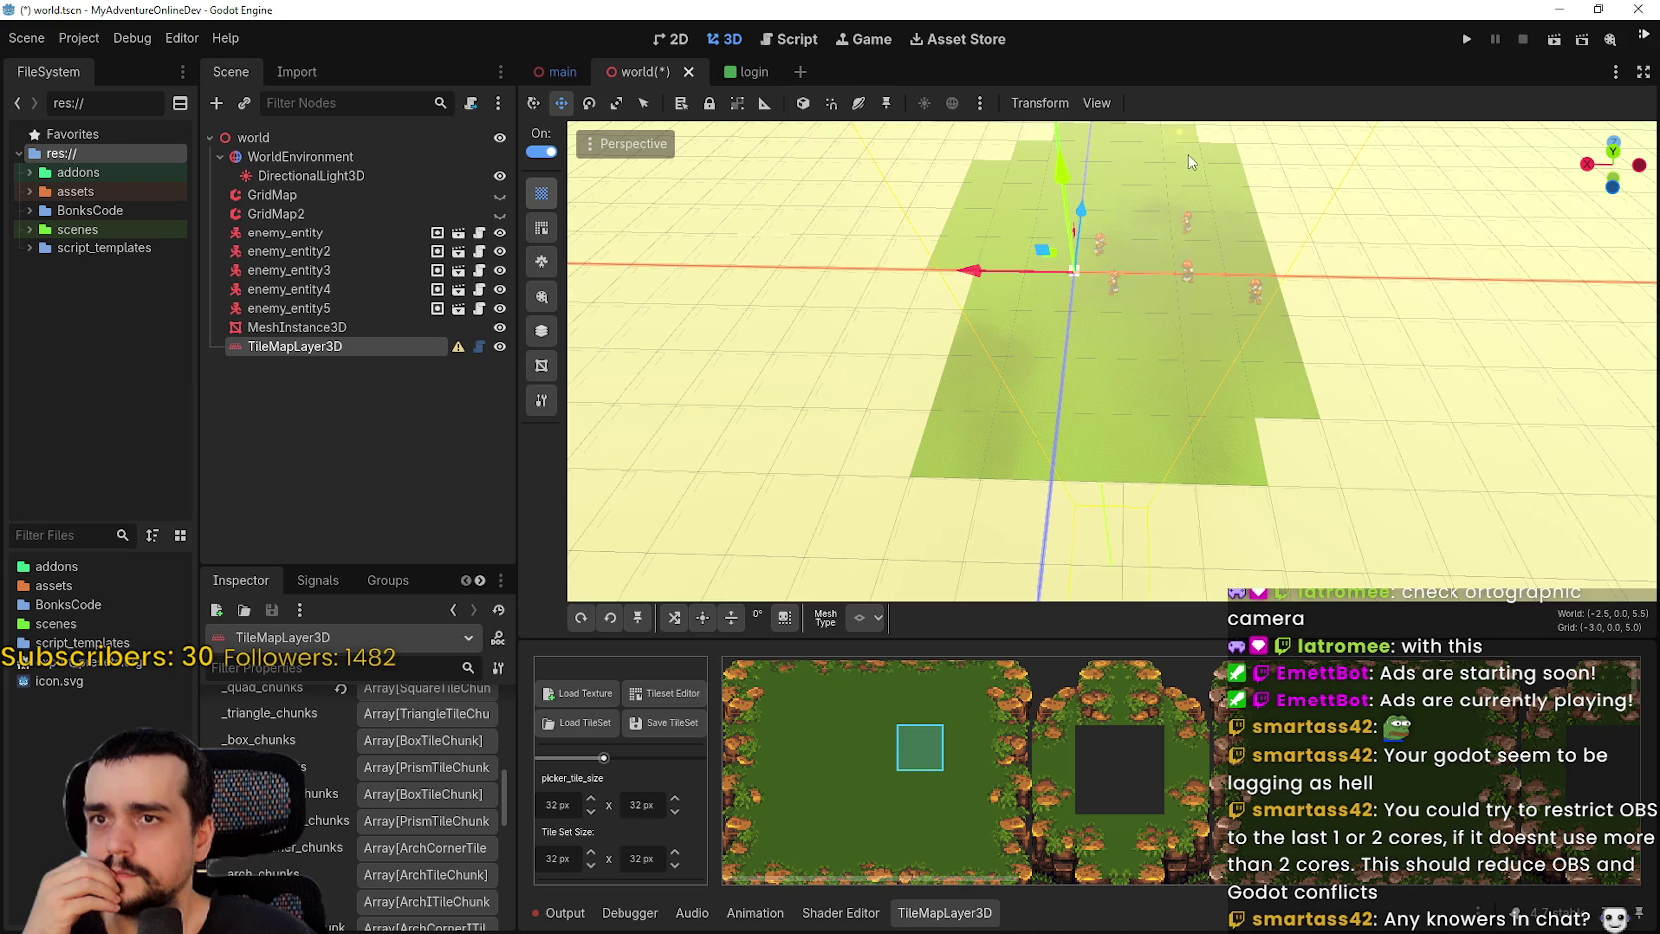
mouse_move(1262, 169)
mouse_down()
mouse_move(1296, 309)
mouse_move(1382, 424)
mouse_move(1297, 454)
mouse_move(938, 476)
mouse_move(907, 361)
mouse_move(958, 256)
mouse_up()
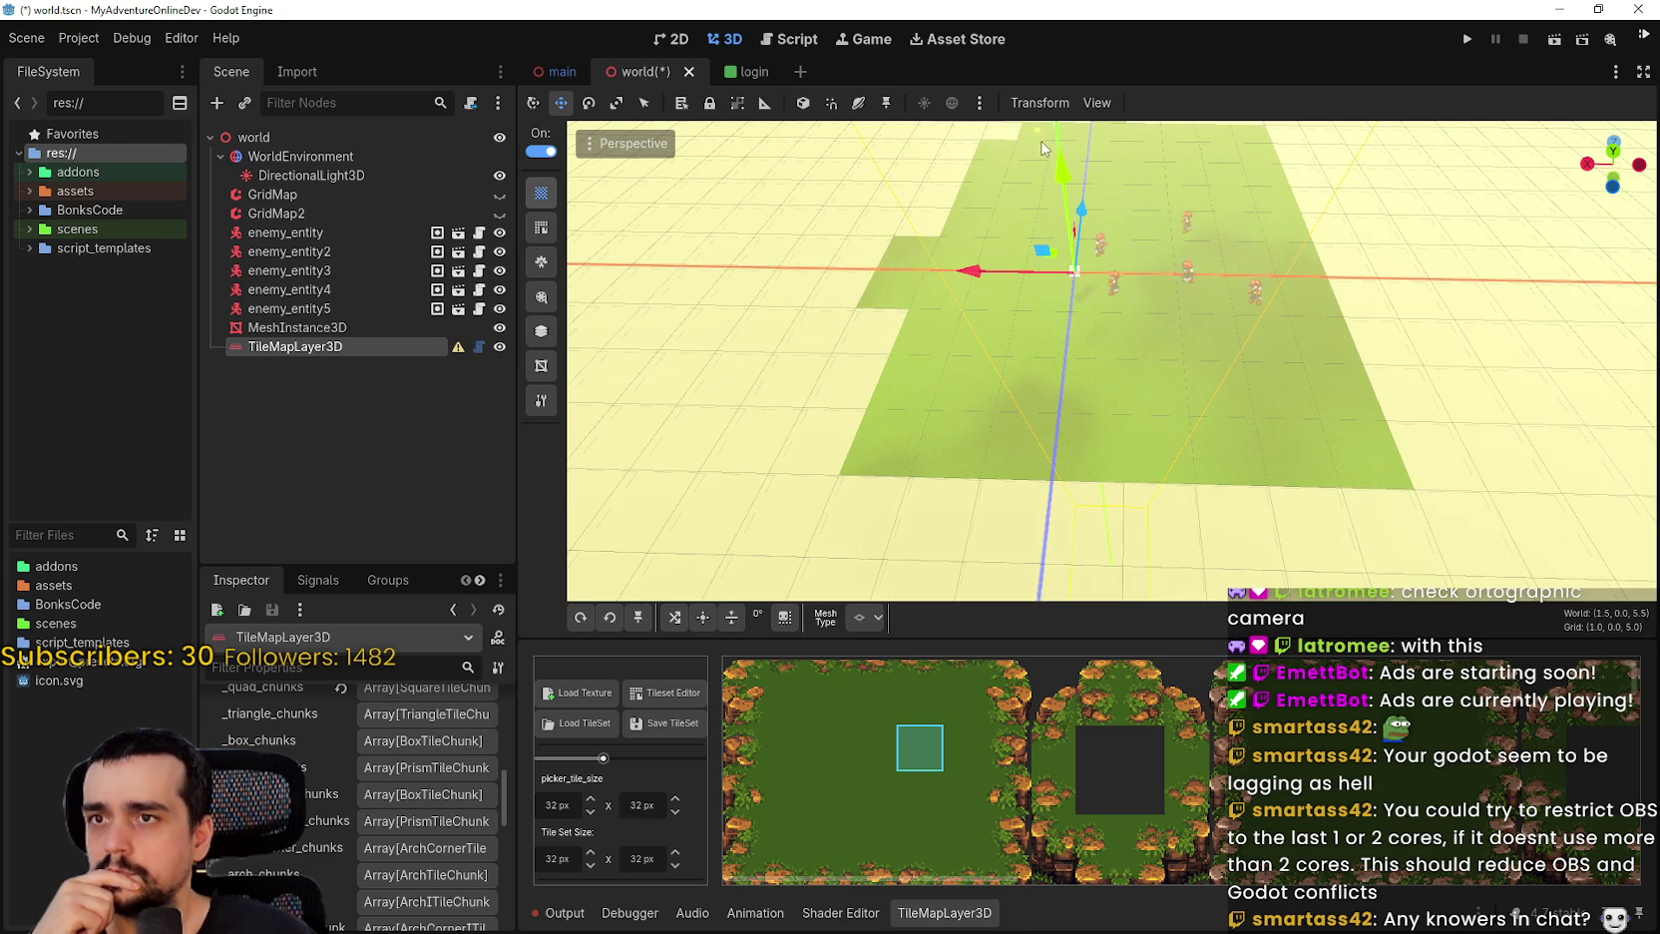
mouse_move(1018, 142)
mouse_down()
mouse_move(893, 175)
mouse_move(909, 295)
mouse_move(927, 159)
mouse_up()
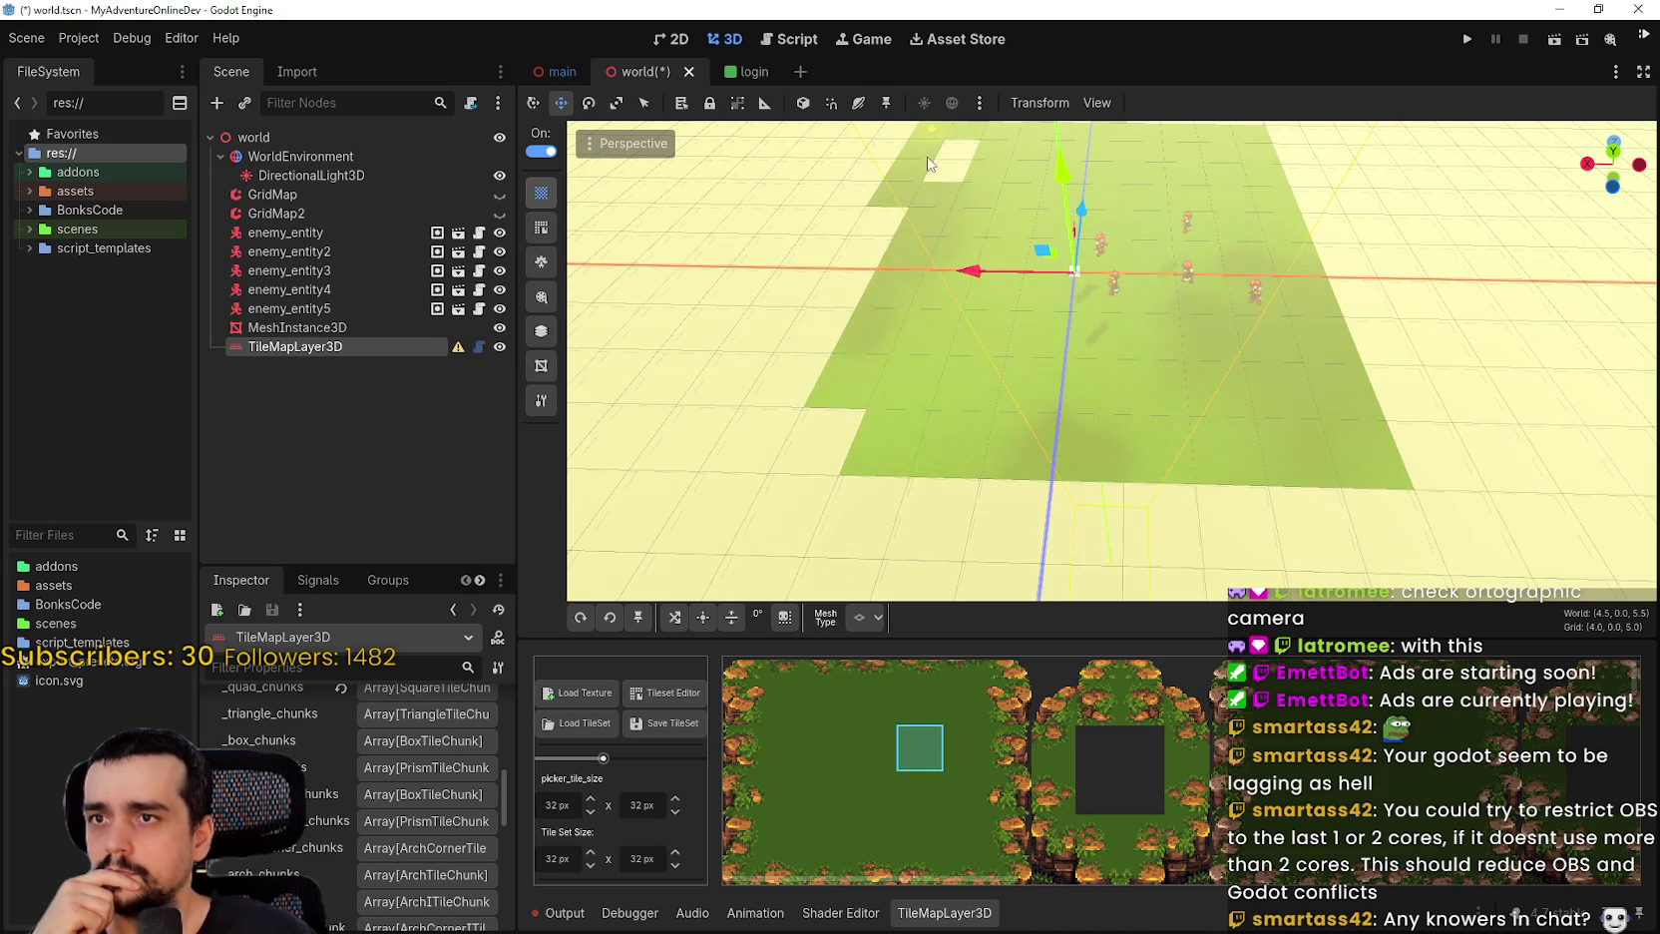
drag(880, 239, 841, 451)
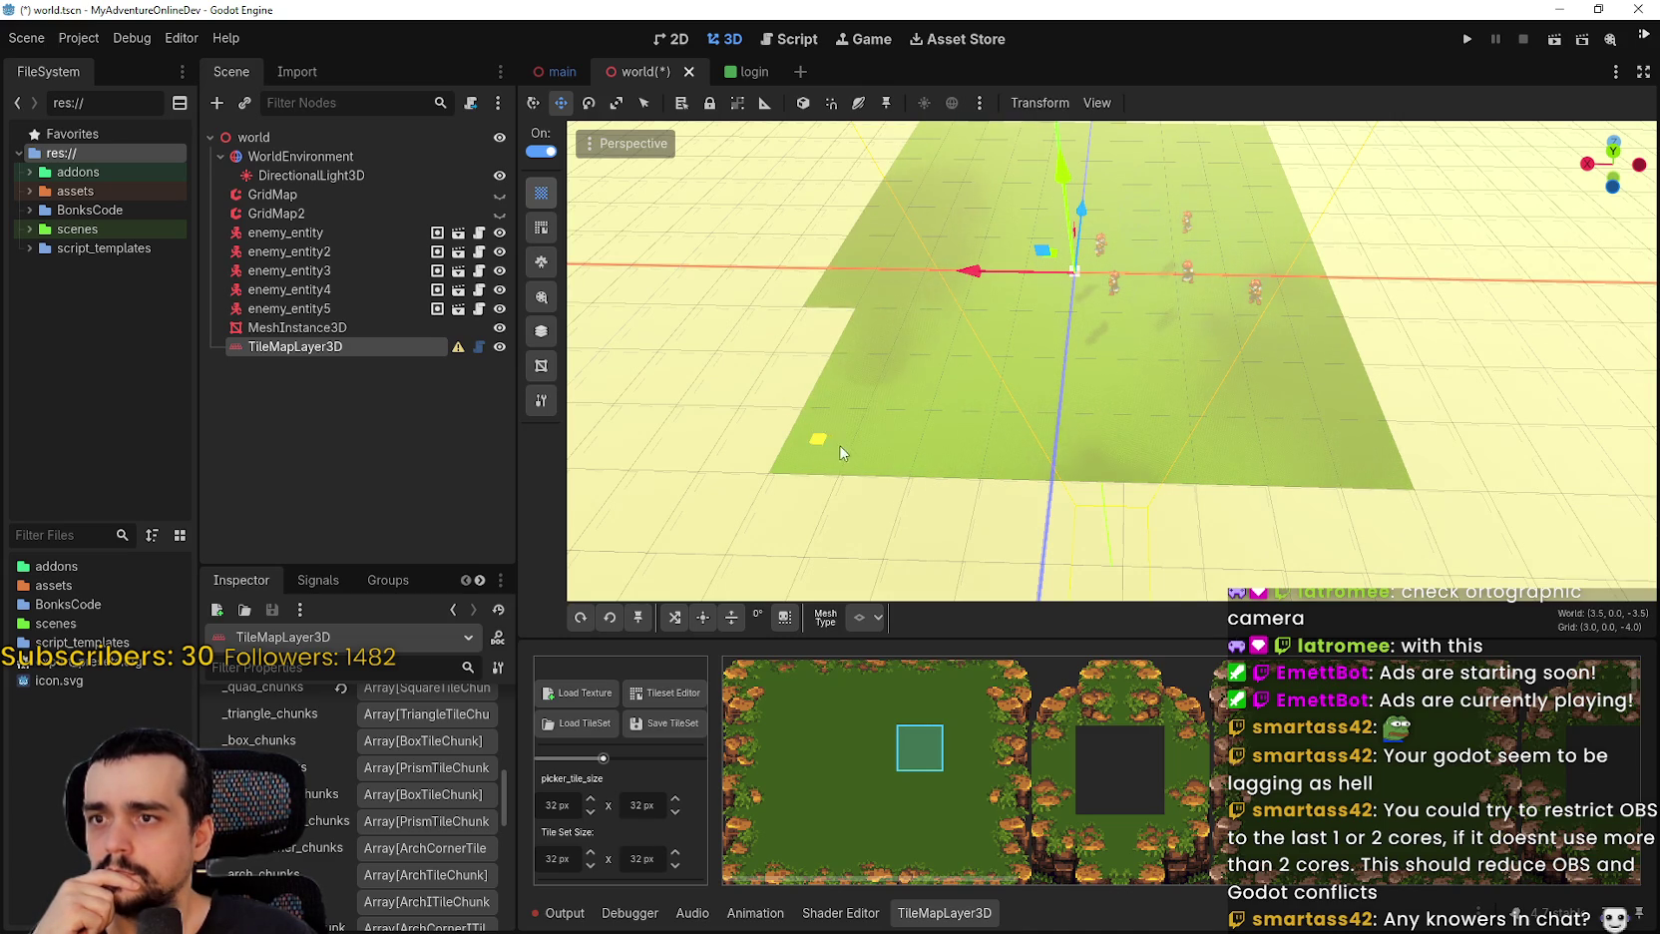
Fill the notch on the floor's left edge, then save world.tscn and run the project.
drag(816, 380, 816, 403)
drag(911, 465, 1499, 55)
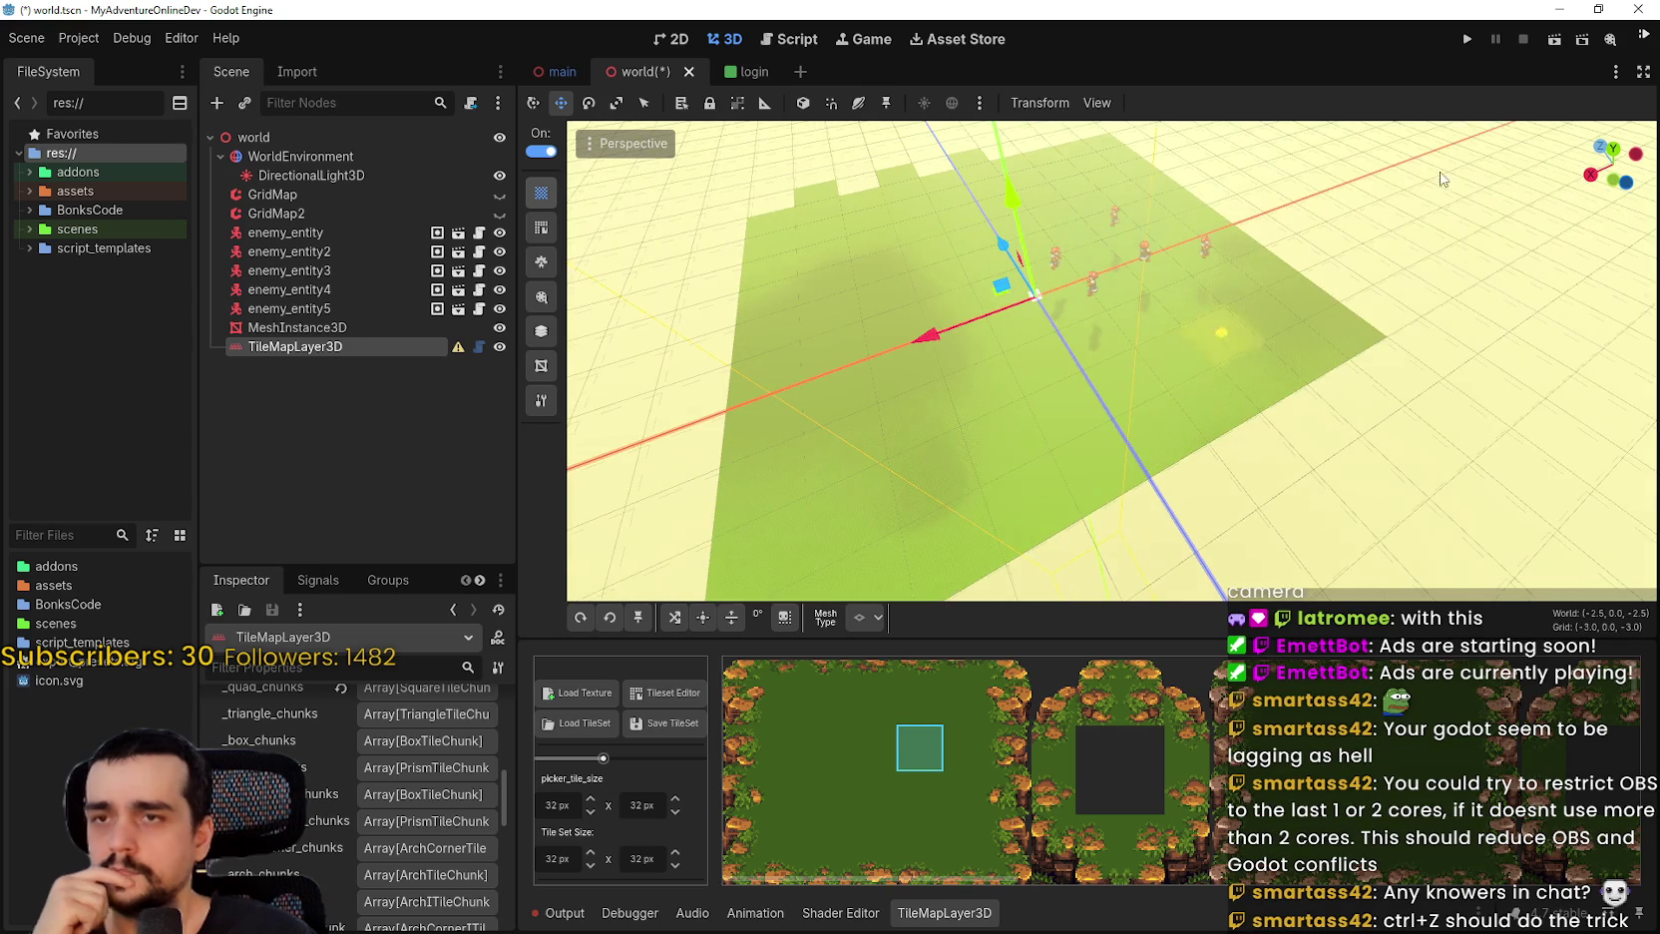
click(1466, 42)
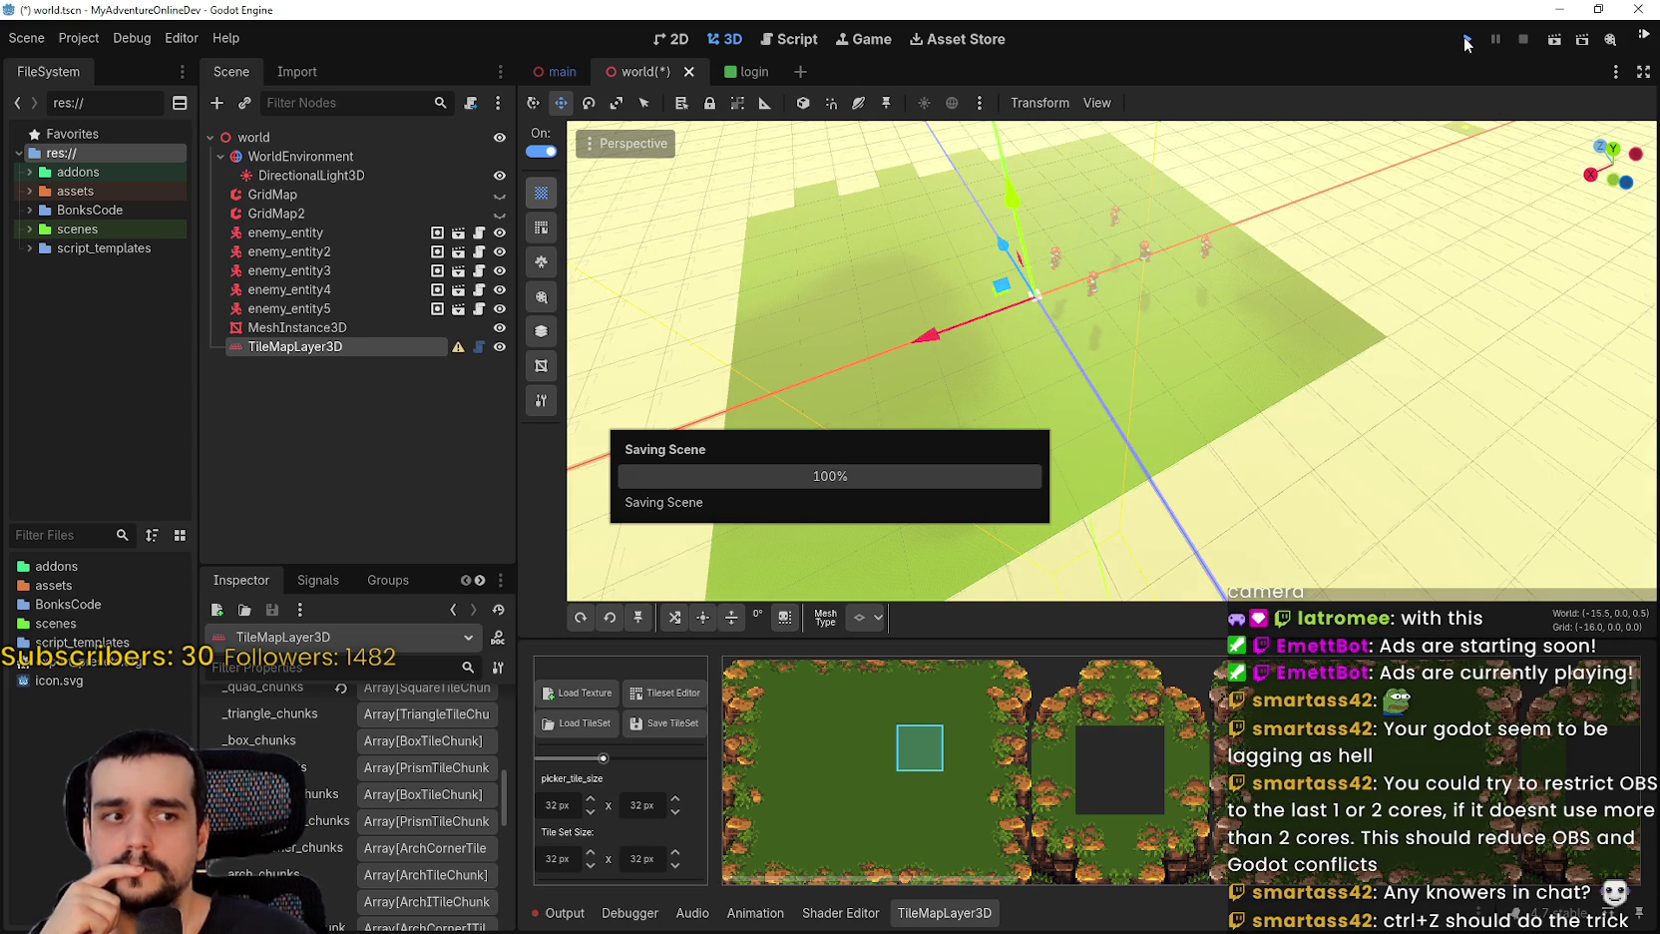
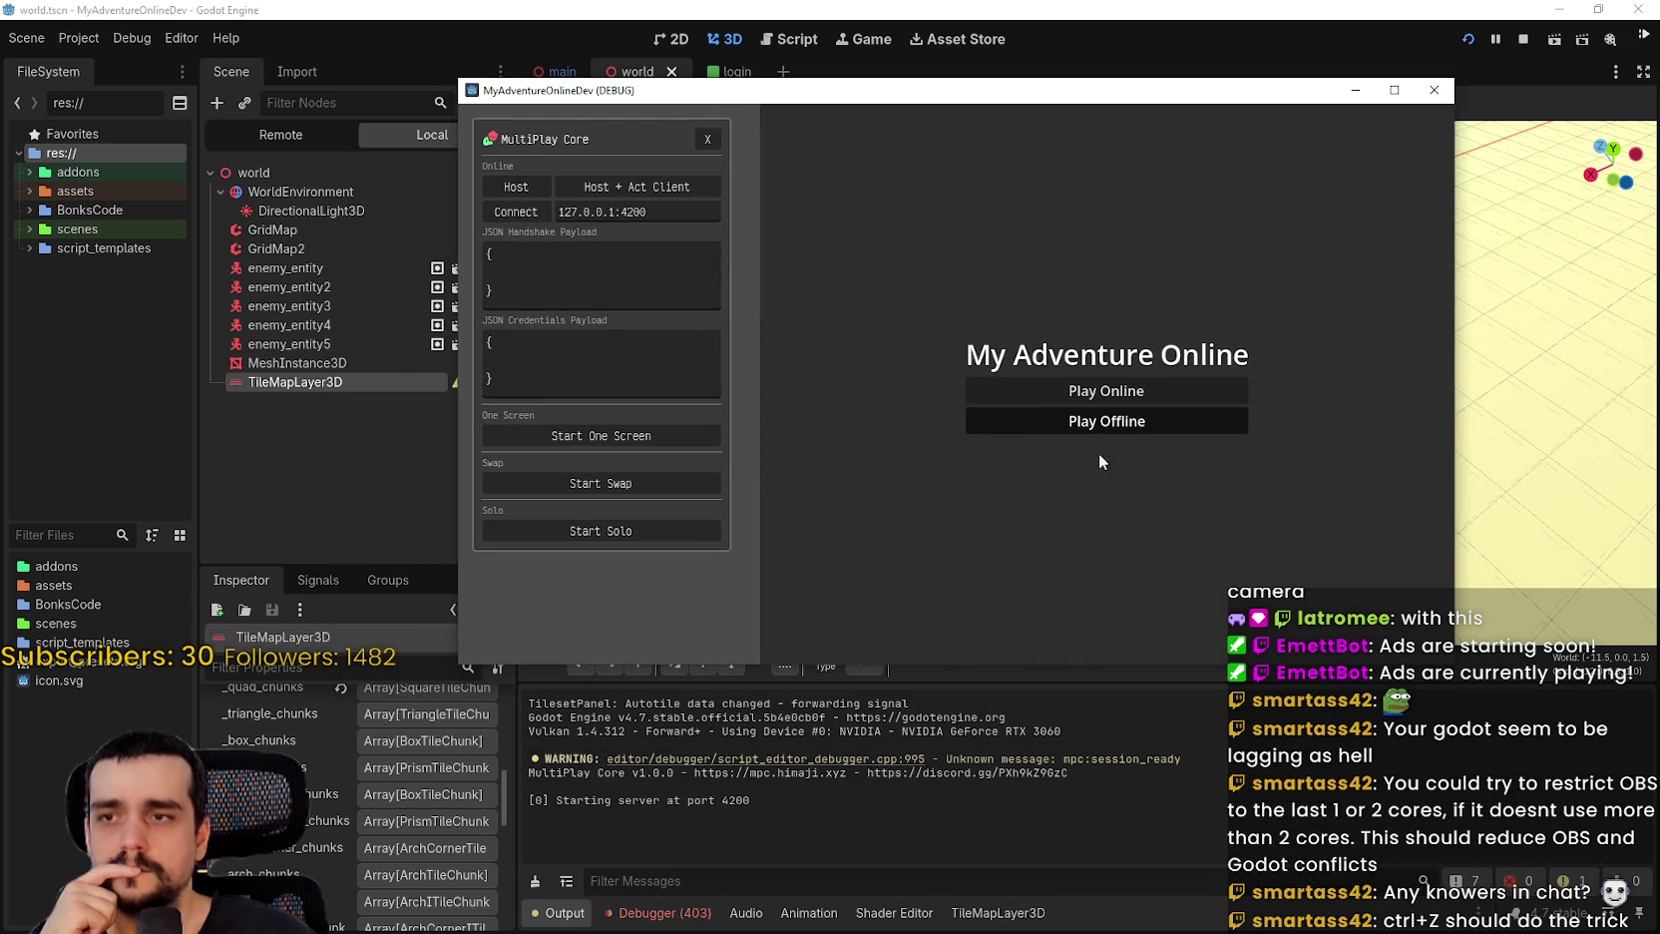
Play-test the world offline, attack a few enemies, then stop the debug run.
click(1120, 419)
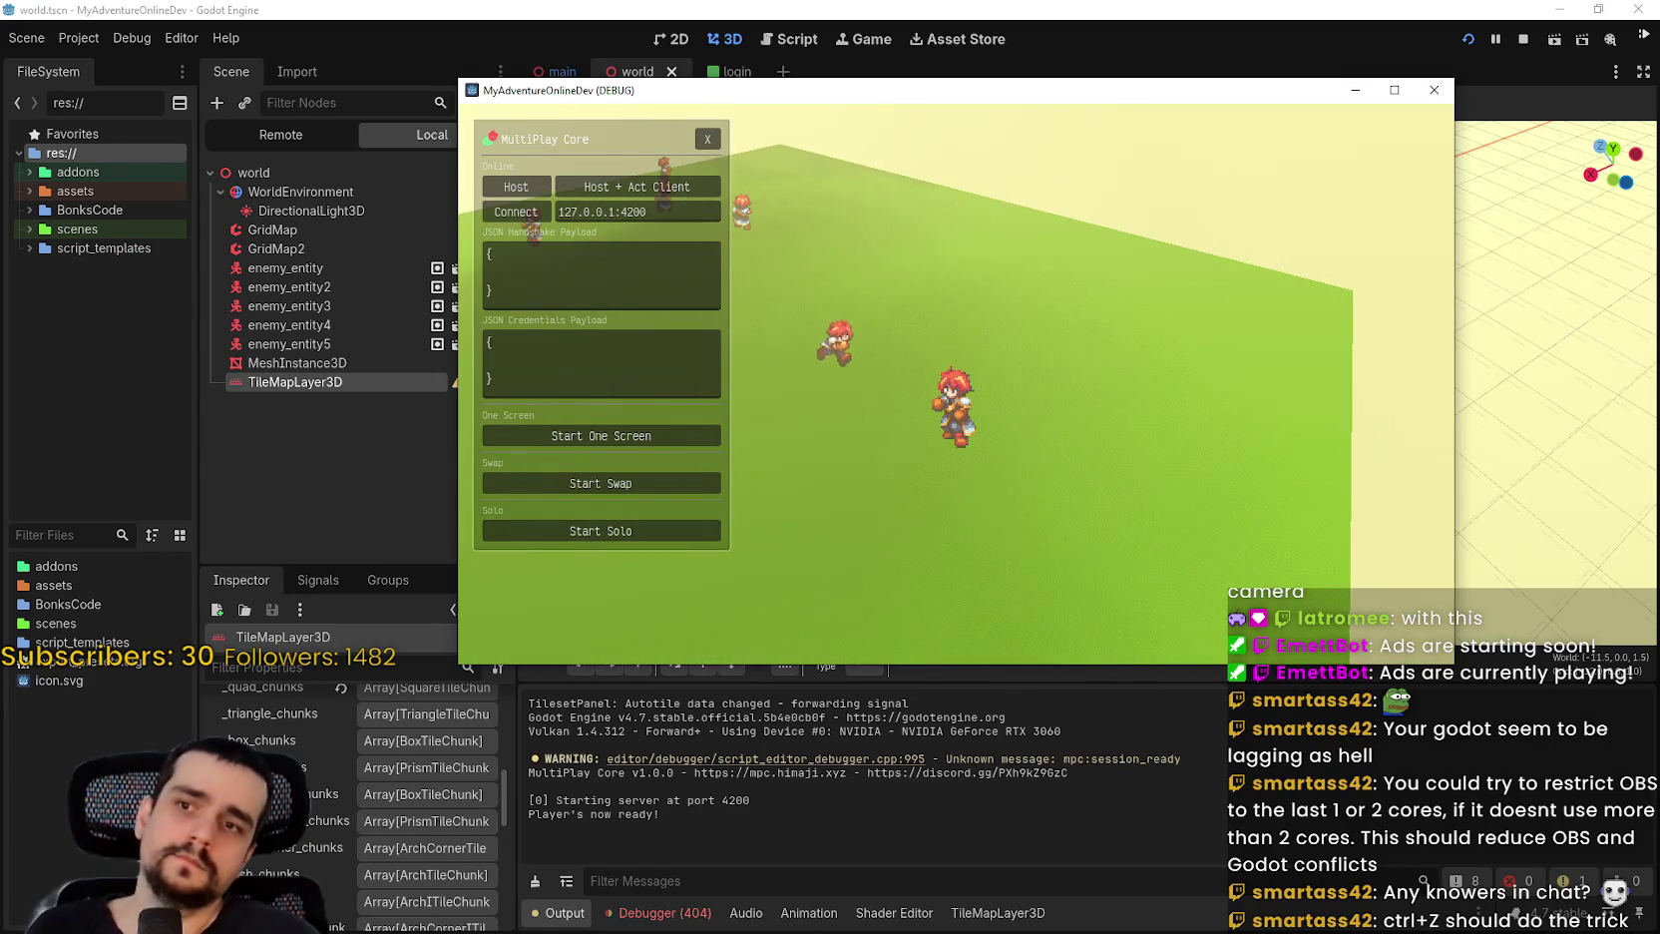
click(716, 146)
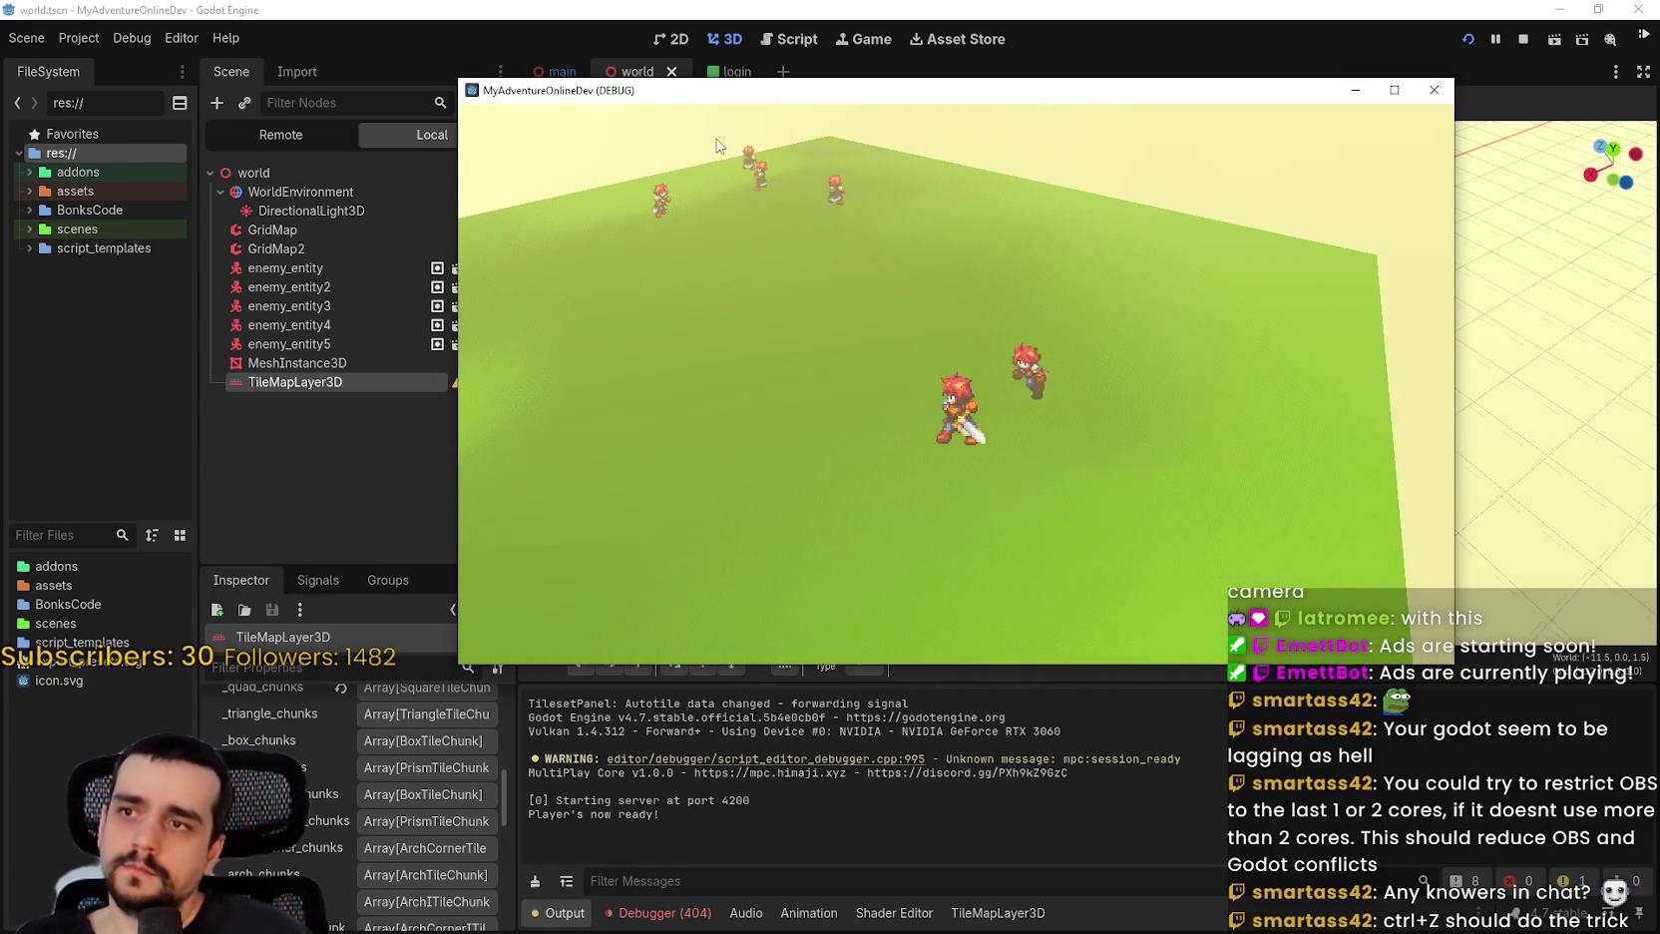
click(1051, 483)
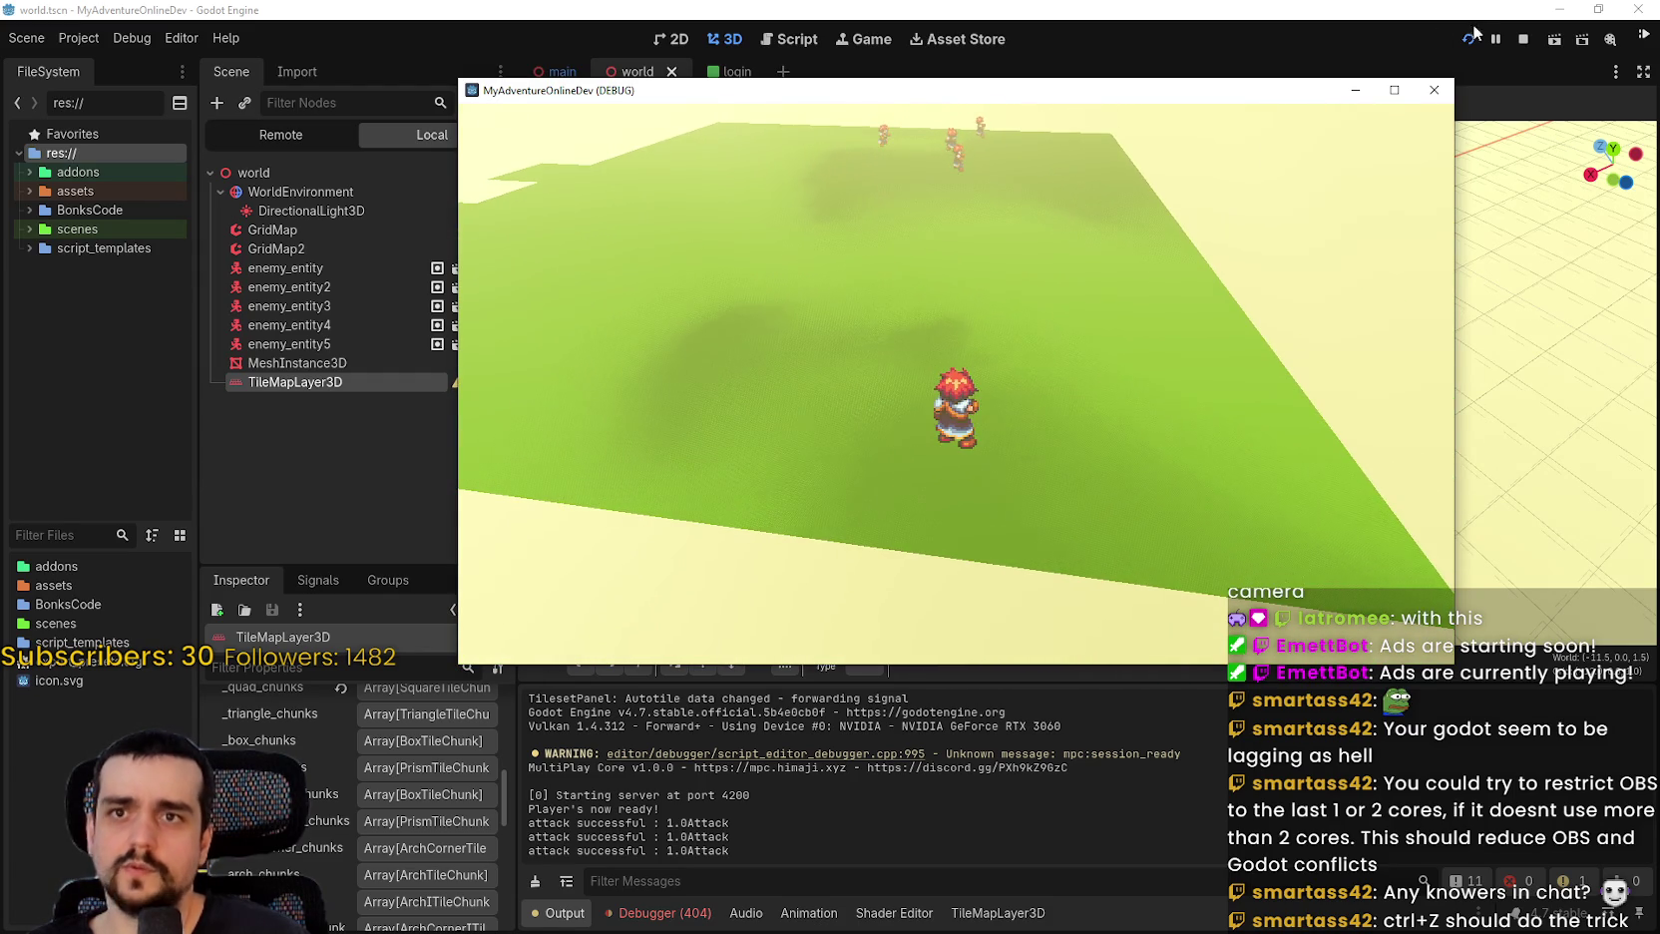
click(1524, 39)
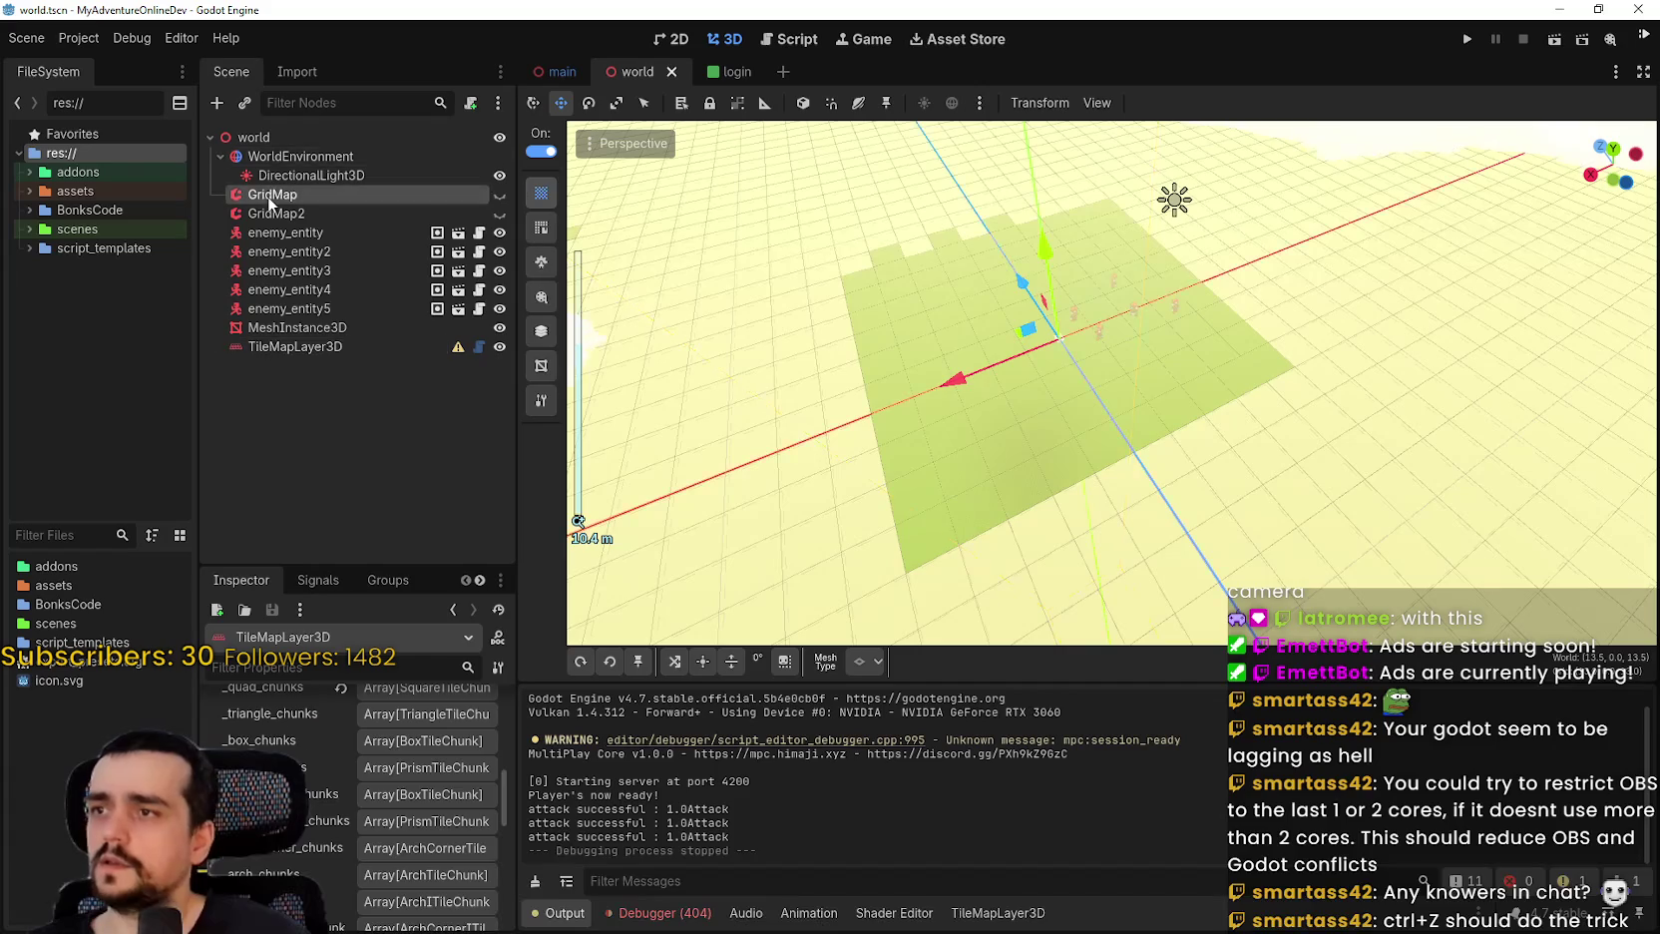
Delete the GridMap and GridMap2 nodes from the world scene.
right_click(267, 196)
click(375, 670)
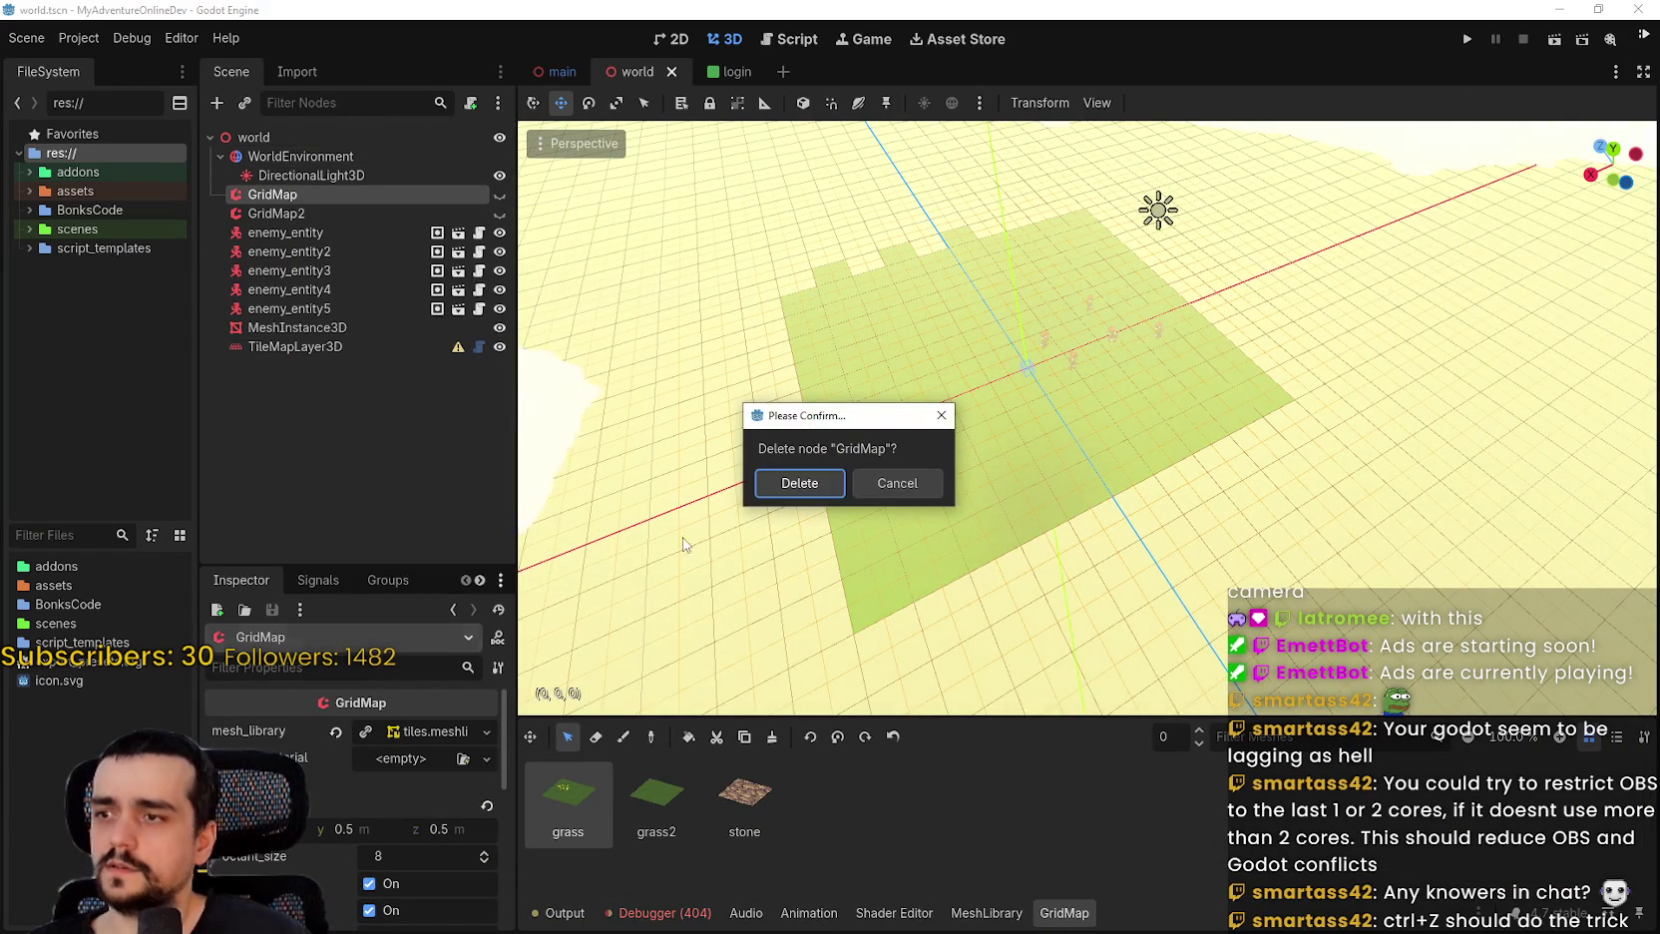
click(801, 483)
right_click(275, 190)
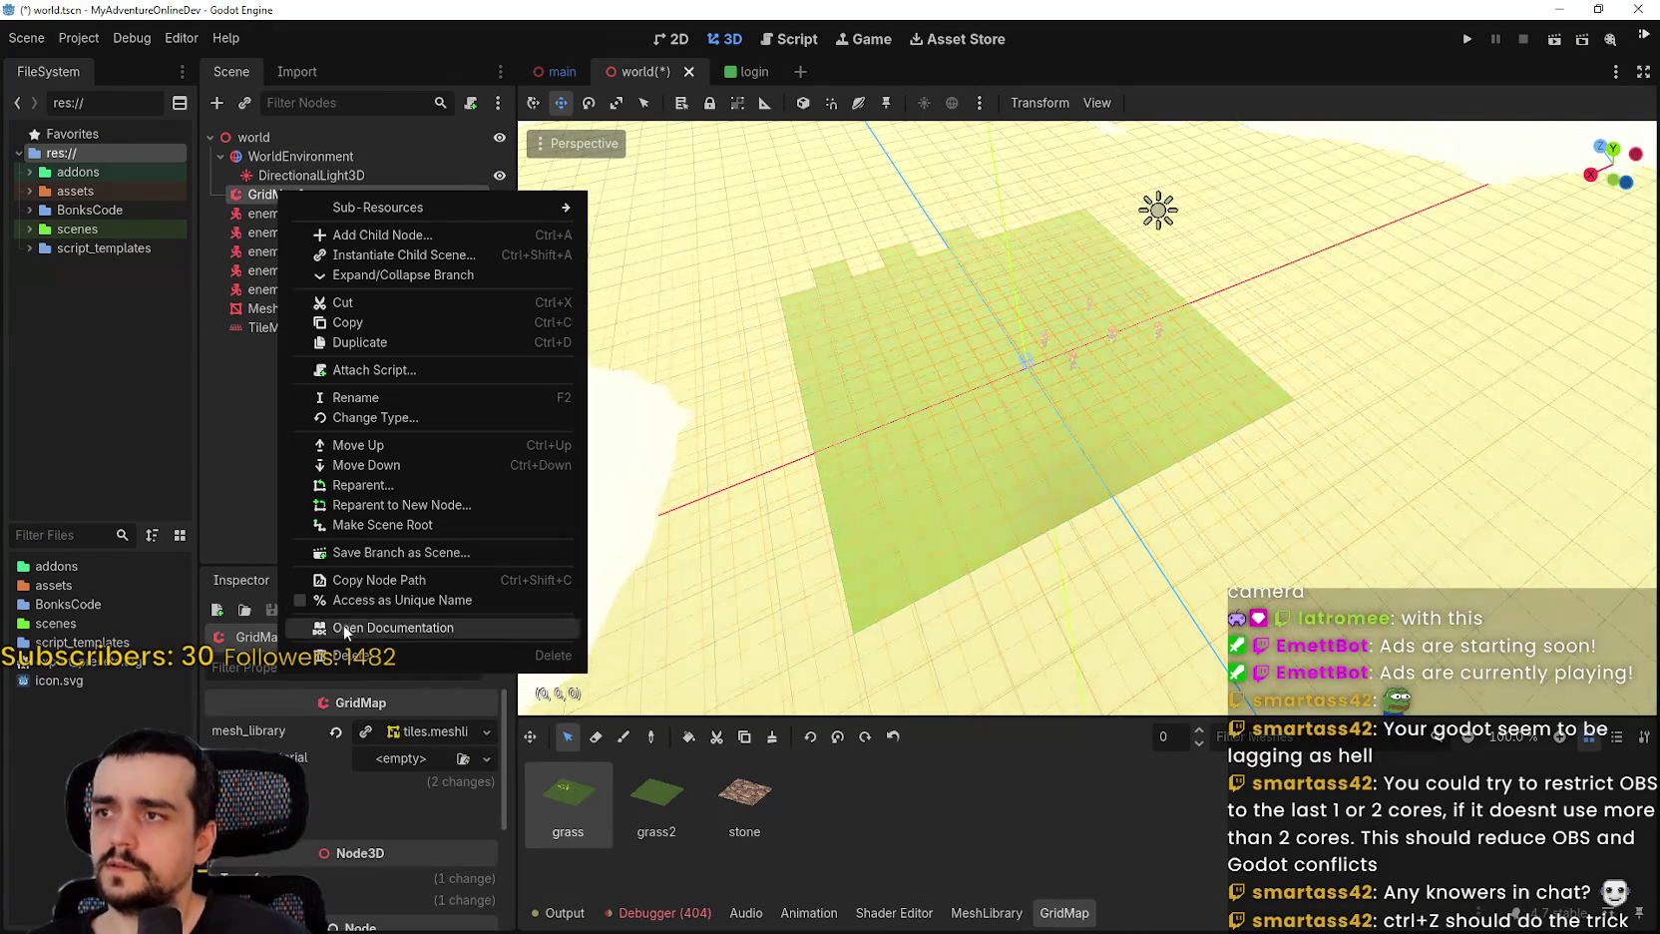
click(349, 654)
click(770, 487)
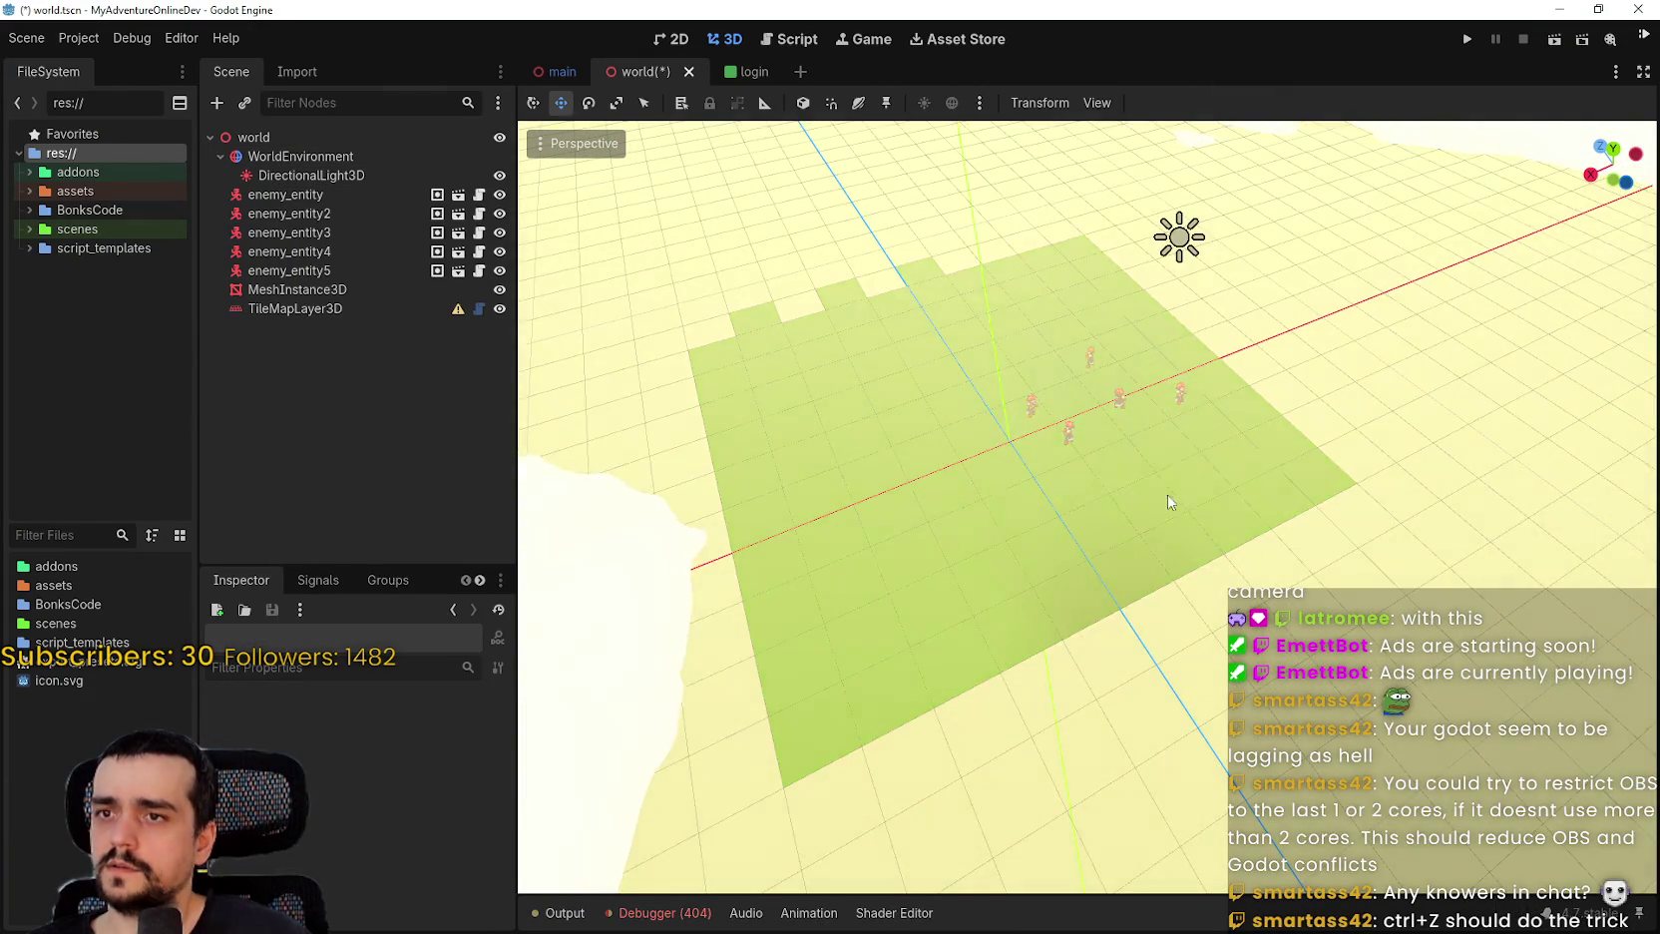
mouse_move(1169, 499)
mouse_down()
mouse_move(1111, 436)
mouse_move(908, 374)
mouse_move(904, 292)
mouse_move(1019, 384)
mouse_move(1082, 290)
mouse_move(992, 500)
mouse_move(1431, 132)
mouse_up()
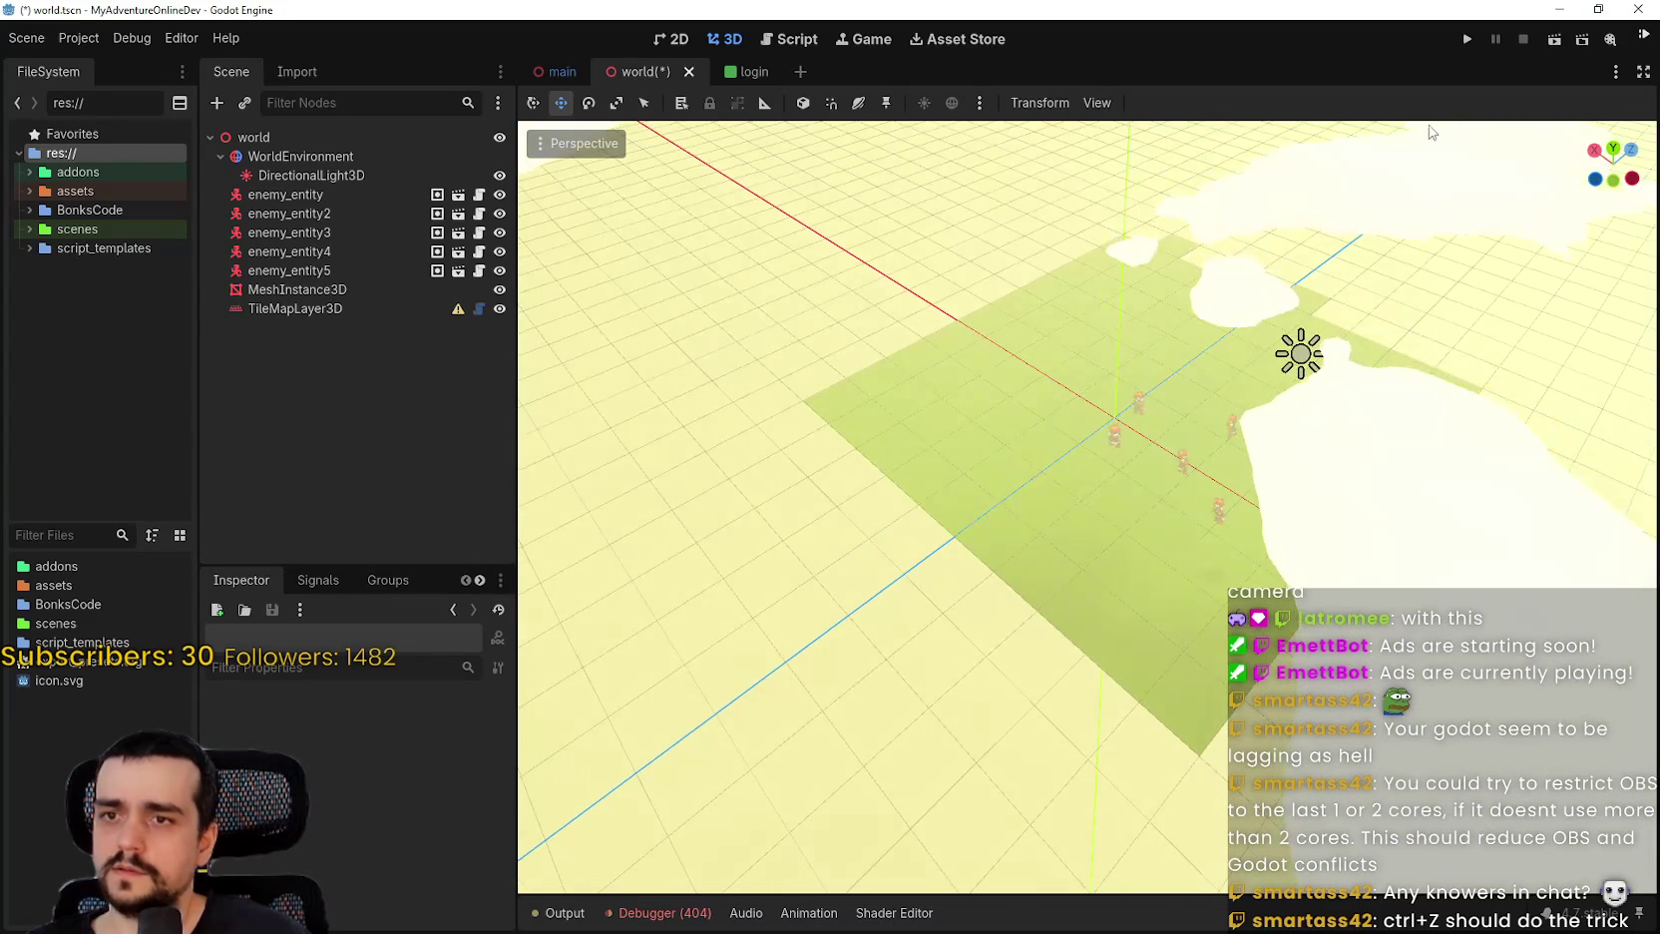
Save the scene and run the game offline, then stop it.
click(1466, 39)
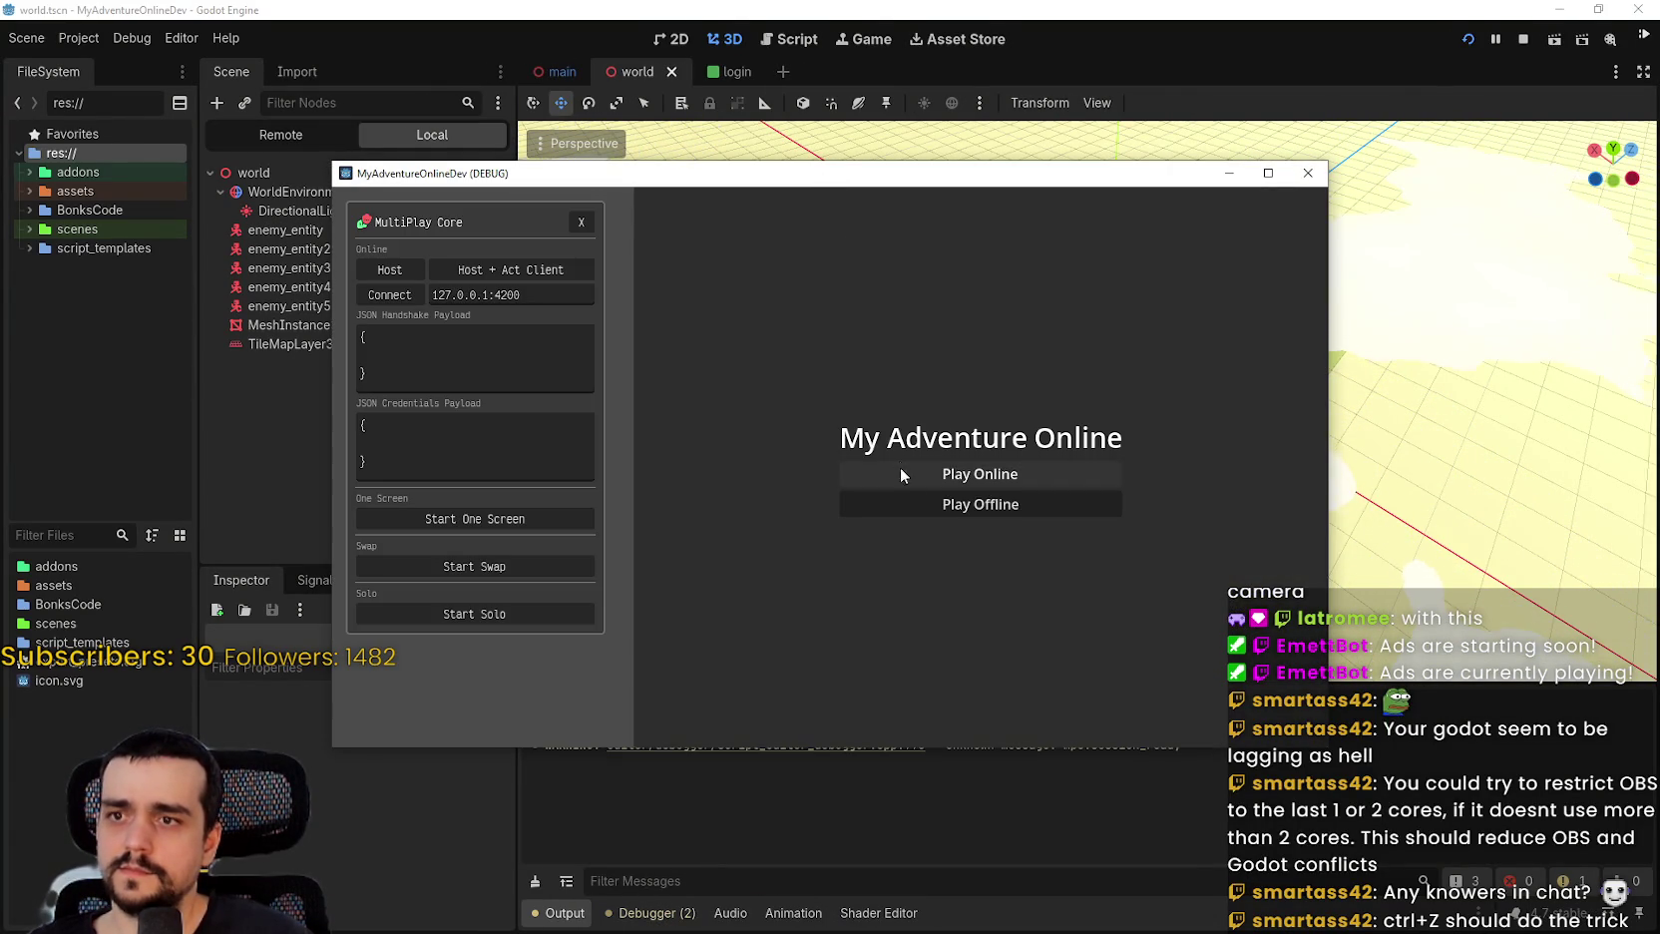
click(921, 506)
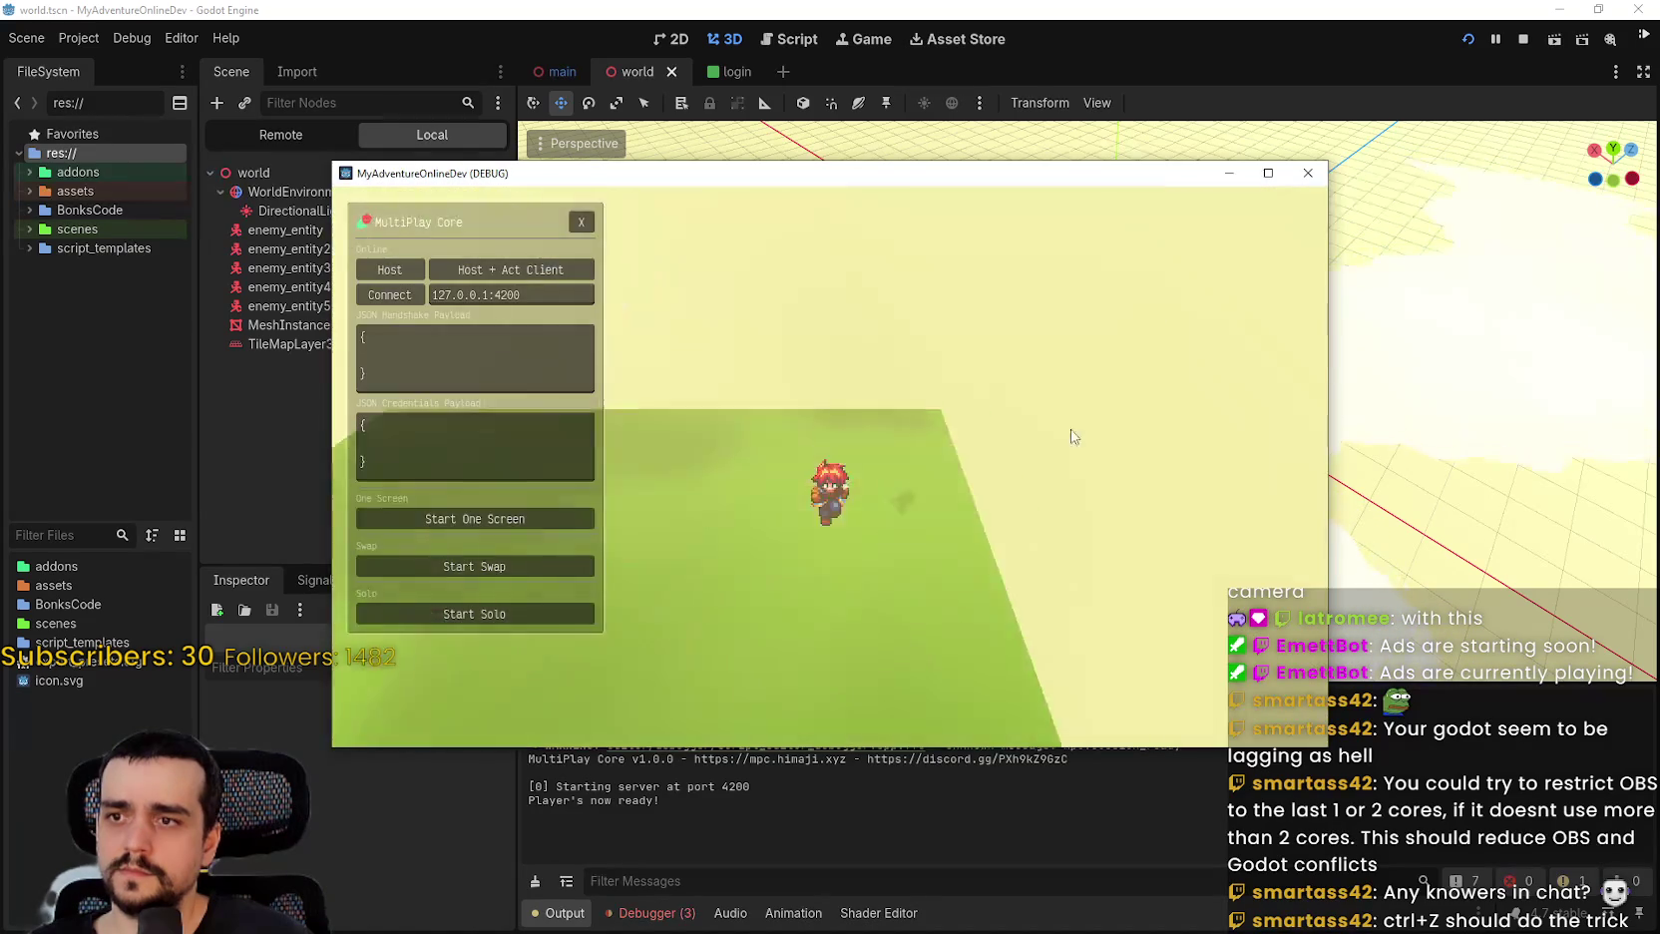
click(1523, 39)
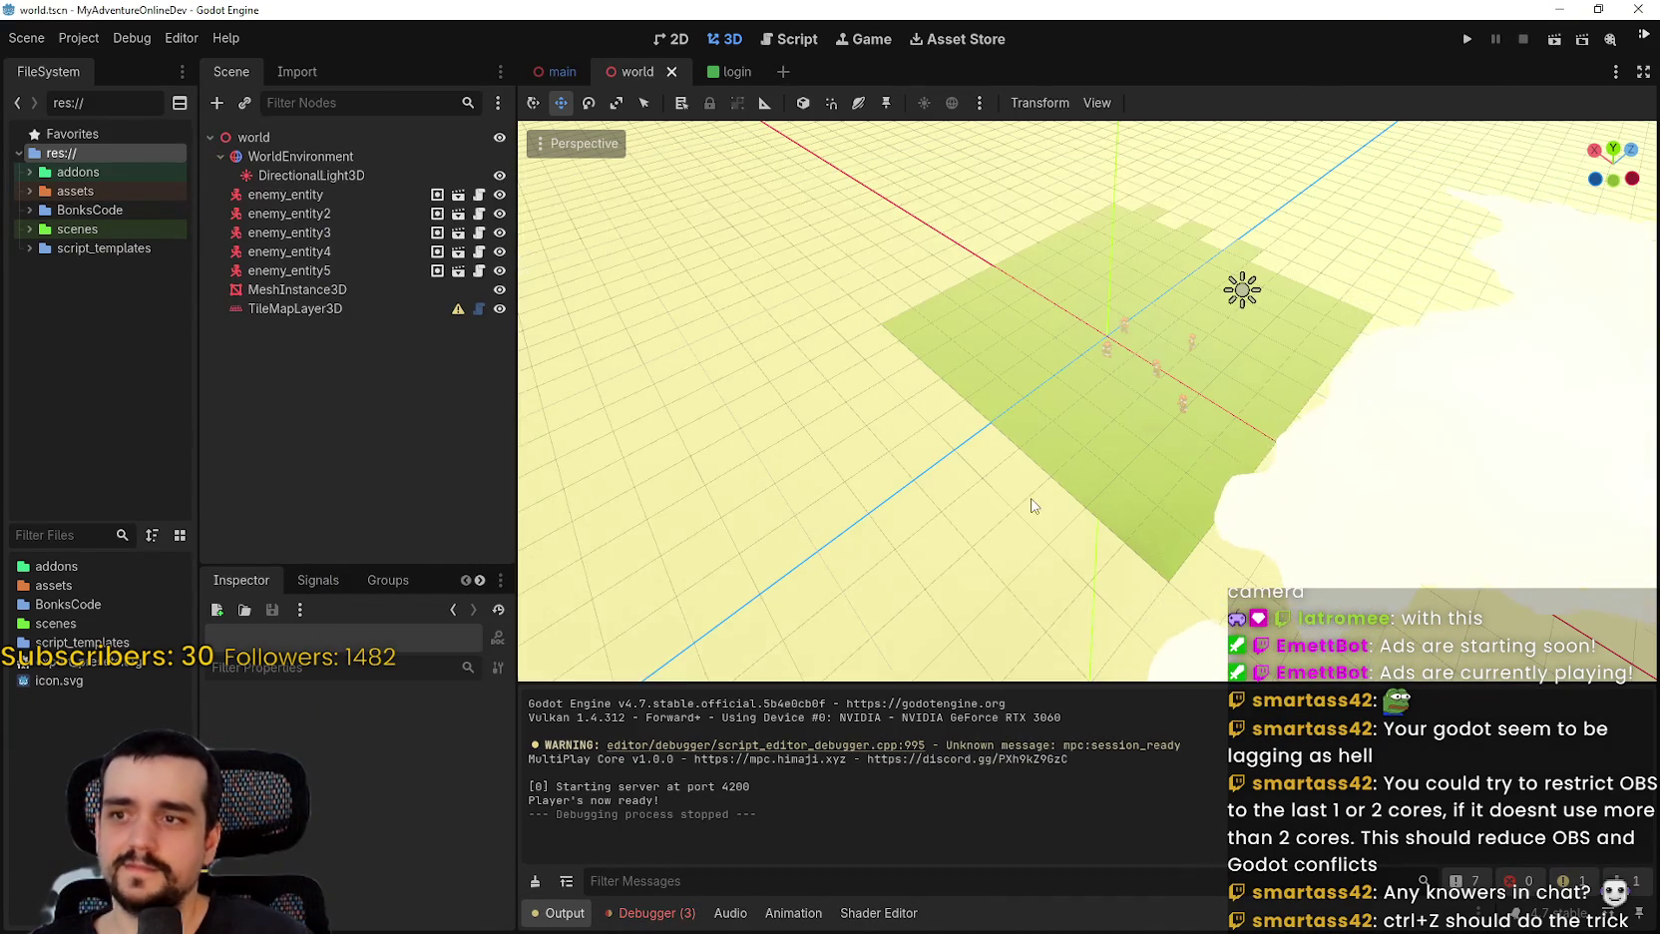
Select TileMapLayer3D, keep mesh type FLAT_SQUARE, and open its TileSet showing MainLev2.0.png.
click(338, 303)
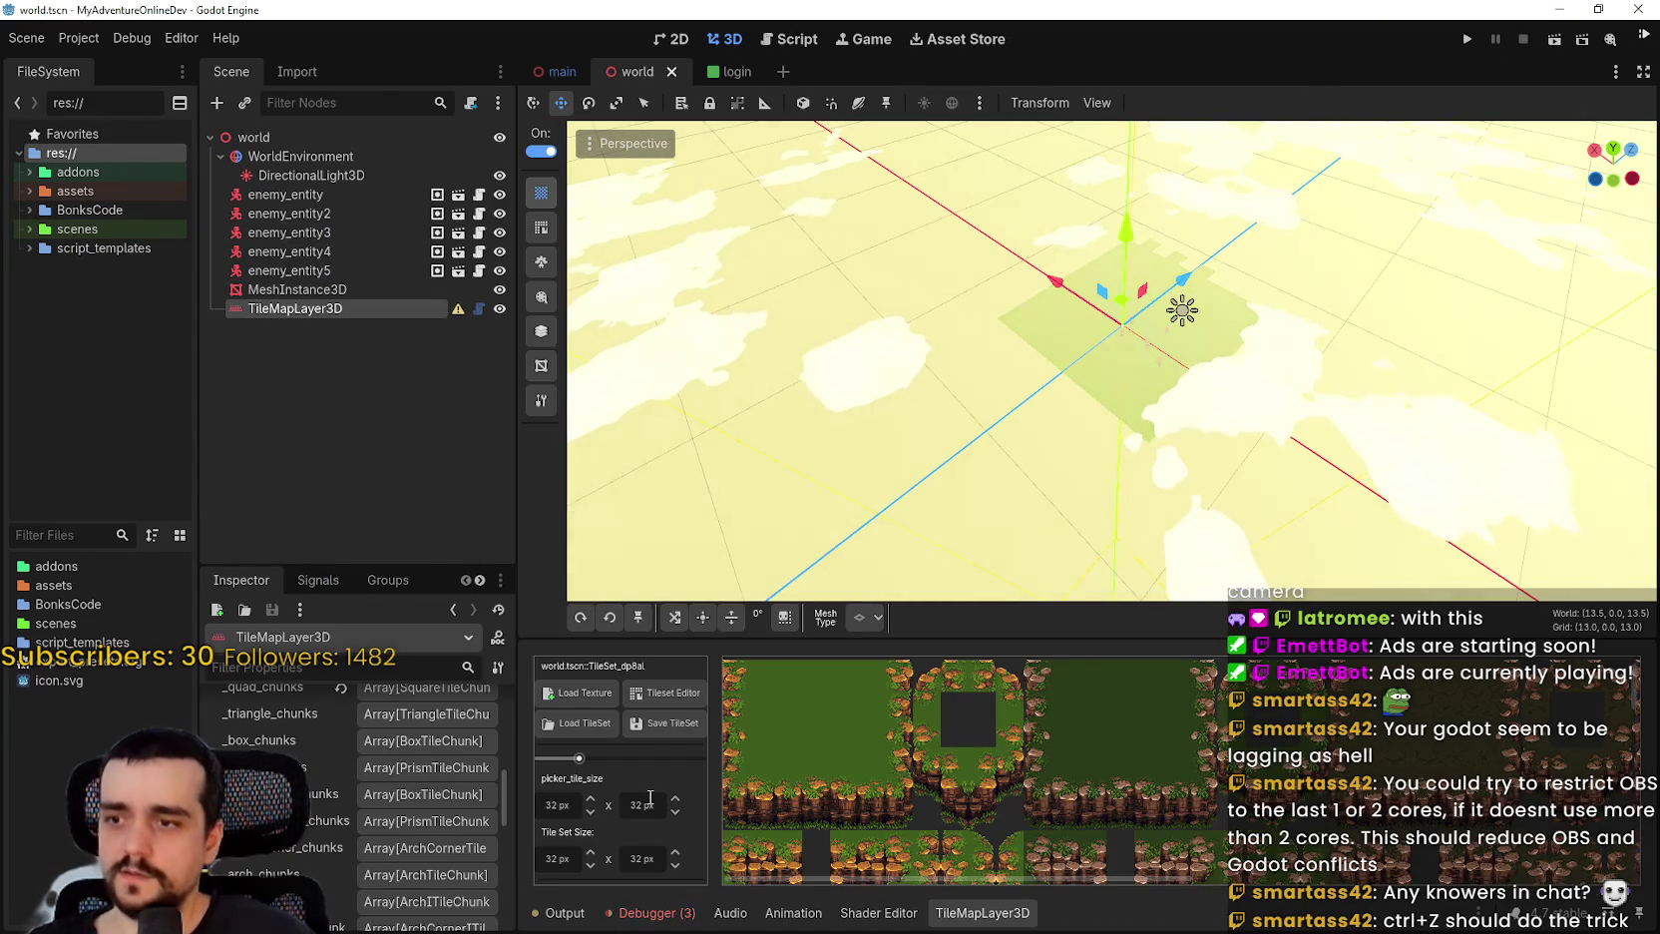
scroll(826, 761, down, 2)
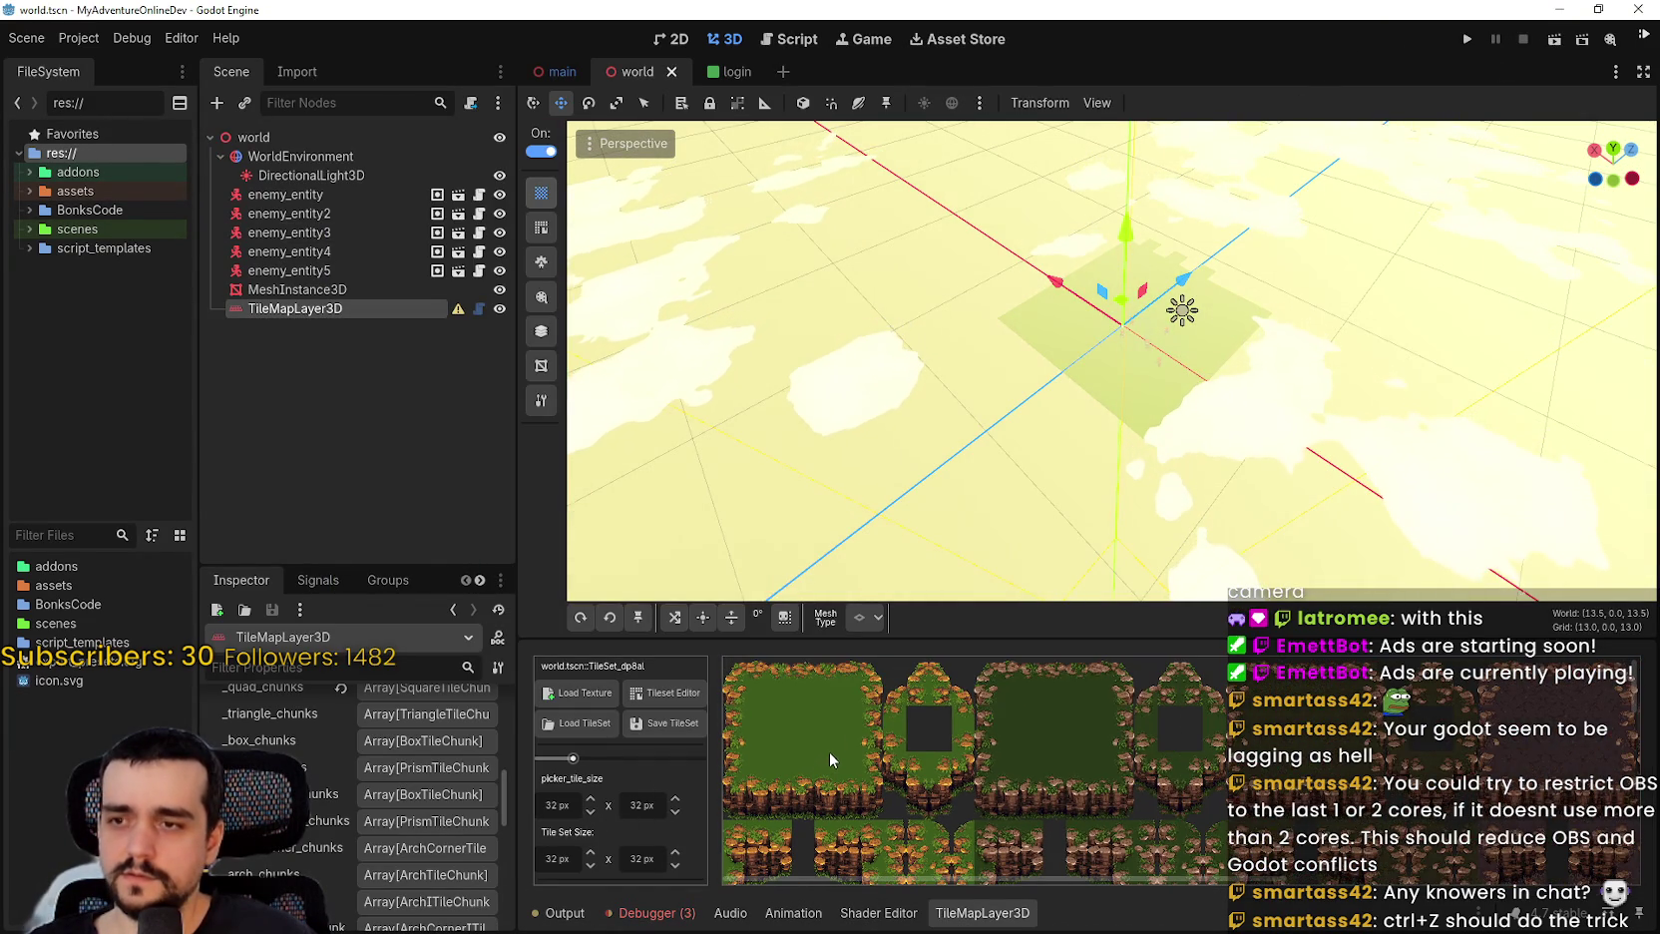
click(869, 622)
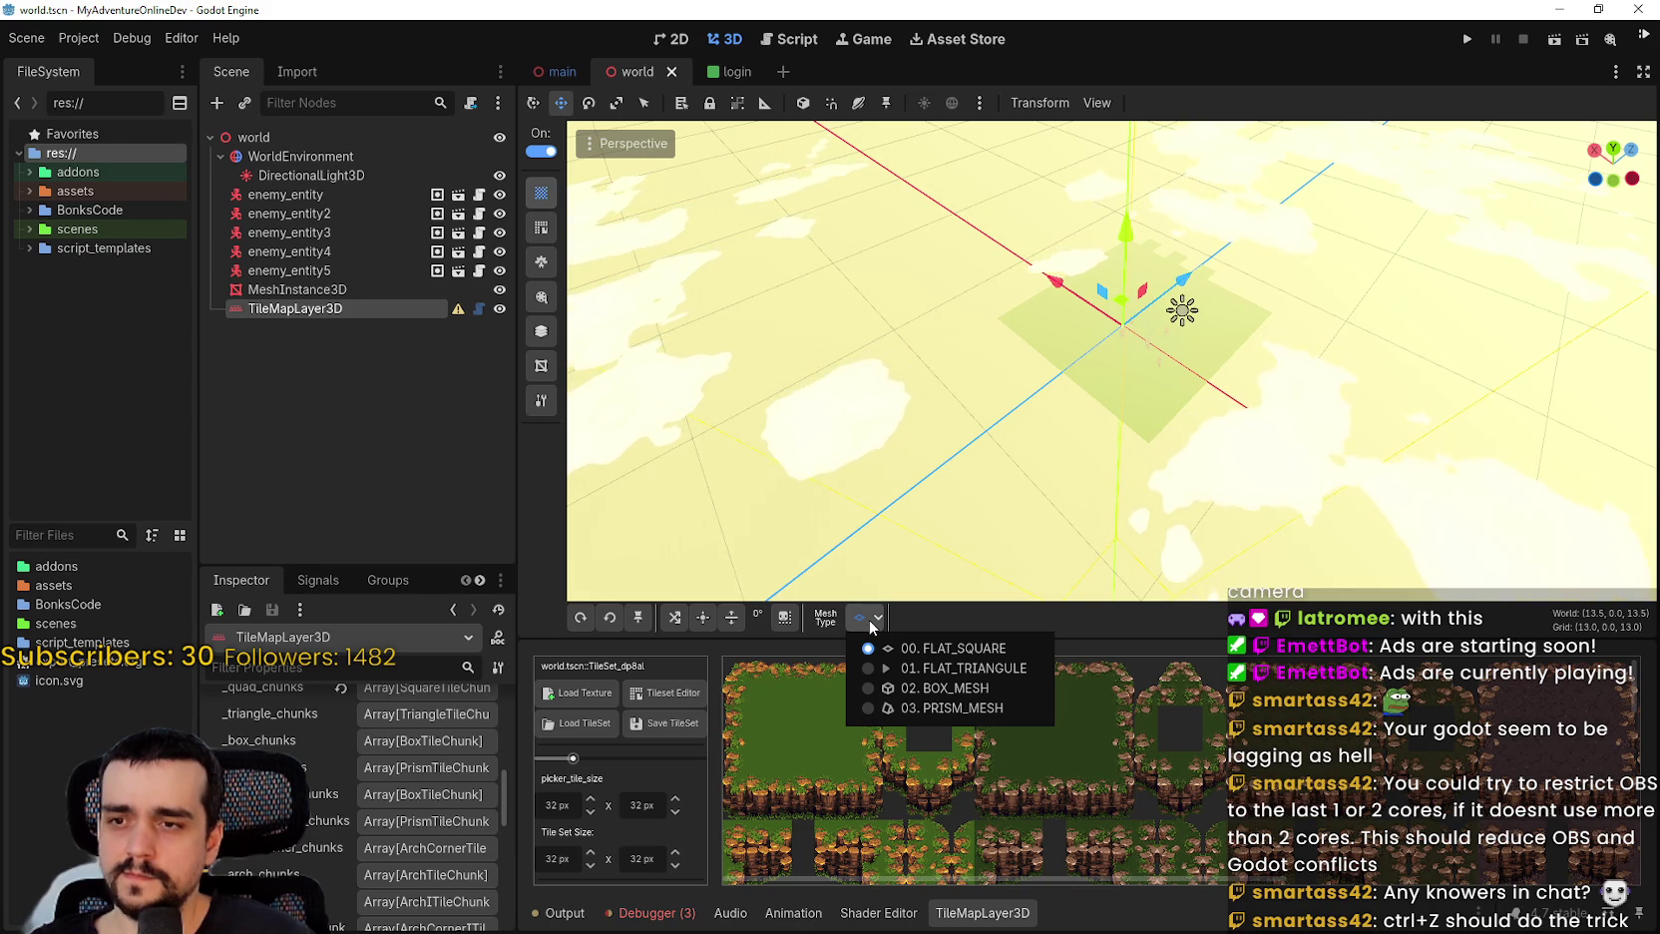
click(824, 627)
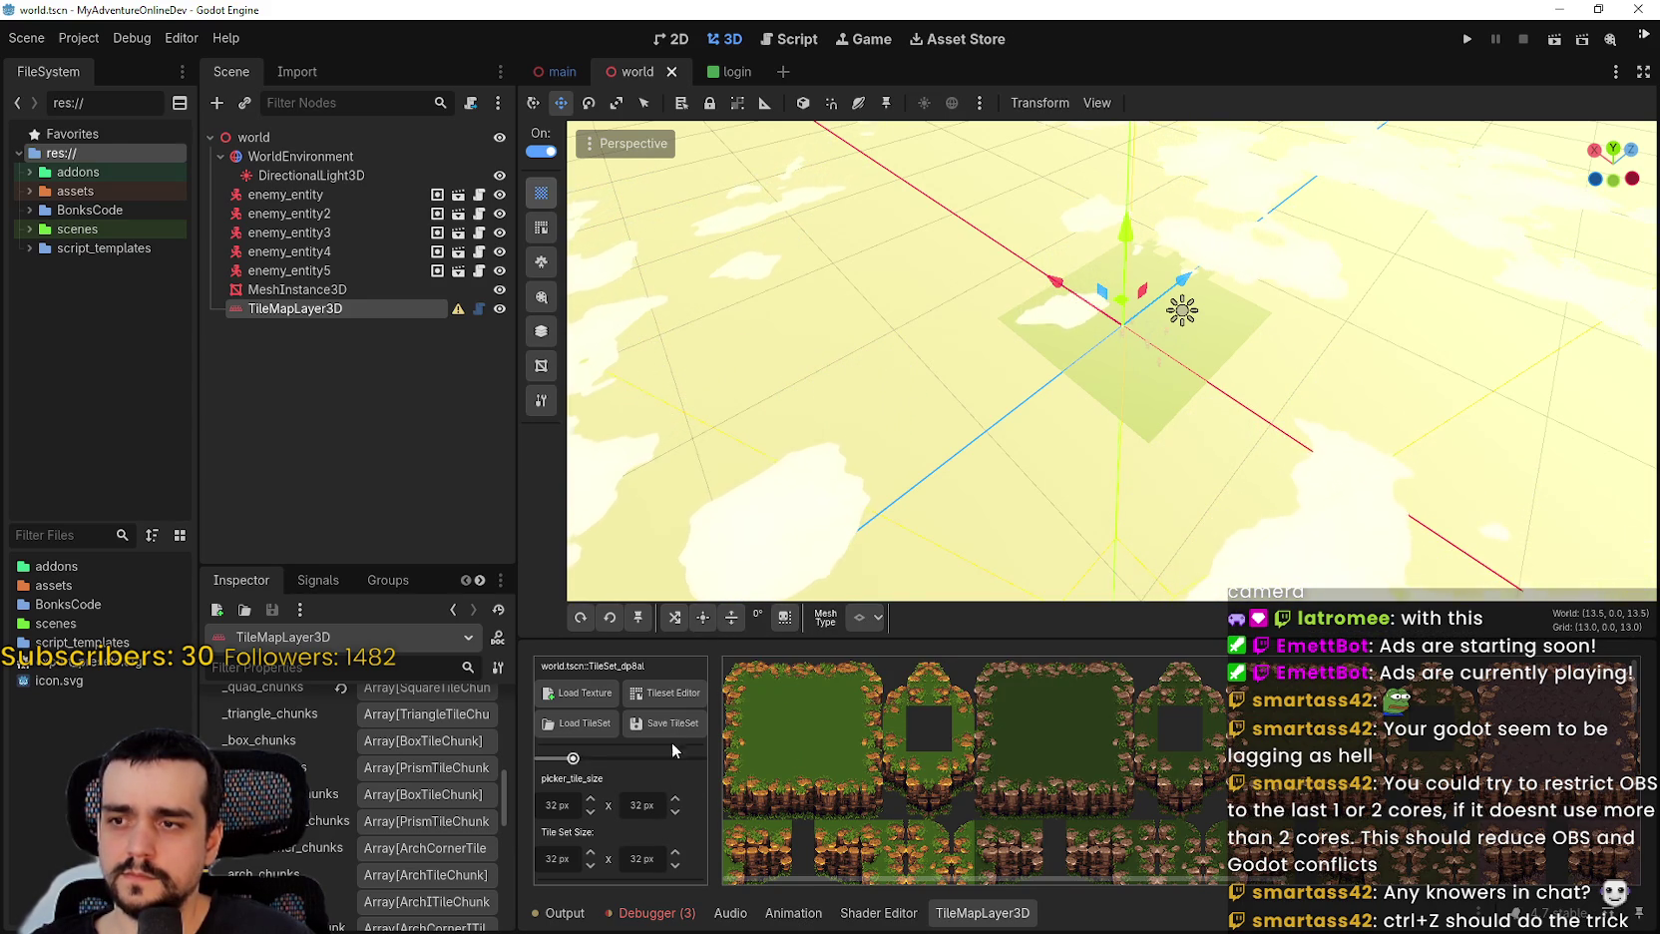
click(674, 692)
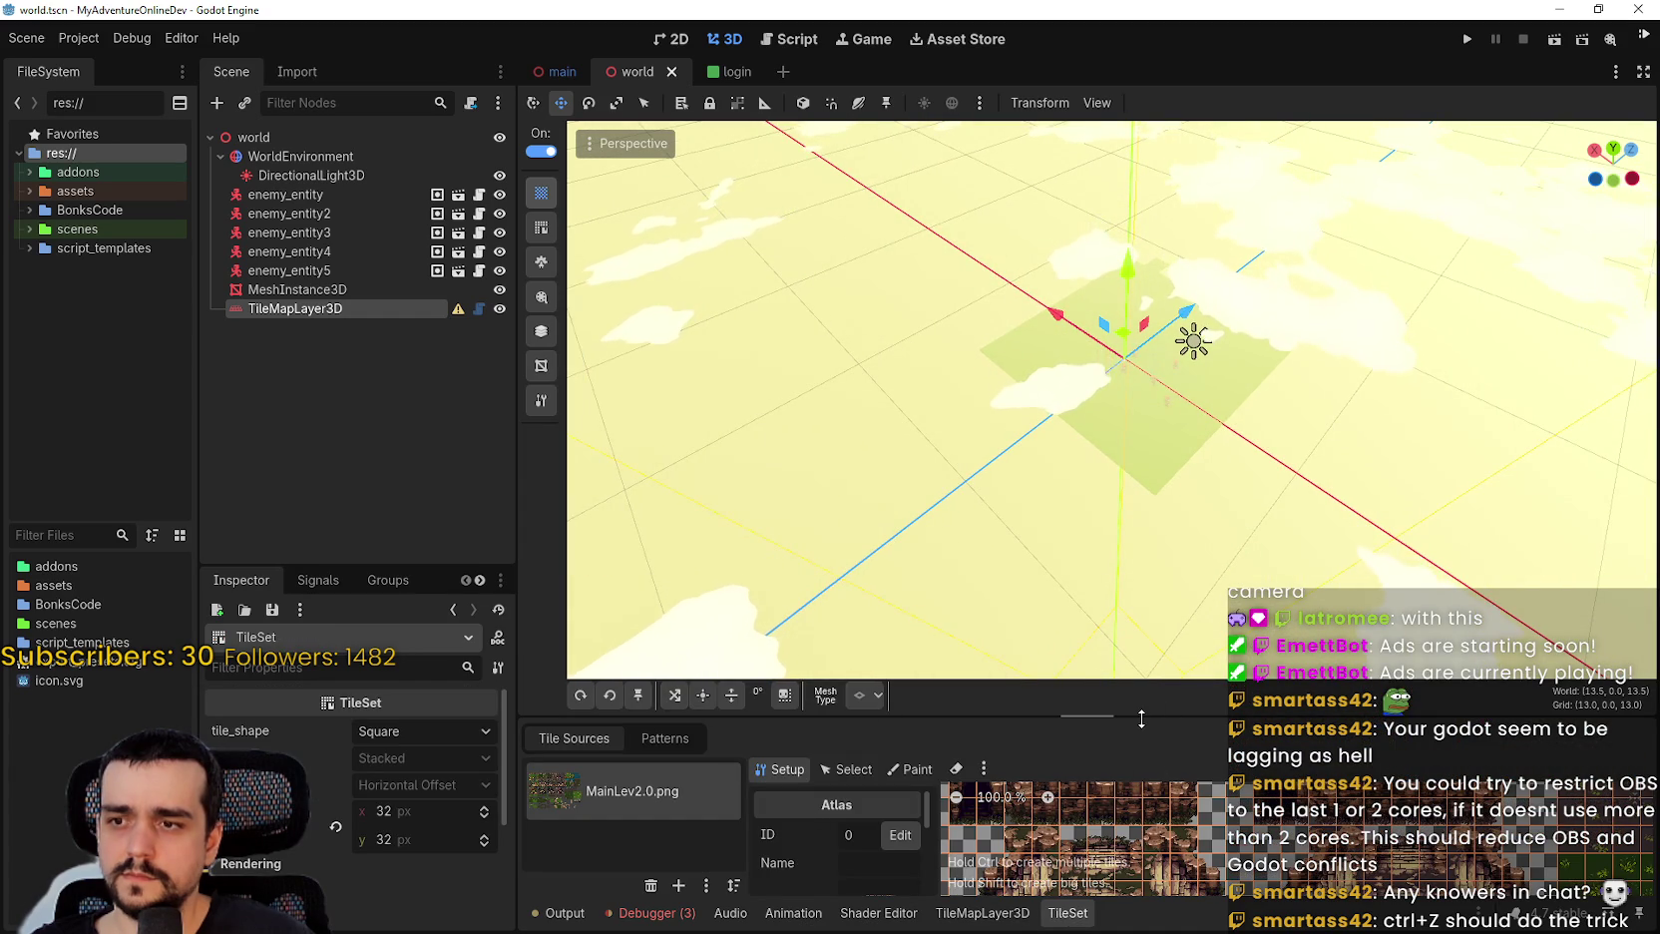
Enlarge the TileSet editor panel and select atlas tile 4,1 in Select mode.
drag(1142, 718, 1142, 427)
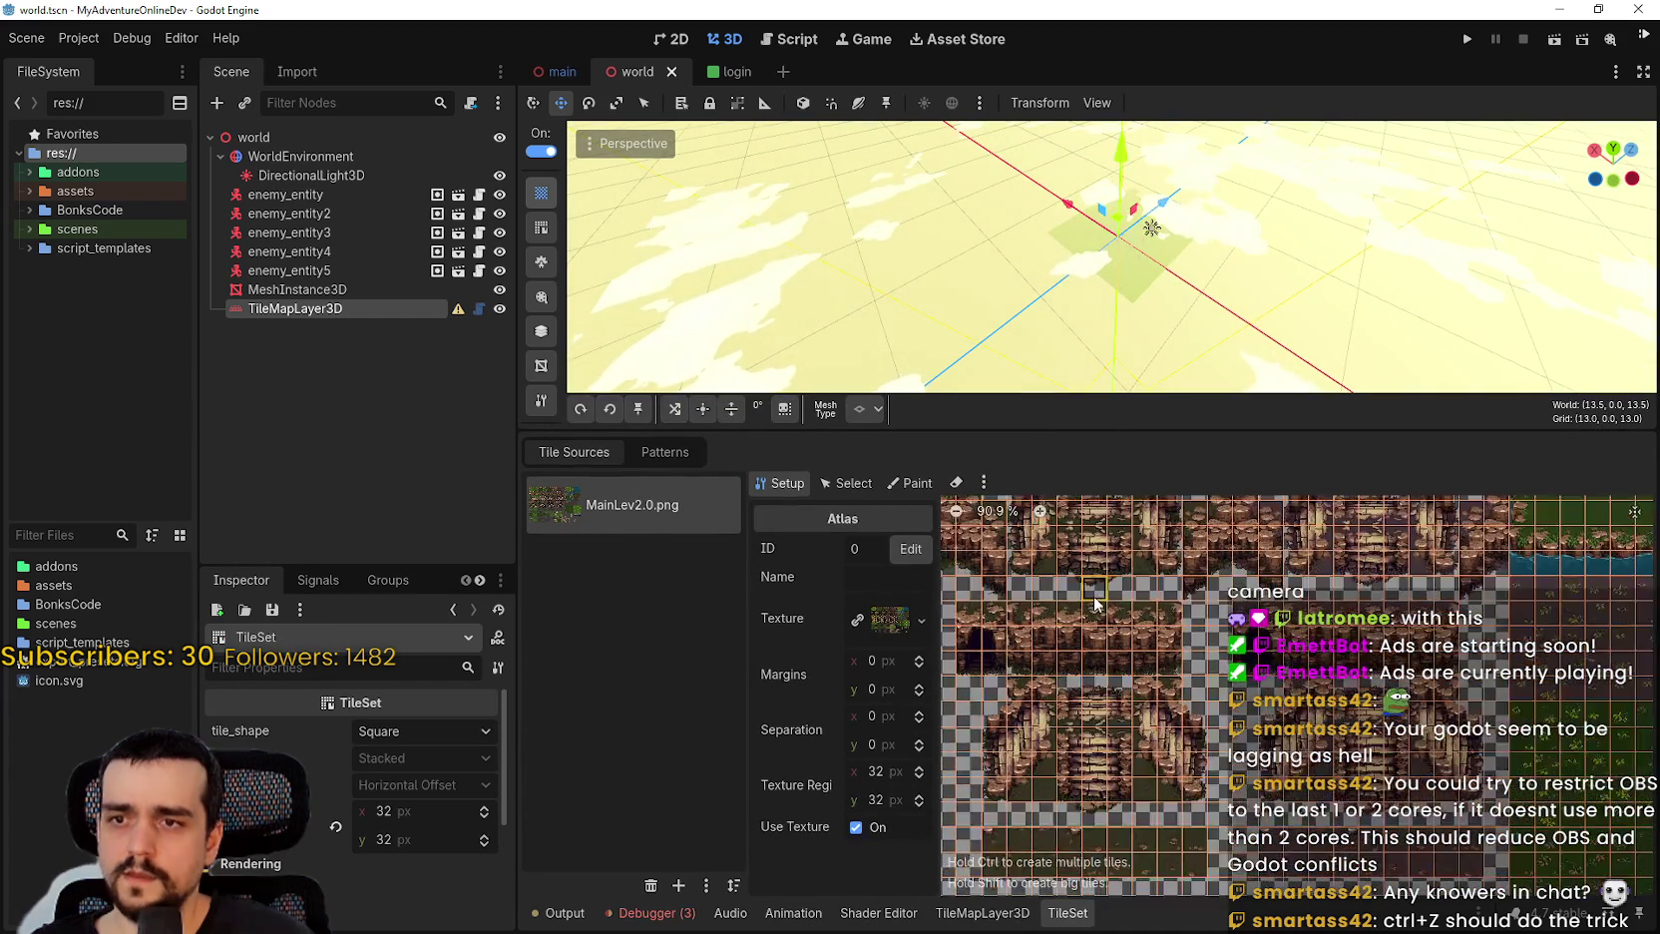
scroll(1095, 602, down, 4)
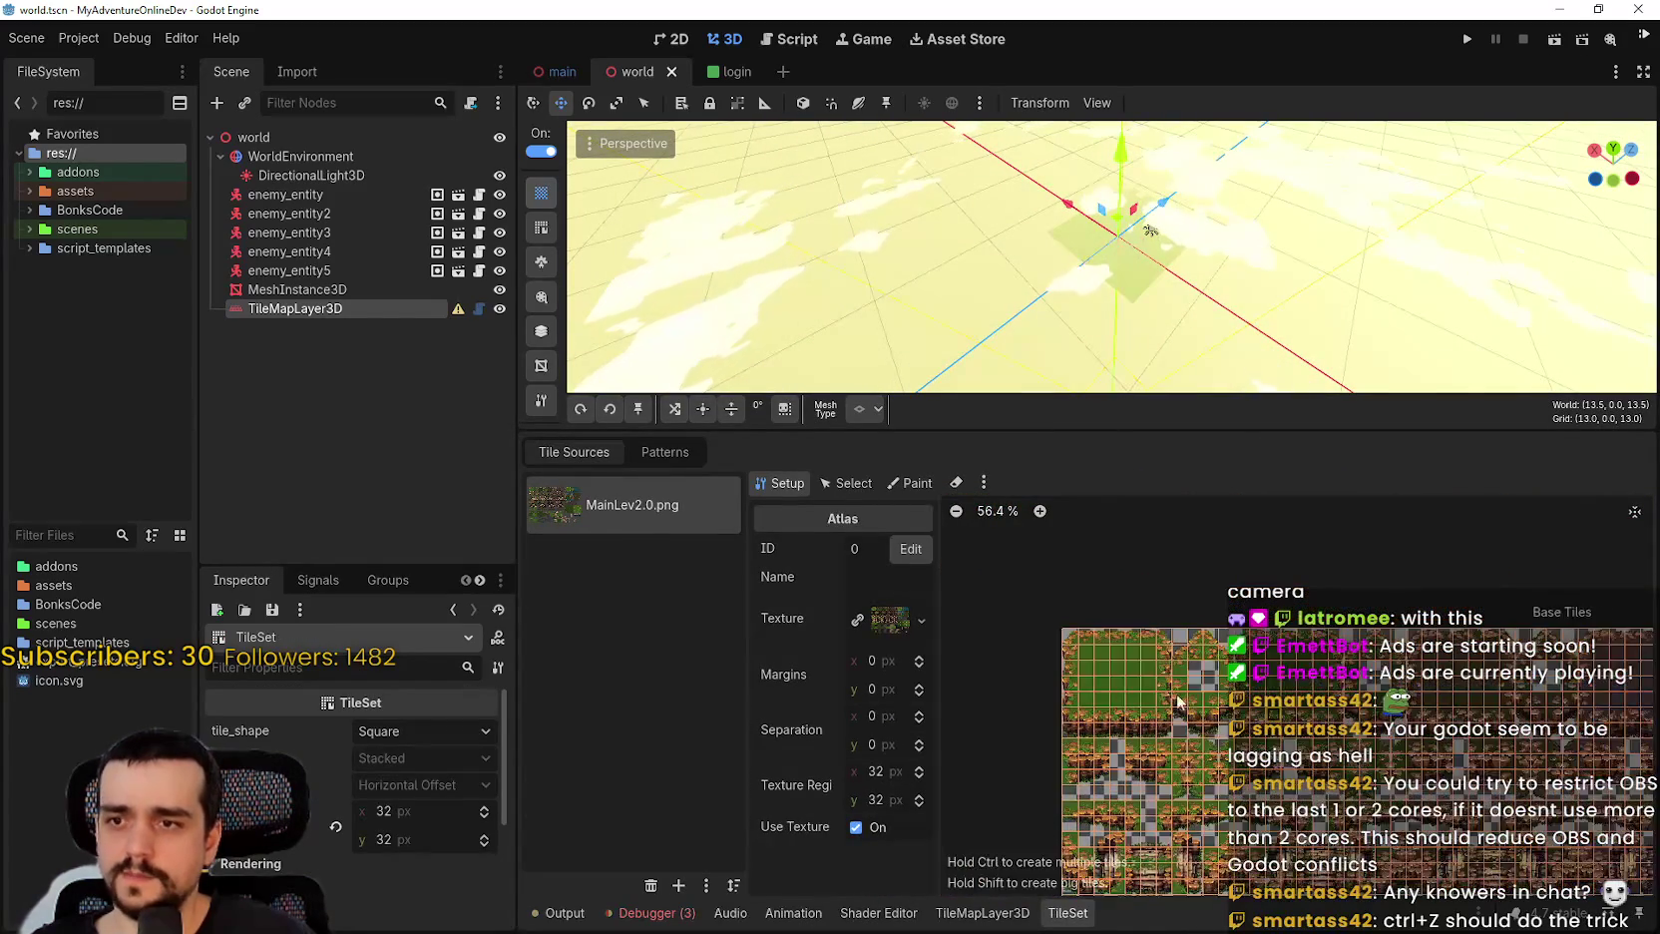
scroll(1177, 701, up, 4)
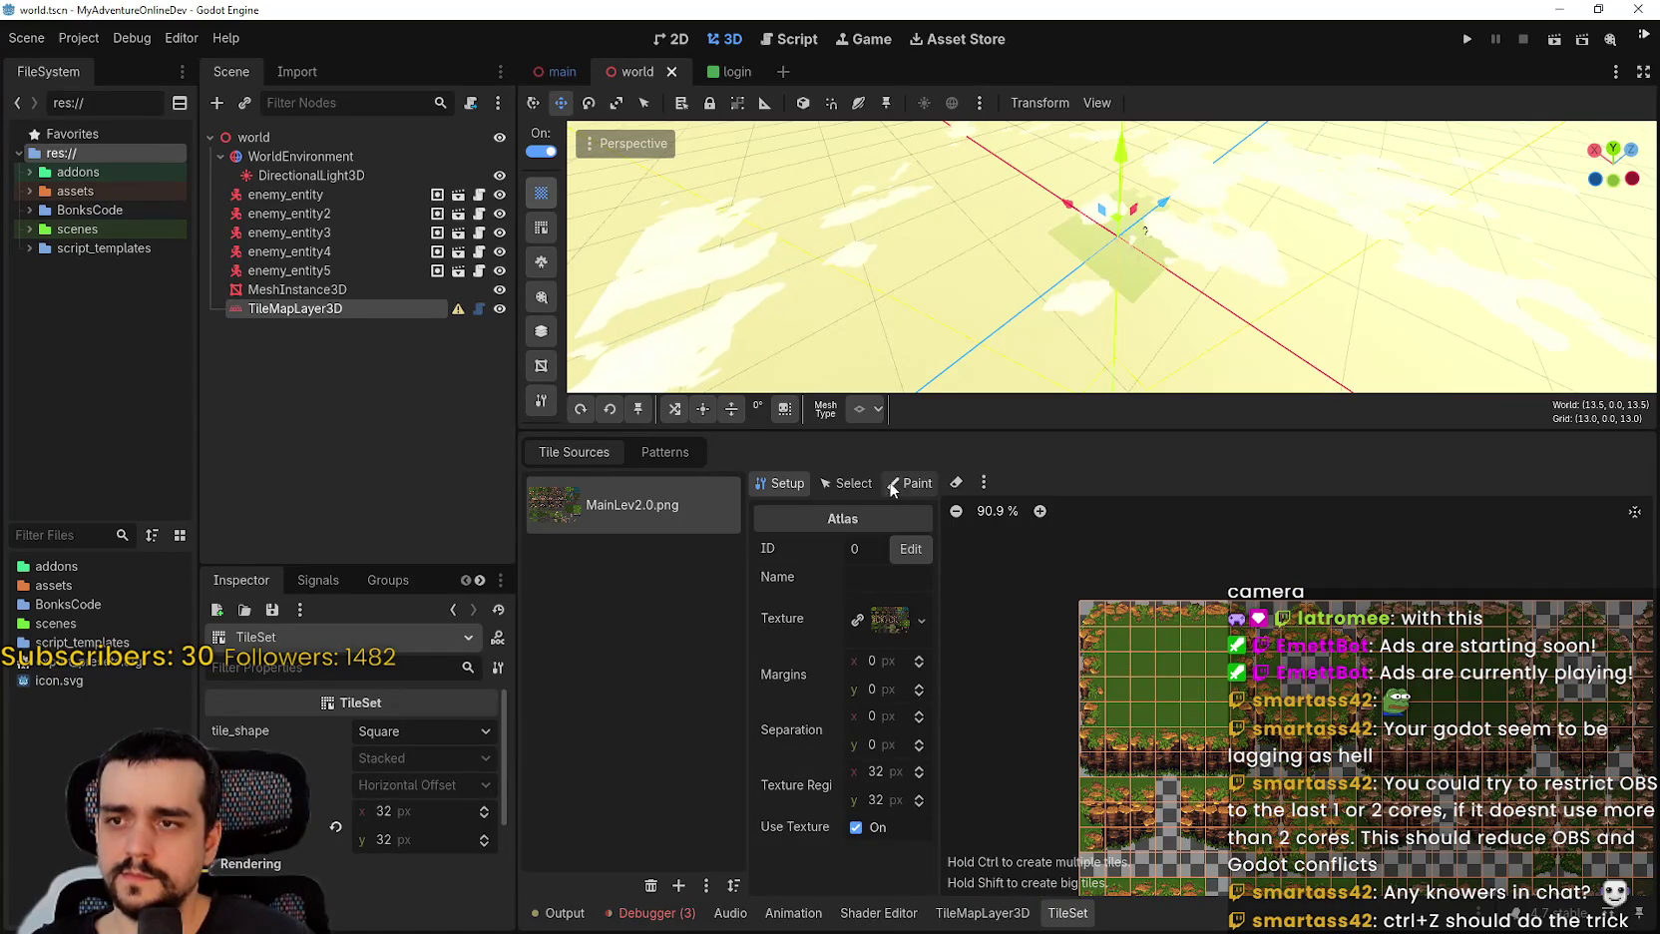
click(852, 483)
click(1211, 633)
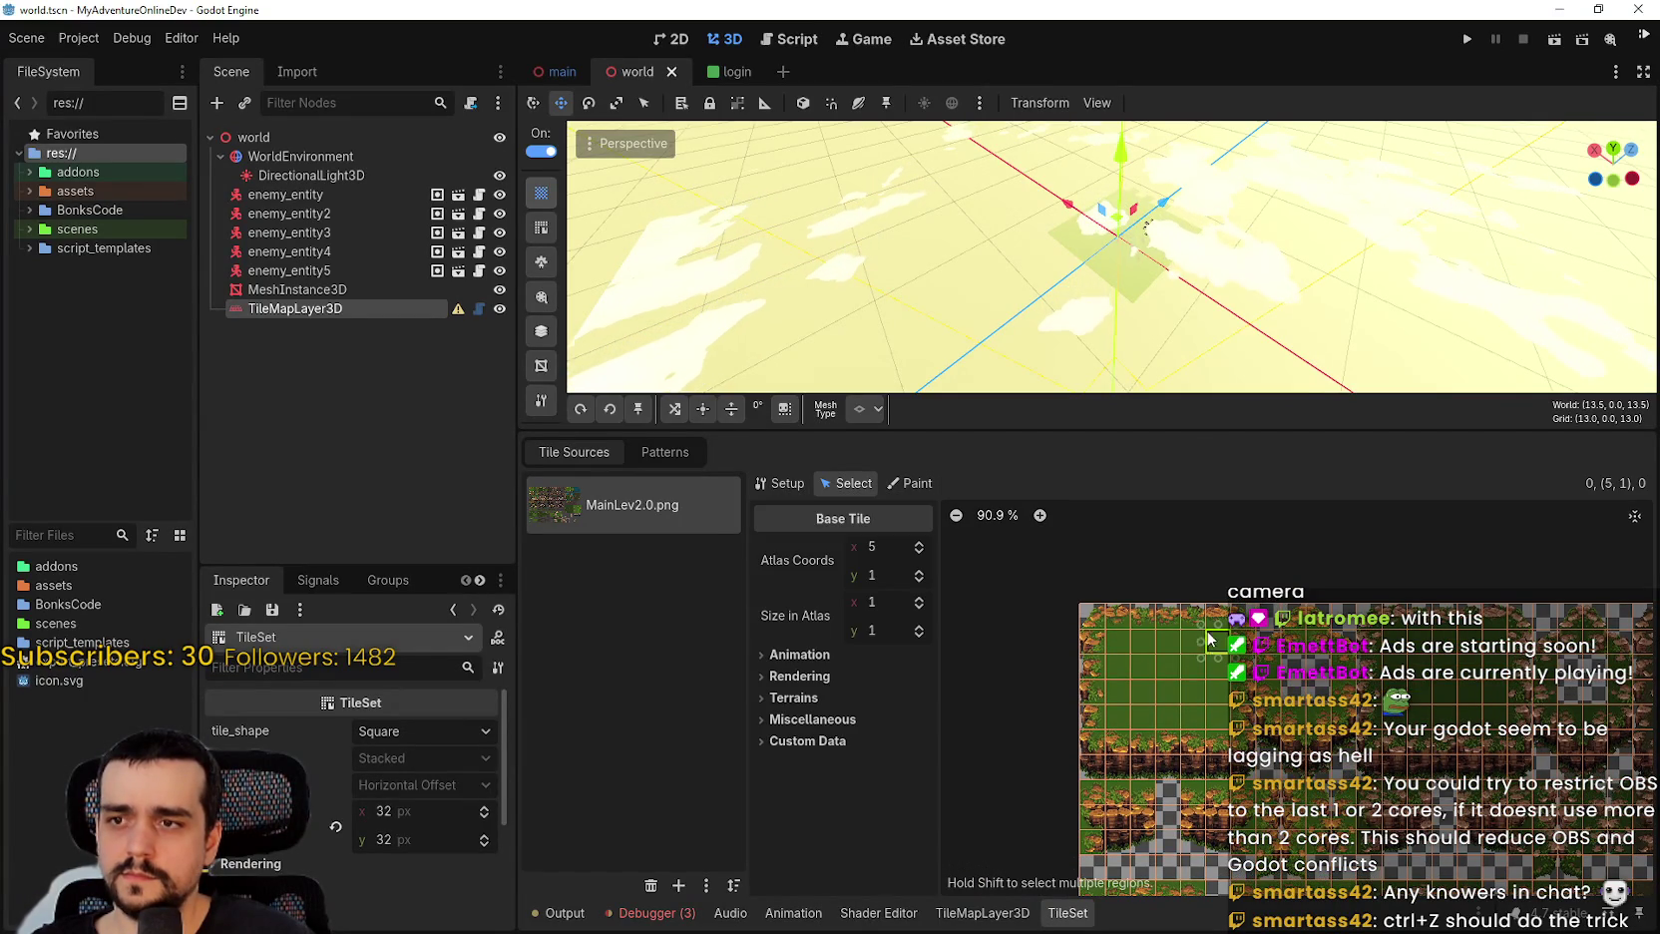
scroll(1183, 716, up, 1)
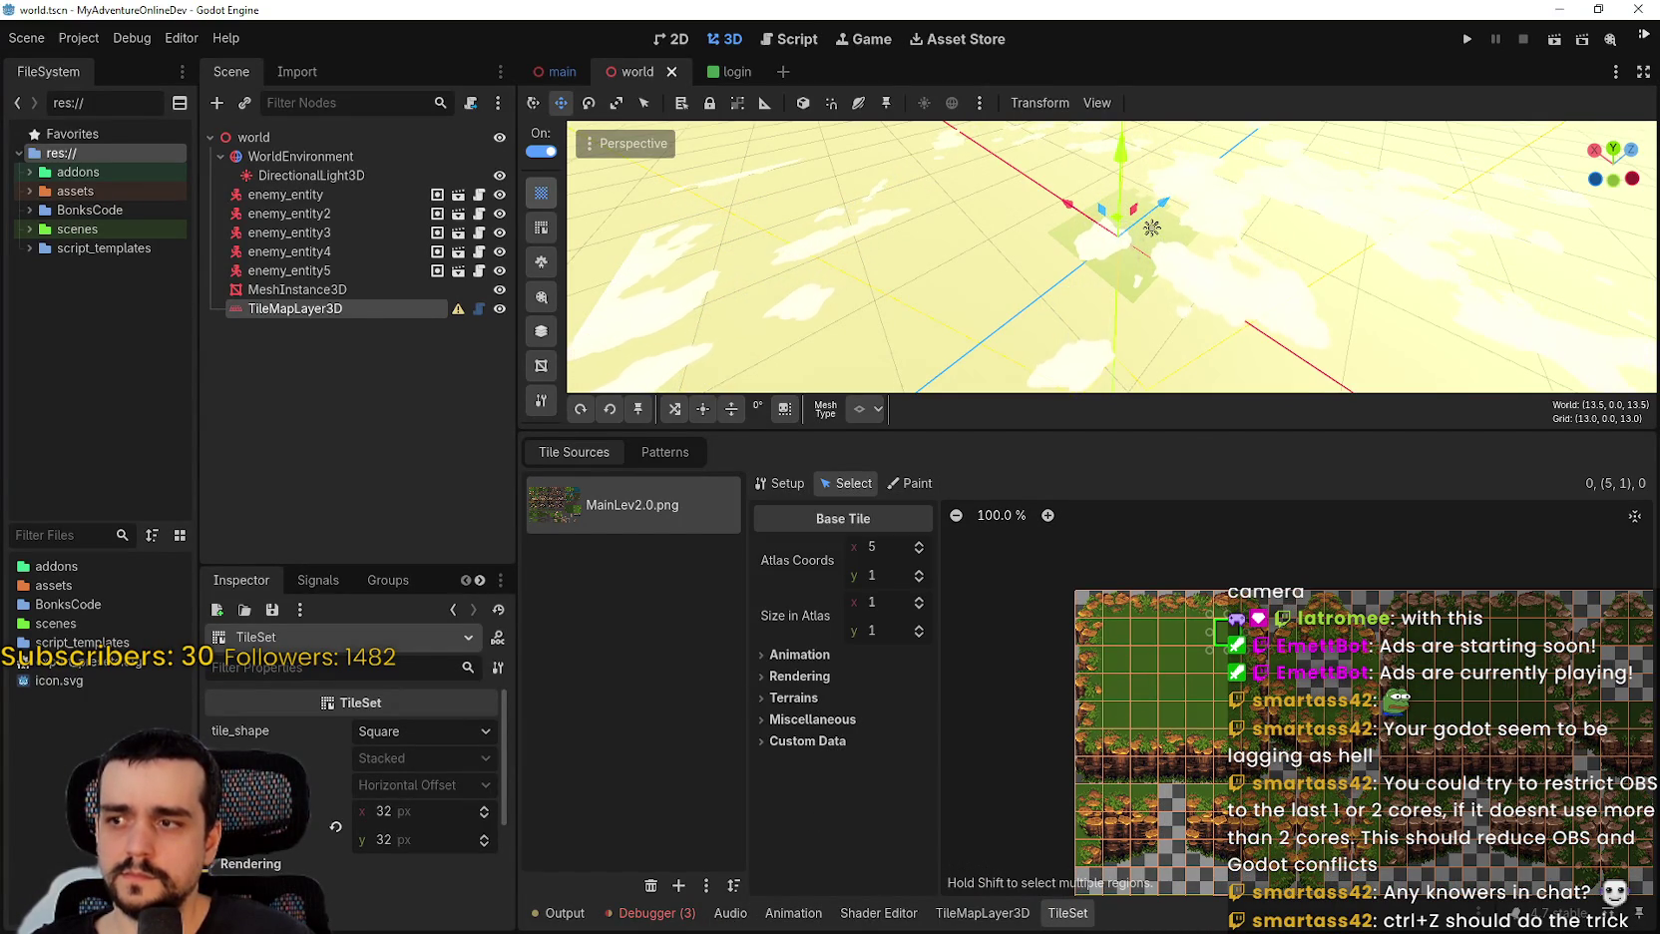
scroll(419, 789, down, 2)
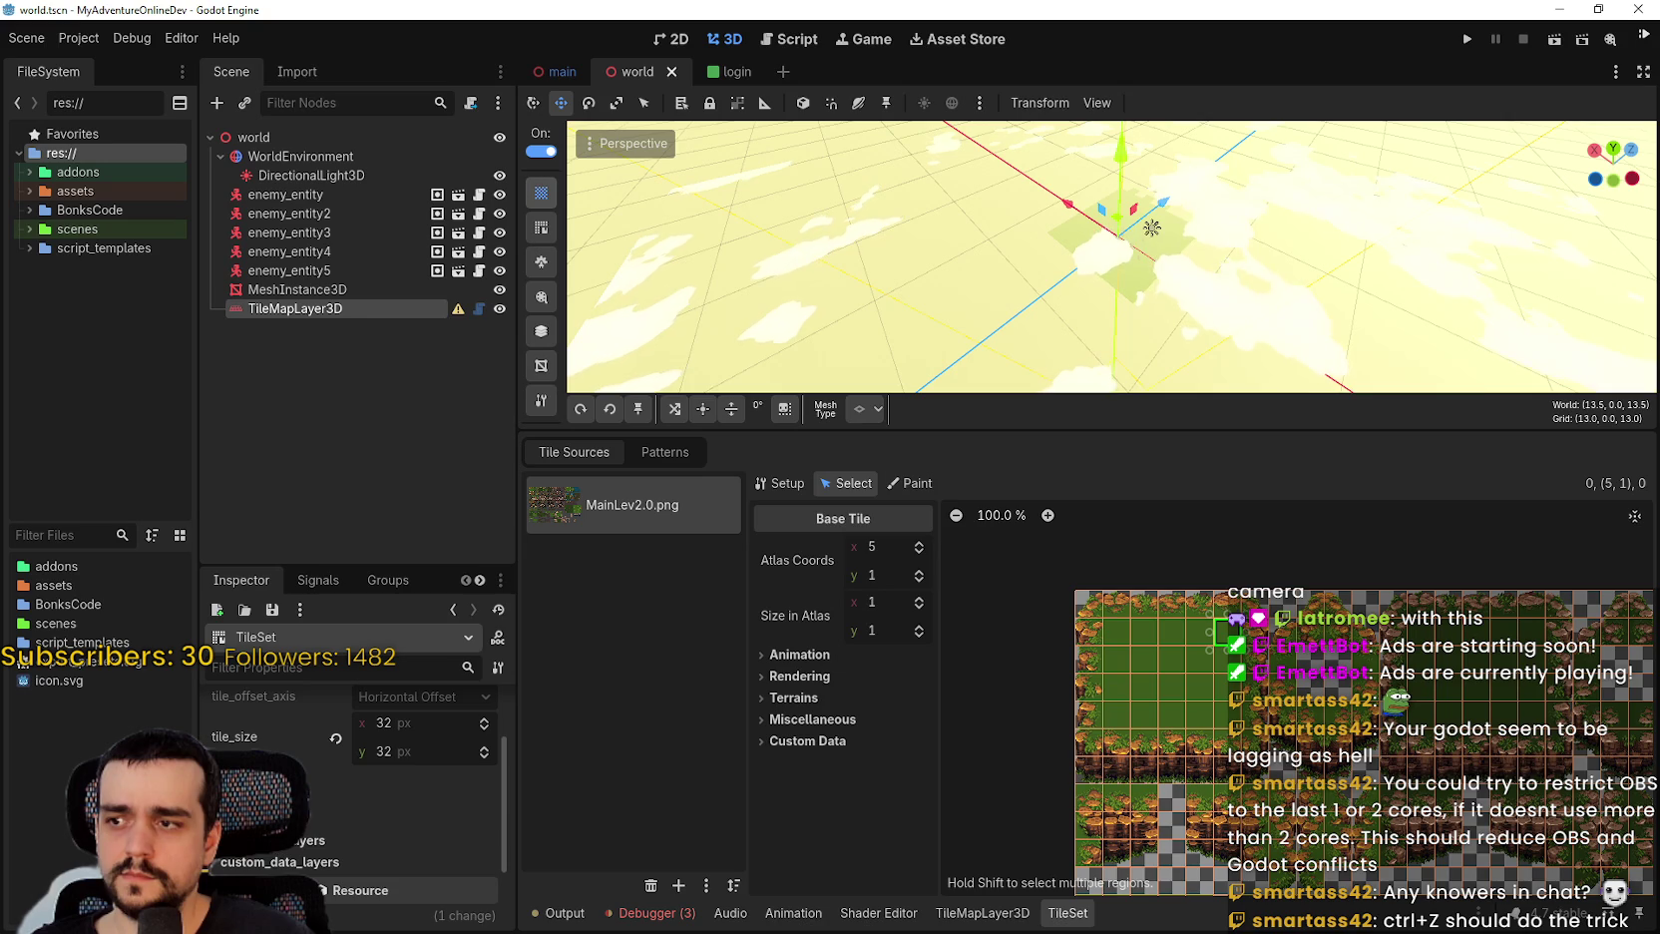
scroll(322, 874, down, 2)
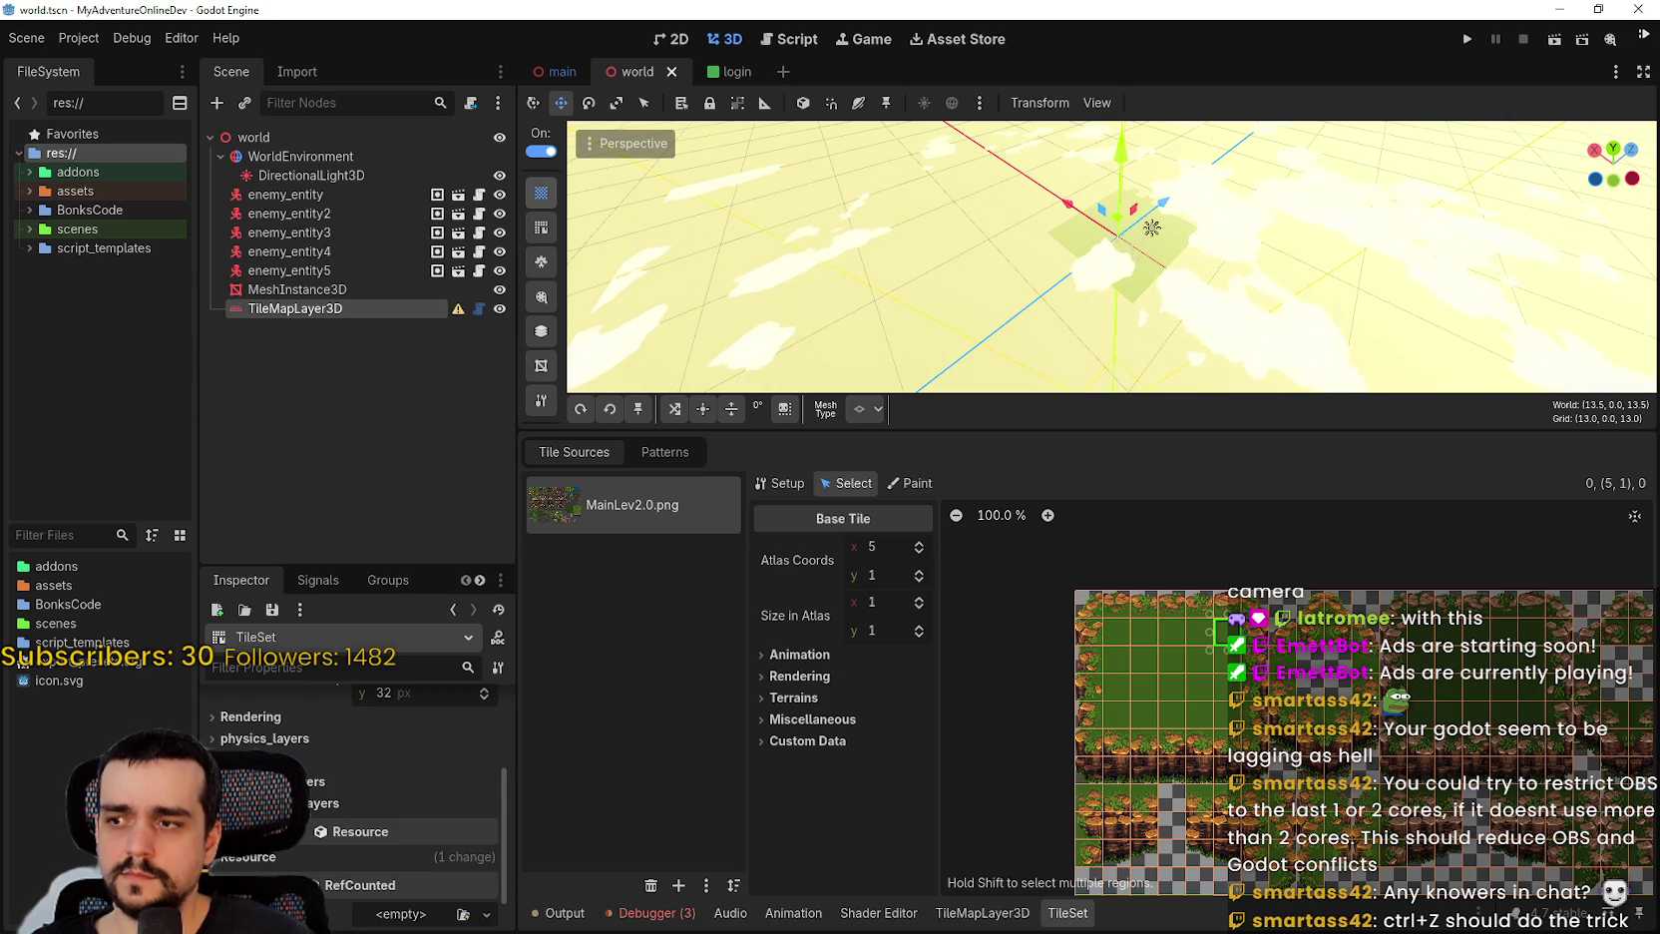
click(1199, 637)
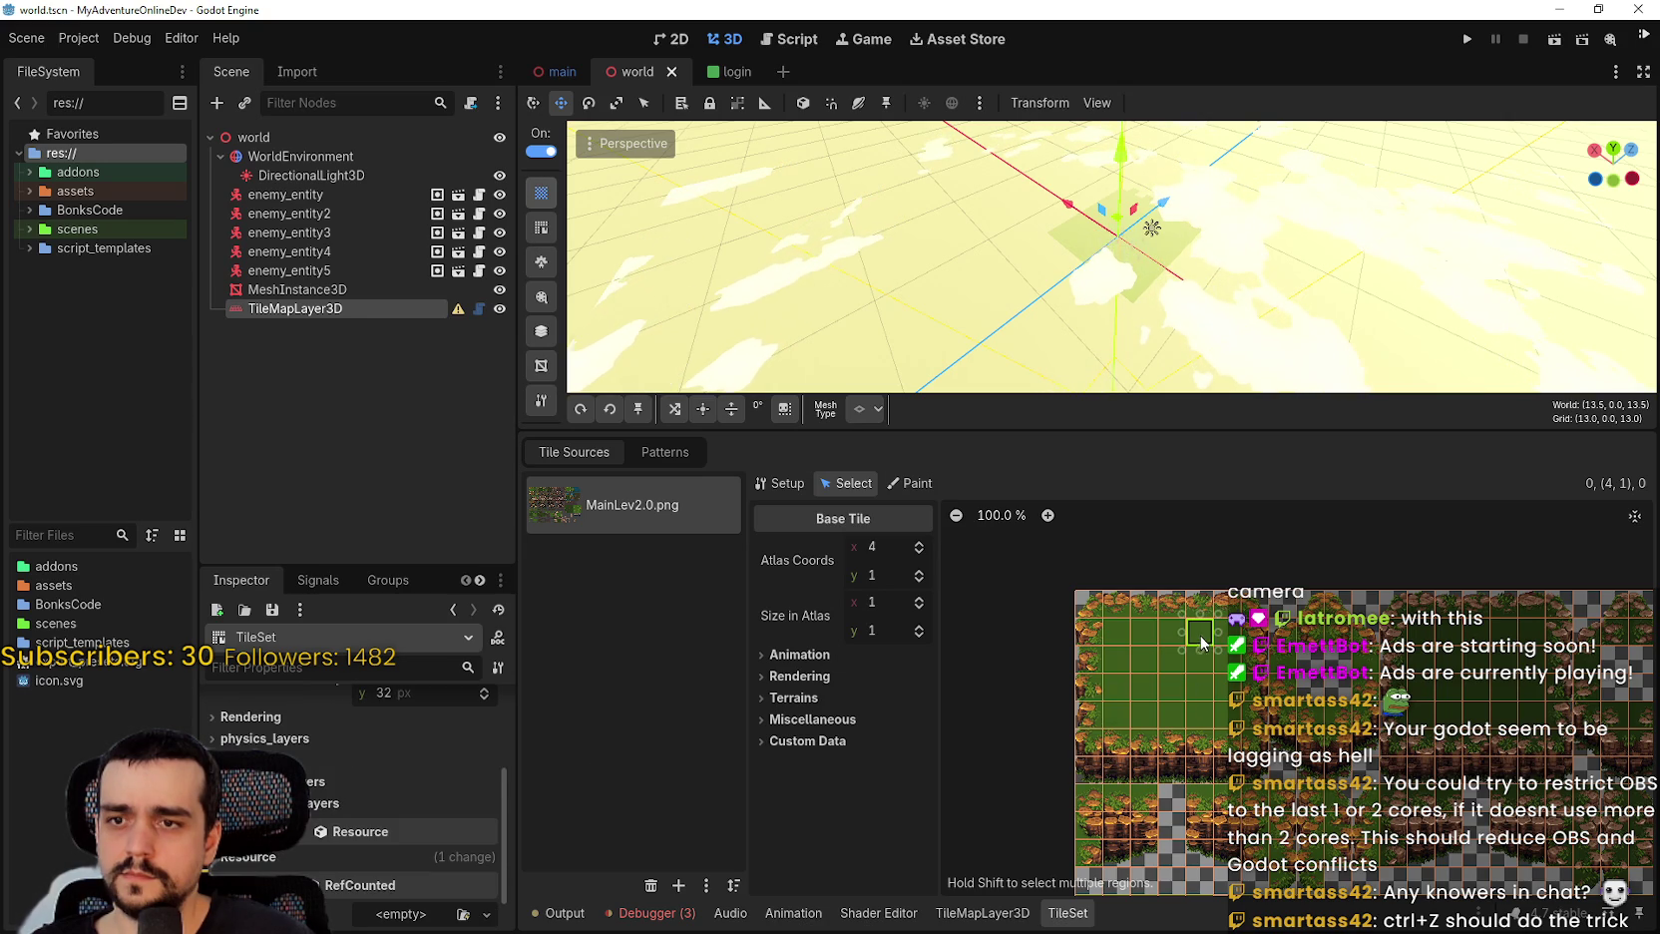
Expand the tile's Terrains section and the tileset's physics_layers list.
click(816, 698)
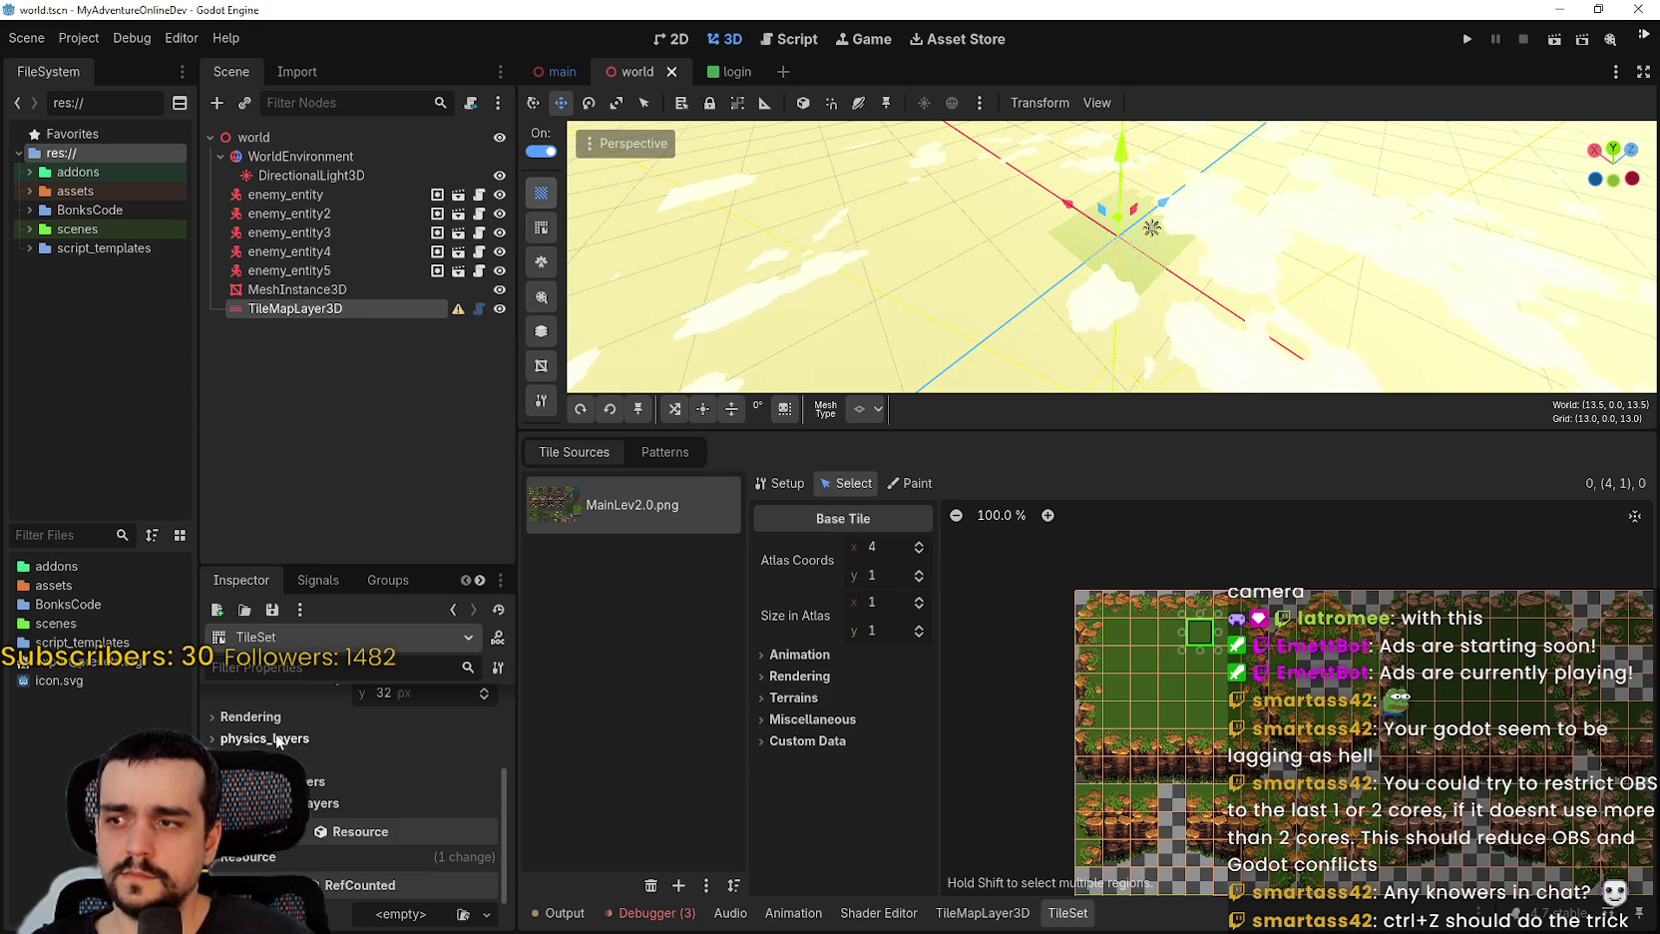
scroll(280, 752, up, 4)
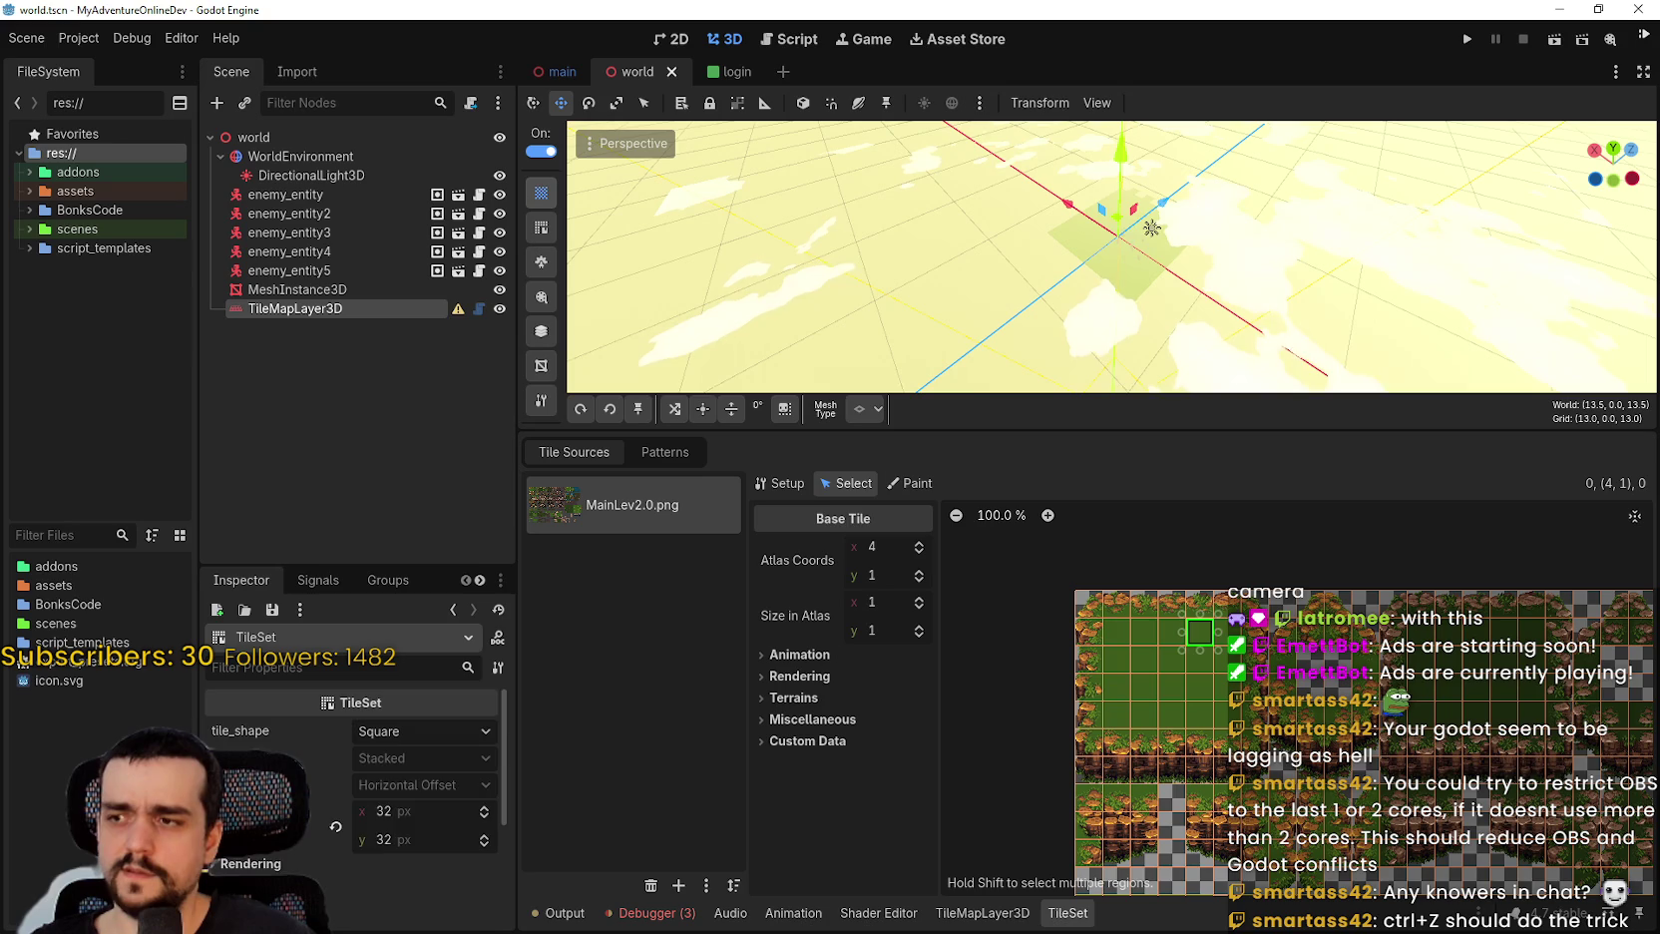
scroll(349, 778, down, 3)
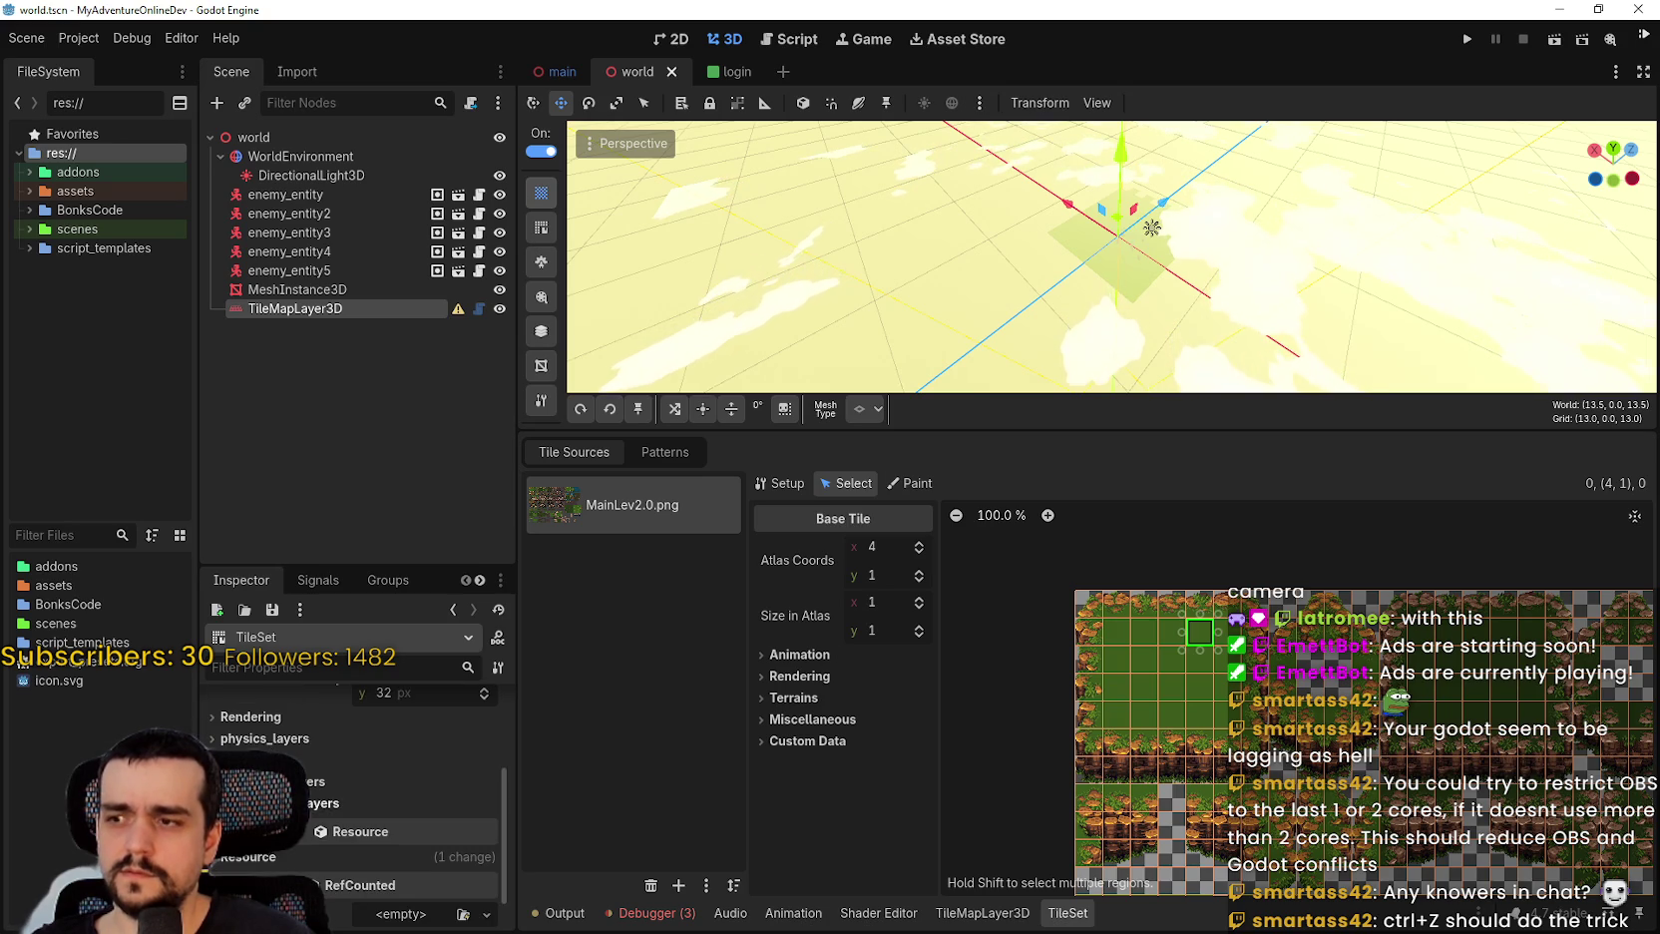
scroll(349, 778, up, 1)
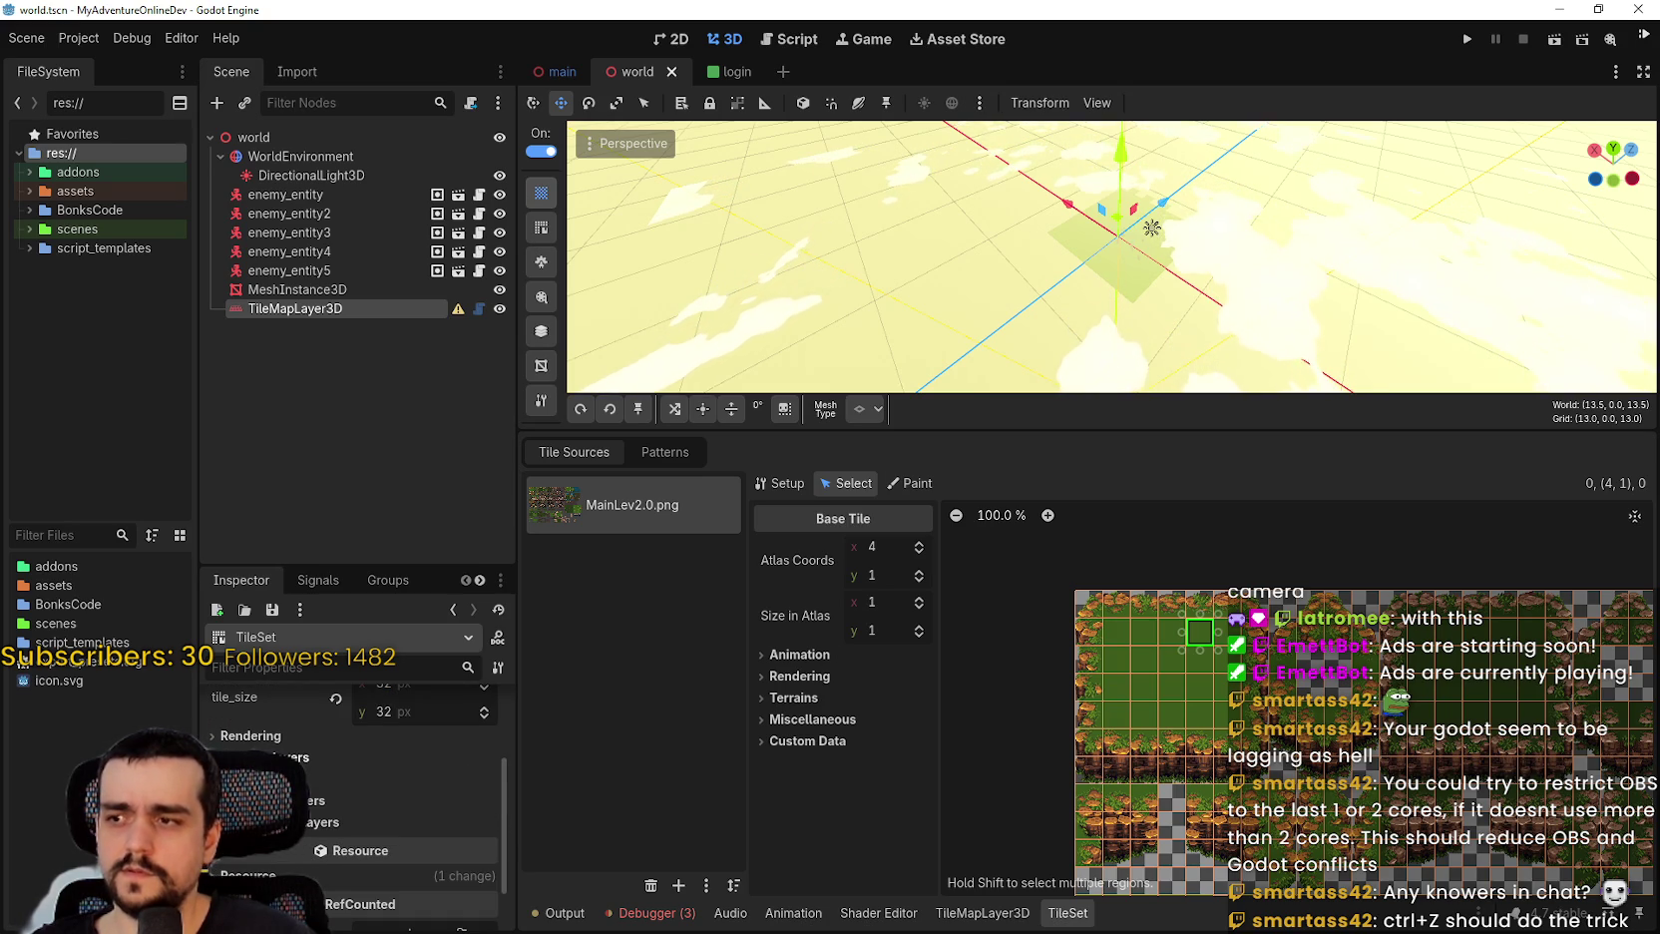
click(299, 757)
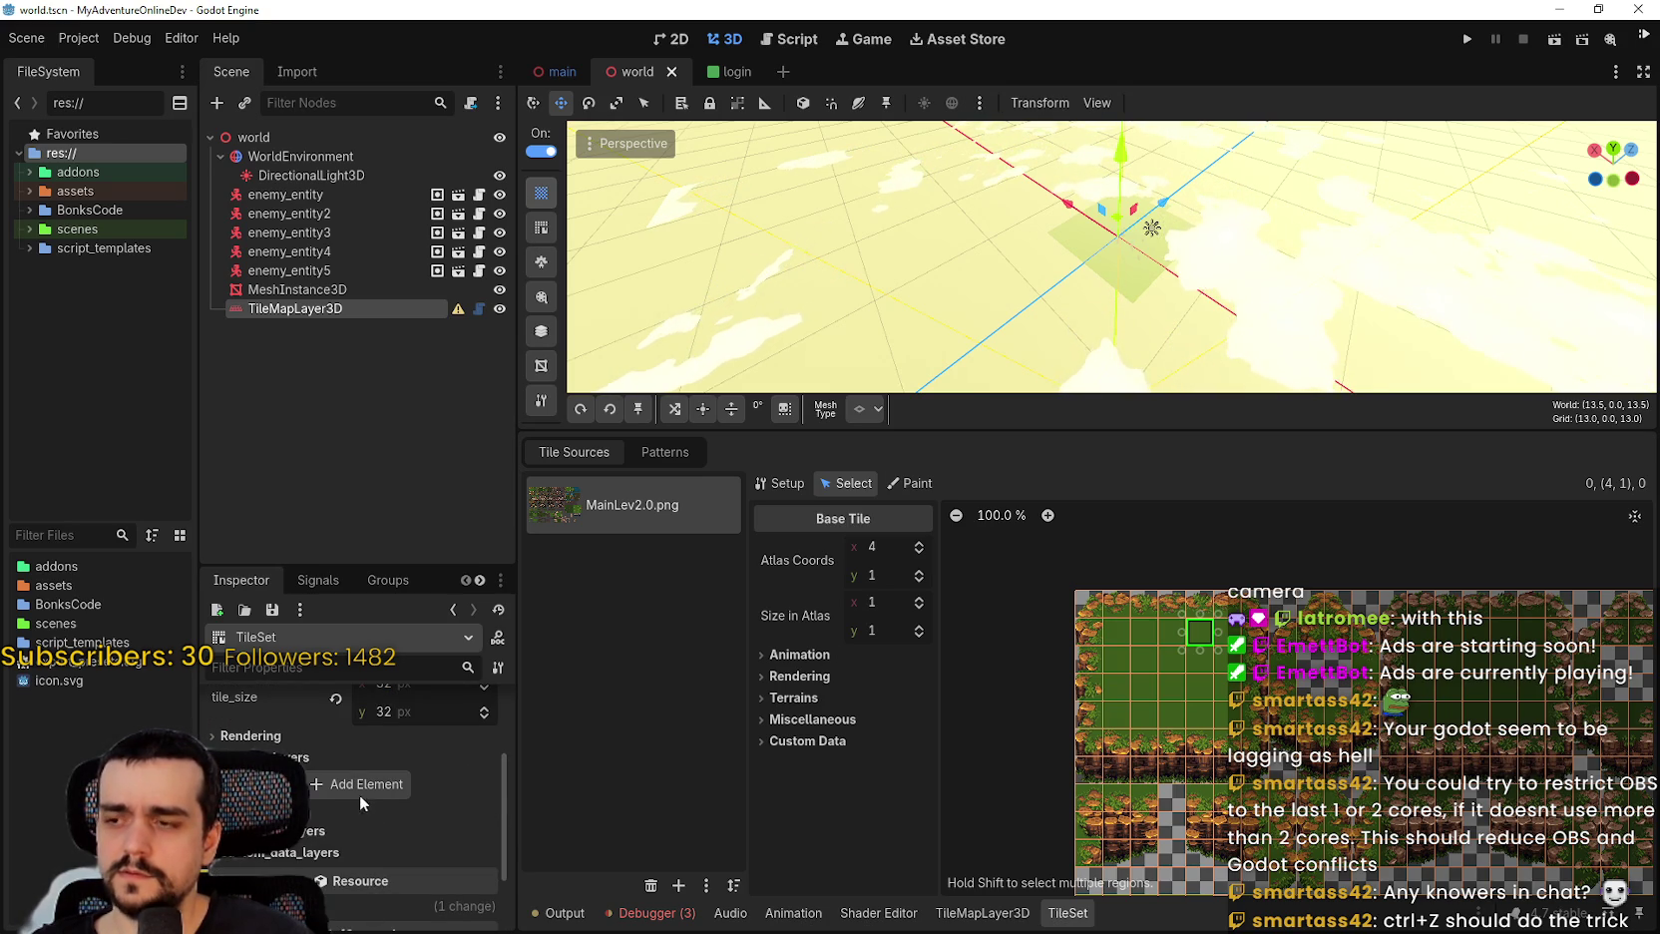
Add a physics layer and open Physics Layer 0 collision settings for atlas tile 3,1.
click(360, 783)
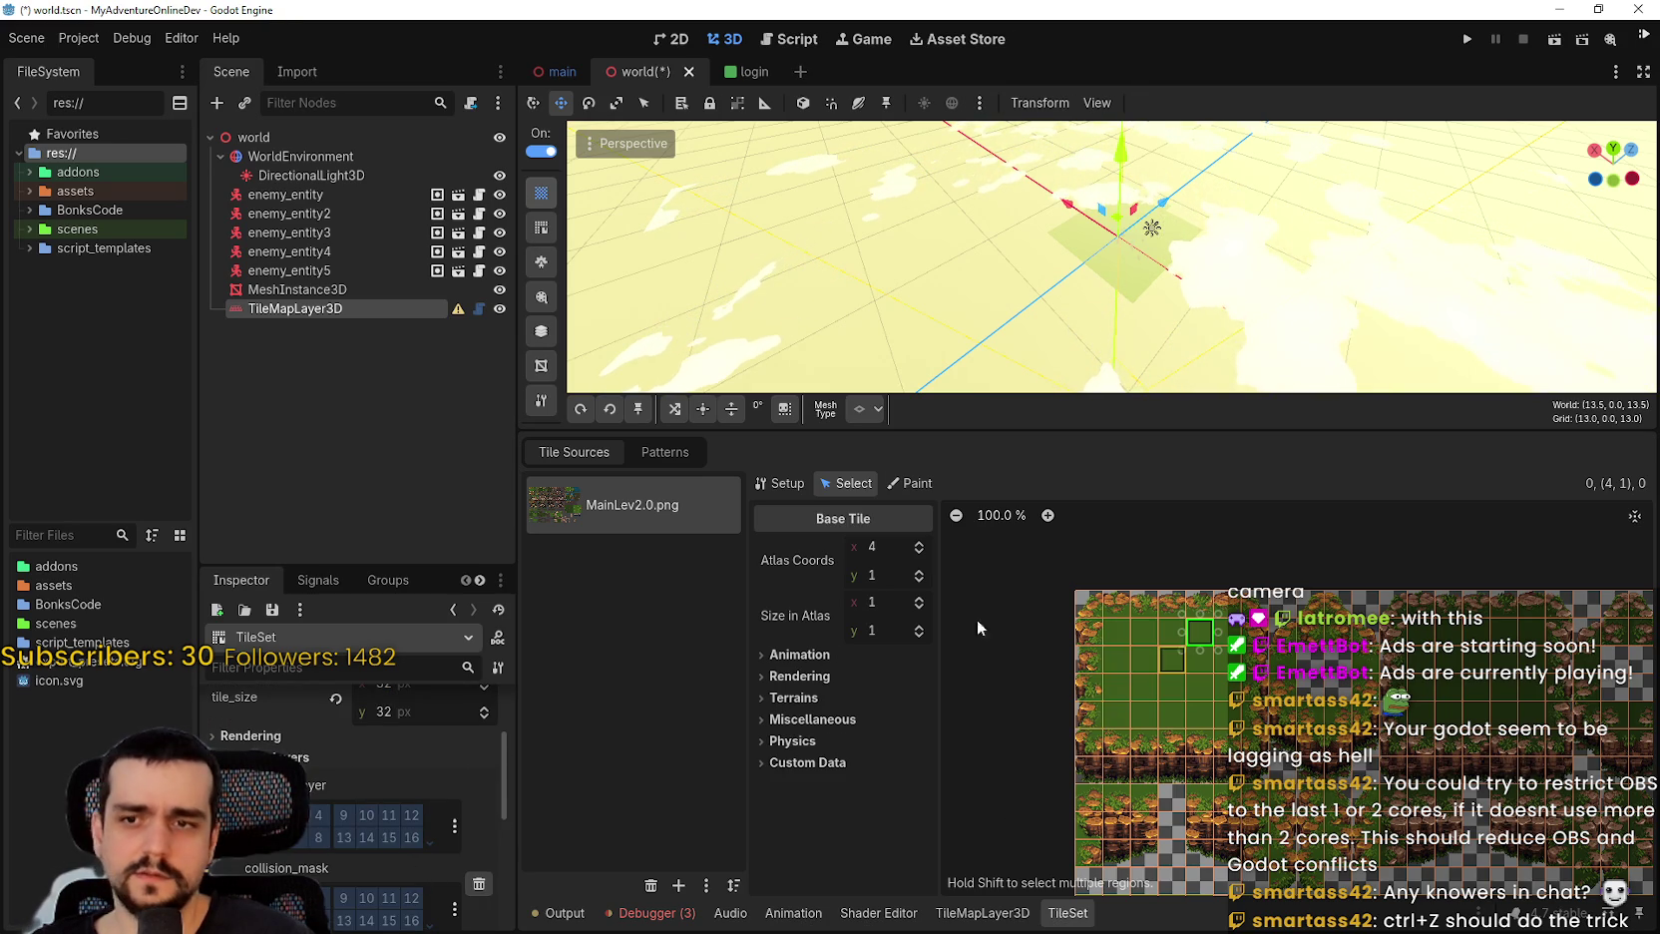
click(838, 762)
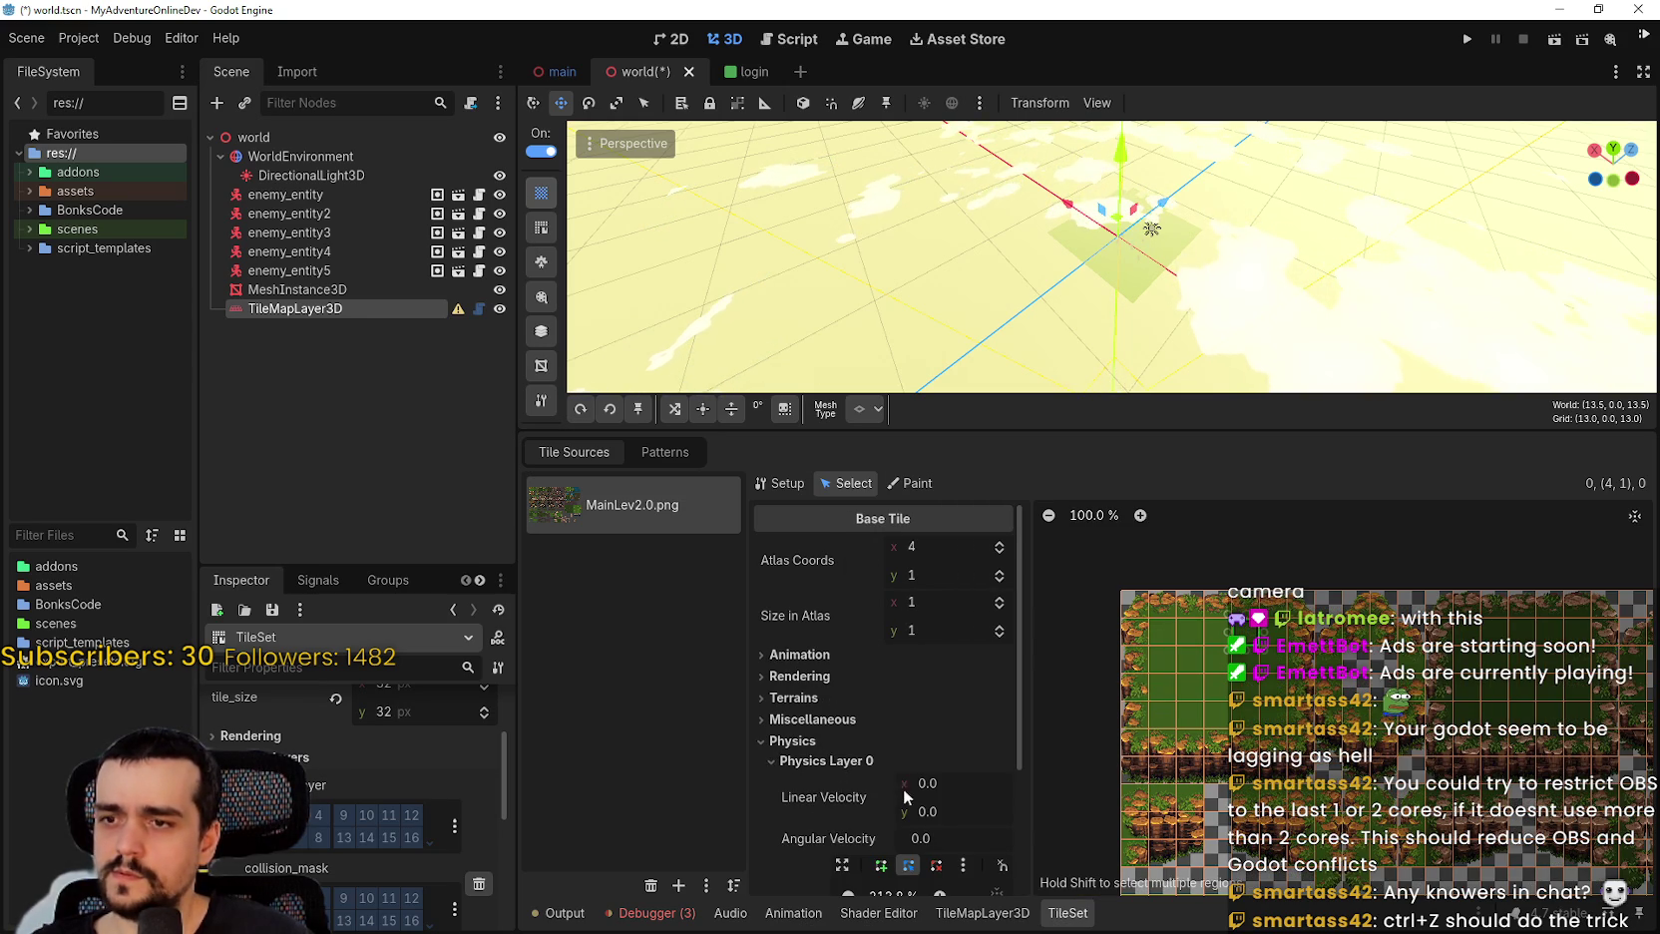
scroll(999, 787, down, 3)
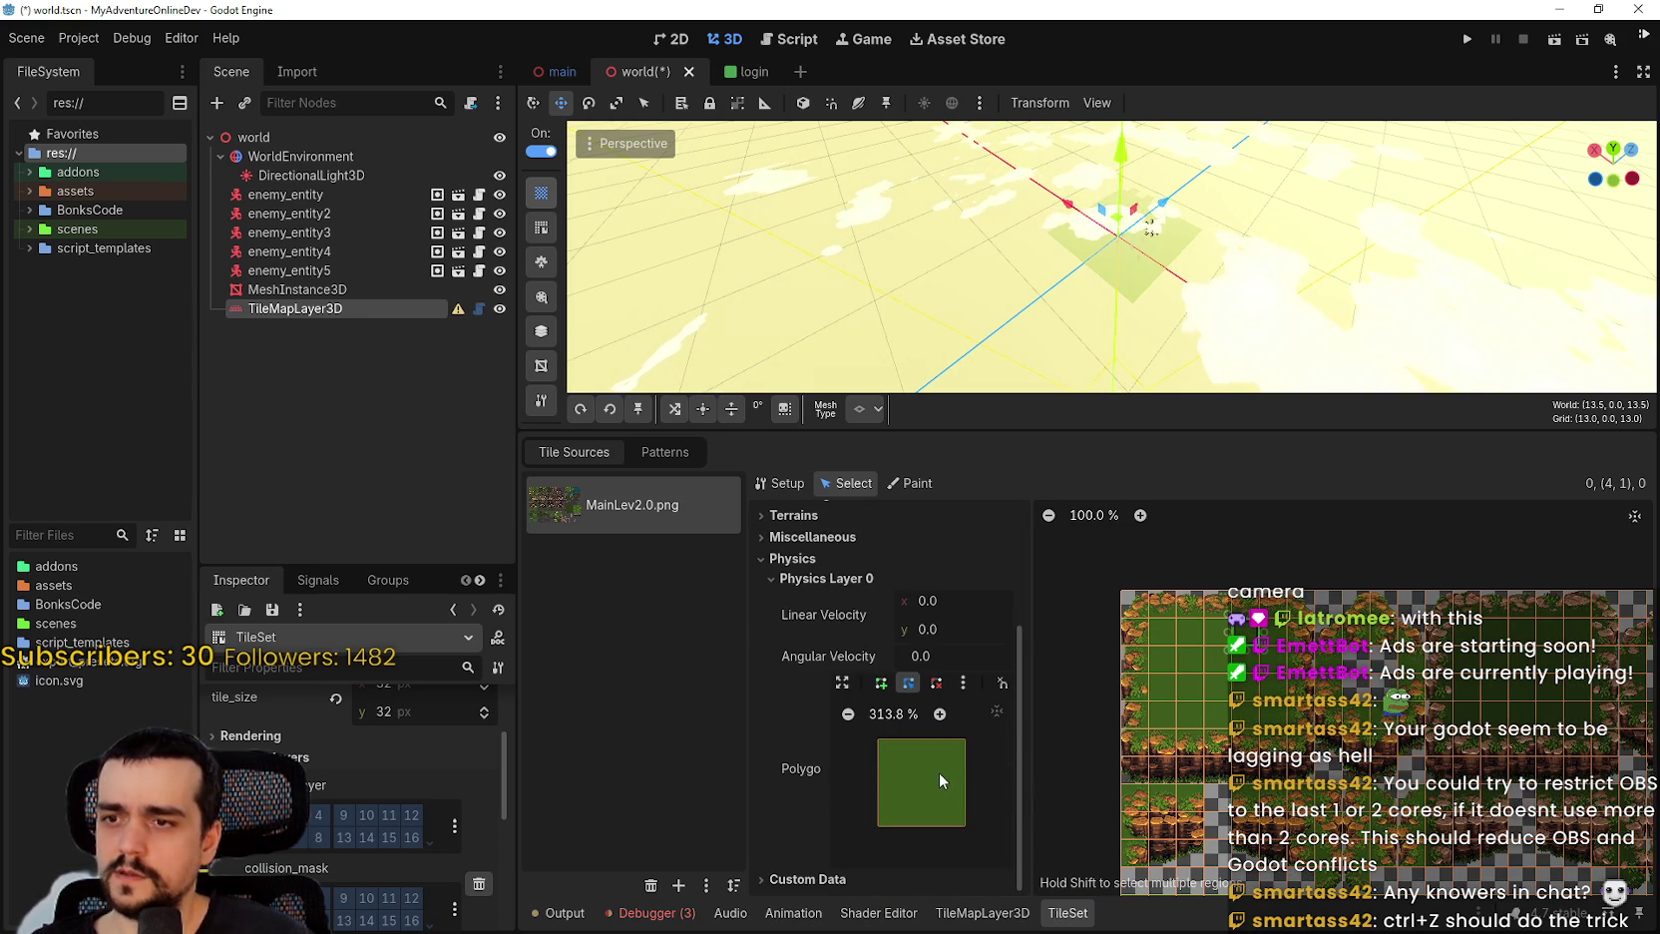
scroll(1297, 726, up, 3)
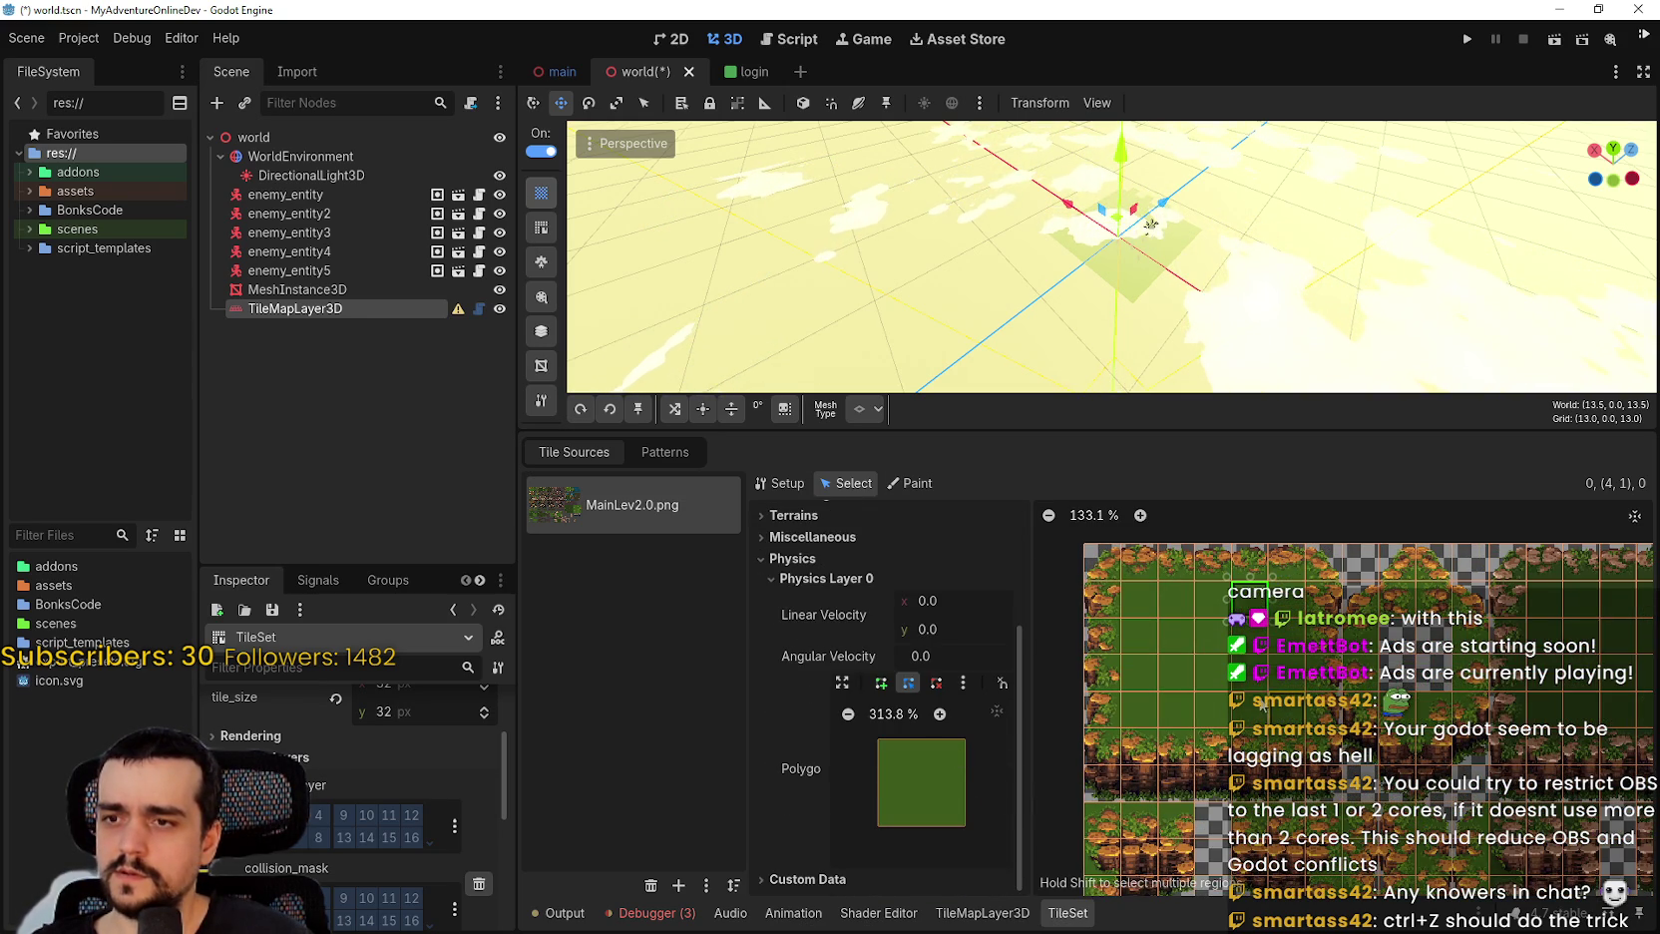
click(1213, 598)
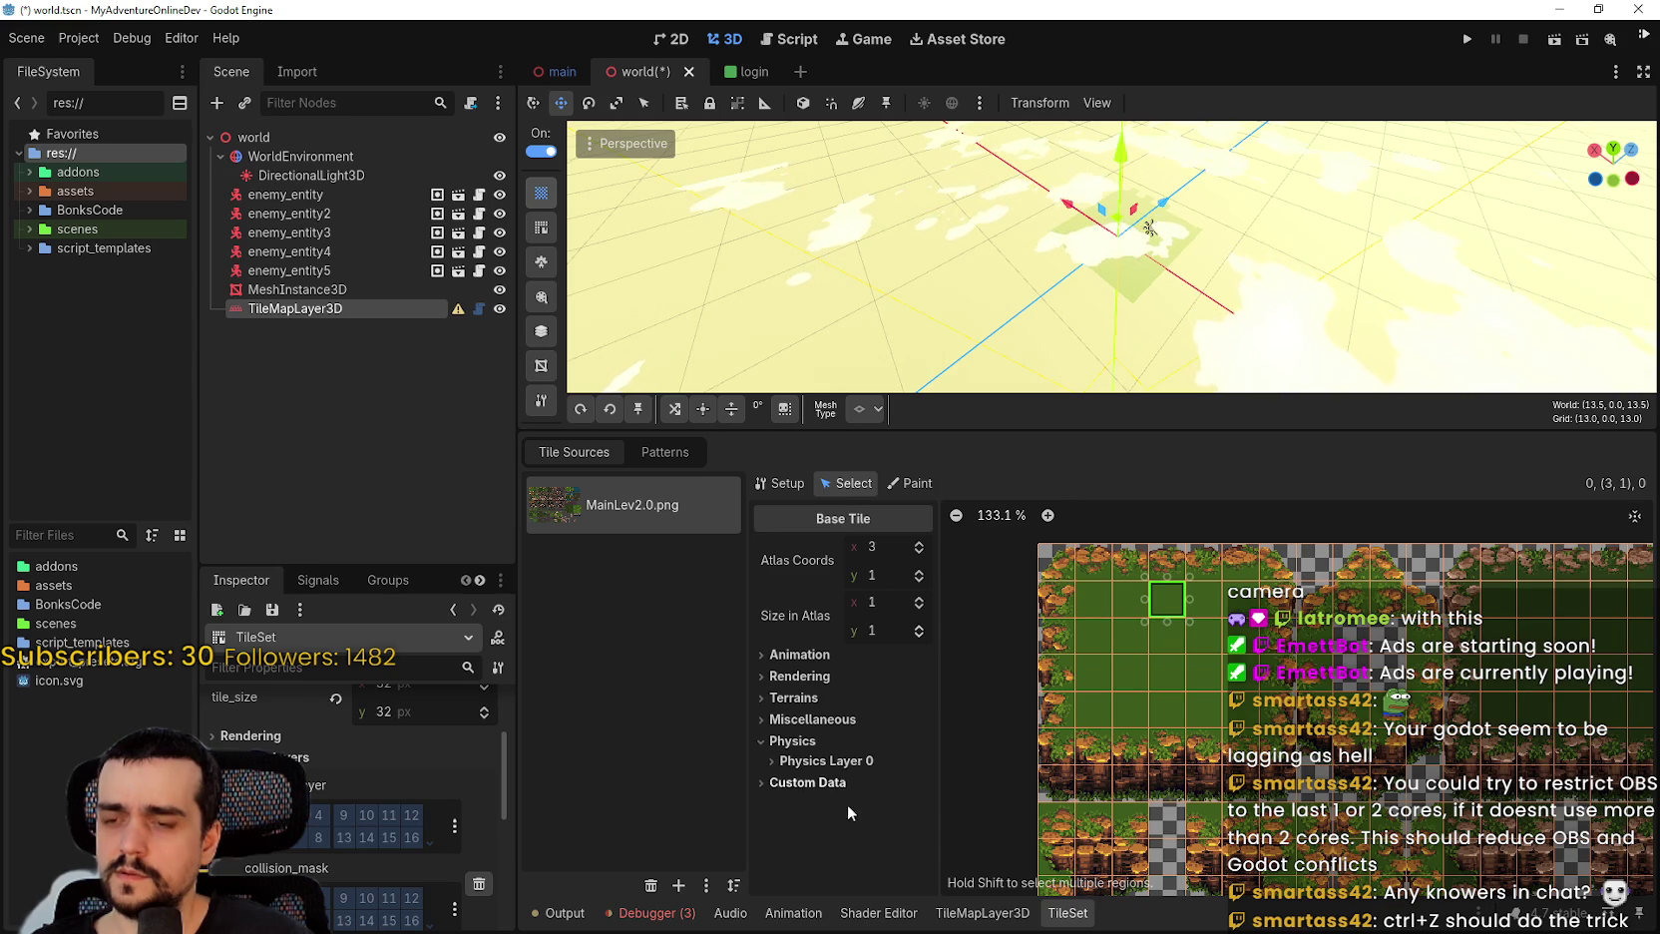
click(841, 762)
scroll(858, 808, down, 3)
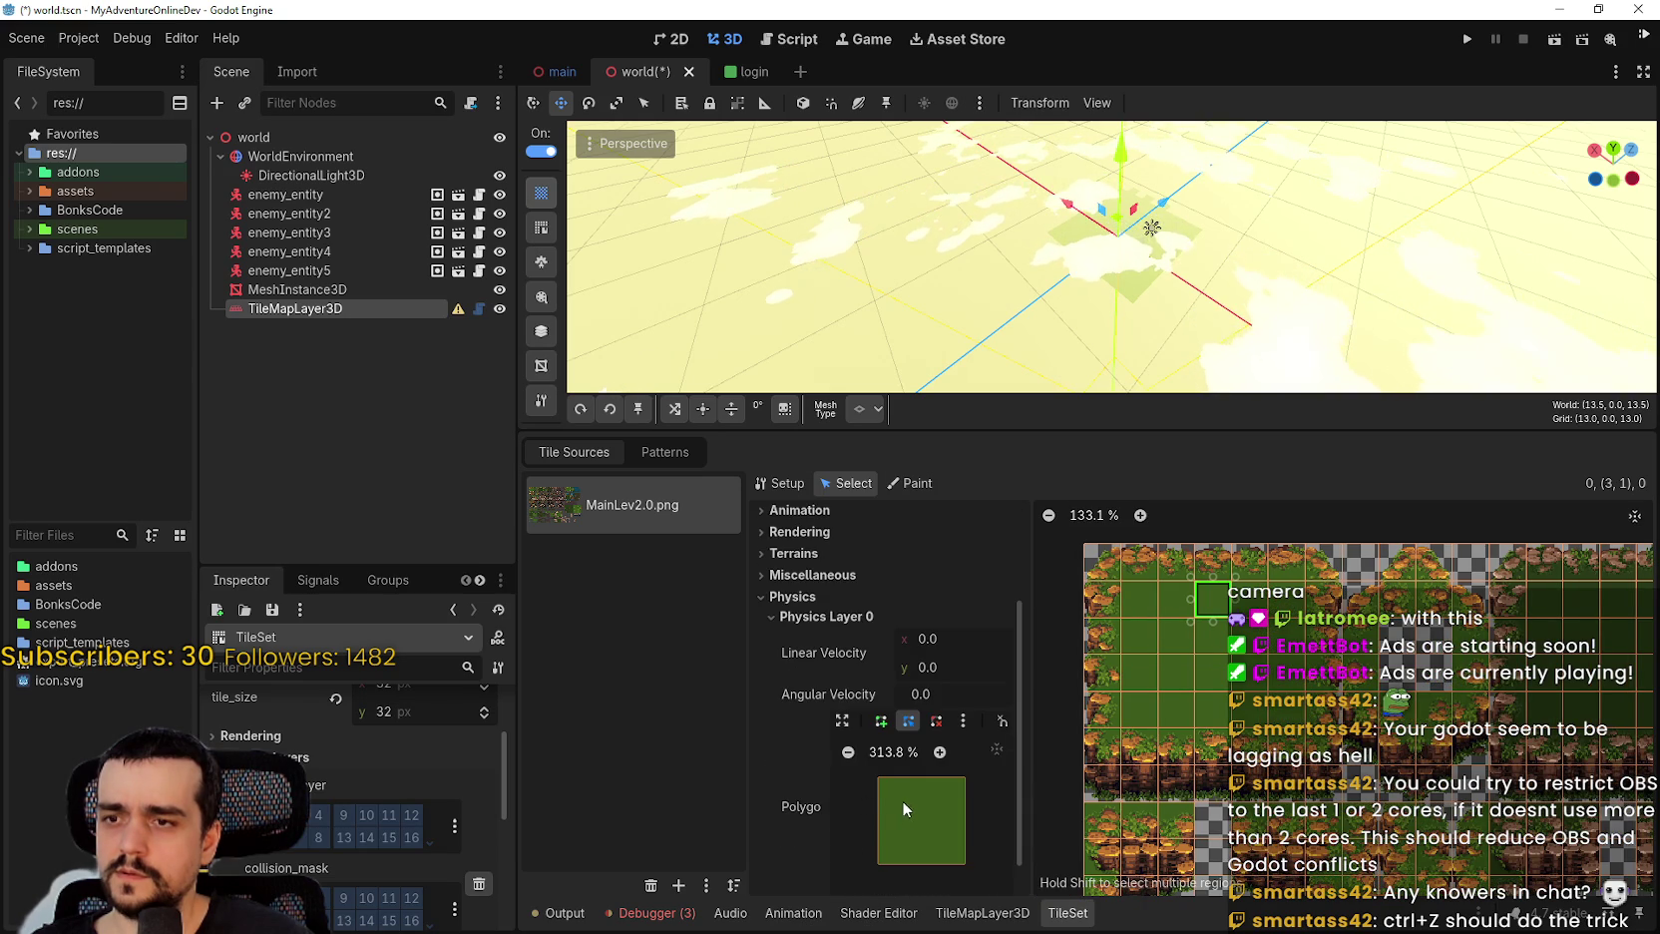
Draw a full-square Physics Layer 0 collision polygon on tile 3,1.
click(881, 722)
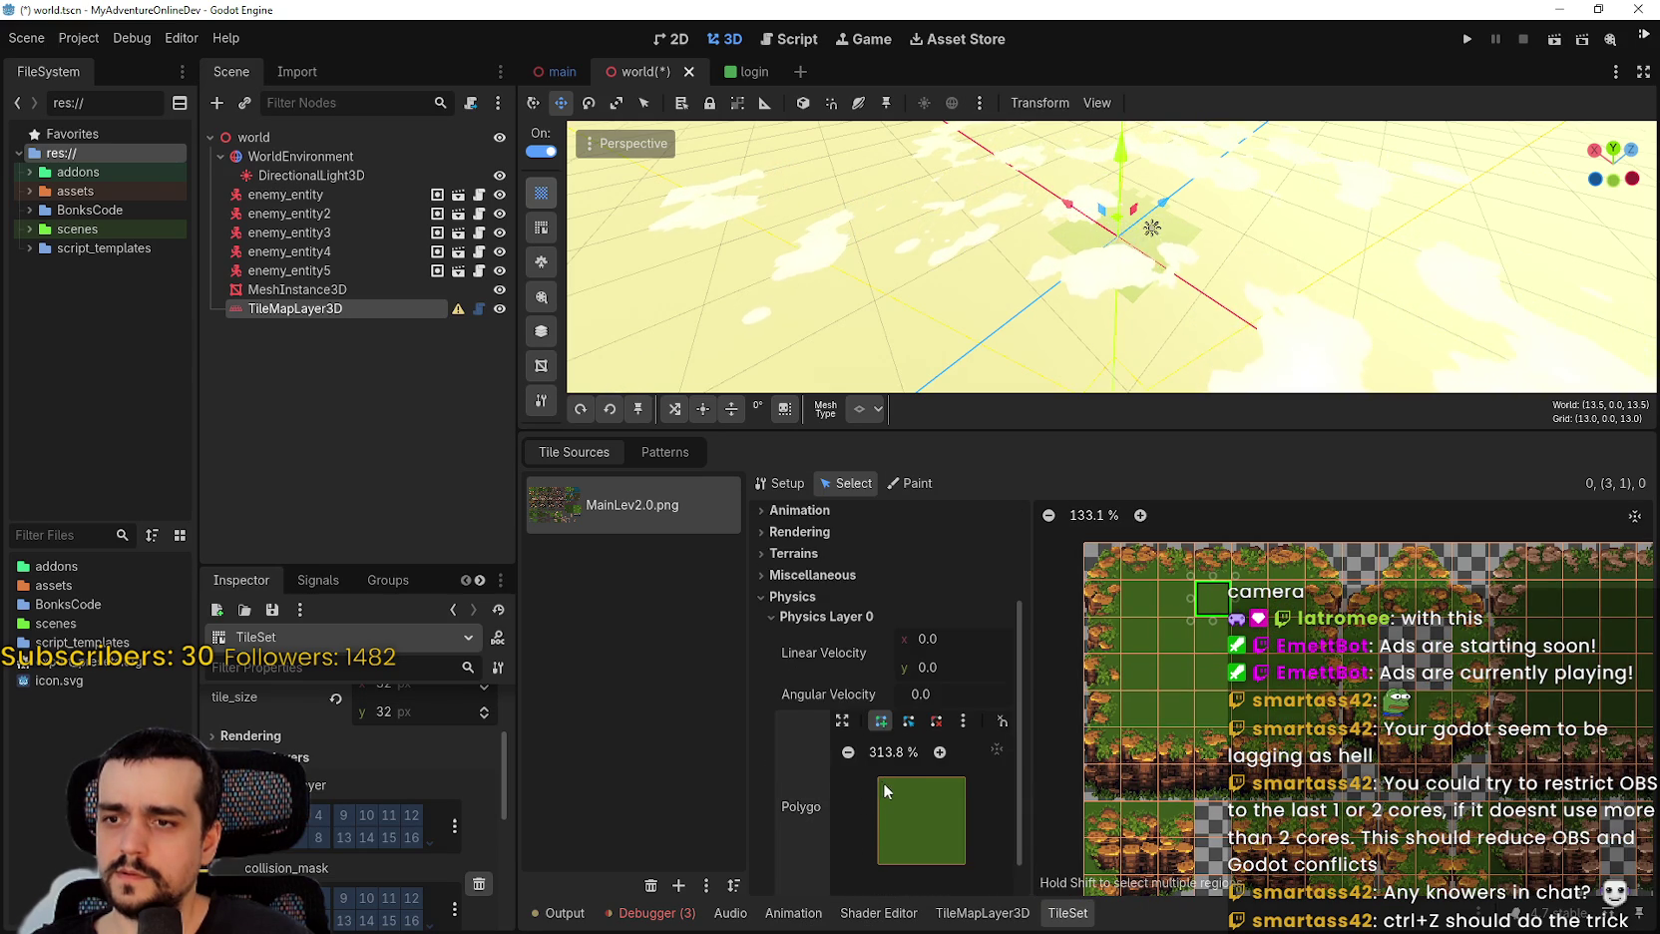
click(881, 780)
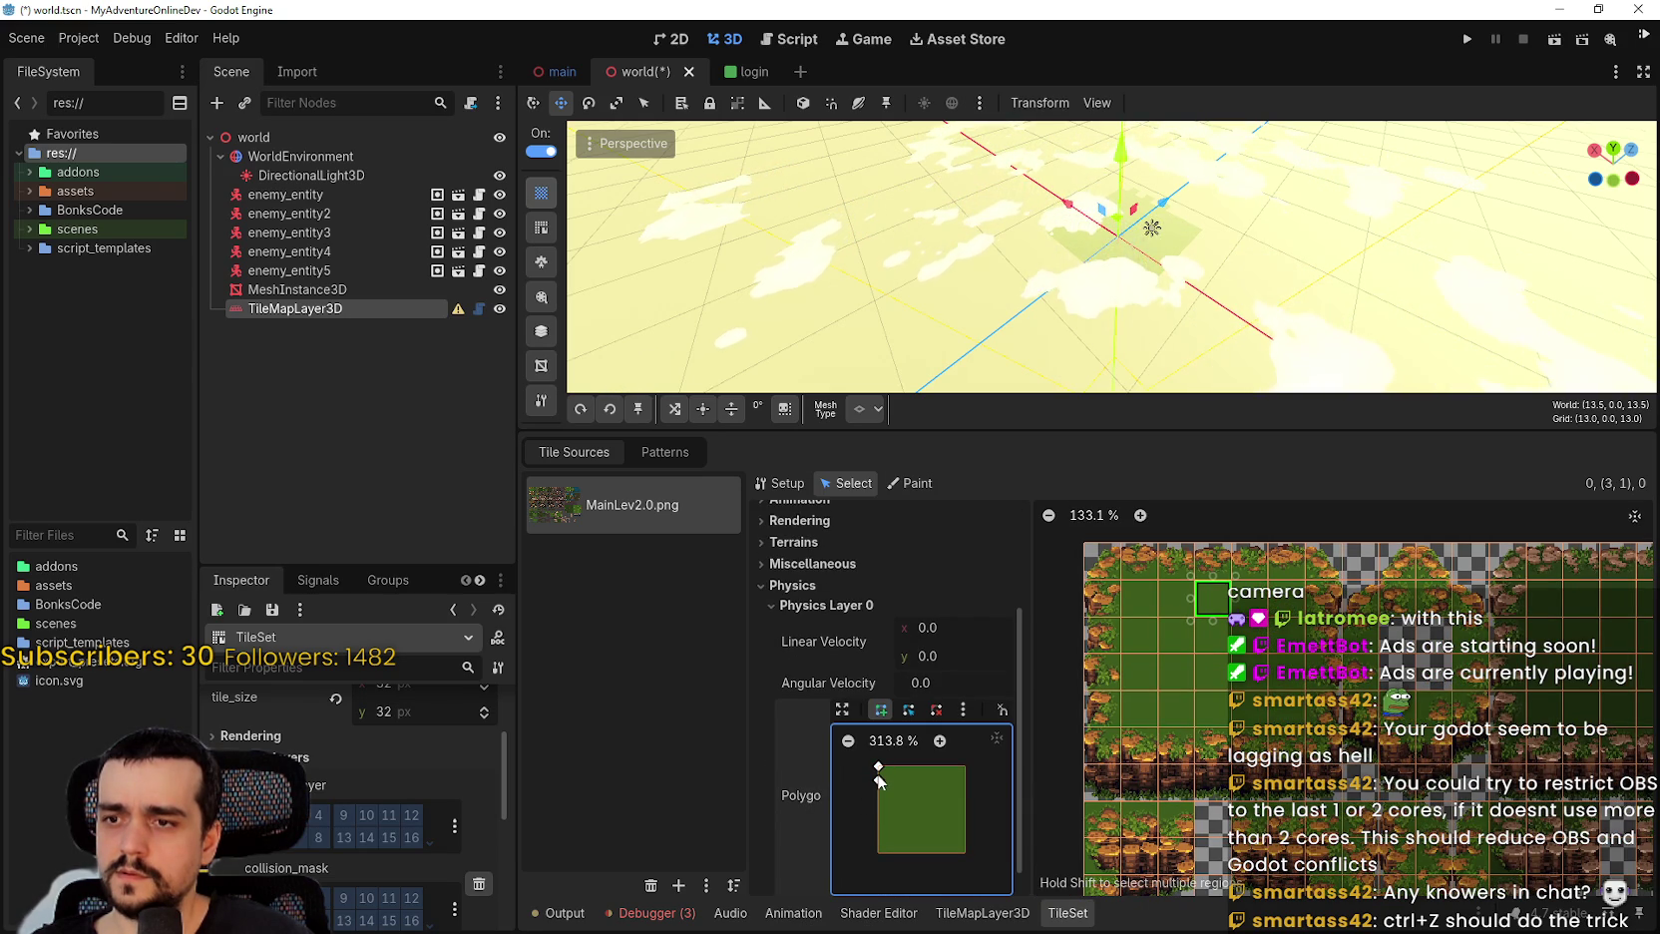
click(964, 852)
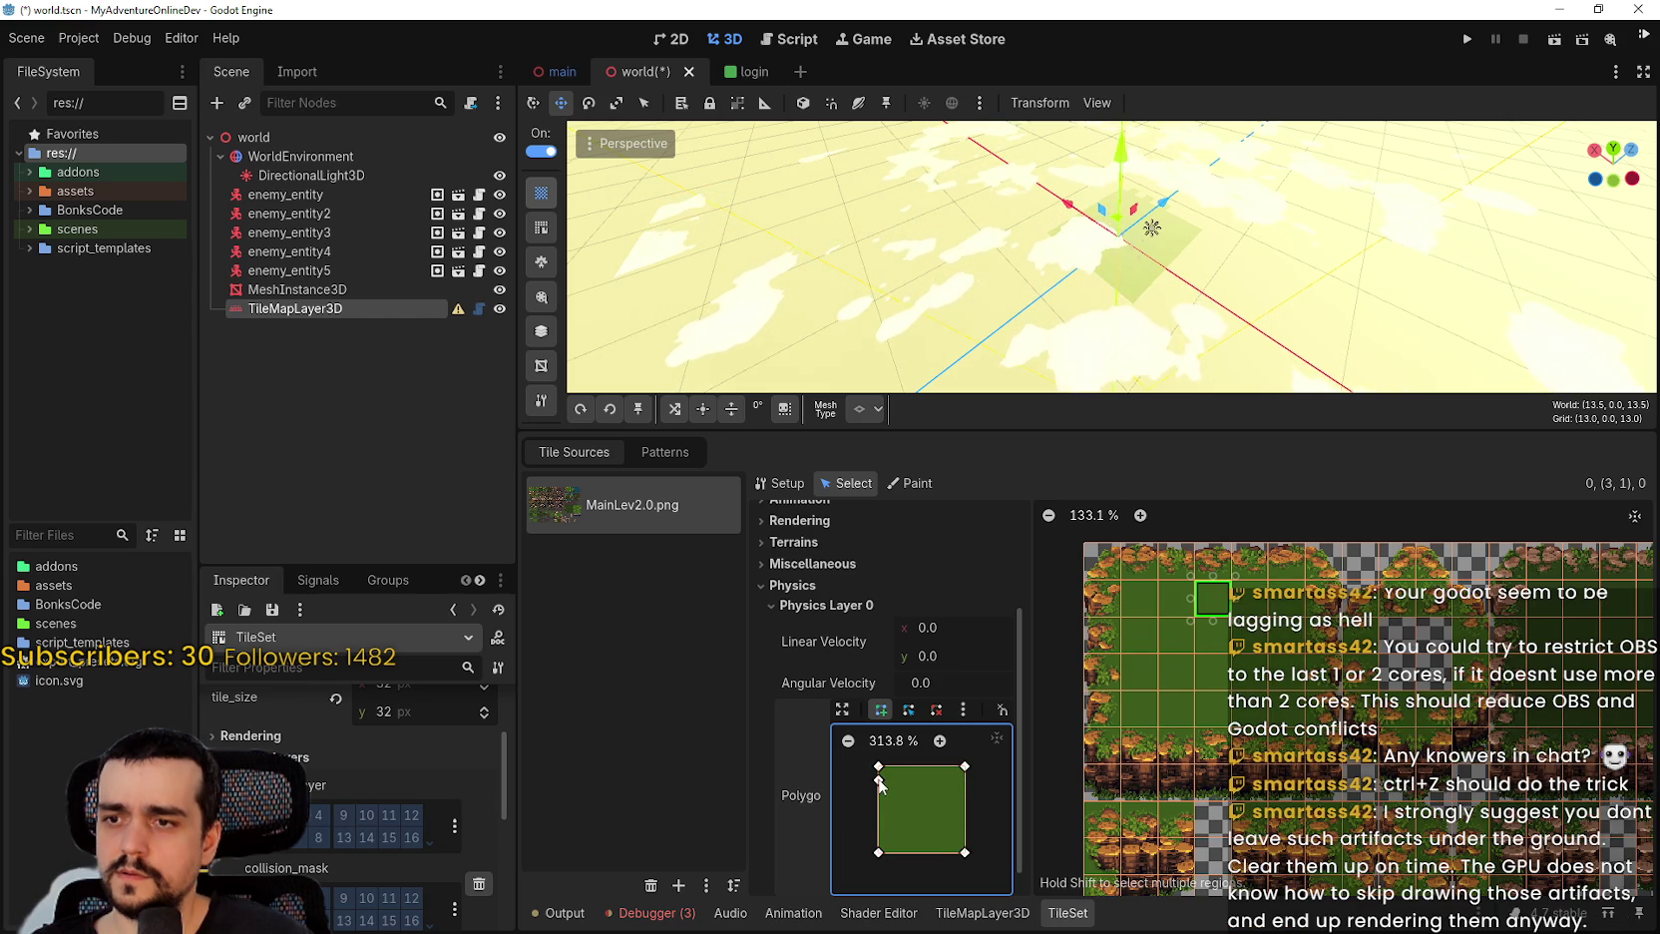
click(932, 711)
click(878, 779)
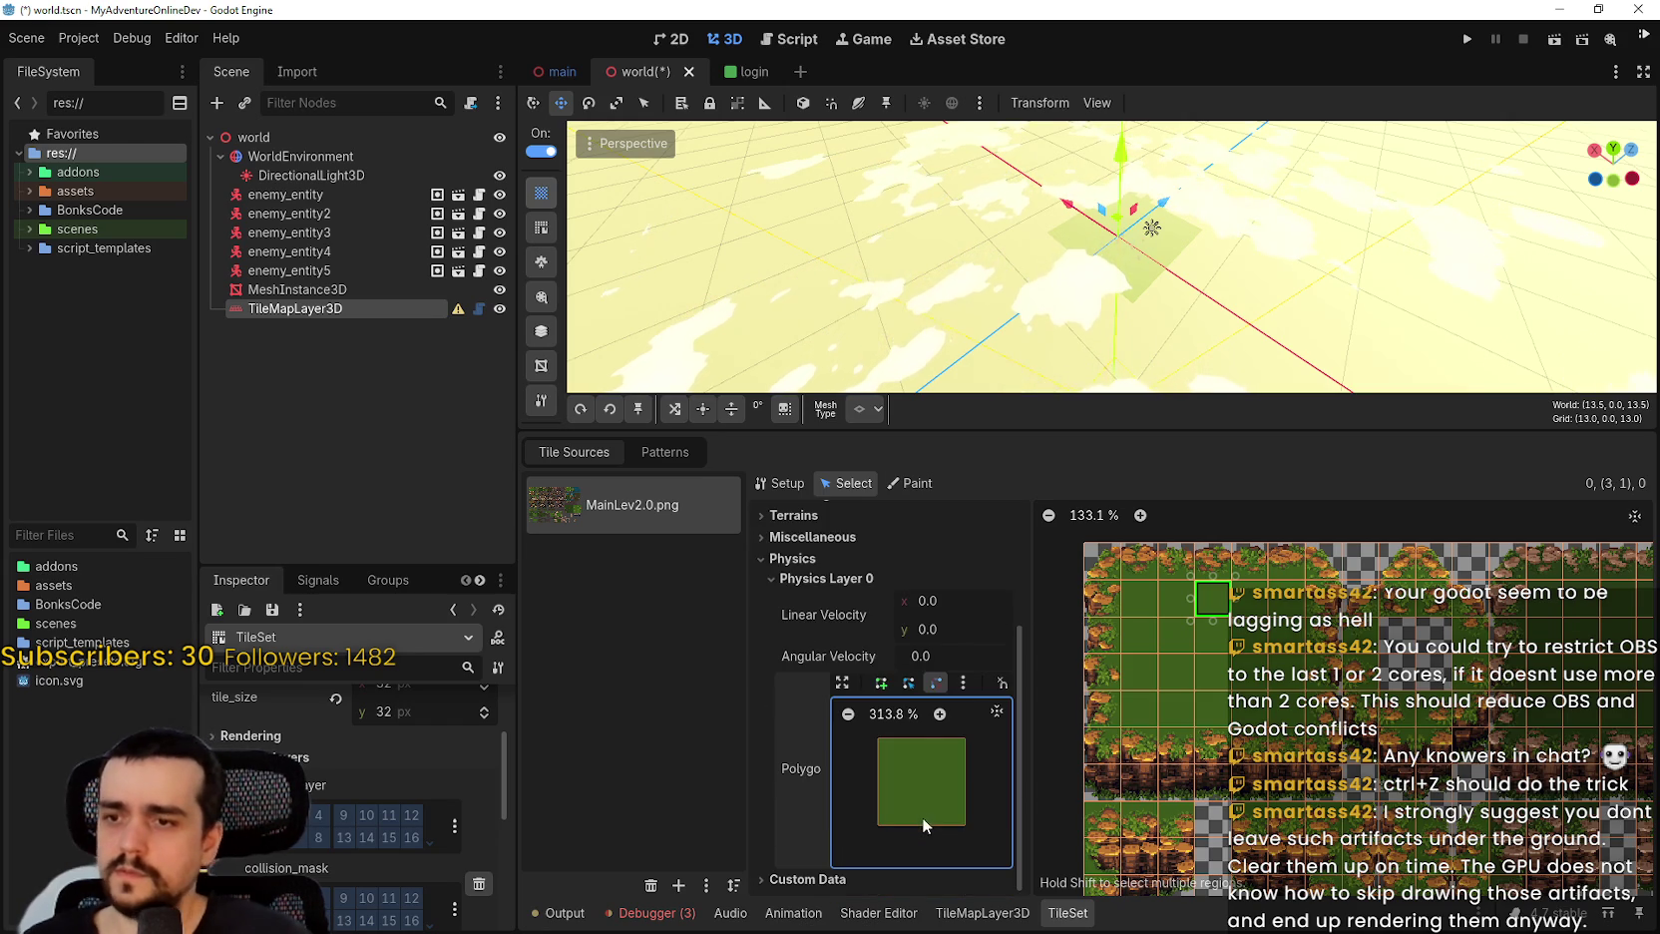
click(881, 682)
click(889, 750)
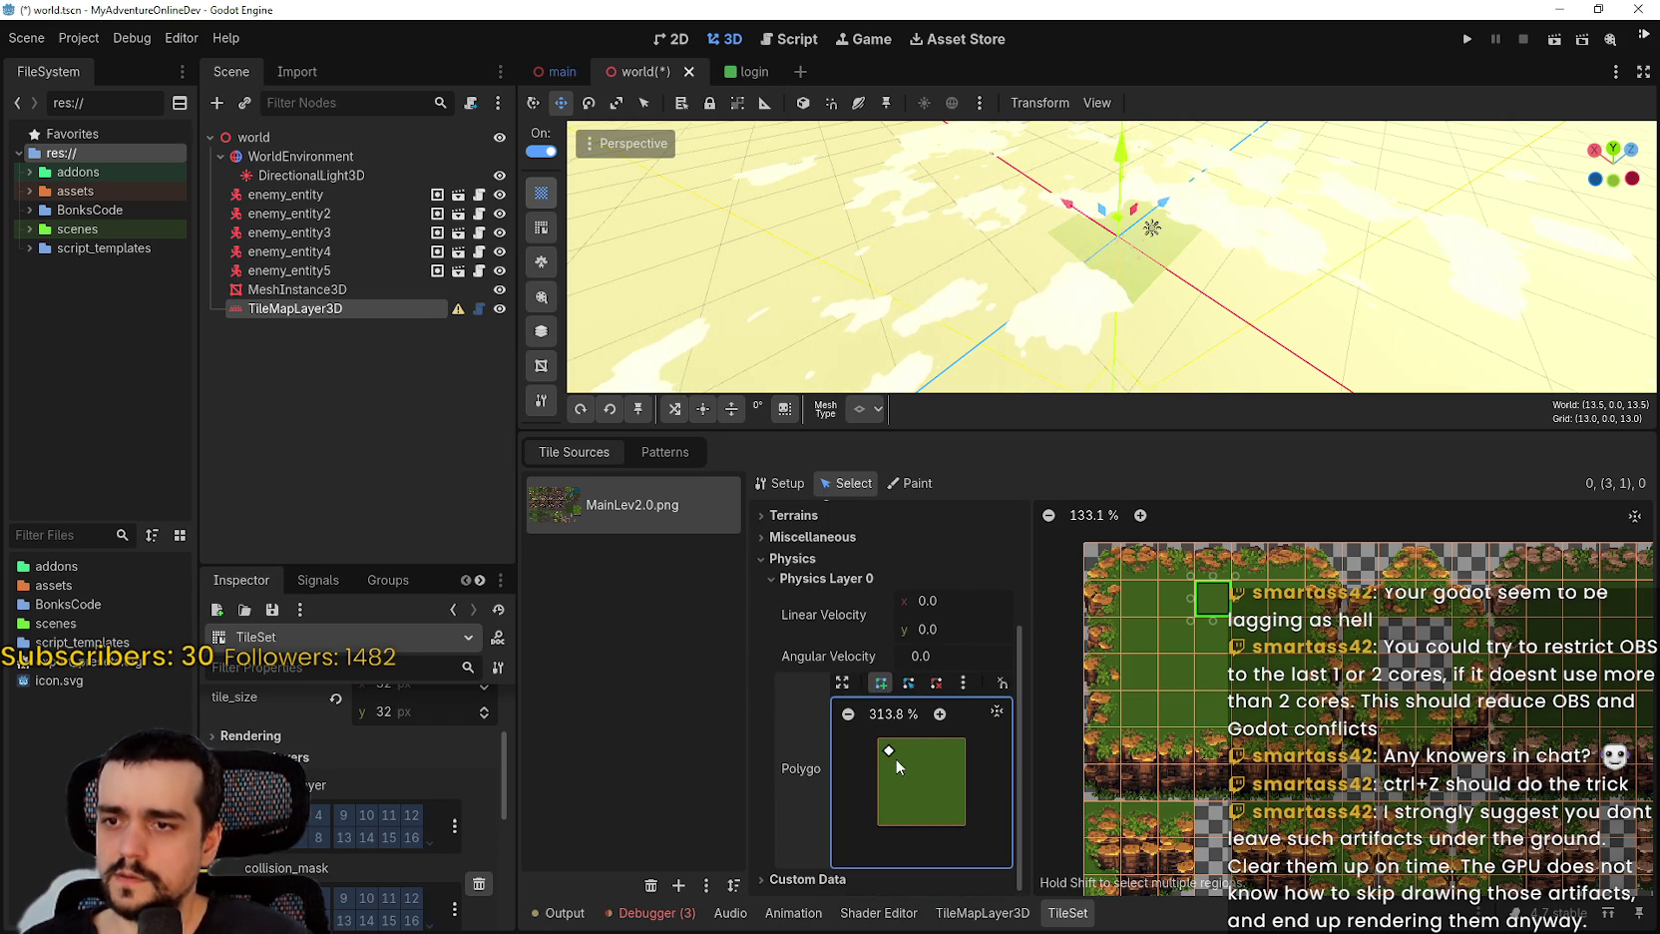
click(935, 682)
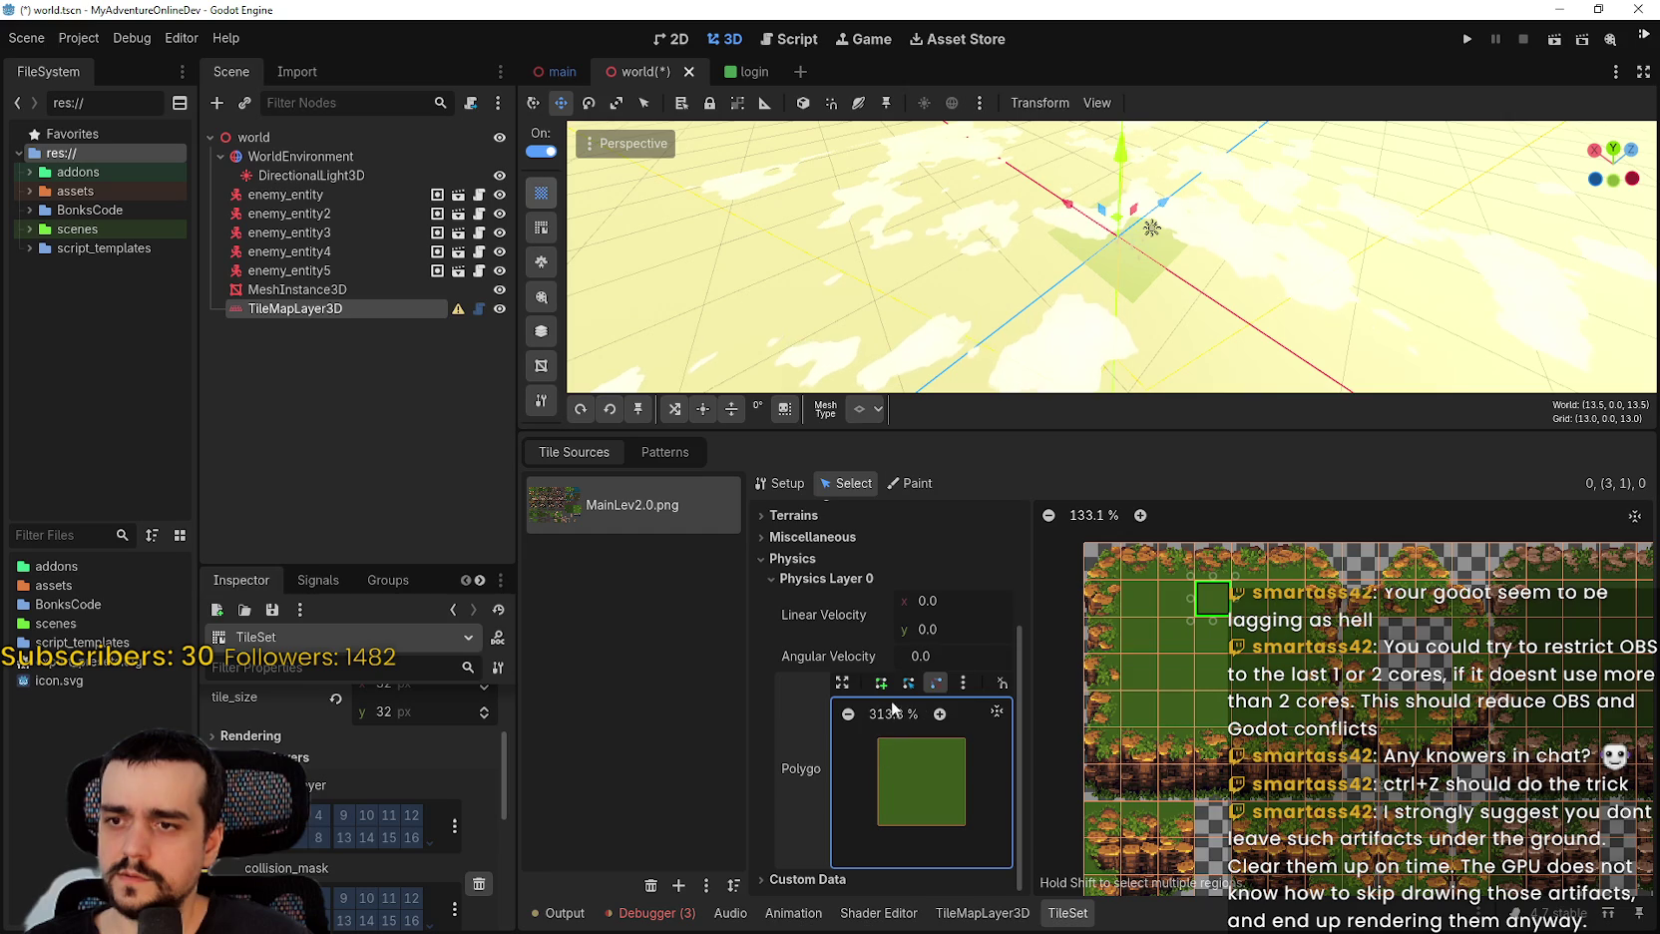
click(881, 682)
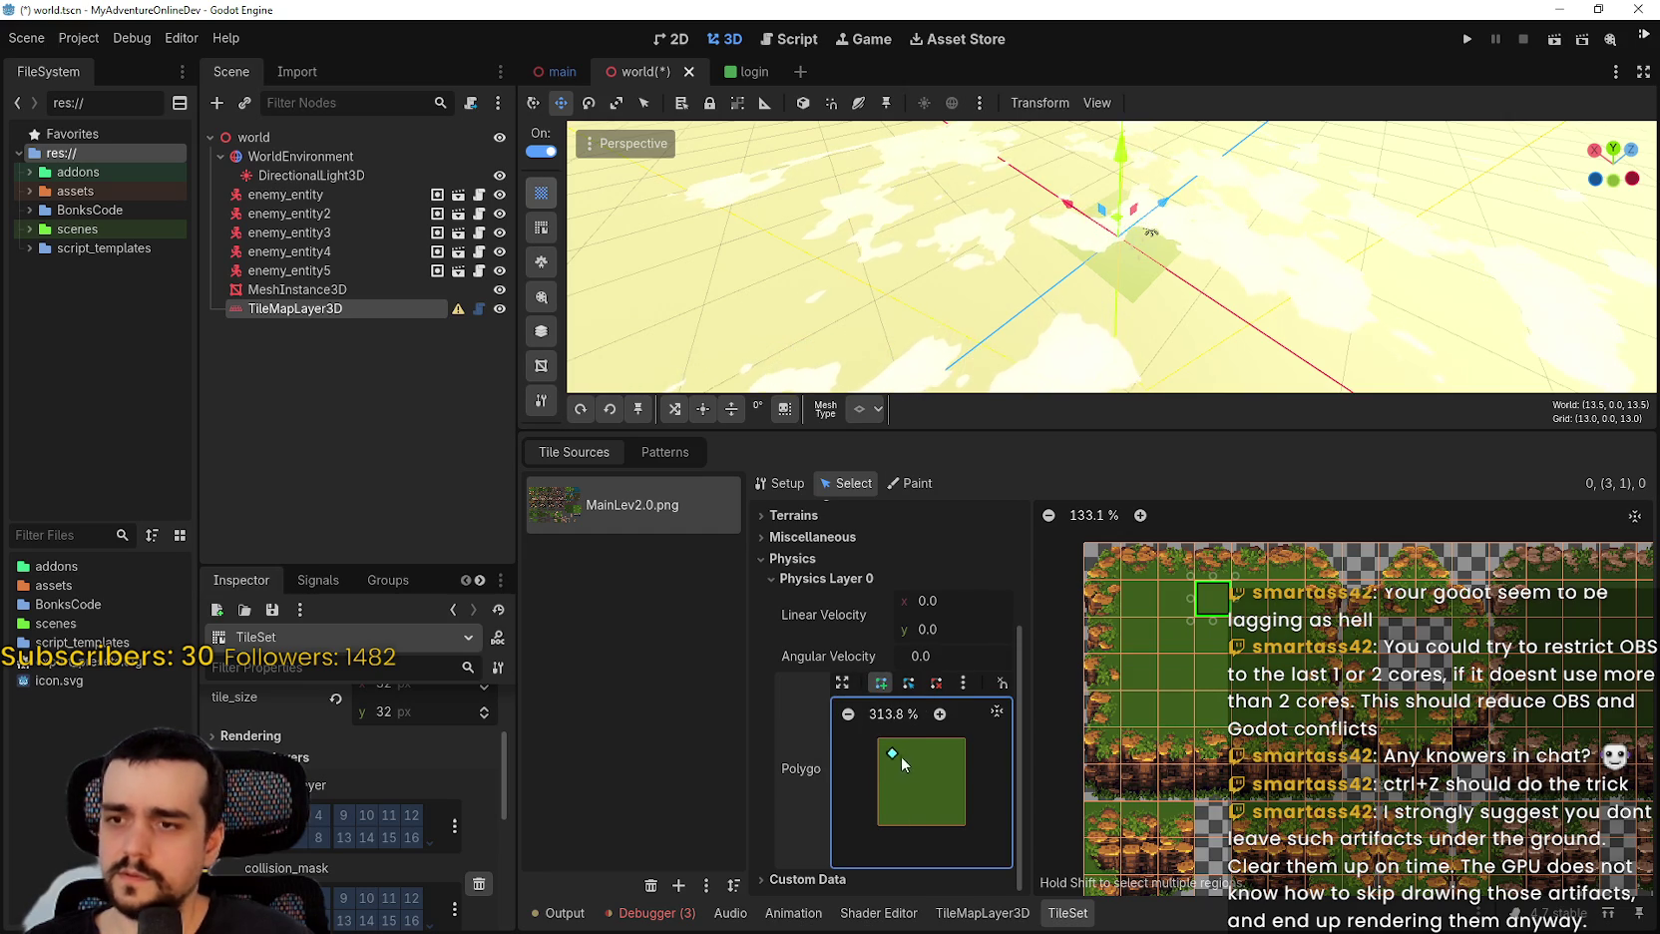
click(930, 752)
click(899, 786)
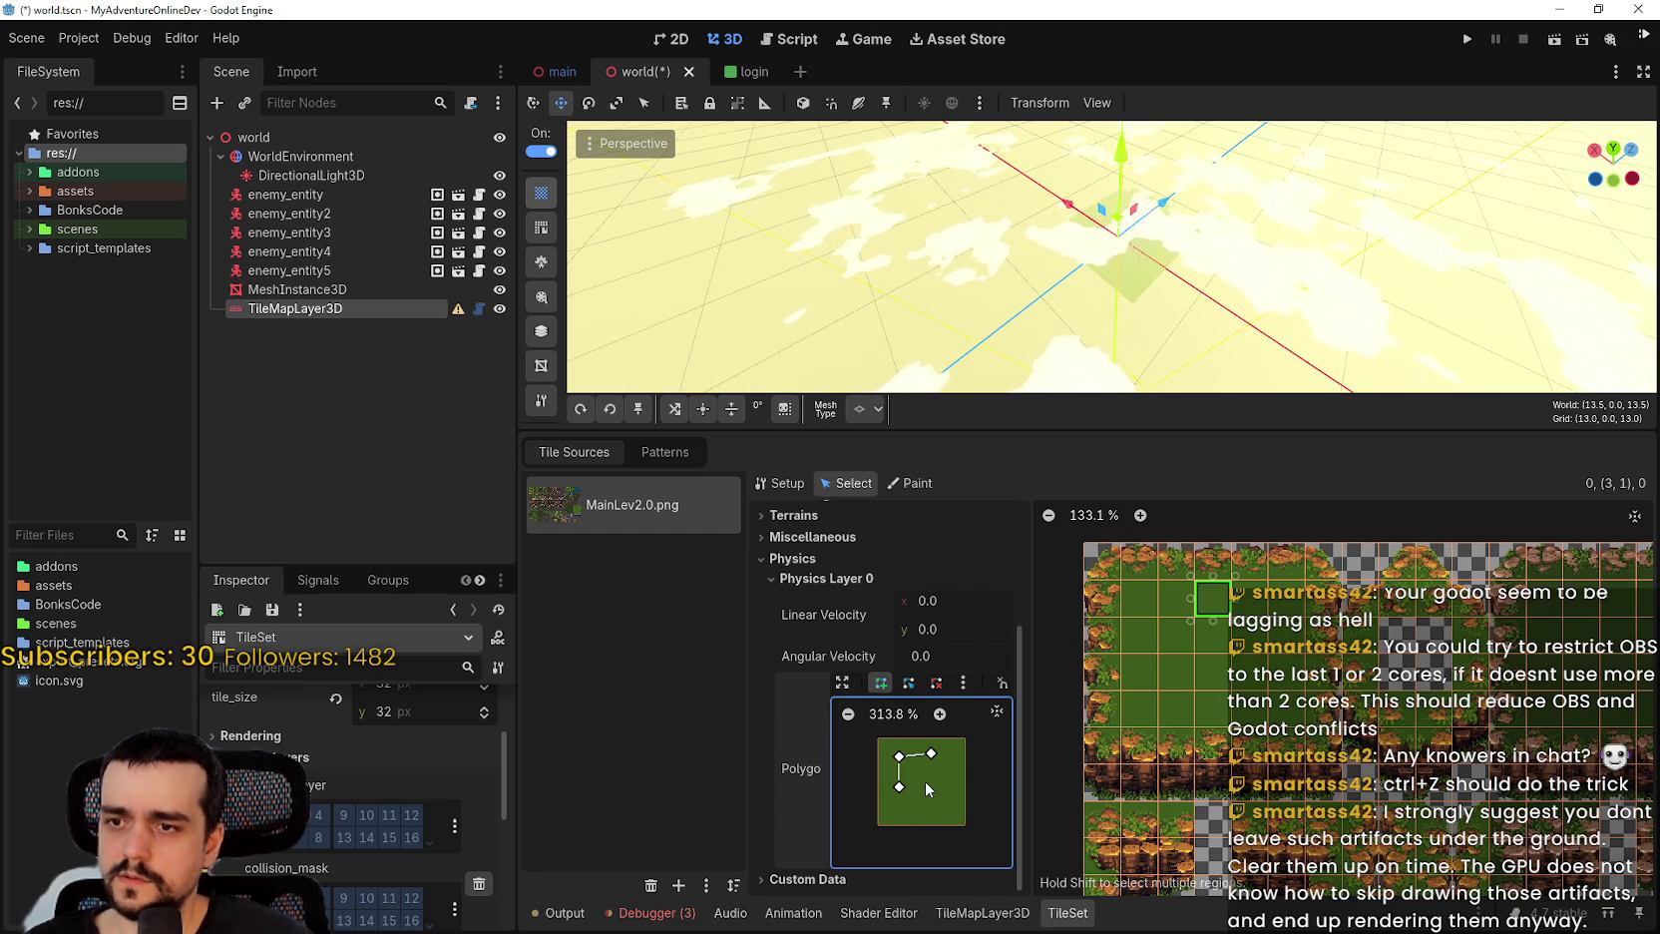
click(931, 785)
click(932, 787)
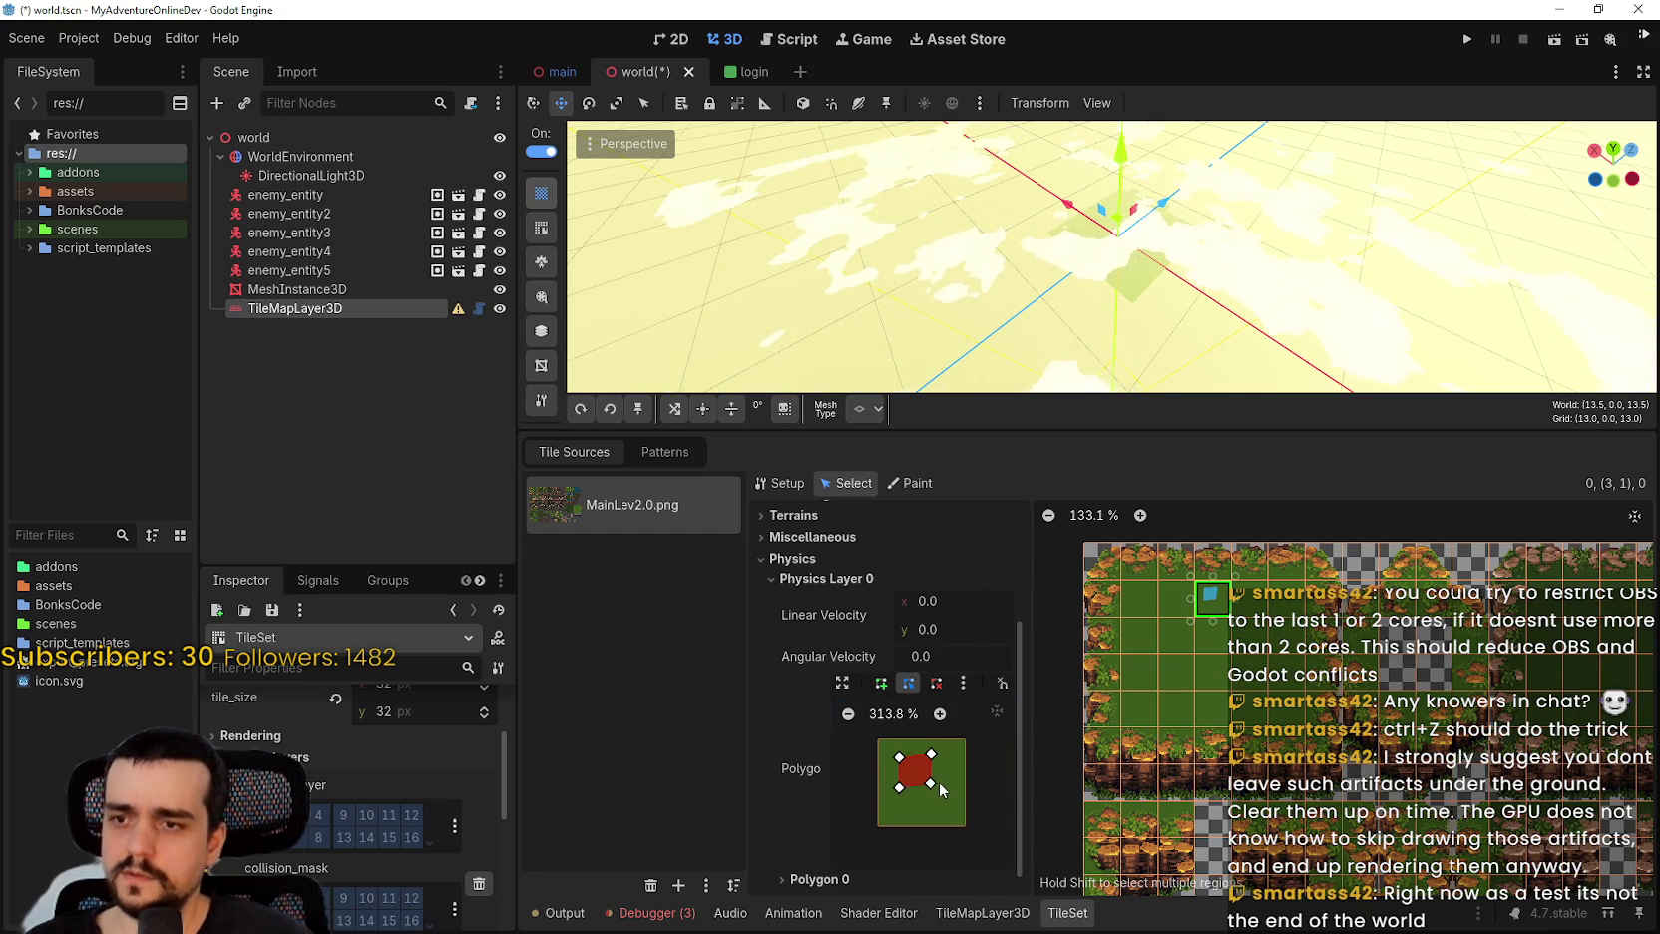
drag(932, 755, 956, 741)
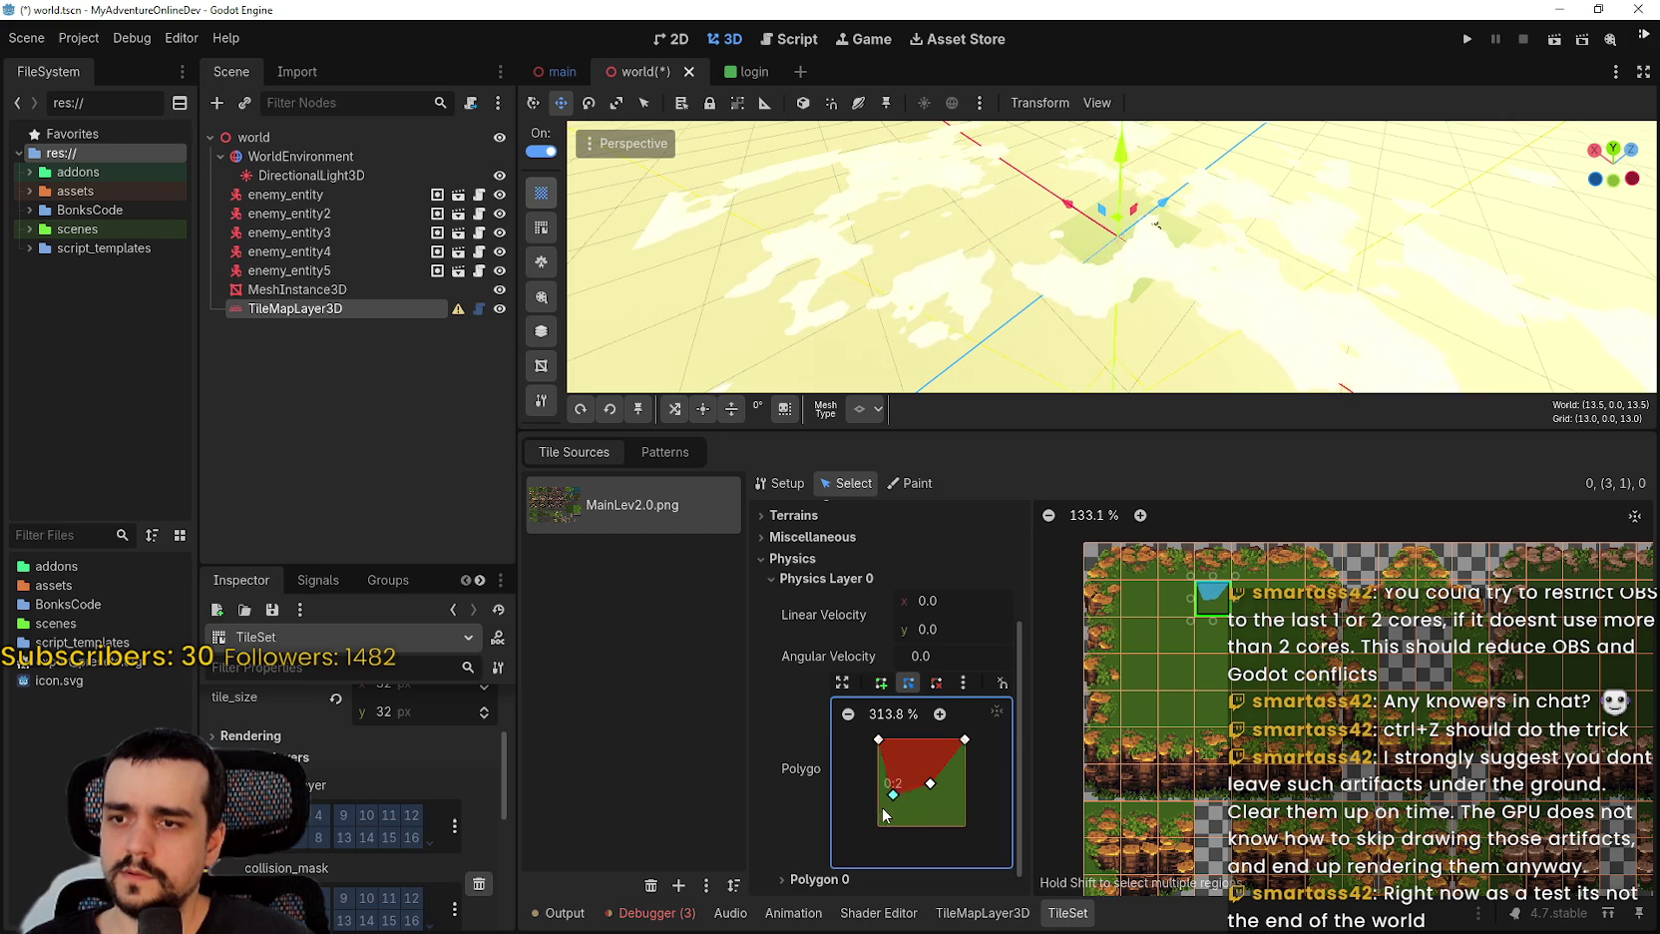
drag(963, 810, 966, 827)
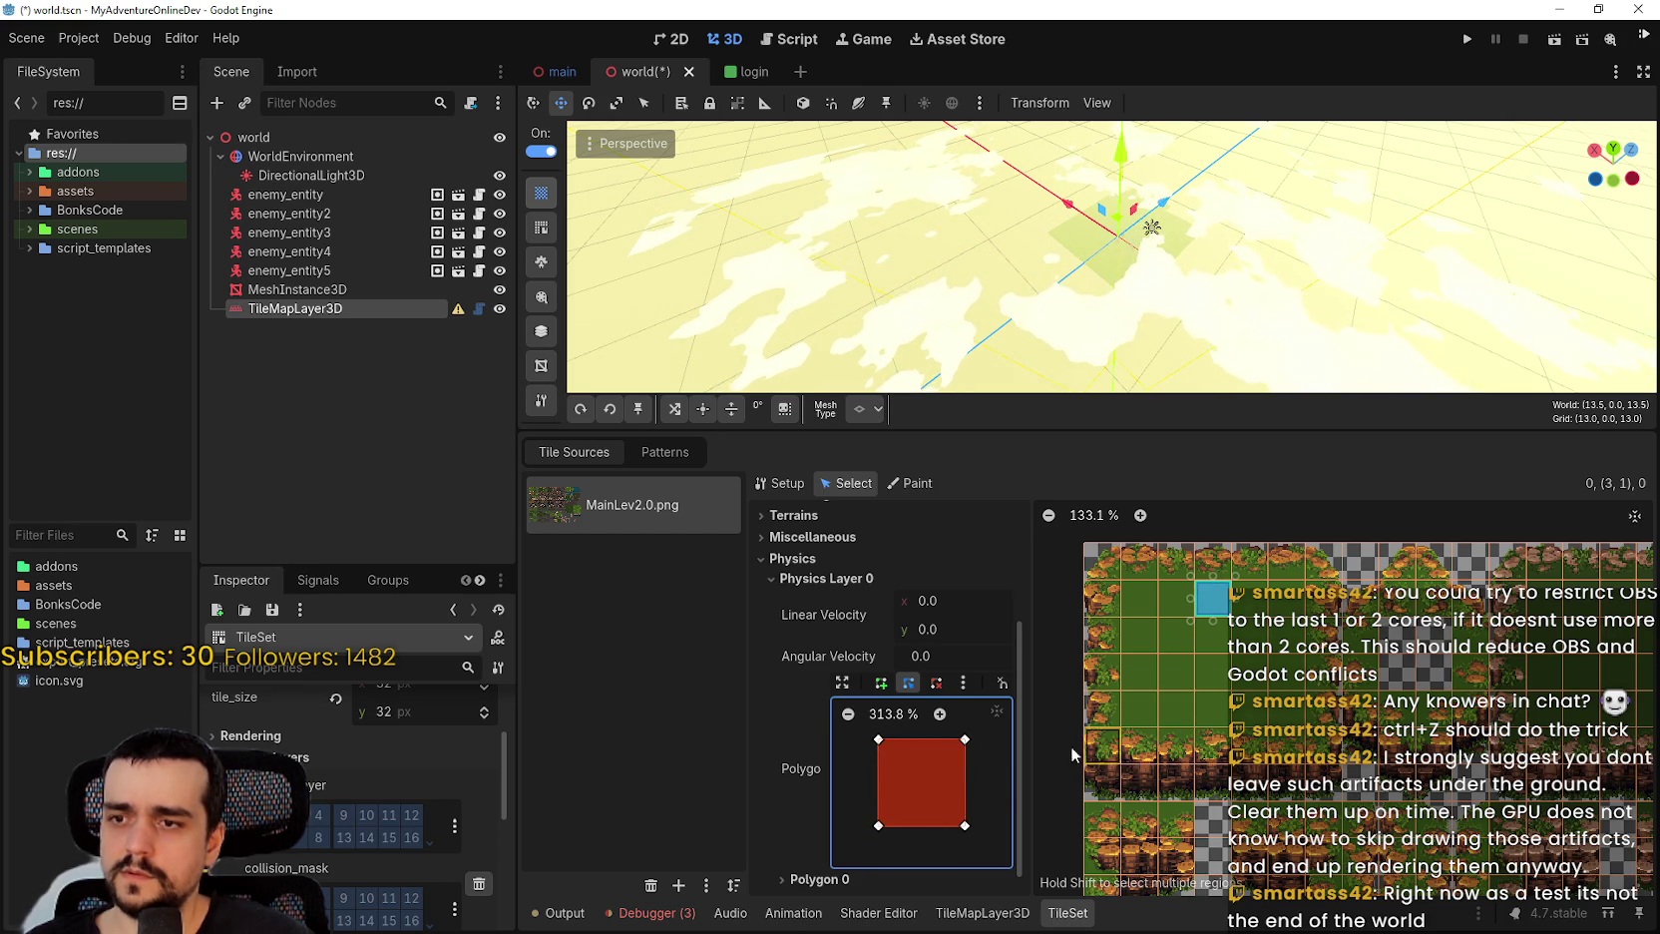
Paint the Physics Layer 0 collision across several atlas rows and save the world scene.
click(1255, 597)
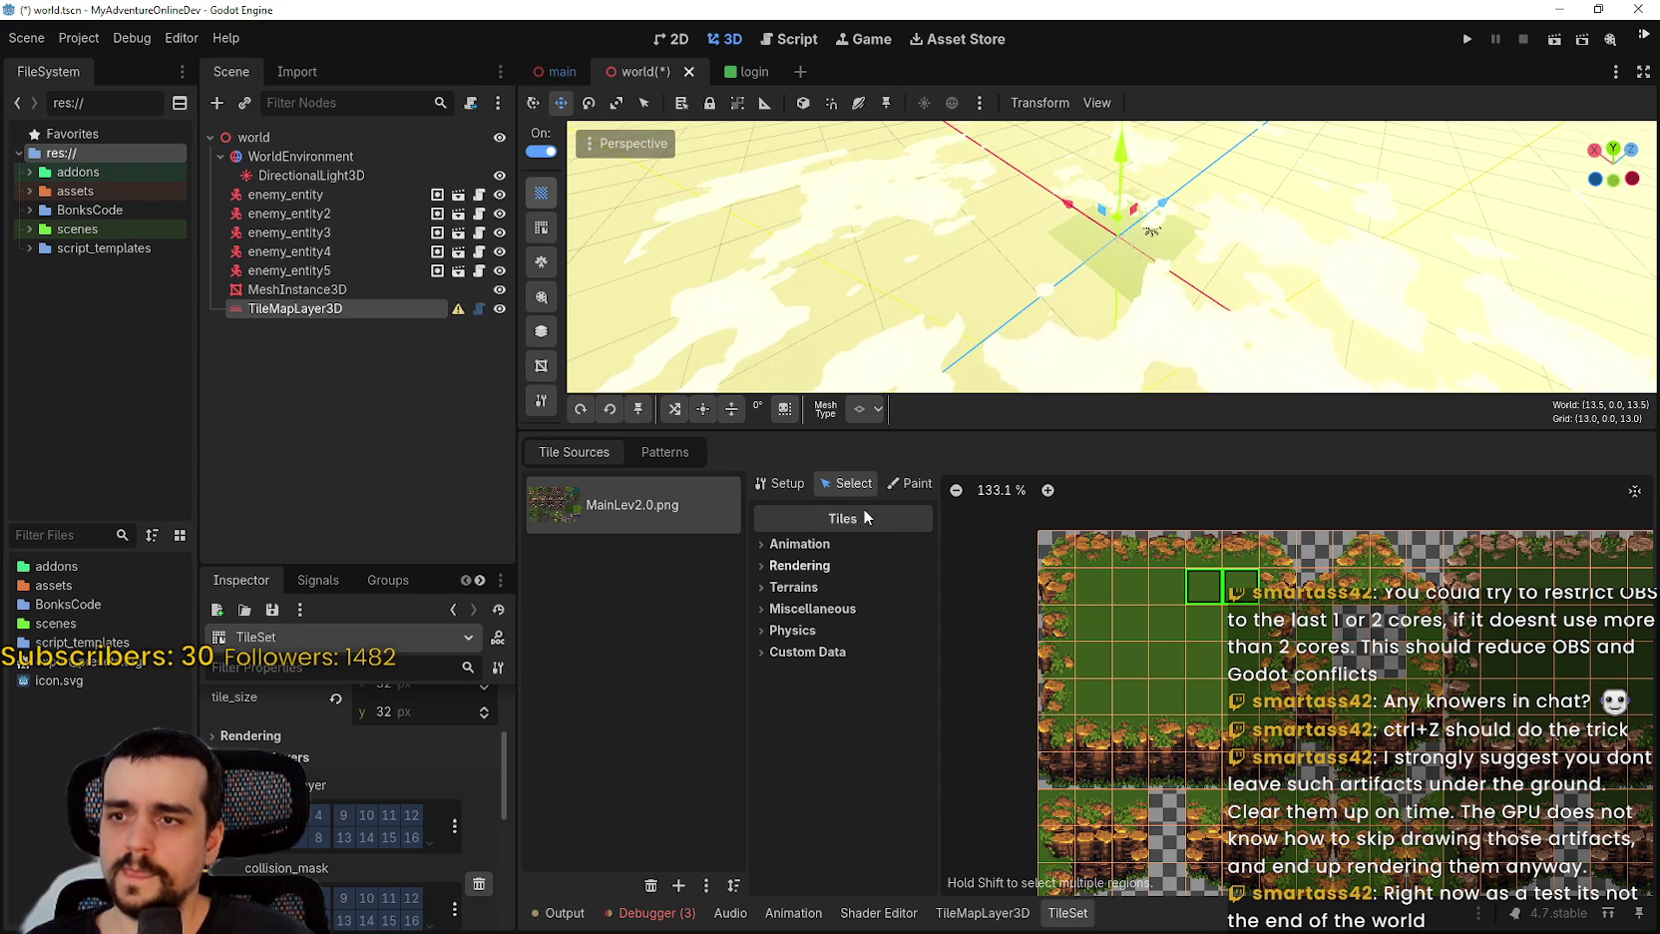
click(1162, 596)
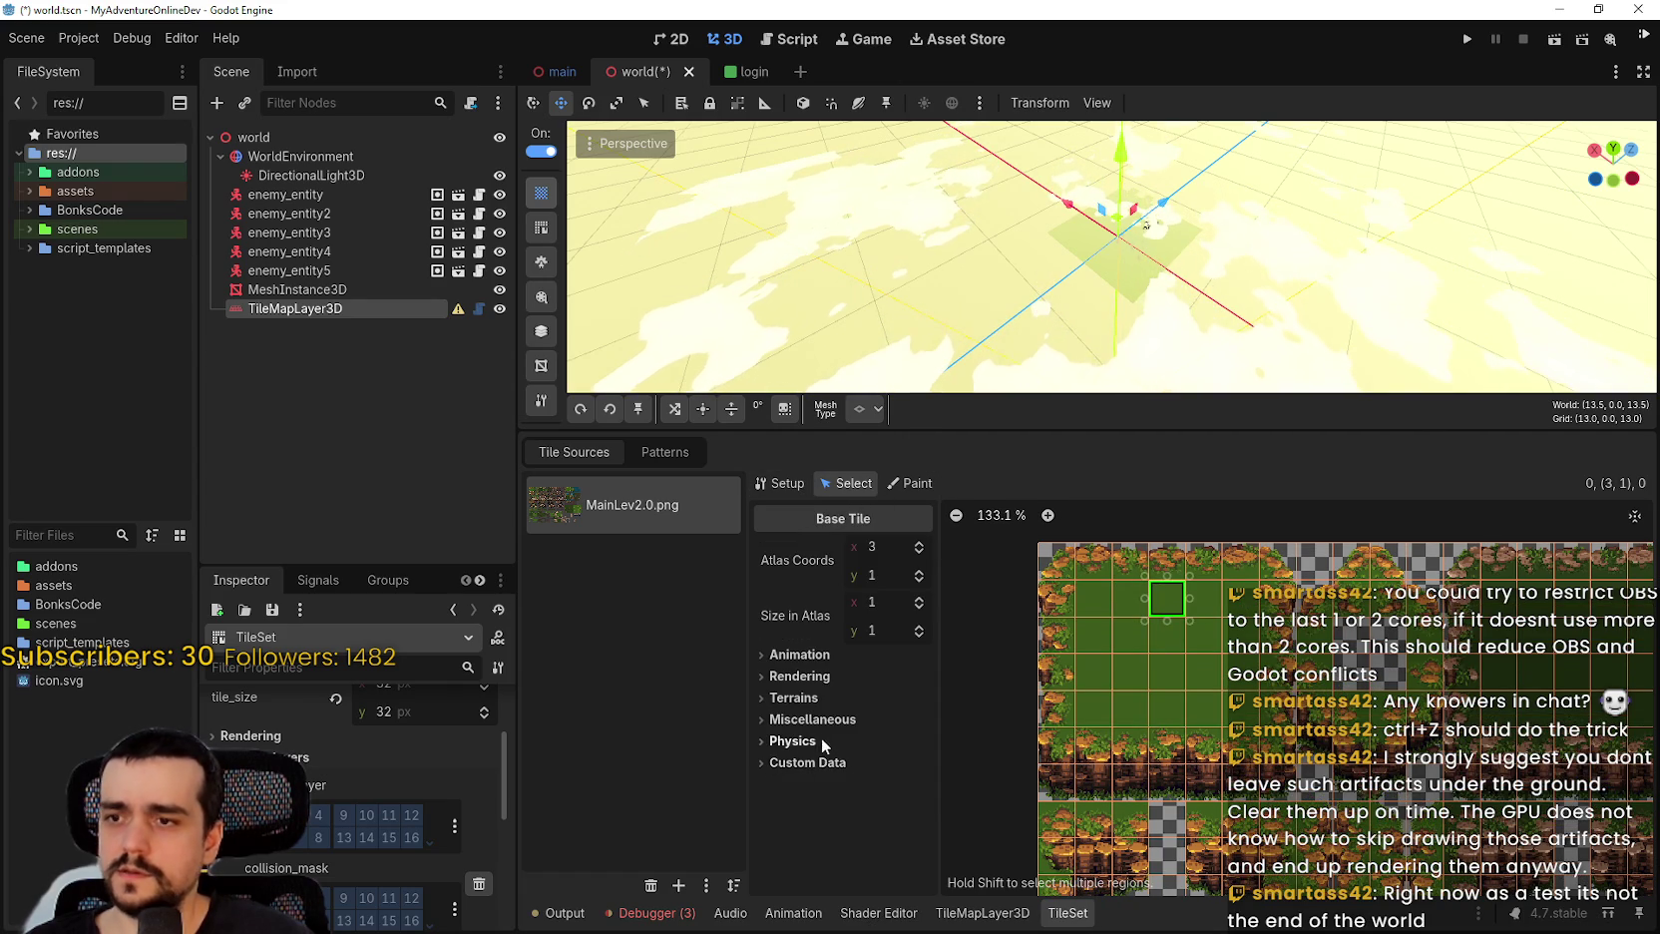
click(843, 760)
scroll(892, 827, down, 3)
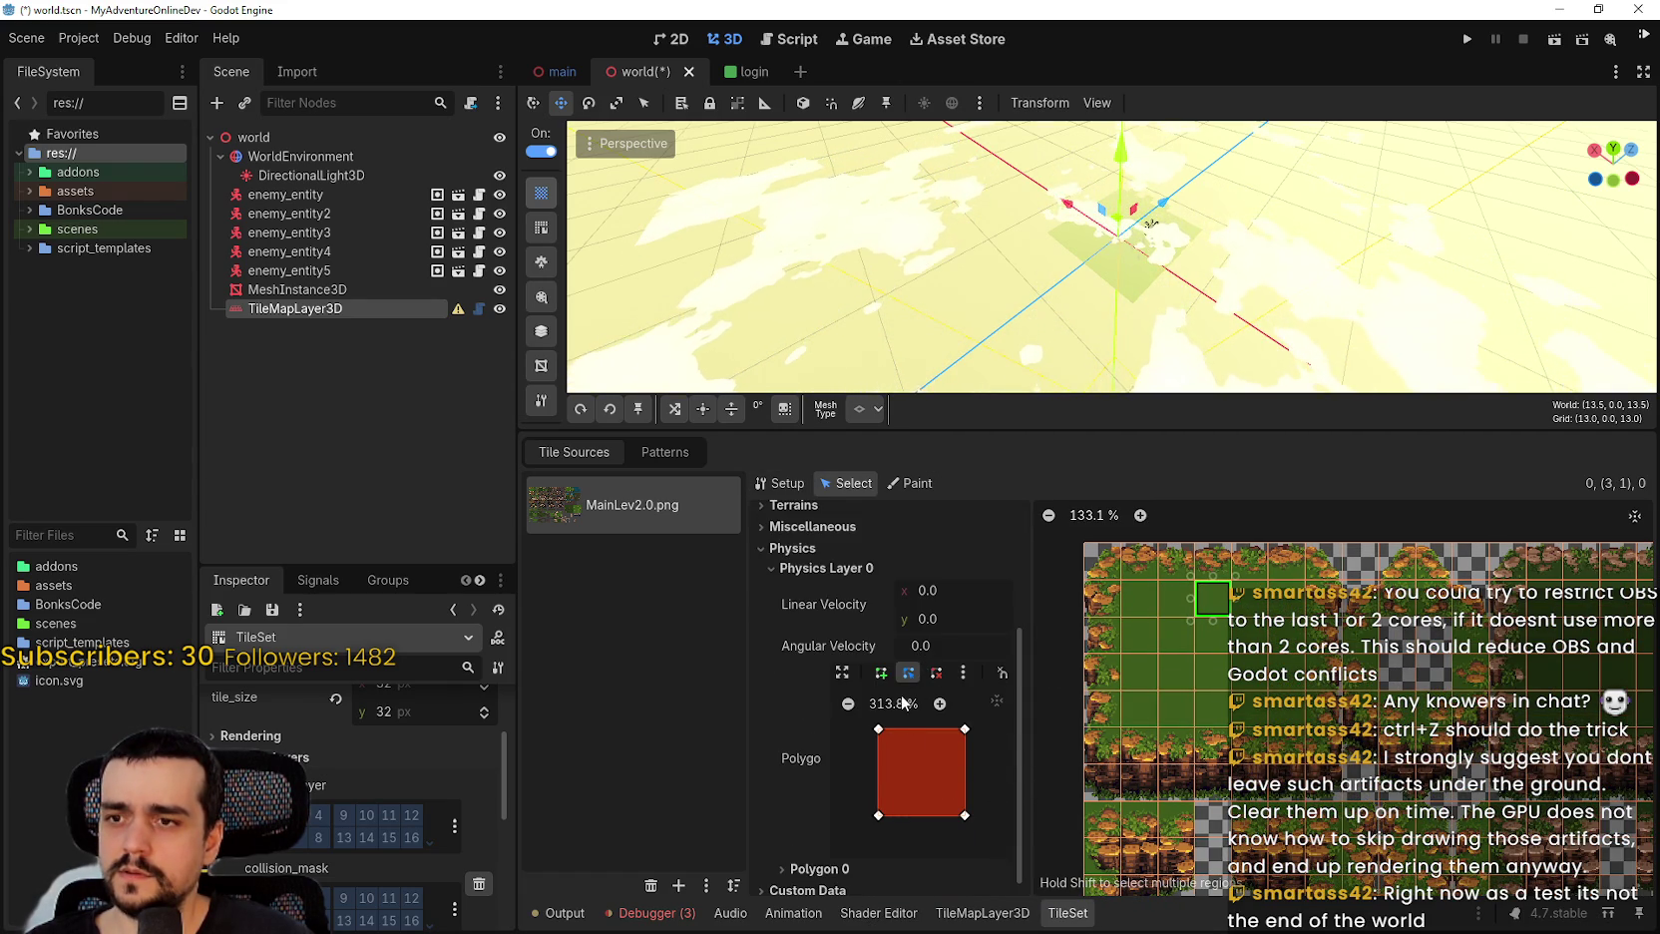
click(911, 481)
click(843, 546)
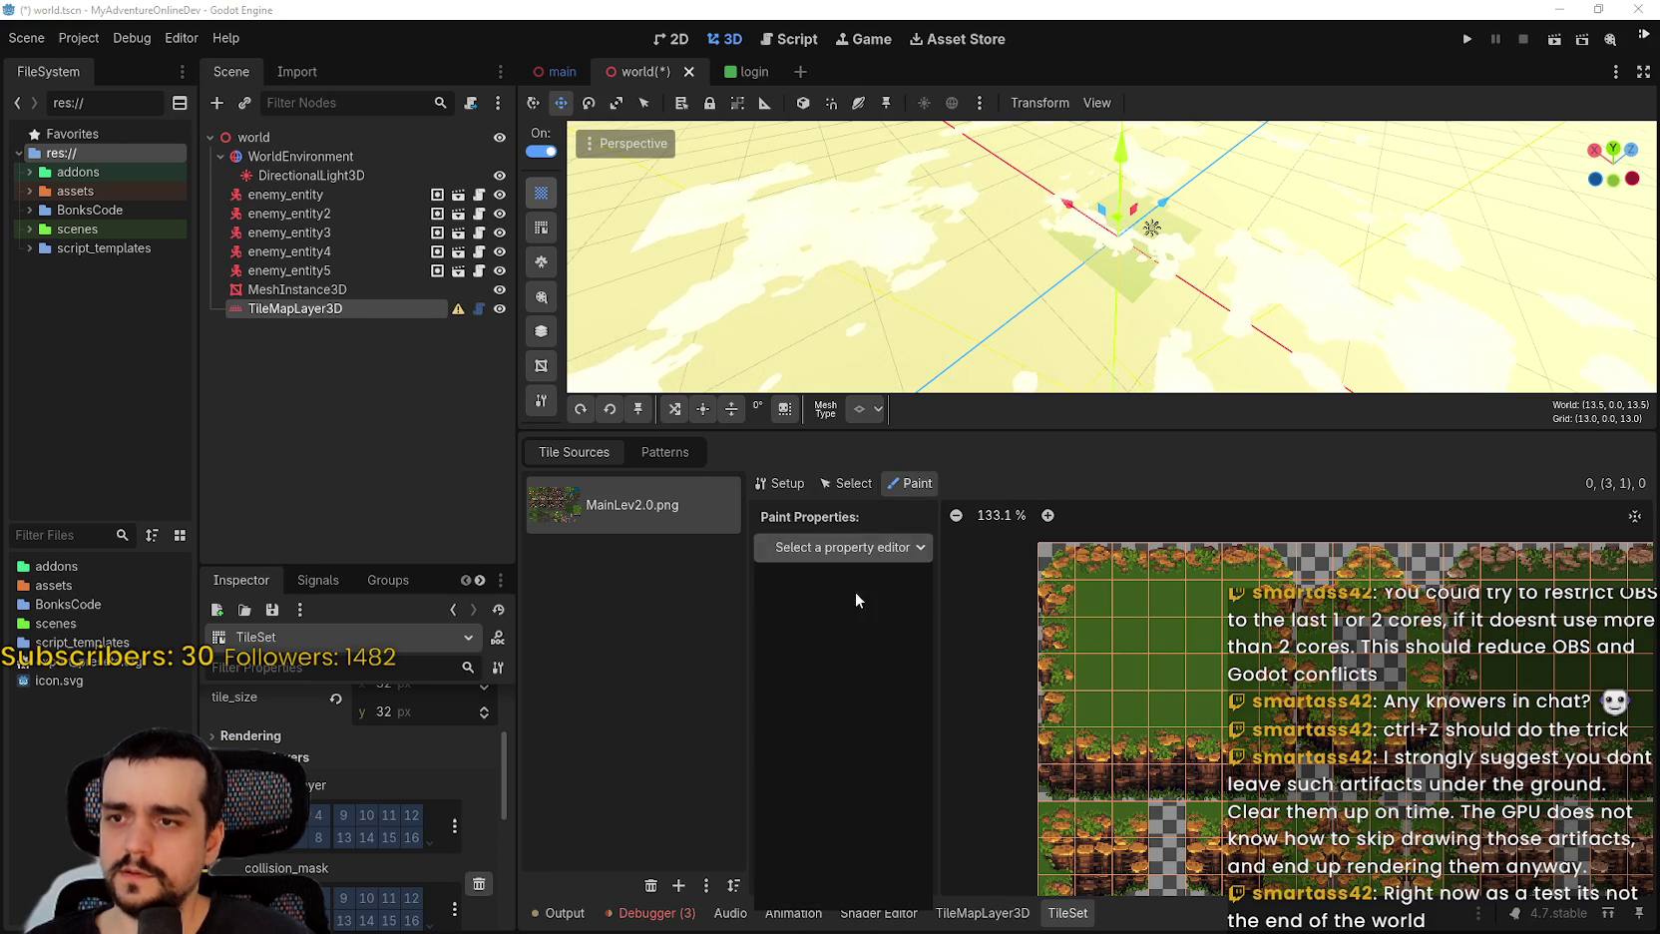
click(837, 748)
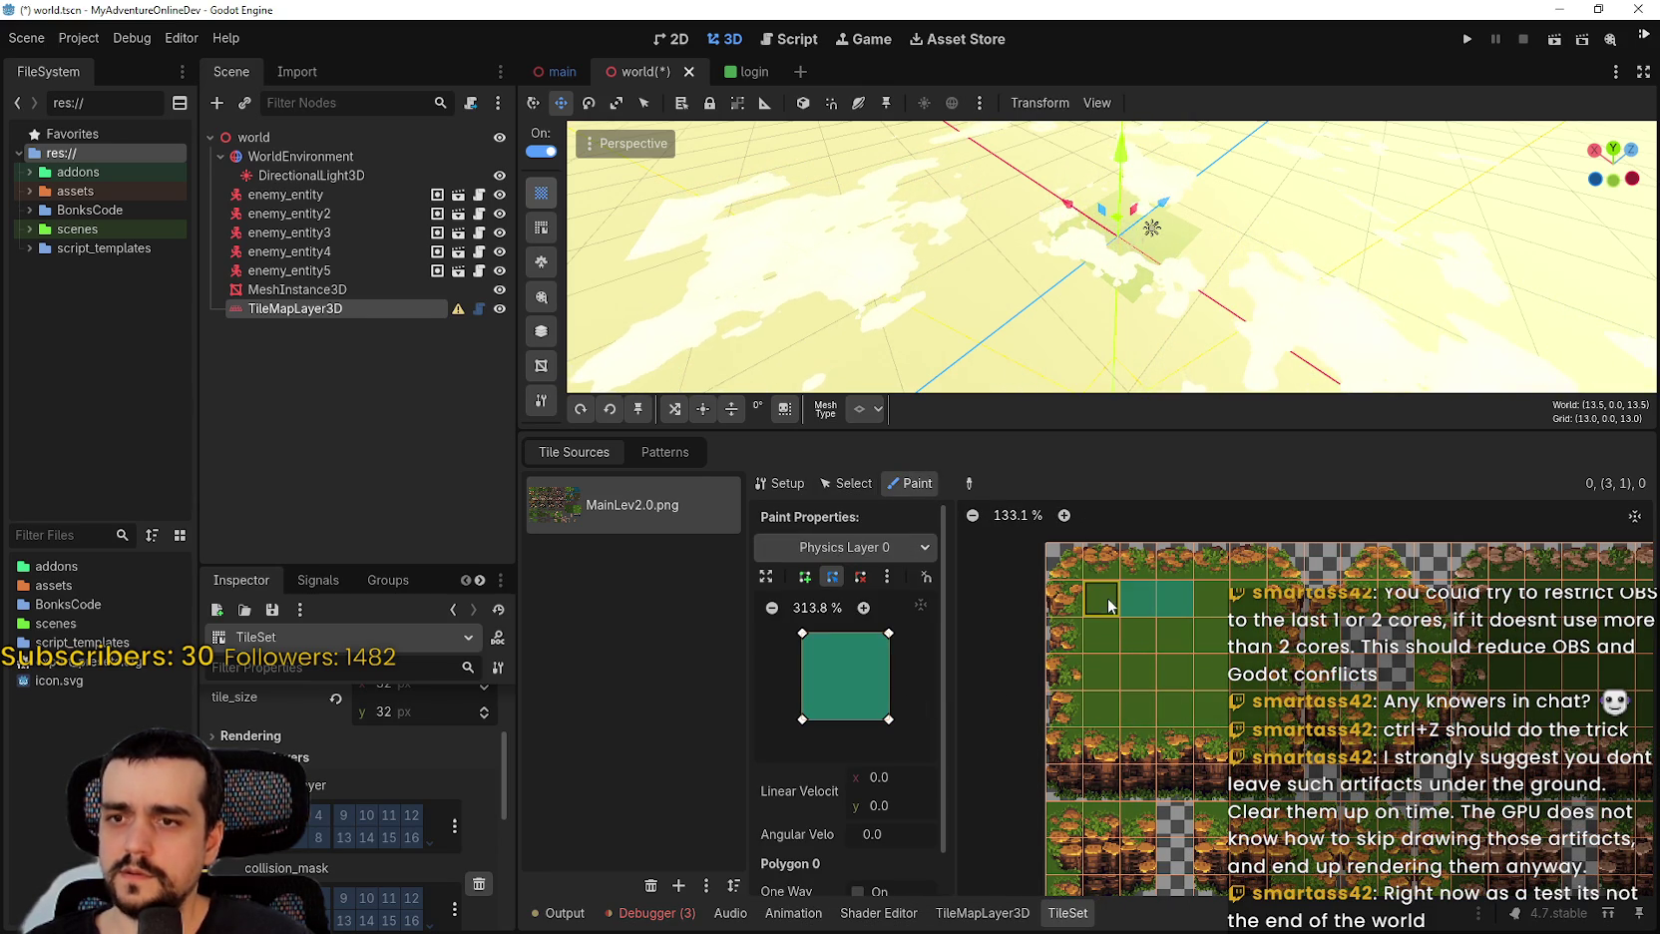
mouse_move(1109, 604)
mouse_down()
mouse_move(1248, 618)
mouse_move(1101, 645)
mouse_move(1105, 678)
mouse_move(1242, 688)
mouse_up()
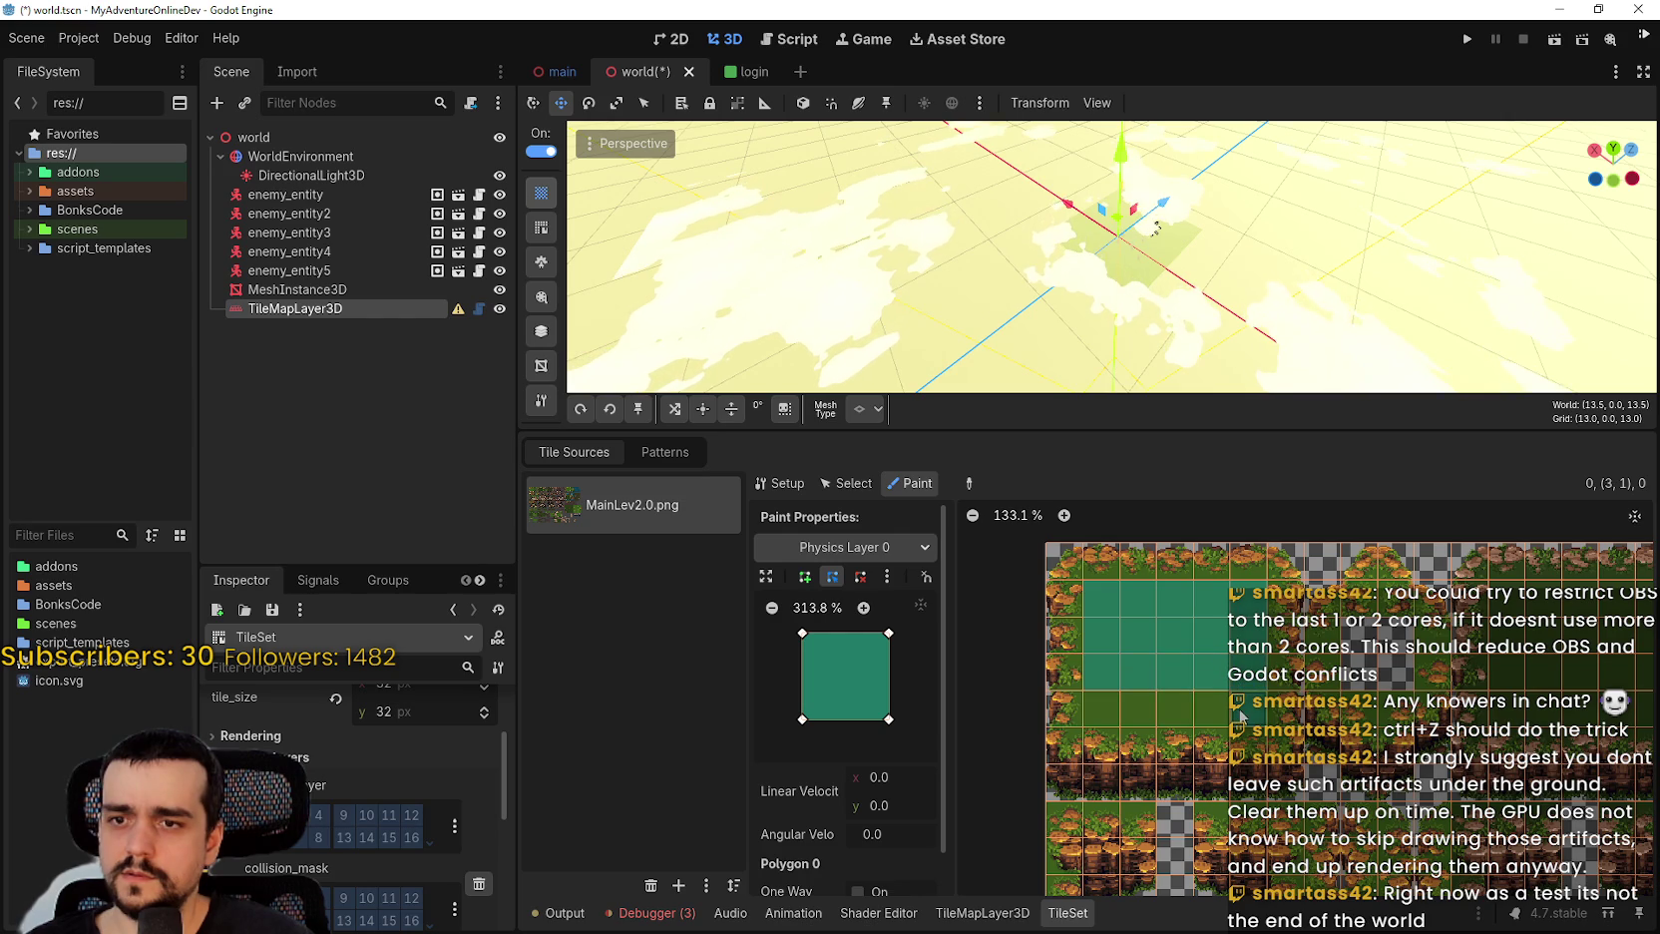
drag(1109, 727, 1094, 726)
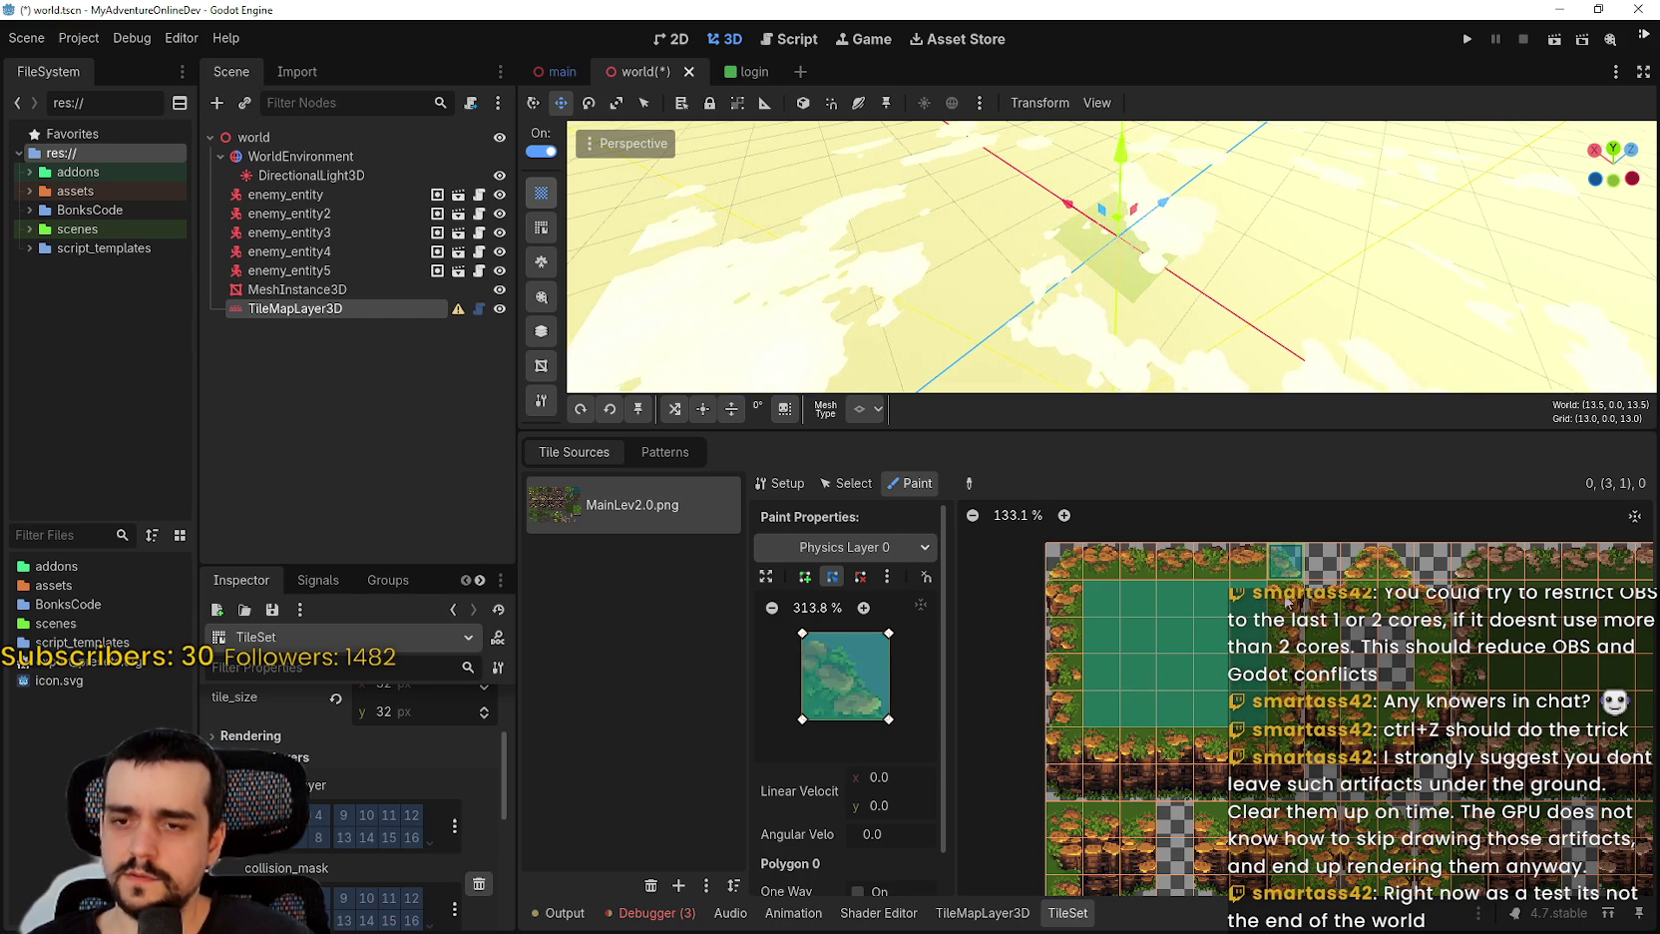
mouse_move(1184, 760)
mouse_down()
mouse_move(1074, 760)
mouse_move(1063, 564)
mouse_move(1253, 589)
mouse_up()
drag(1265, 785, 1083, 786)
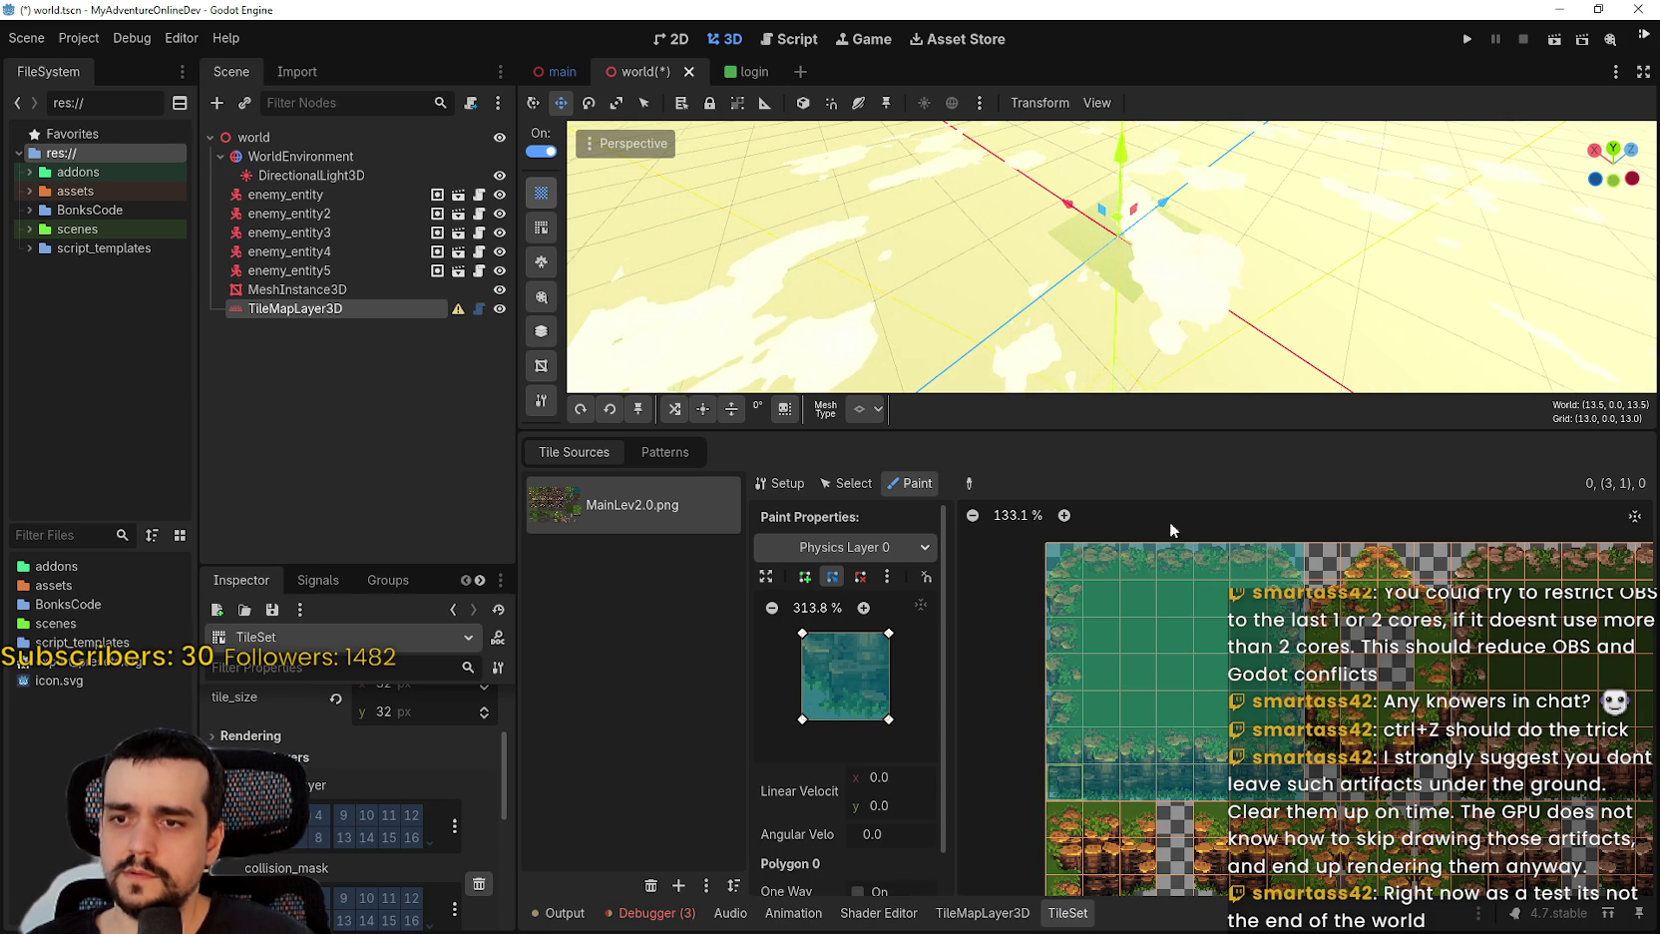
key(ctrl+s)
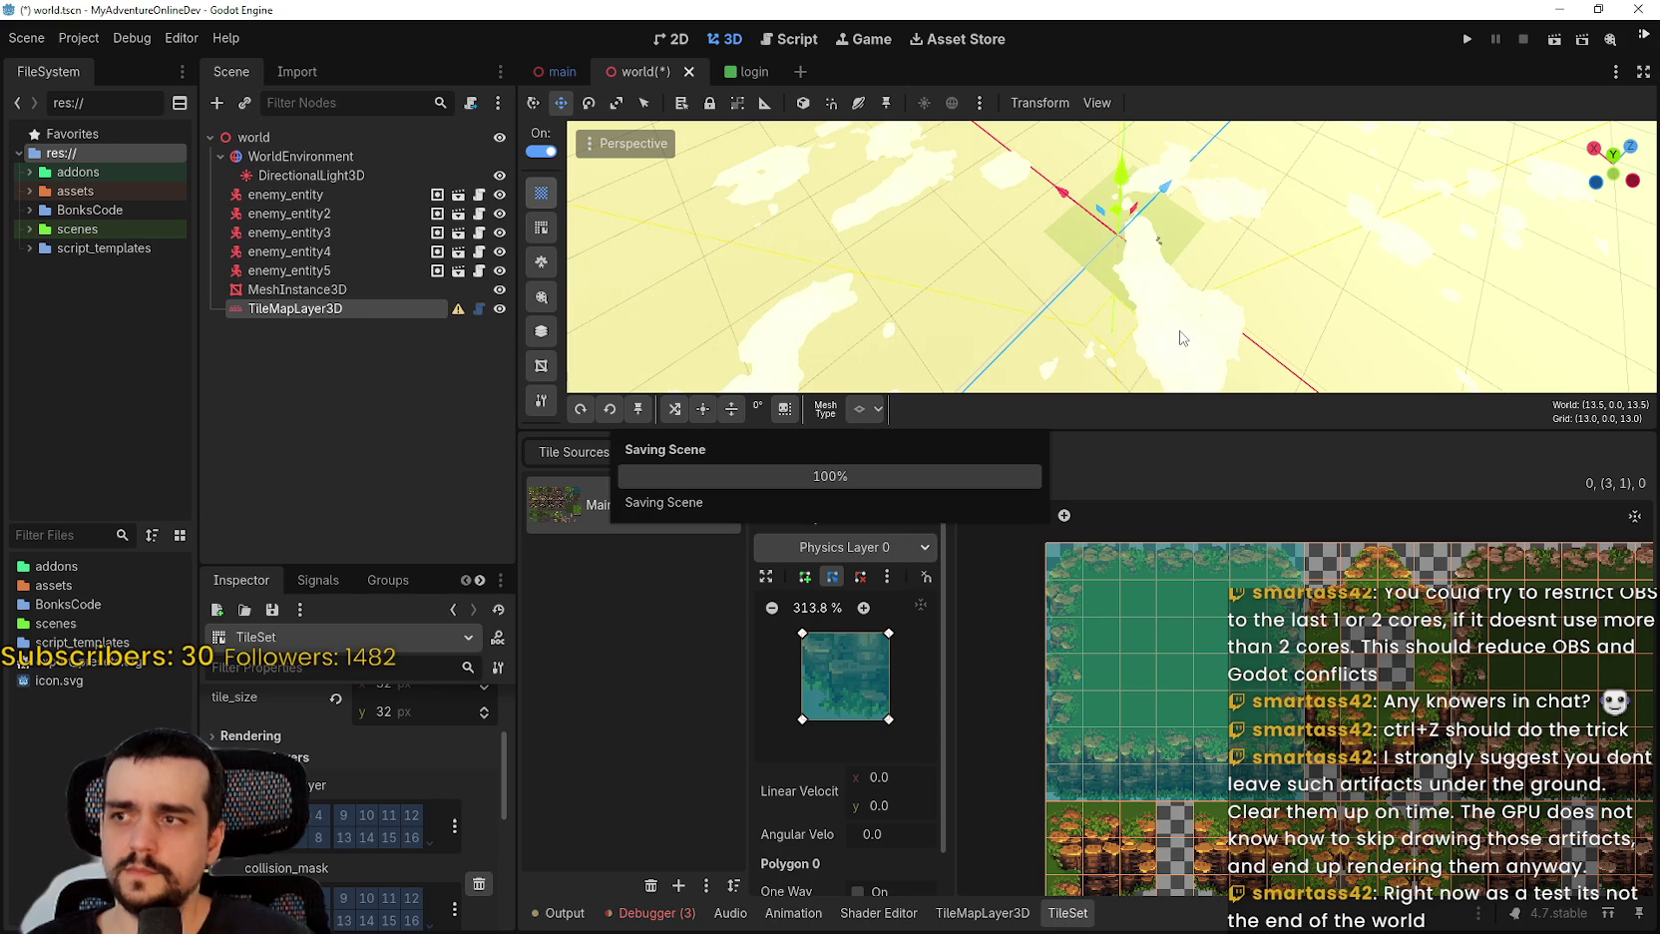
Run the game, enter the world offline, look around, then stop the run.
click(1468, 40)
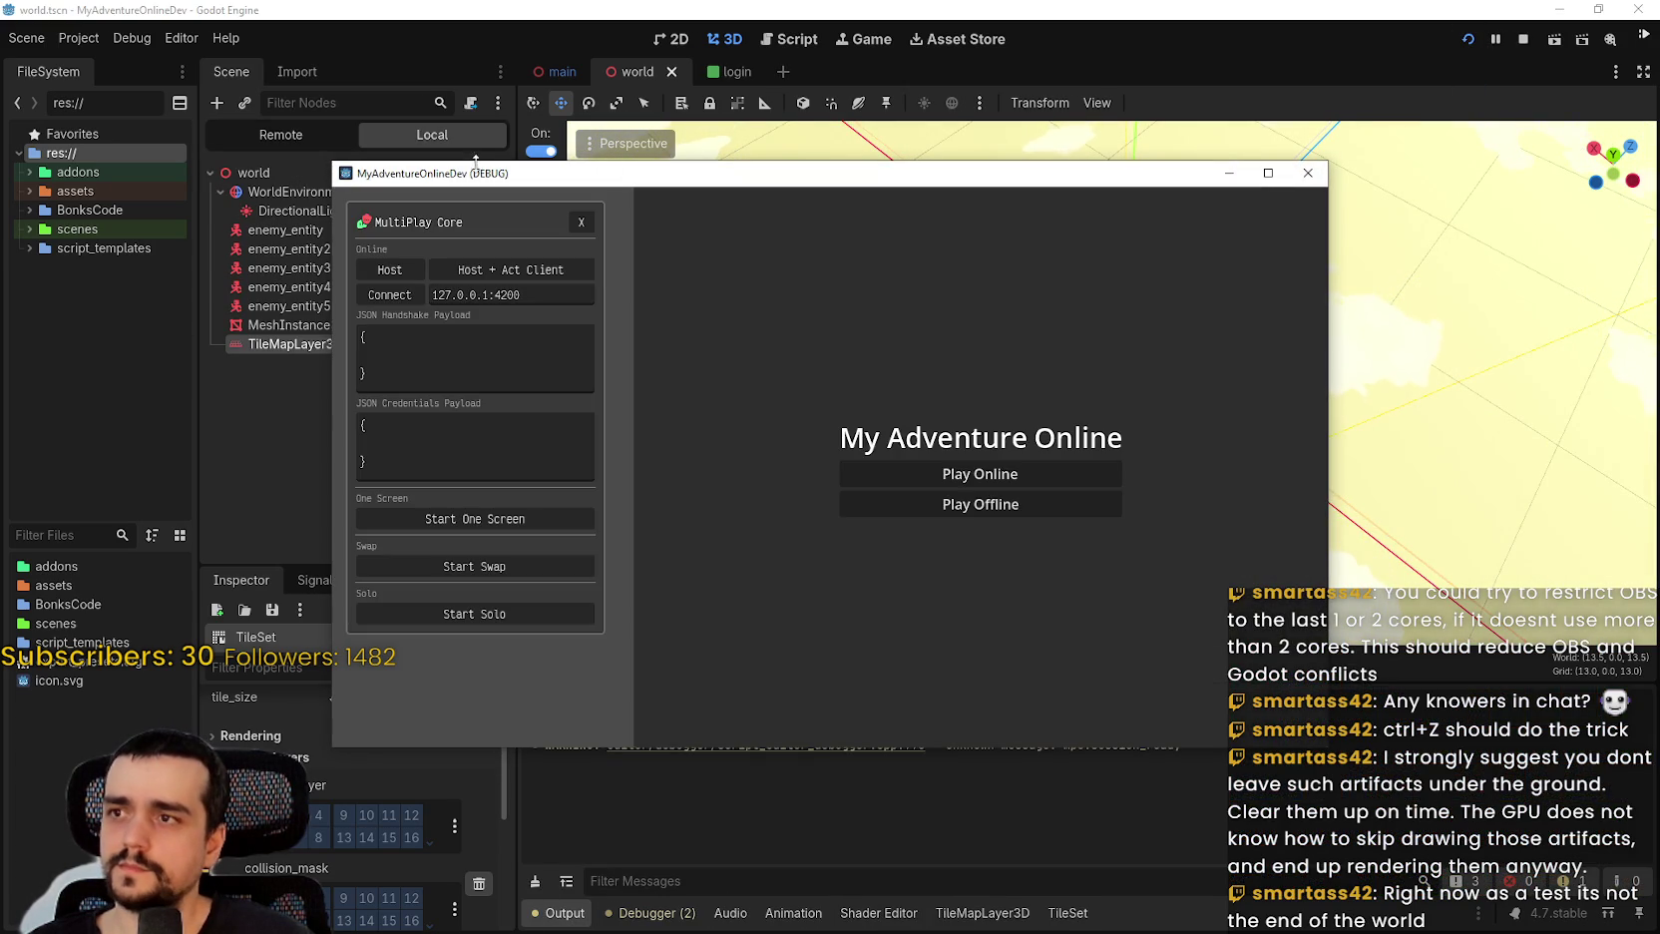
click(947, 502)
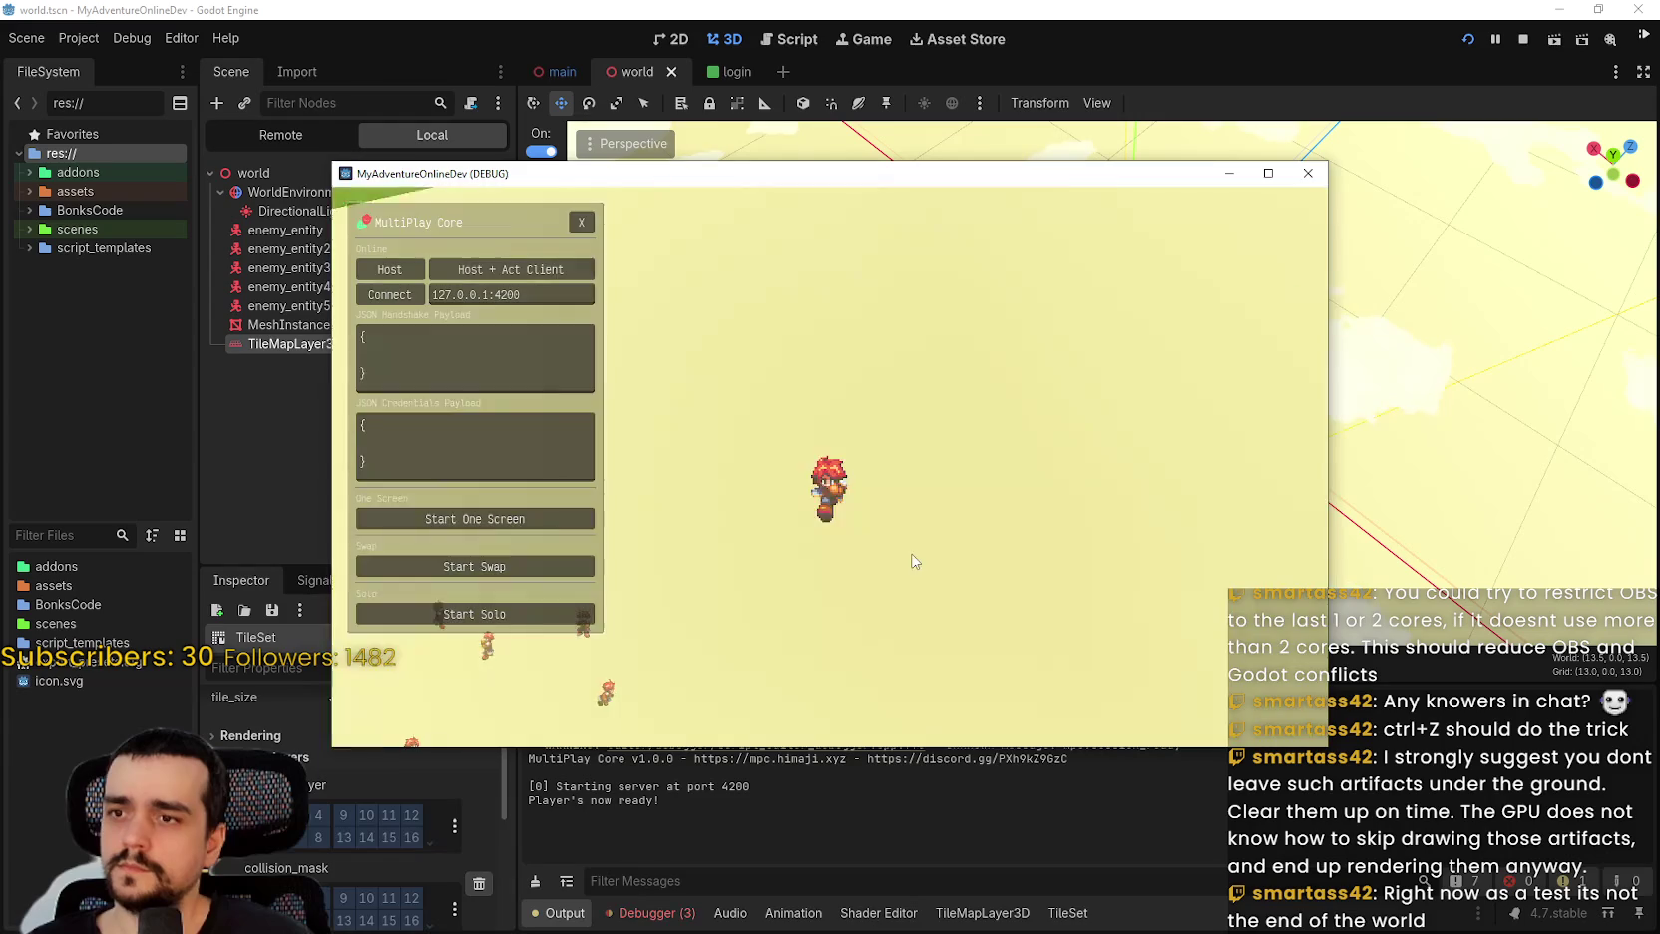
click(904, 544)
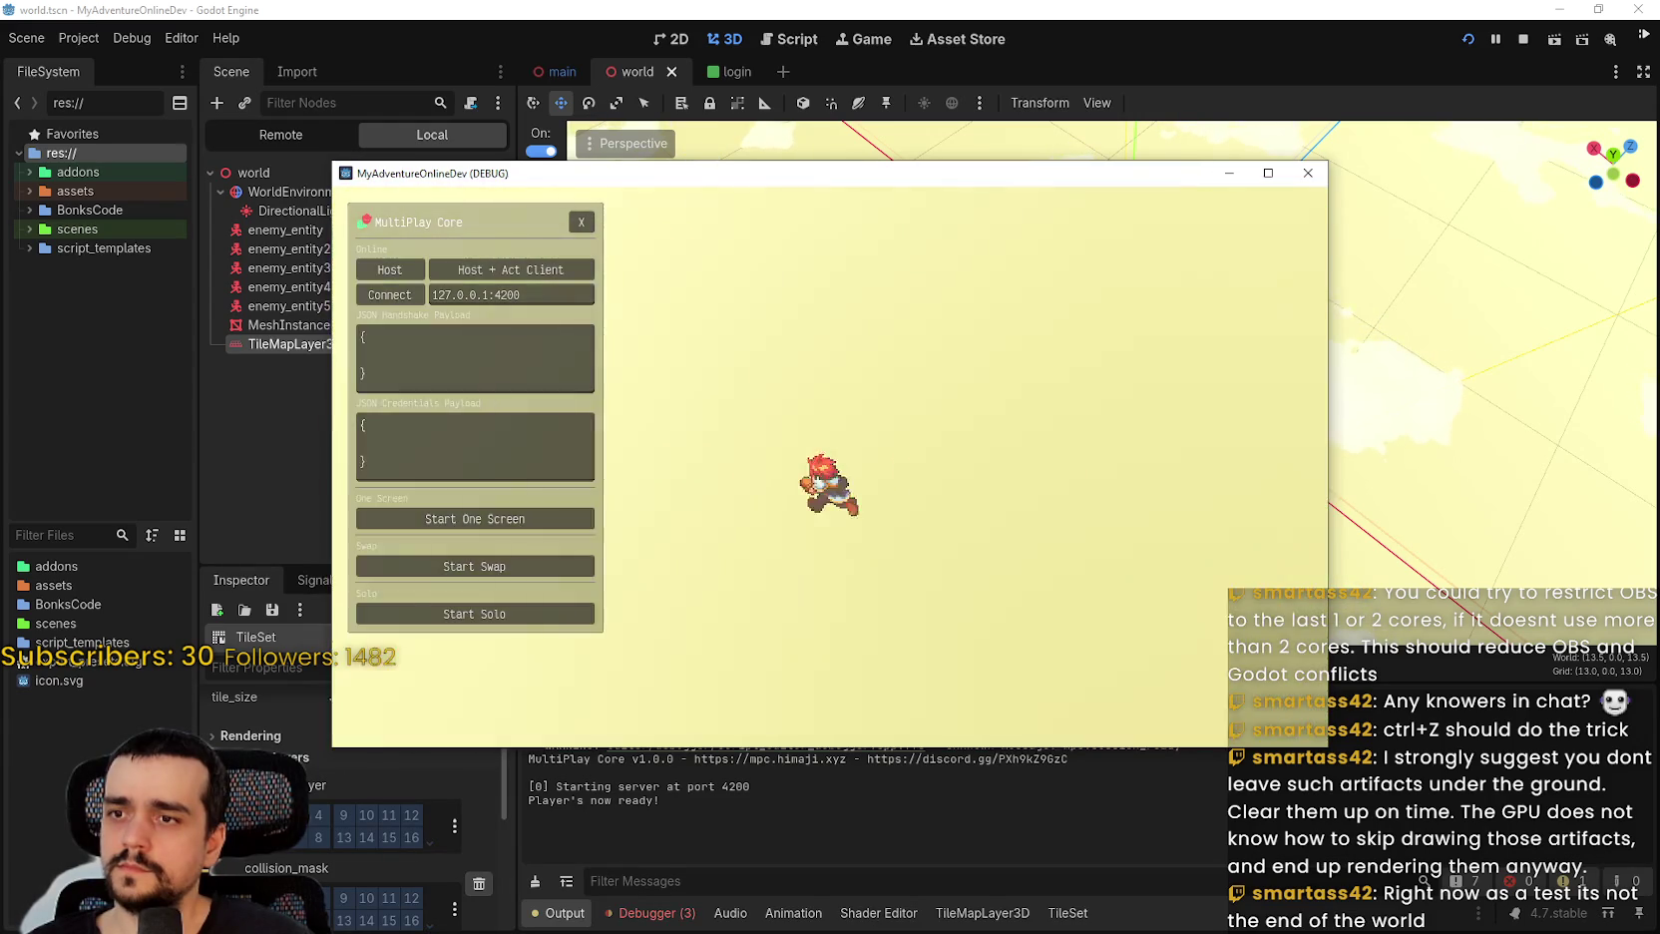
key(Escape)
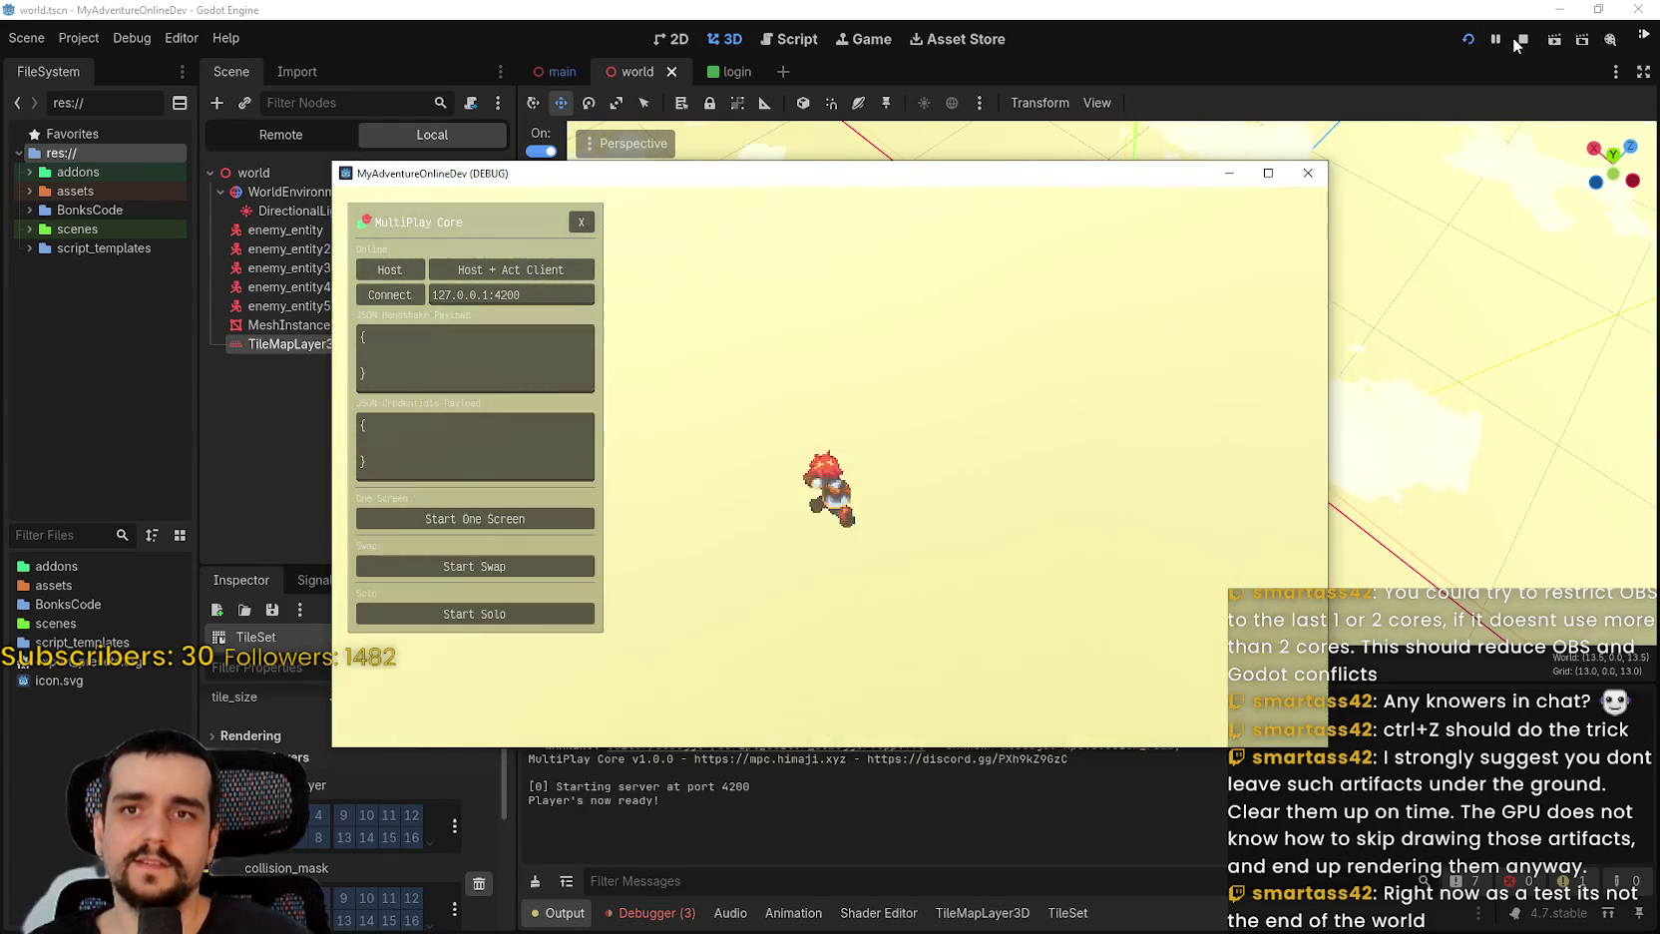
click(1518, 40)
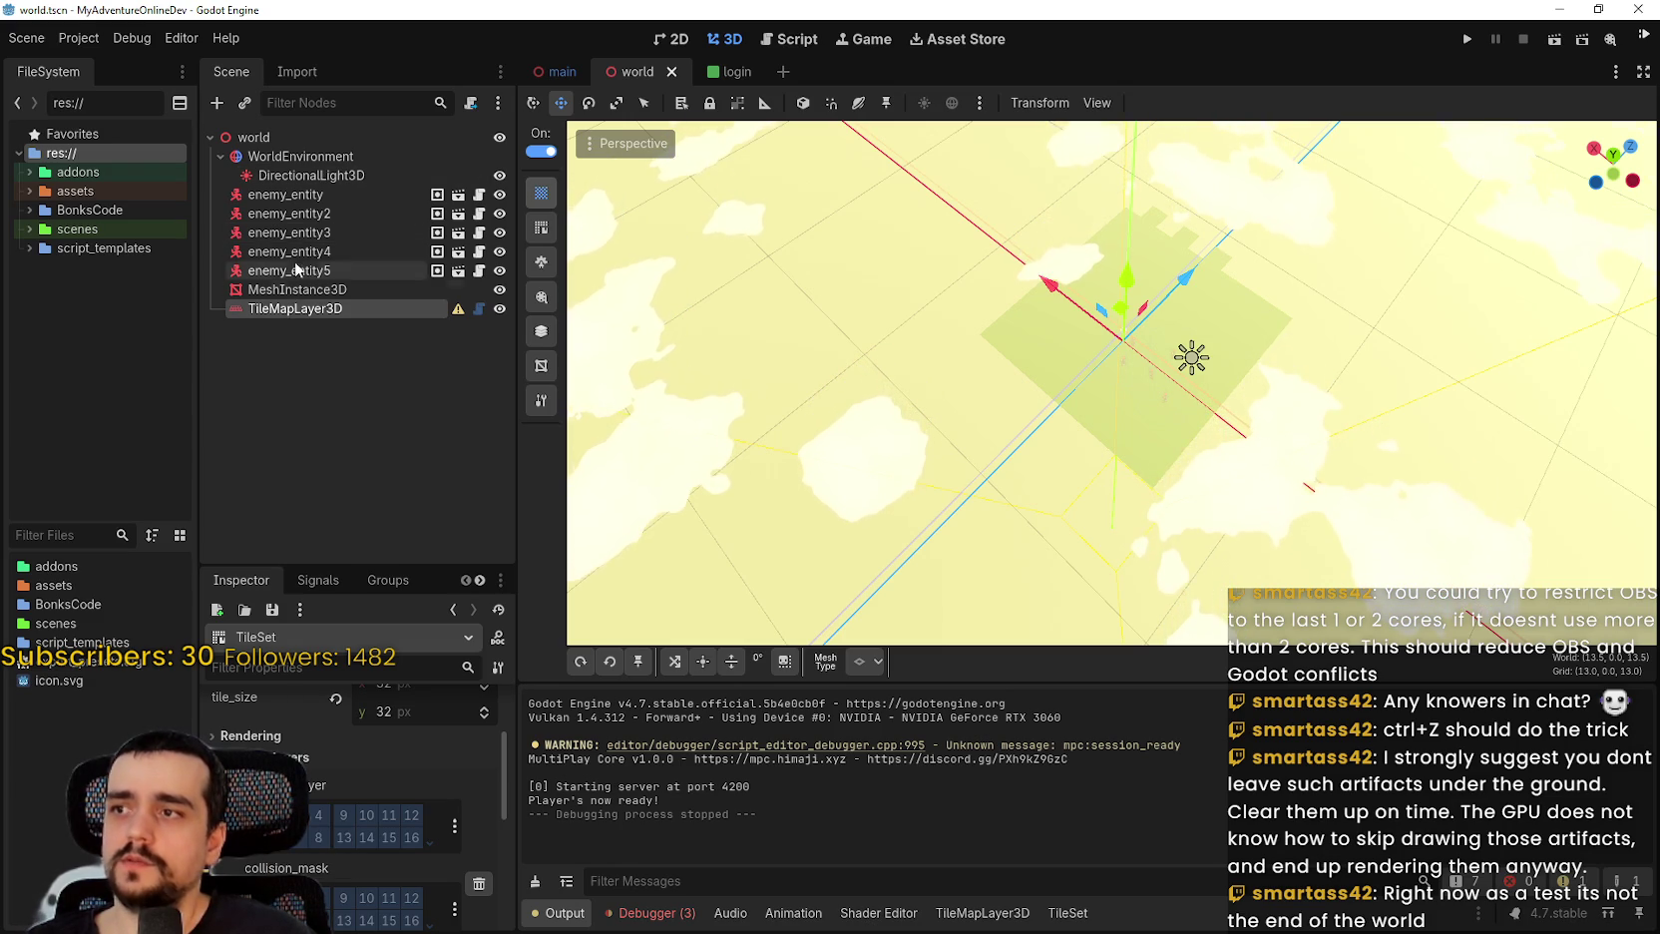
Select enemy_entity, check the main scene, then return to the world scene with a taller Inspector.
click(284, 194)
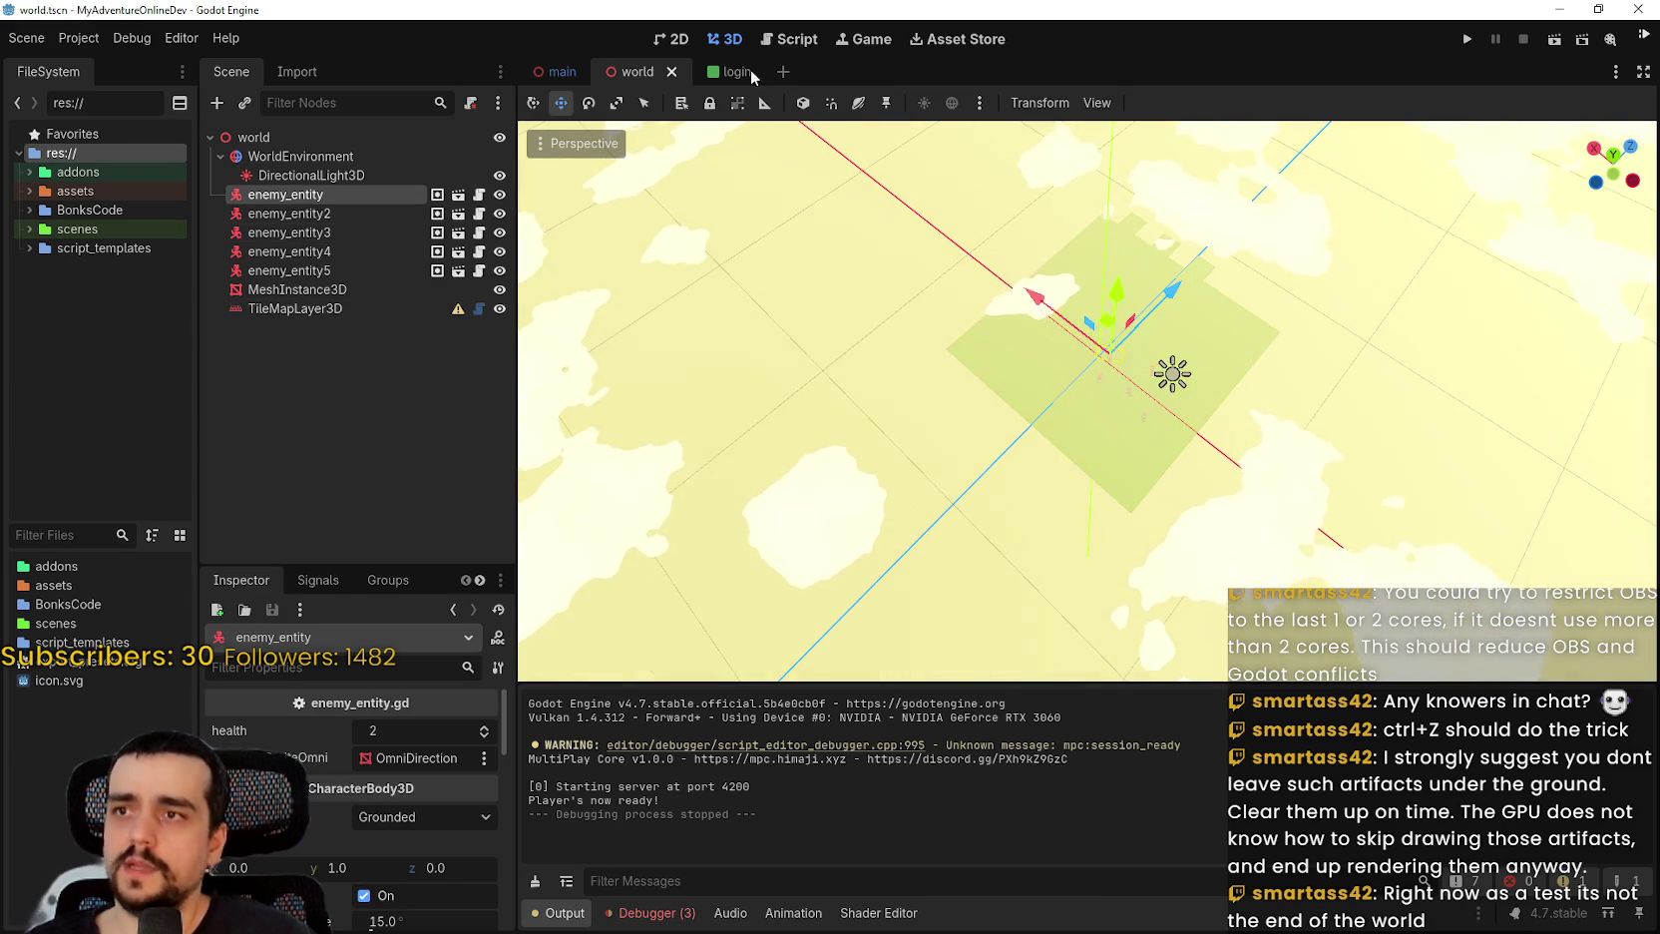
click(559, 75)
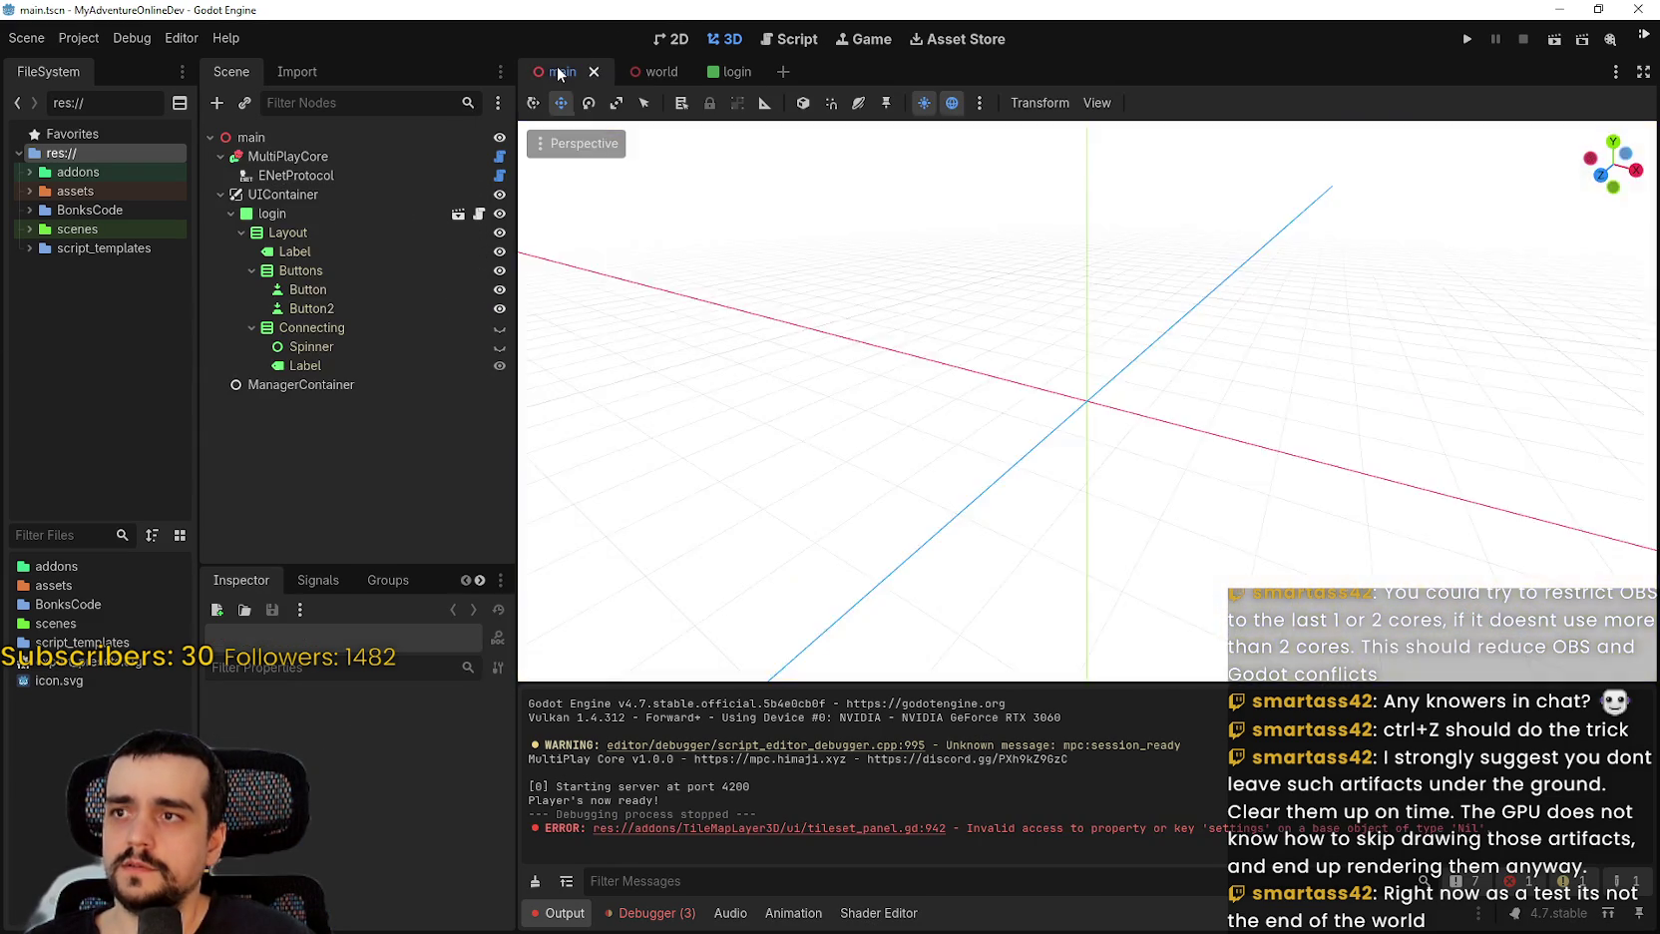
click(221, 213)
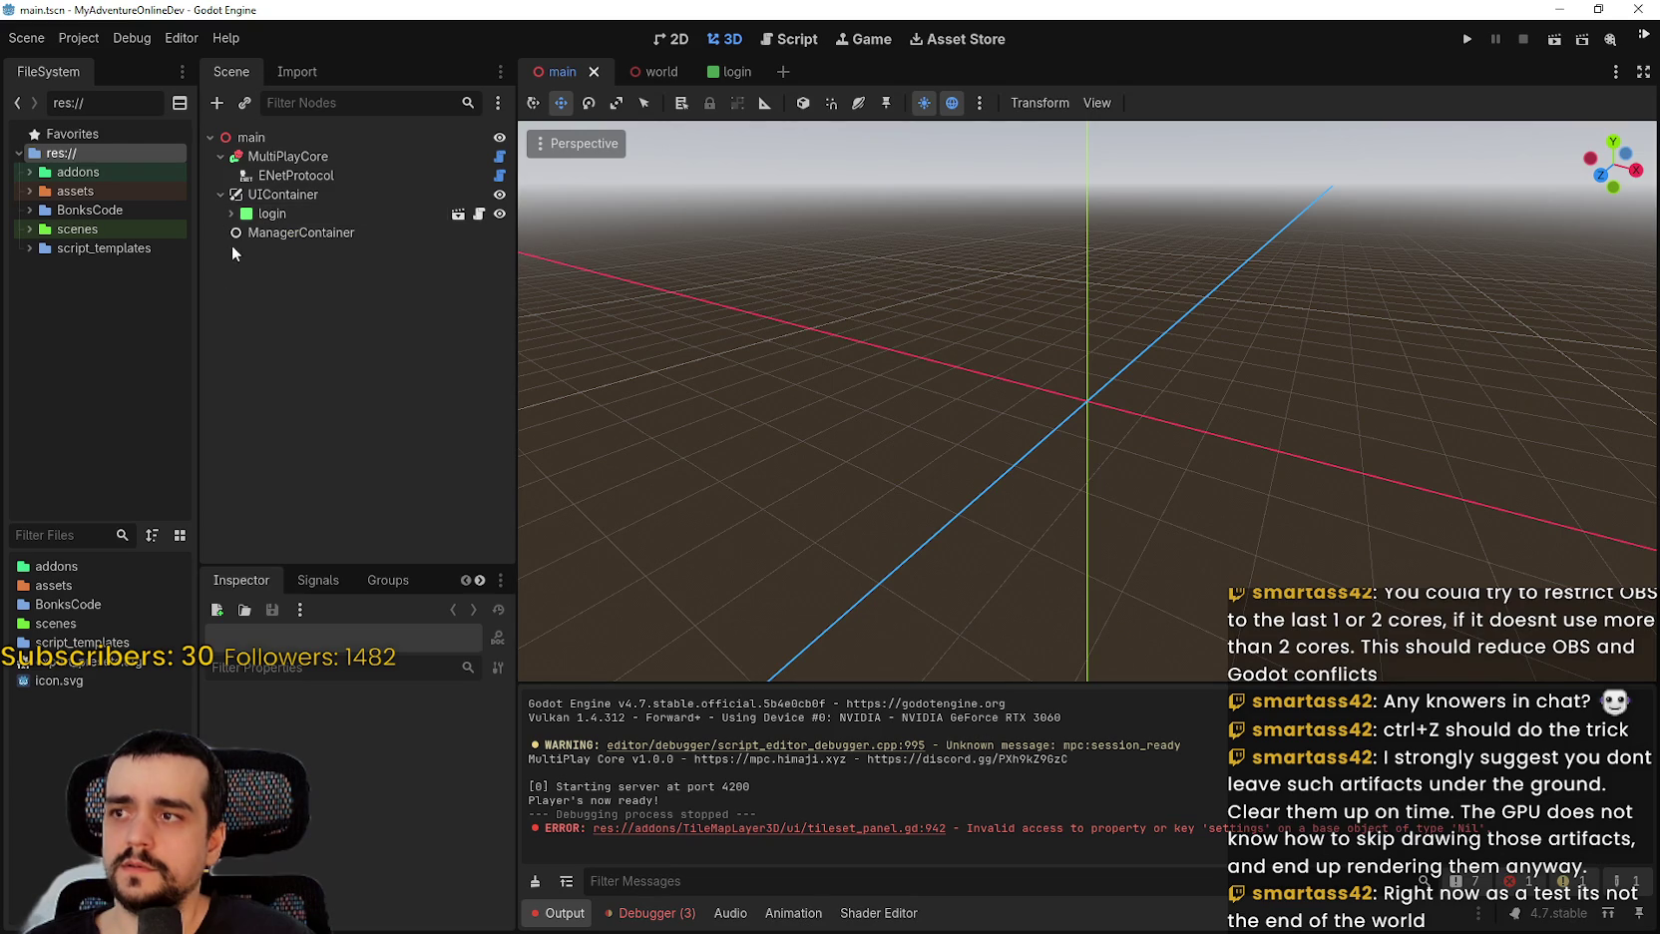
click(649, 72)
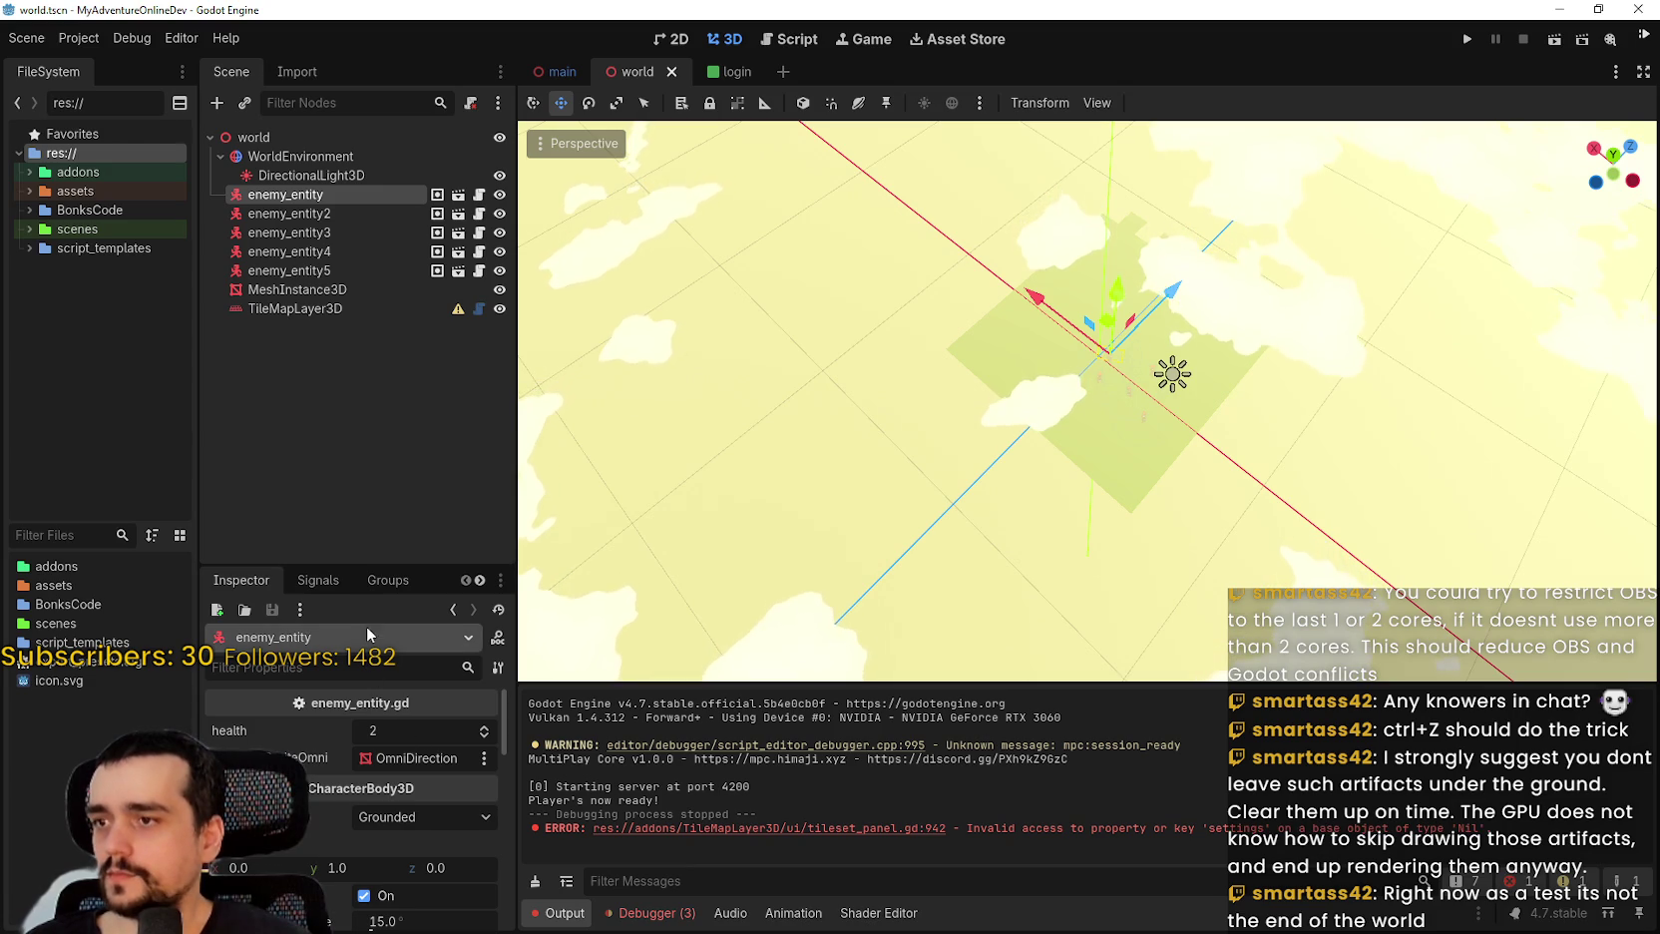
drag(367, 567, 368, 320)
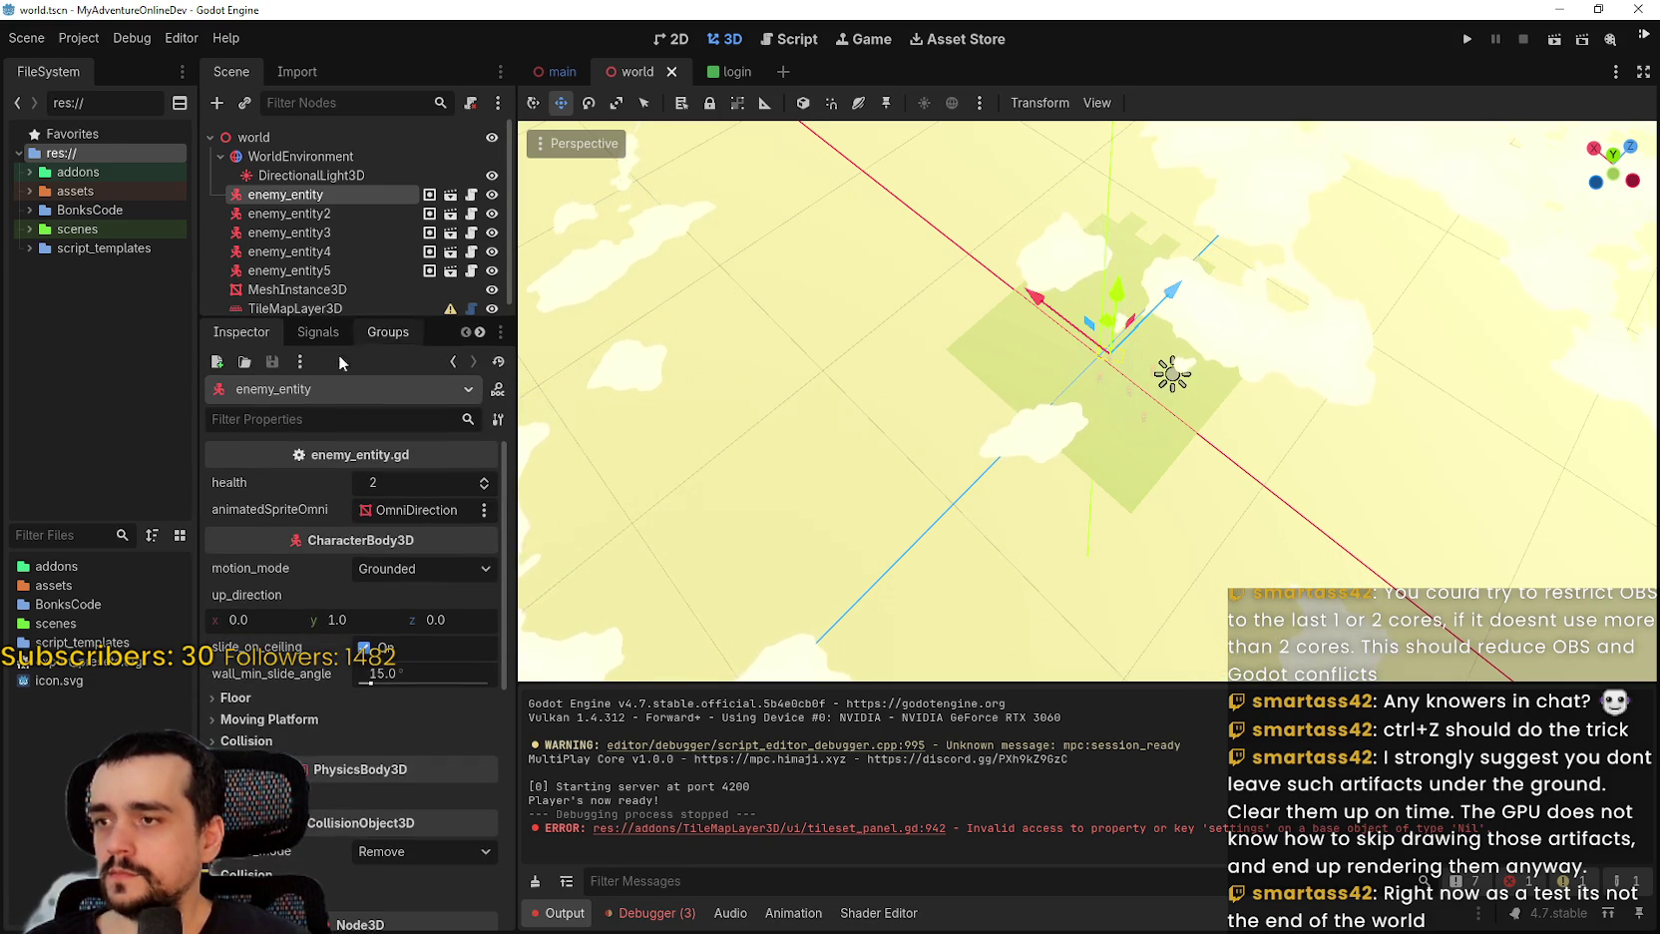
Review the enemy's collision margin, layer and mask, then select TileMapLayer3D.
click(270, 741)
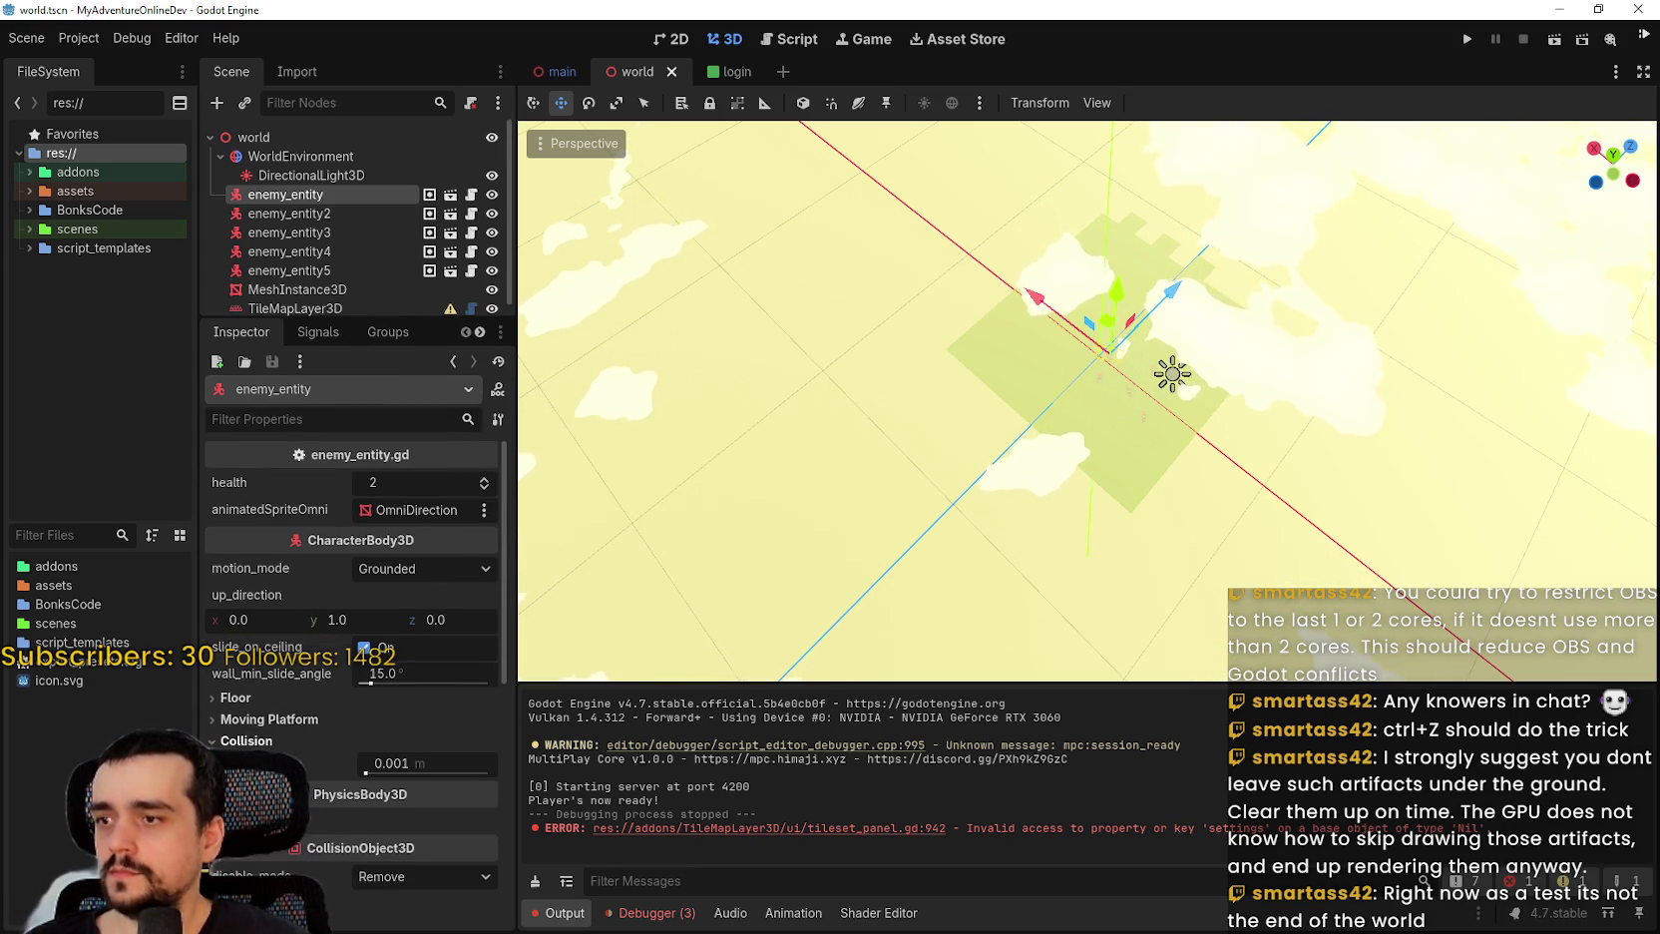
scroll(274, 720, down, 5)
scroll(280, 718, down, 3)
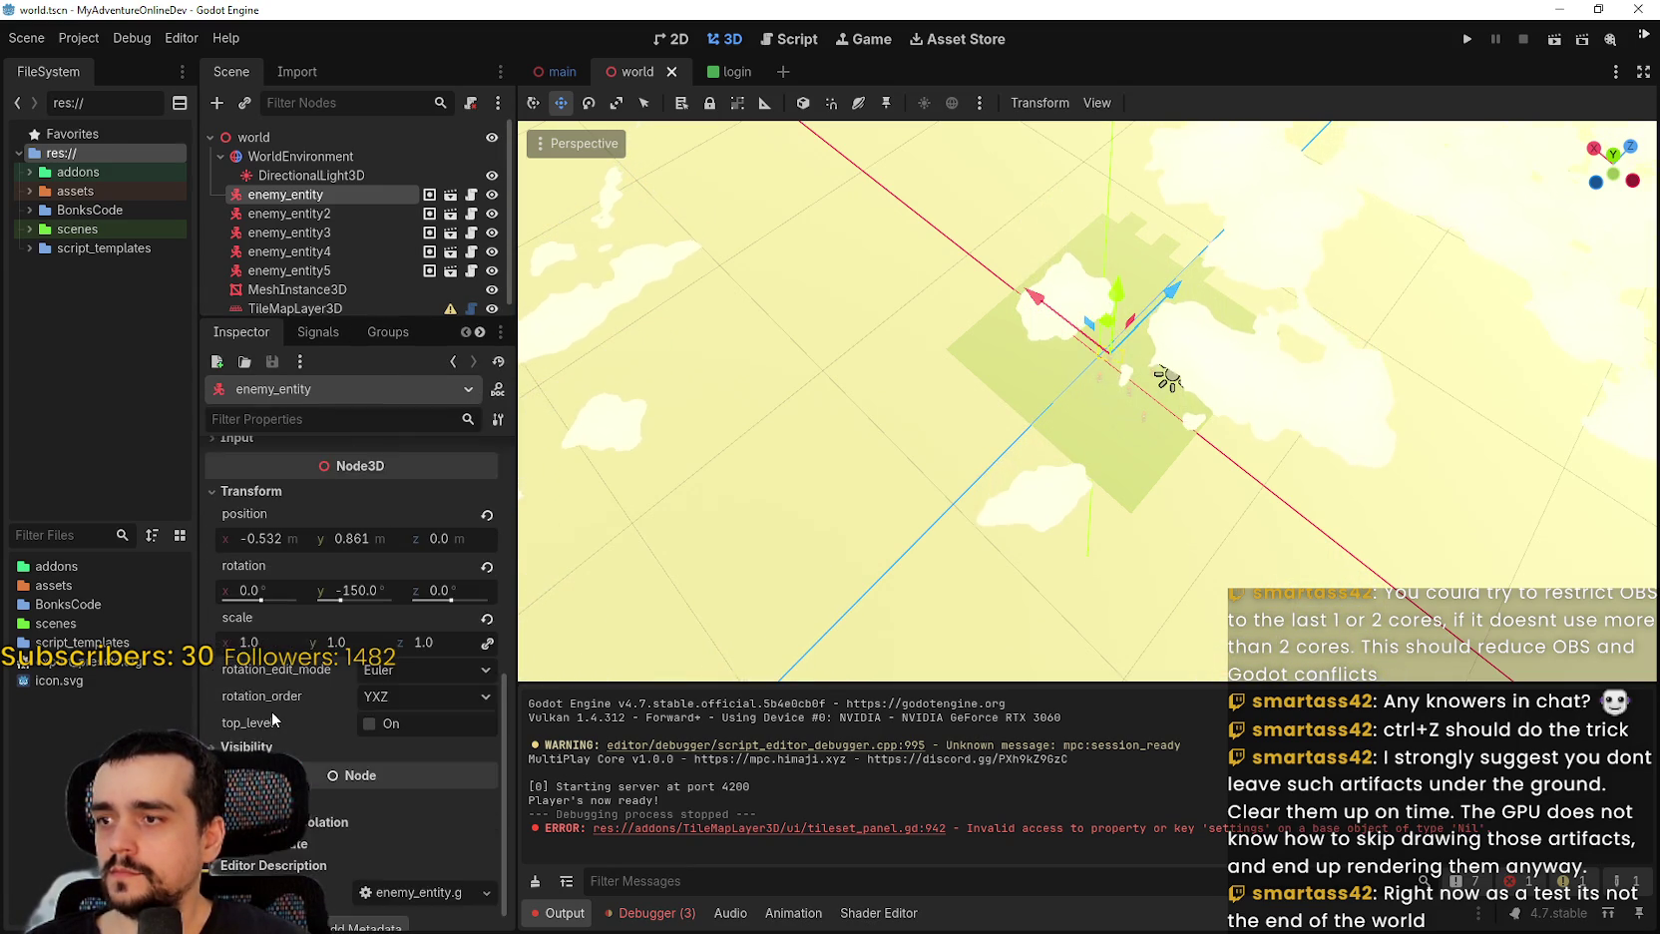
scroll(309, 716, up, 4)
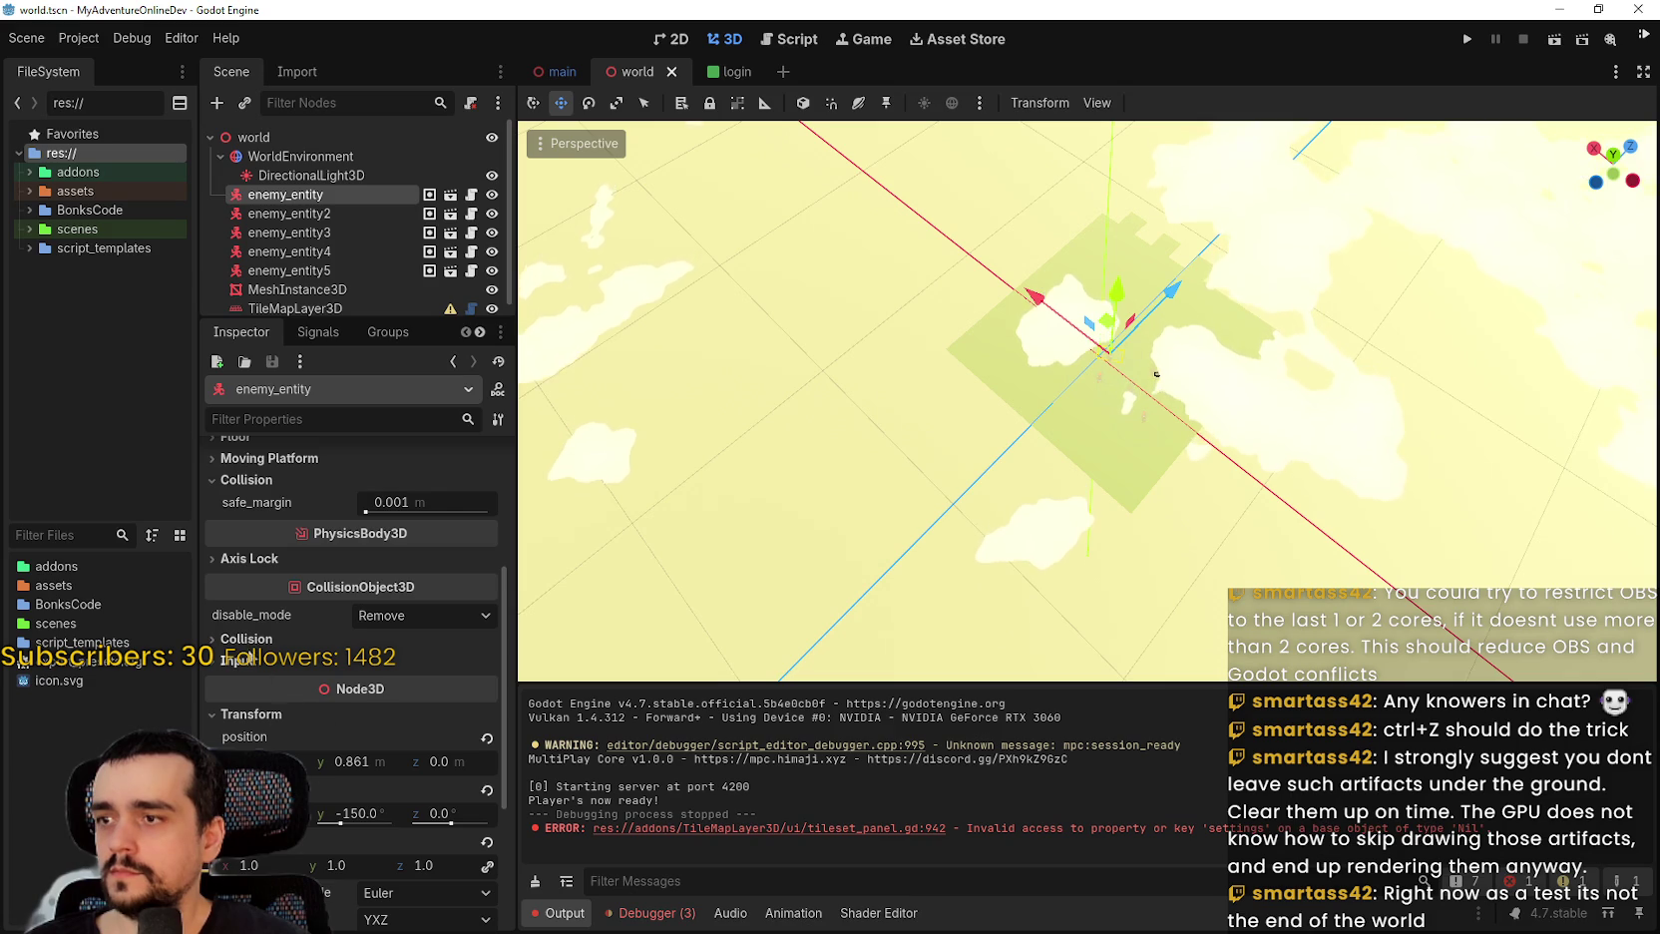
click(244, 639)
scroll(228, 589, down, 2)
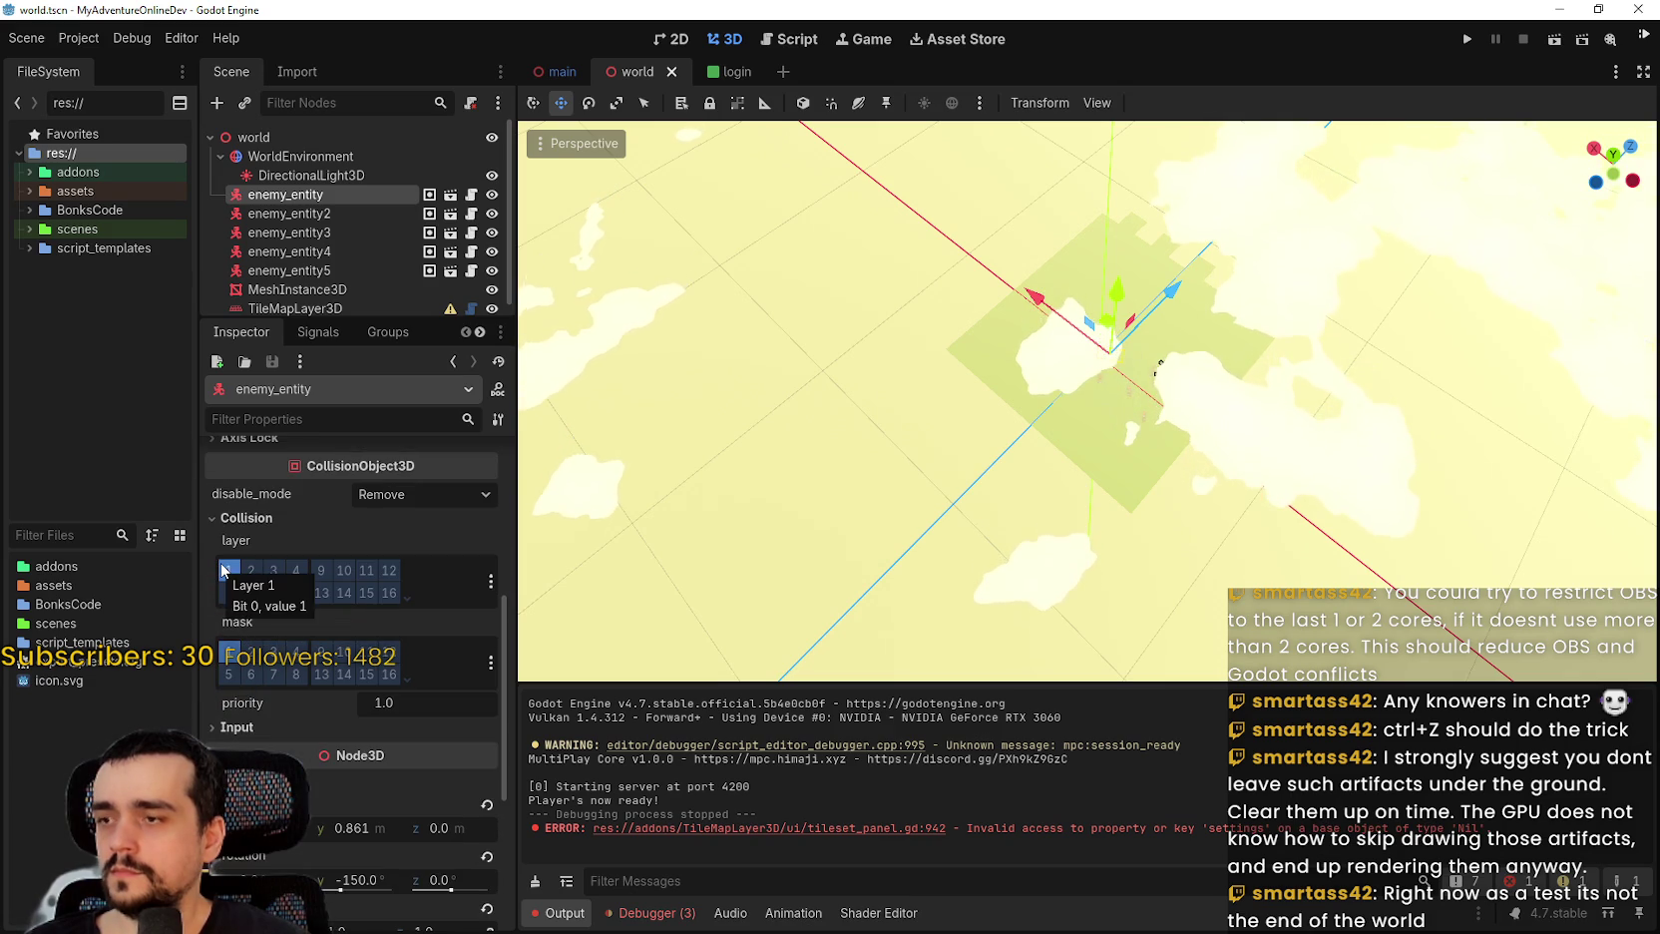
scroll(1128, 487, up, 2)
scroll(1129, 487, up, 2)
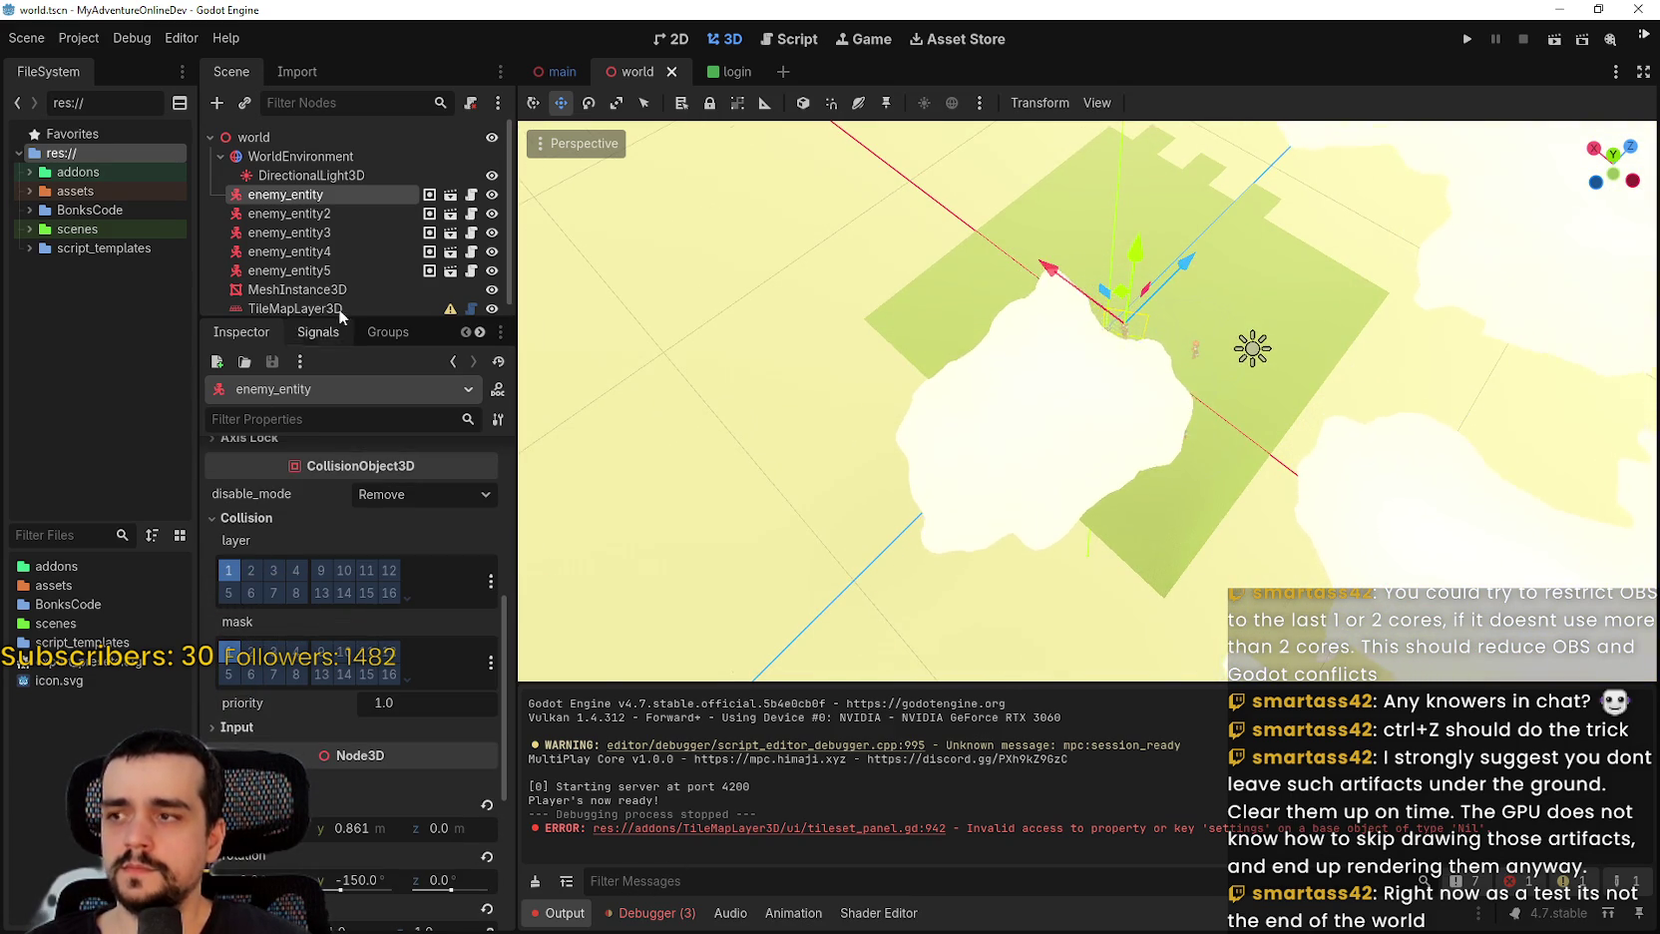
scroll(338, 308, down, 1)
click(315, 296)
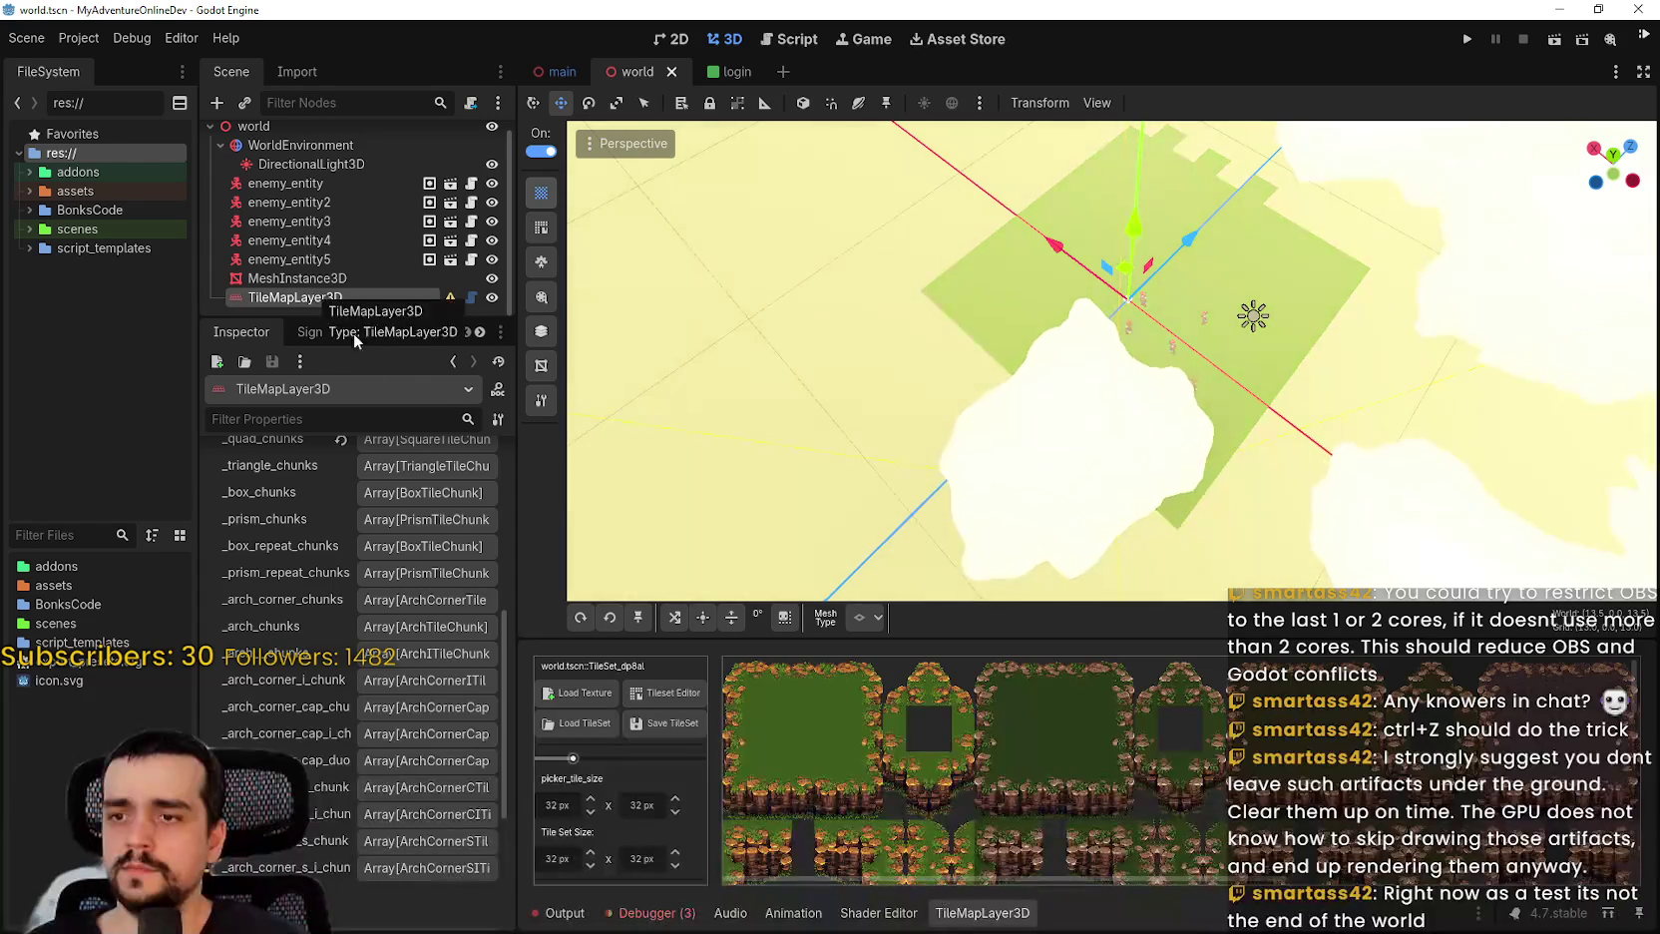
Look over the tileset save dialog and sources, then return to the tile painting palette.
click(672, 722)
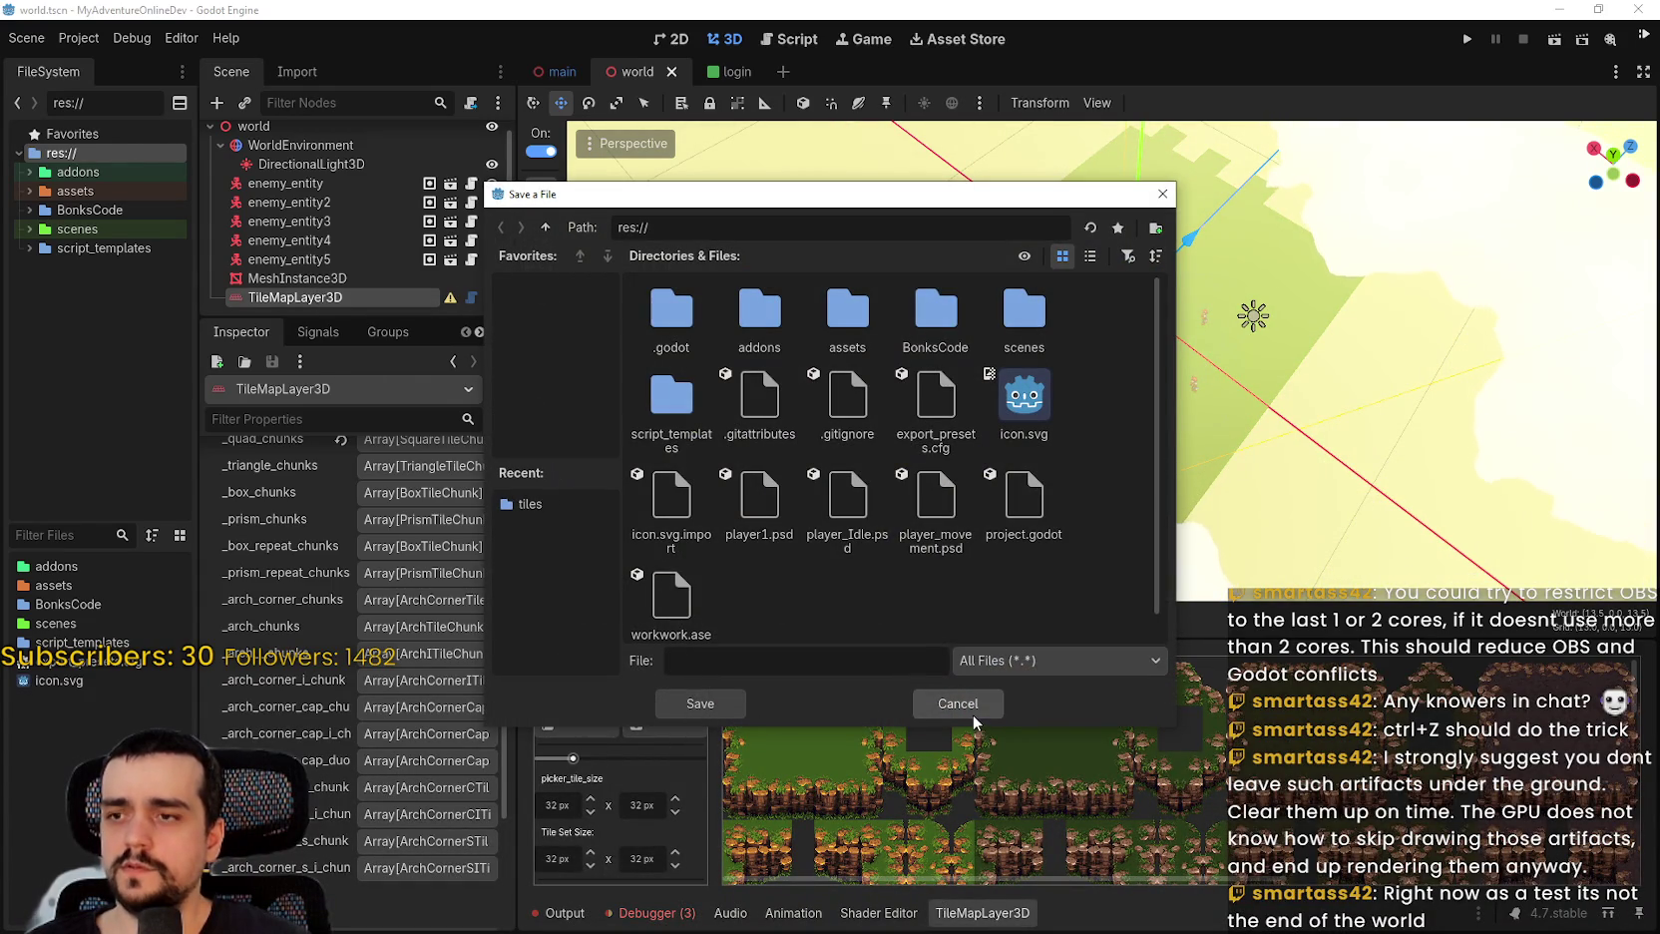
click(1001, 654)
click(970, 672)
click(957, 703)
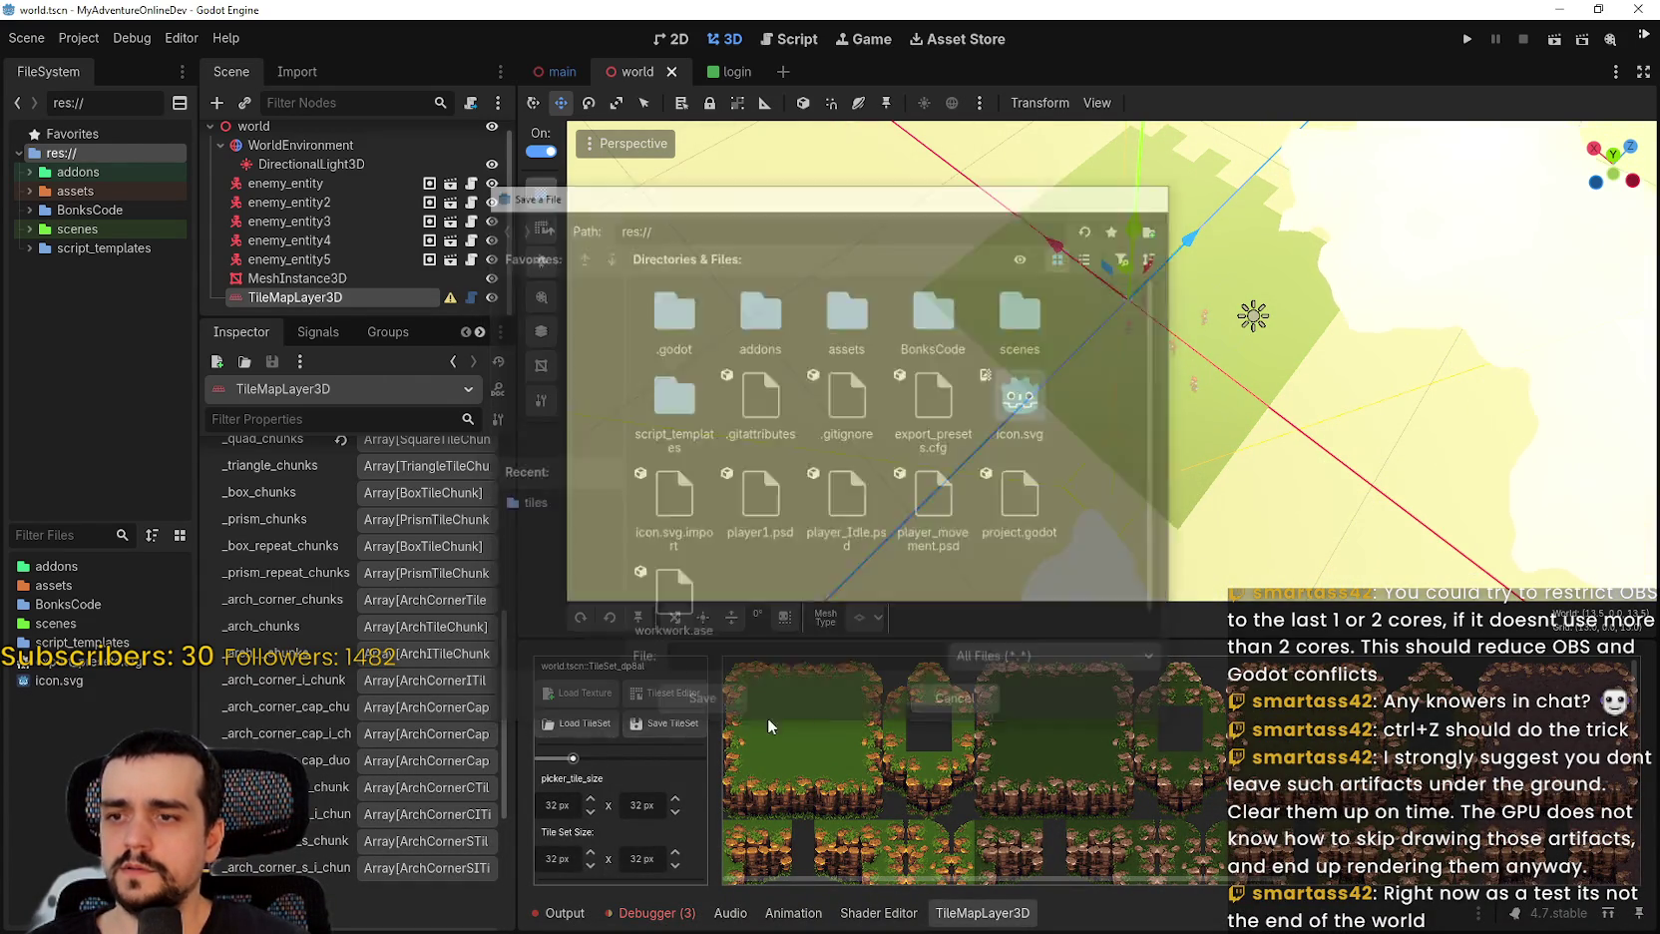
click(658, 694)
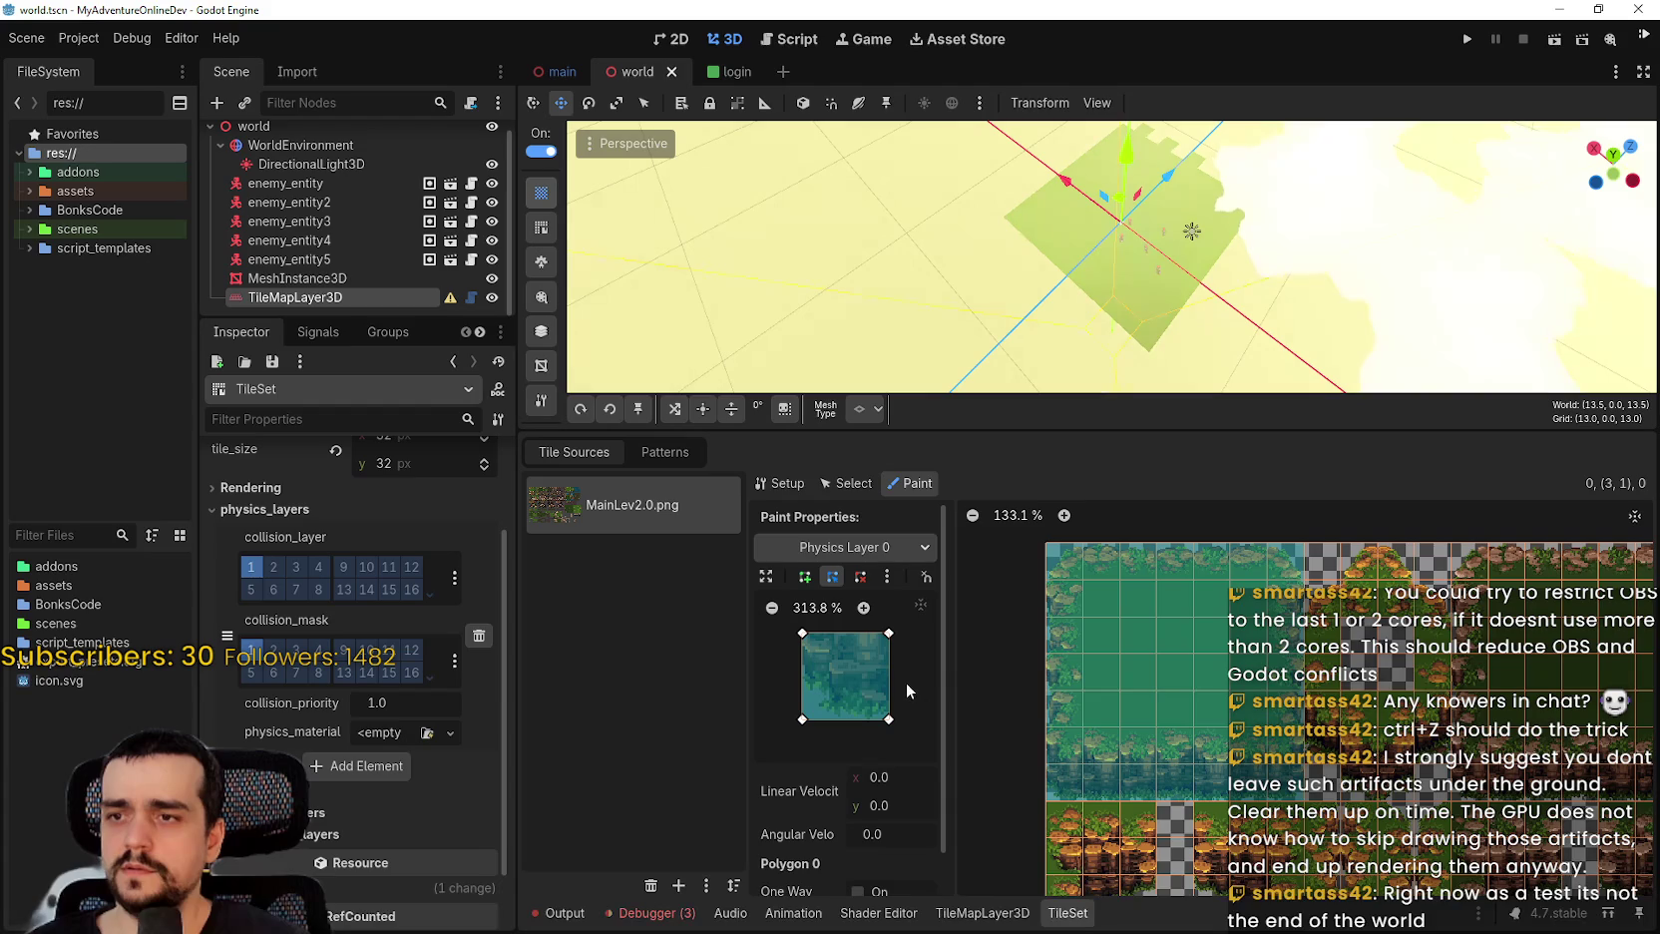
scroll(1149, 687, down, 2)
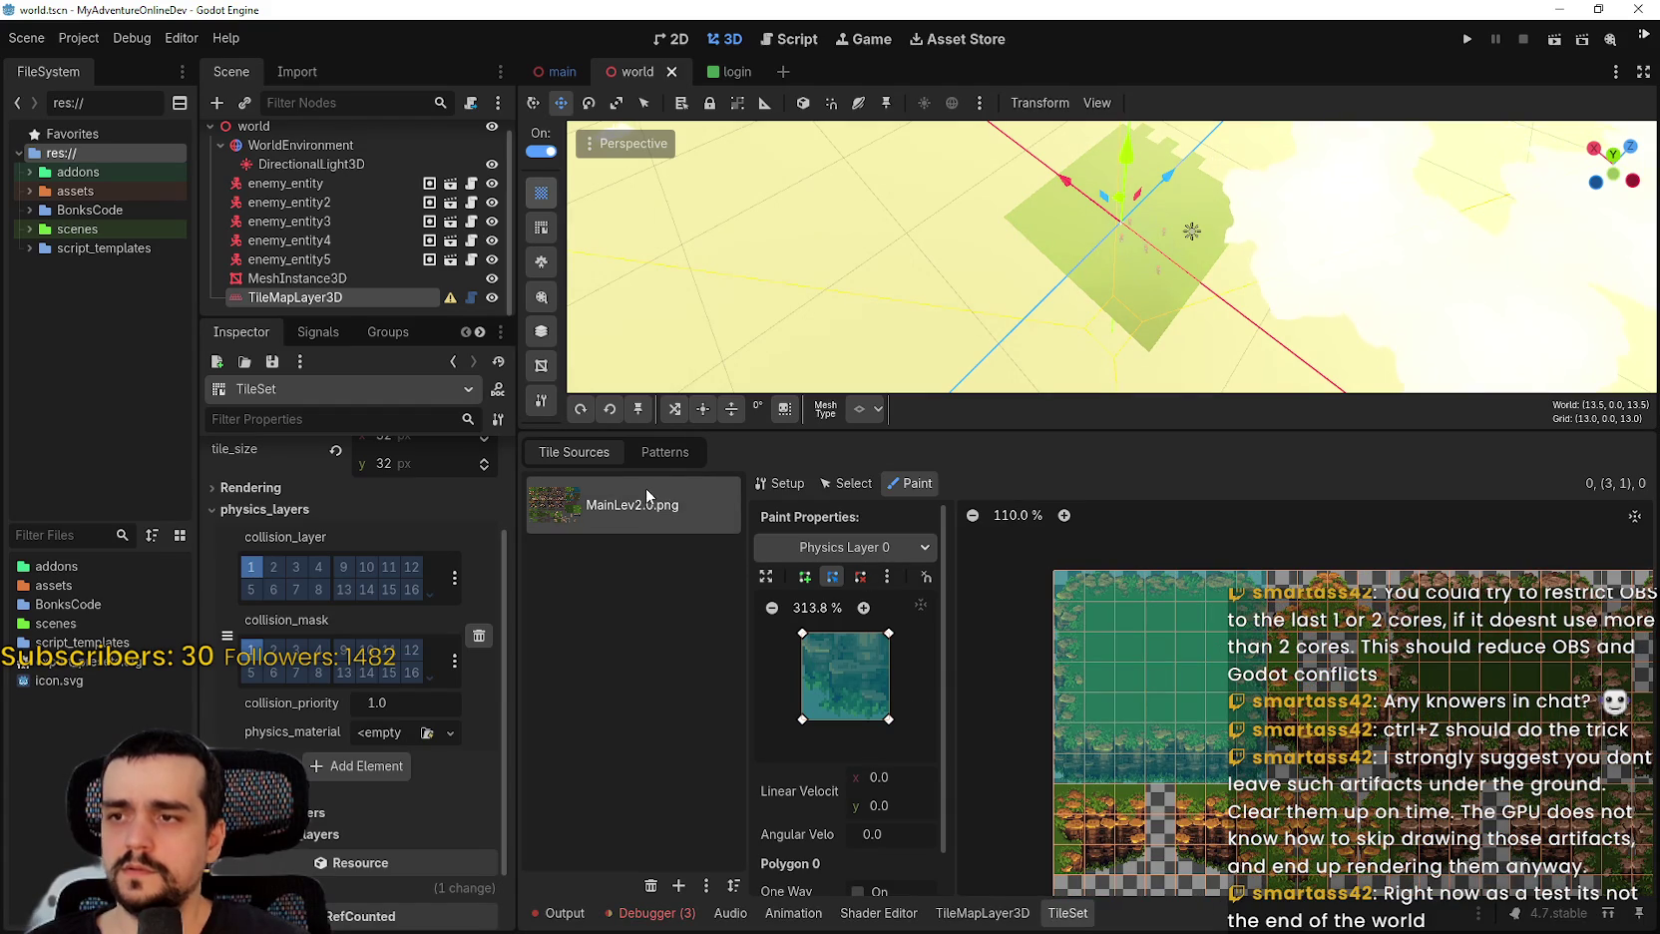
scroll(1133, 319, up, 3)
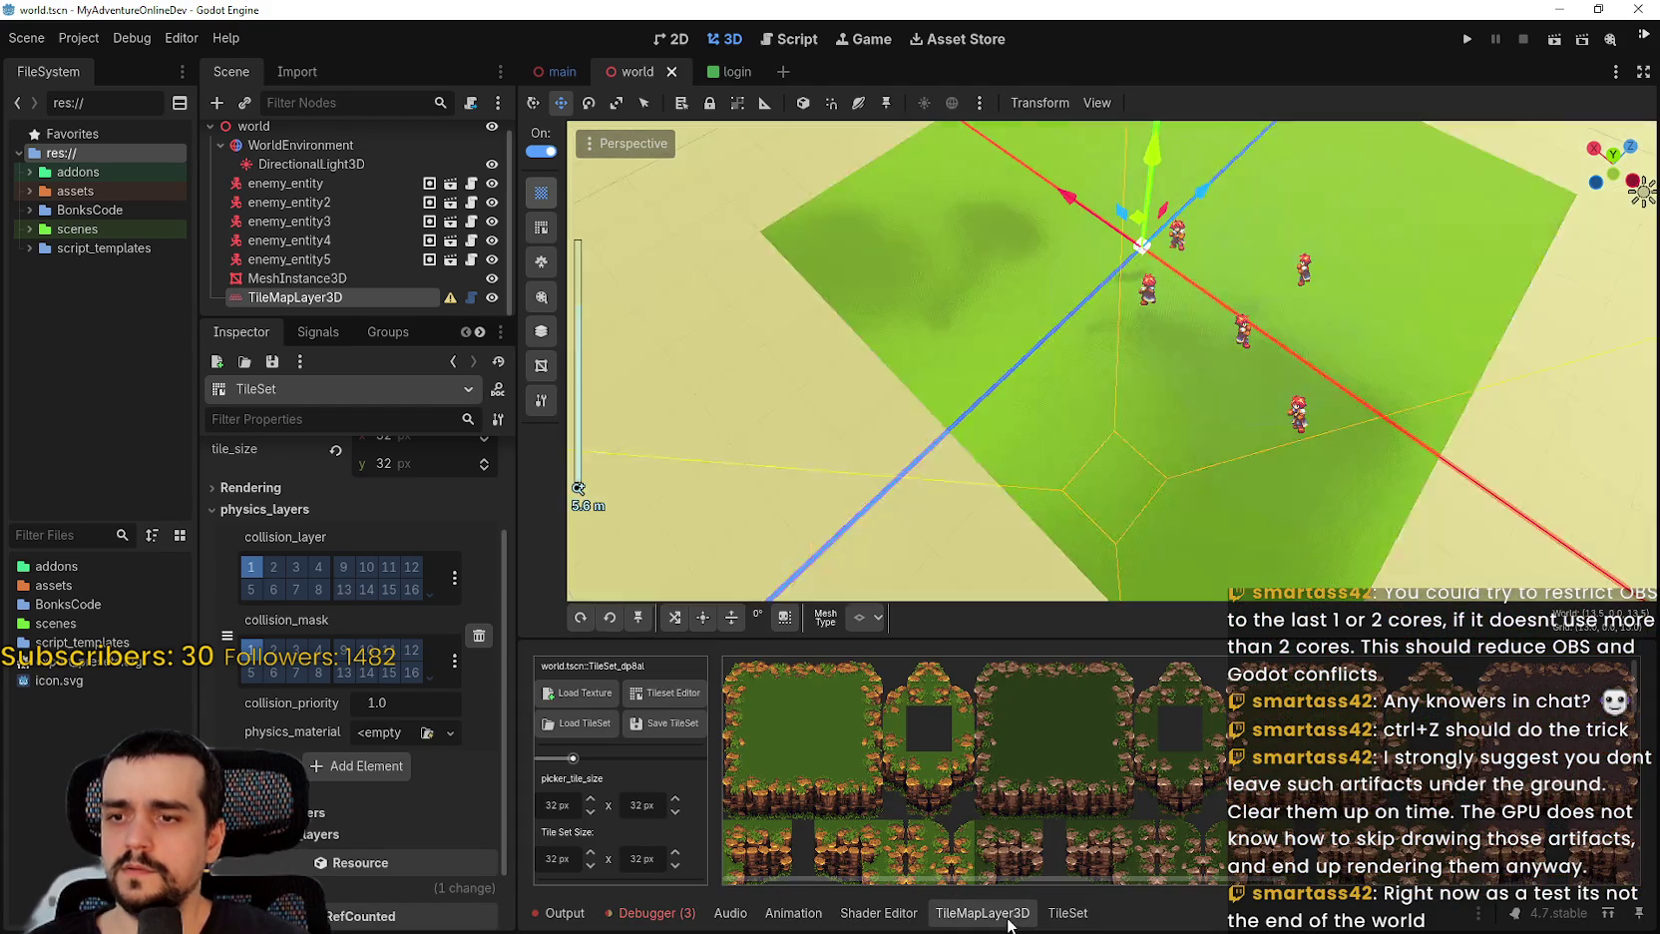
click(983, 912)
scroll(758, 749, down, 1)
scroll(940, 736, down, 2)
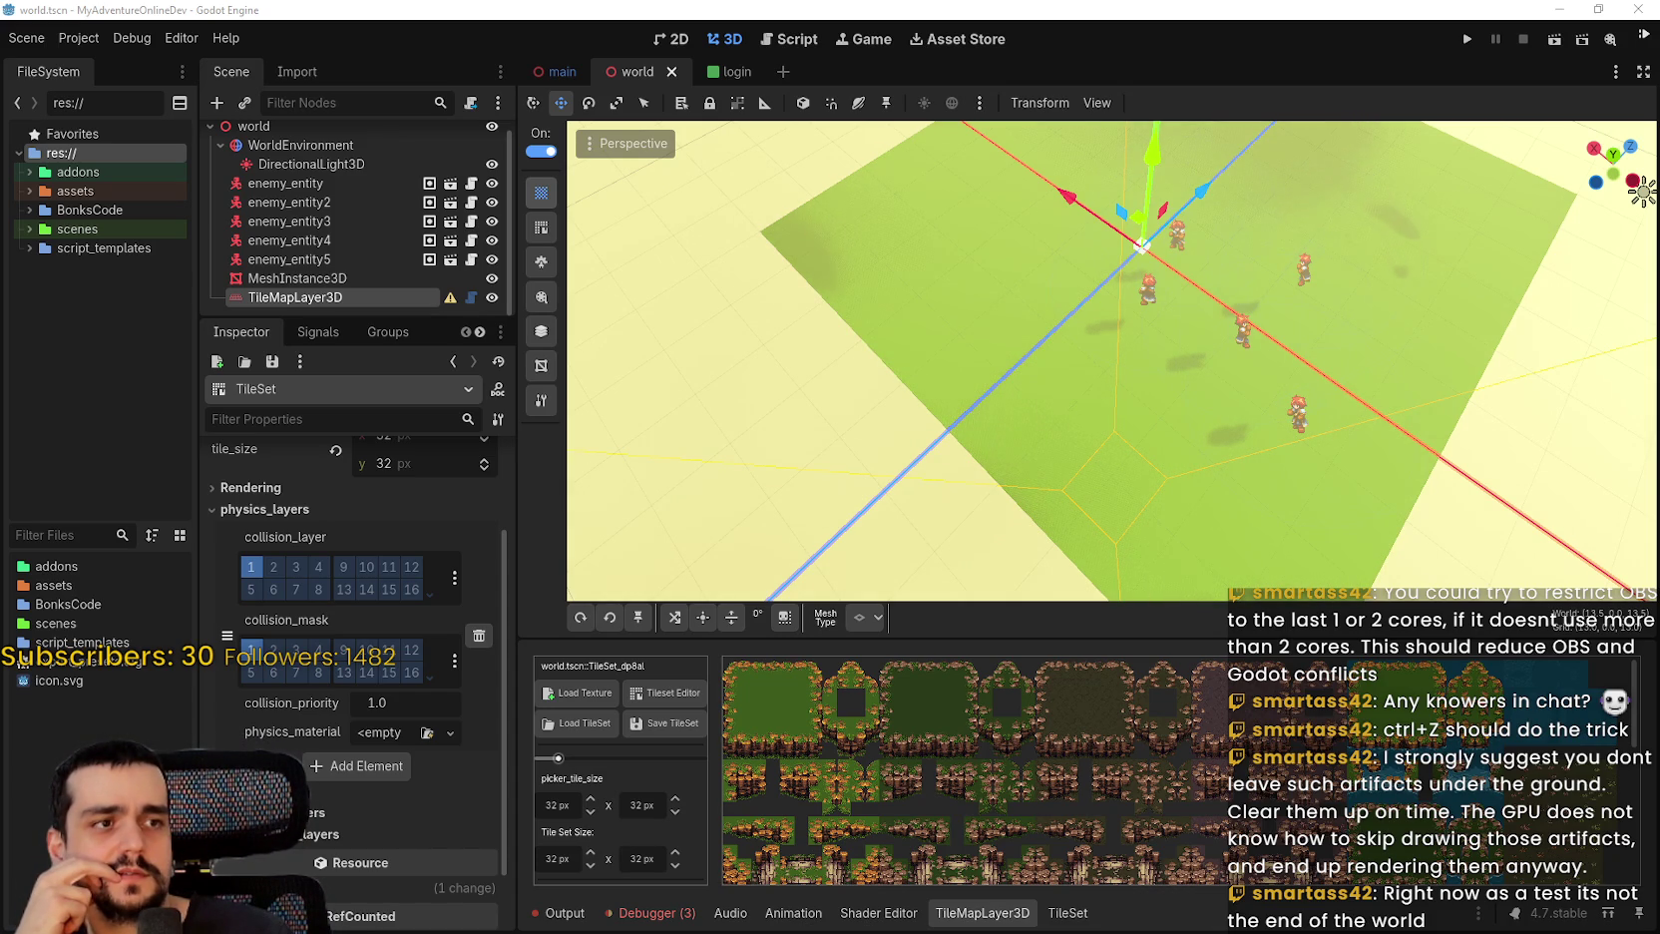
Save the tileset as tilese.res in res:// and open it in the TileSet editor.
click(681, 727)
text(tileset)
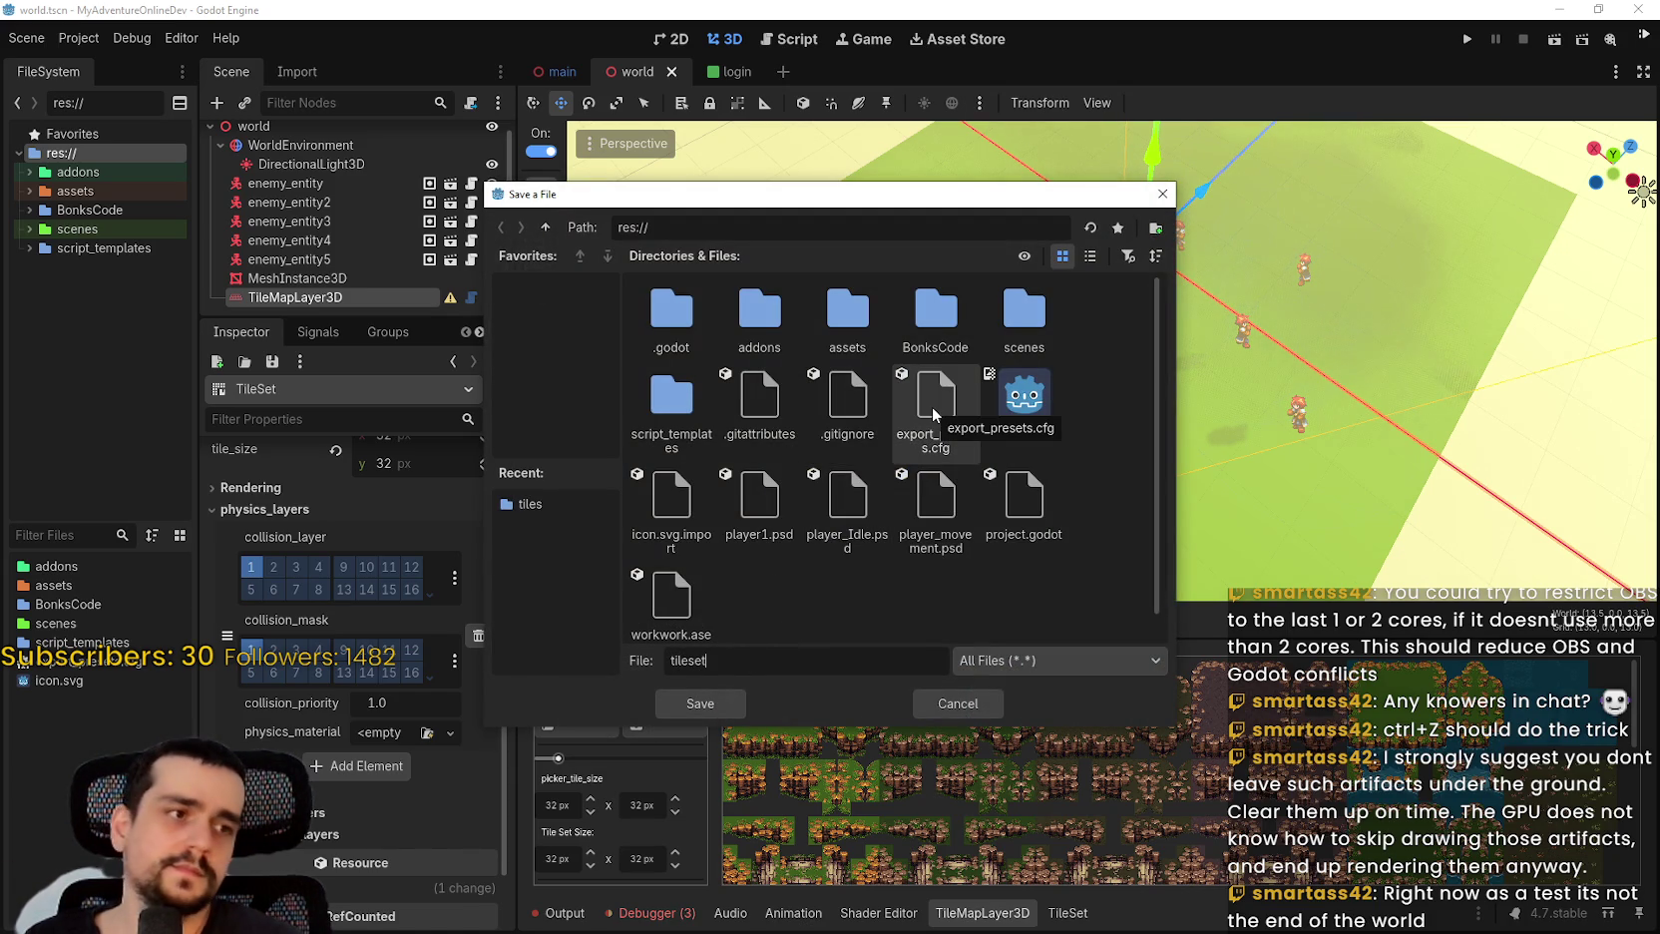
key(BackSpace)
key(Return)
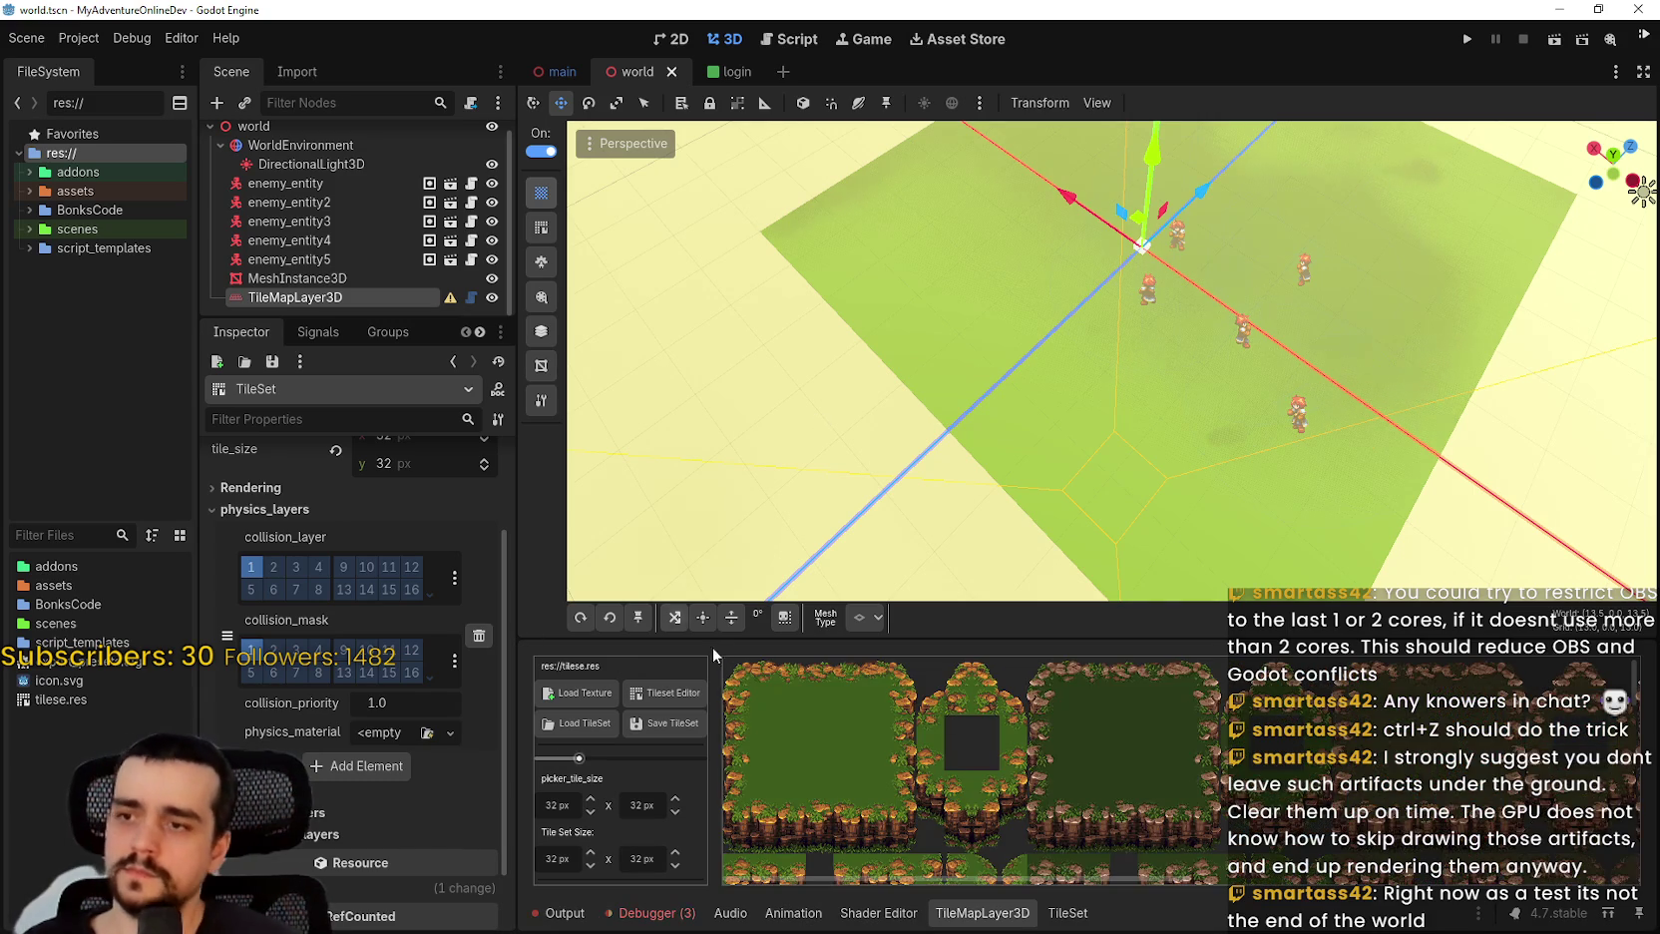
scroll(787, 730, up, 4)
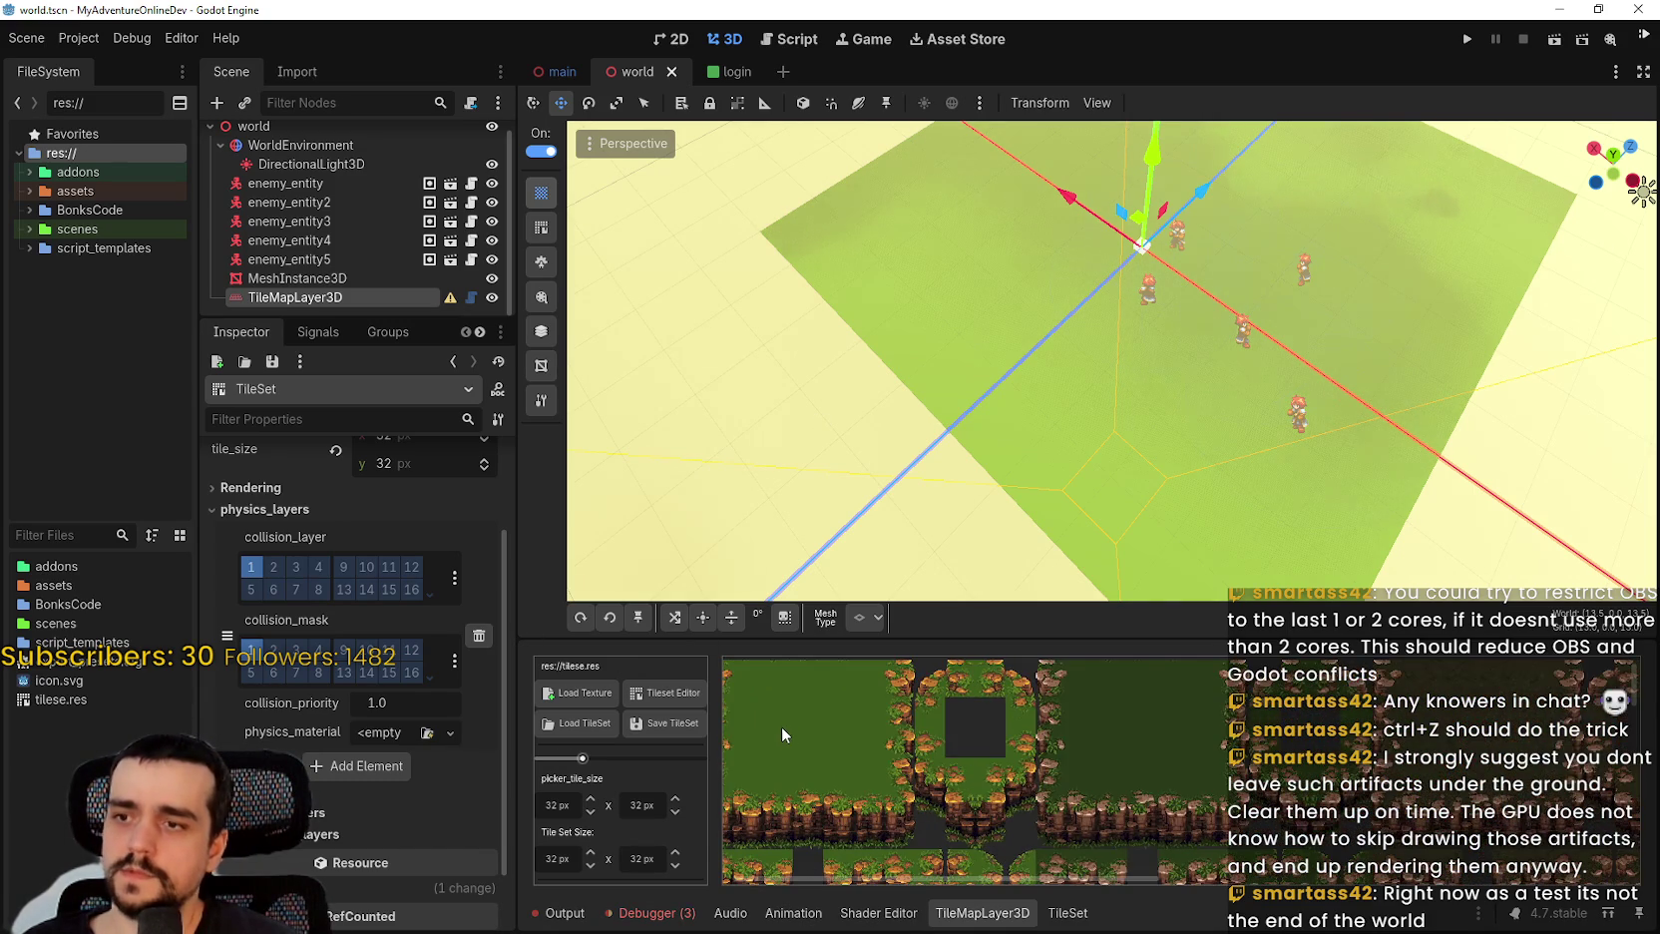
click(665, 693)
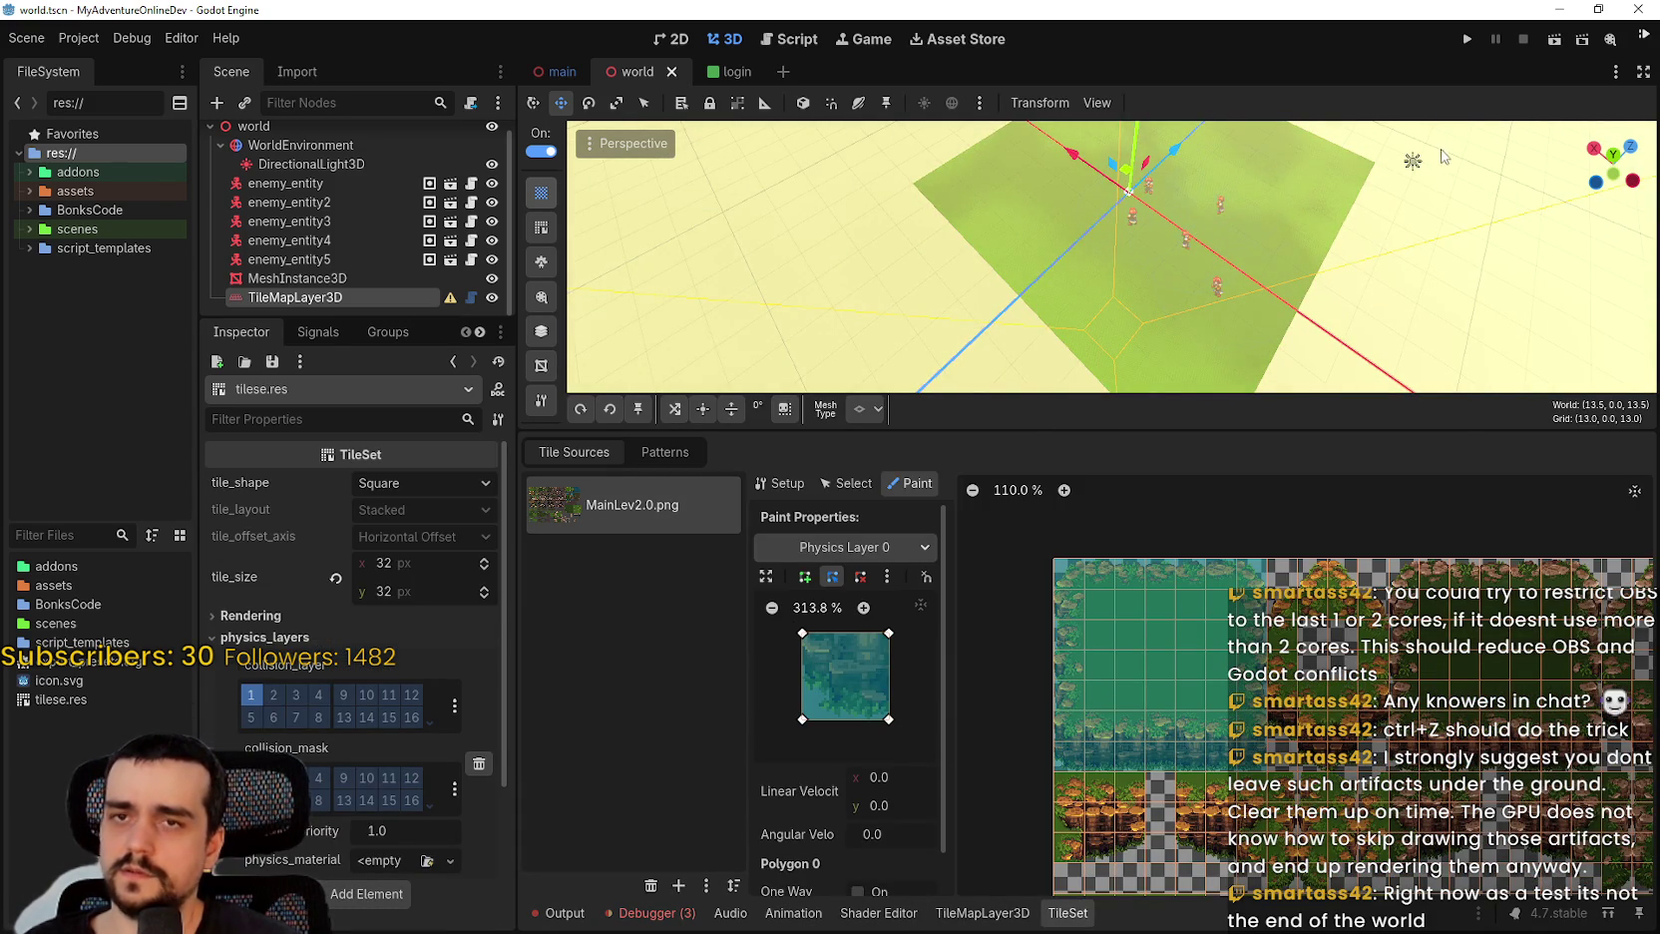
Run the project, start Play Offline, then stop the game and view the output log.
scroll(923, 681, down, 1)
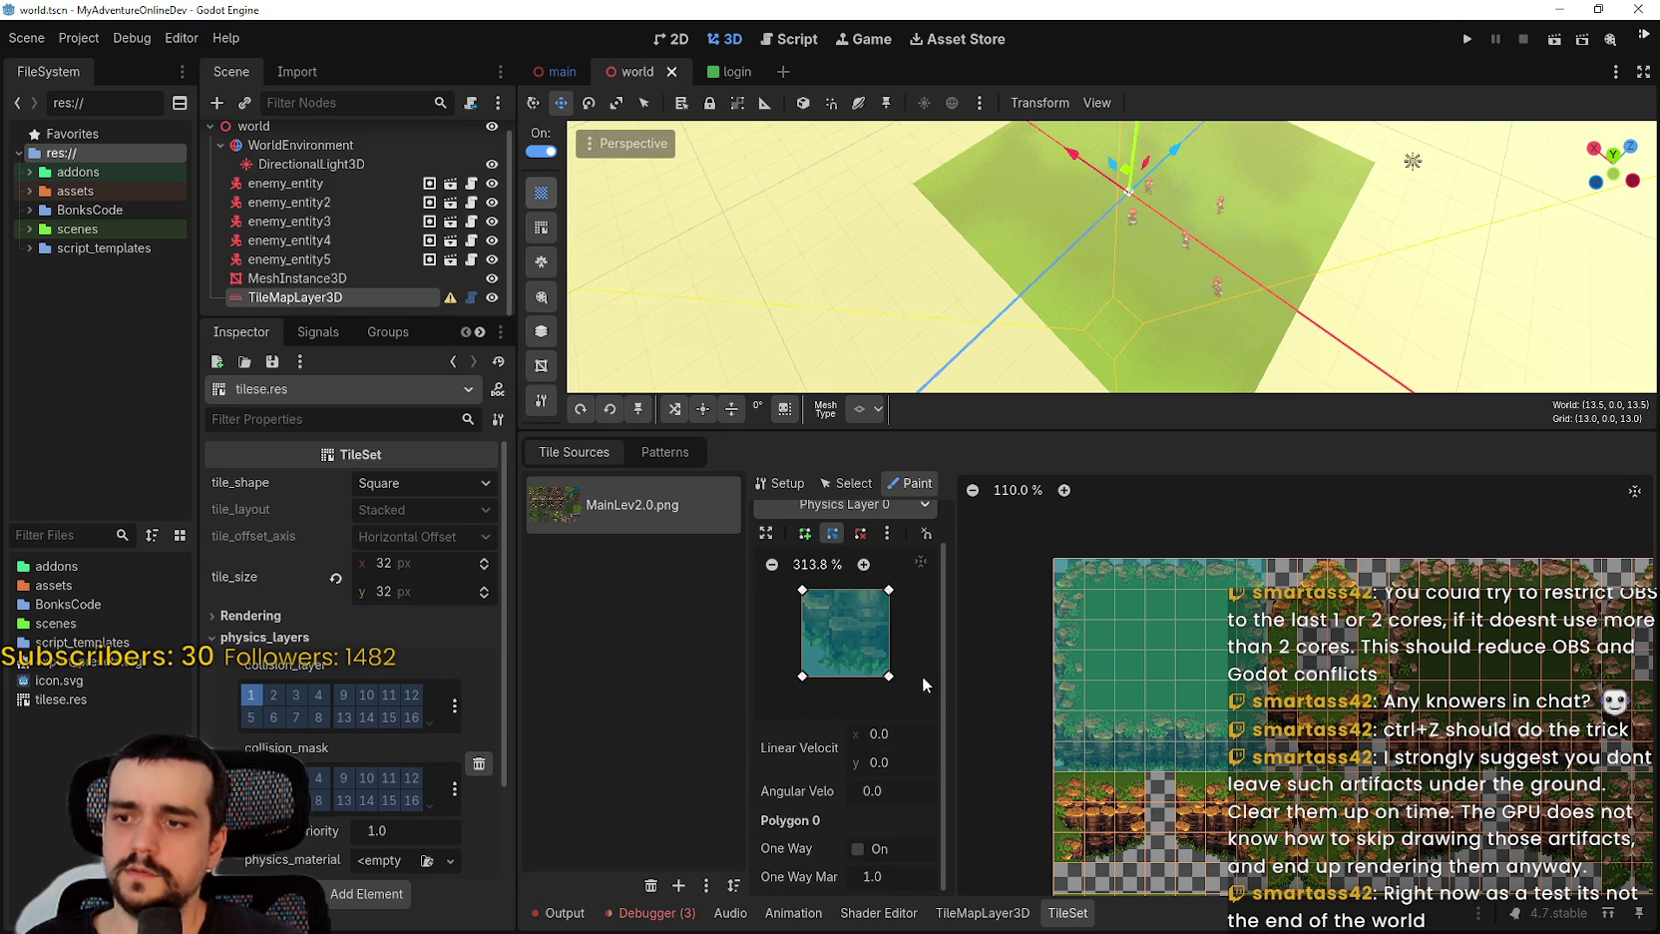
click(1464, 40)
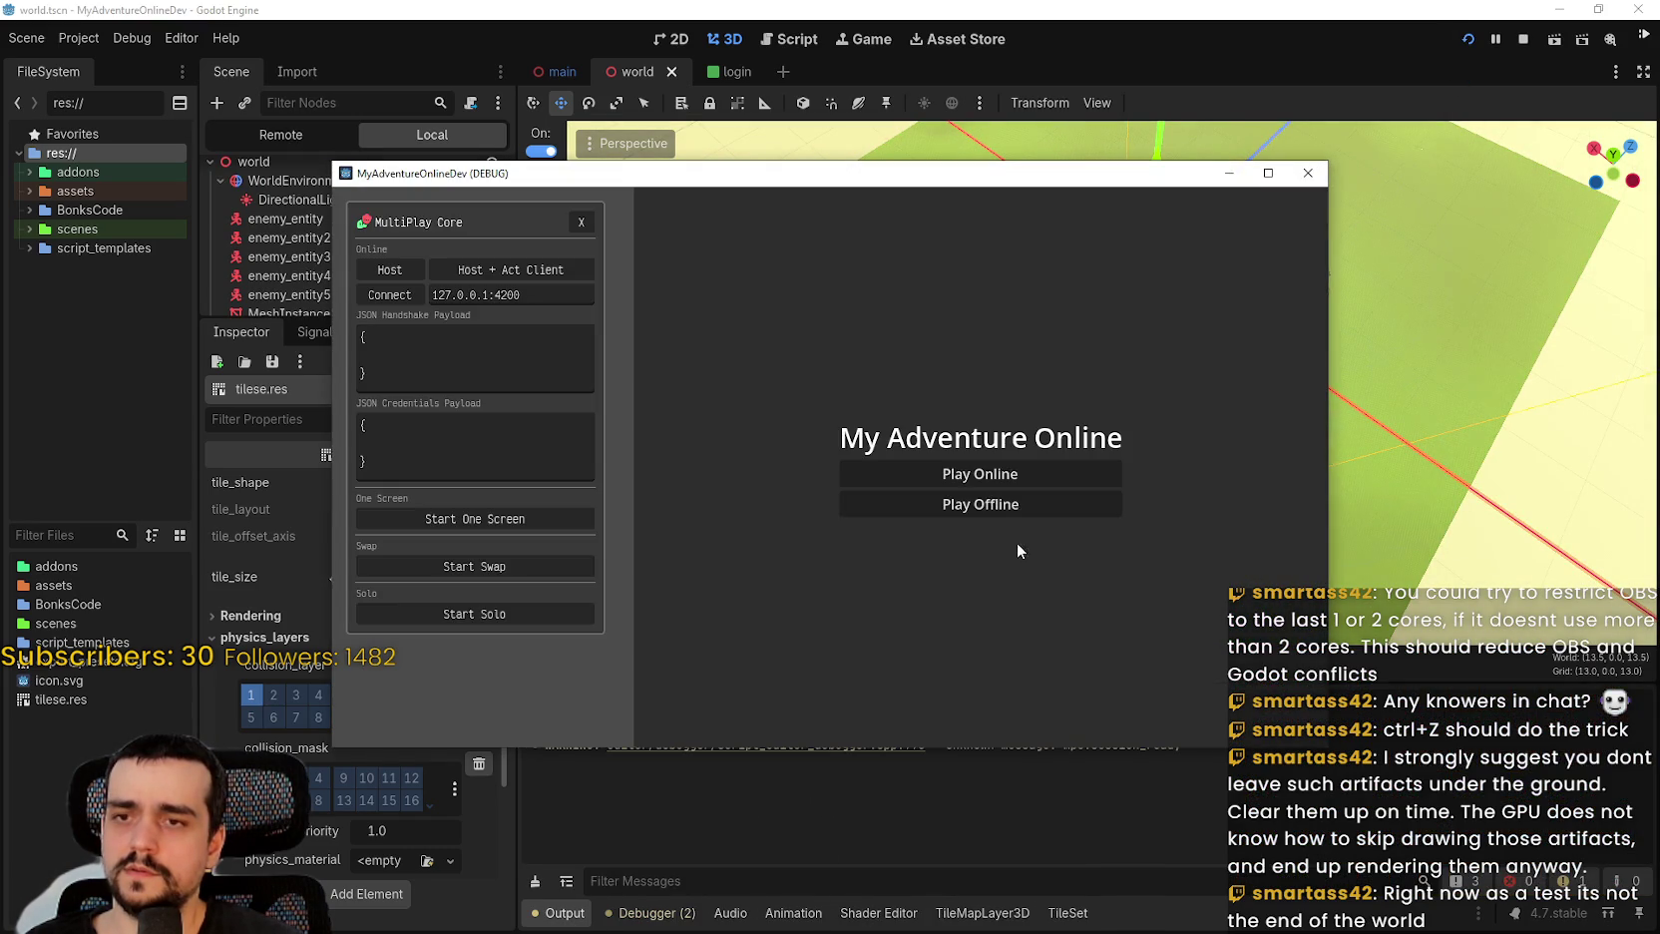
click(983, 502)
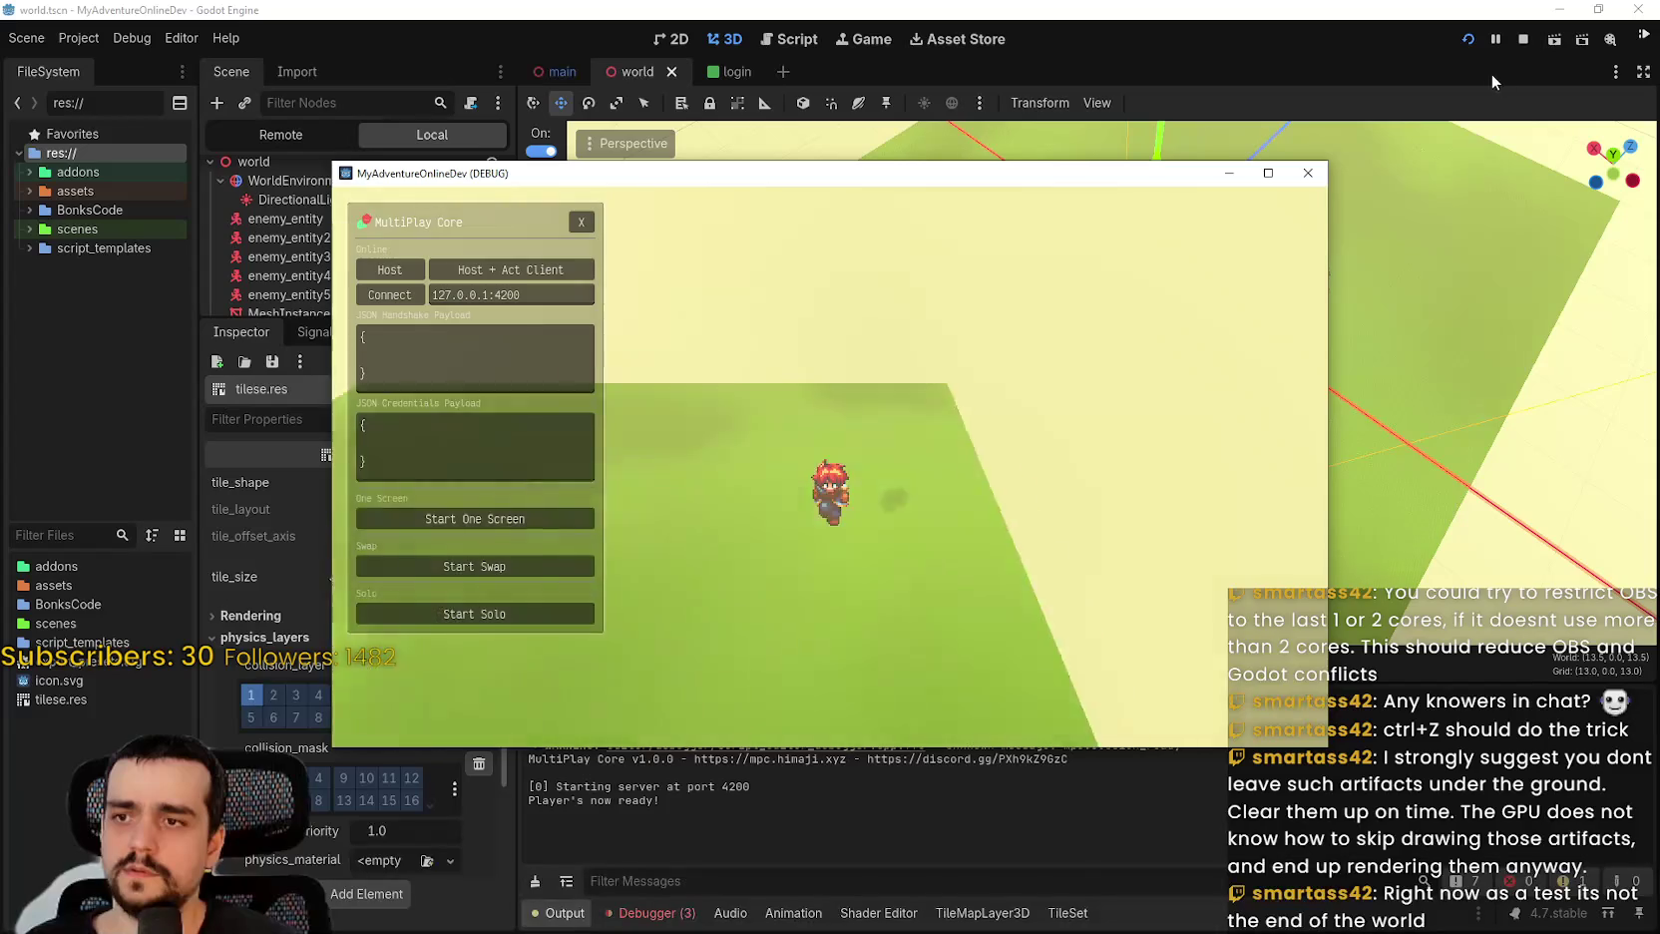
click(1523, 38)
scroll(922, 550, down, 2)
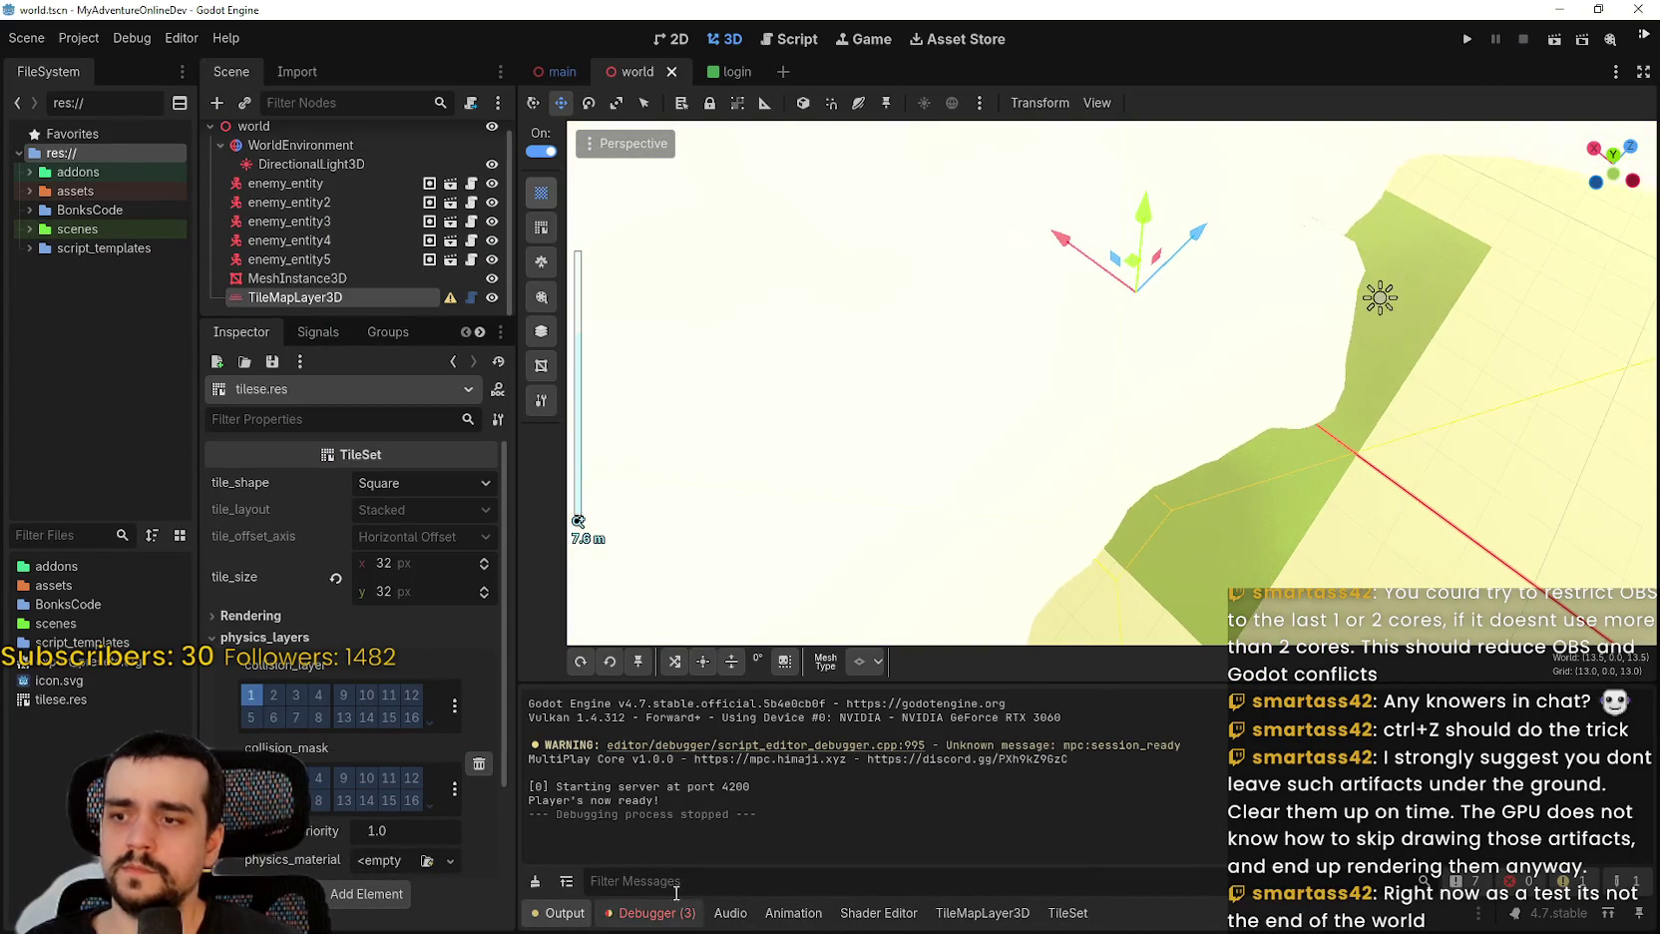
Load the saved tilese.res tileset into the TileMapLayer3D node.
scroll(1170, 407, up, 5)
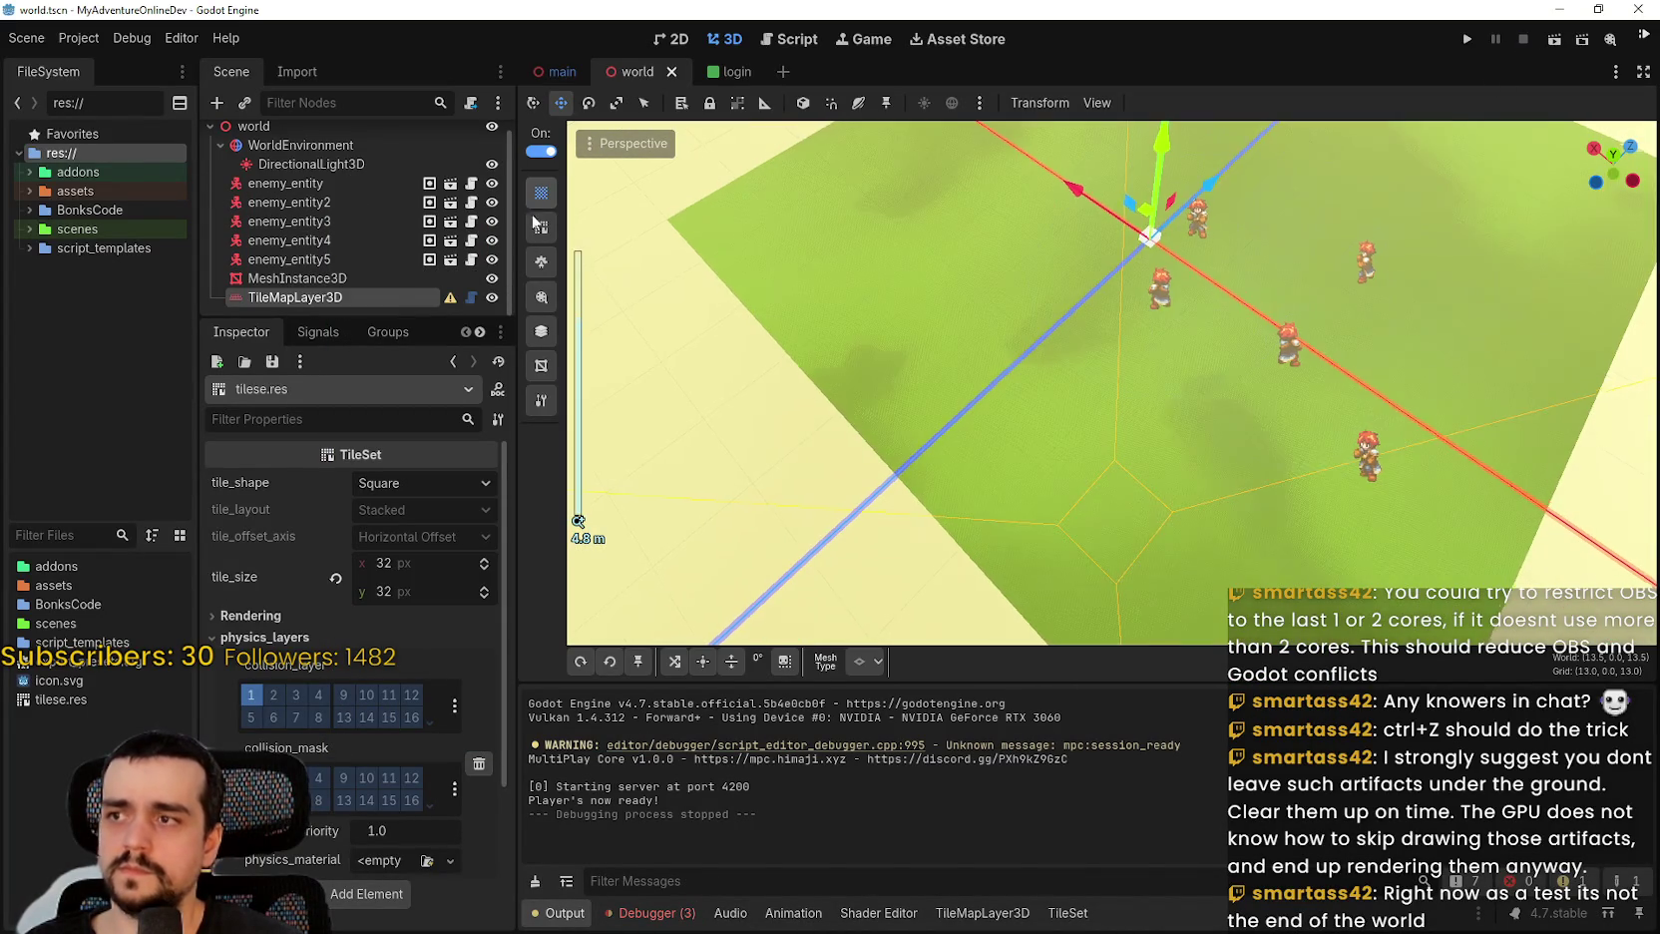
click(394, 279)
click(410, 298)
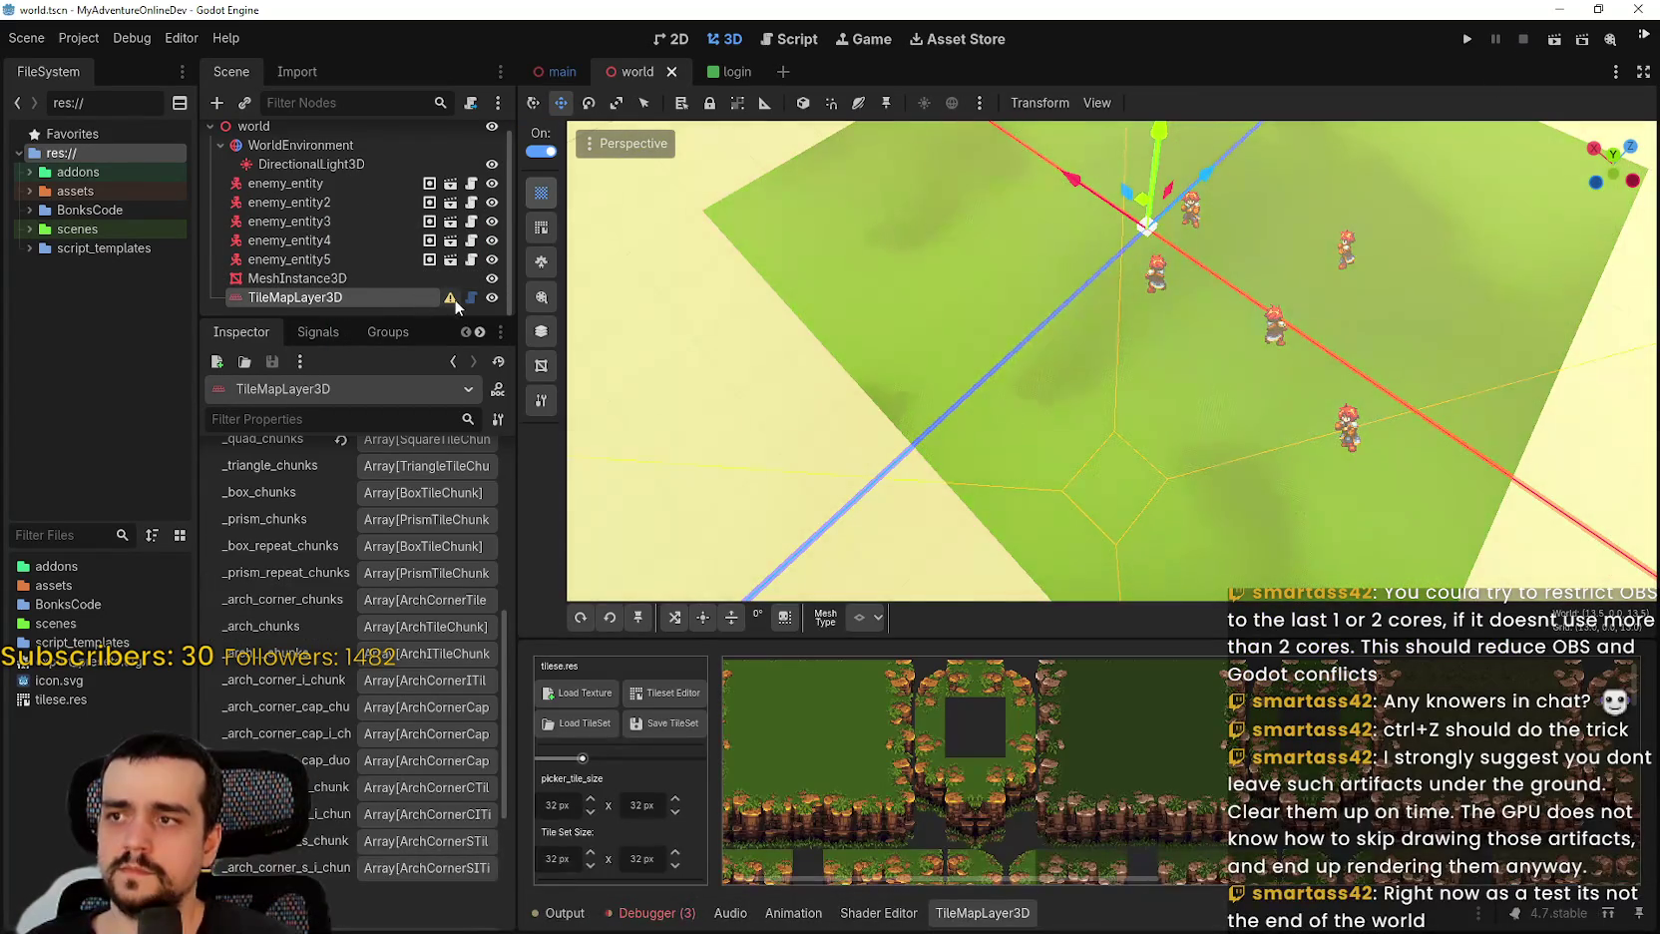
mouse_move(453, 305)
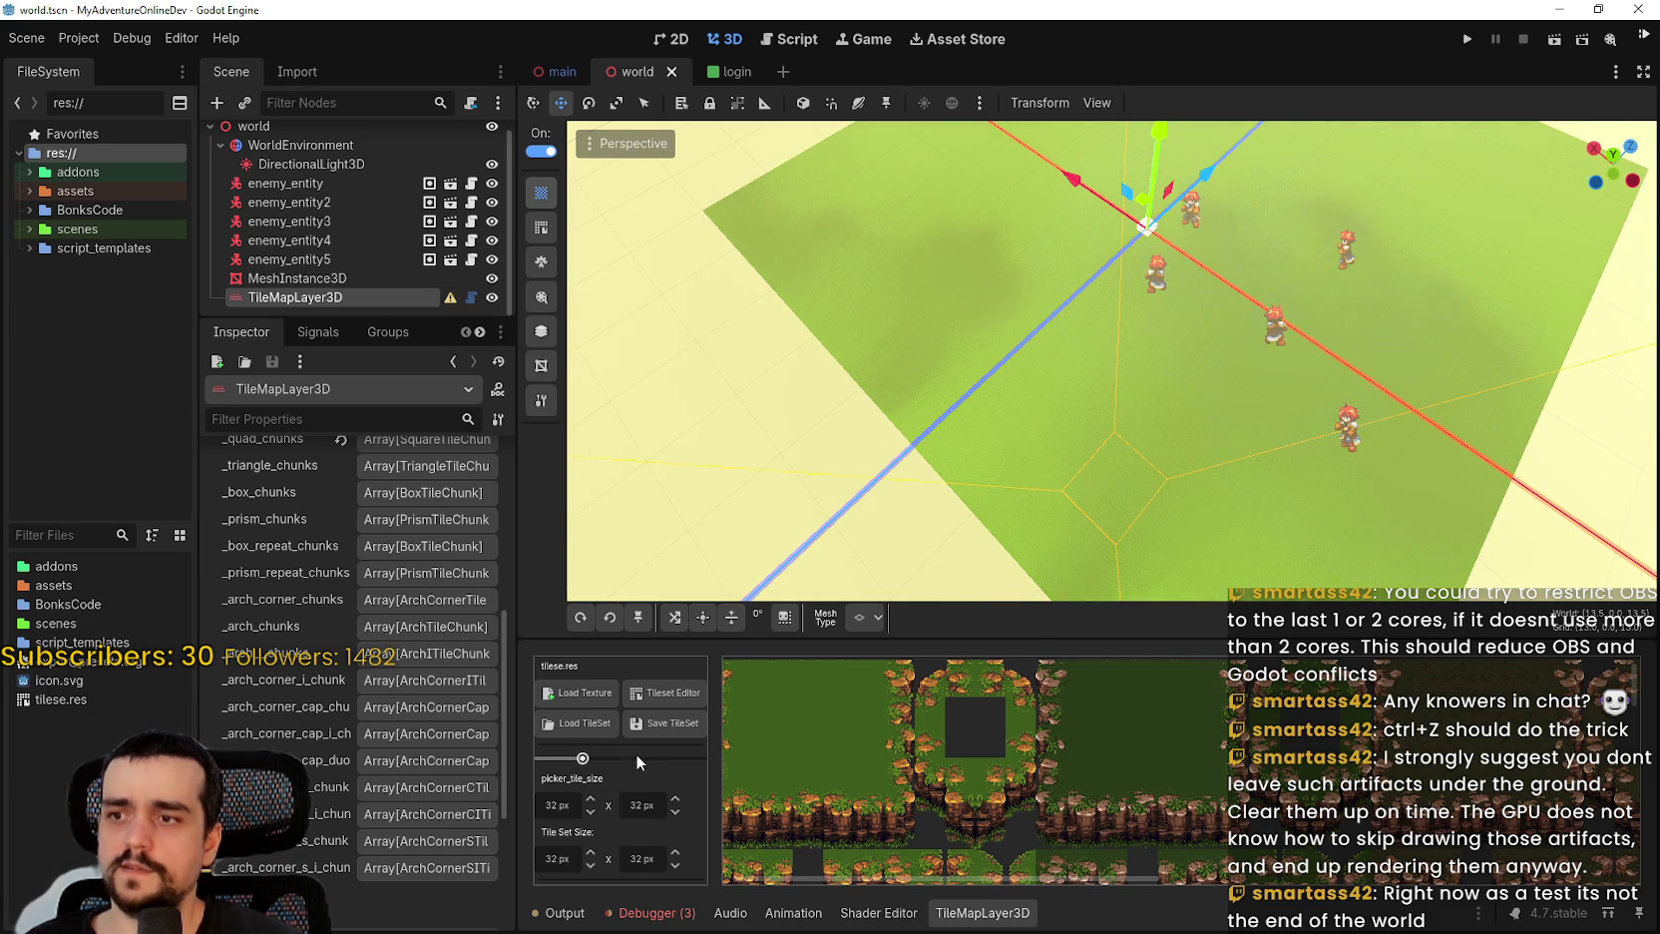
click(593, 727)
double_click(768, 419)
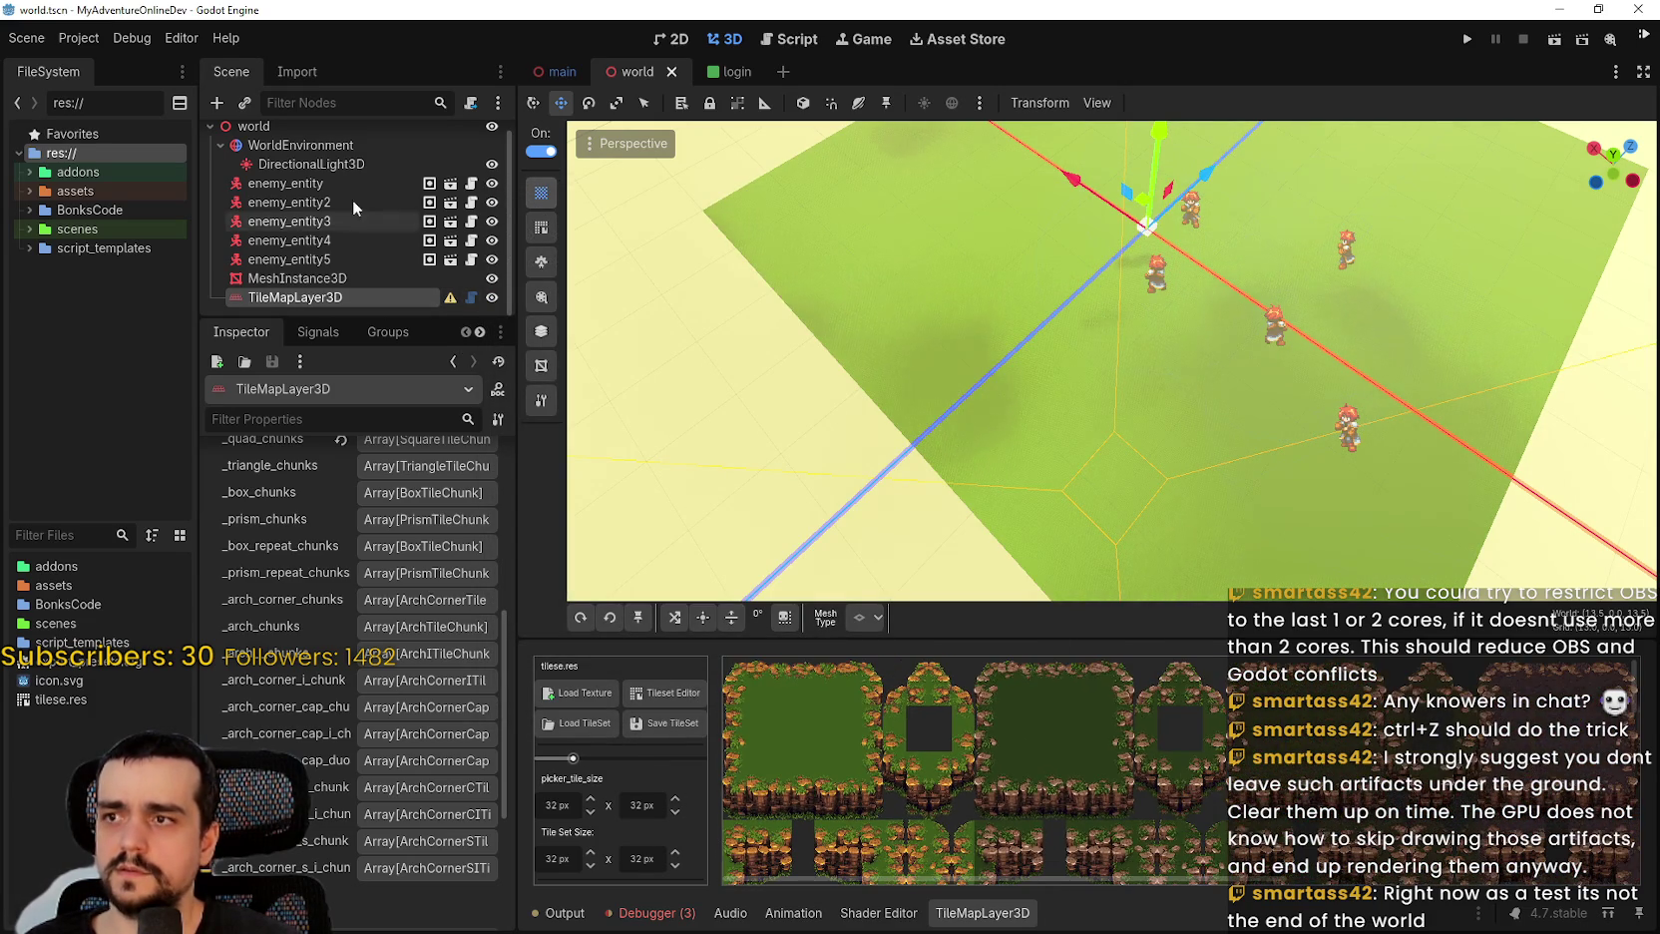
click(334, 278)
click(429, 297)
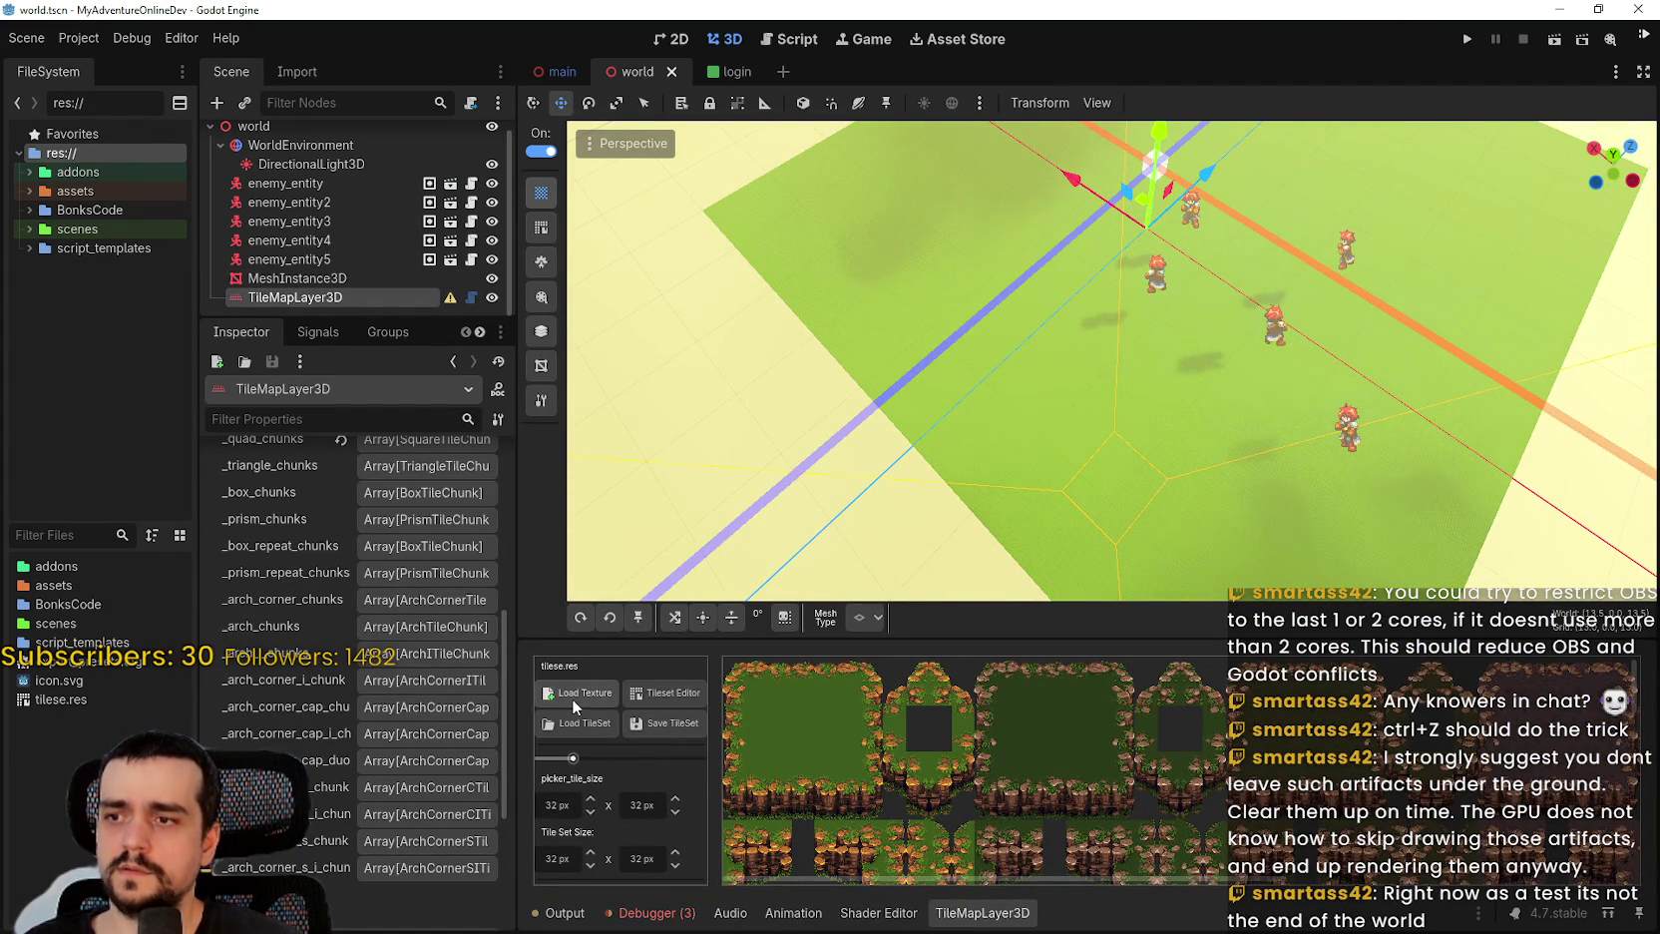
Expand the layer's settings and Tileset sections and widen the Inspector.
scroll(418, 701, up, 5)
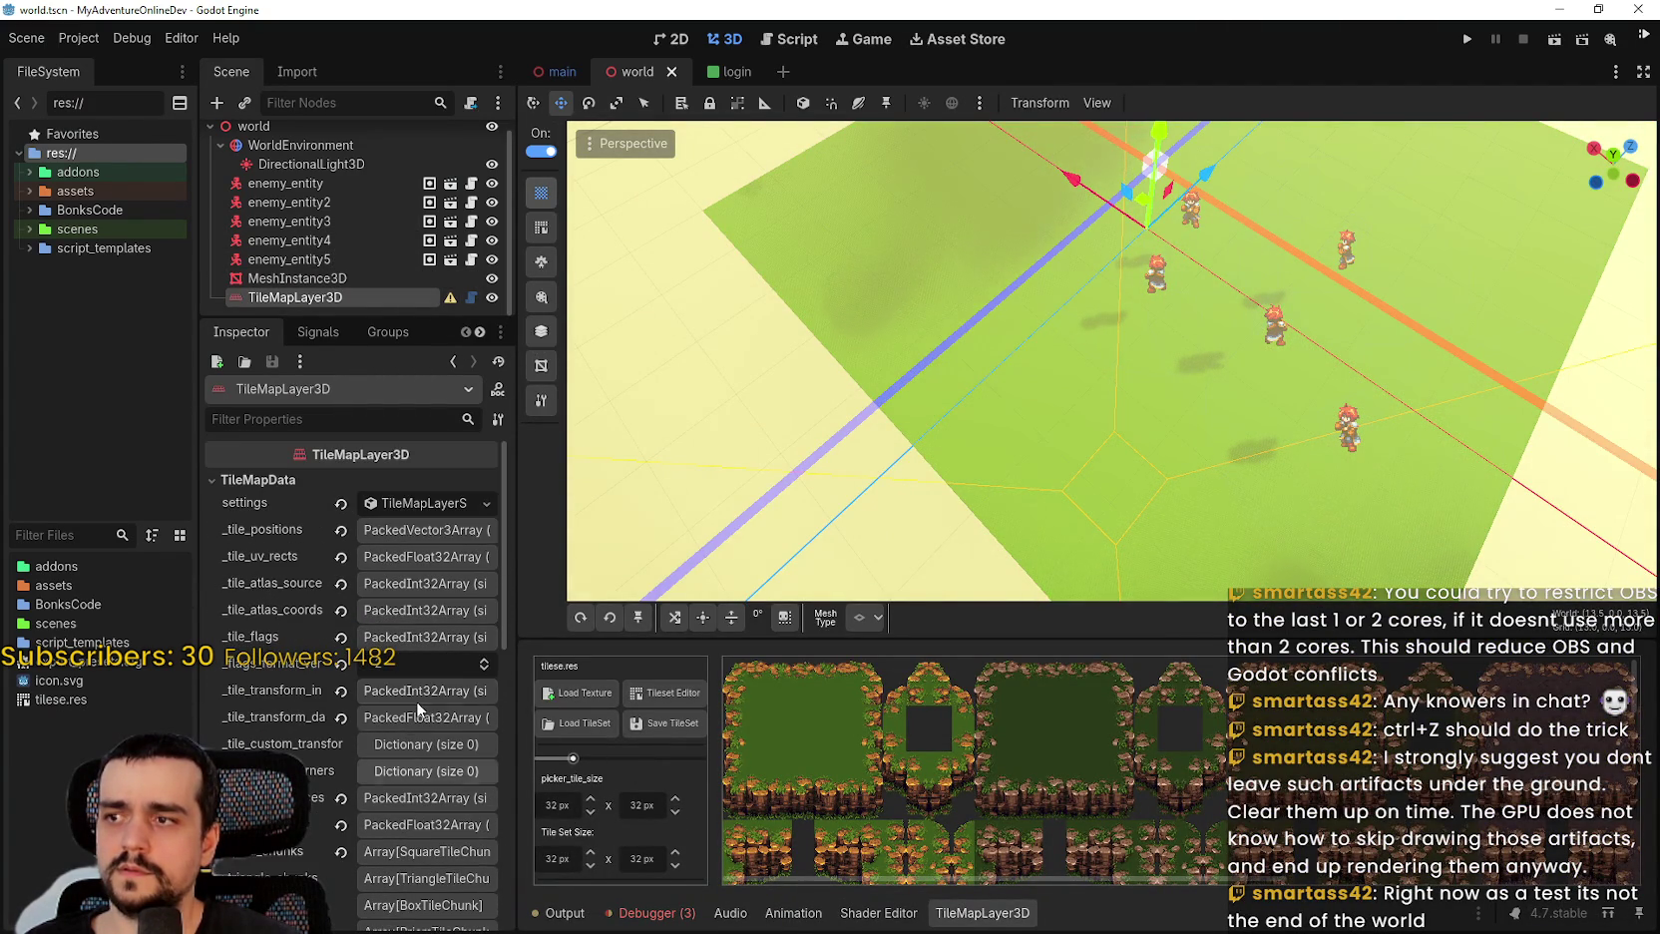
click(412, 505)
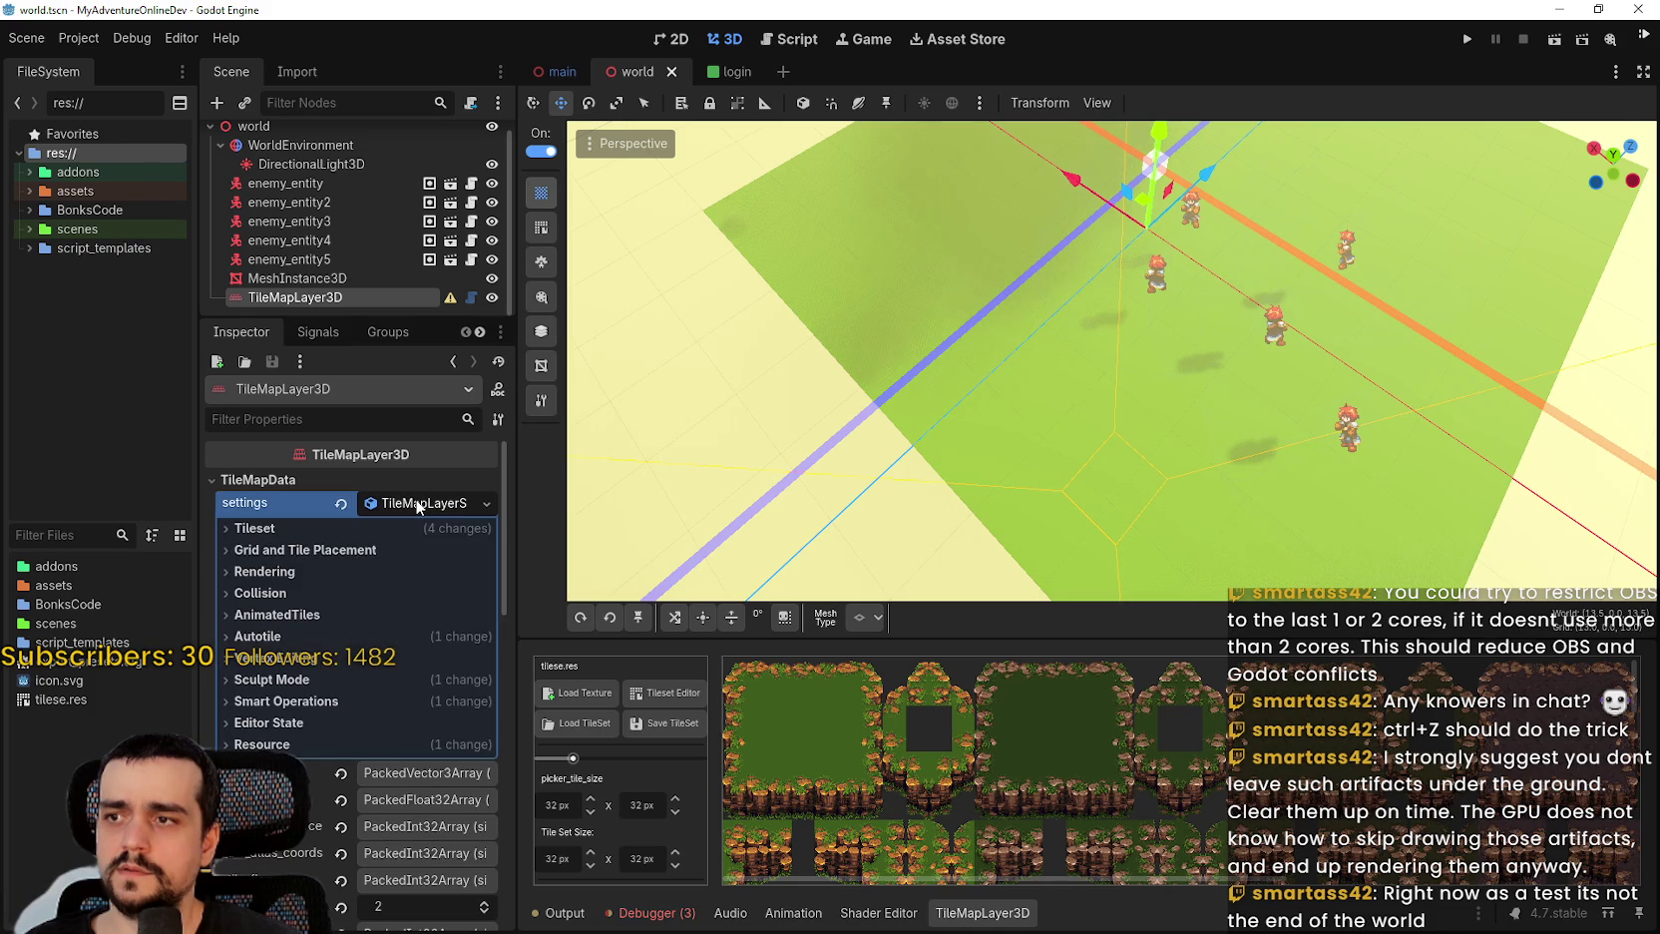
click(301, 526)
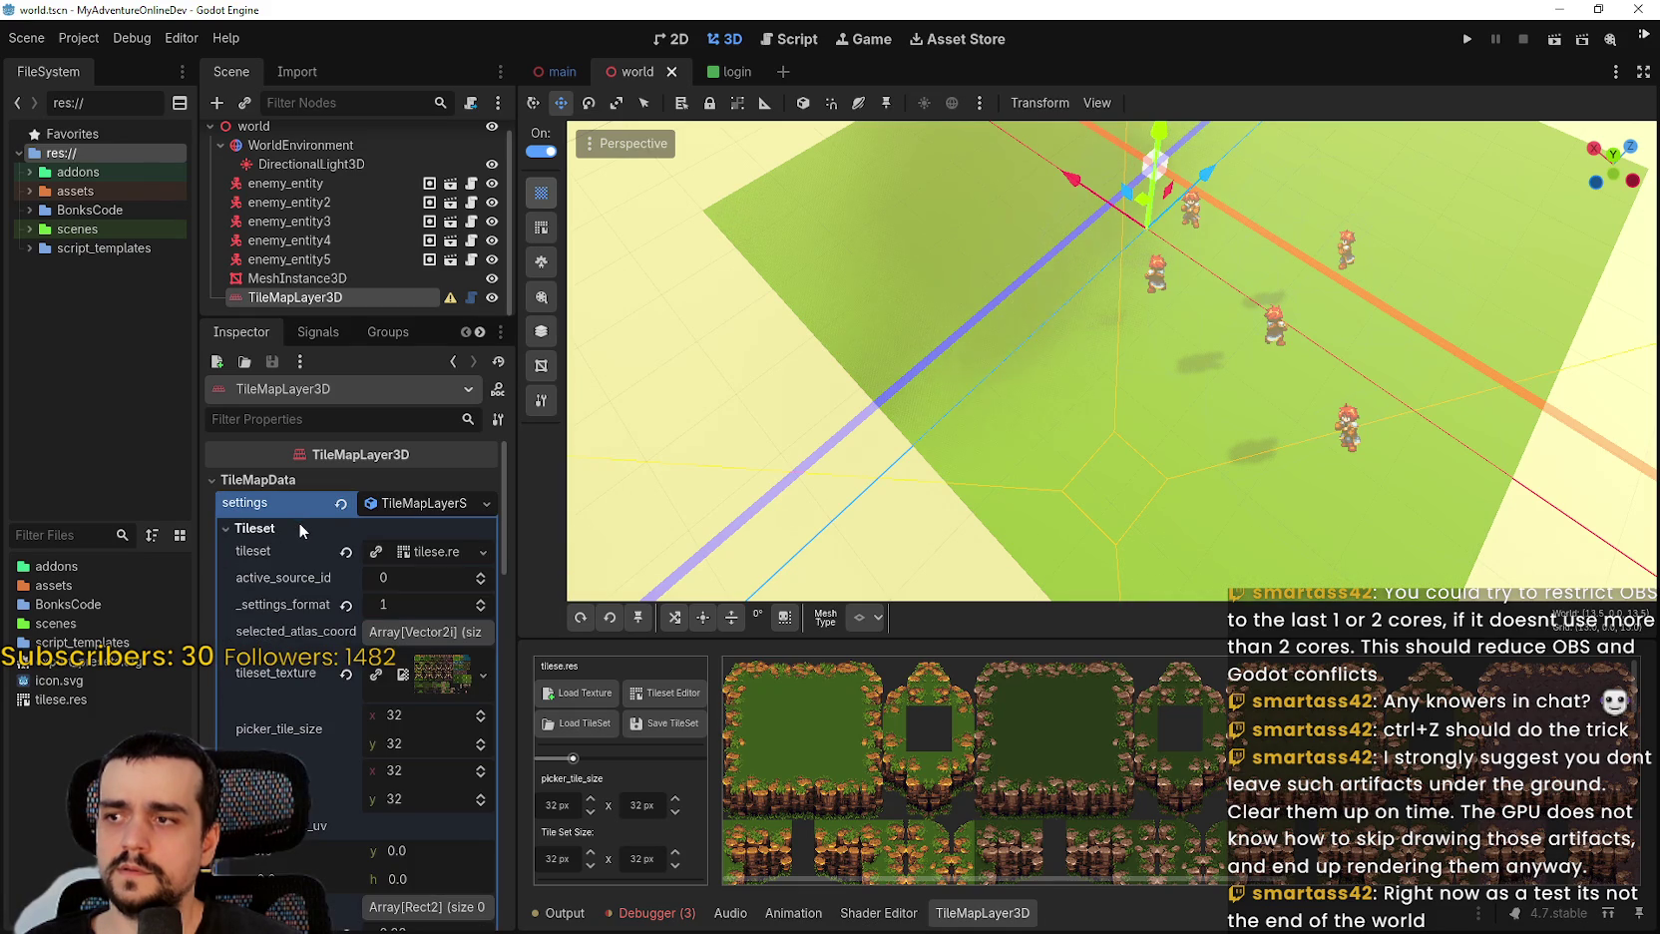
drag(512, 678, 800, 660)
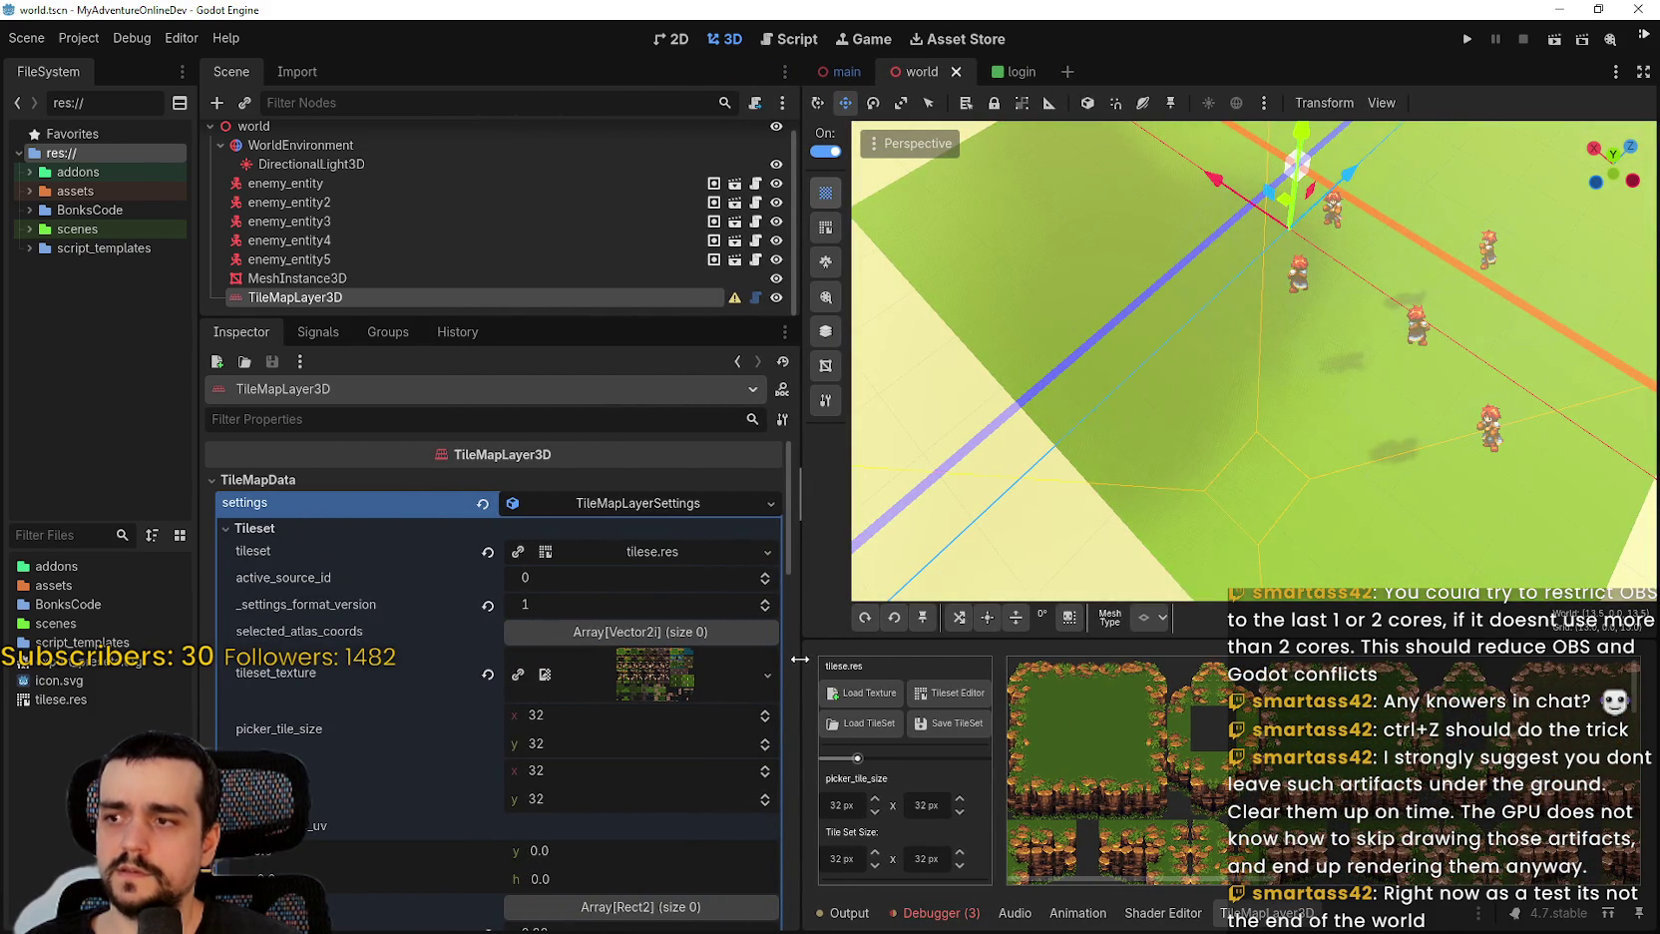
scroll(469, 695, down, 3)
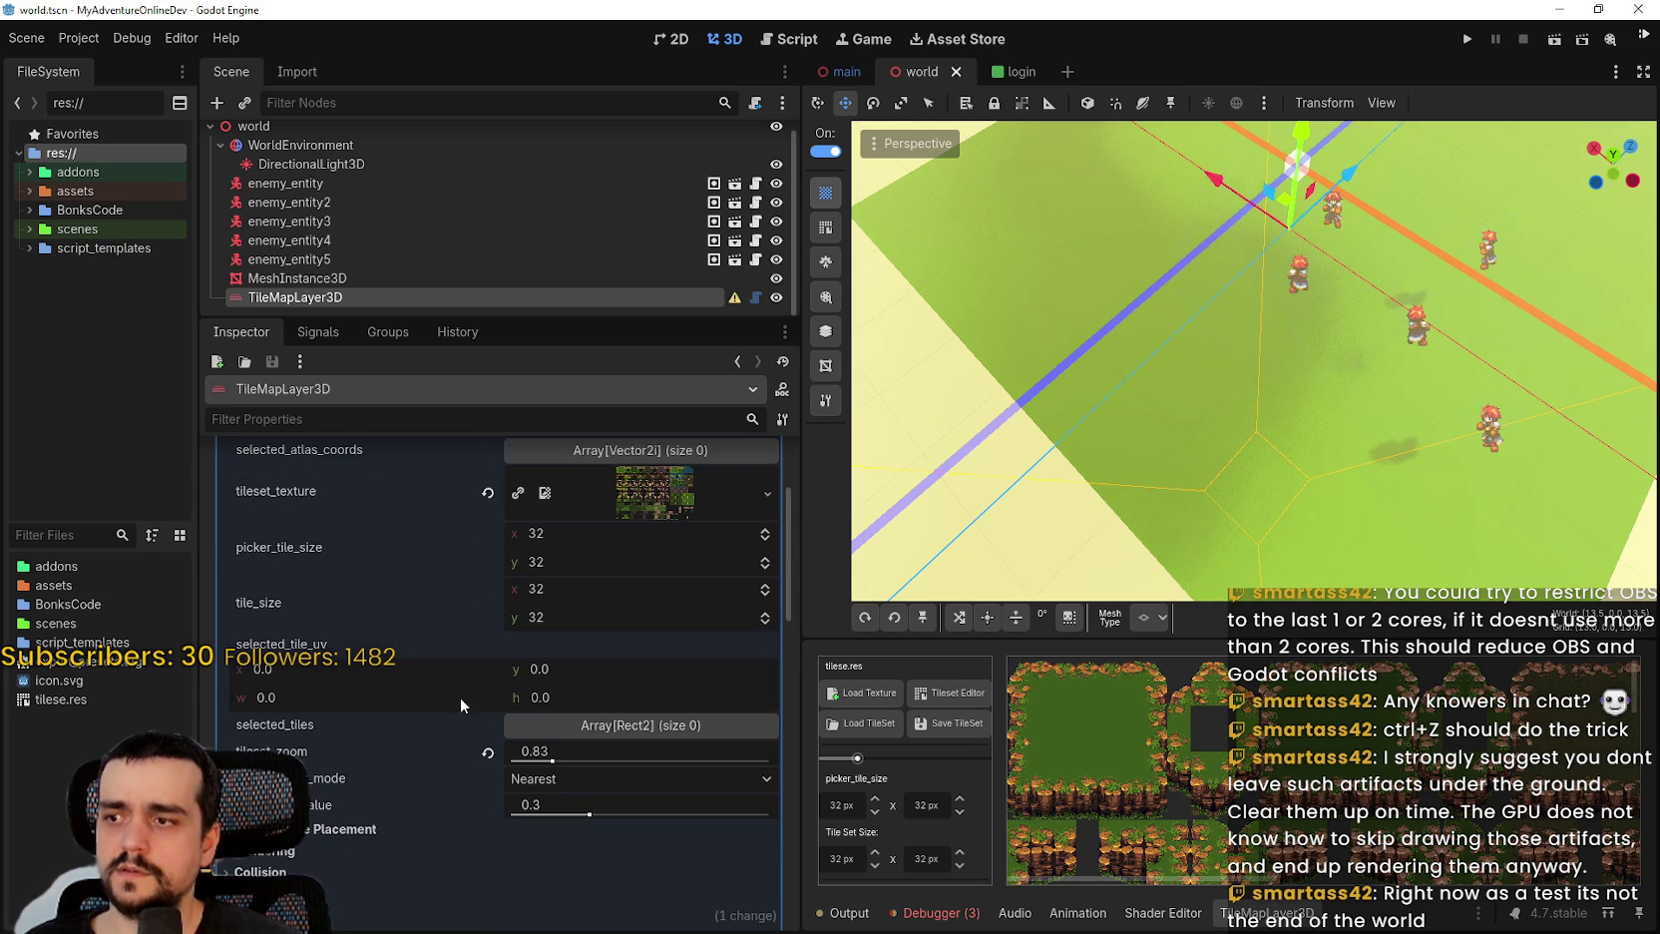
scroll(362, 833, down, 4)
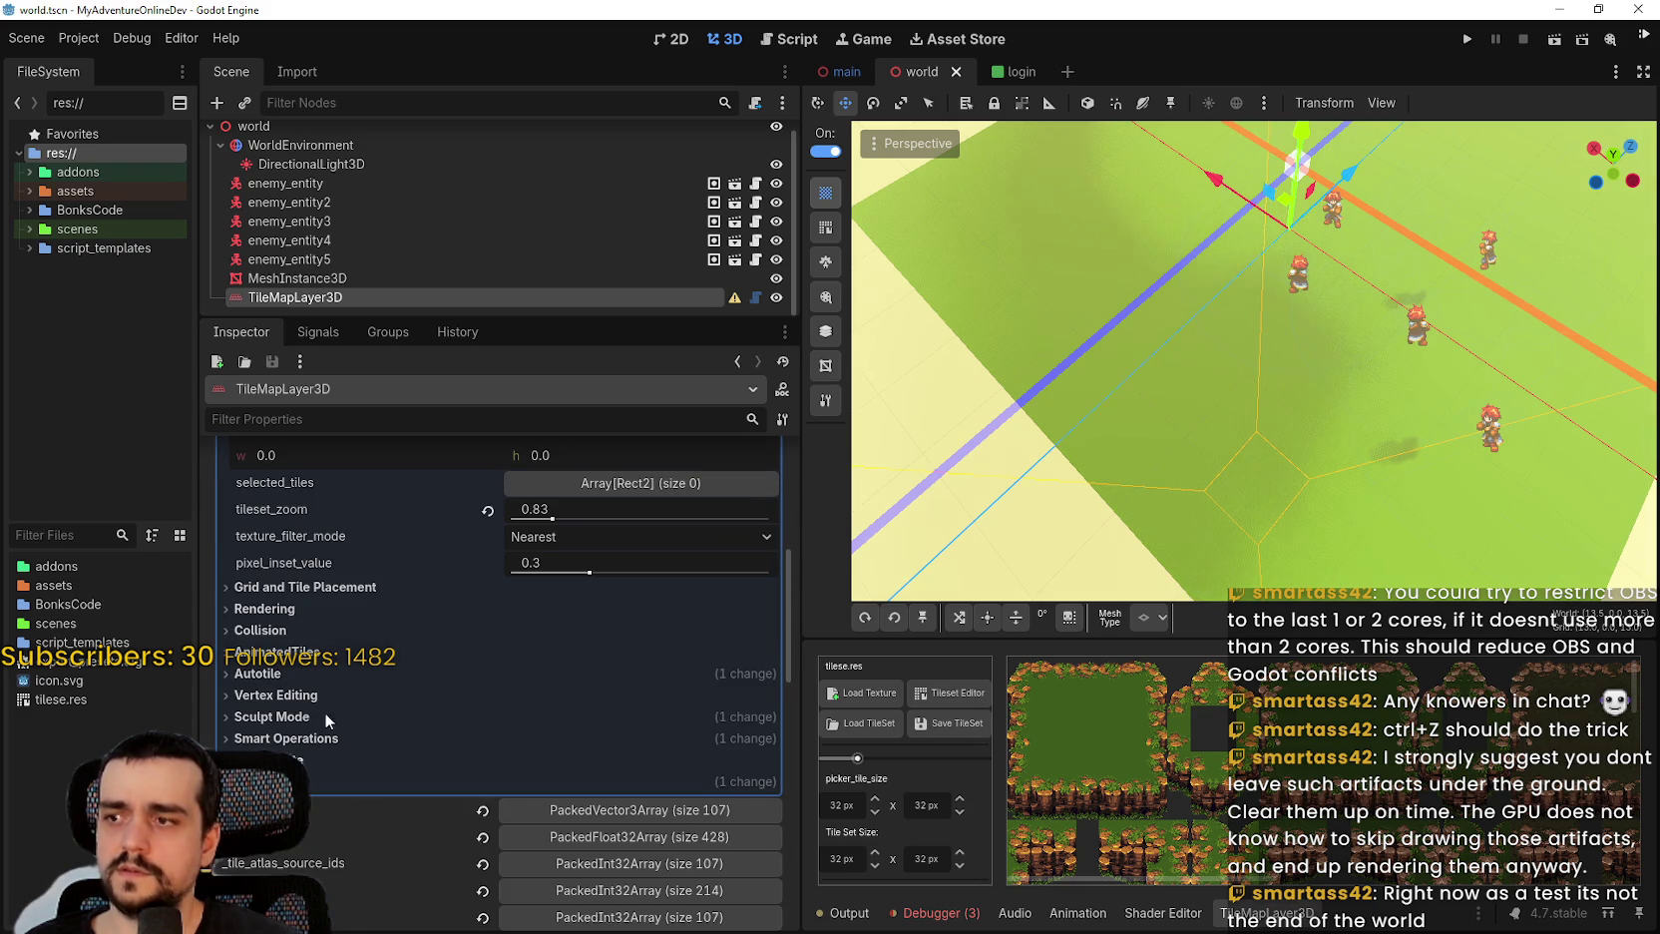
click(306, 587)
click(305, 591)
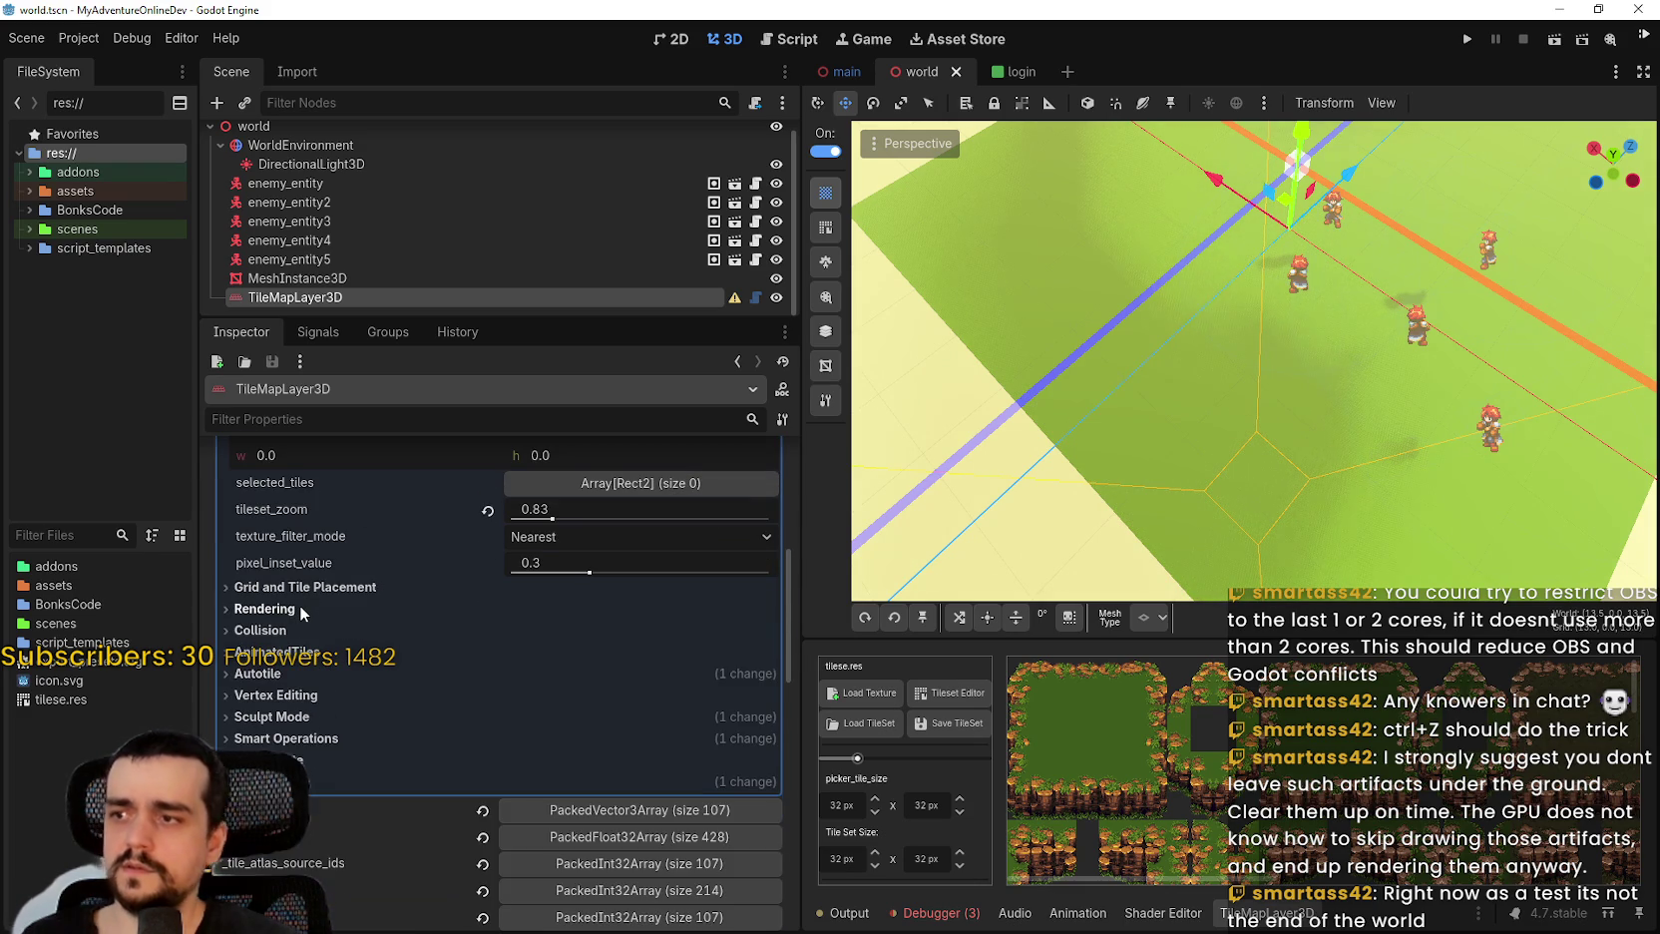
Expand Collision and scroll through the tile data, showing collision layer 1 and mask 1.
click(299, 626)
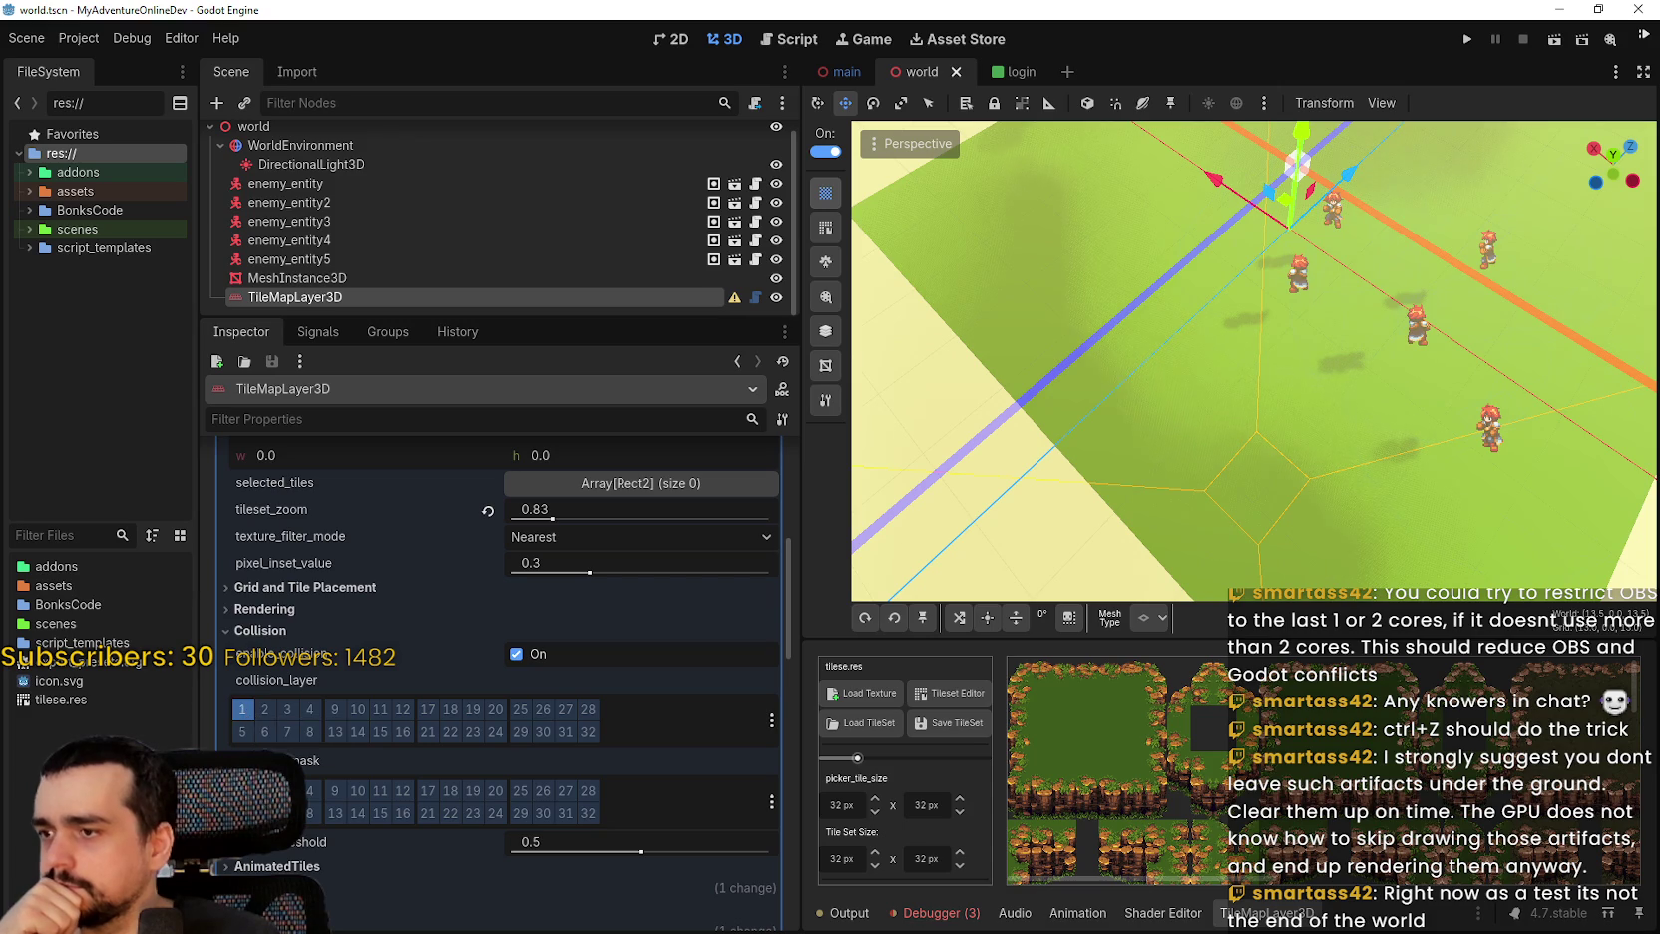
scroll(246, 708, down, 3)
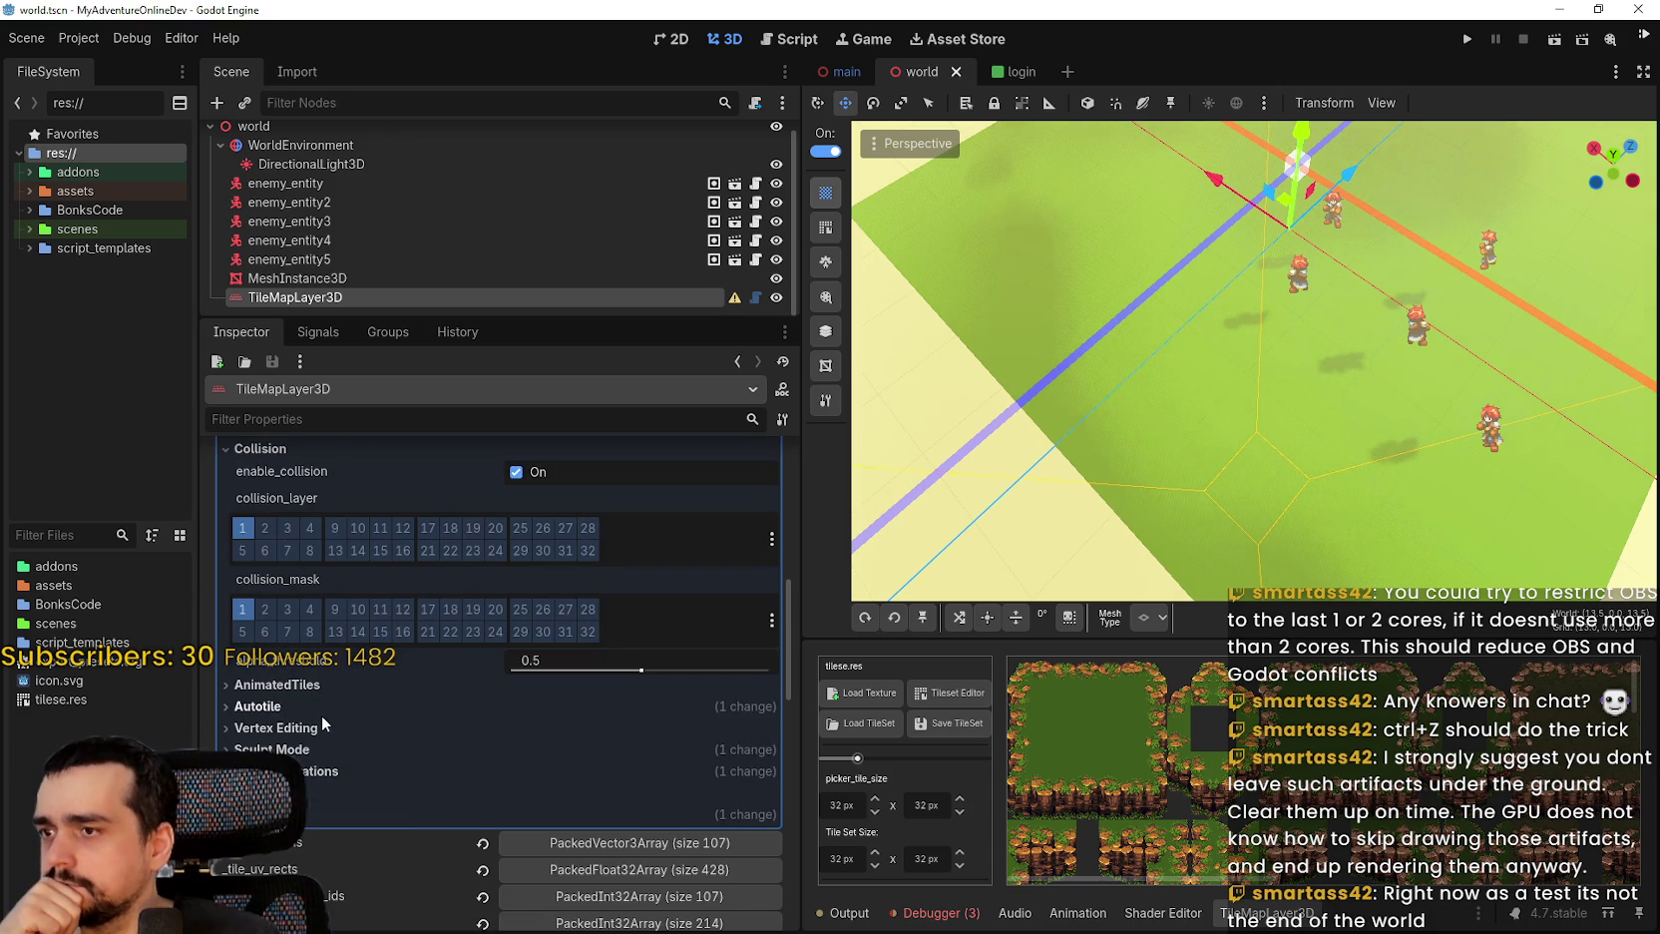
scroll(327, 723, down, 3)
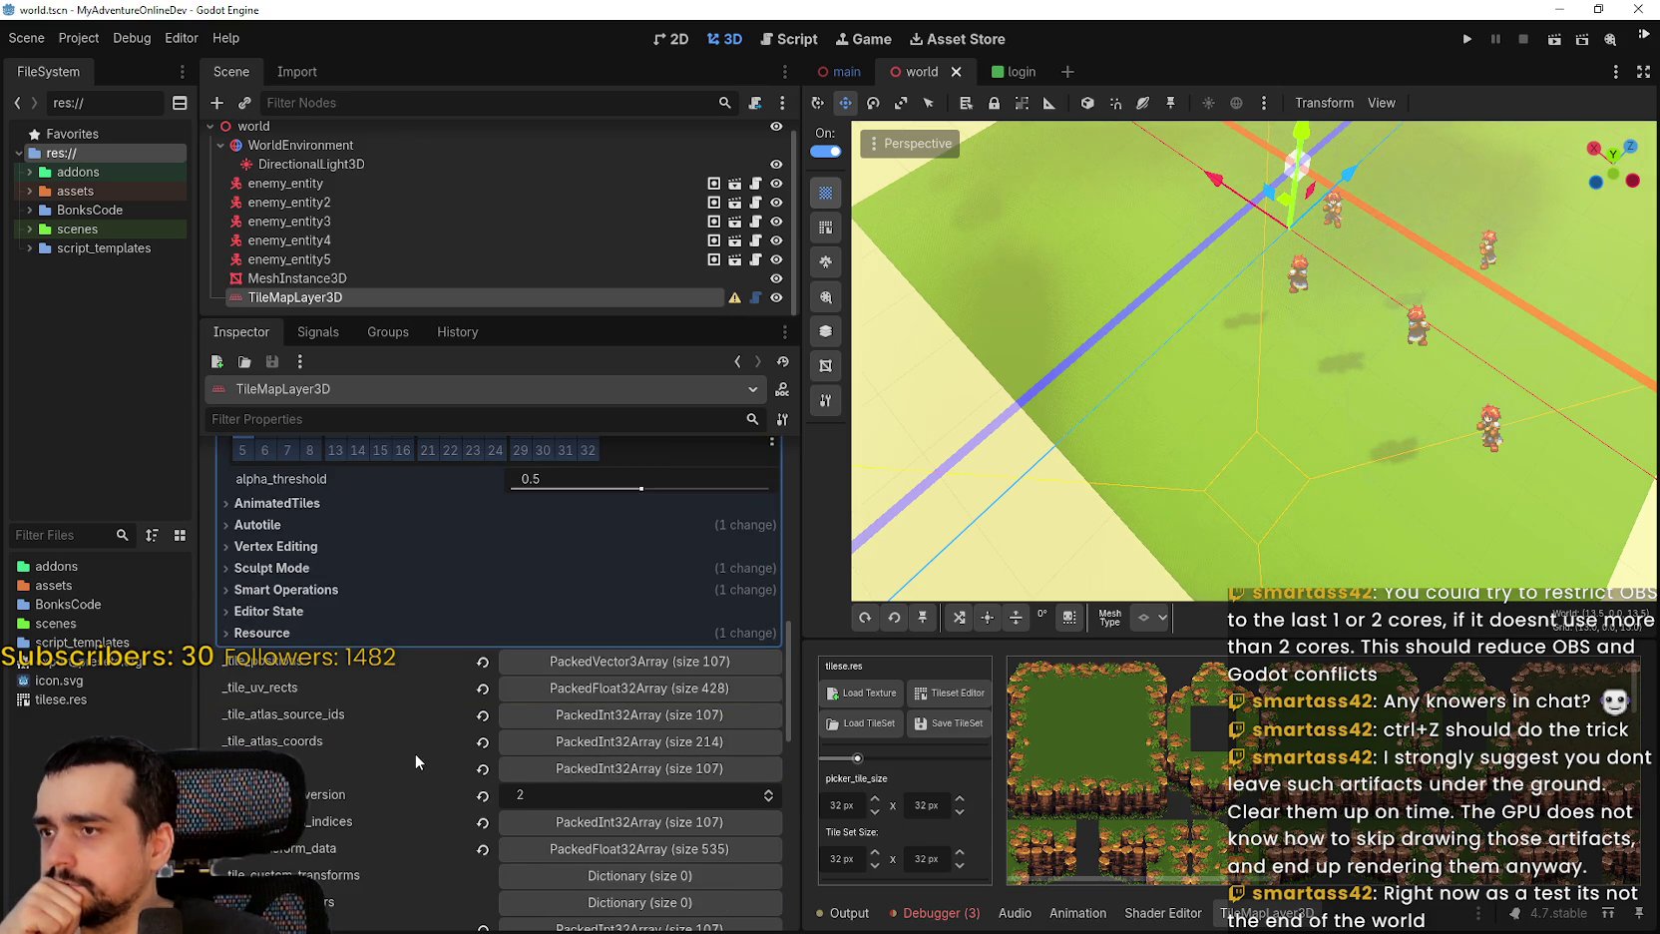
mouse_move(407, 757)
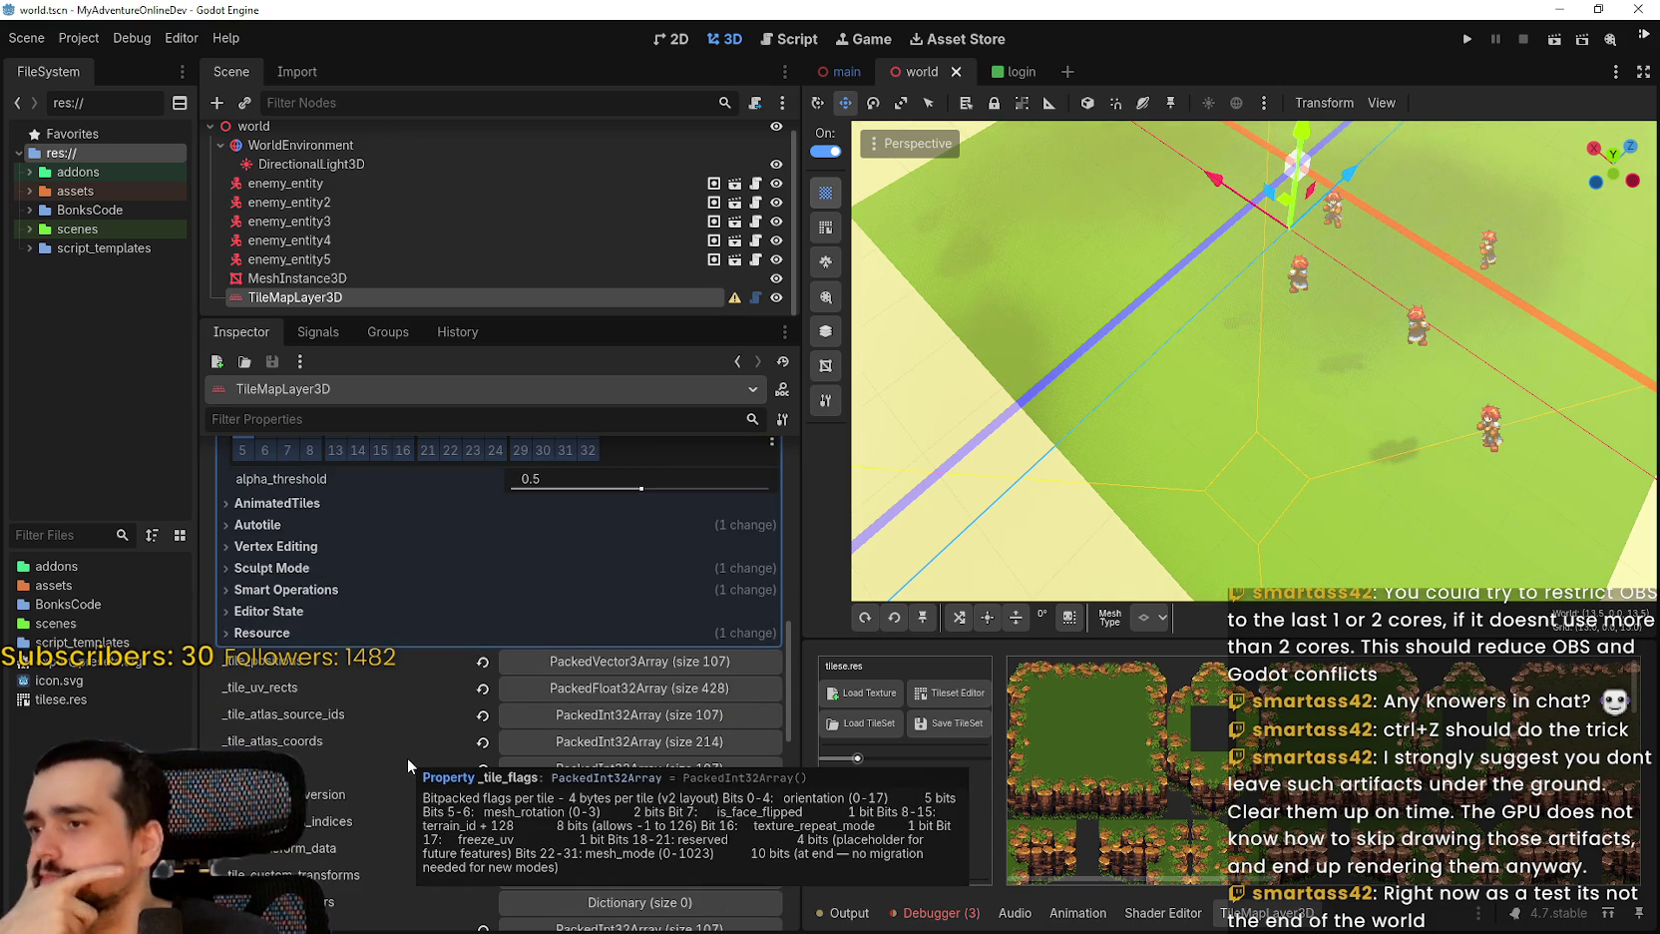
scroll(407, 757, down, 3)
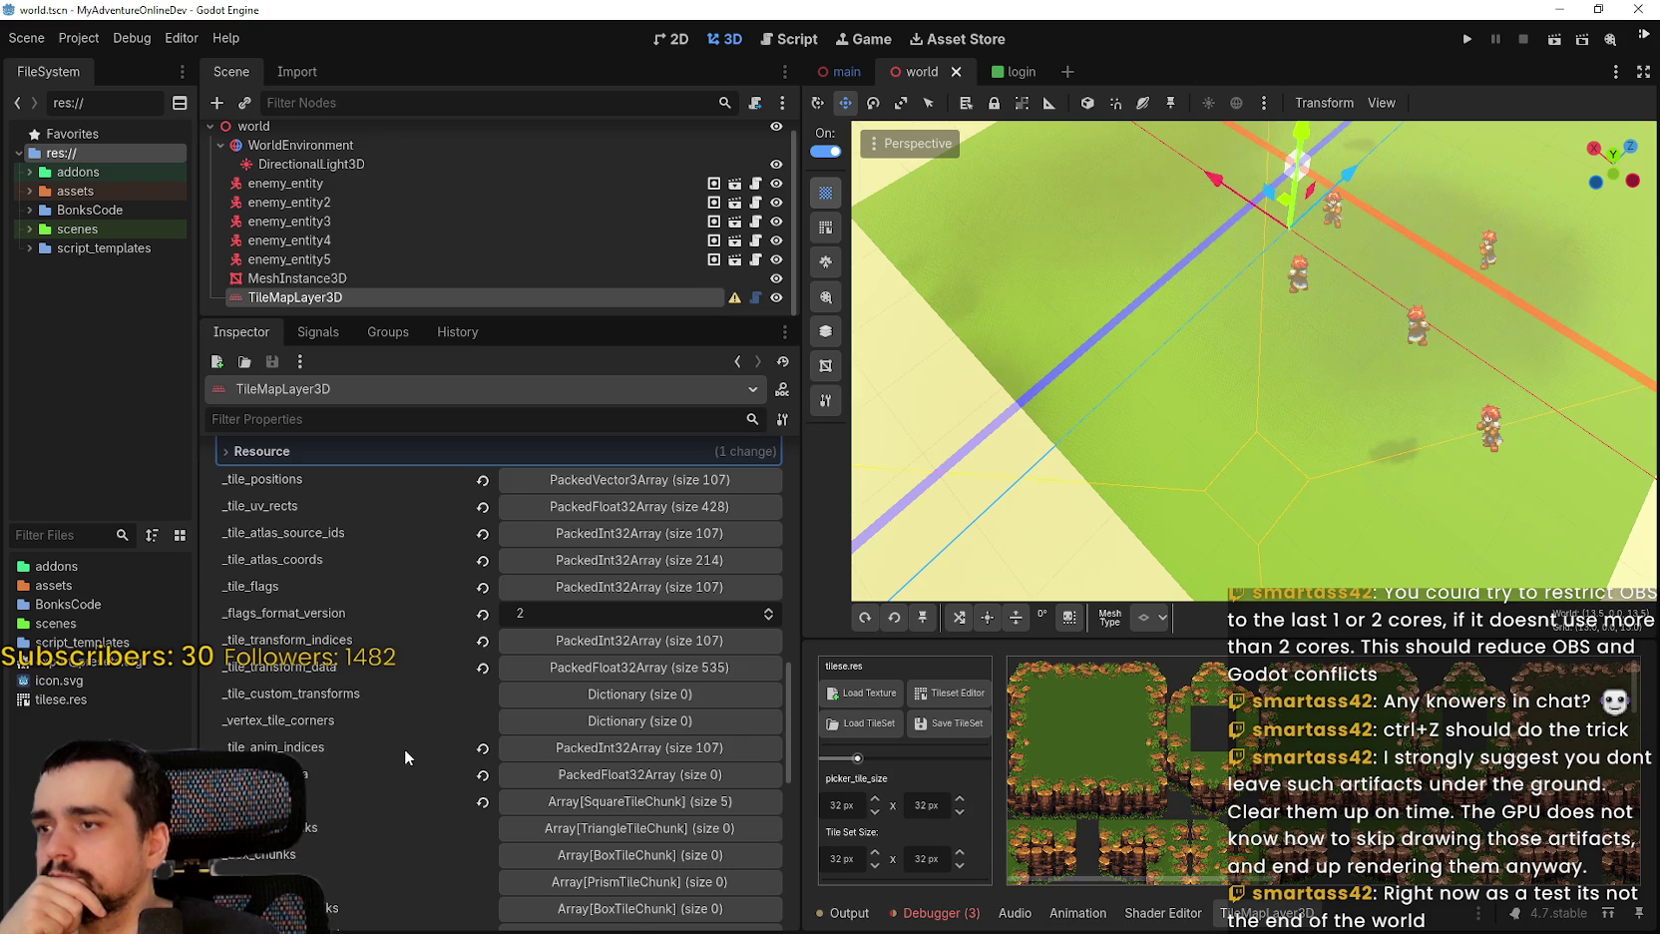
scroll(405, 748, down, 12)
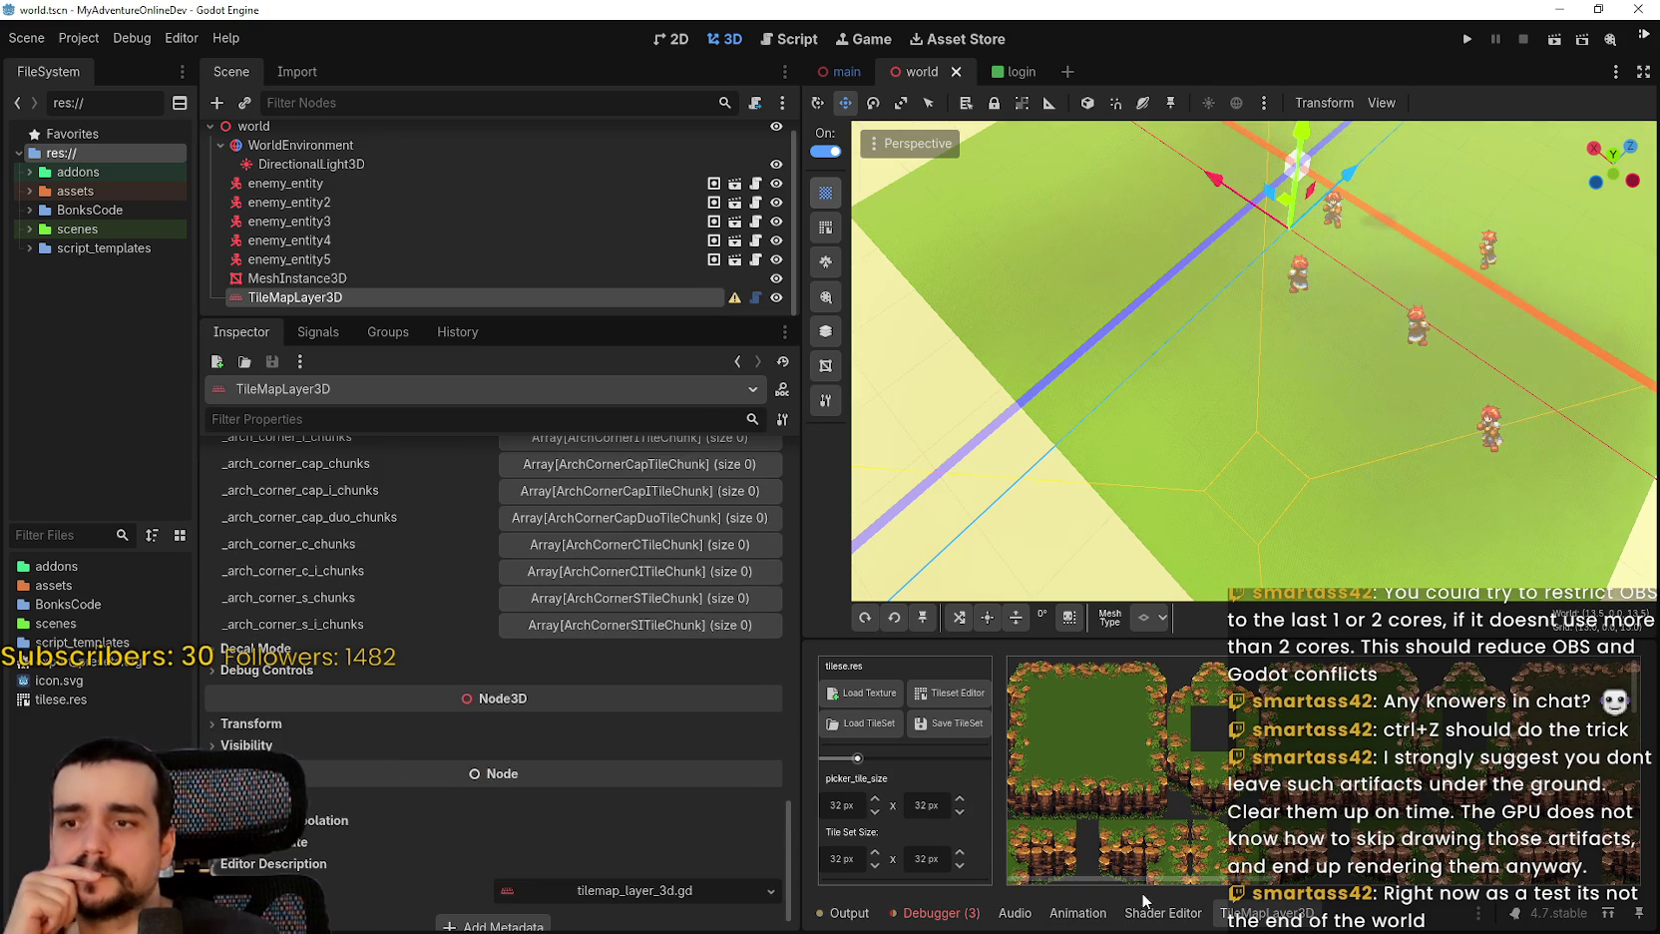
Paint the plain grass tile onto the ground, then view it low and close to the enemies.
scroll(1073, 717, up, 3)
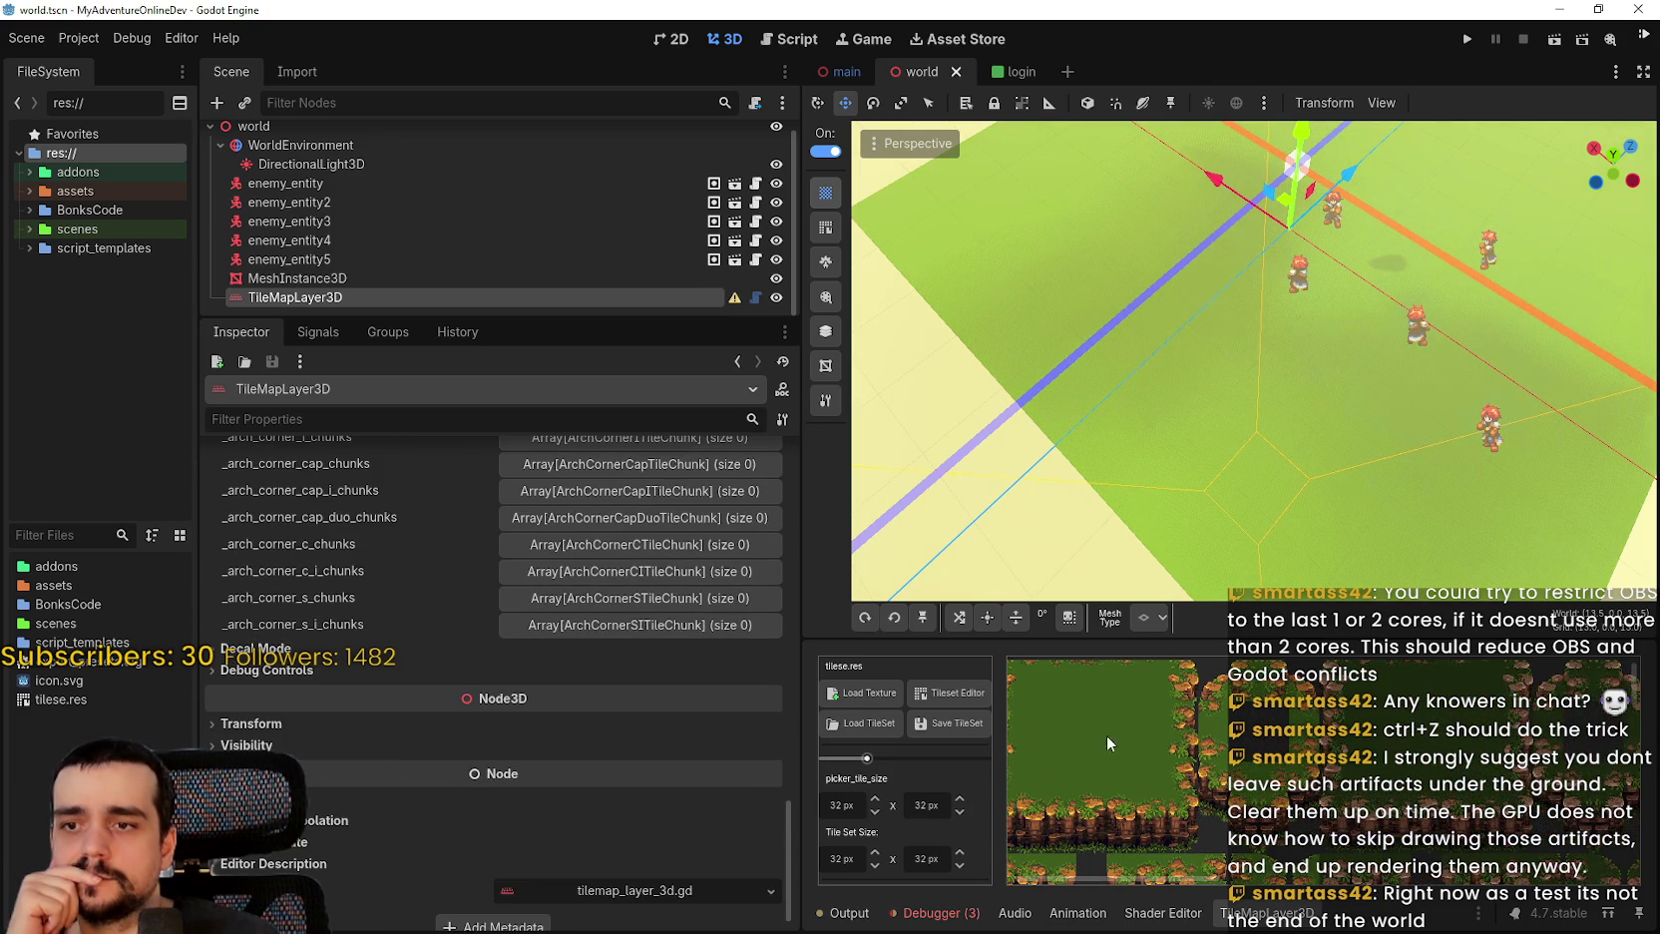
click(1129, 733)
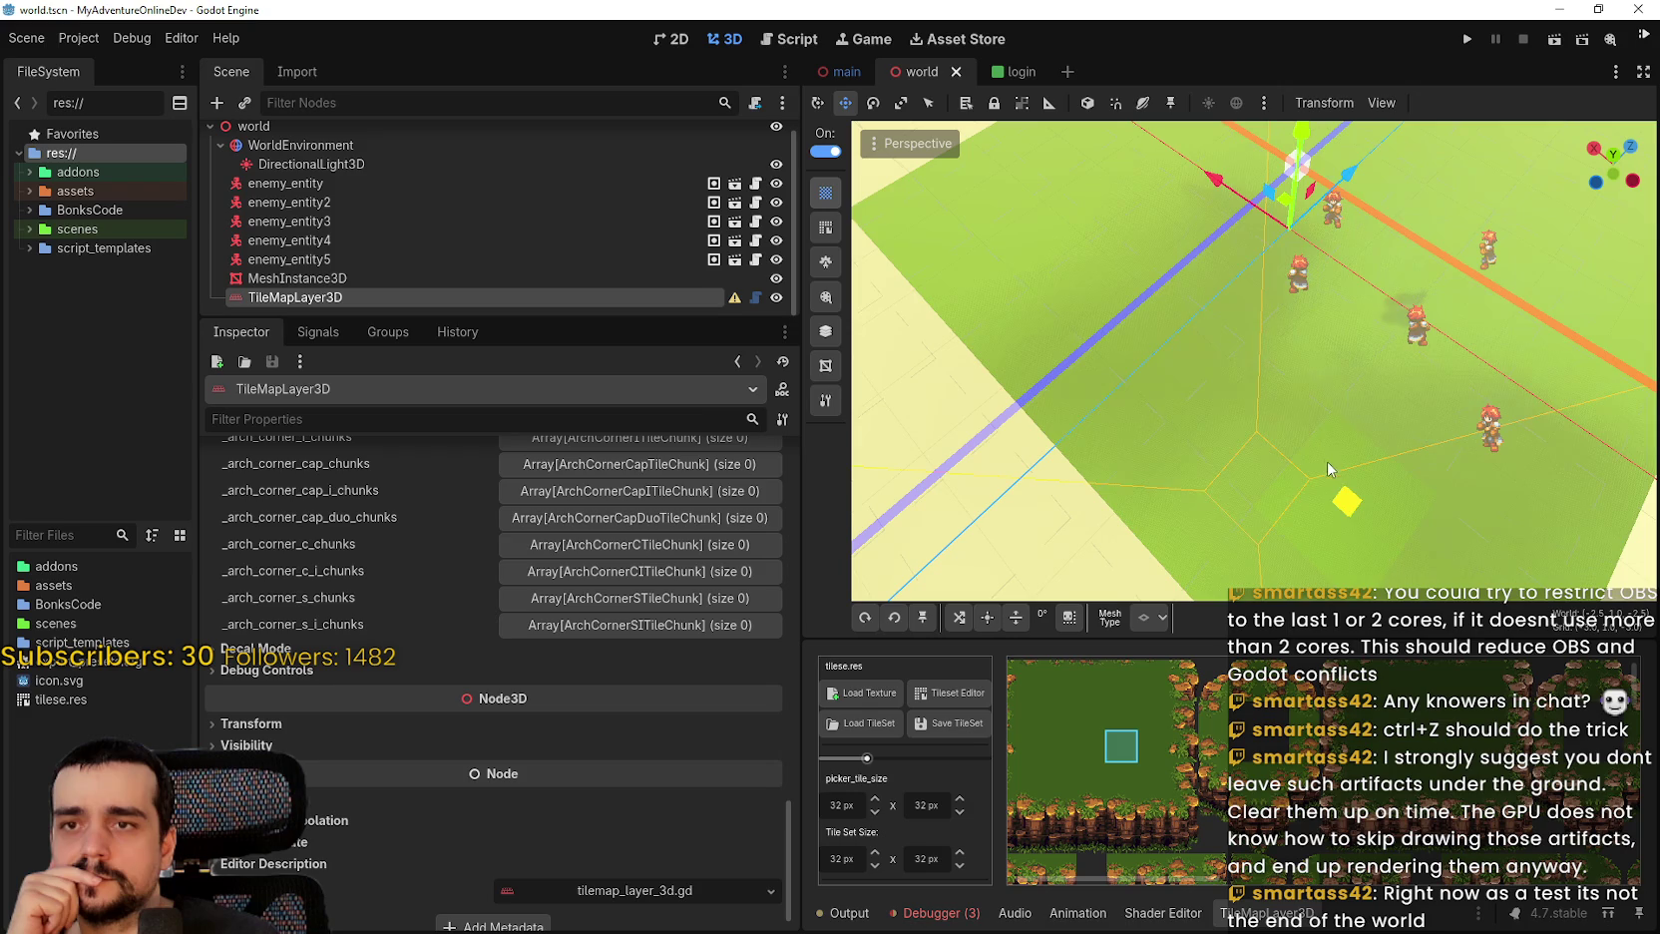
click(1245, 418)
scroll(1202, 536, down, 3)
scroll(1202, 537, up, 3)
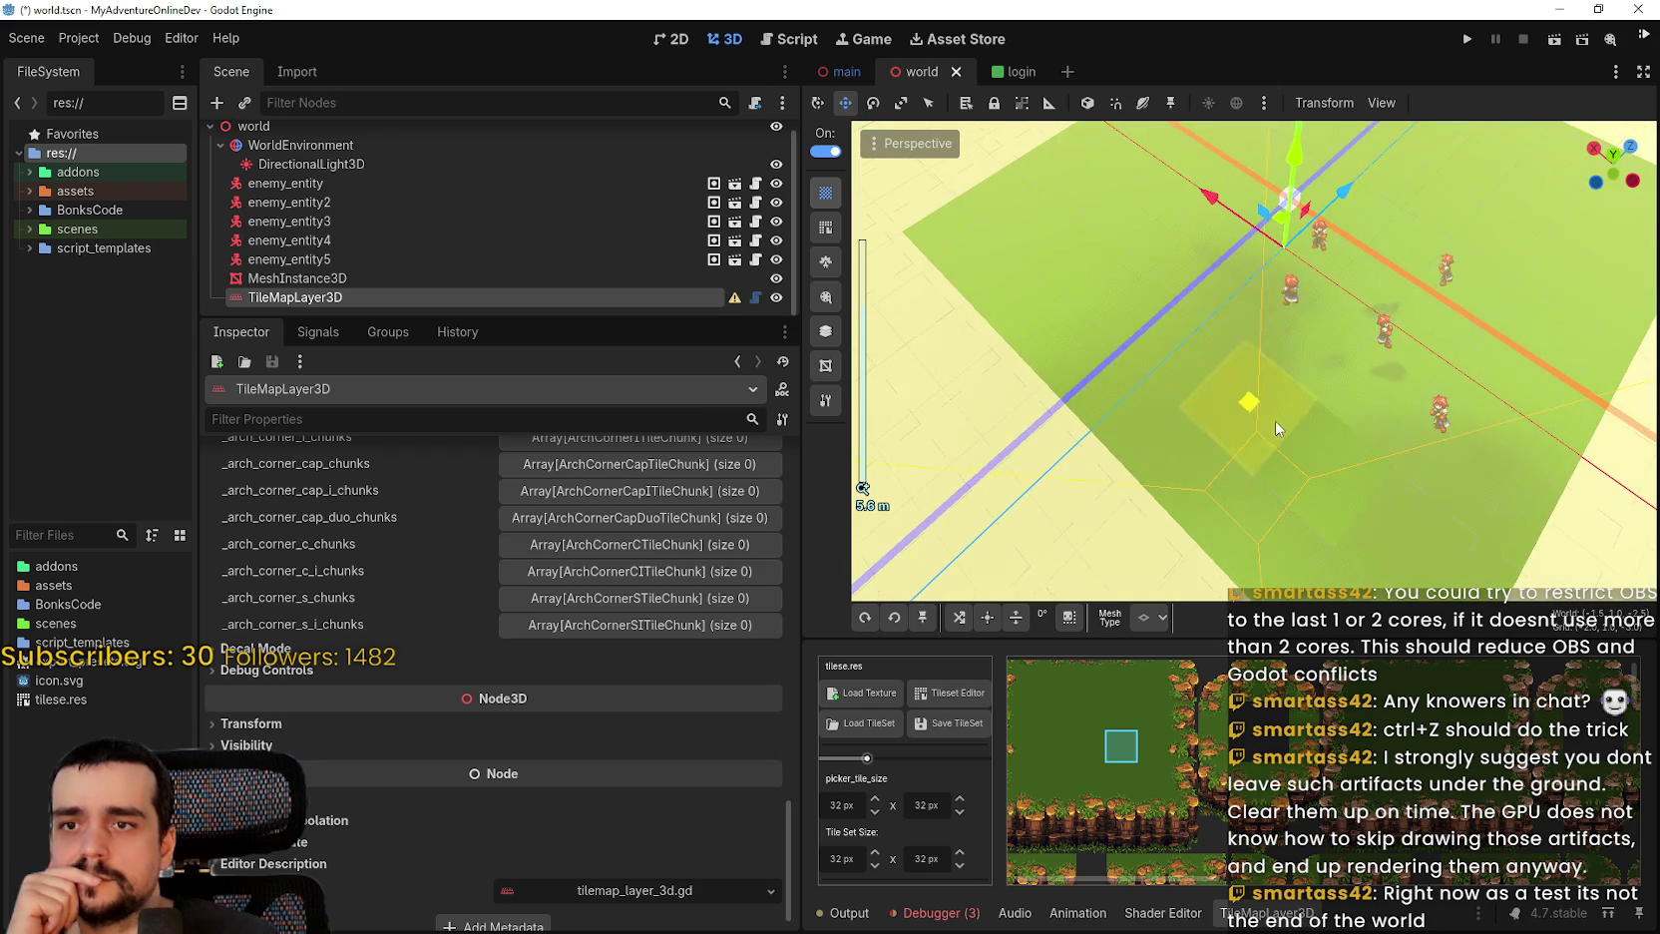
mouse_move(1317, 439)
mouse_down()
mouse_move(1322, 290)
mouse_move(1236, 371)
mouse_up()
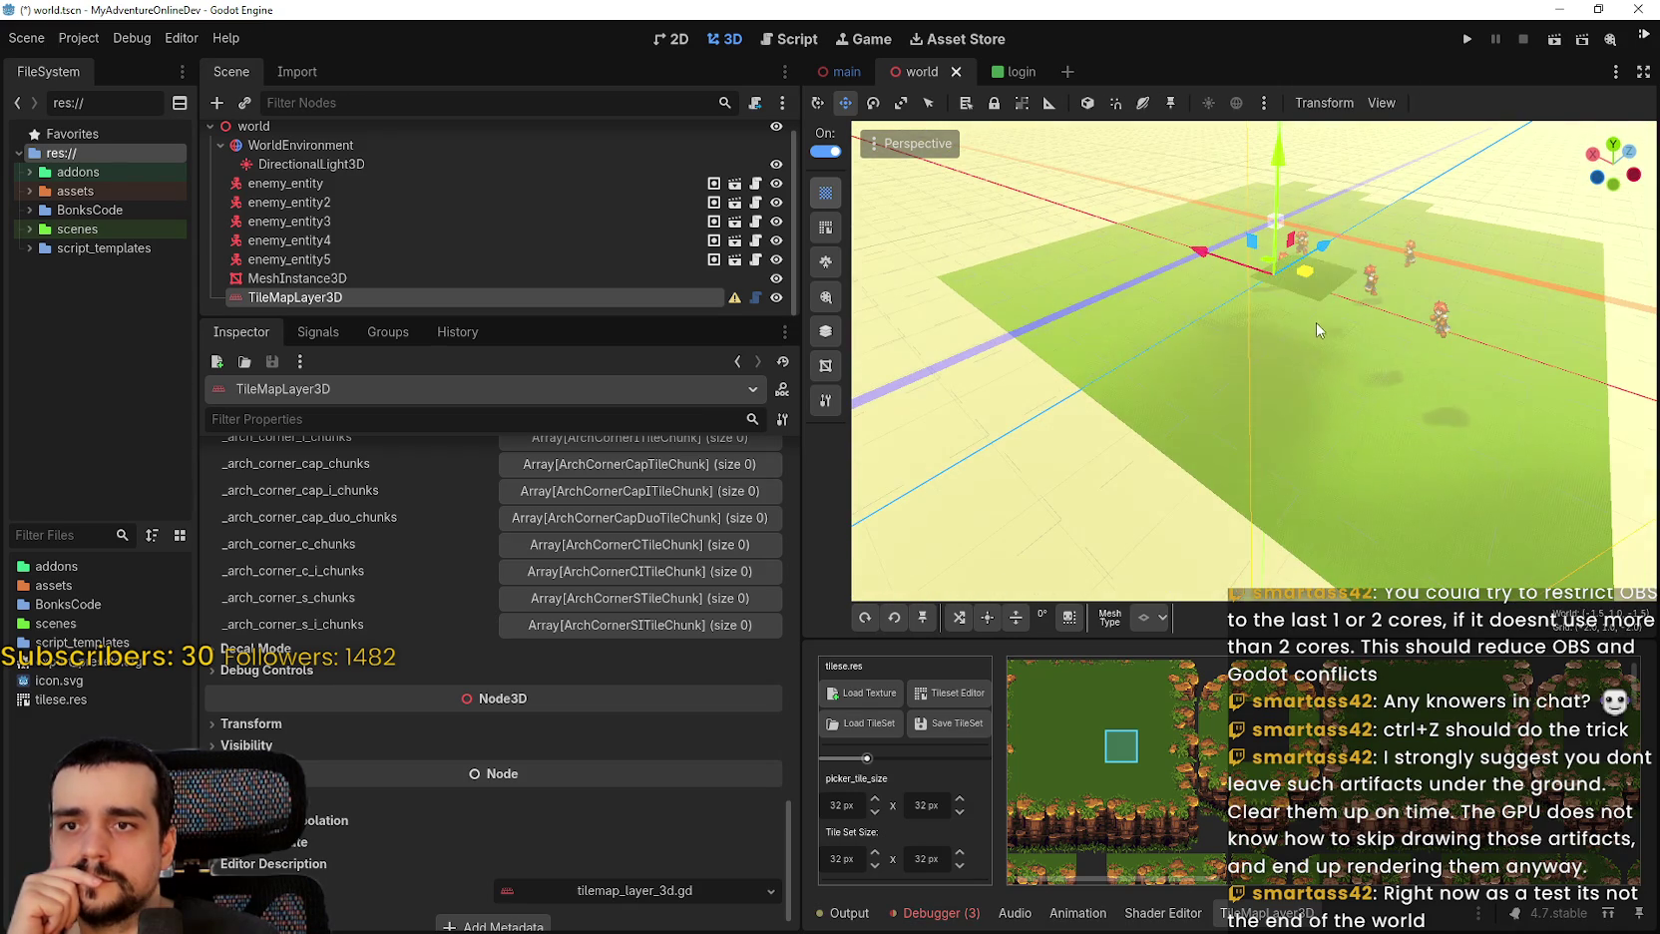
drag(1320, 319, 1409, 180)
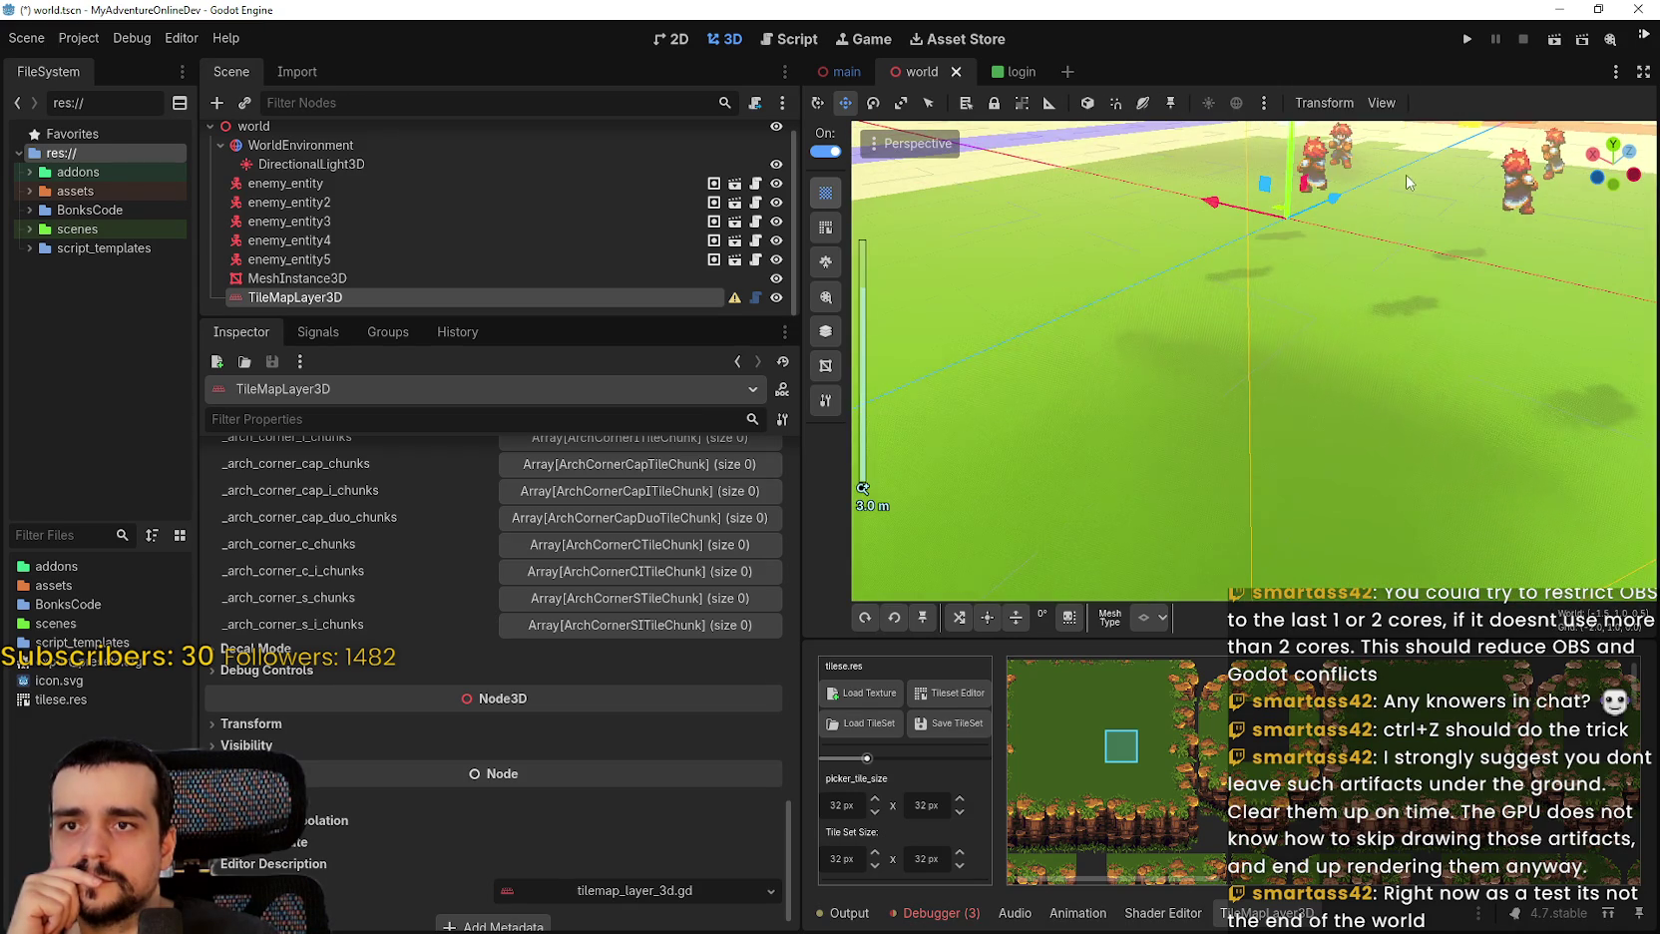
scroll(1391, 197, up, 2)
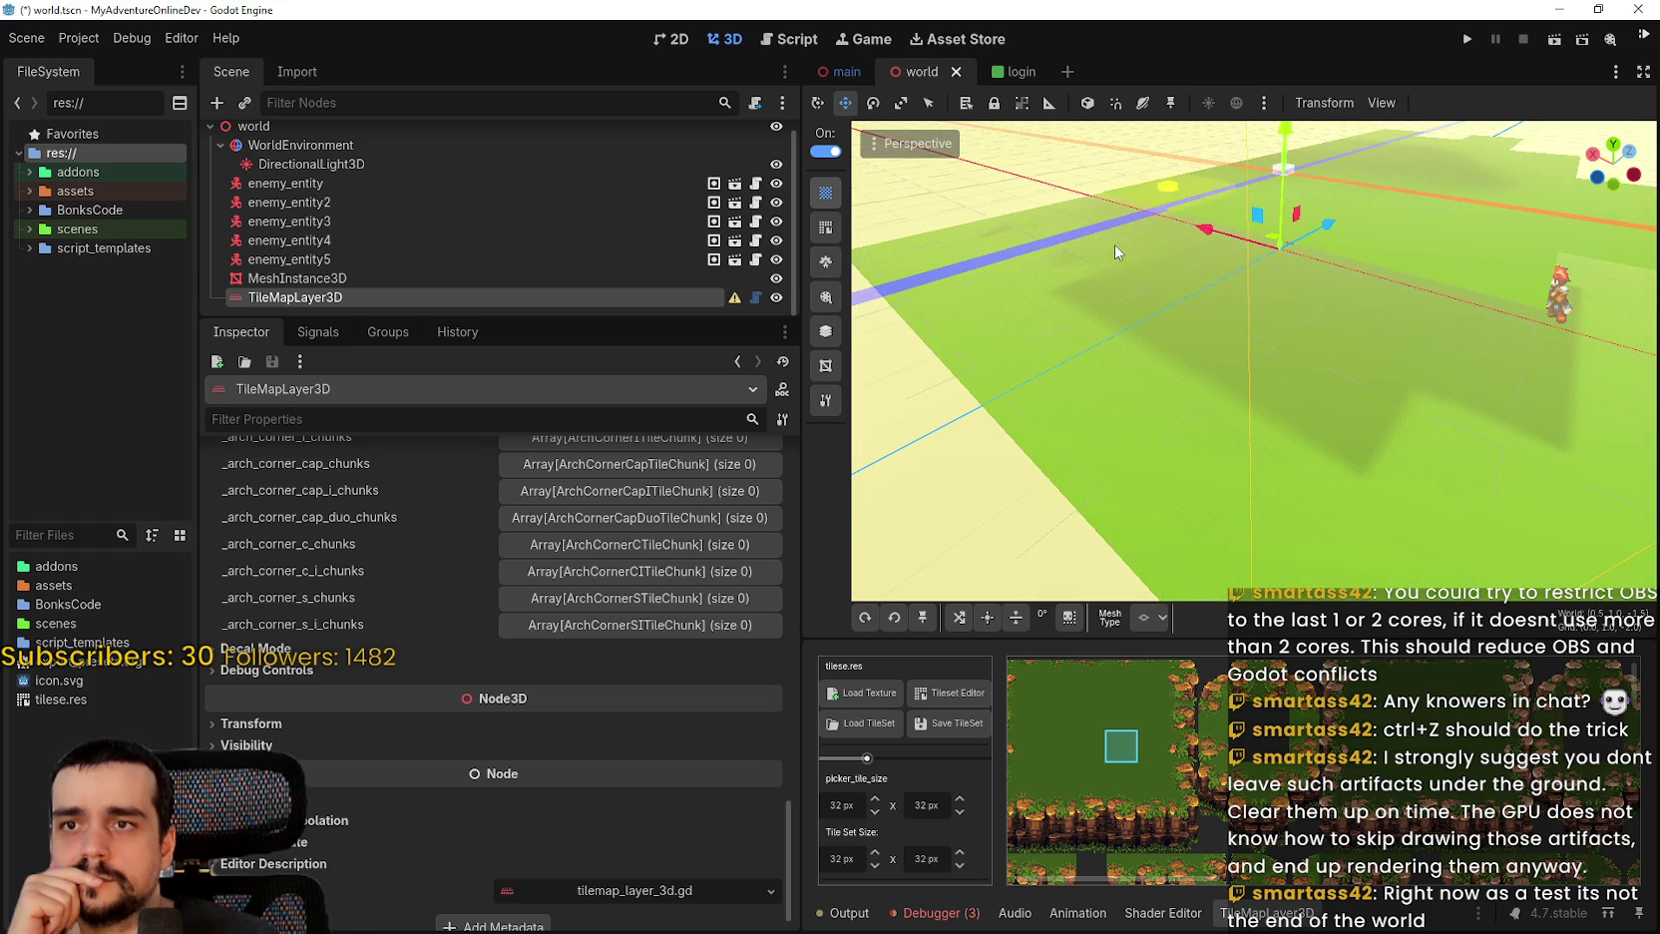
Save and run the project, enter the game world from the main menu, then stop it.
click(1467, 40)
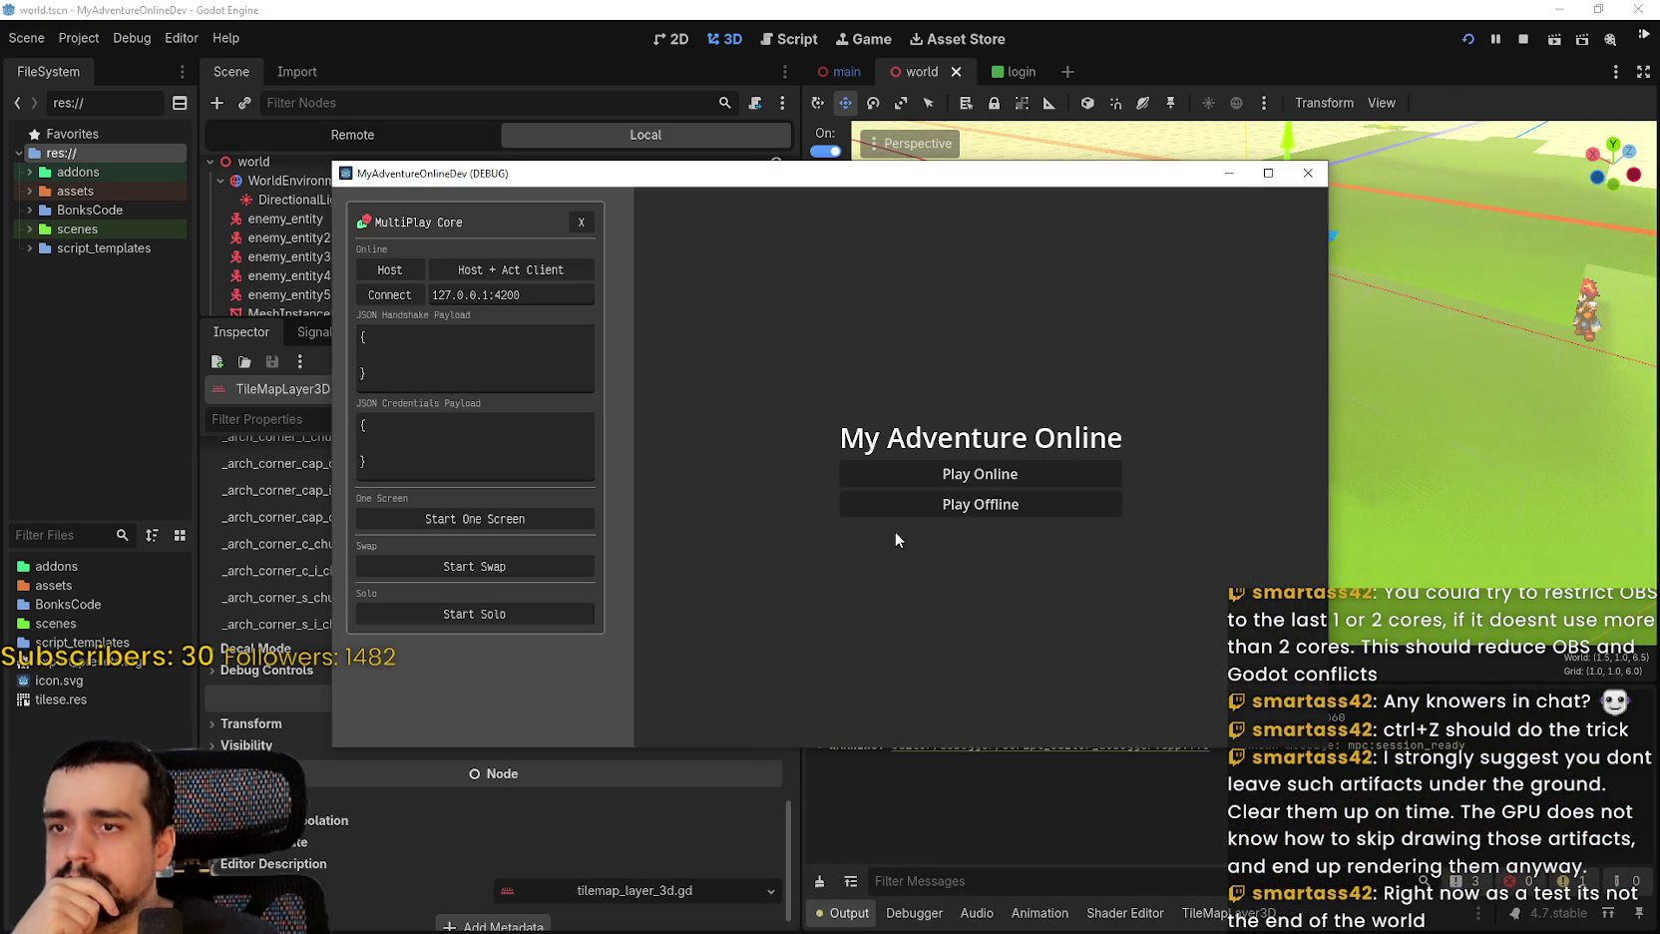
click(968, 500)
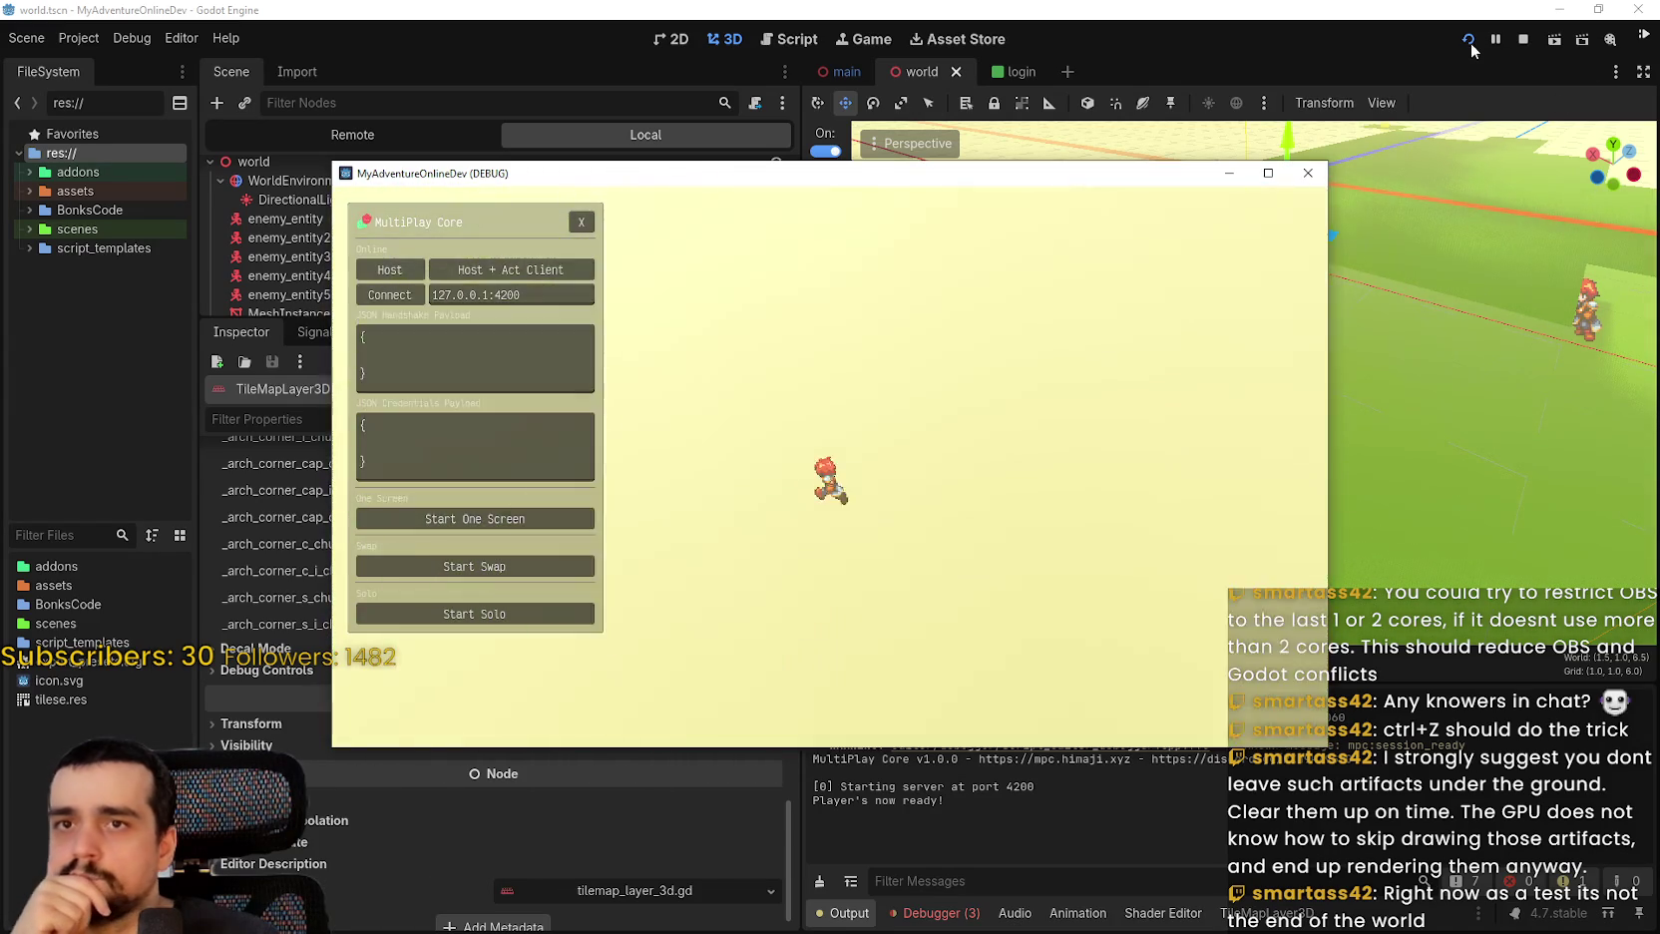
click(1523, 39)
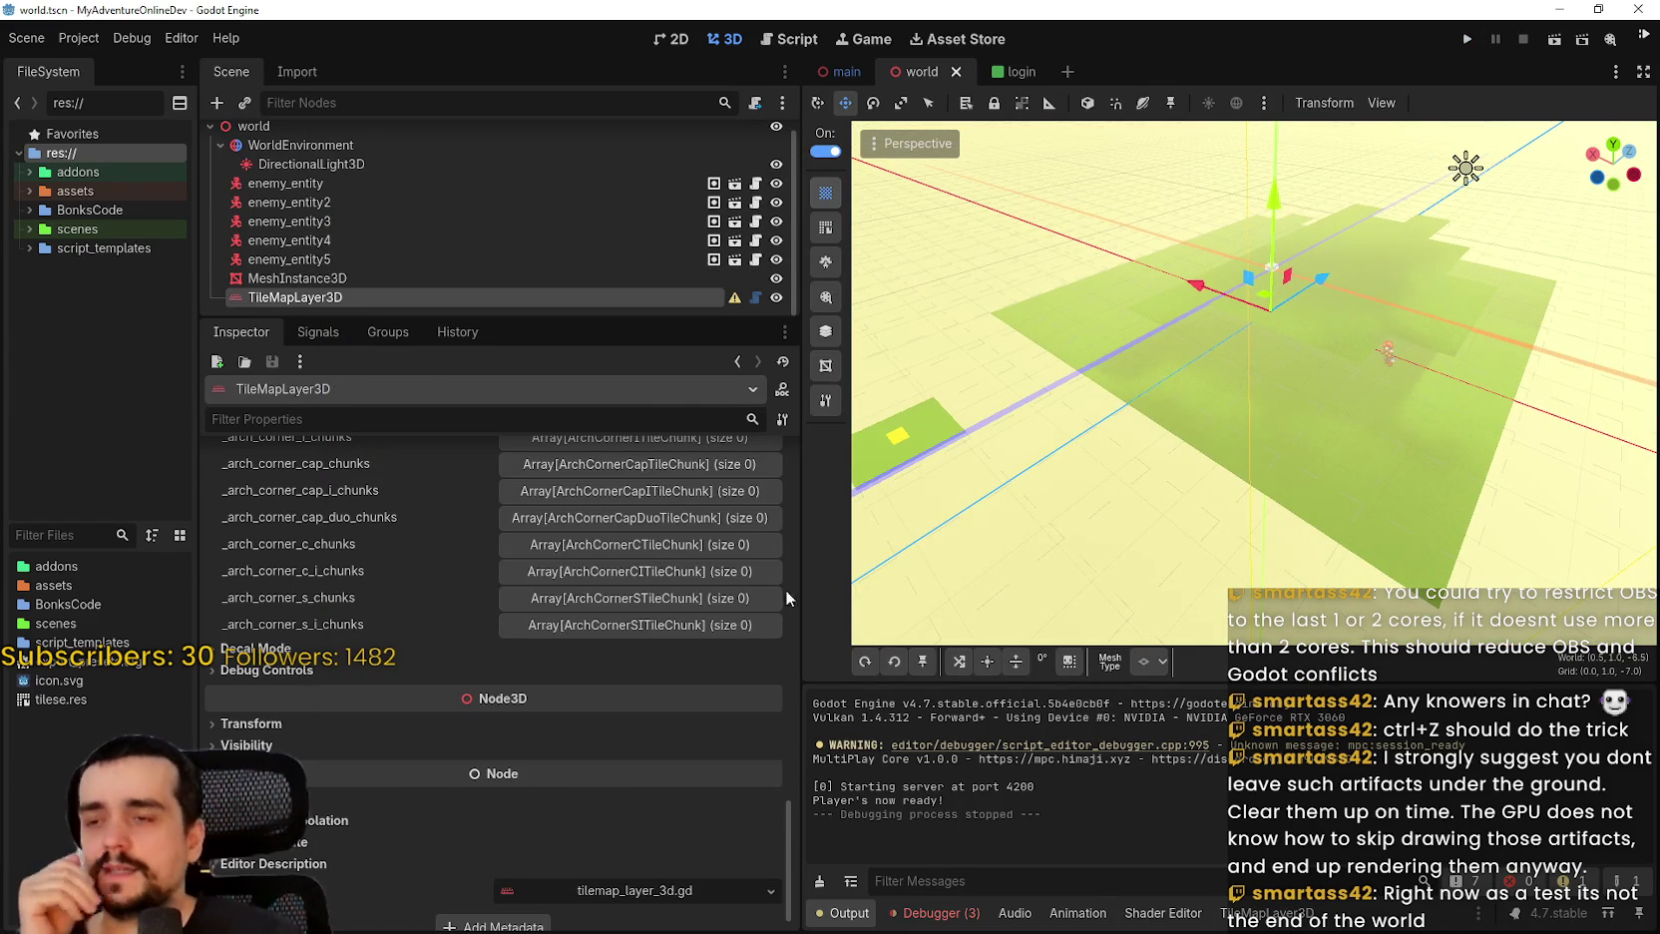
Scroll the Inspector up to Collision and restore the TileMapLayer3D tileset picker in the bottom panel.
scroll(554, 769, up, 10)
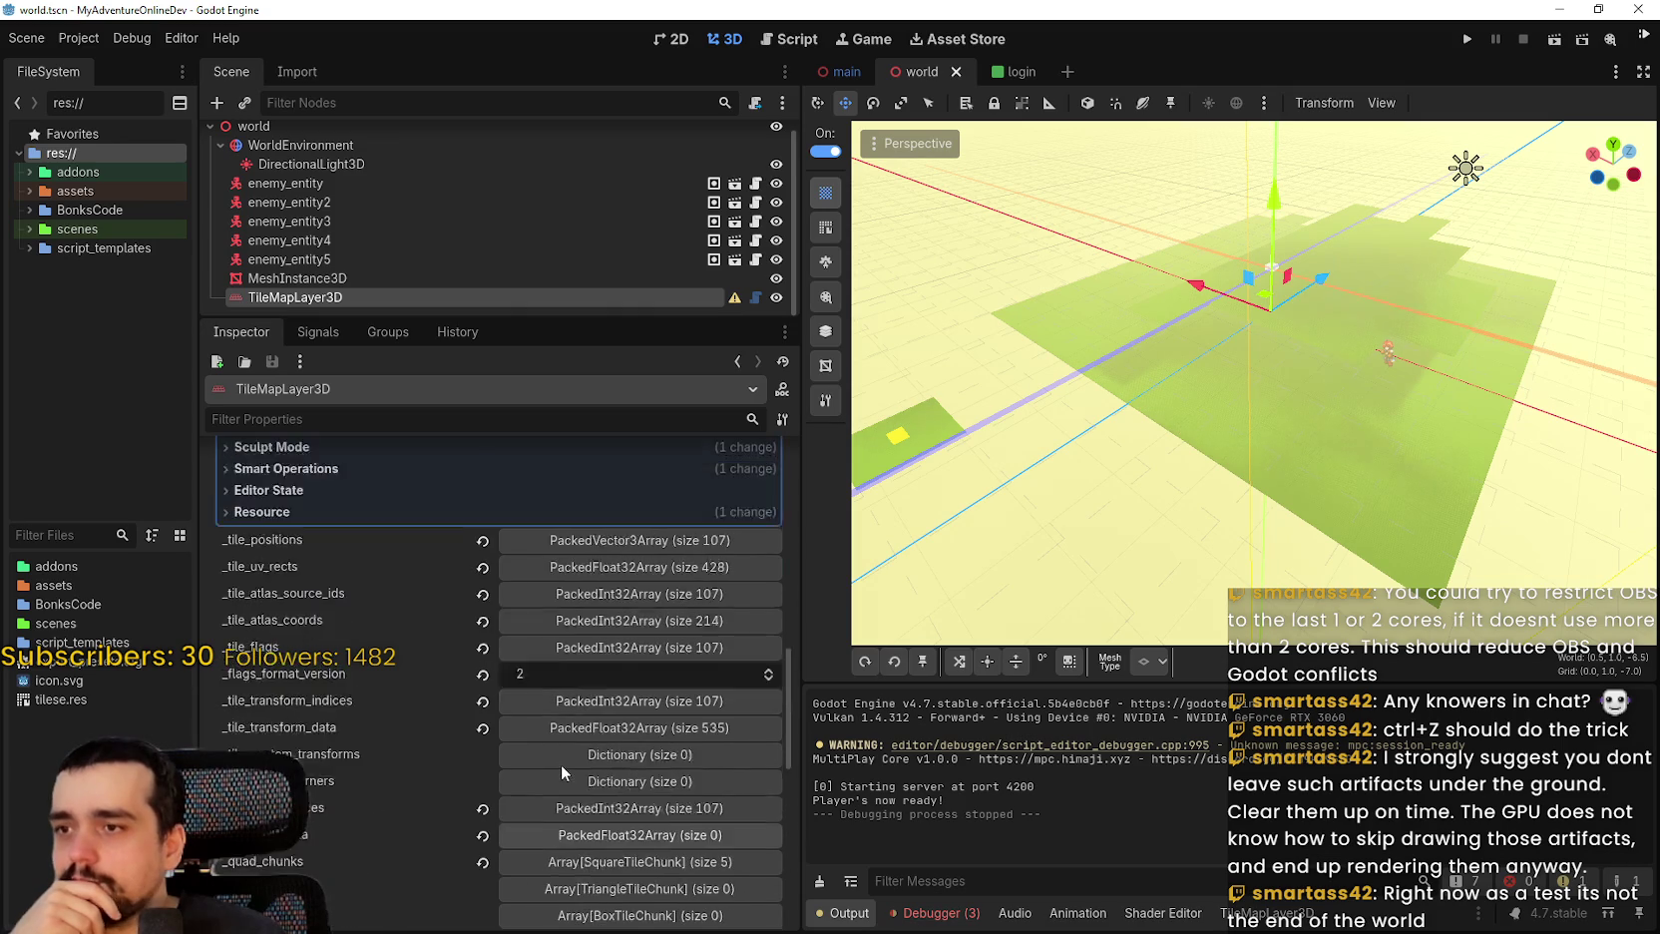
scroll(546, 681, up, 1)
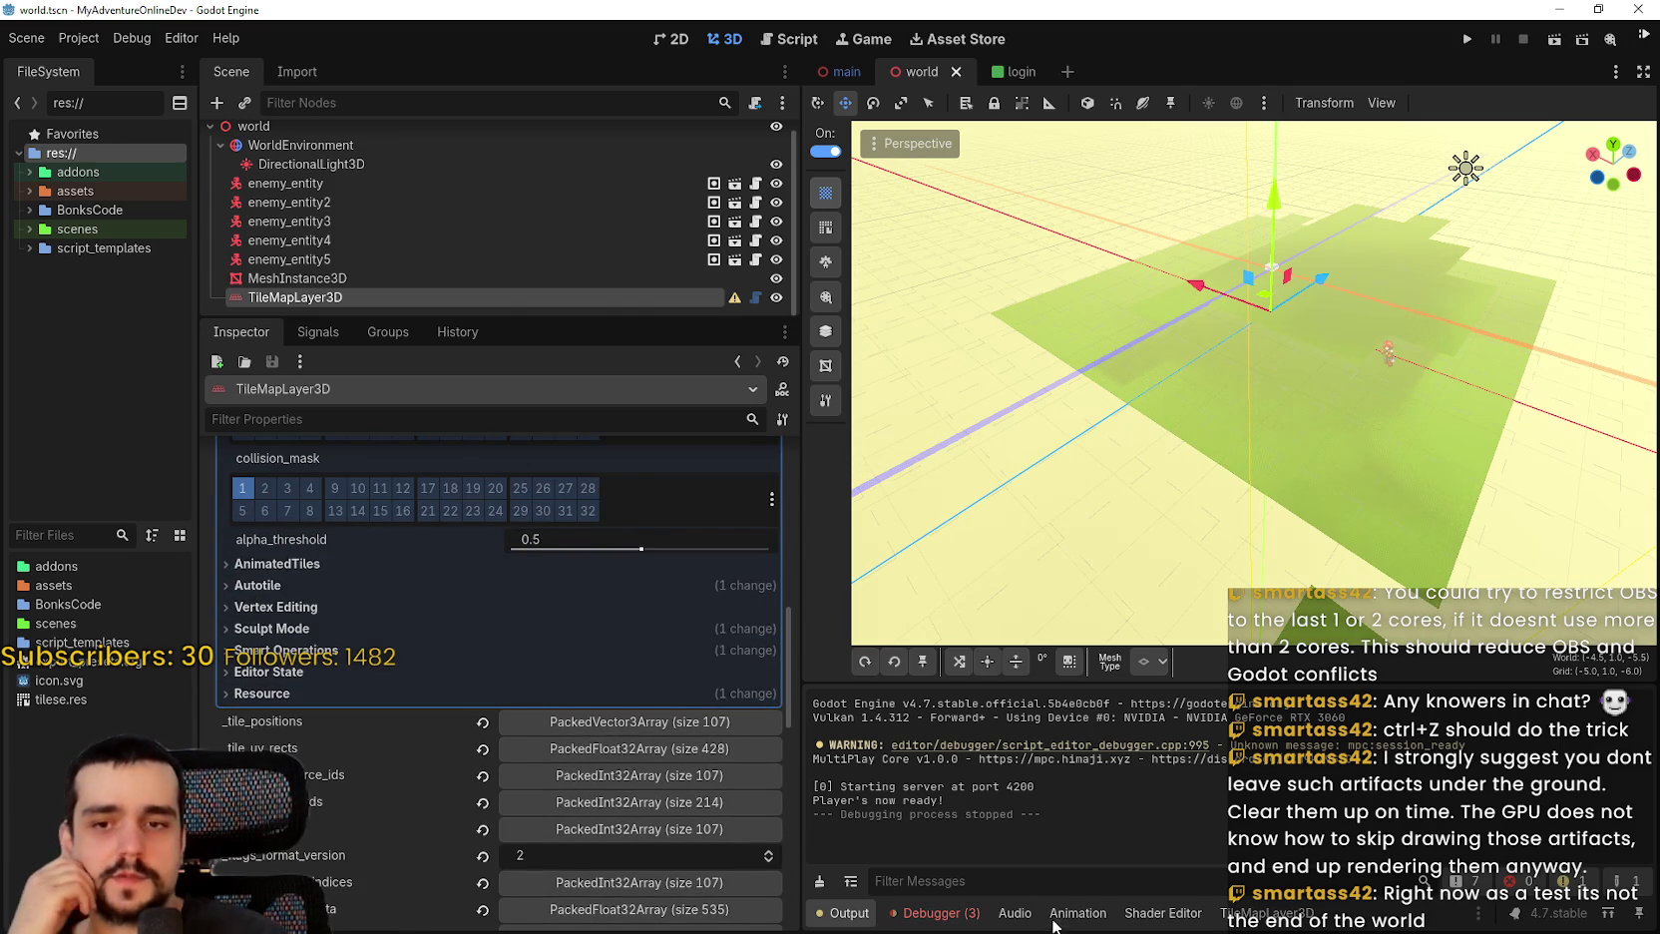
scroll(559, 598, up, 2)
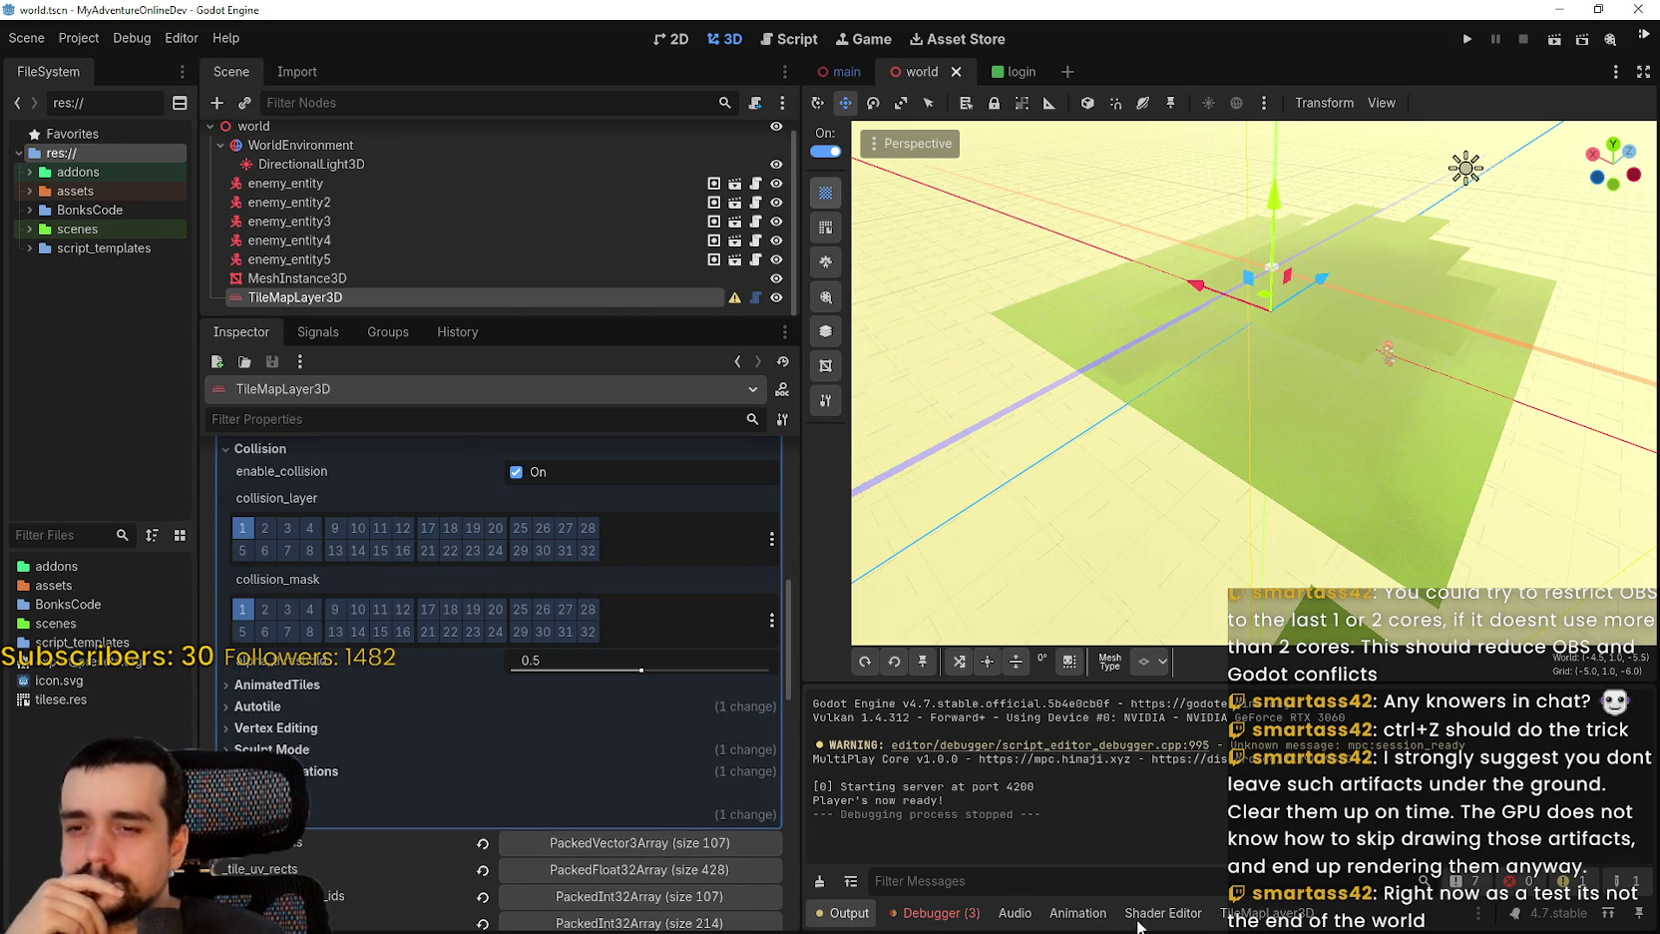
click(1265, 912)
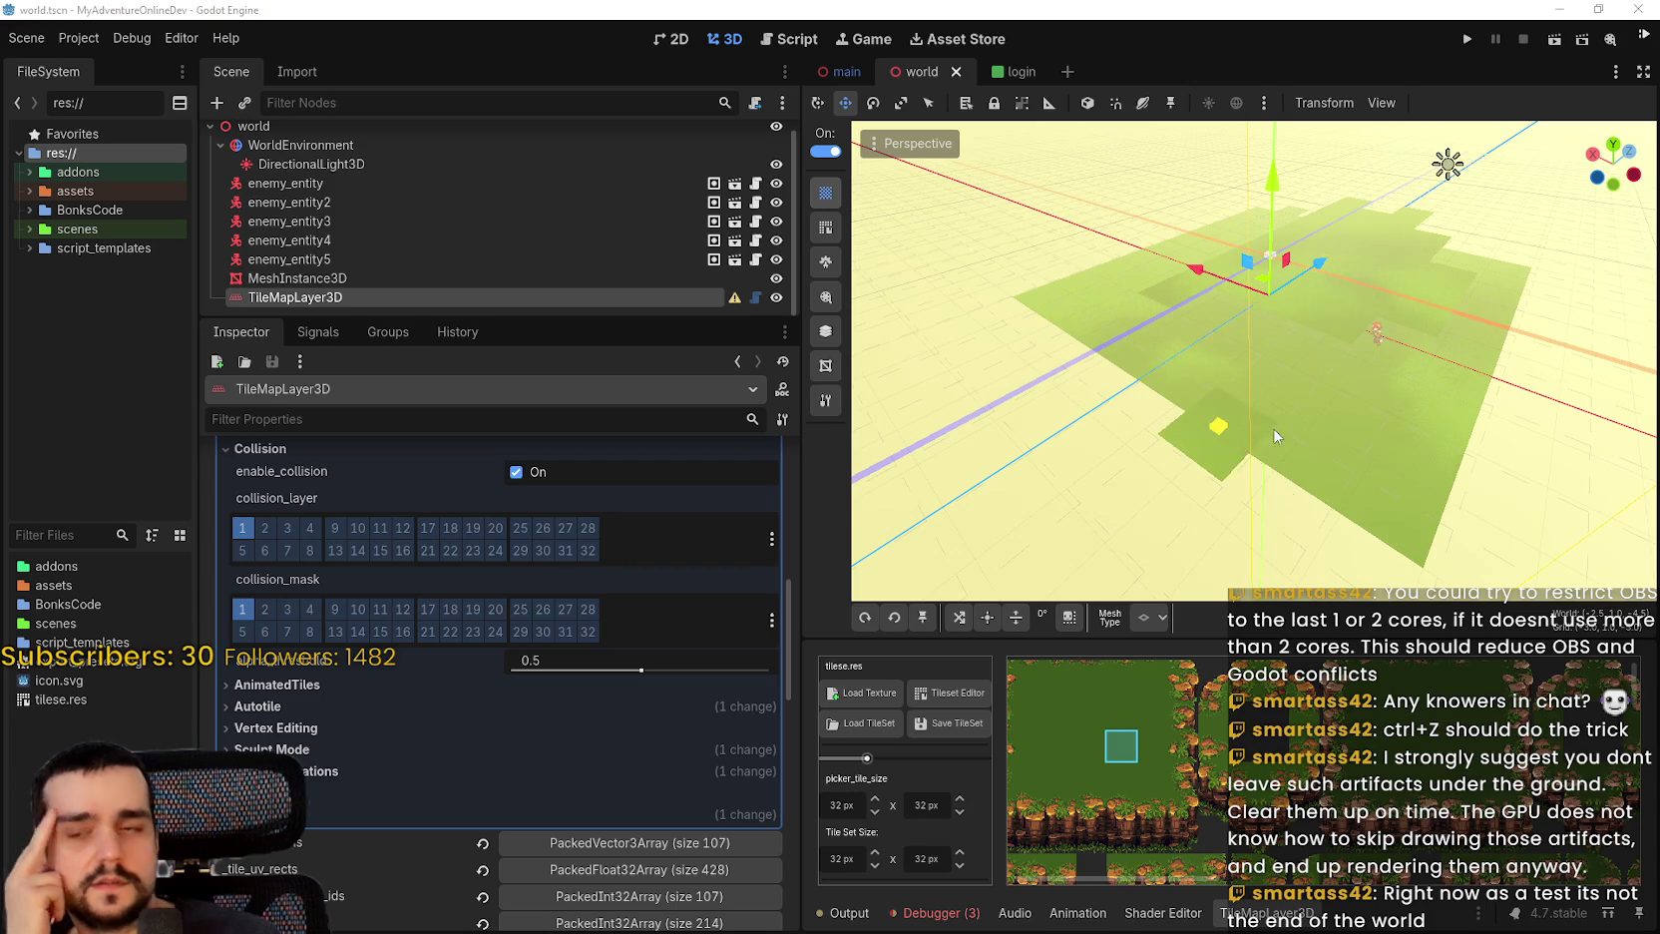
Scroll through the TileMapLayer3D Inspector to review its stored data of 107 painted tiles.
scroll(1254, 359, down, 5)
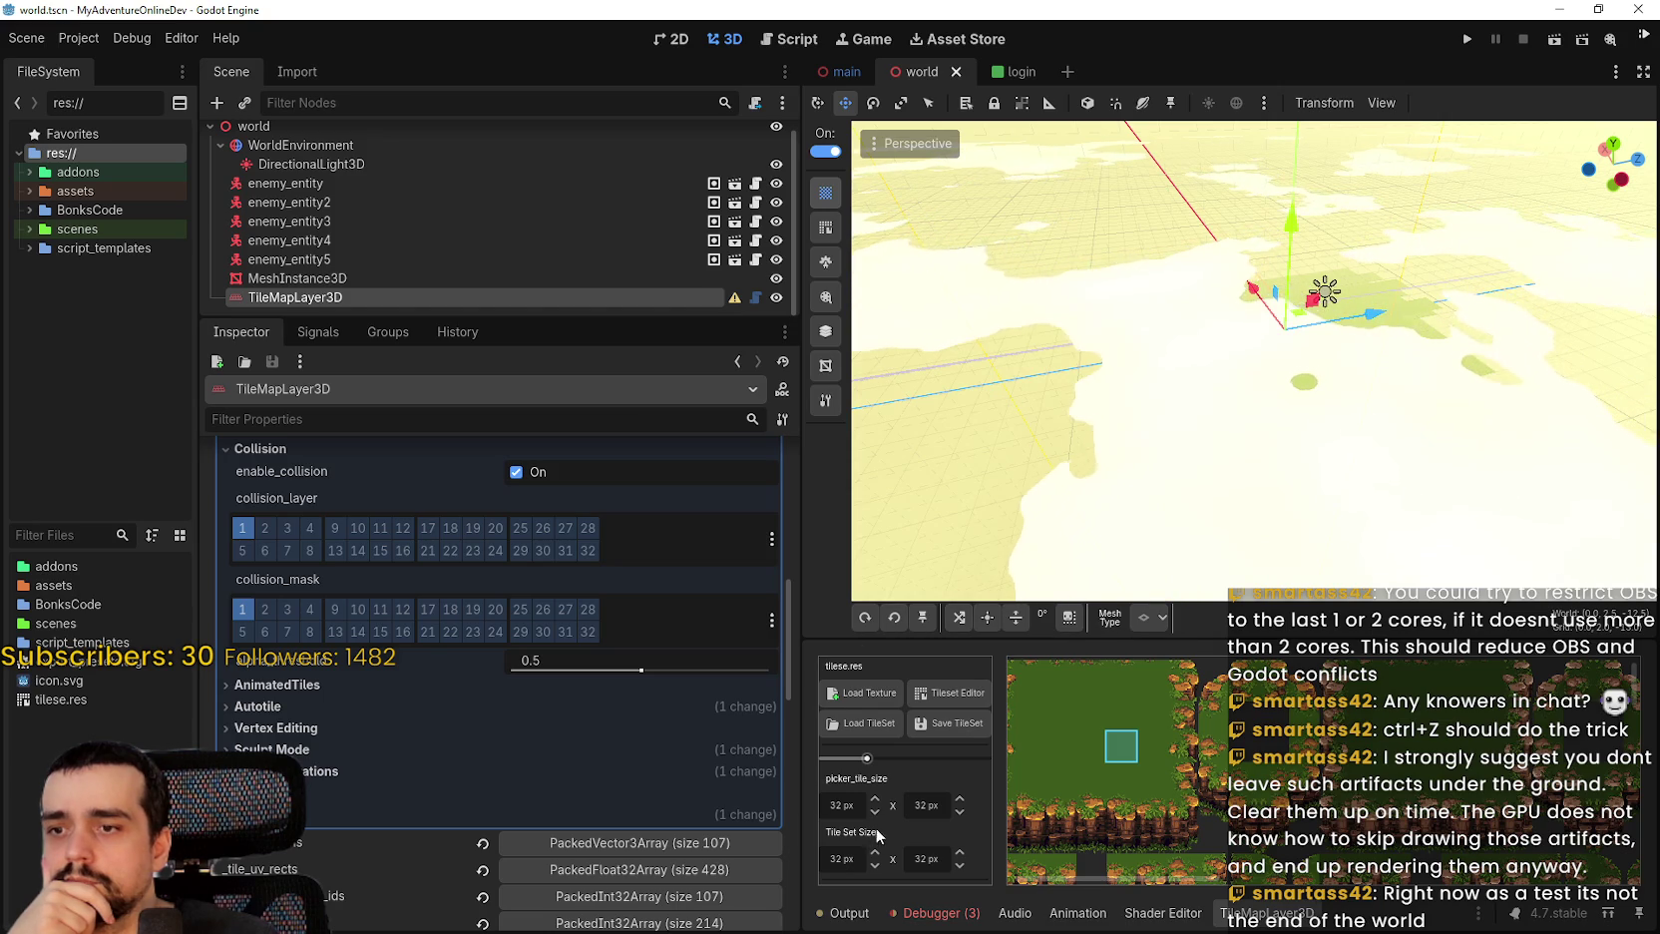
scroll(359, 664, down, 3)
scroll(373, 669, down, 3)
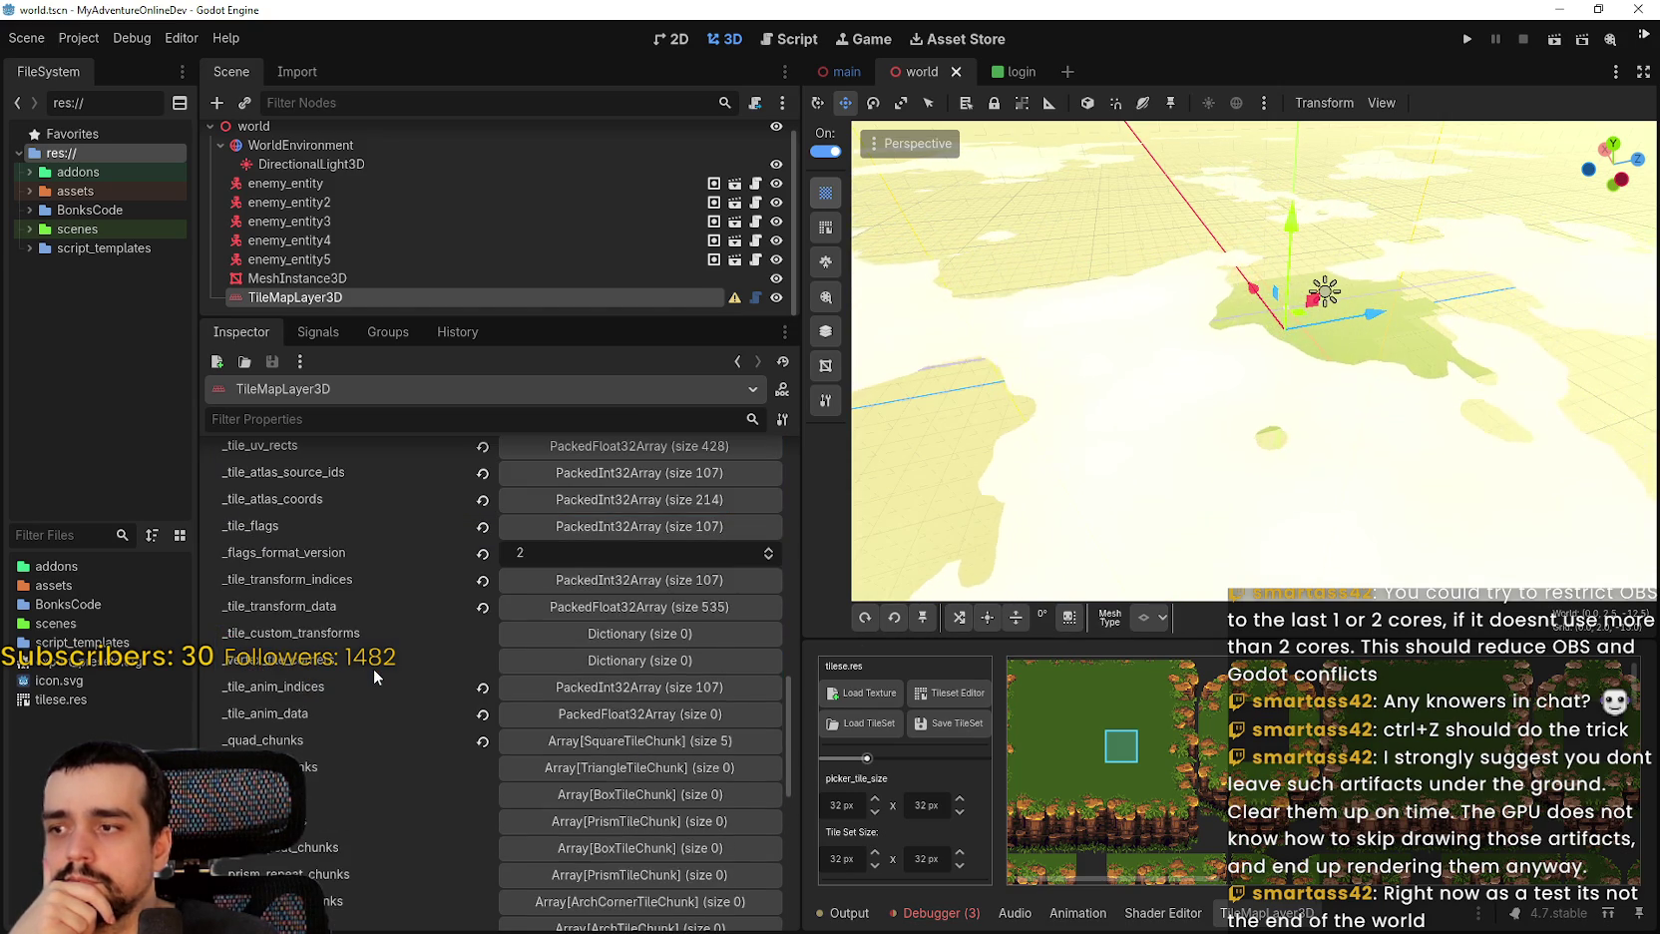
scroll(374, 669, down, 3)
scroll(373, 668, down, 3)
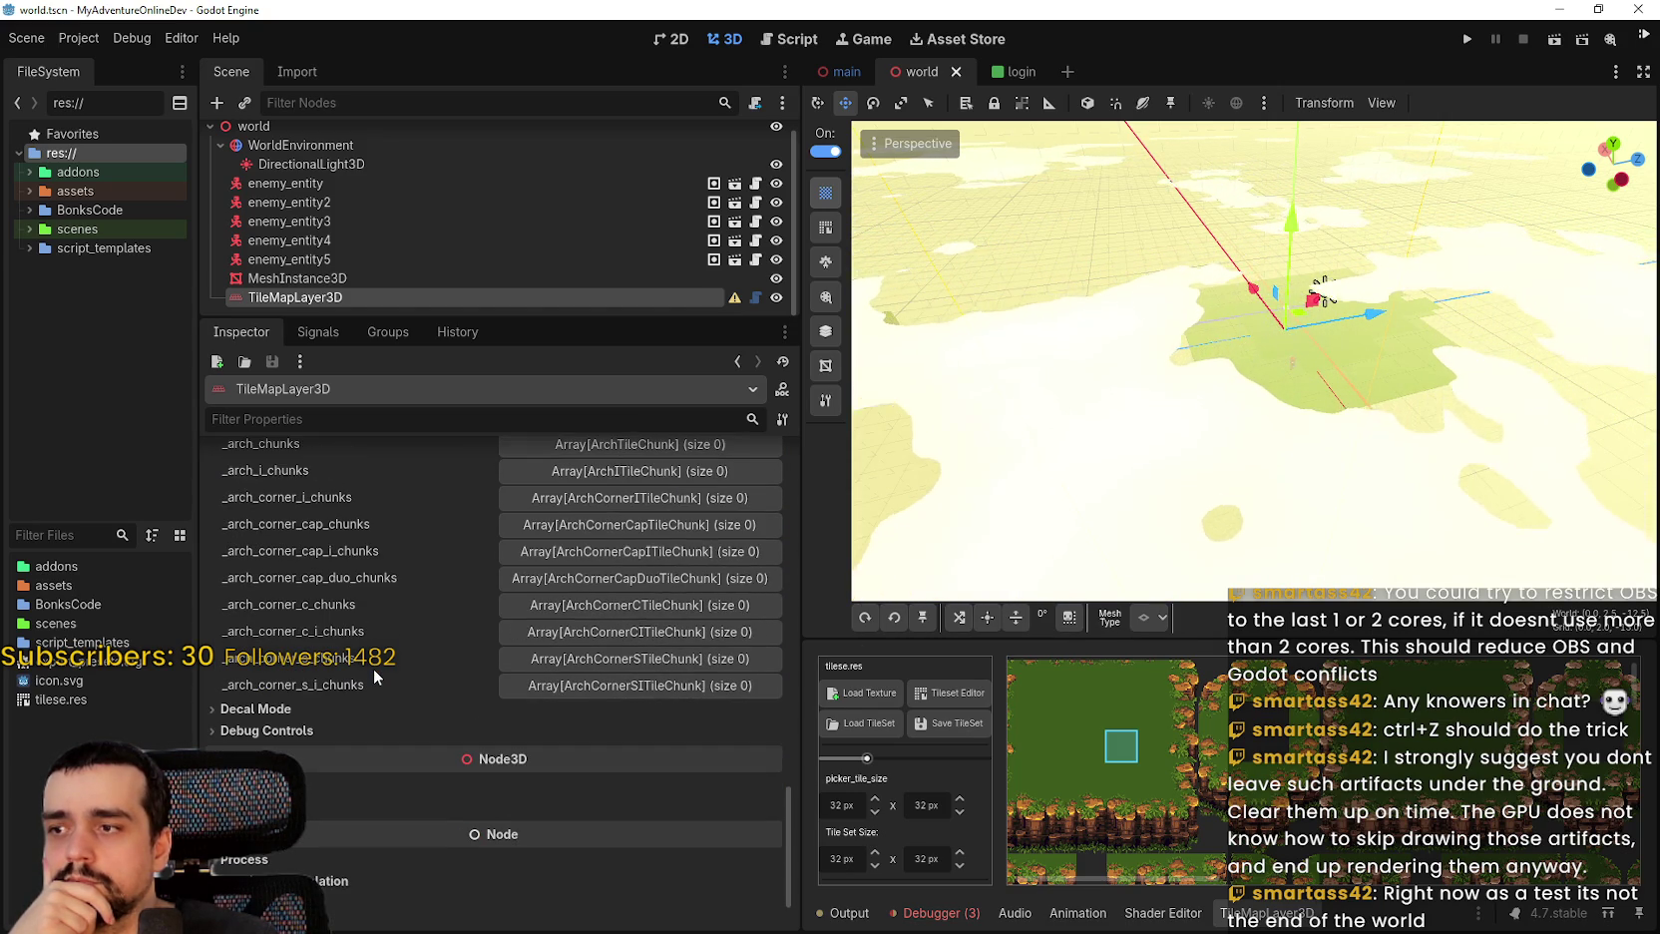
scroll(372, 684, up, 2)
scroll(369, 686, up, 4)
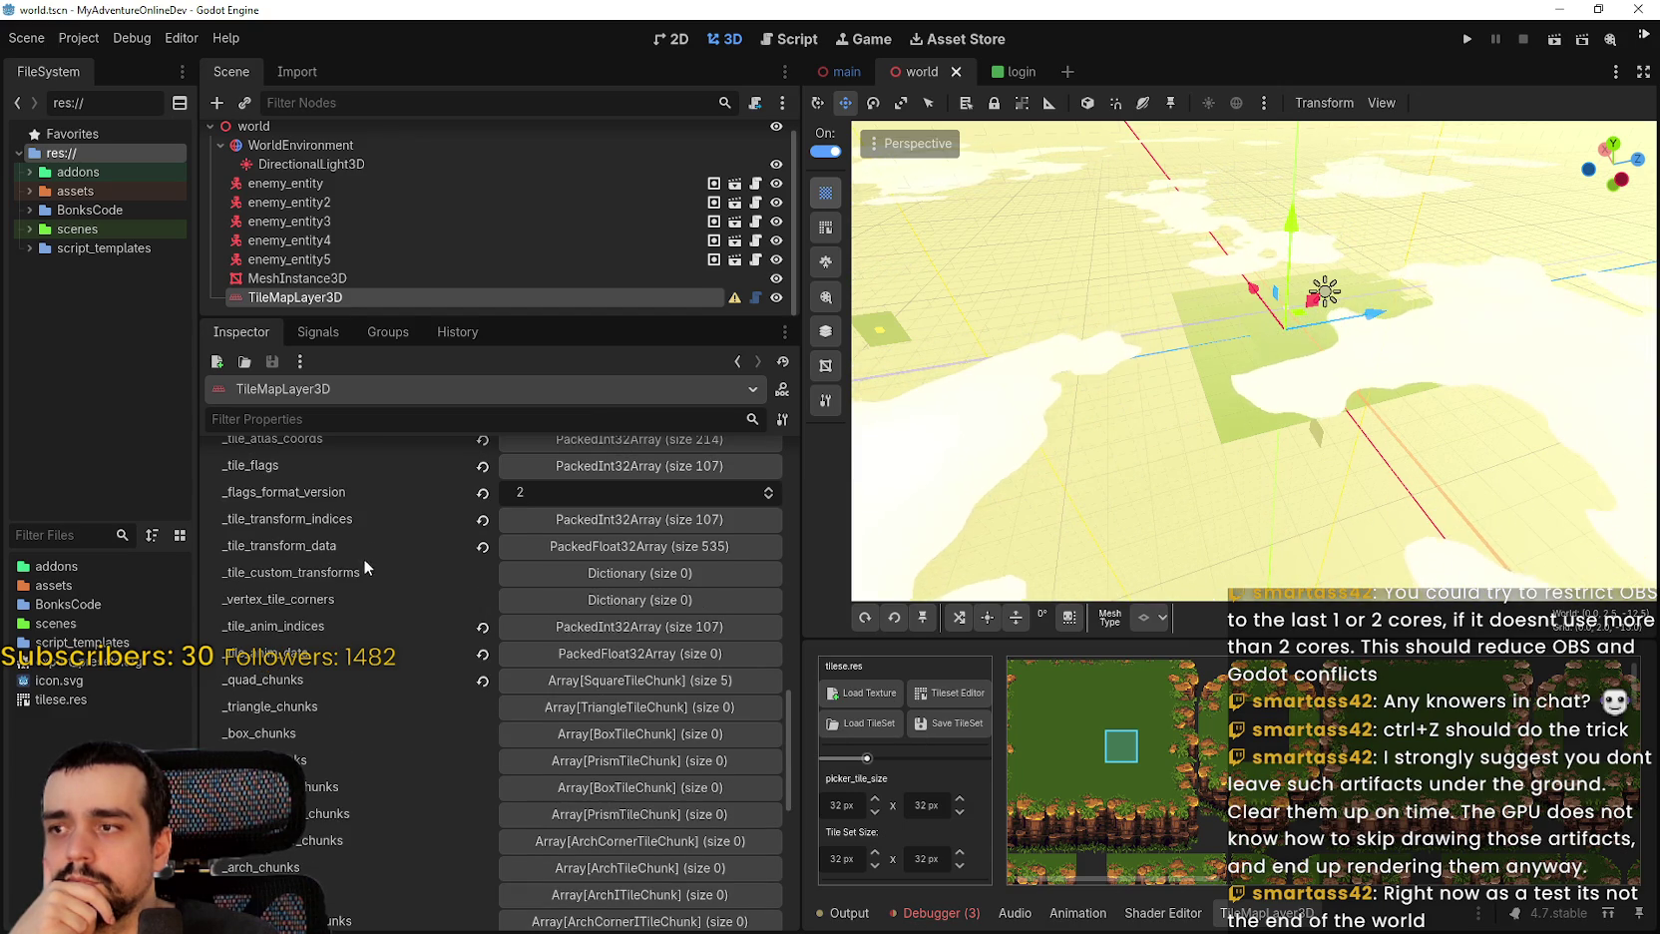
scroll(363, 558, up, 1)
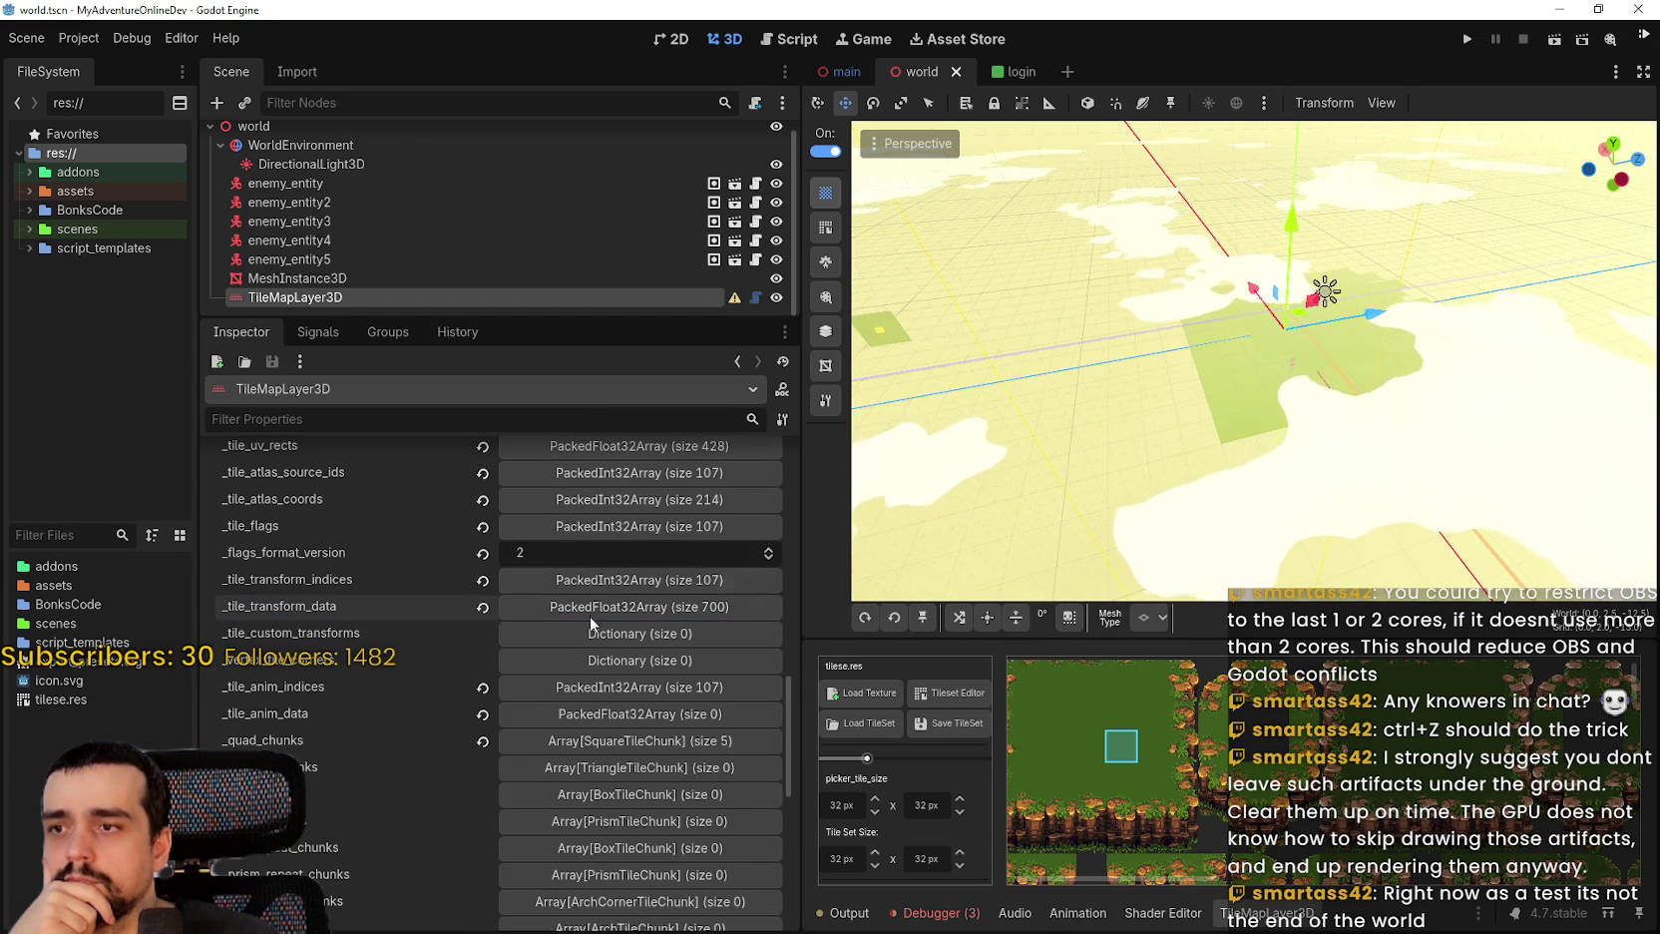
scroll(591, 616, up, 2)
scroll(608, 743, up, 2)
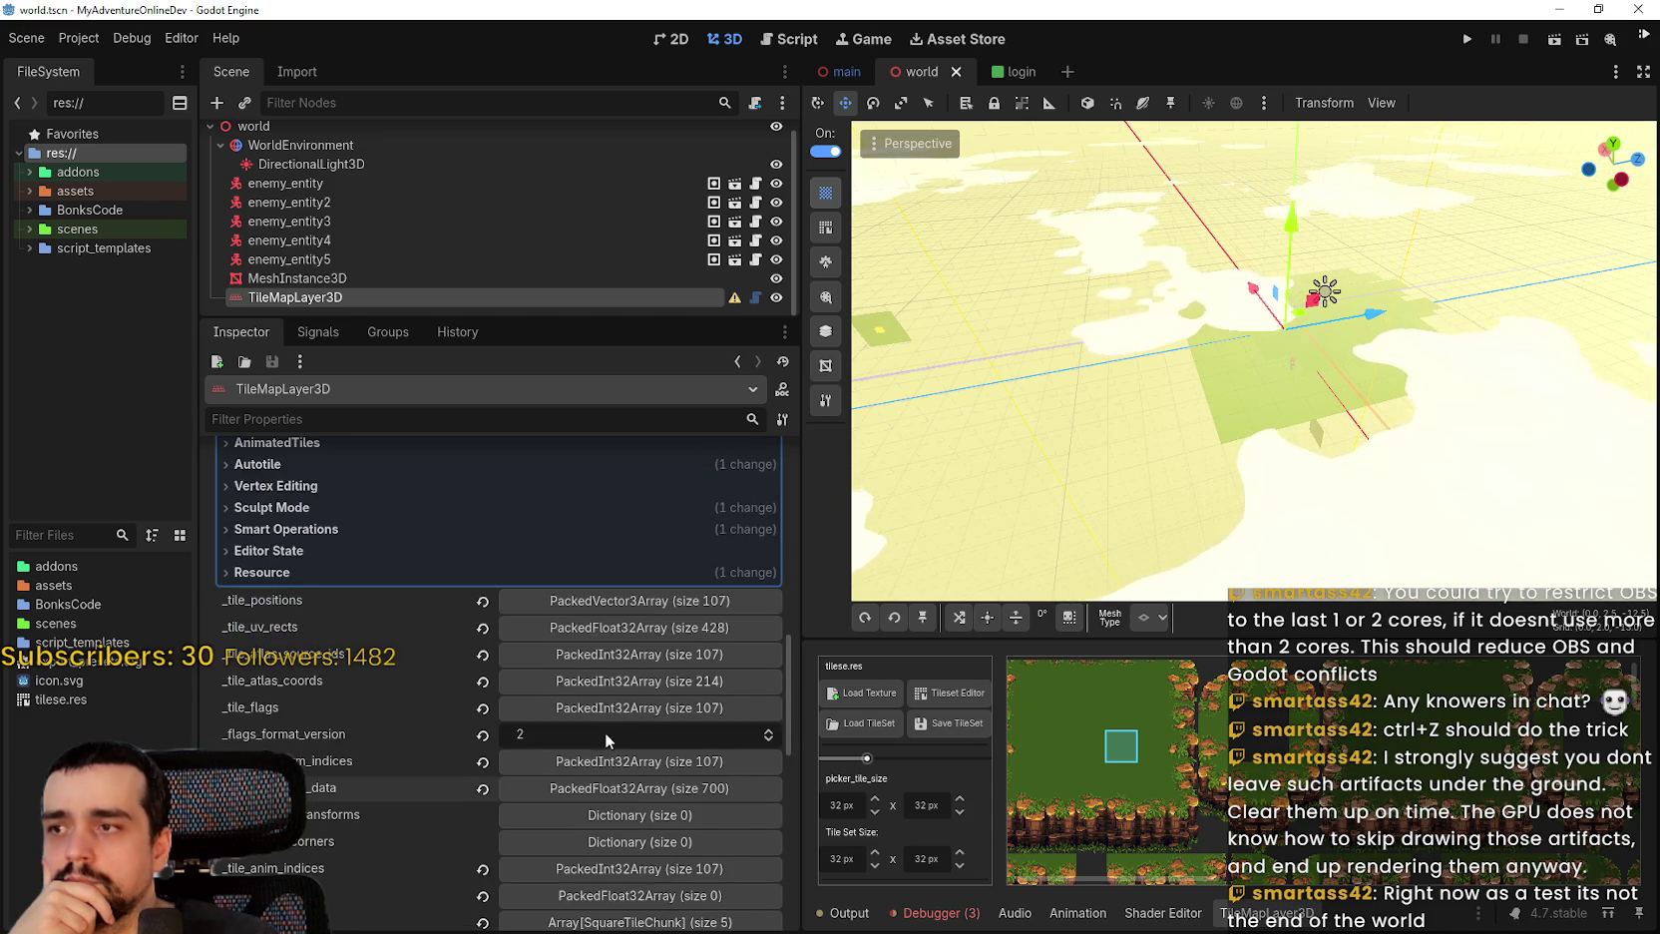
scroll(532, 658, up, 8)
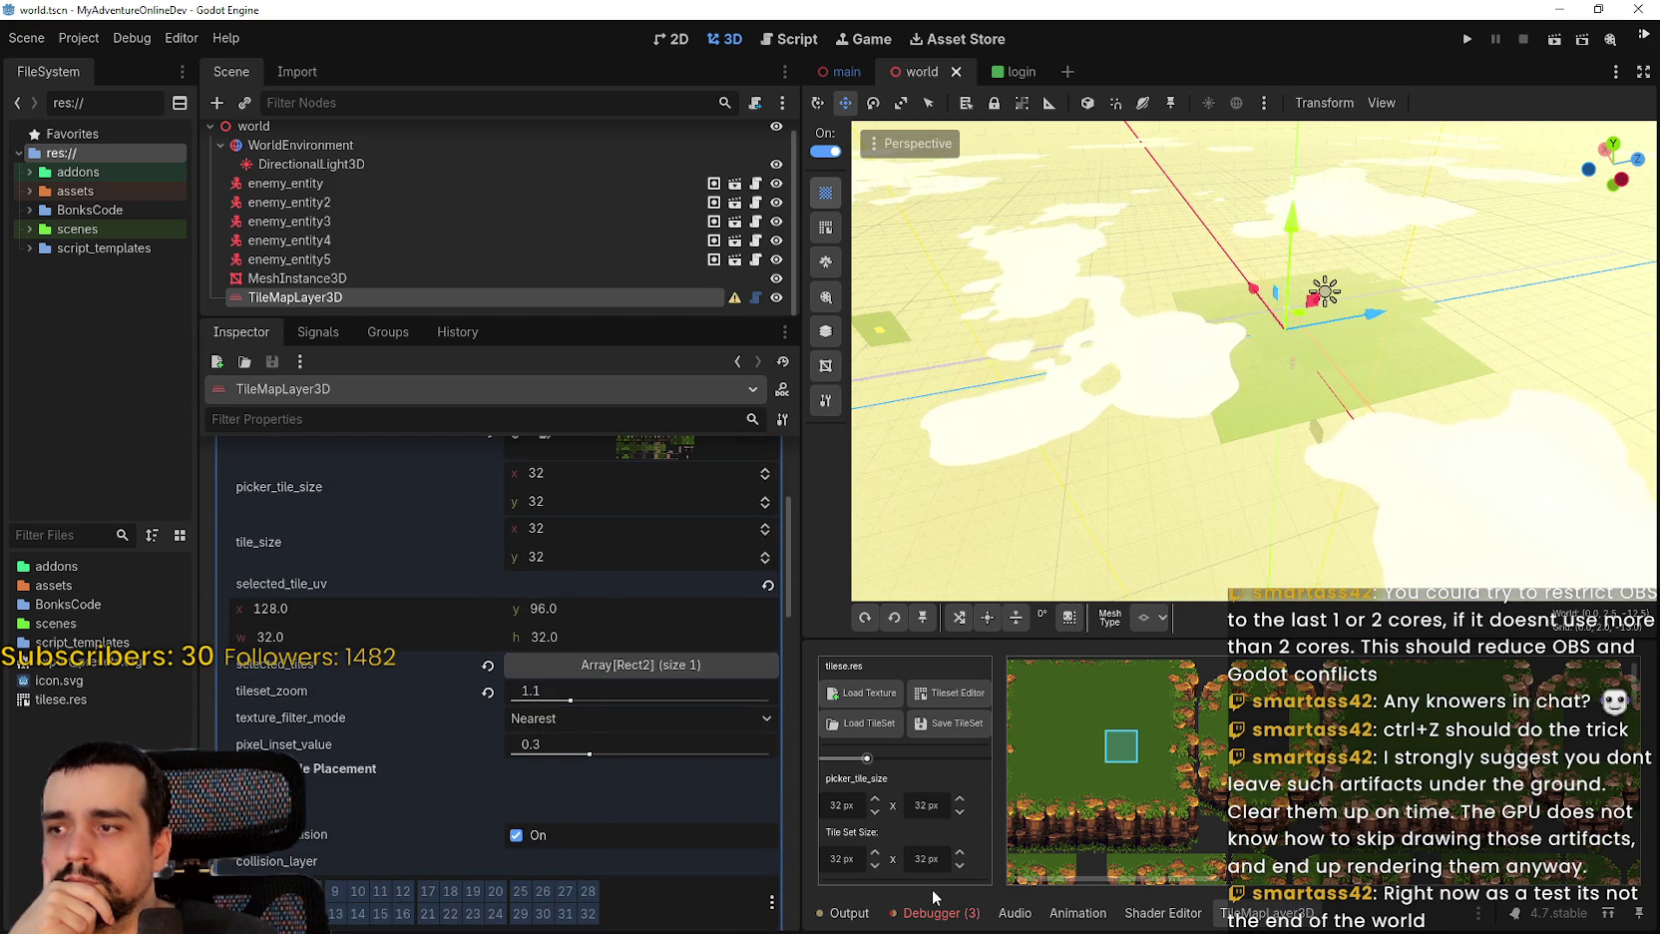
scroll(684, 503, up, 4)
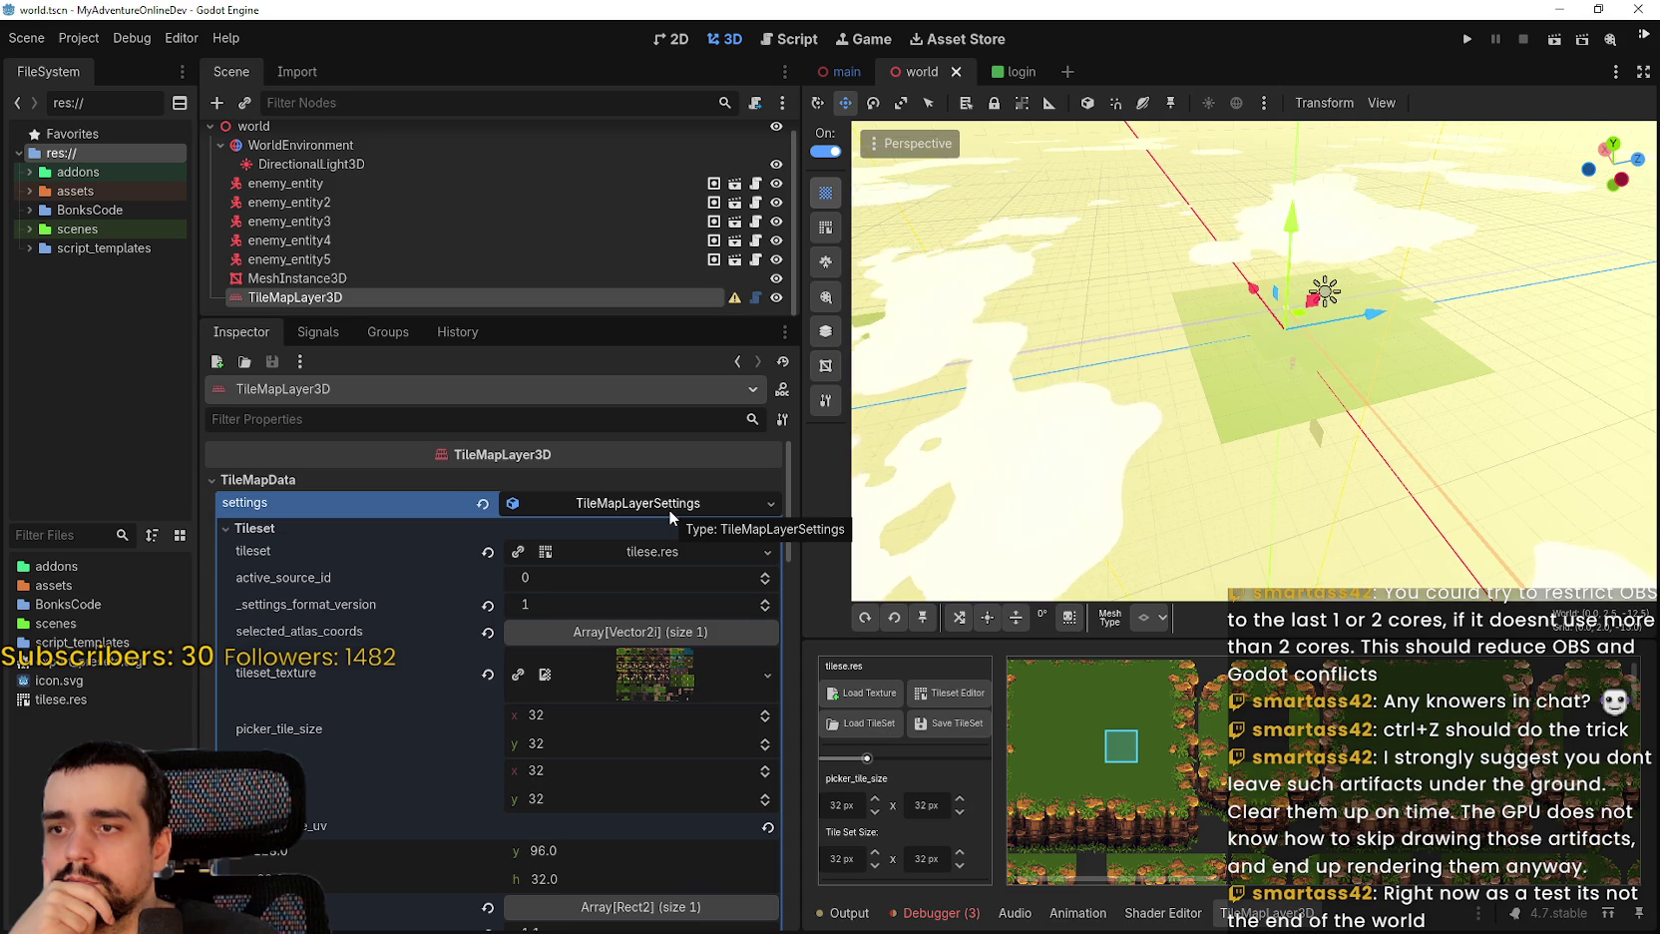
Collapse the tile map settings resource and expand Decal Mode, showing decals off with no target.
click(631, 631)
click(628, 623)
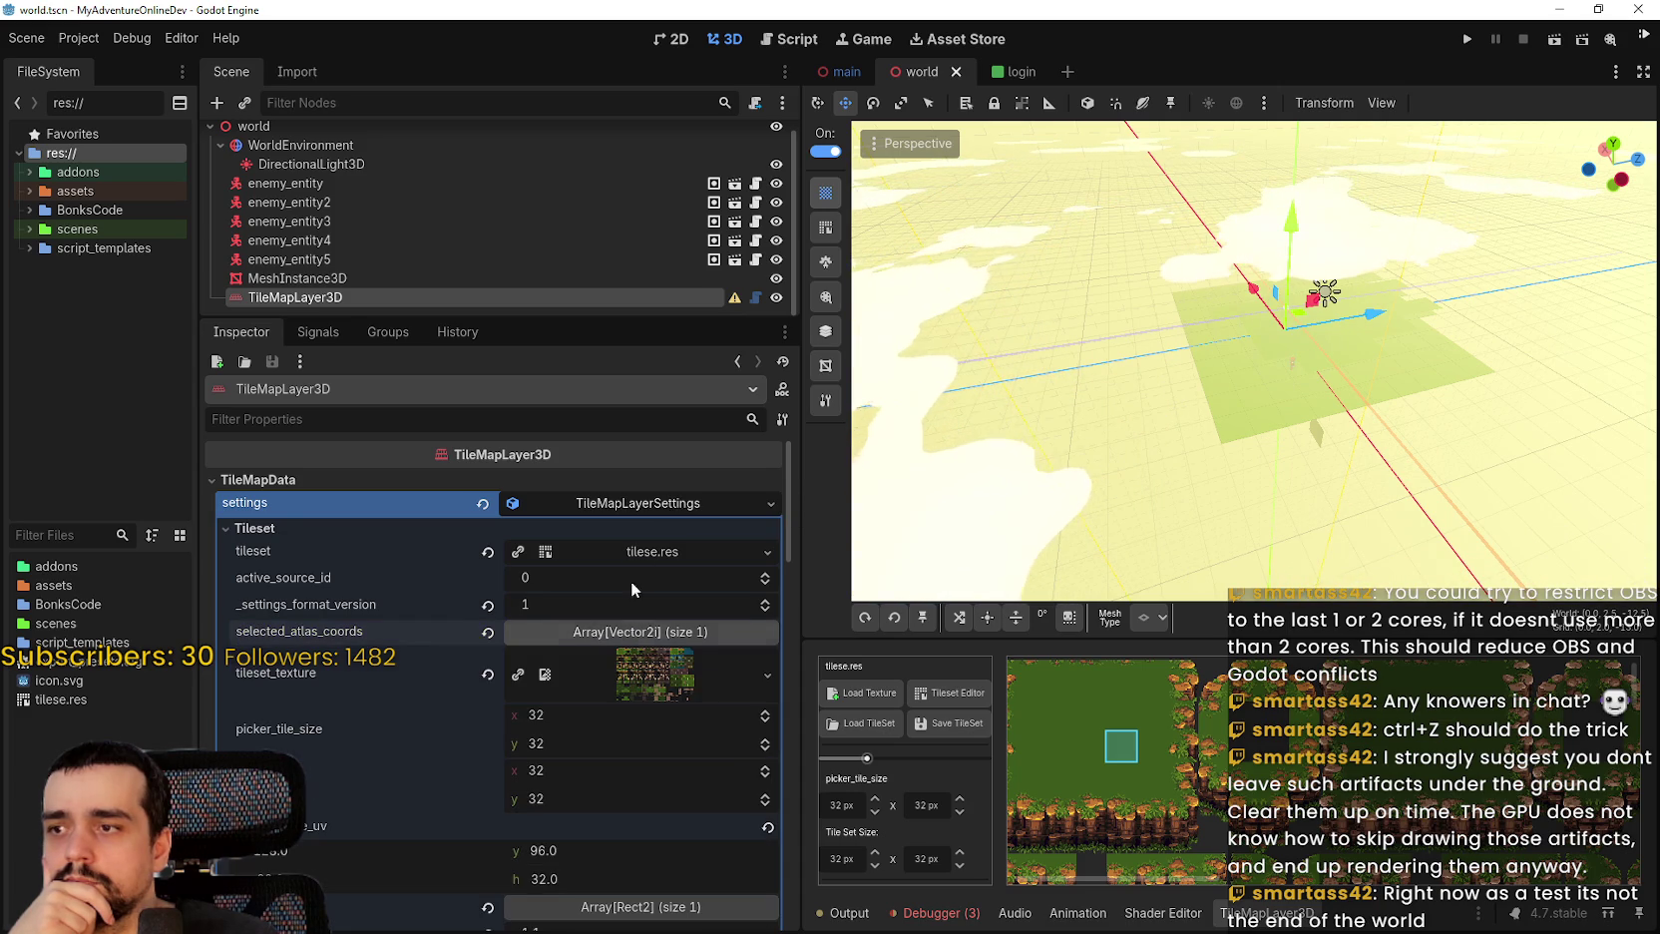
click(628, 503)
scroll(459, 768, down, 3)
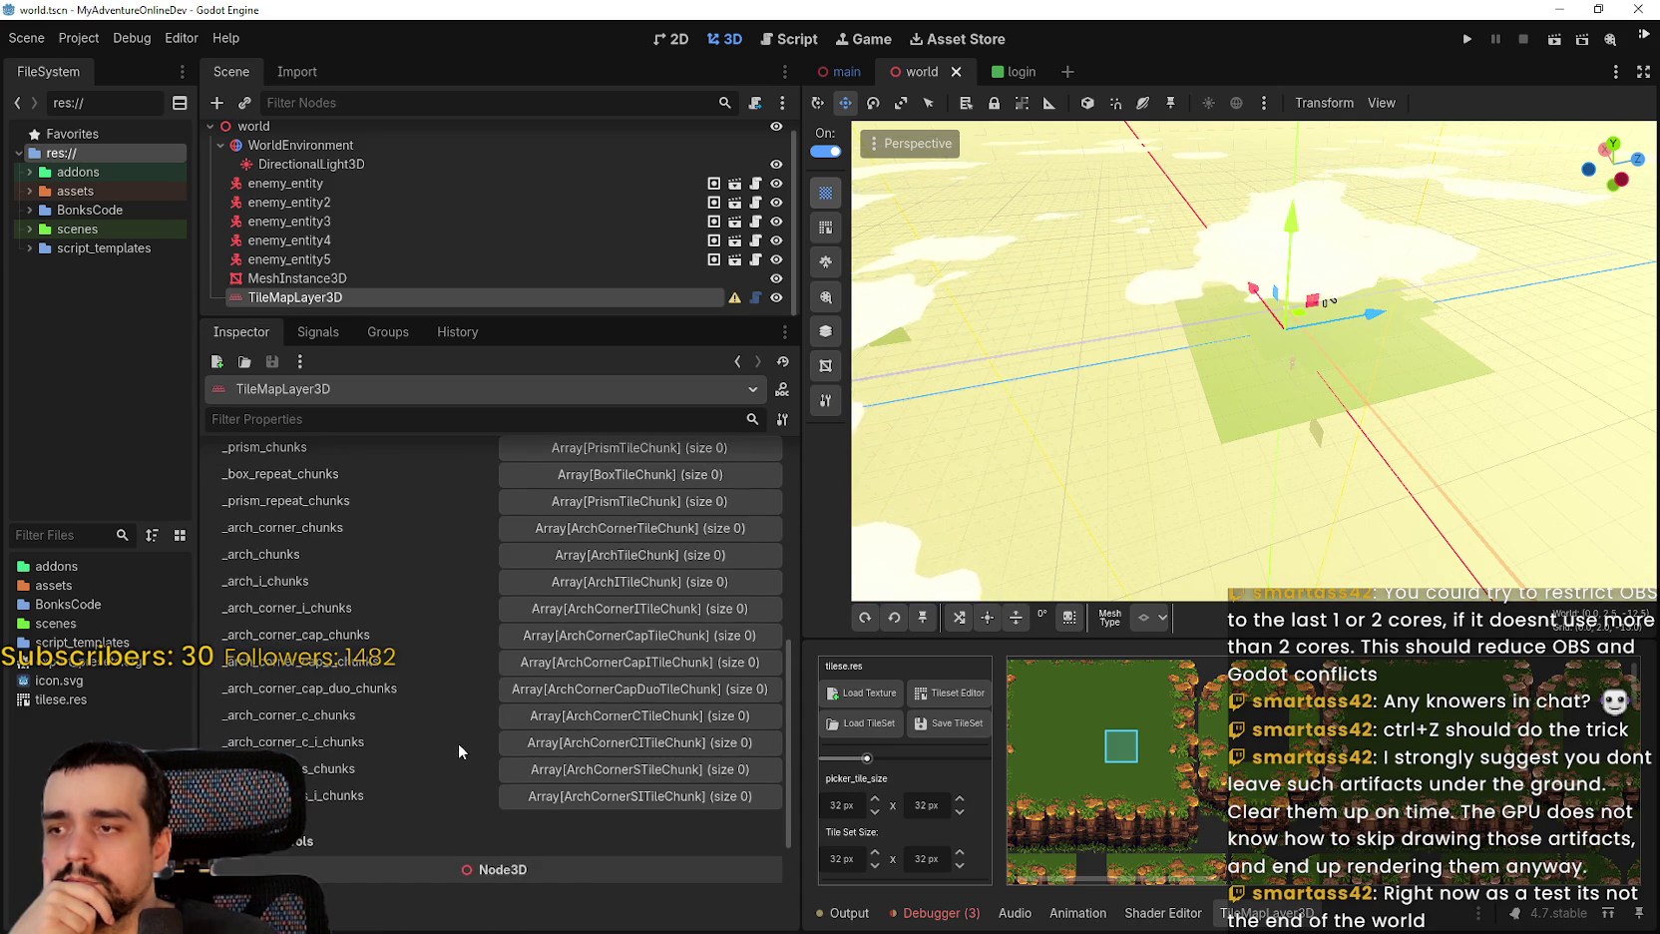
scroll(458, 742, down, 5)
click(267, 641)
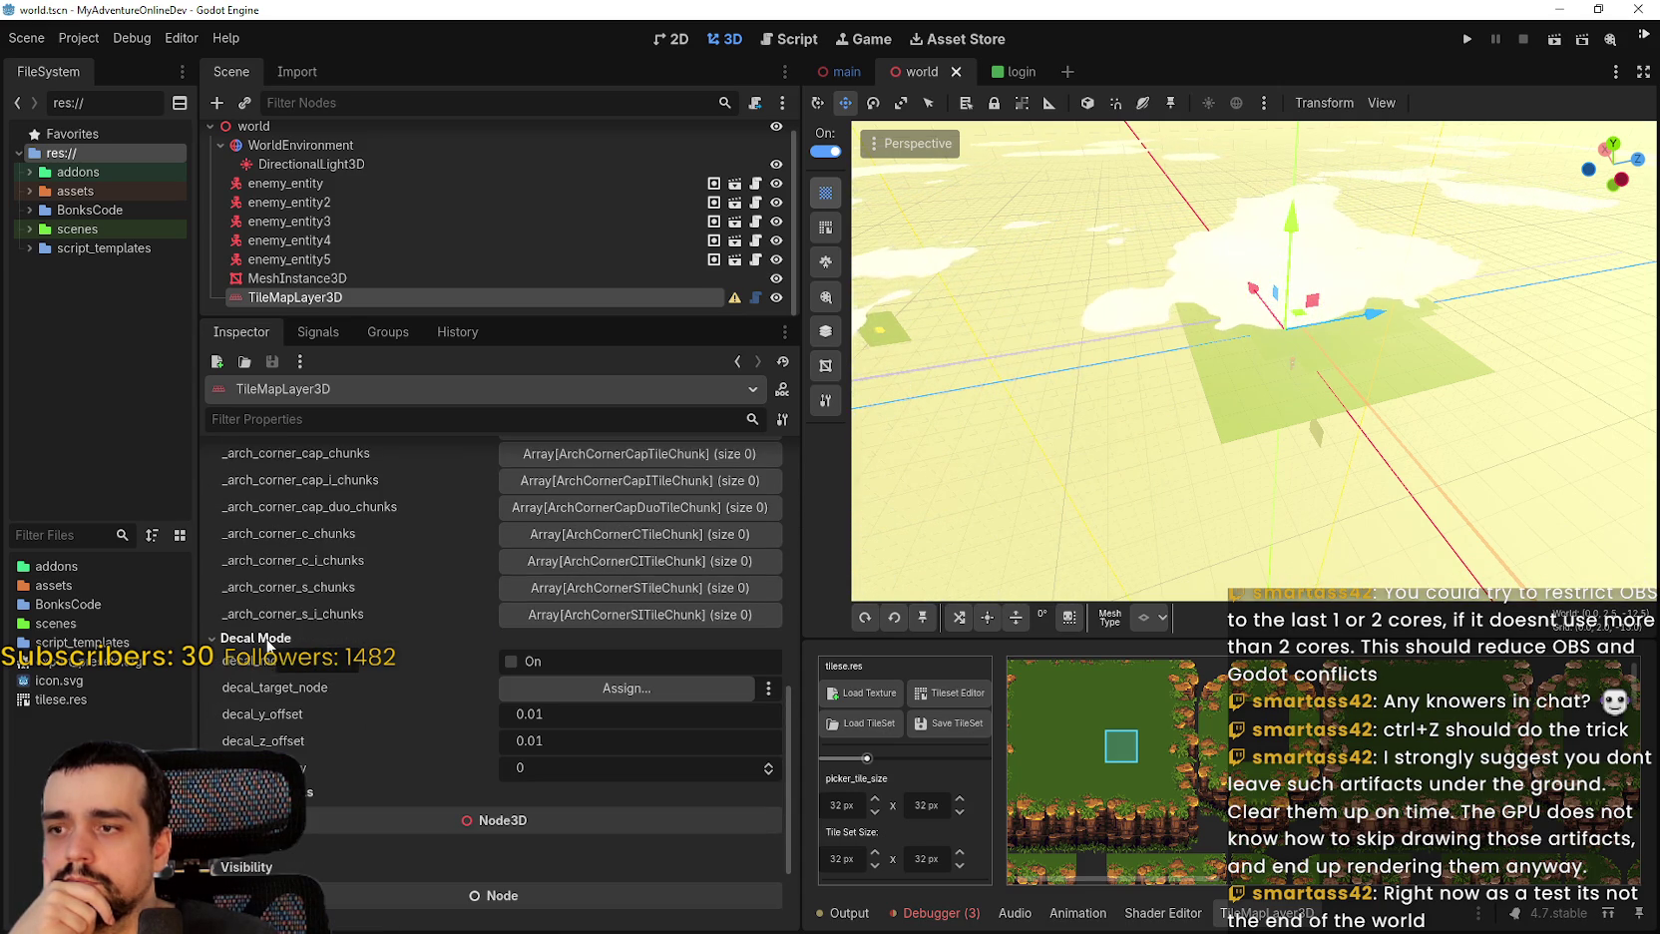
Collapse Decal Mode, expand Debug and enable show_chunk_bounds on the TileMapLayer3D.
click(267, 639)
click(268, 659)
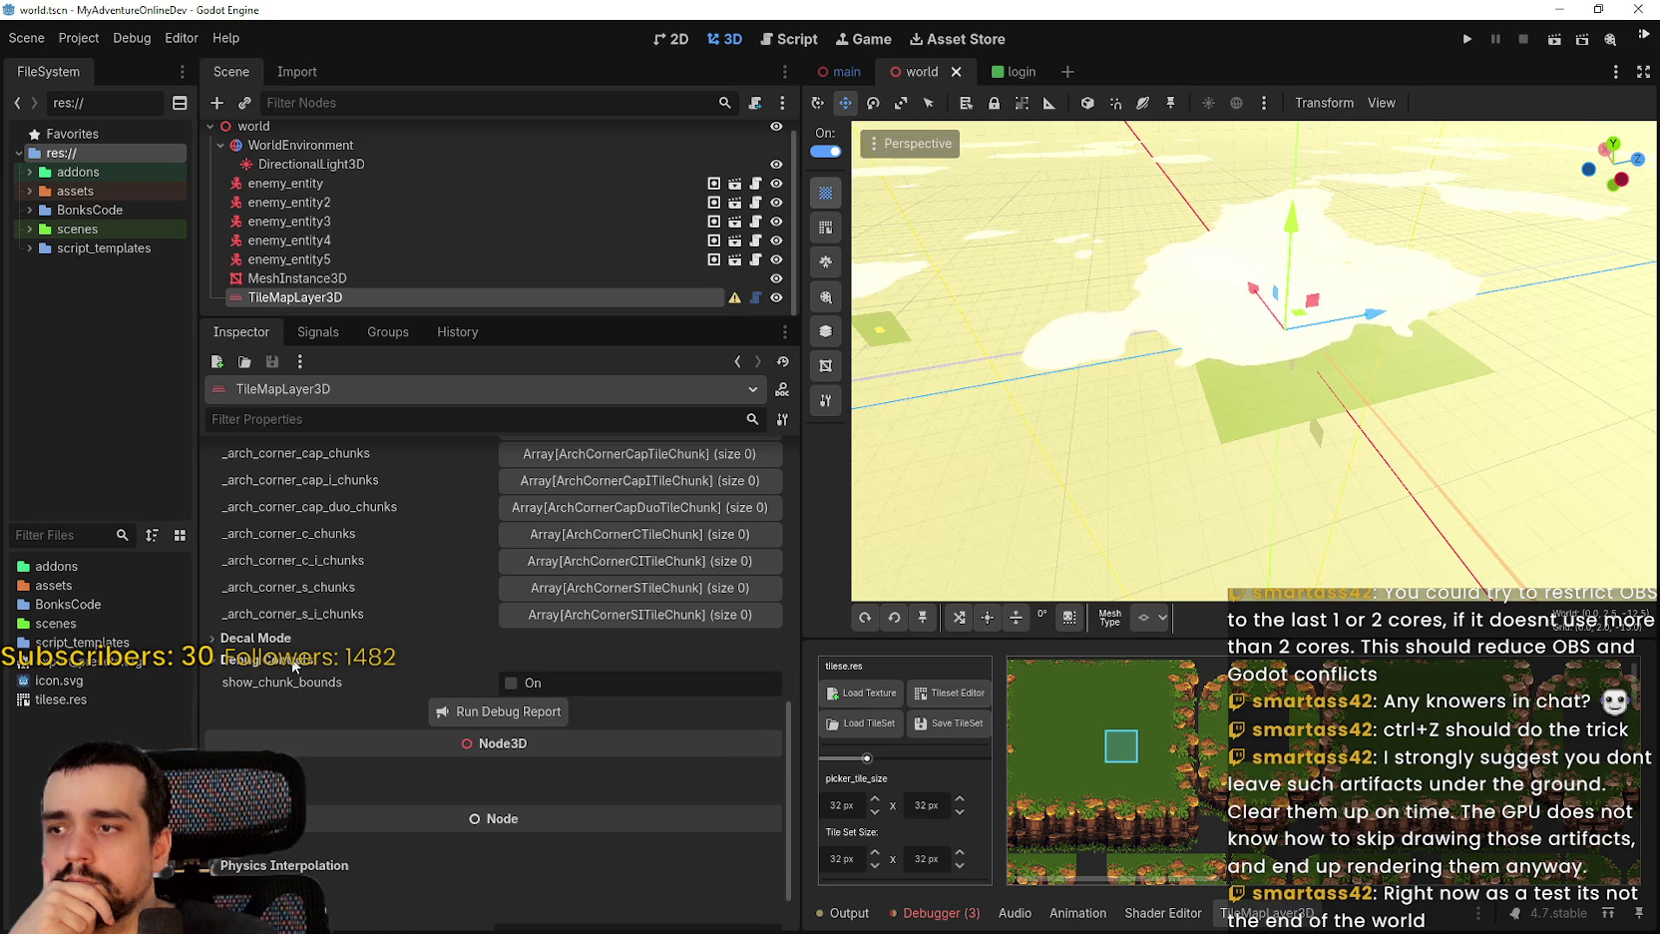
click(534, 688)
scroll(1294, 440, up, 2)
scroll(1293, 441, up, 3)
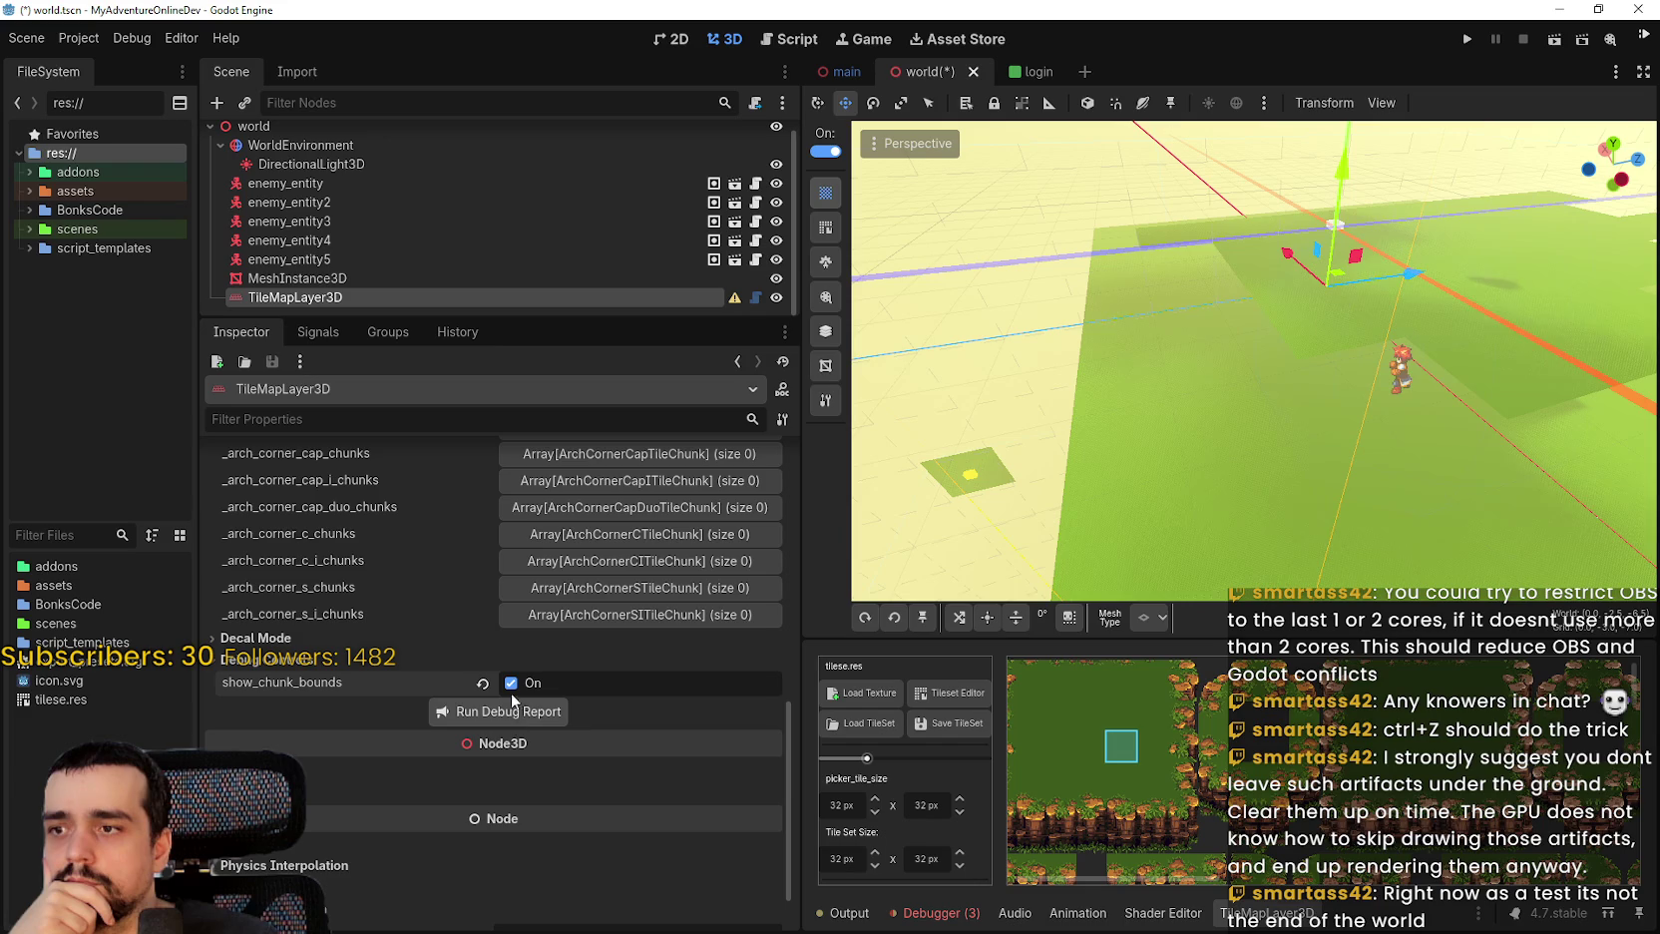
scroll(1267, 461, down, 2)
scroll(1267, 461, up, 2)
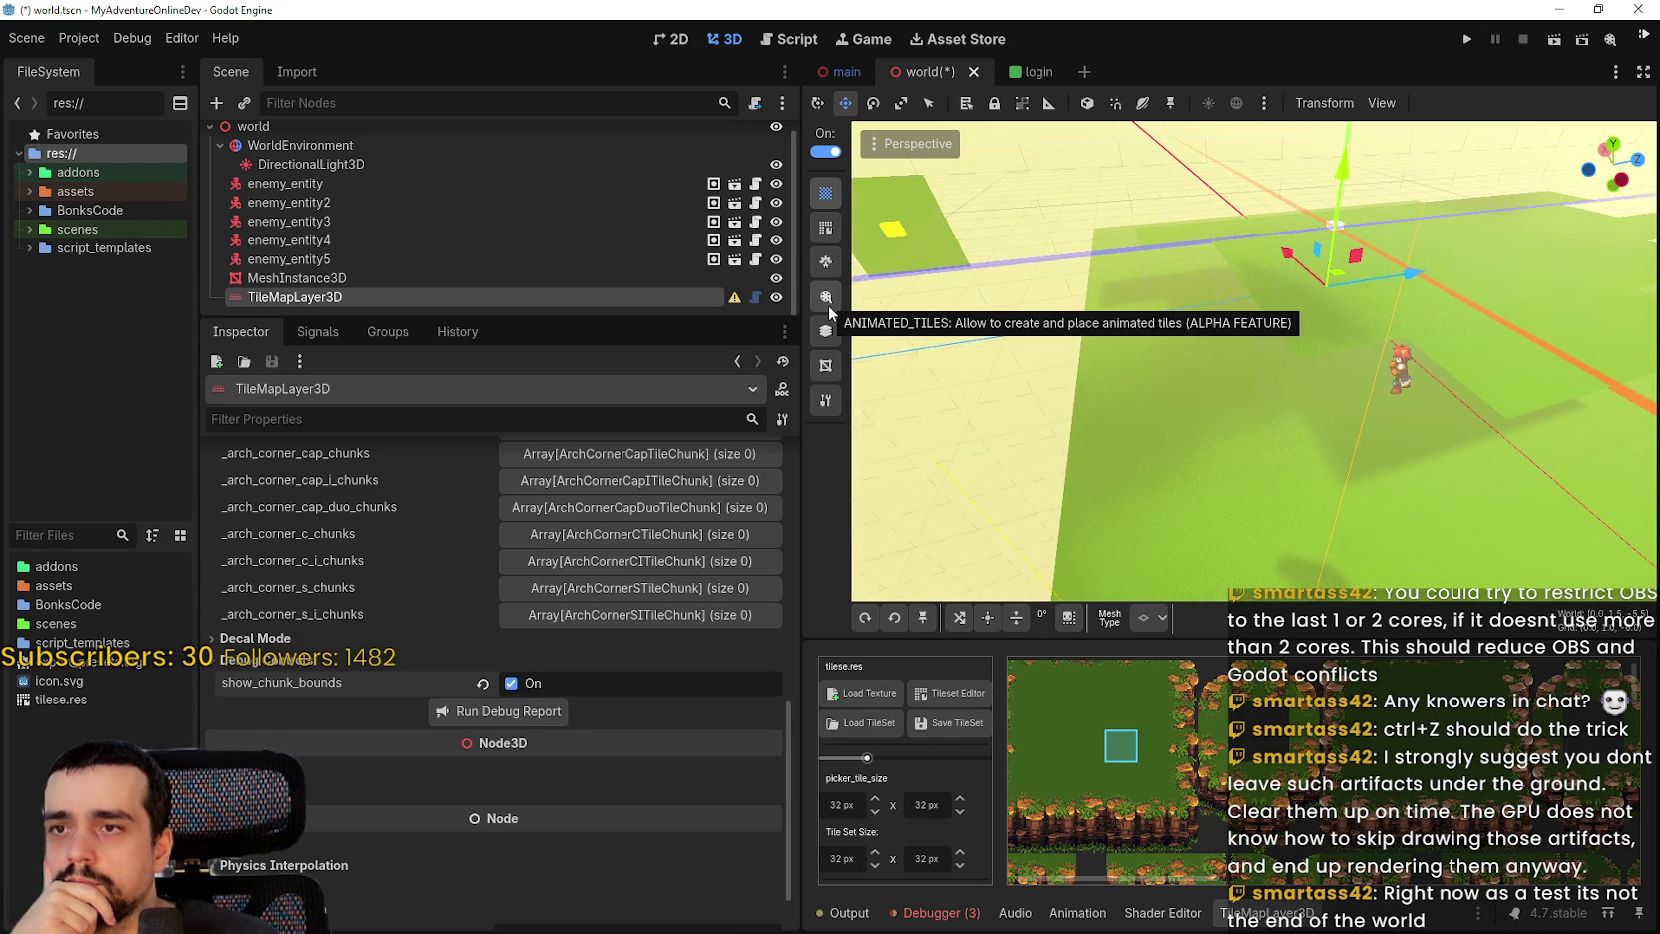
Run the world in Play Offline mode to check the player on grass, then stop the game.
click(827, 399)
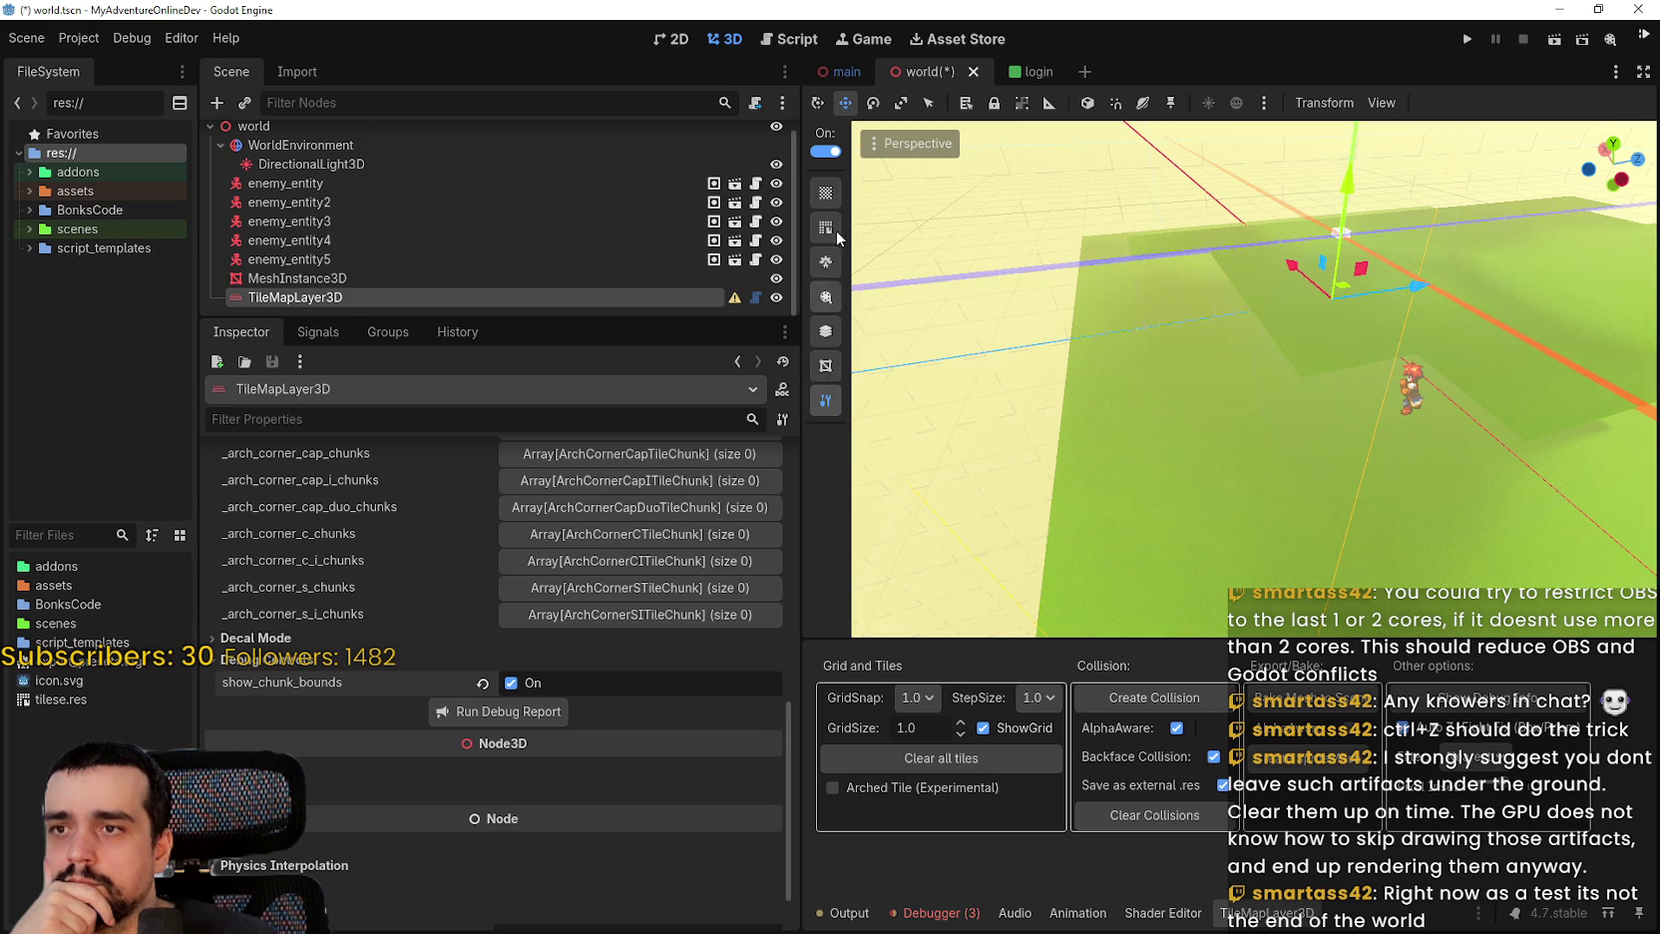
click(825, 192)
click(1470, 38)
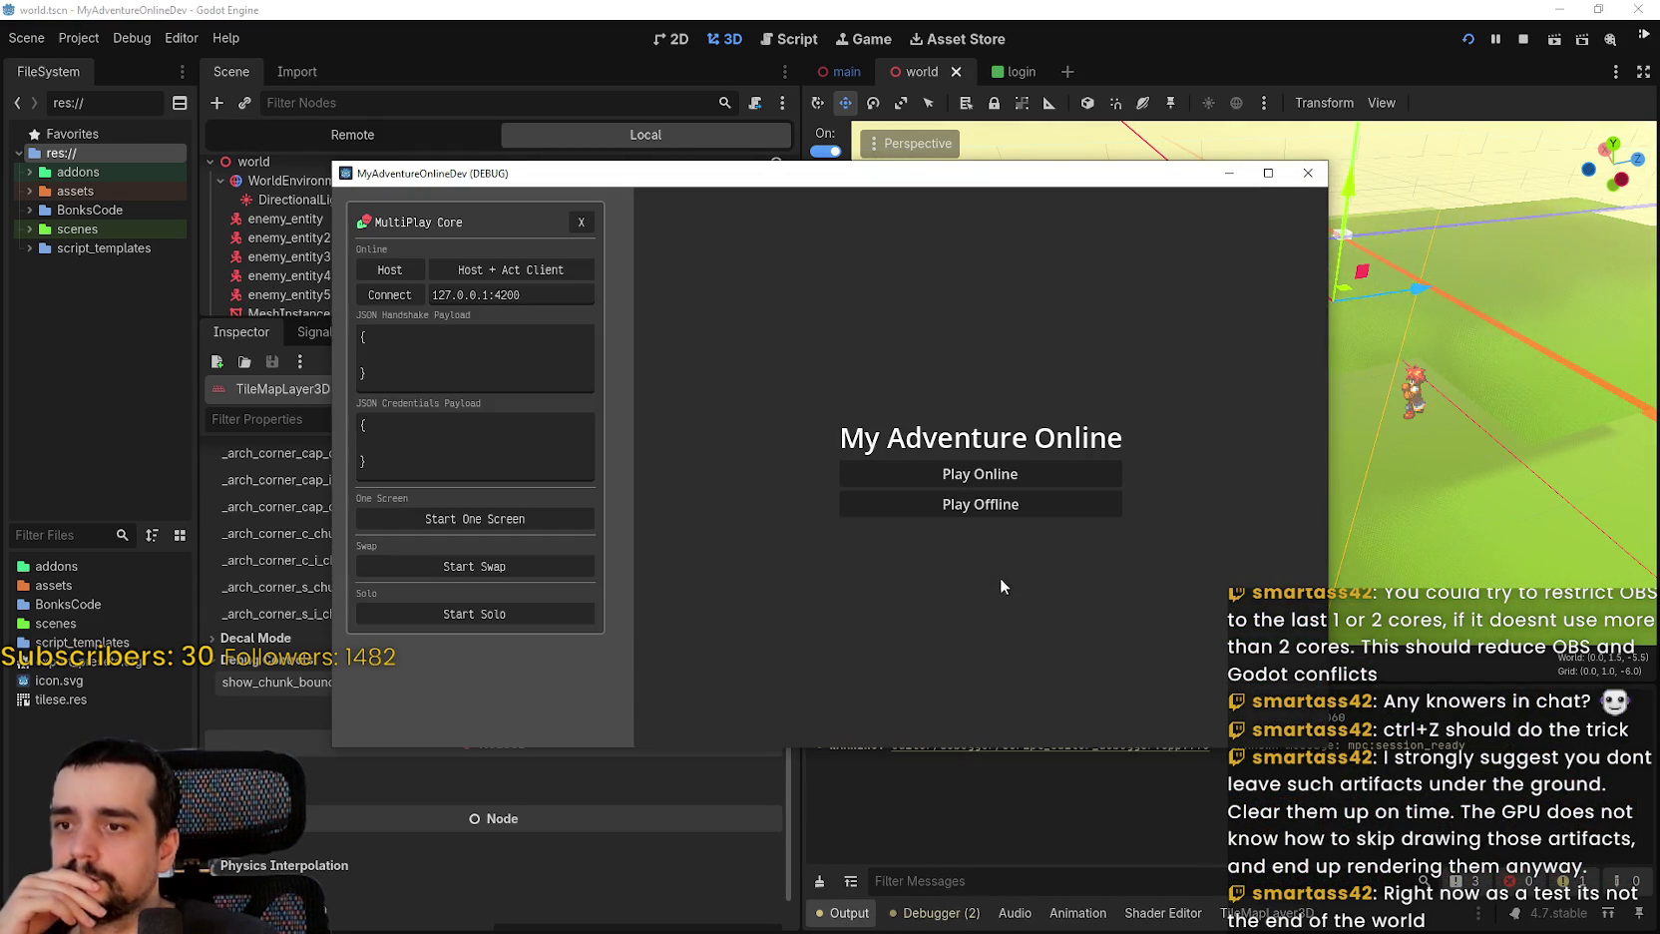
click(986, 511)
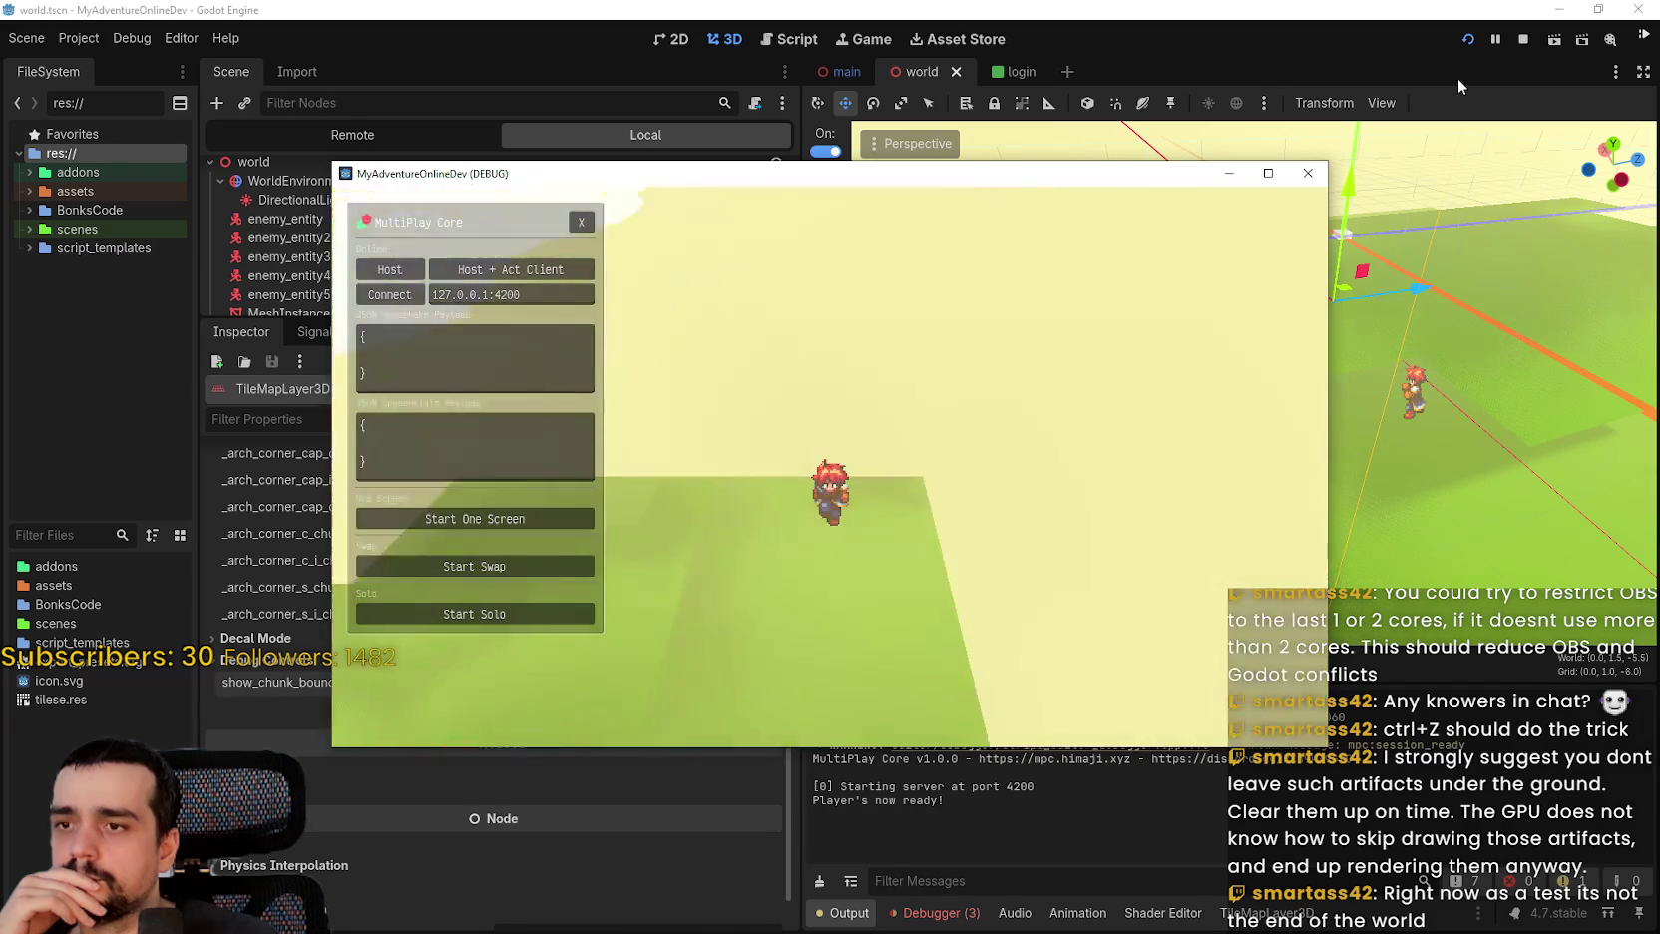
click(1524, 38)
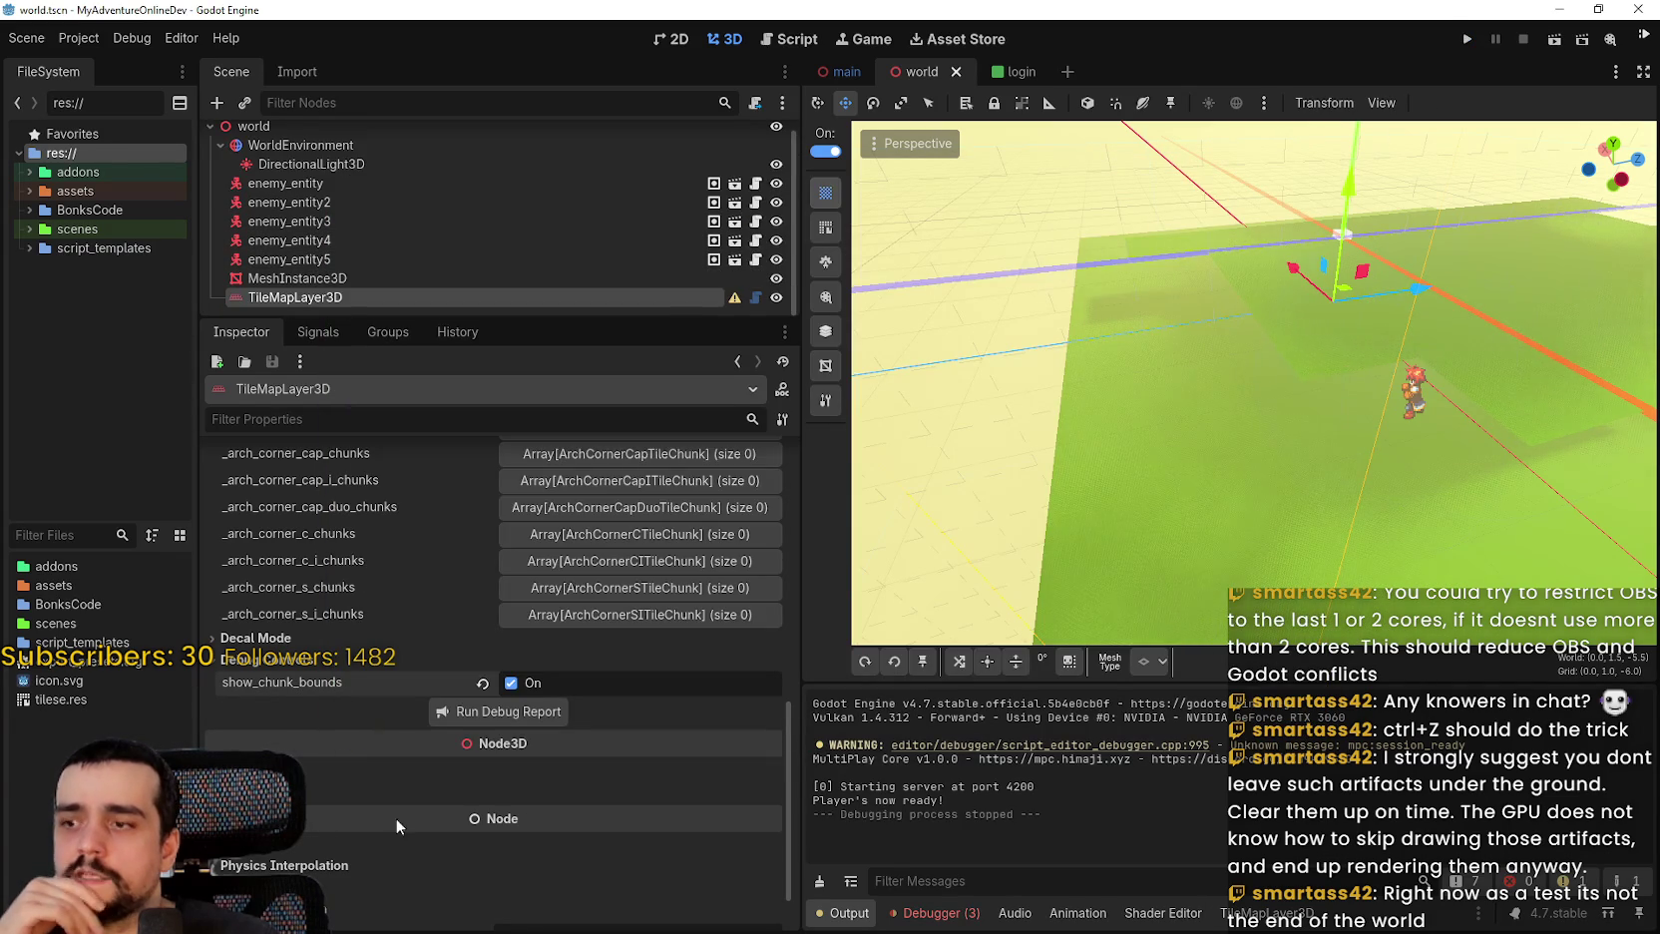
Expand TileMapLayerSettings and open the tilese.res tileset to review its 32 px tiles and Physics Layer 0.
scroll(394, 813, up, 3)
scroll(393, 816, up, 10)
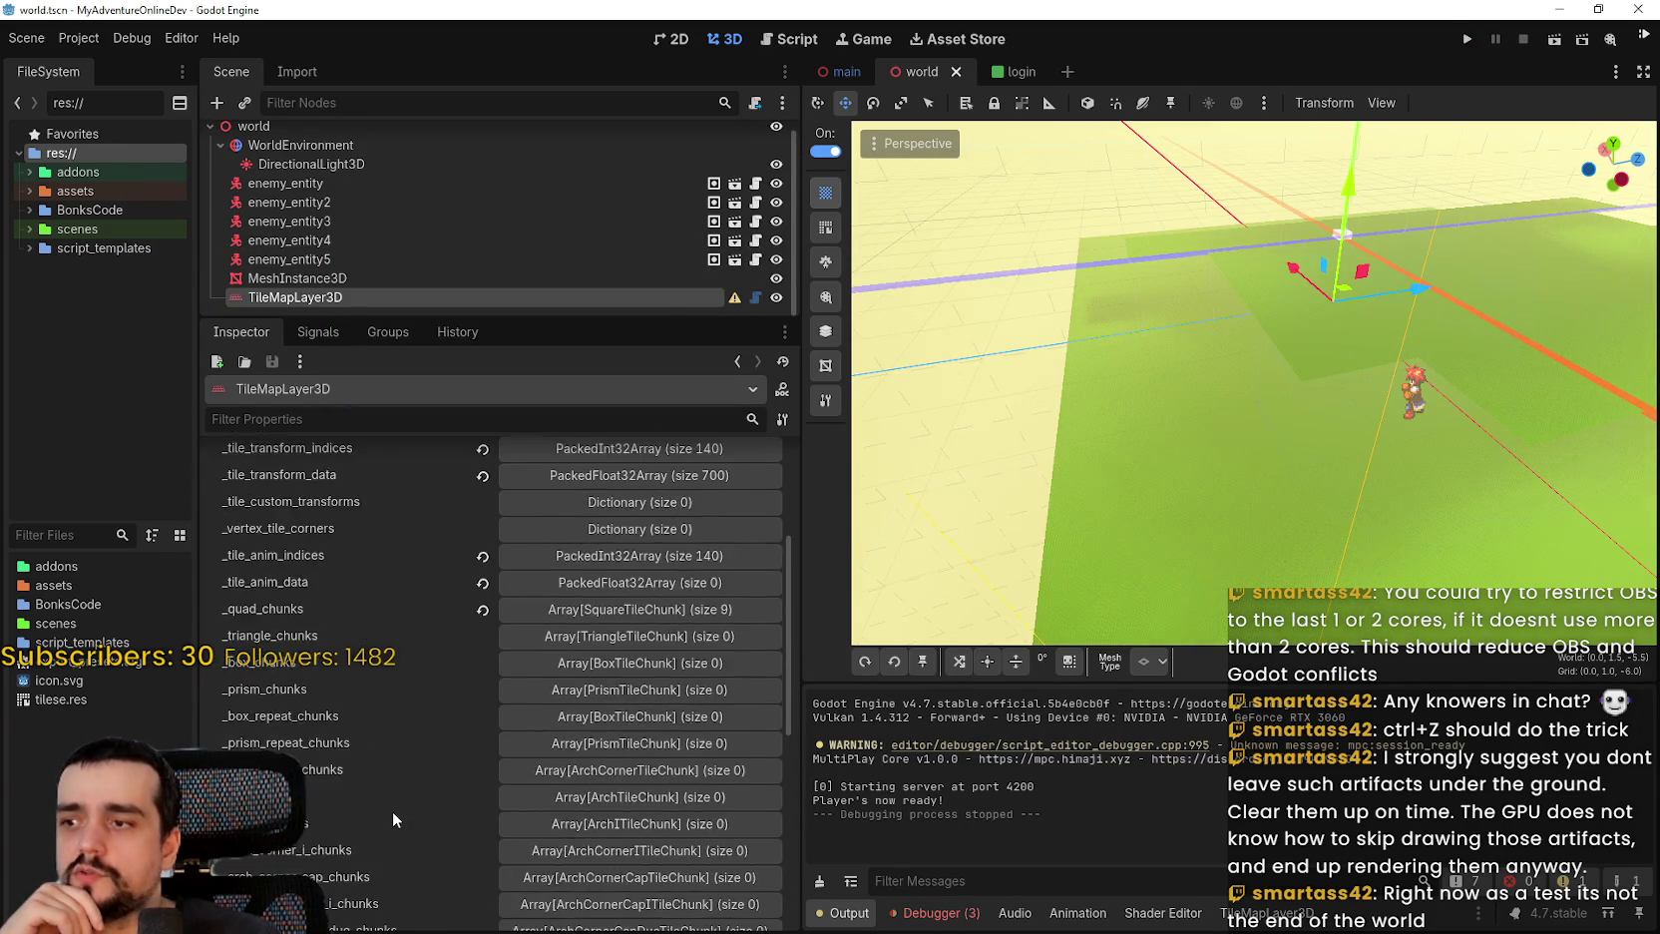
click(657, 497)
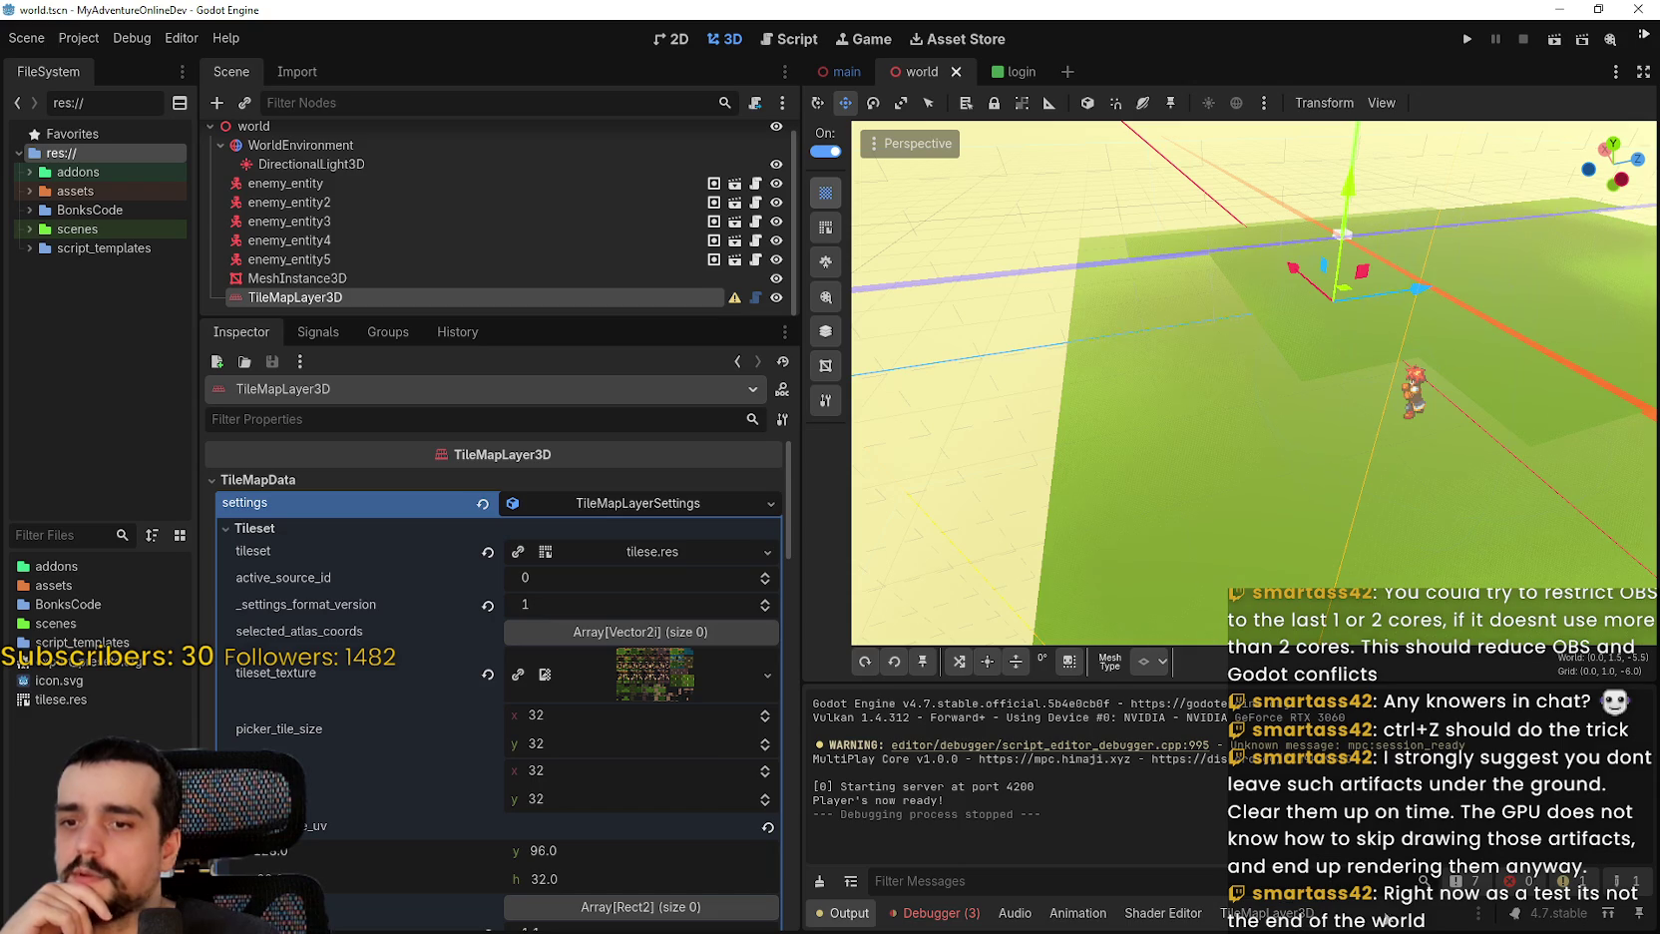
click(662, 551)
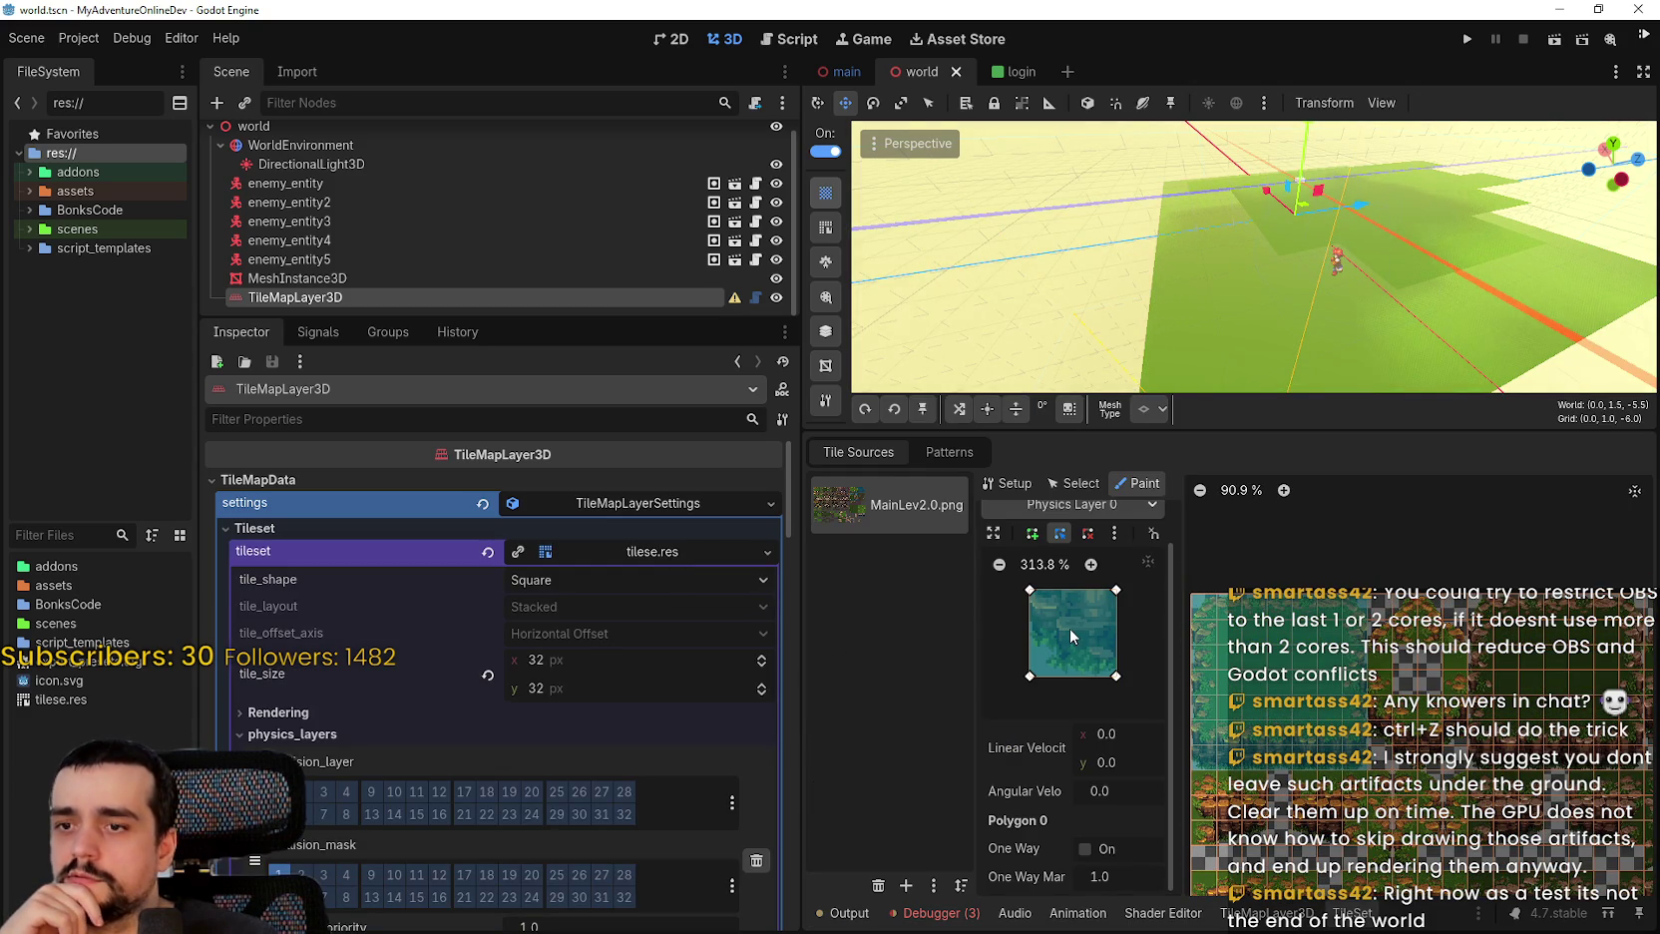
scroll(1363, 728, up, 1)
scroll(1008, 814, up, 1)
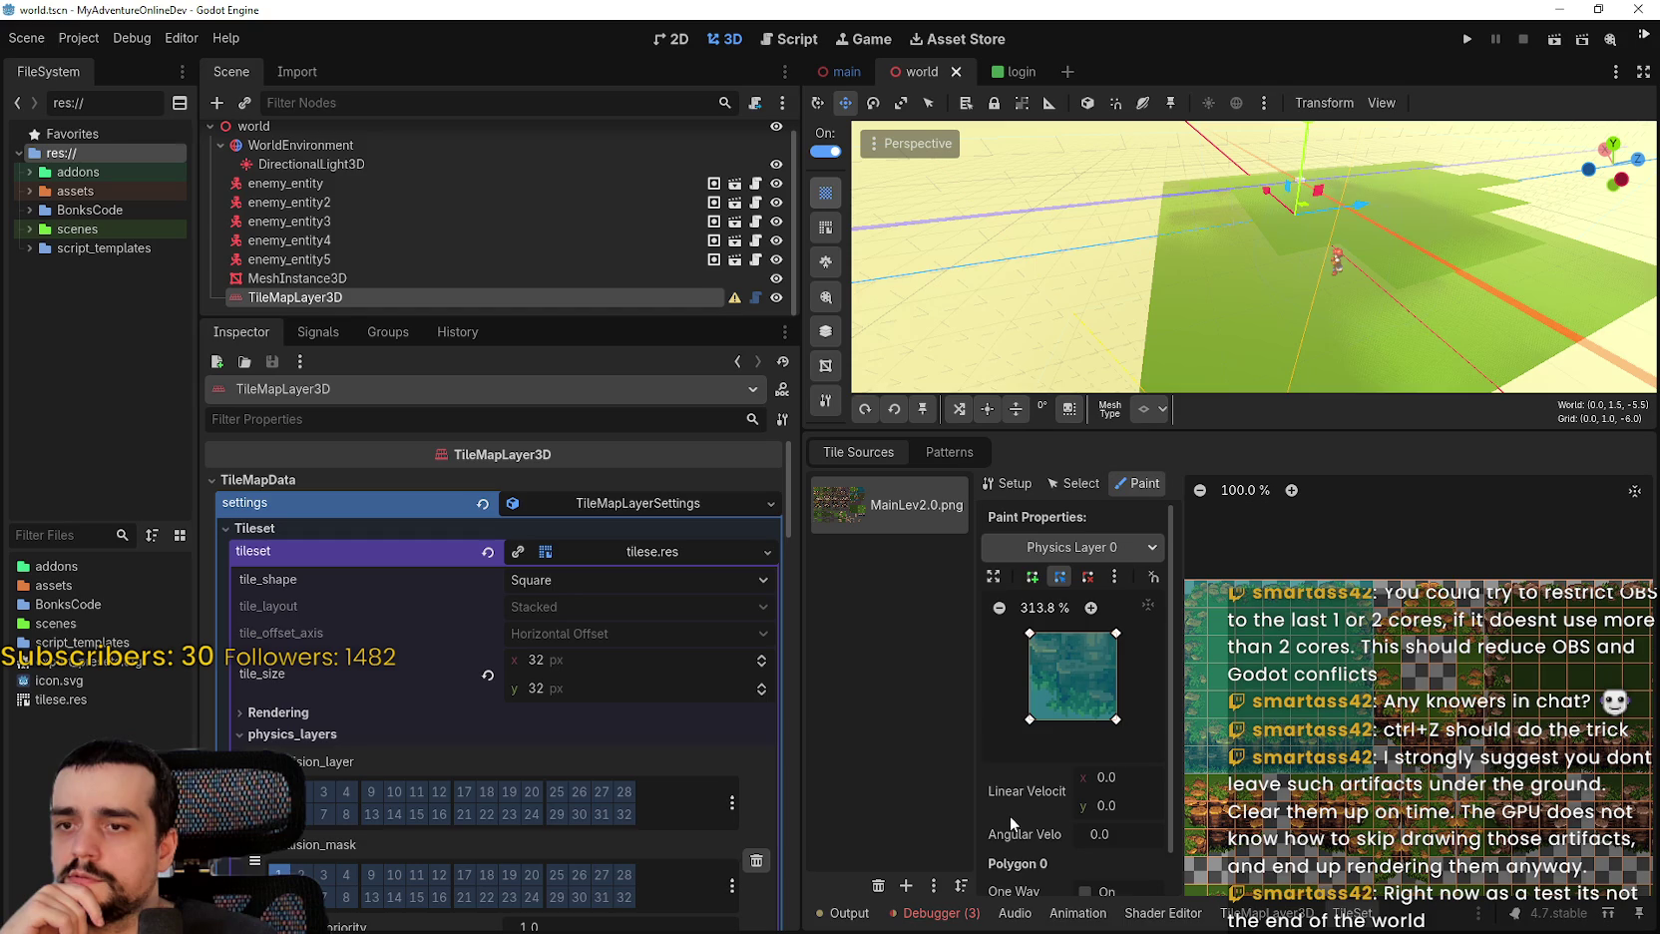
scroll(1009, 814, down, 1)
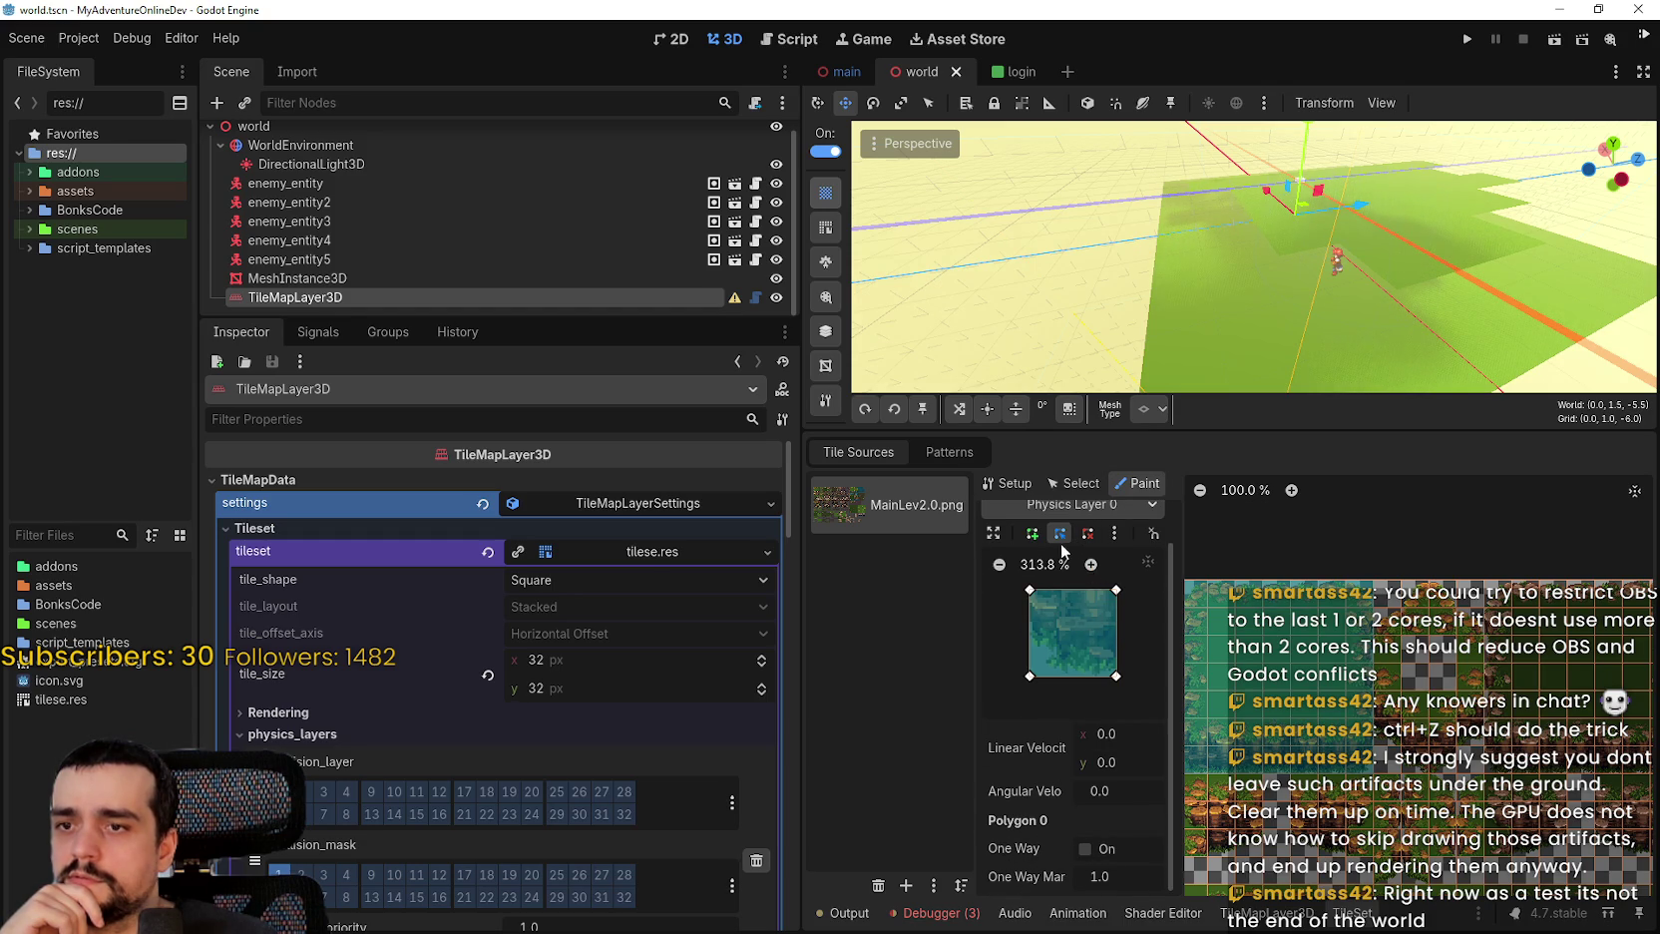
scroll(1078, 619, up, 1)
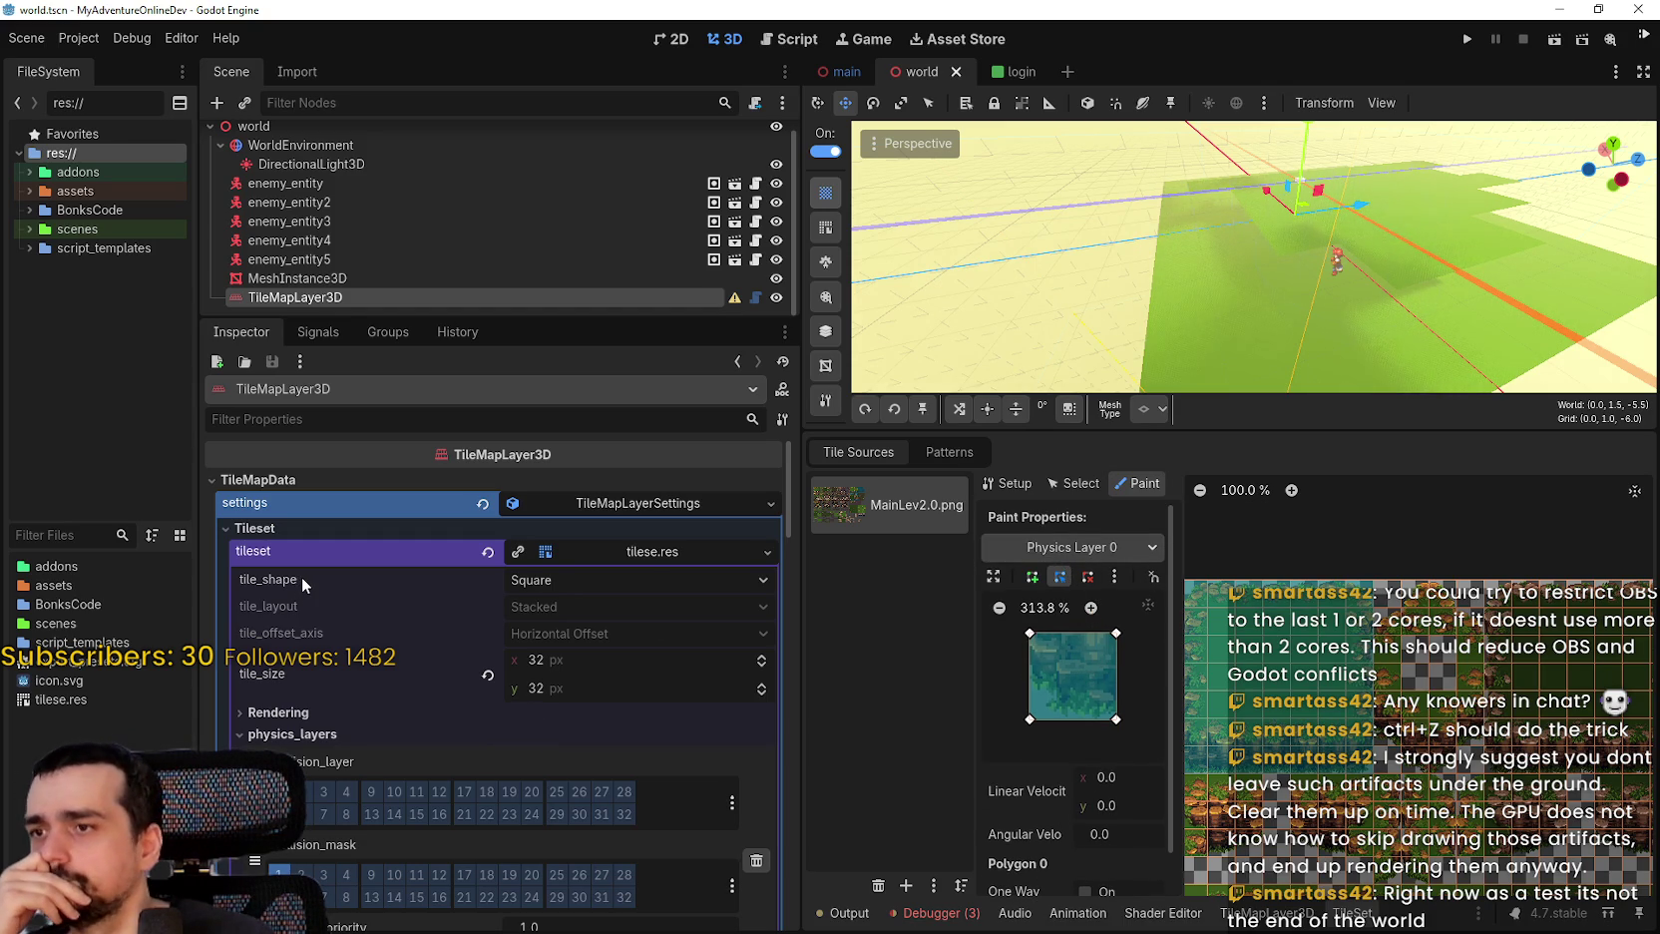
scroll(301, 576, down, 3)
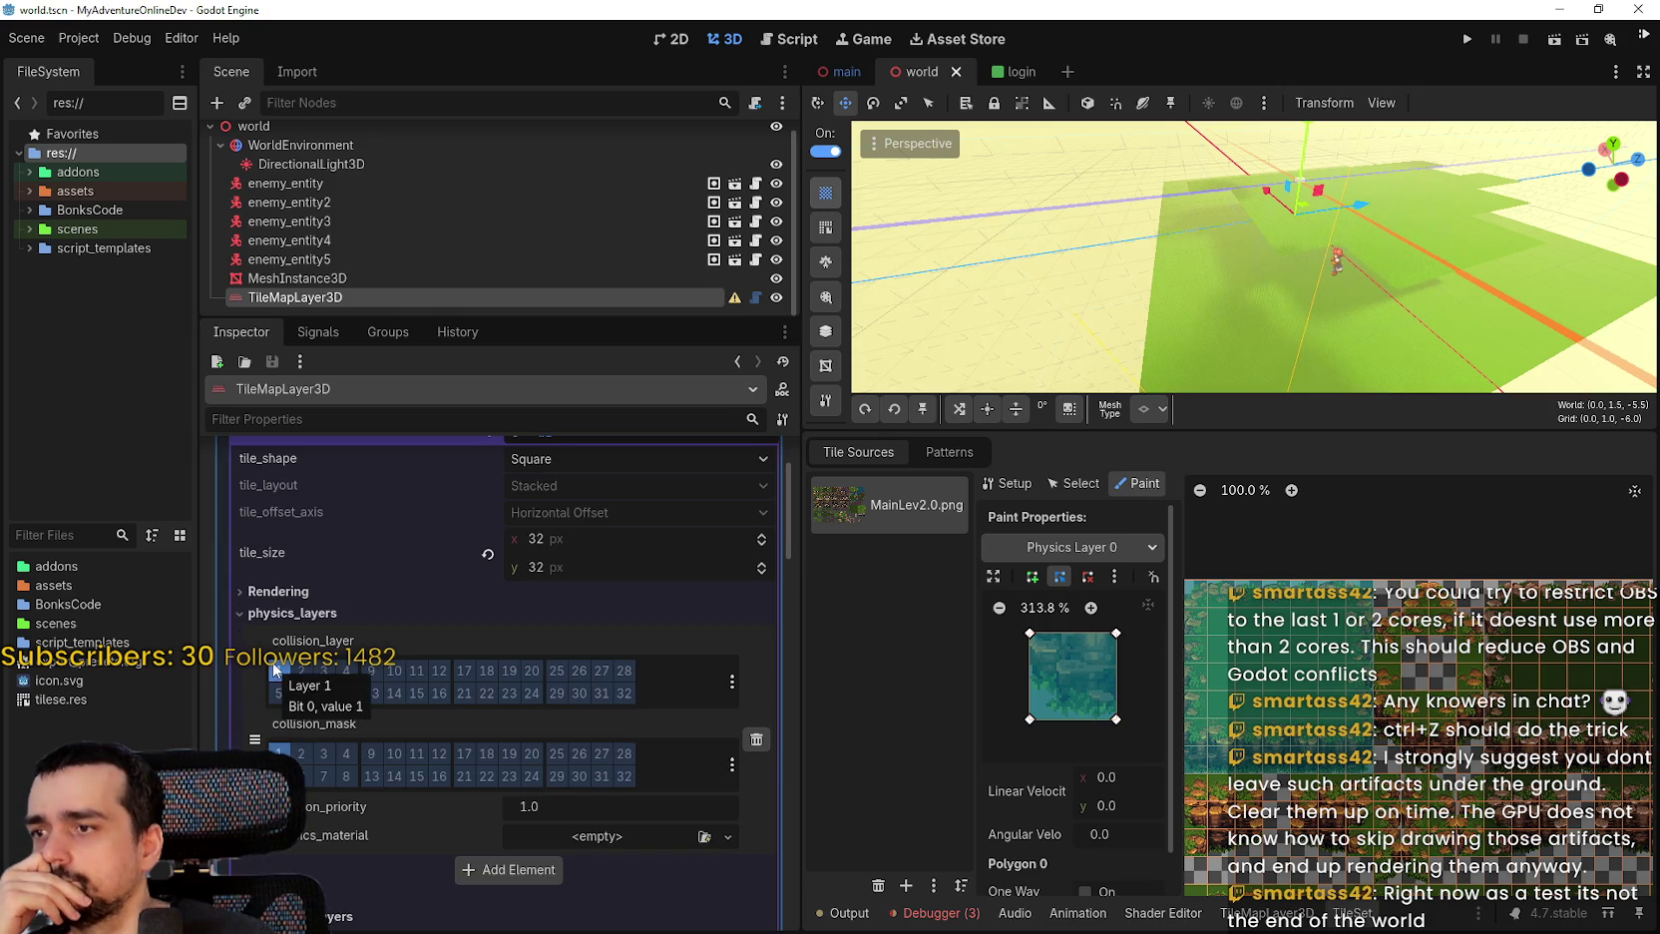
Check the Collision layer, mask and alpha threshold, then reselect TileMapLayer3D to restore its tile palette.
scroll(495, 788, down, 6)
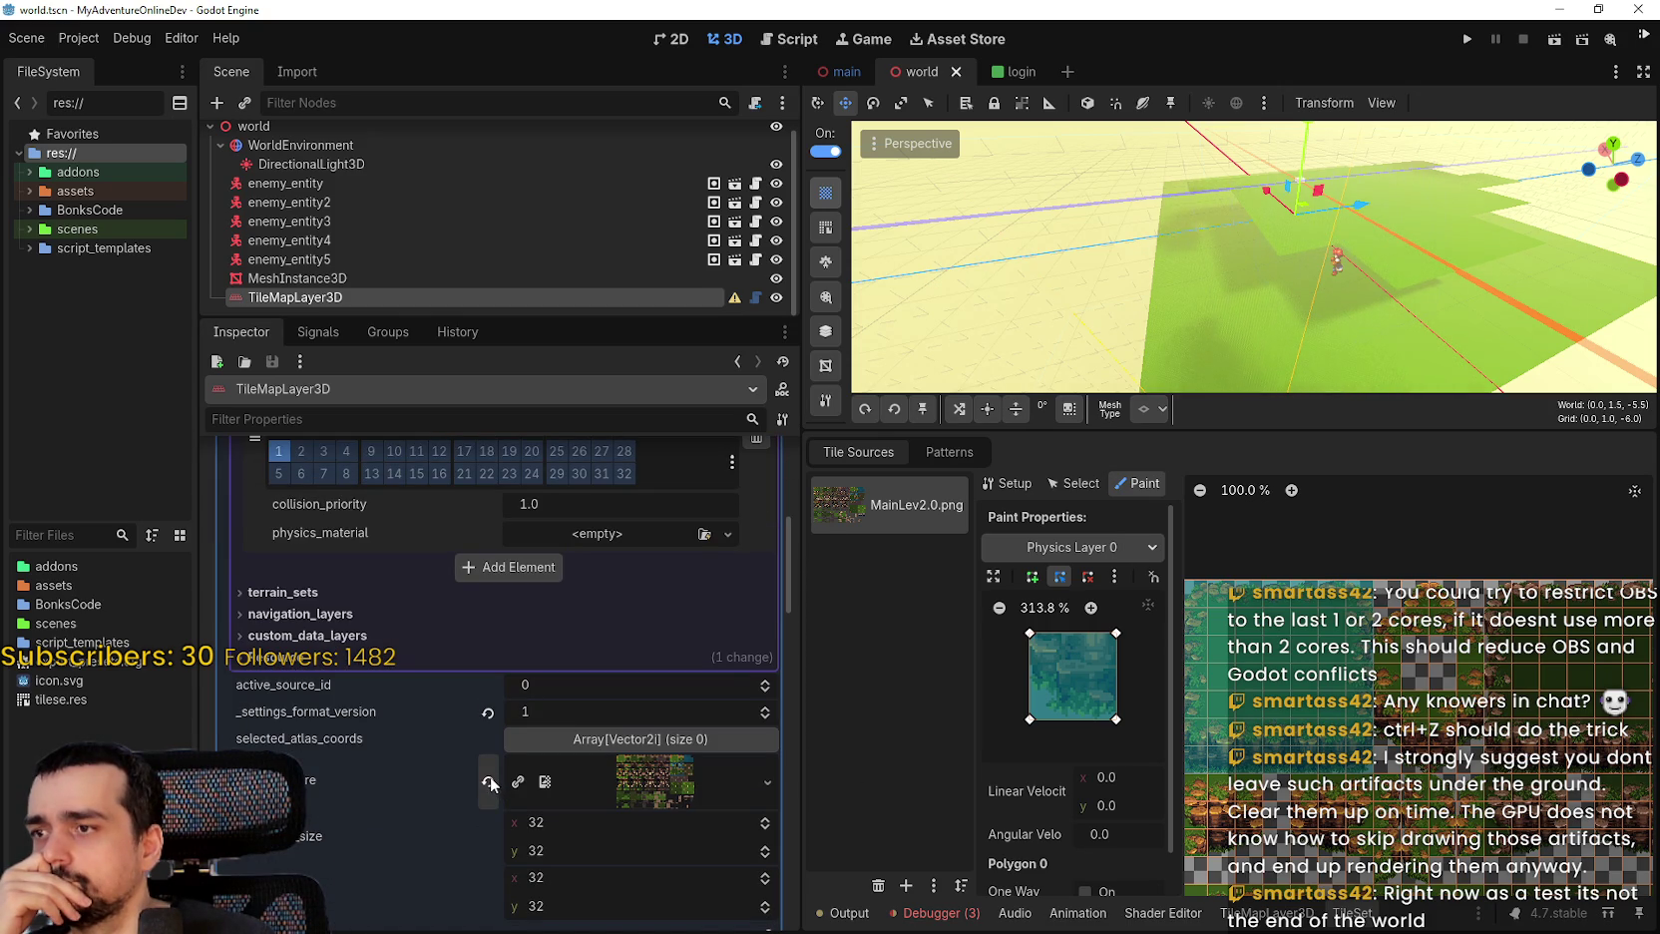
scroll(487, 770, down, 5)
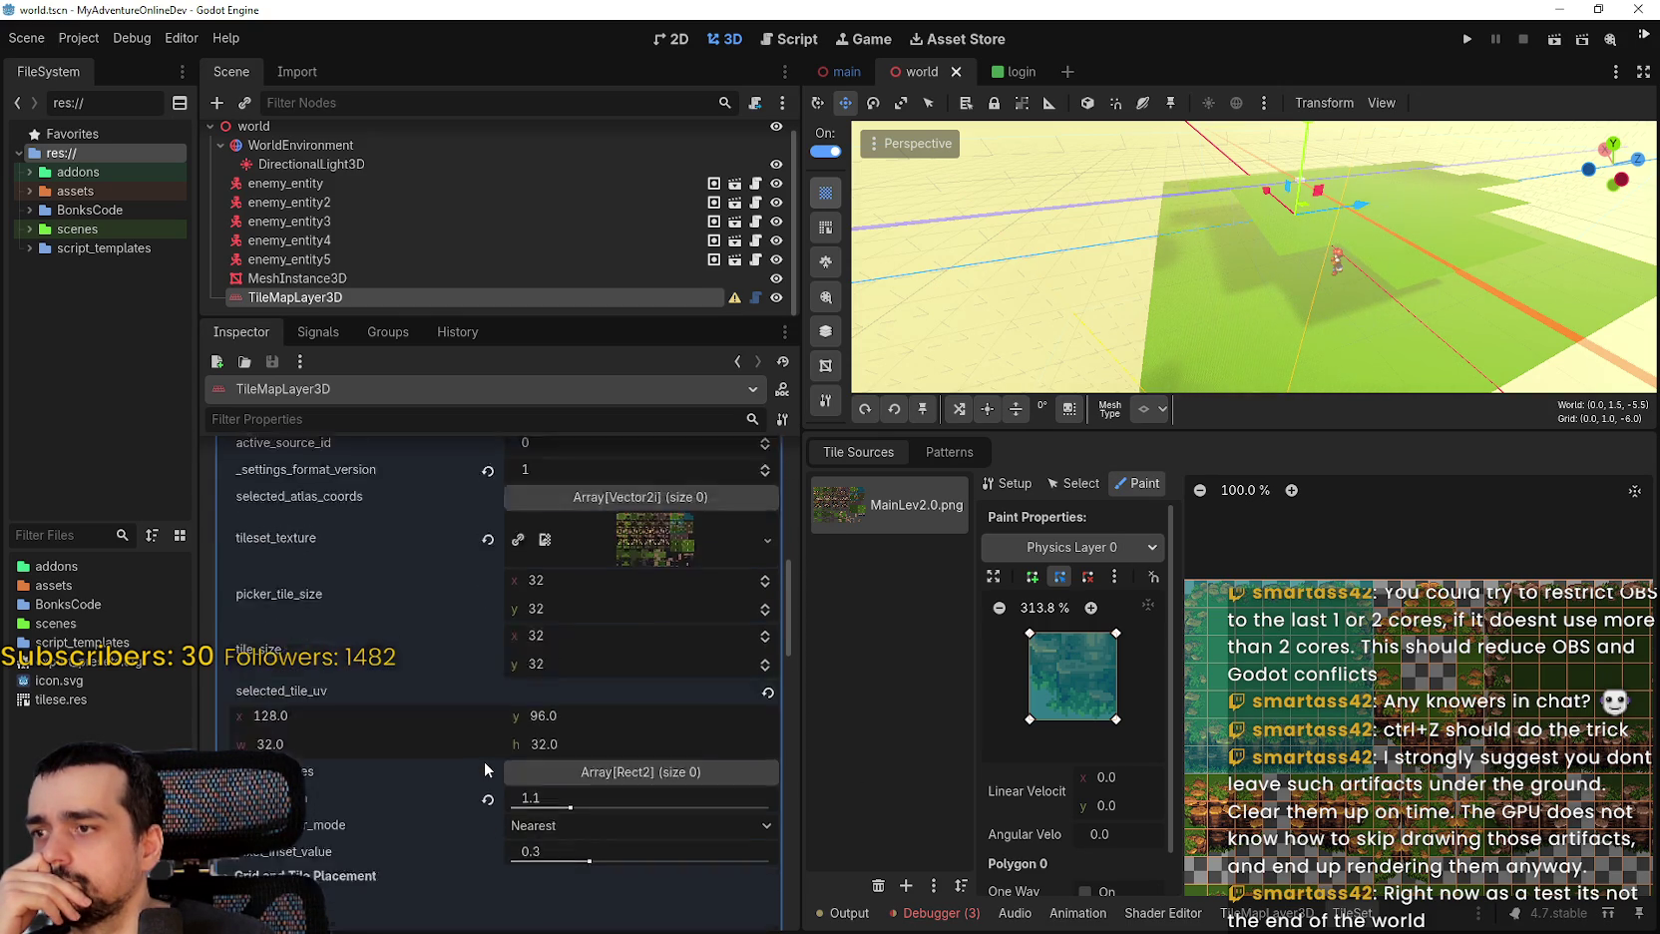
scroll(484, 760, down, 3)
scroll(483, 759, down, 2)
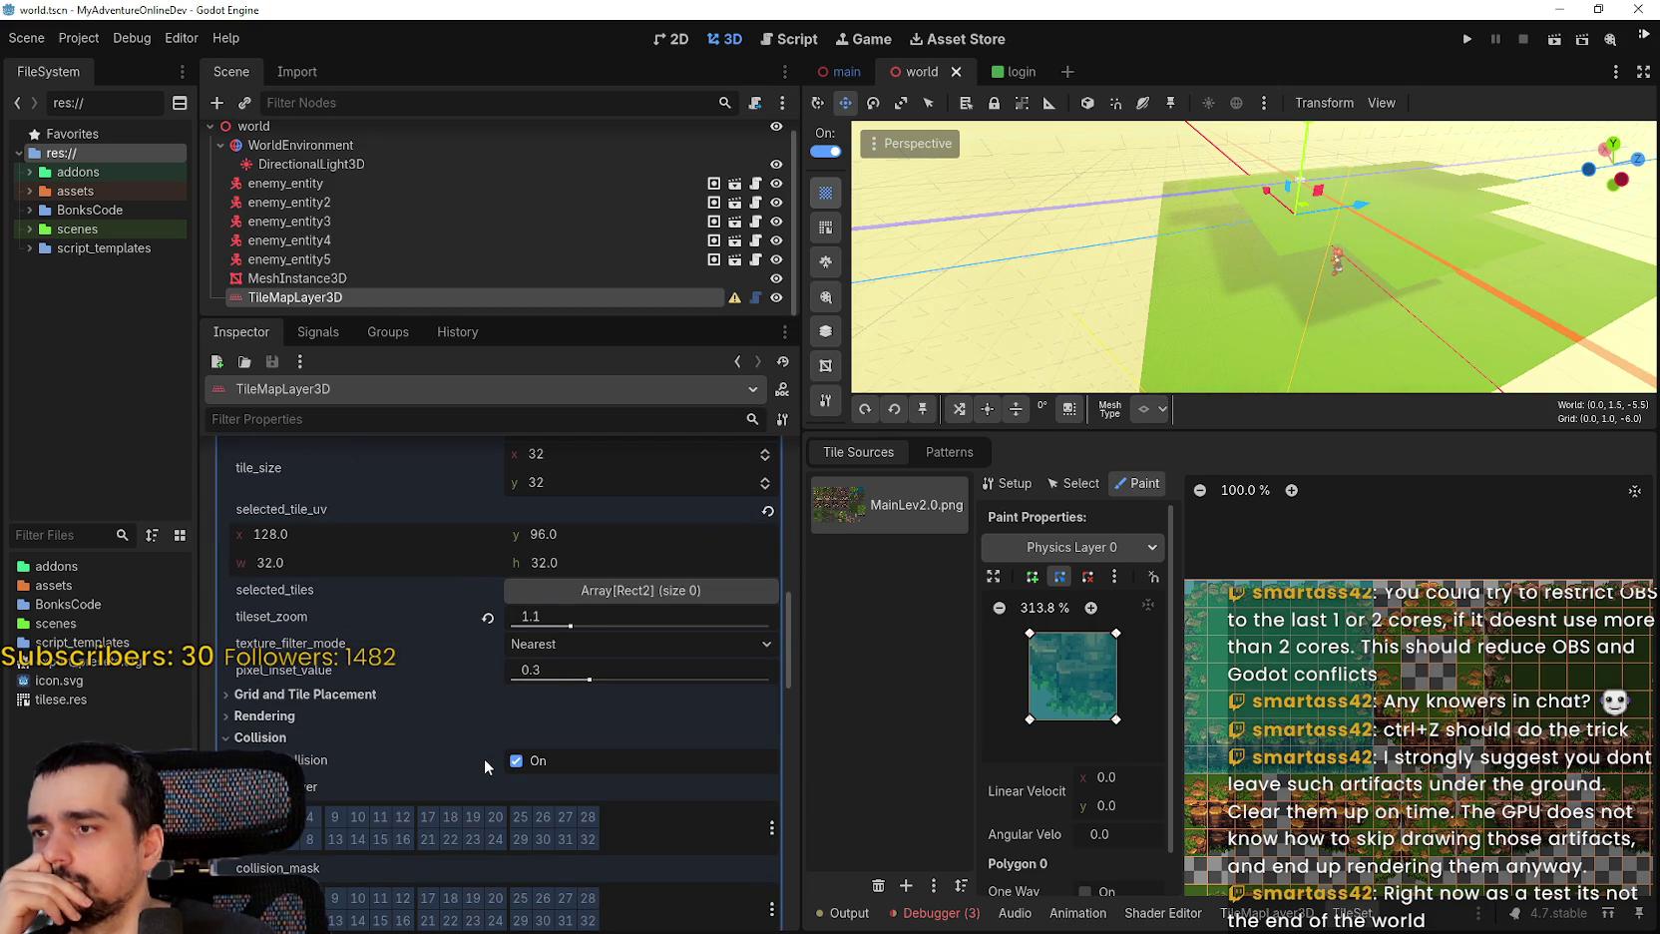
scroll(483, 758, down, 5)
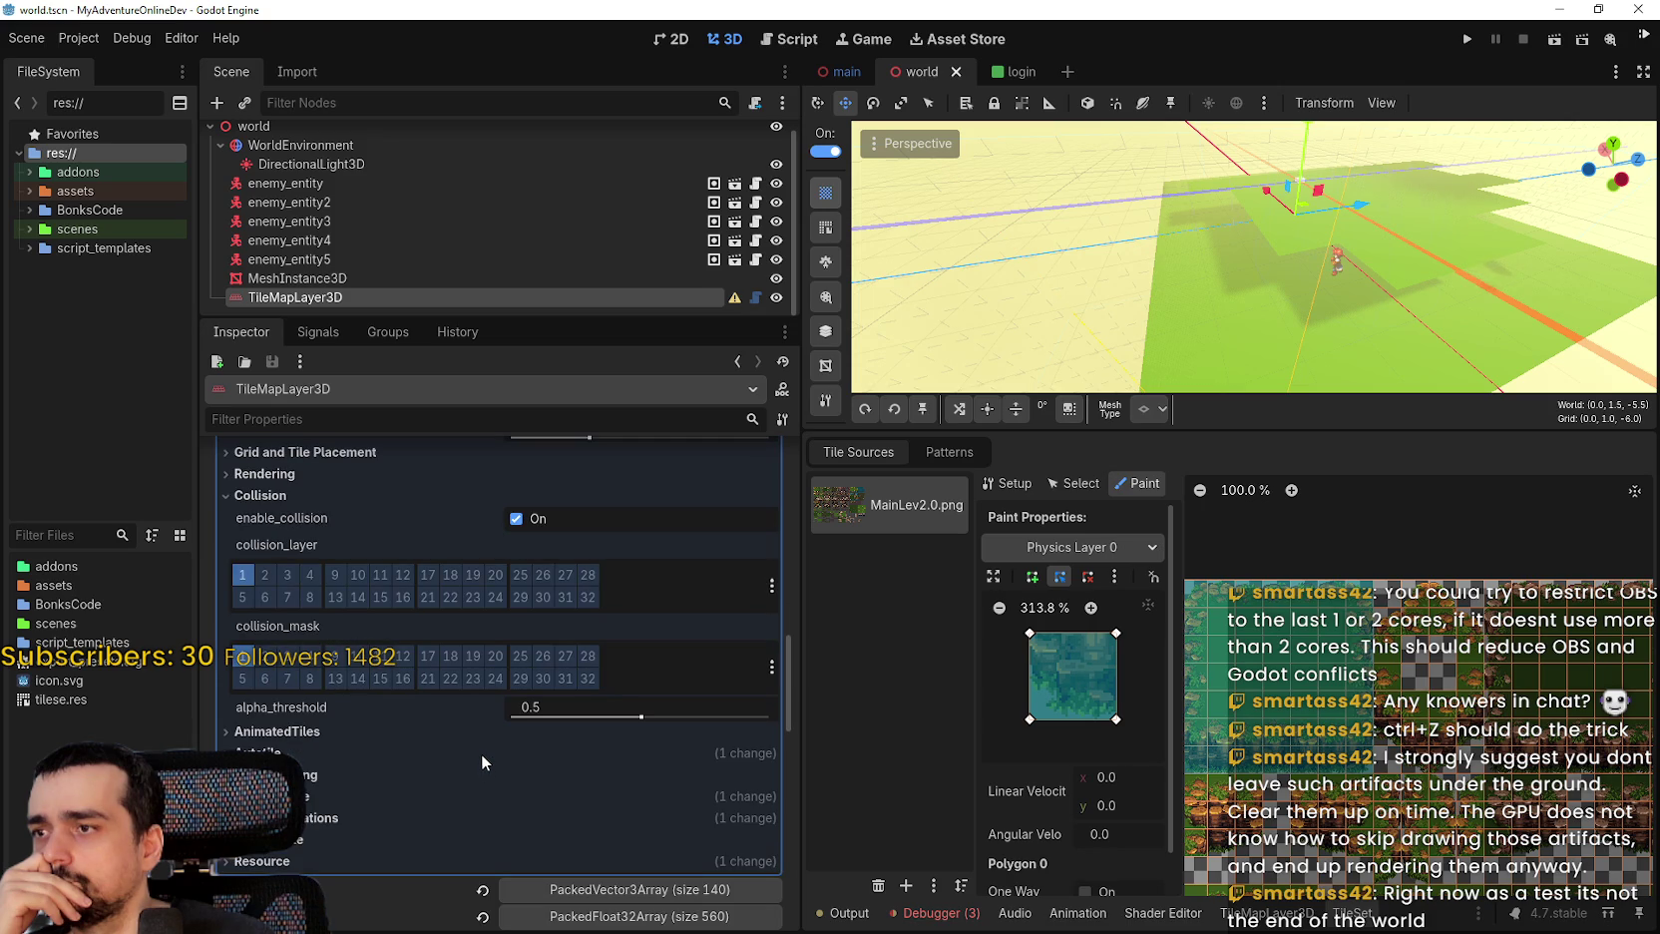
scroll(476, 747, down, 4)
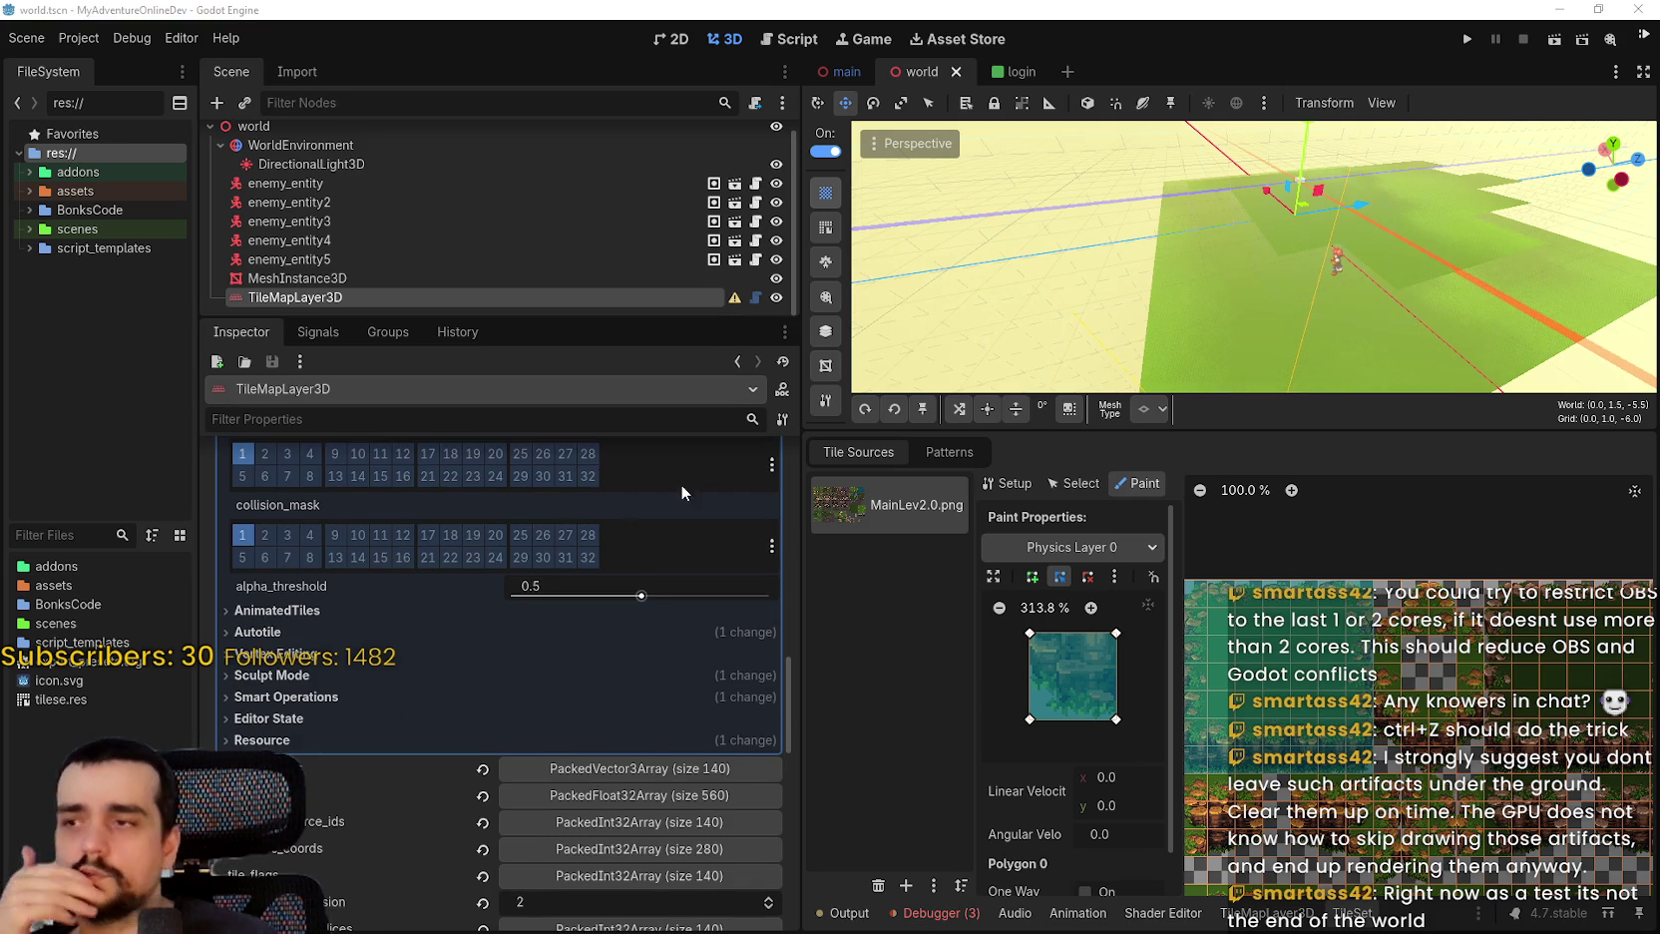
click(397, 278)
click(393, 298)
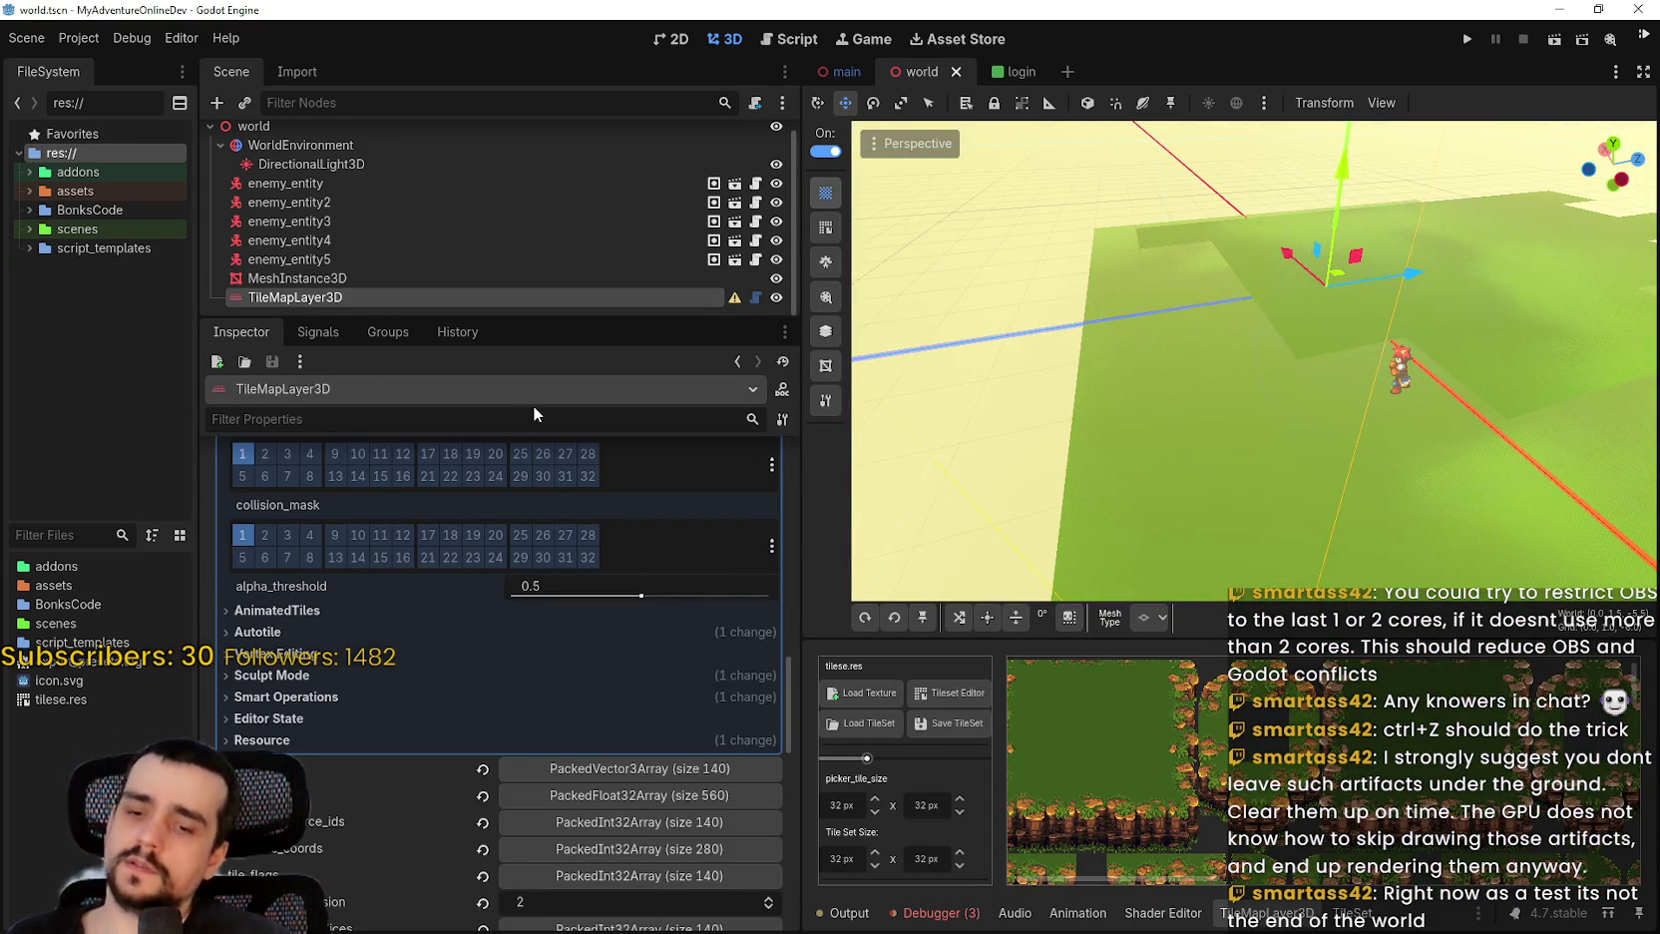
Filter the Inspector by 'collison_', collapse the tileset sub-resource, then clear the filter.
text(colli)
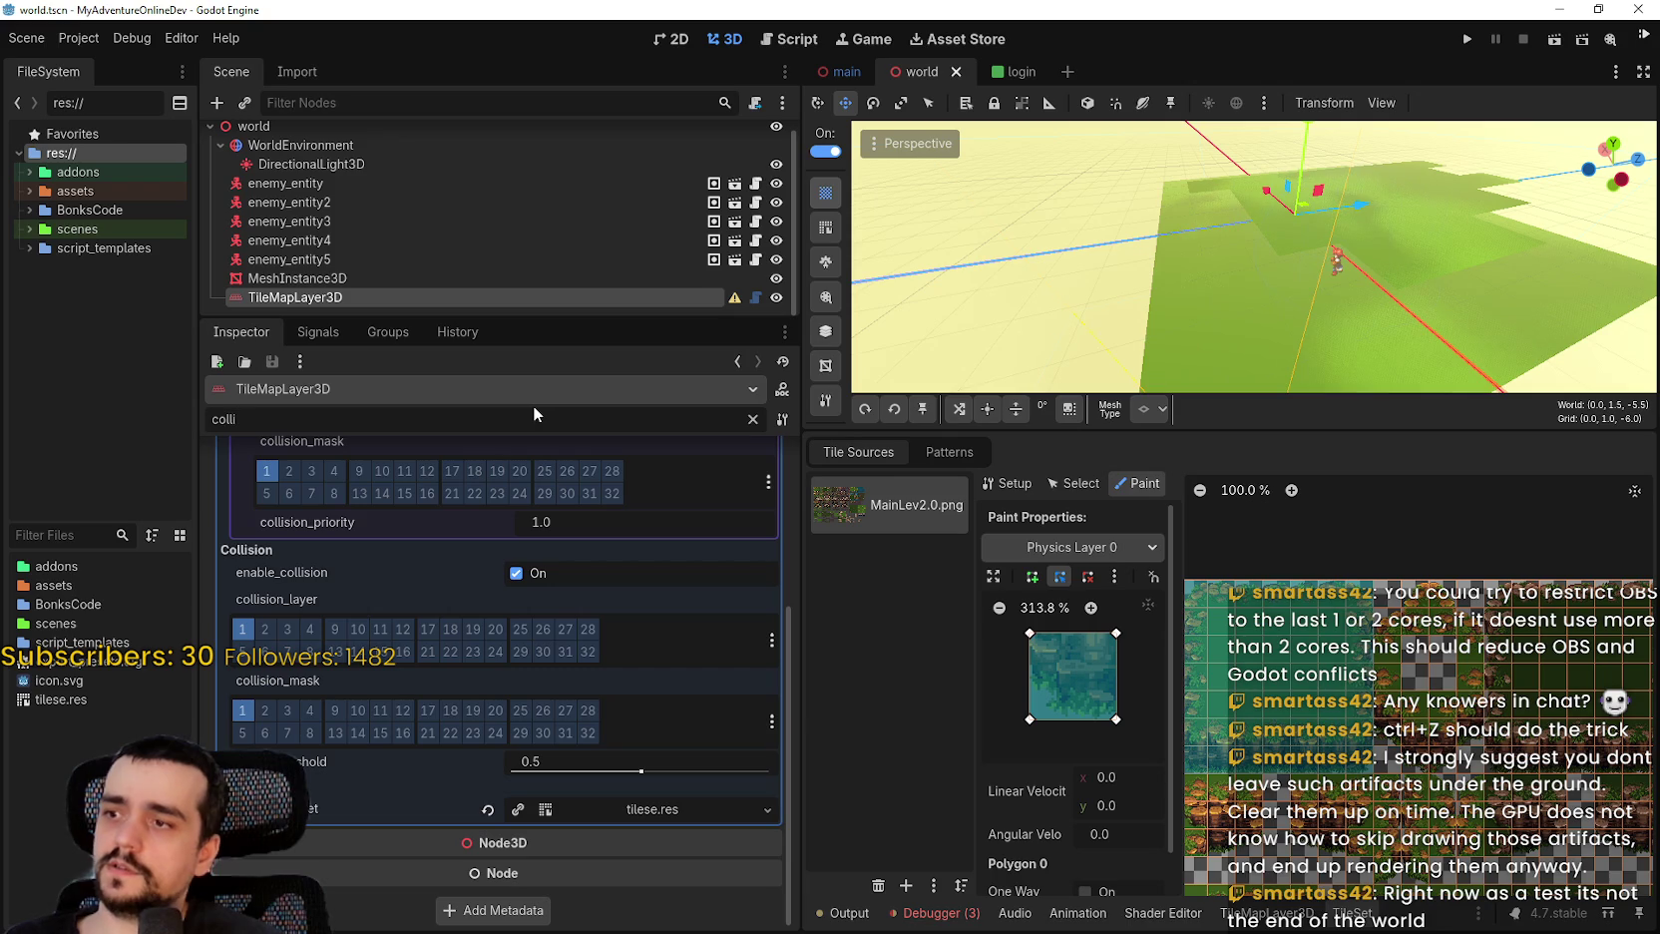
text(son_)
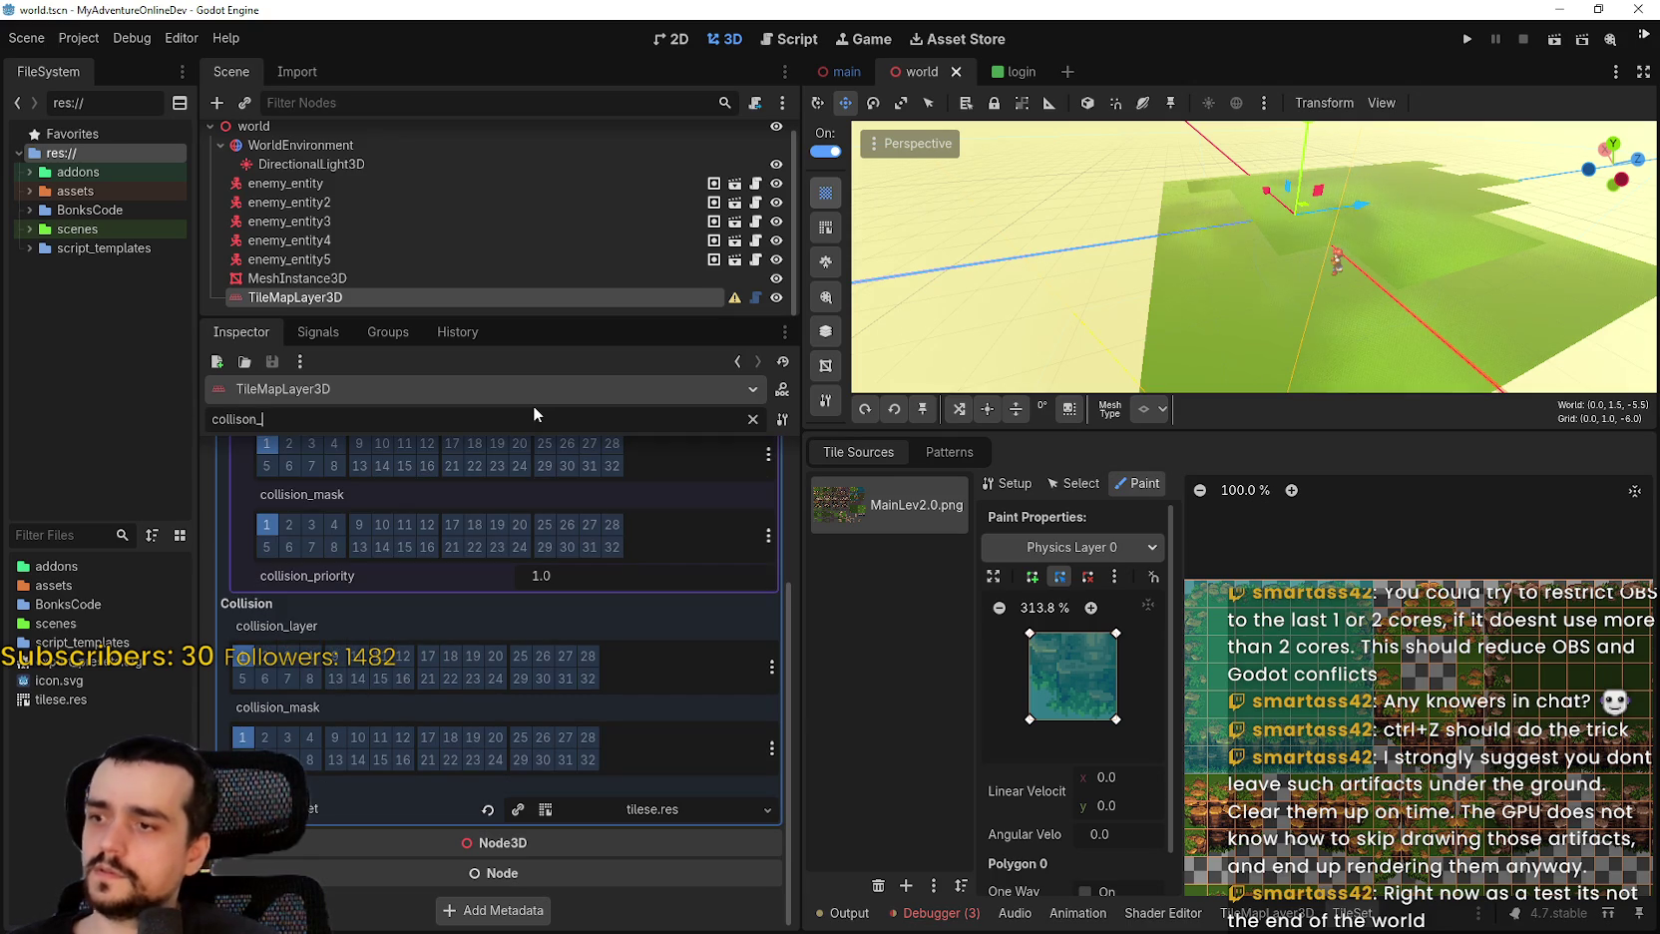
scroll(479, 697, up, 3)
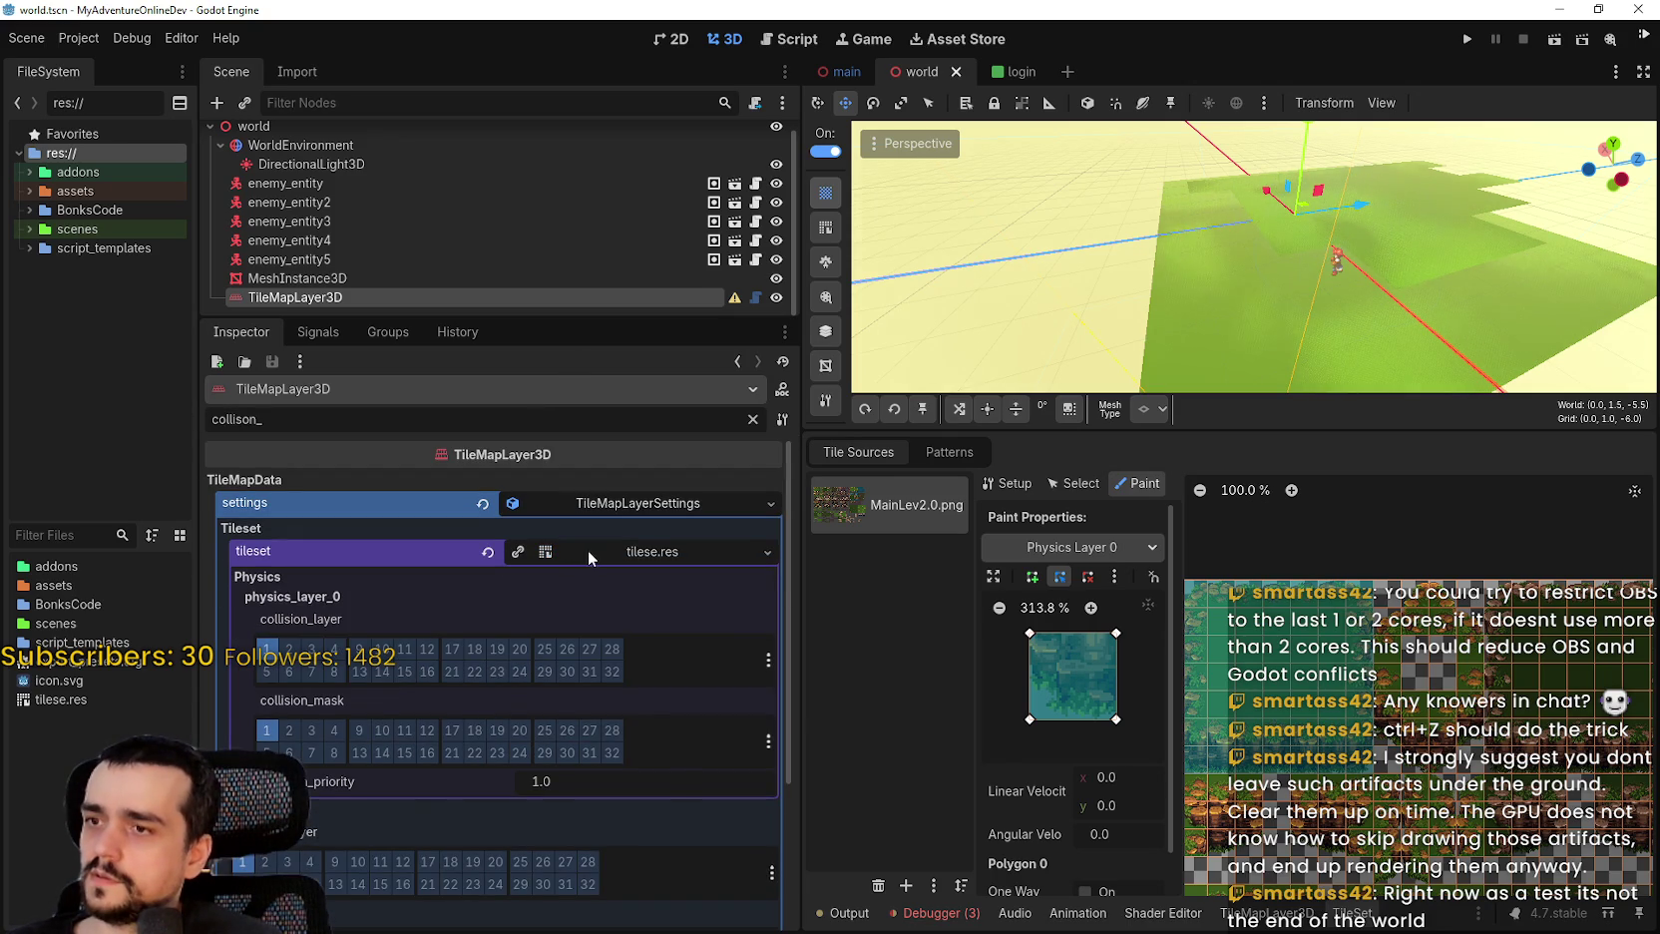
click(588, 549)
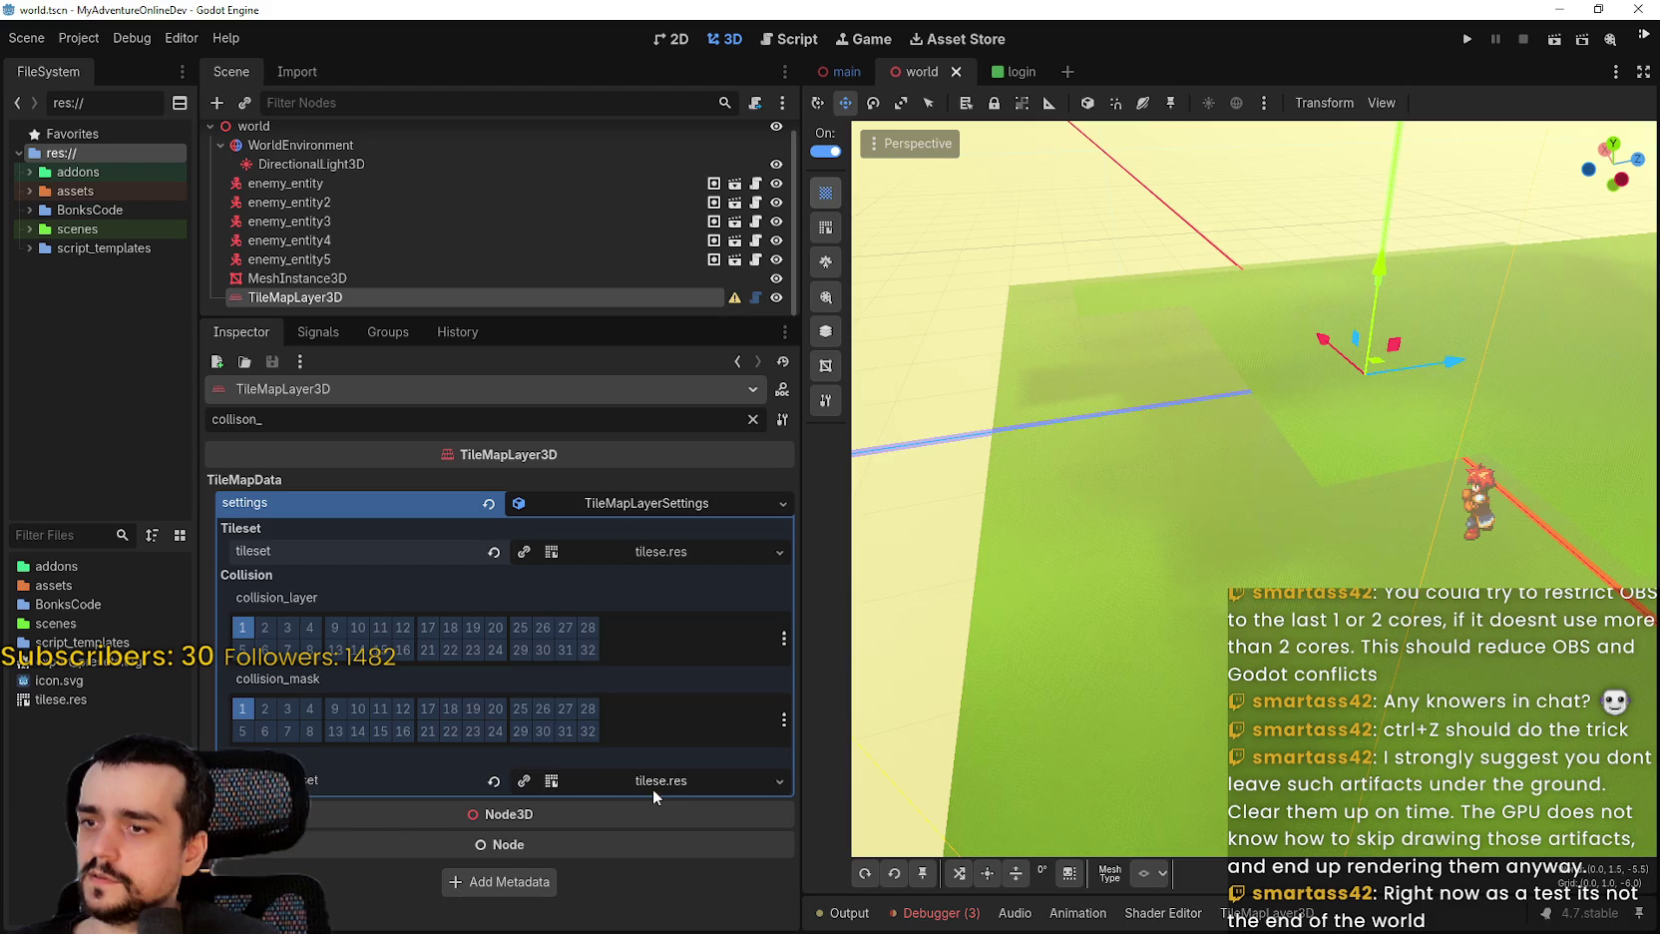
click(412, 430)
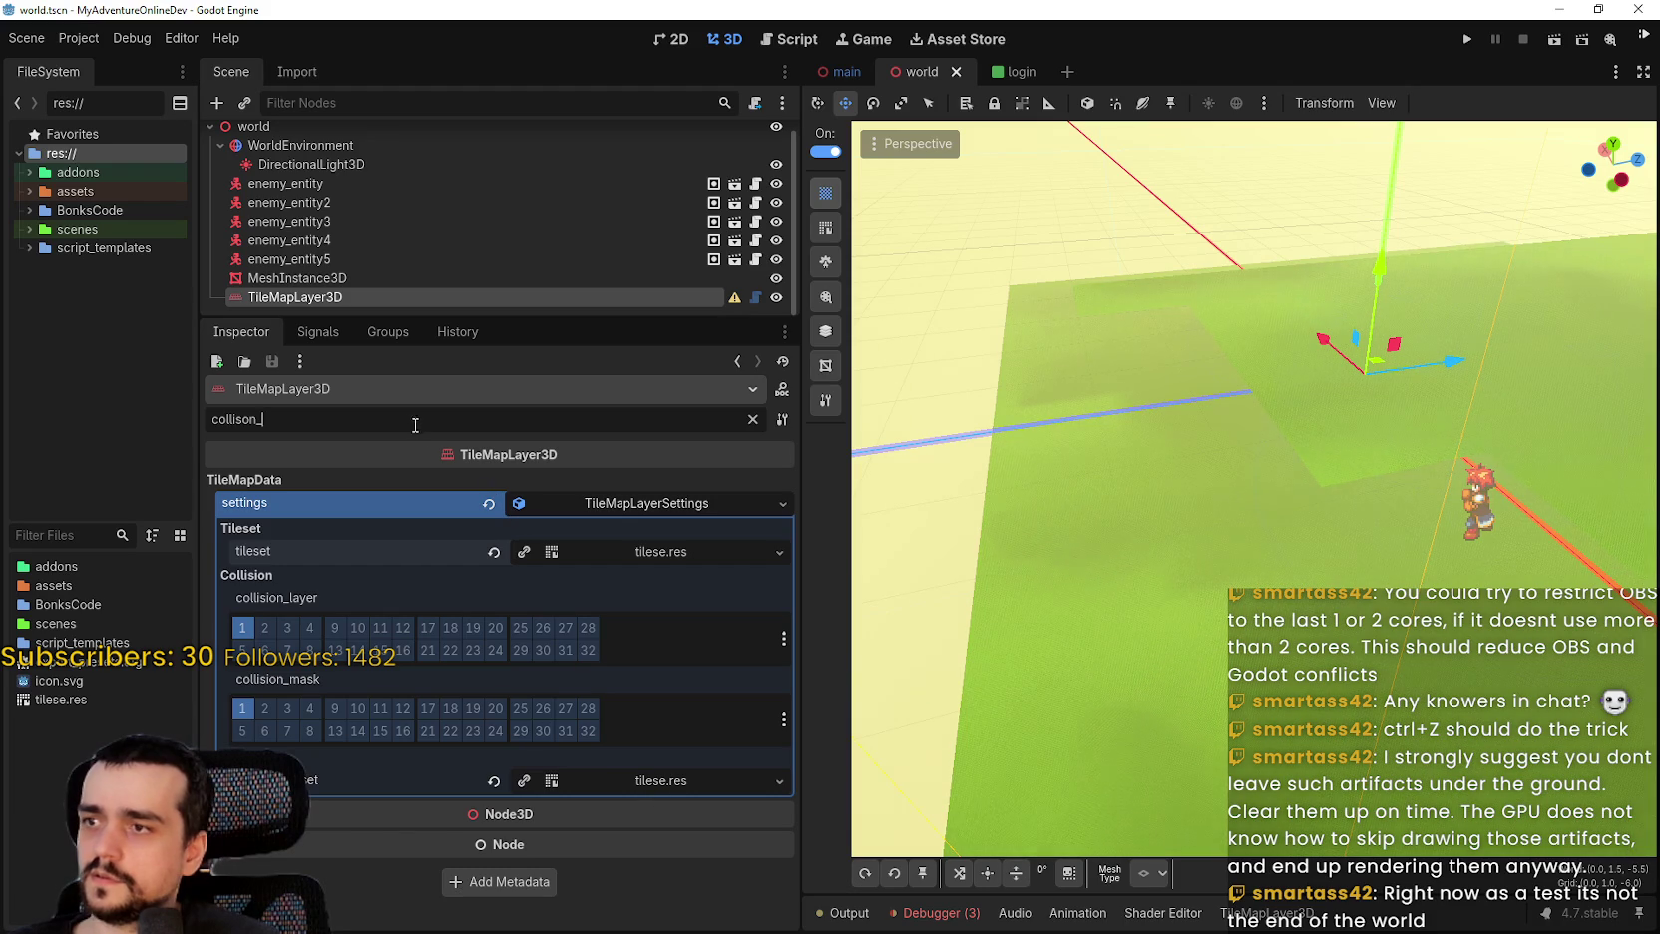
text(t)
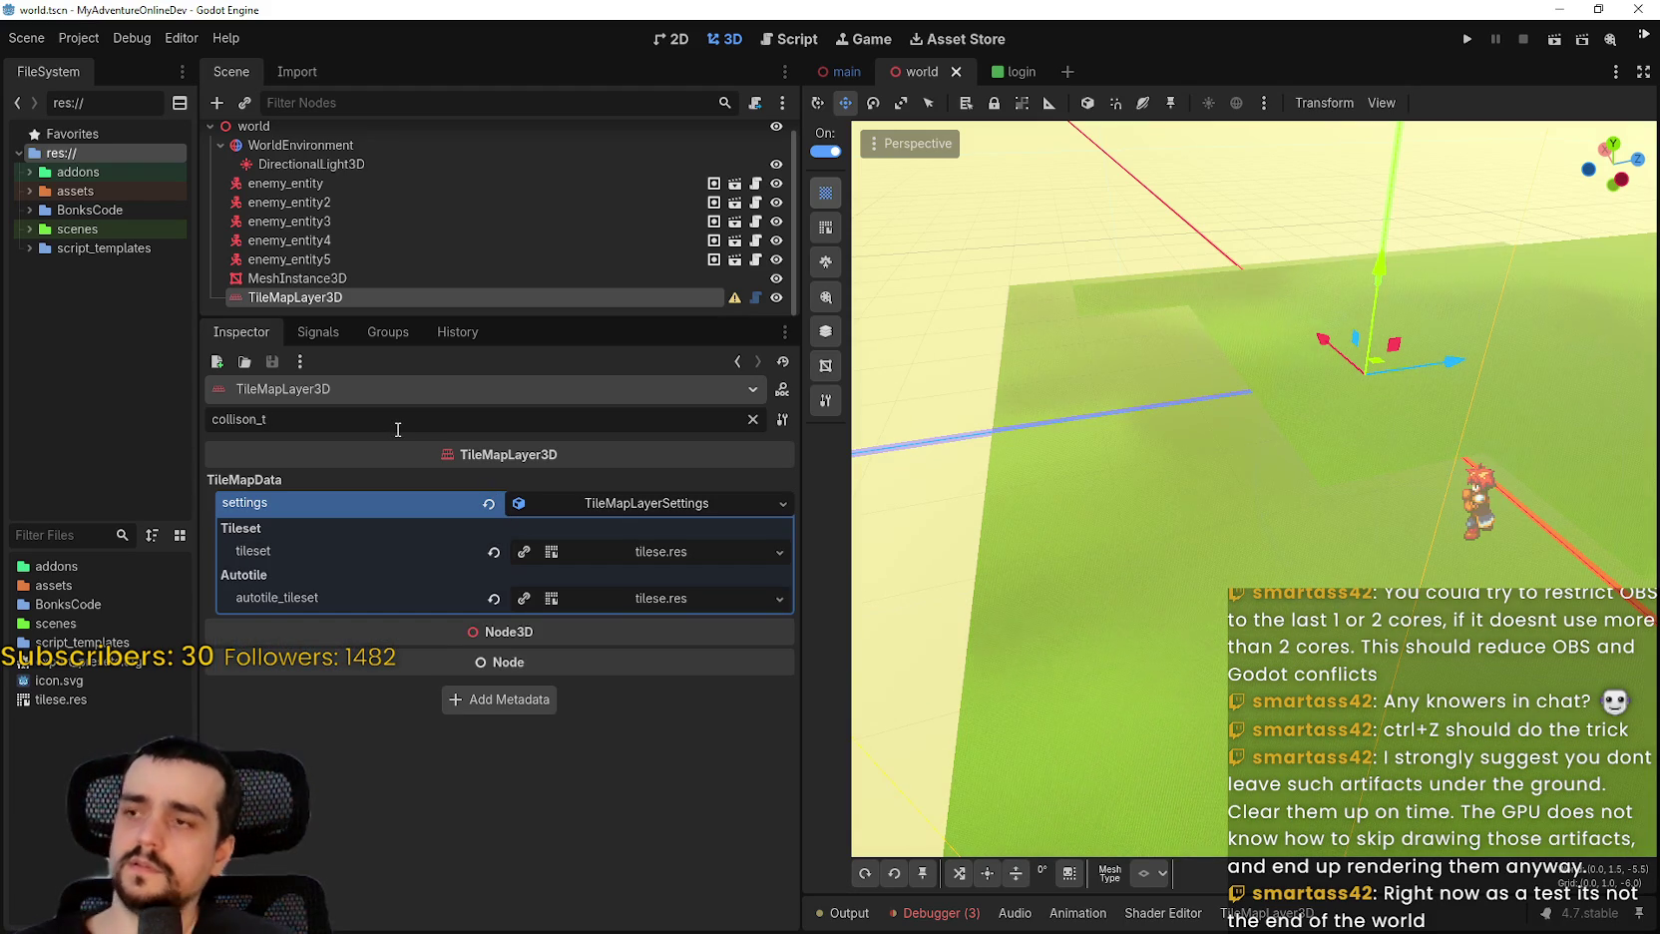
key(BackSpace)
key(BackSpace)
key(BackSpace)
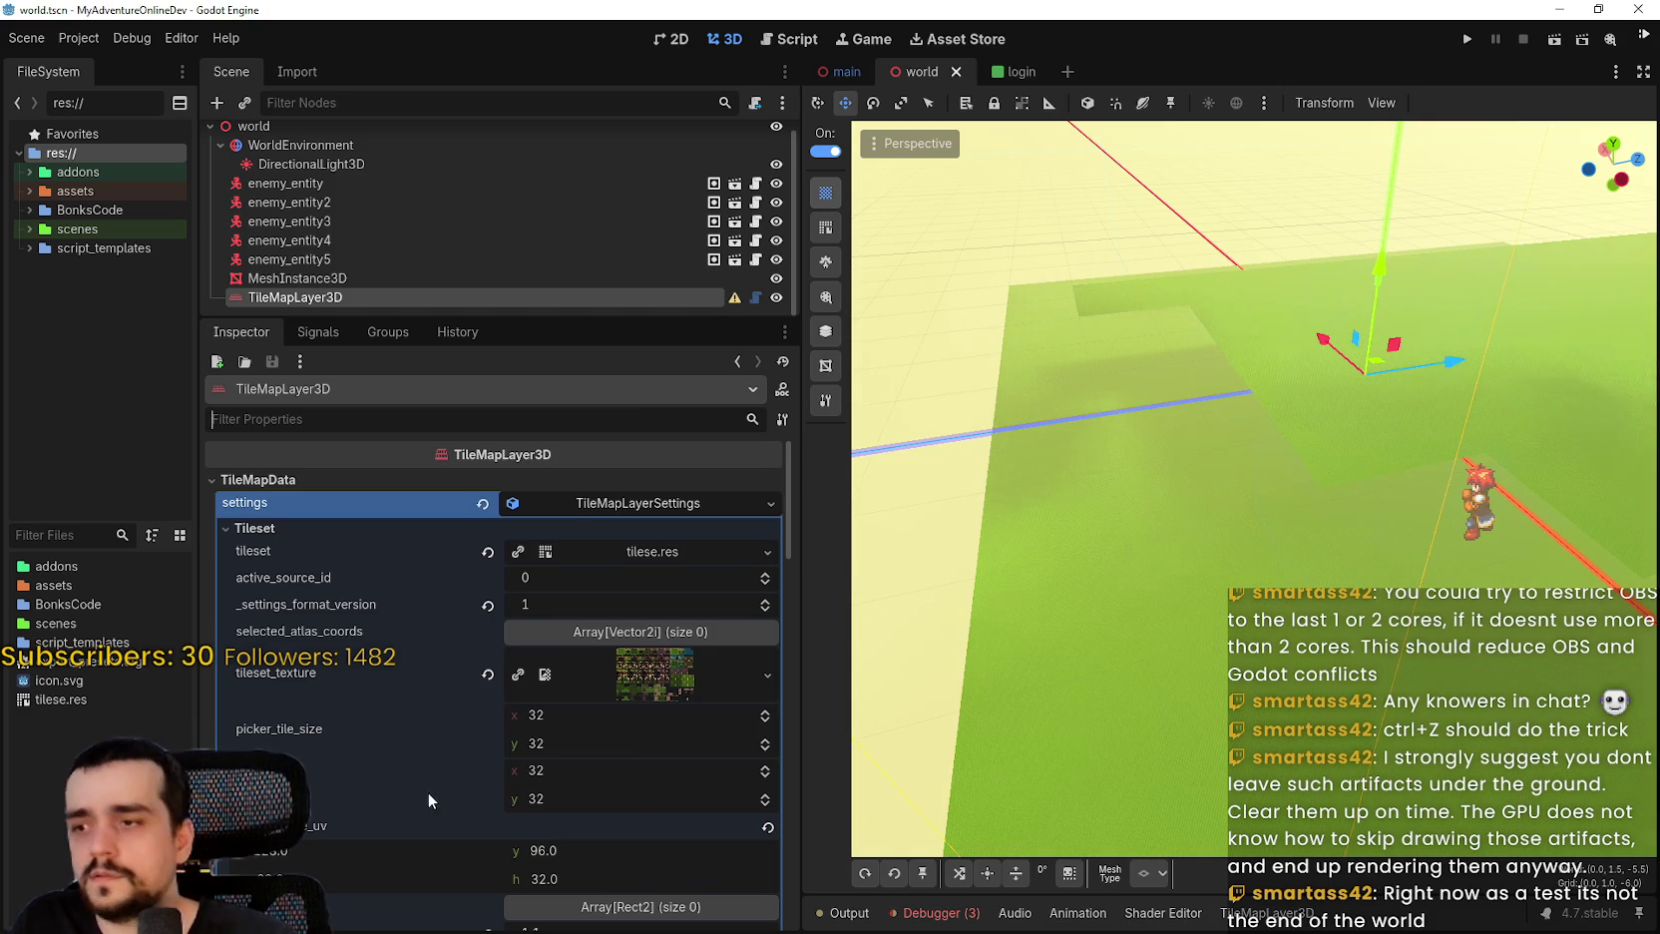
Glance at the TileMapLayer3D's Groups and Signals before returning to its properties.
scroll(541, 706, down, 3)
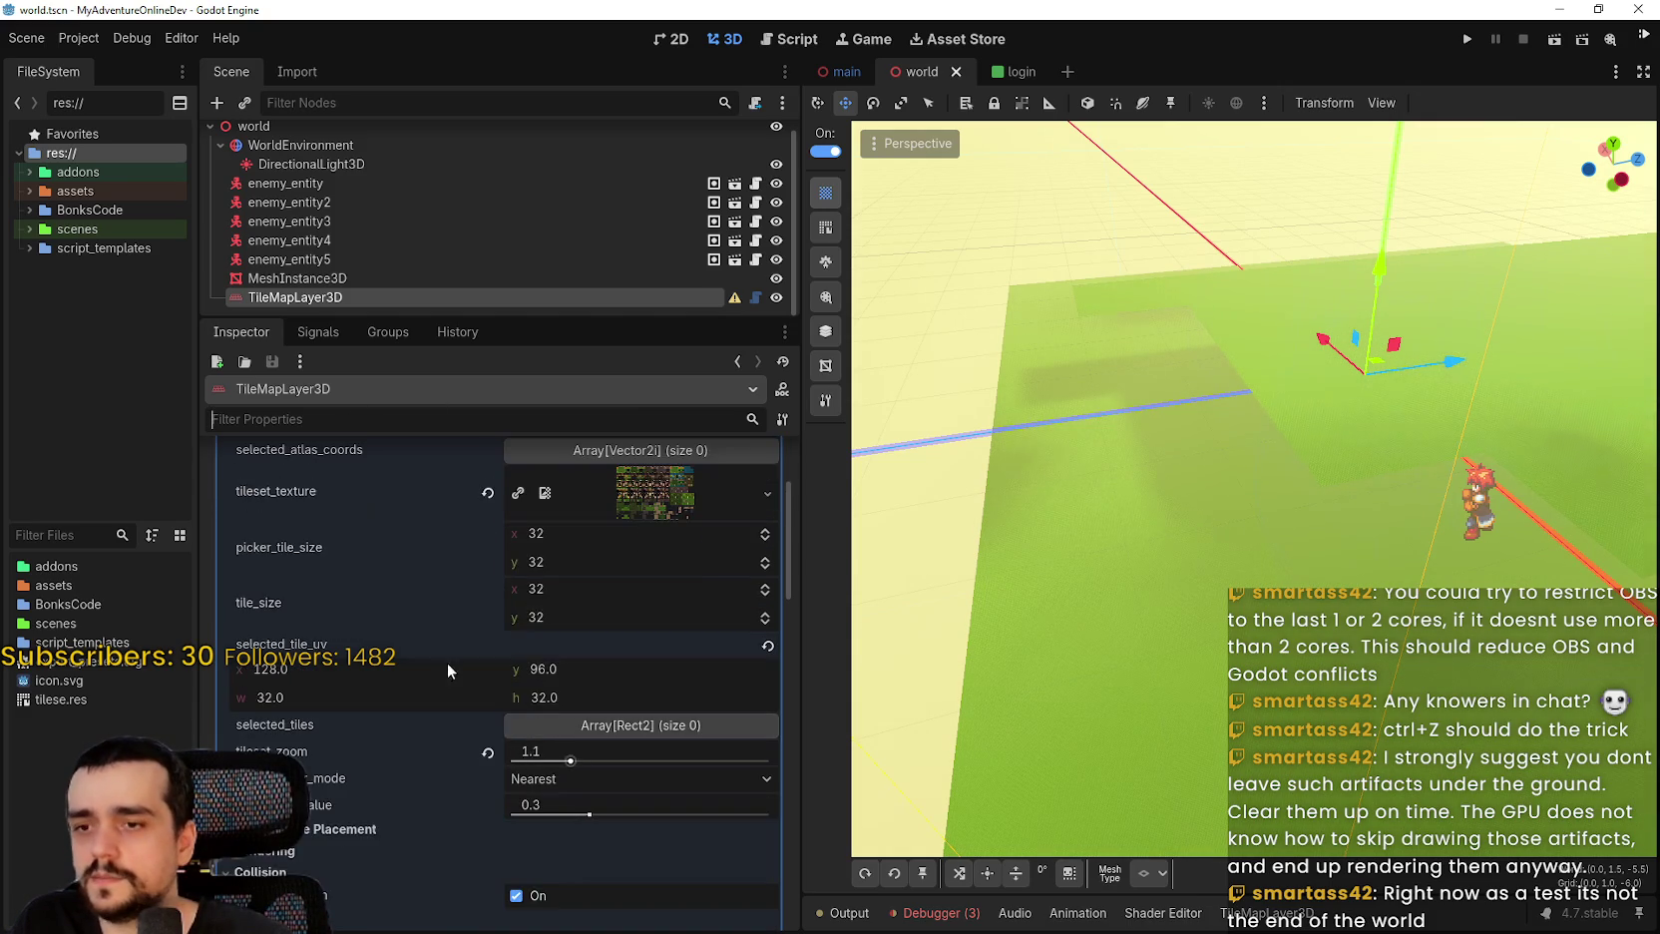
scroll(447, 663, up, 3)
click(389, 333)
click(319, 332)
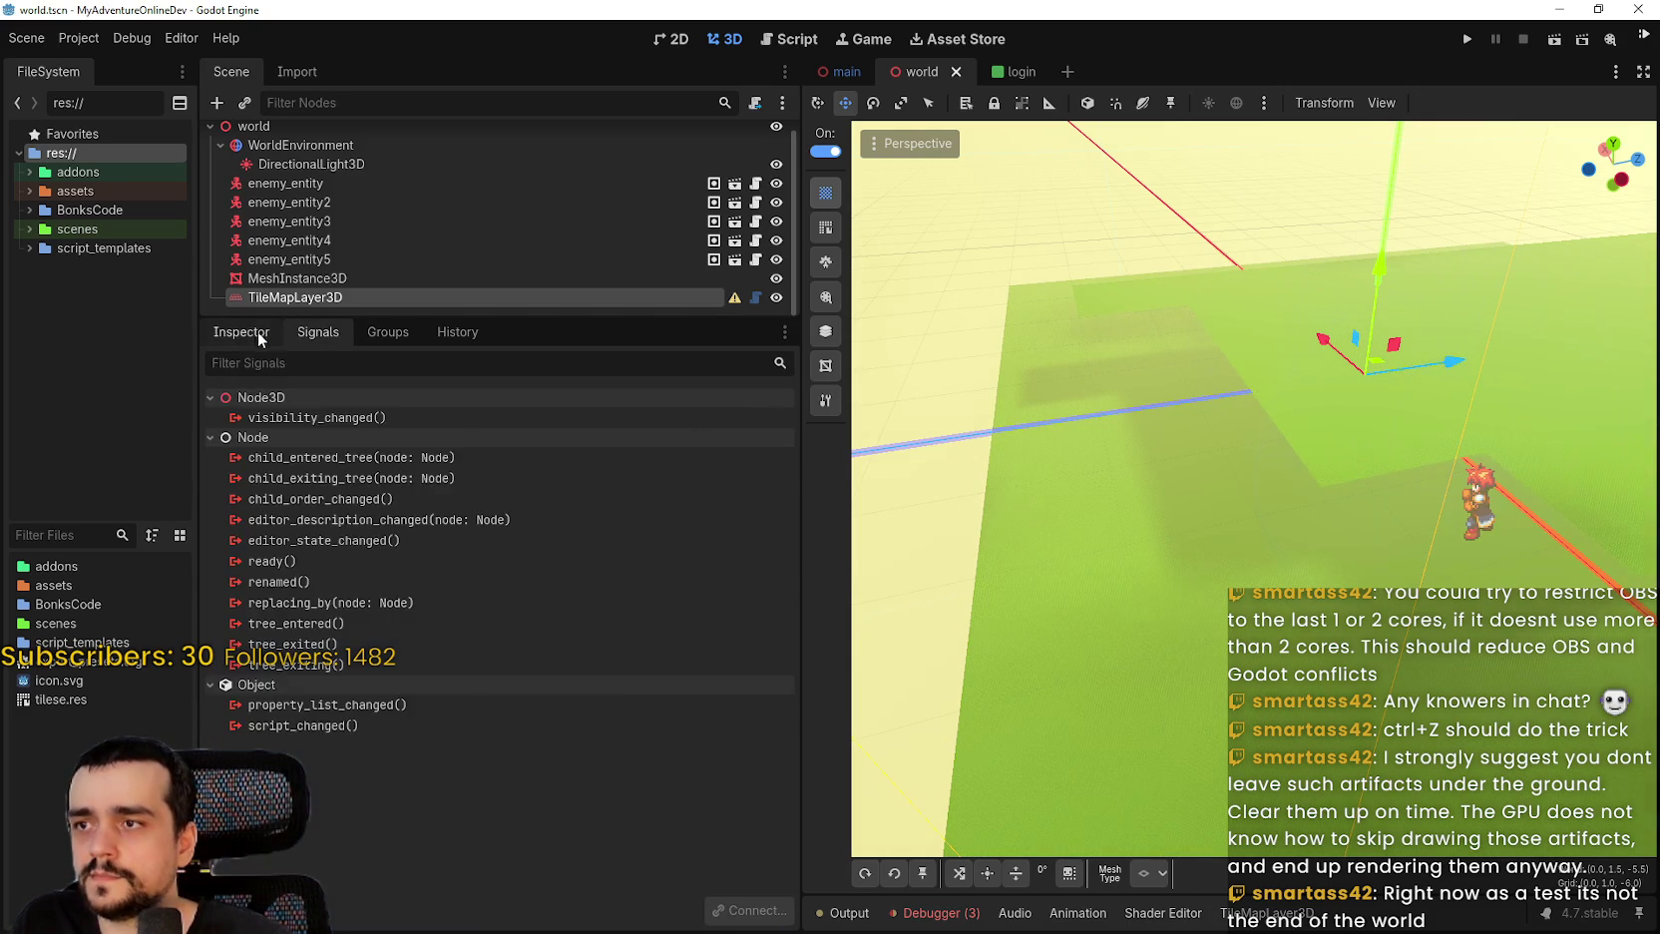
click(257, 331)
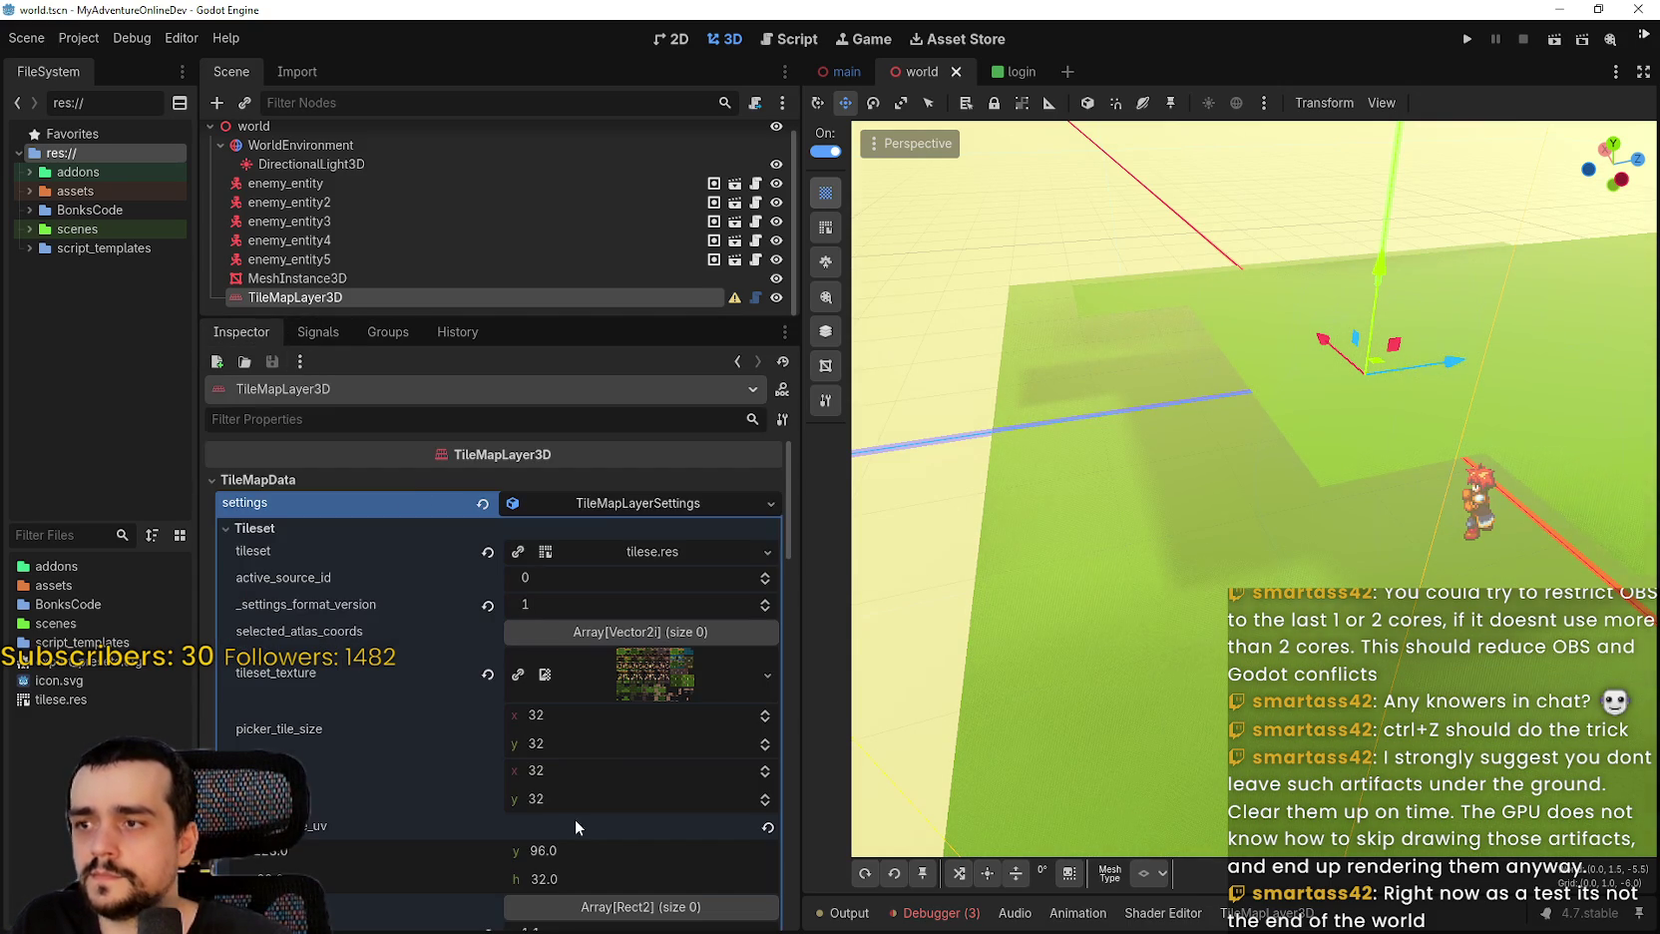
Collapse TileMapLayerSettings and scroll the TileMapData arrays, showing 140 tiles across 9 chunks.
click(604, 503)
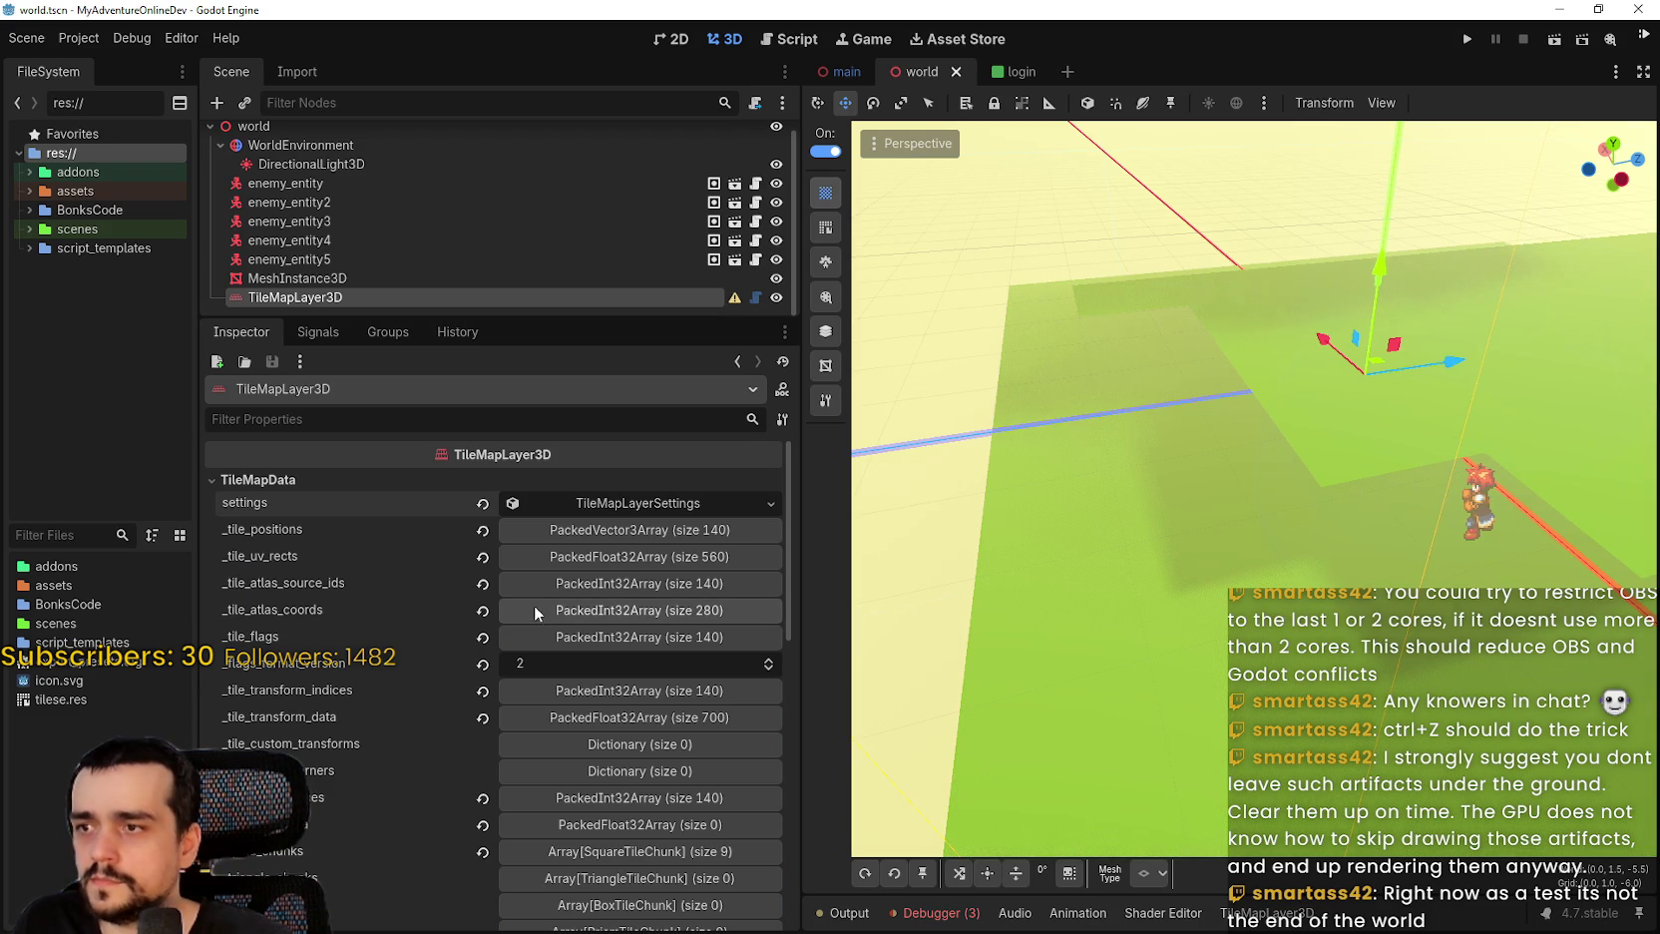
scroll(539, 600, down, 2)
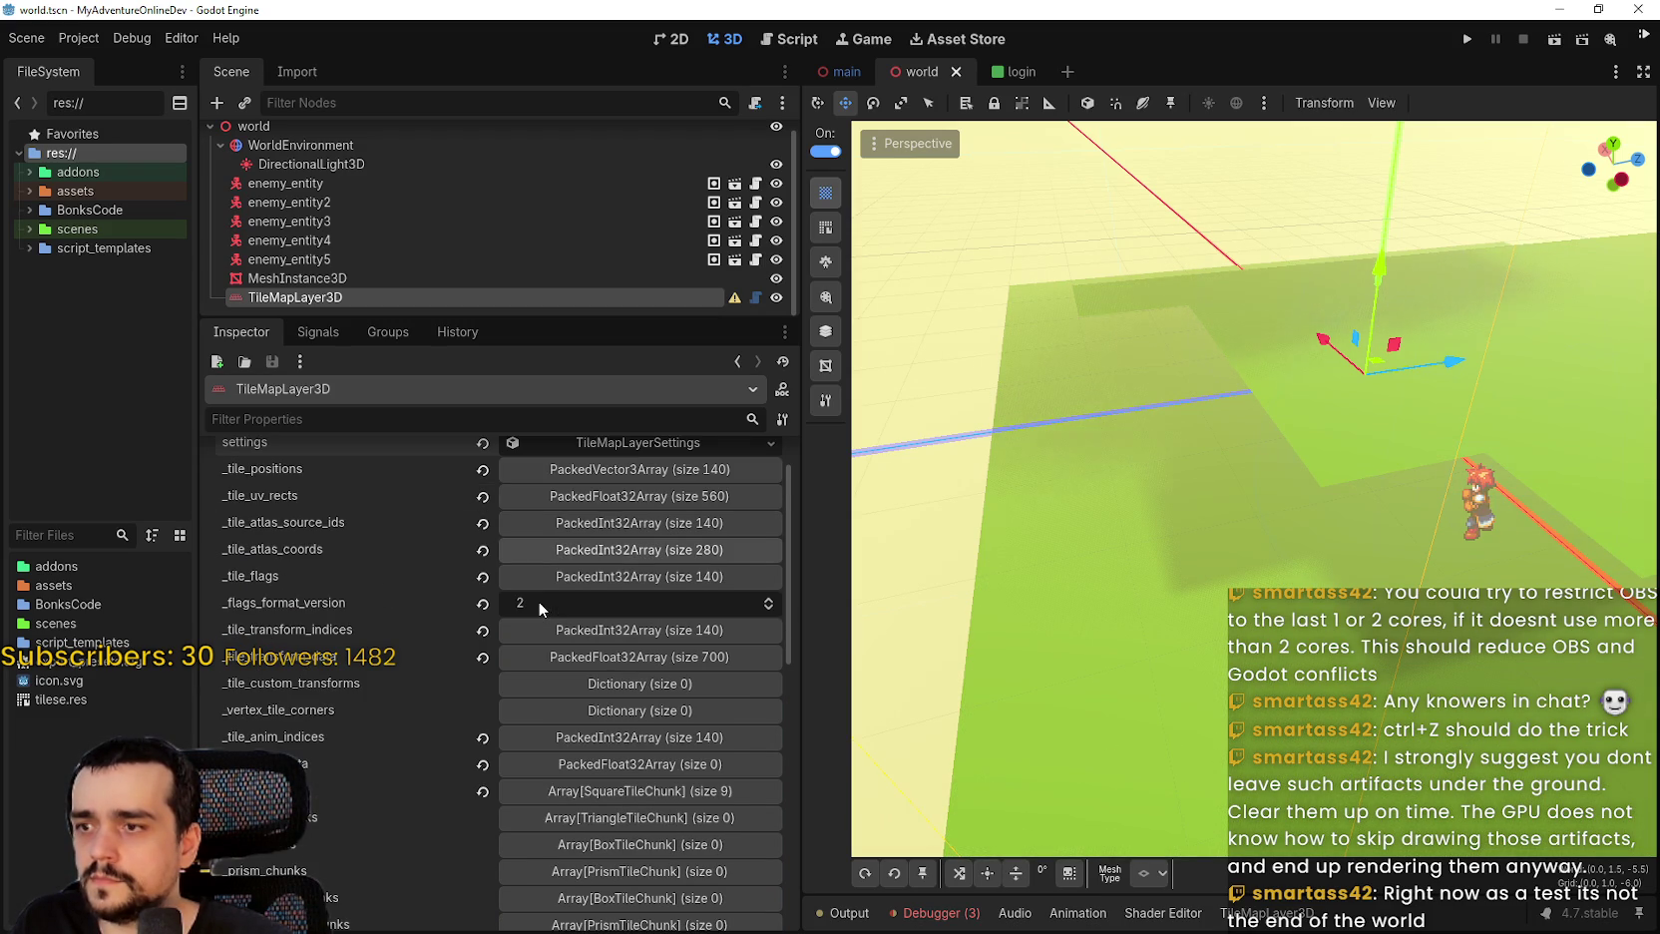
scroll(539, 600, down, 3)
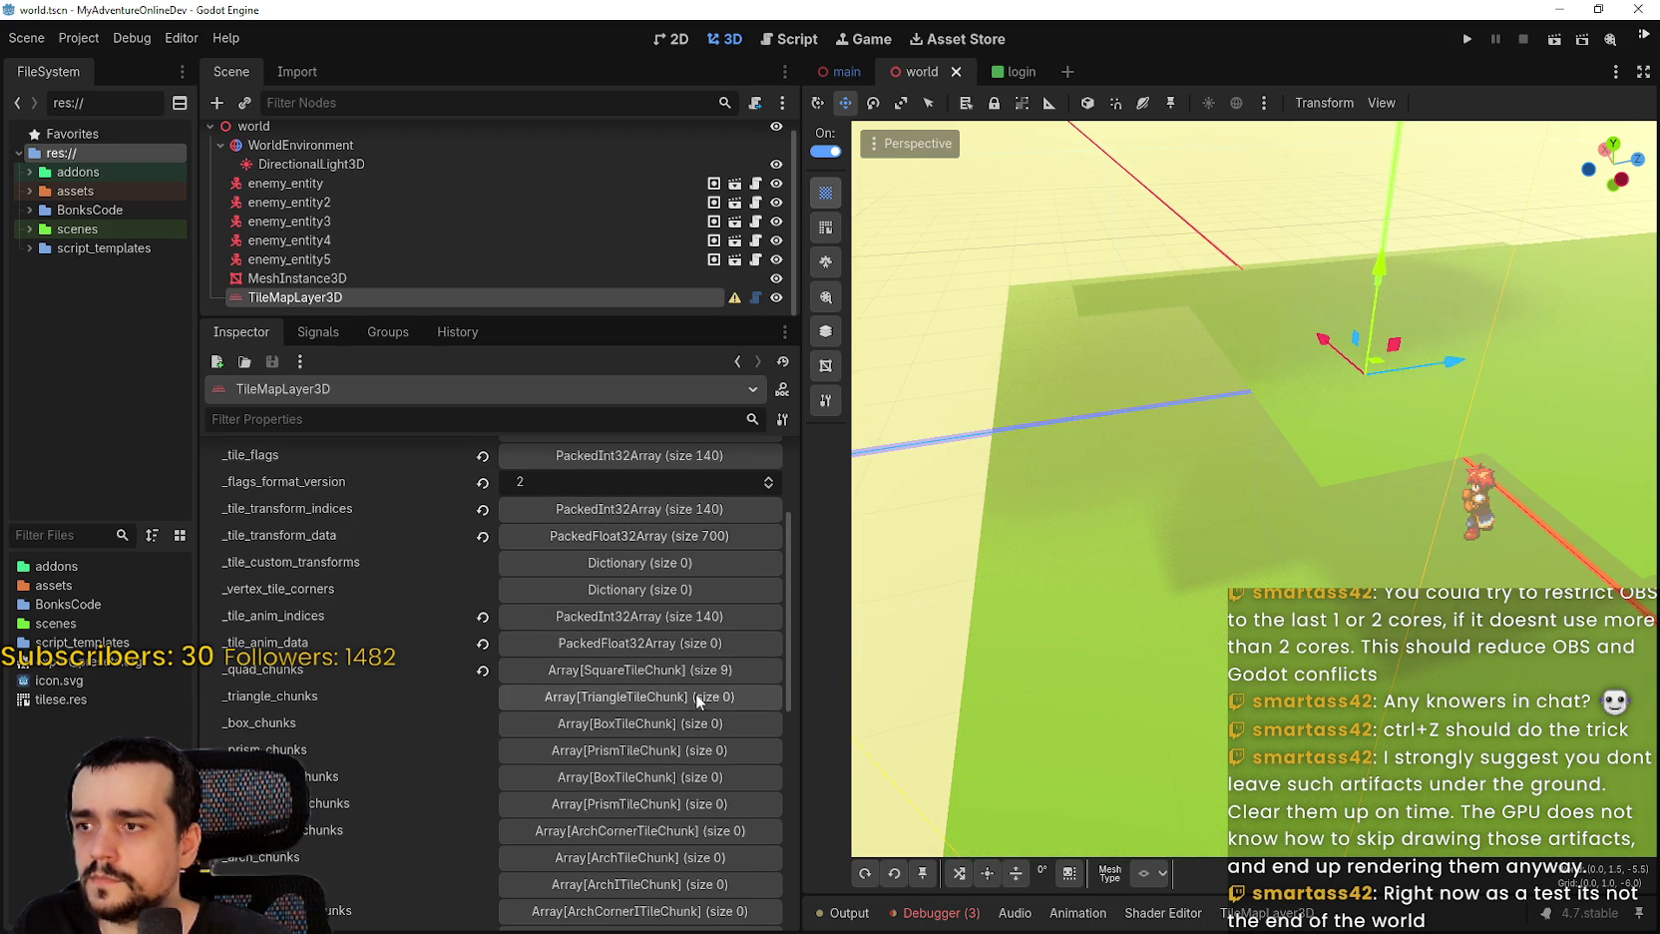
scroll(695, 694, down, 8)
scroll(694, 691, down, 5)
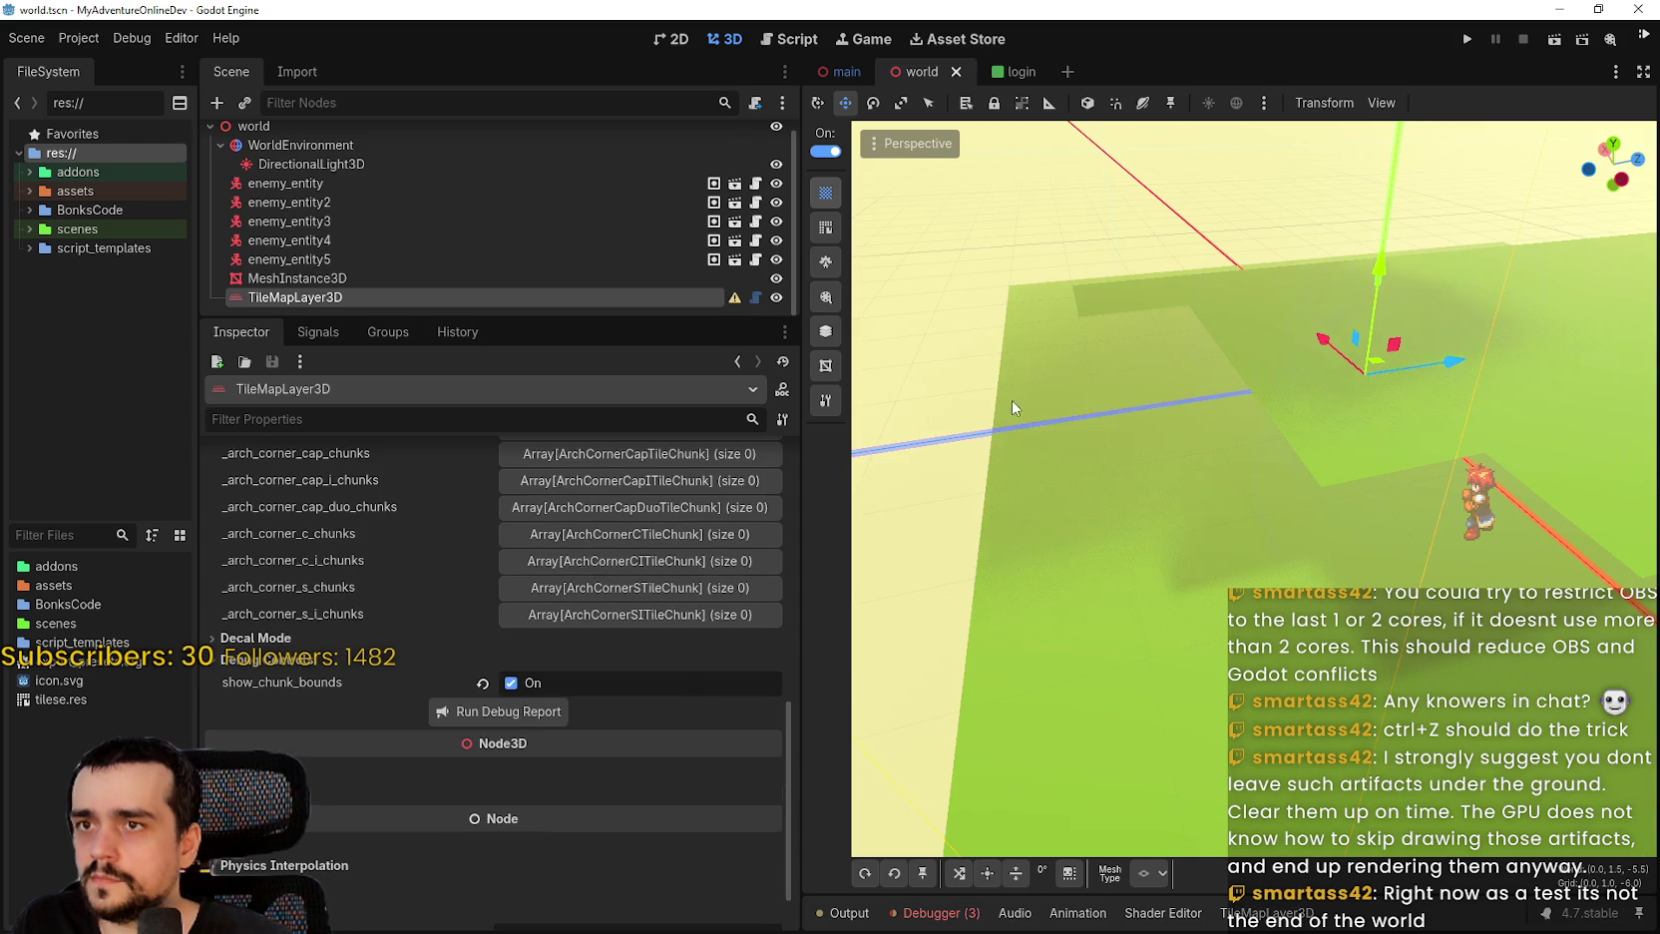
scroll(1218, 438, down, 2)
Orbit around the grass ground, then drag the dock splitter left to widen the 3D viewport.
drag(1263, 347, 1319, 285)
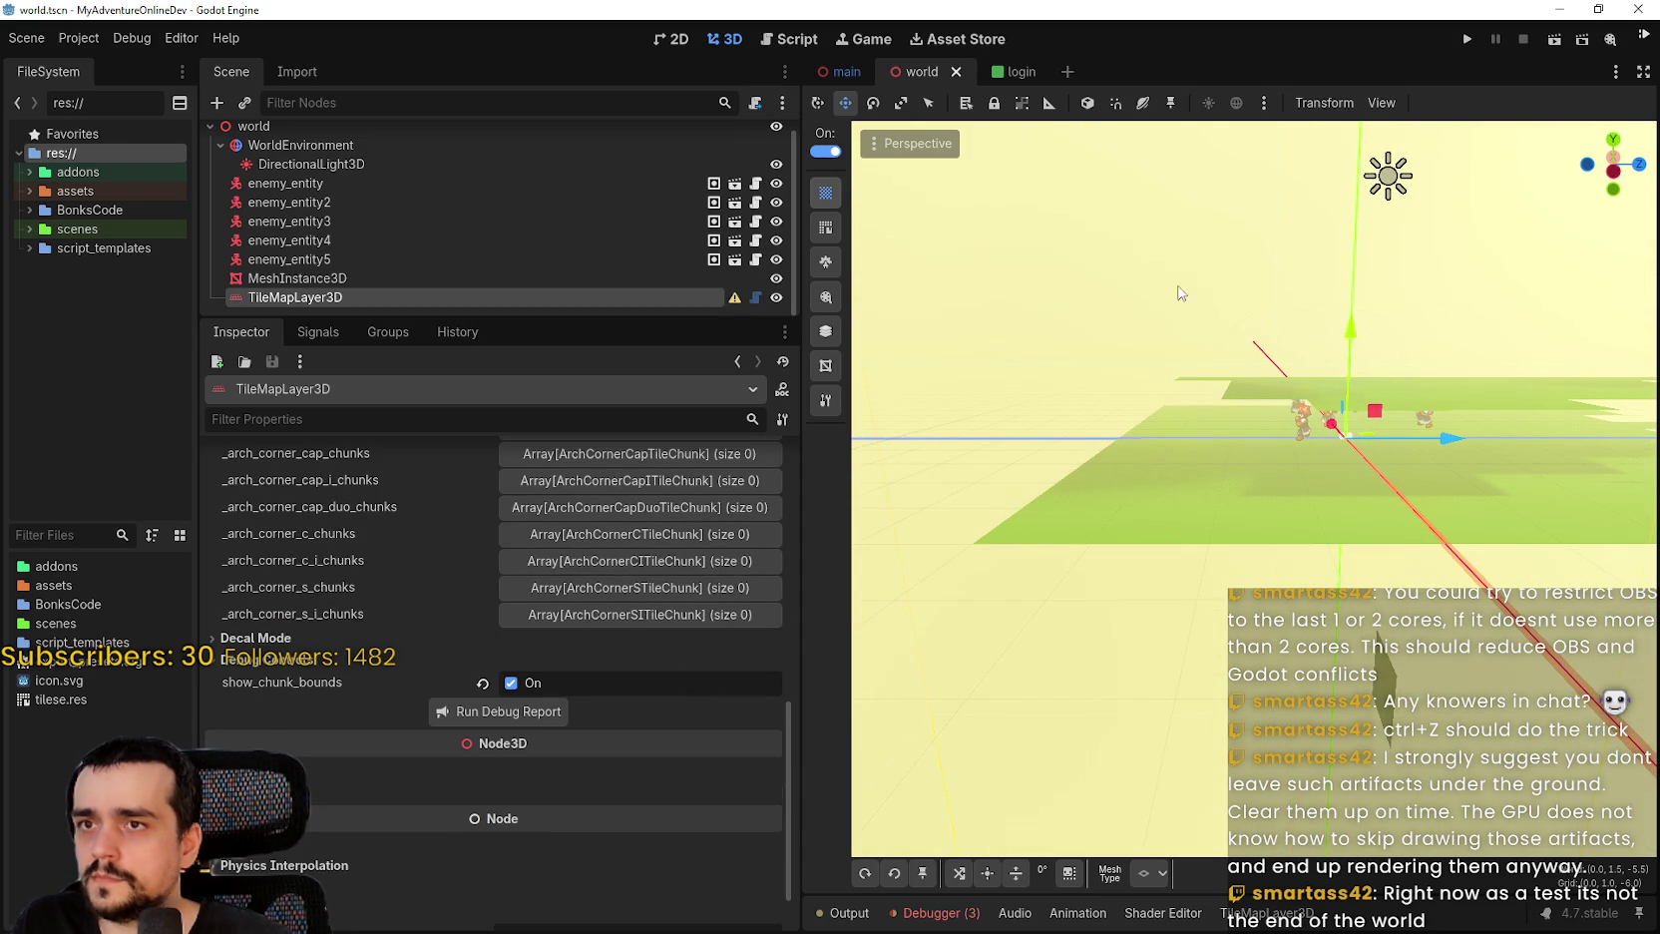
mouse_move(1247, 379)
mouse_down()
mouse_move(1347, 299)
mouse_move(1399, 319)
mouse_move(1201, 429)
mouse_move(1111, 324)
mouse_move(1147, 379)
mouse_up()
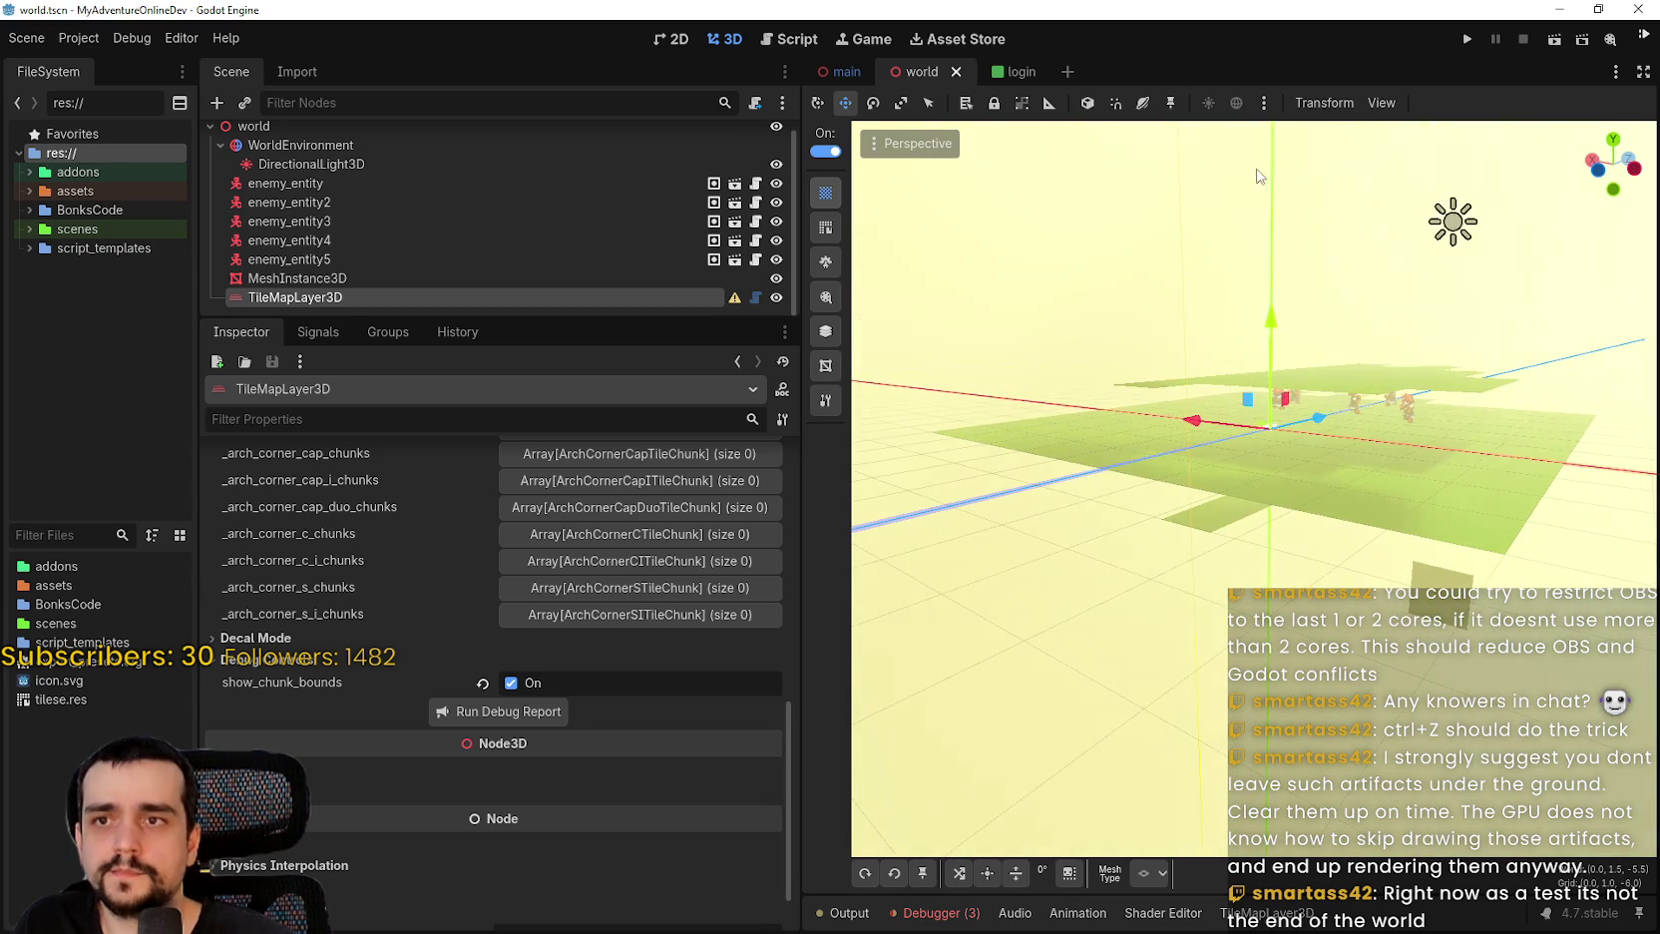
mouse_move(1306, 464)
mouse_down()
mouse_move(1090, 366)
mouse_move(1345, 487)
mouse_move(1322, 504)
mouse_up()
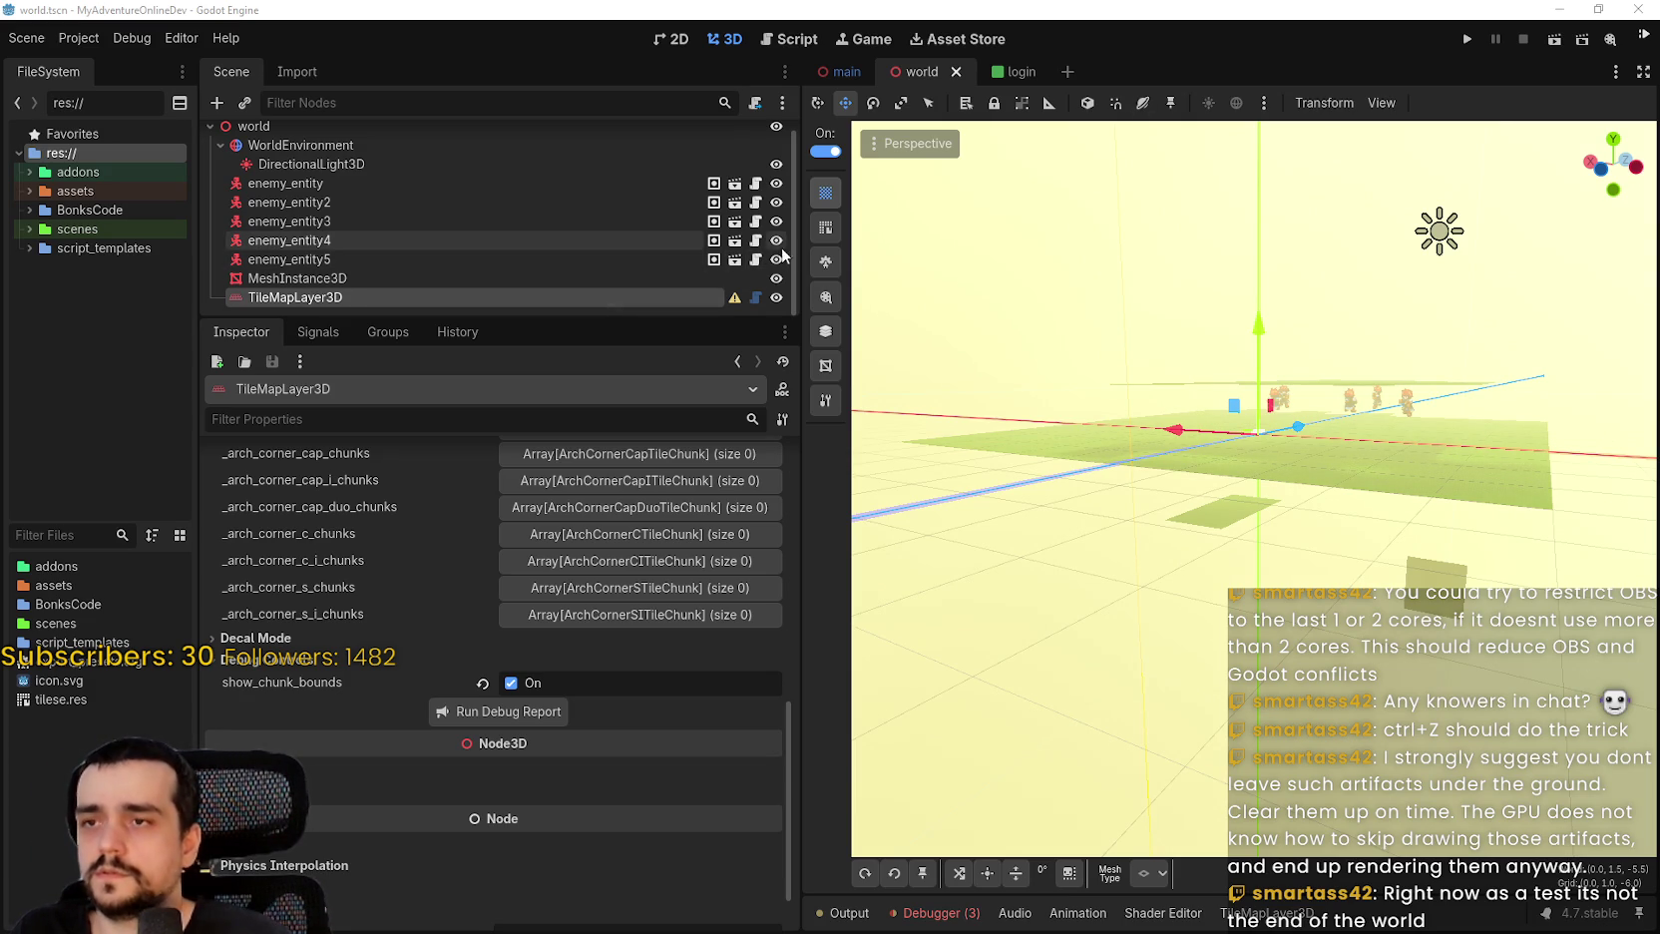
drag(801, 250, 648, 305)
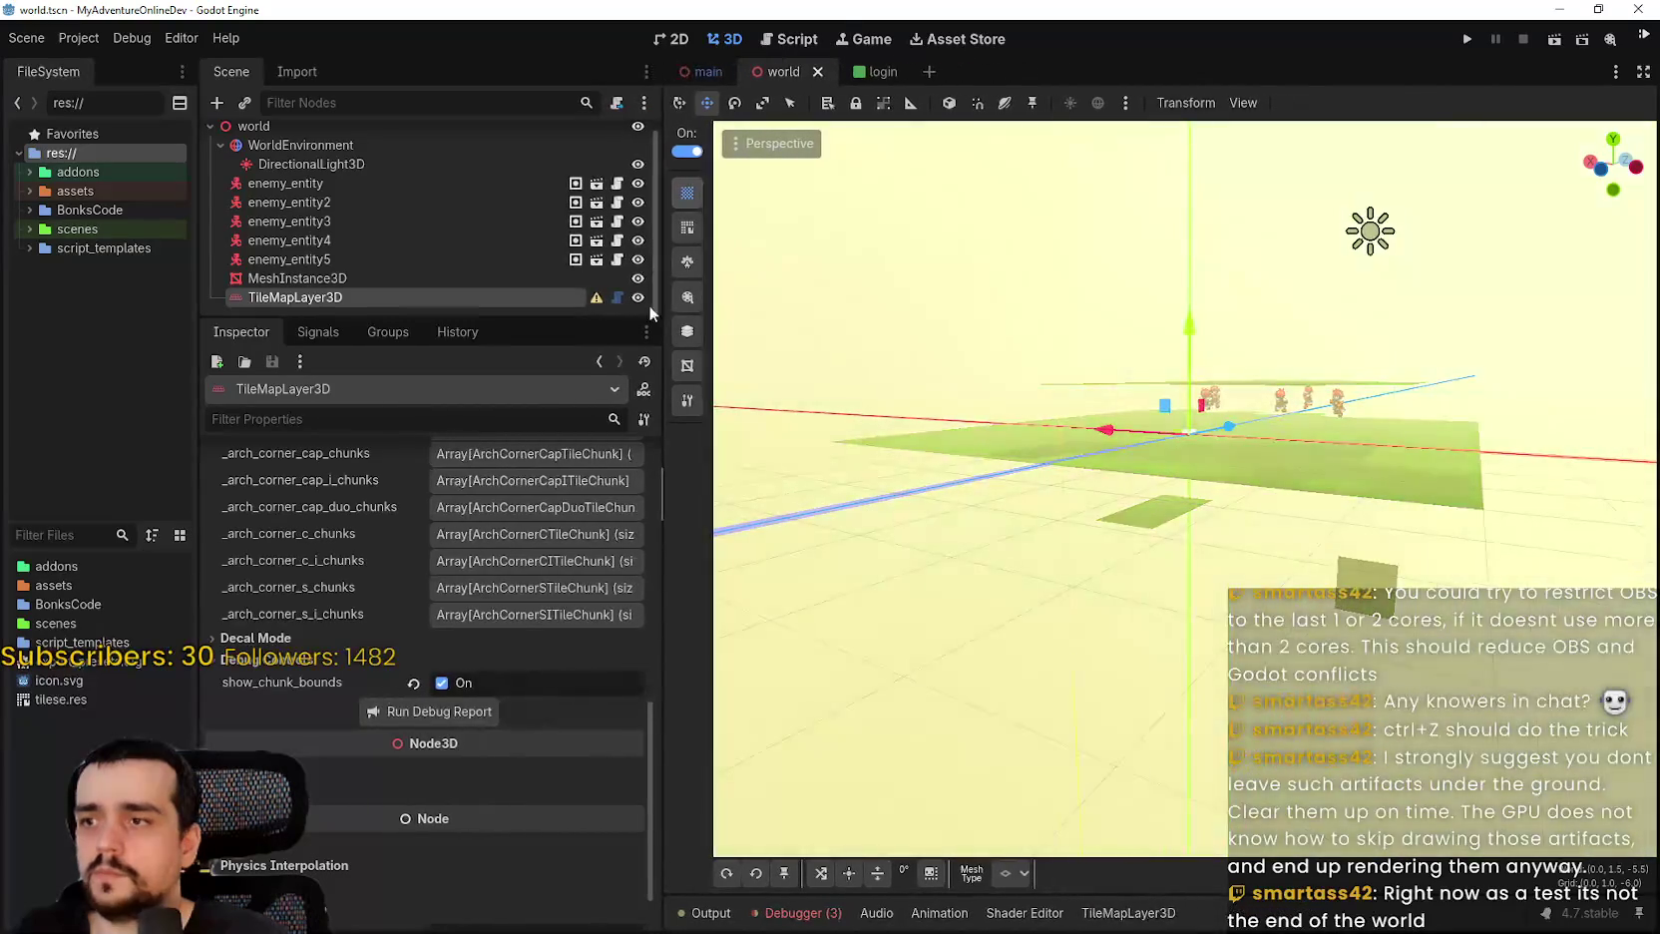
scroll(577, 703, up, 10)
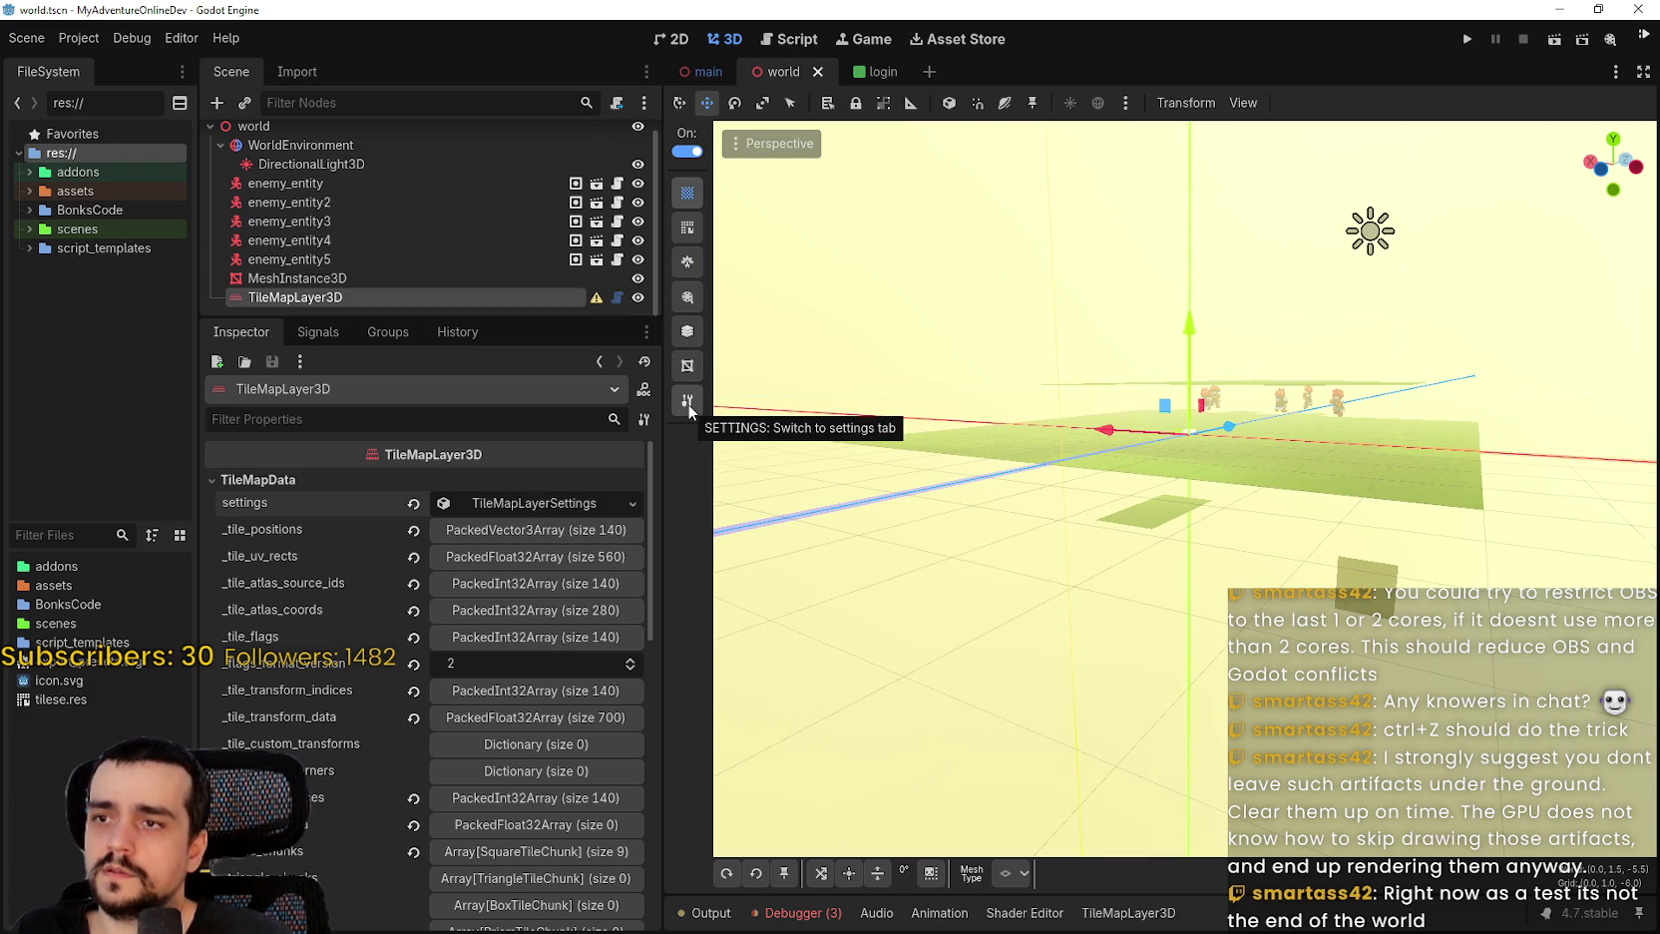
Use Create Collision in the TileMapLayer3D settings, then select the new TileMapLayer3D_Collision node.
click(687, 401)
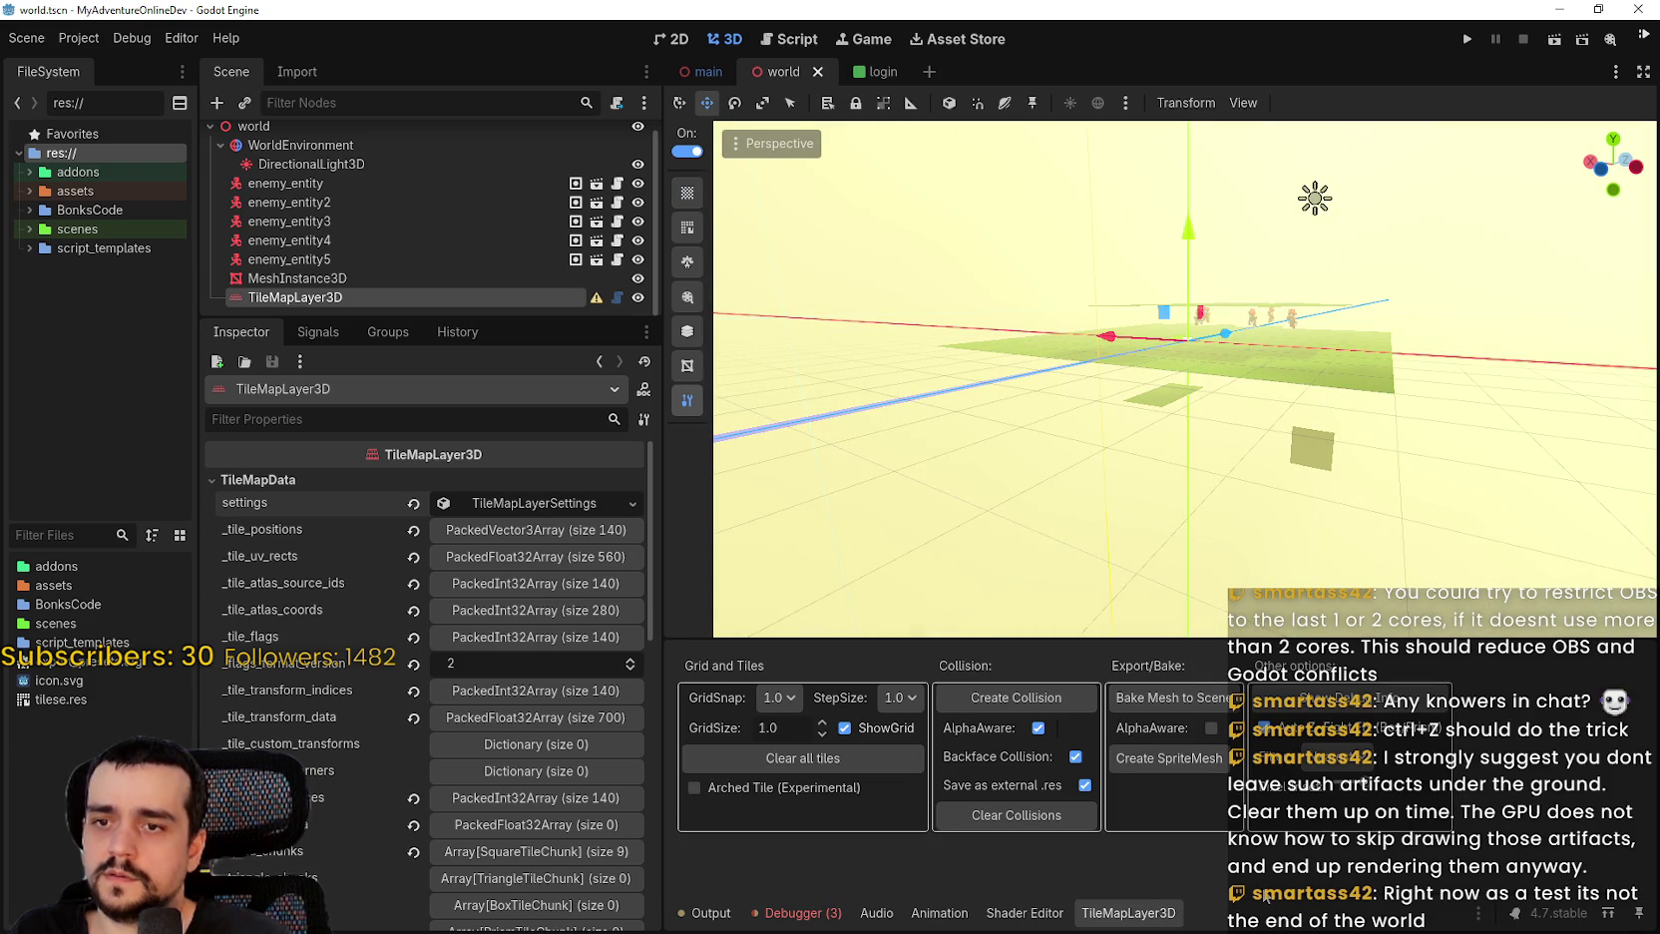
scroll(1269, 362, up, 8)
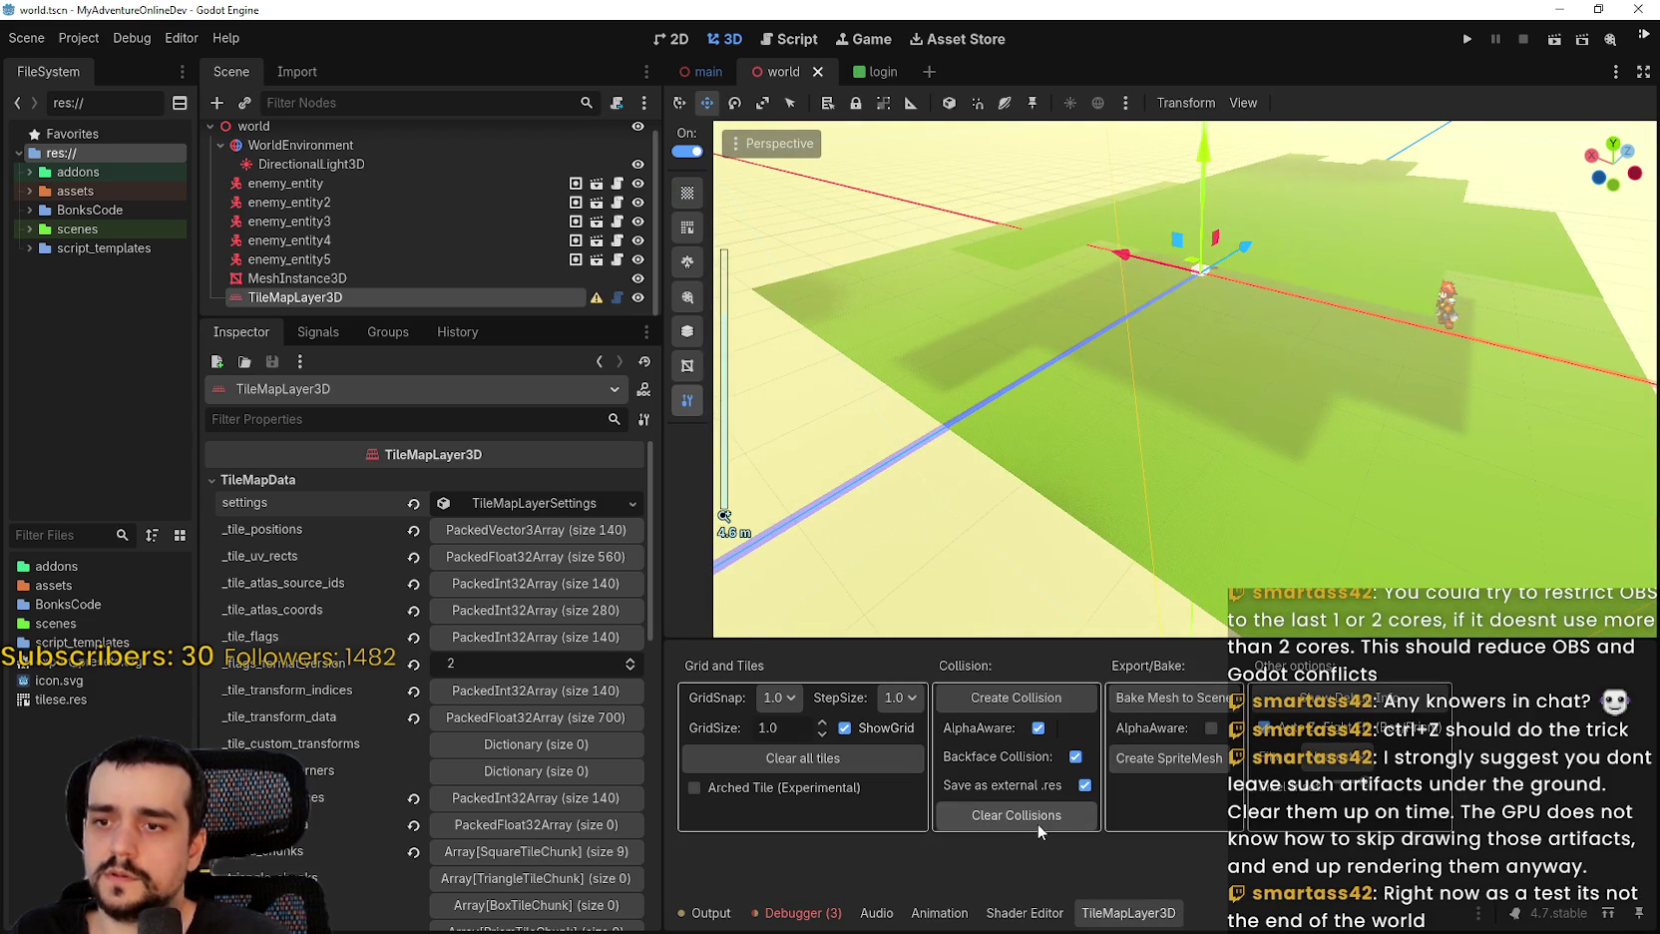
click(1024, 700)
scroll(1256, 469, up, 5)
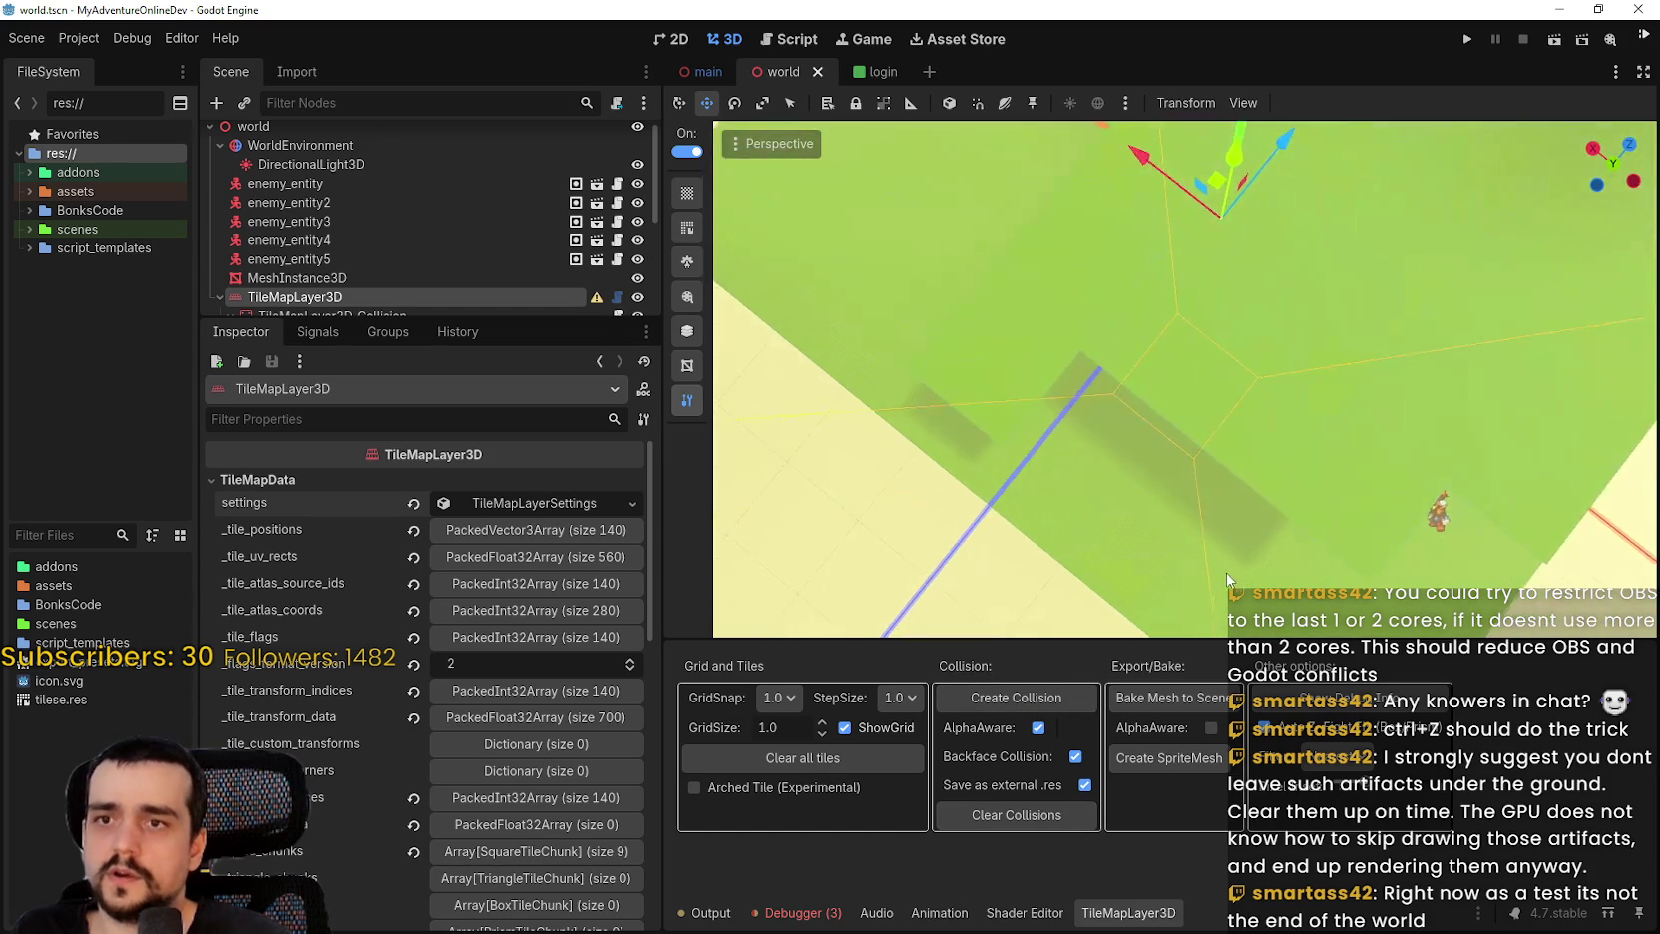
scroll(1228, 579, down, 5)
scroll(372, 211, down, 2)
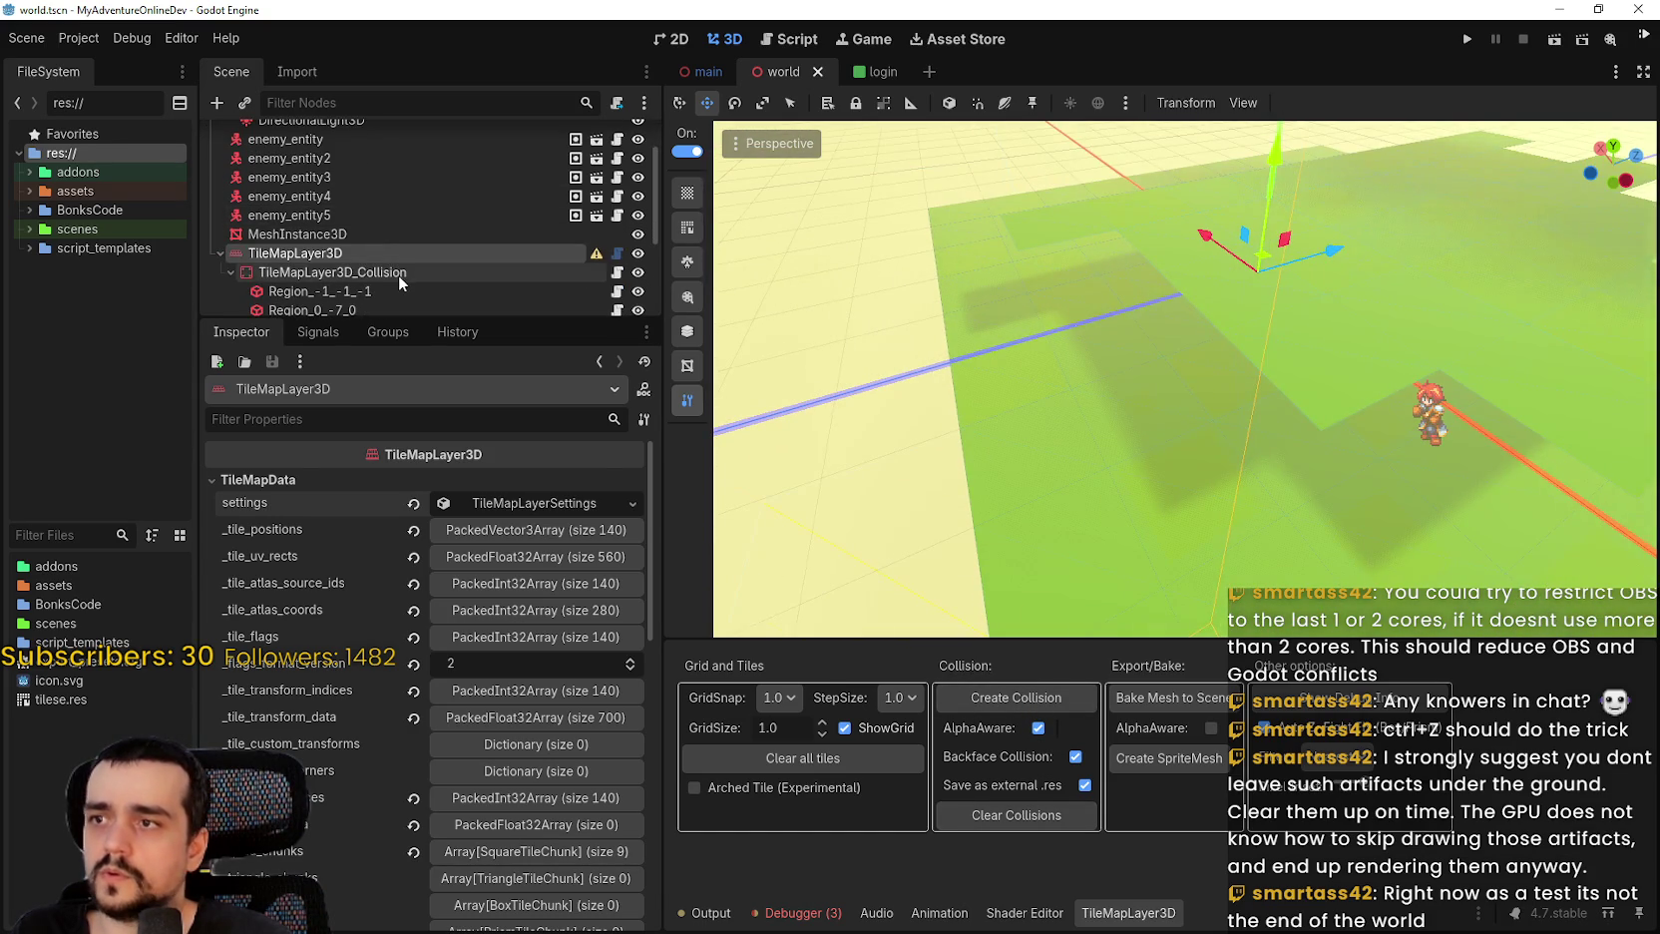
click(400, 279)
scroll(1032, 297, down, 3)
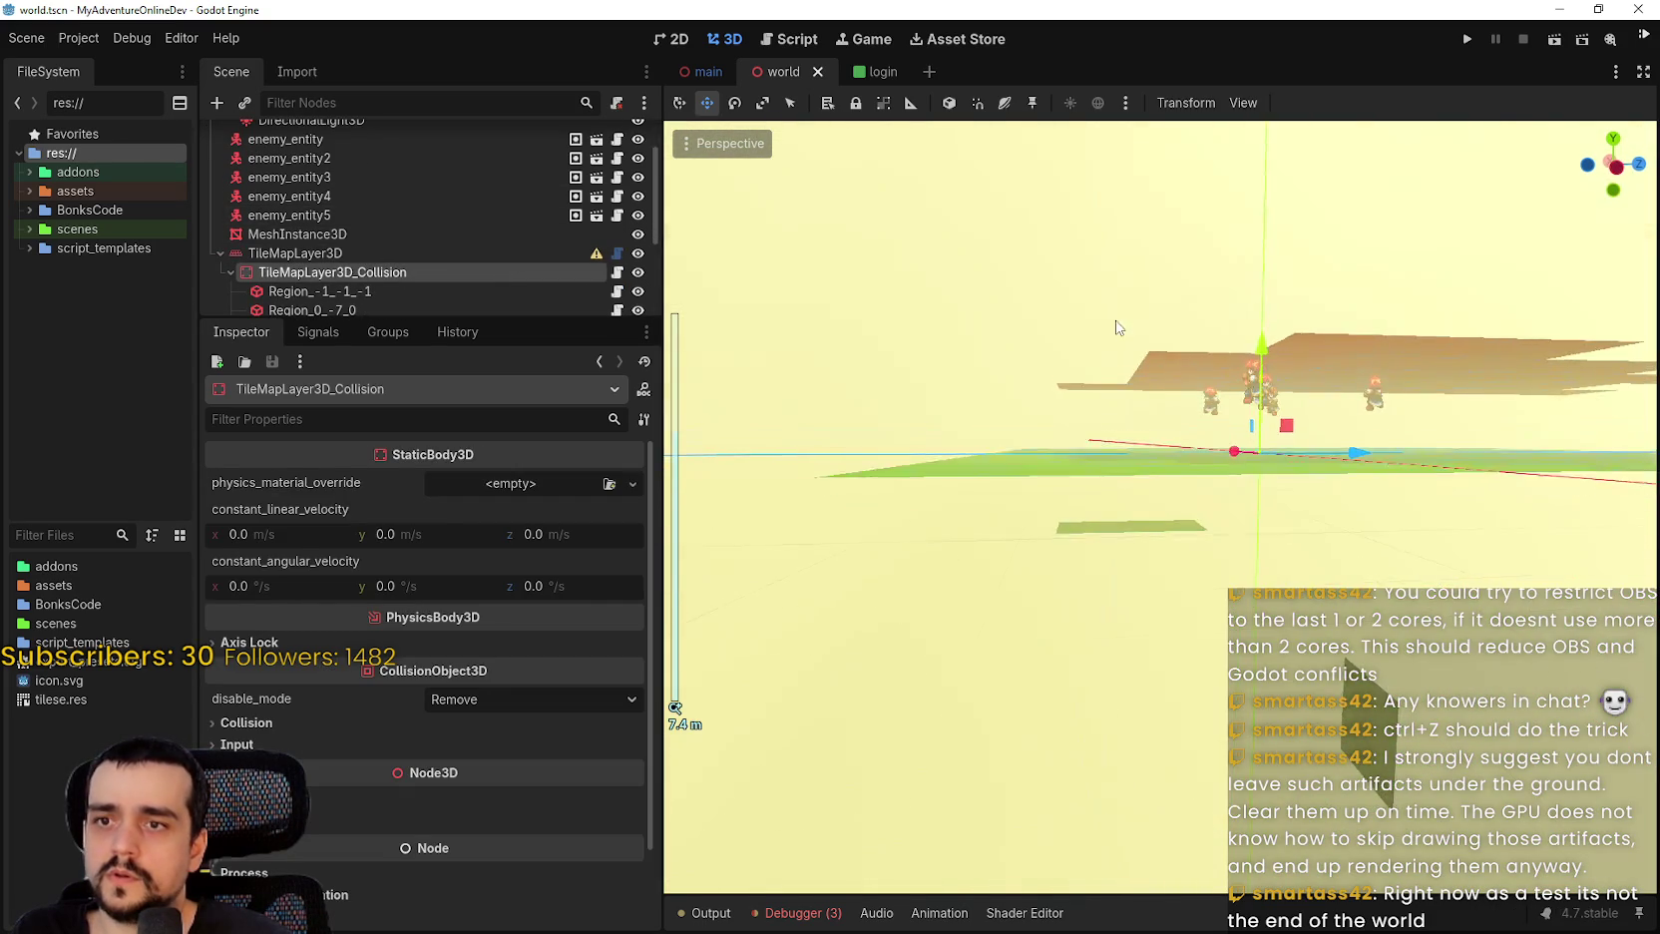
Select the Region_-1_0_0 collision region and view its shape from below.
scroll(1114, 349, up, 5)
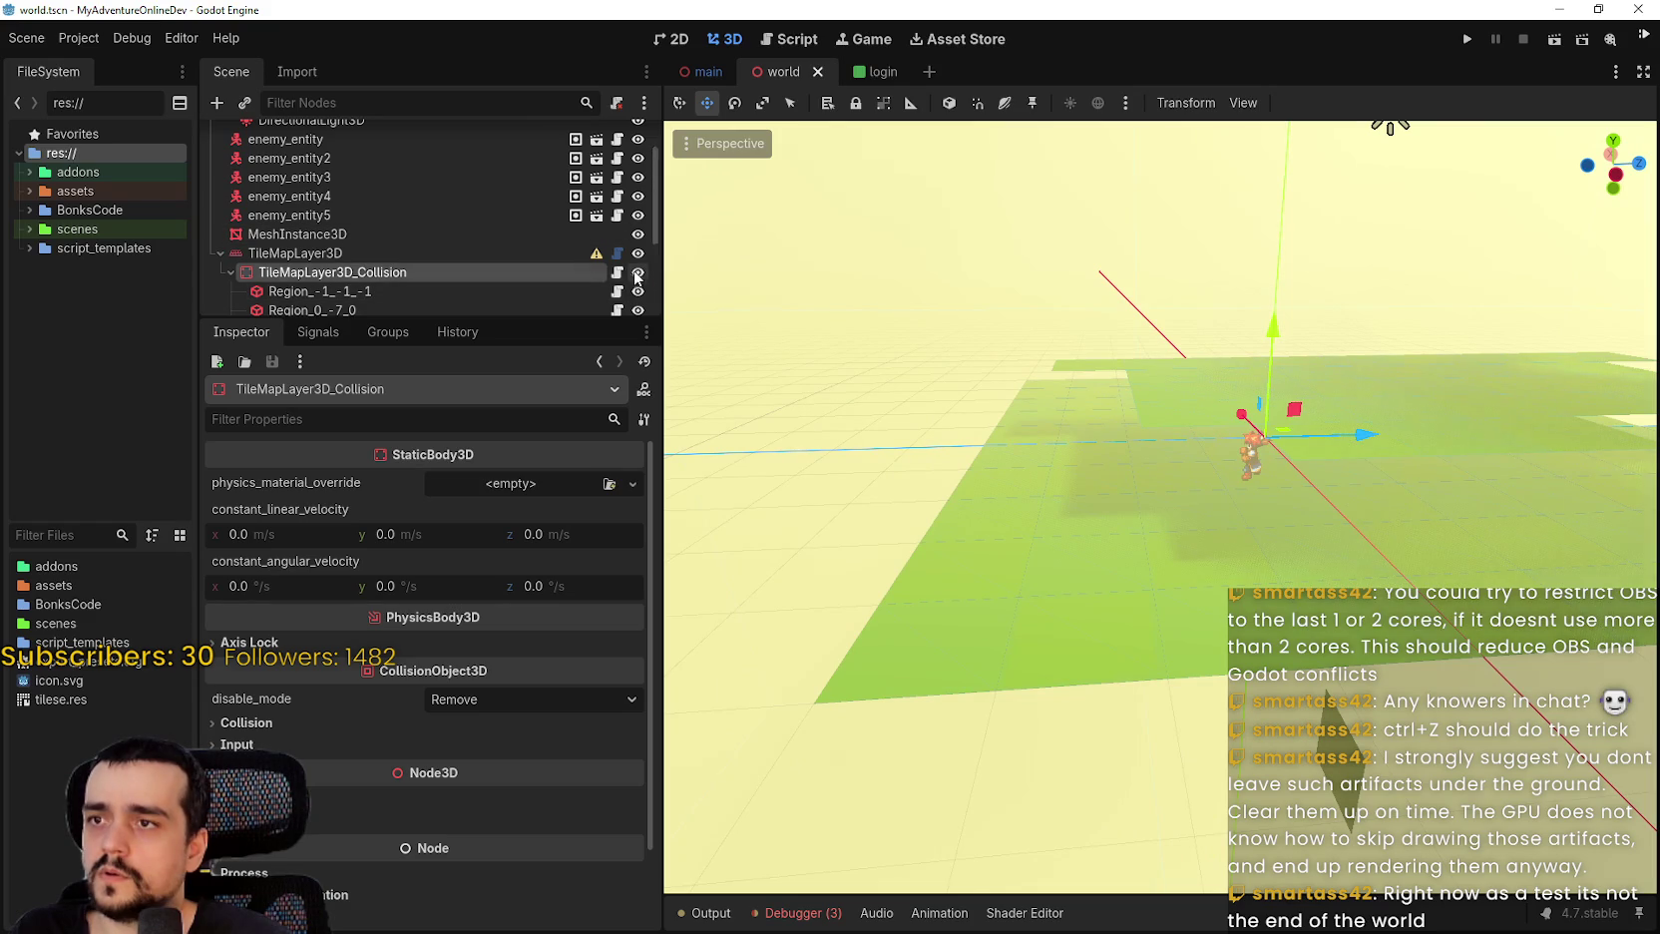
scroll(533, 268, down, 6)
click(452, 260)
scroll(1015, 360, down, 3)
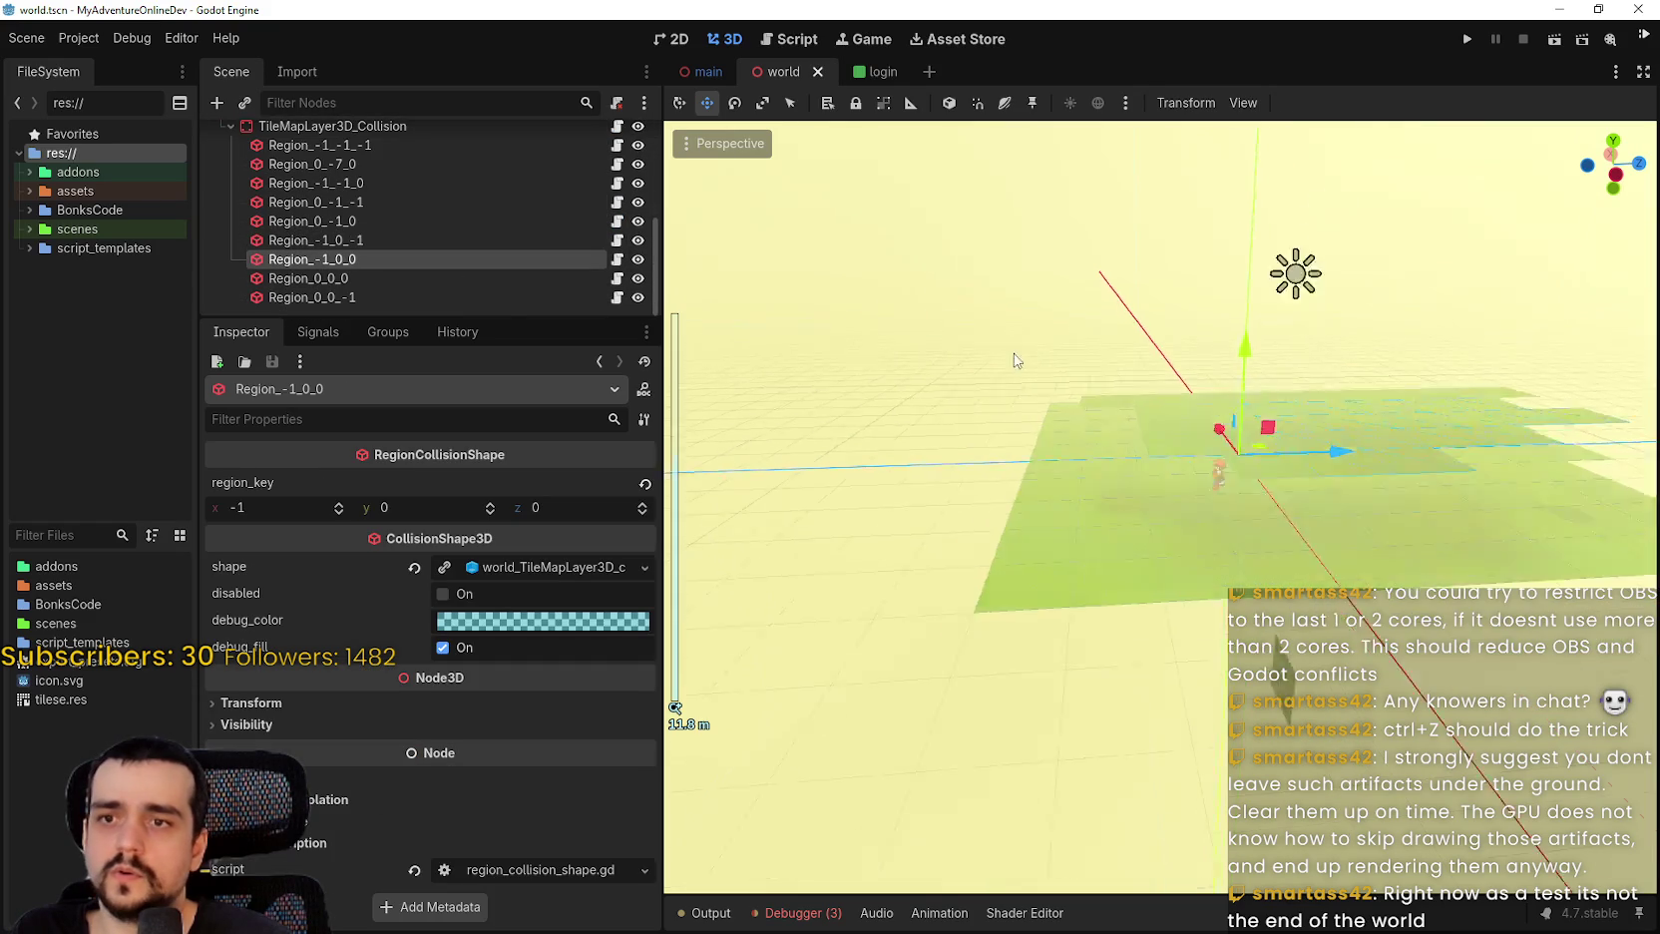
scroll(1014, 360, down, 2)
mouse_move(1045, 415)
mouse_down()
mouse_move(1082, 414)
mouse_move(897, 306)
mouse_move(914, 445)
mouse_move(1115, 574)
mouse_move(1167, 556)
mouse_move(1058, 419)
mouse_up()
scroll(897, 306, up, 2)
Check regions Region_0_0_0 through Region_-1_-1_-1, then run the project.
click(454, 279)
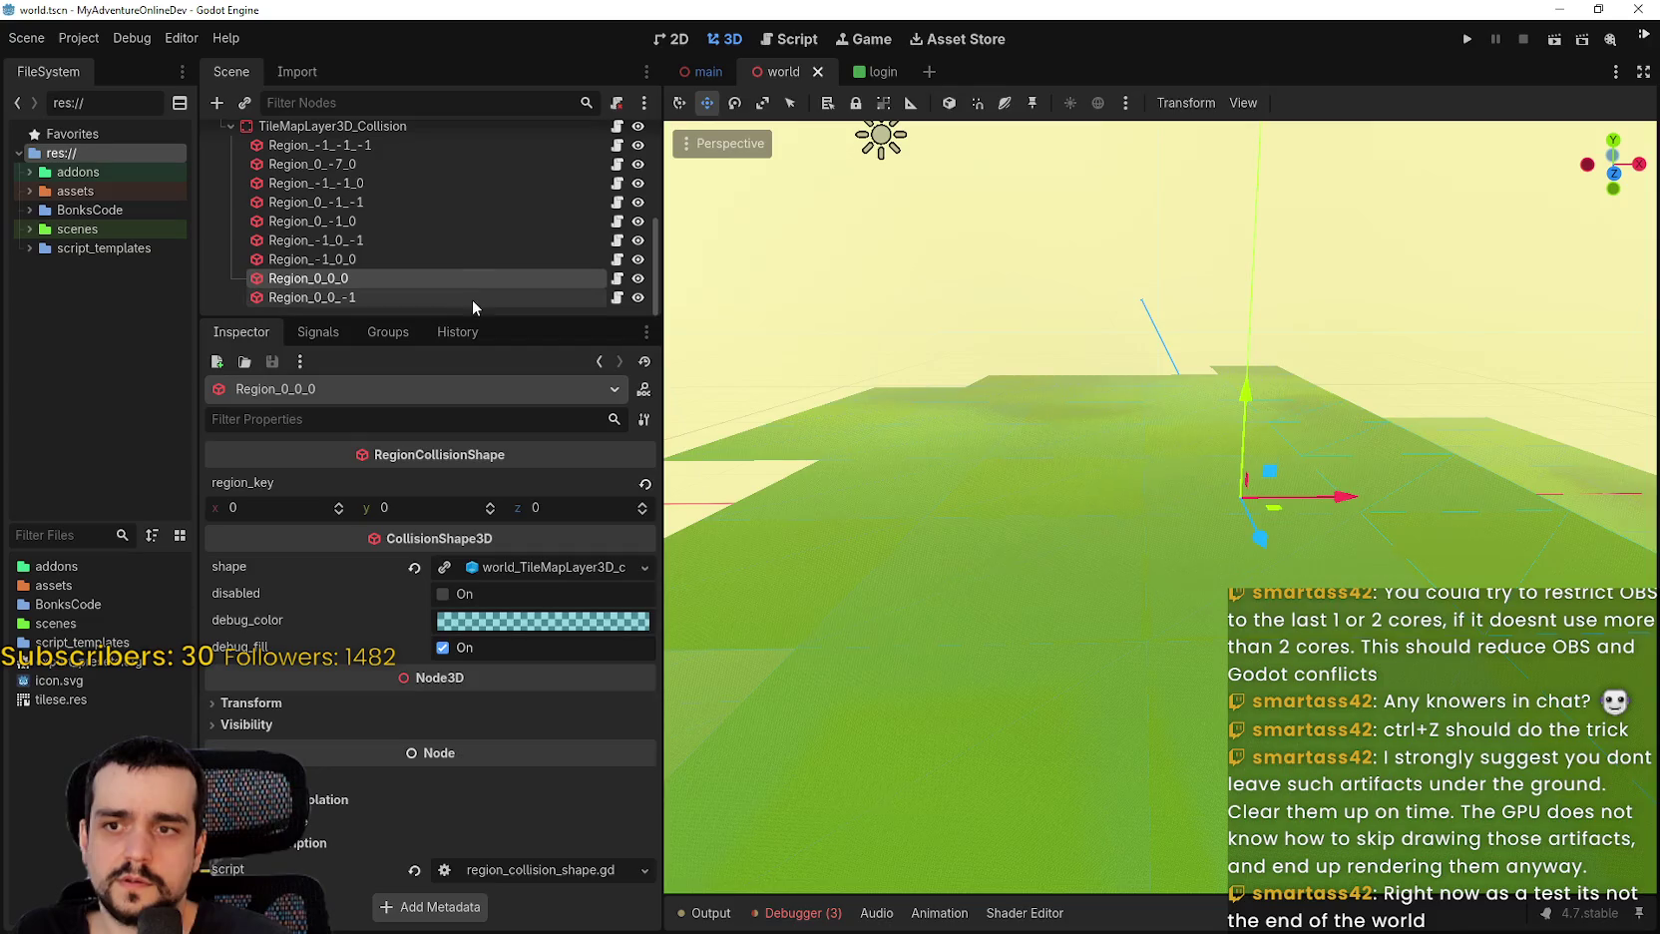
click(453, 299)
click(451, 221)
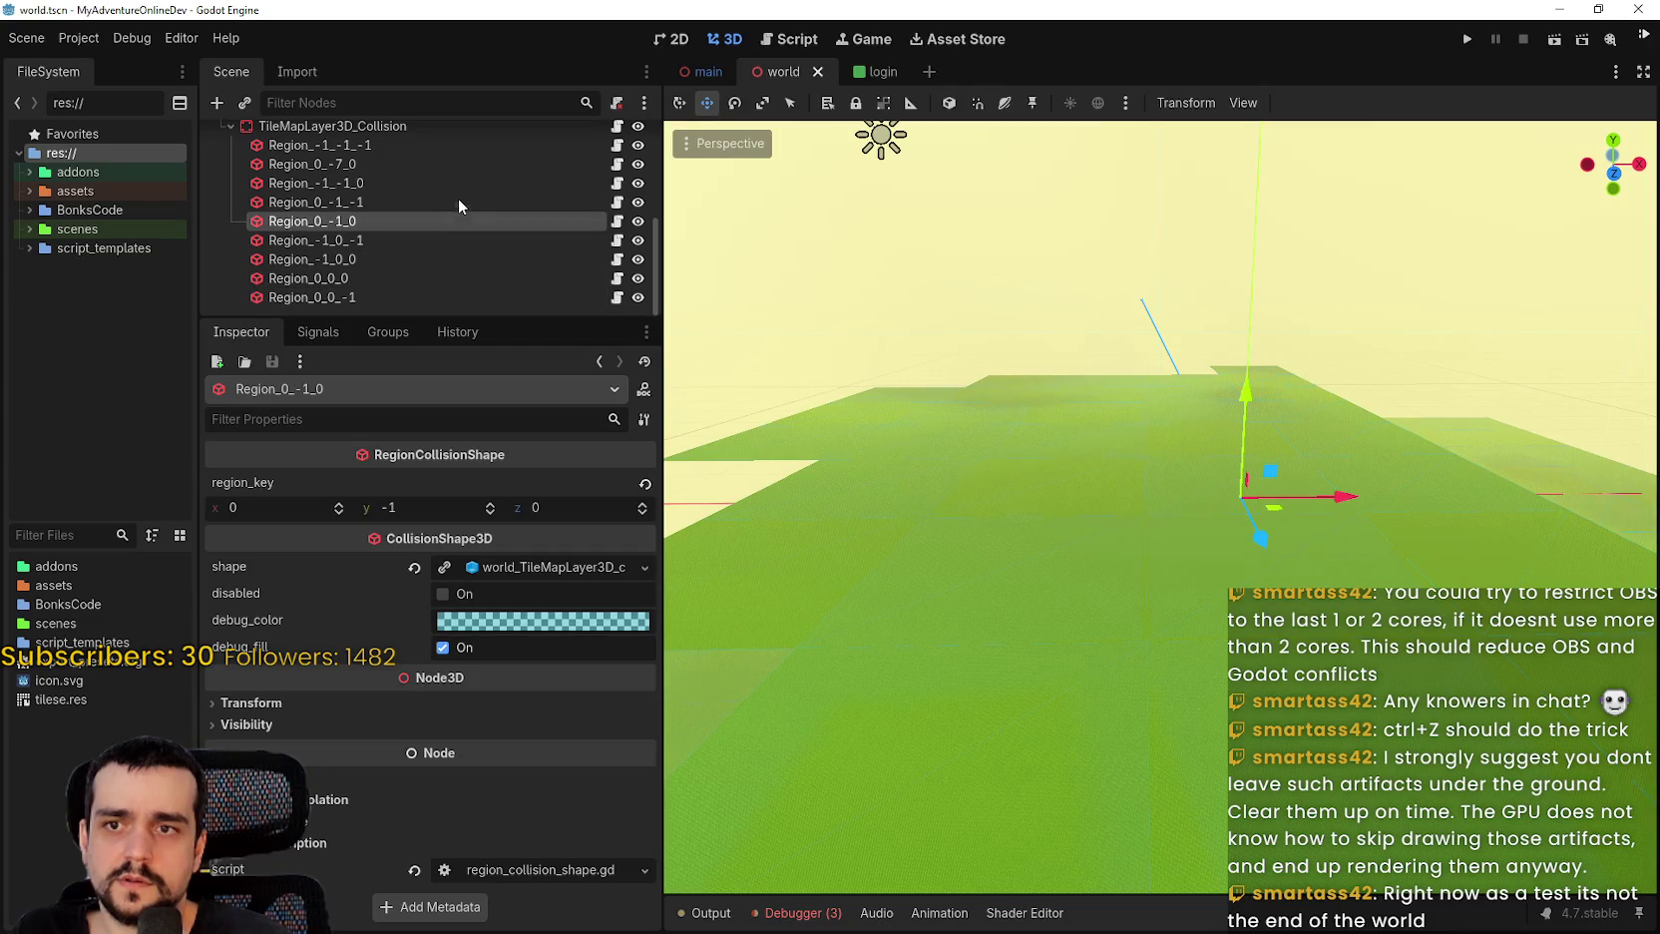
click(461, 183)
click(469, 163)
click(471, 145)
scroll(473, 298, up, 1)
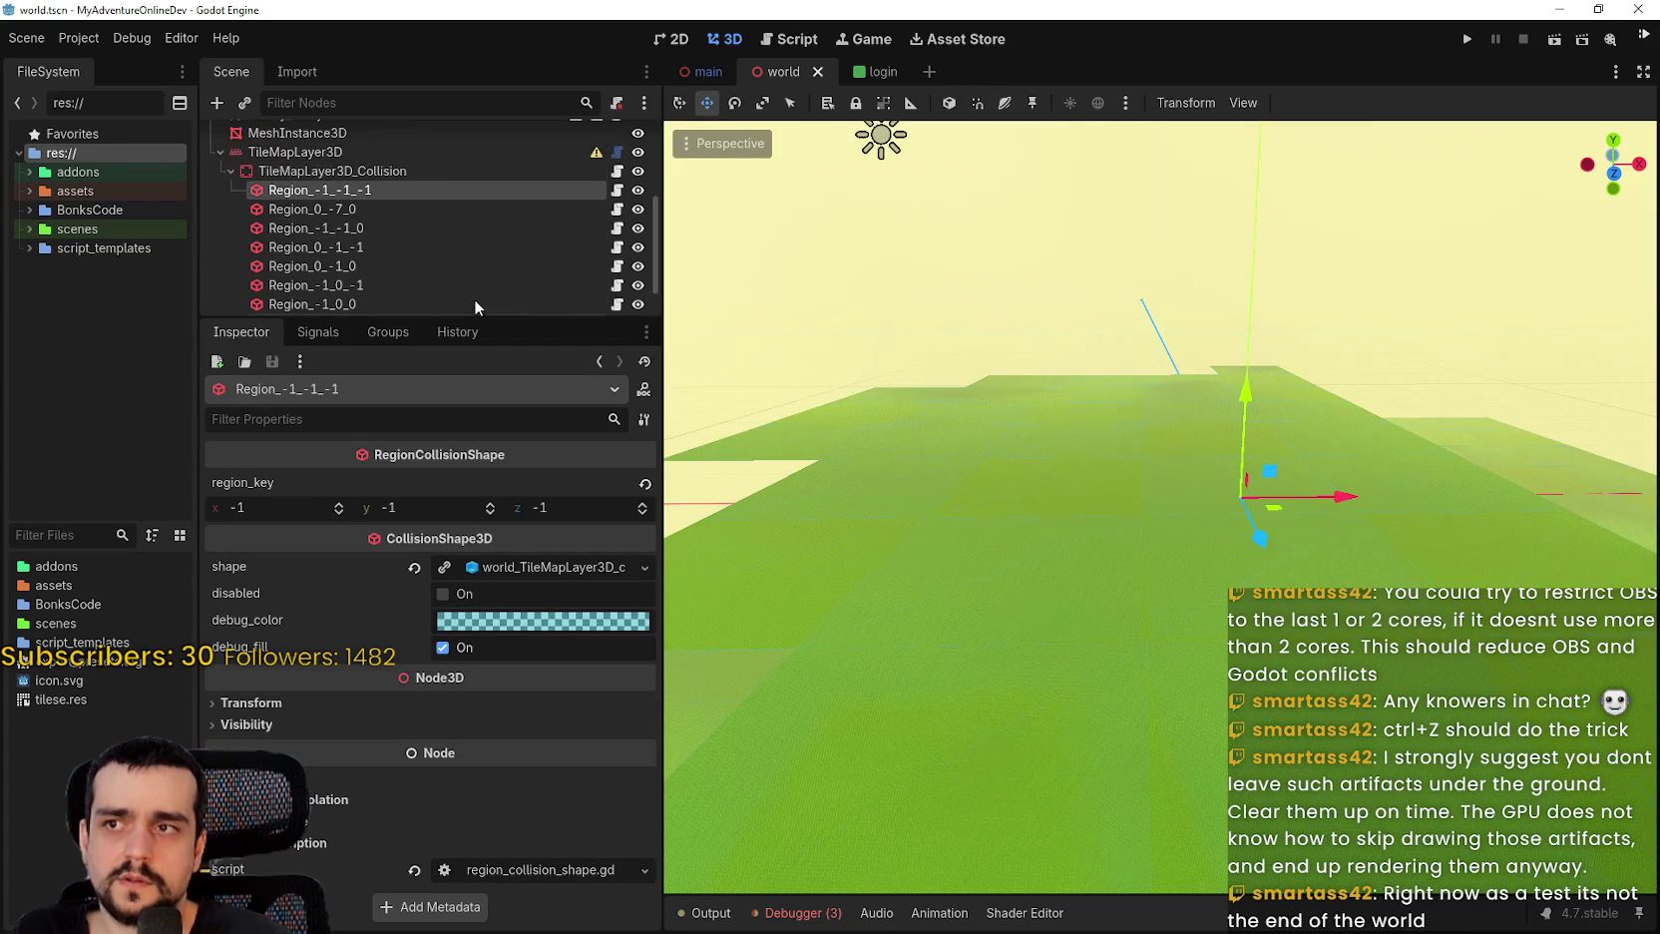
scroll(473, 298, up, 1)
click(1467, 39)
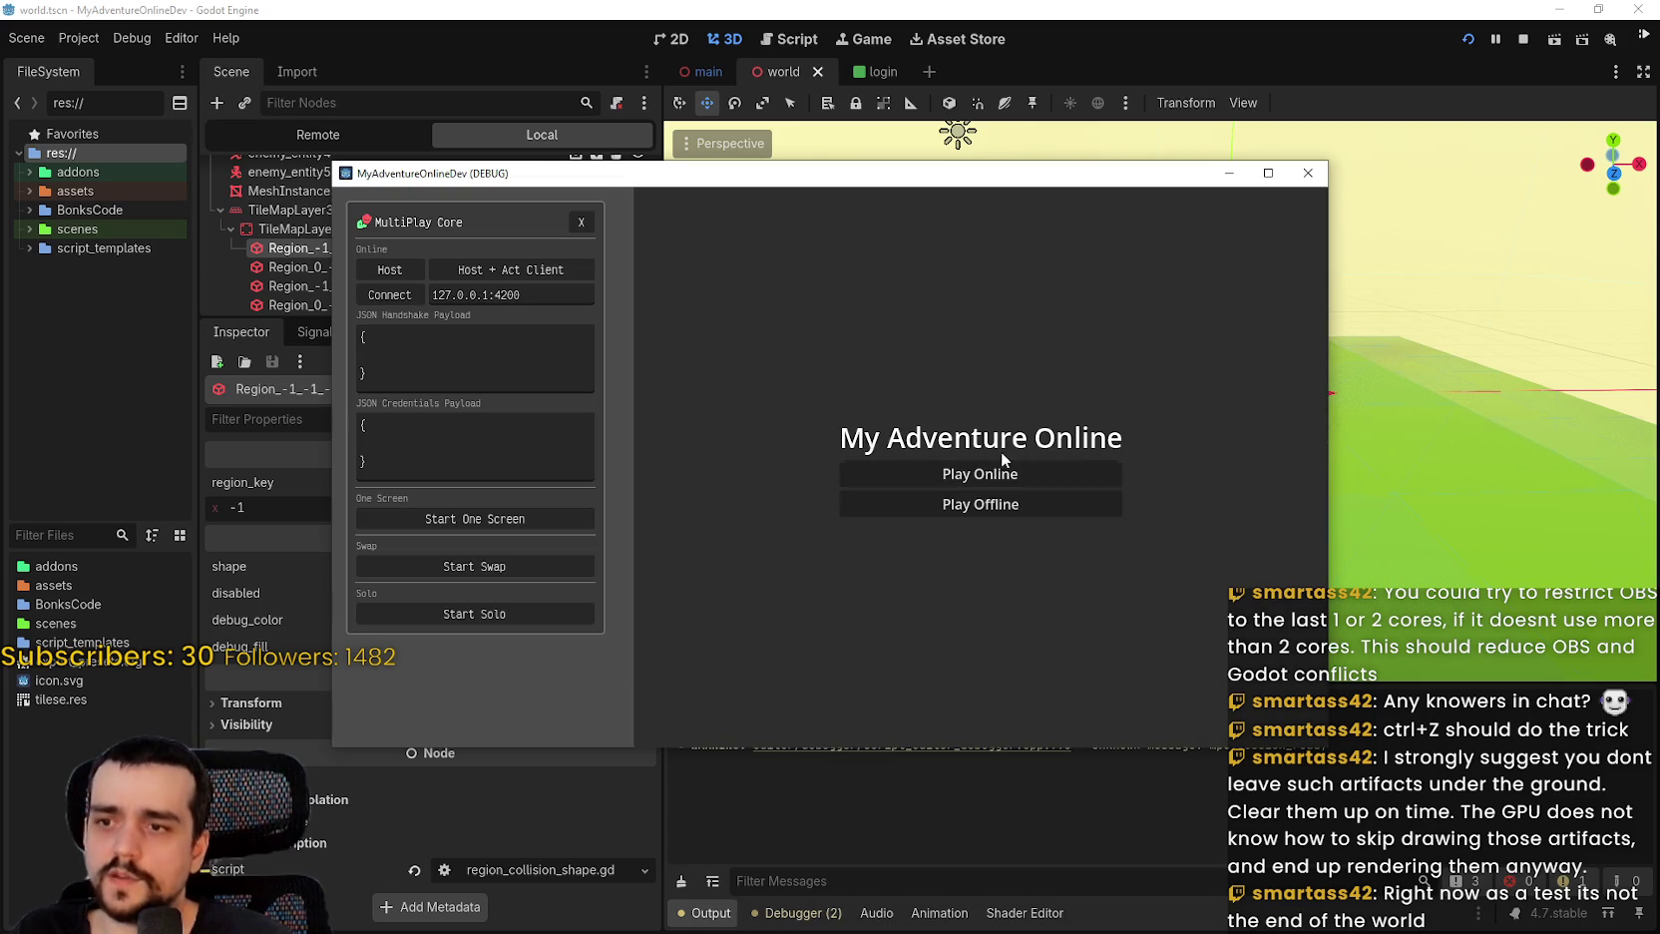
Play the level in offline mode briefly, then stop the running game.
click(1002, 504)
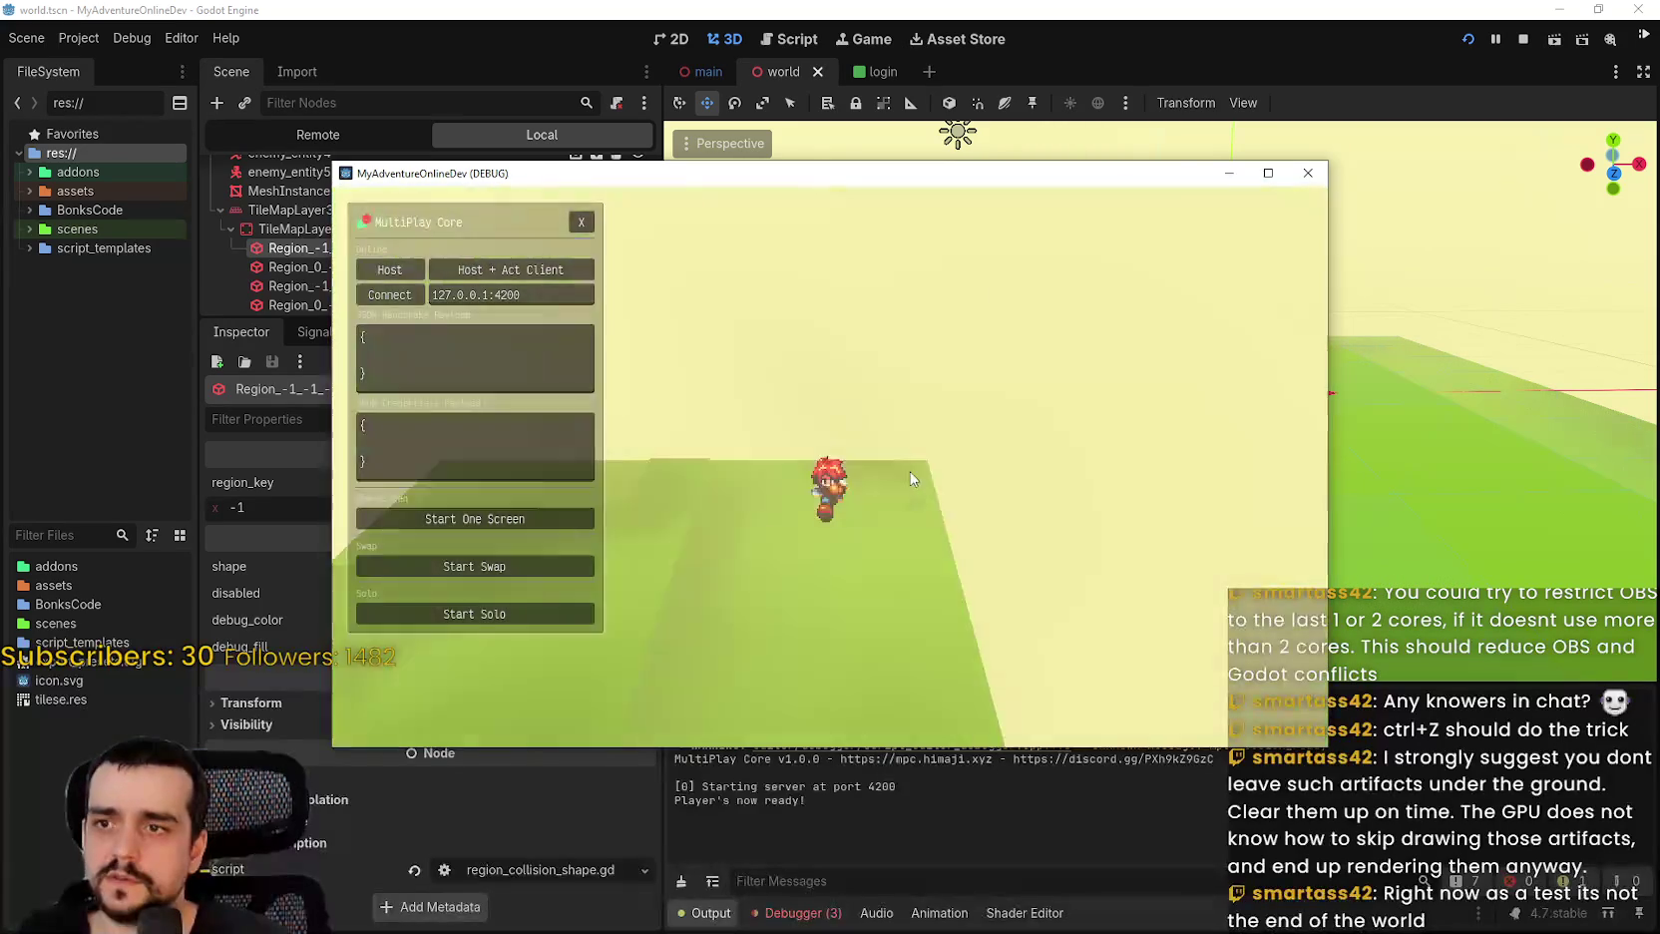
click(1524, 39)
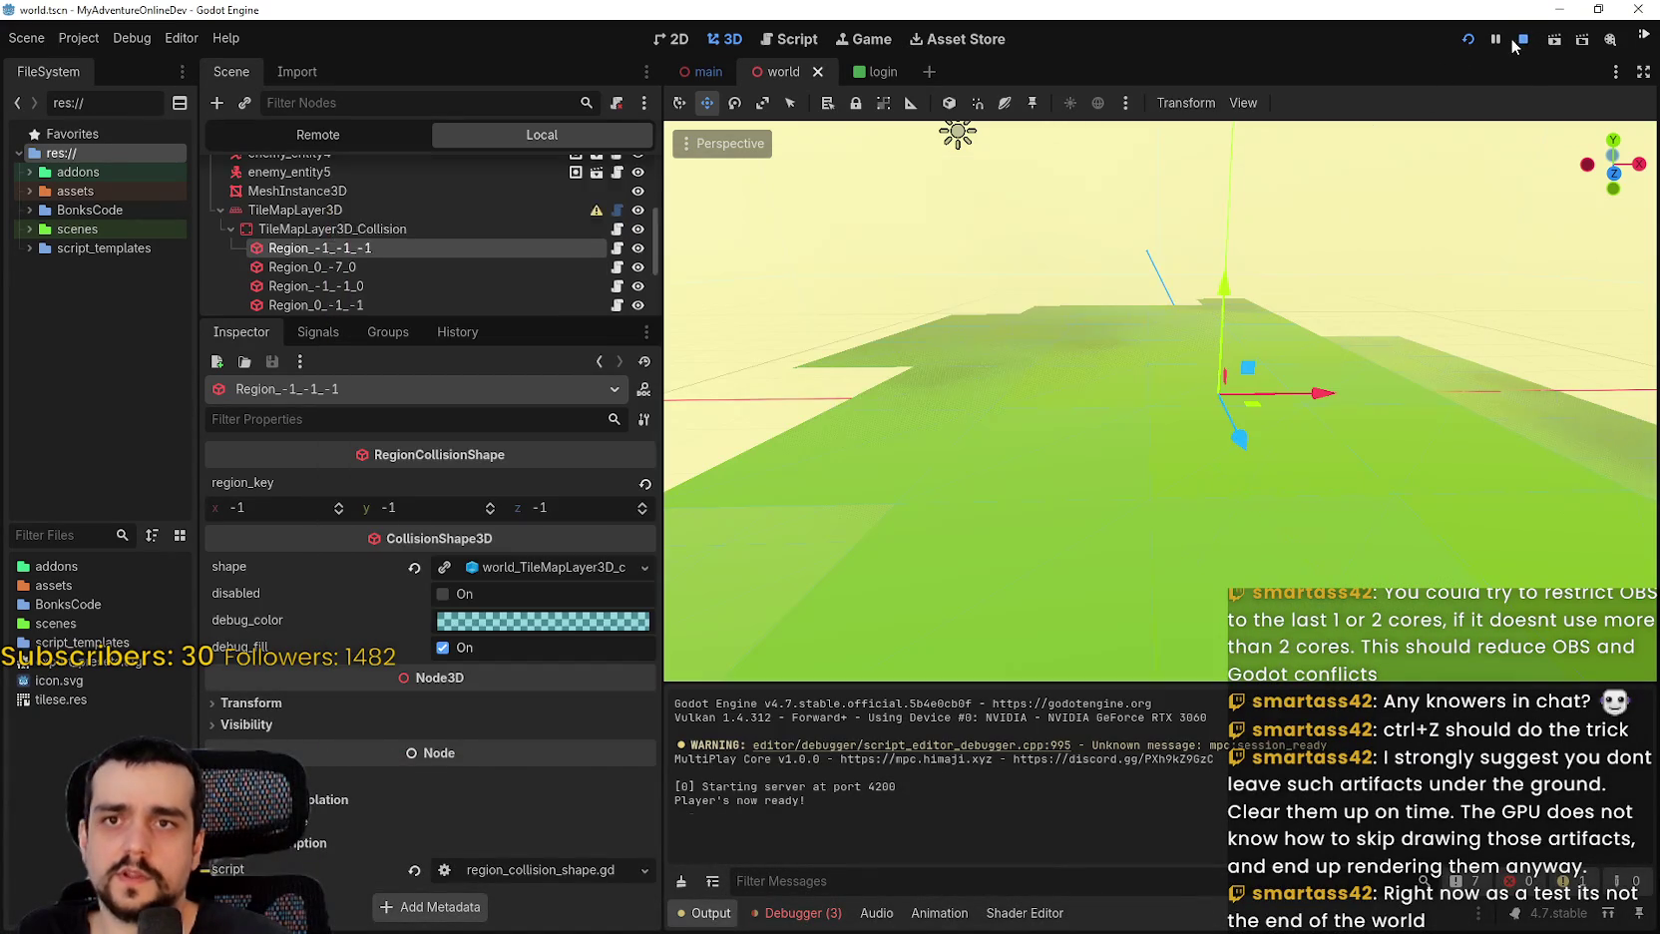
scroll(483, 234, down, 3)
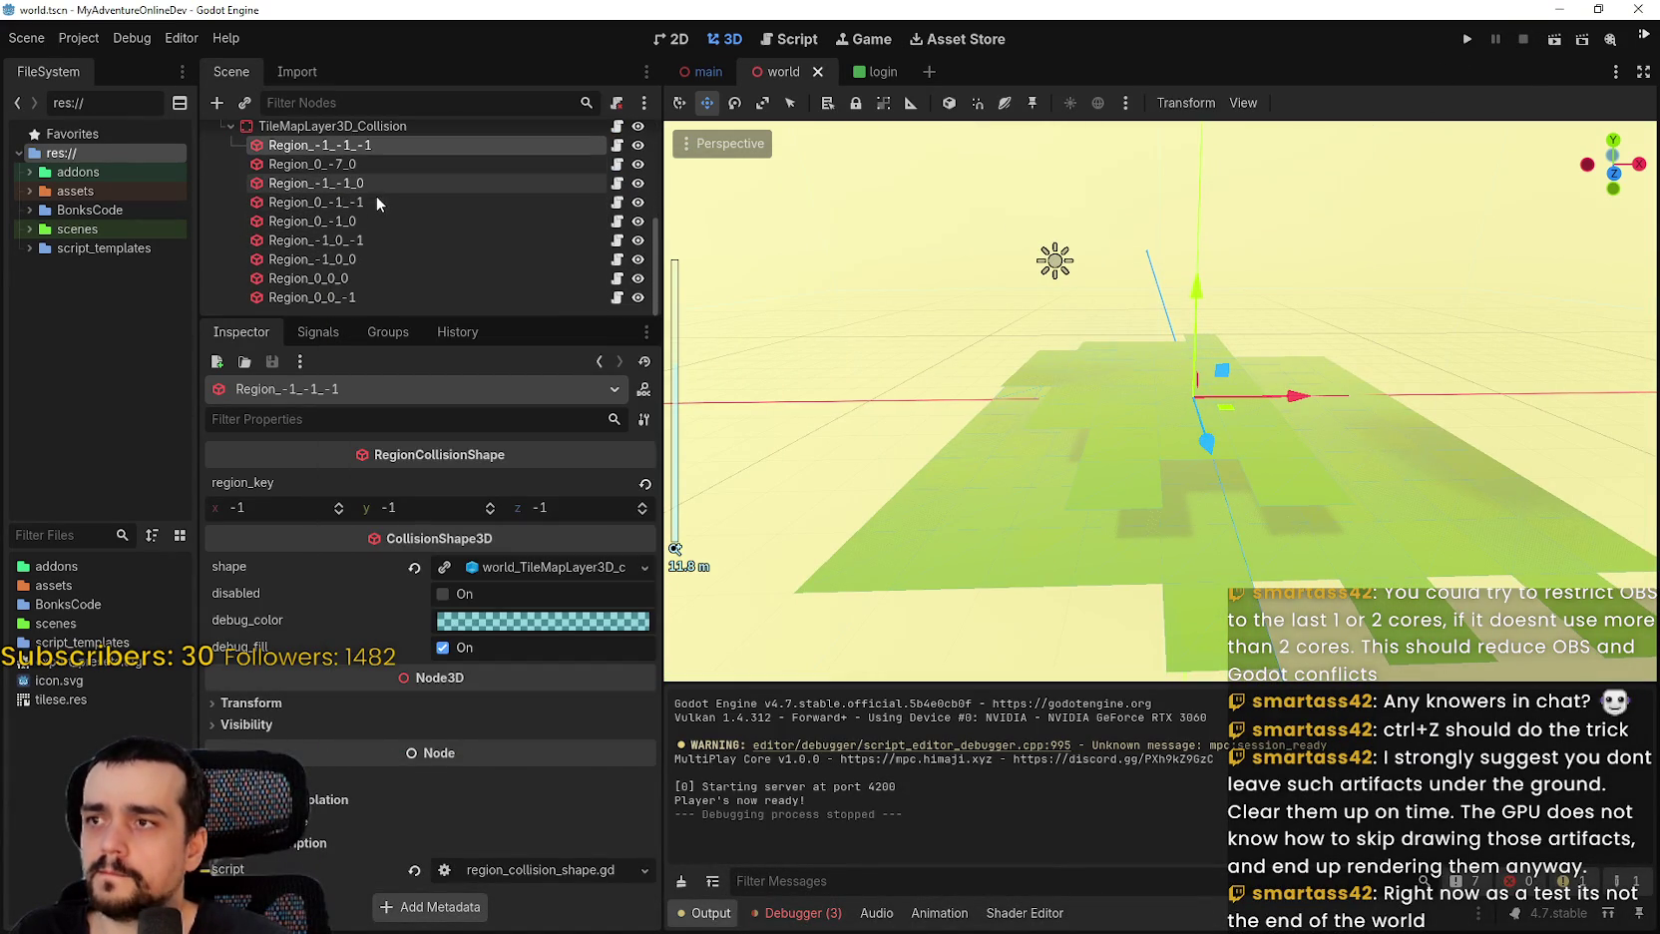
scroll(1266, 453, up, 5)
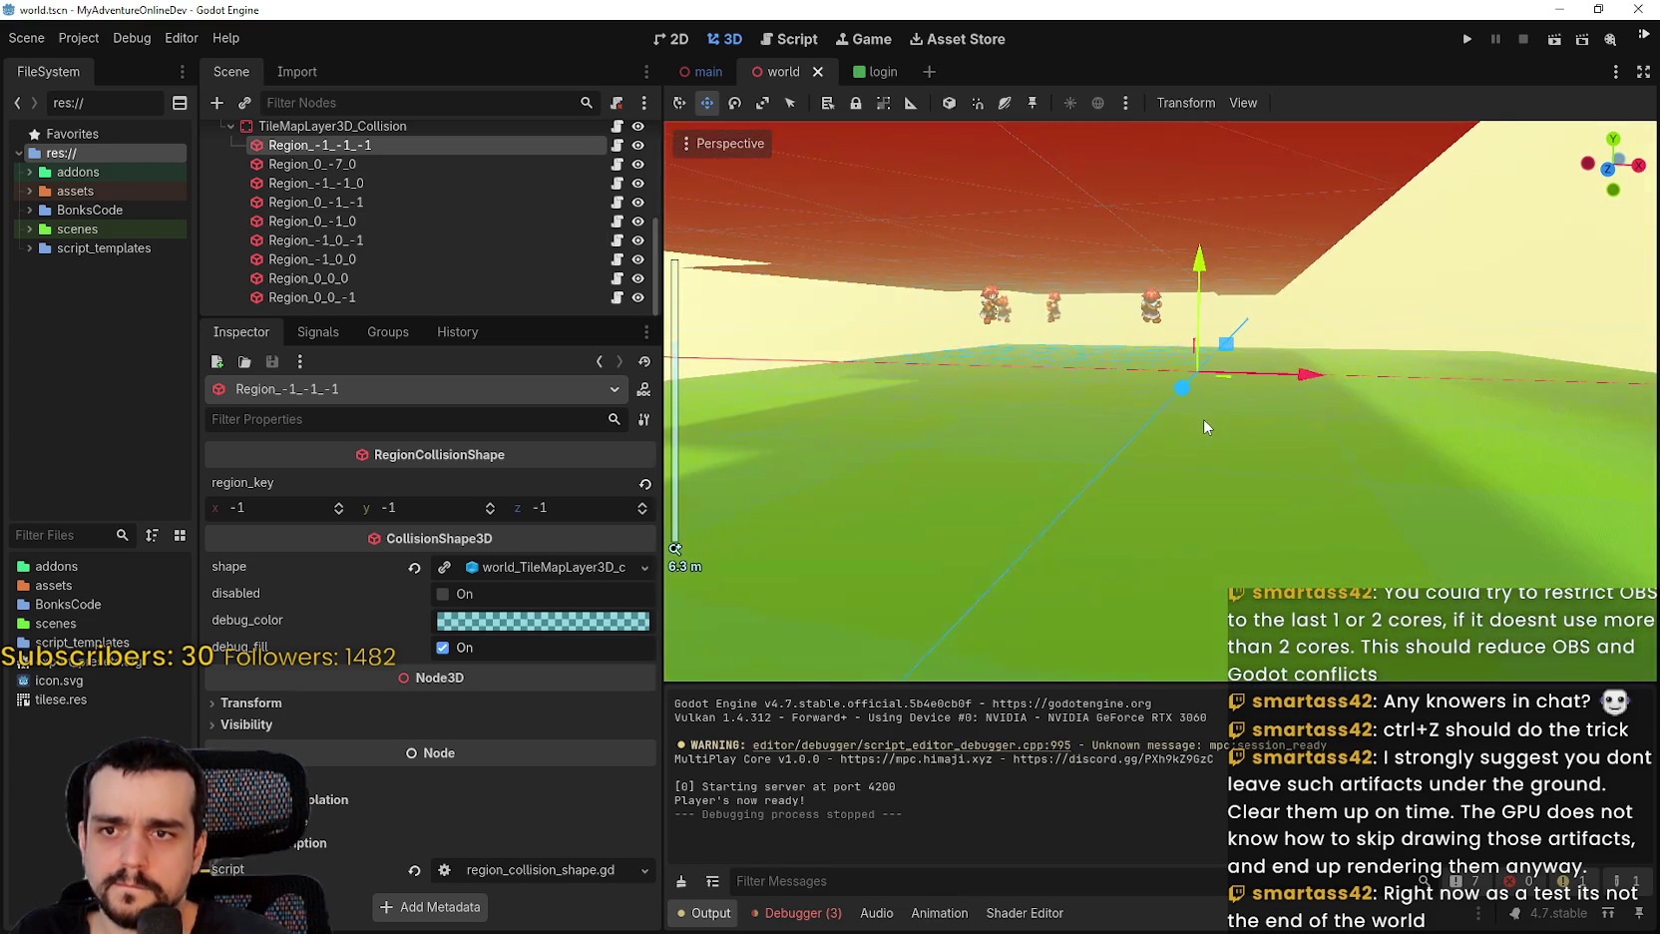
Look down on the green terrain and select the TileMapLayer3D node.
scroll(1192, 409, up, 5)
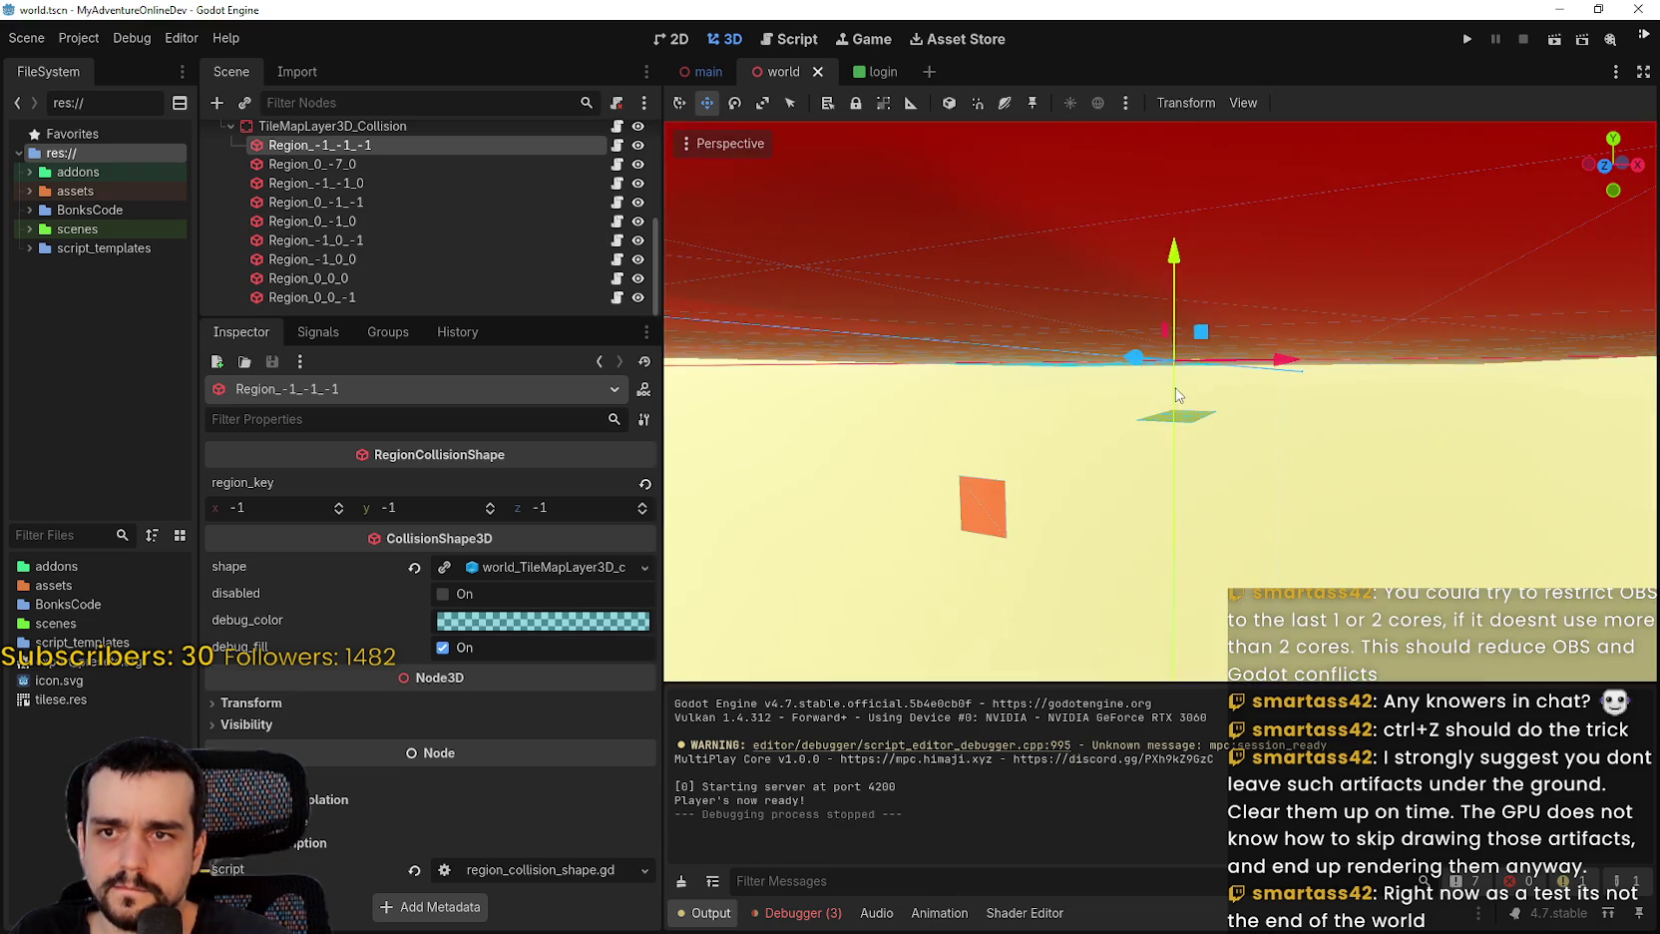
drag(1177, 395, 1193, 463)
scroll(549, 301, up, 3)
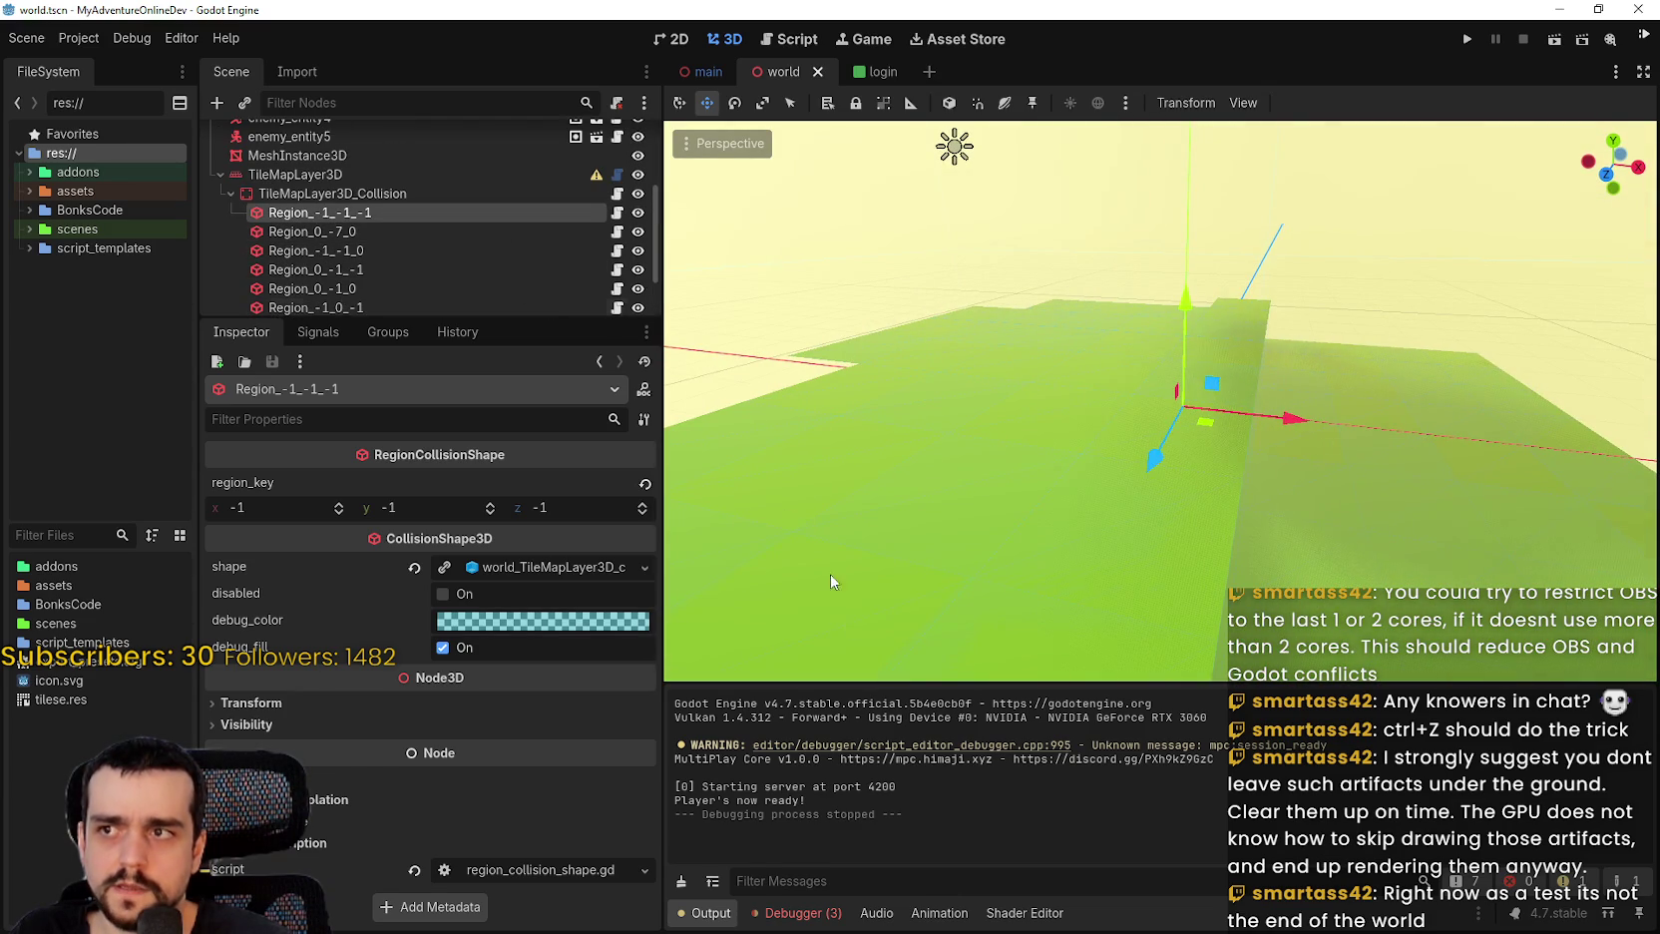
click(425, 176)
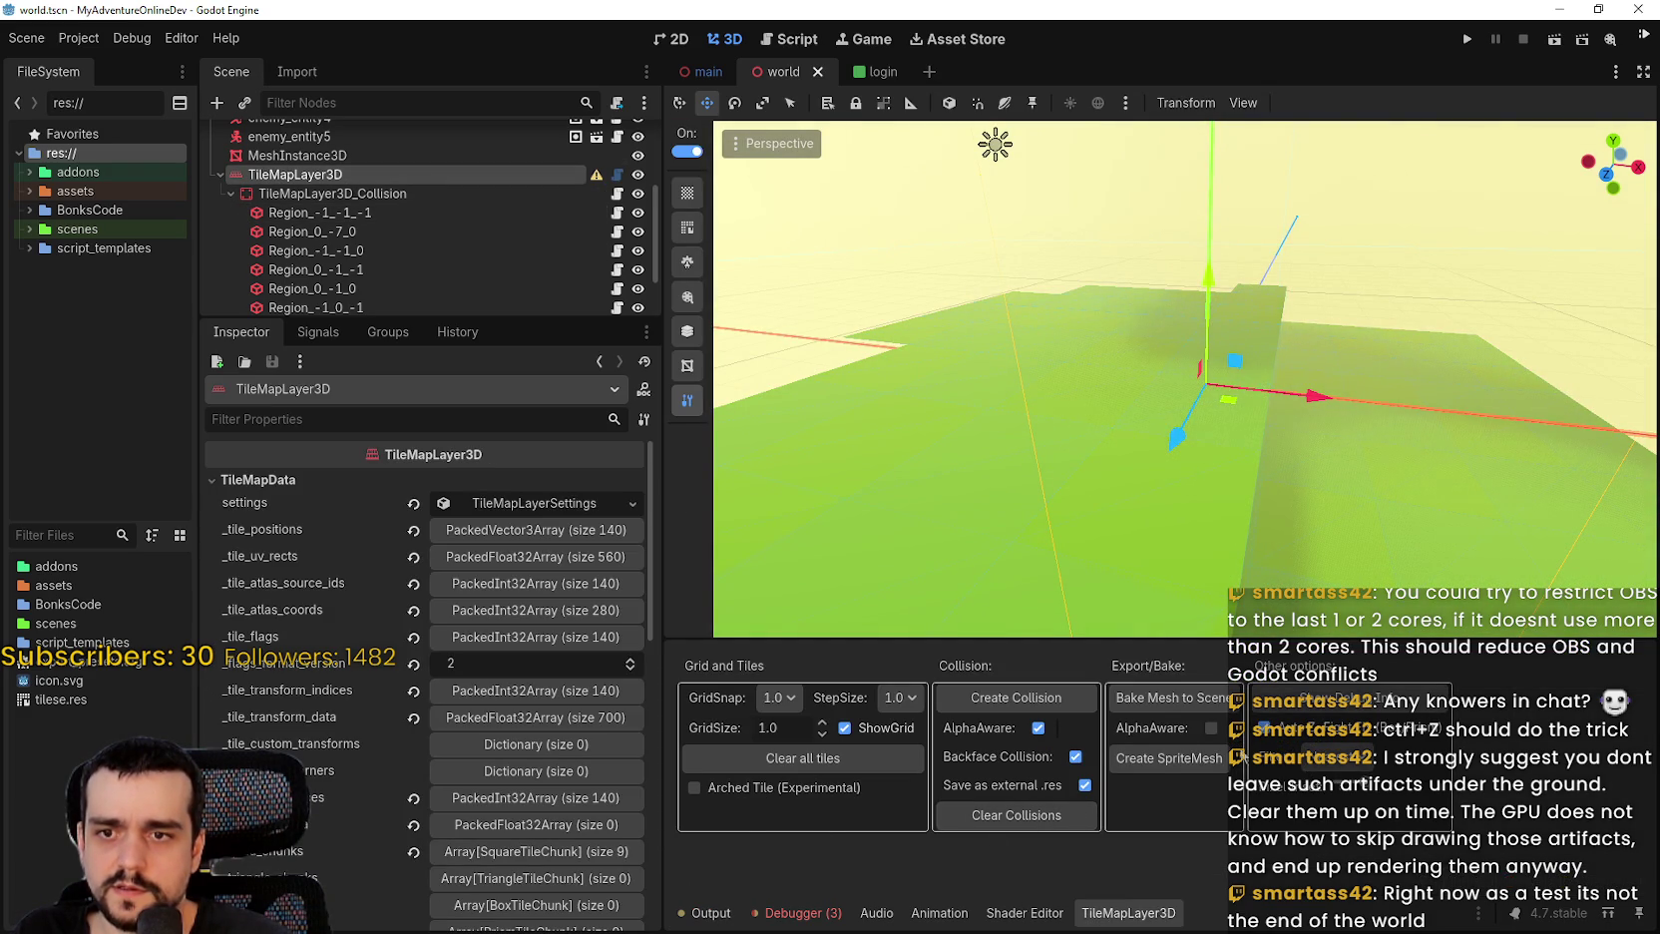
Bake the tiles into a scene mesh, then clear and regenerate the tile collision.
click(1137, 698)
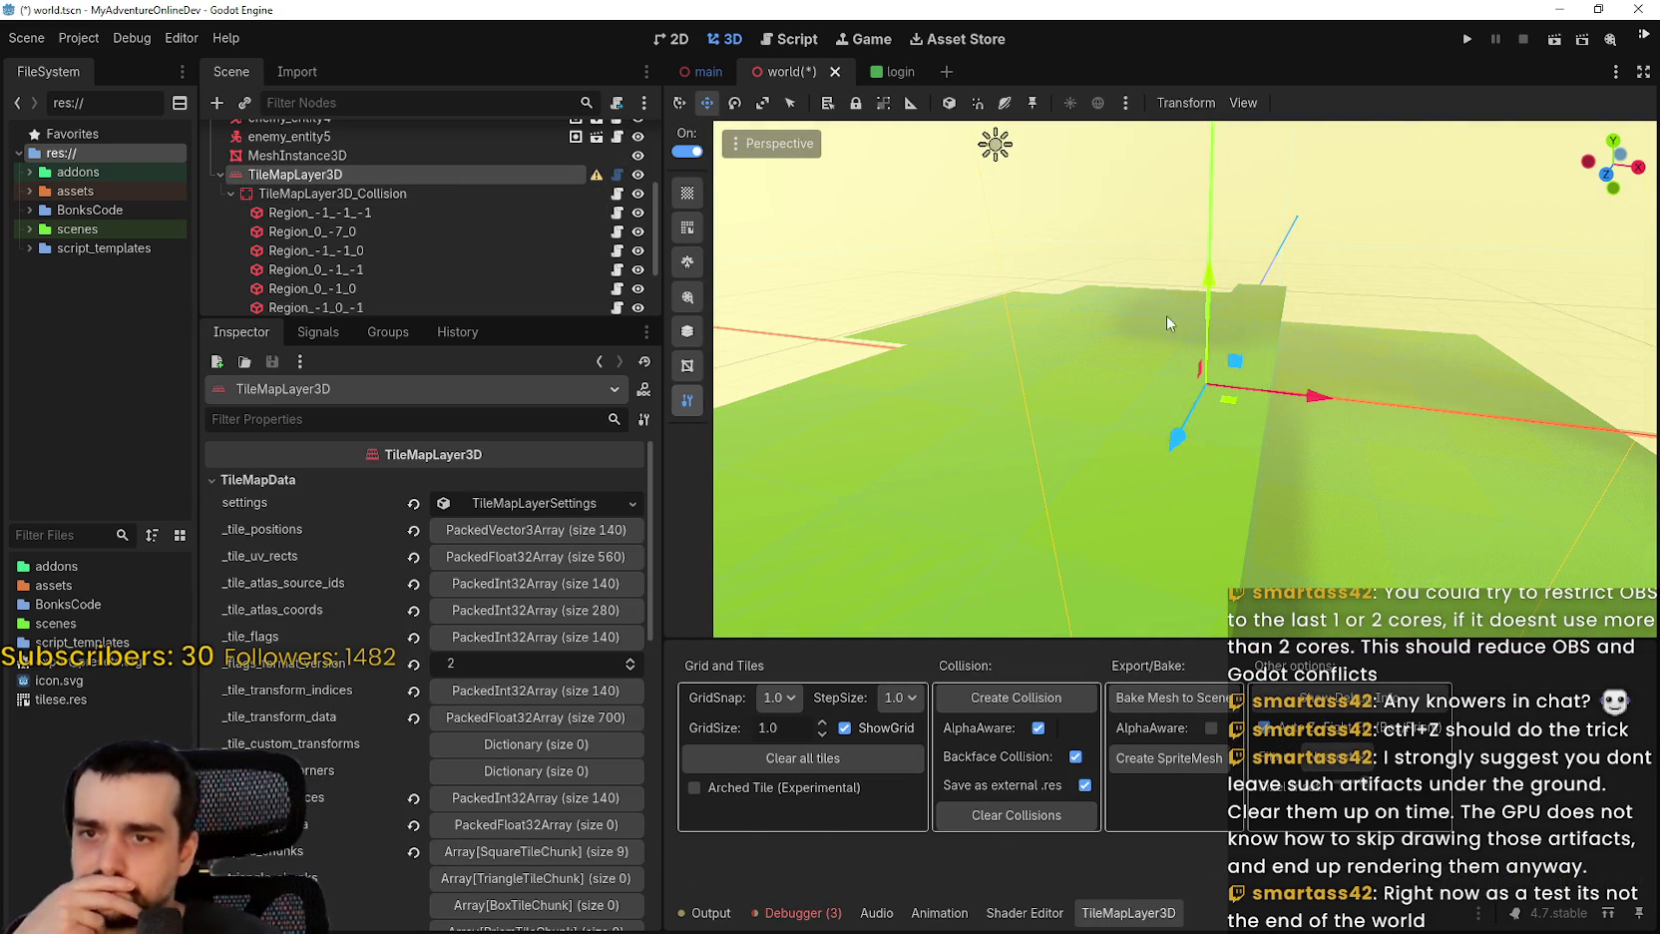
scroll(1119, 327, up, 5)
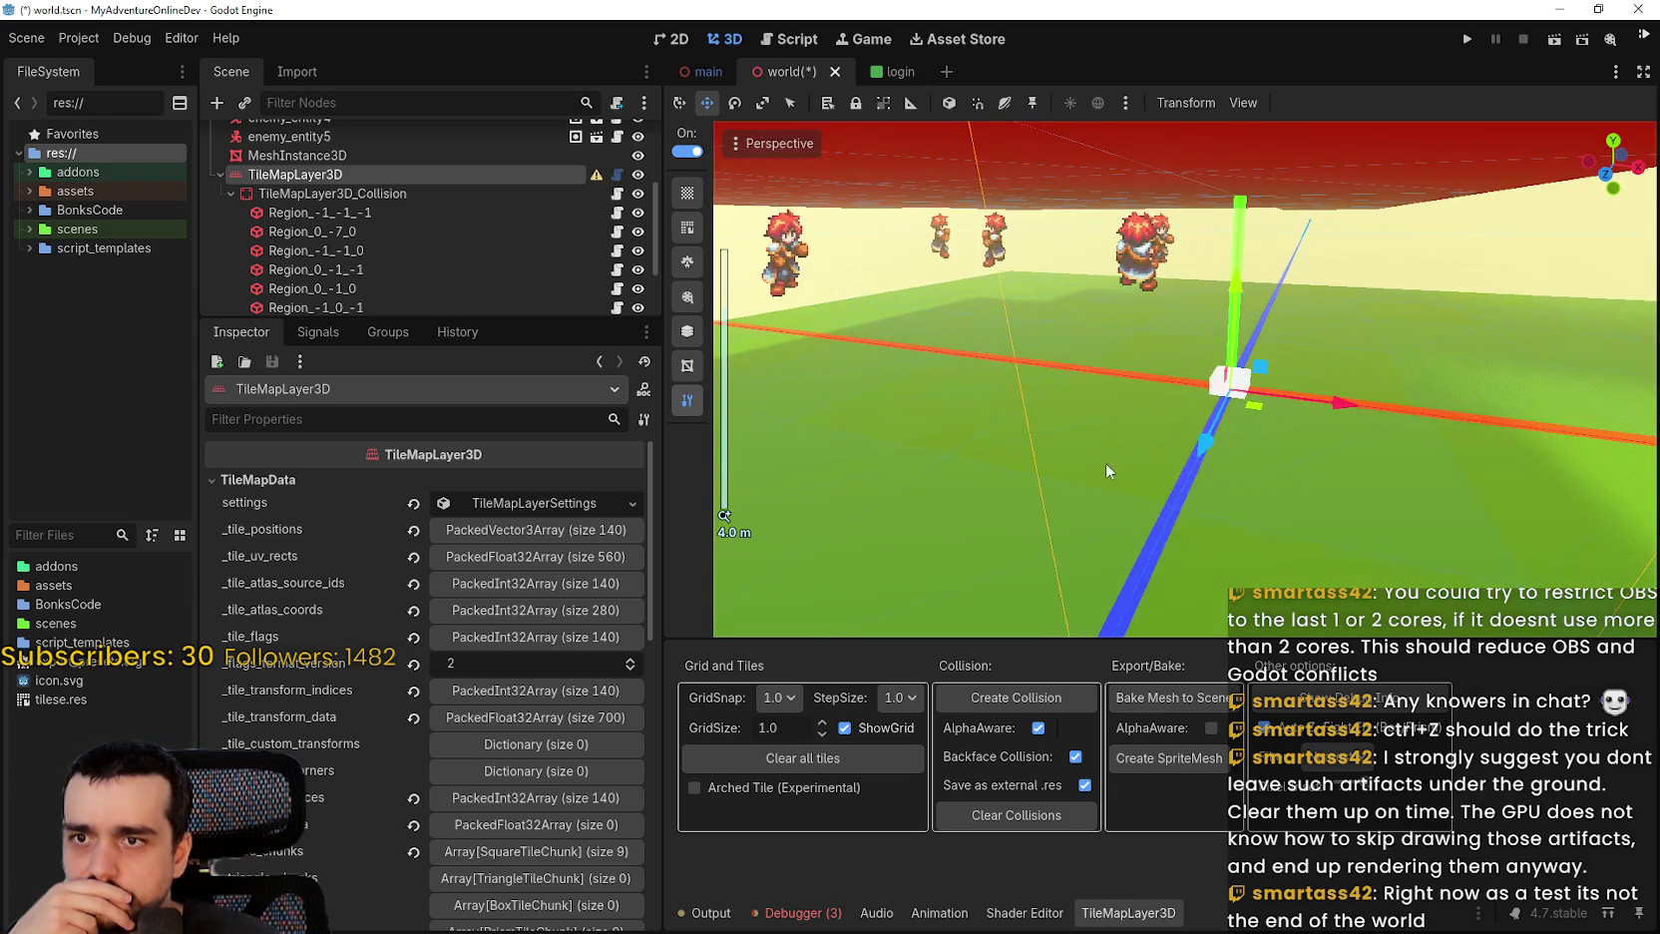
scroll(1112, 419, down, 4)
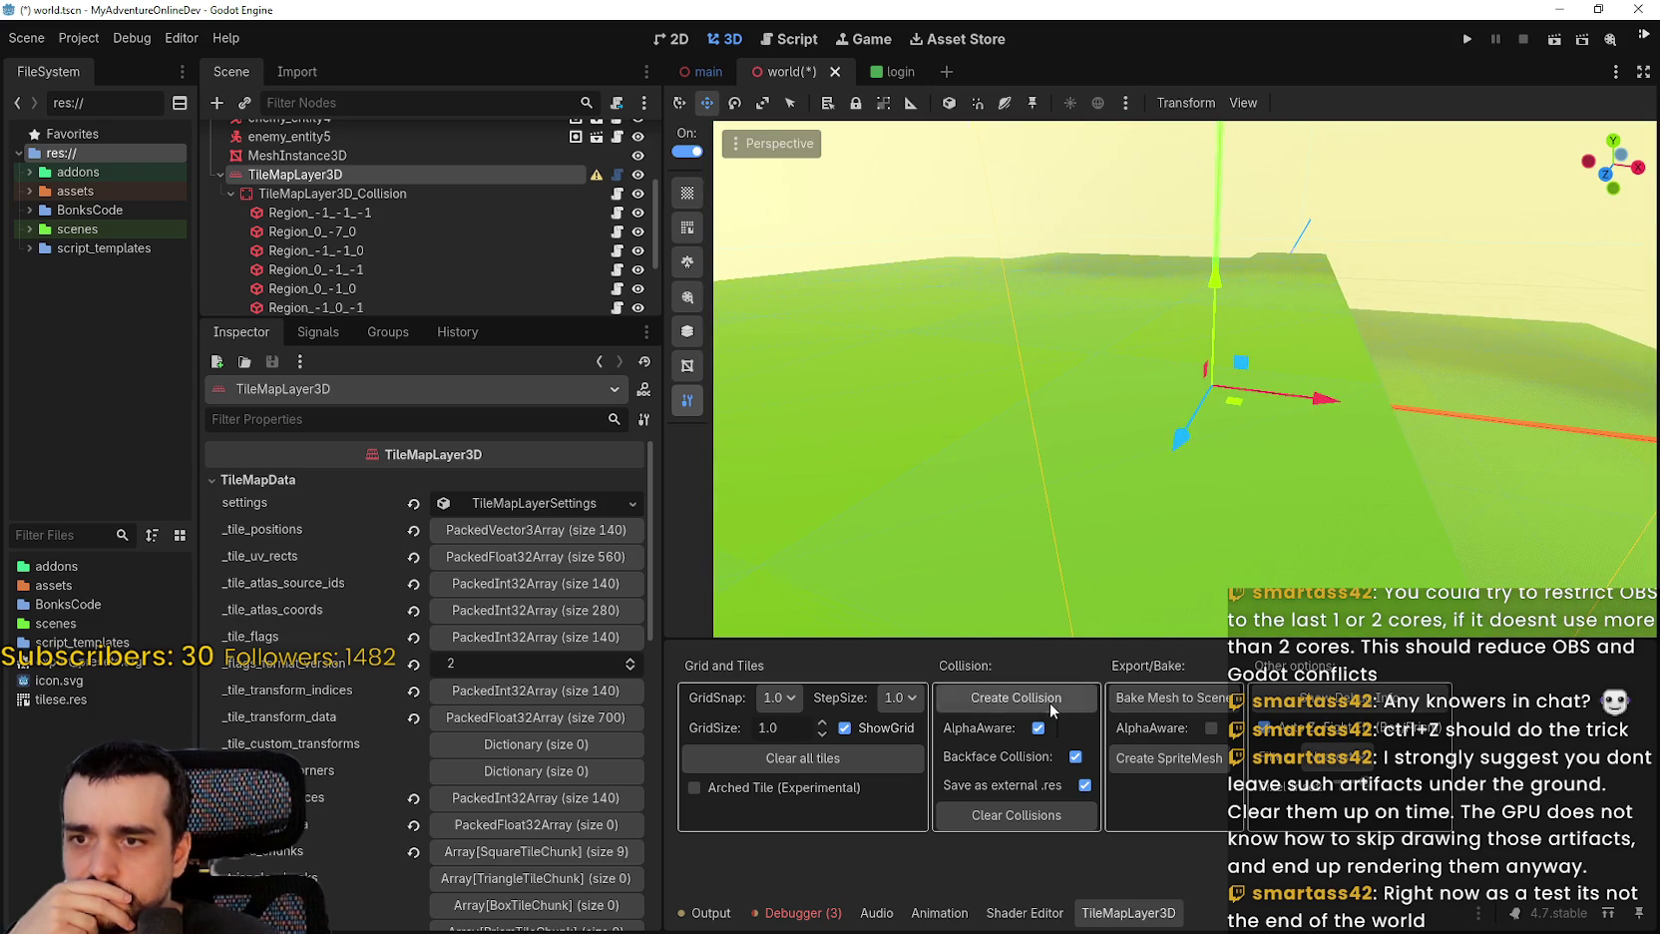
click(1050, 701)
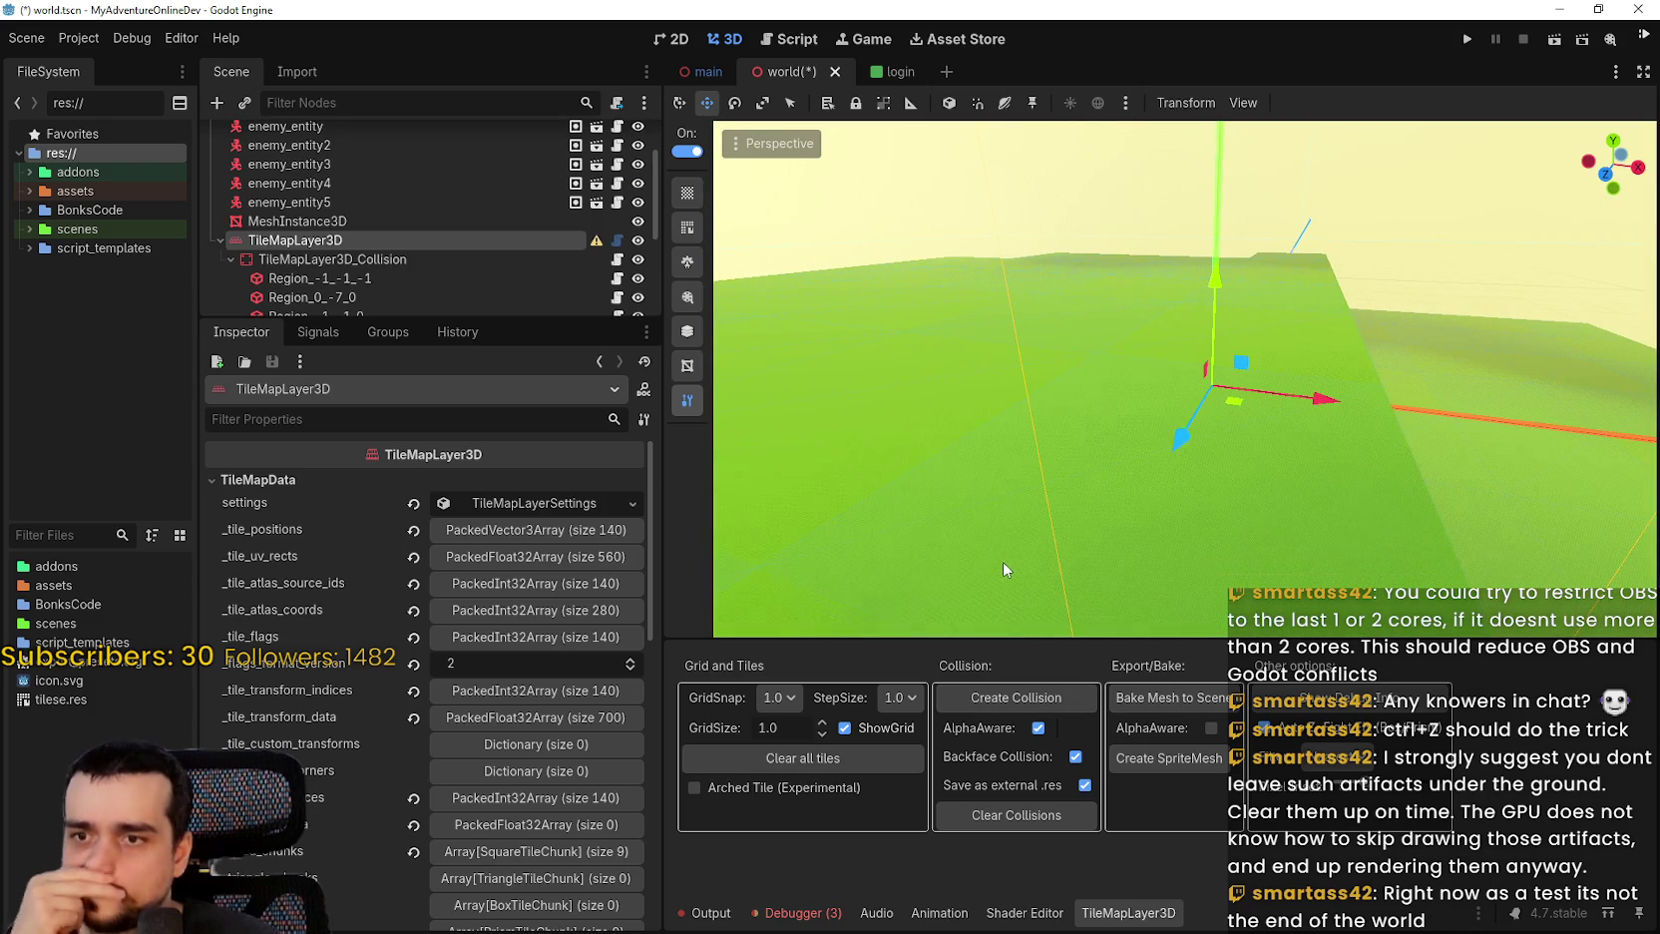
click(1006, 815)
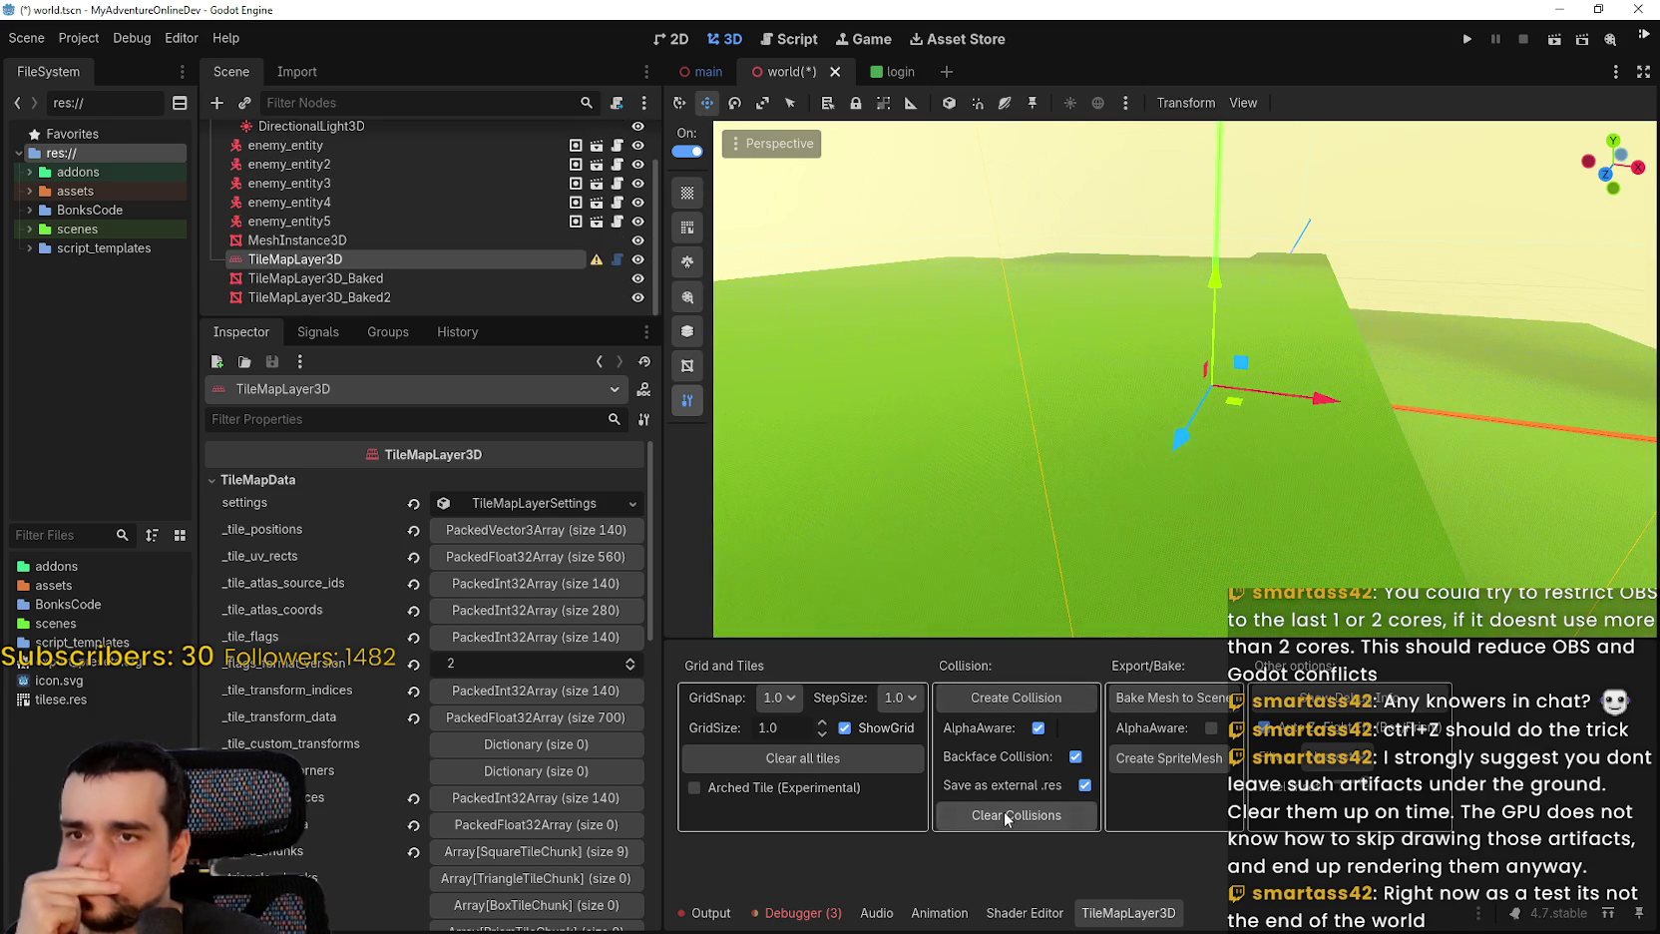
click(1131, 701)
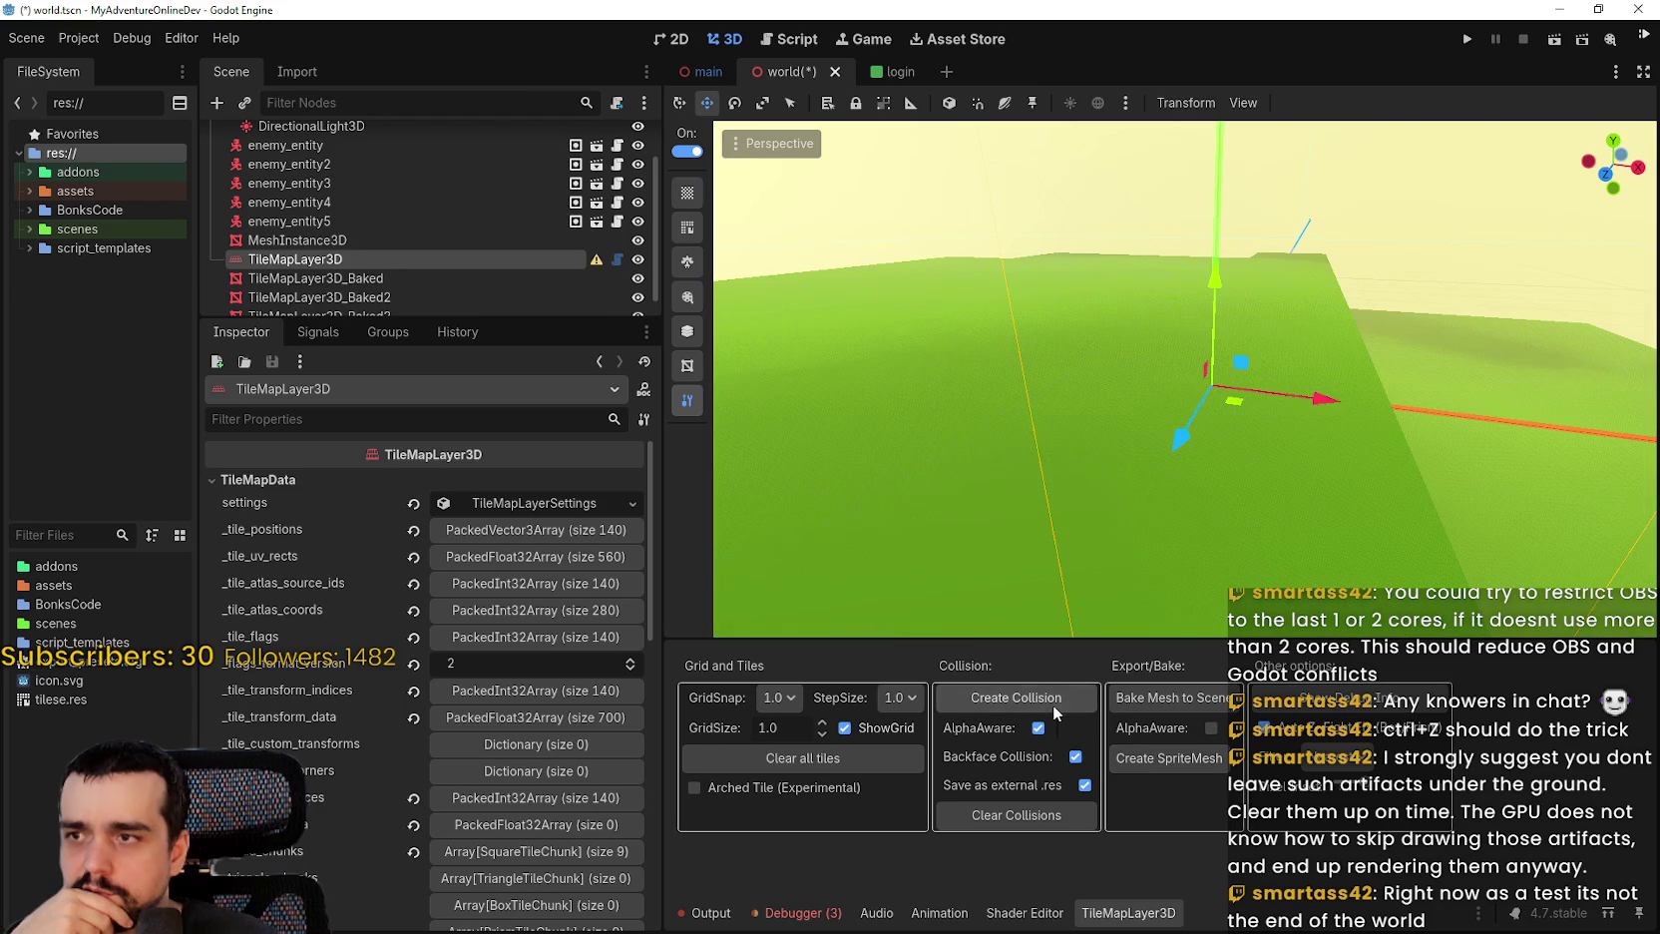
click(1053, 705)
scroll(450, 285, down, 2)
scroll(449, 275, down, 3)
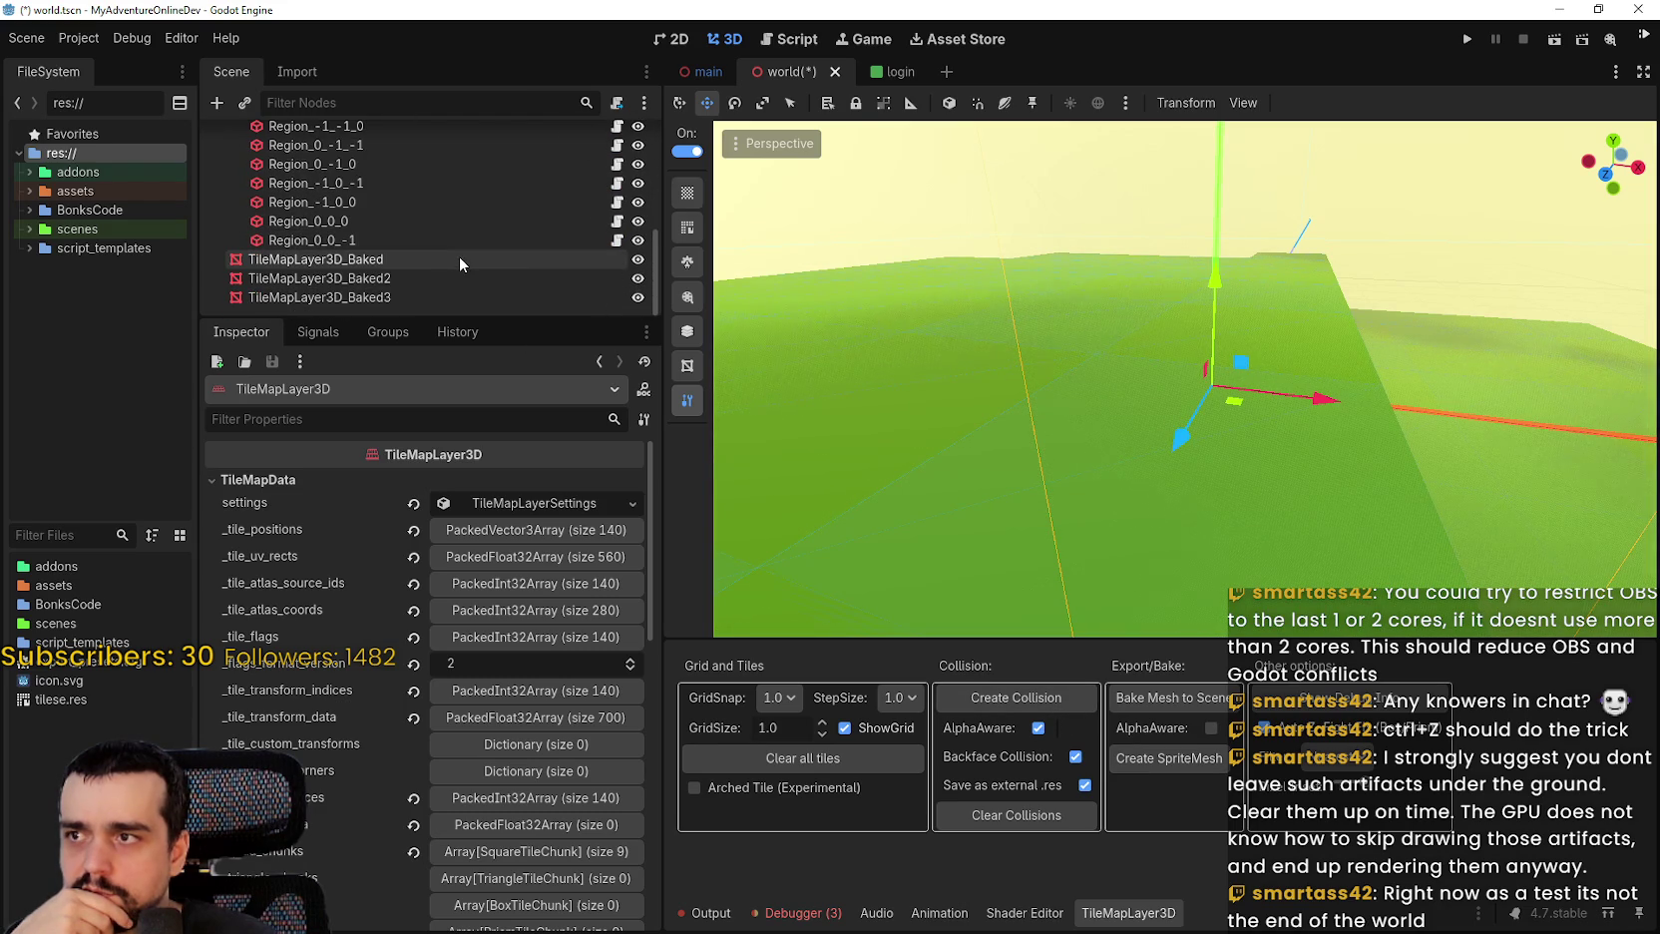
Delete the TileMapLayer3D_Baked3 and TileMapLayer3D_Baked2 nodes.
click(440, 298)
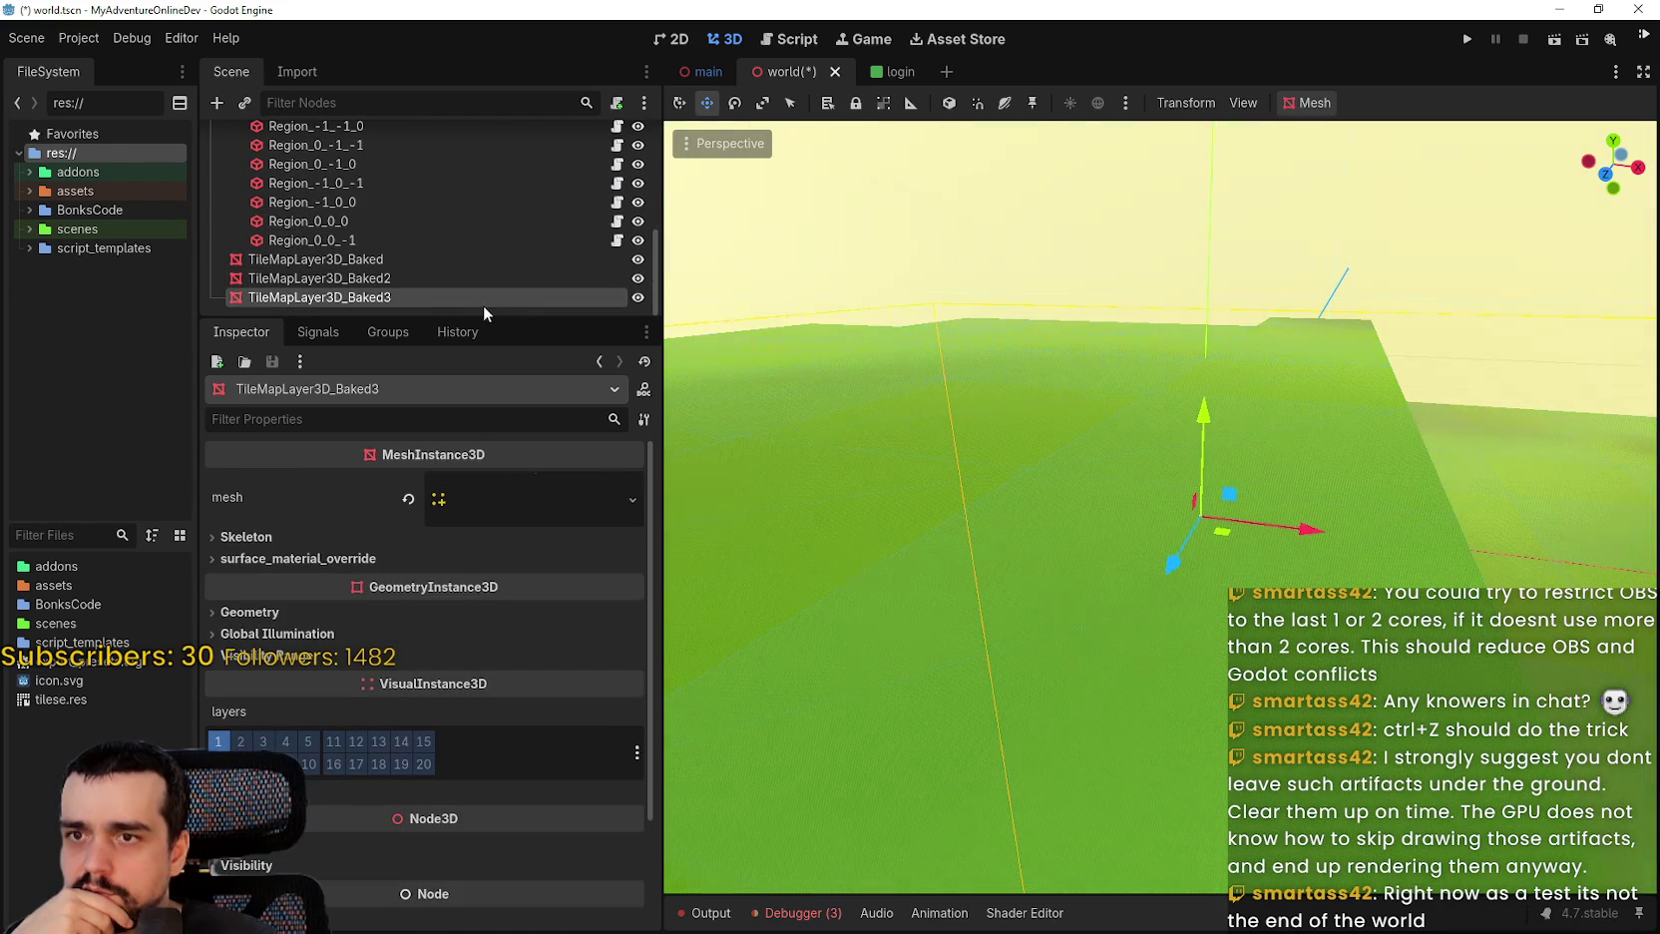
right_click(472, 304)
click(564, 770)
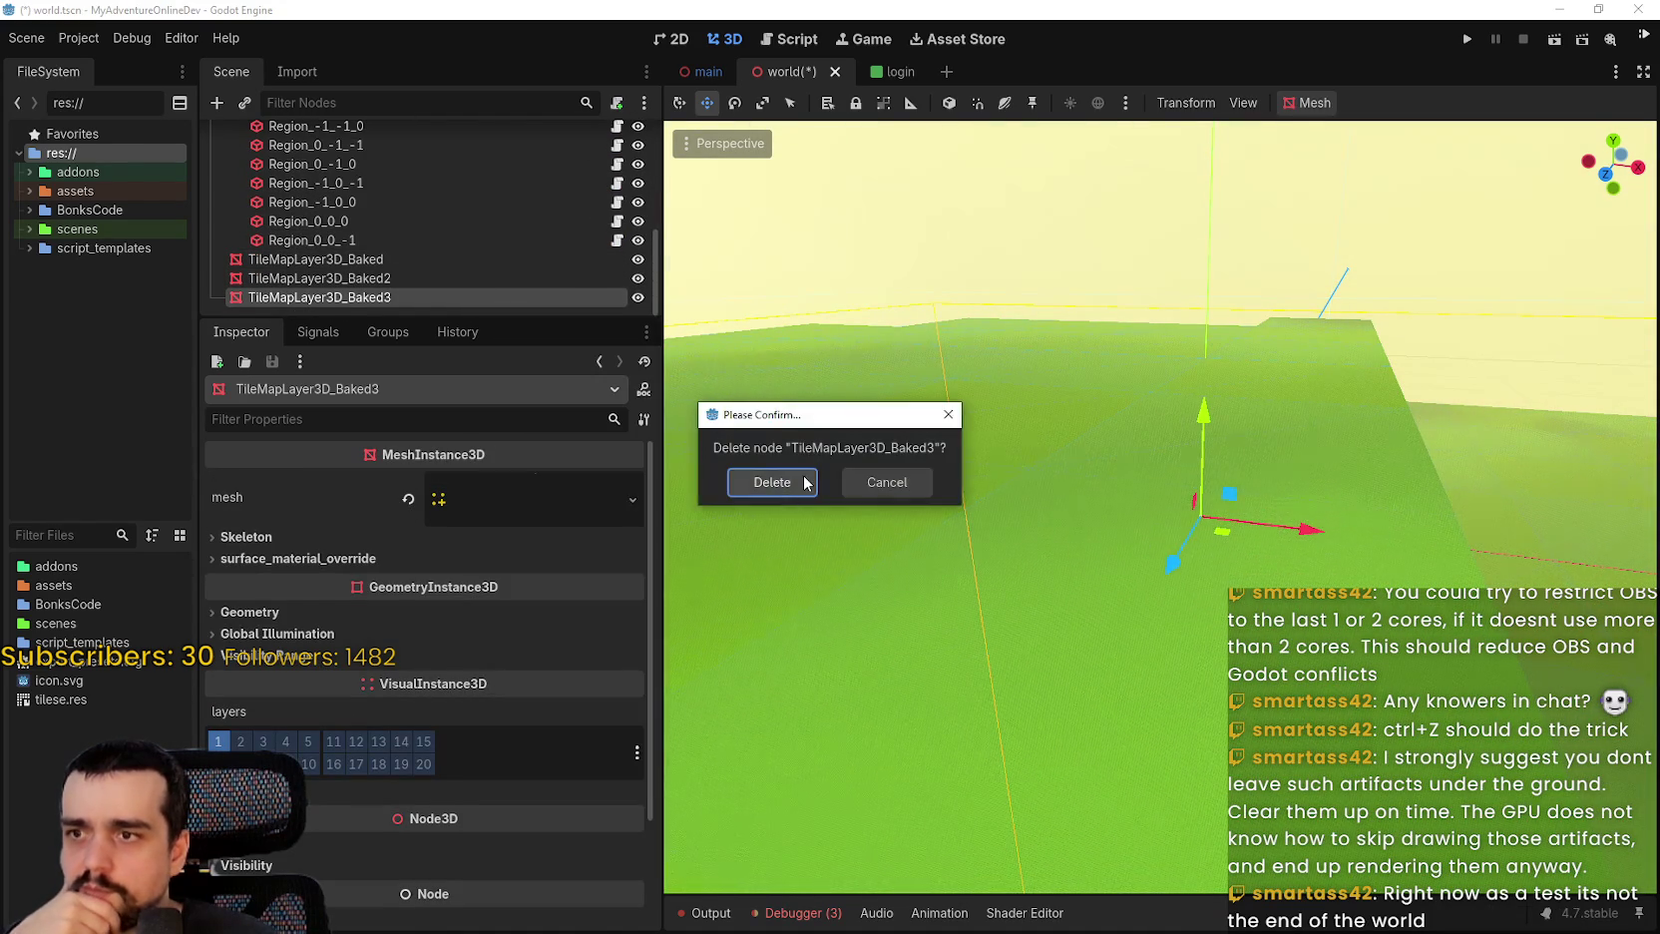
click(788, 482)
click(351, 297)
right_click(351, 298)
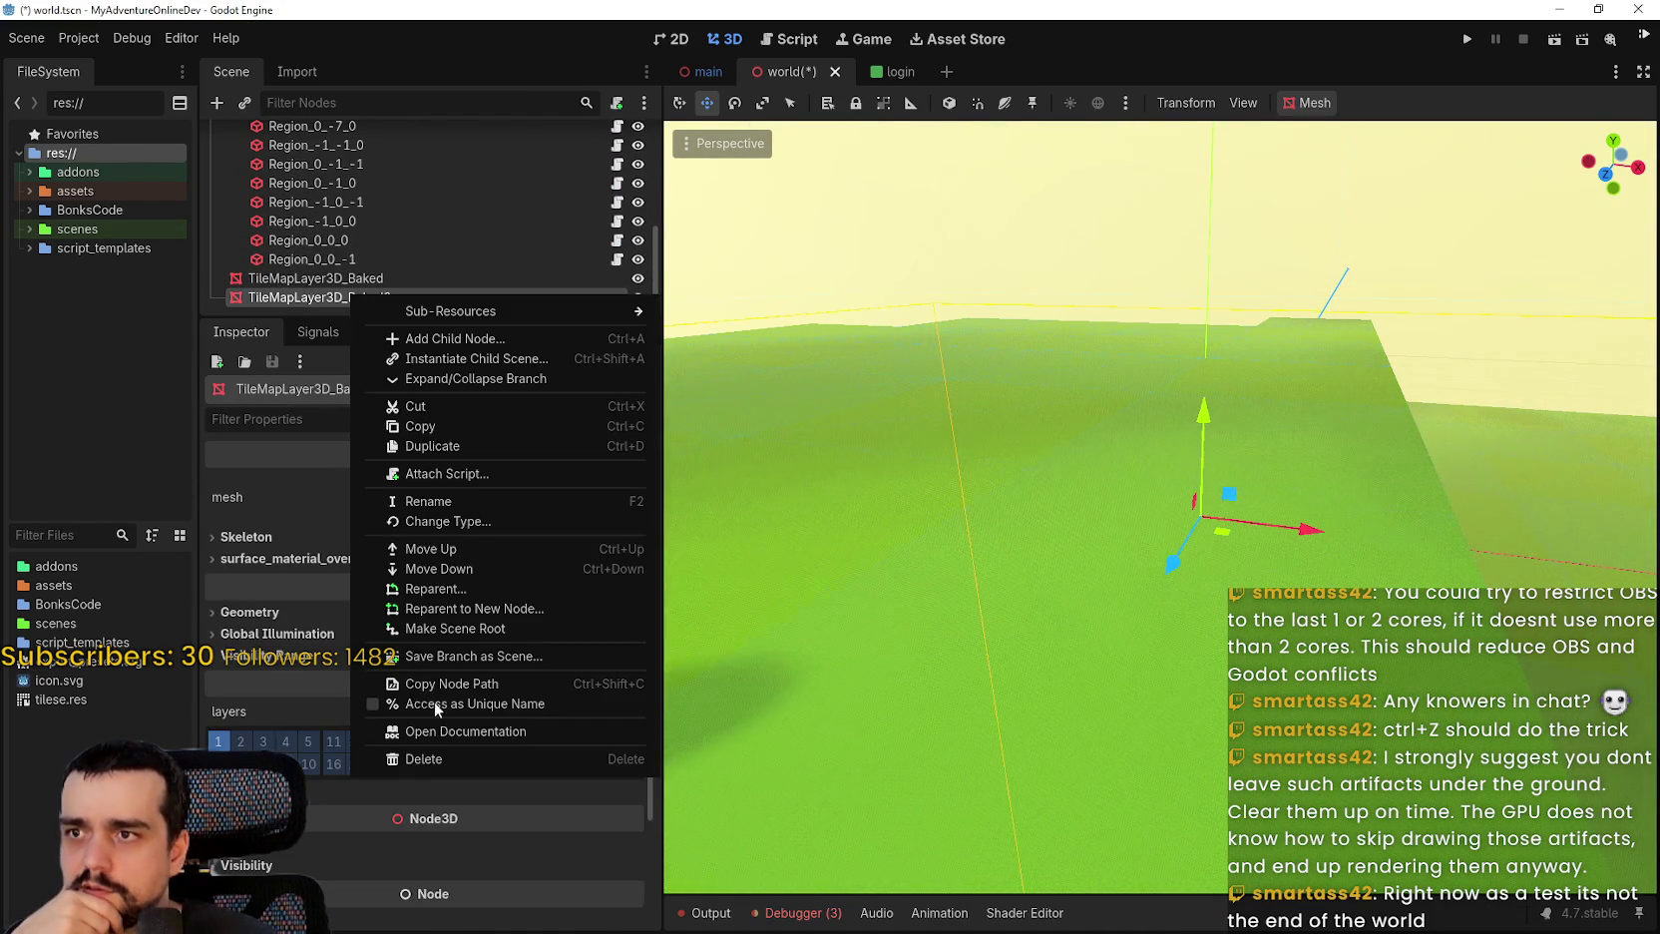
click(438, 752)
click(744, 468)
Select the remaining TileMapLayer3D_Baked mesh, then save the scene and run the game.
click(384, 295)
scroll(418, 298, up, 3)
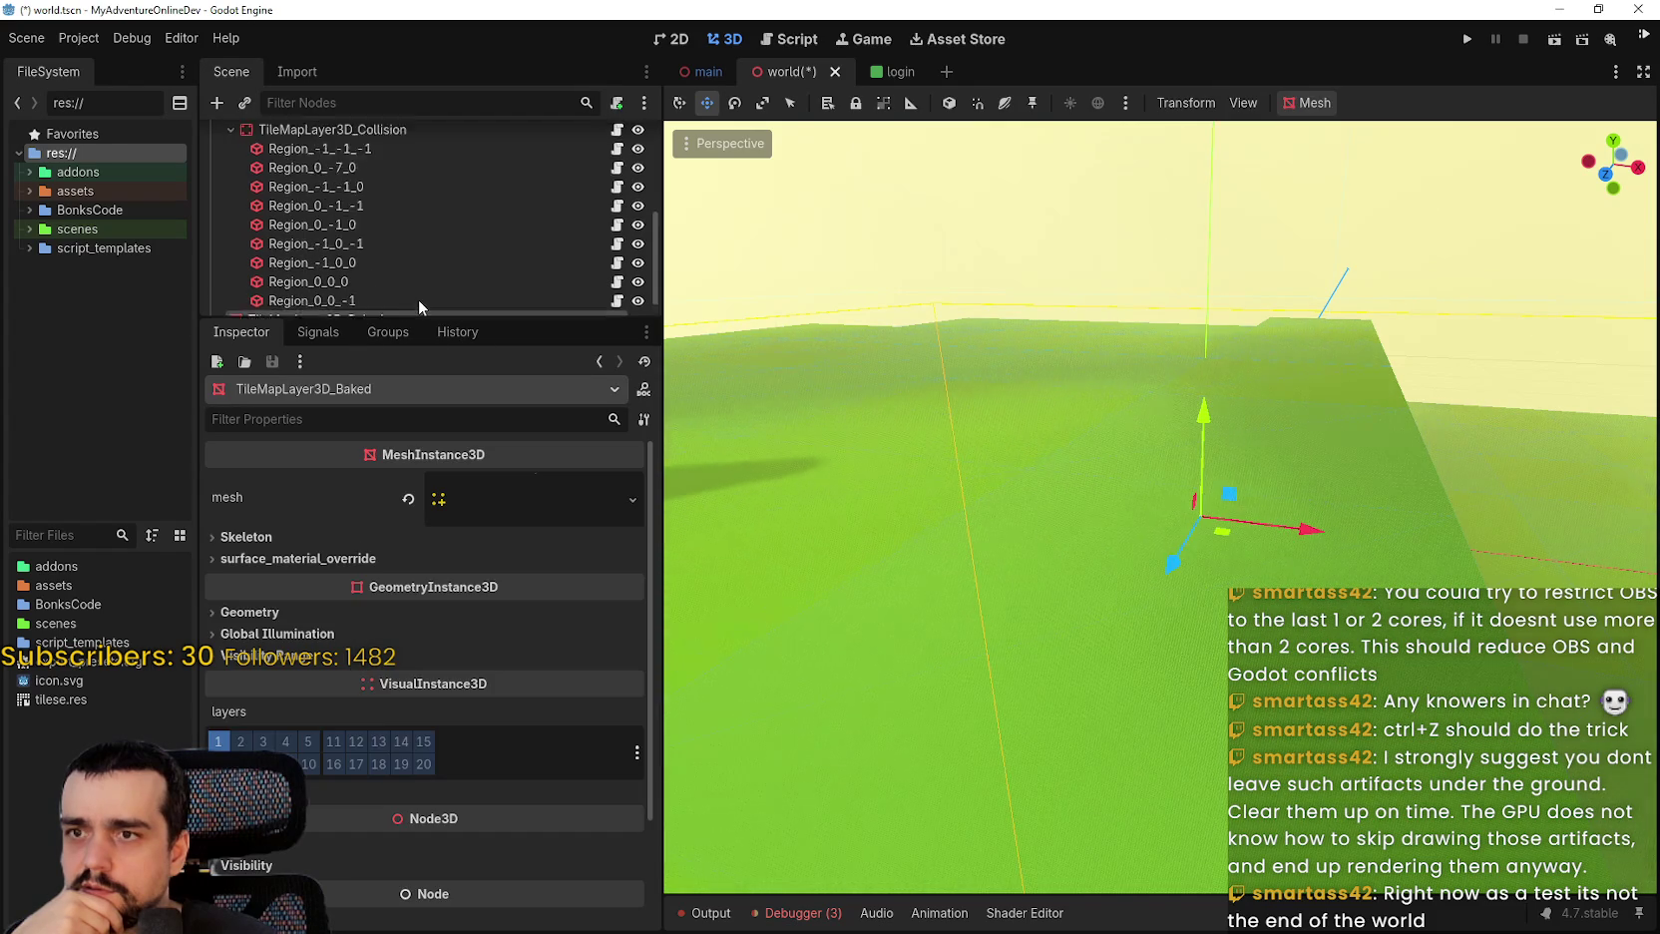
click(1472, 39)
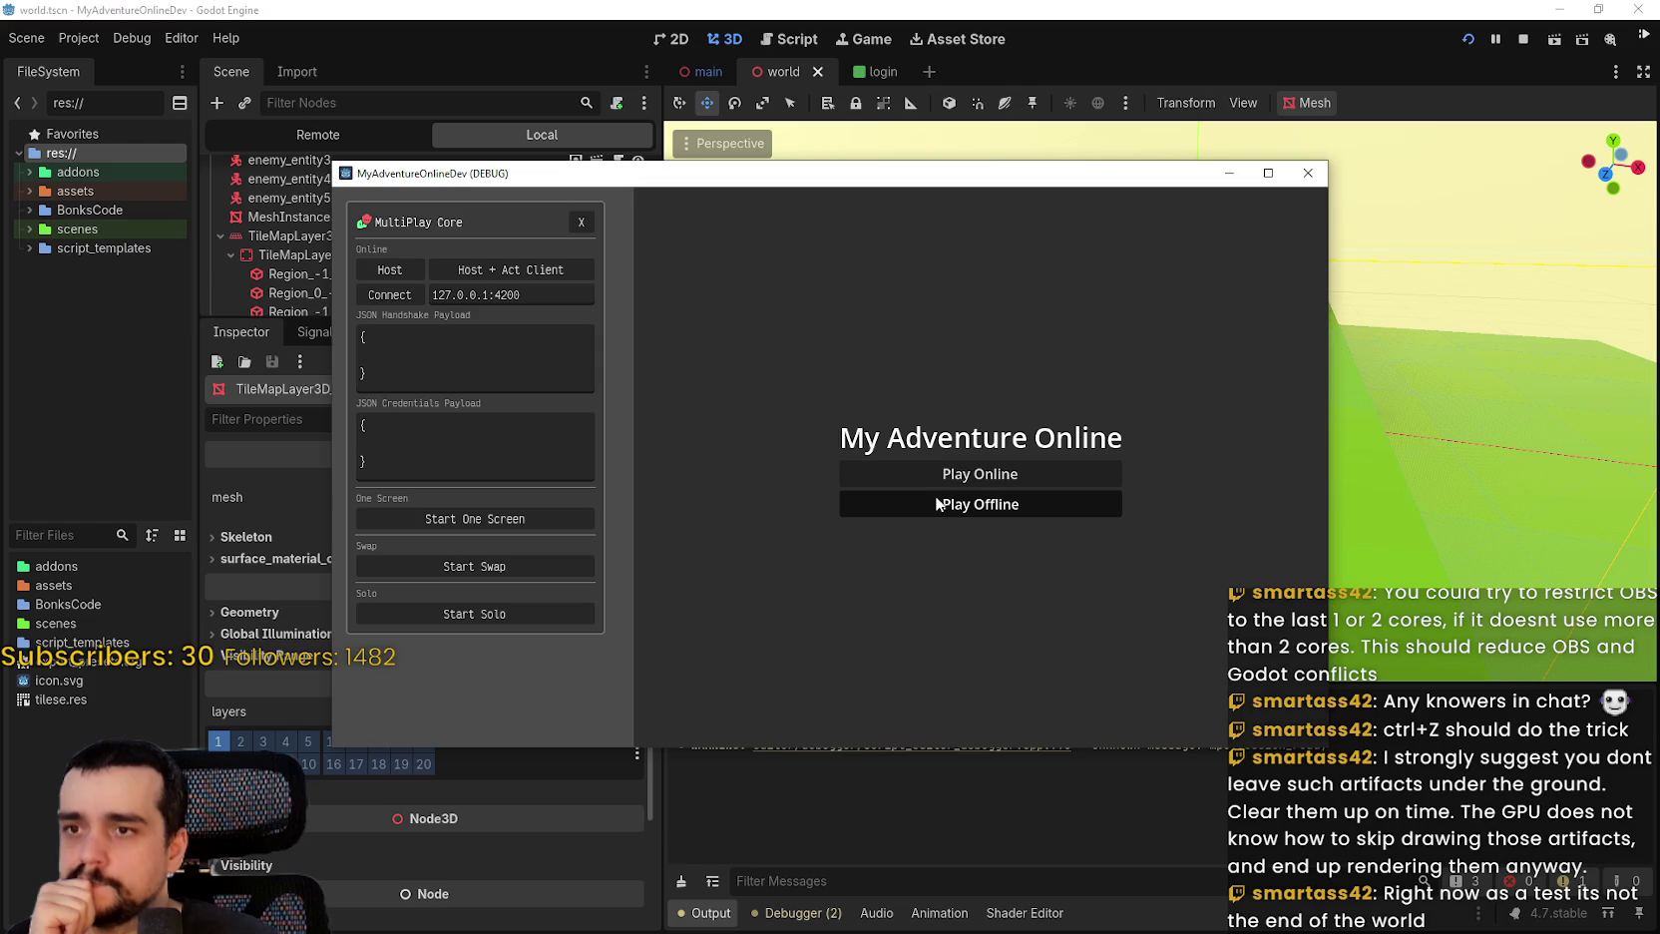
Play offline, moving and swinging the sword, with the game window maximized then restored.
click(1088, 504)
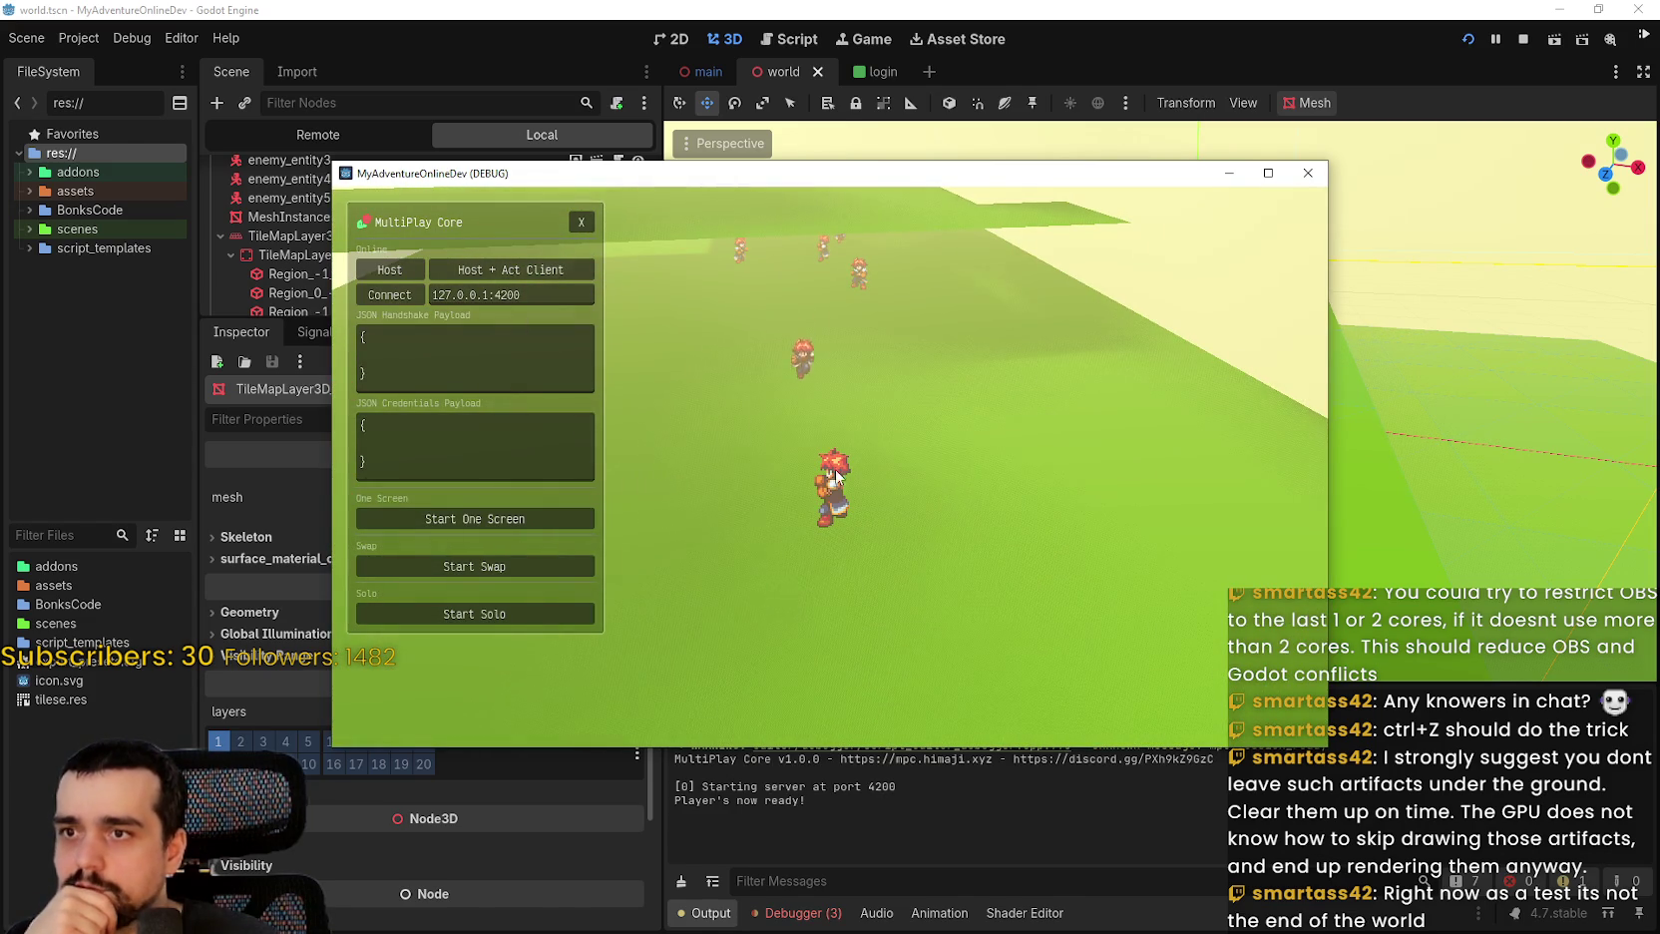
key(s)
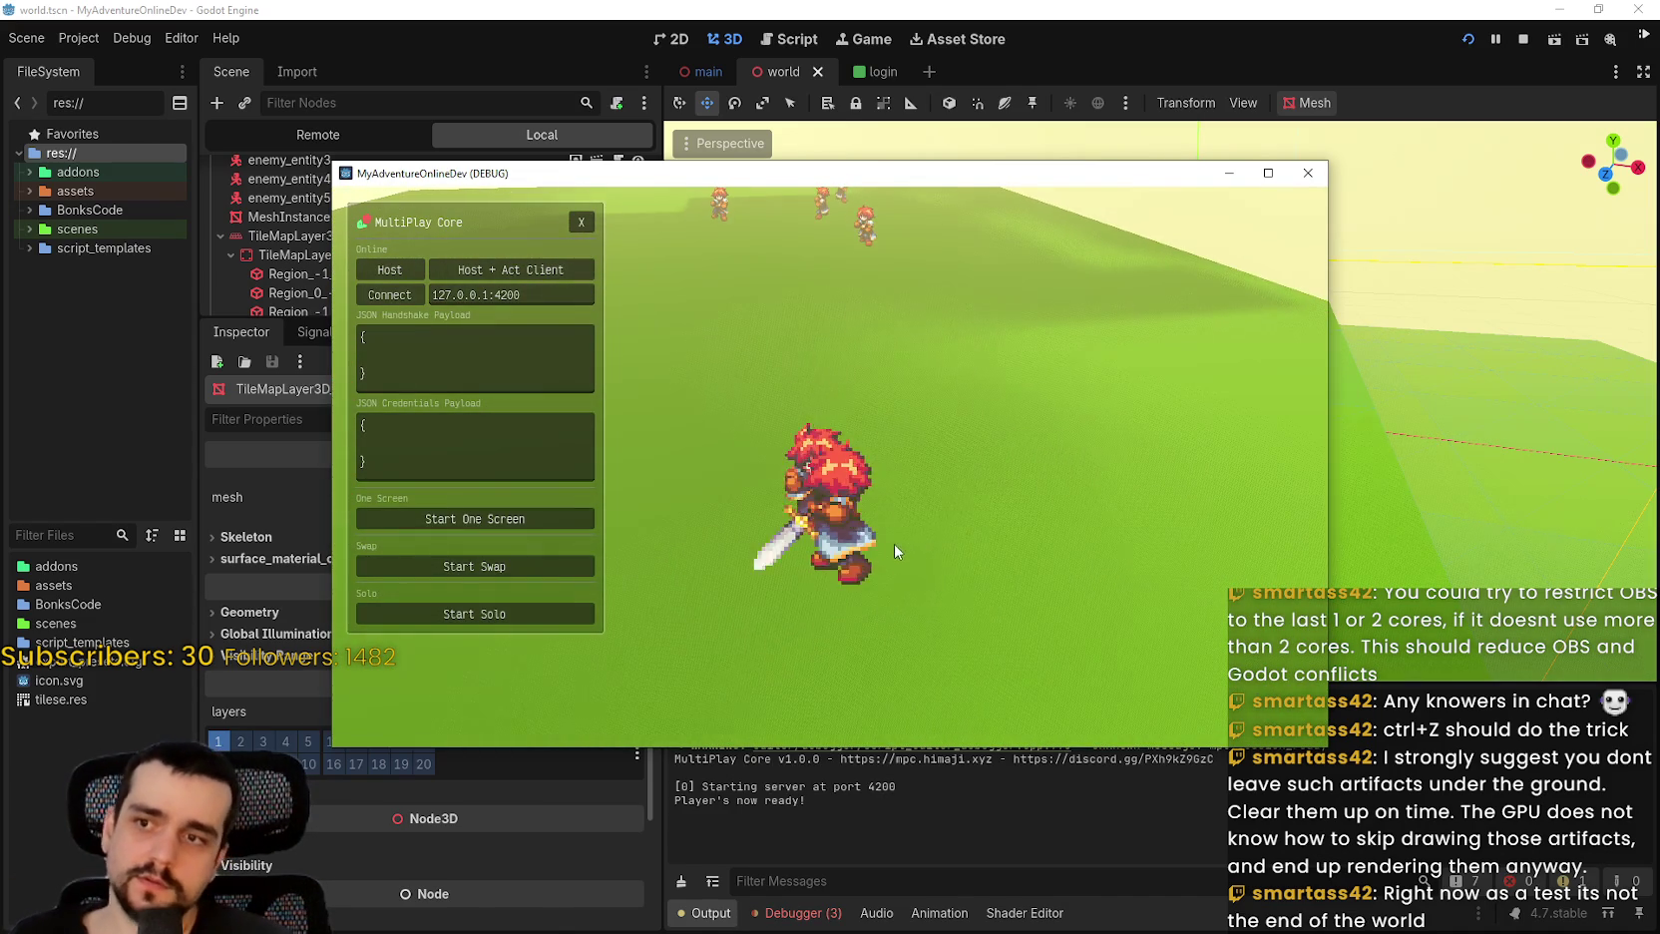
click(891, 540)
click(892, 540)
key(w)
click(582, 222)
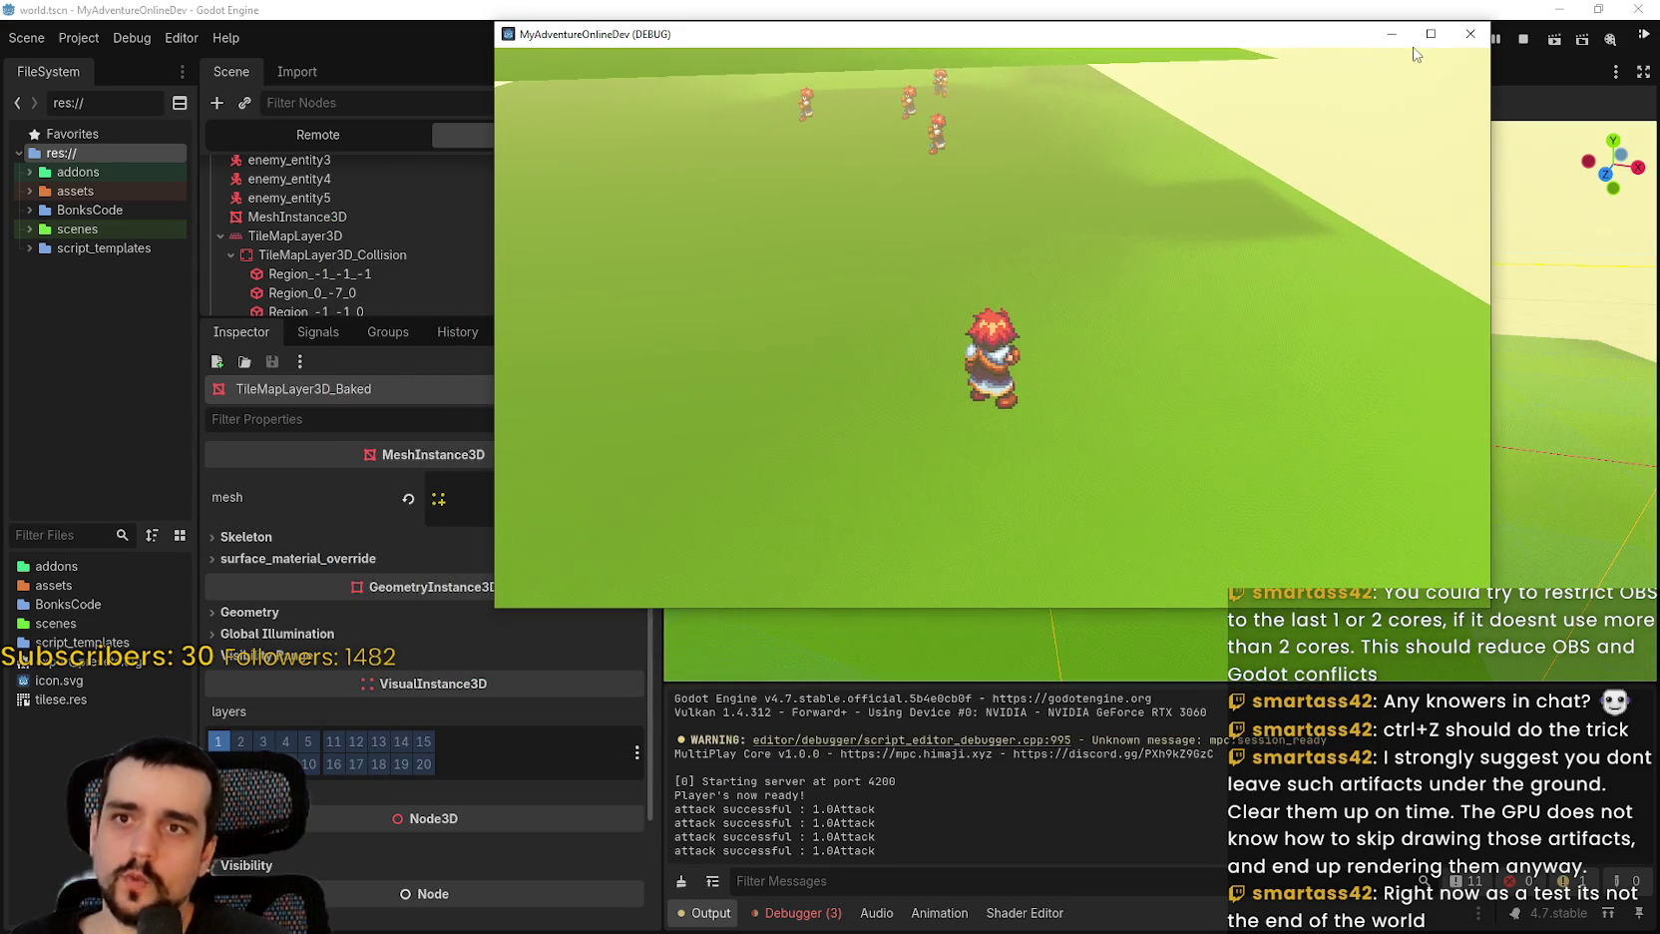
click(1269, 174)
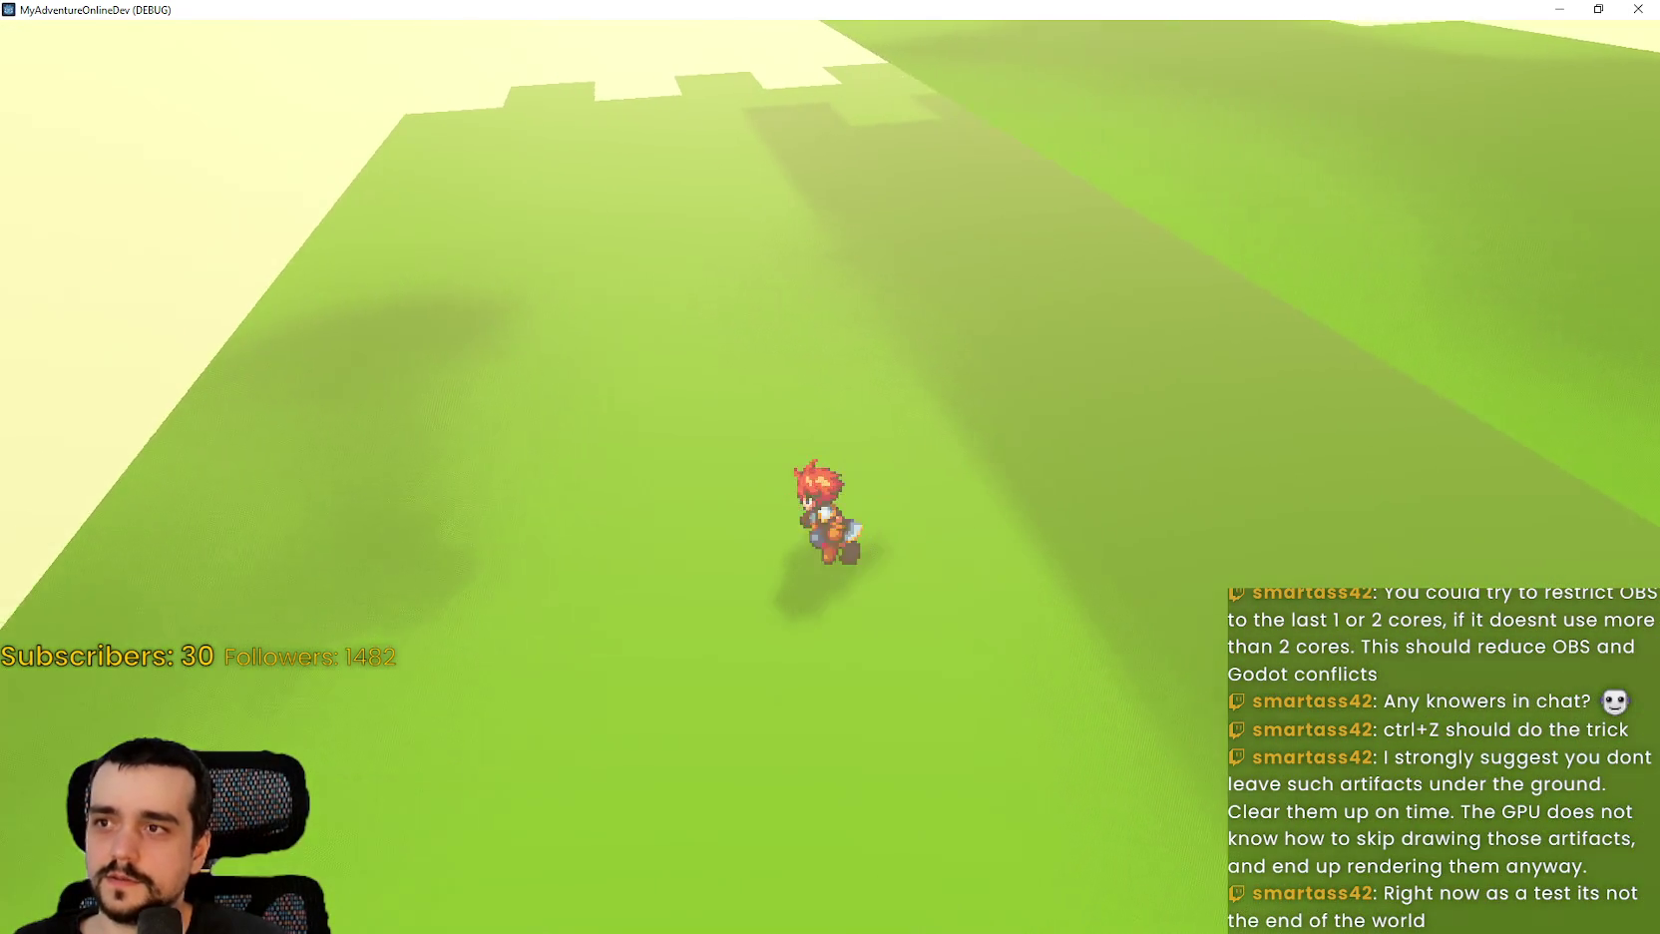
key(w)
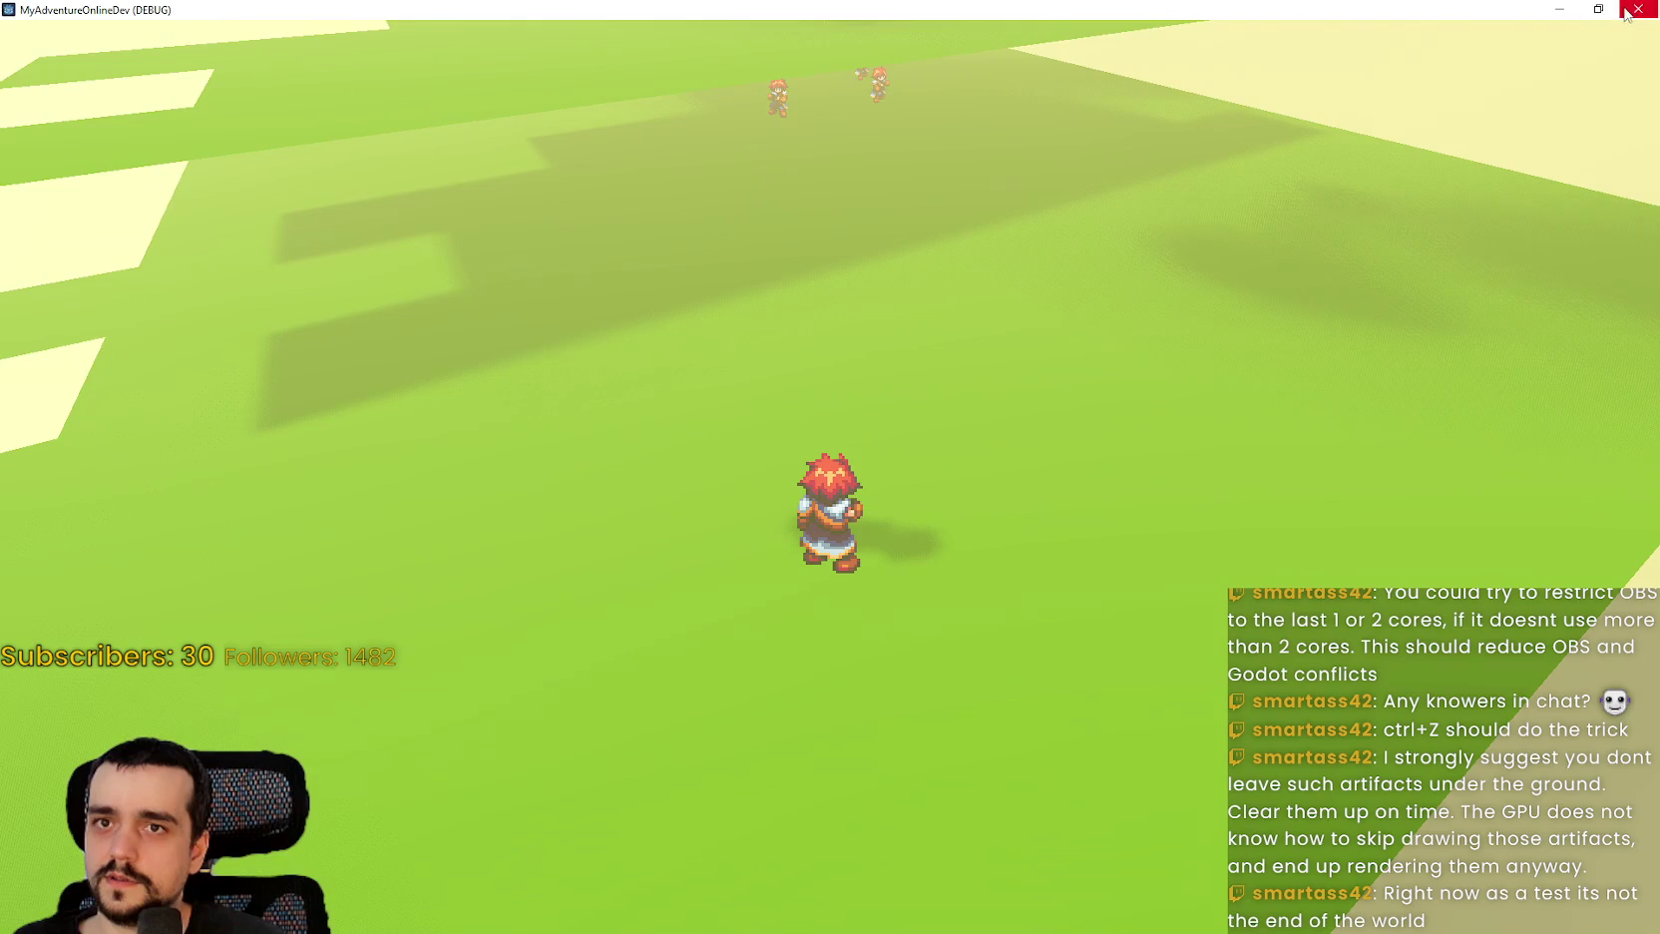
click(1598, 9)
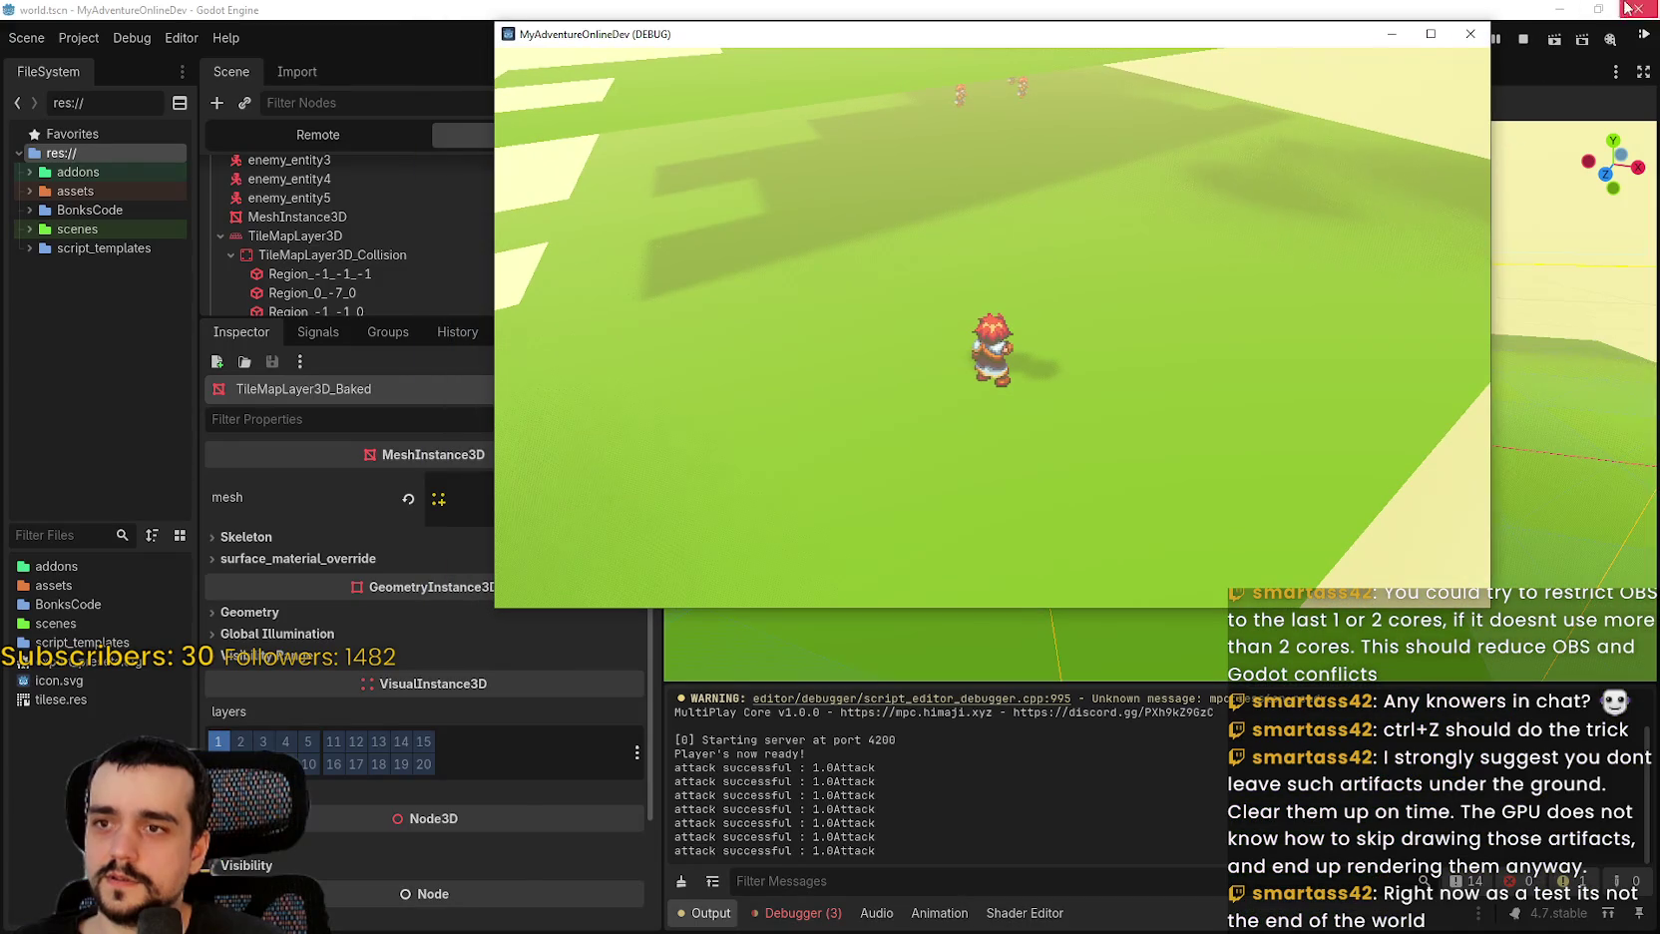
Graph the FPS and Process time monitors in the debugger while attacking.
click(798, 912)
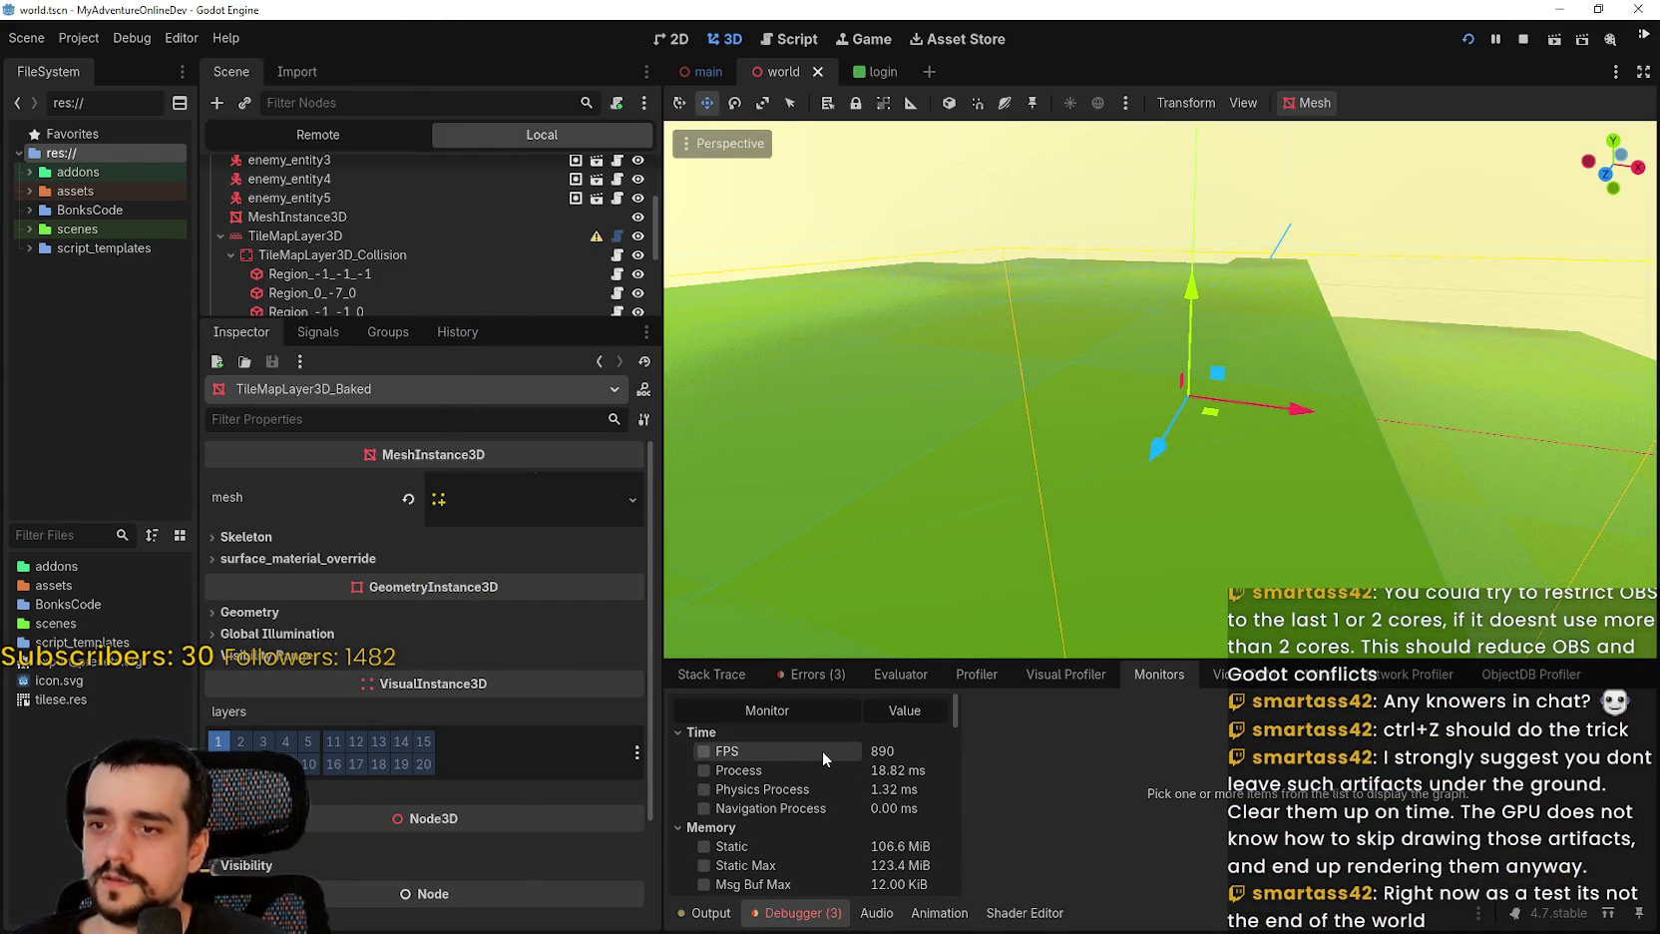
click(800, 754)
click(807, 770)
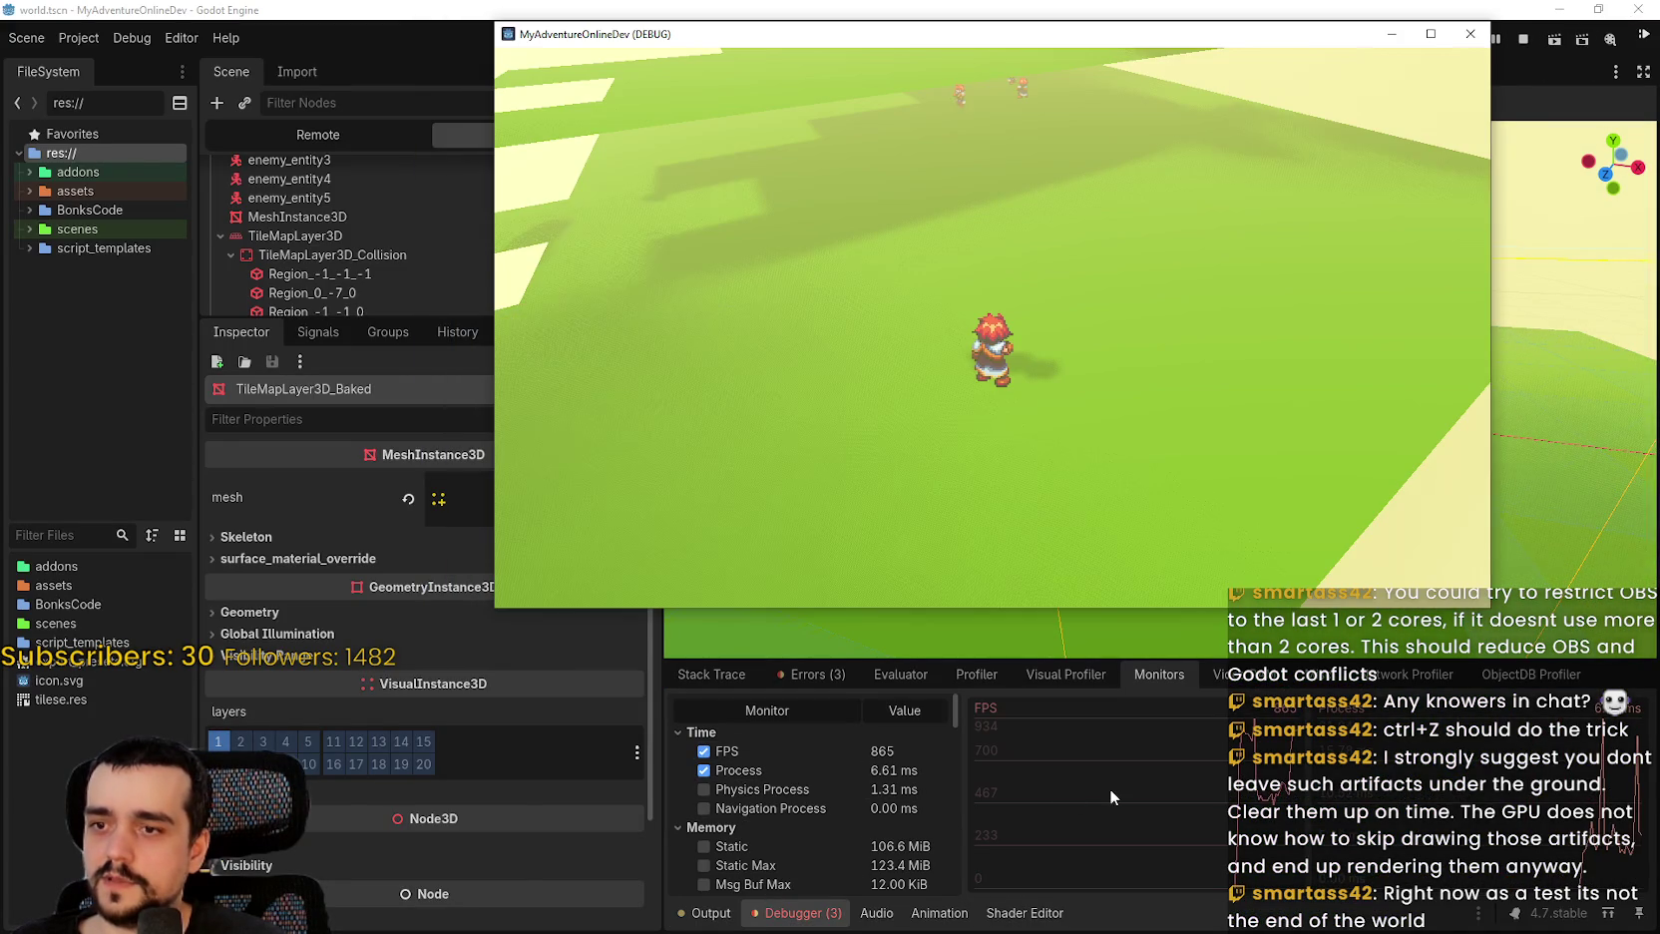
click(985, 293)
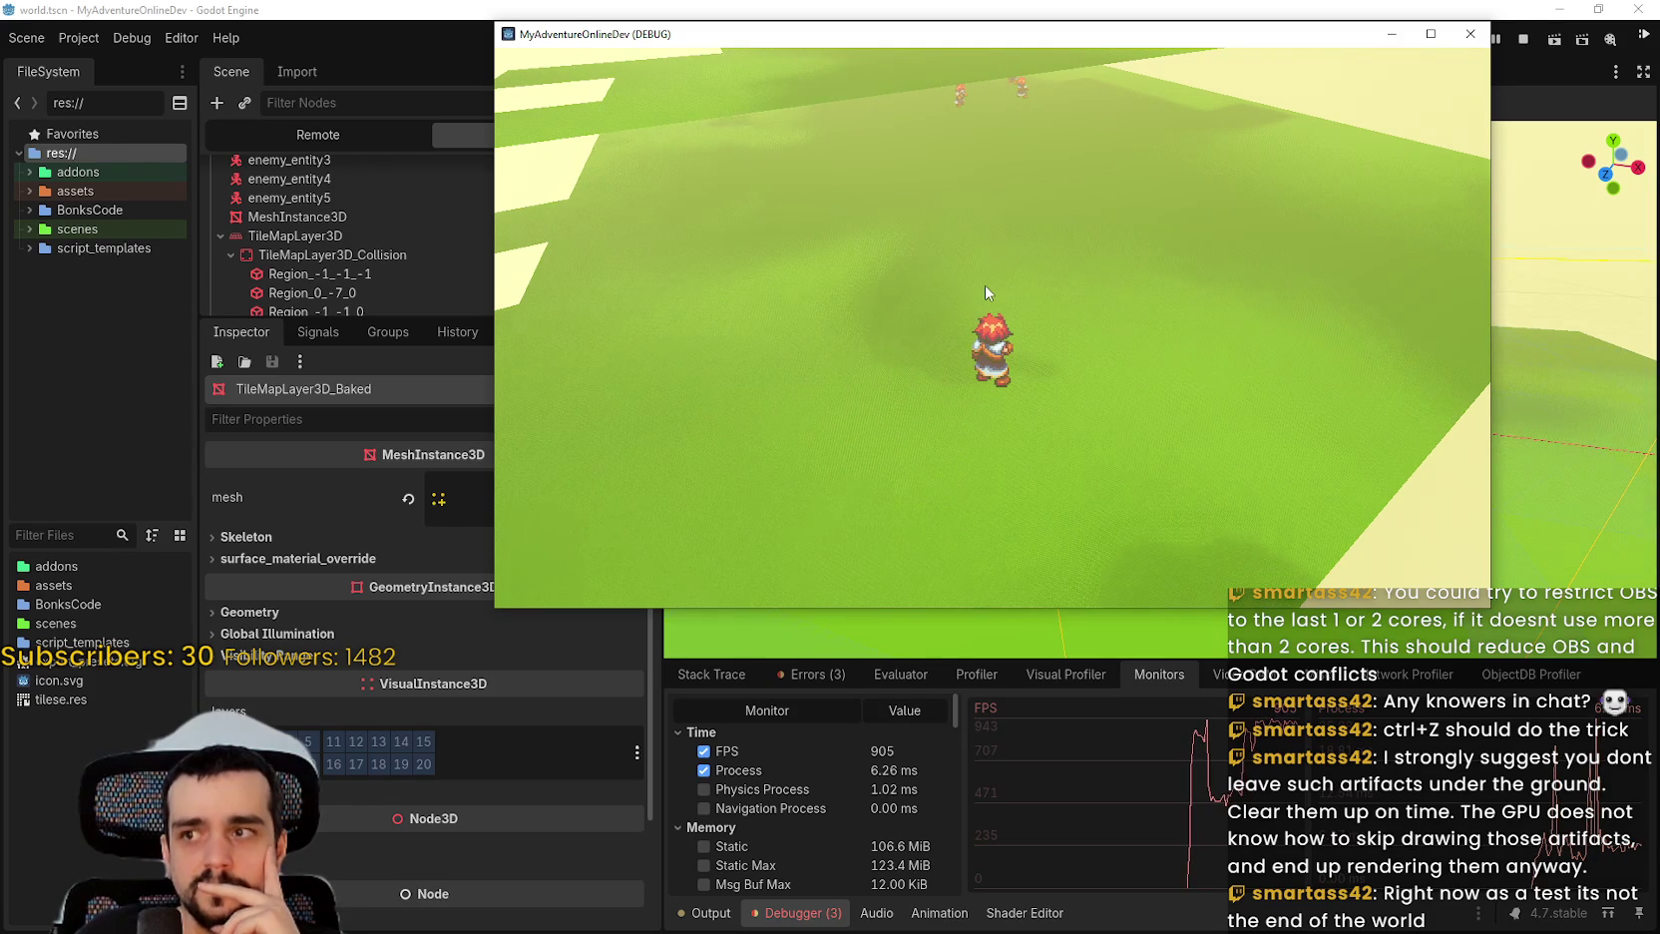
Back in the editor, inspect collision regions Region_-1_-1_-1, Region_0_-1_-1 and Region_0_0_-1.
click(287, 282)
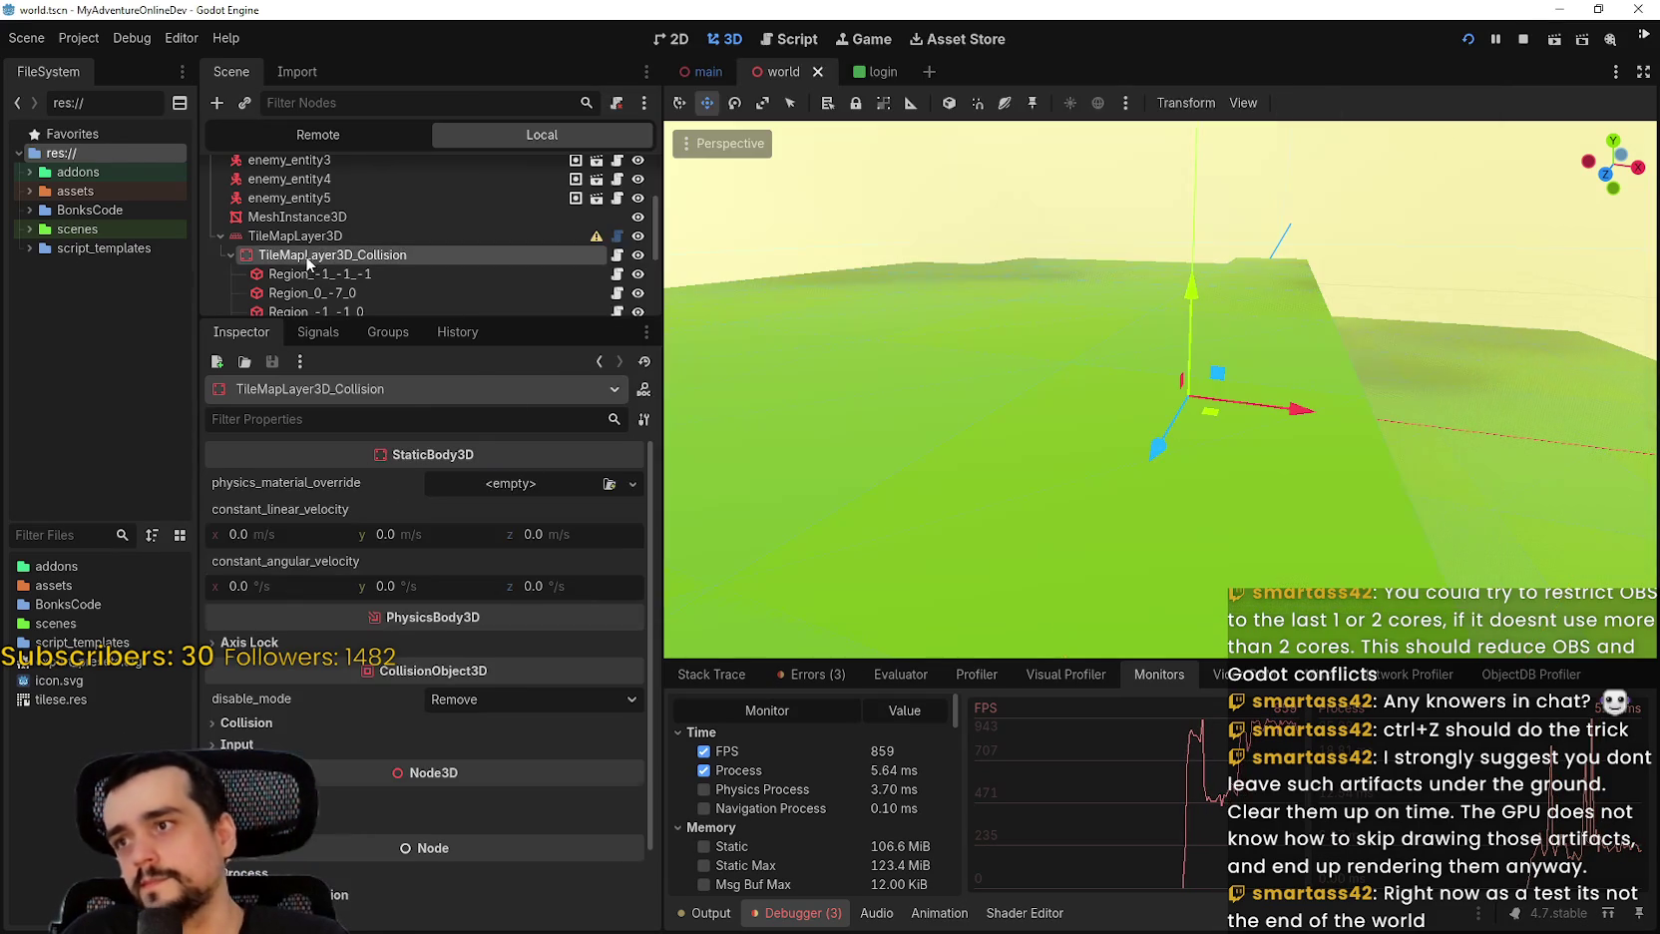
scroll(254, 219, down, 2)
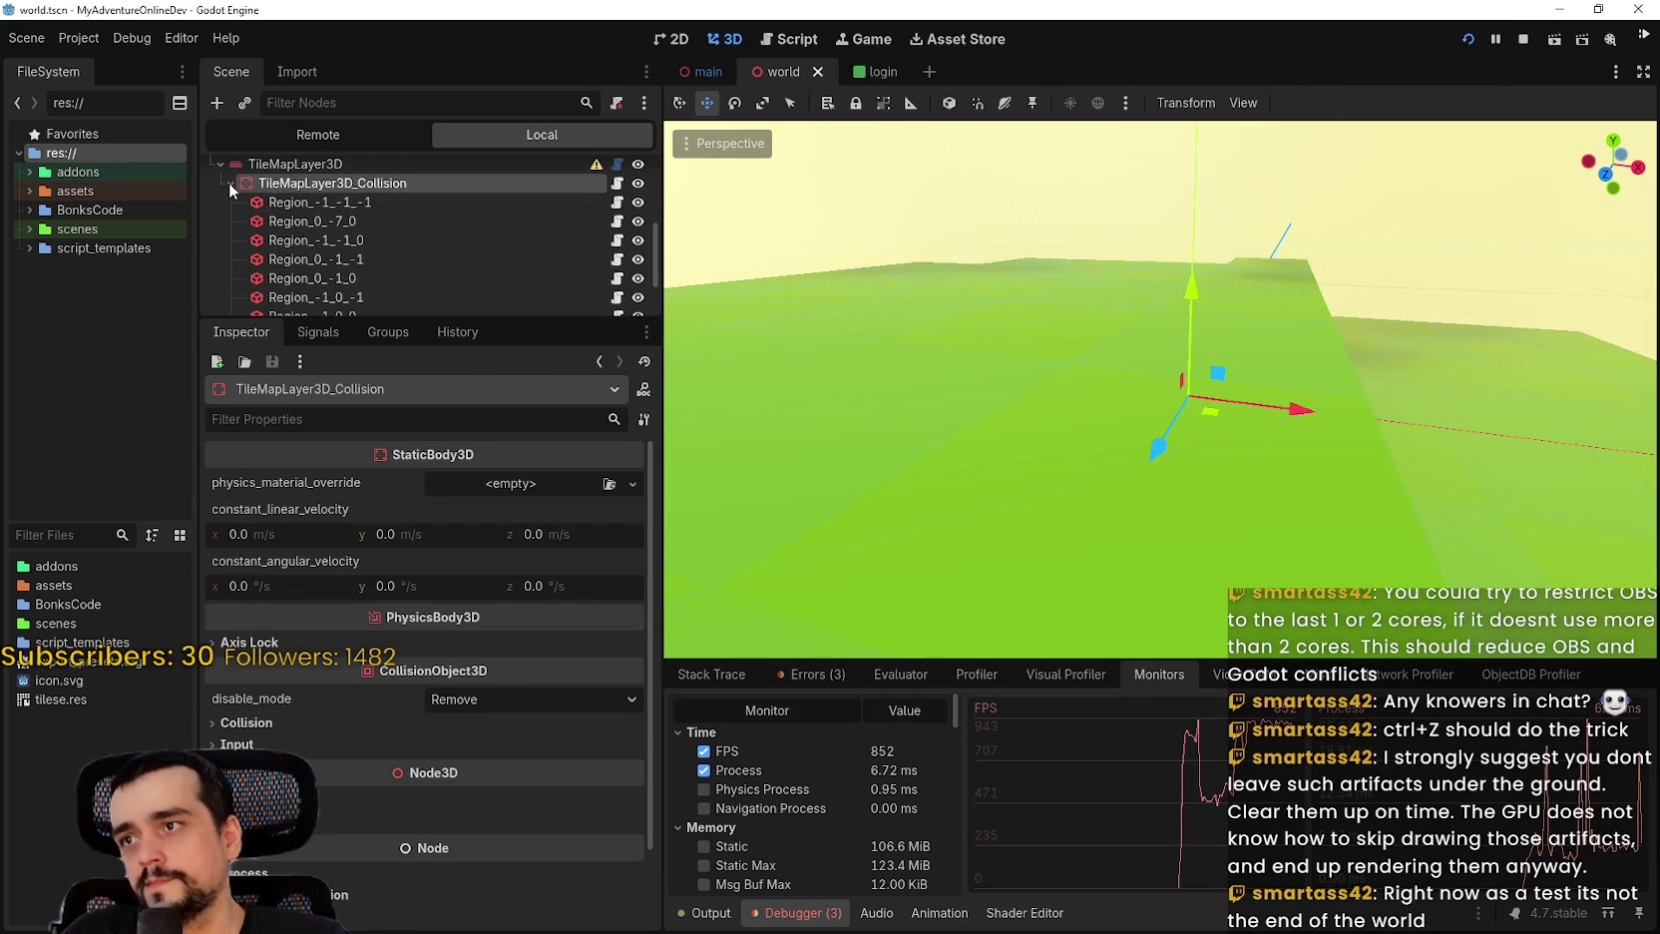
scroll(228, 182, up, 3)
click(254, 297)
scroll(269, 270, down, 4)
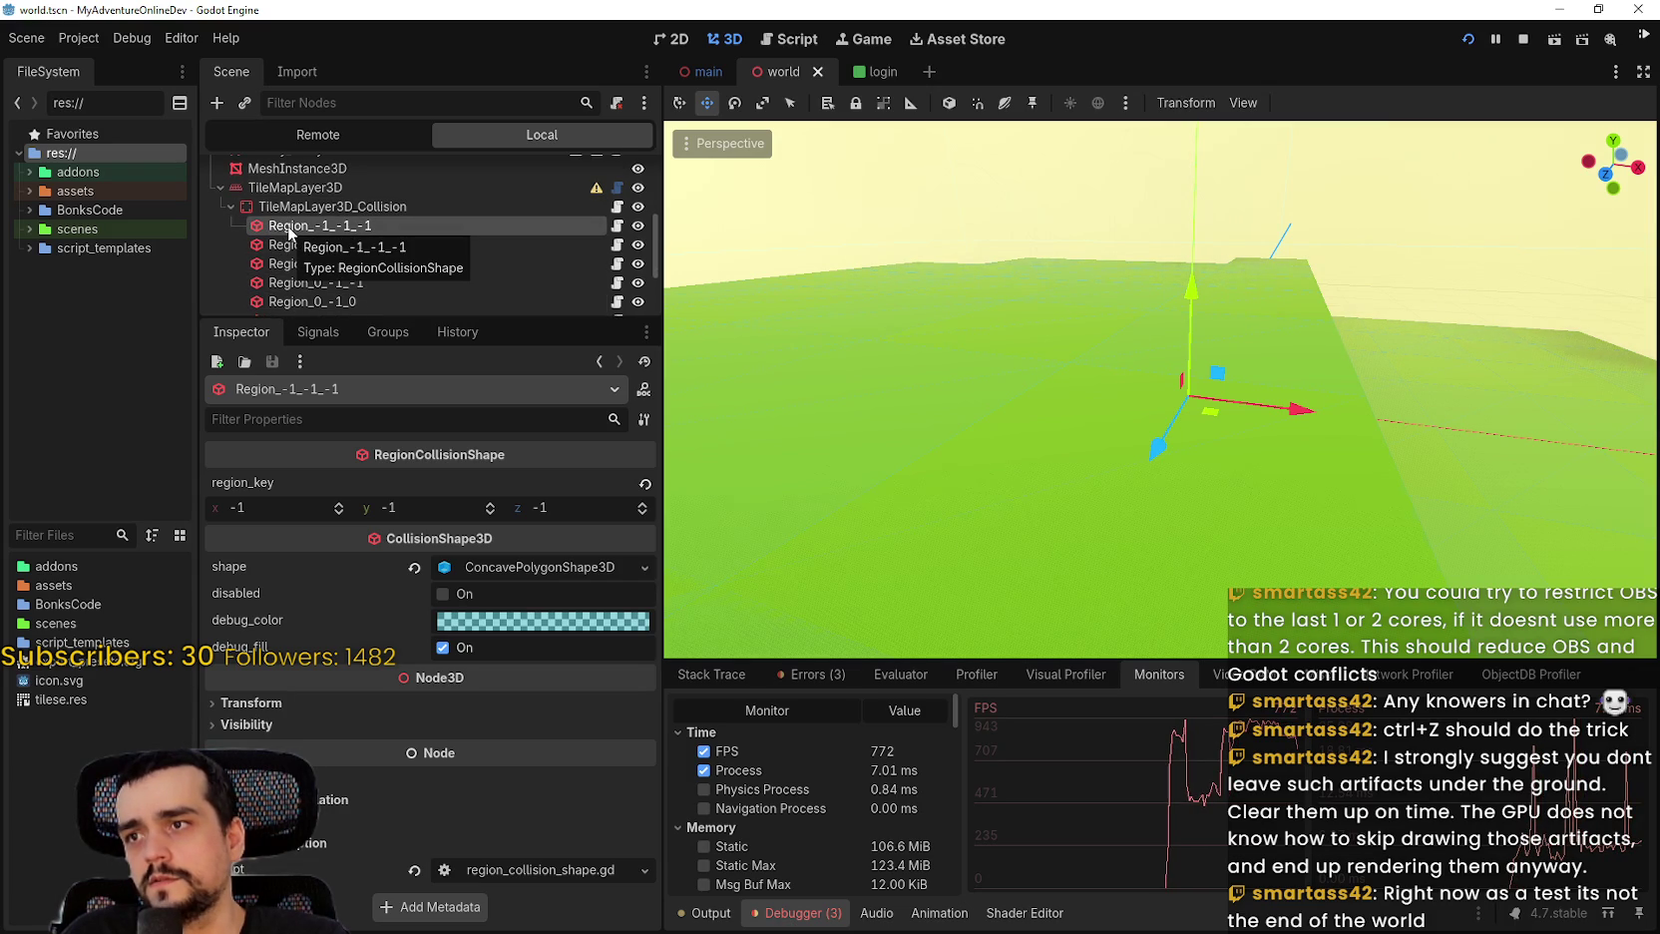
key(Down)
key(Down)
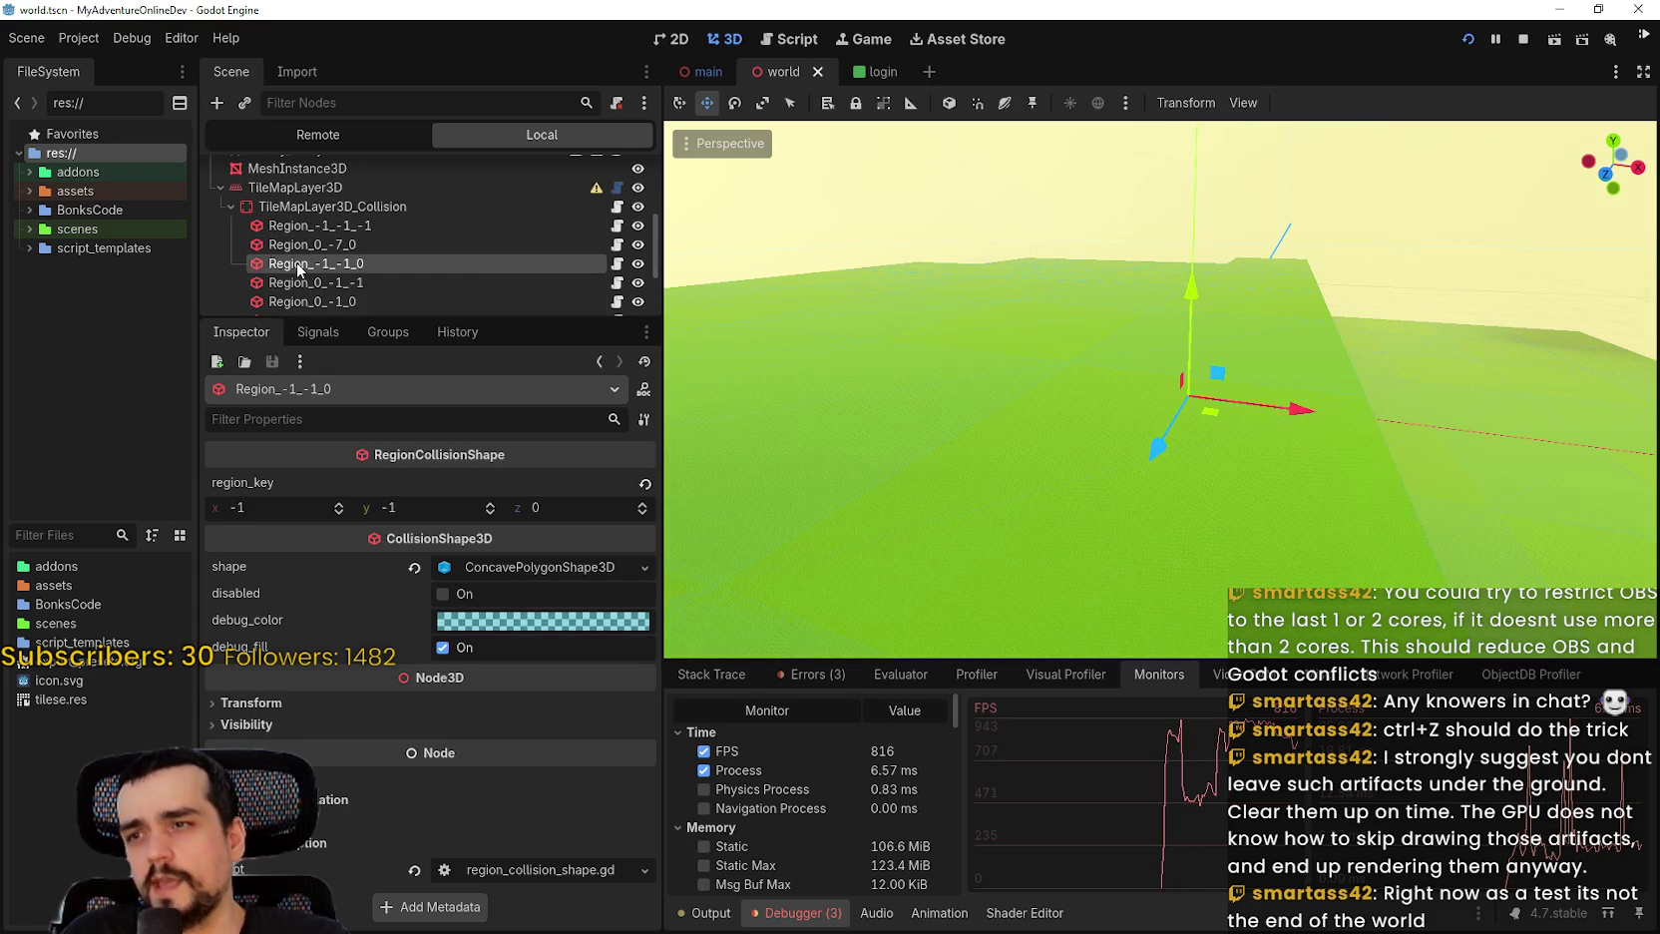
scroll(299, 269, down, 2)
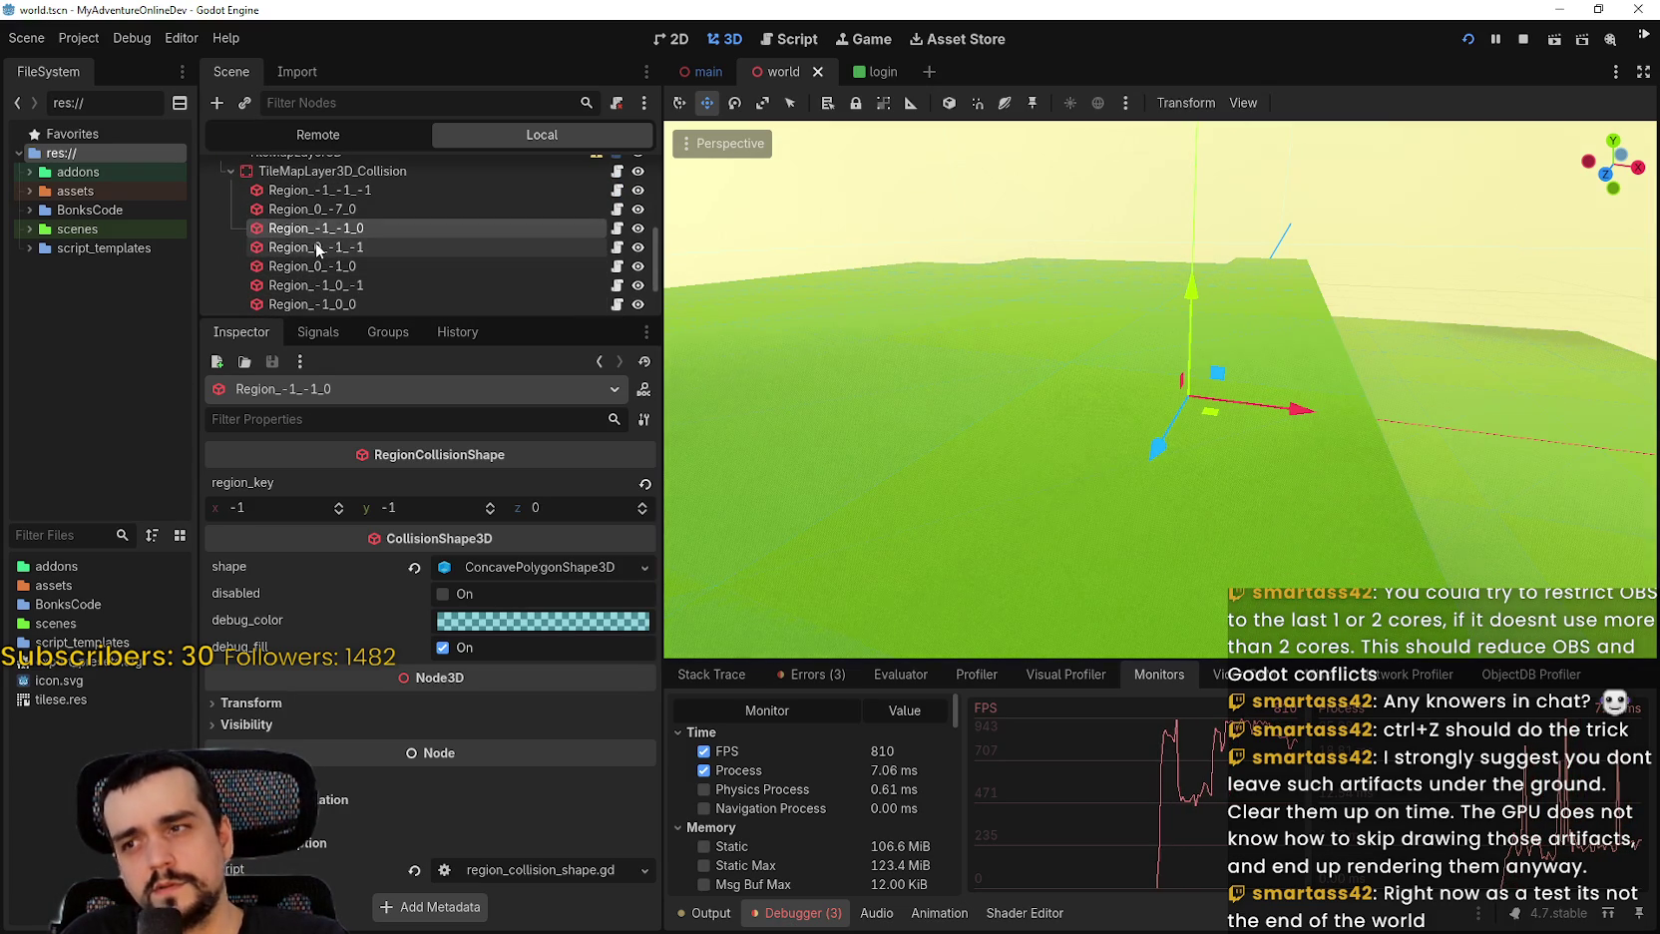
click(315, 253)
scroll(305, 259, down, 2)
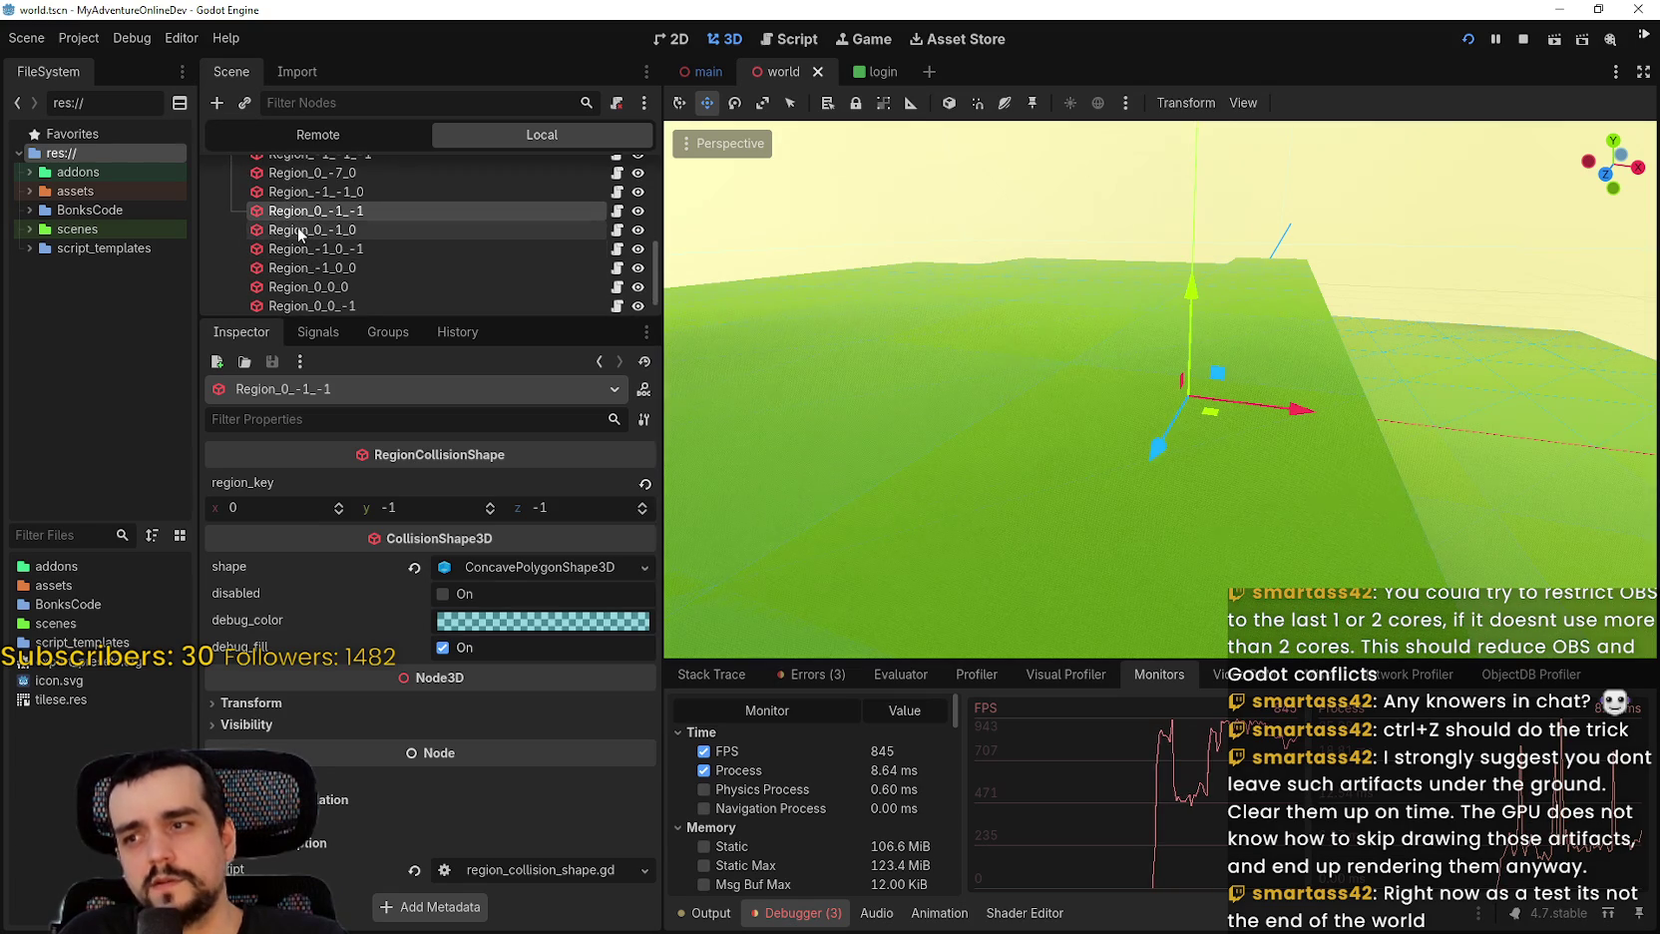
click(360, 303)
scroll(357, 288, down, 1)
Inspect the TileMapLayer3D_Baked mesh resource from above and enlarge the scene tree panel.
click(354, 296)
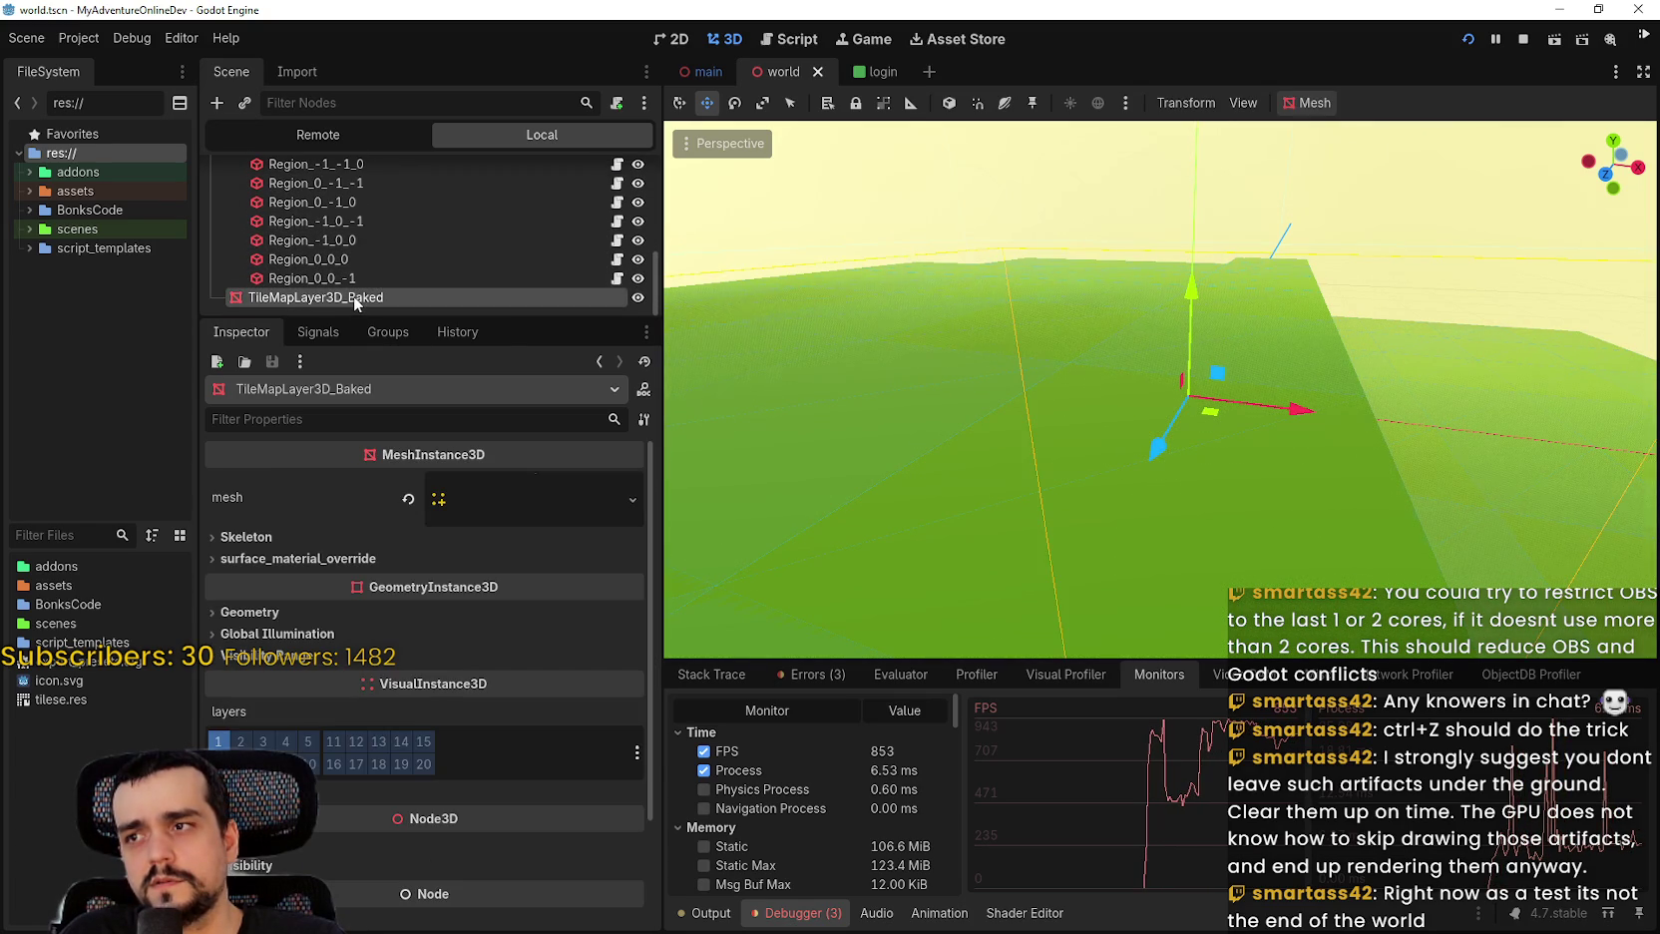
drag(1013, 457, 975, 487)
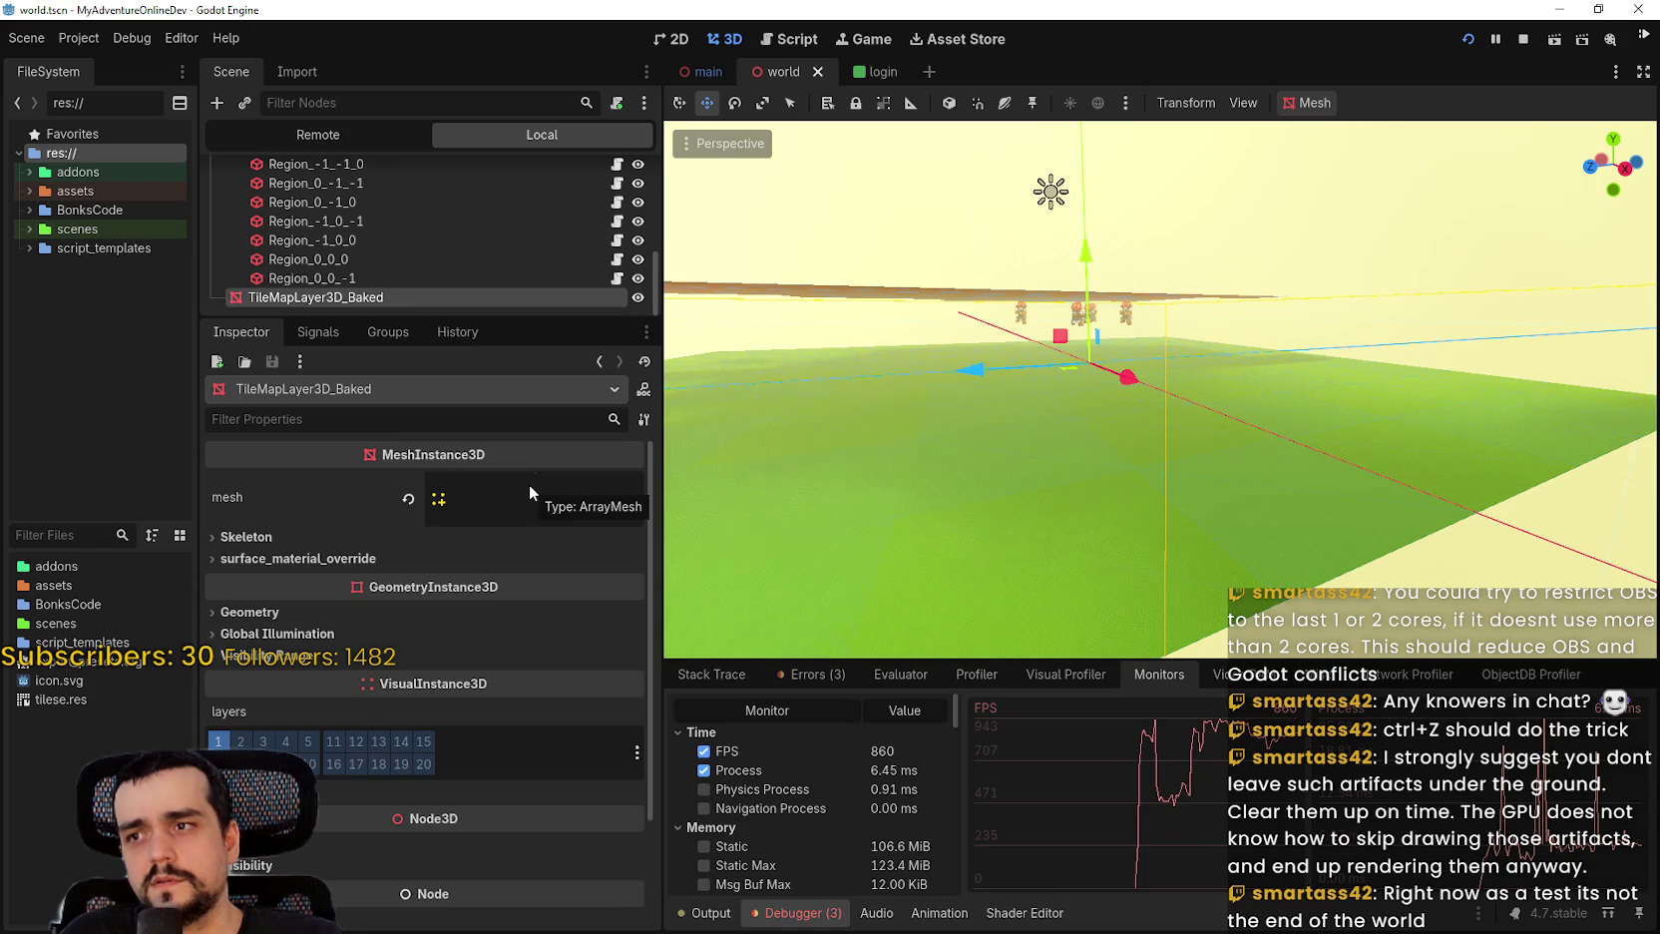
click(482, 503)
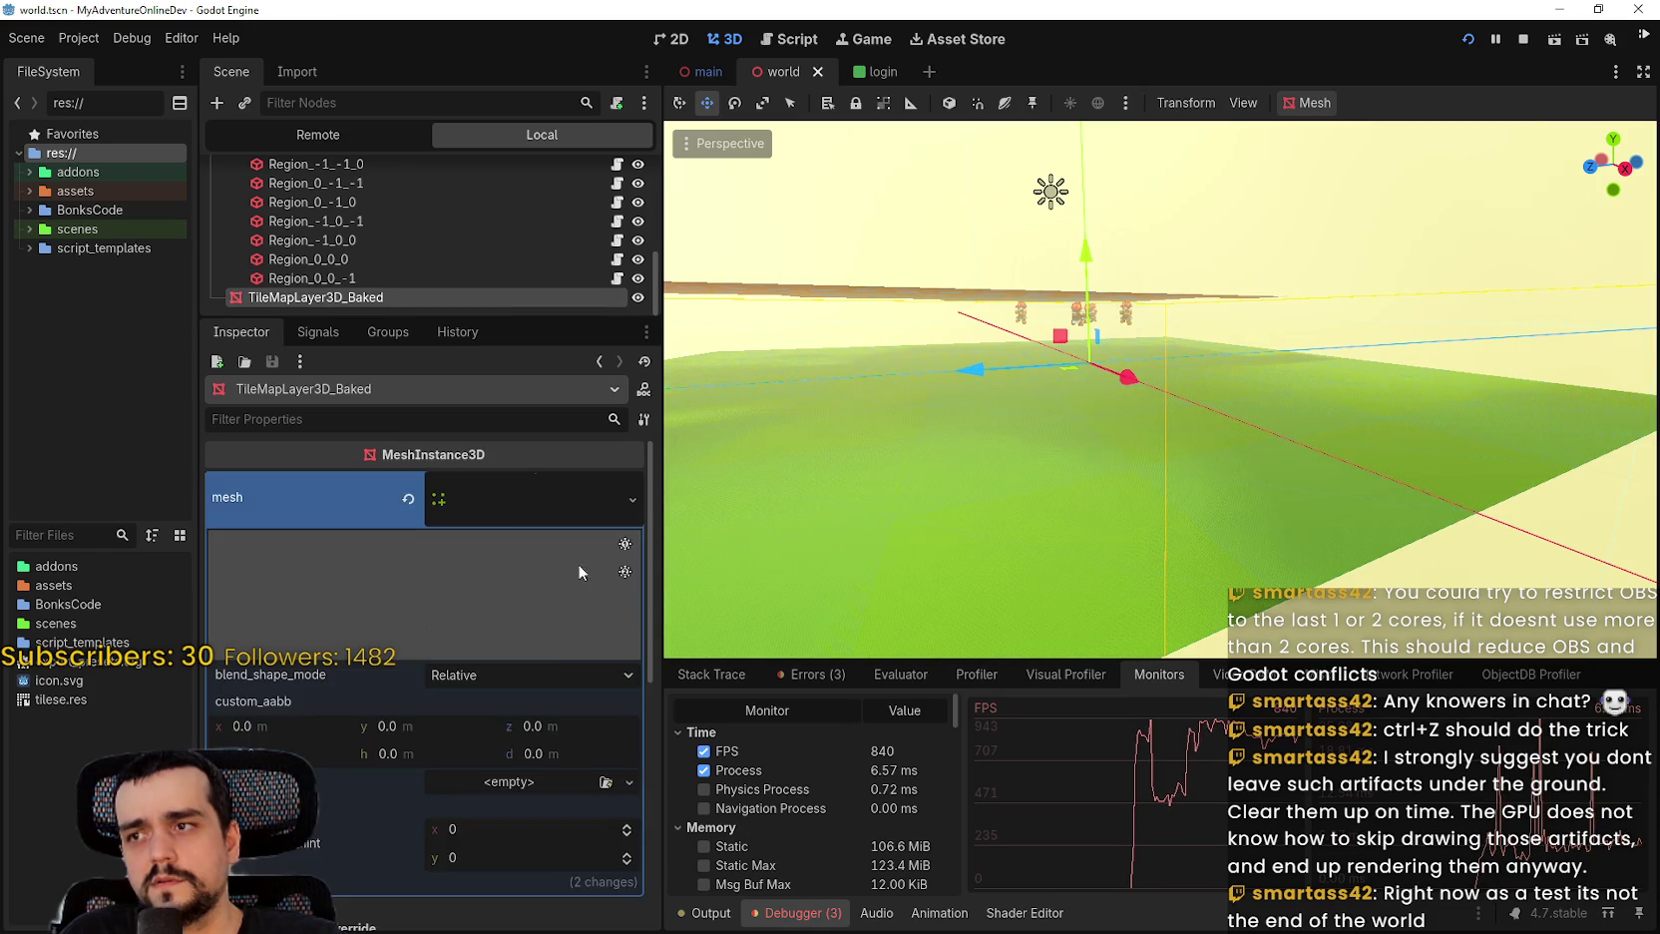
scroll(558, 575, up, 2)
click(515, 507)
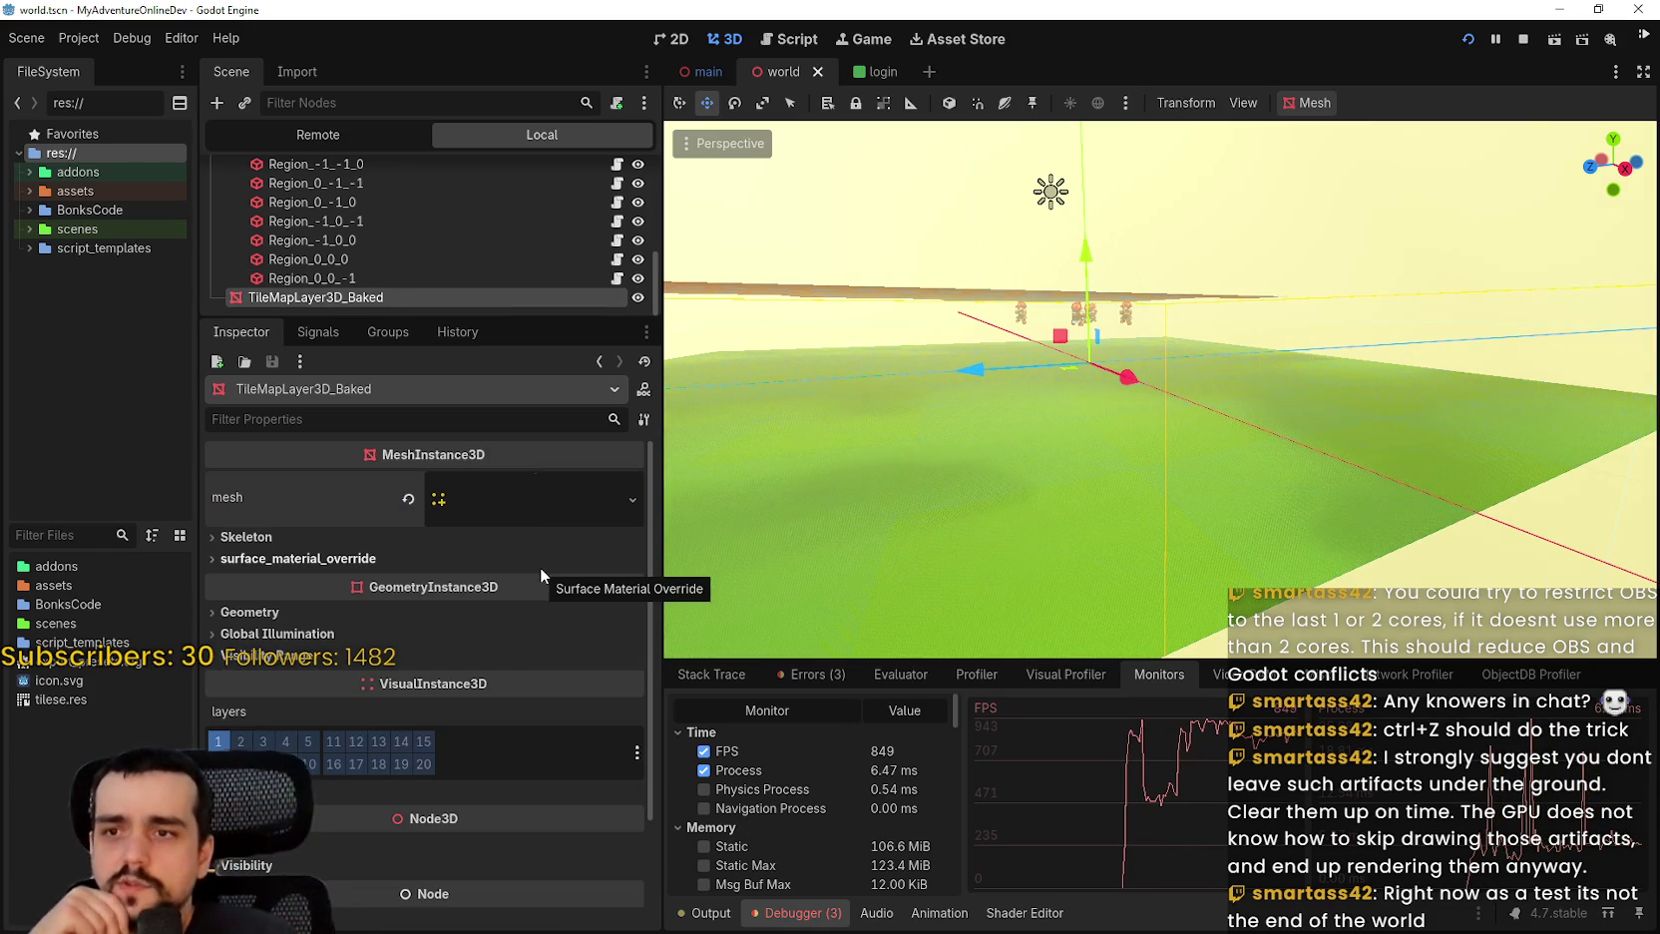
mouse_move(1158, 425)
mouse_down()
mouse_move(967, 463)
mouse_move(937, 448)
mouse_up()
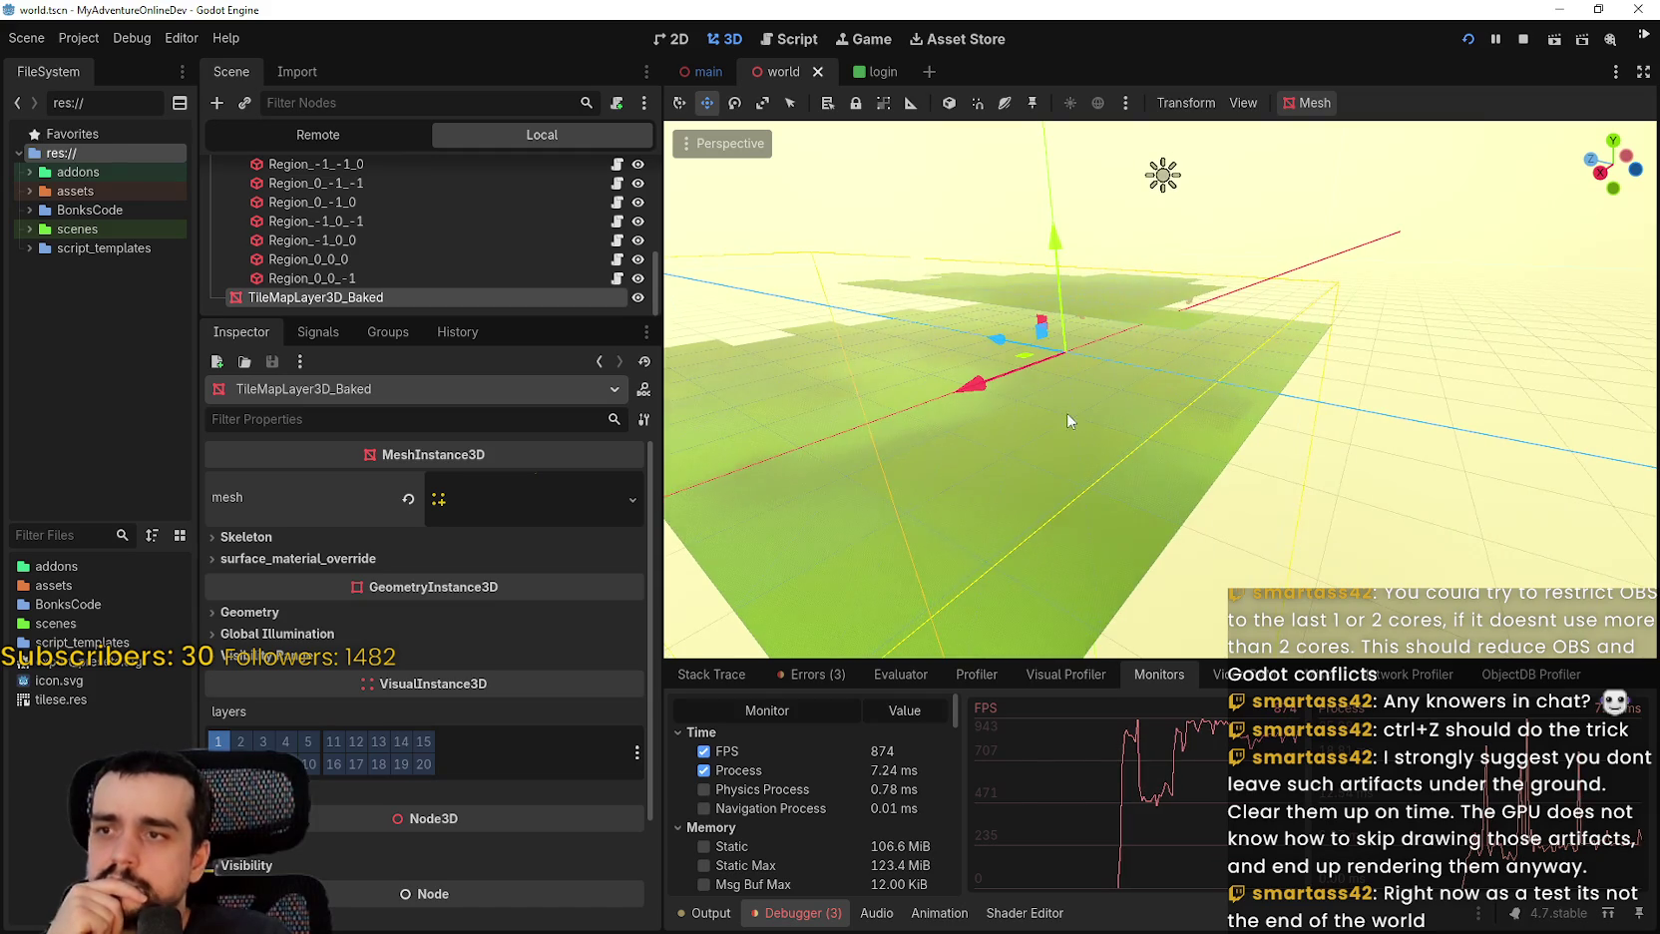
drag(1064, 415, 914, 428)
drag(507, 371, 494, 554)
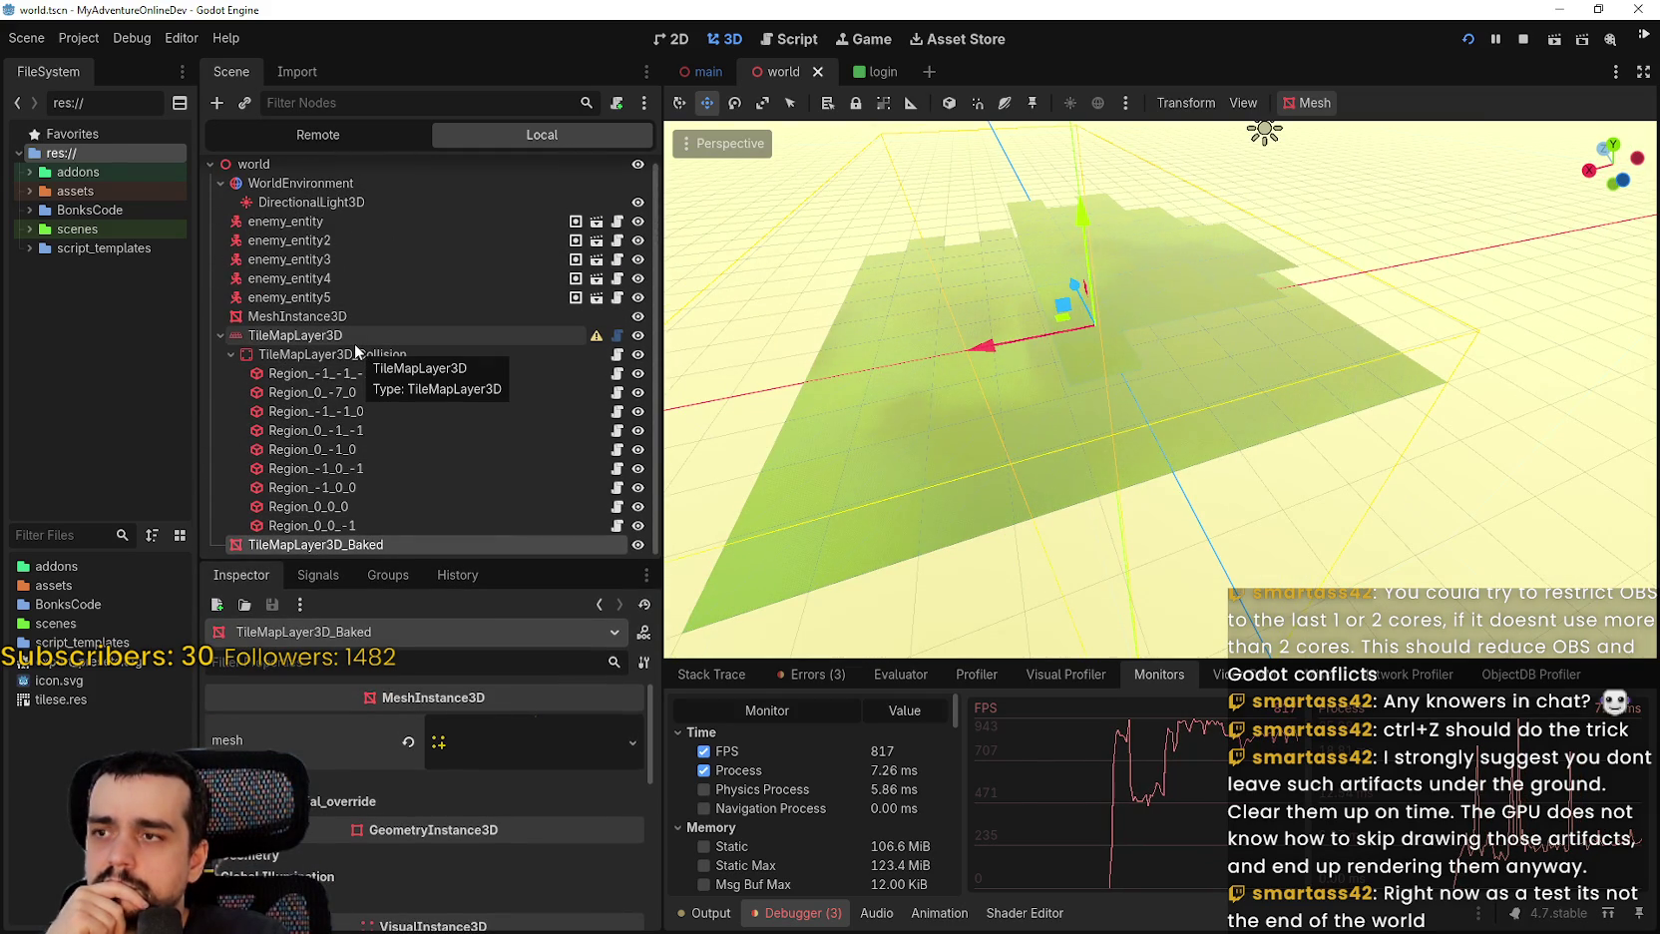
Collapse the TileMapLayer3D children, enlarge the Inspector, and select WorldEnvironment.
click(279, 336)
click(220, 336)
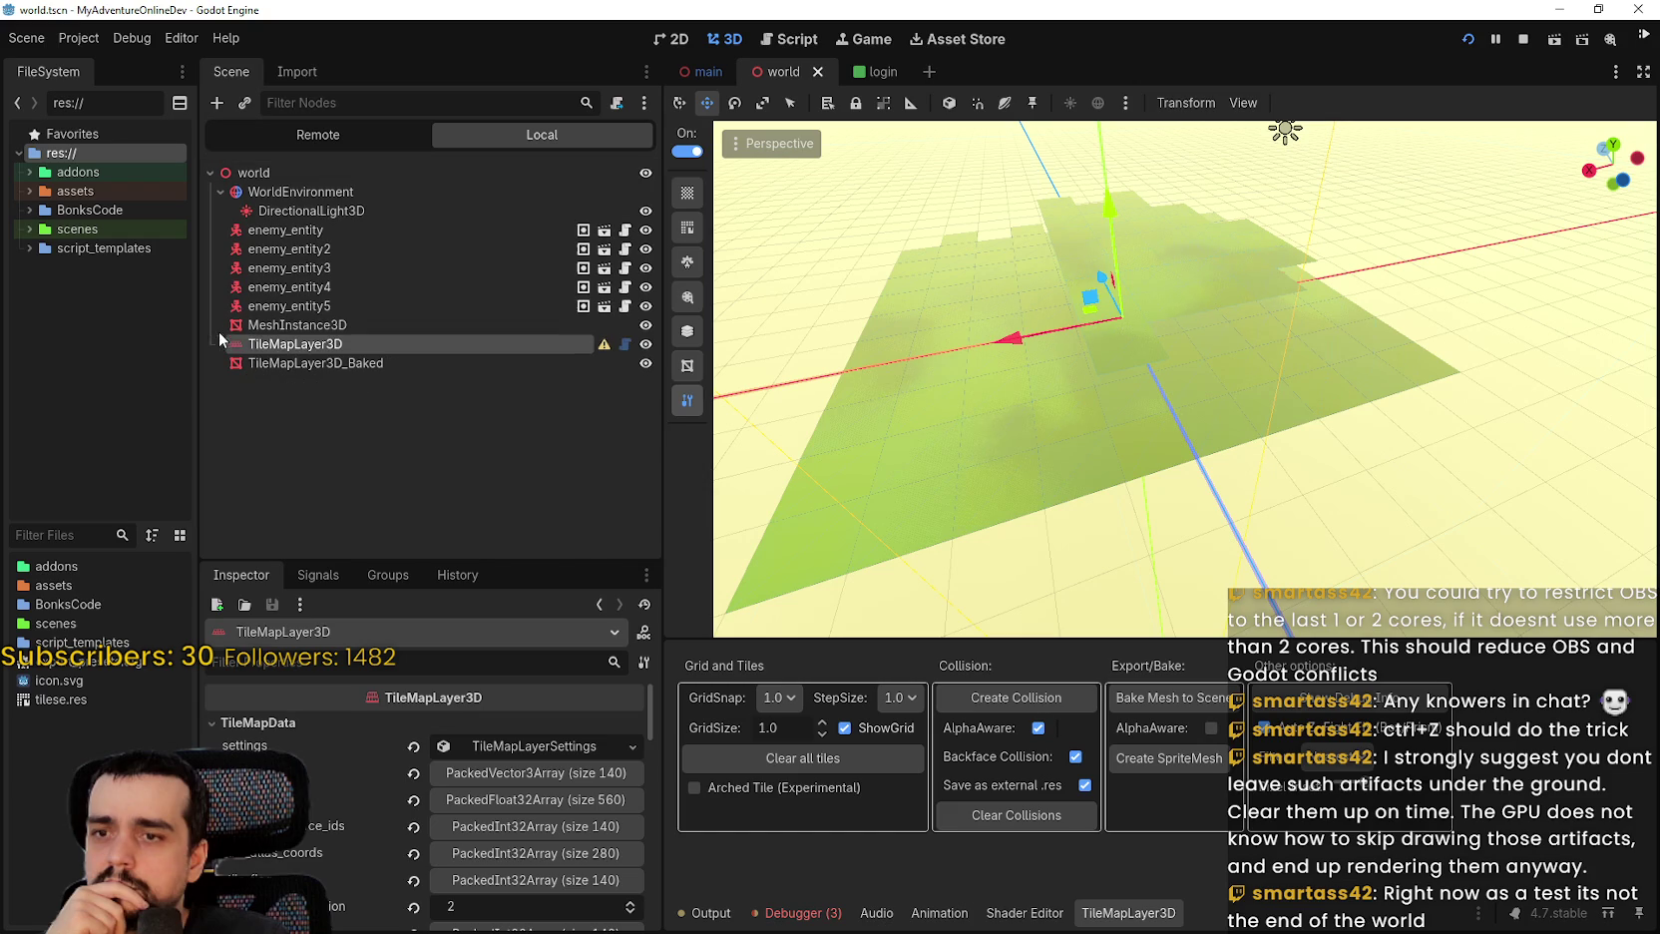
click(304, 203)
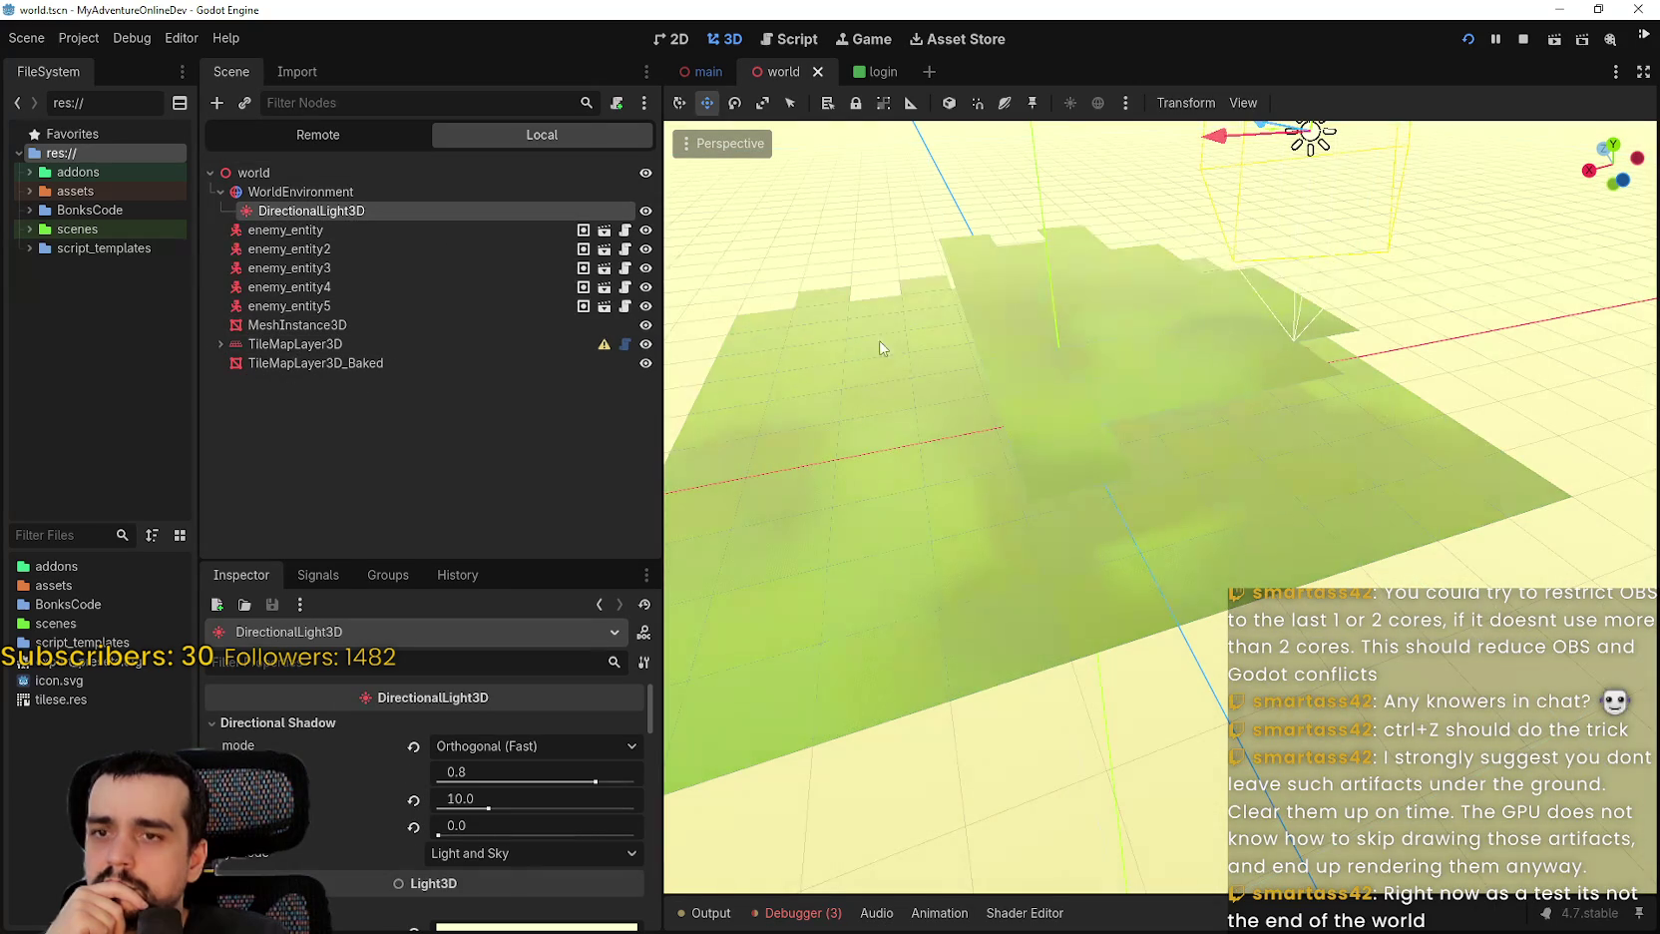
scroll(881, 347, down, 2)
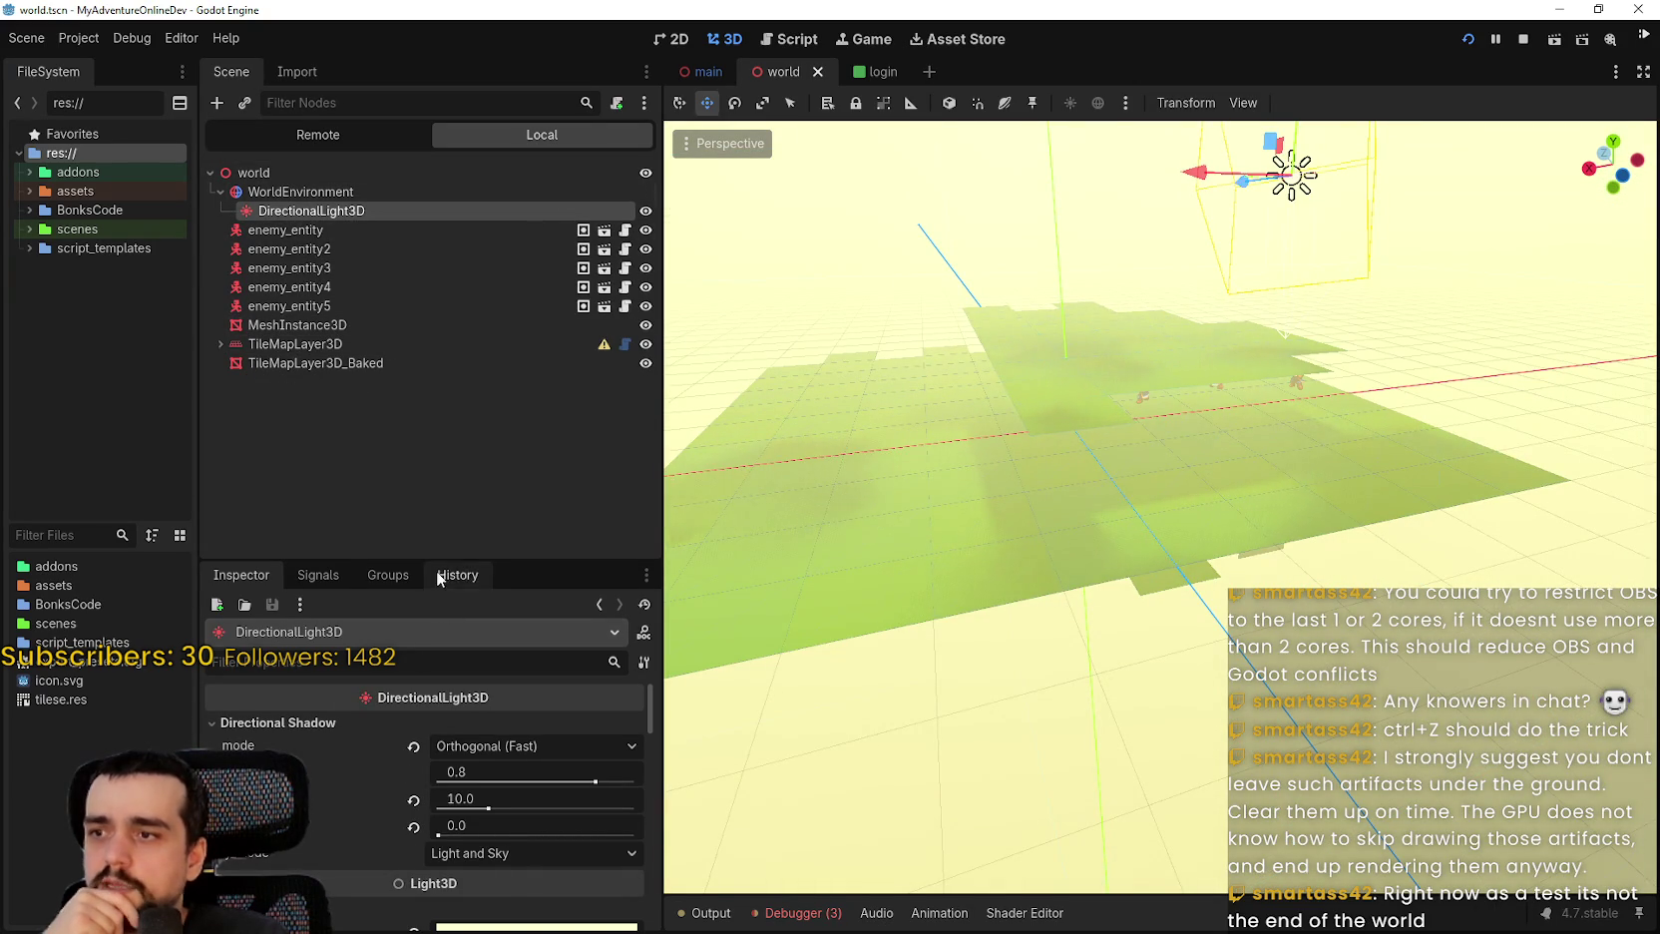
drag(436, 557, 436, 387)
click(324, 193)
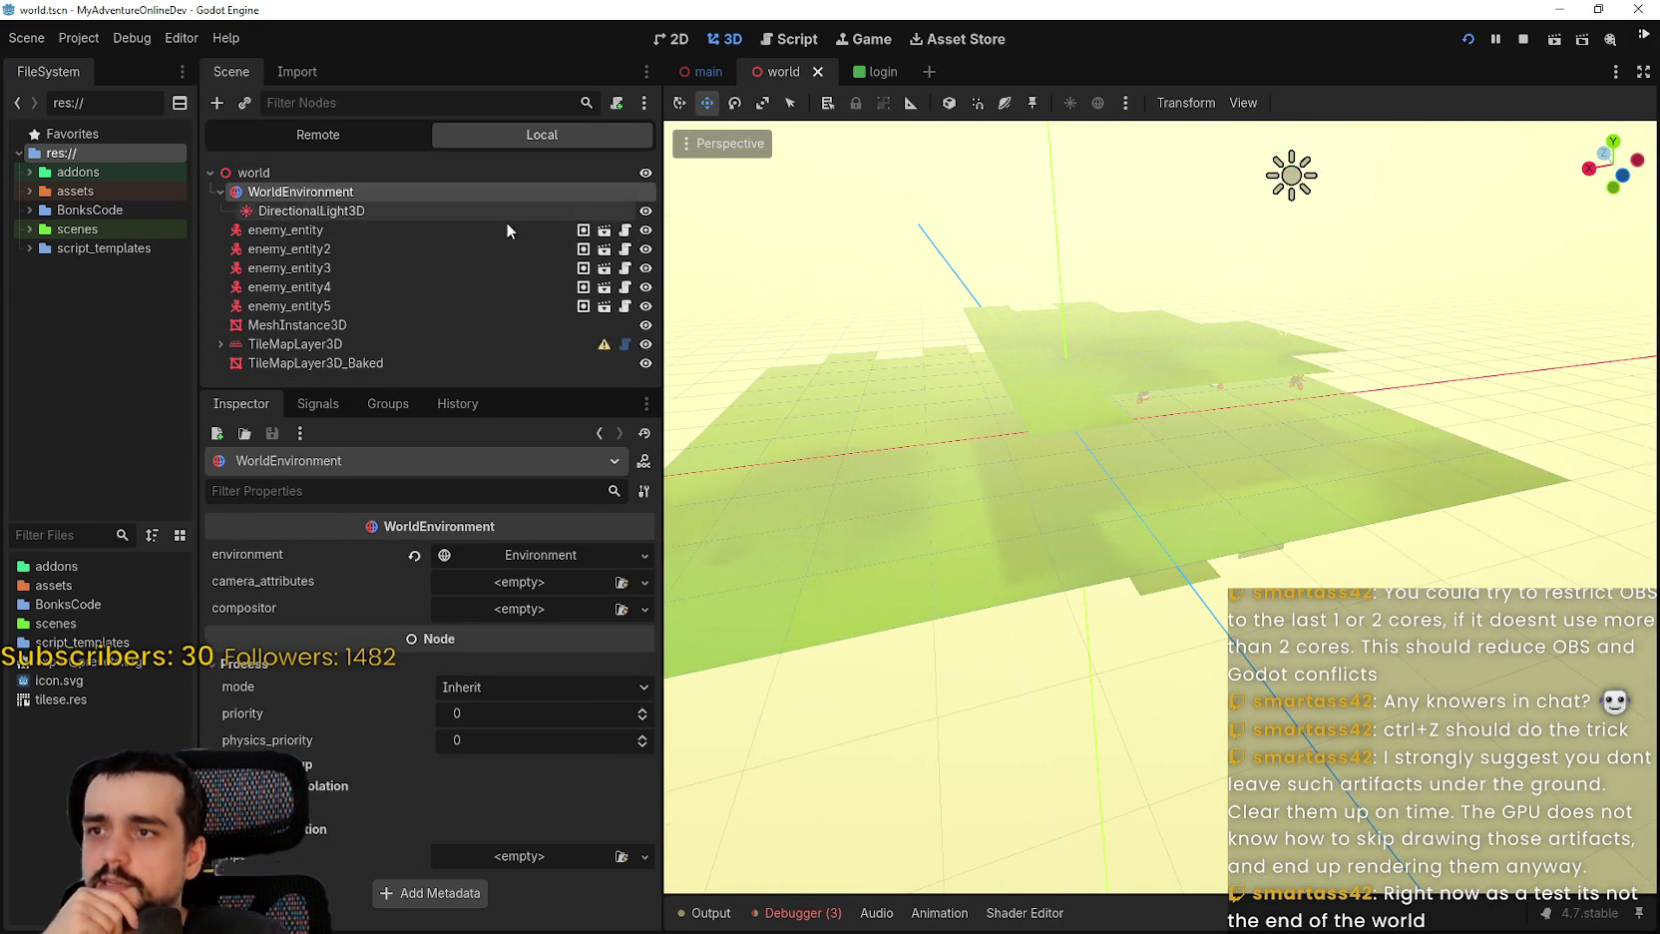
Hide DirectionalLight3D and view the darker ground edge-on from low level.
click(645, 211)
click(644, 211)
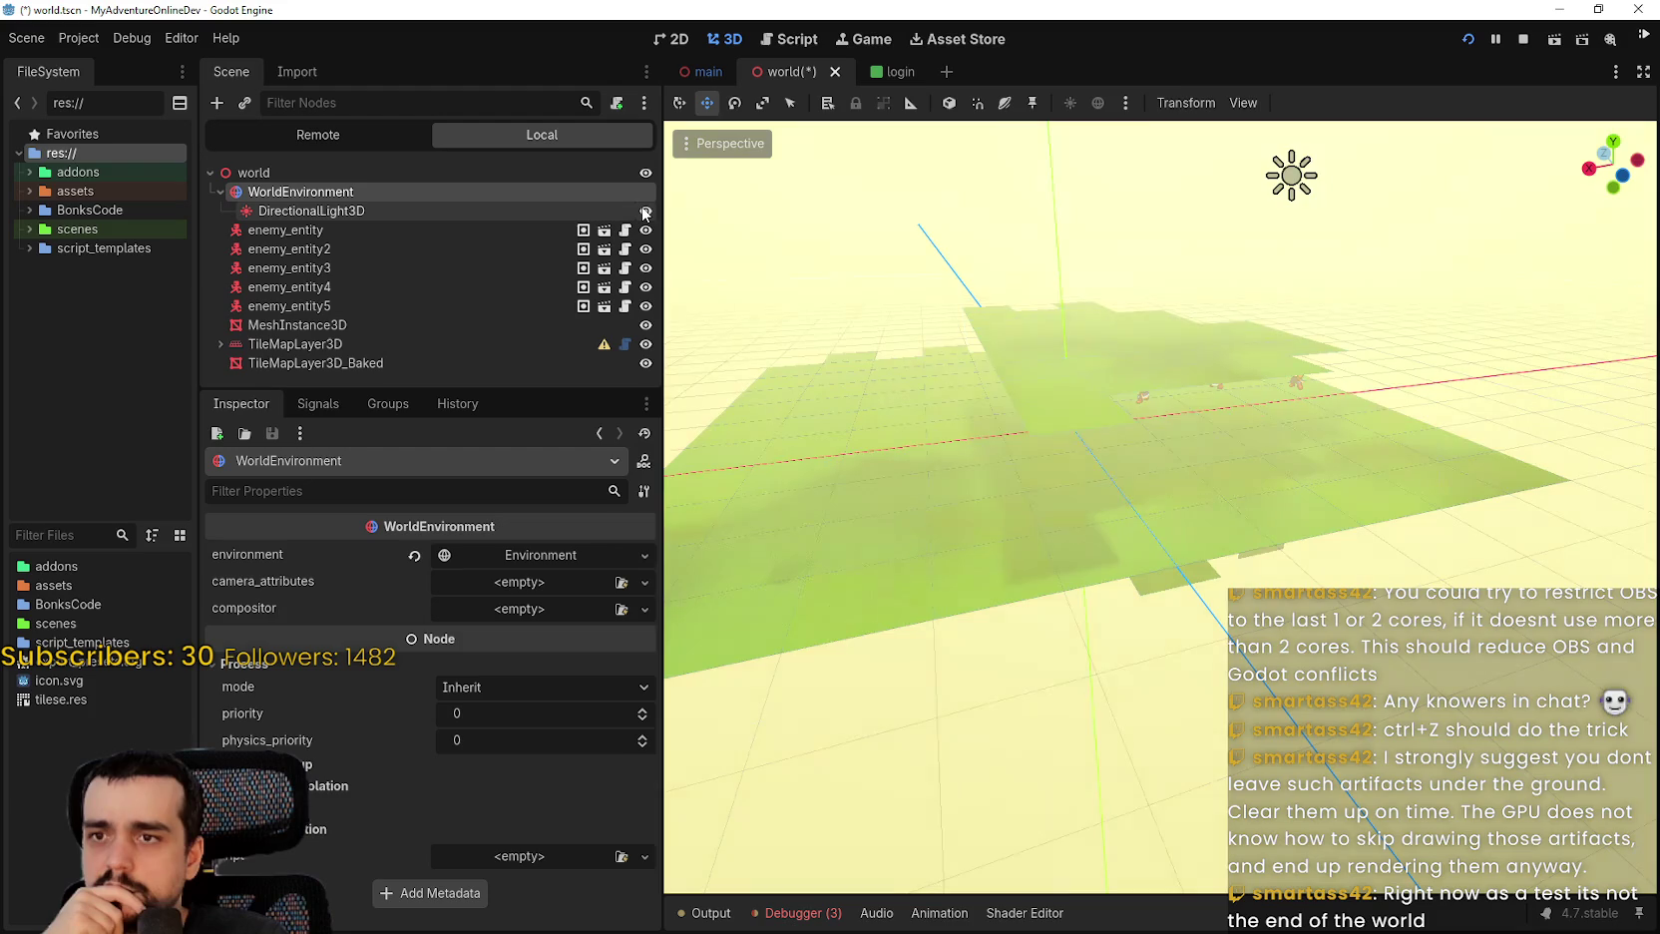
click(644, 212)
mouse_move(1005, 549)
mouse_down()
mouse_move(1007, 619)
mouse_move(810, 493)
mouse_move(750, 431)
mouse_move(1261, 525)
mouse_up()
mouse_move(1409, 487)
mouse_down()
mouse_move(1157, 498)
mouse_move(1022, 483)
mouse_move(979, 504)
mouse_up()
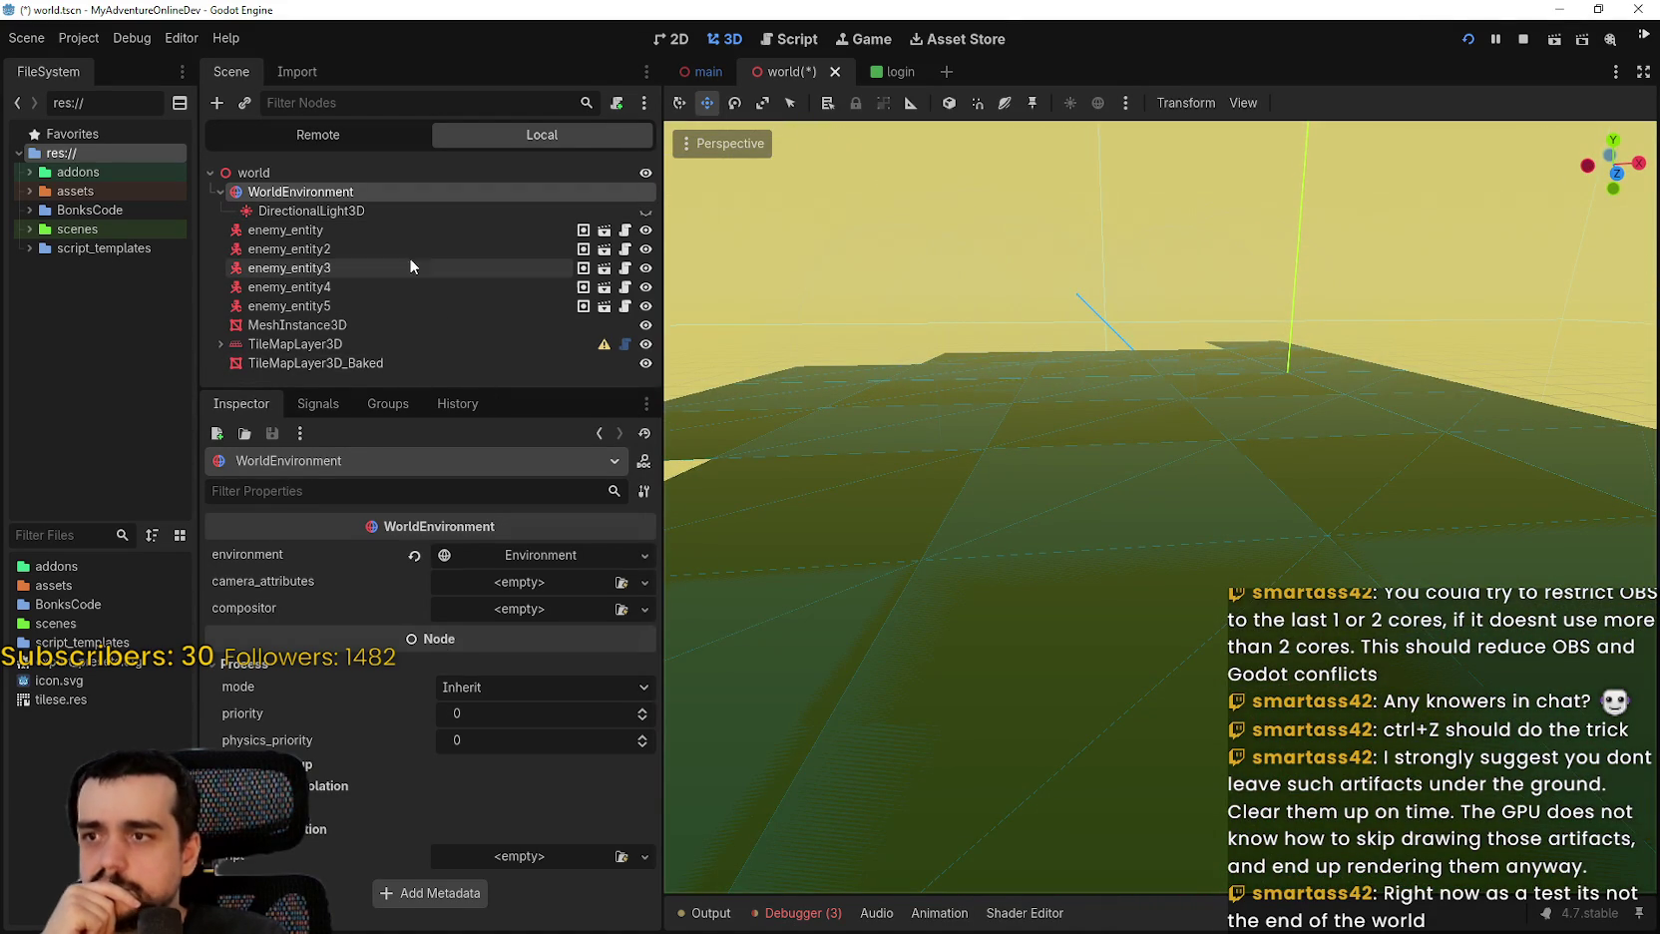
Set the Environment's Ambient Light colour to gold and make DirectionalLight3D visible again.
click(544, 554)
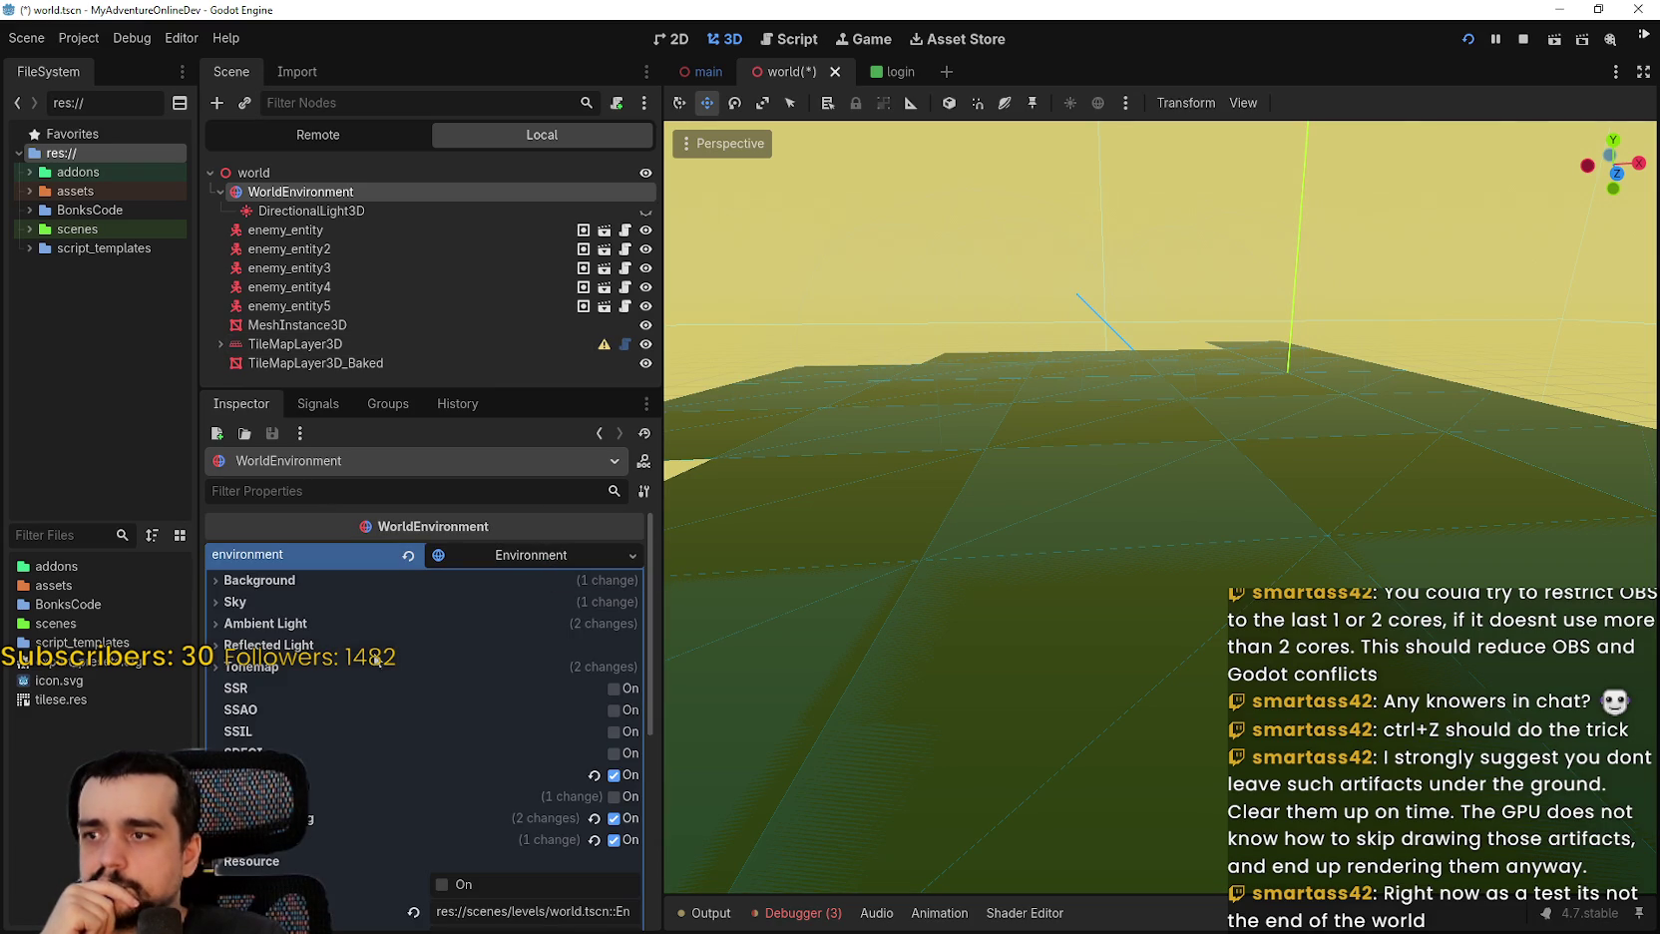
click(380, 626)
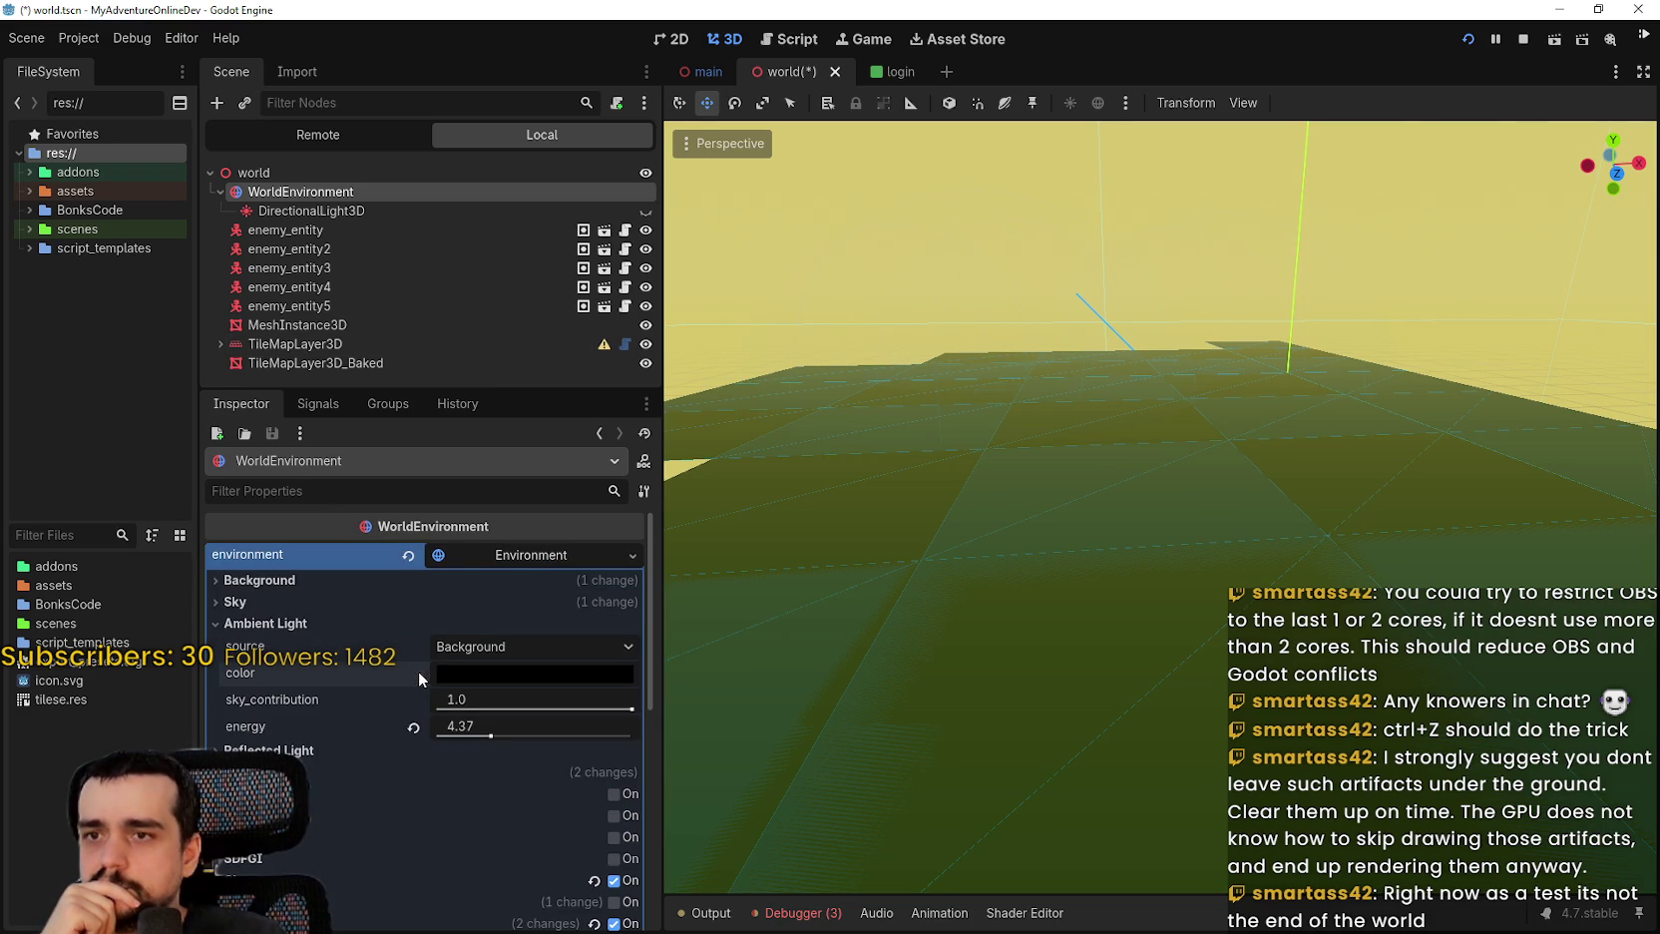
click(645, 210)
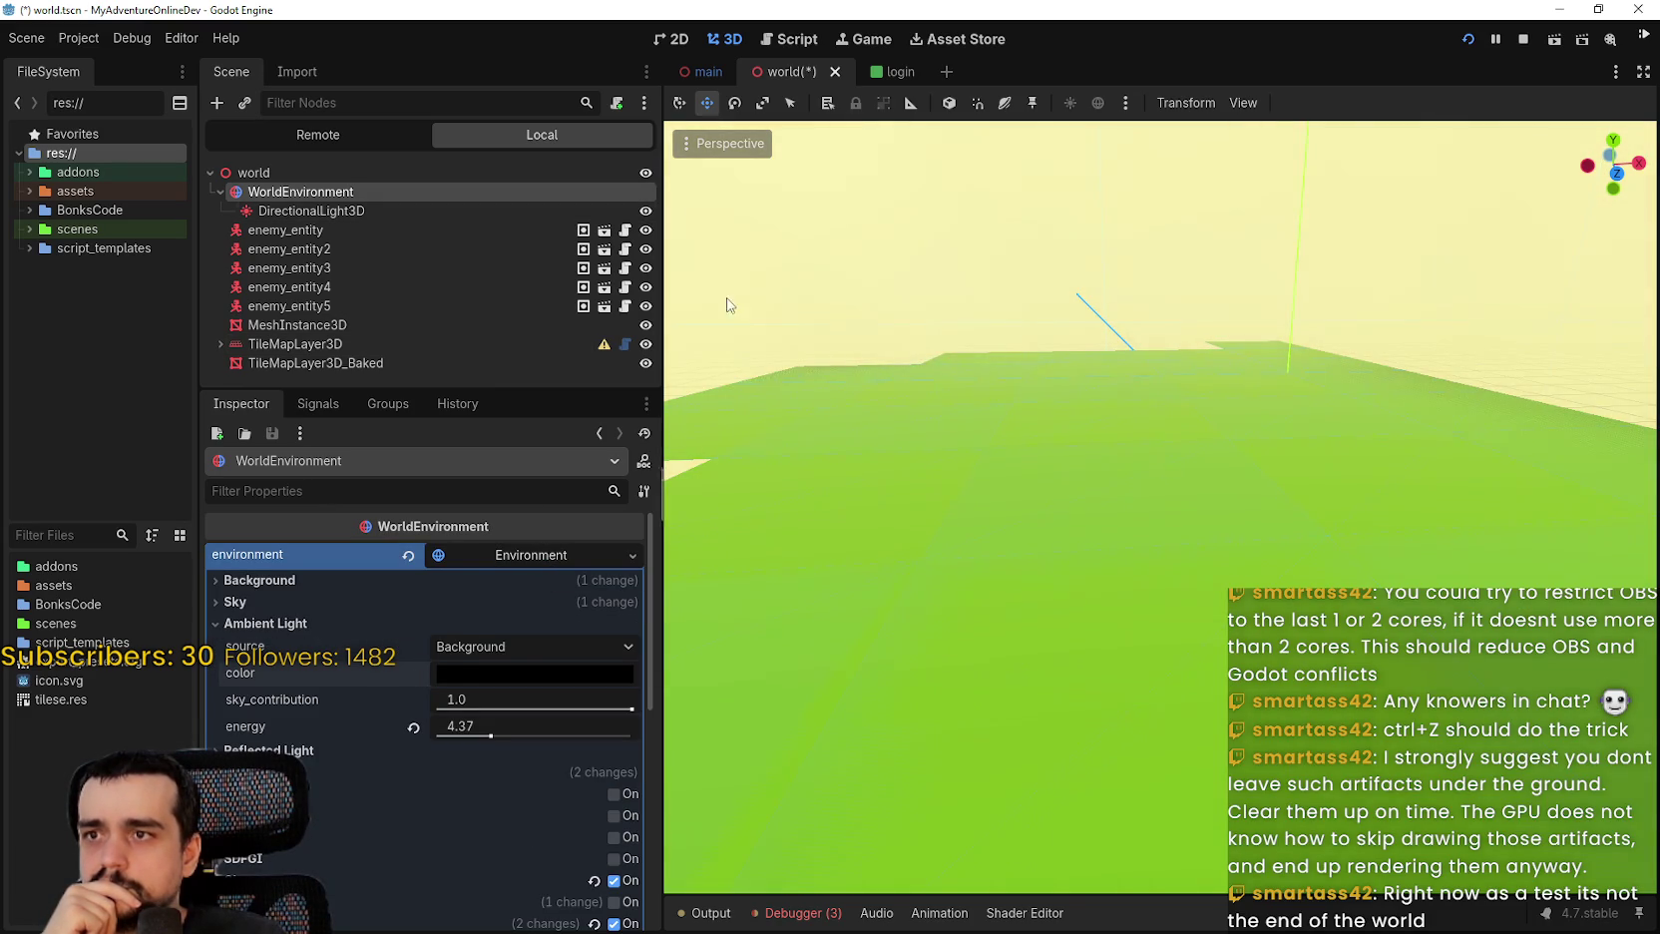
click(459, 676)
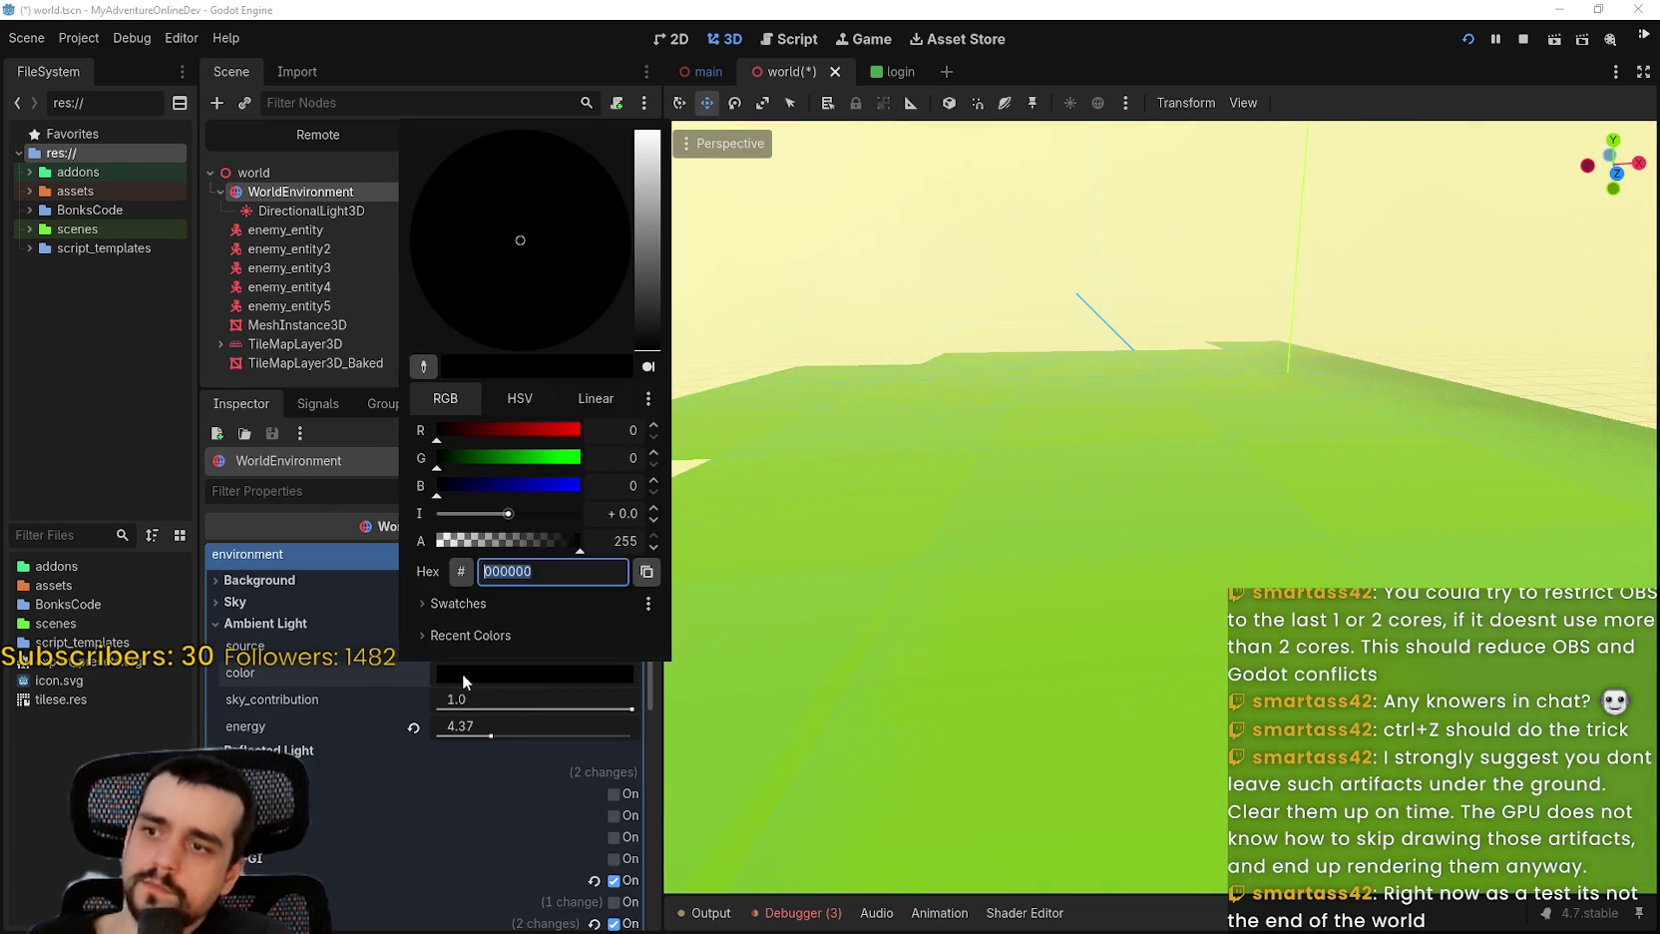
click(460, 673)
key(ctrl+z)
key(ctrl+z)
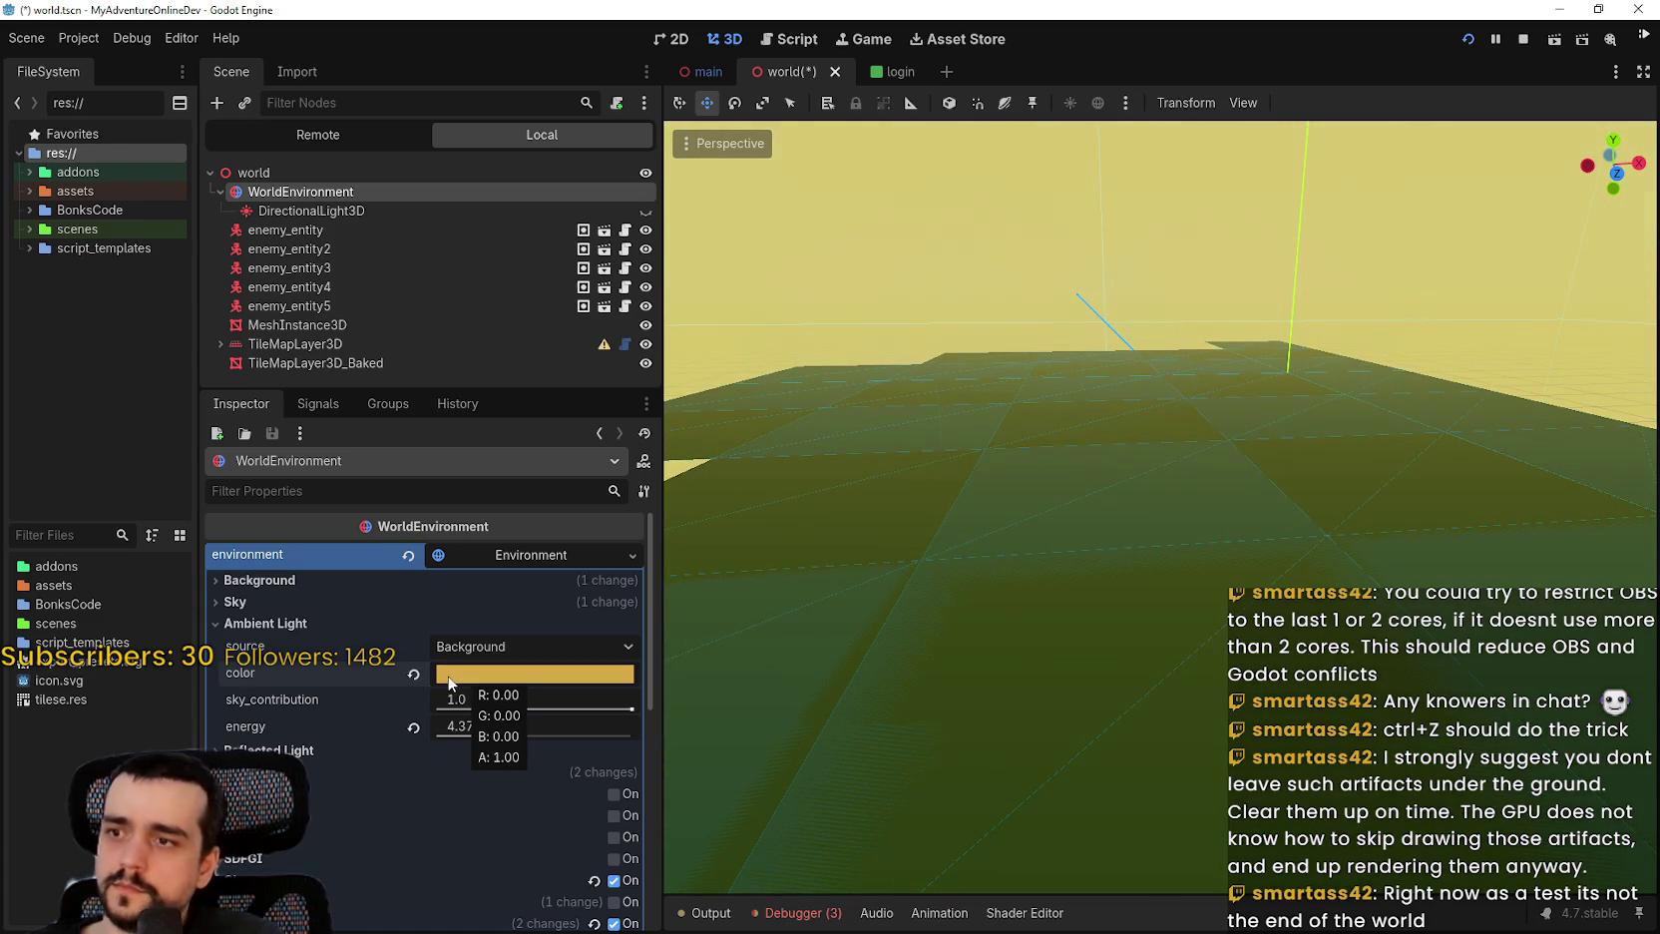
click(646, 211)
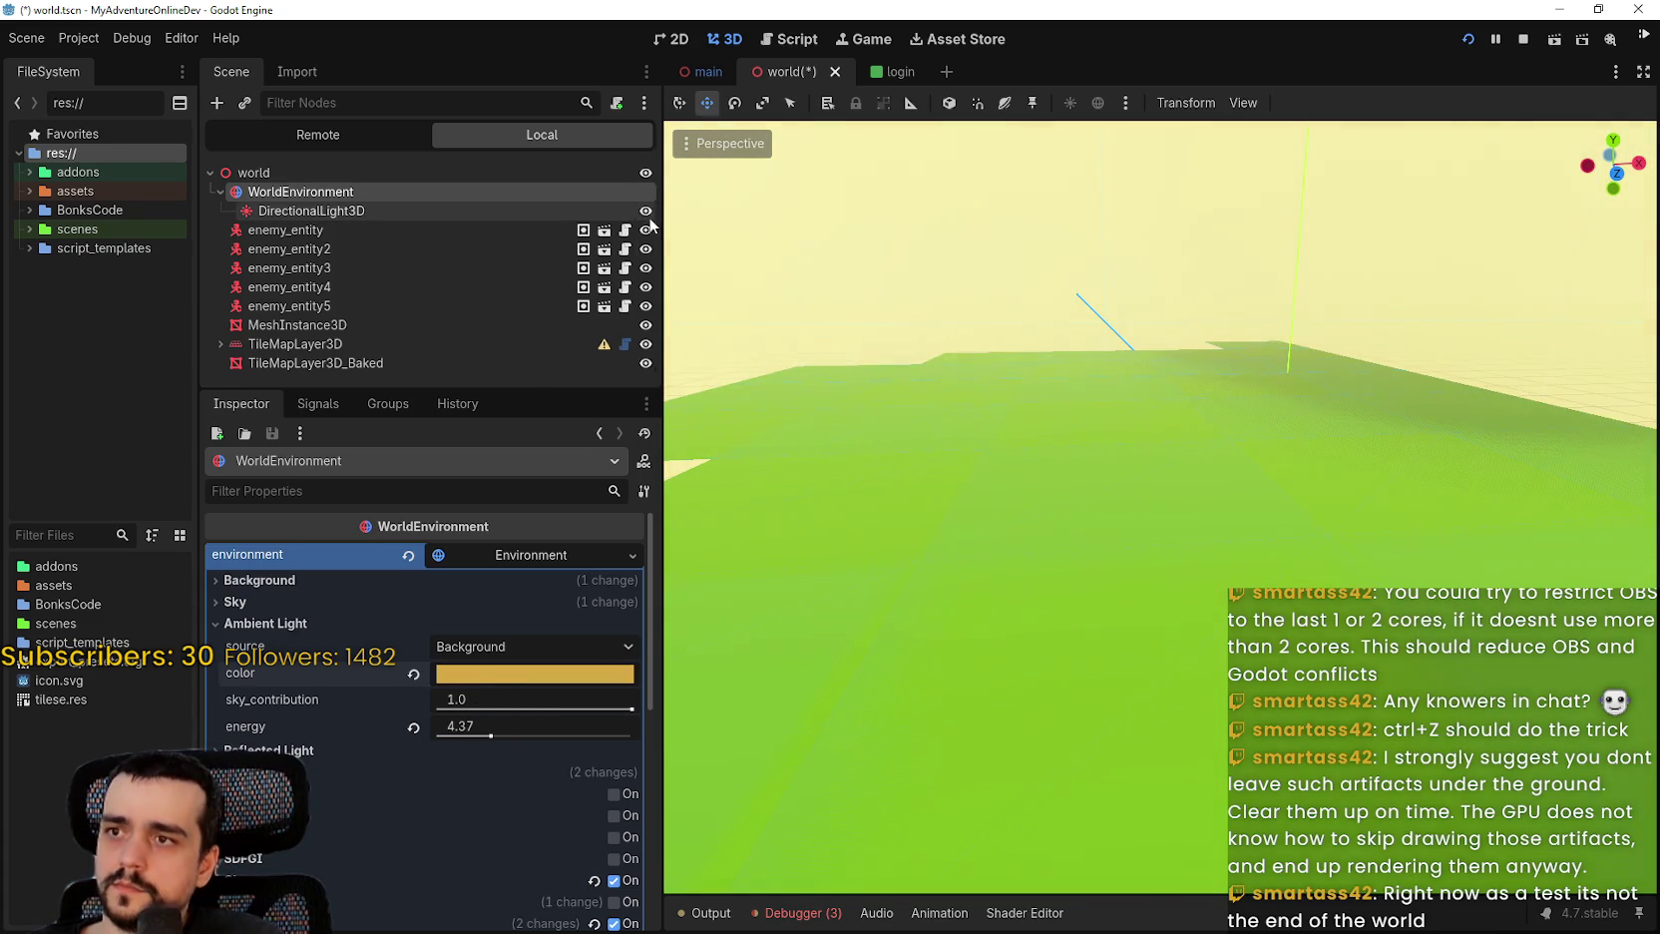
key(ctrl+z)
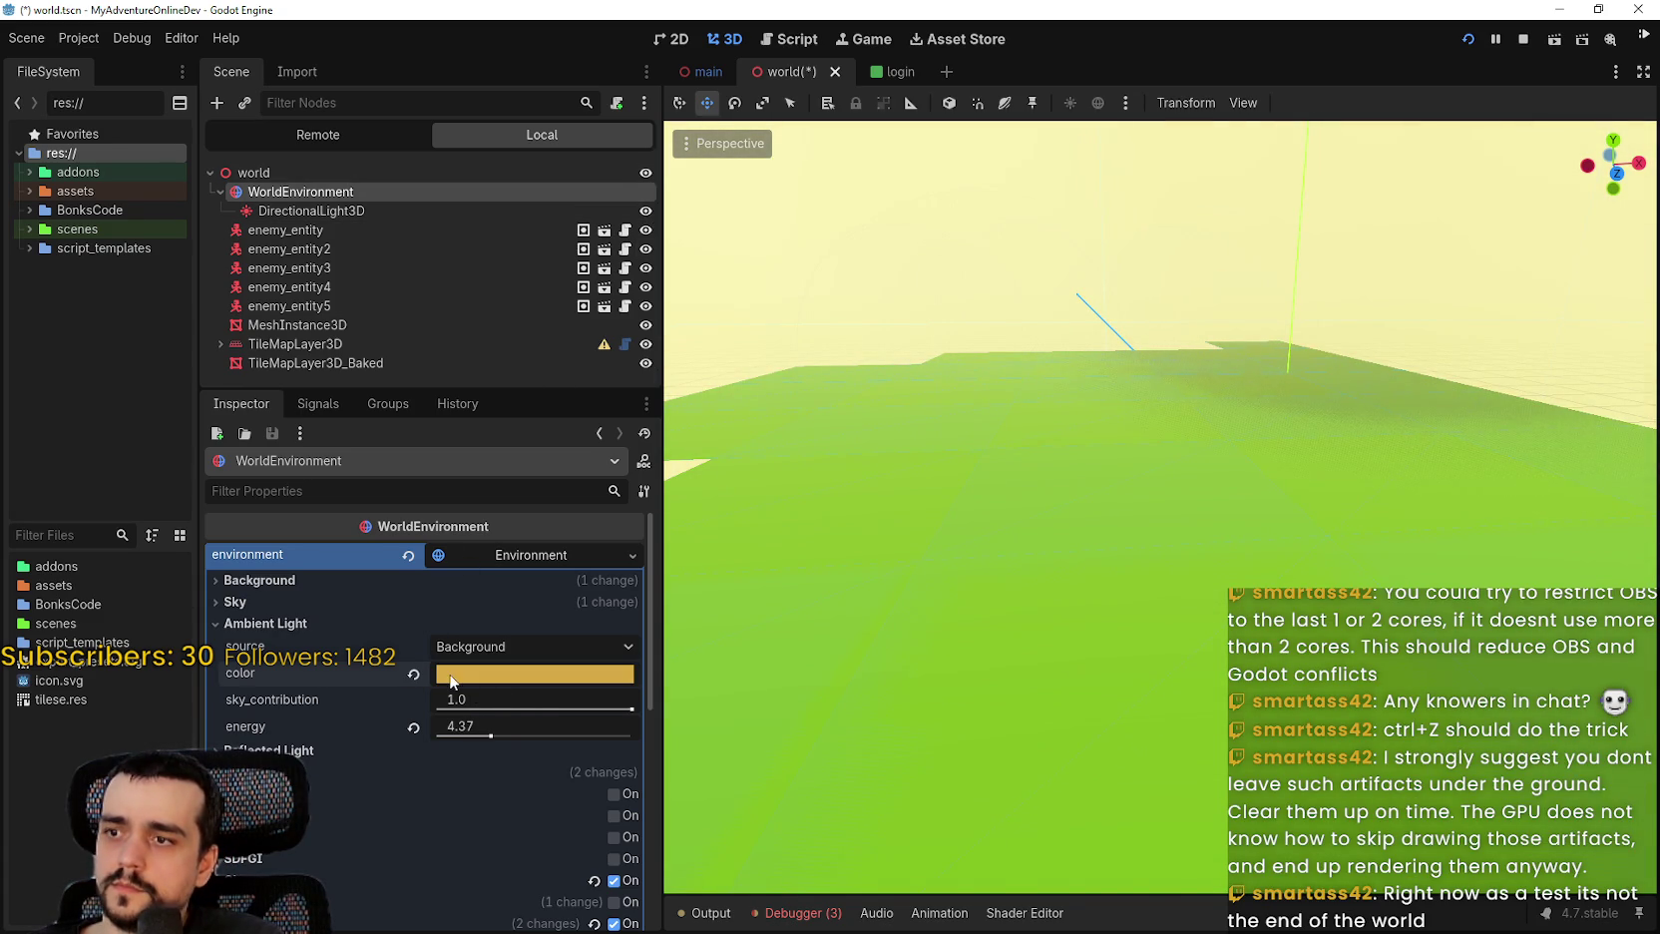
Reset DirectionalLight3D's colour to white, keeping its energy at 2.225.
click(386, 210)
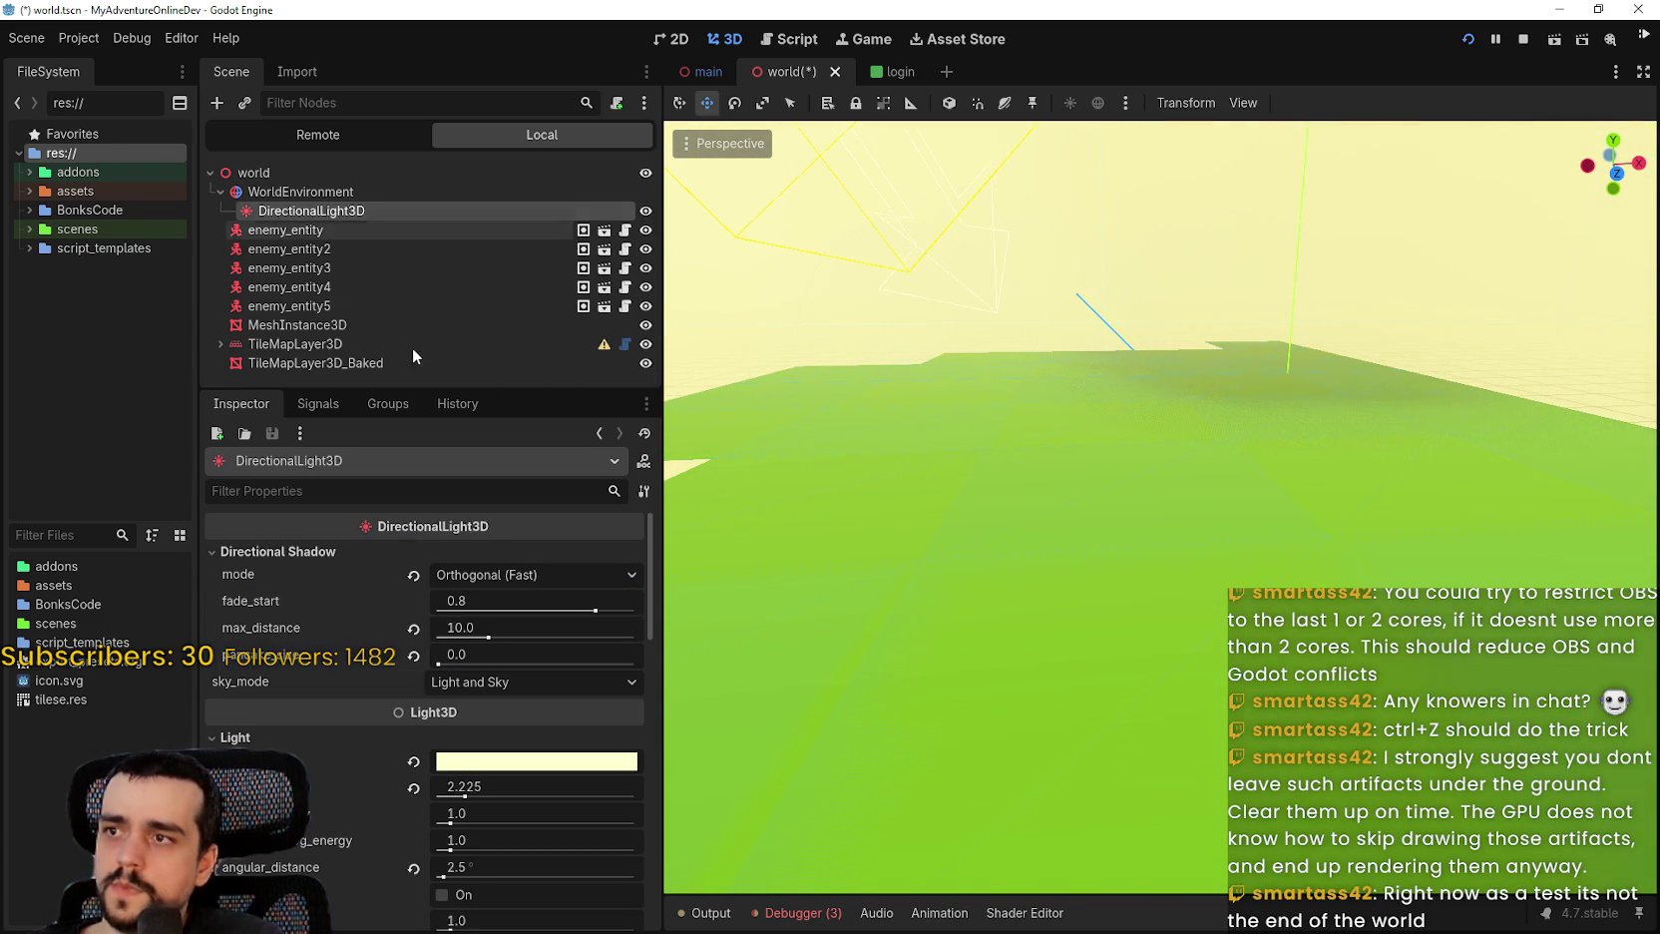
scroll(417, 710, down, 1)
click(417, 710)
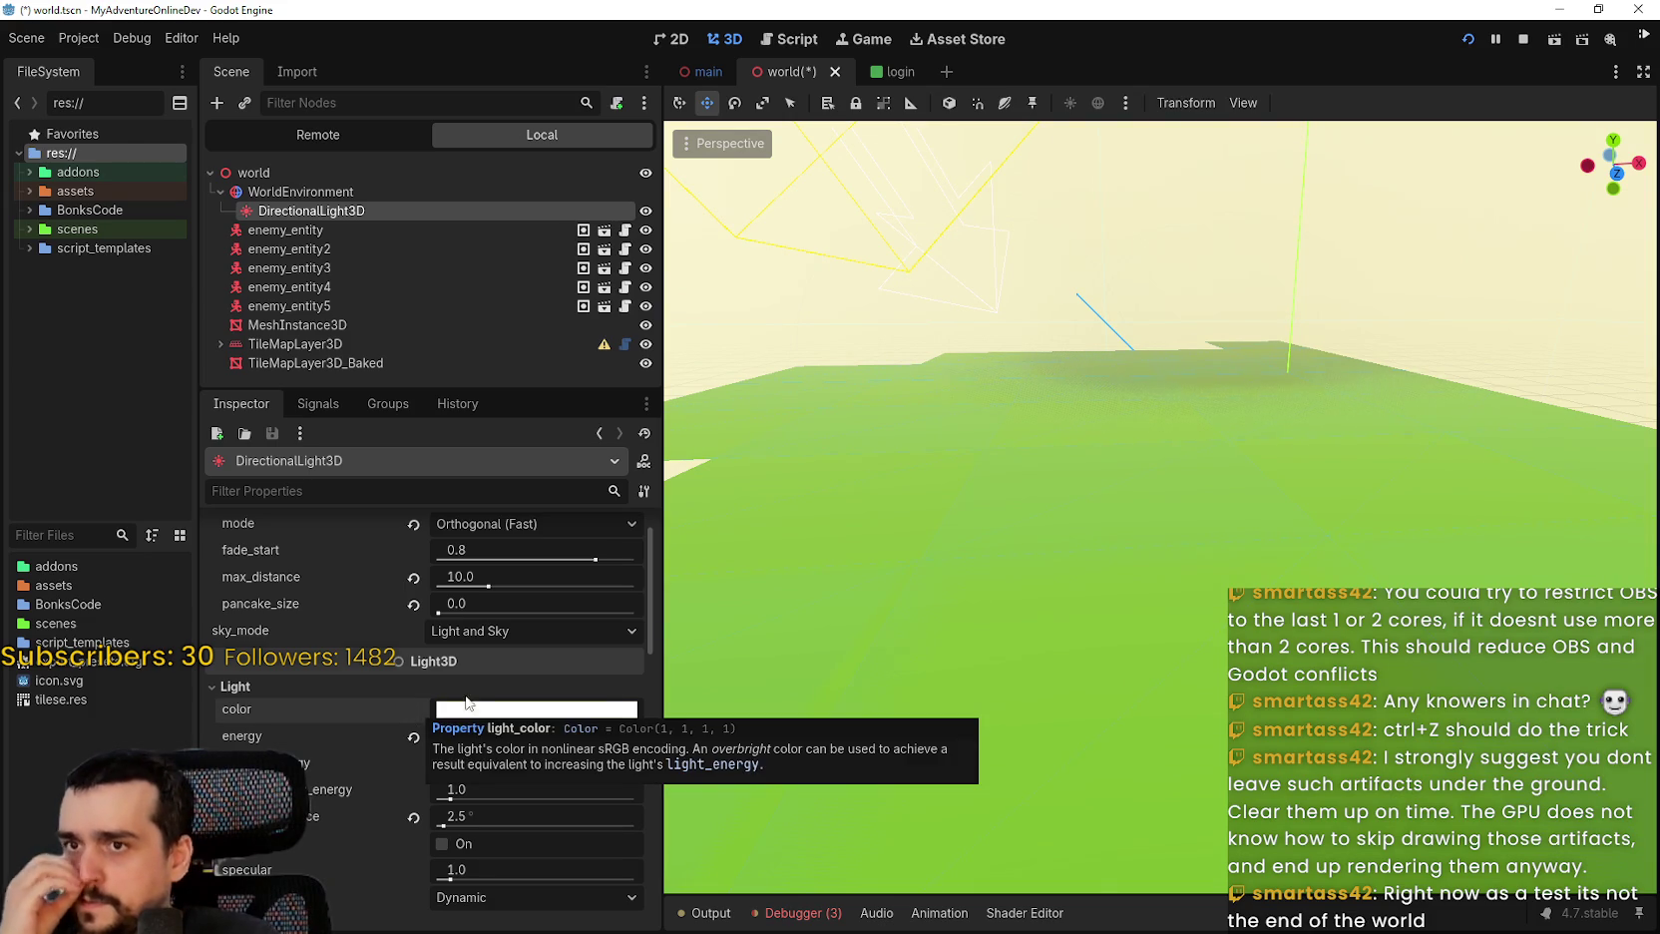
scroll(1057, 407, up, 4)
scroll(1101, 403, up, 2)
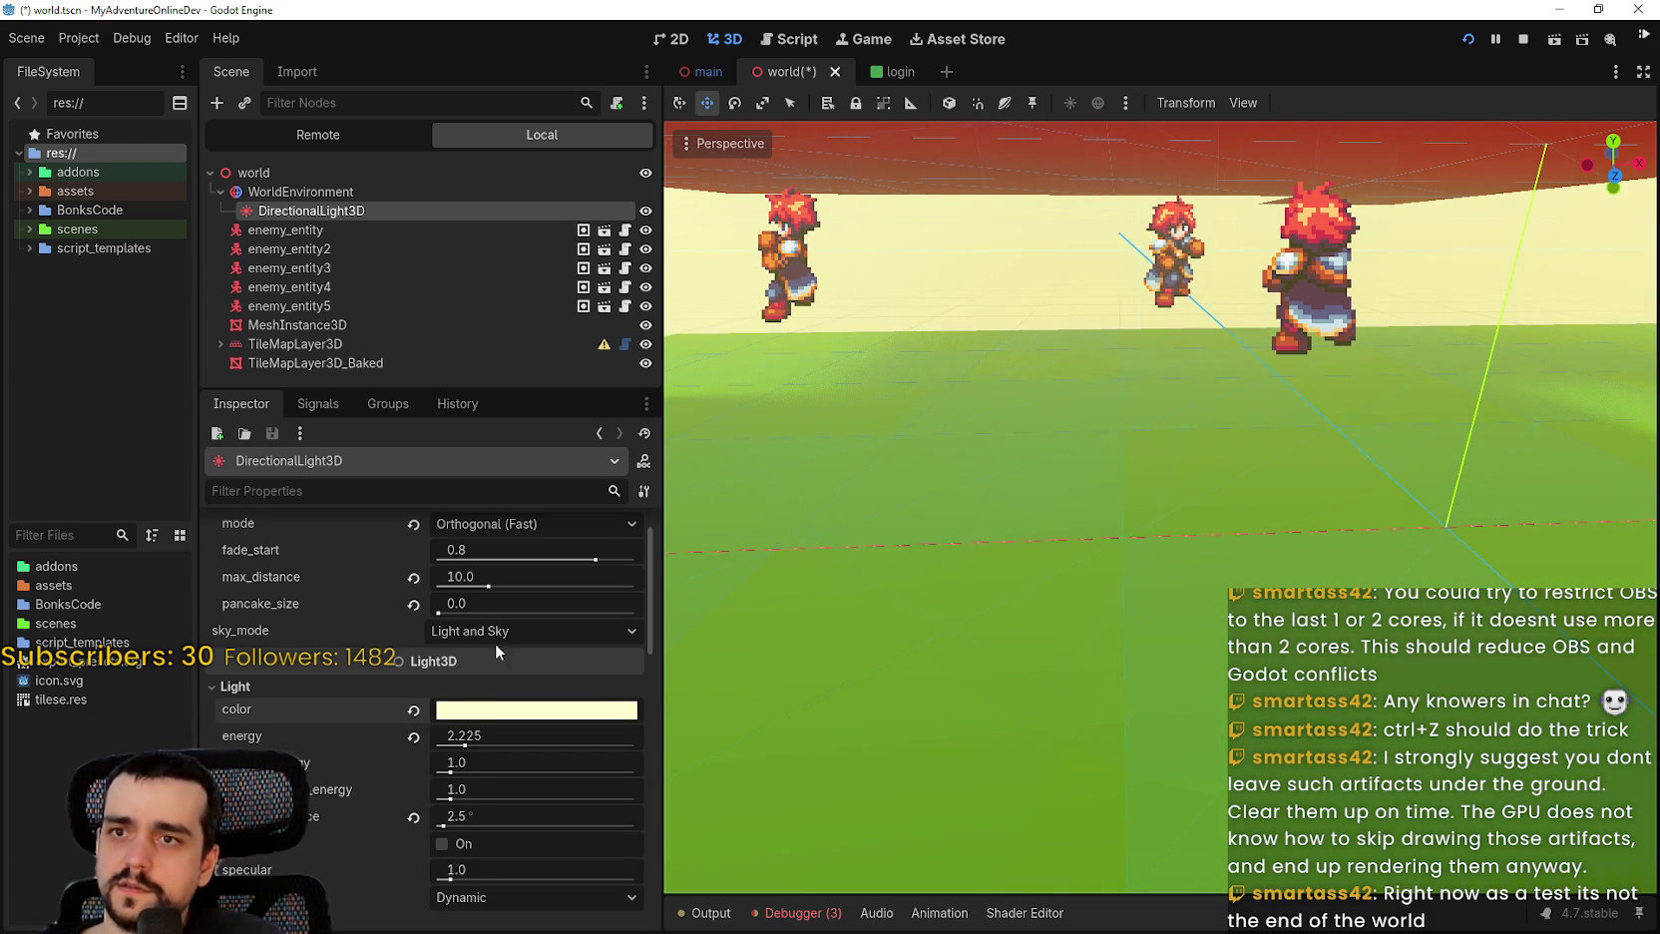
click(413, 738)
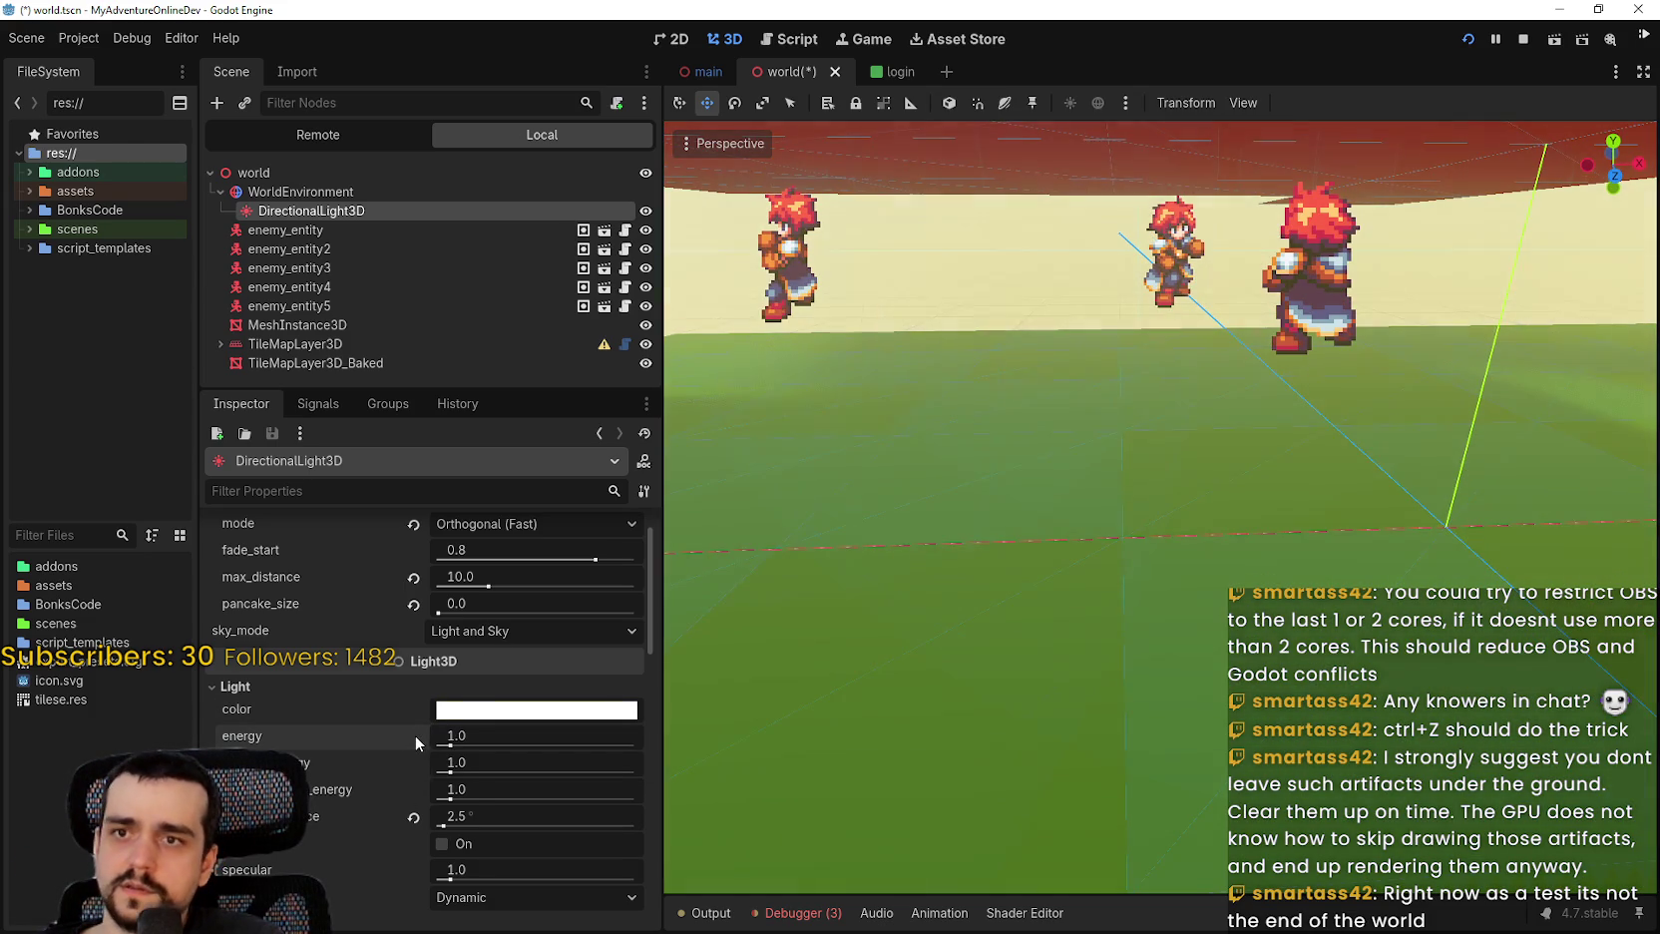
key(ctrl+z)
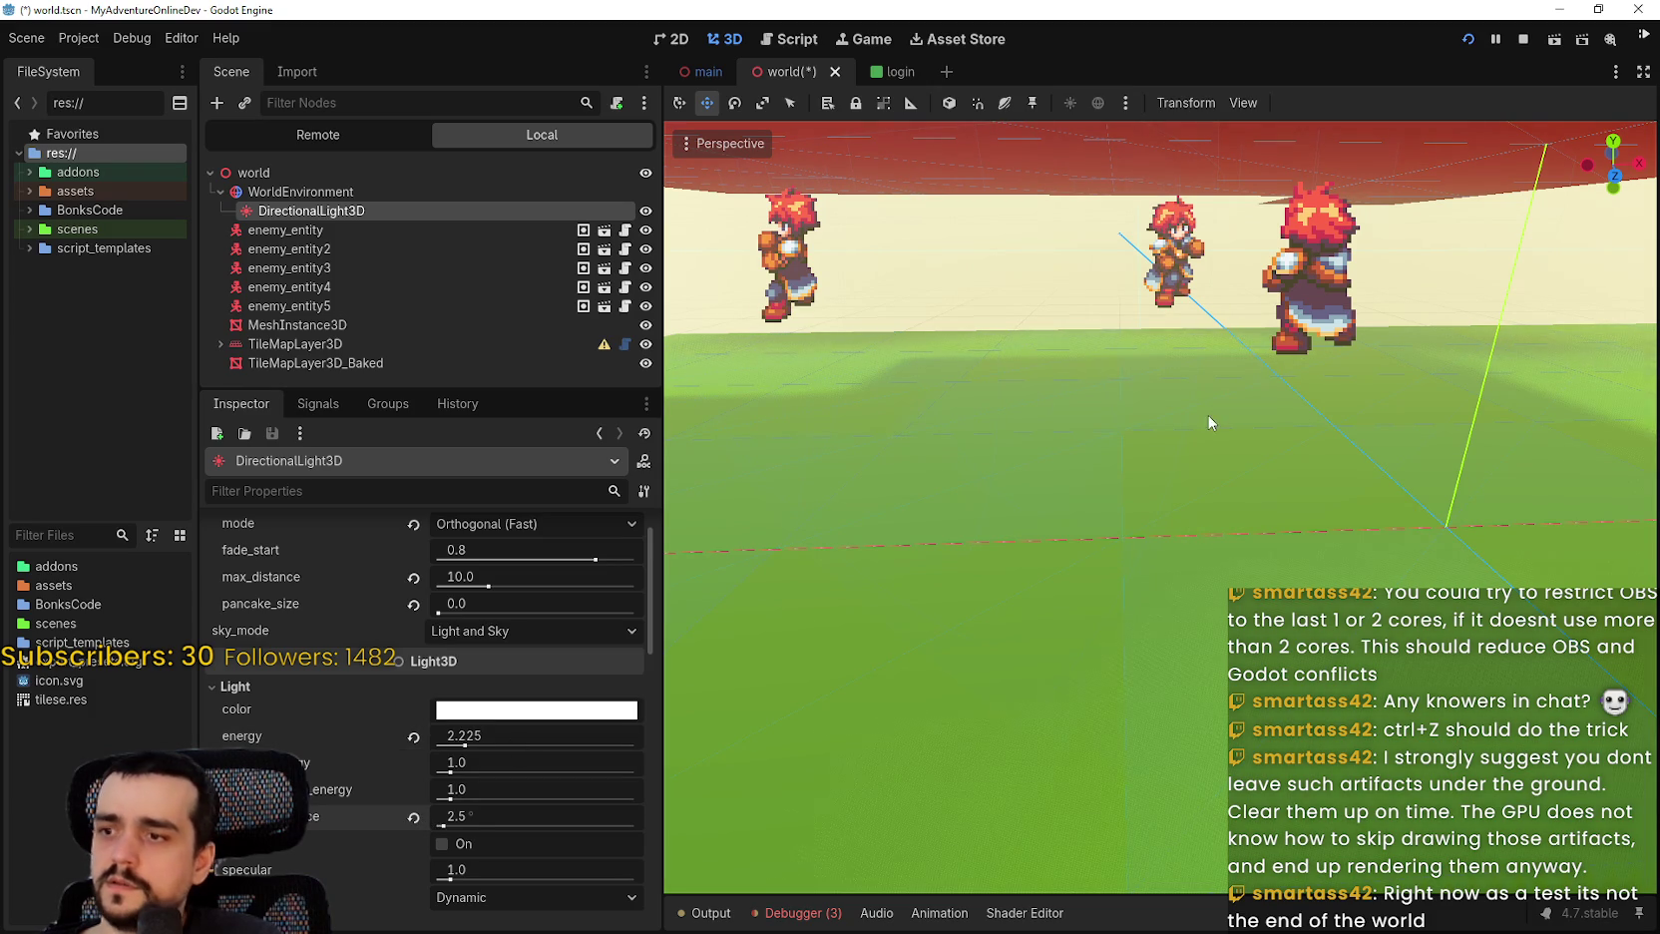
Save and run, attack enemies twice offline, close MultiPlay Core, then stop with F8.
click(1529, 45)
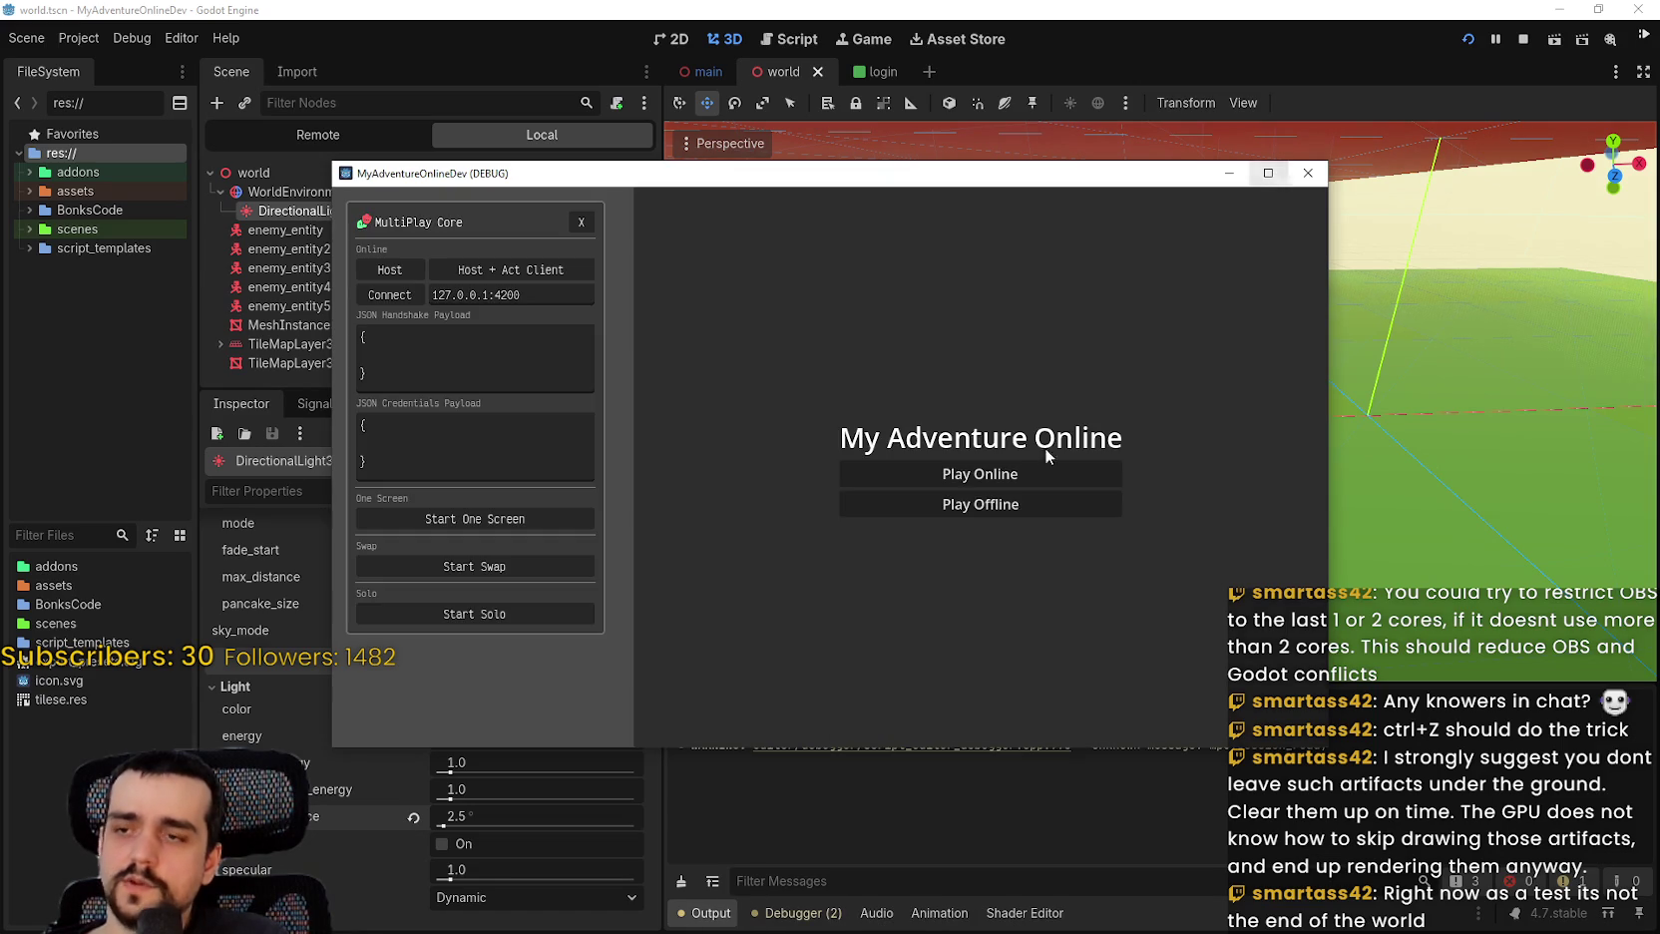
click(1001, 498)
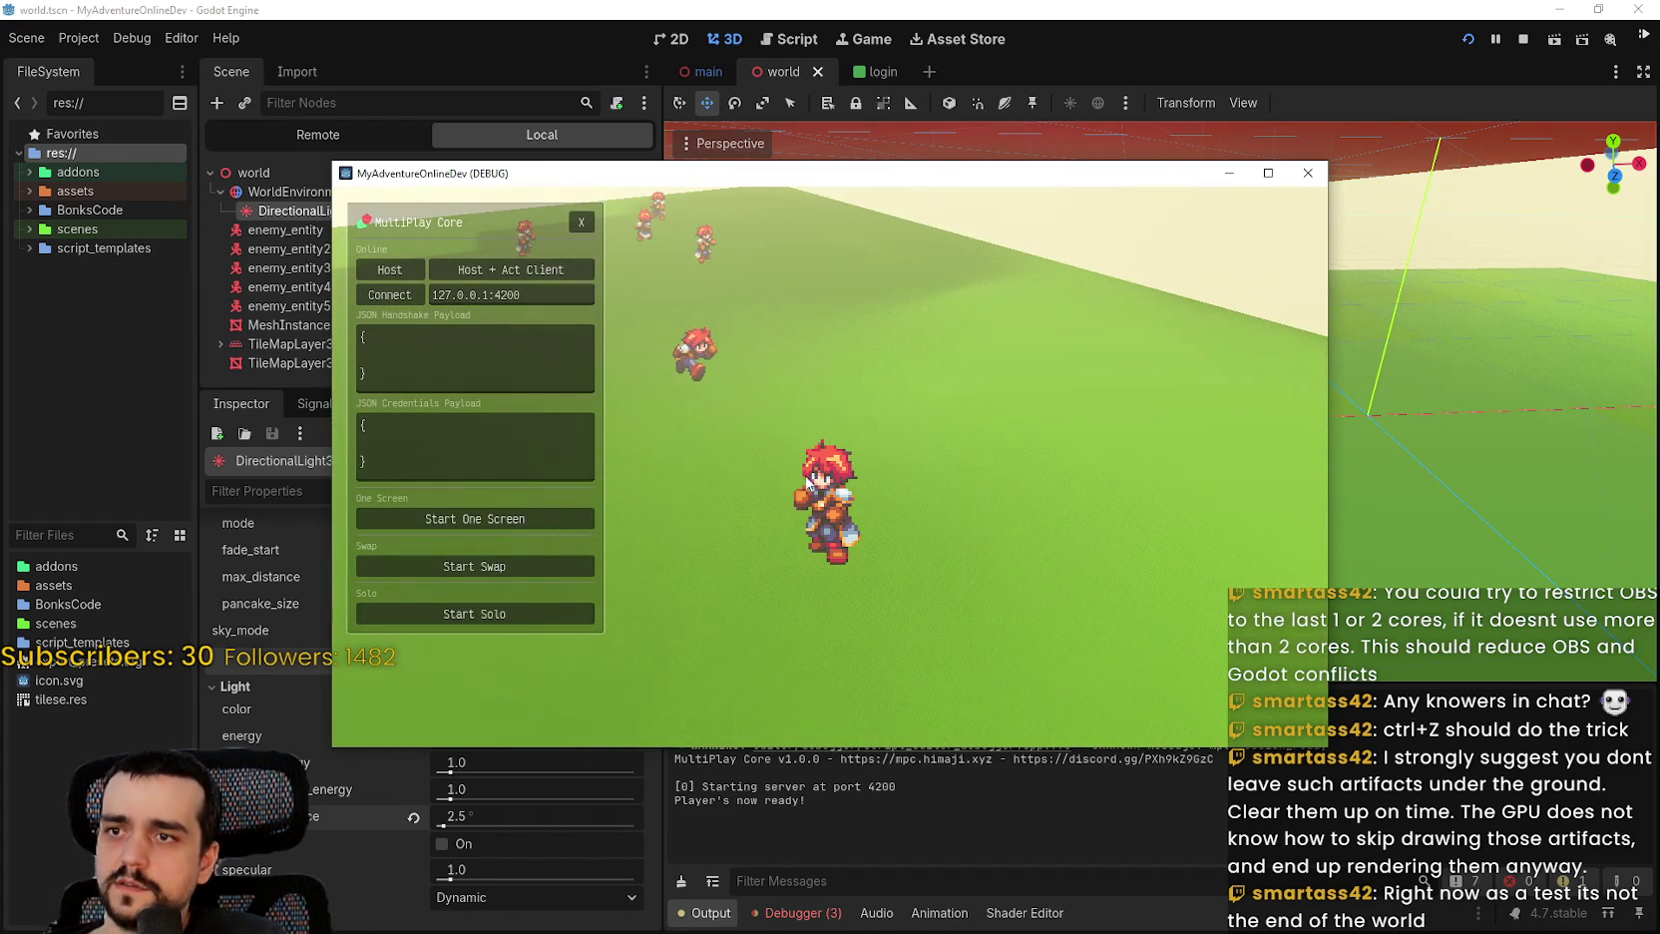
click(793, 486)
click(793, 489)
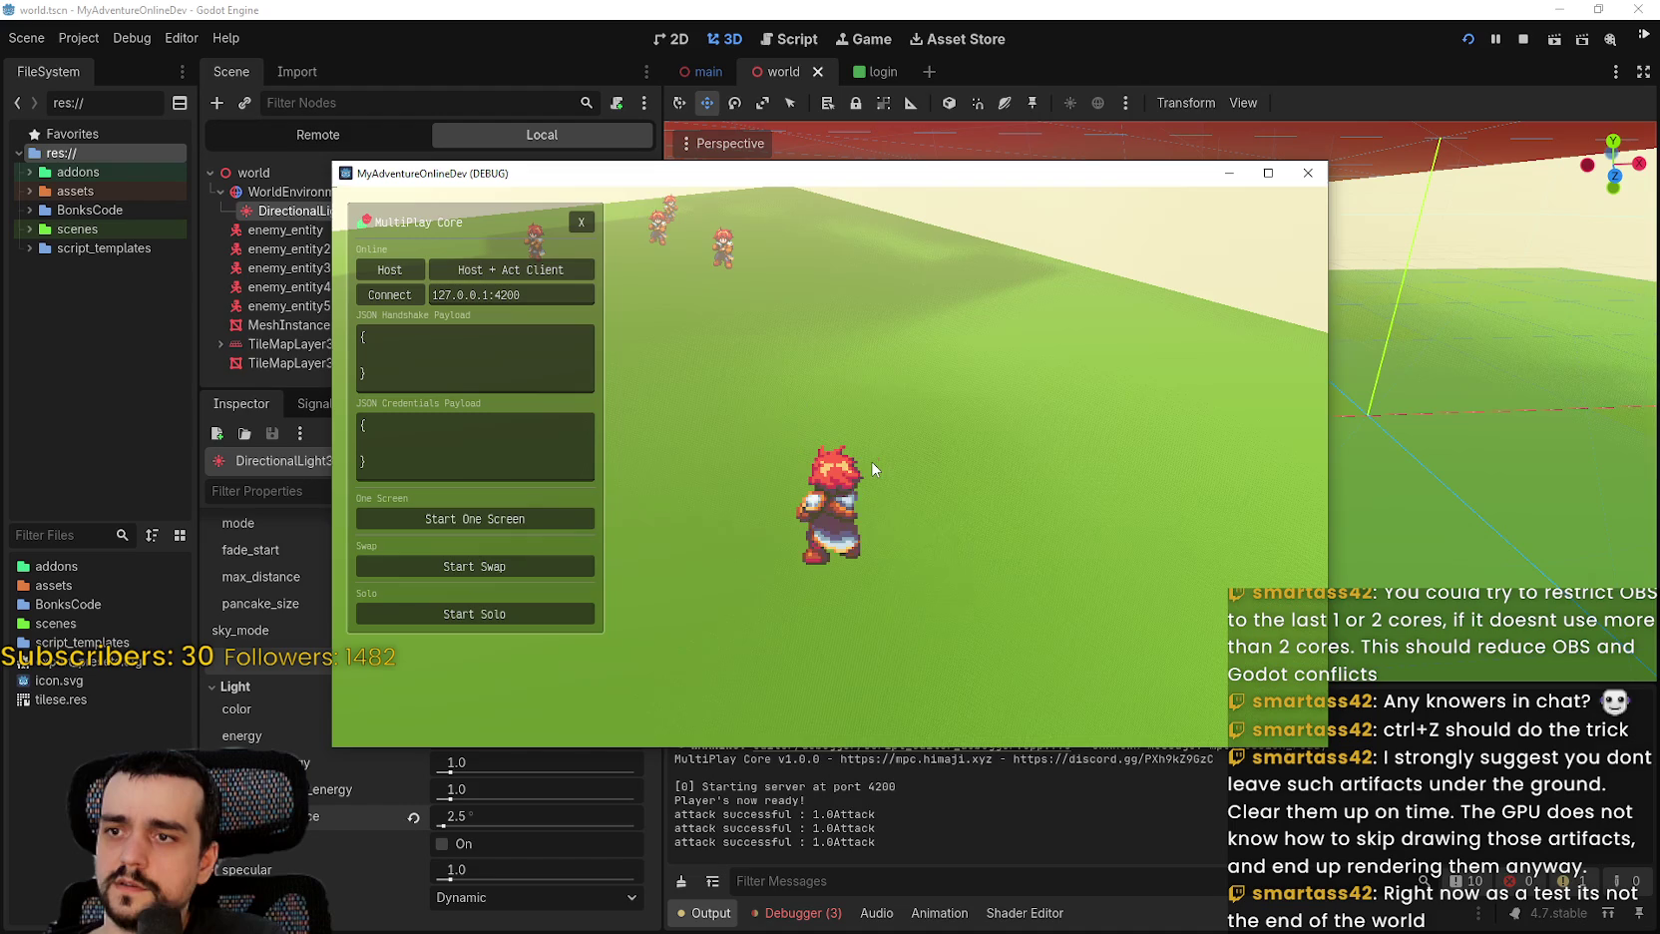
click(581, 221)
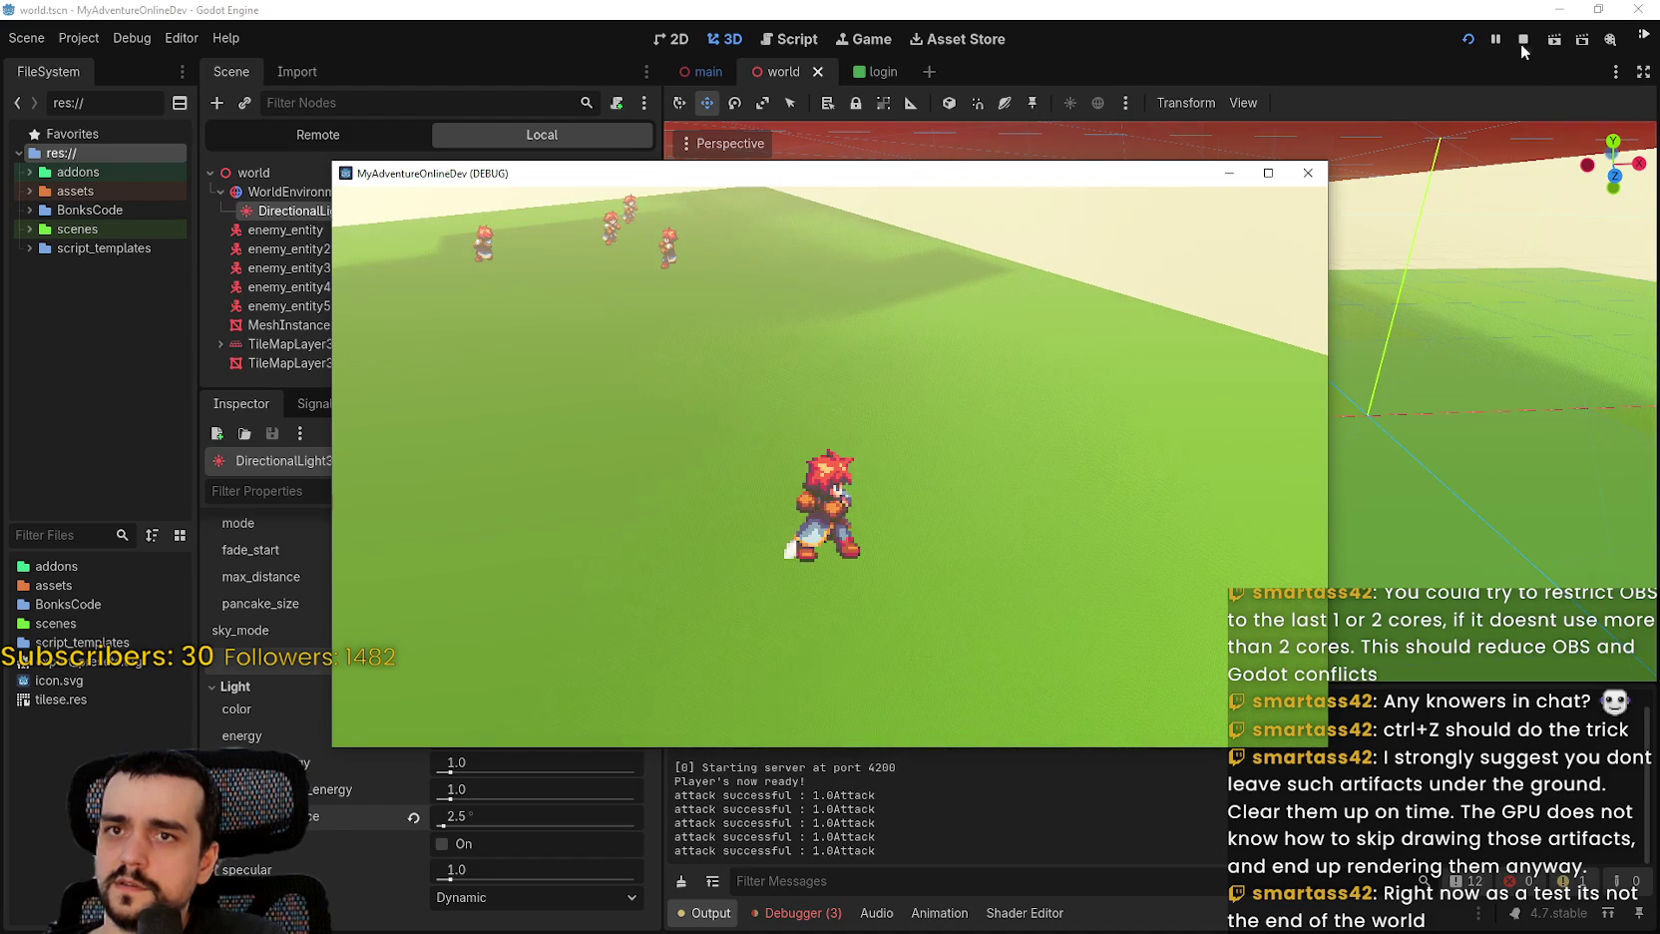
key(F8)
Set DirectionalLight3D's sky_mode to Sky Only.
scroll(600, 788, down, 3)
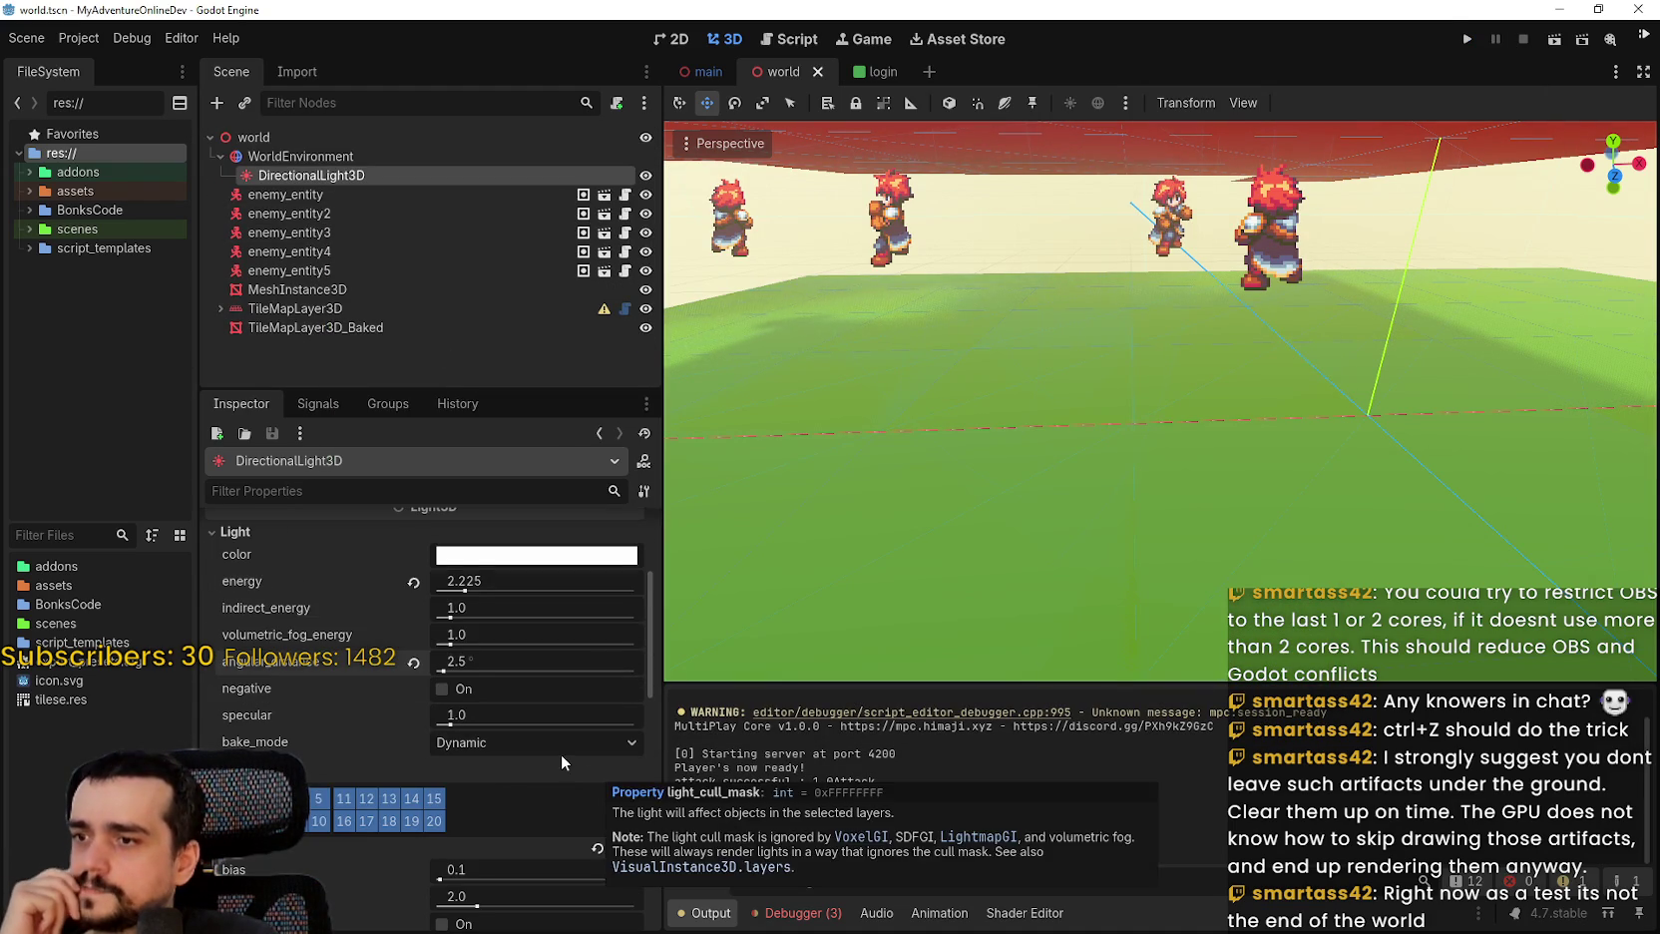
scroll(561, 753, down, 3)
scroll(563, 788, down, 5)
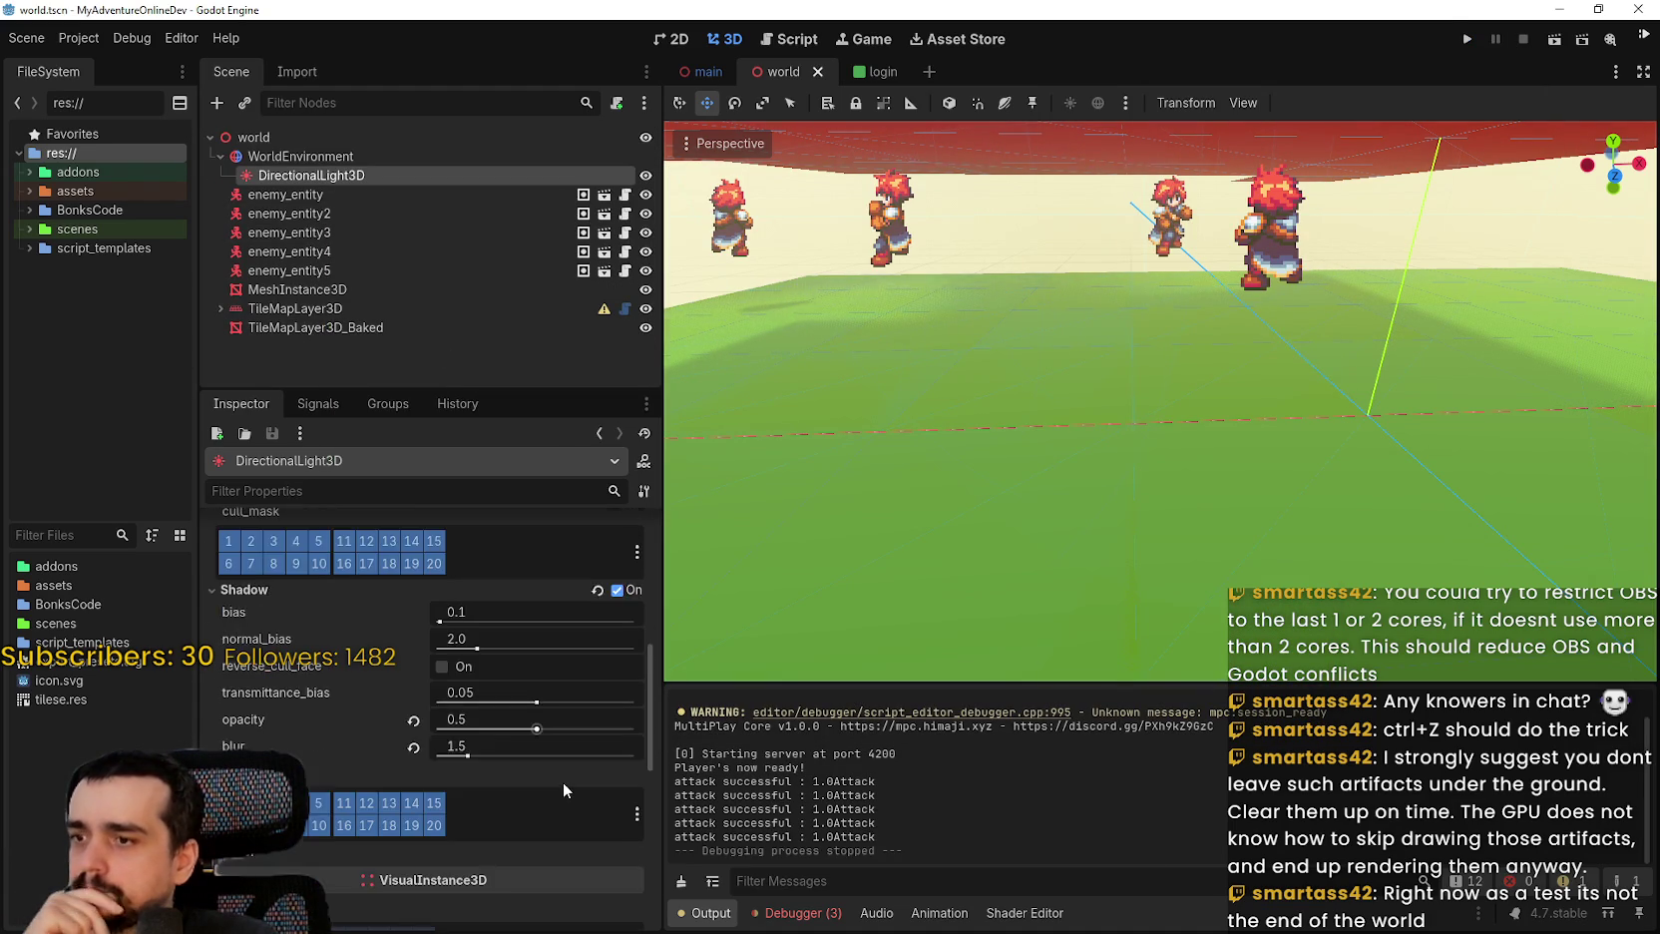
scroll(563, 788, up, 4)
scroll(563, 781, up, 8)
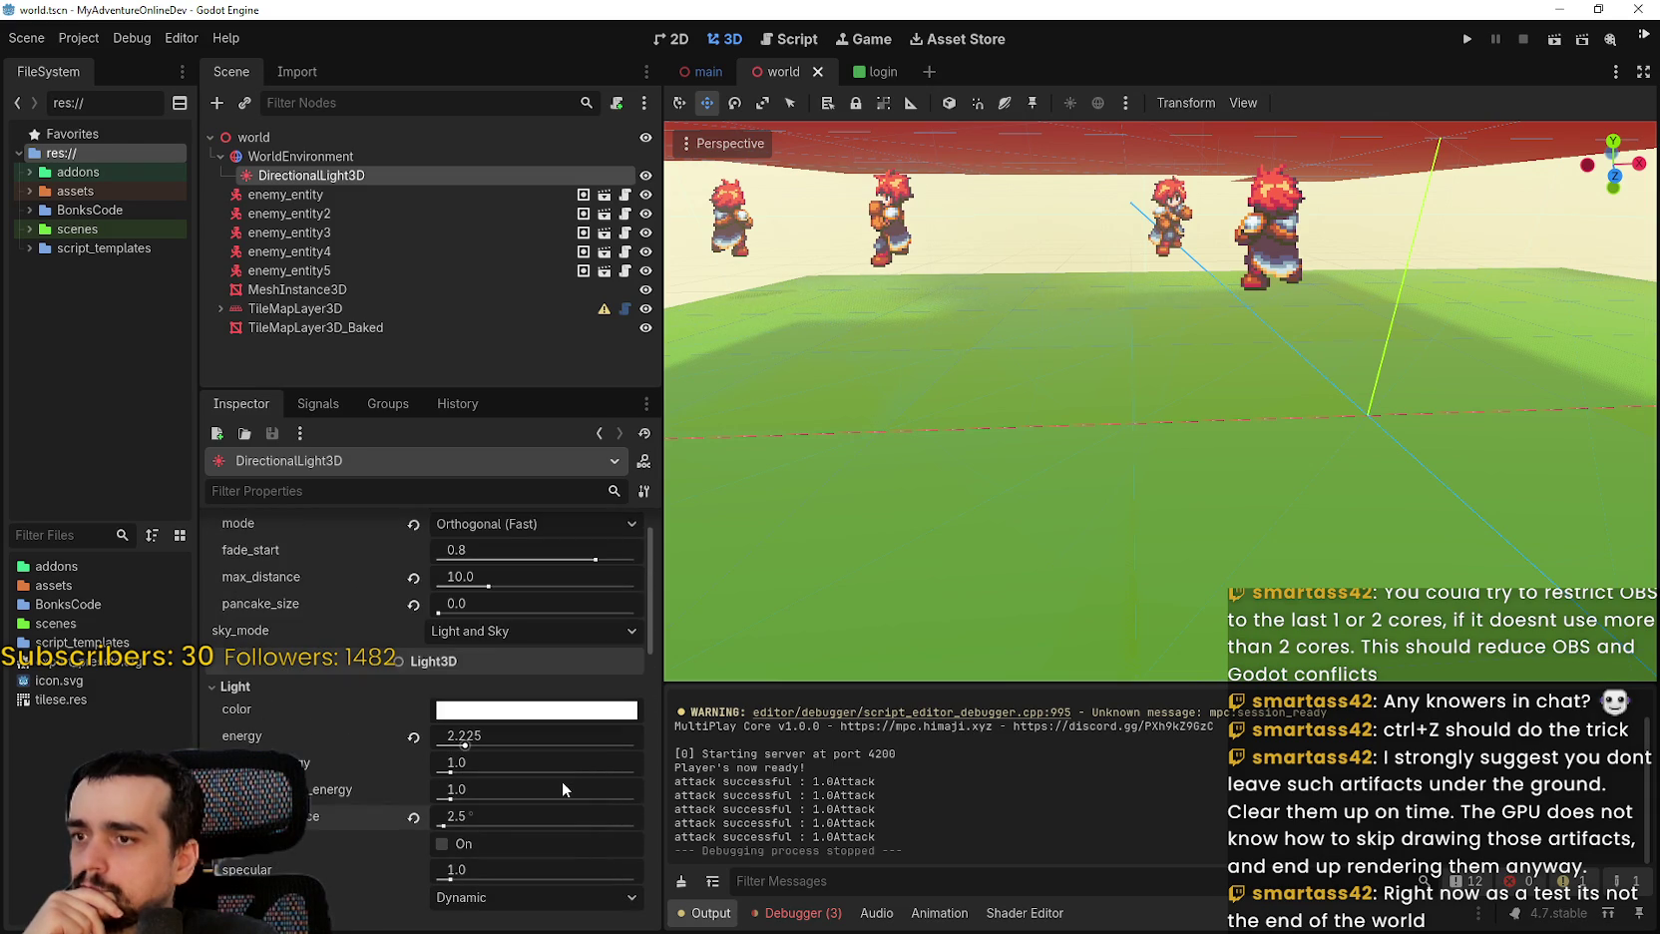
click(570, 679)
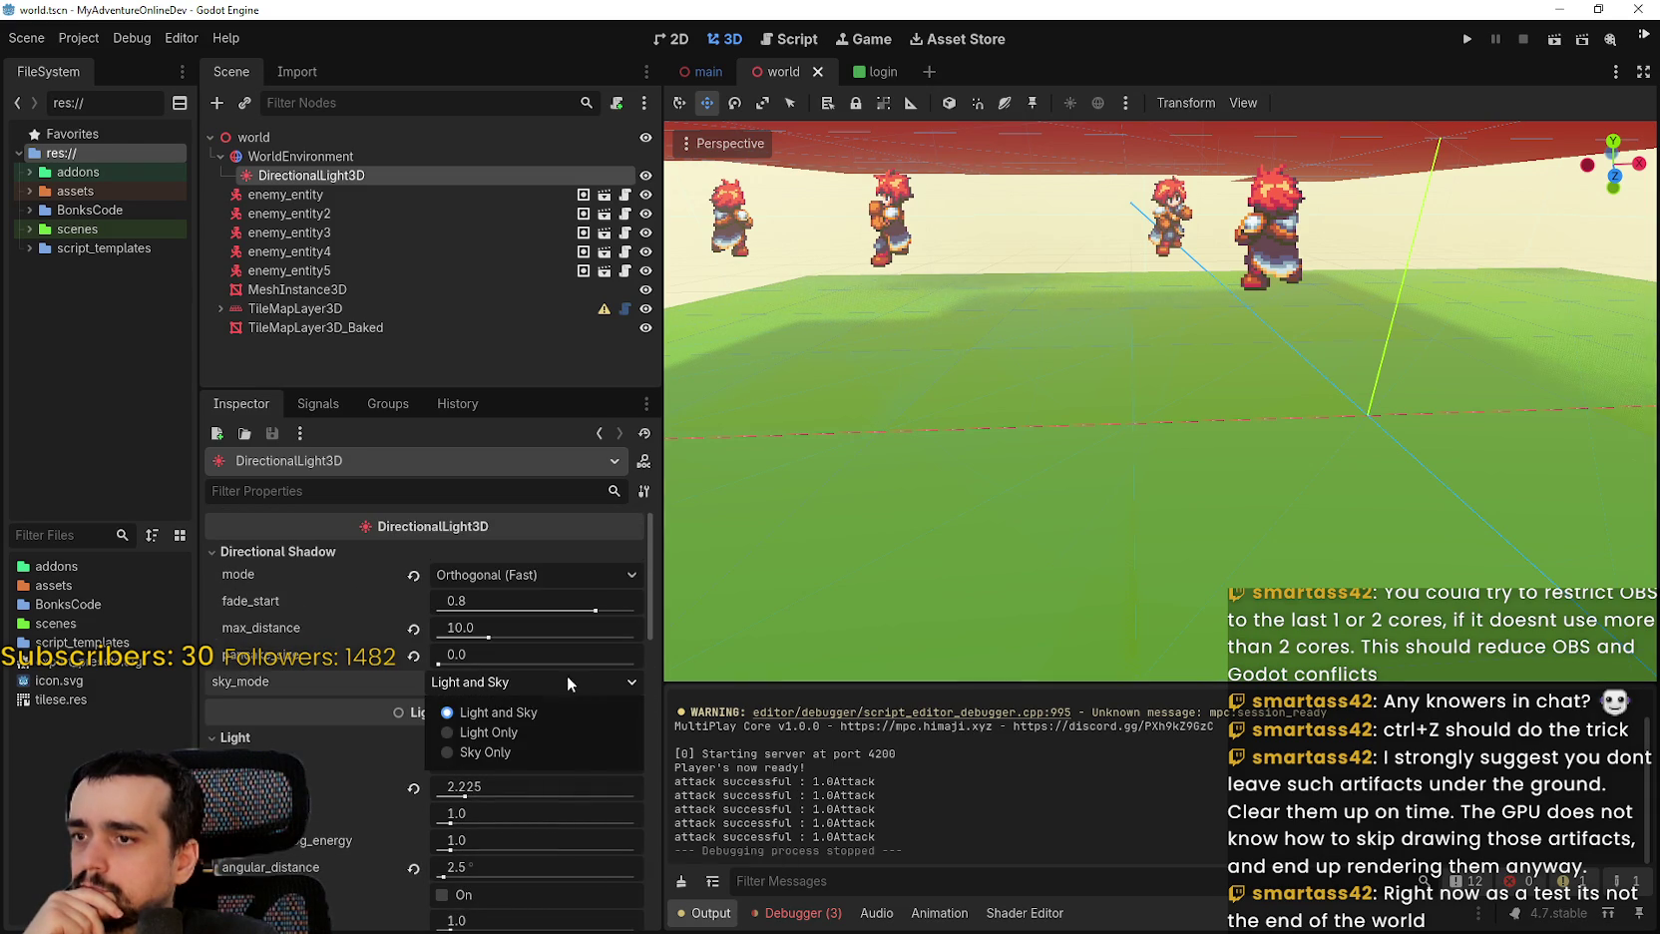
click(509, 756)
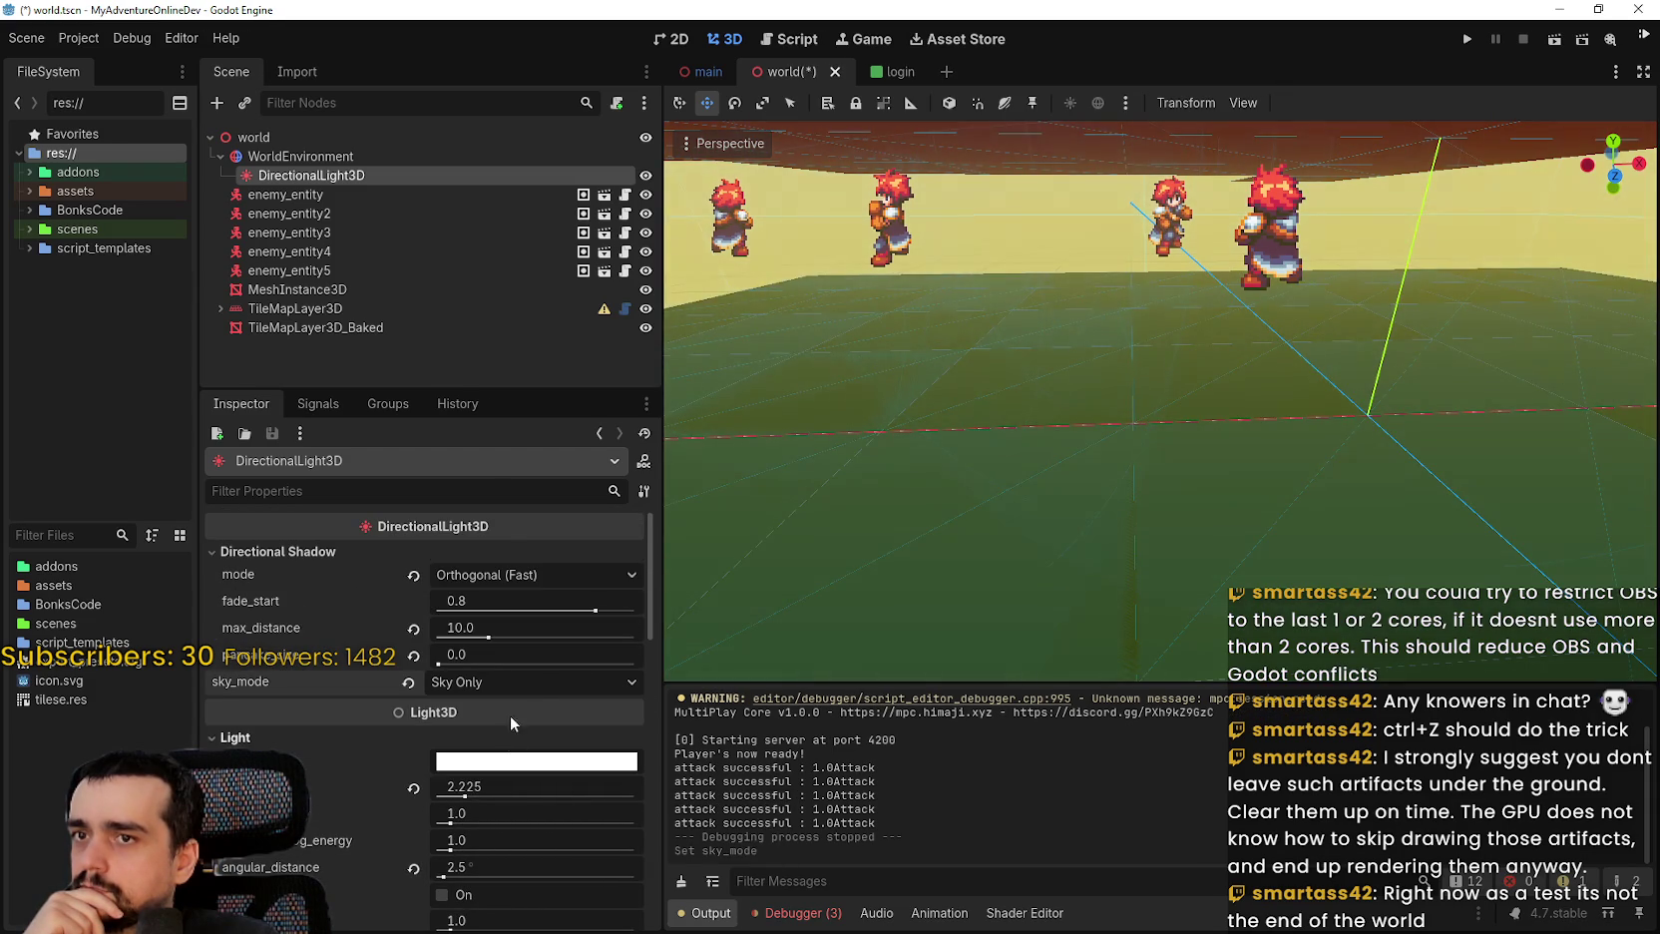
click(512, 684)
click(501, 750)
Try sky_mode Light Only from beneath the ground, then revert it to Light and Sky.
click(531, 685)
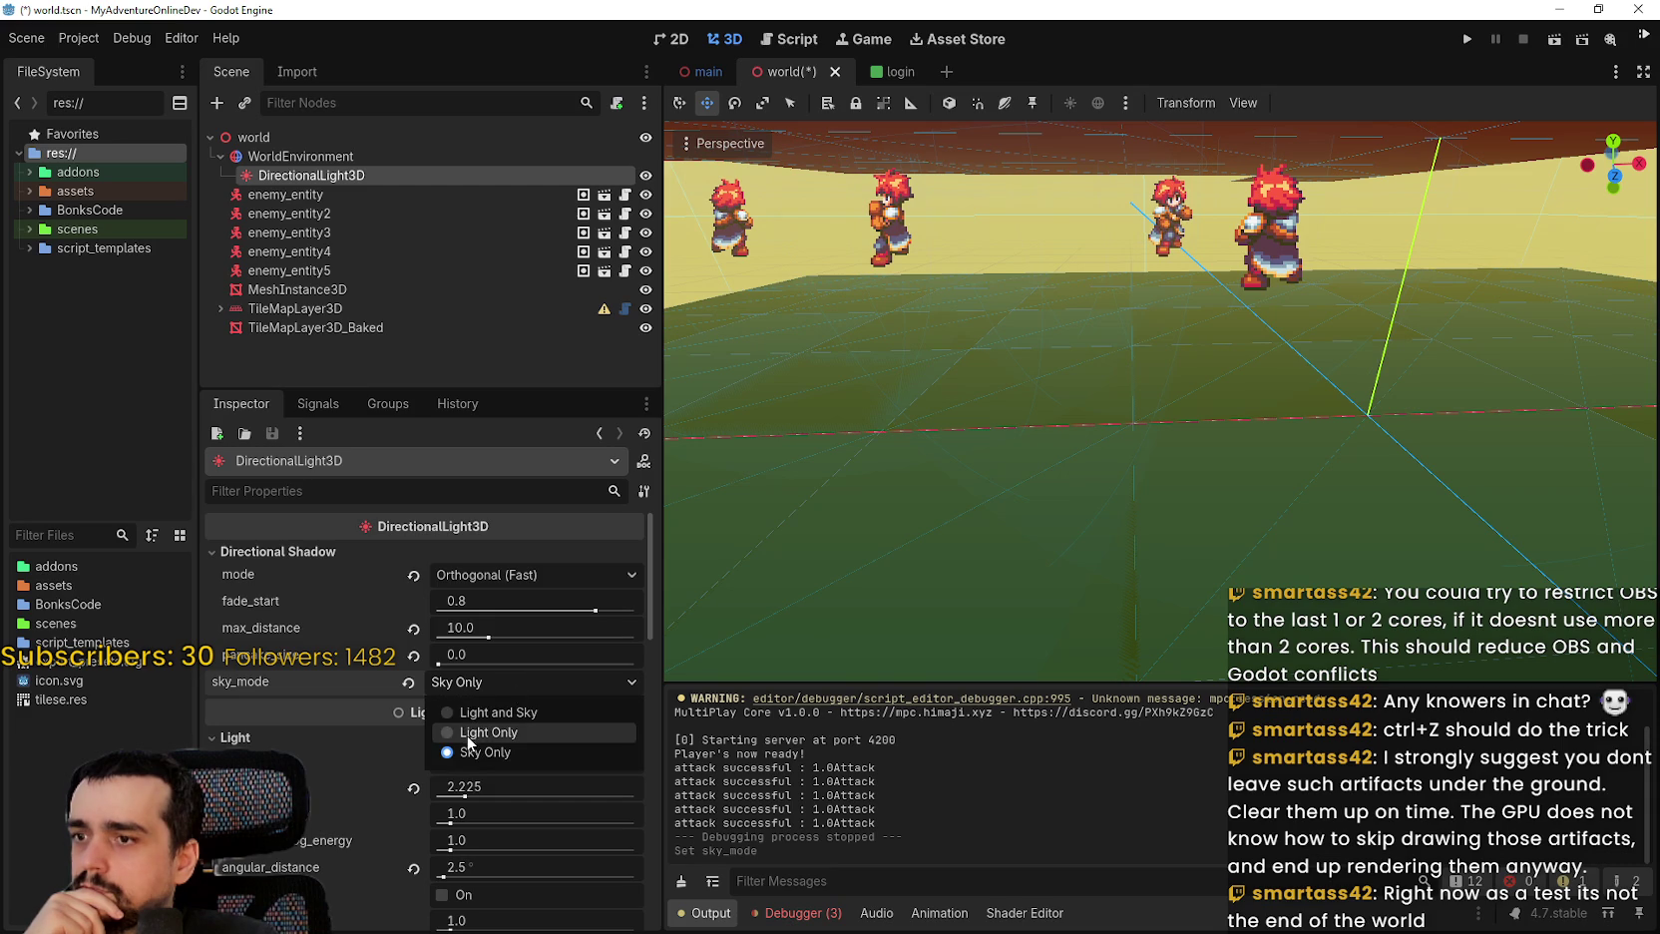
click(494, 734)
scroll(948, 525, down, 1)
mouse_move(947, 515)
mouse_down()
mouse_move(956, 544)
mouse_move(1027, 515)
mouse_move(722, 450)
mouse_move(714, 417)
mouse_move(706, 523)
mouse_move(769, 399)
mouse_move(678, 498)
mouse_up()
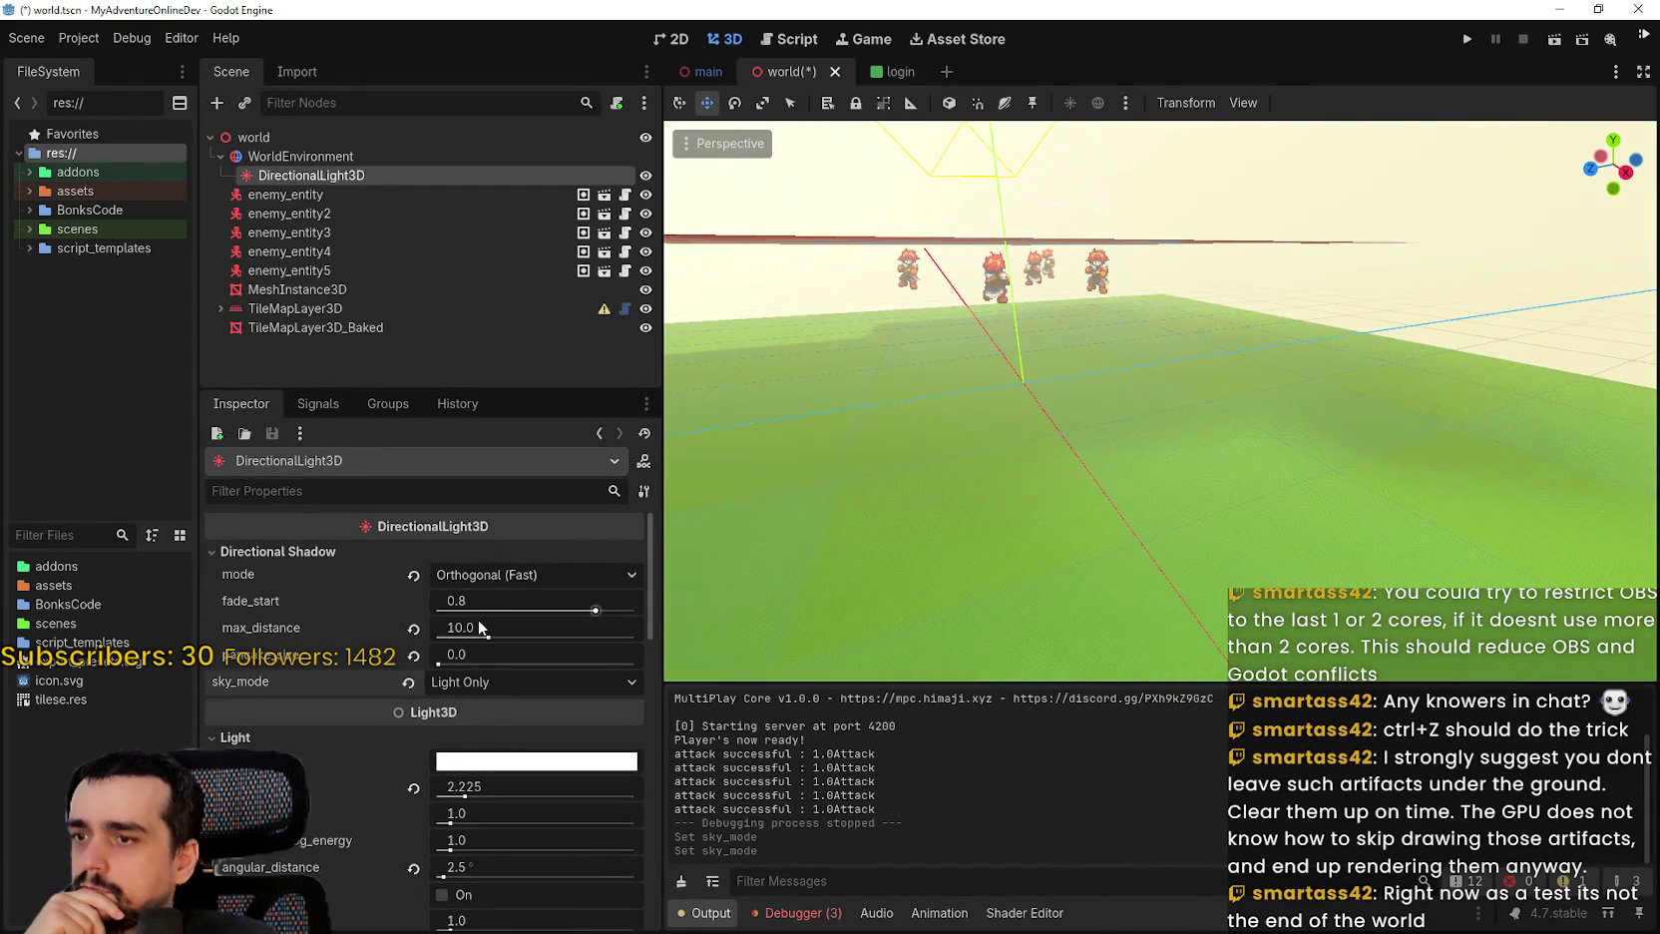
click(408, 682)
mouse_move(872, 557)
mouse_down()
mouse_move(1027, 330)
mouse_move(946, 500)
mouse_move(663, 359)
mouse_up()
Select the TileMapLayer3D node and switch on its tile painting mode.
click(345, 334)
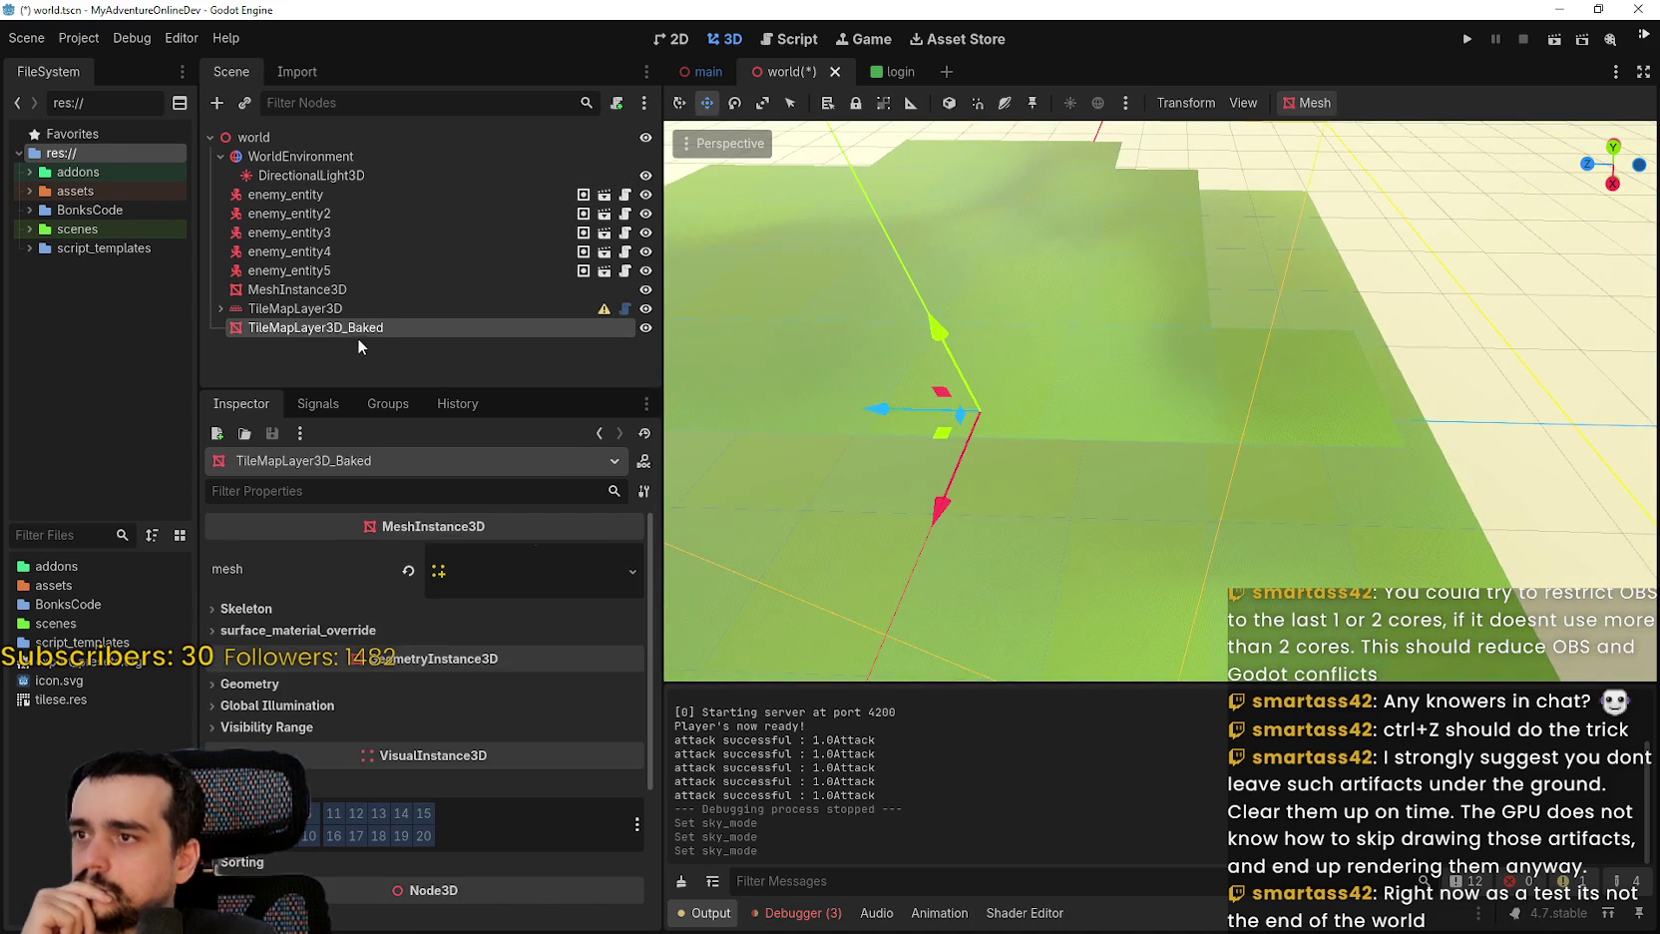
click(332, 292)
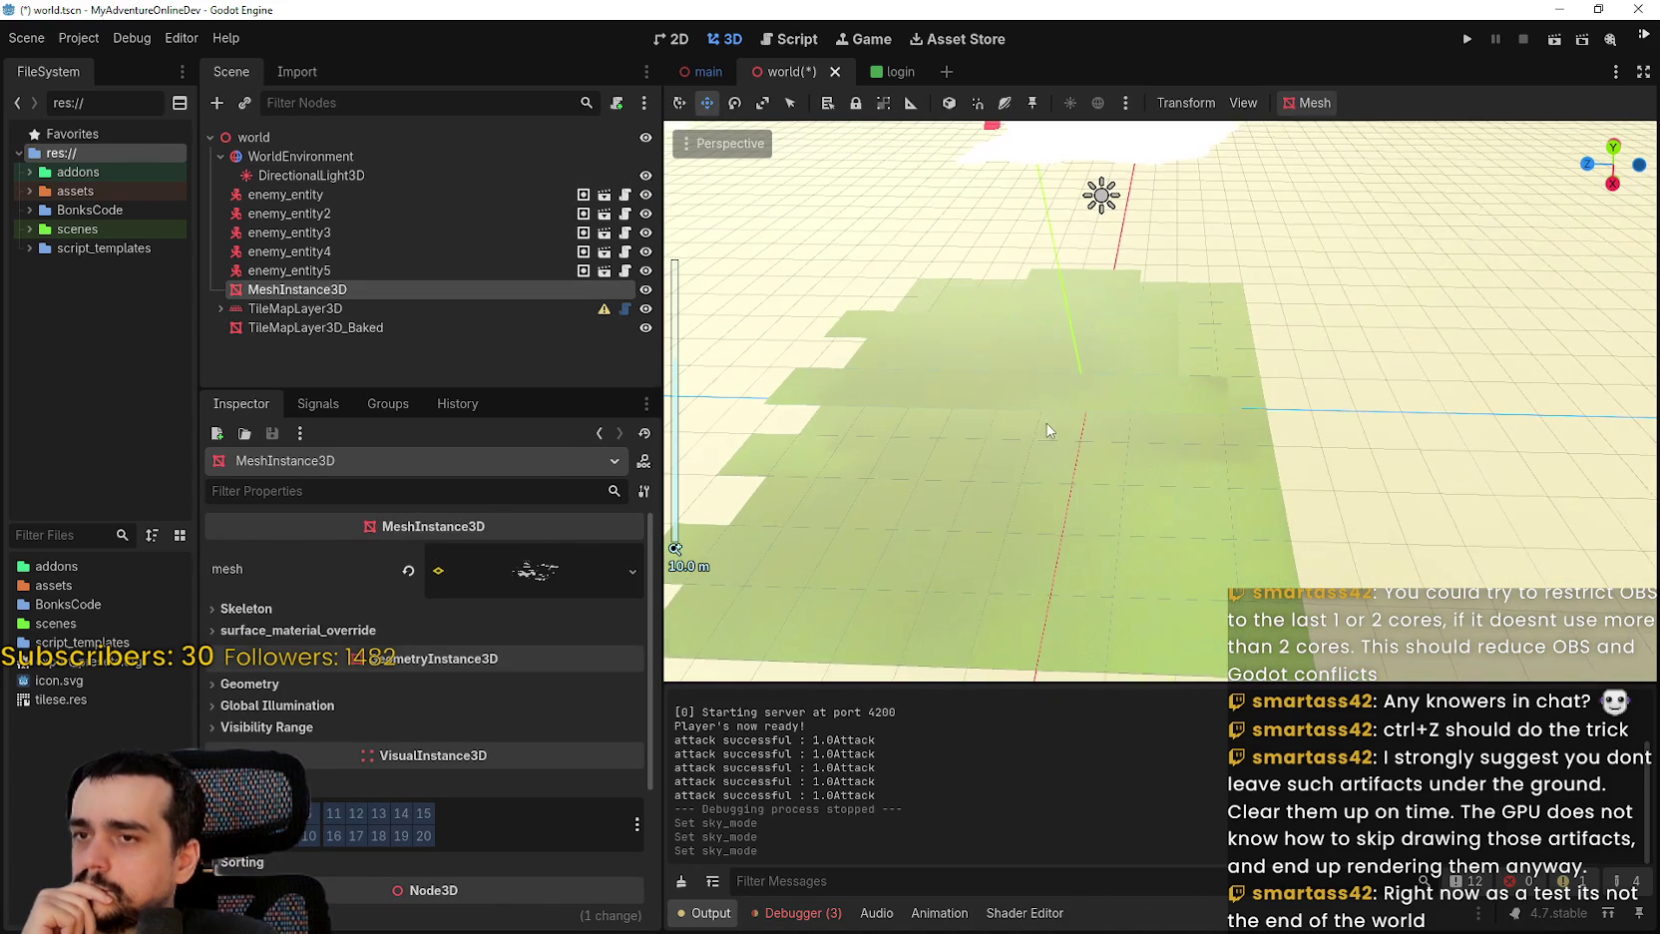
click(383, 310)
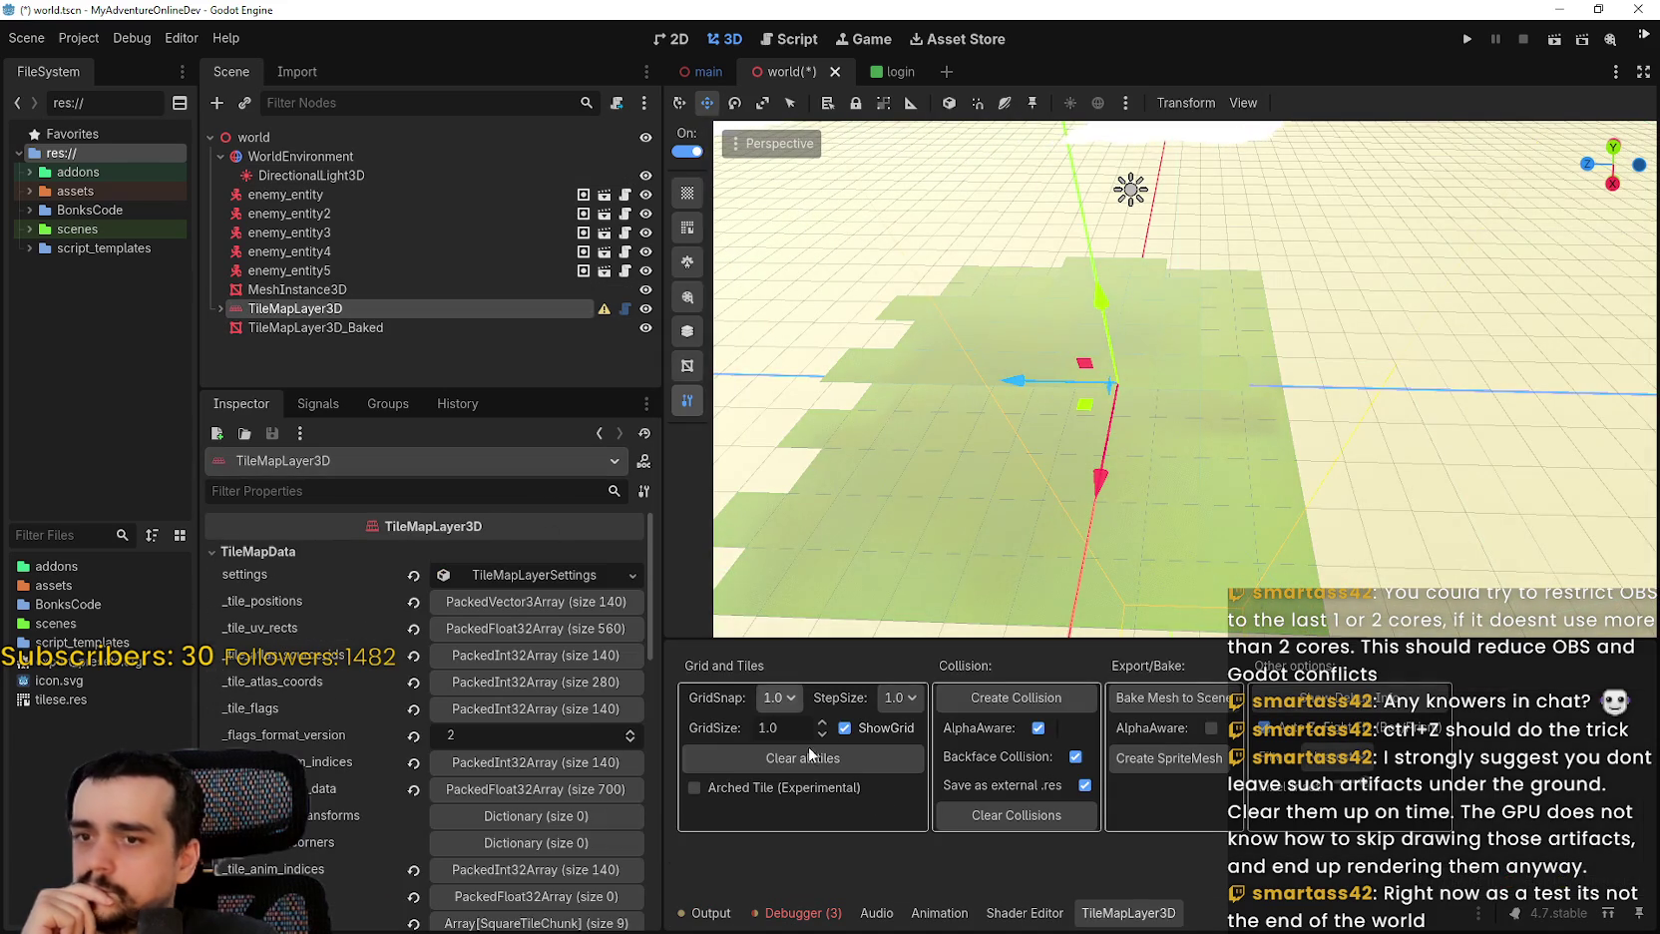
click(688, 262)
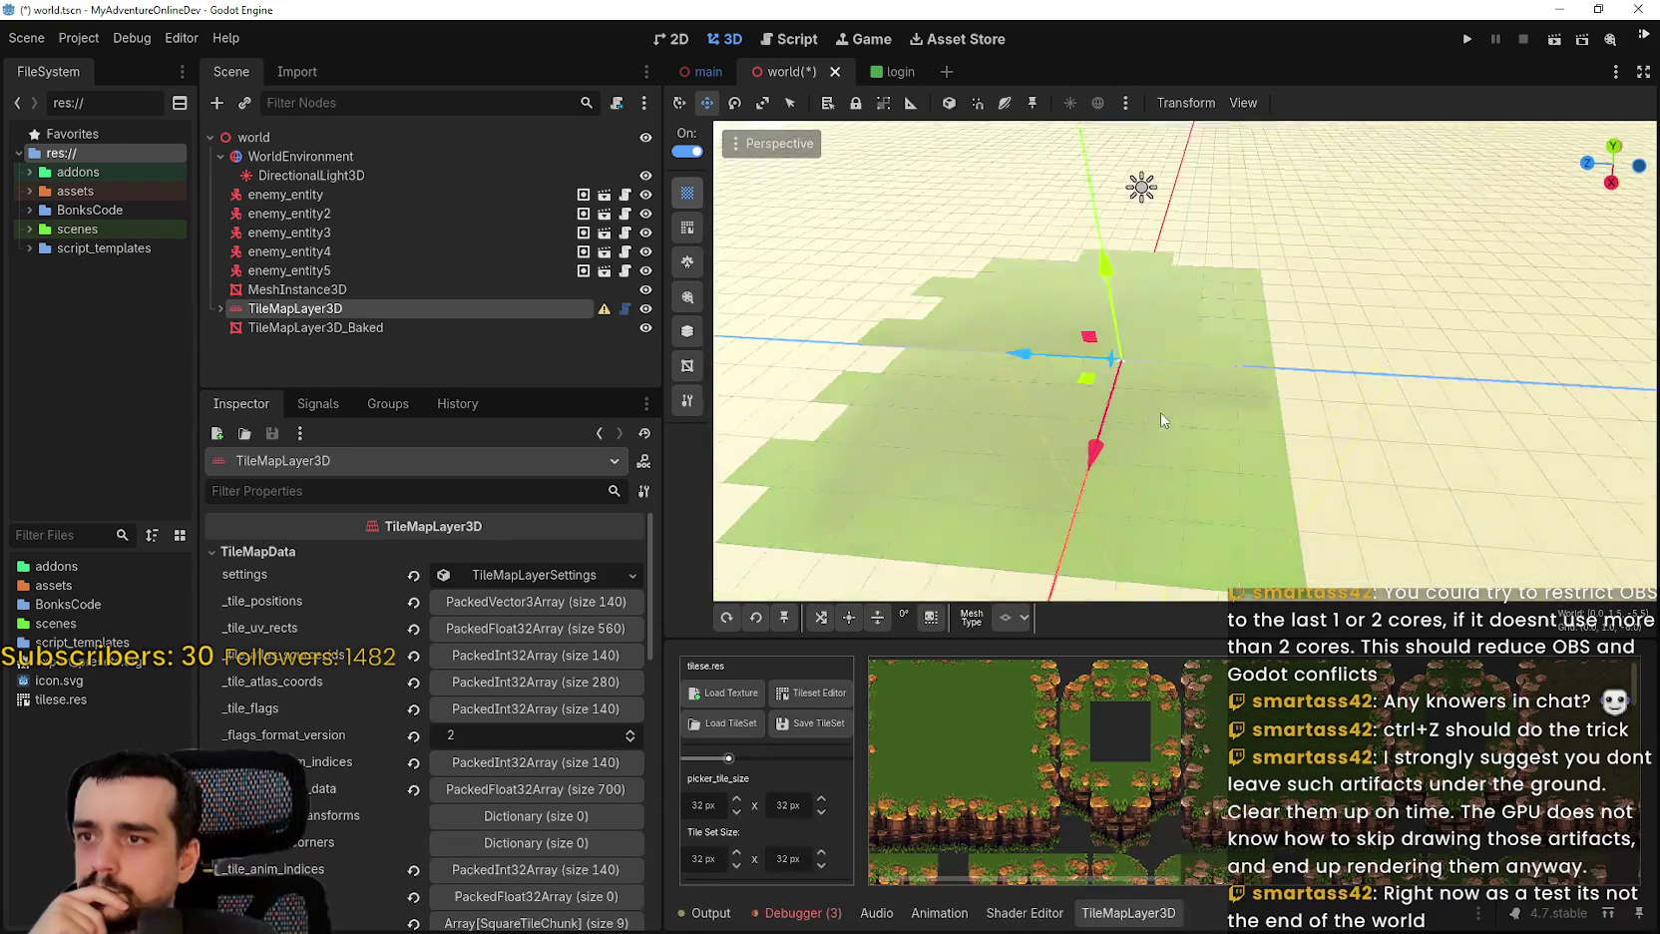
scroll(1162, 412, down, 3)
Erase the floor tiles right of the centre, leaving 123 ground tiles, and exit painting.
drag(1232, 371, 1161, 392)
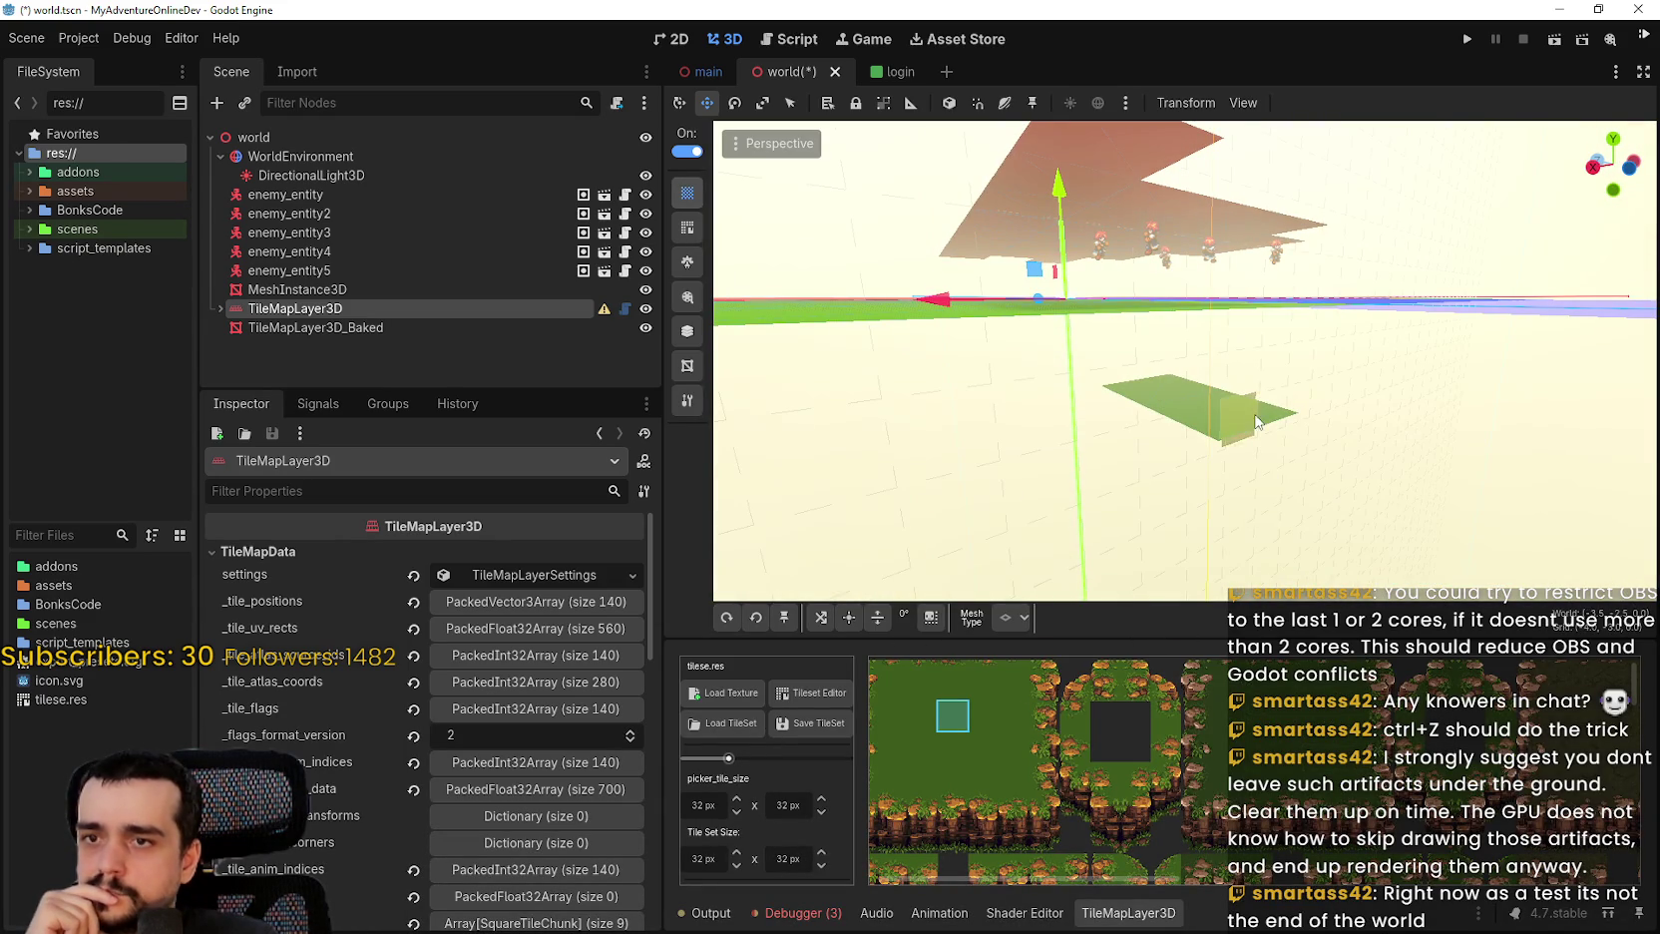
scroll(1256, 421, up, 5)
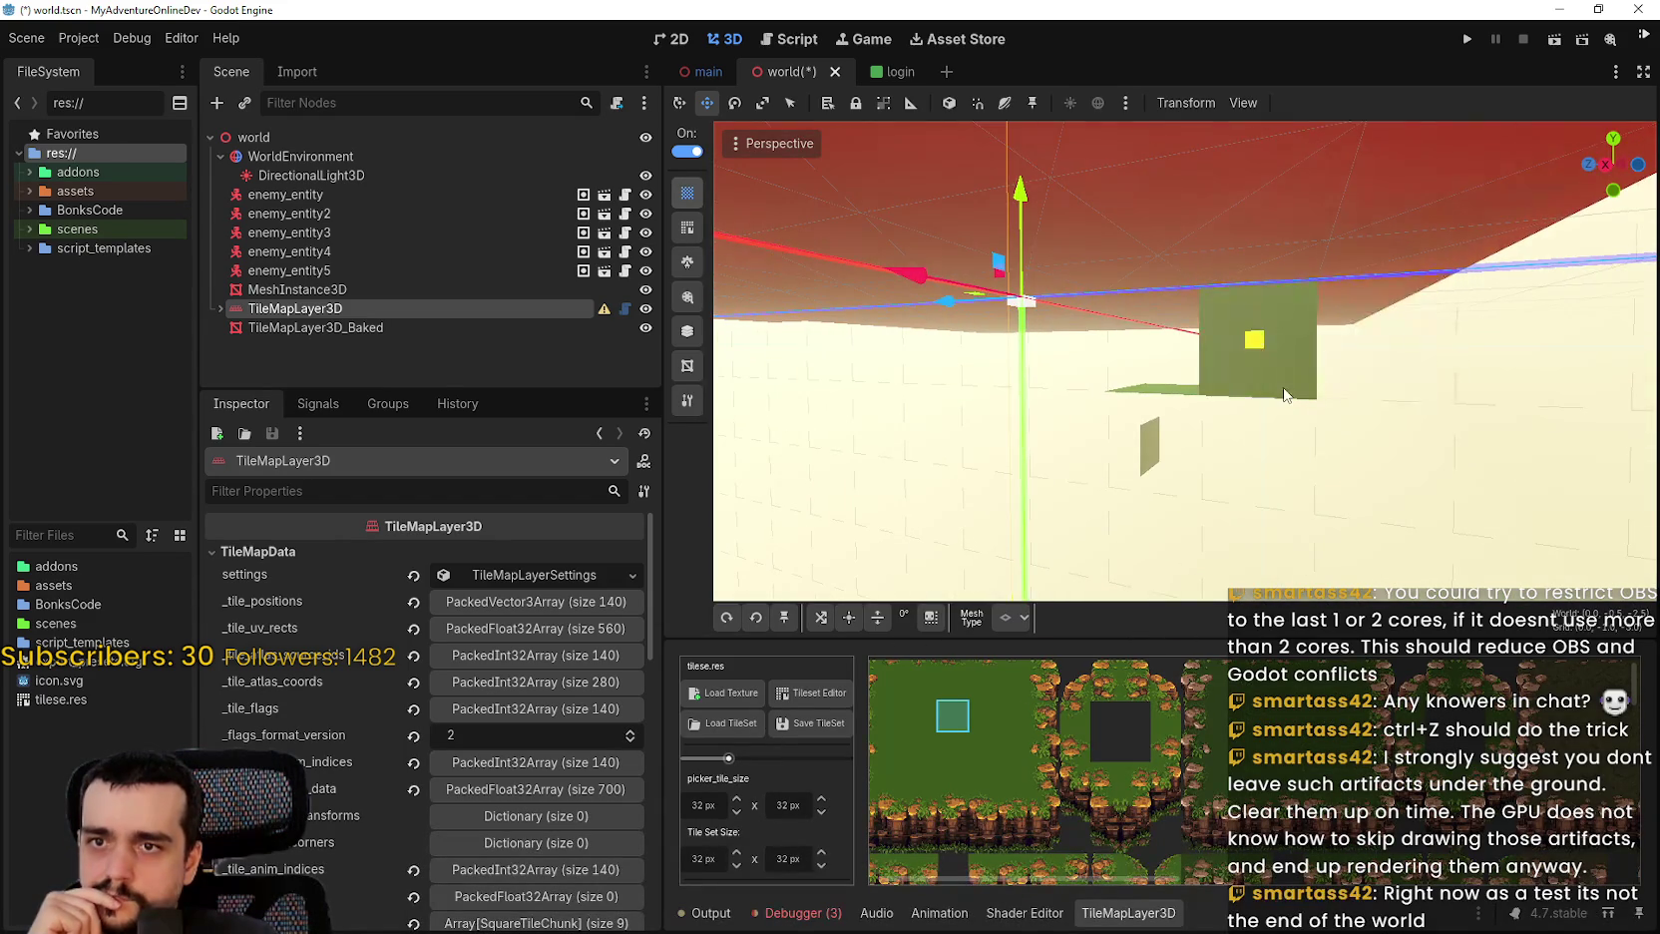
mouse_move(1285, 394)
mouse_down()
mouse_move(1262, 447)
mouse_move(1193, 447)
mouse_up()
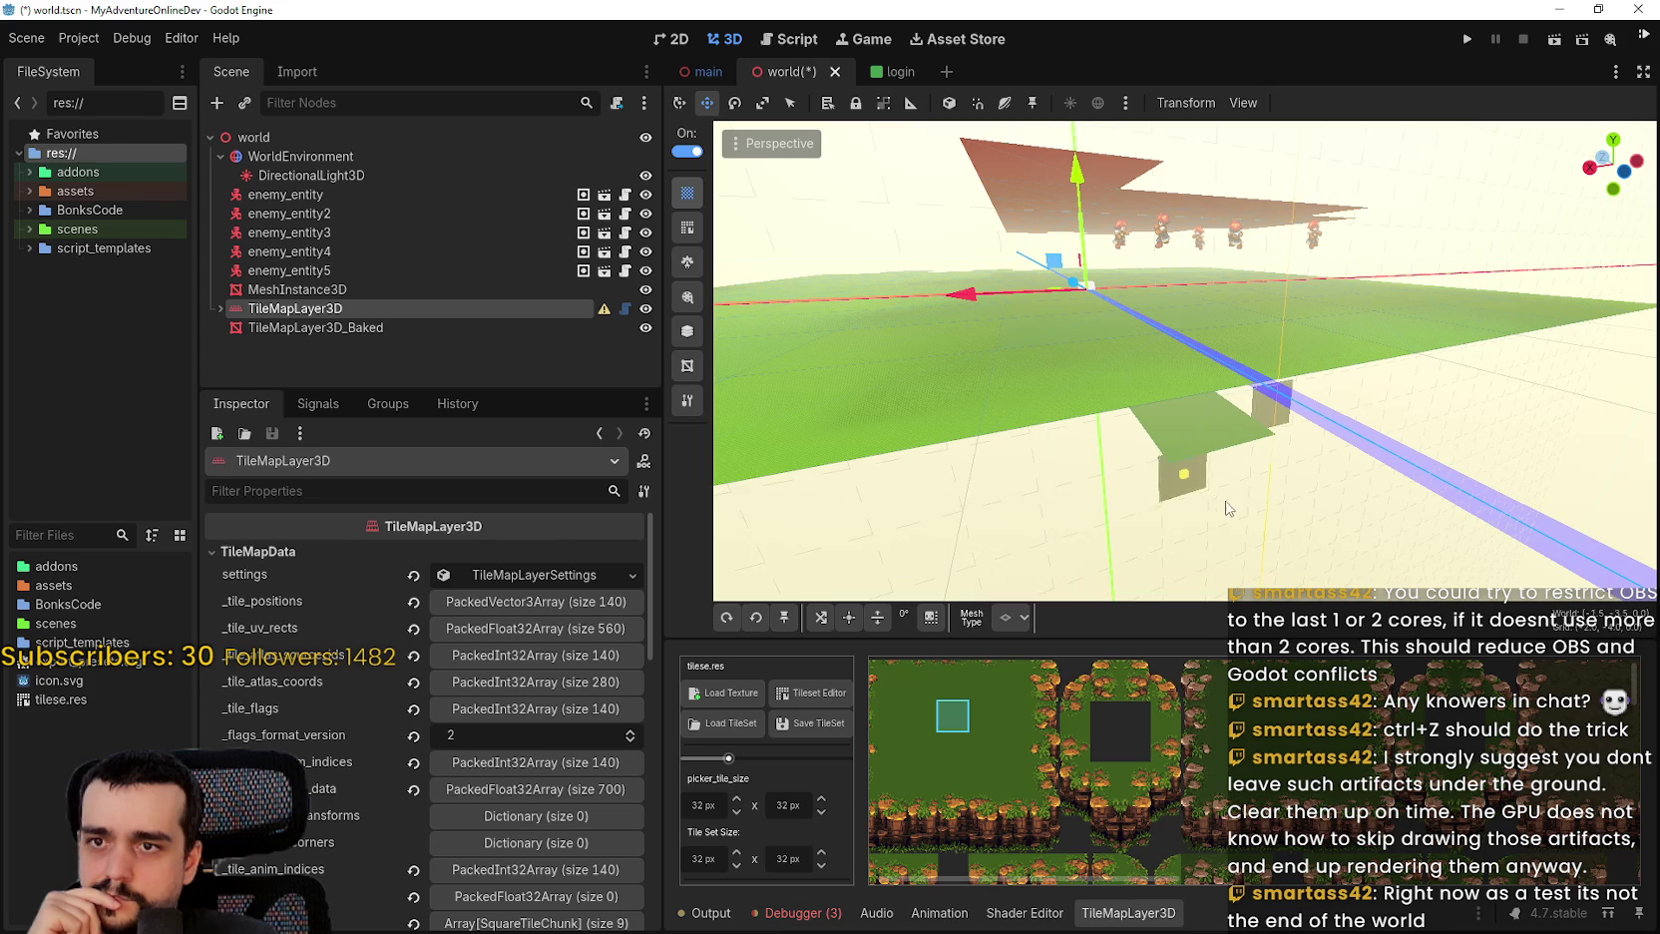
mouse_move(1227, 349)
mouse_down()
mouse_move(1325, 503)
mouse_move(1294, 480)
mouse_up()
scroll(1119, 362, down, 5)
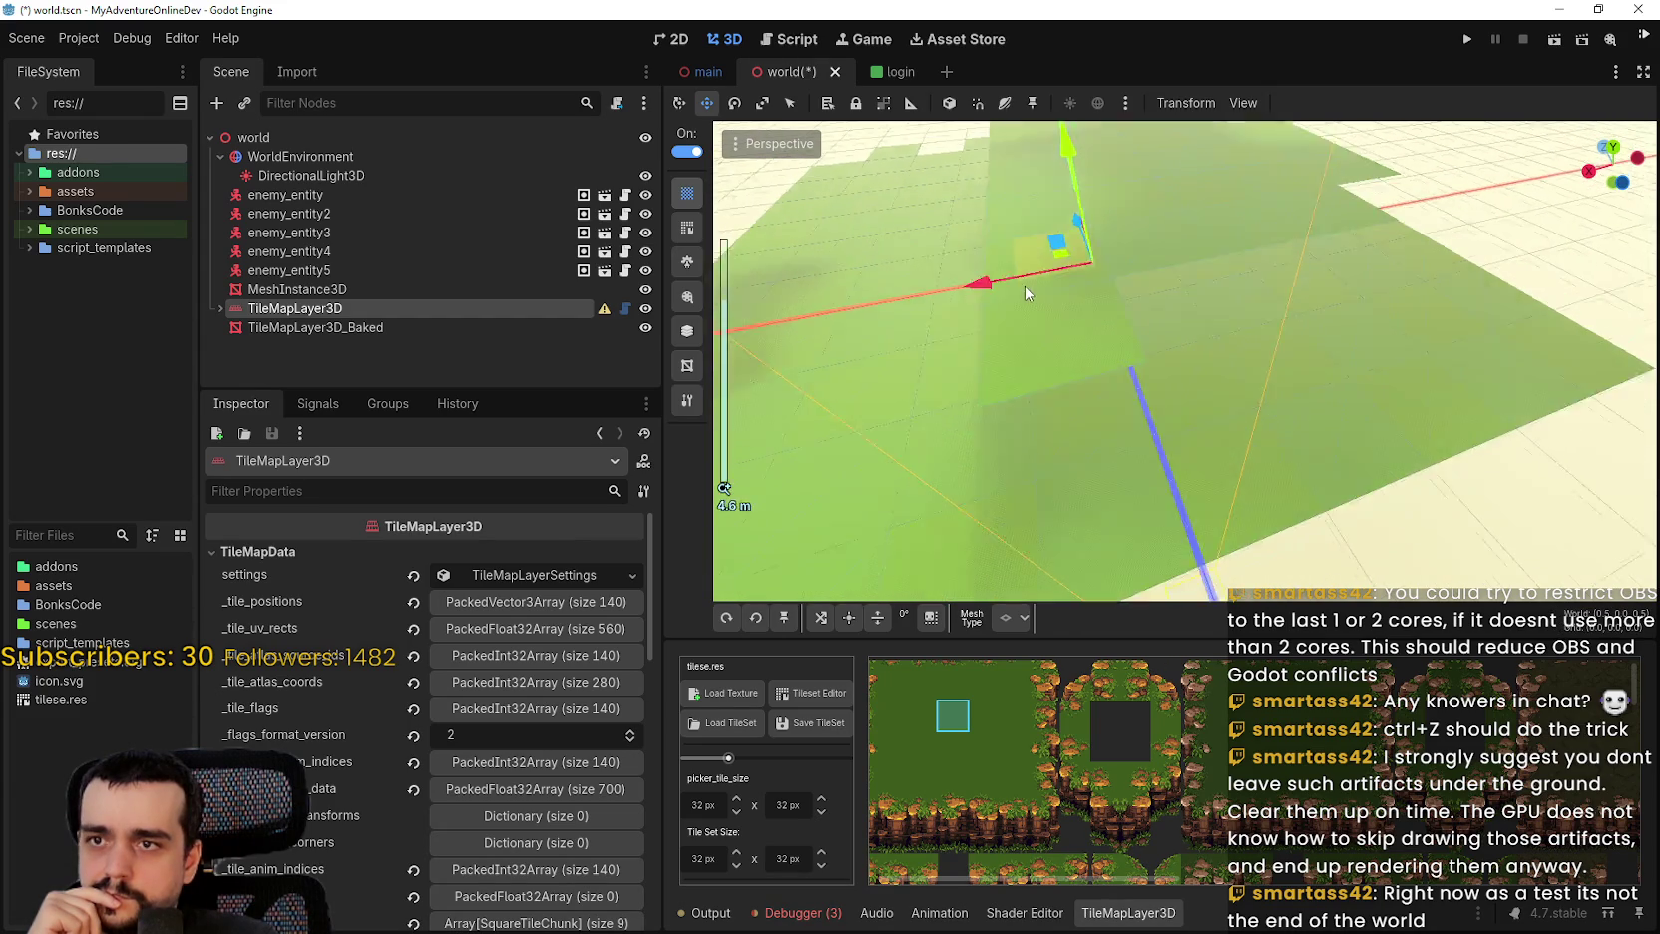
mouse_move(1119, 362)
mouse_down()
mouse_move(1226, 345)
mouse_move(1181, 406)
mouse_move(1232, 444)
mouse_up()
scroll(1231, 379, down, 3)
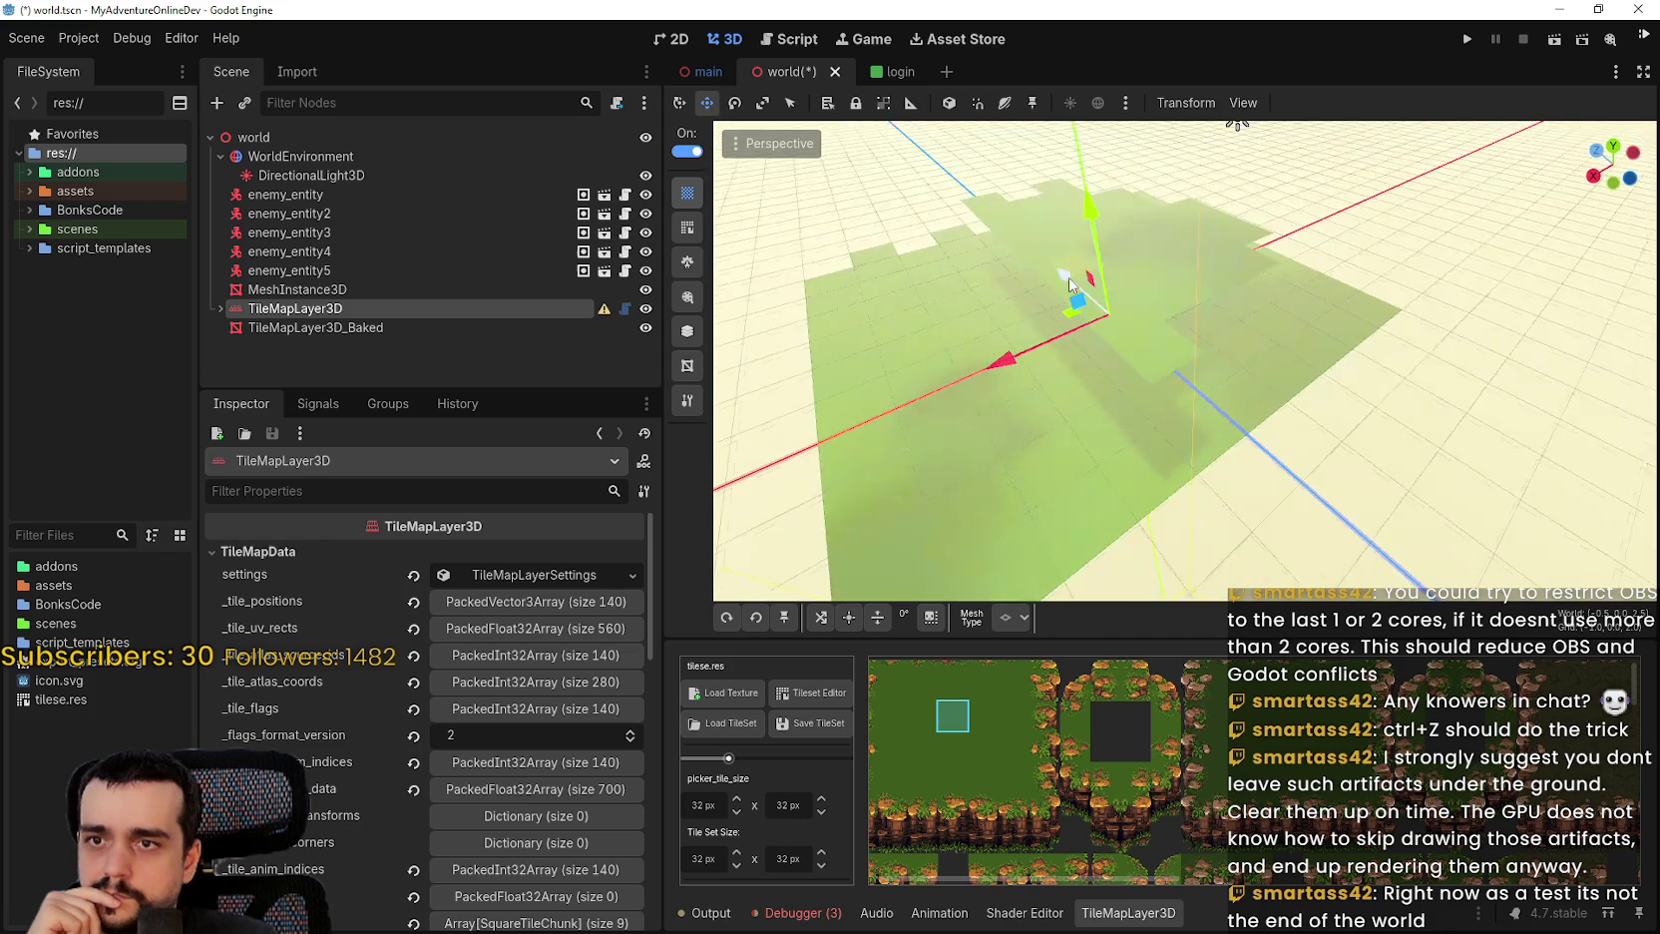
drag(1232, 379, 1054, 237)
scroll(1055, 237, up, 2)
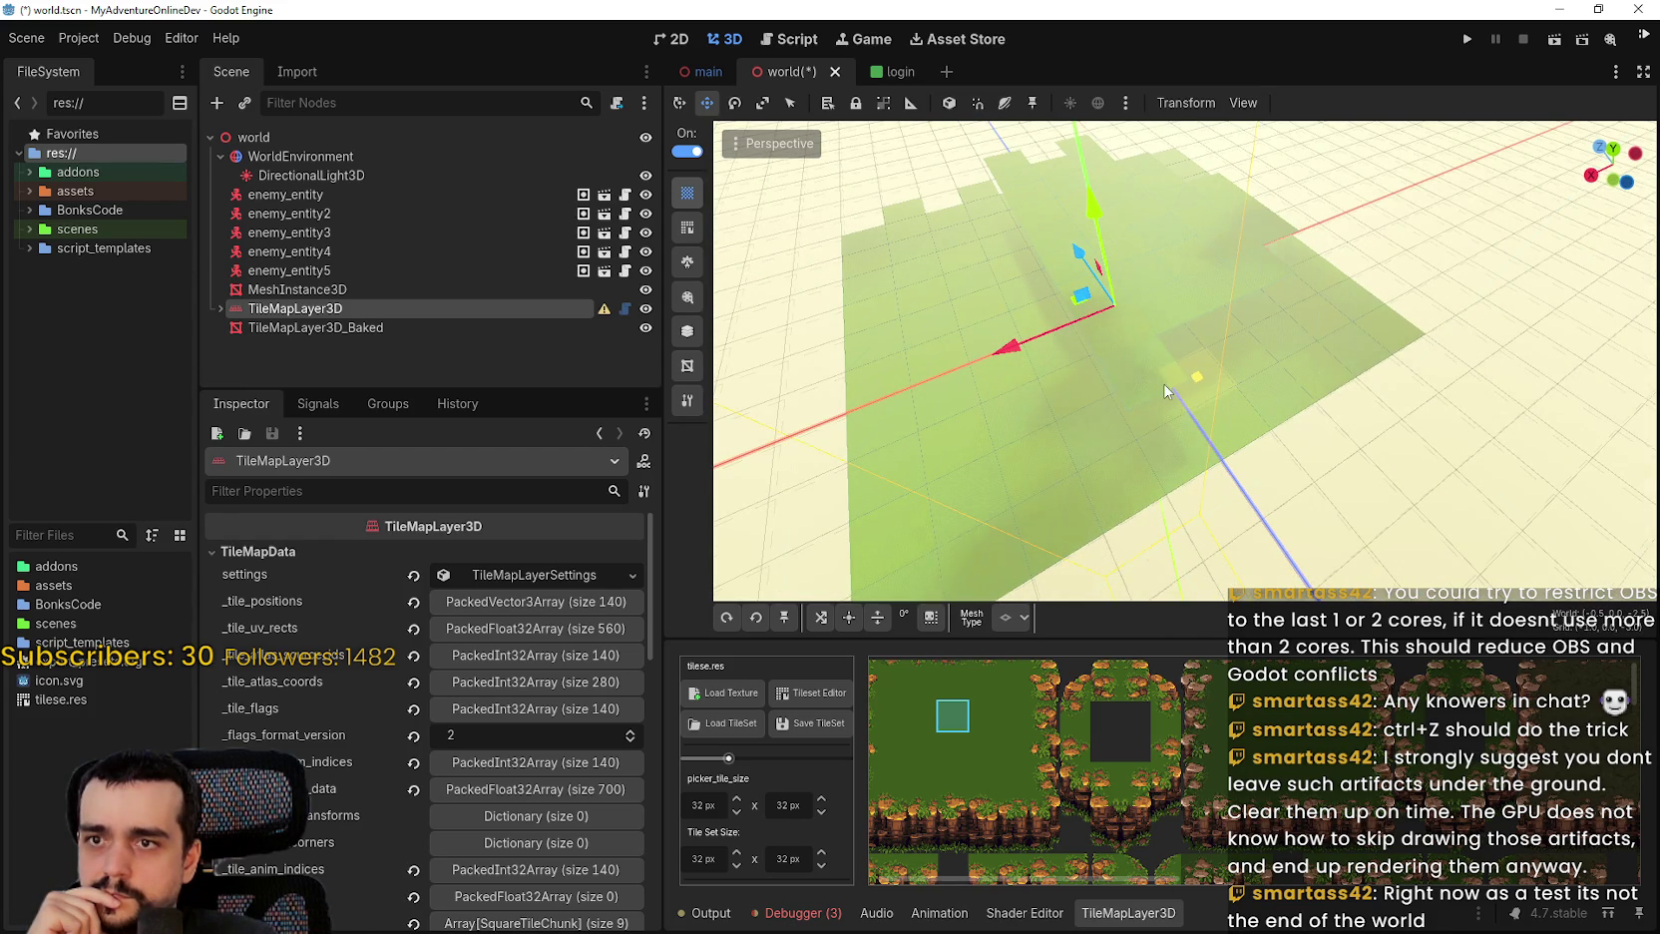
scroll(1147, 329, down, 3)
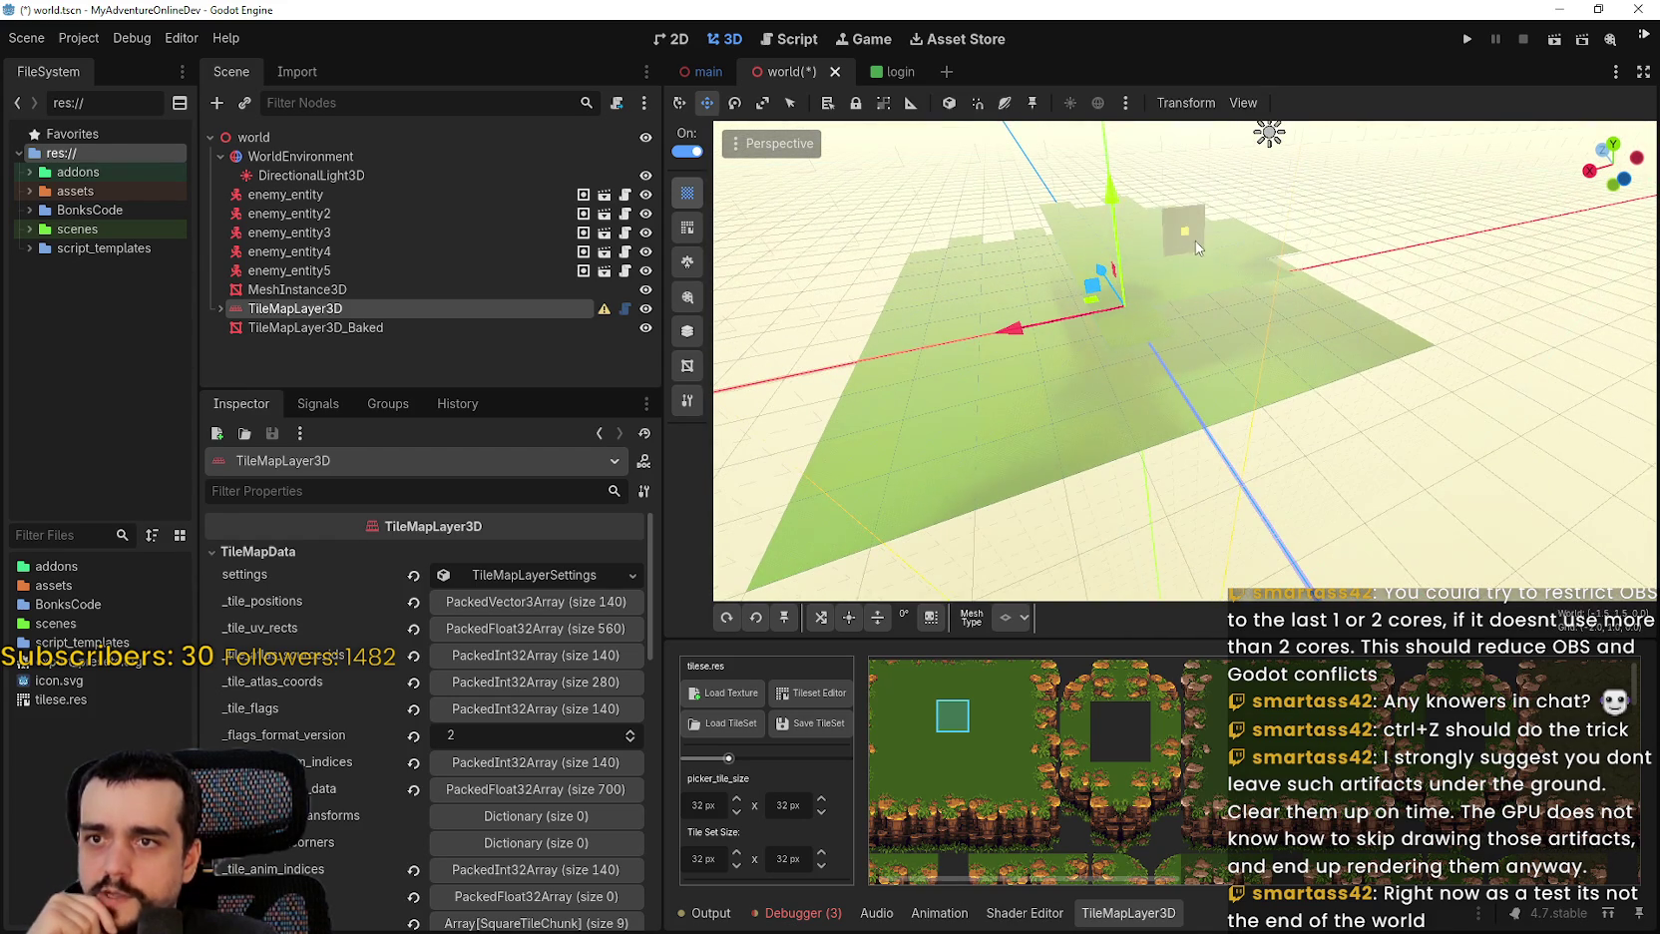
drag(1196, 239, 1203, 288)
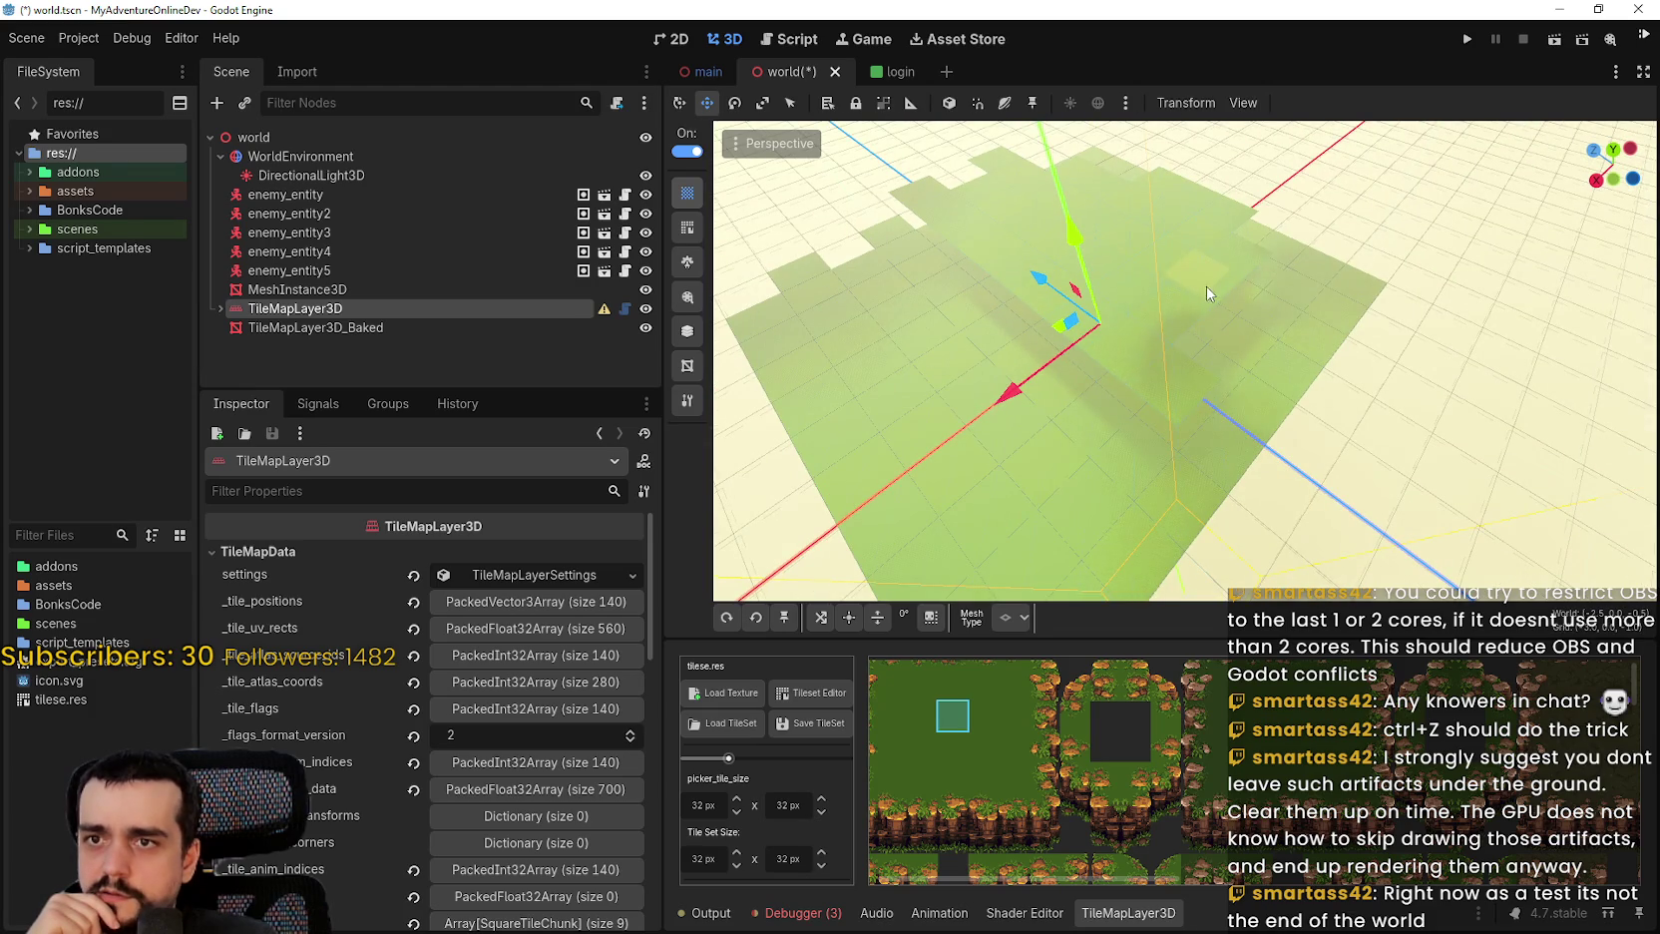
scroll(1217, 300, up, 5)
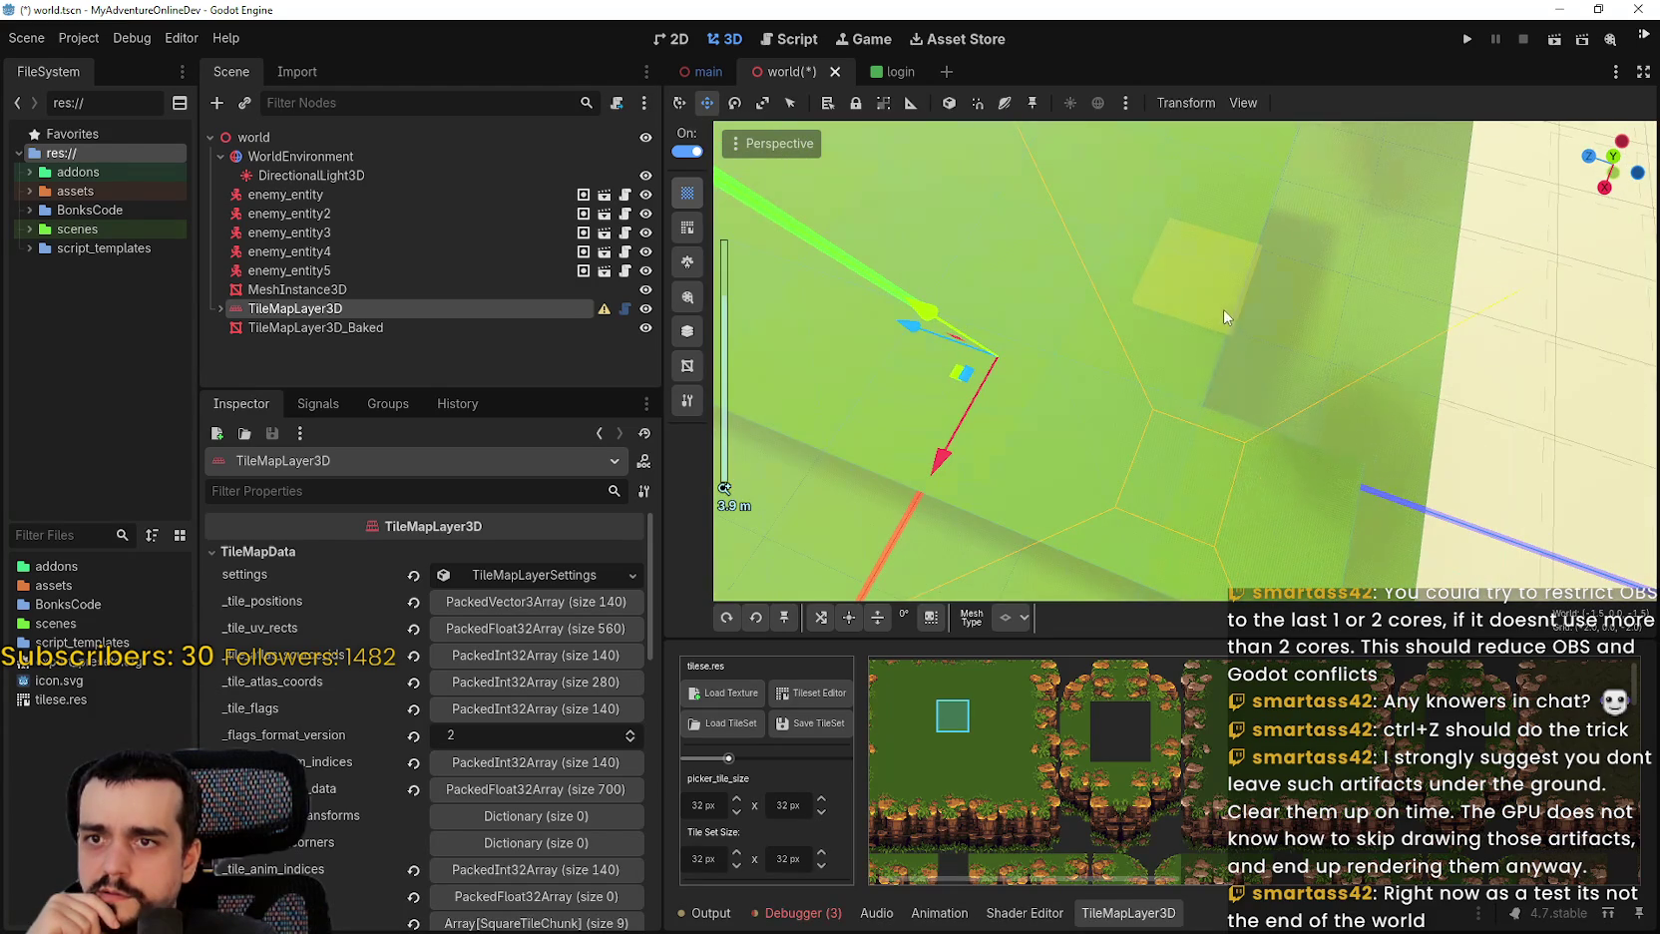
mouse_move(1193, 393)
mouse_down()
mouse_move(962, 386)
mouse_move(995, 361)
mouse_move(1000, 419)
mouse_up()
mouse_move(1318, 464)
mouse_down()
mouse_move(1232, 365)
mouse_move(1177, 236)
mouse_move(1171, 275)
mouse_move(1181, 263)
mouse_up()
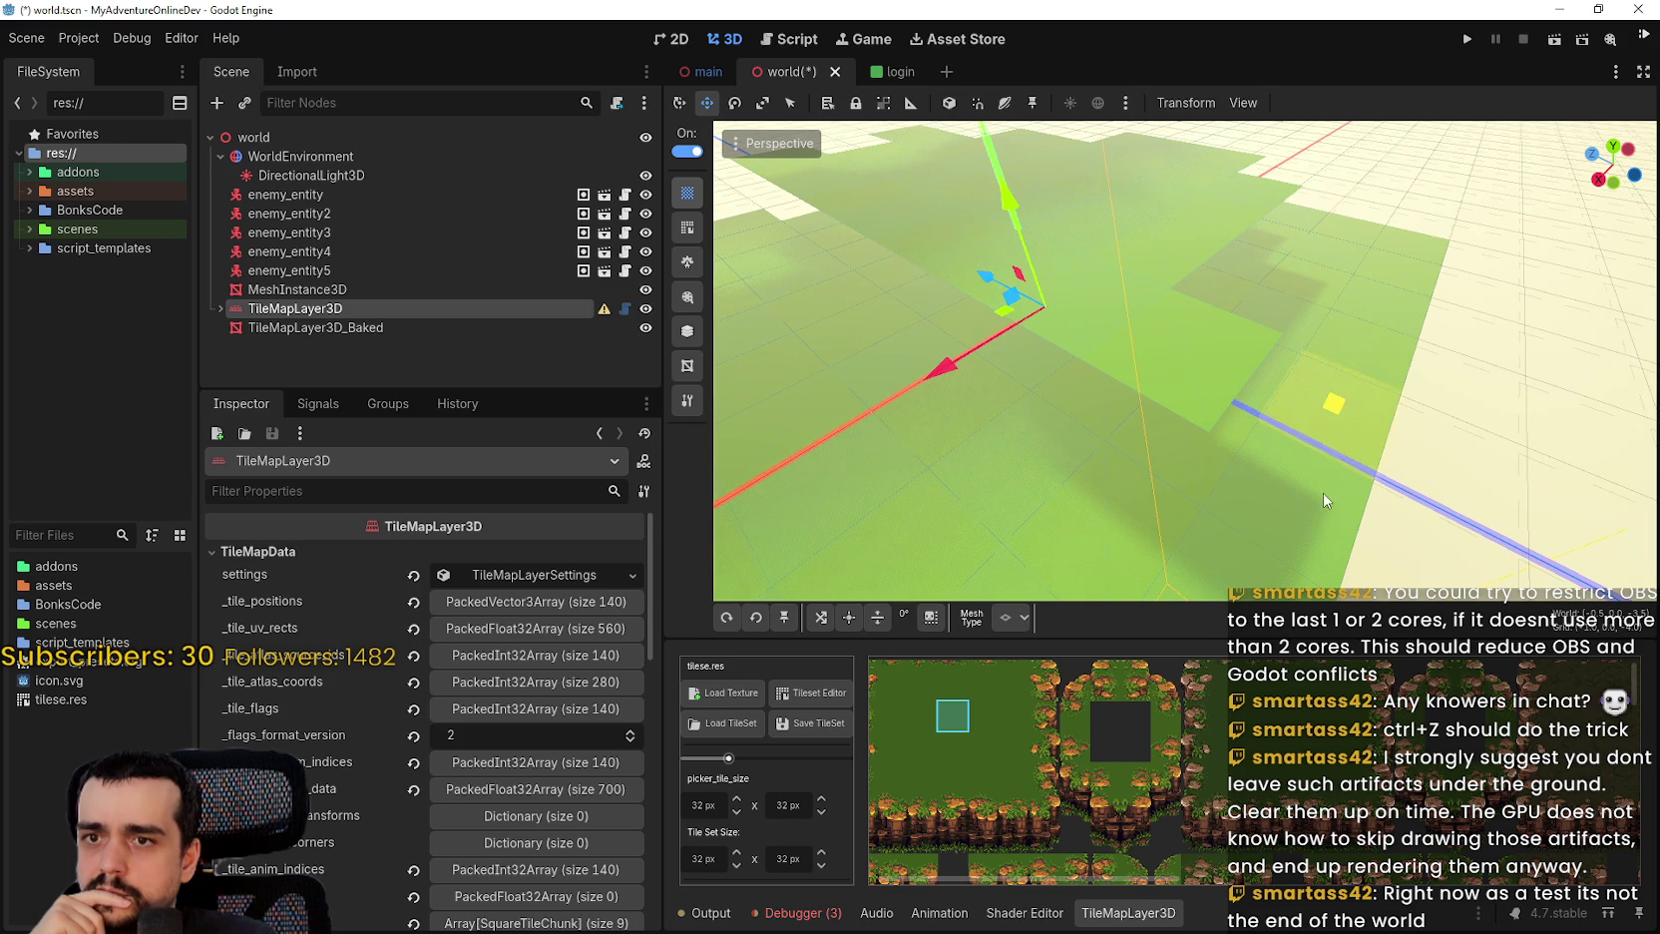
drag(1437, 513, 1434, 414)
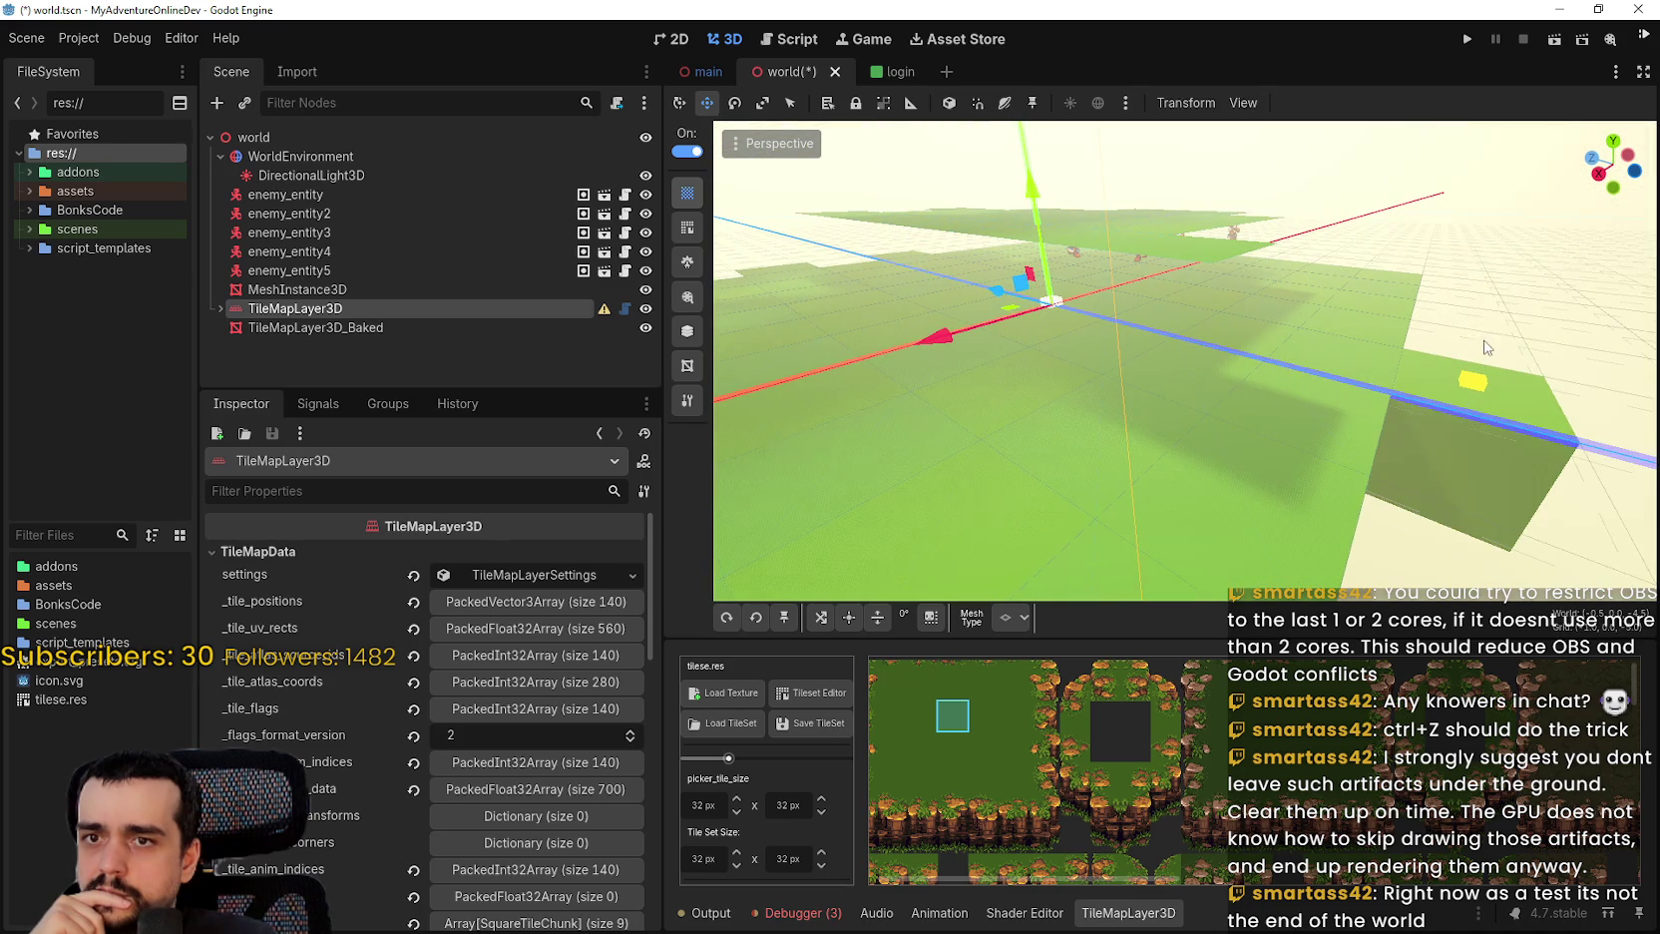
mouse_move(1427, 319)
mouse_down()
mouse_move(1459, 420)
mouse_move(1488, 365)
mouse_move(1459, 257)
mouse_move(1421, 473)
mouse_move(1426, 278)
mouse_up()
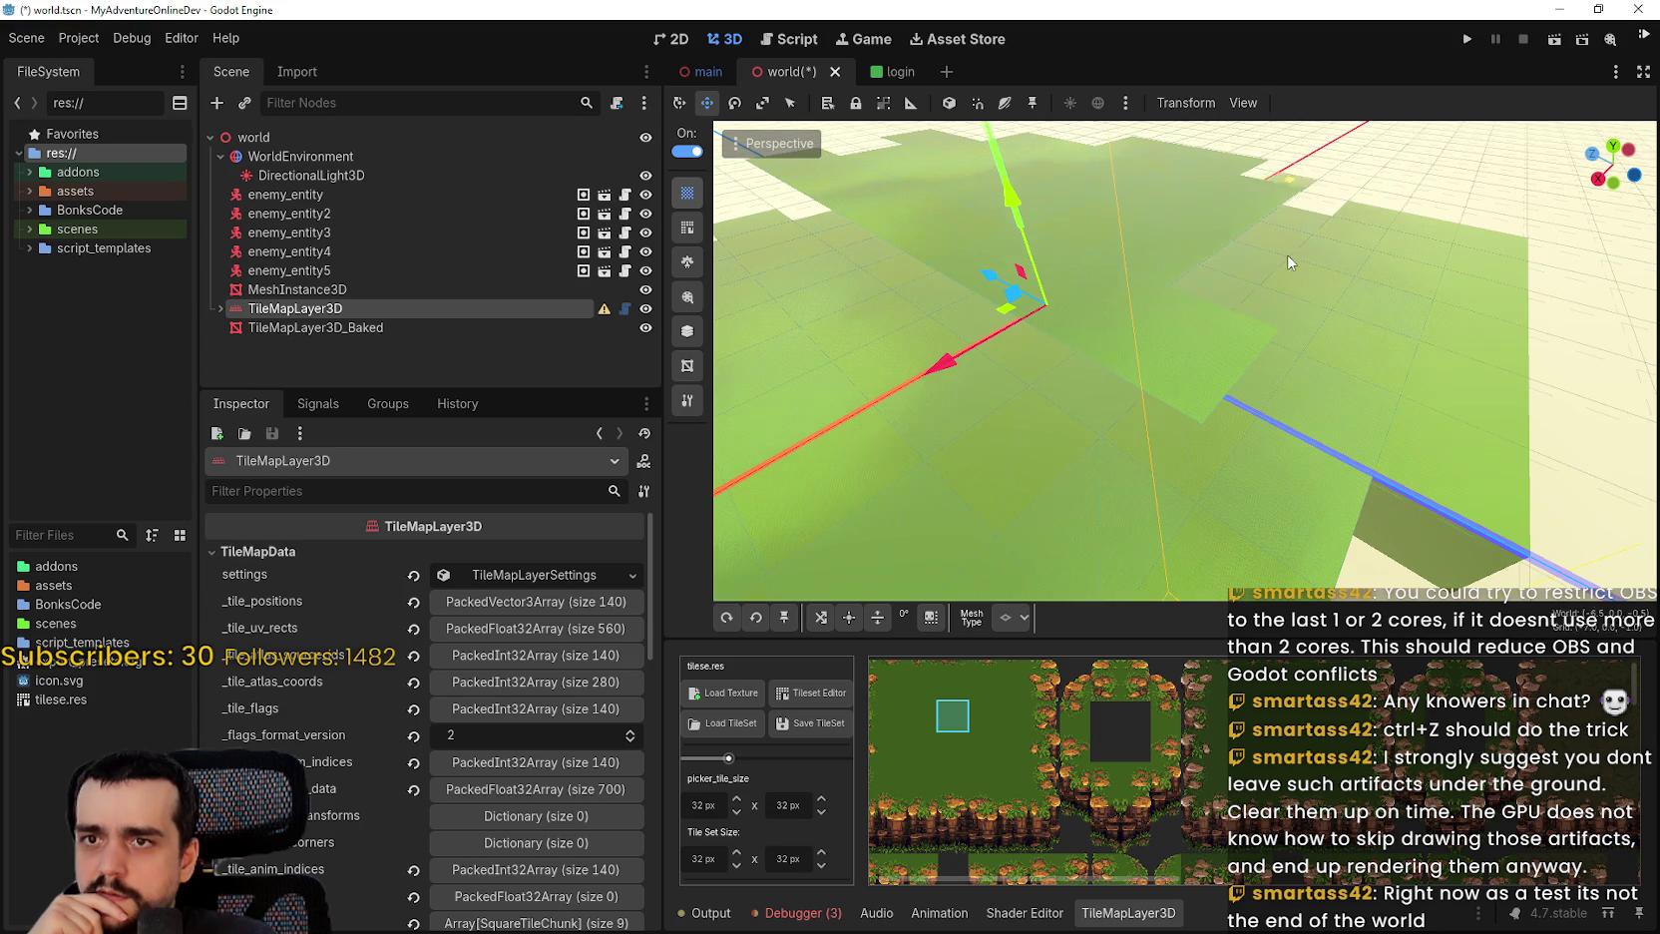
drag(1307, 205, 1261, 178)
mouse_move(1180, 244)
mouse_down()
mouse_move(1264, 421)
mouse_move(1217, 493)
mouse_move(1233, 340)
mouse_move(1297, 359)
mouse_up()
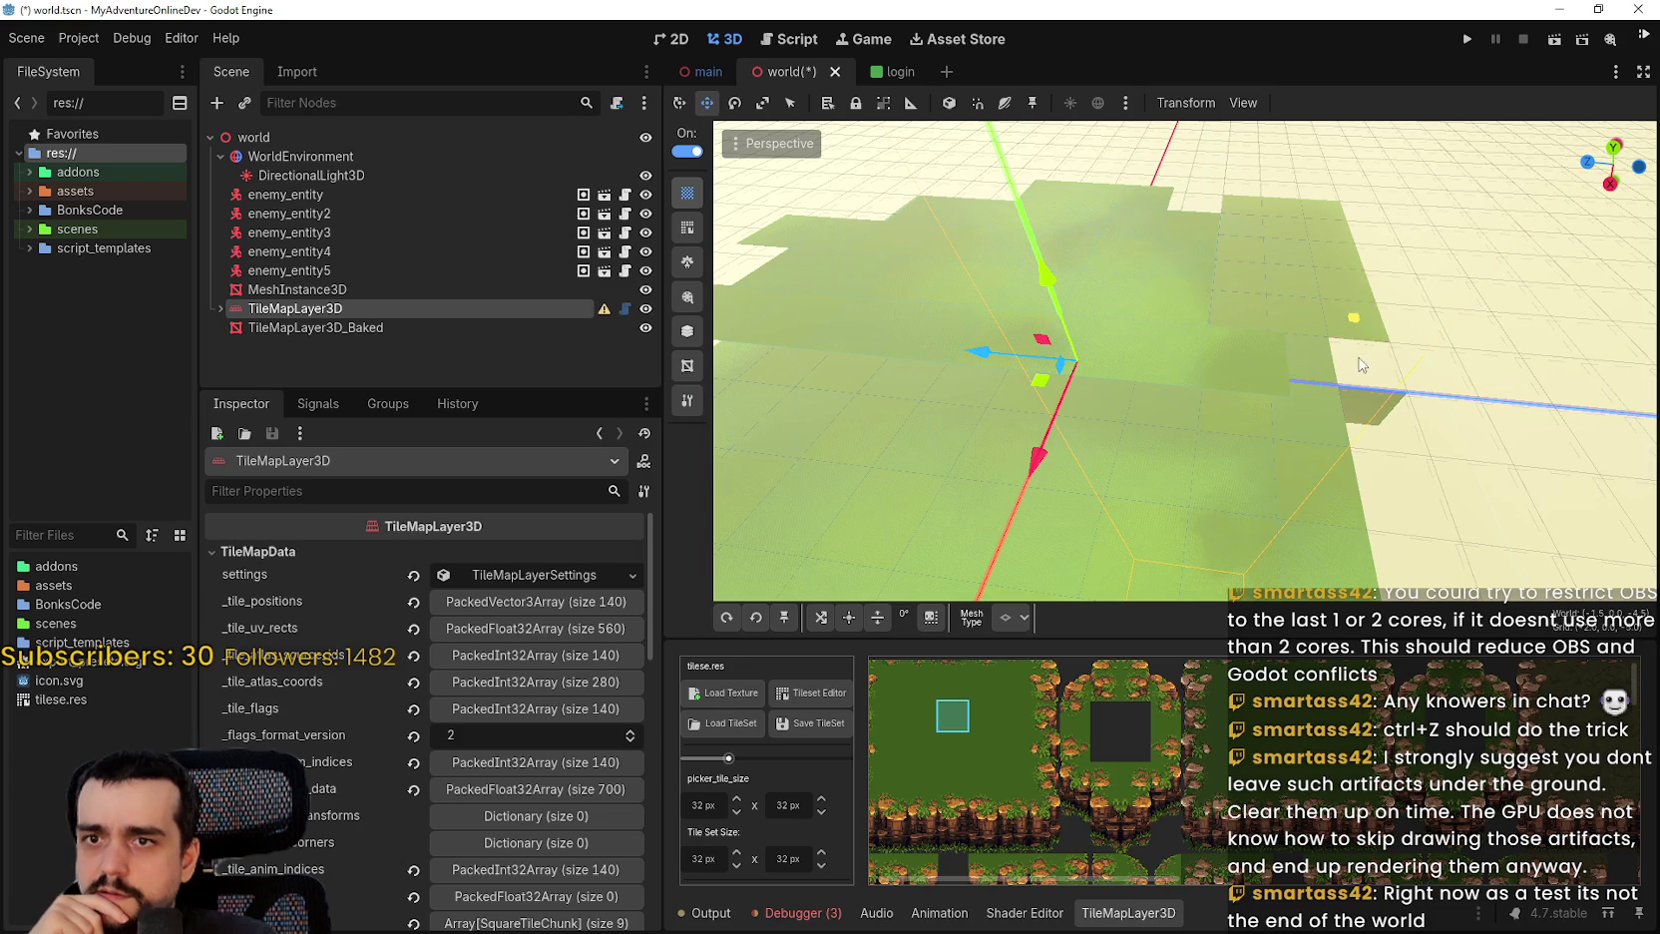
mouse_move(1361, 366)
mouse_down()
mouse_move(1327, 349)
mouse_move(1322, 261)
mouse_move(1362, 299)
mouse_move(1252, 362)
mouse_up()
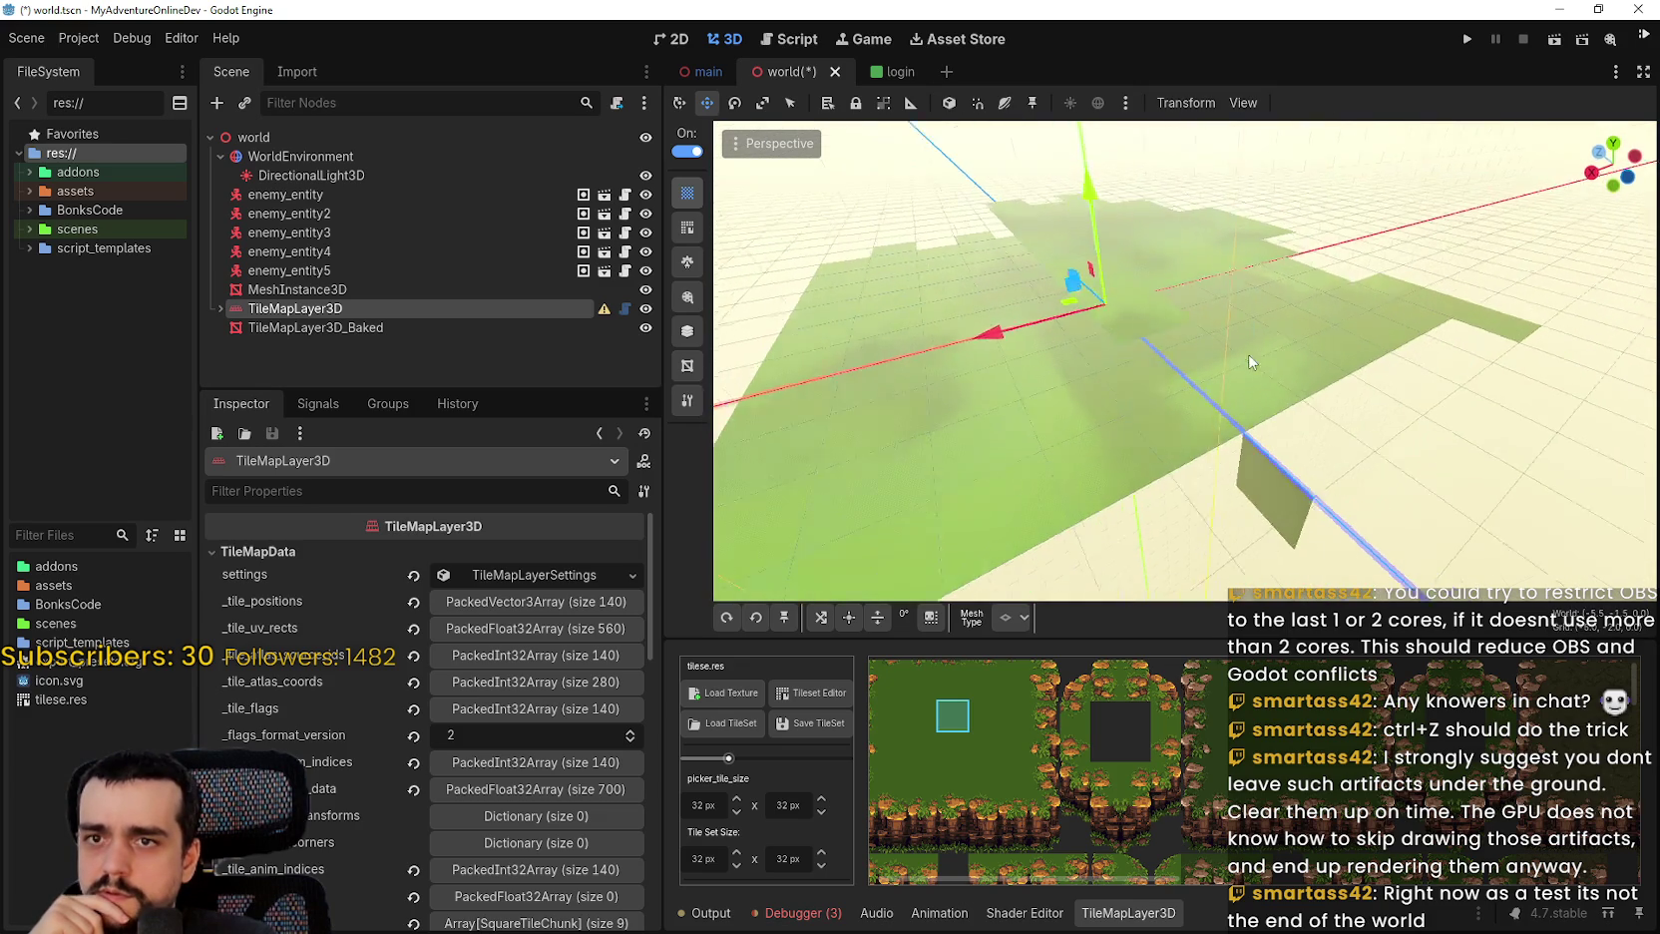
scroll(1251, 362, down, 3)
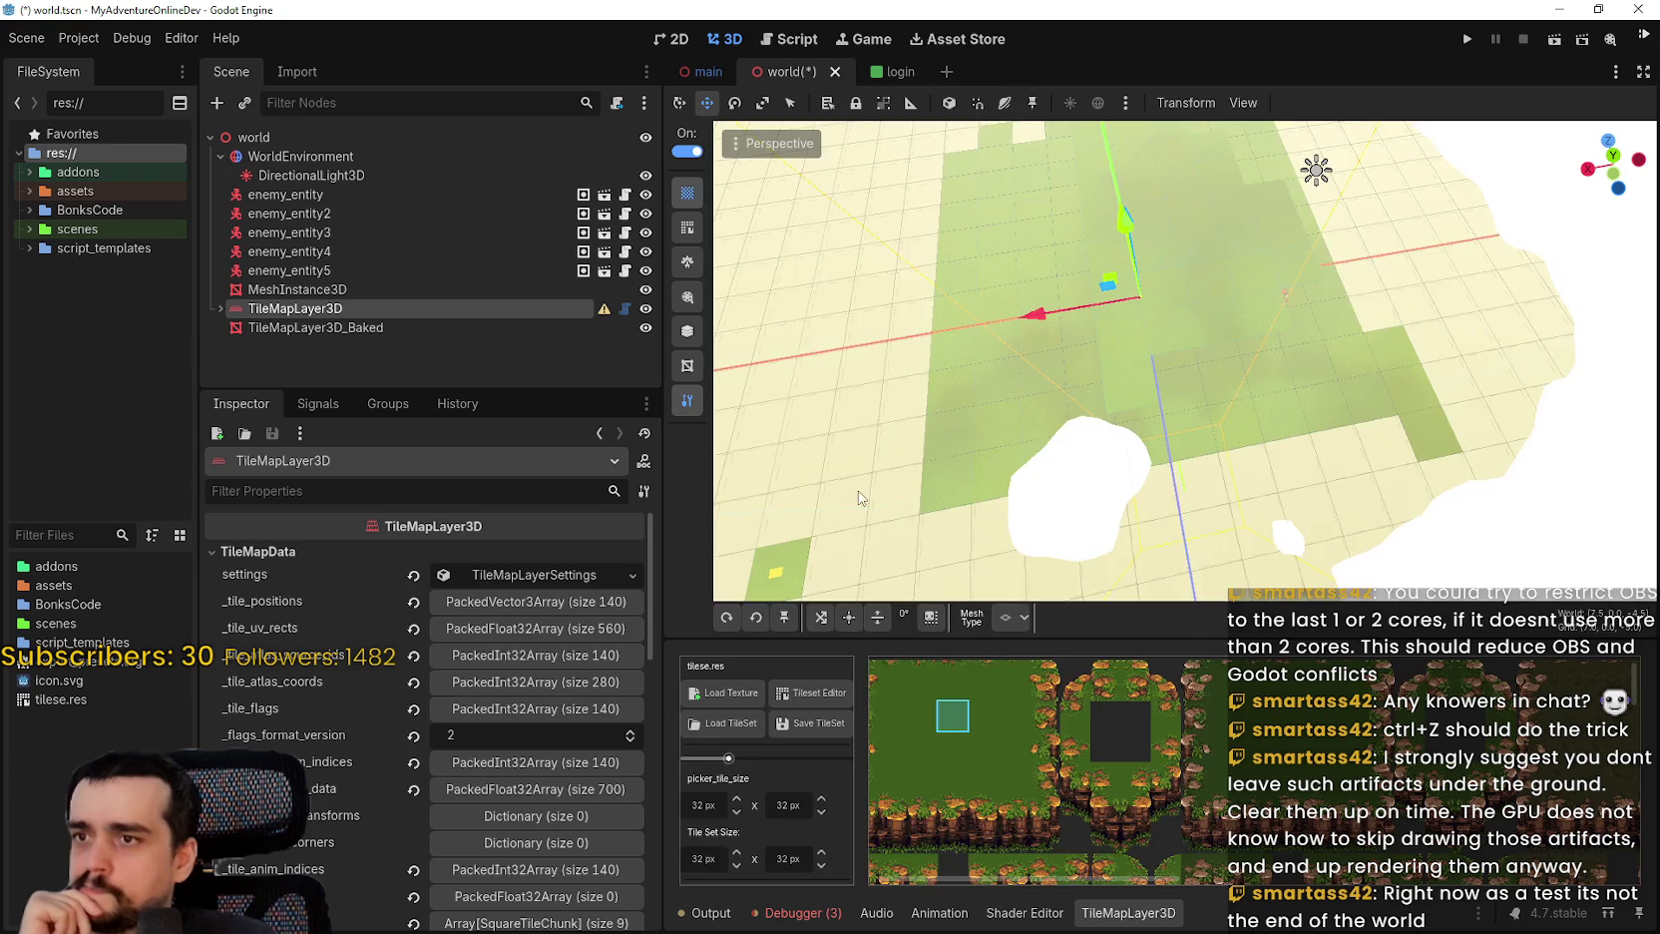
key(ctrl+z)
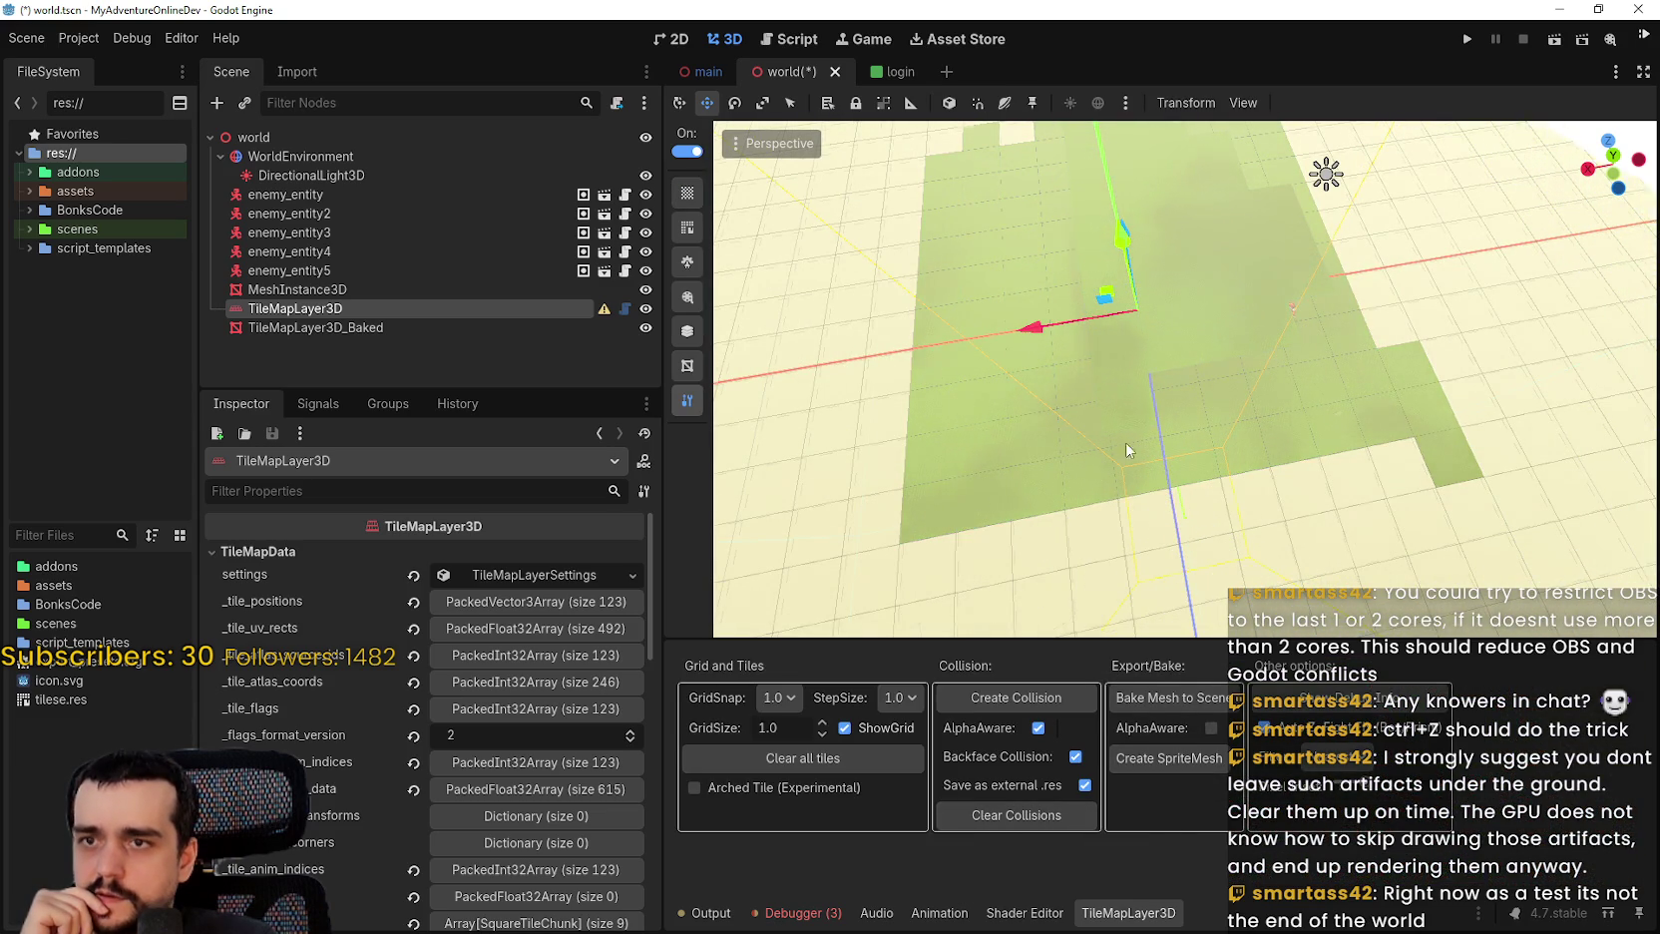
Clear all tiles from TileMapLayer3D, leaving zero tiles.
mouse_move(1127, 449)
mouse_down()
mouse_move(1214, 290)
mouse_move(1157, 350)
mouse_up()
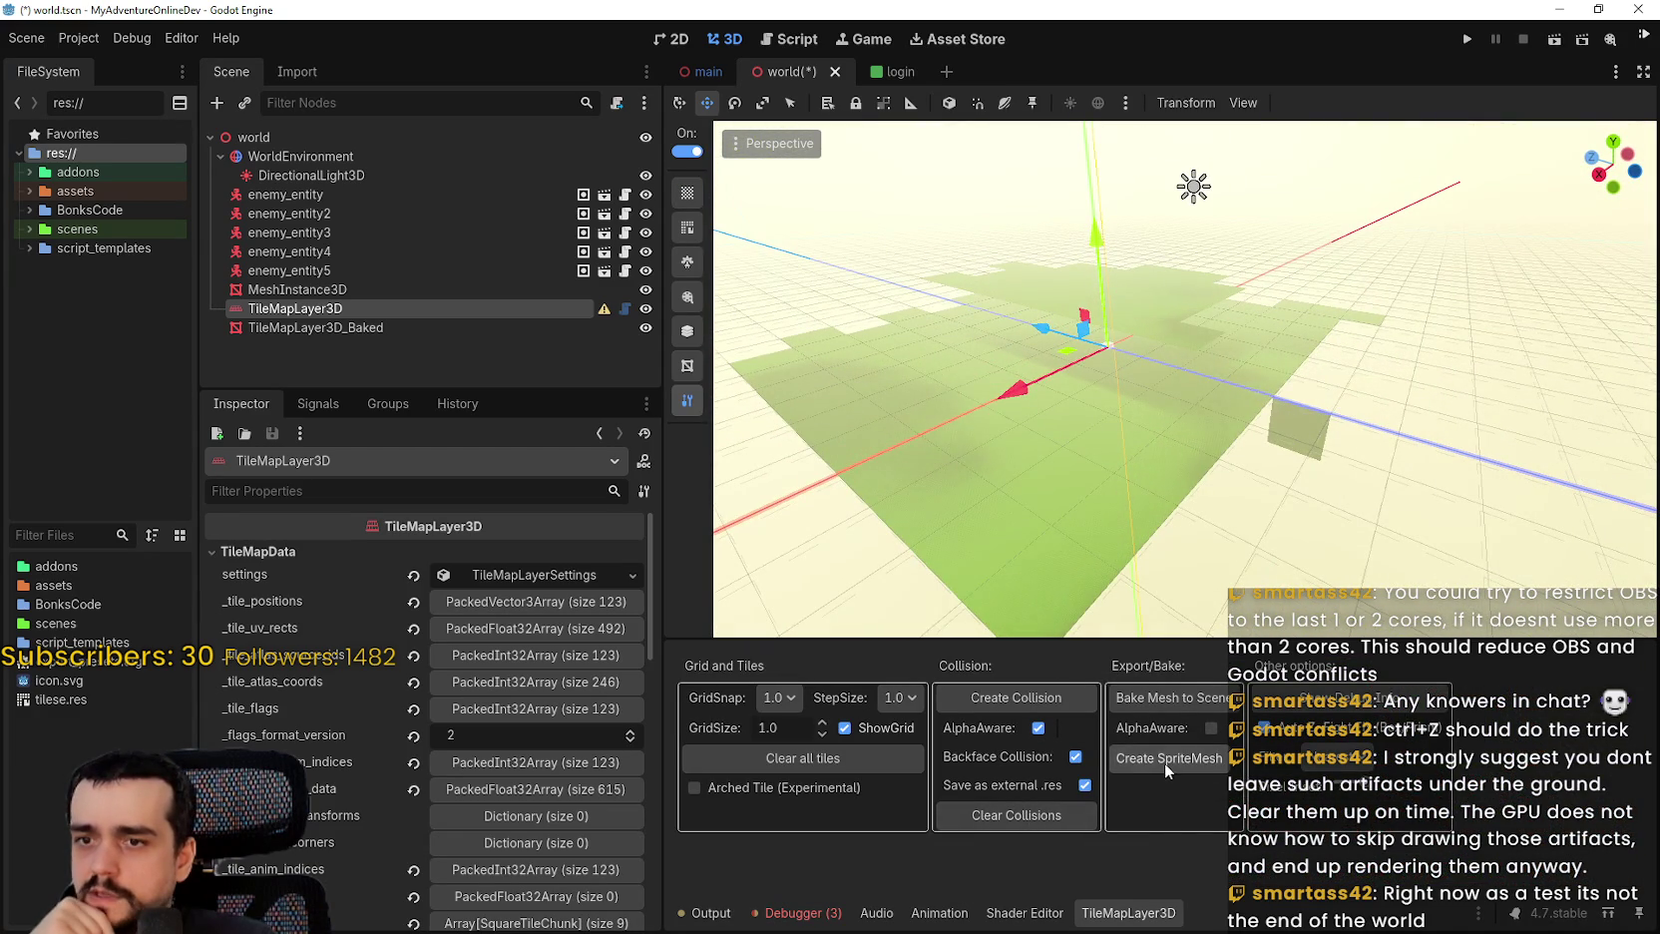
click(829, 764)
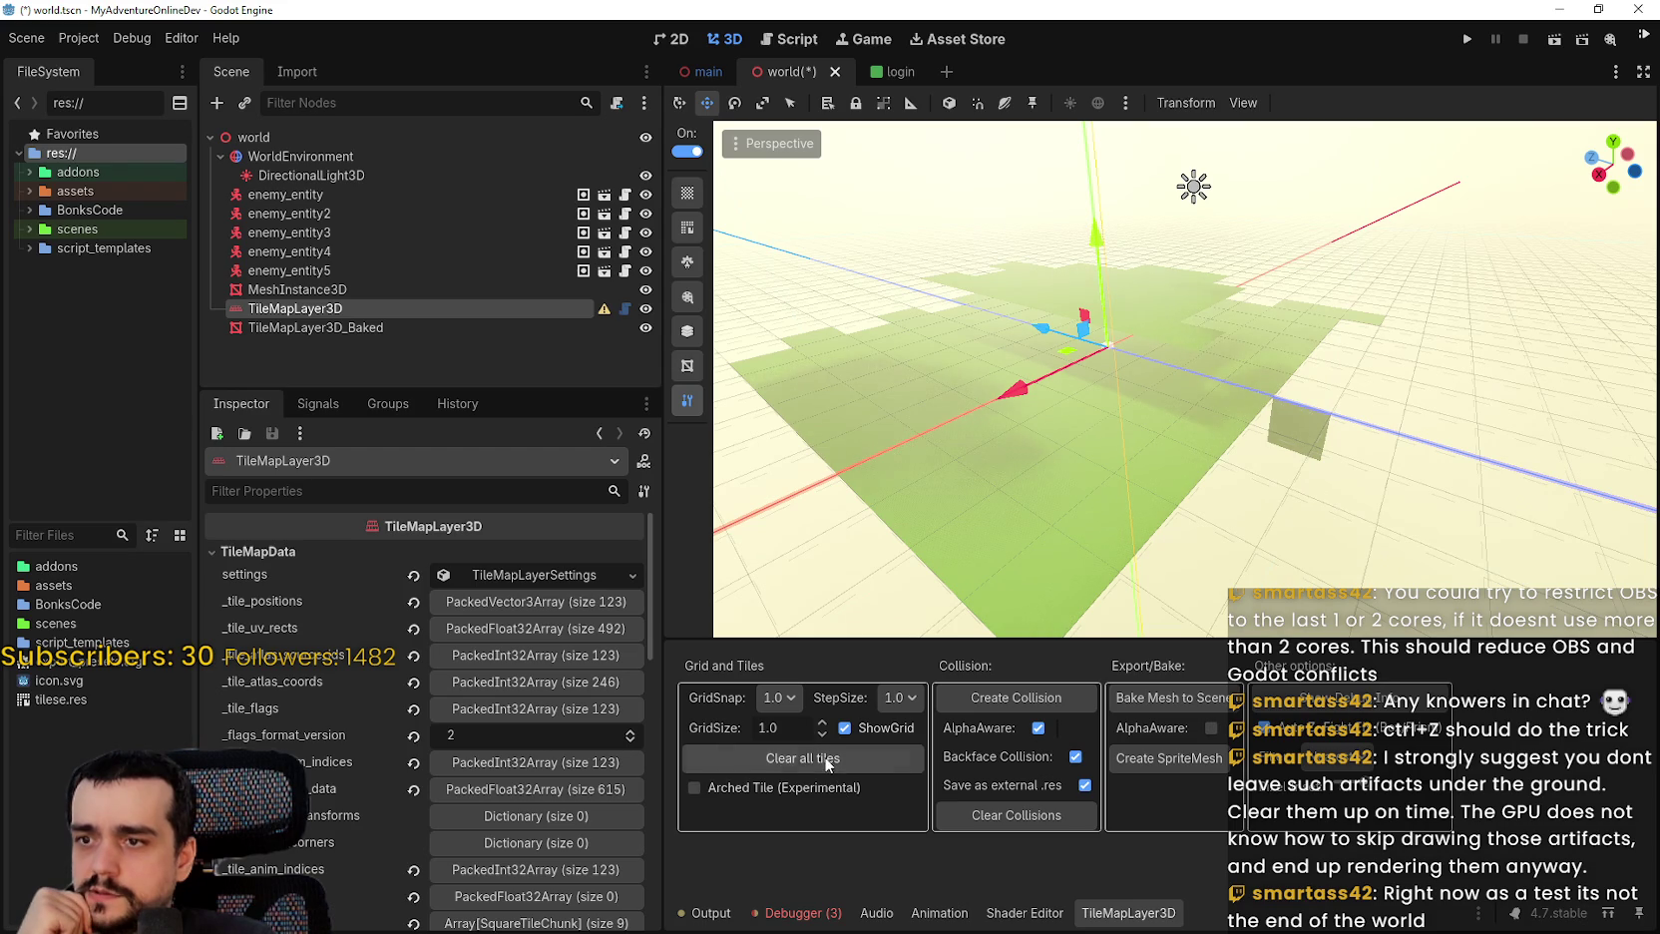
click(769, 502)
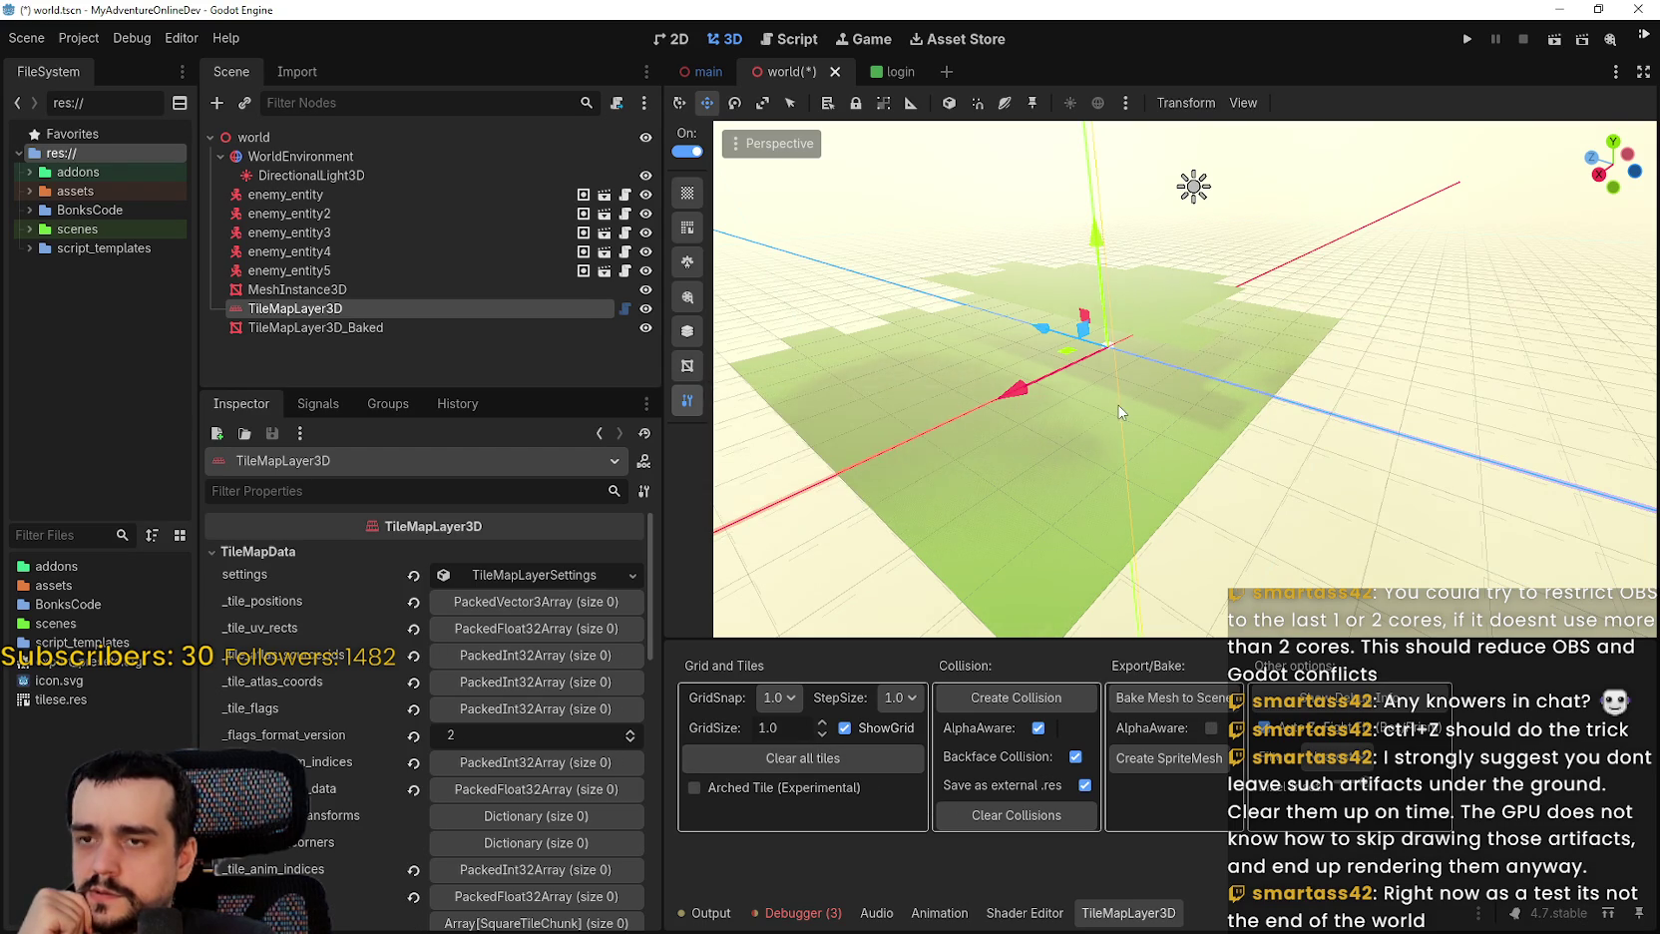
Delete the TileMapLayer3D_Baked node, leaving TileMapLayer3D selected.
click(372, 329)
right_click(366, 332)
click(455, 793)
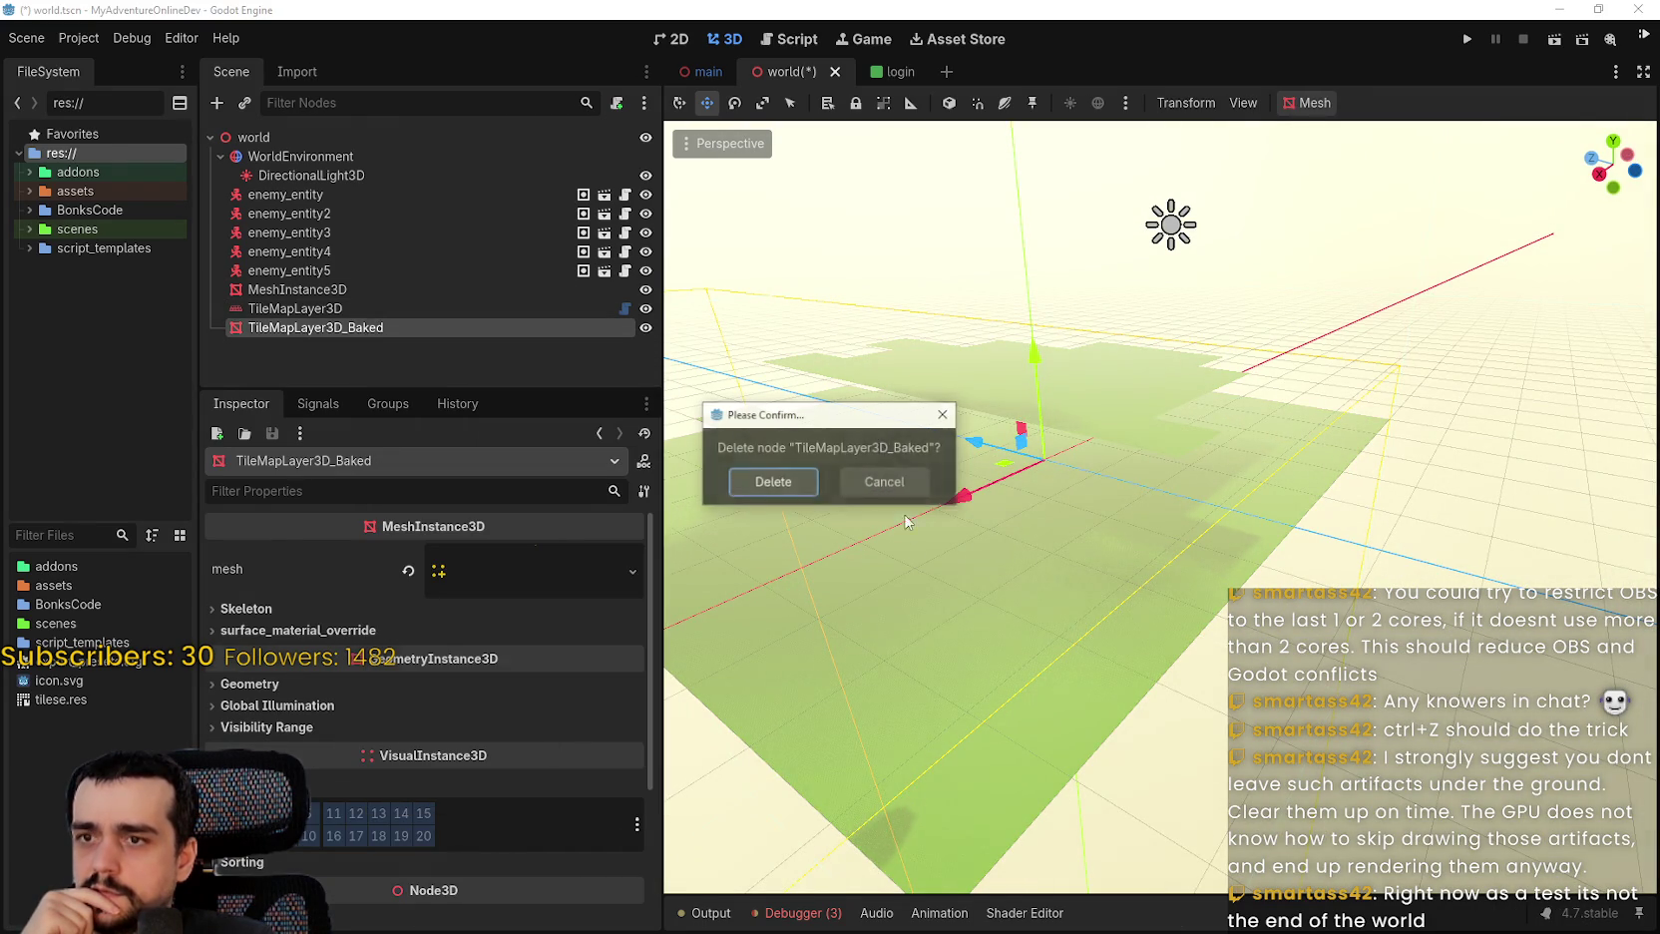
click(771, 483)
click(392, 307)
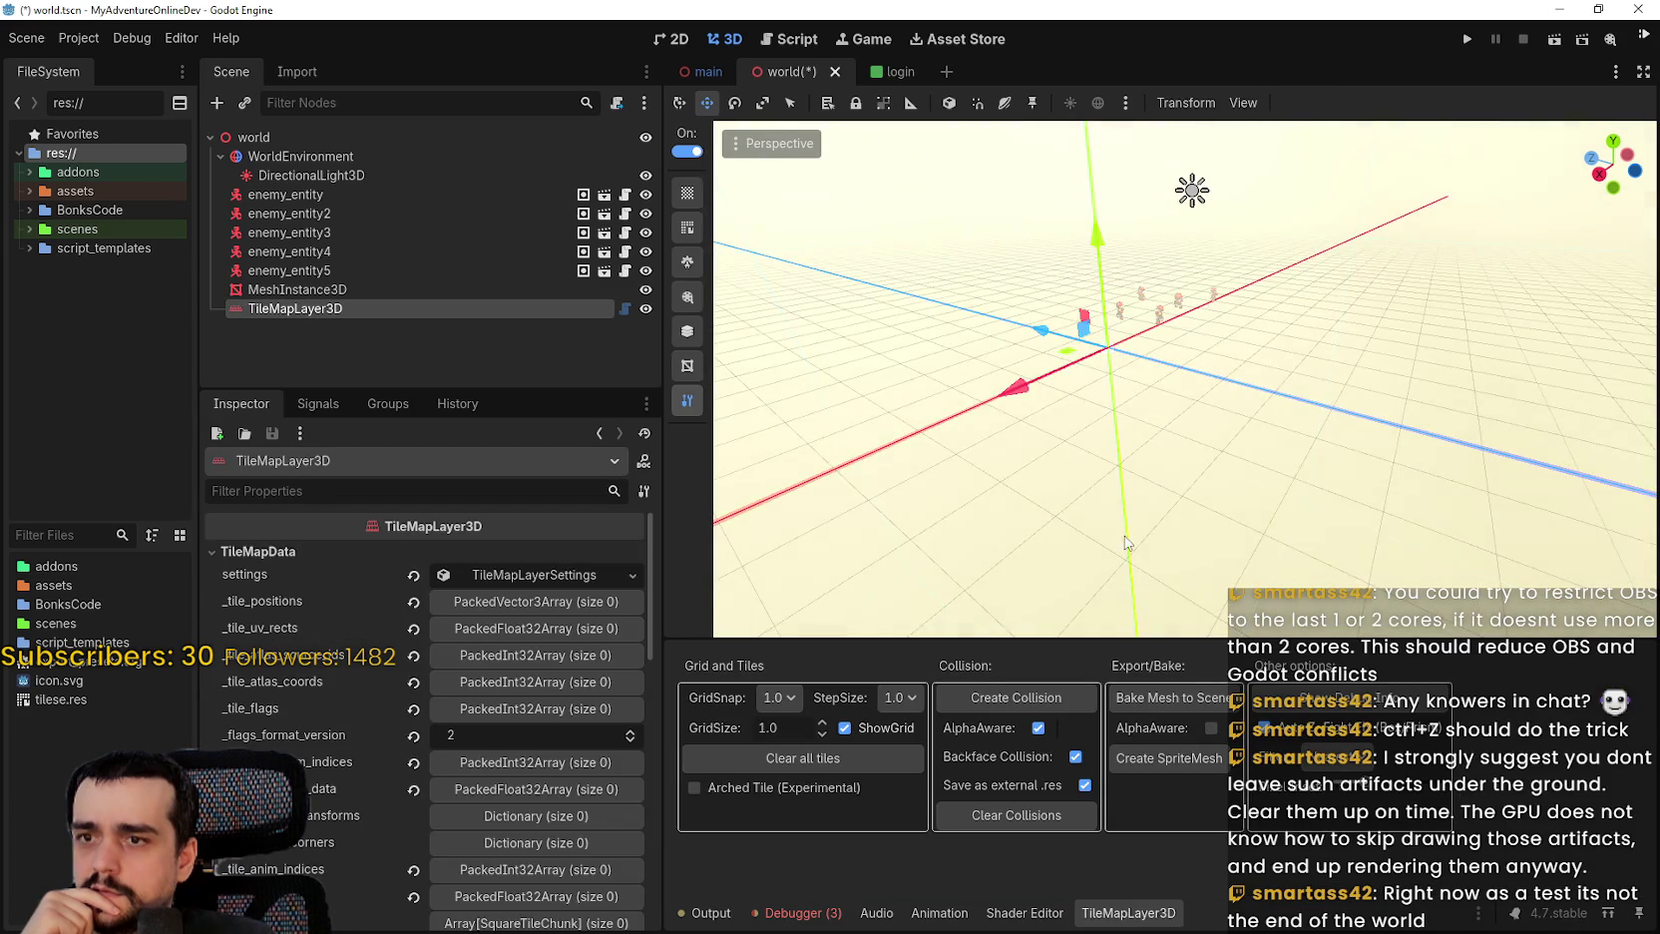
Enable TileMapLayer3D painting, choose a grass tile from the tilese.res palette, and zoom toward the origin.
scroll(1095, 510, up, 5)
scroll(1095, 510, down, 5)
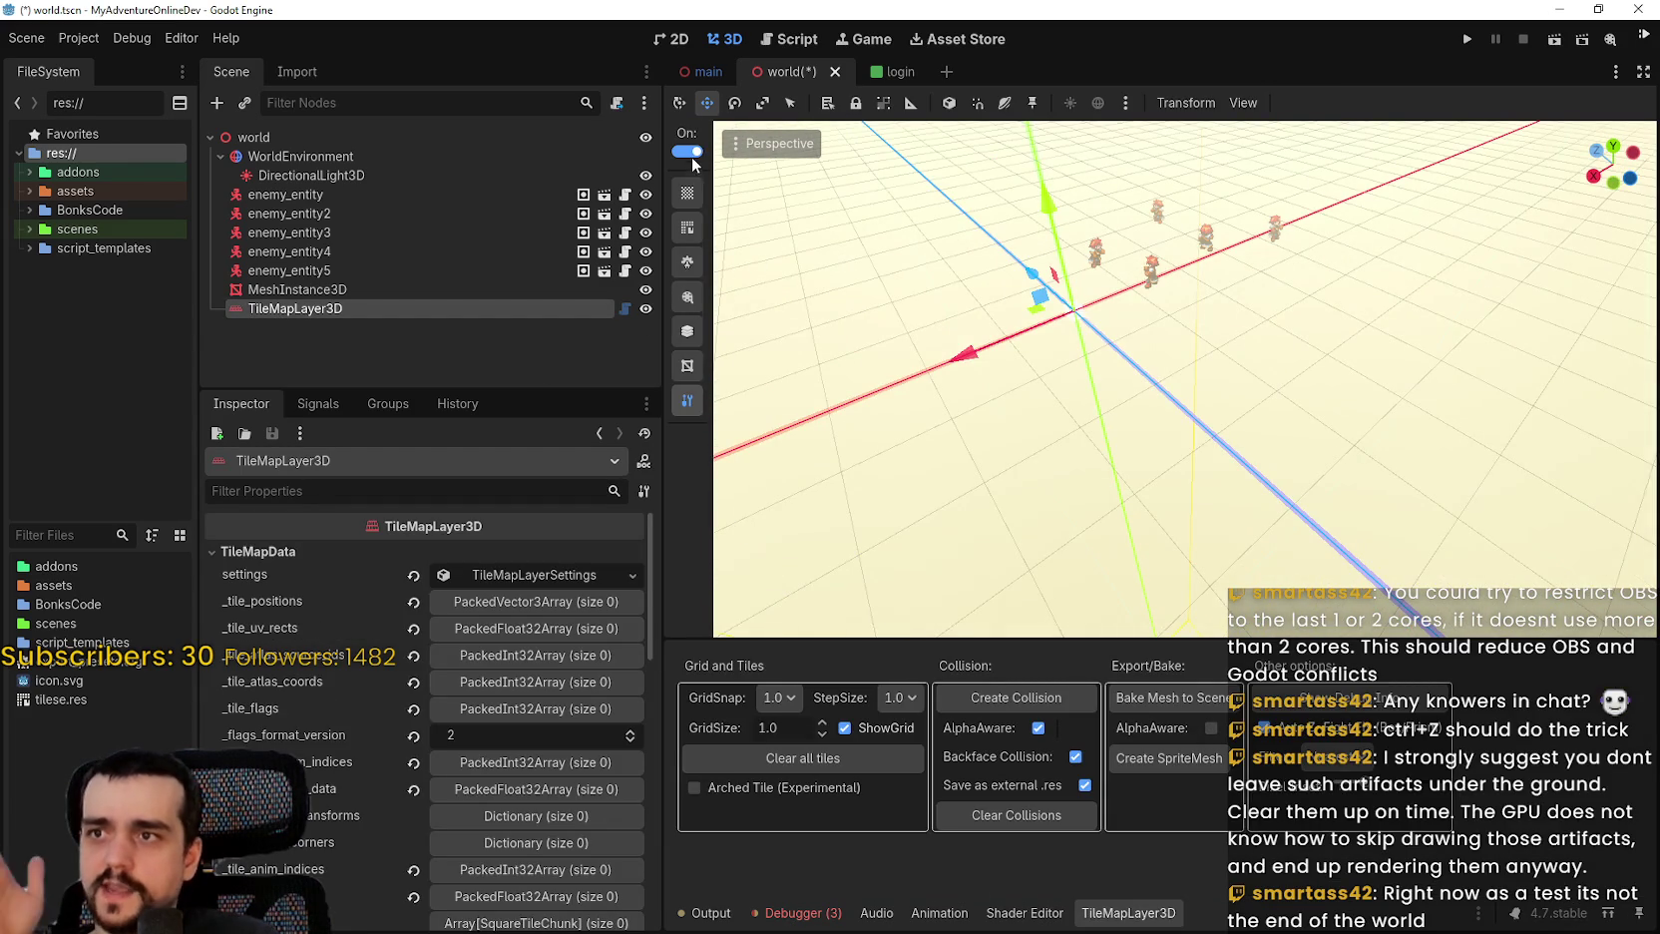
click(687, 192)
click(952, 746)
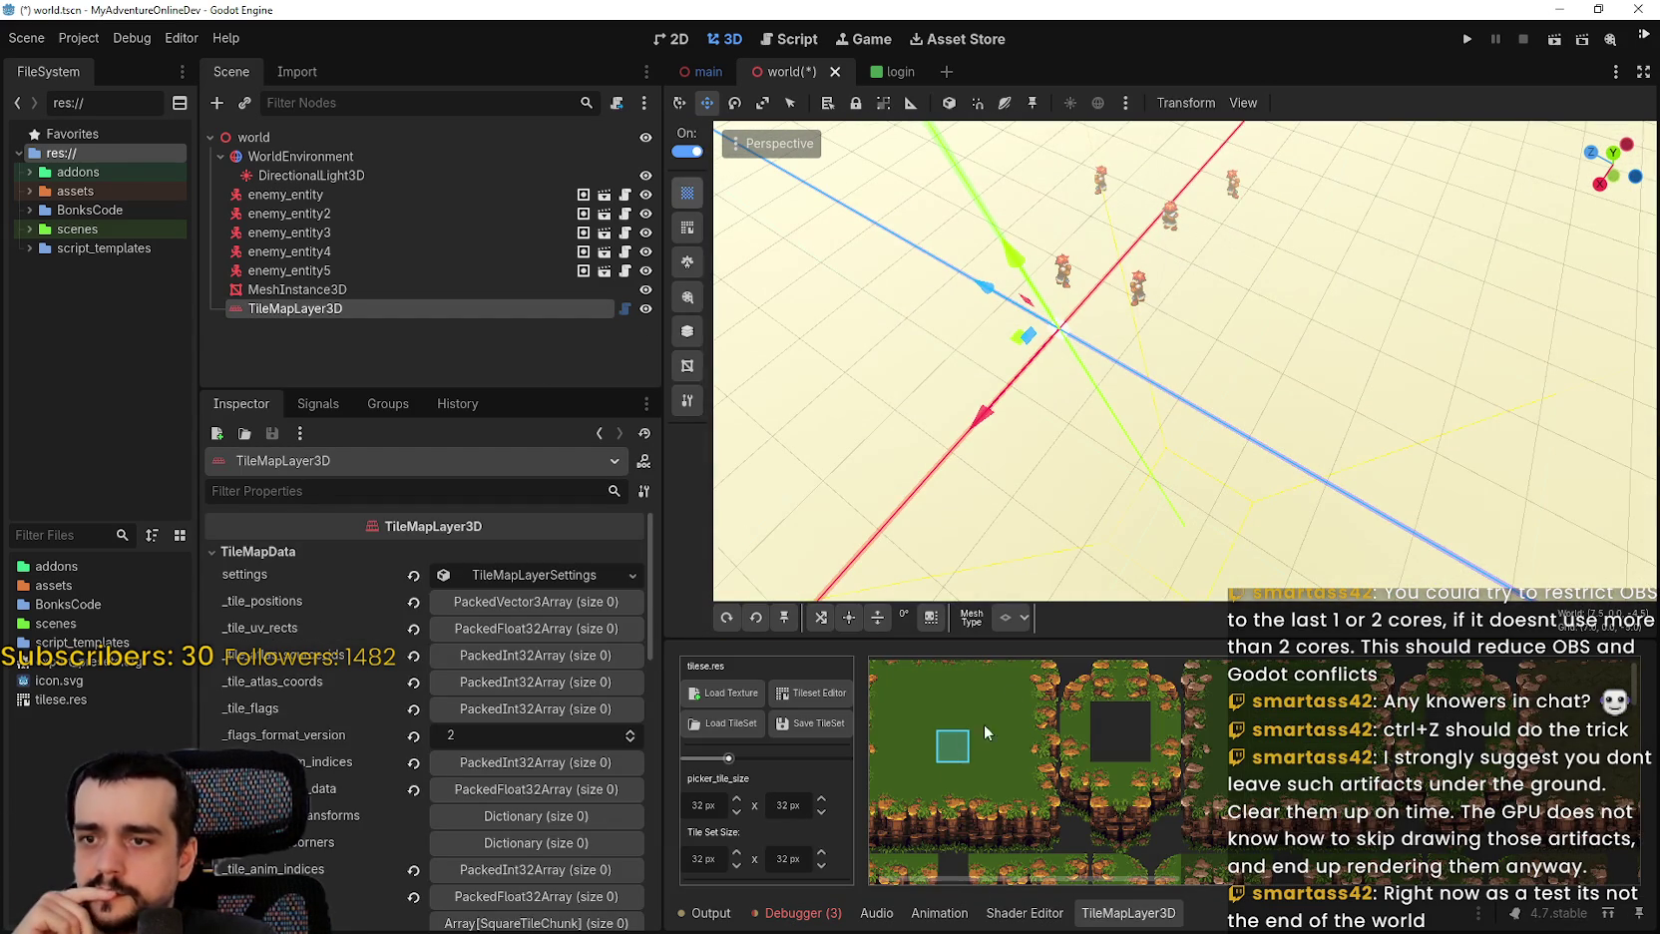
click(962, 731)
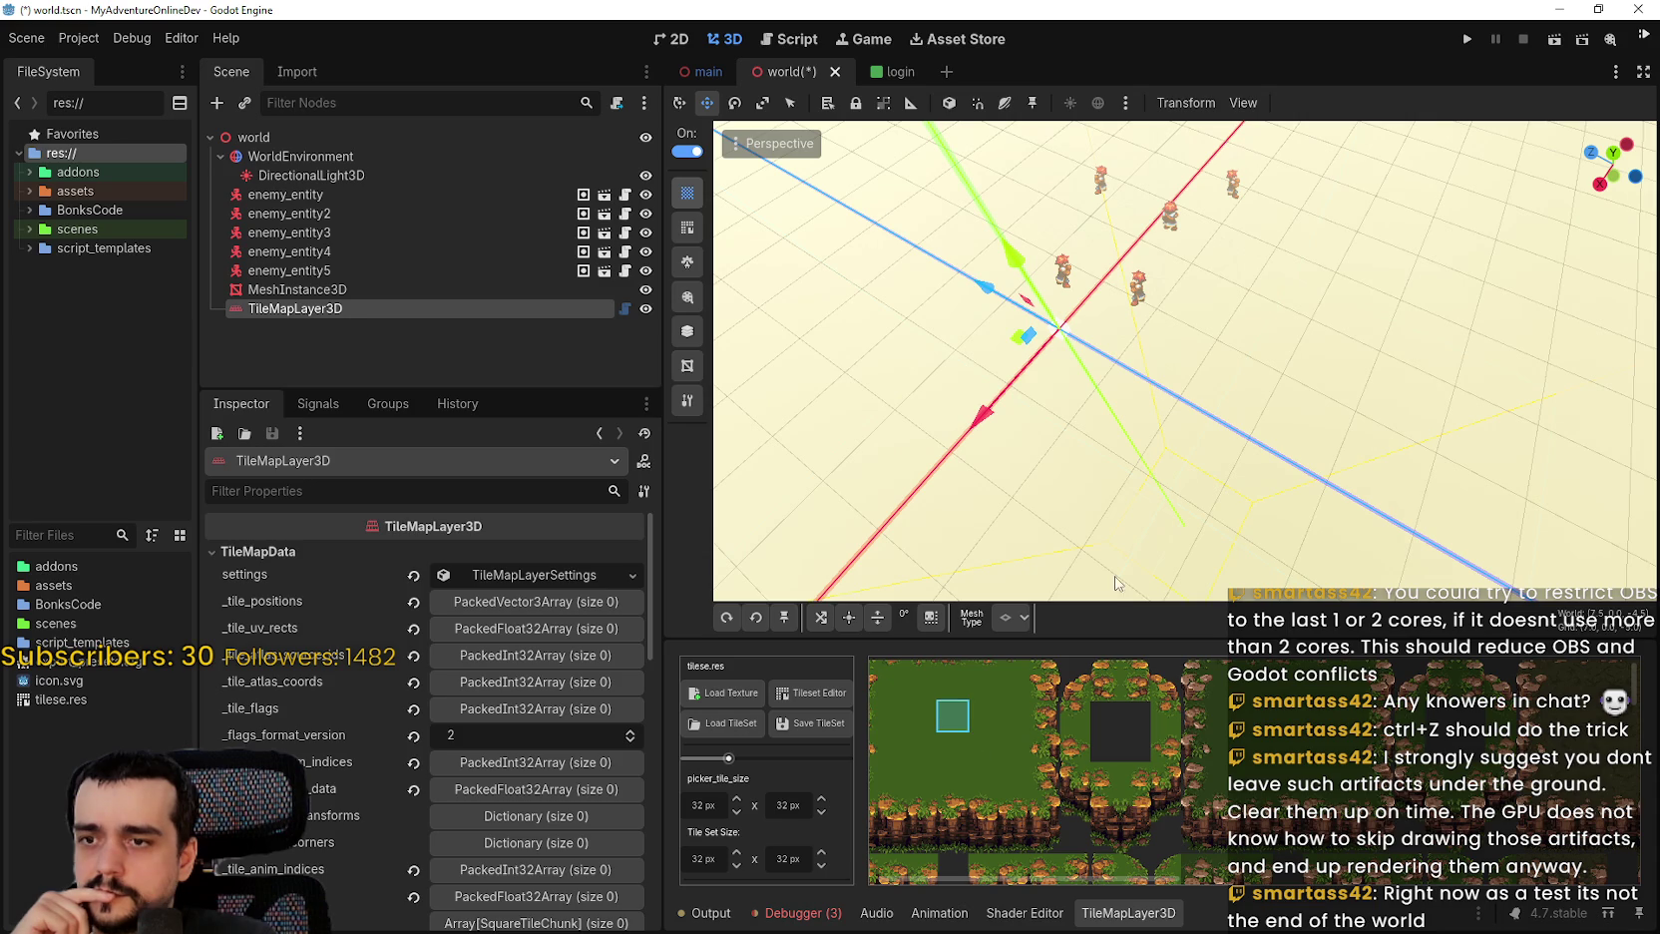
scroll(1147, 594, up, 3)
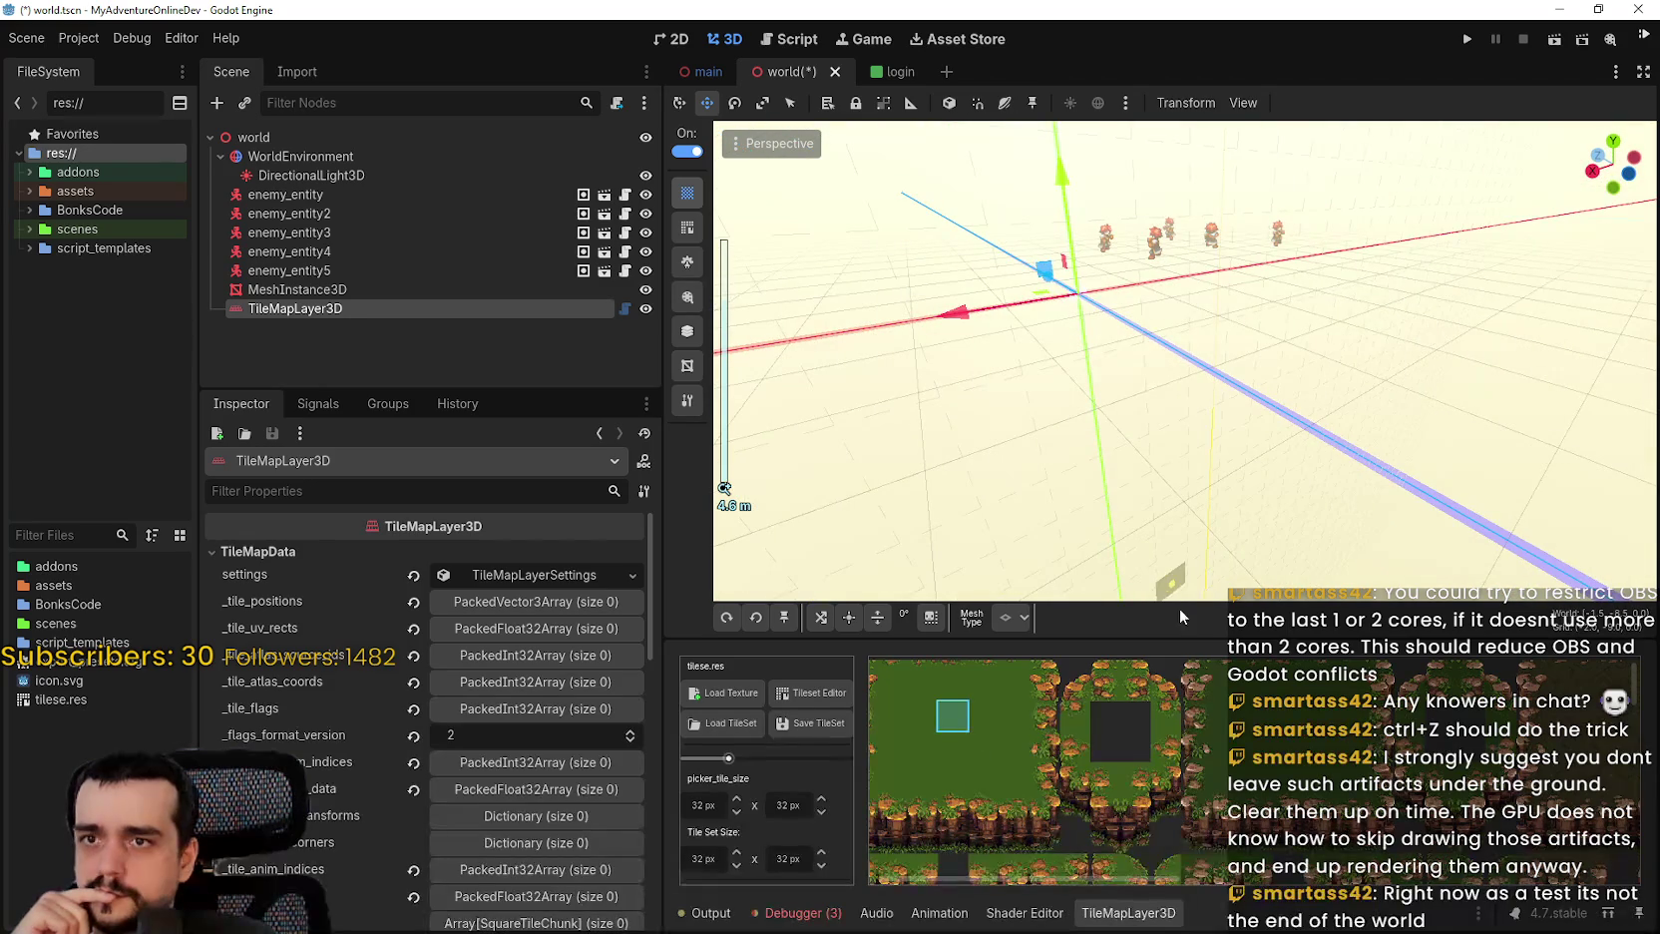
scroll(1197, 249, up, 3)
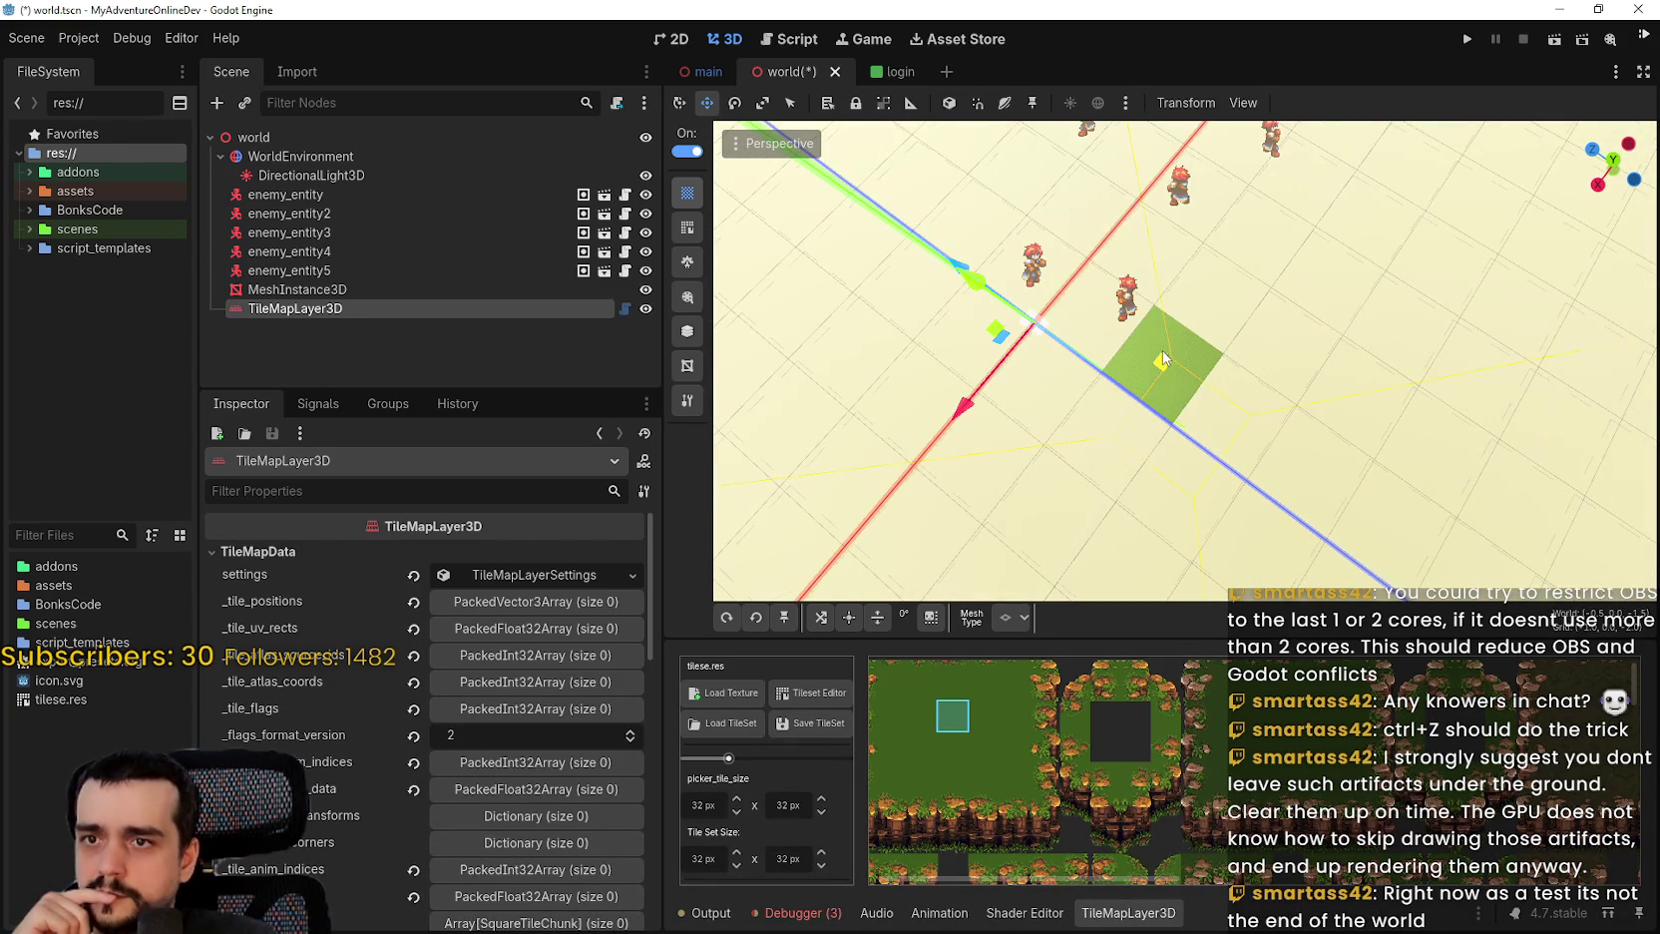